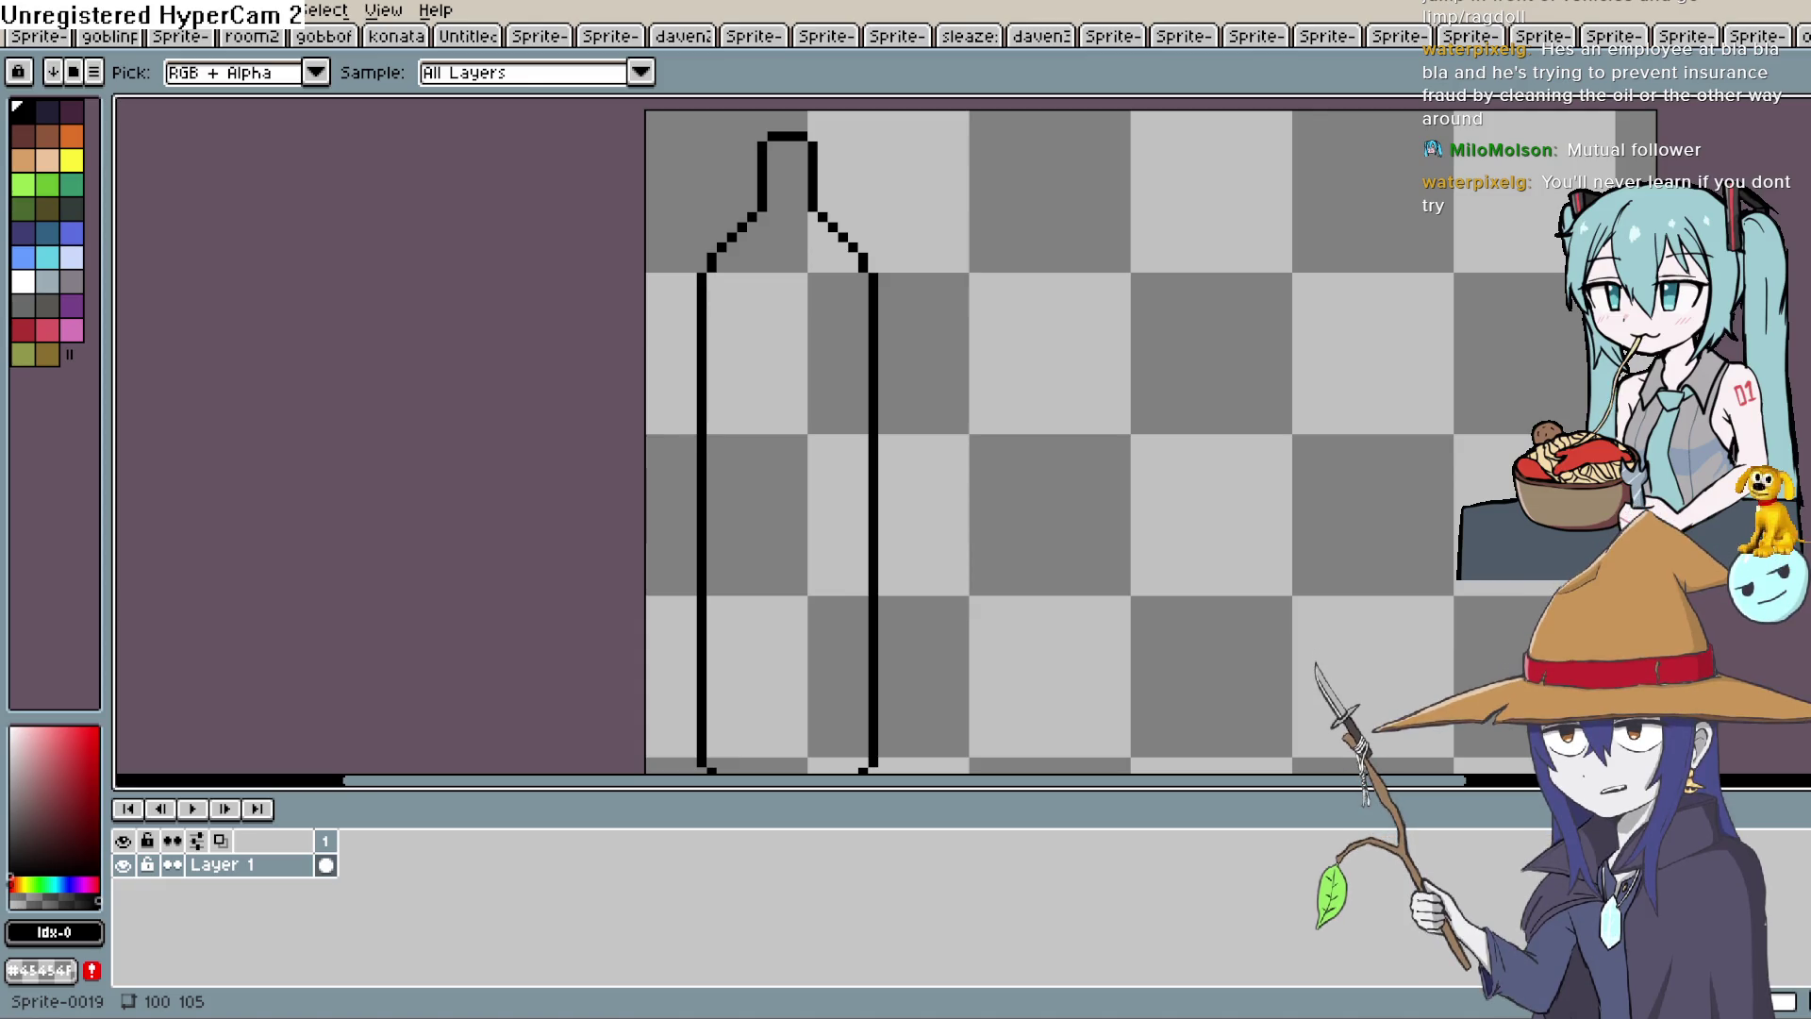
Position the view over the bottle, undoing a stray stroke and an accidental extra frame.
left_click_drag(926, 493, 878, 418)
scroll(878, 418, "up", 1)
scroll(971, 355, "up", 1)
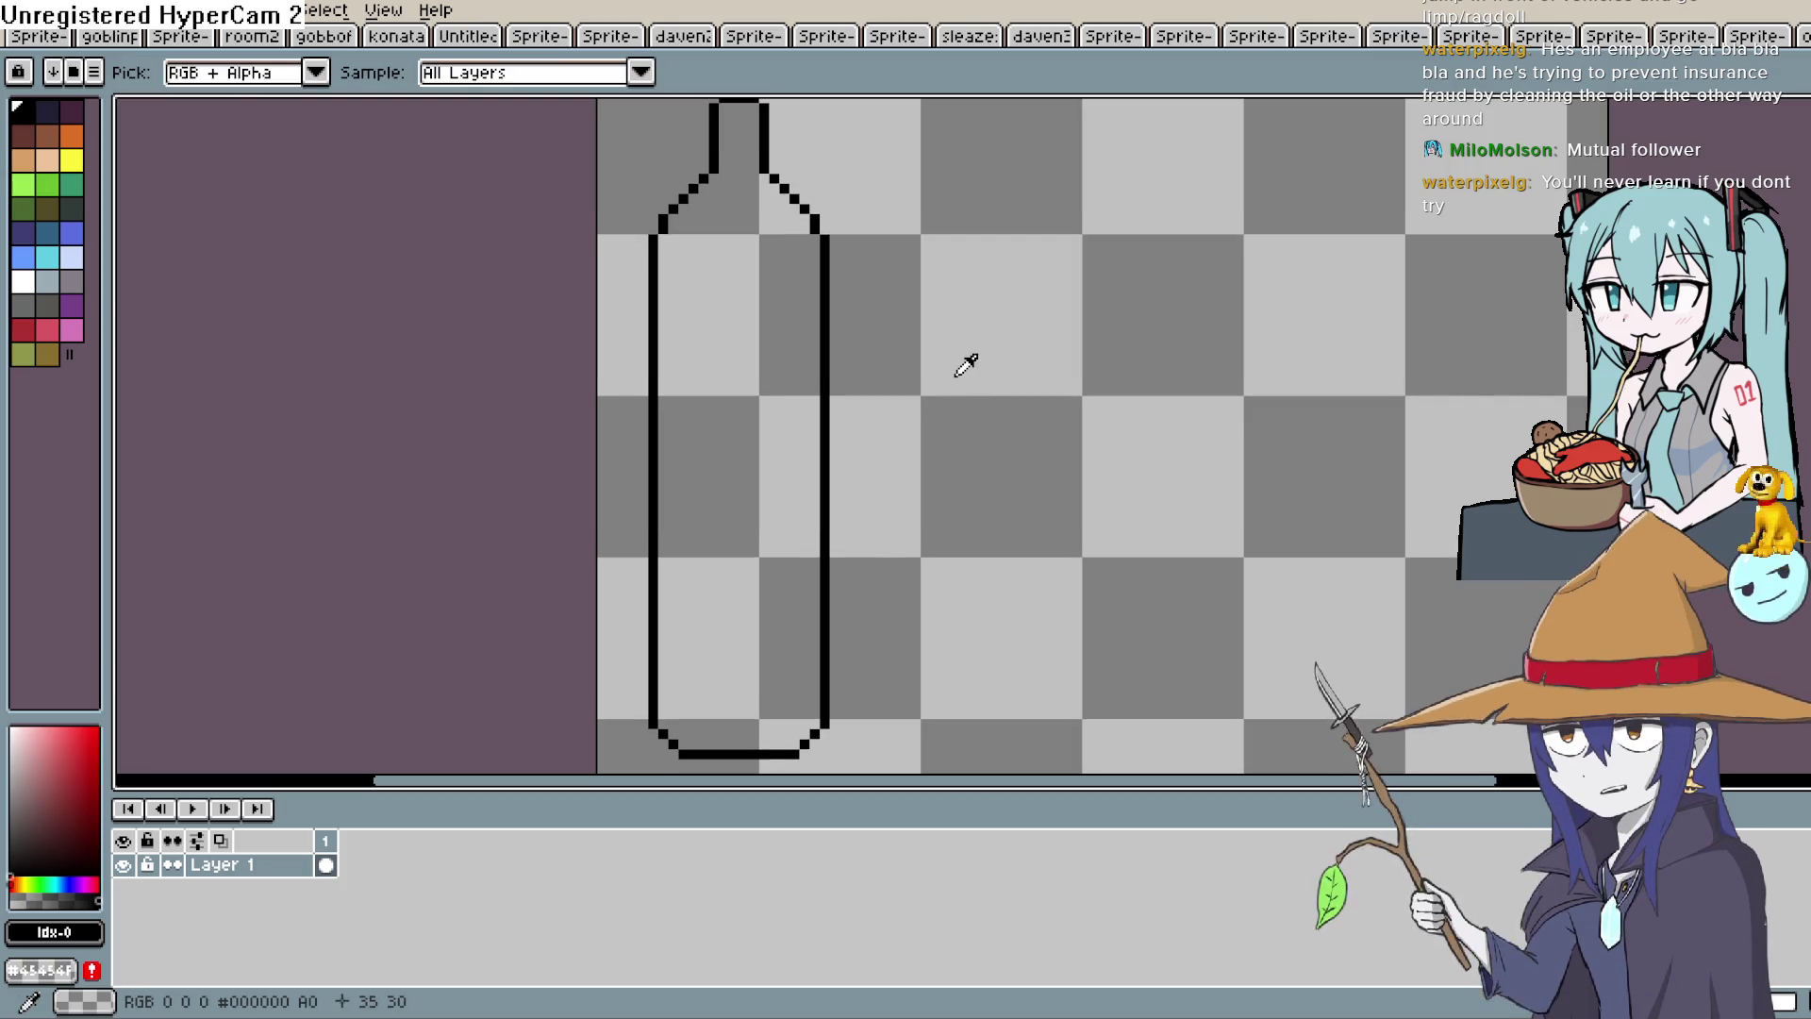
left_click_drag(982, 397, 986, 433)
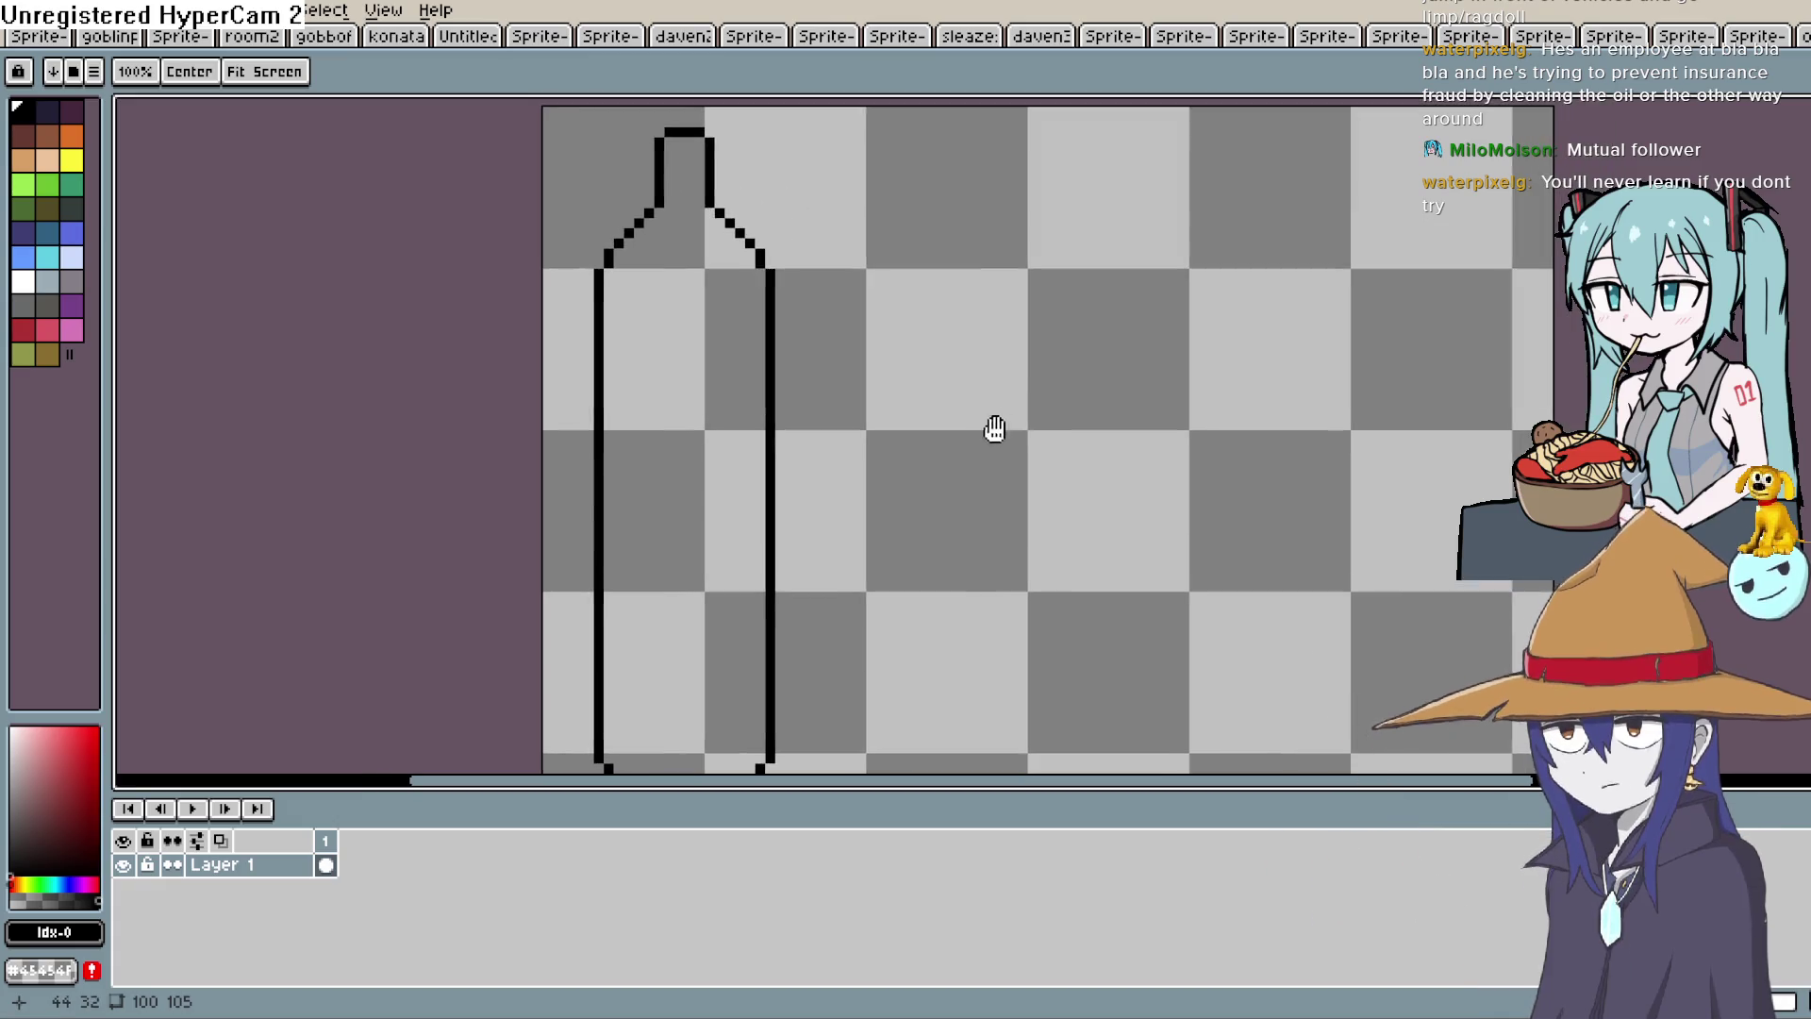
scroll(1044, 348, "down", 1)
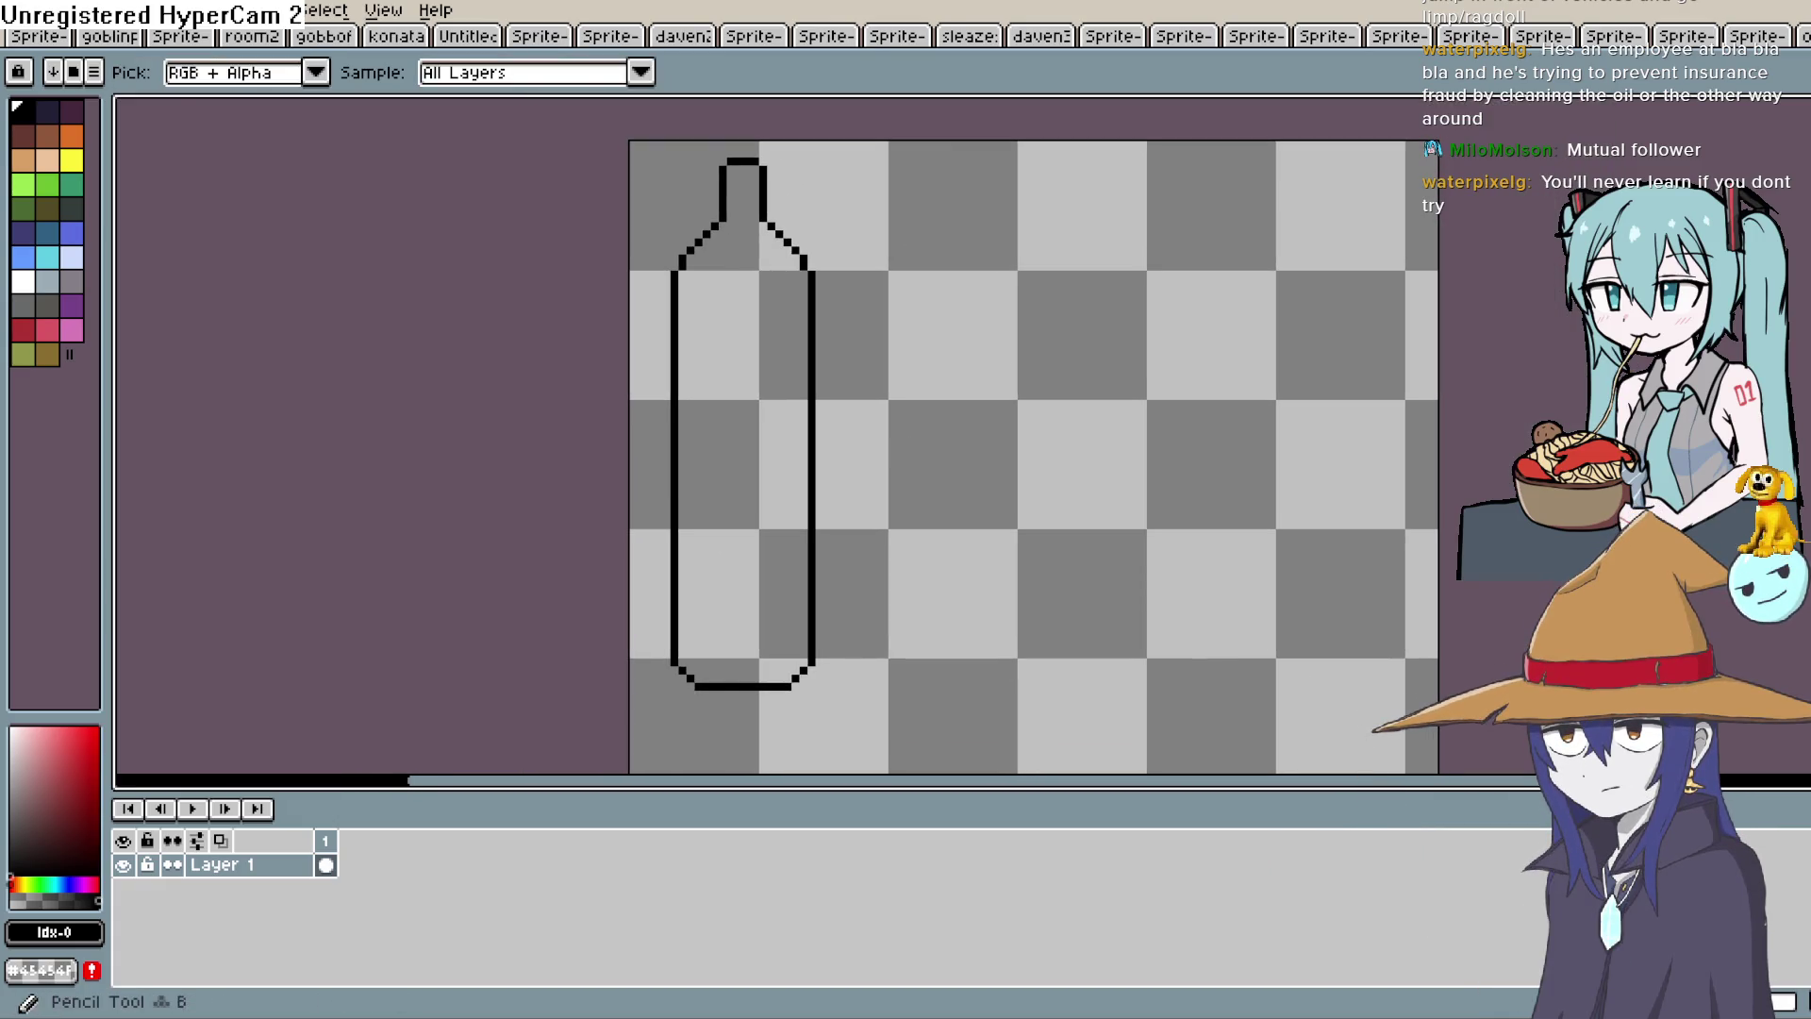
key("b")
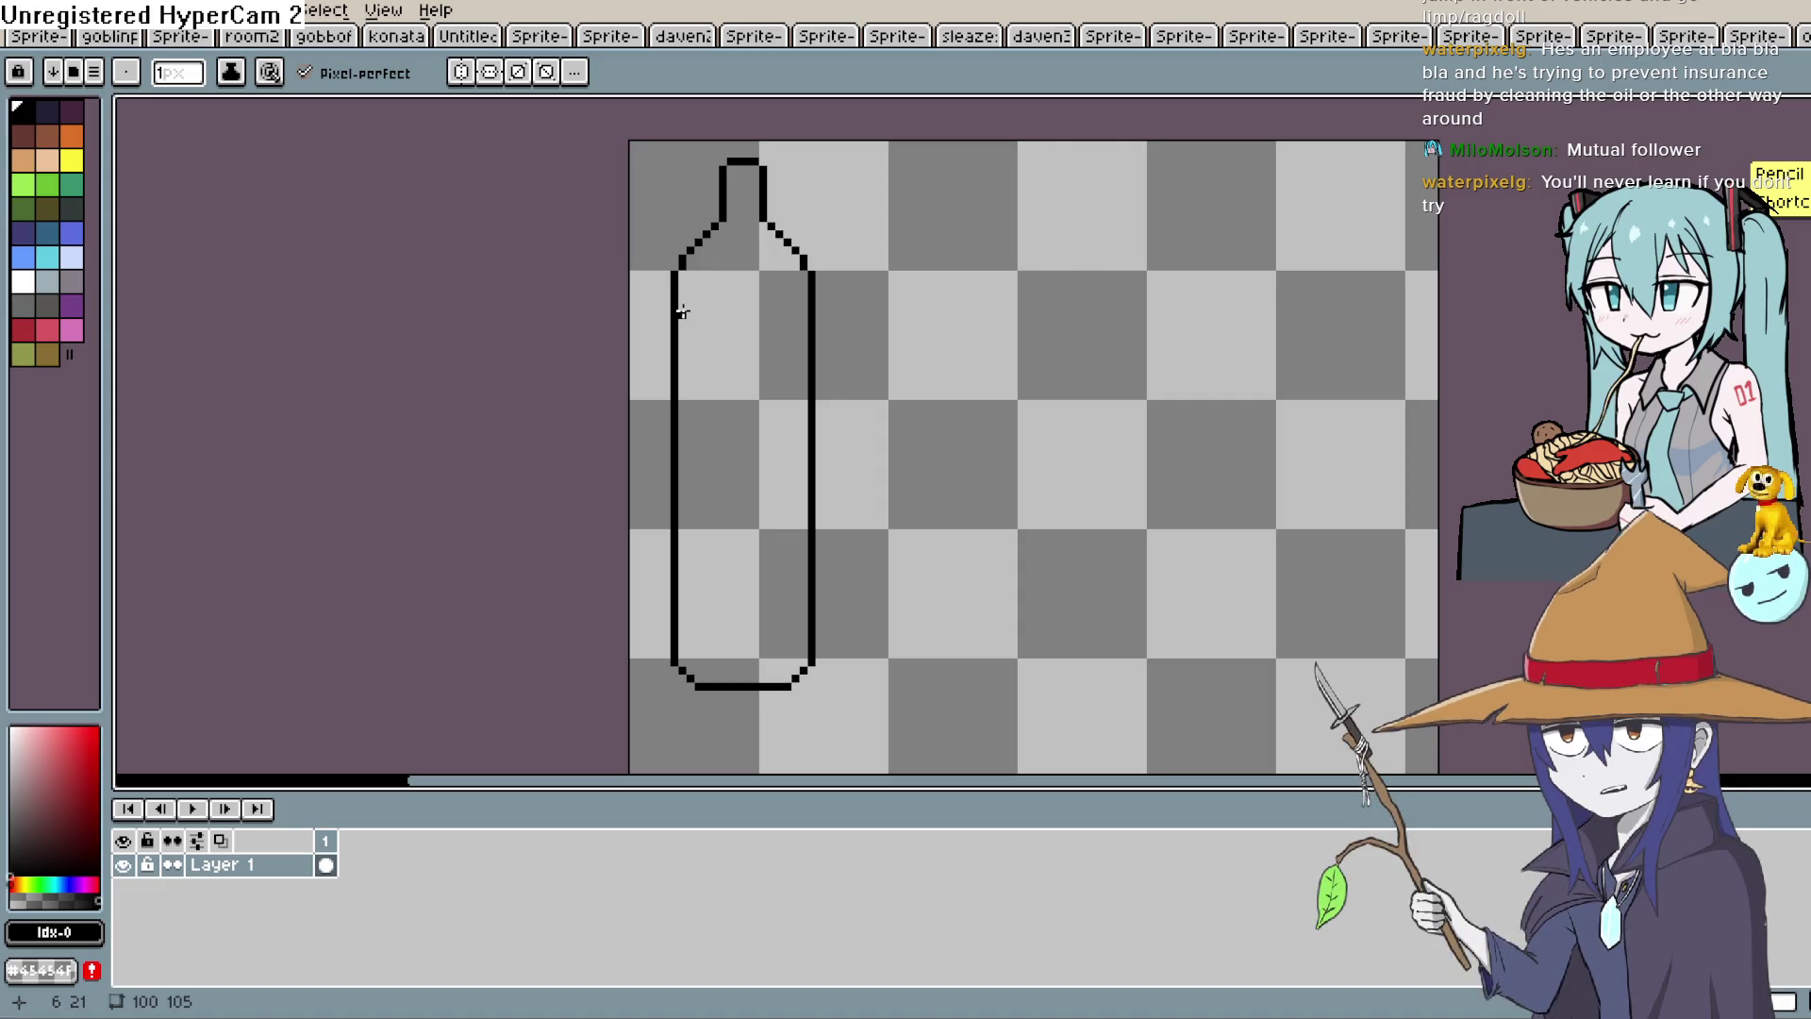
key("ctrl+z")
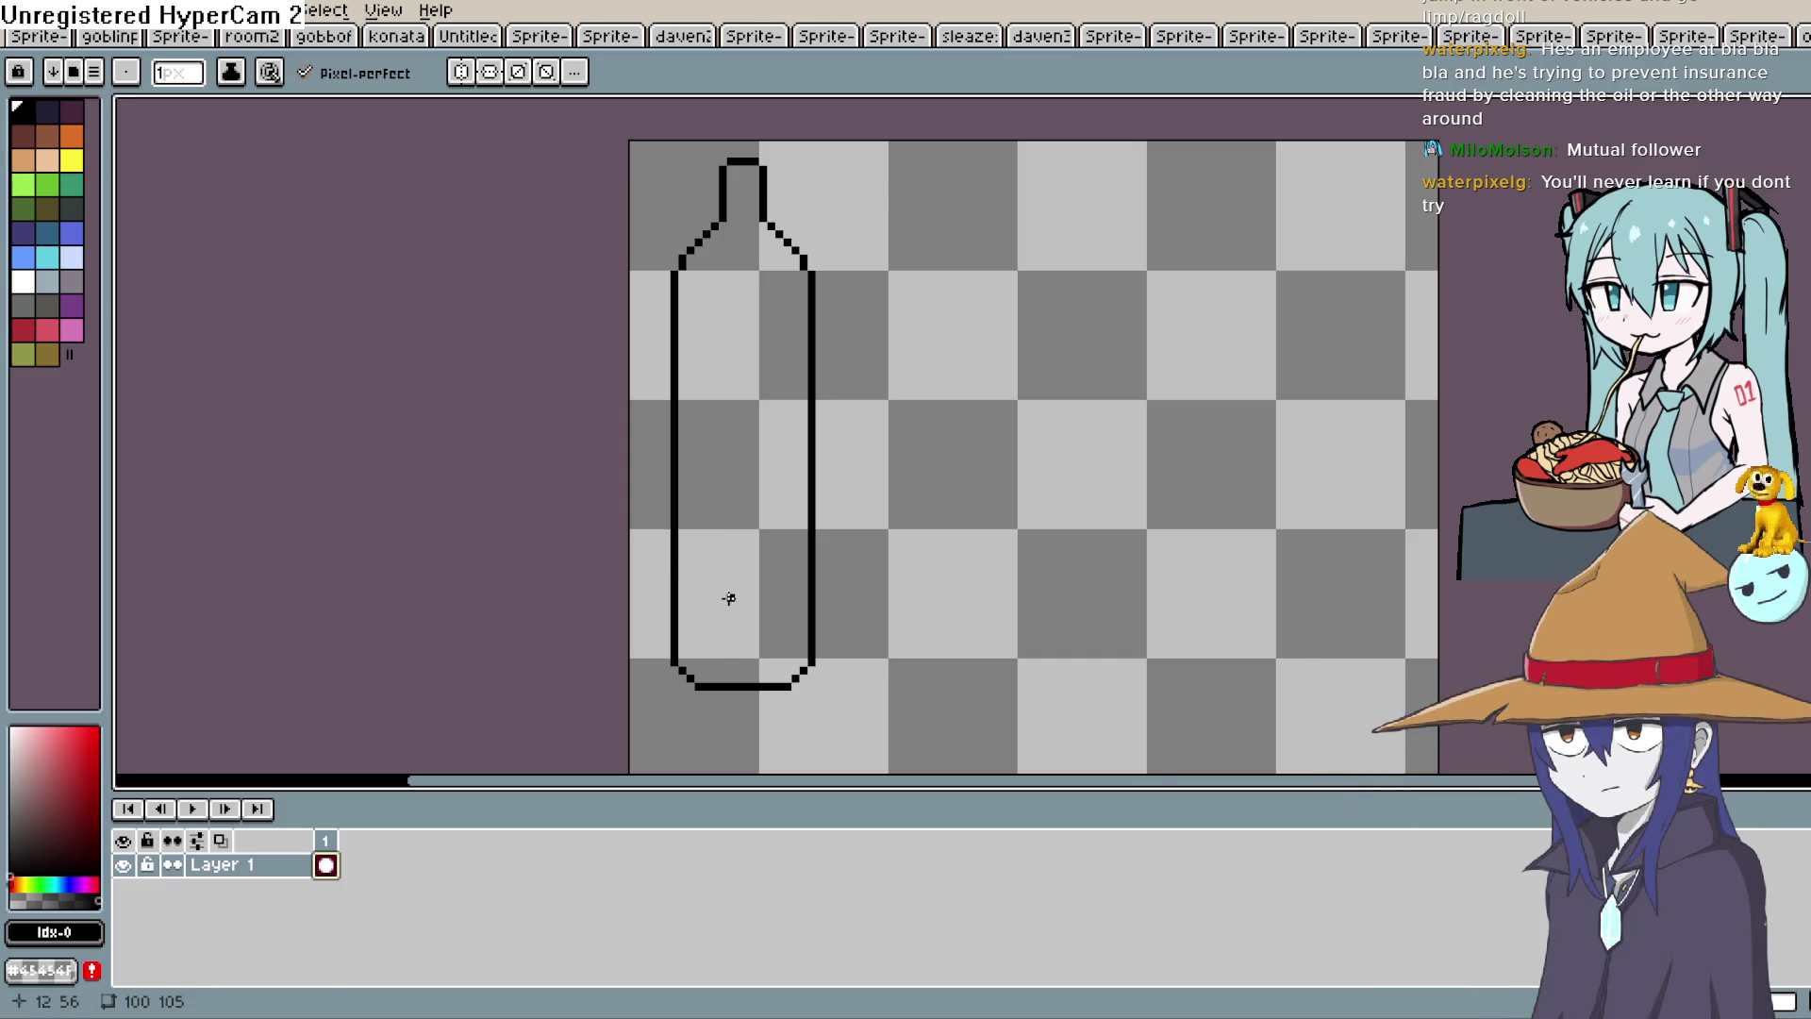
key("alt+n")
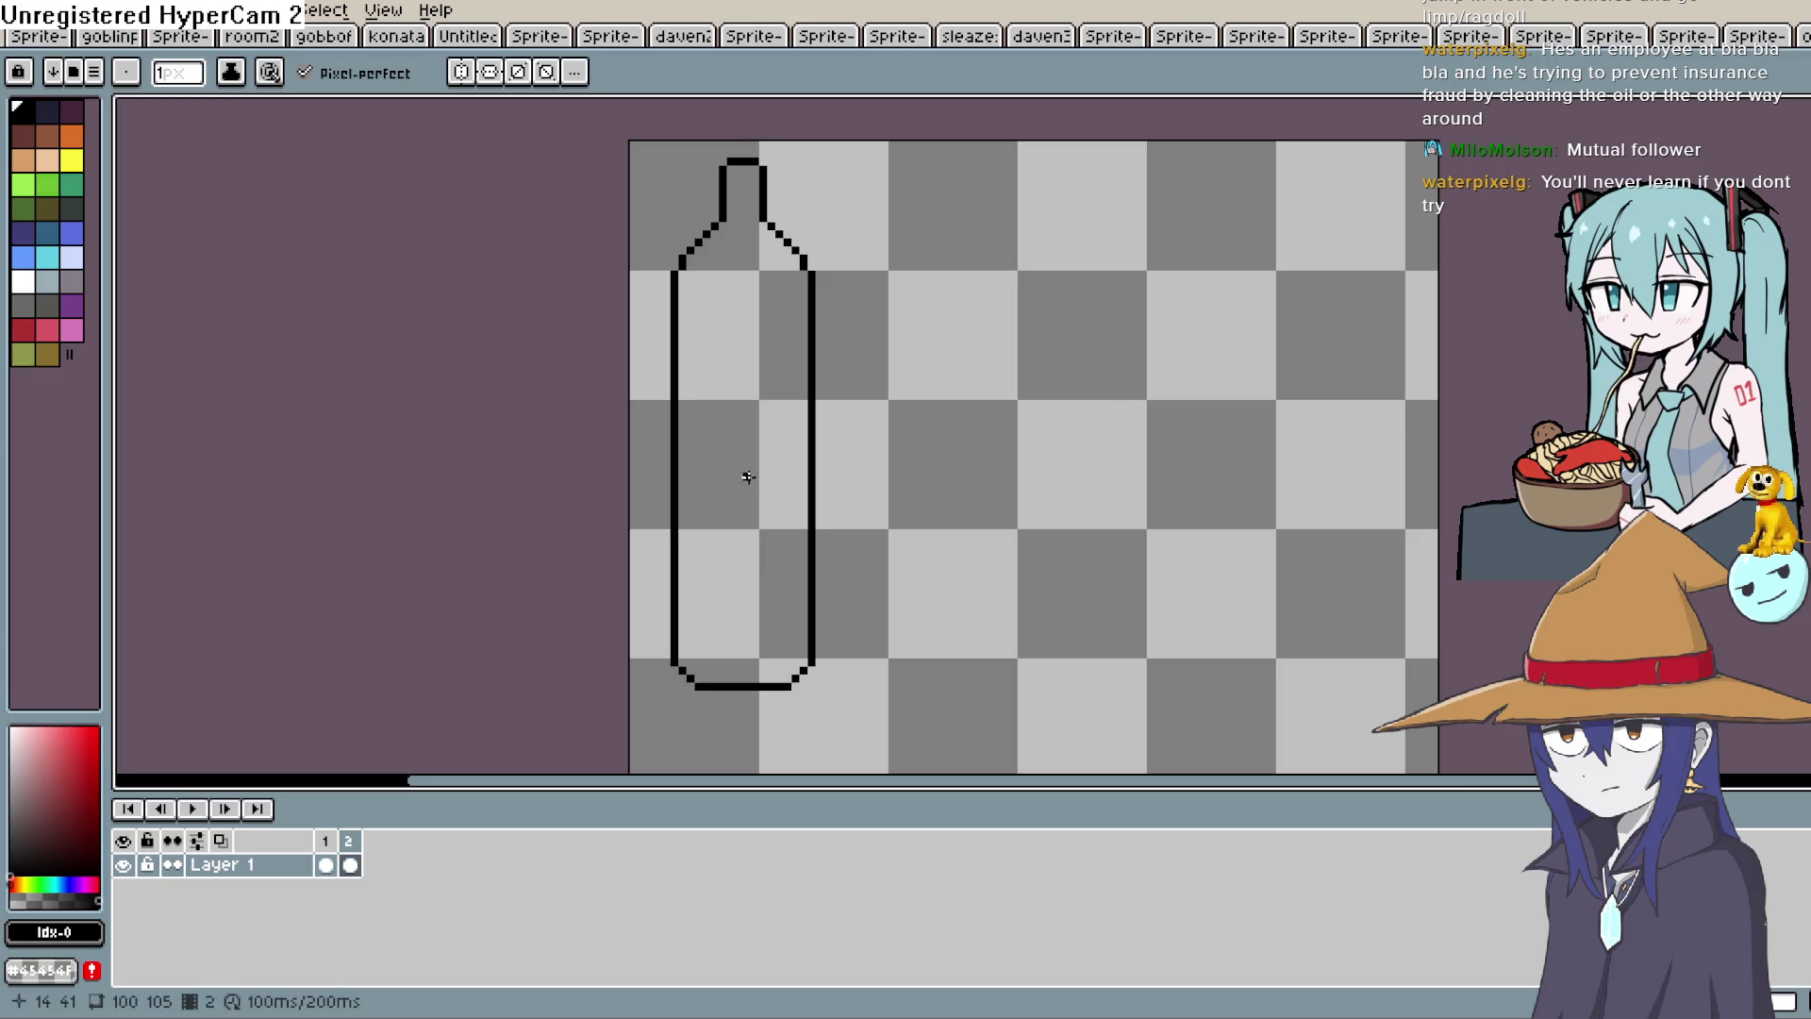
key("ctrl+z")
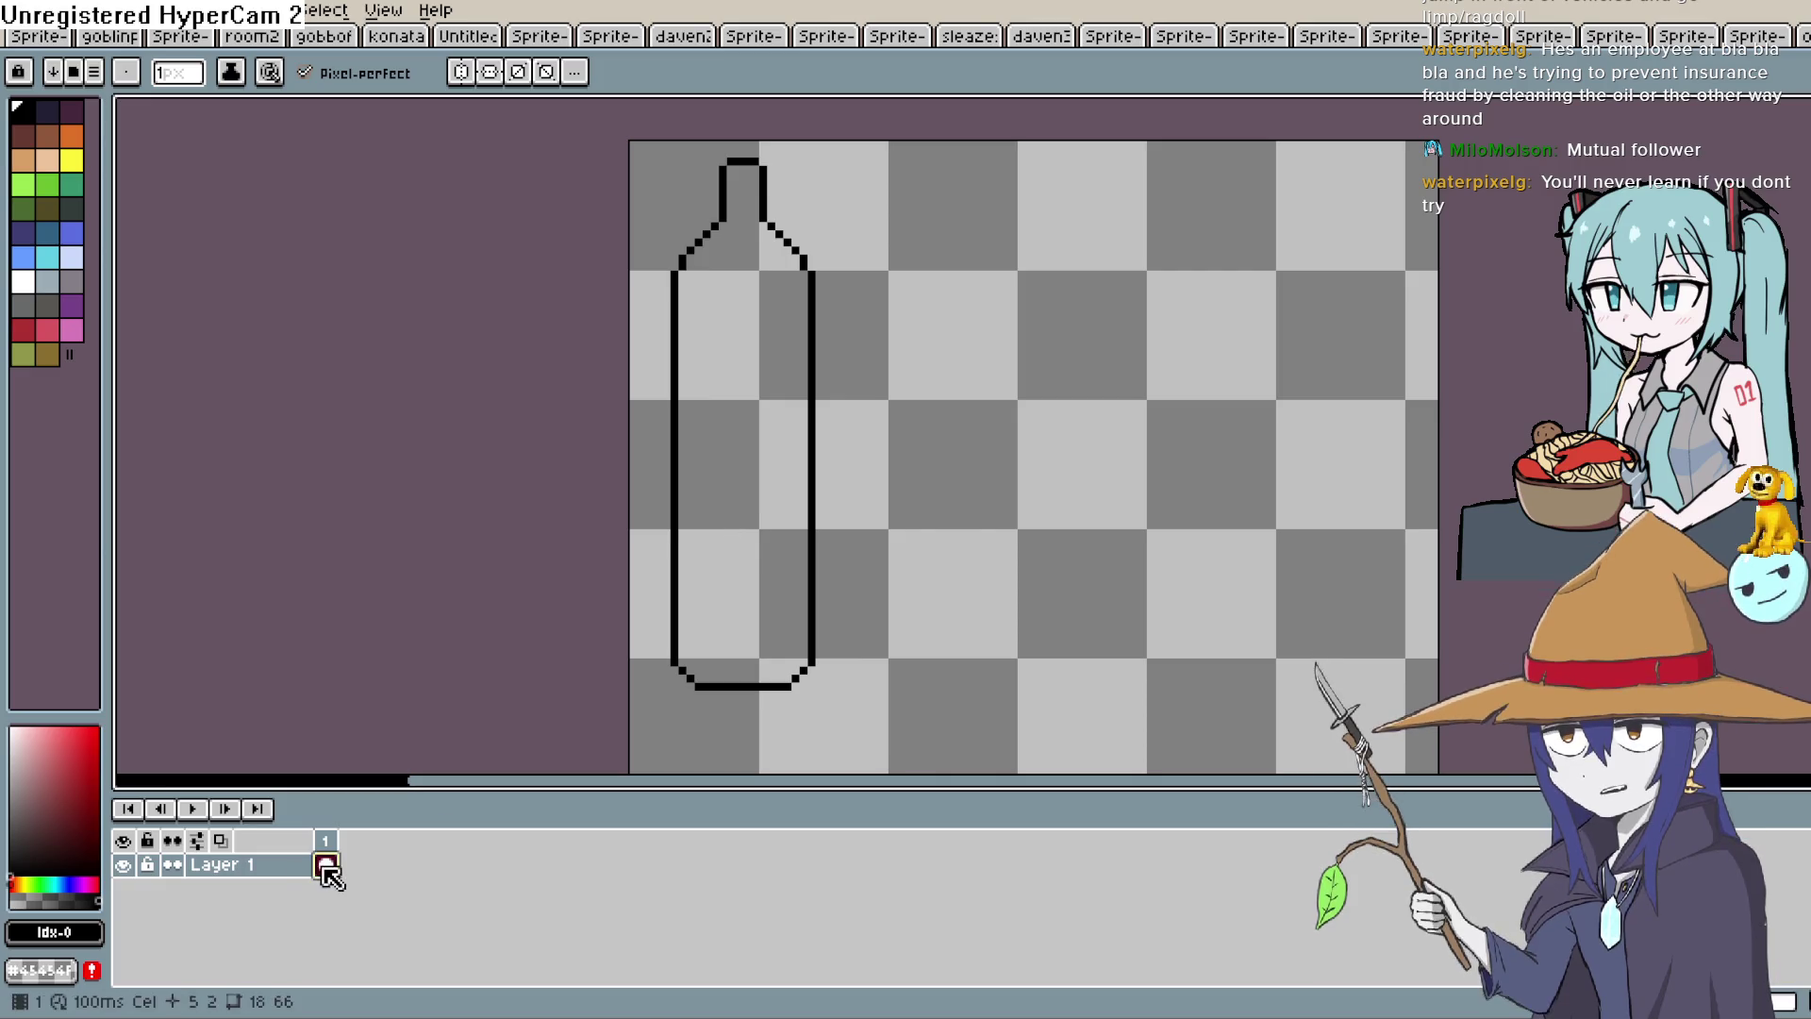
key("h")
mouse_move(844, 370)
left_mouse_down()
mouse_move(850, 415)
mouse_move(849, 392)
left_mouse_up()
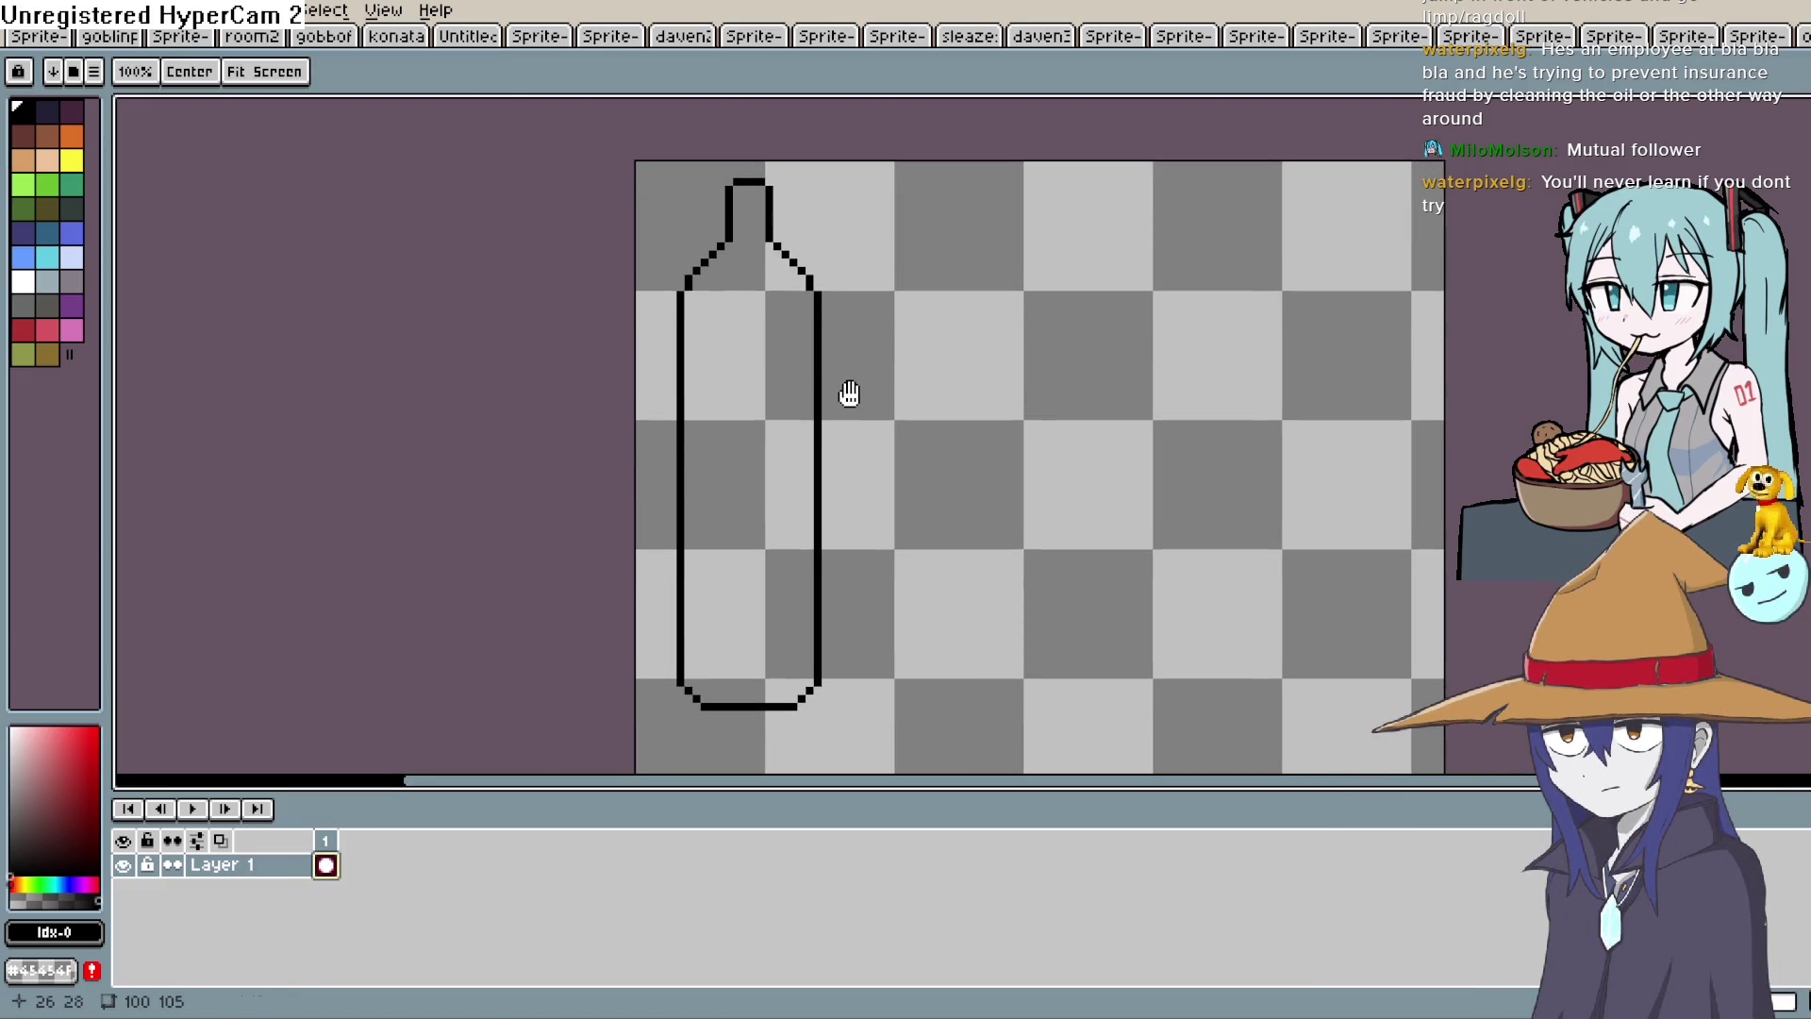
key("b")
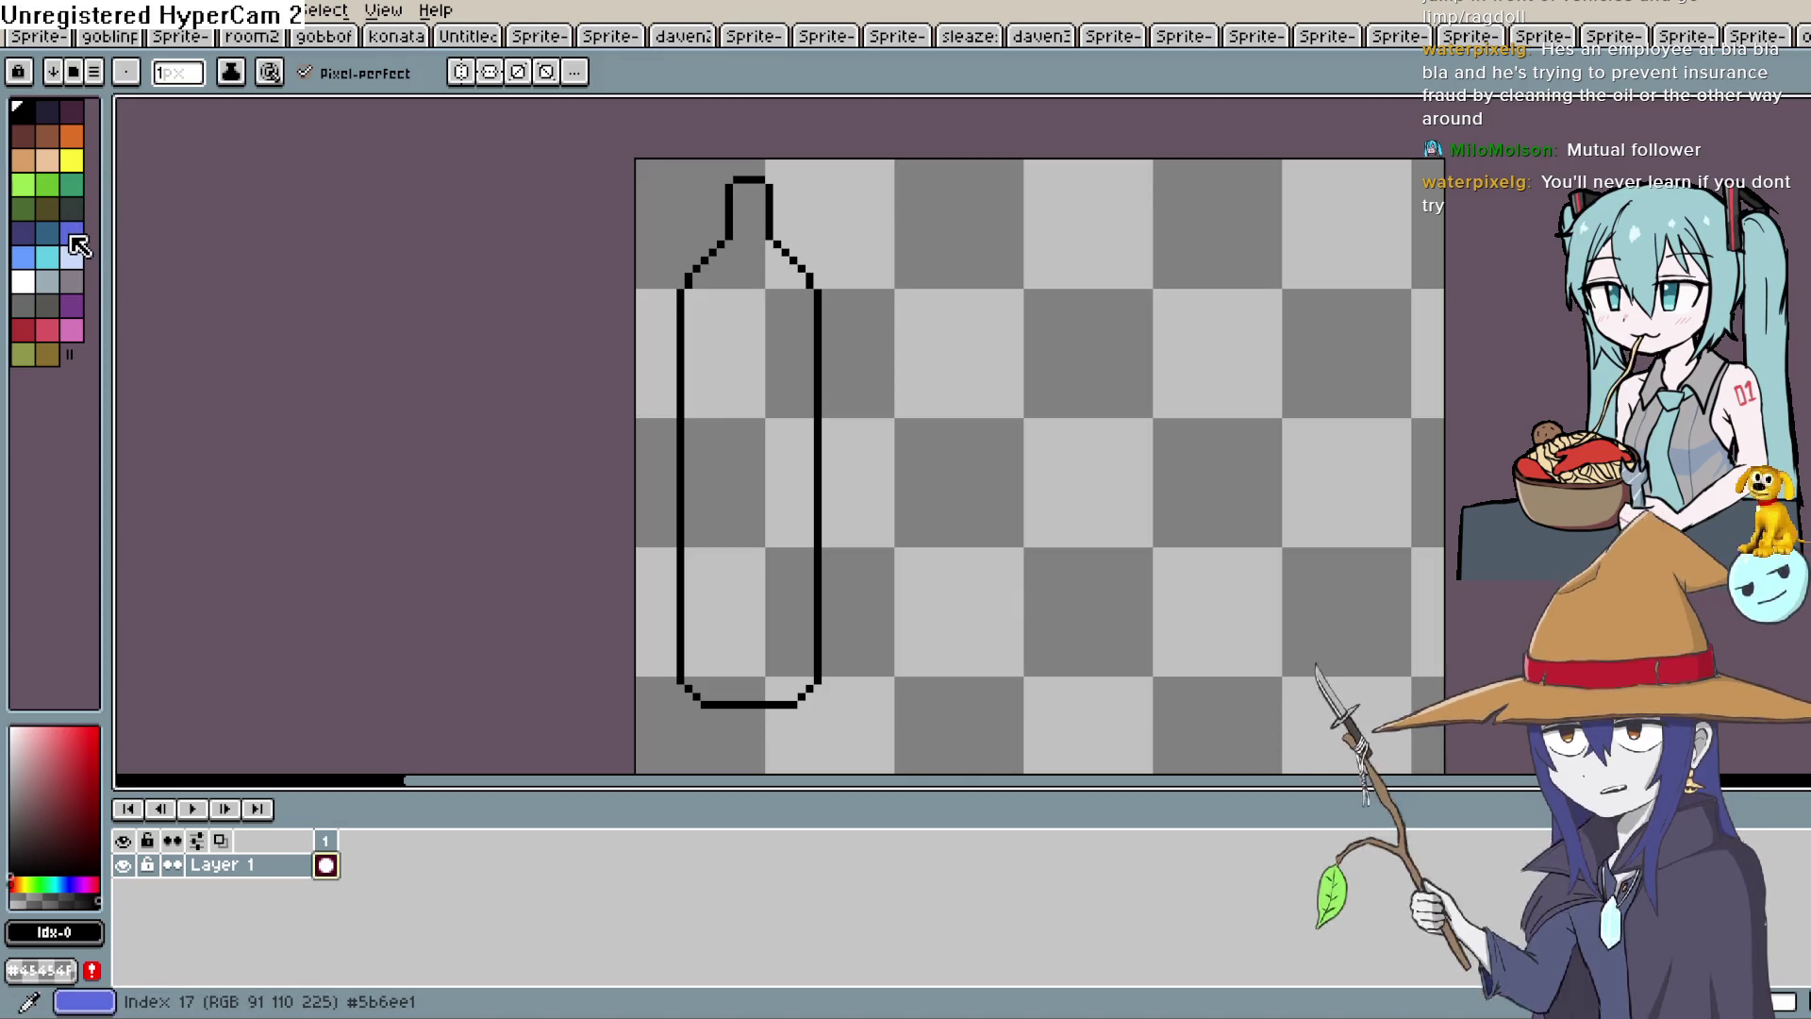
Pick a light grey and draw the highlight along the bottle's inner left wall and bottom.
left_click(12, 740)
left_click_drag(13, 741, 10, 759)
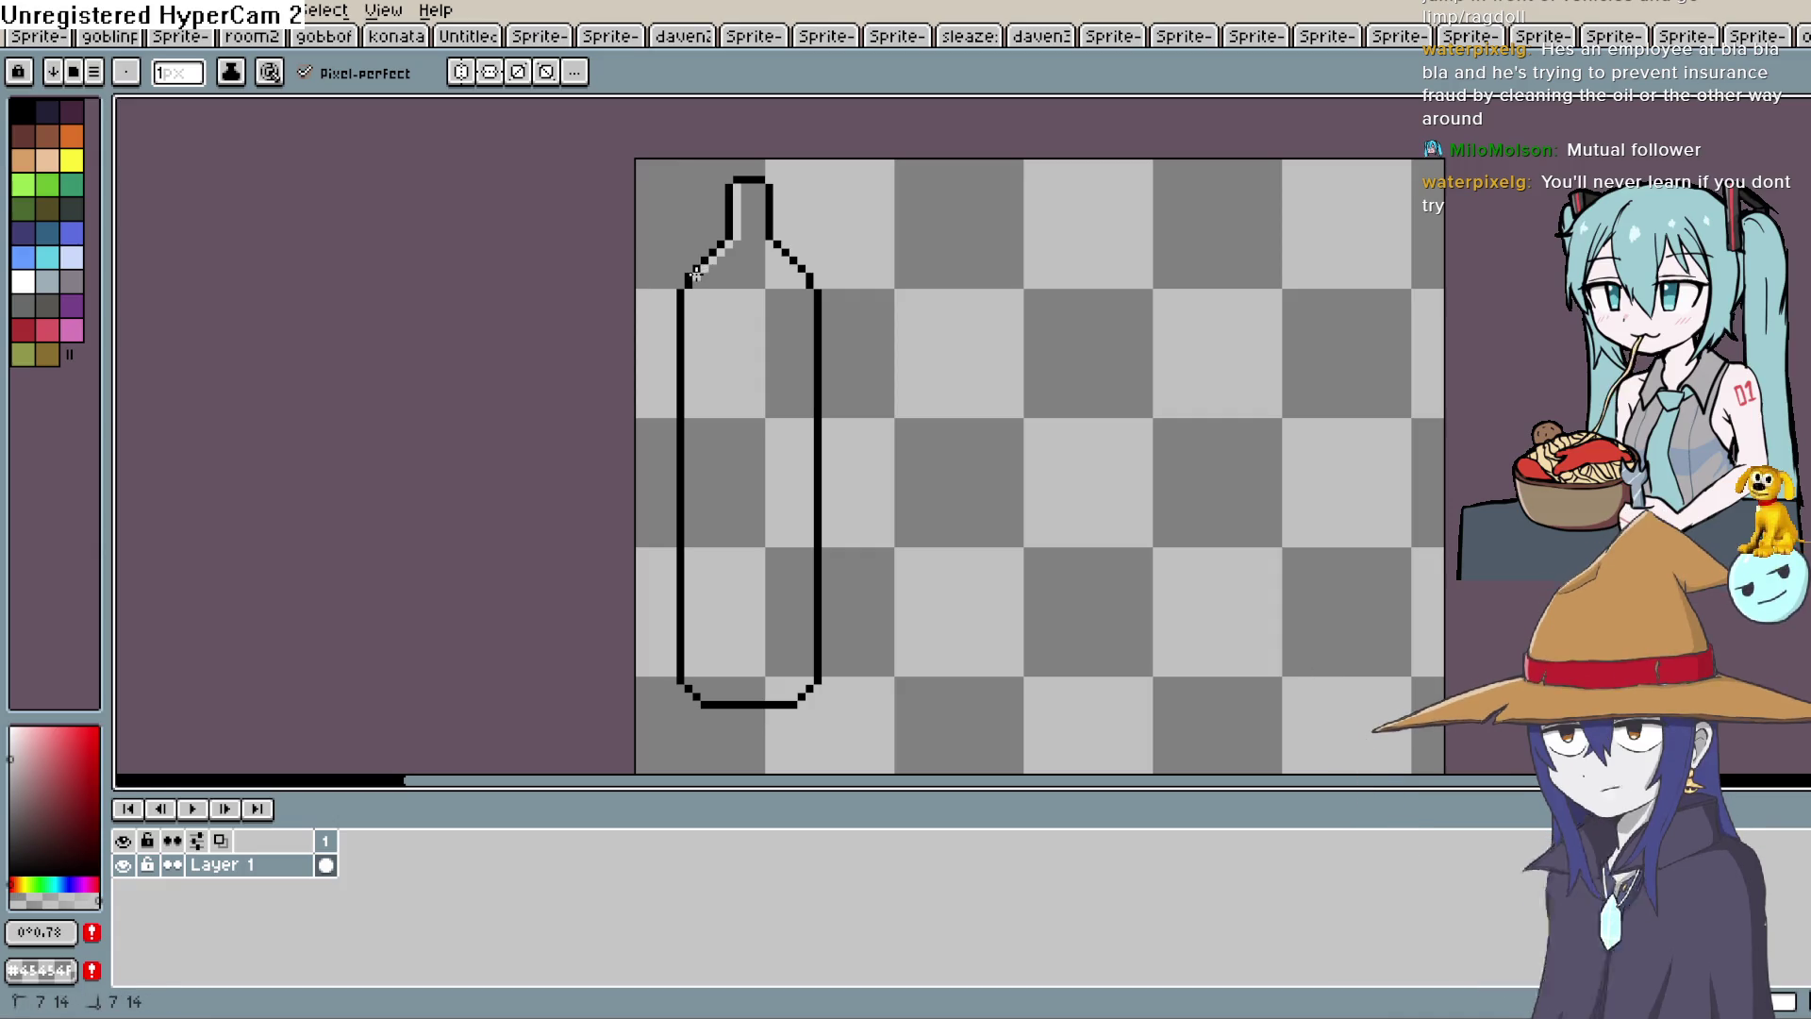
left_click_drag(688, 387, 700, 575)
scroll(700, 574, "down", 2)
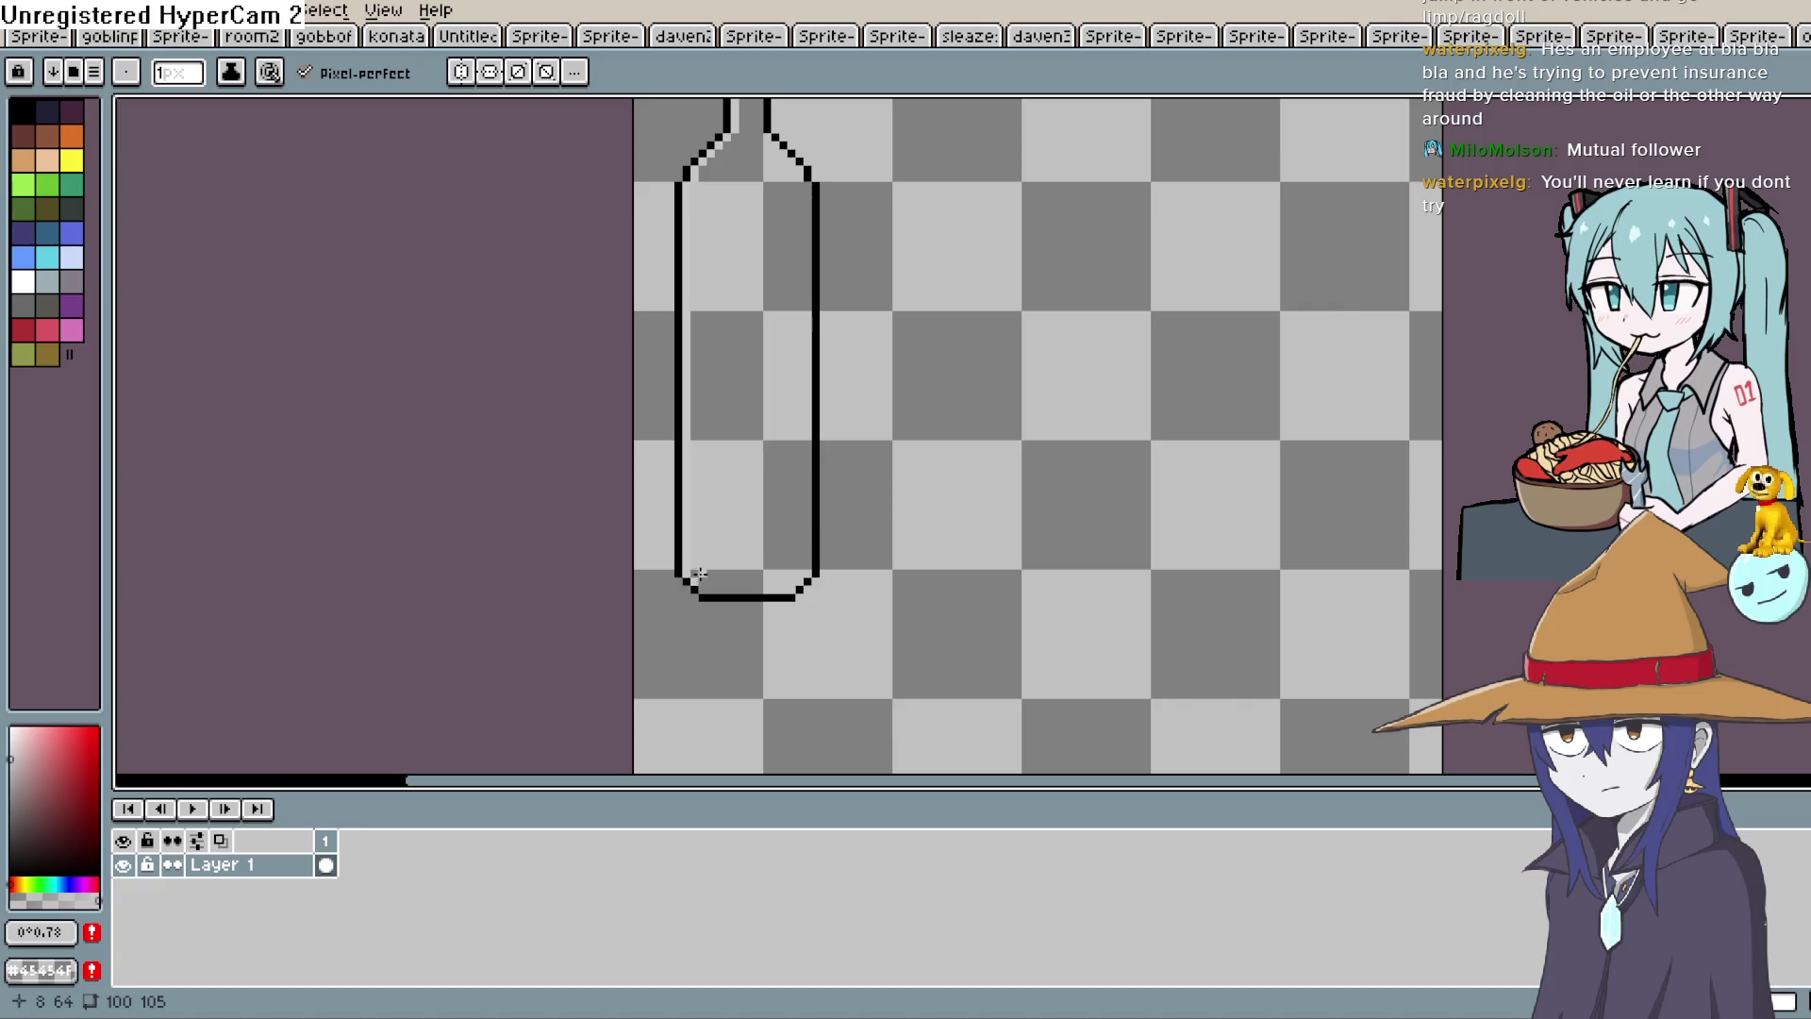
scroll(796, 518, "down", 2)
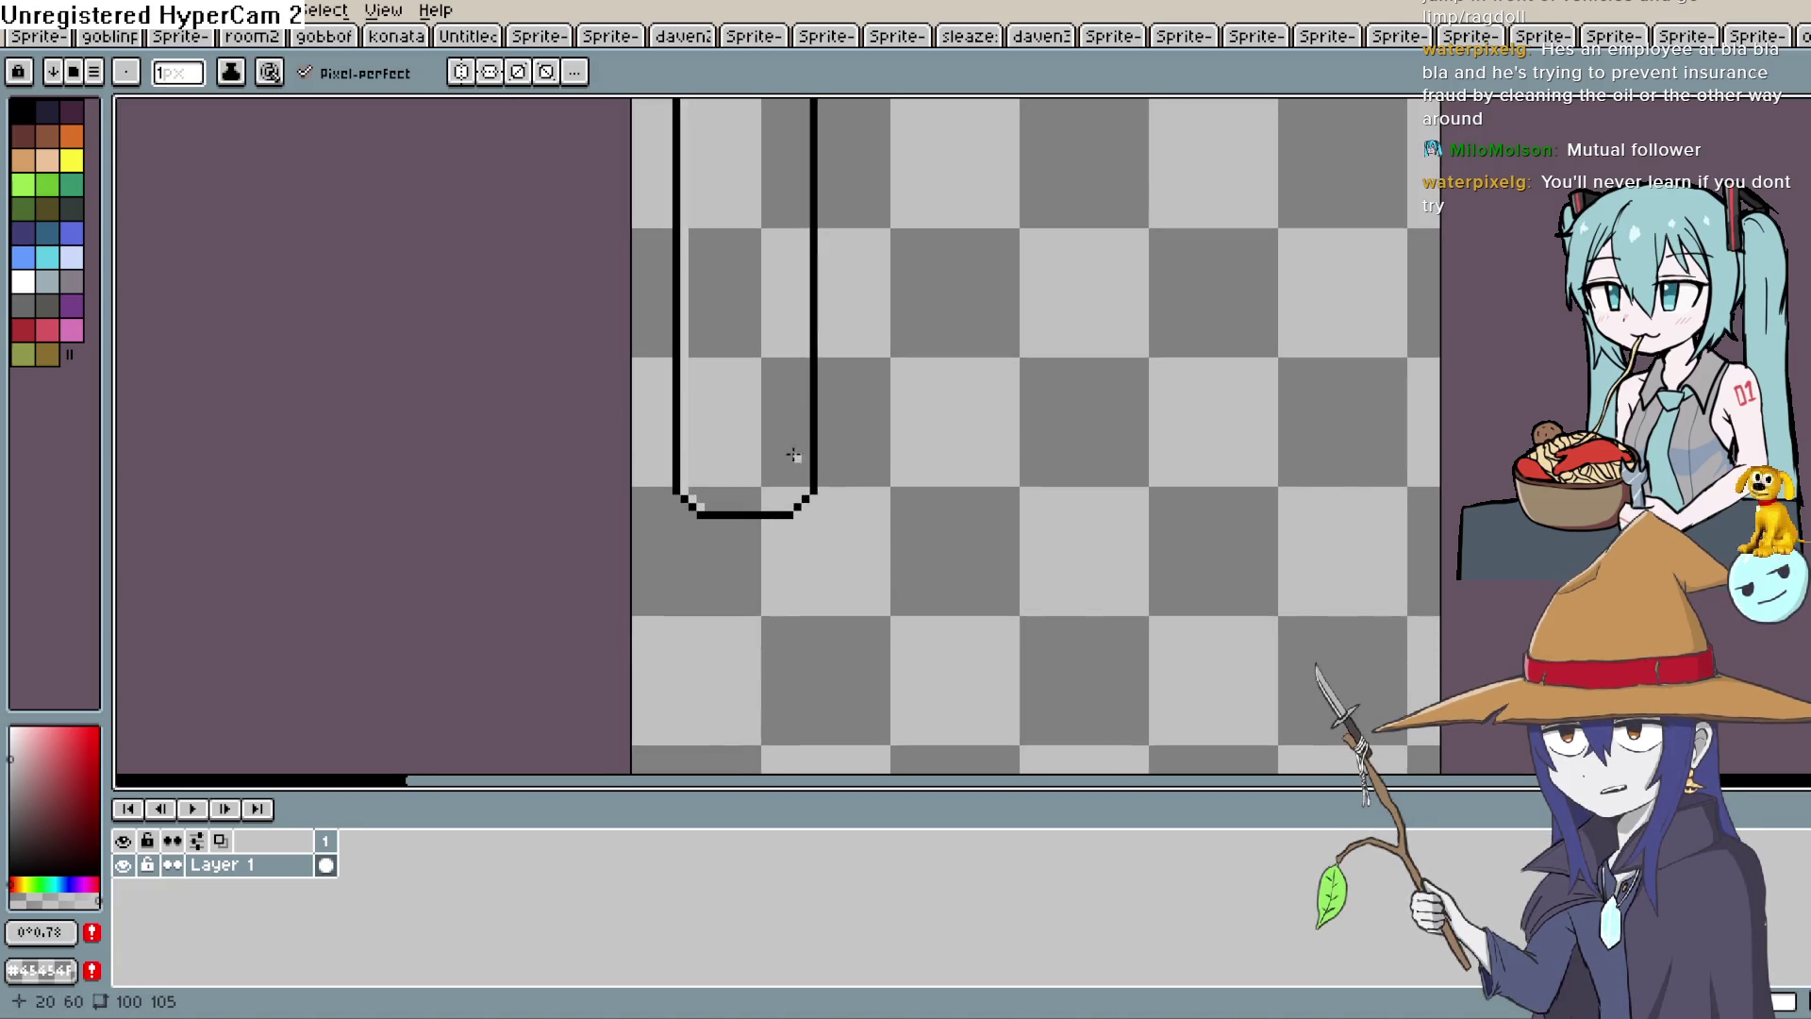
scroll(760, 518, "down", 1)
scroll(728, 410, "up", 1)
left_click(709, 434)
left_click_drag(797, 431, 835, 431)
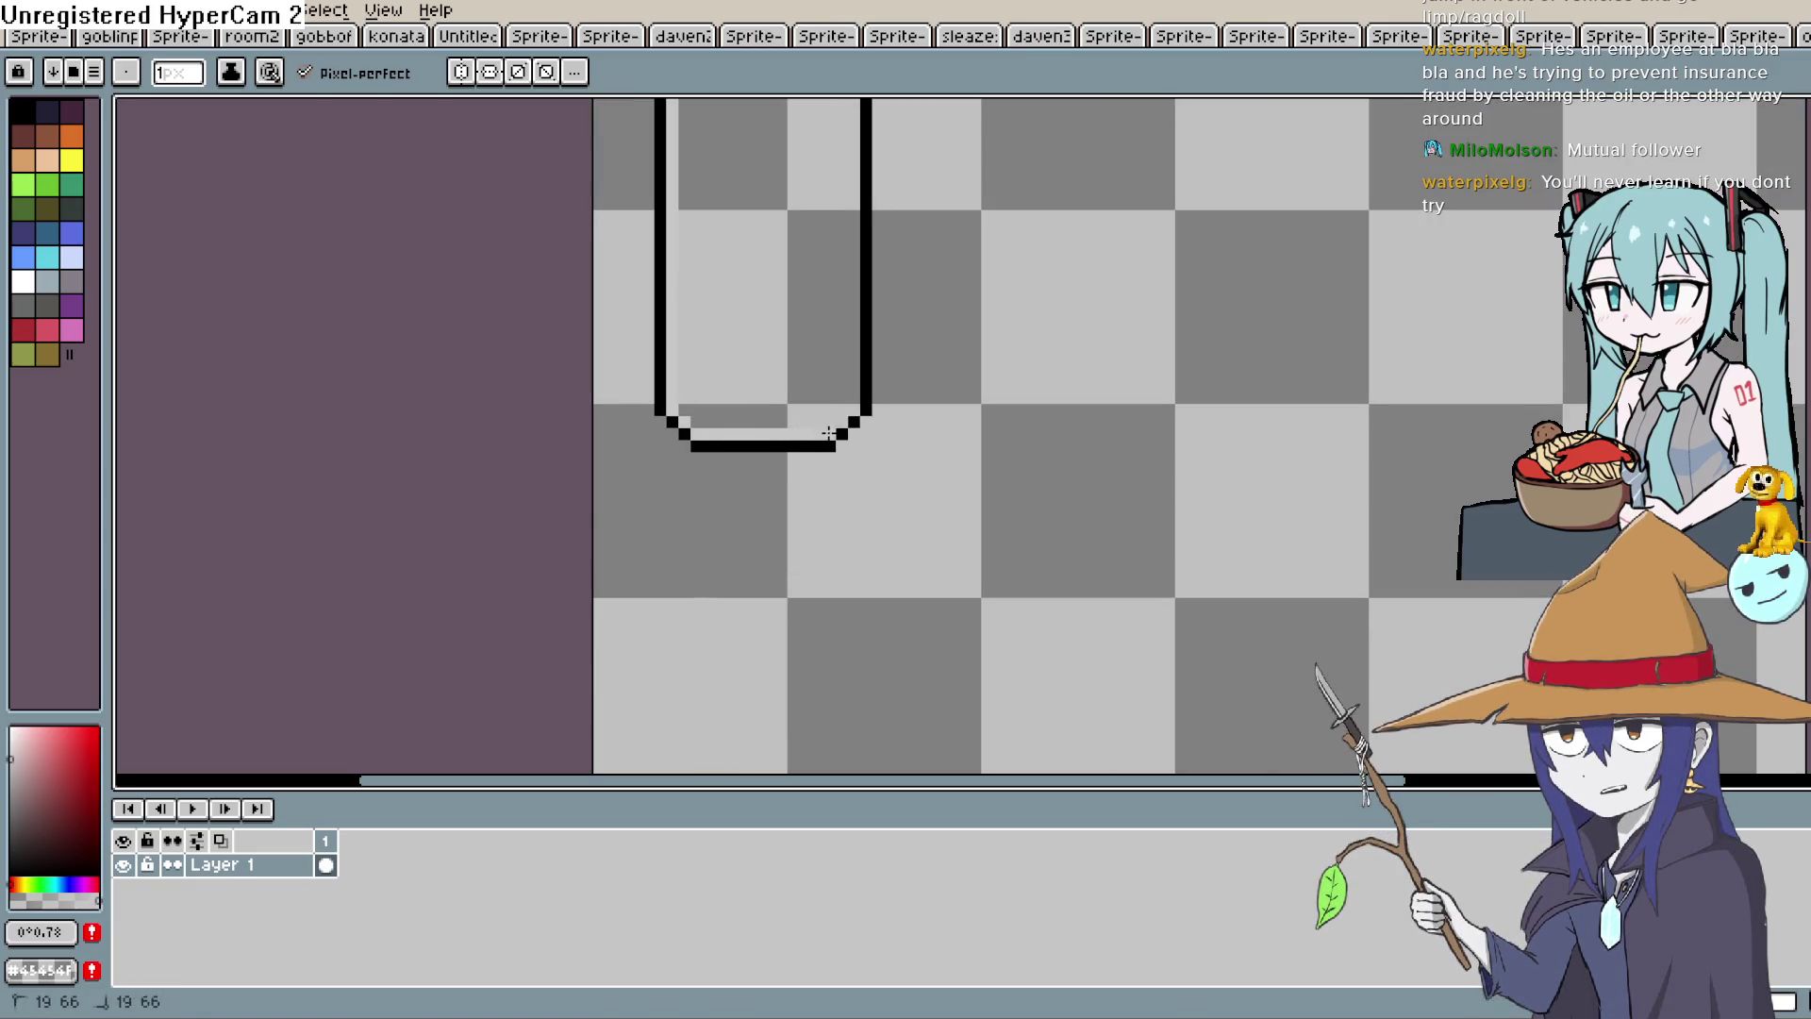
Recentre the bottle in the view, then switch to the goblin sketch sprite.
scroll(851, 547, "up", 3)
scroll(851, 547, "up", 1)
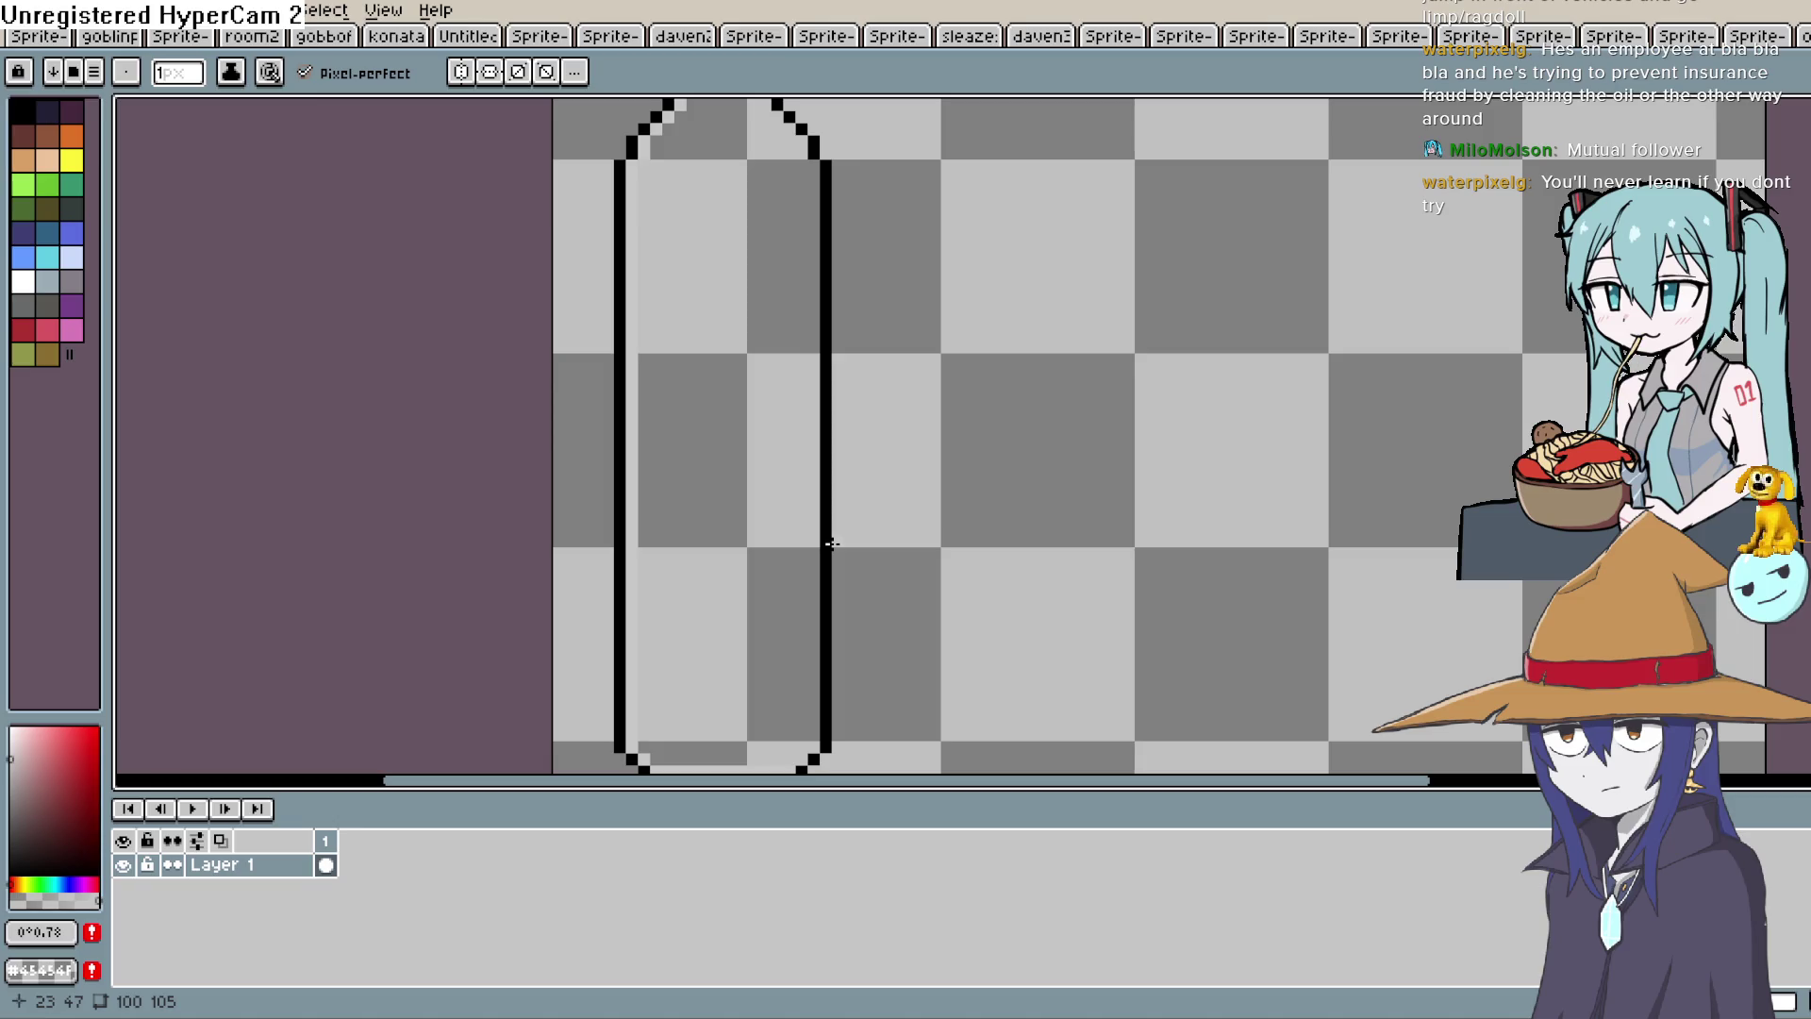
key("space")
mouse_move(877, 327)
left_mouse_down()
mouse_move(881, 380)
mouse_move(885, 354)
mouse_move(849, 372)
mouse_move(926, 400)
mouse_move(858, 356)
left_mouse_up()
scroll(883, 354, "down", 1)
scroll(896, 358, "down", 1)
key("space")
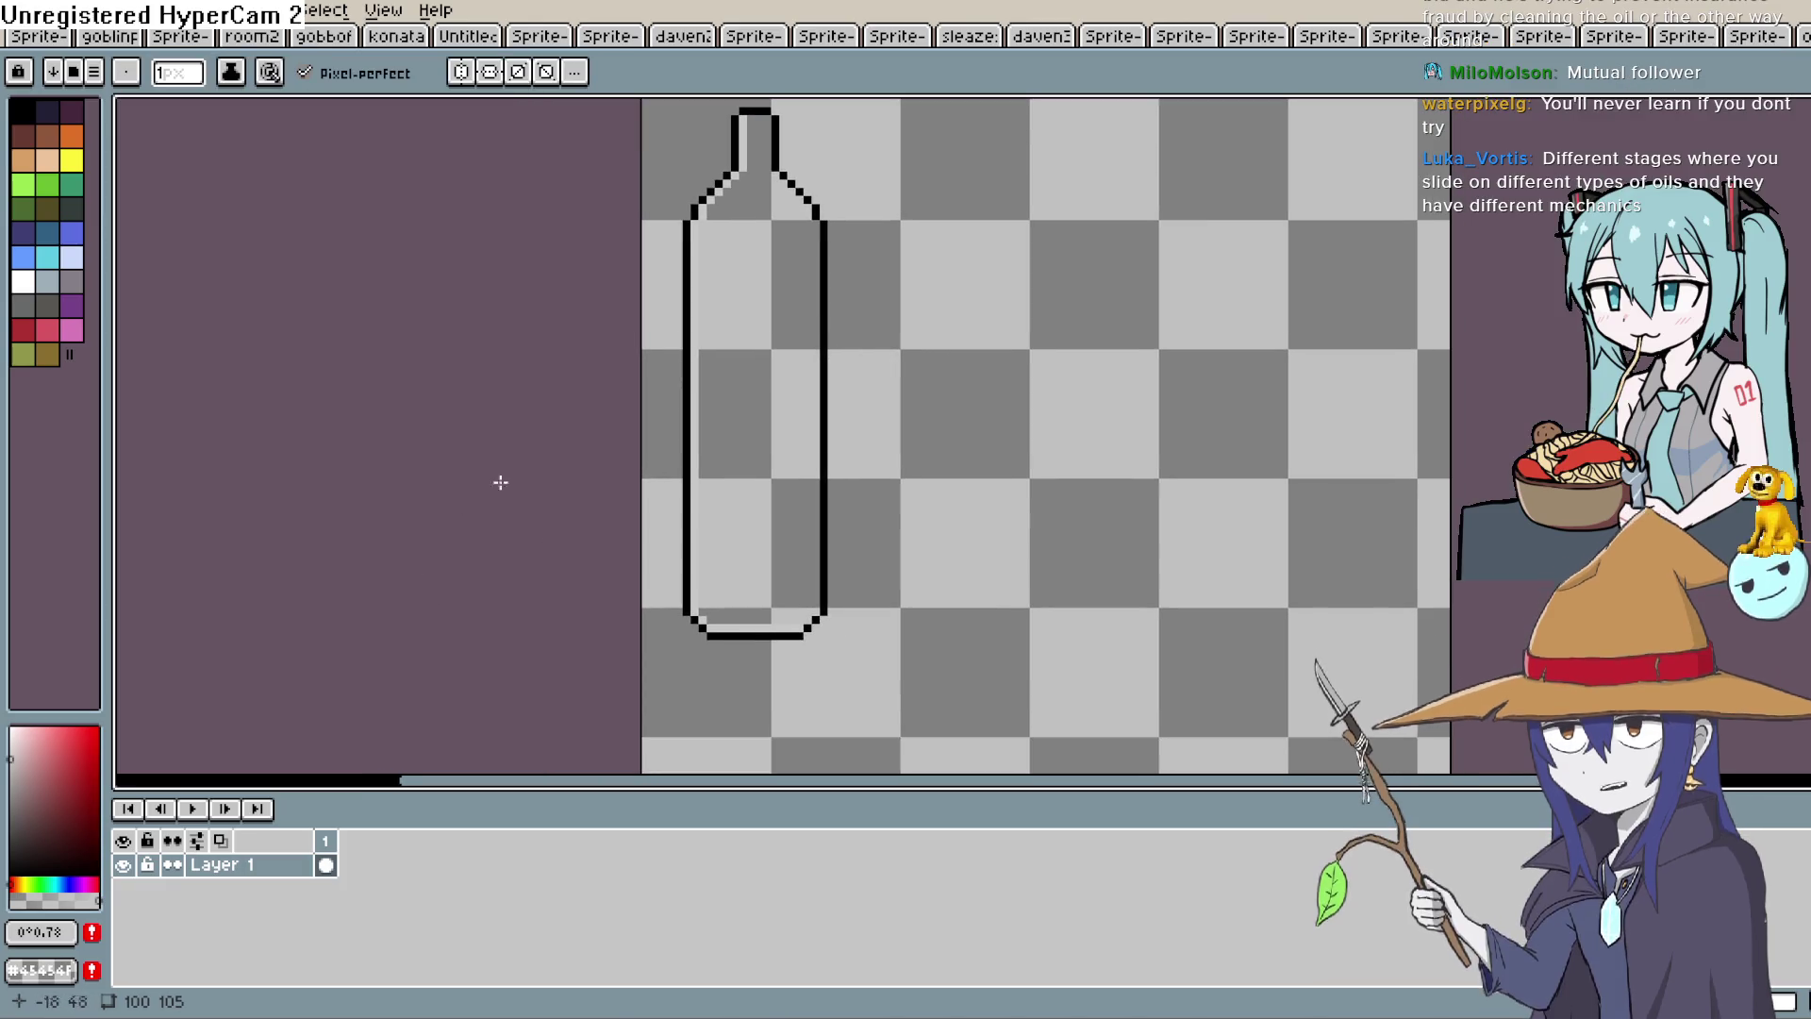
left_click(1590, 33)
Sample the tan boot colour from the coloured goblin sprite and return to the bottle.
left_click(1753, 36)
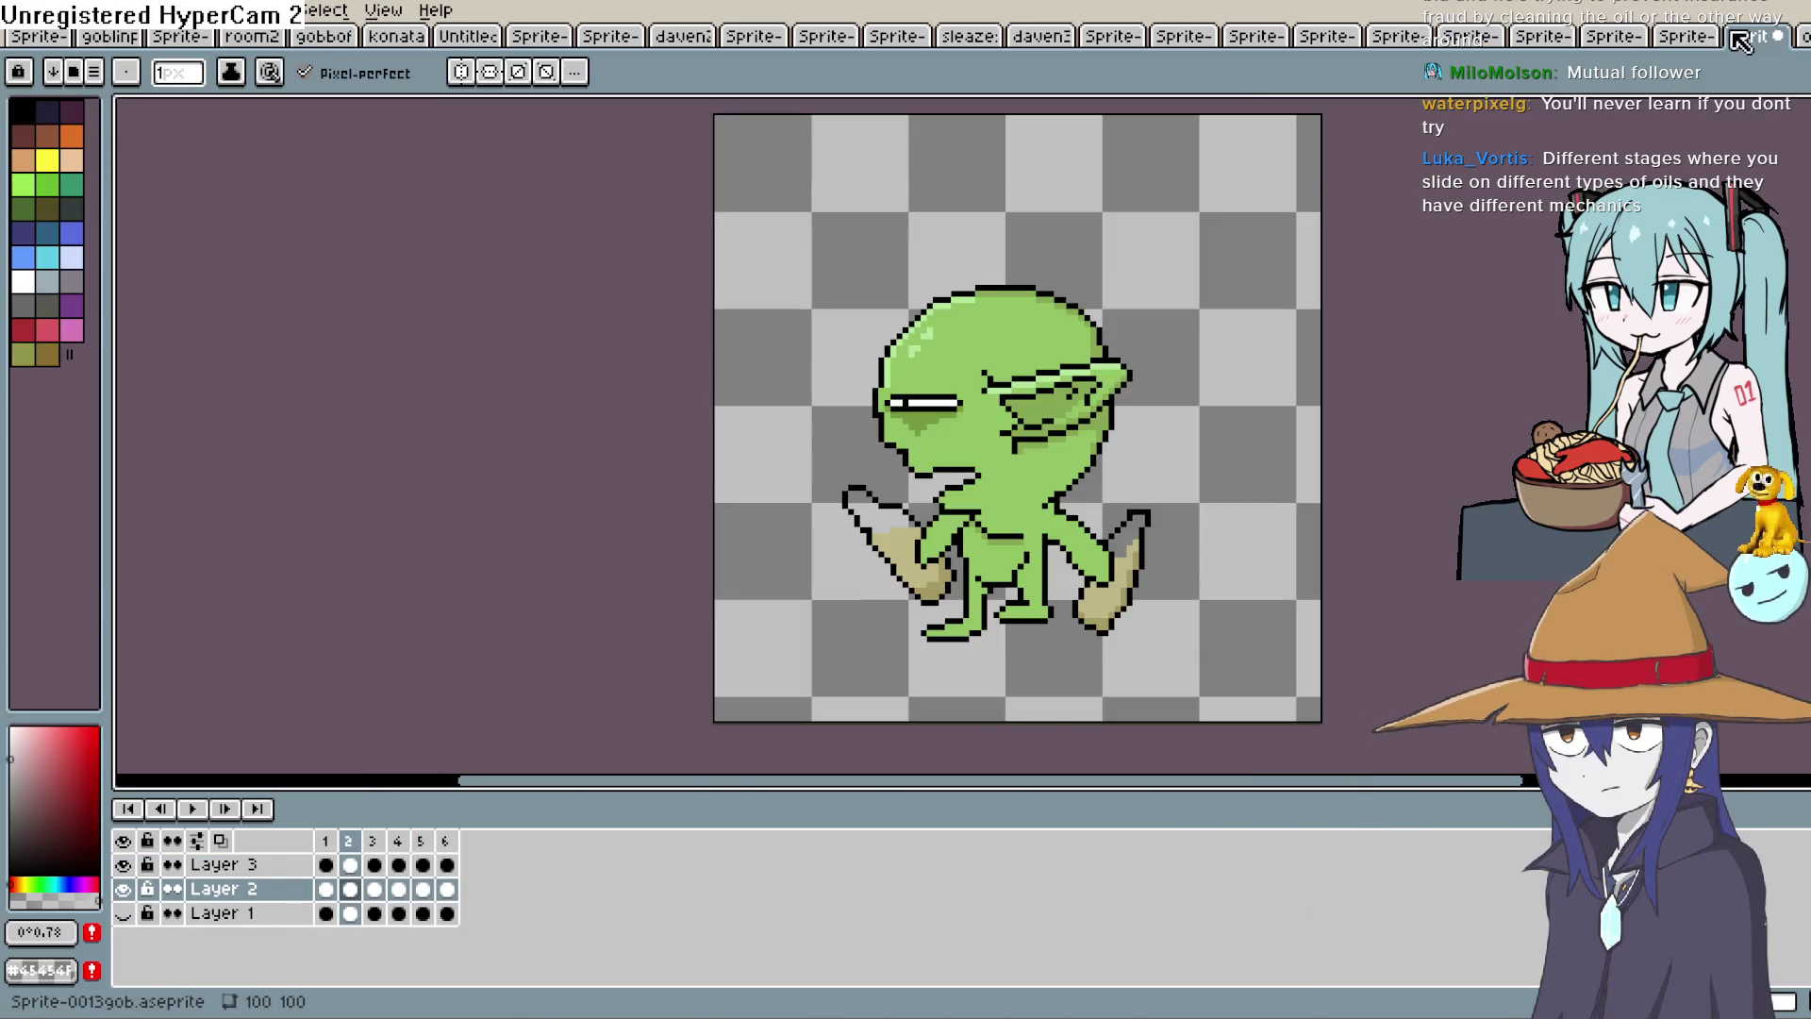
key("i")
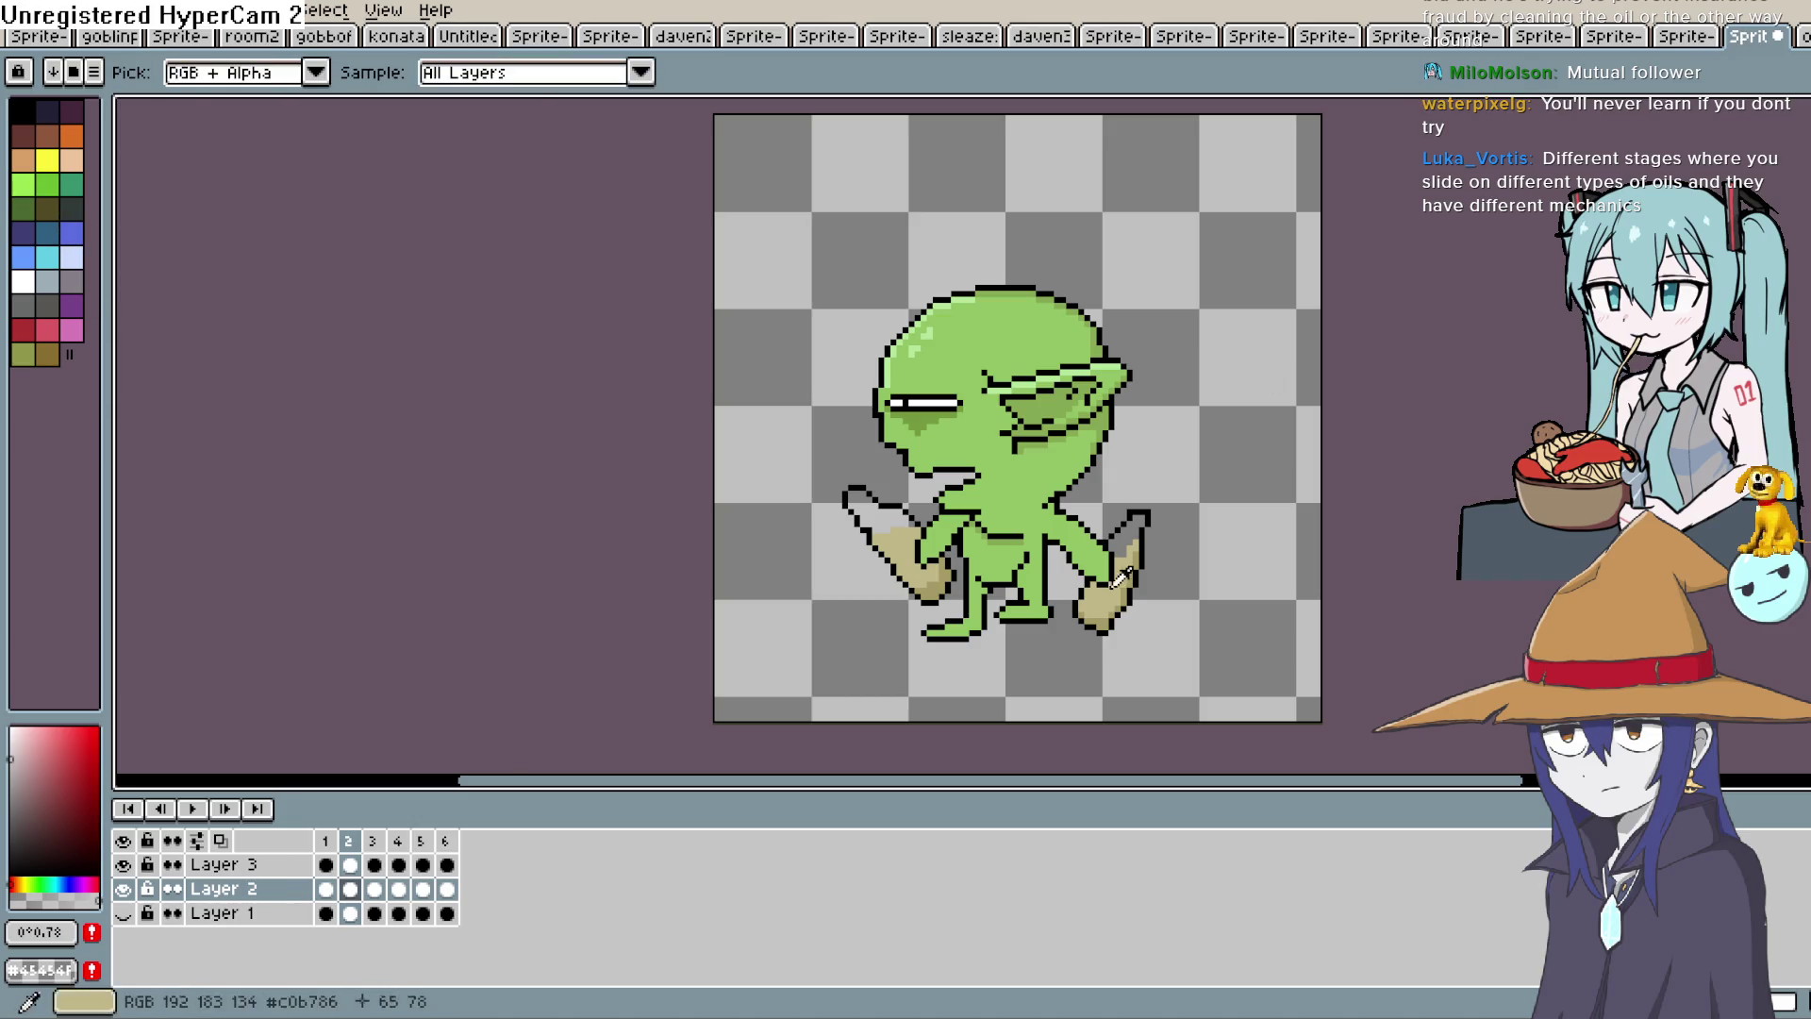
left_click(1113, 587)
key("ctrl+shift+Tab")
key("space")
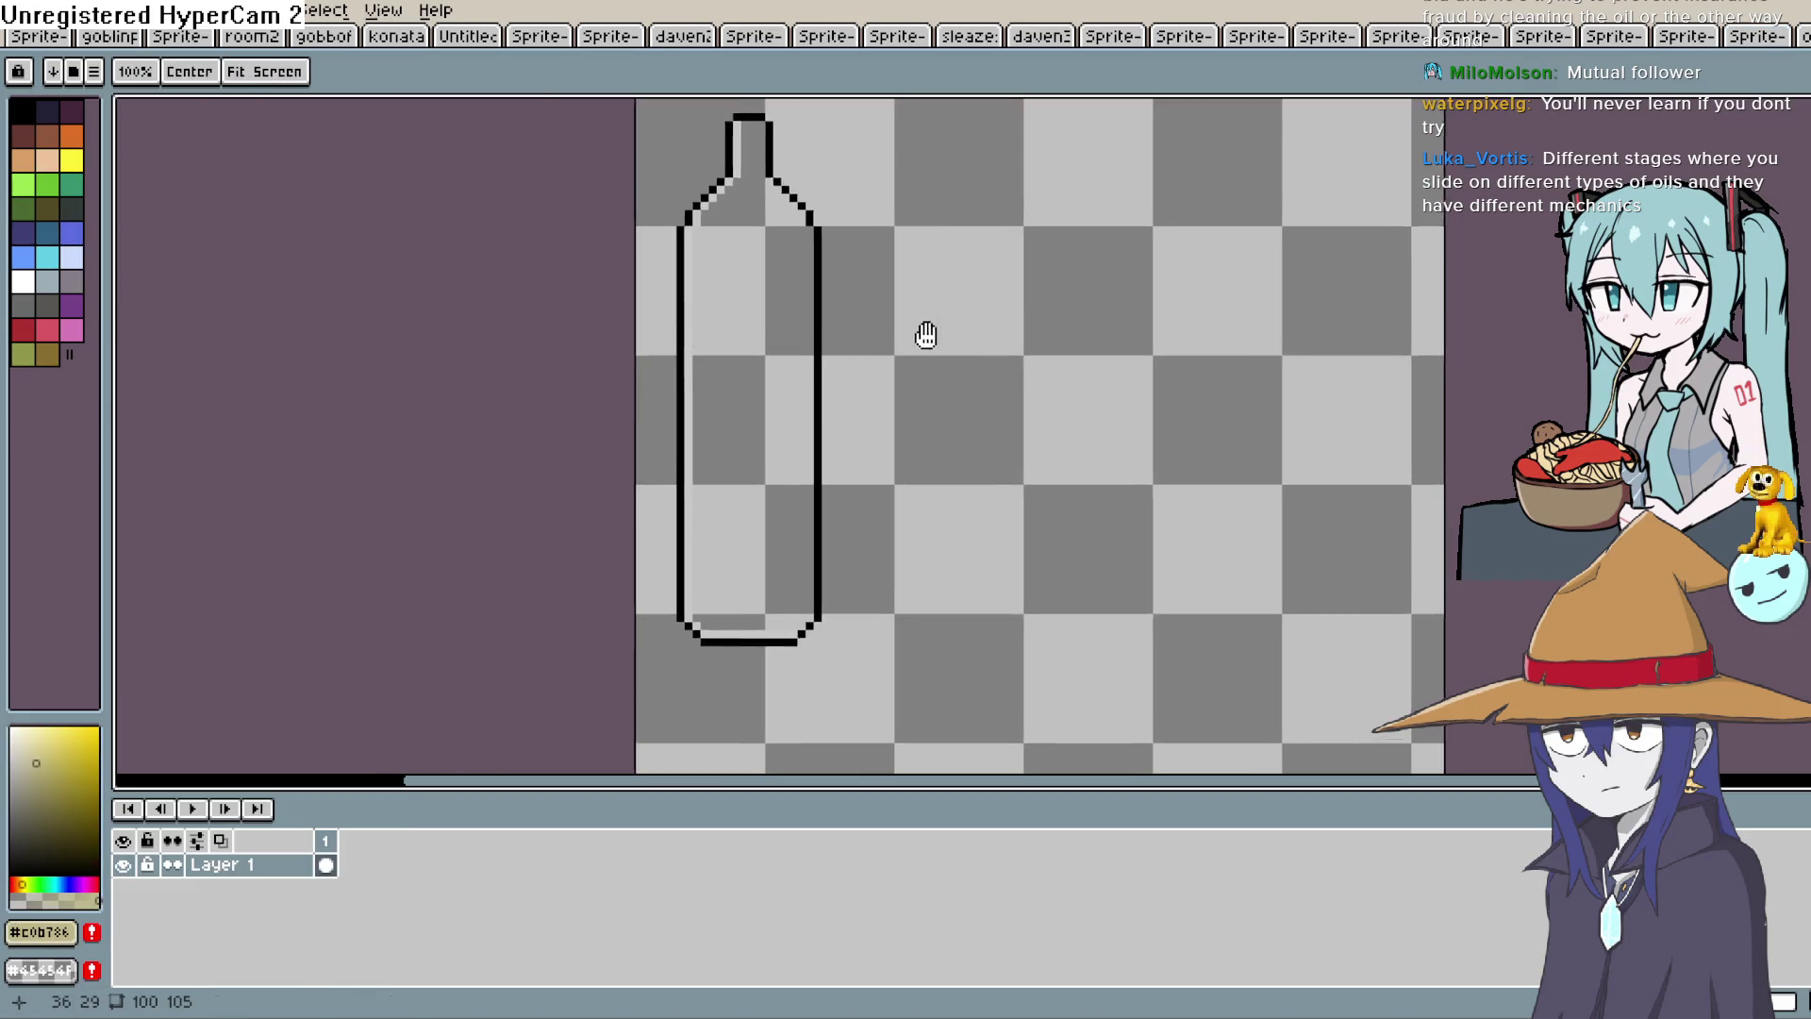
left_click_drag(926, 331, 851, 372)
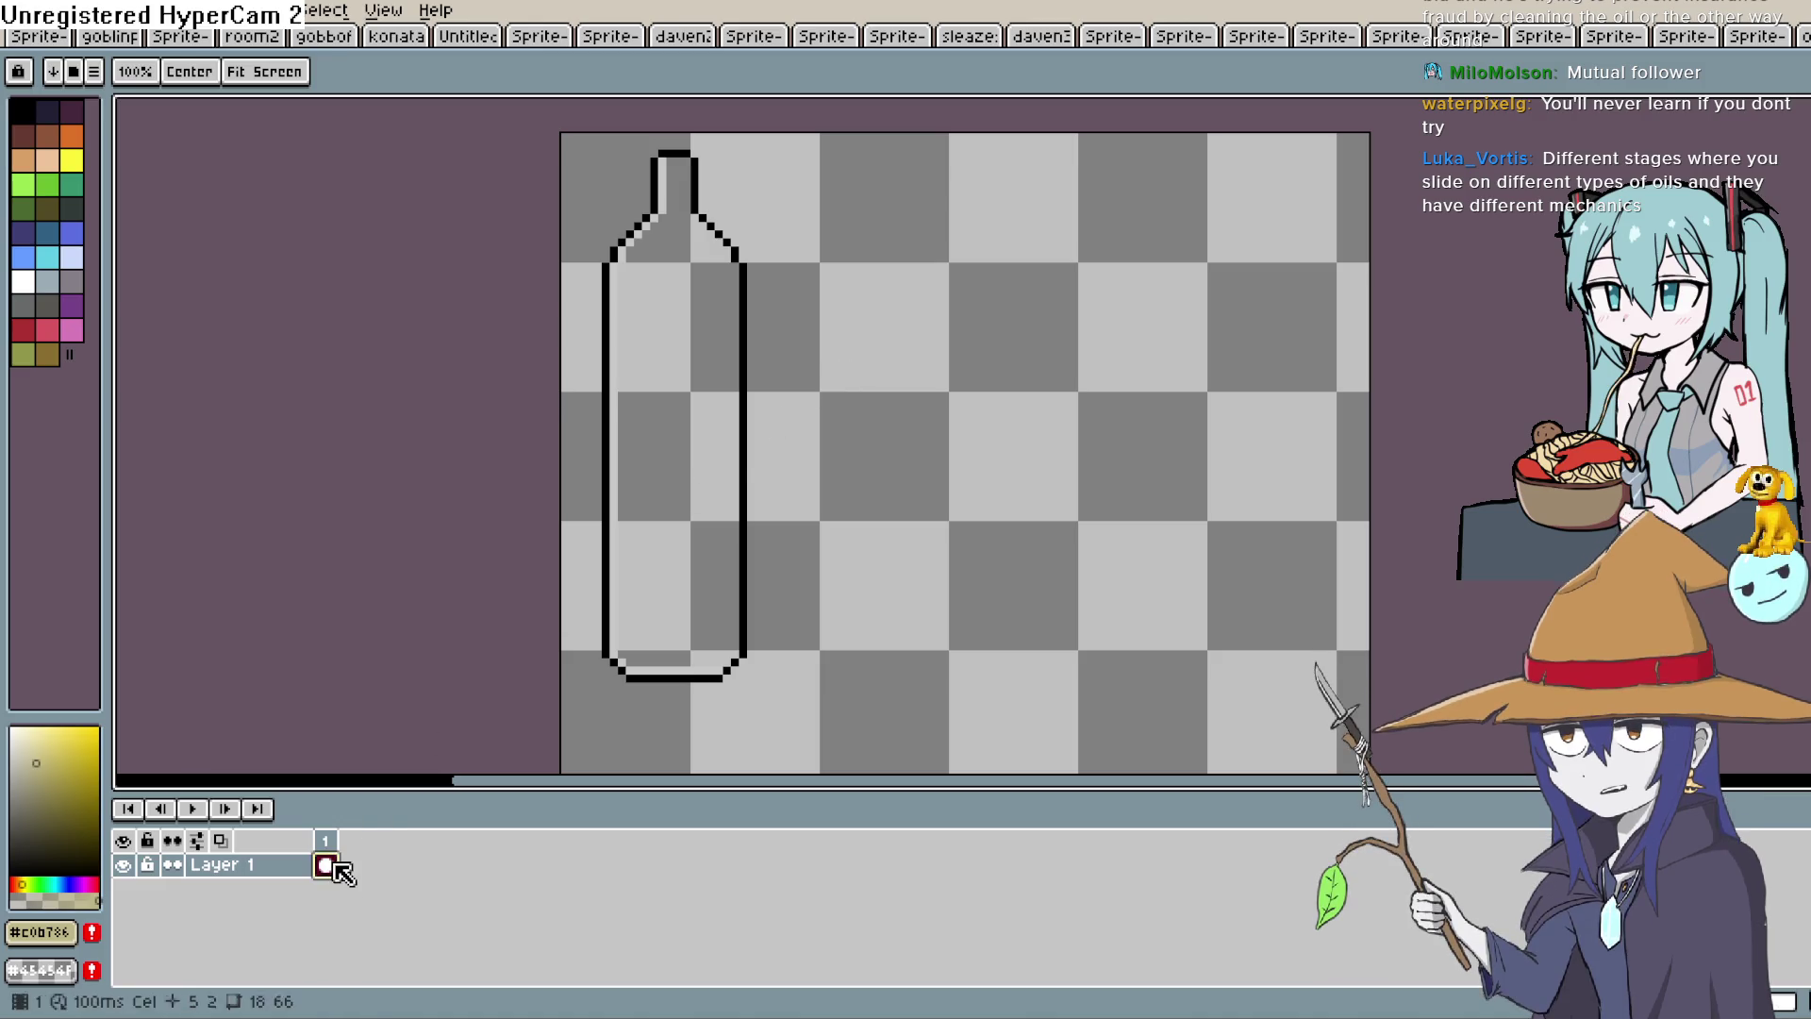
Add a second frame and paint a tan row along the bottle's bottom.
key("alt+n")
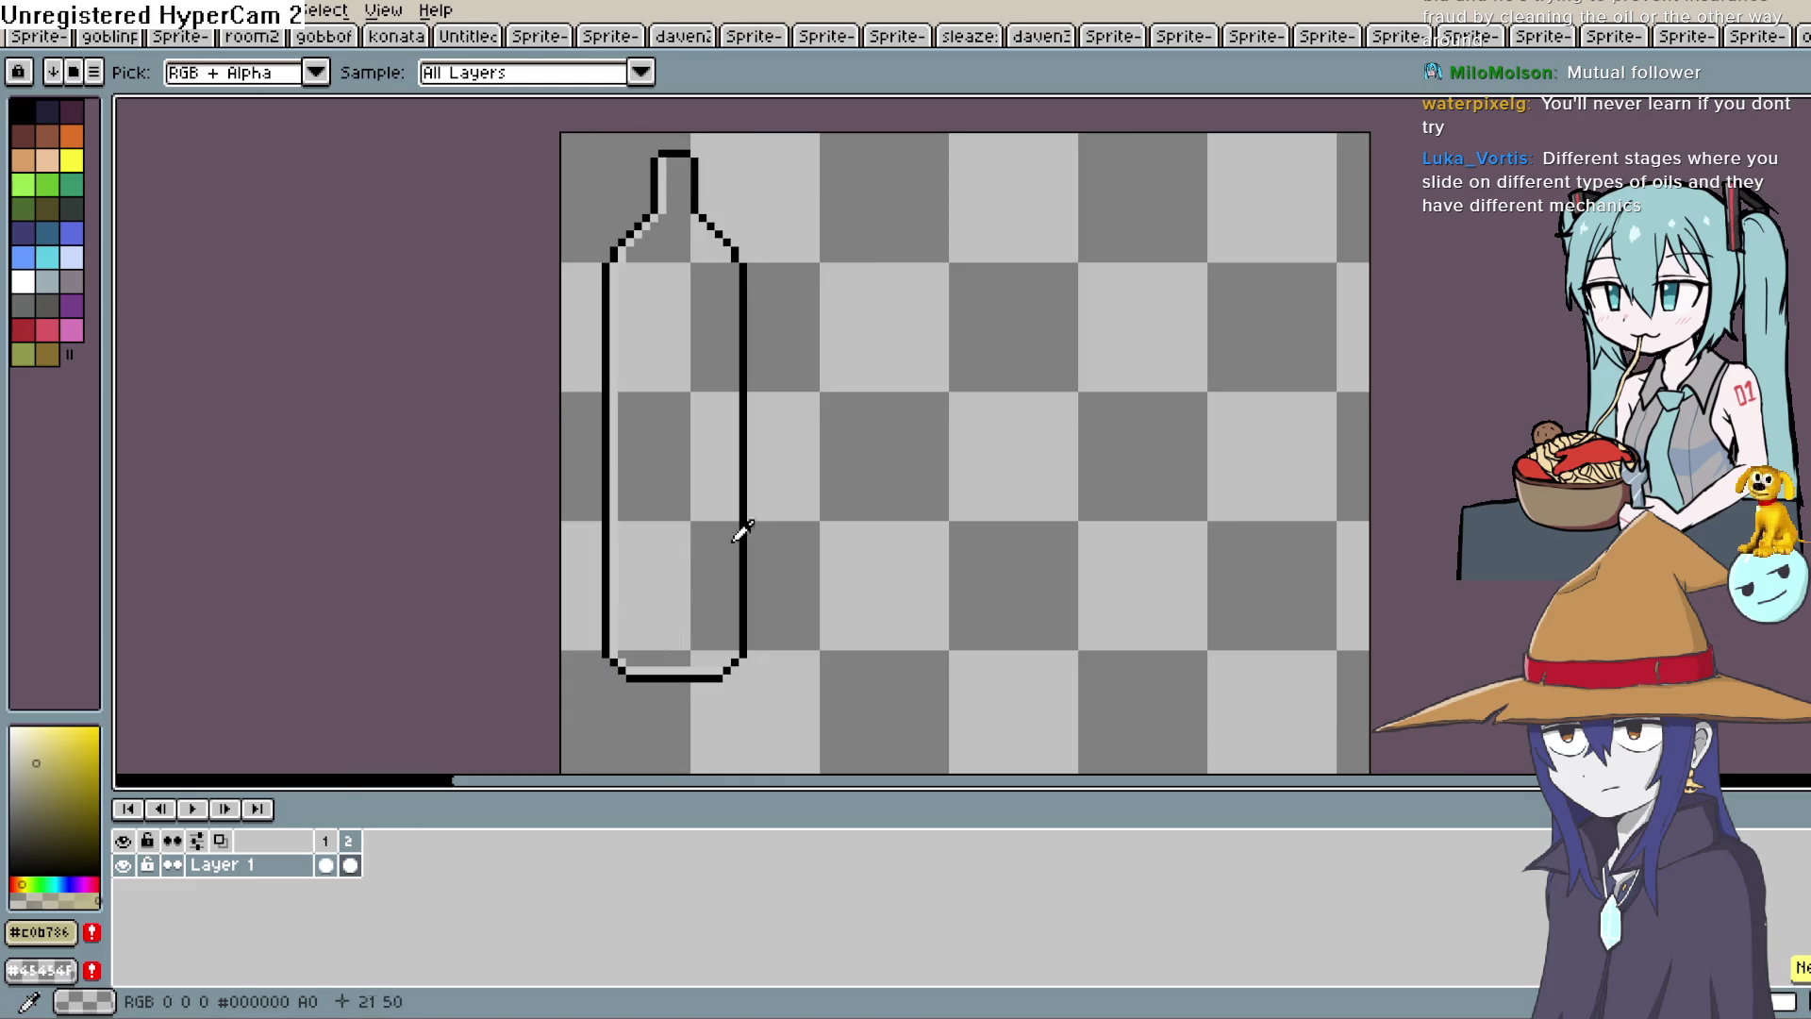
key("b")
left_click_drag(652, 658, 716, 660)
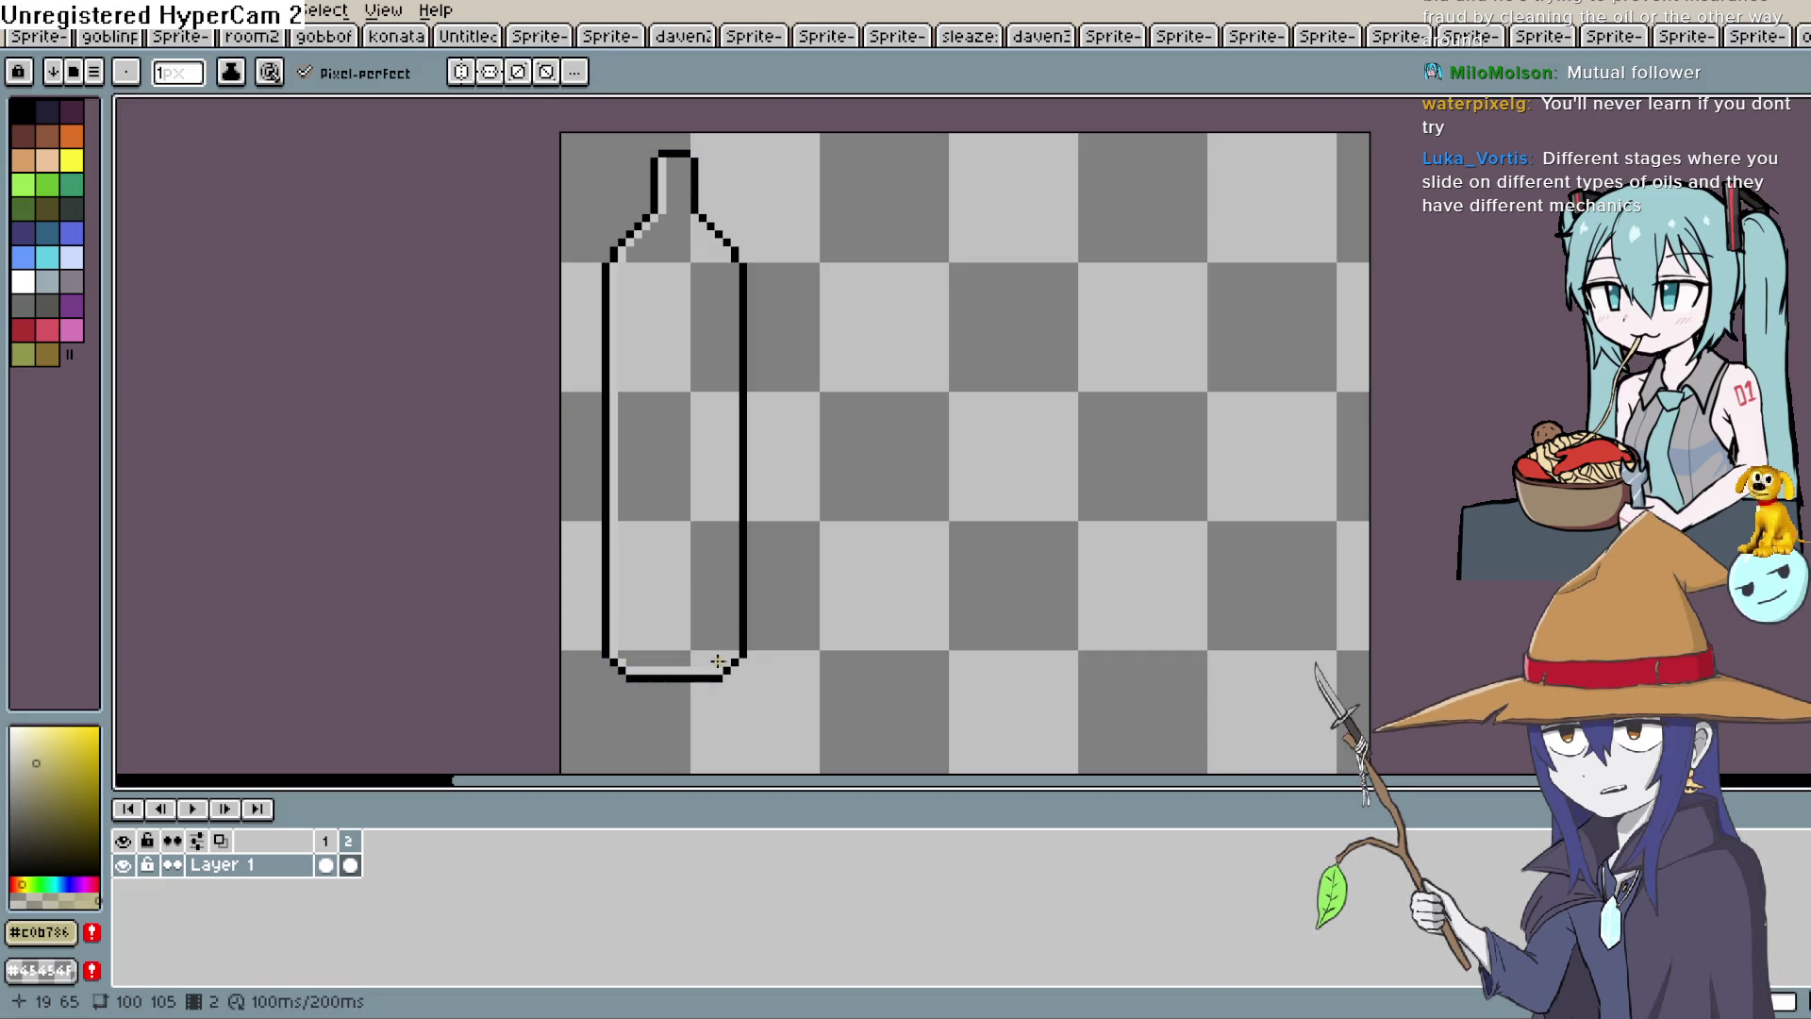
With the Line tool, draw the first tan oil rows across the bottle's bottom in frames 2 to 5.
key("l")
left_click_drag(625, 661, 716, 660)
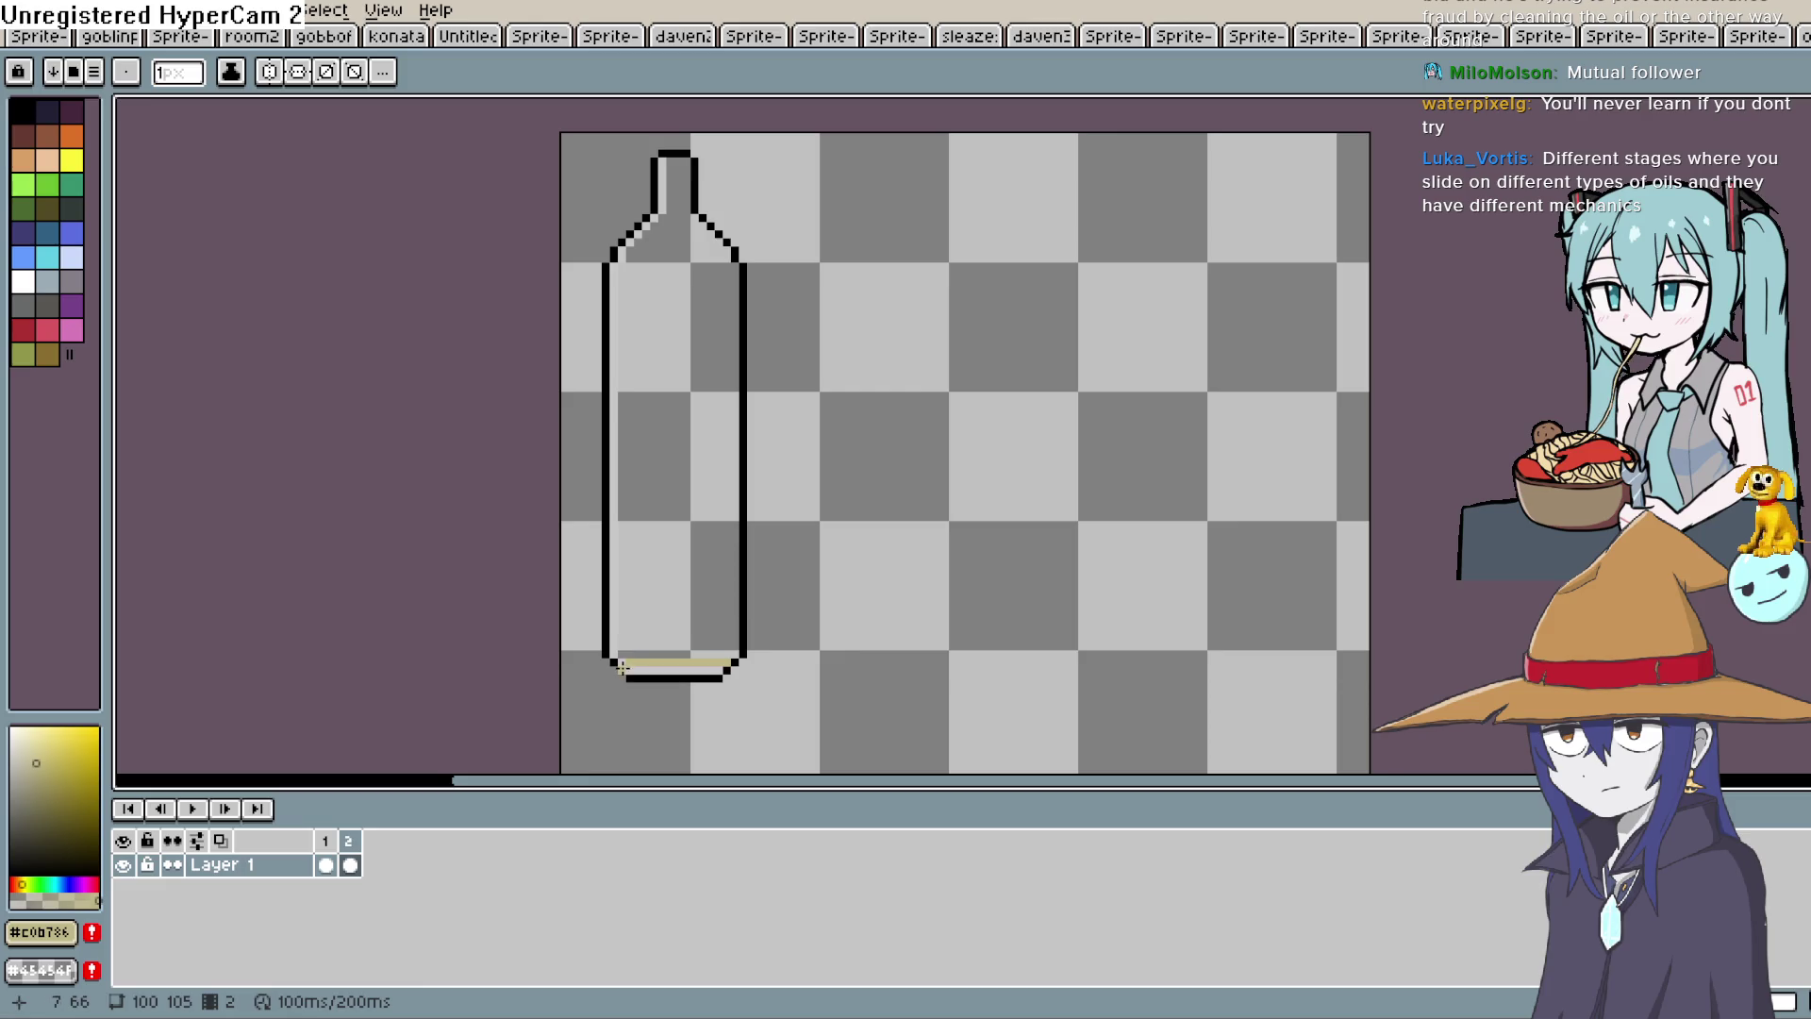
key("alt+n")
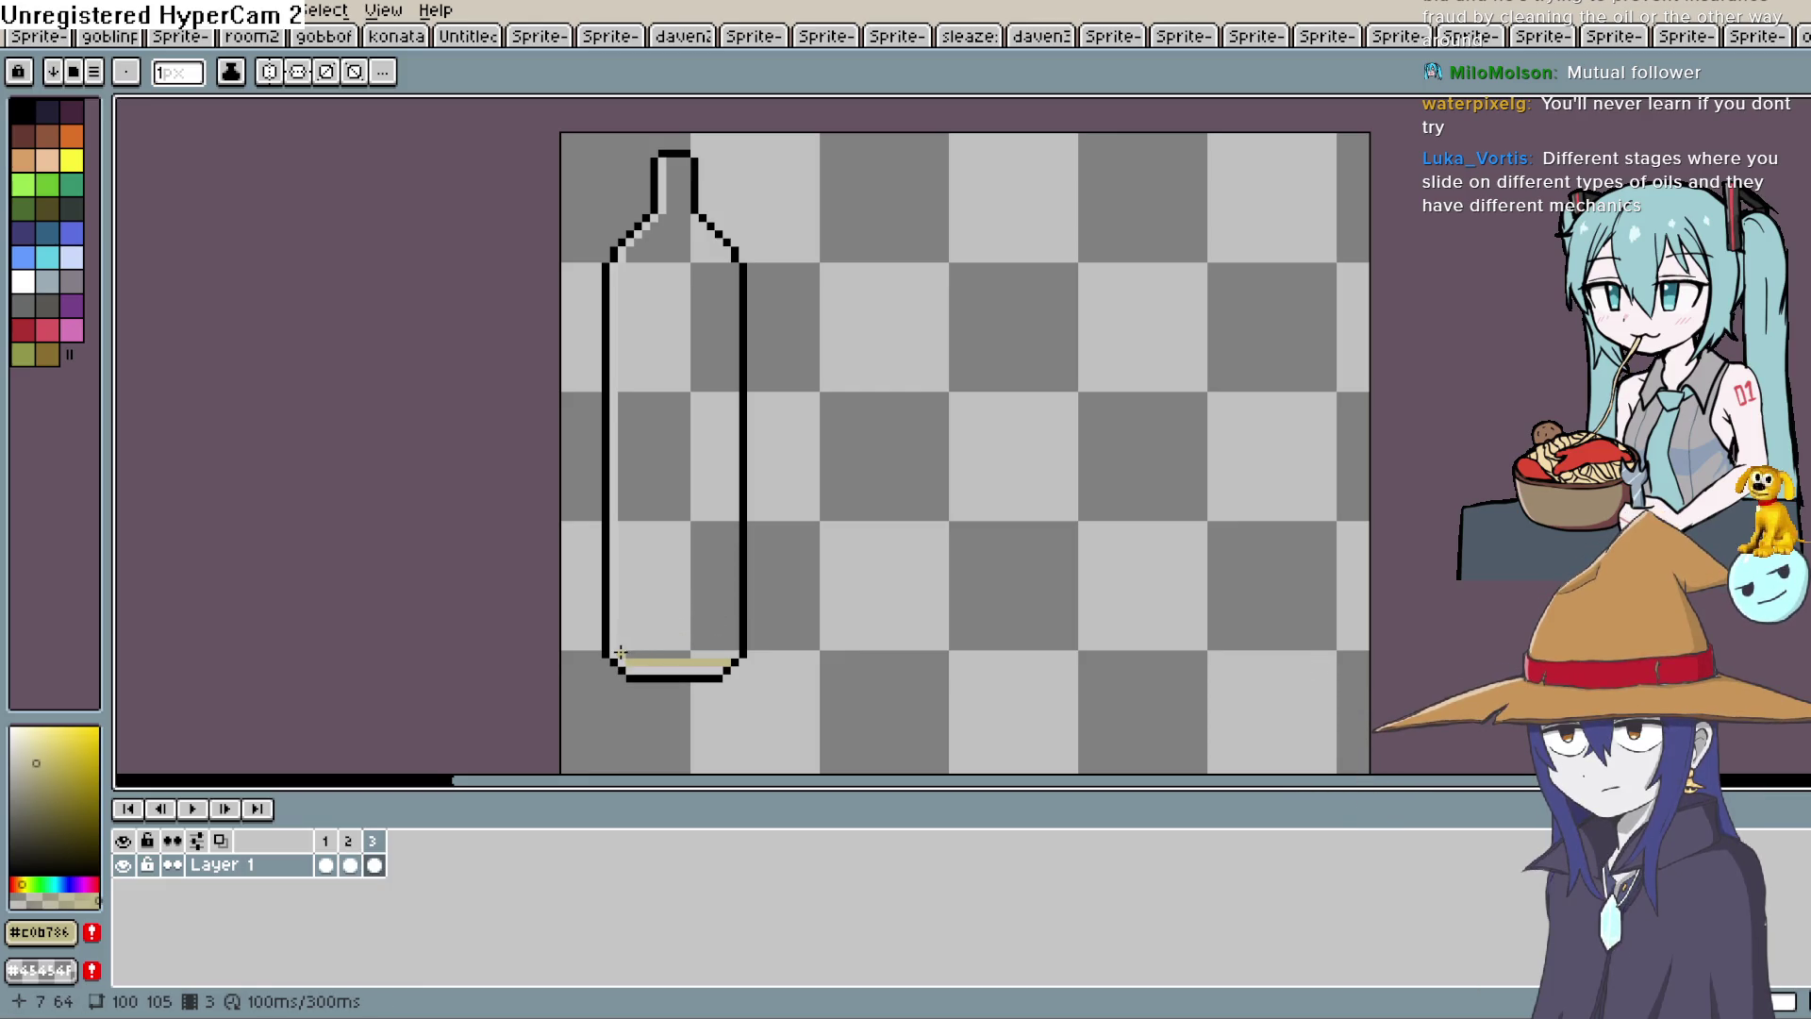
left_click_drag(732, 652, 732, 652)
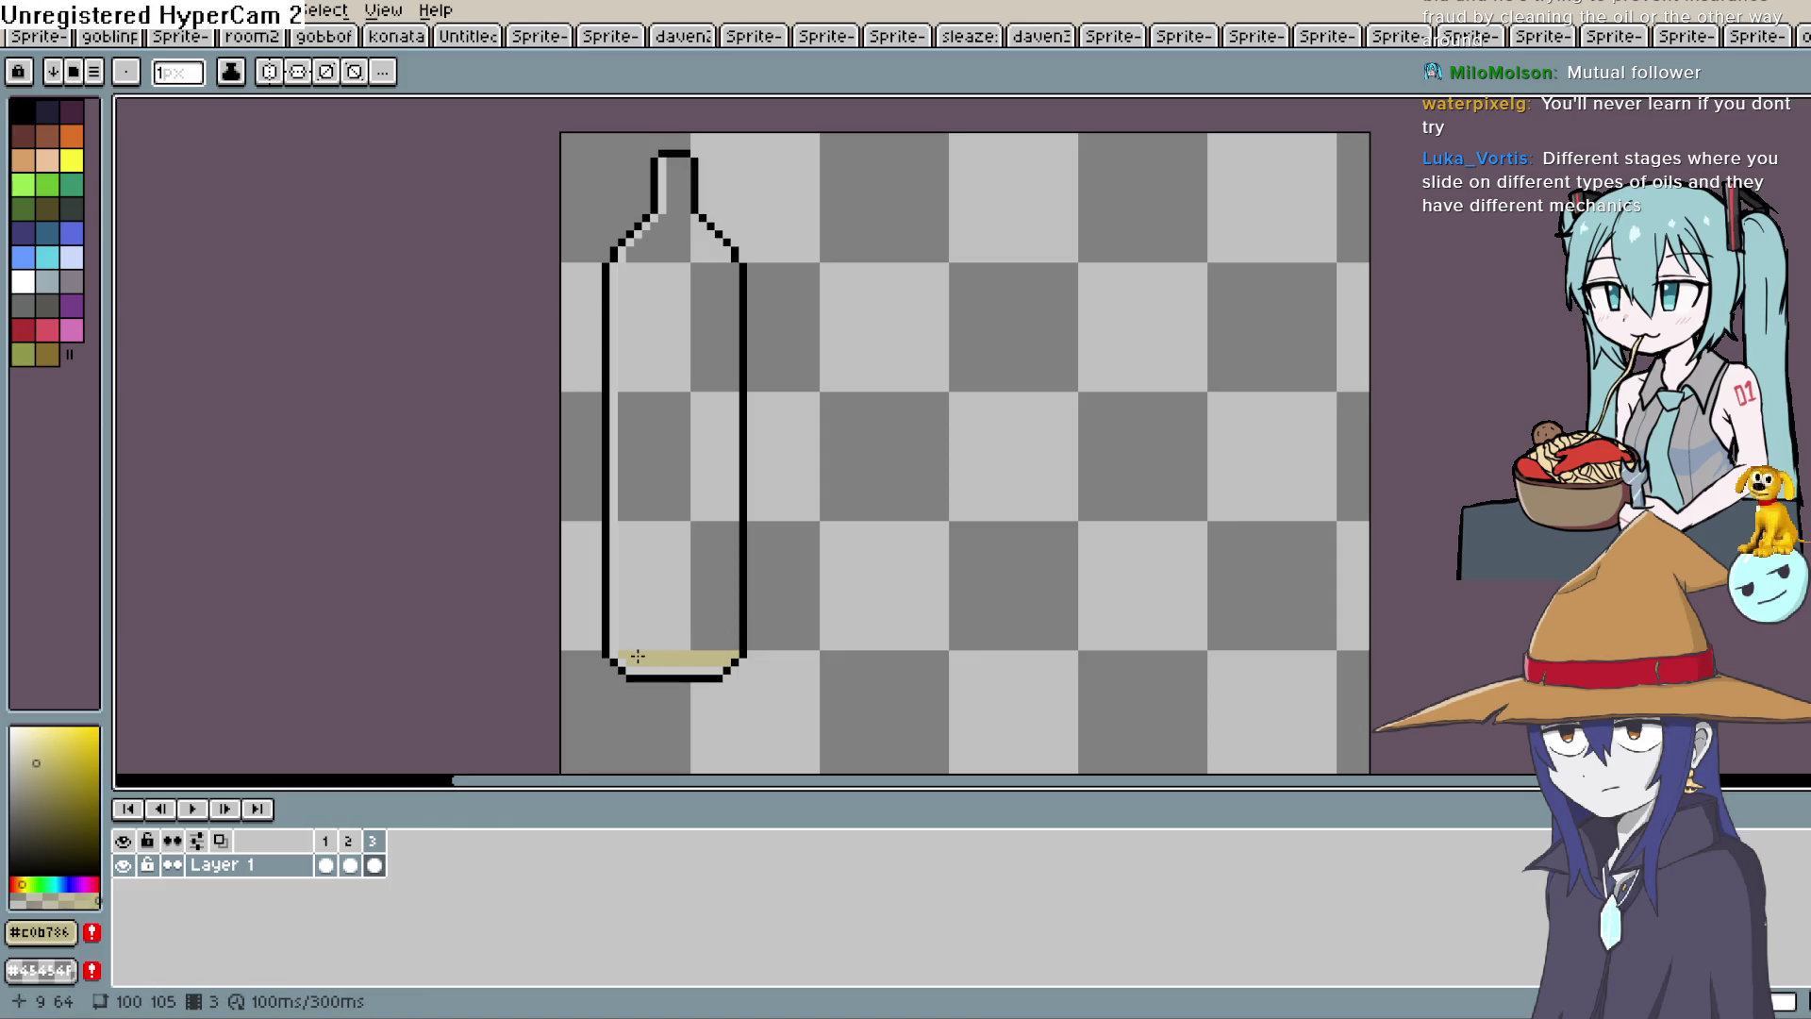
key("alt+n")
left_click_drag(623, 647, 739, 648)
key("alt+n")
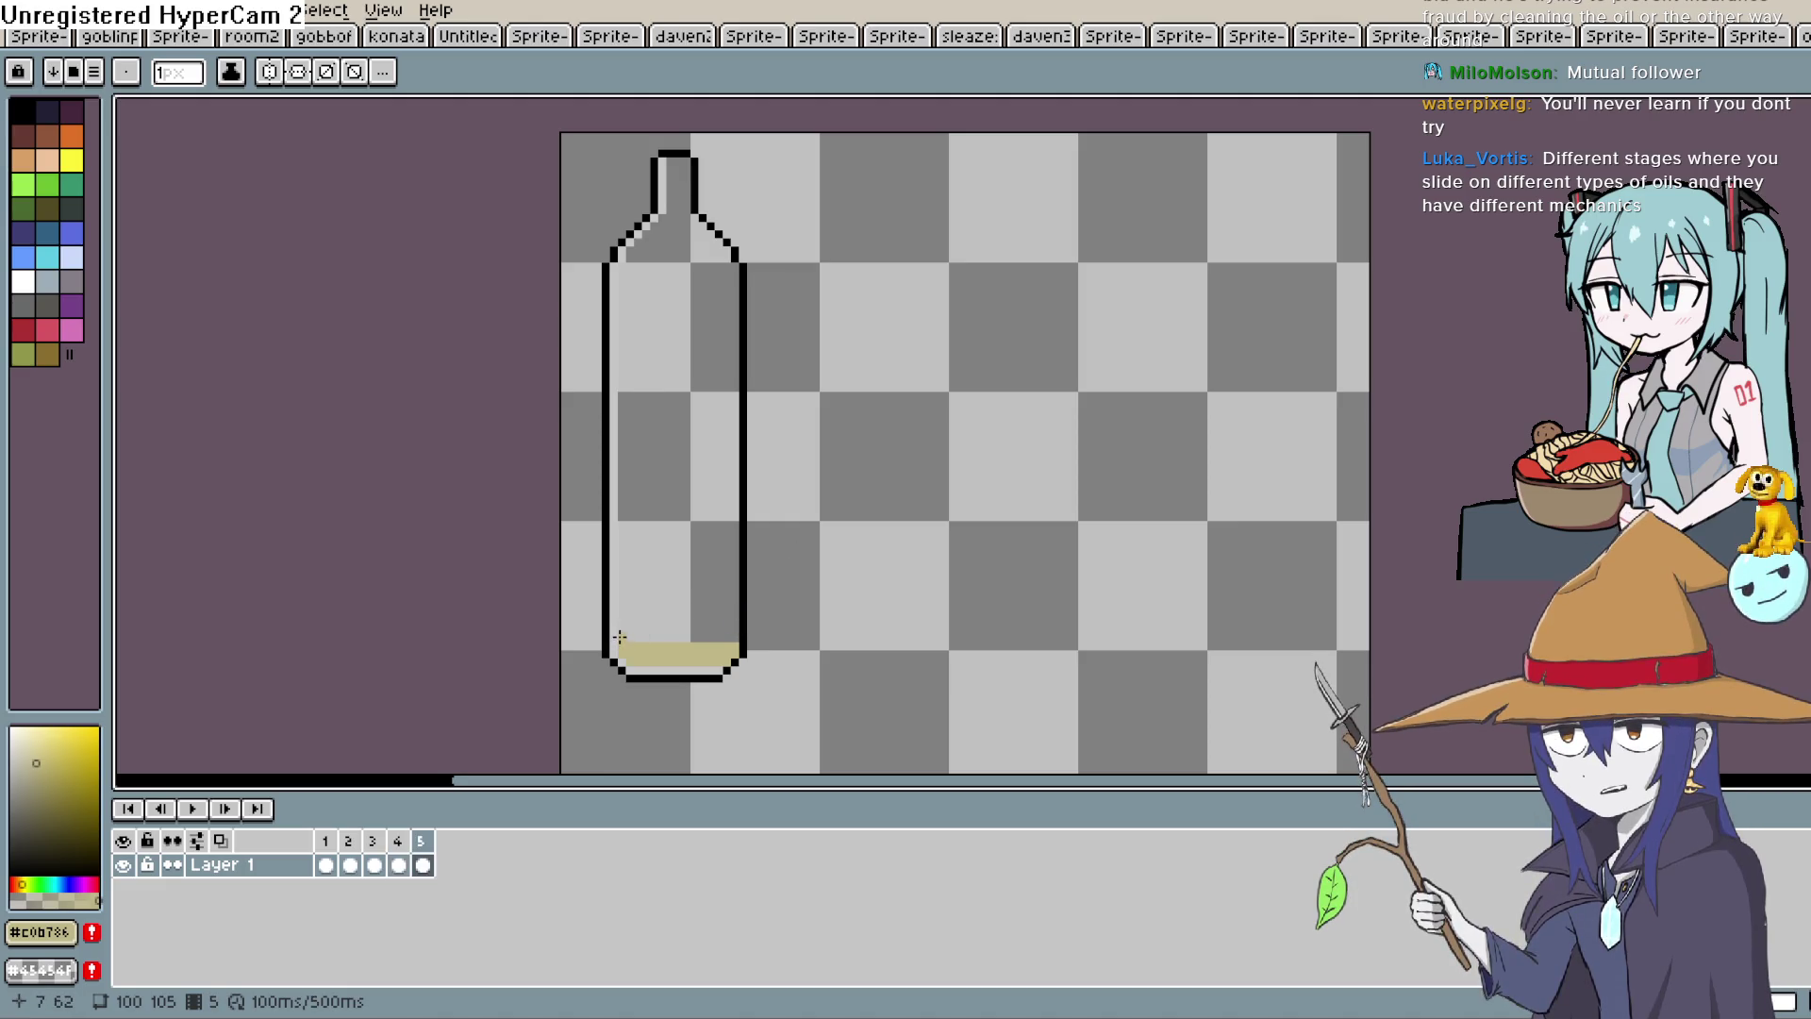
left_click_drag(690, 638, 740, 638)
Add frames 7 through 11, raising the tan oil one row in each.
left_click_drag(620, 628, 739, 630)
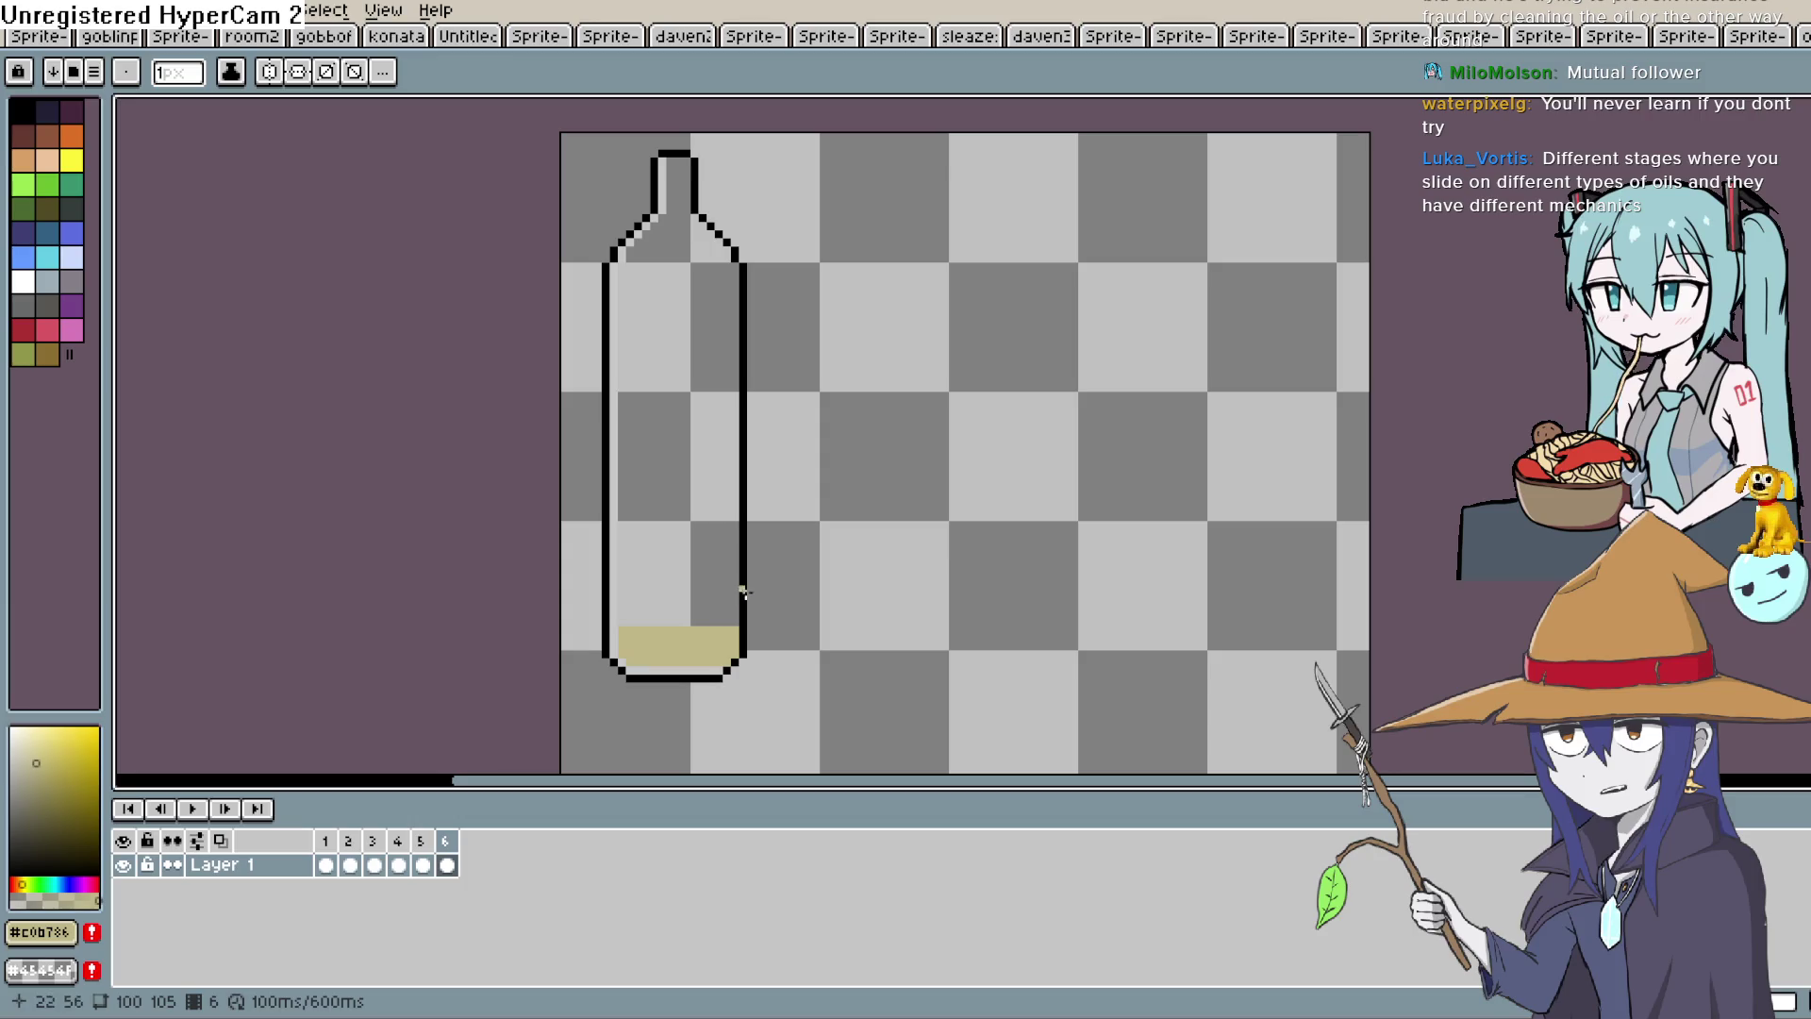
key("alt+n")
left_click_drag(620, 621, 732, 618)
key("alt+n")
left_click_drag(621, 613, 733, 611)
key("alt+n")
left_click_drag(625, 602, 733, 605)
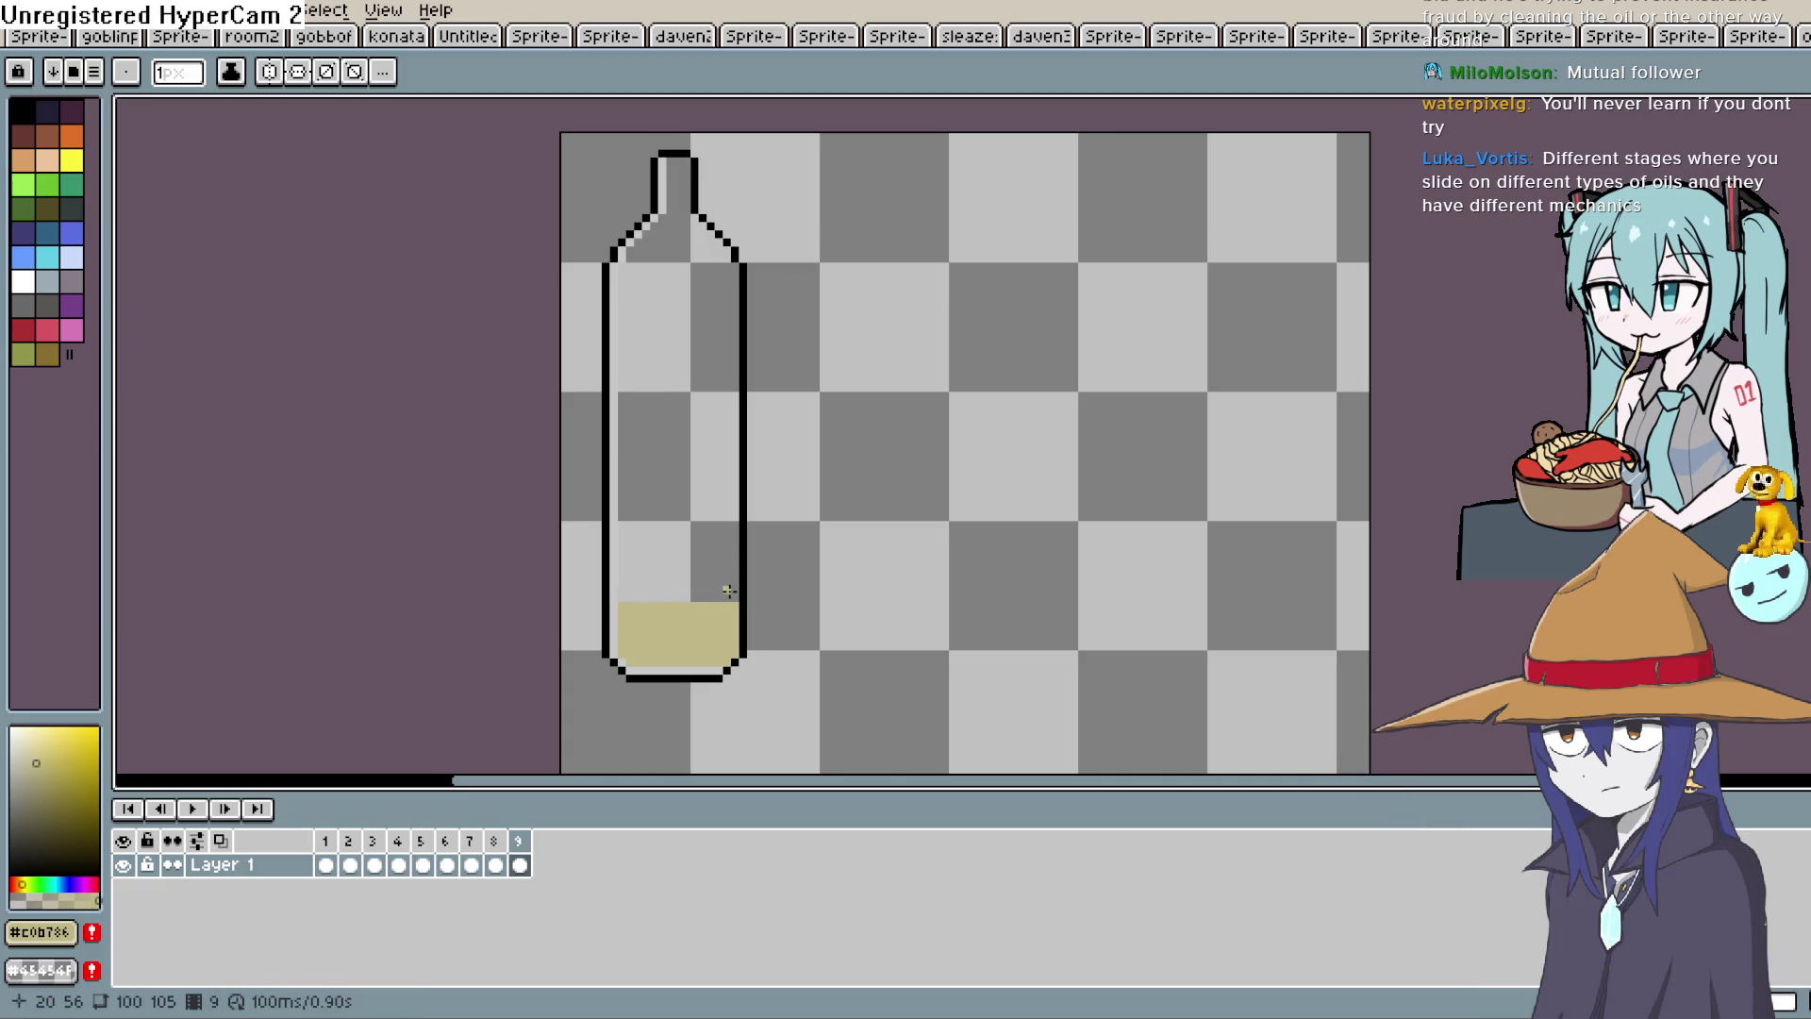
key("alt+n")
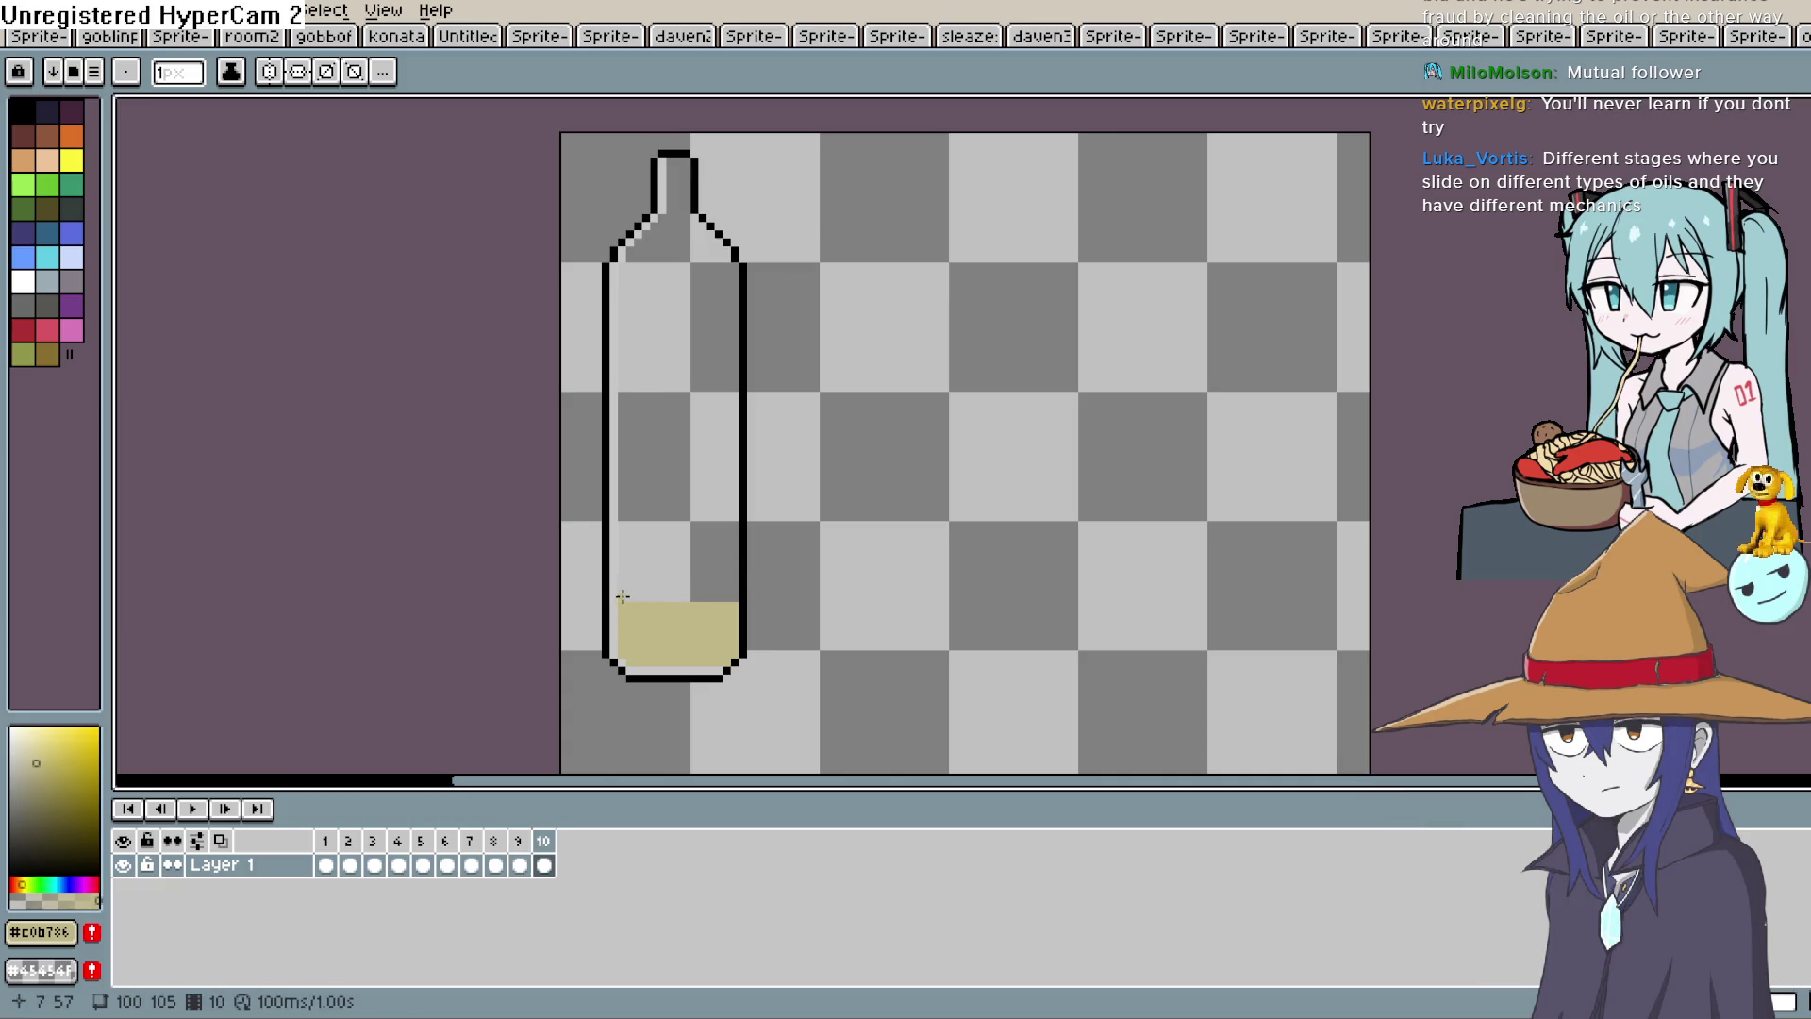
left_click_drag(729, 601, 729, 600)
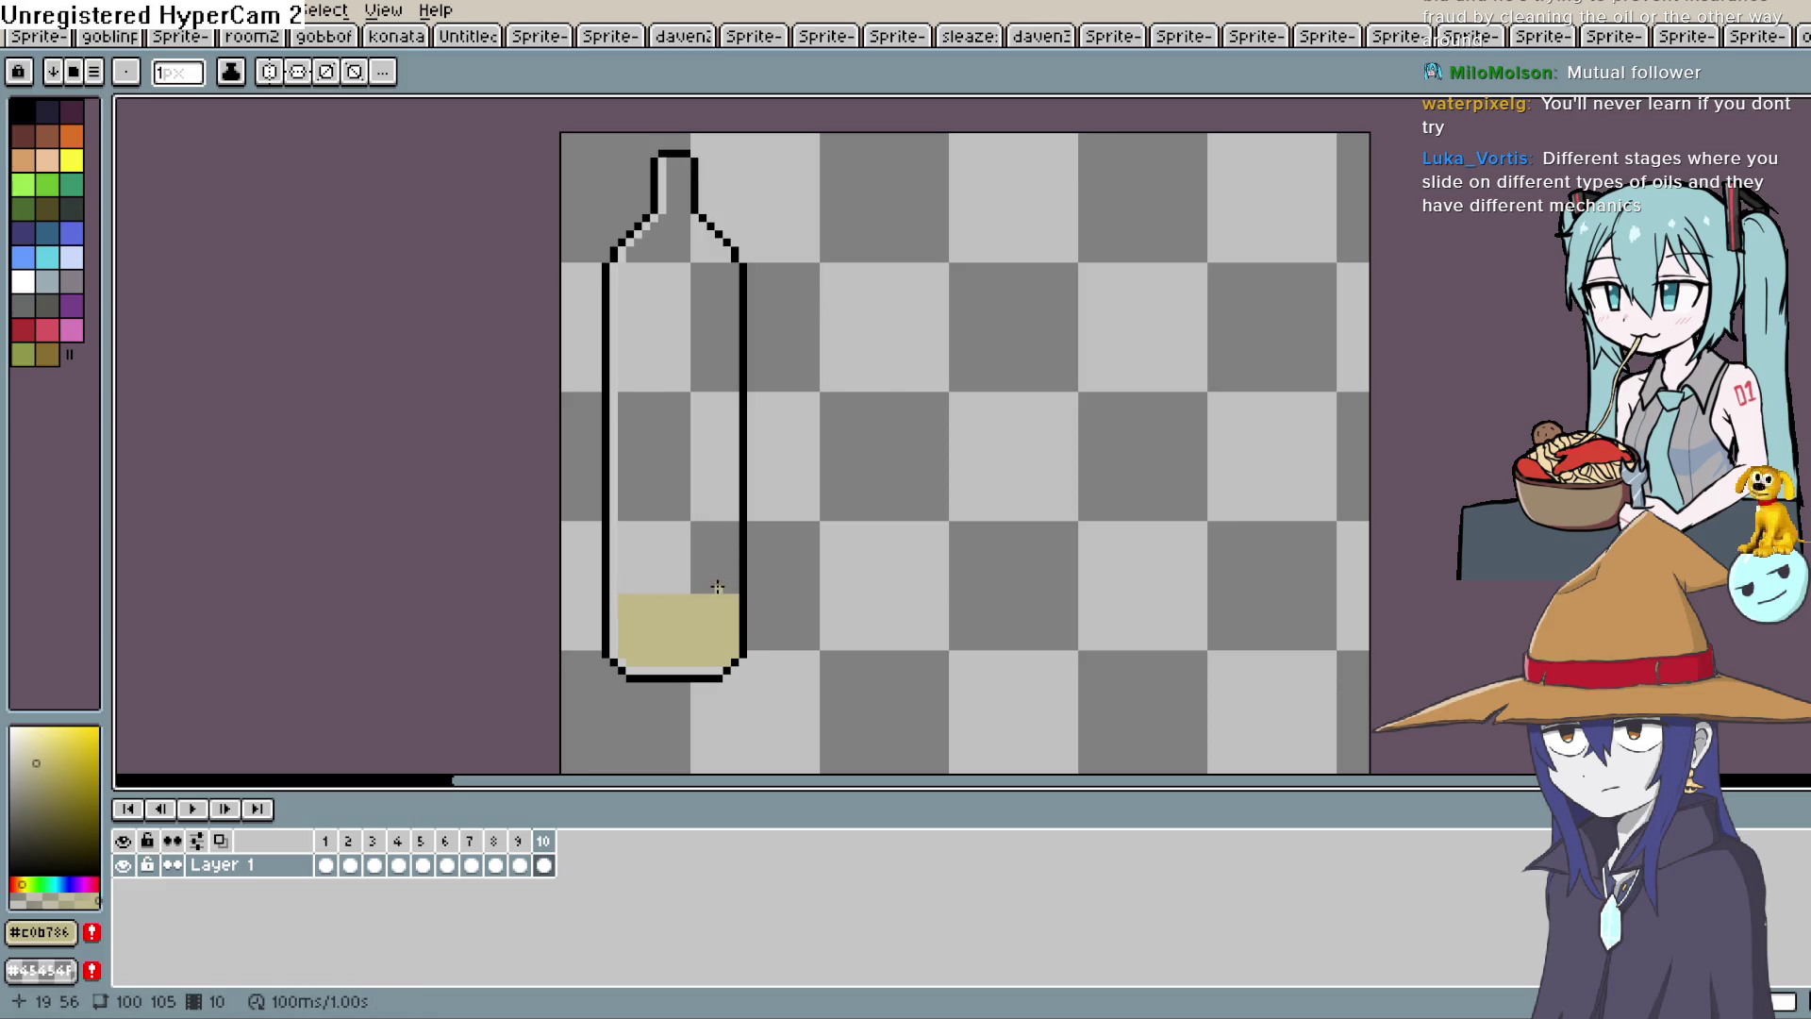
key("alt+n")
left_click_drag(623, 587, 731, 586)
Add frames 12 through 17, drawing a tan row one pixel higher in each.
key("alt+n")
left_click_drag(620, 577, 736, 578)
key("alt+n")
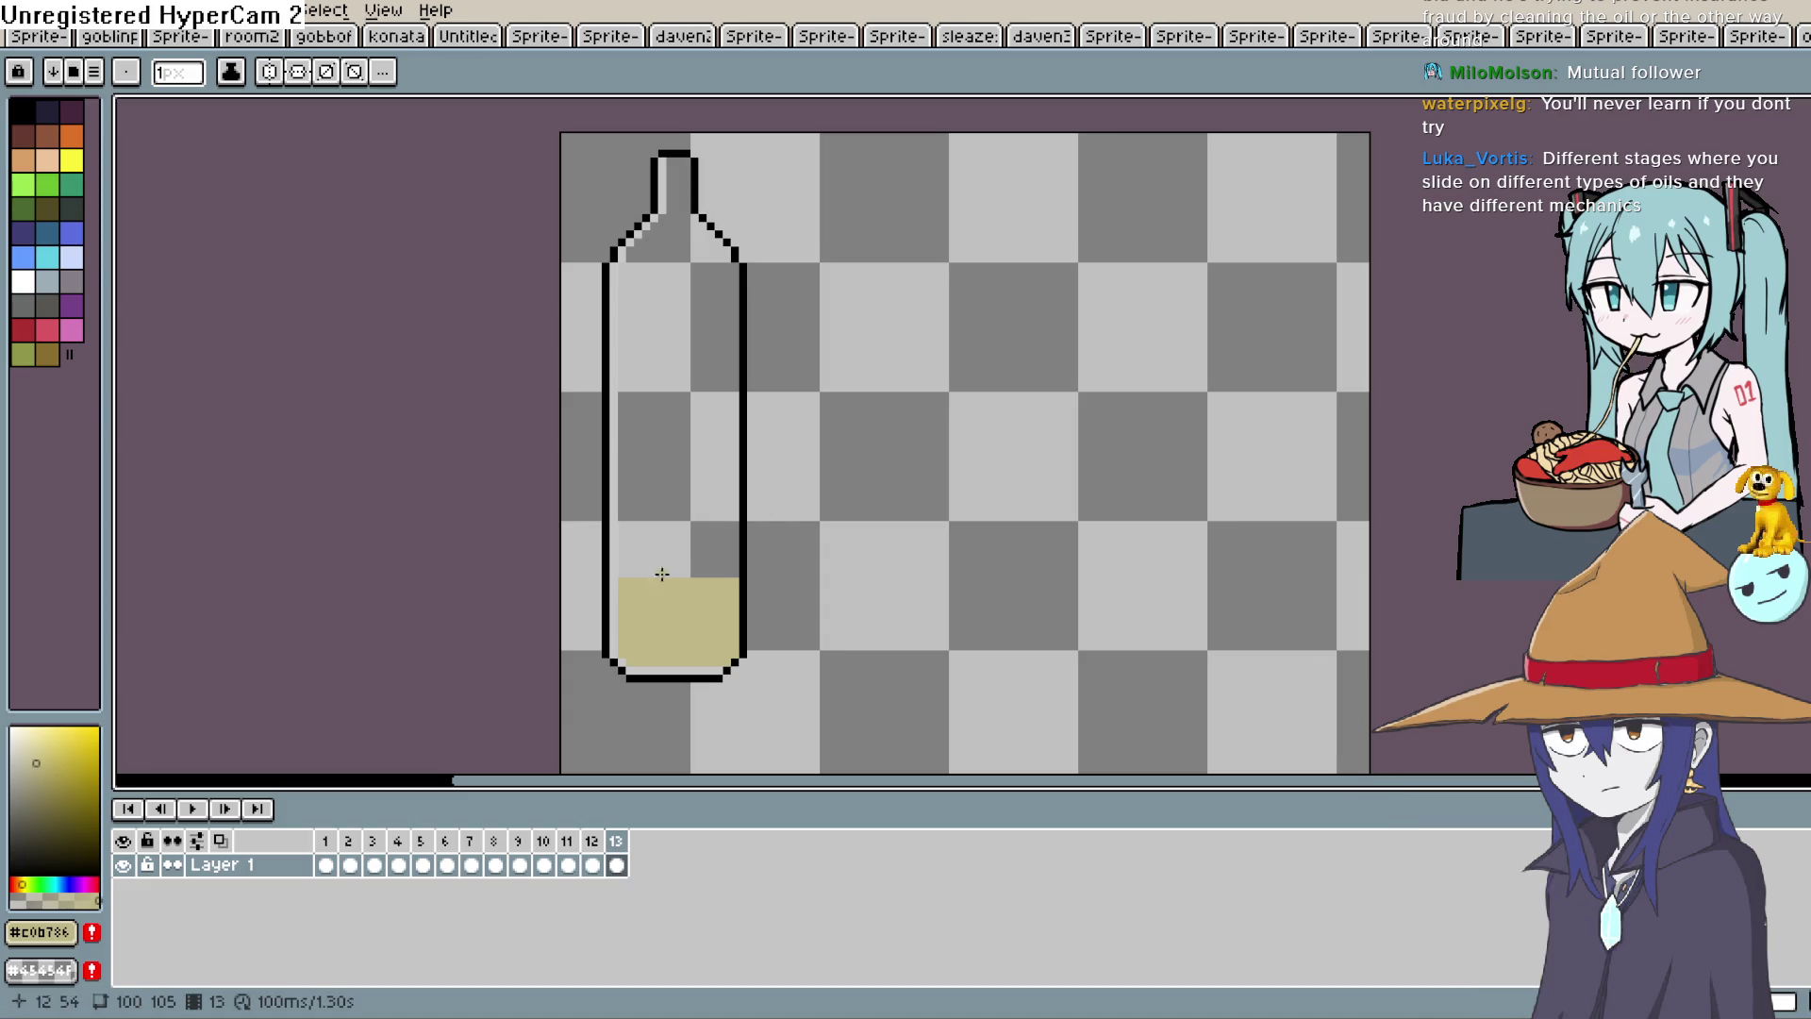
left_click_drag(621, 571, 739, 564)
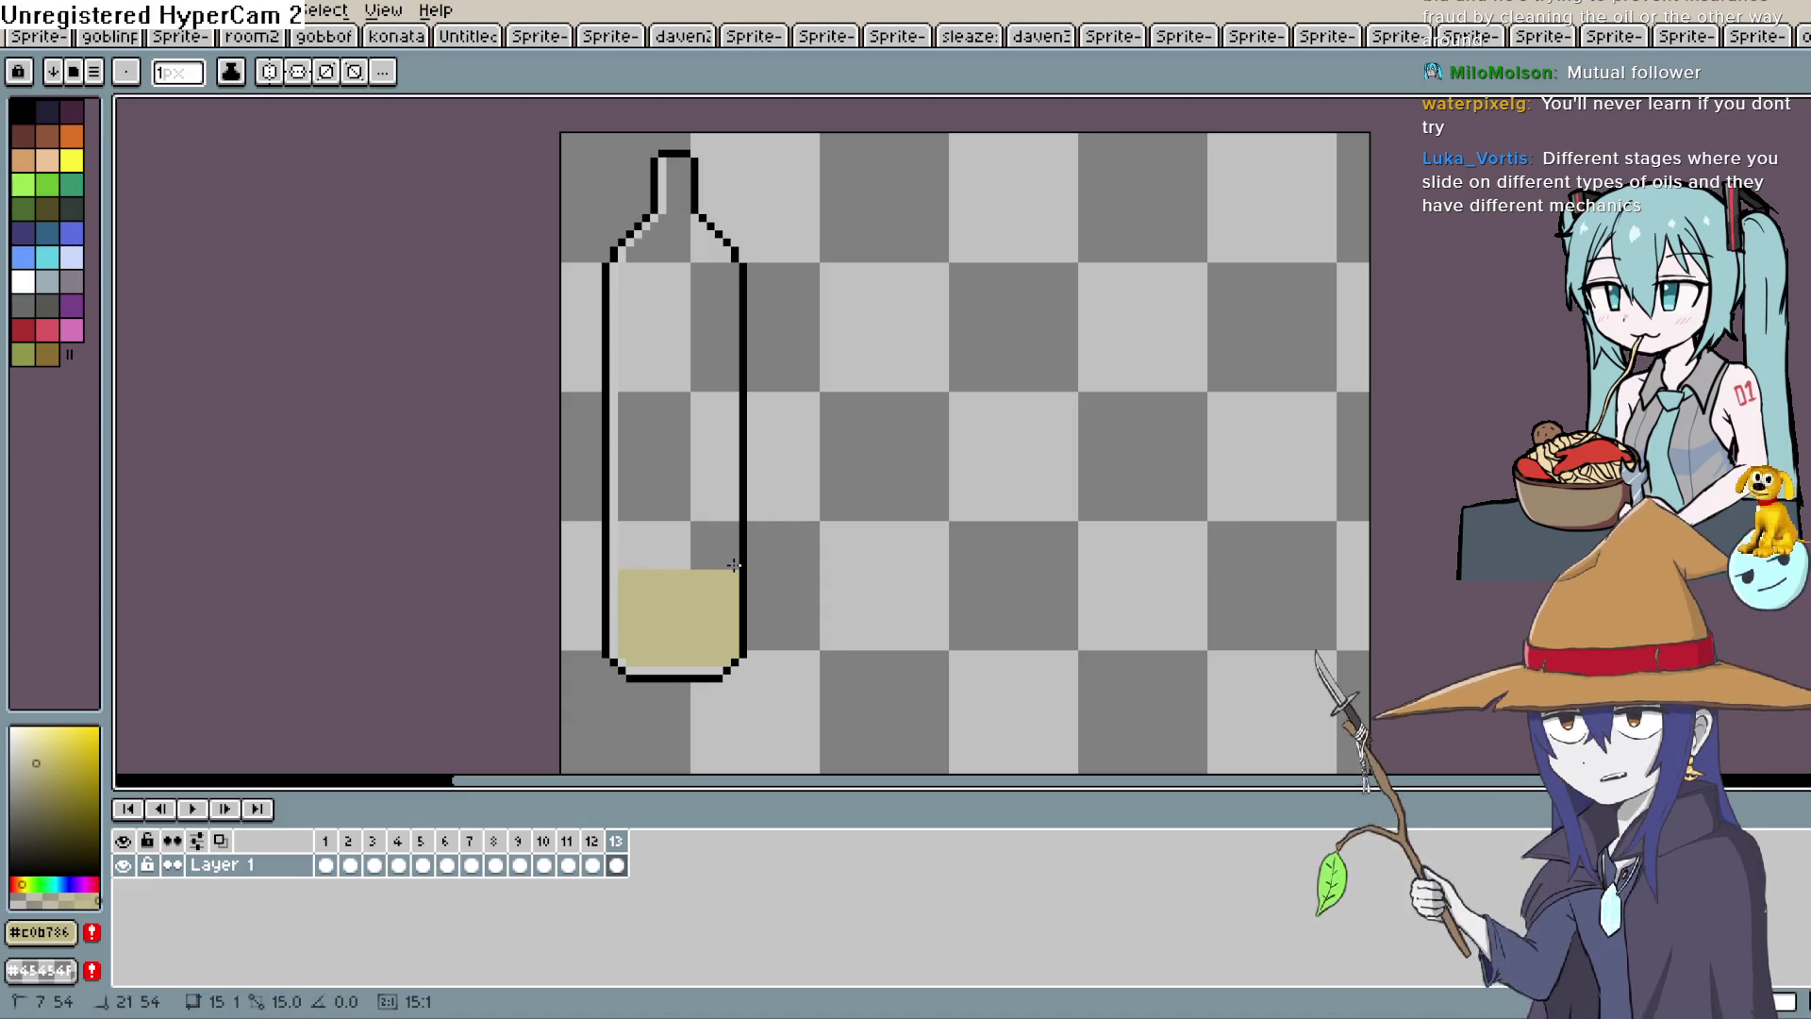
key("alt+n")
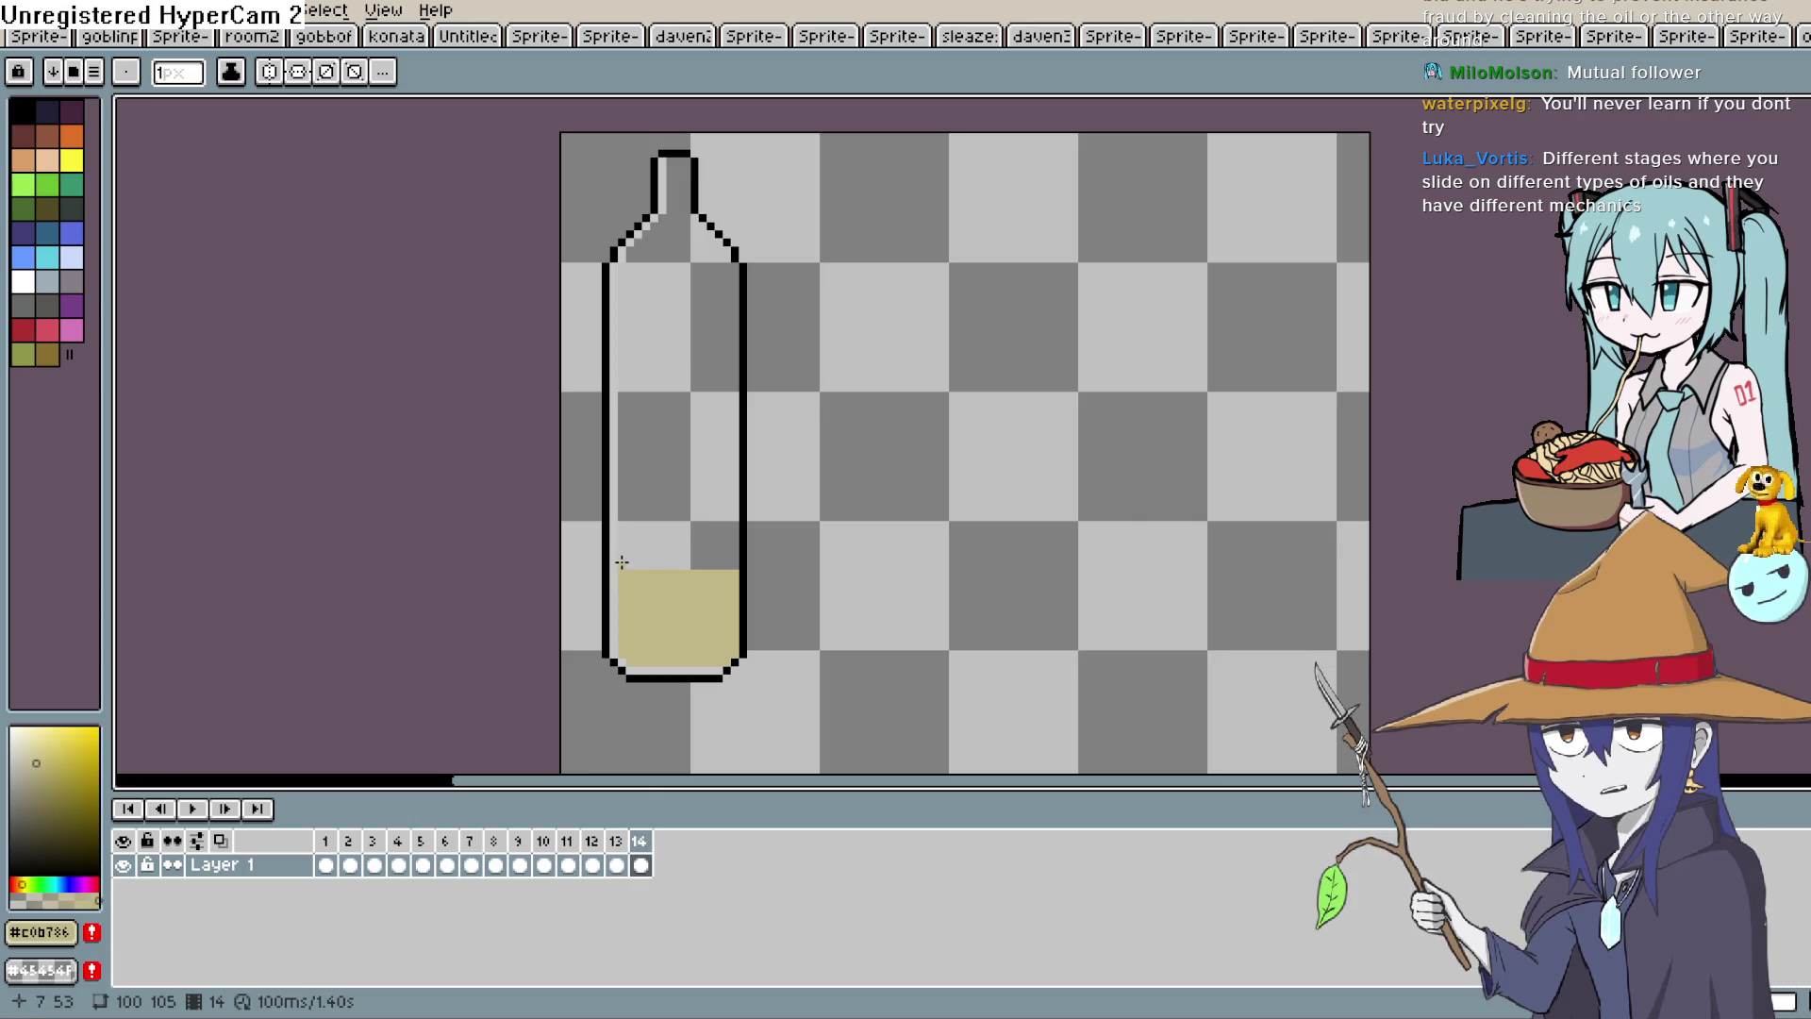
left_click_drag(732, 571, 725, 562)
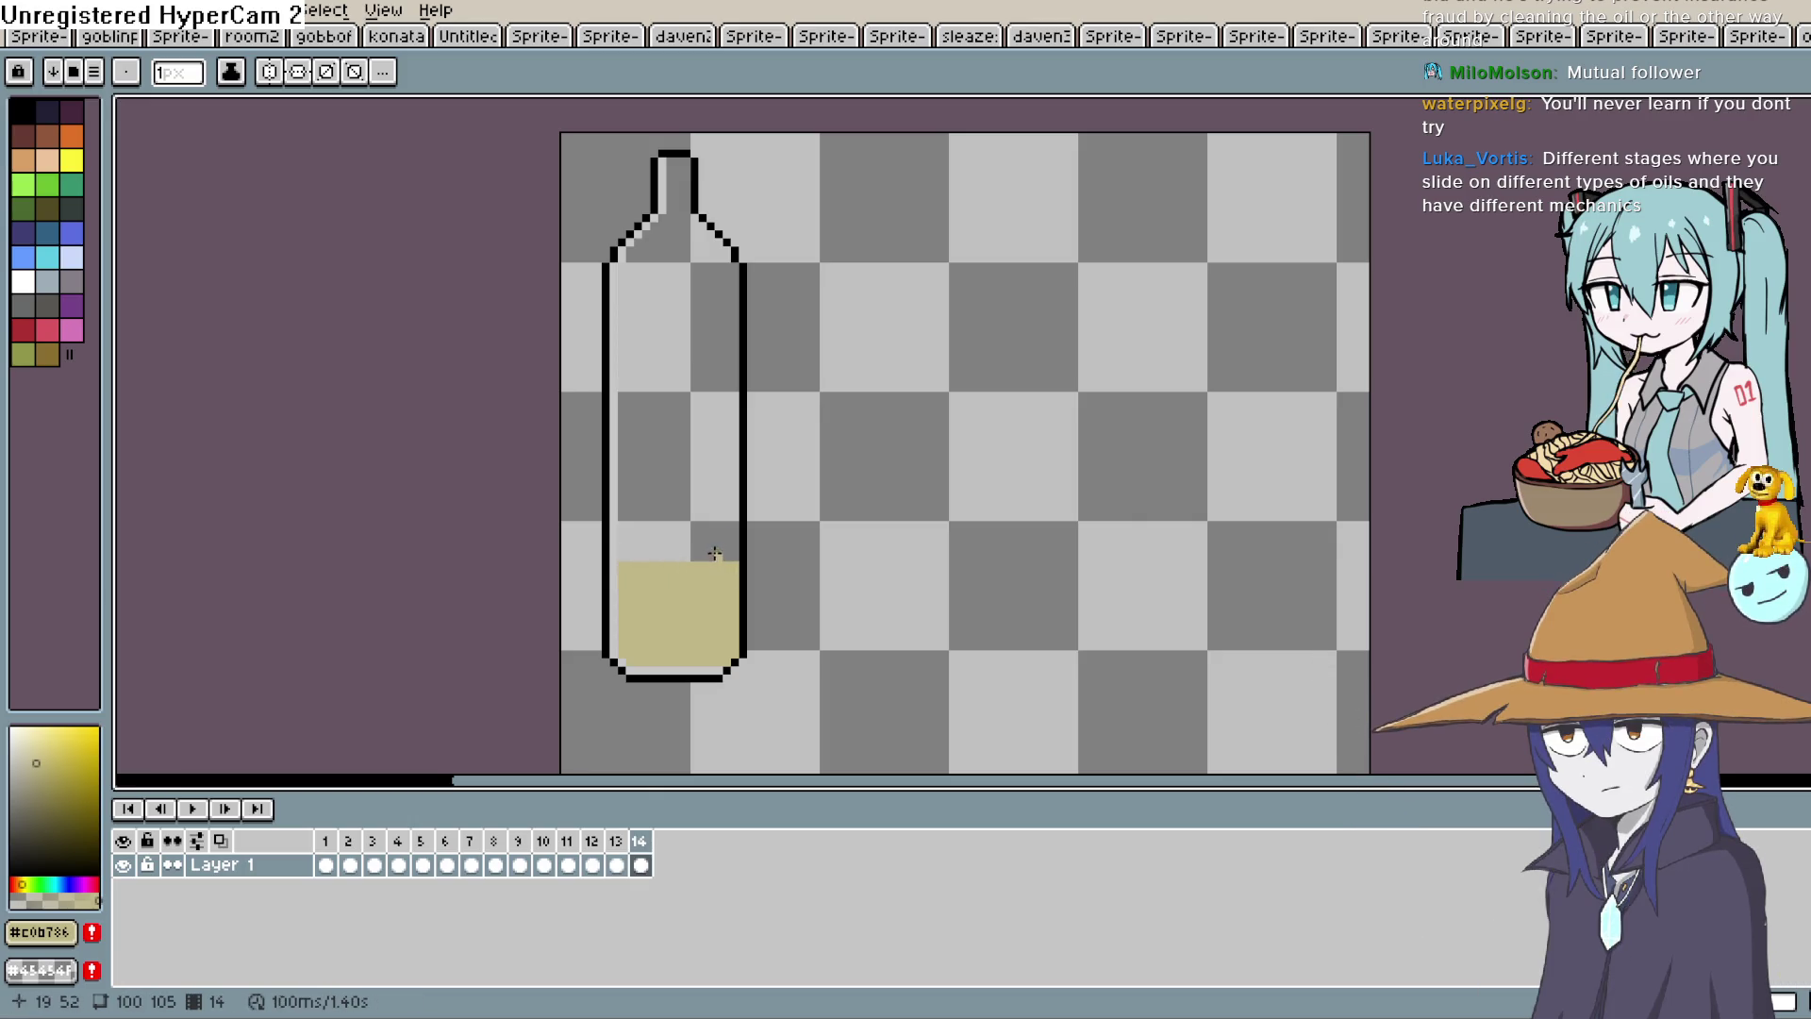
key("alt+n")
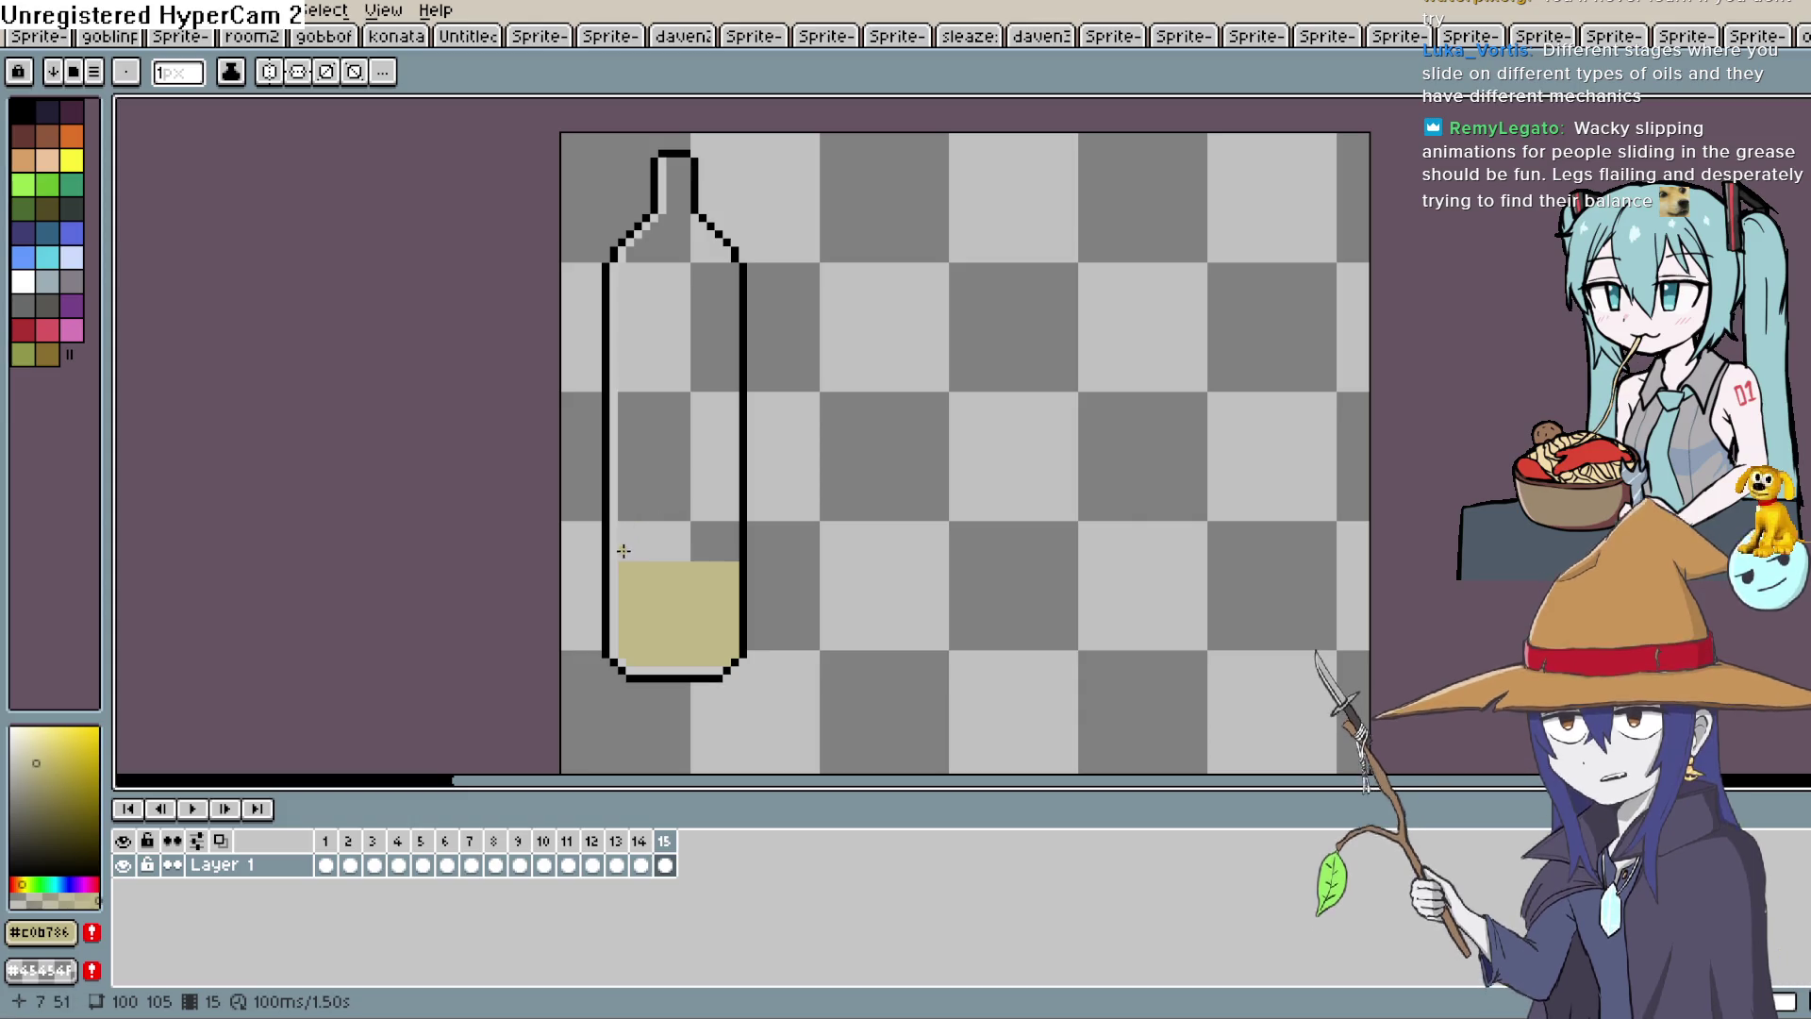
left_click_drag(620, 559, 729, 555)
key("alt+n")
key("alt+n")
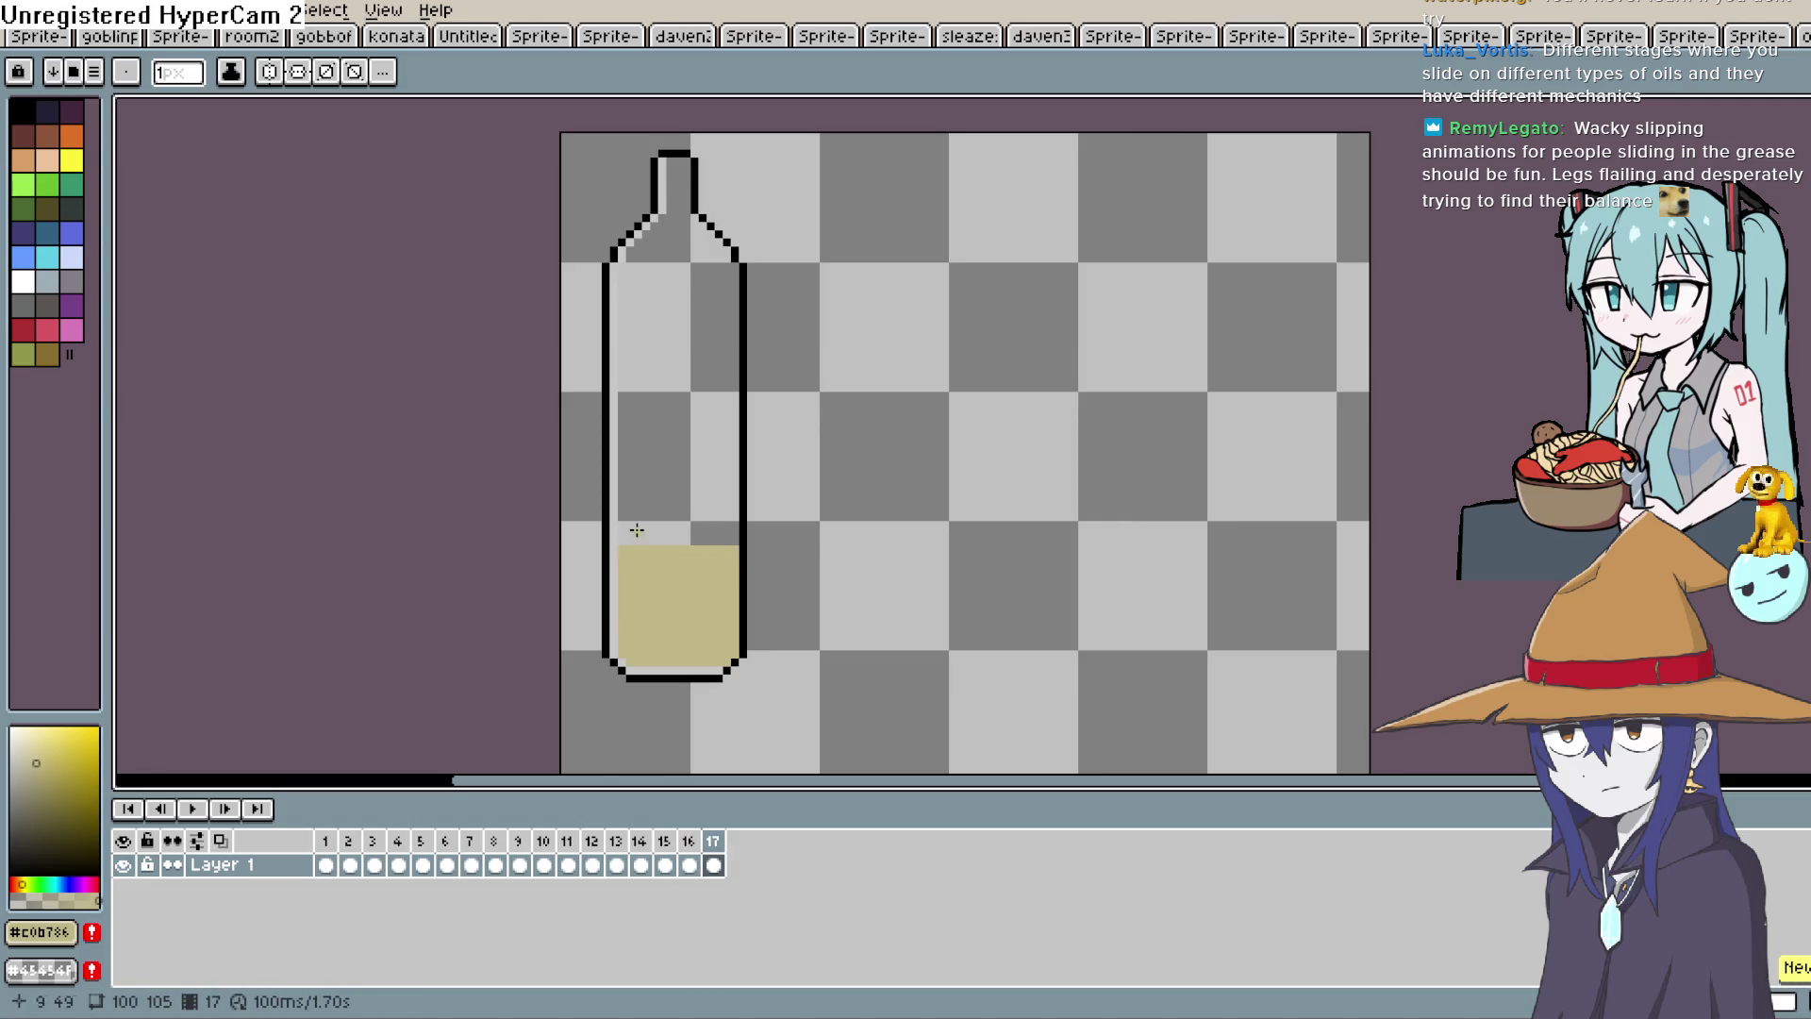
left_click_drag(620, 537, 733, 545)
key("alt+n")
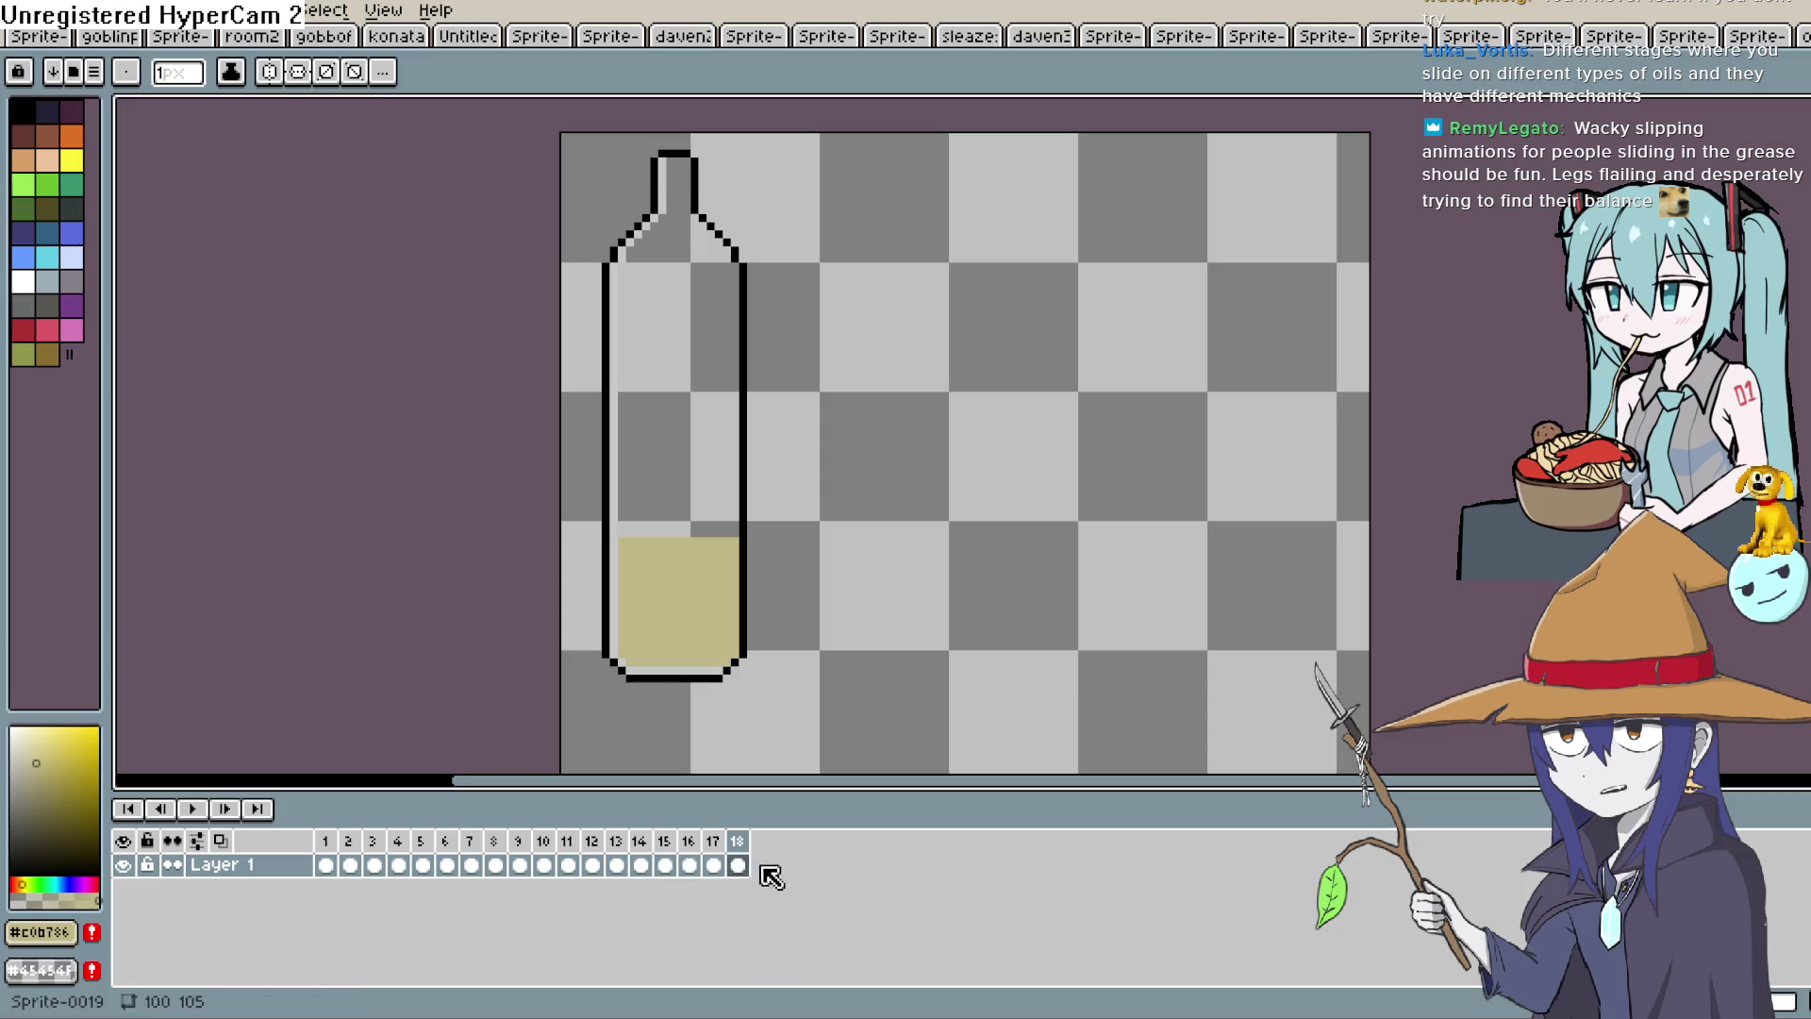
Check frames 16 and 17, opening and closing frame 16's Cel Properties.
left_click(723, 868)
key("Left")
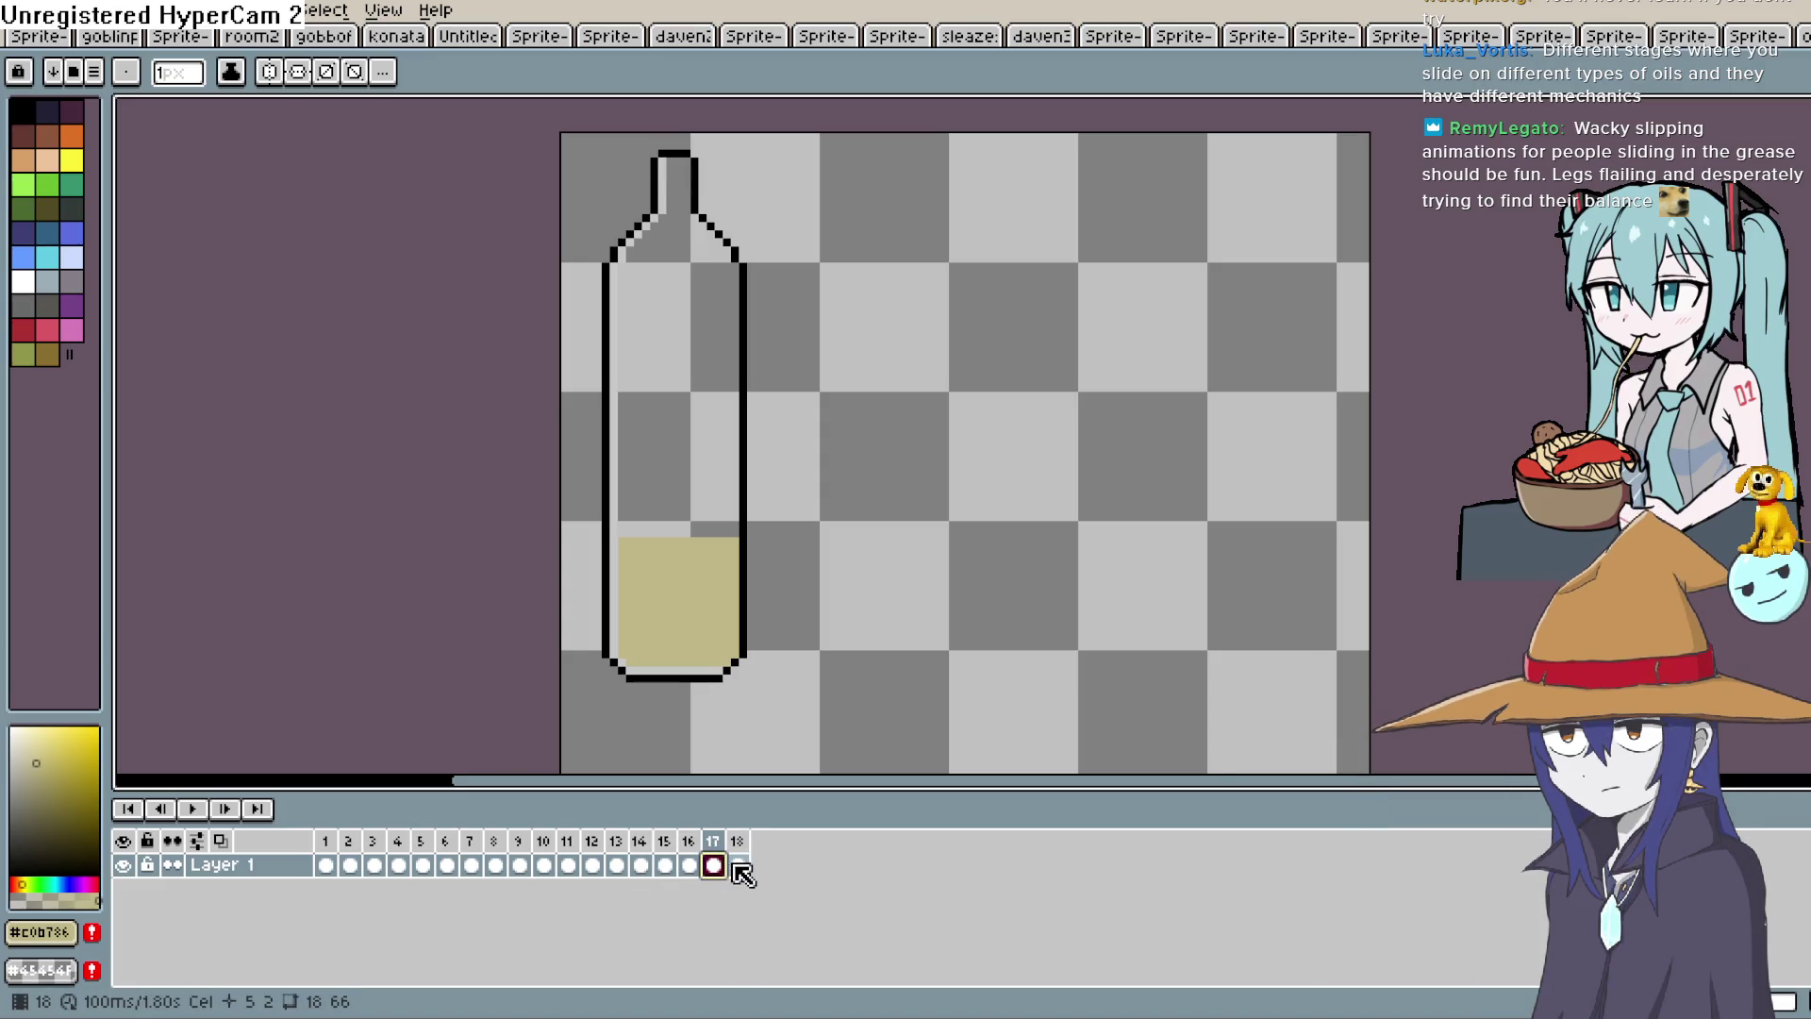
double_click(716, 868)
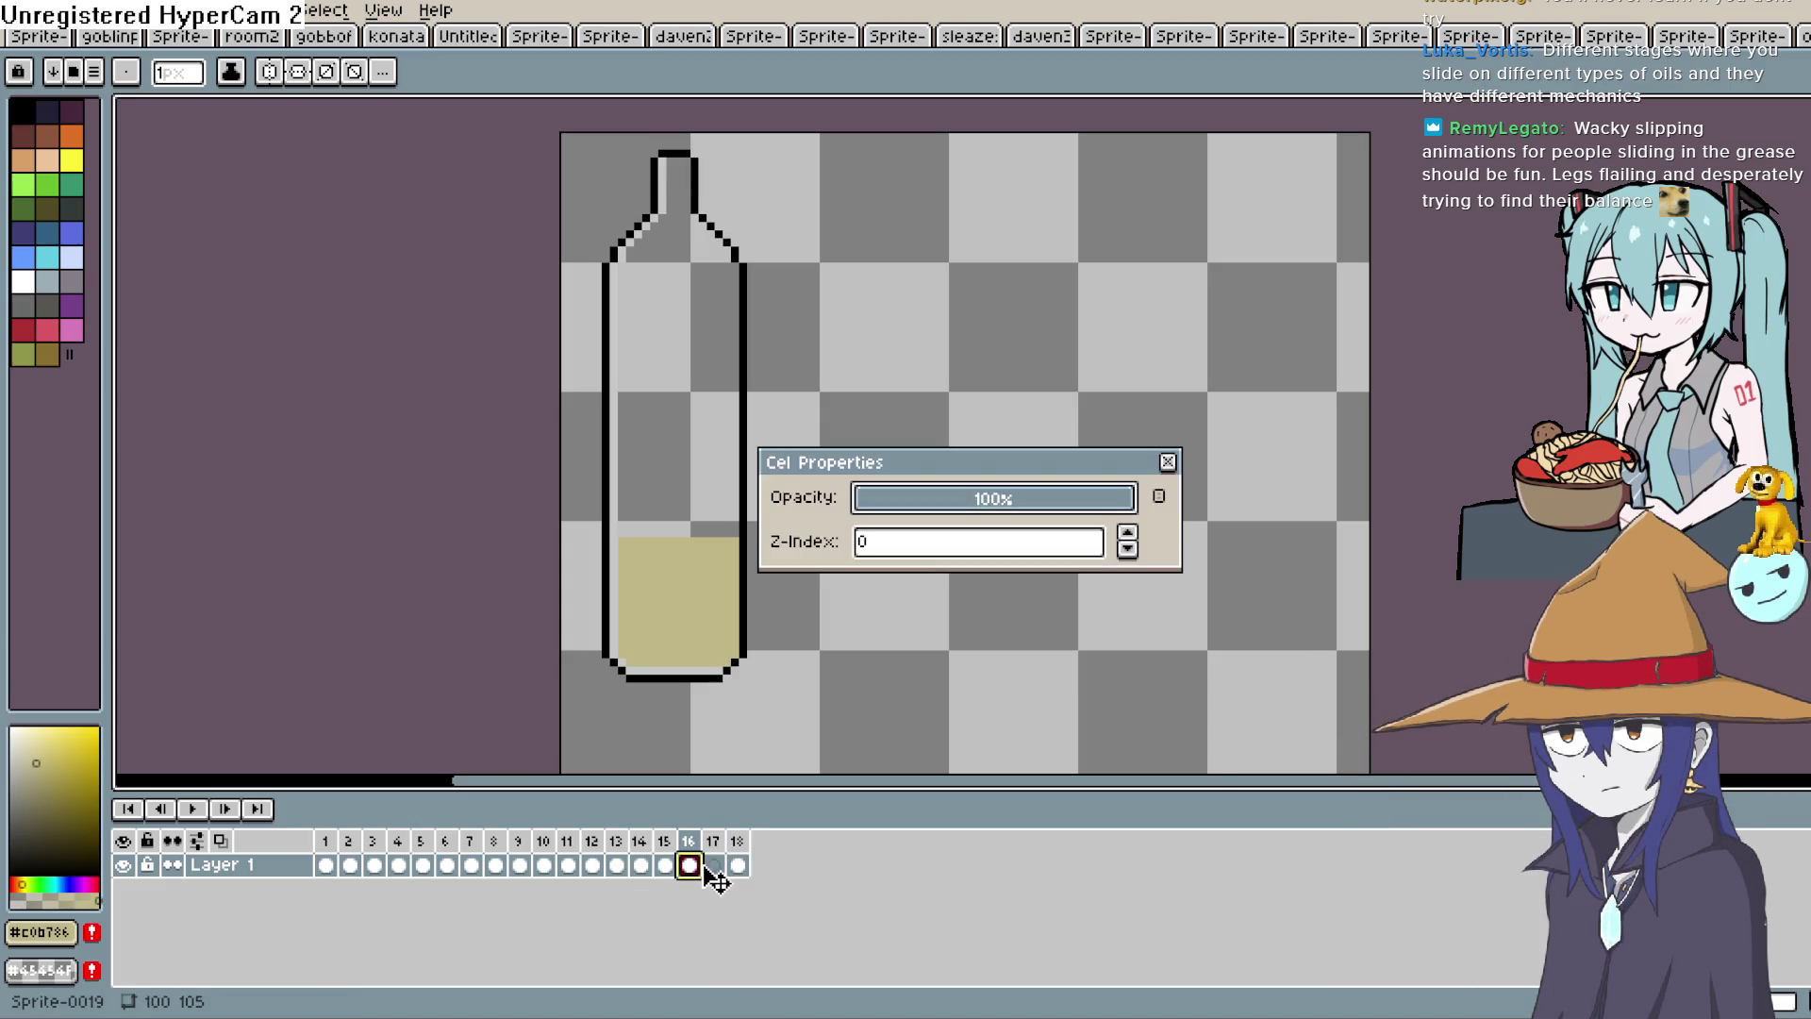
left_click(1167, 462)
key("Left")
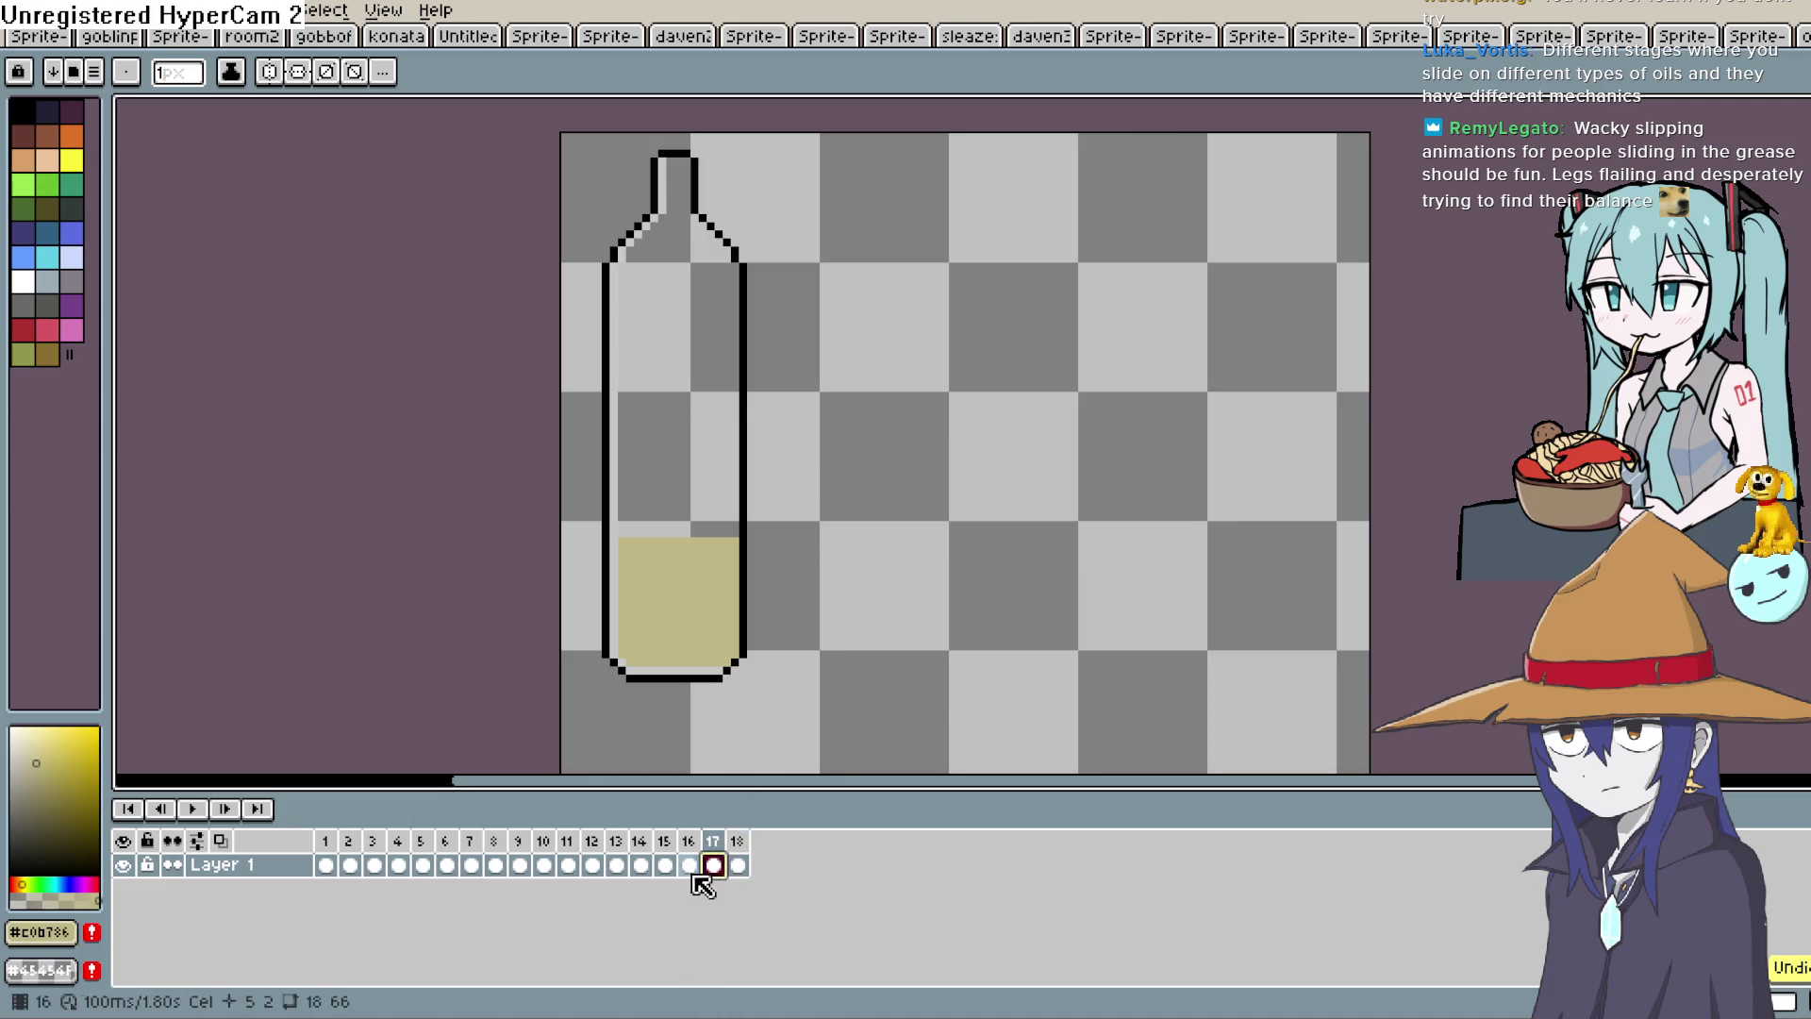
left_click(755, 921)
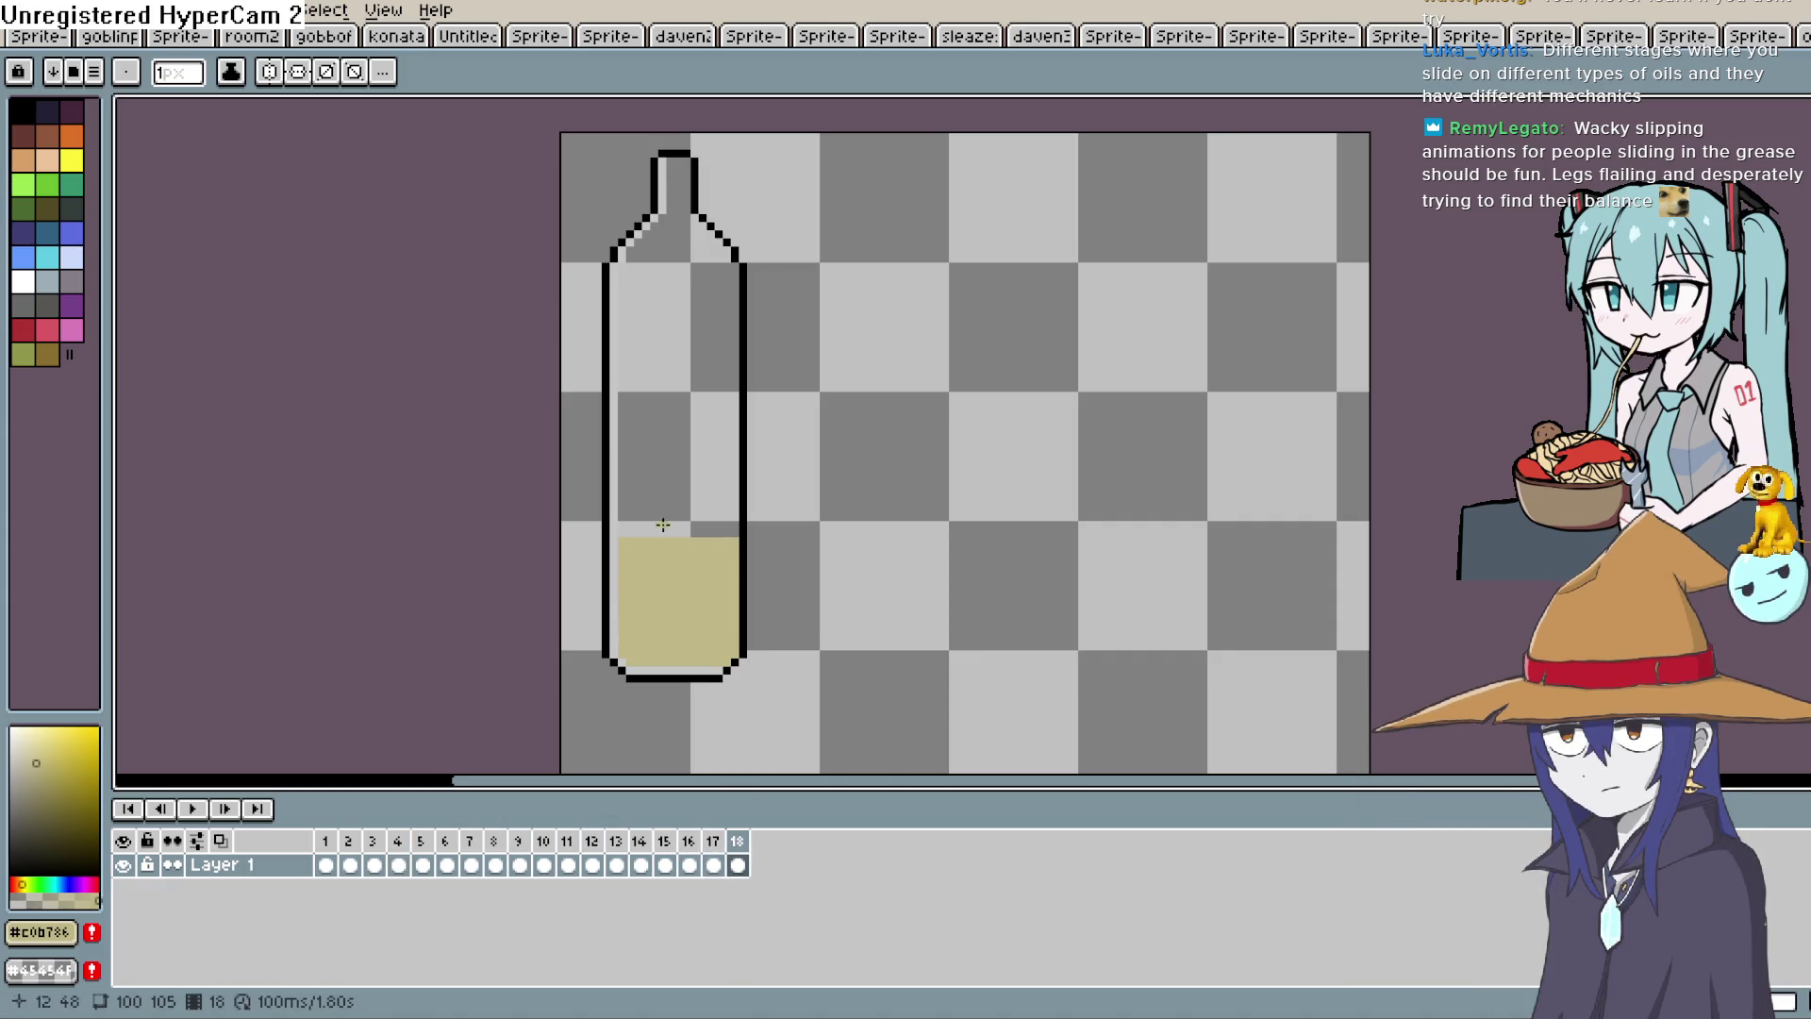
Extend the oil's top row, then add frames 19 and 20 with higher tan rows.
mouse_move(623, 533)
left_mouse_down()
mouse_move(687, 531)
mouse_move(623, 535)
left_mouse_up()
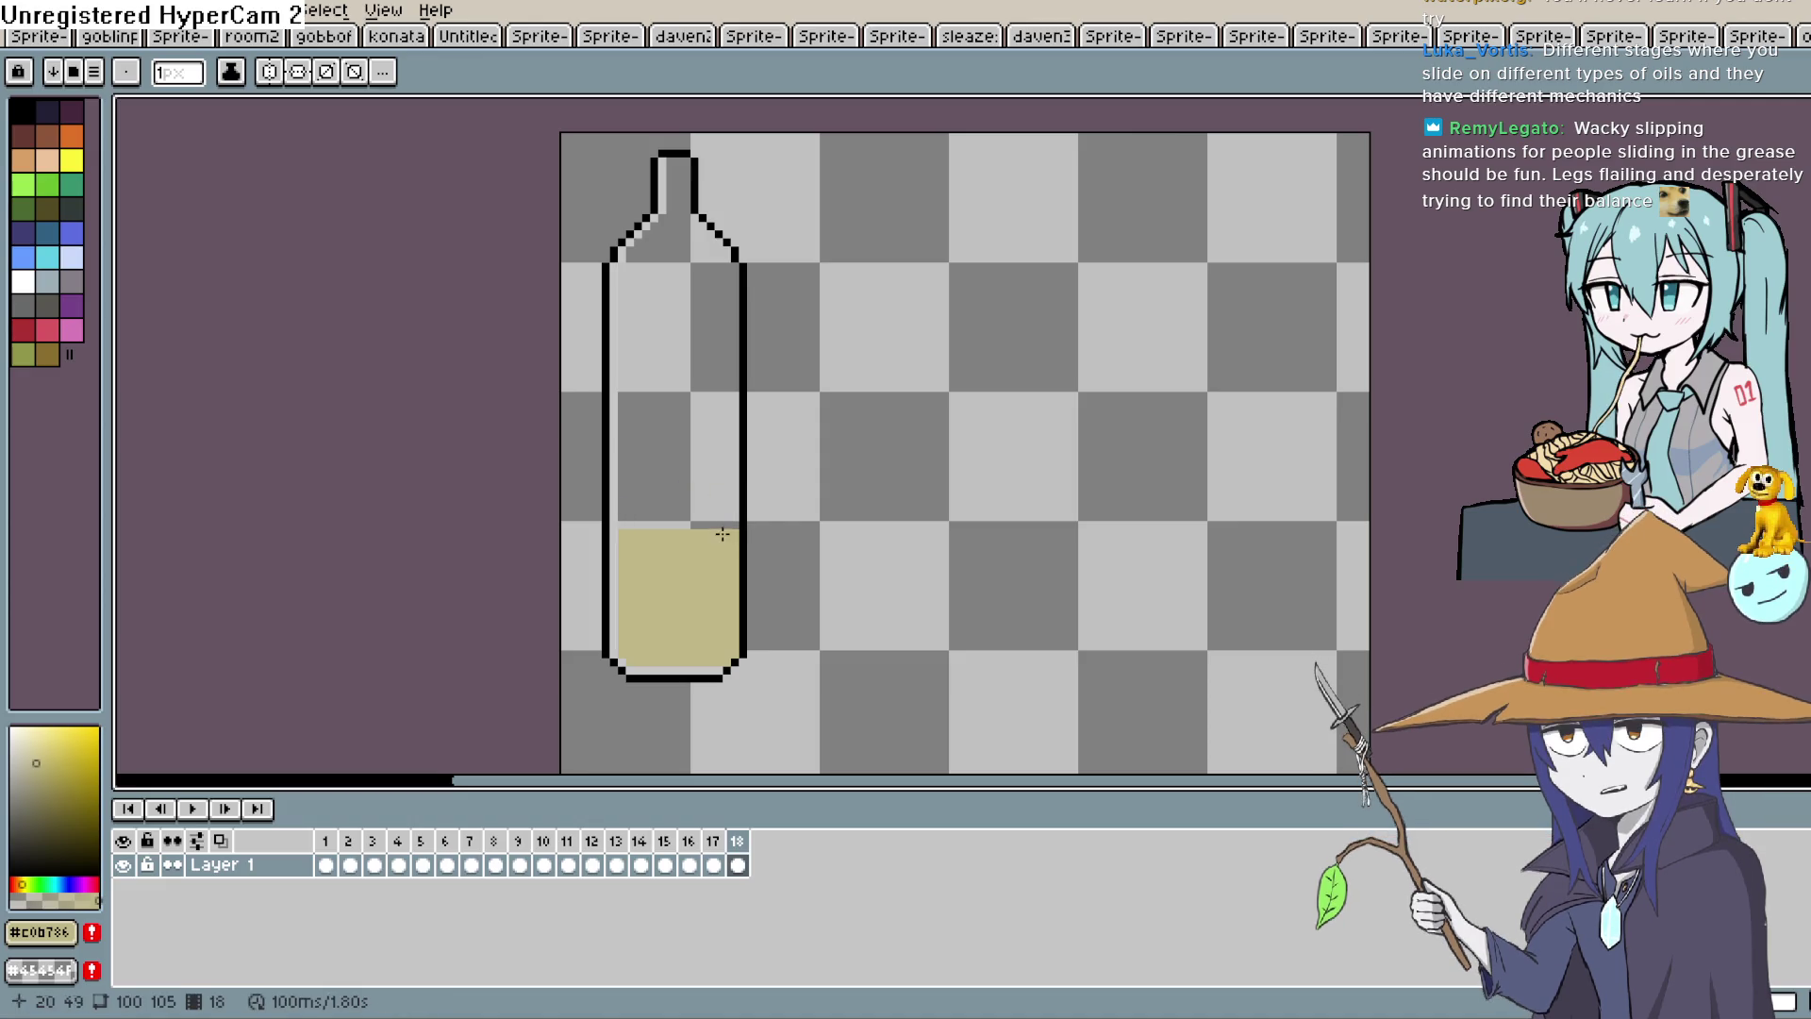
key("alt+n")
left_click_drag(622, 521, 630, 521)
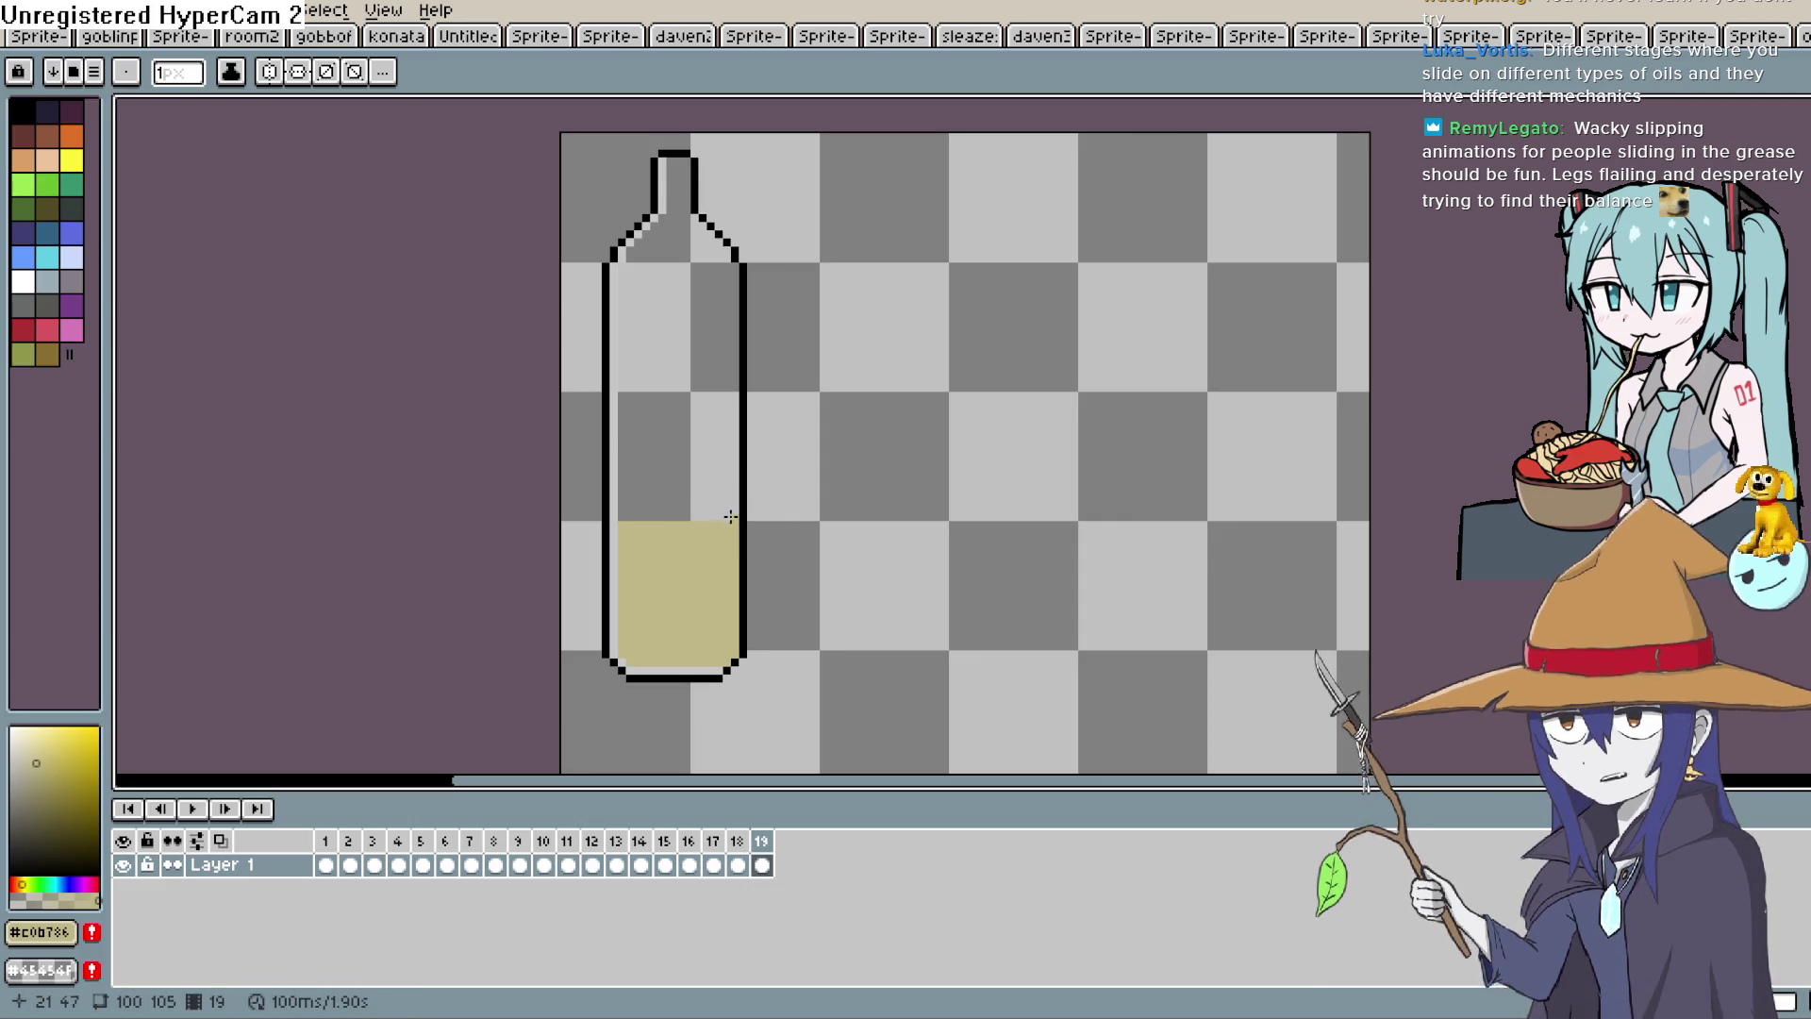
key("alt+n")
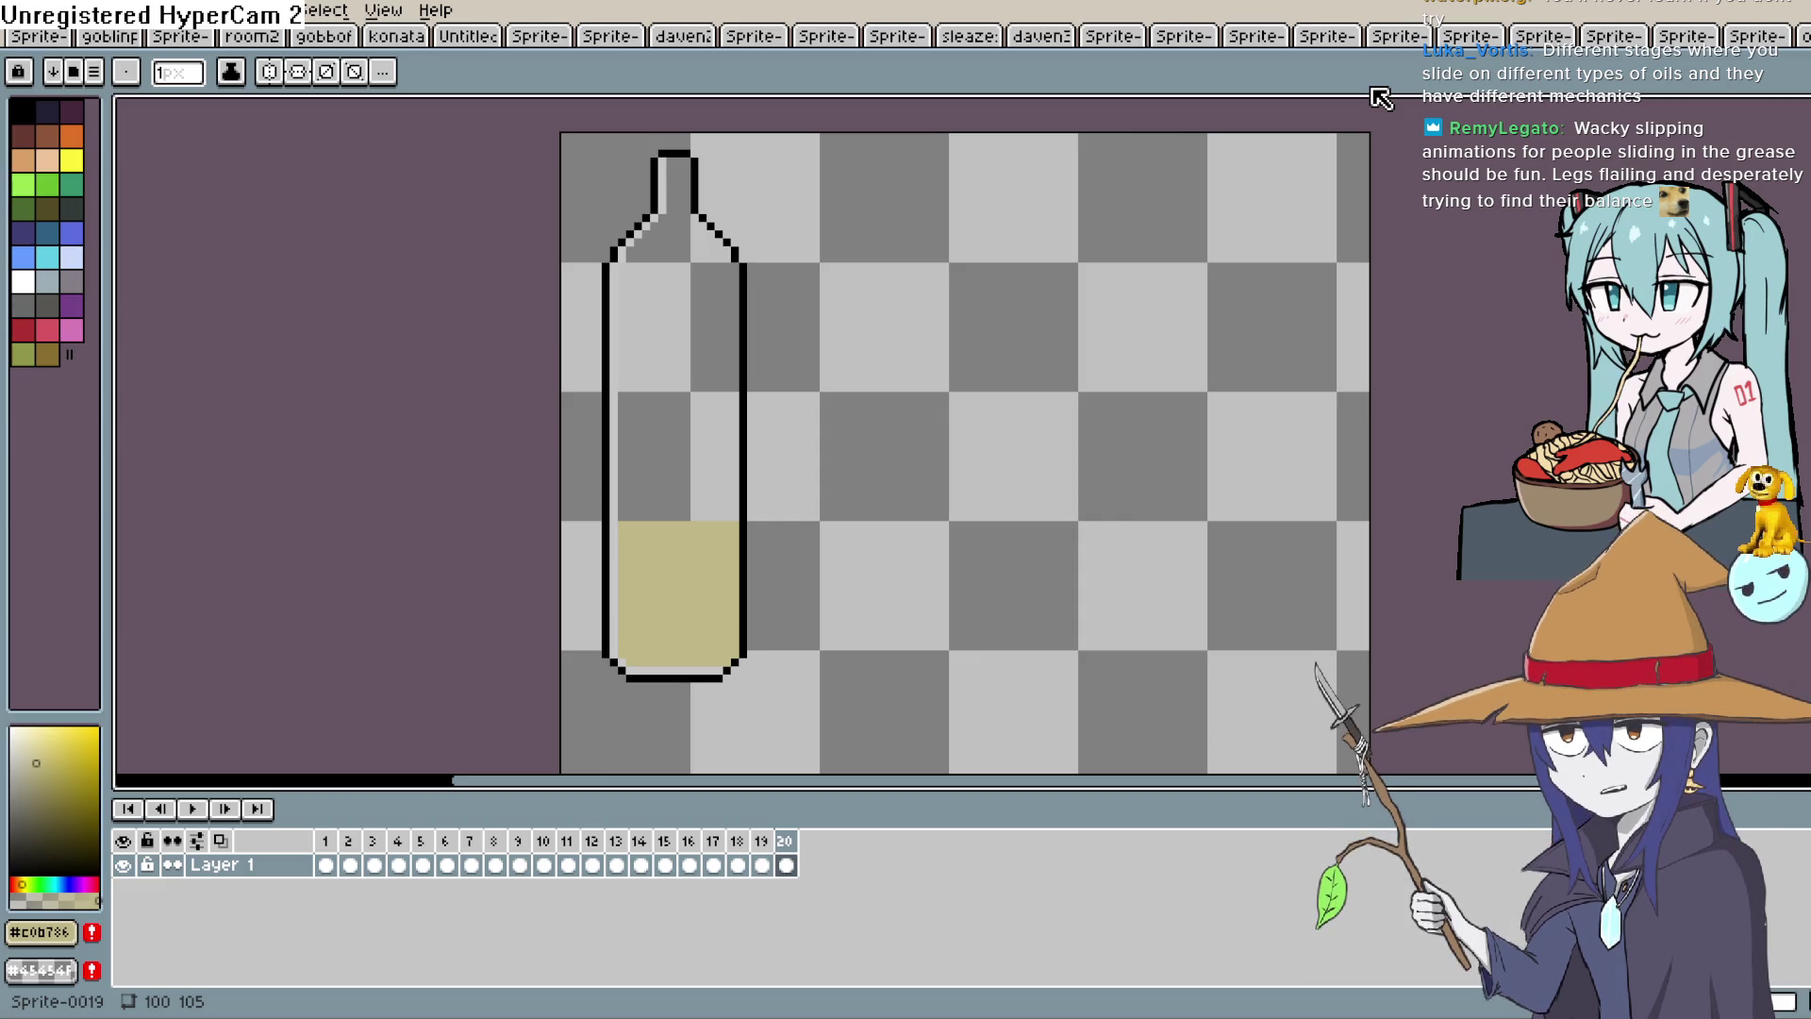
left_click_drag(620, 526, 570, 542)
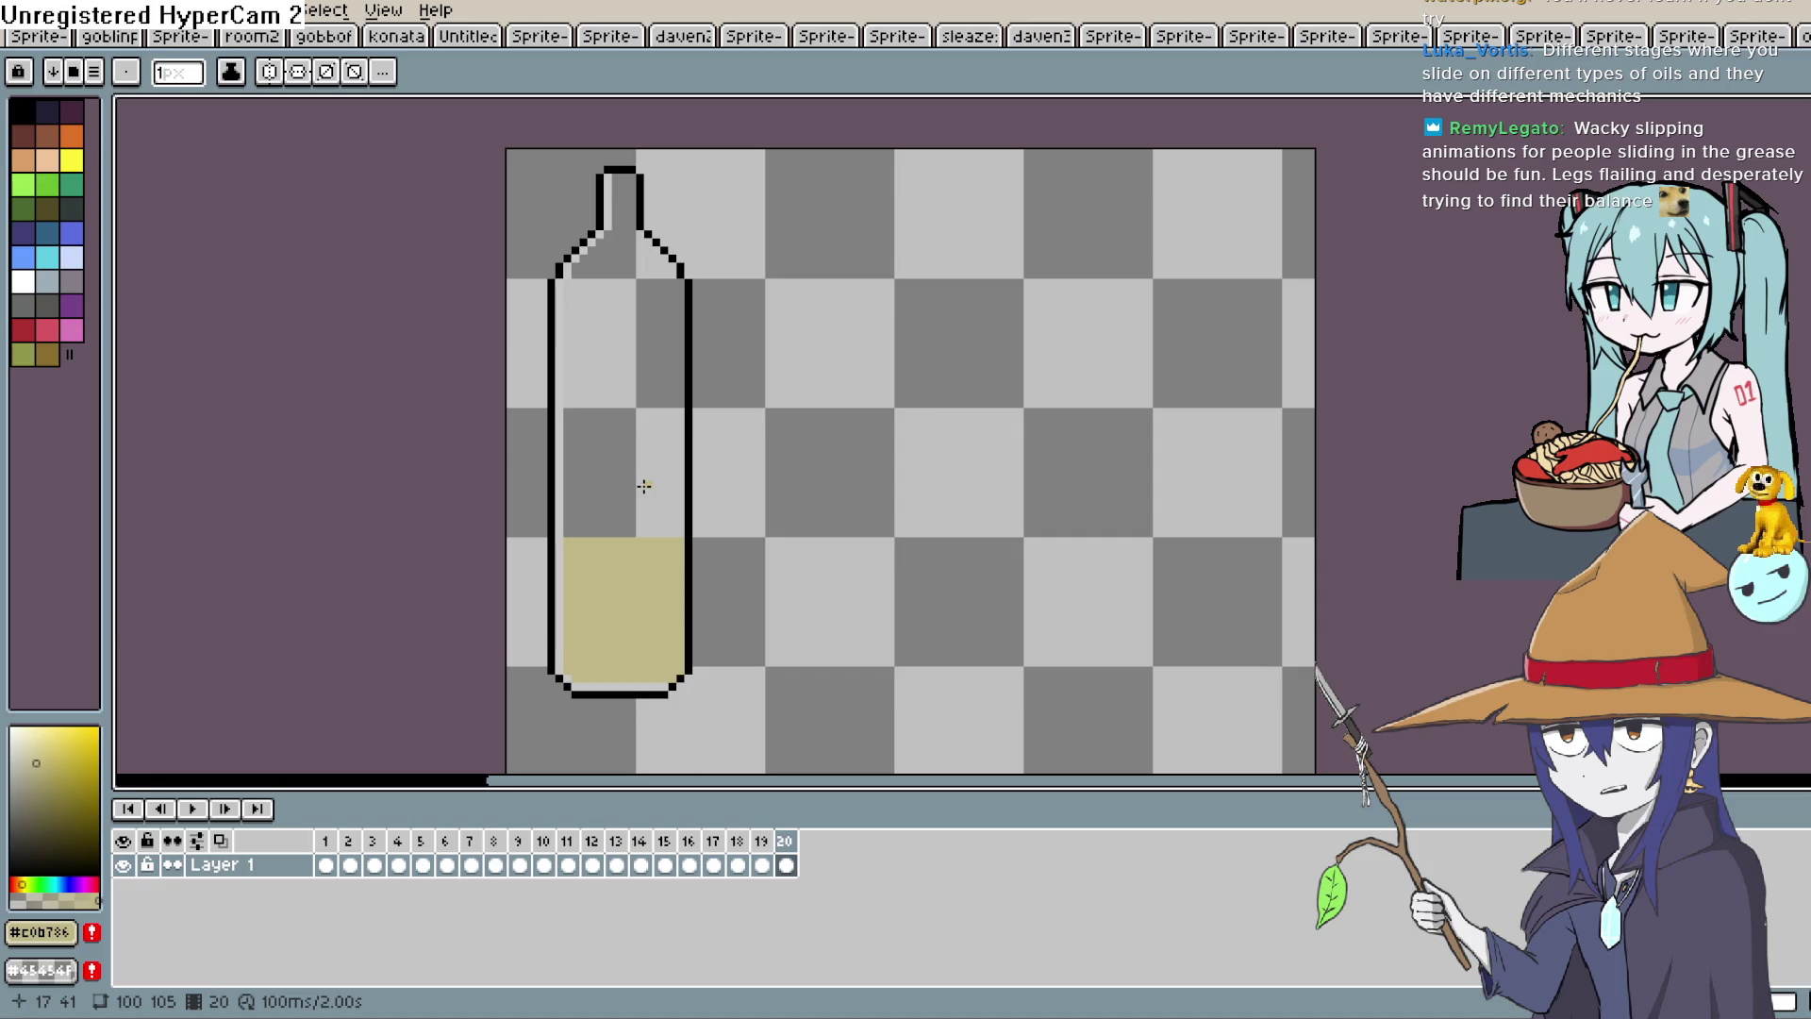
scroll(748, 474, "up", 1)
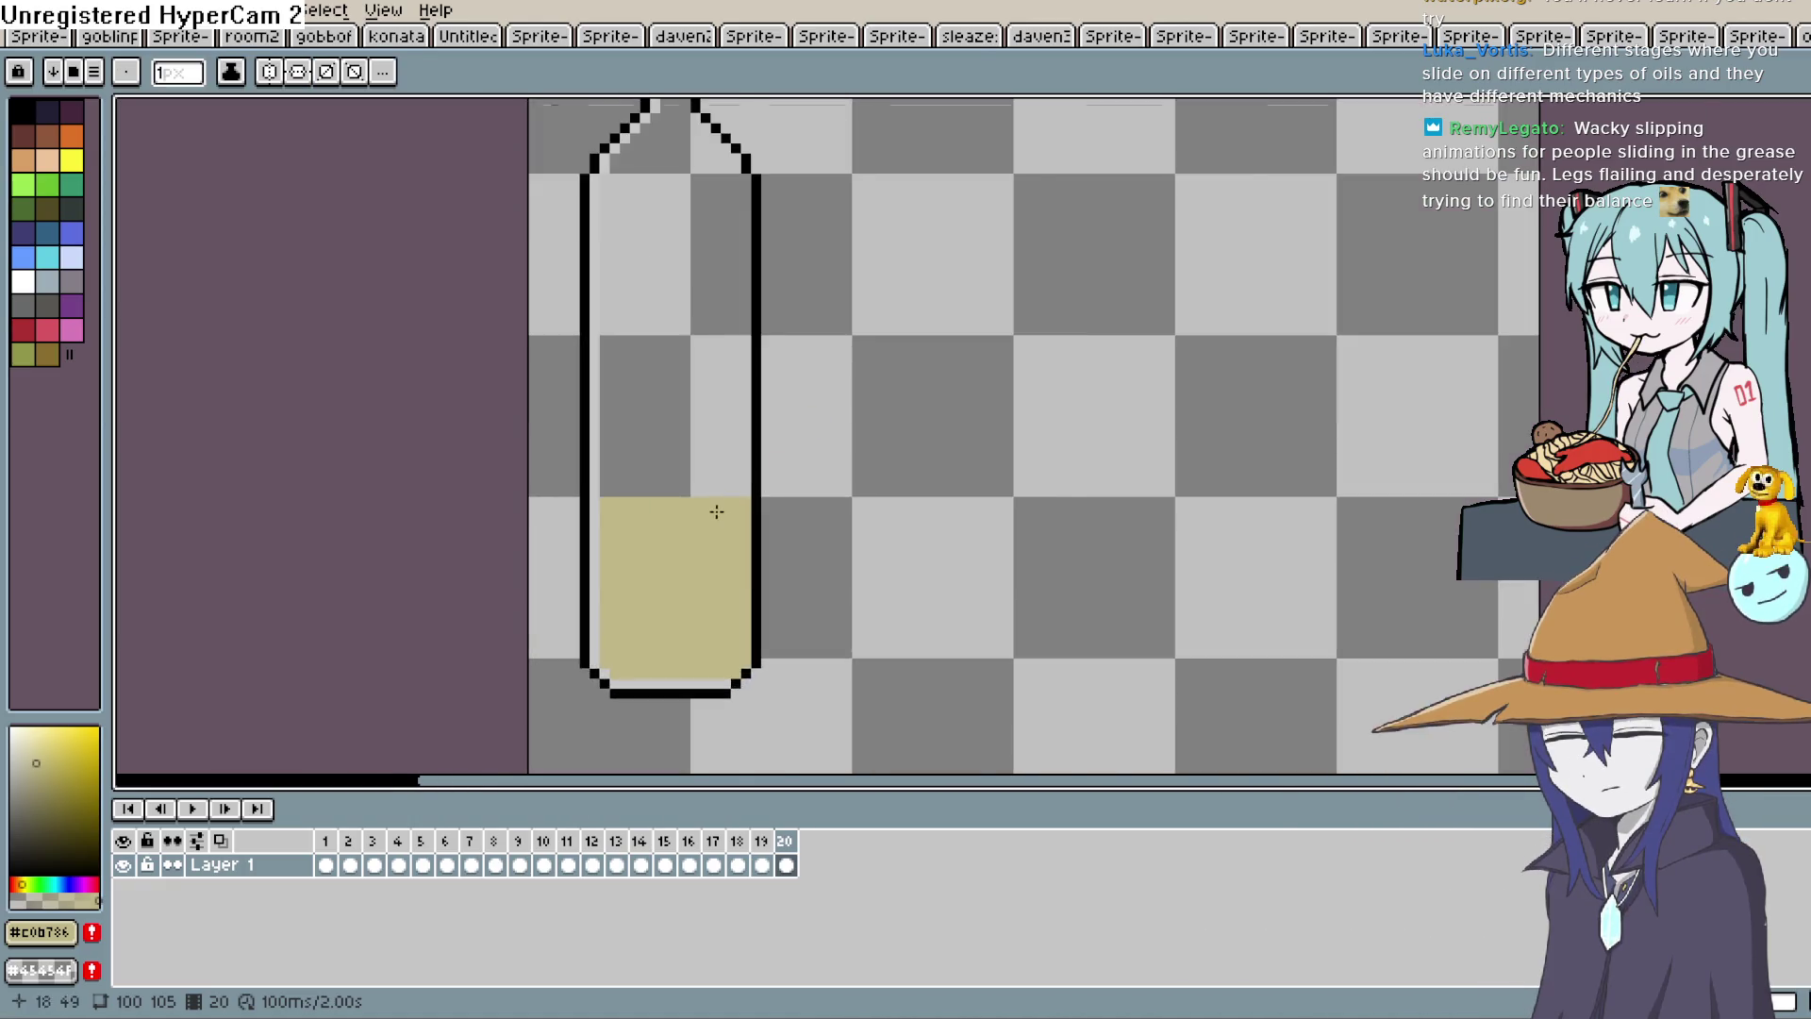
Zoom in and redraw frame 20's raised oil row after comparing it with frame 19.
scroll(720, 511, "up", 2)
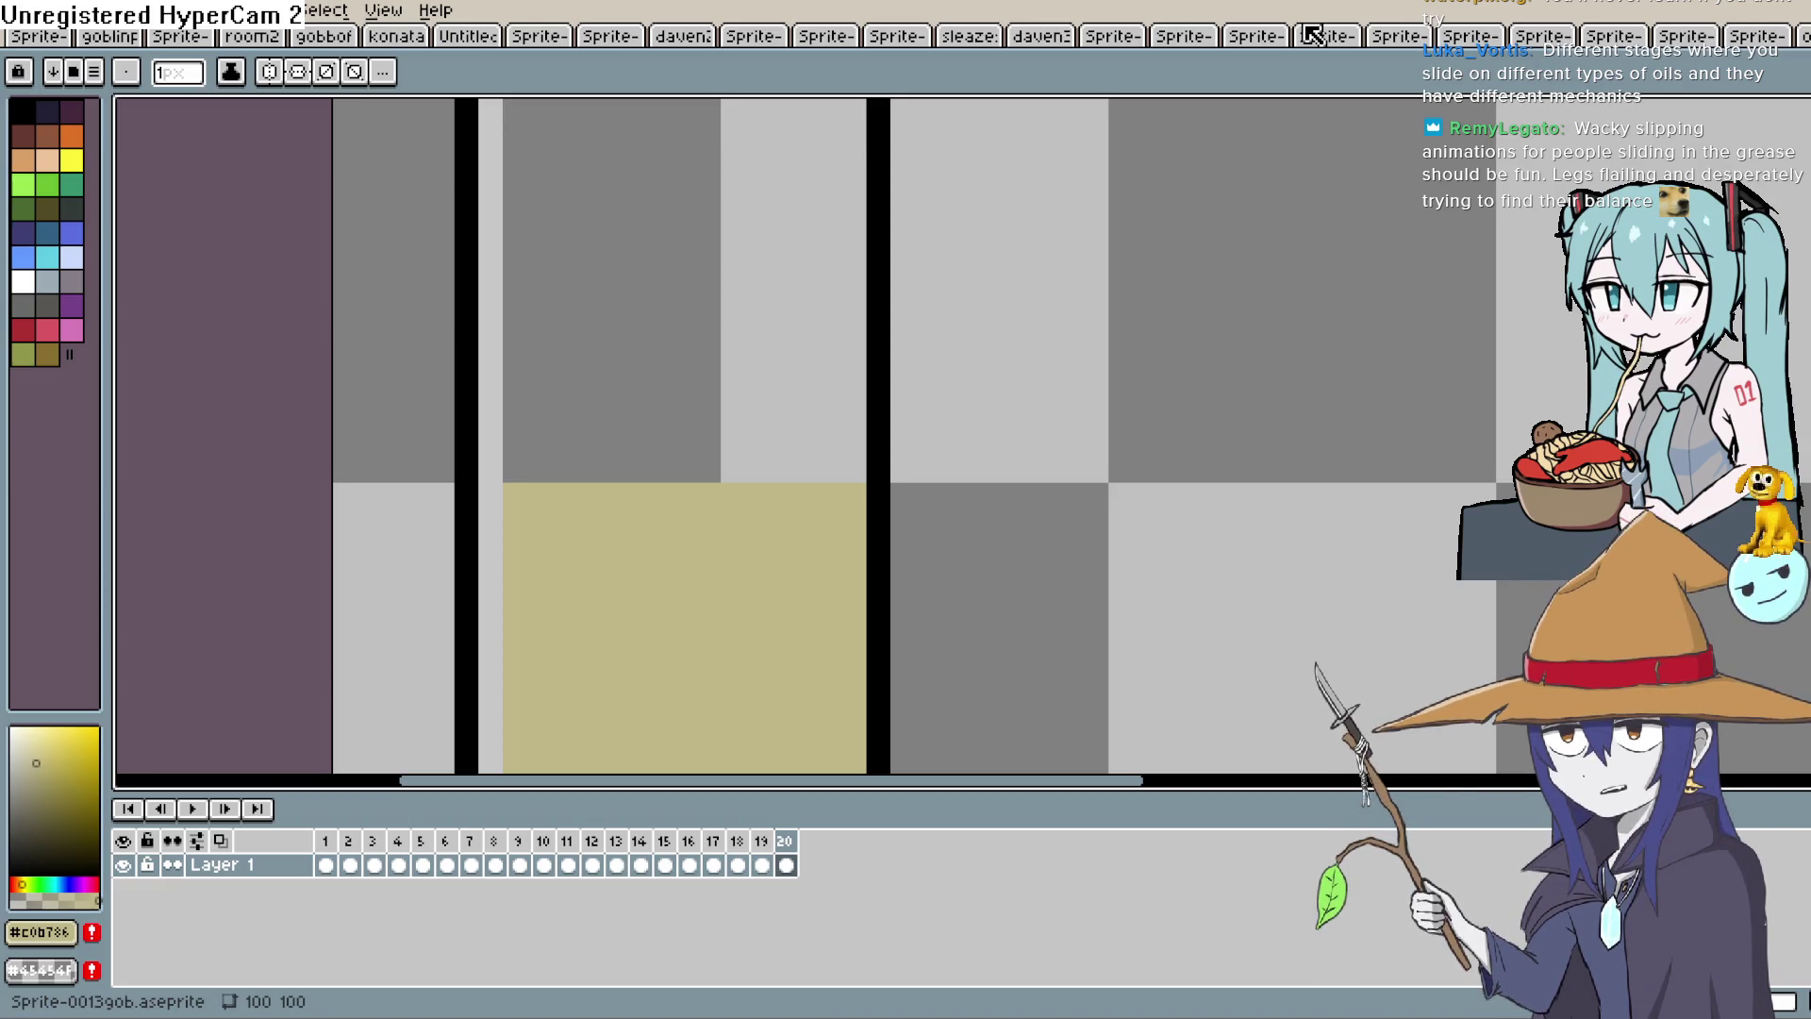
left_click_drag(514, 470, 875, 462)
key("ctrl+z")
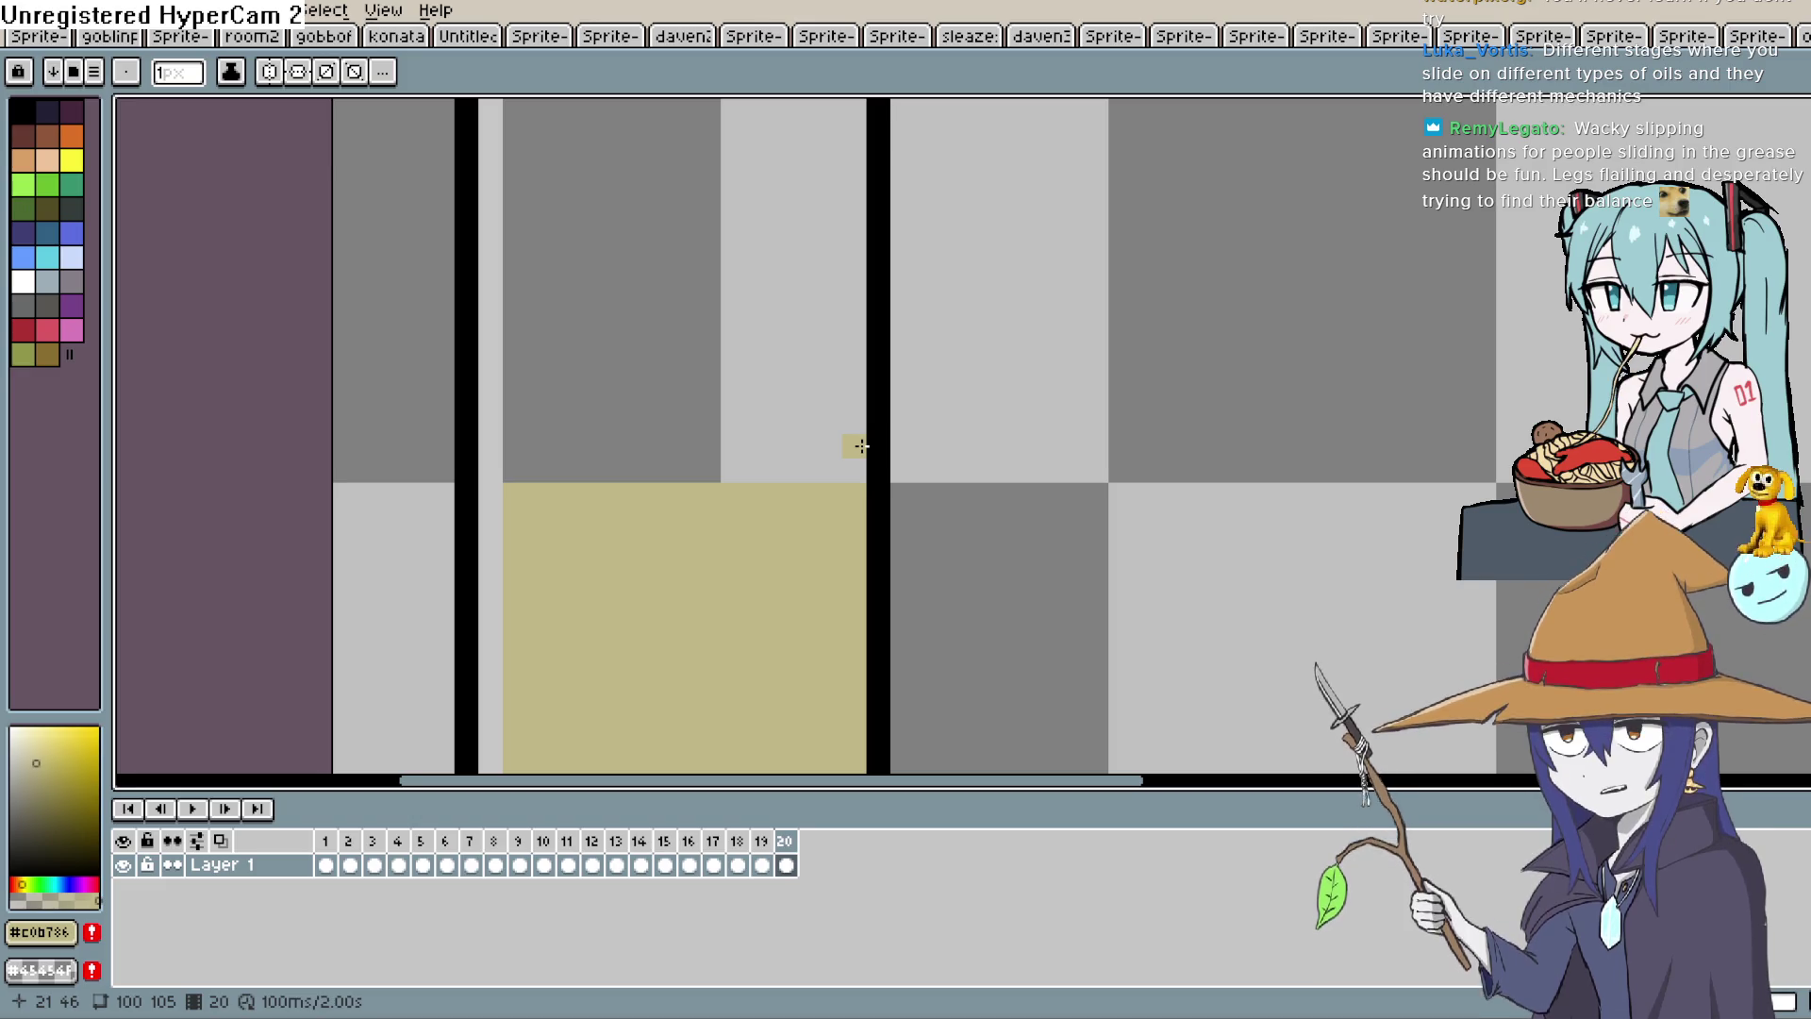
key("ctrl+z")
key("ctrl+y")
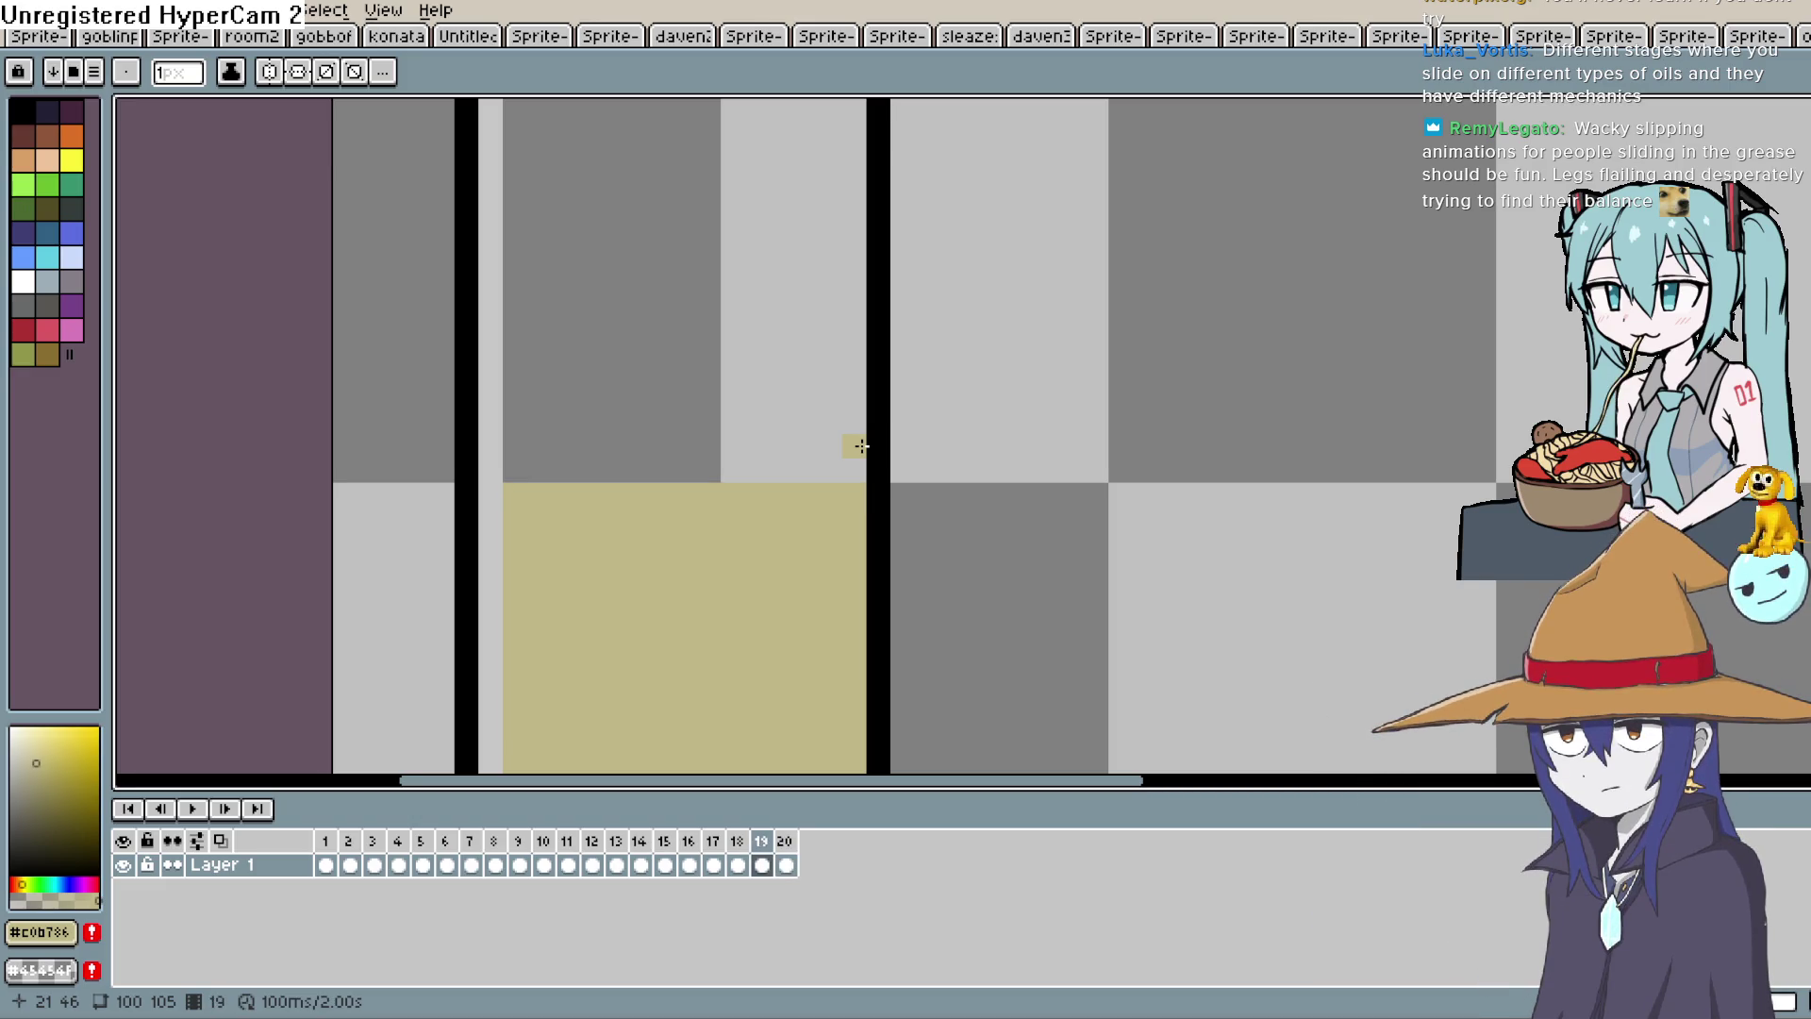
key("ctrl+z")
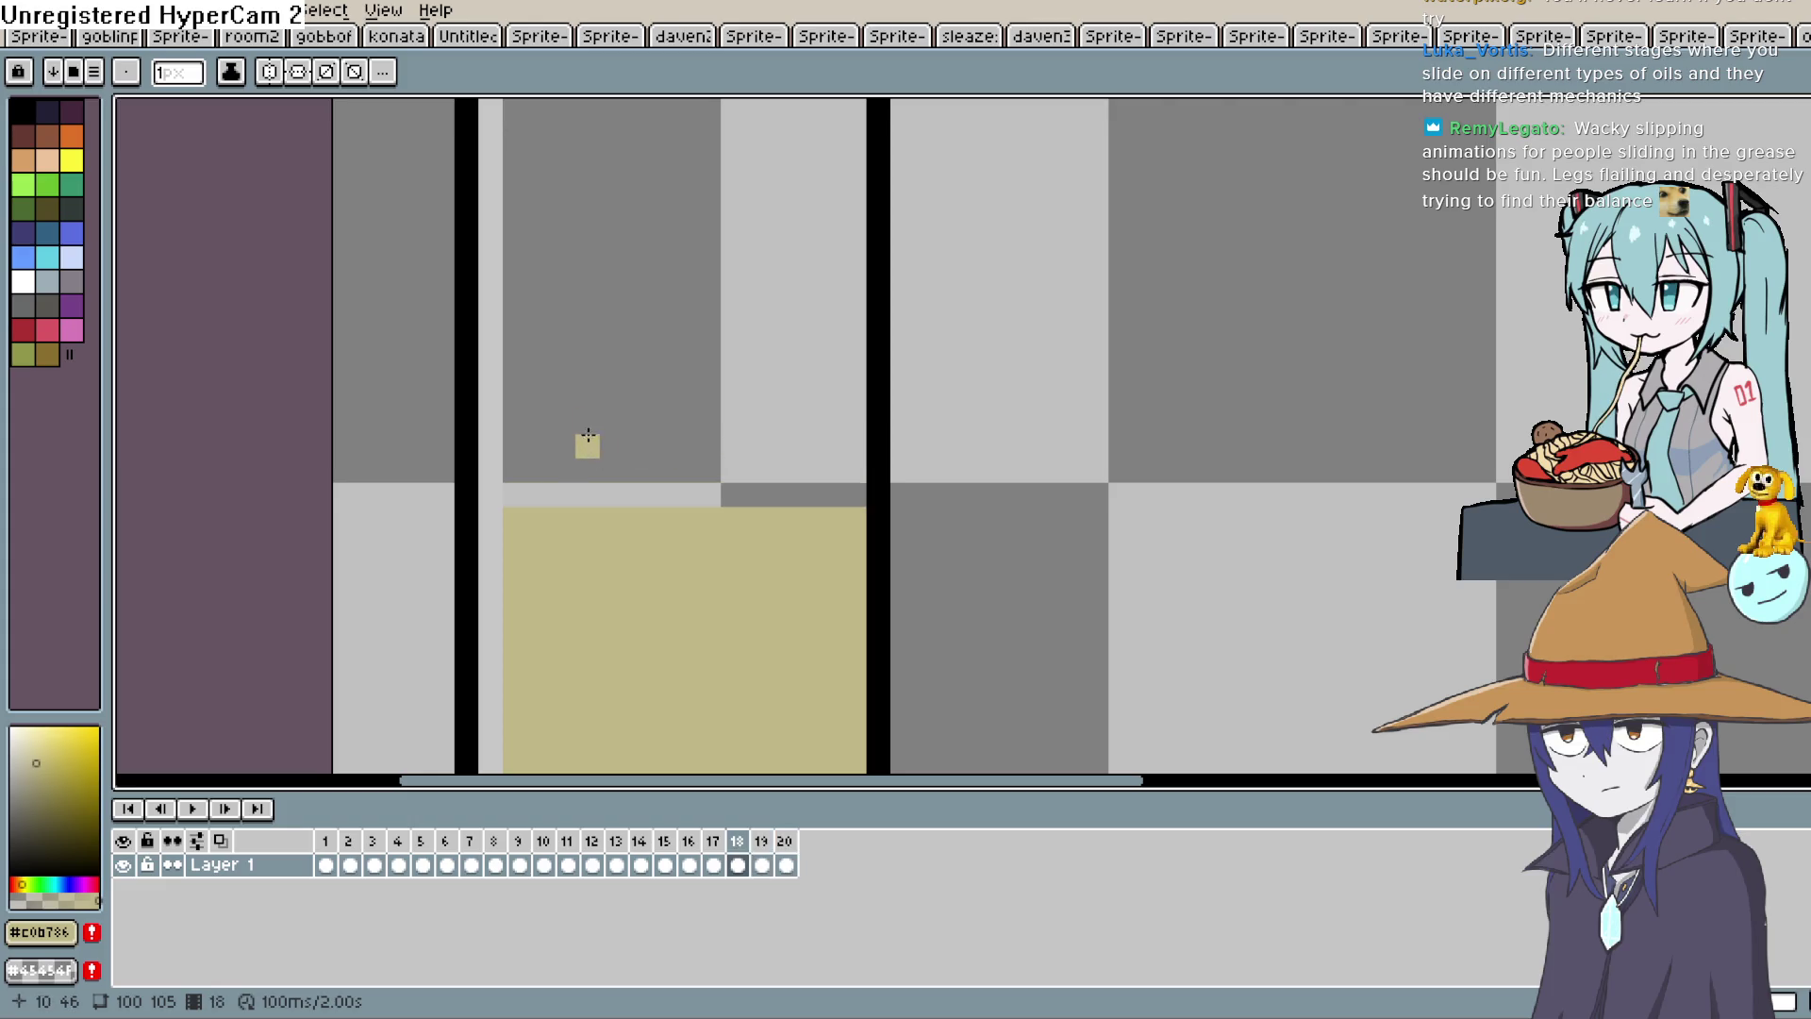
key("ctrl+y")
key("ctrl+z")
key("Right")
left_click_drag(515, 470, 846, 480)
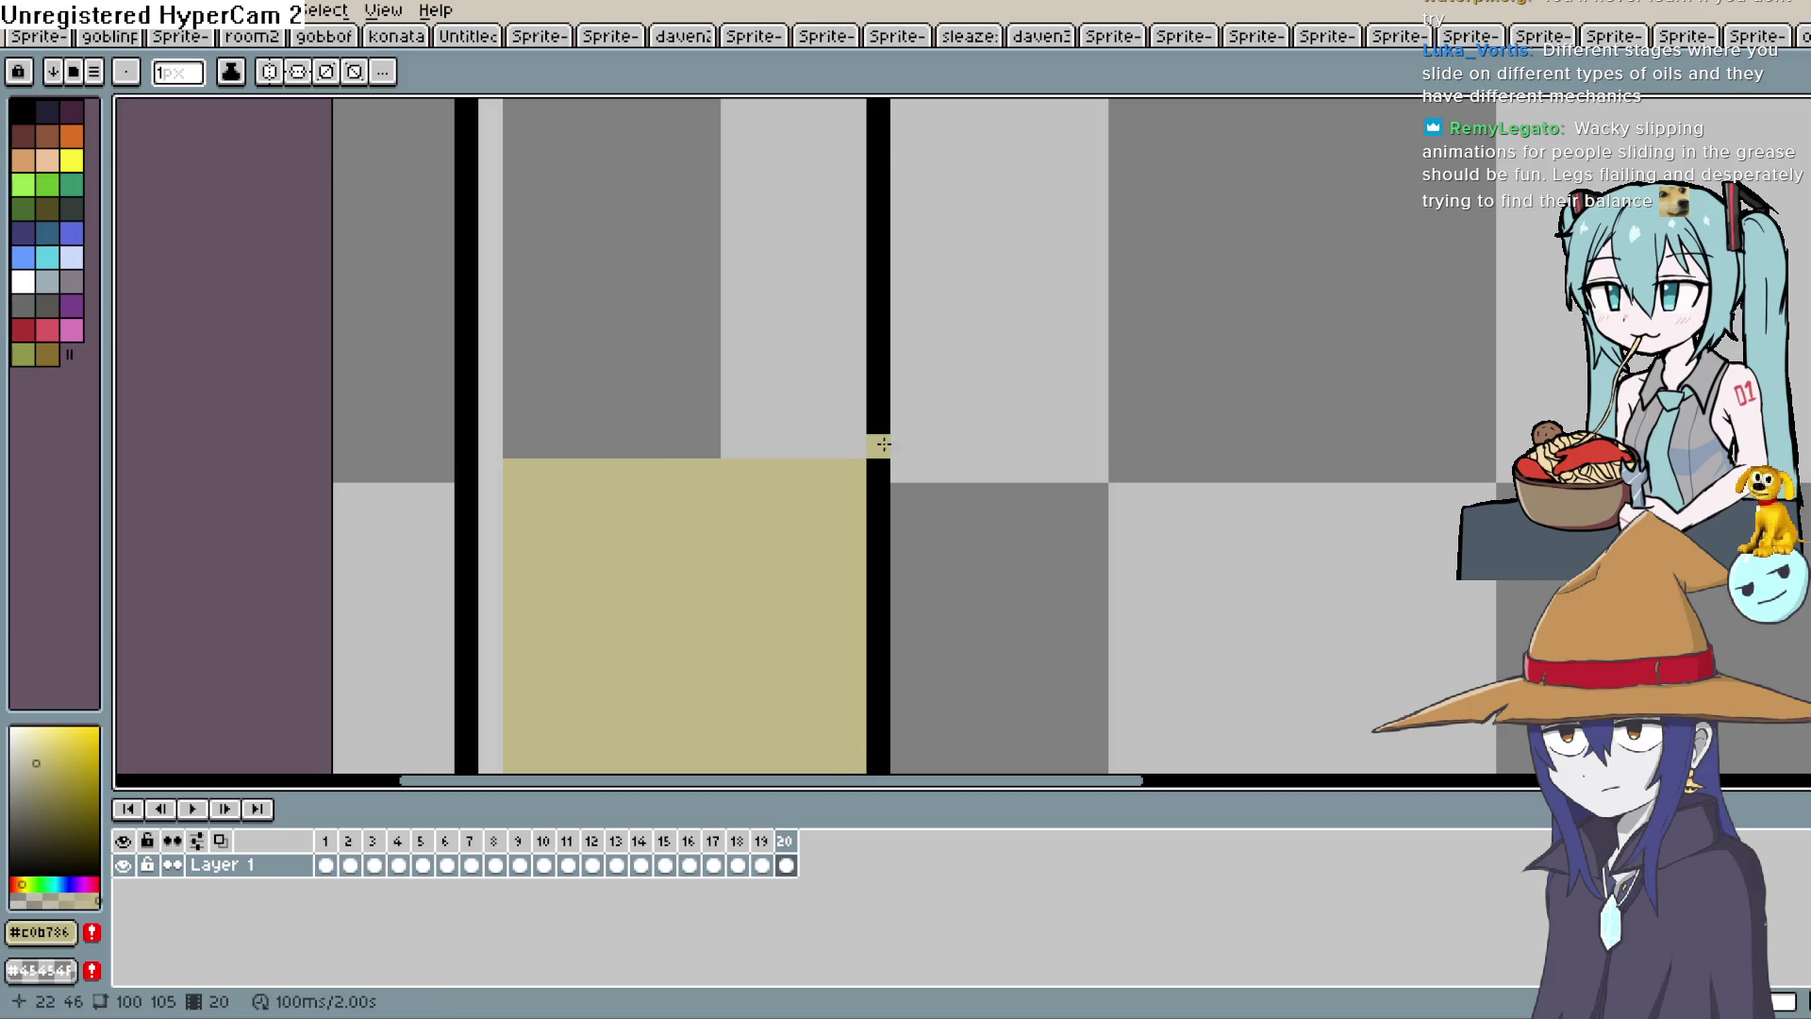
Add frames 21 through 25, raising the tan oil one row in each.
key("alt+n")
left_click_drag(515, 445, 852, 454)
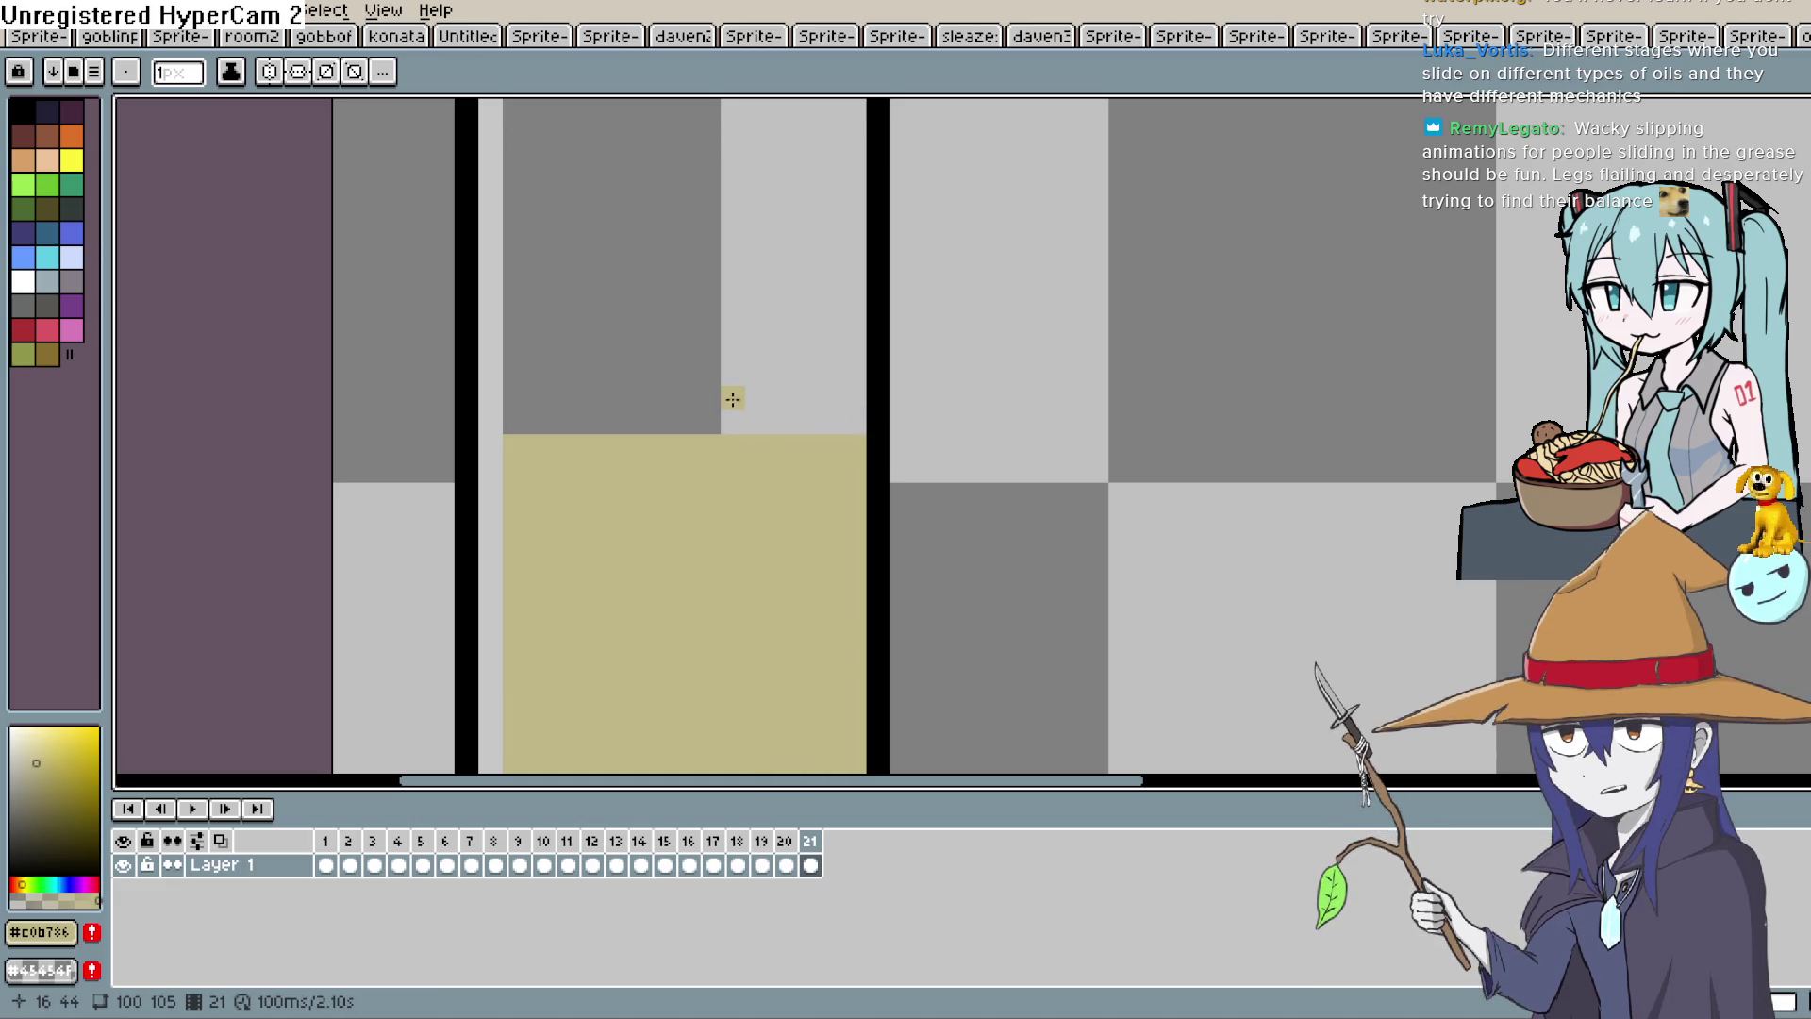
key("alt+n")
mouse_move(513, 416)
left_mouse_down()
mouse_move(840, 415)
mouse_move(549, 398)
mouse_move(846, 406)
left_mouse_up()
key("alt+n")
key("alt+n")
left_click_drag(518, 374, 849, 381)
key("alt+n")
left_click(522, 351)
left_click_drag(676, 351, 854, 353)
key("alt+n")
left_click_drag(509, 324, 849, 327)
Raise the oil one row per frame through frame 32, checking frame 26 against 27.
mouse_move(607, 302)
left_mouse_down()
mouse_move(514, 300)
mouse_move(830, 295)
mouse_move(828, 268)
left_mouse_up()
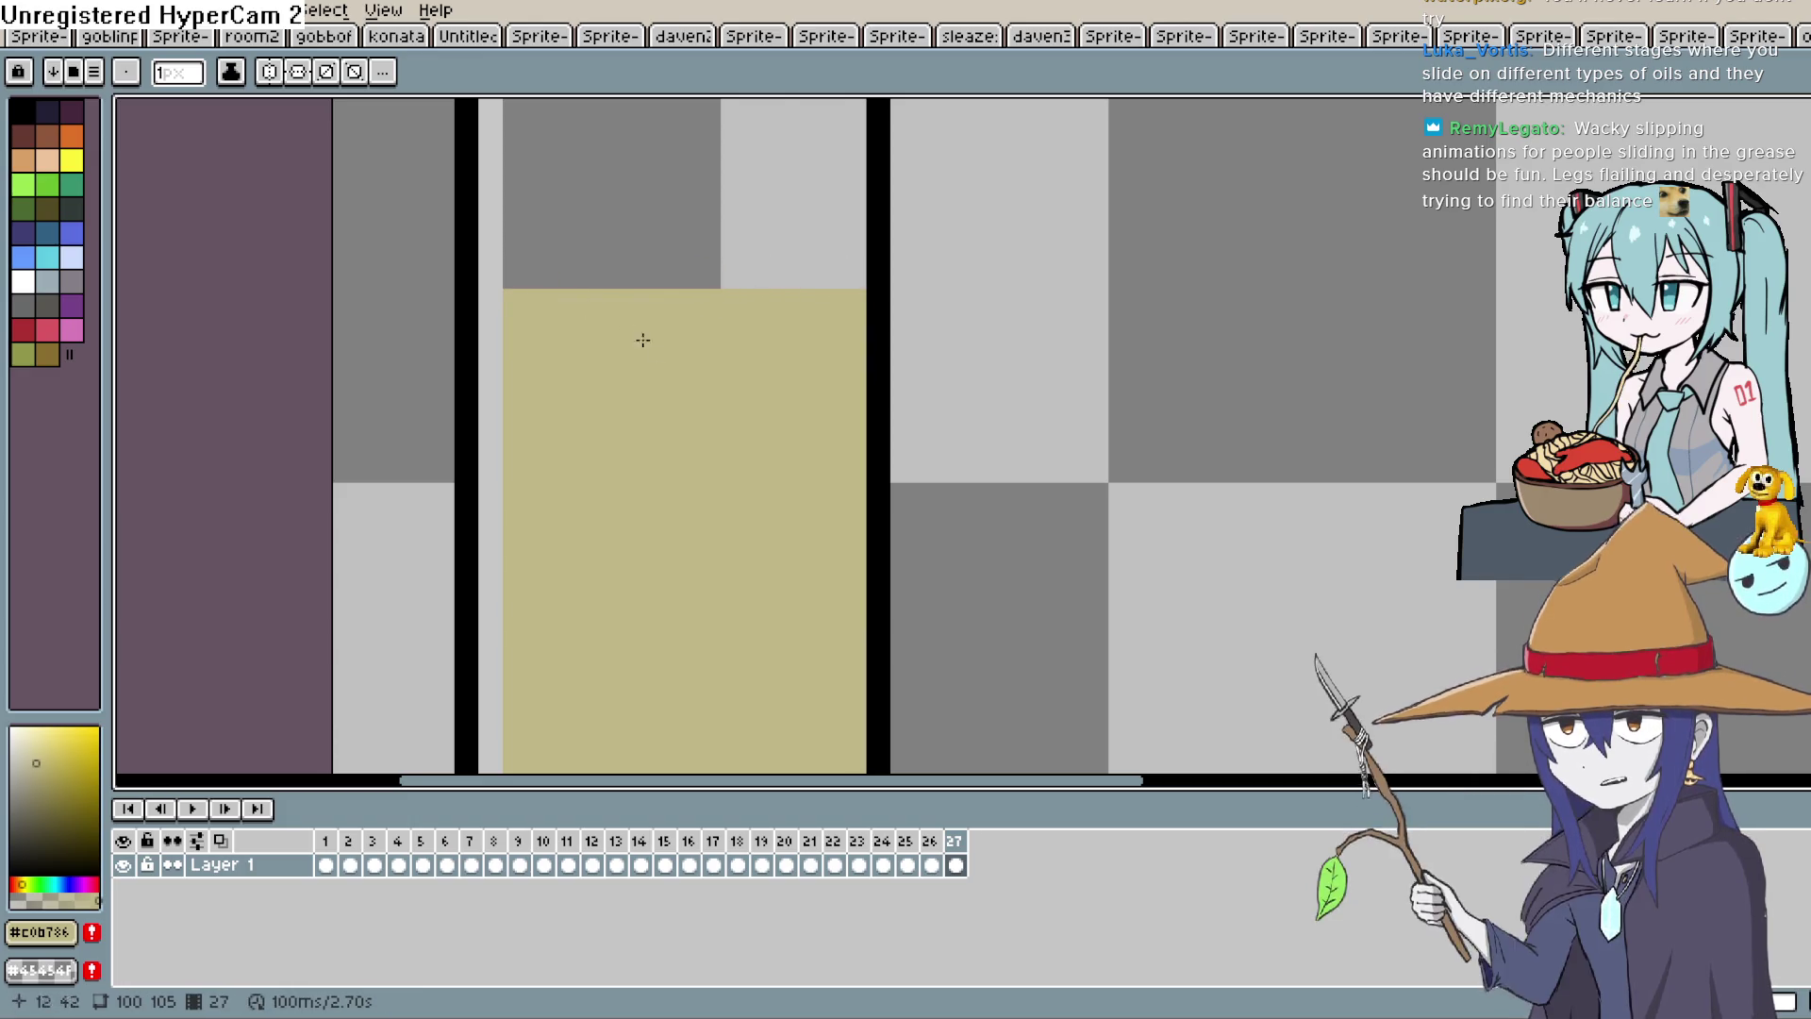
left_click(931, 865)
left_click(956, 865)
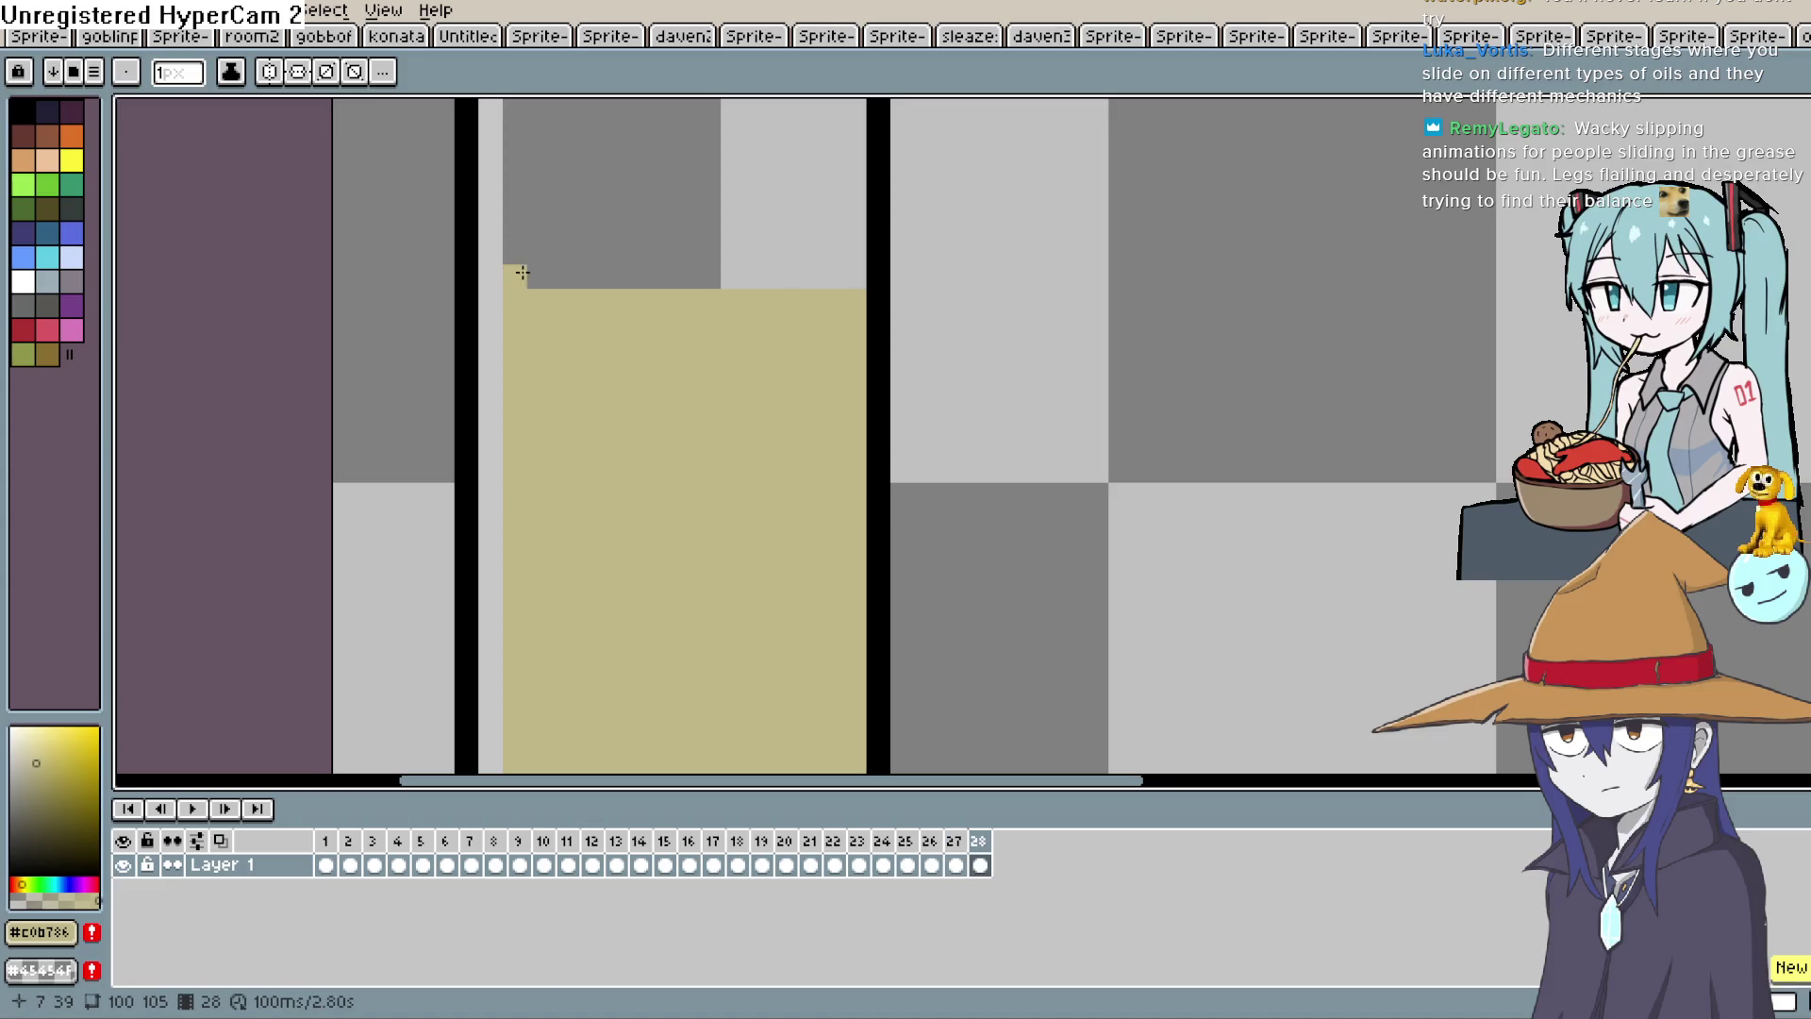
left_click_drag(522, 272, 732, 275)
key("alt+n")
left_click_drag(513, 251, 839, 255)
key("alt+n")
left_click_drag(512, 230, 846, 231)
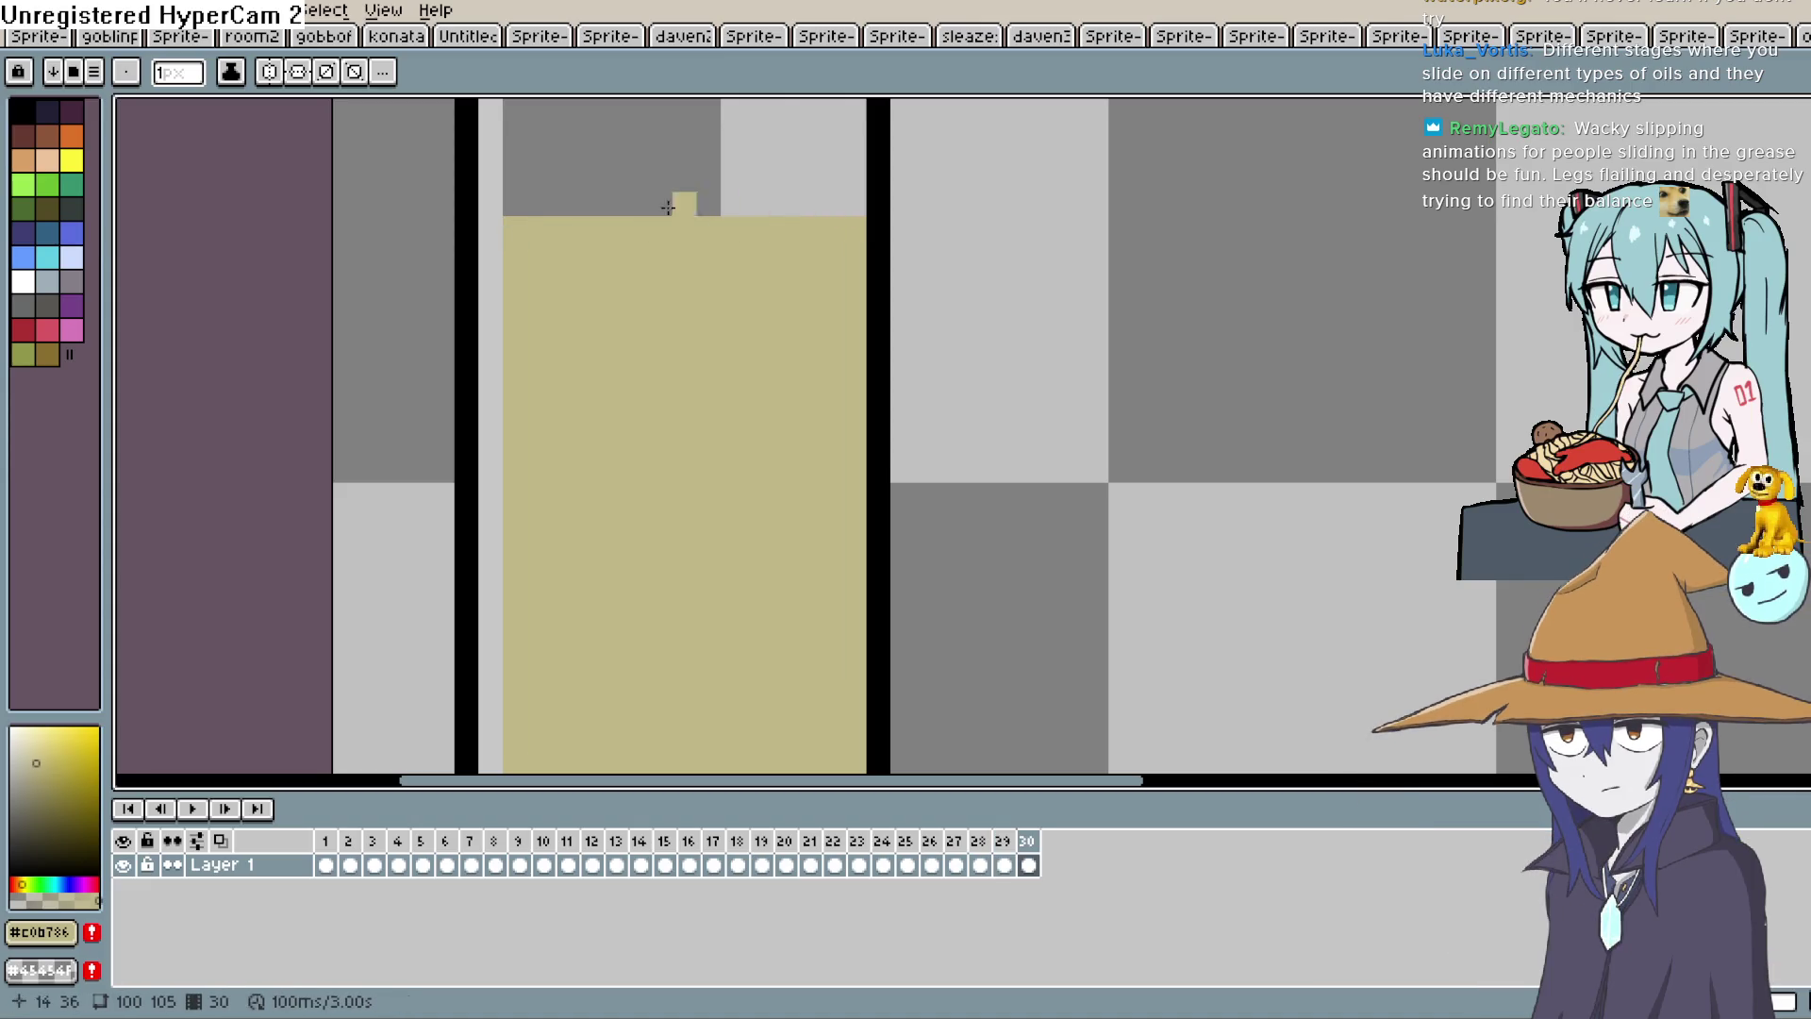
left_click_drag(514, 205, 841, 202)
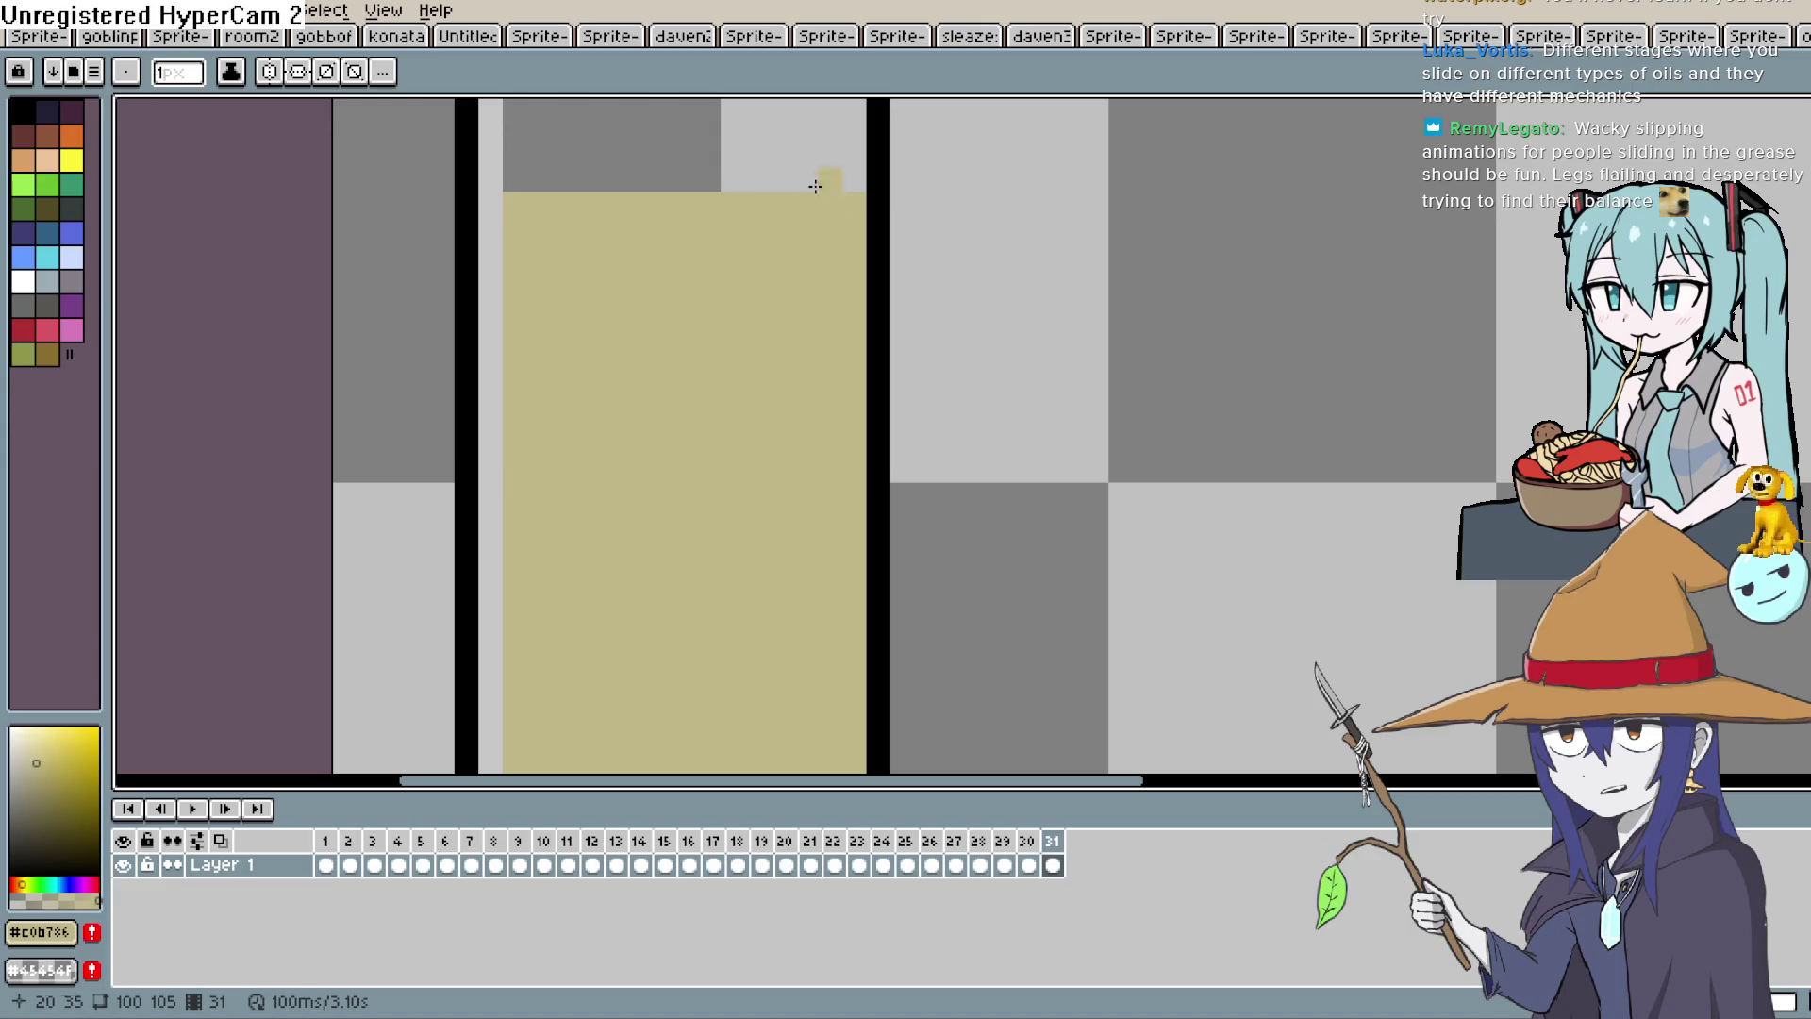
key("alt+n")
left_click_drag(514, 182, 845, 179)
key("alt+n")
Add frames 33 through 36, each with the tan oil one row higher.
left_click(595, 161)
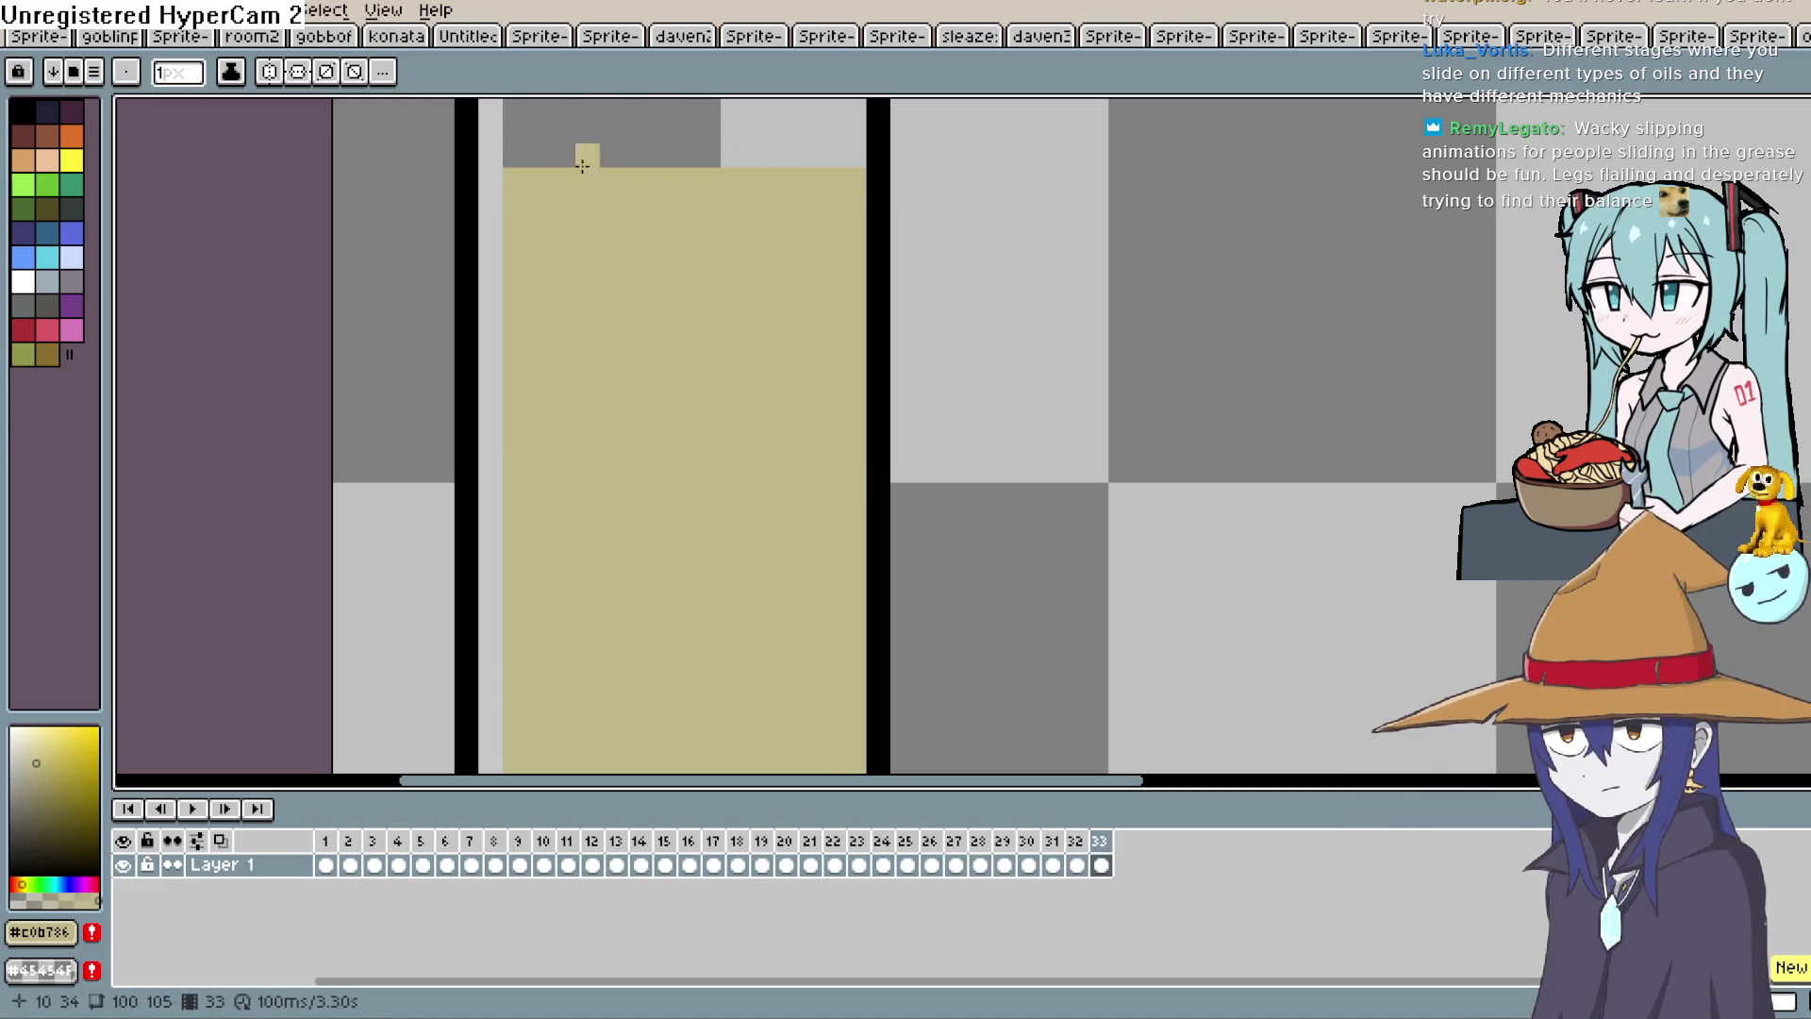
left_click_drag(579, 158, 839, 158)
key("alt+n")
left_click_drag(514, 132, 841, 132)
scroll(955, 283, "up", 5)
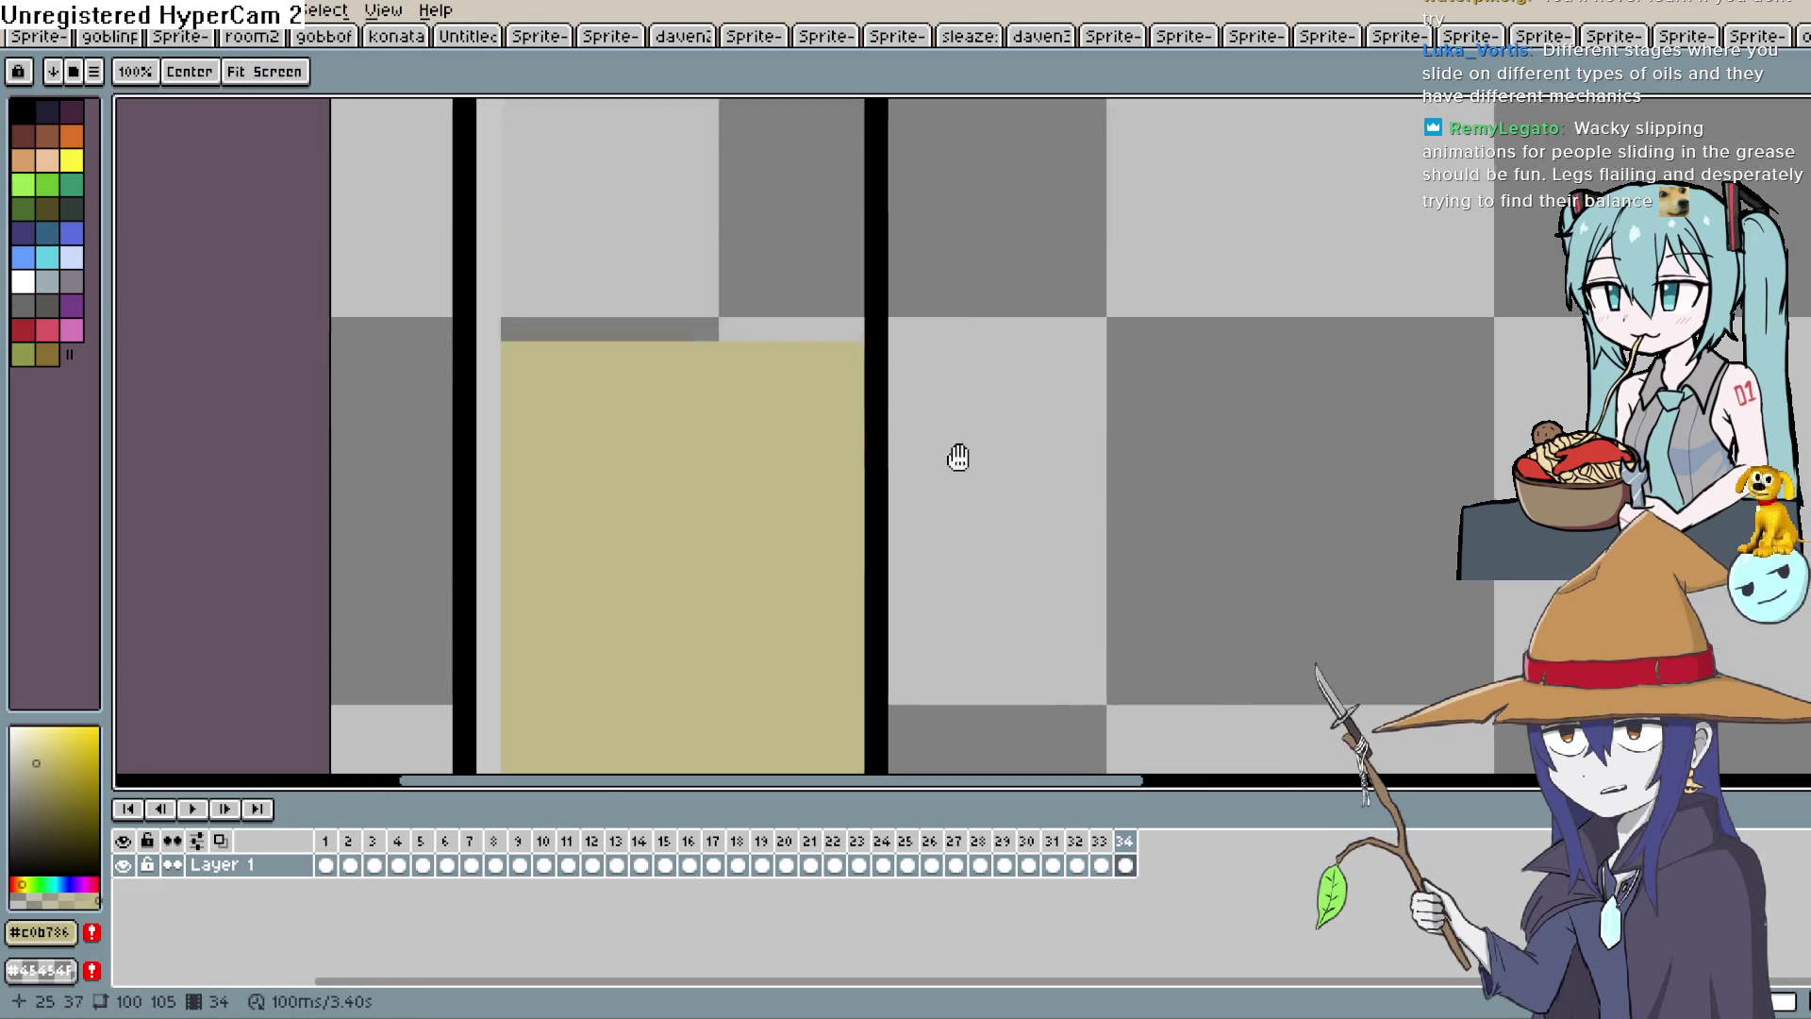
key("alt+n")
left_click_drag(514, 548, 821, 549)
key("alt+n")
mouse_move(509, 530)
left_mouse_down()
mouse_move(840, 514)
mouse_move(850, 530)
left_mouse_up()
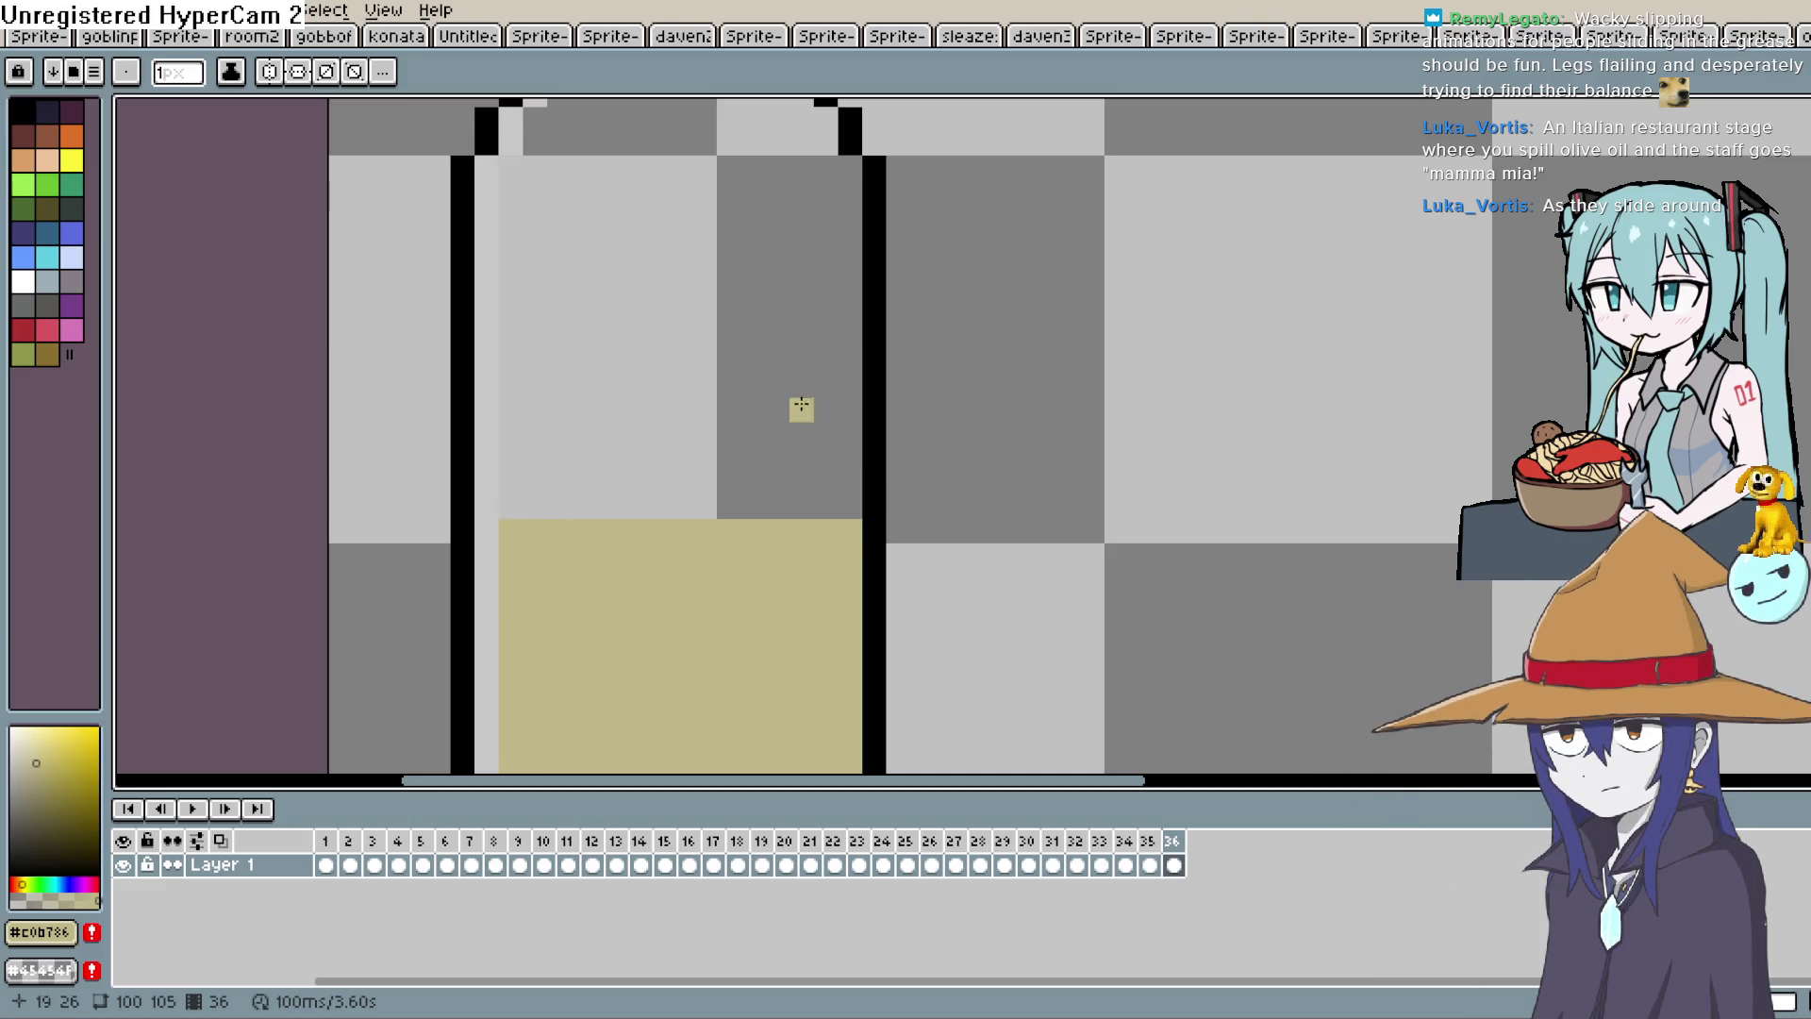
Flip between frames 35 and 36 to compare the oil levels, ending on frame 36.
key("Left")
key("Right")
key("Left")
key("Right")
key("Left")
key("Right")
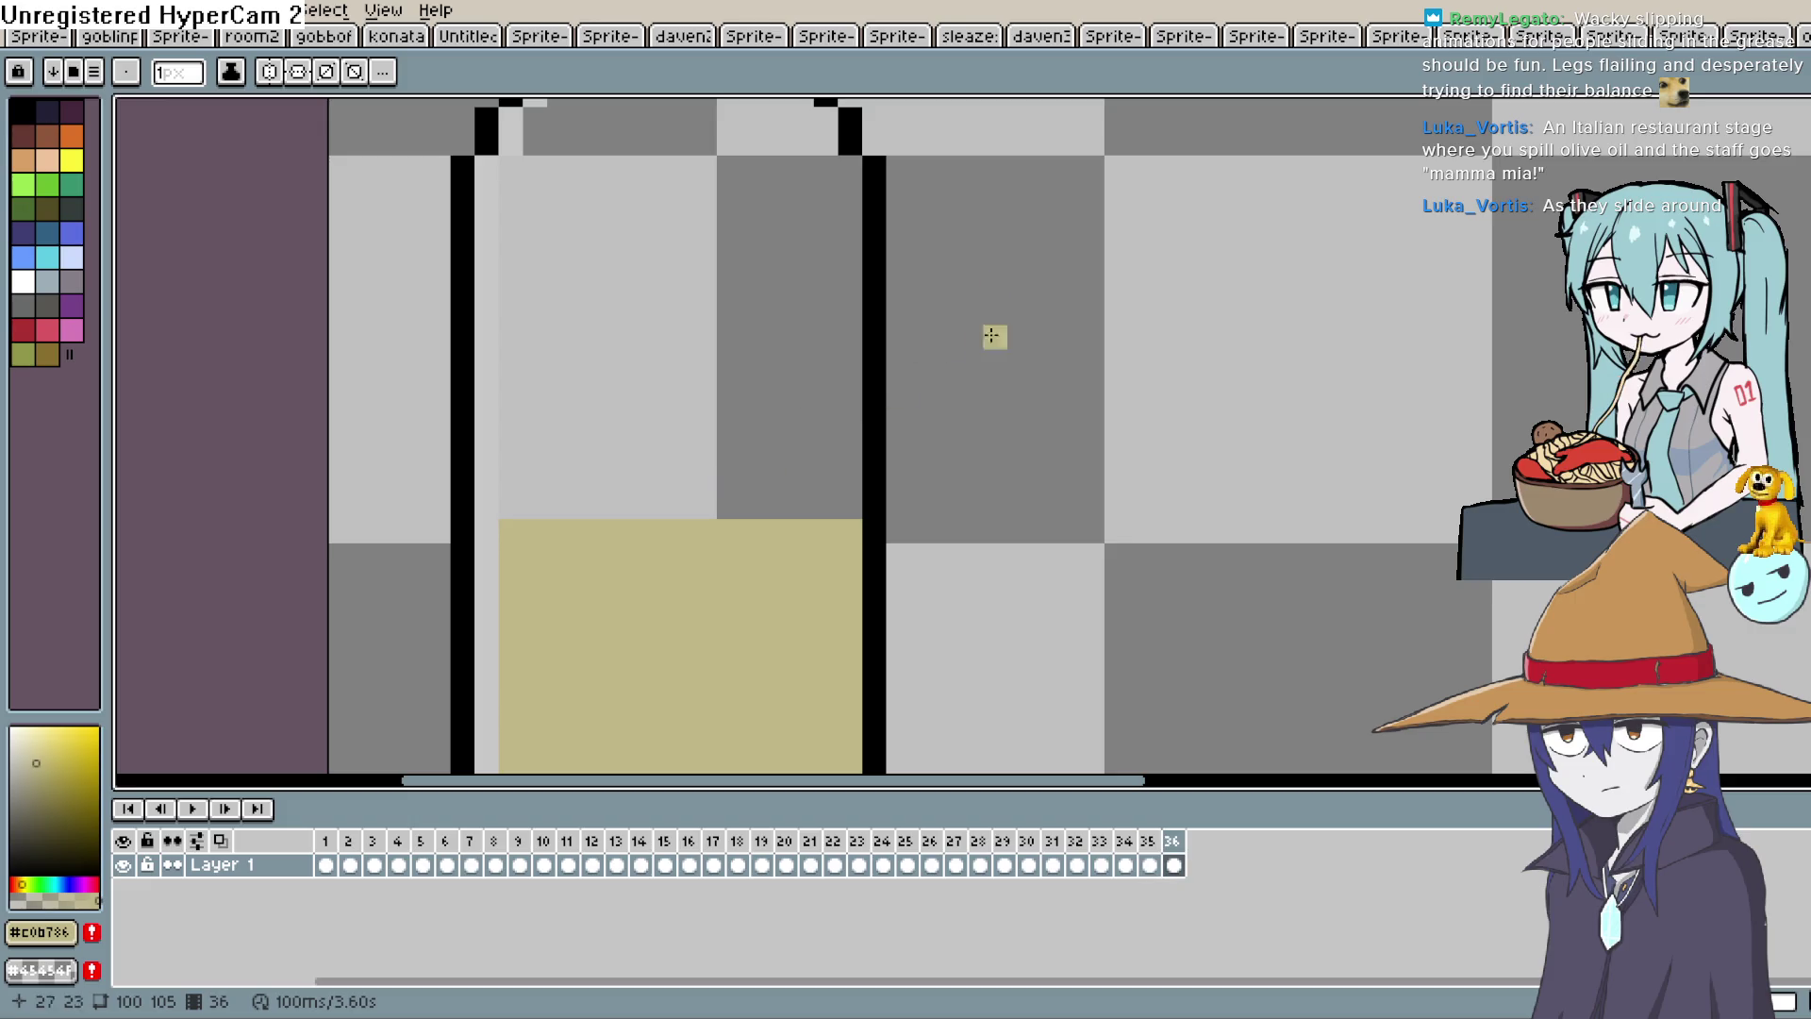
key("Left")
key("Right")
key("Left")
key("Right")
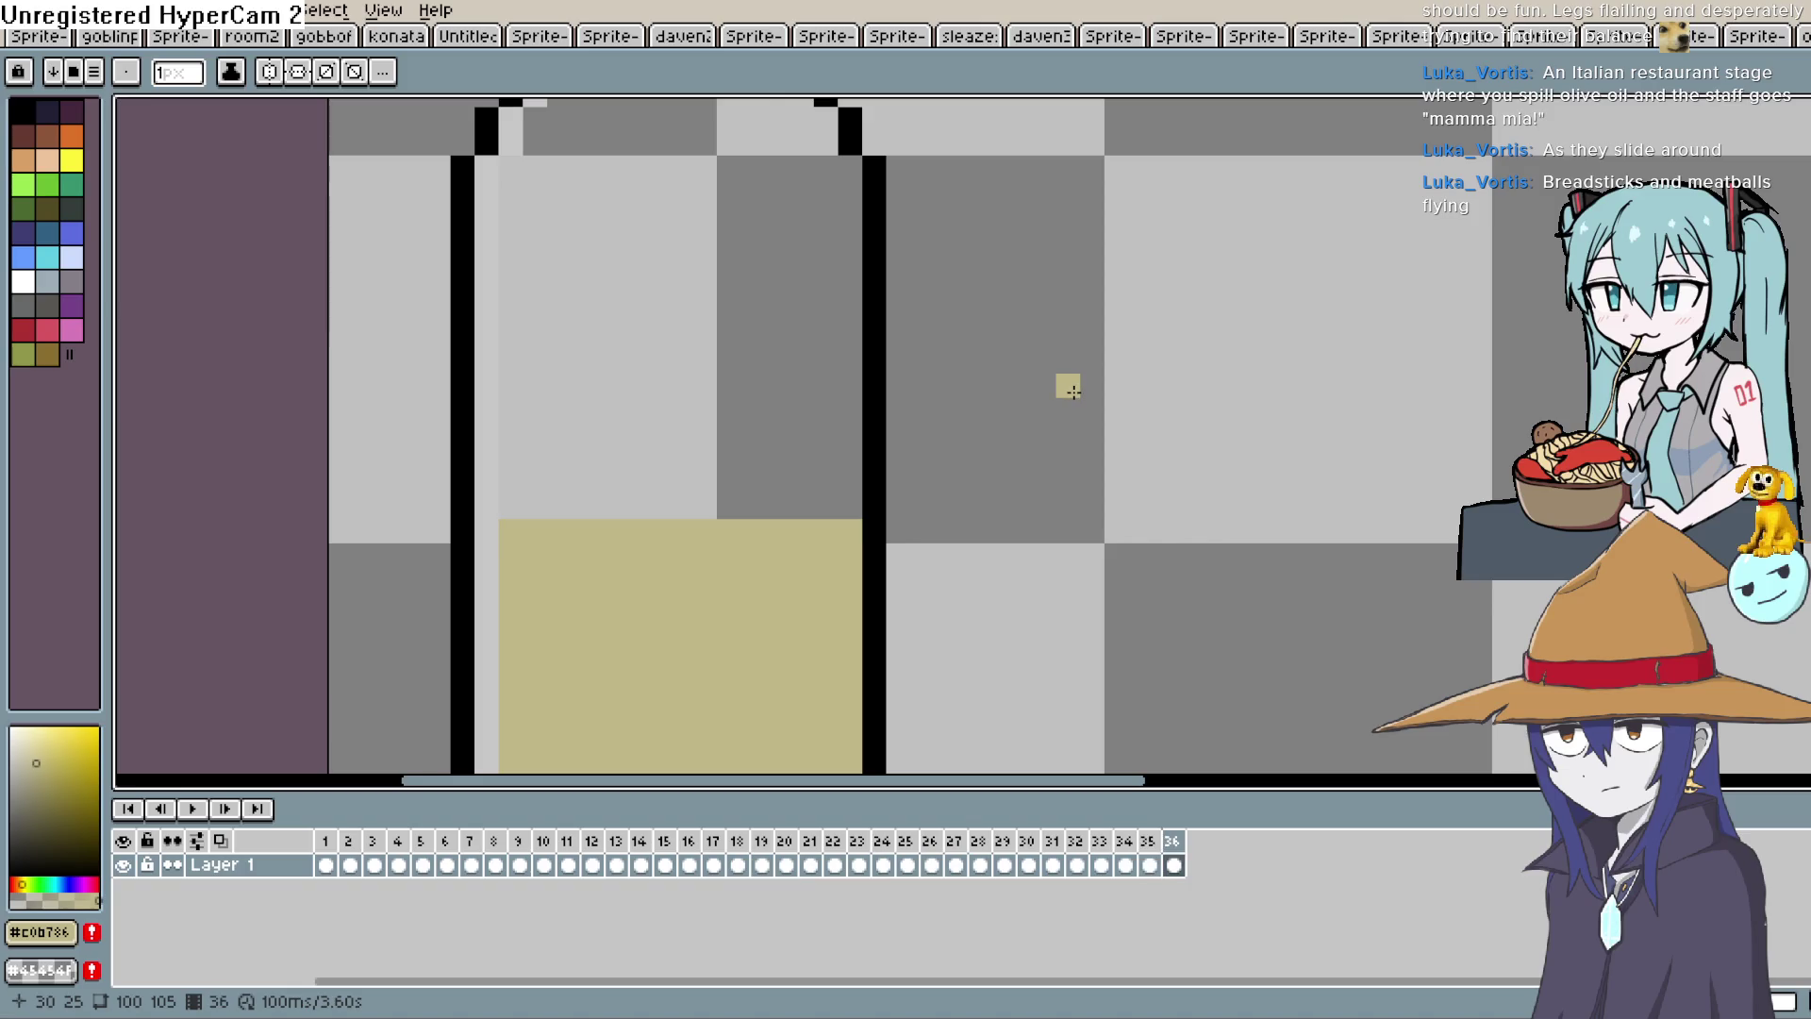
Add frames 37 through 41, raising the tan oil fill one pixel row in each.
key("alt+n")
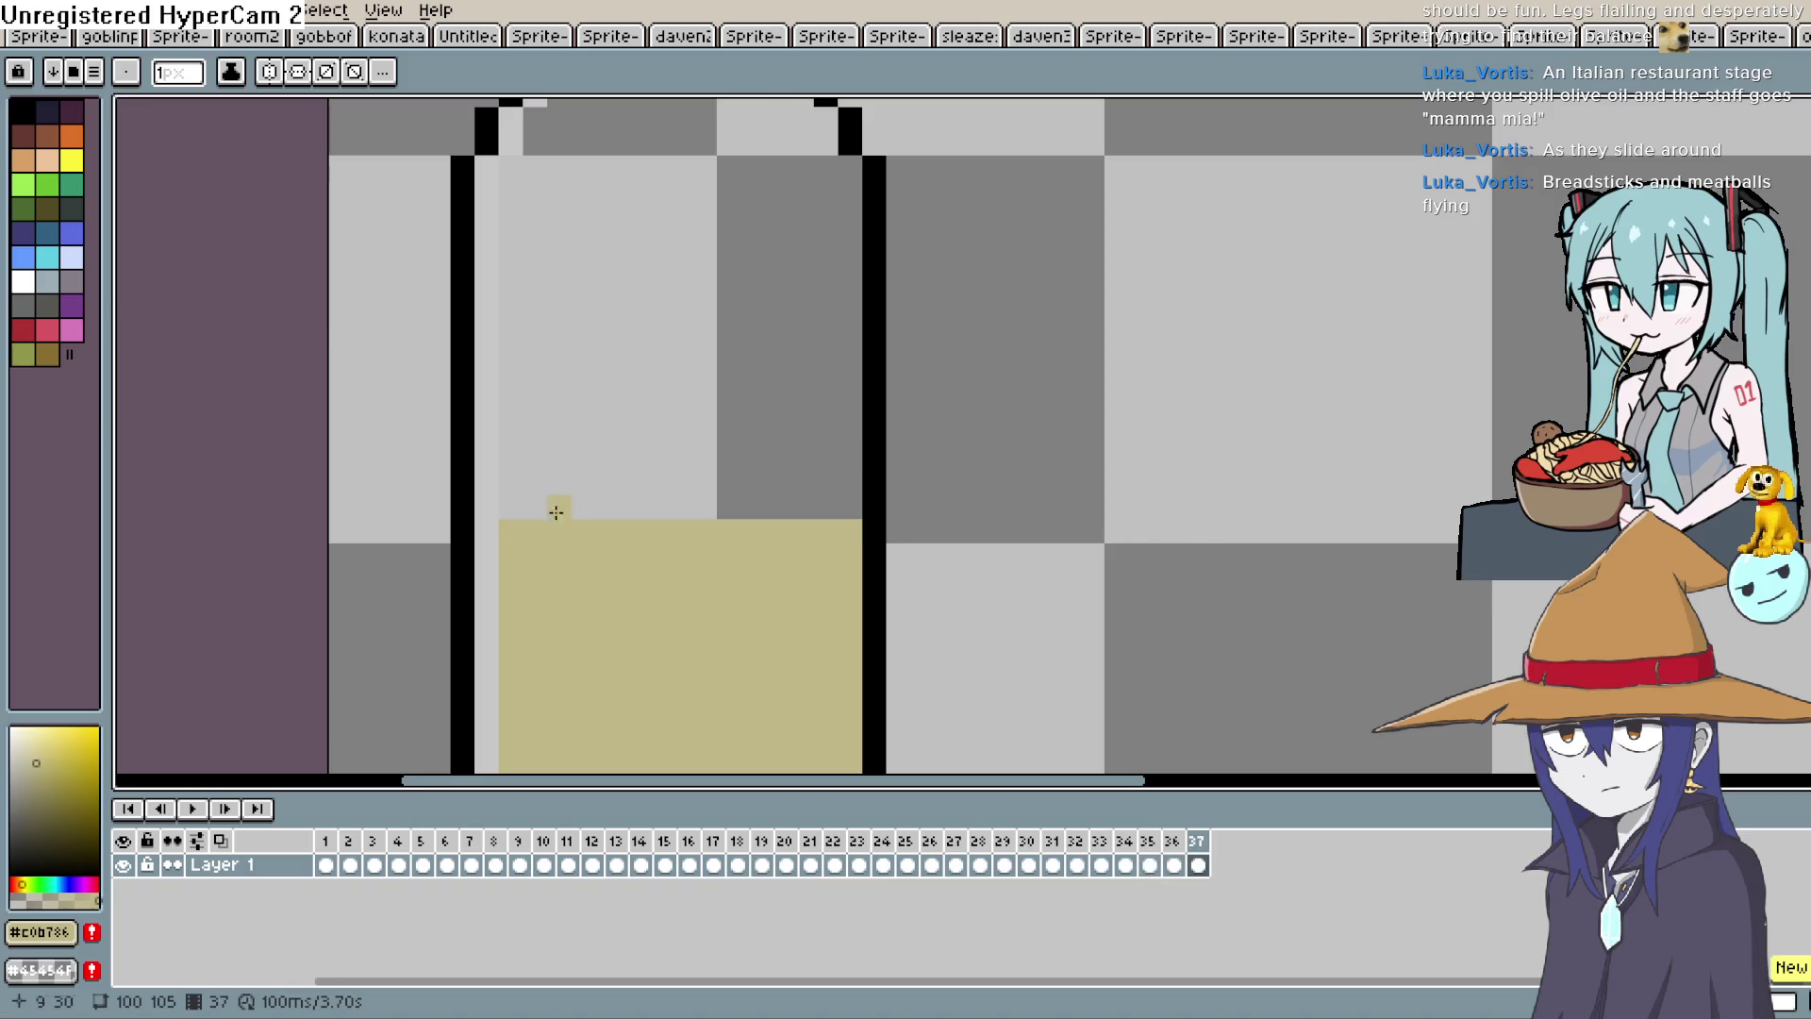
left_click_drag(509, 509, 810, 514)
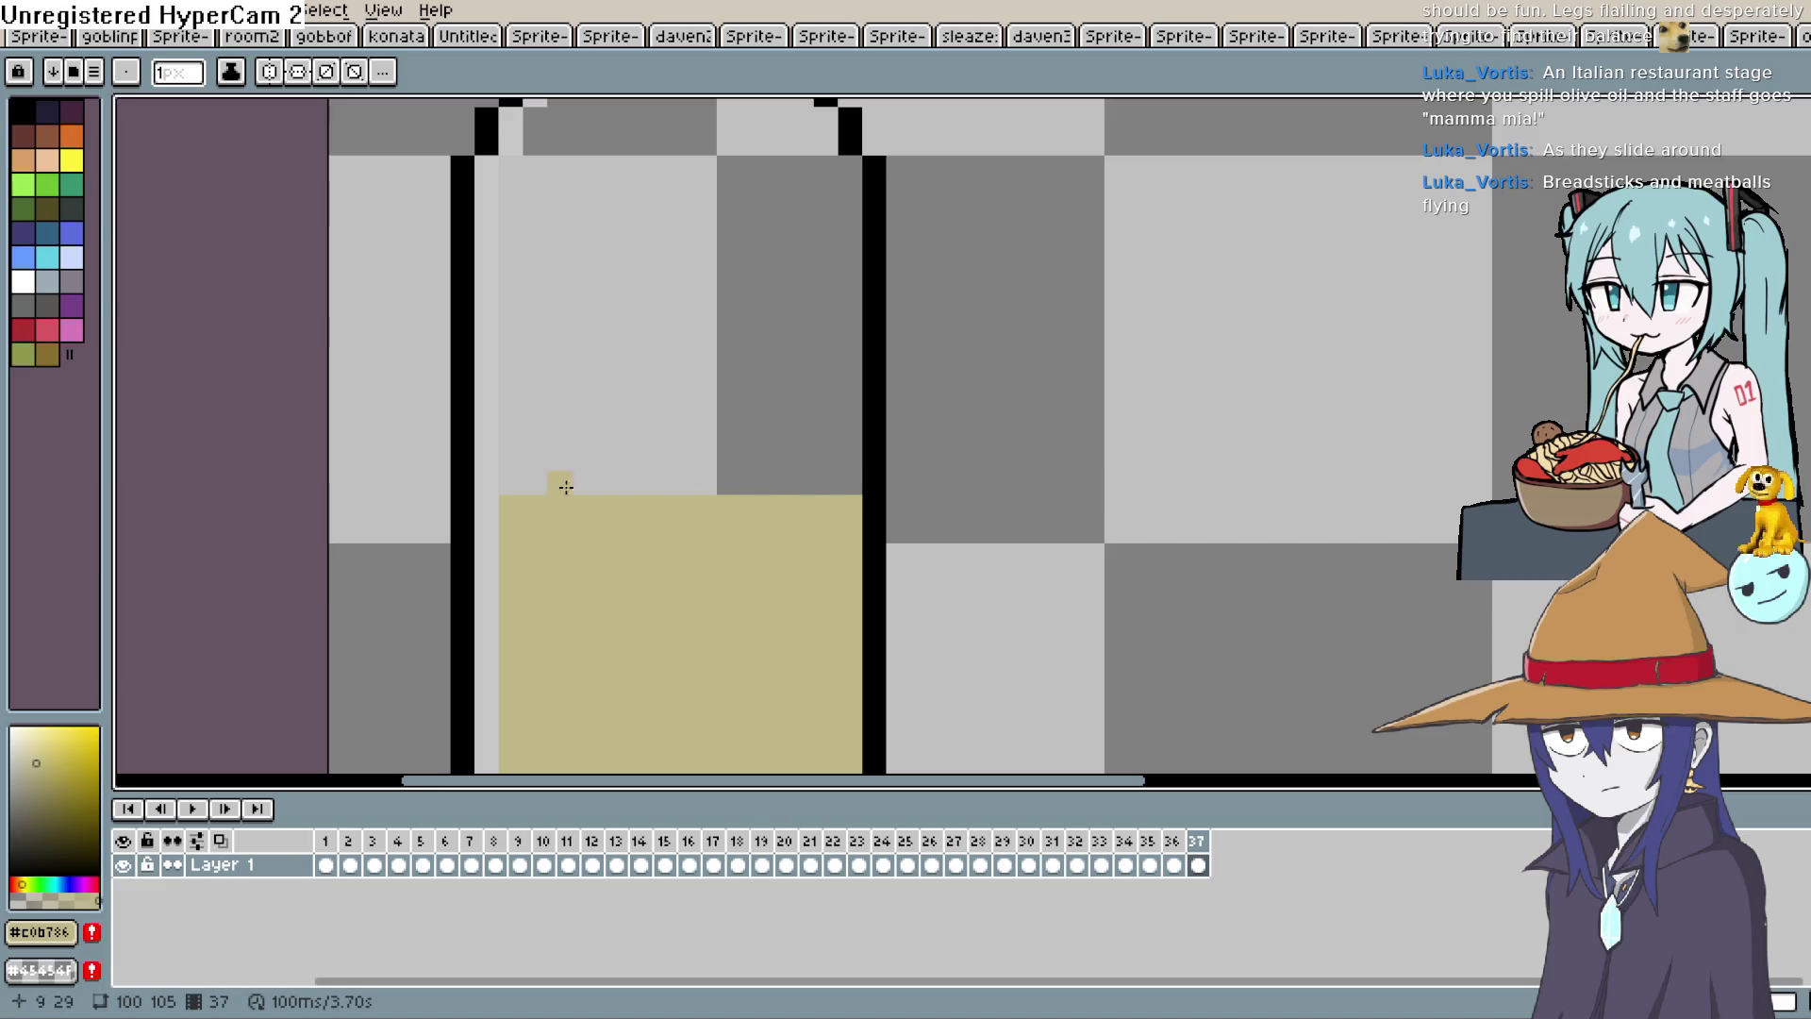
left_click_drag(509, 482, 824, 489)
key("alt+n")
left_click_drag(504, 458, 849, 459)
key("alt+n")
left_click_drag(521, 434, 846, 437)
key("alt+n")
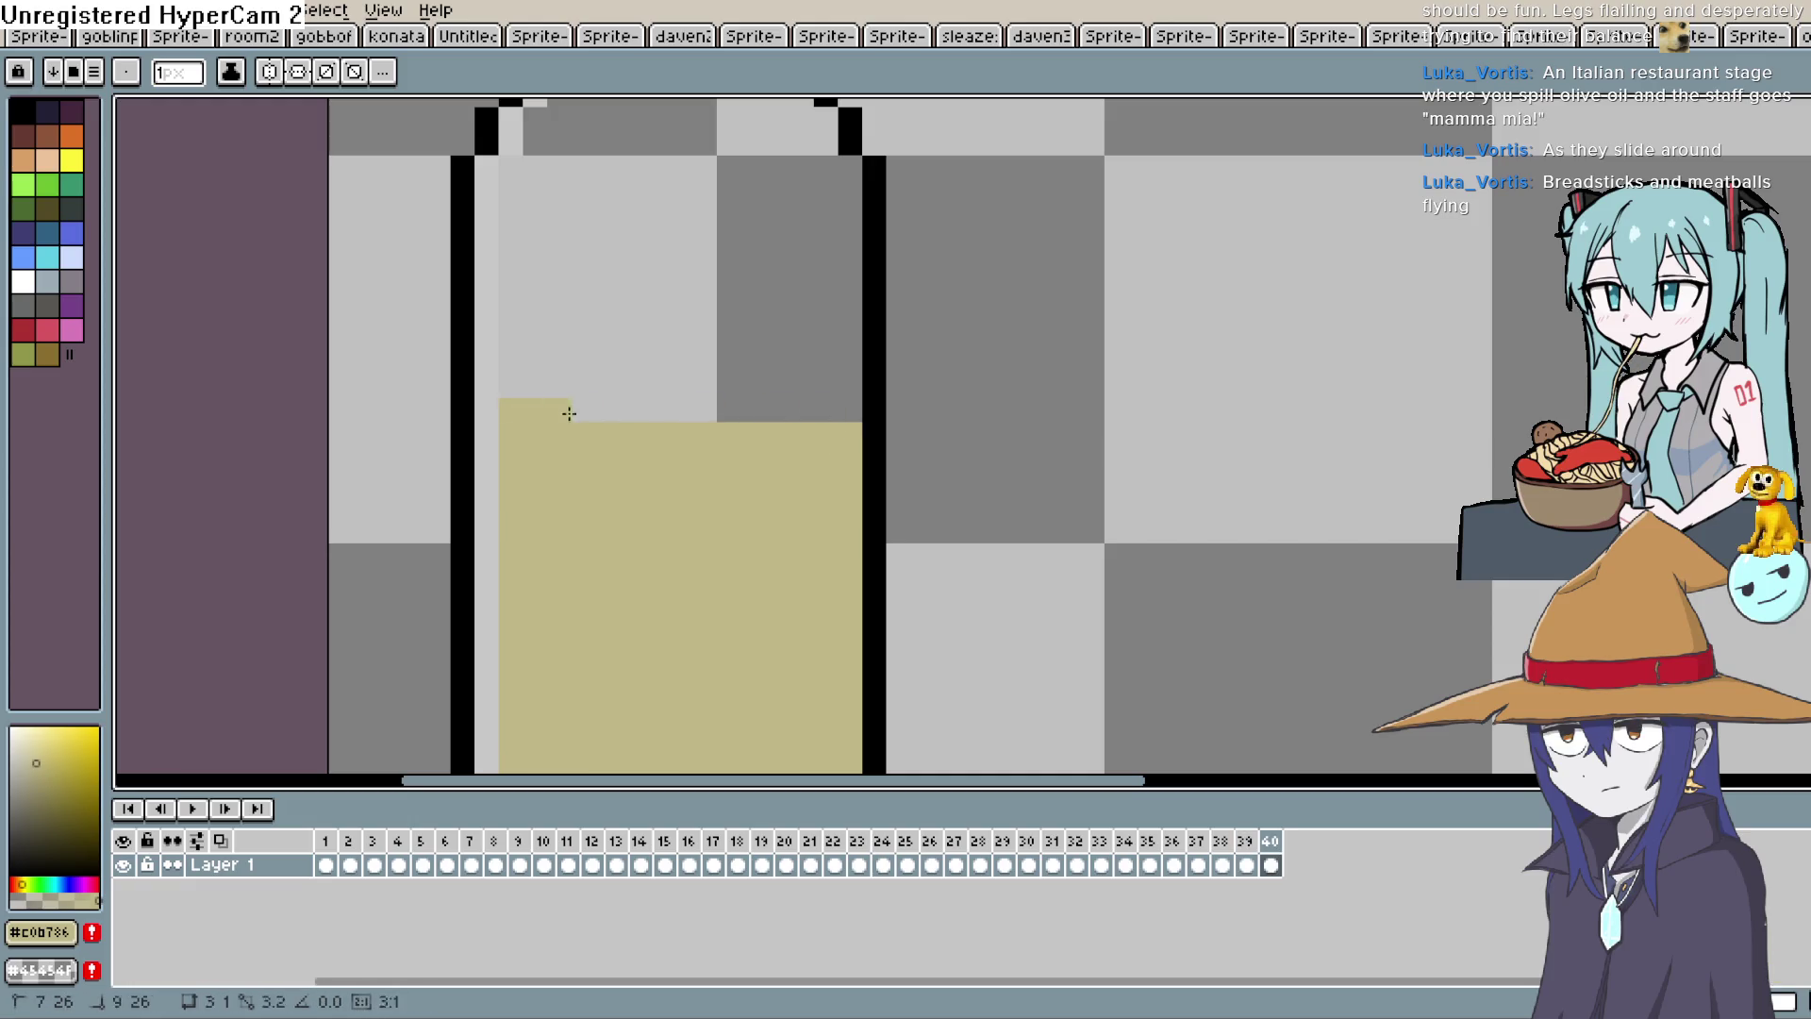
left_click_drag(556, 413, 828, 411)
key("alt+n")
left_click_drag(509, 387, 849, 387)
Add frames 42 through 46, drawing a new tan row across the top of the fill in each.
key("alt+n")
left_click(647, 363)
left_click_drag(513, 361, 854, 361)
key("alt+n")
left_click(506, 336)
left_click_drag(505, 336, 773, 334)
key("alt+n")
left_click(506, 311)
key("alt+n")
left_click_drag(509, 313, 845, 314)
key("alt+n")
left_click(506, 289)
left_click_drag(506, 285, 854, 288)
left_click(514, 265)
left_click_drag(517, 267, 834, 265)
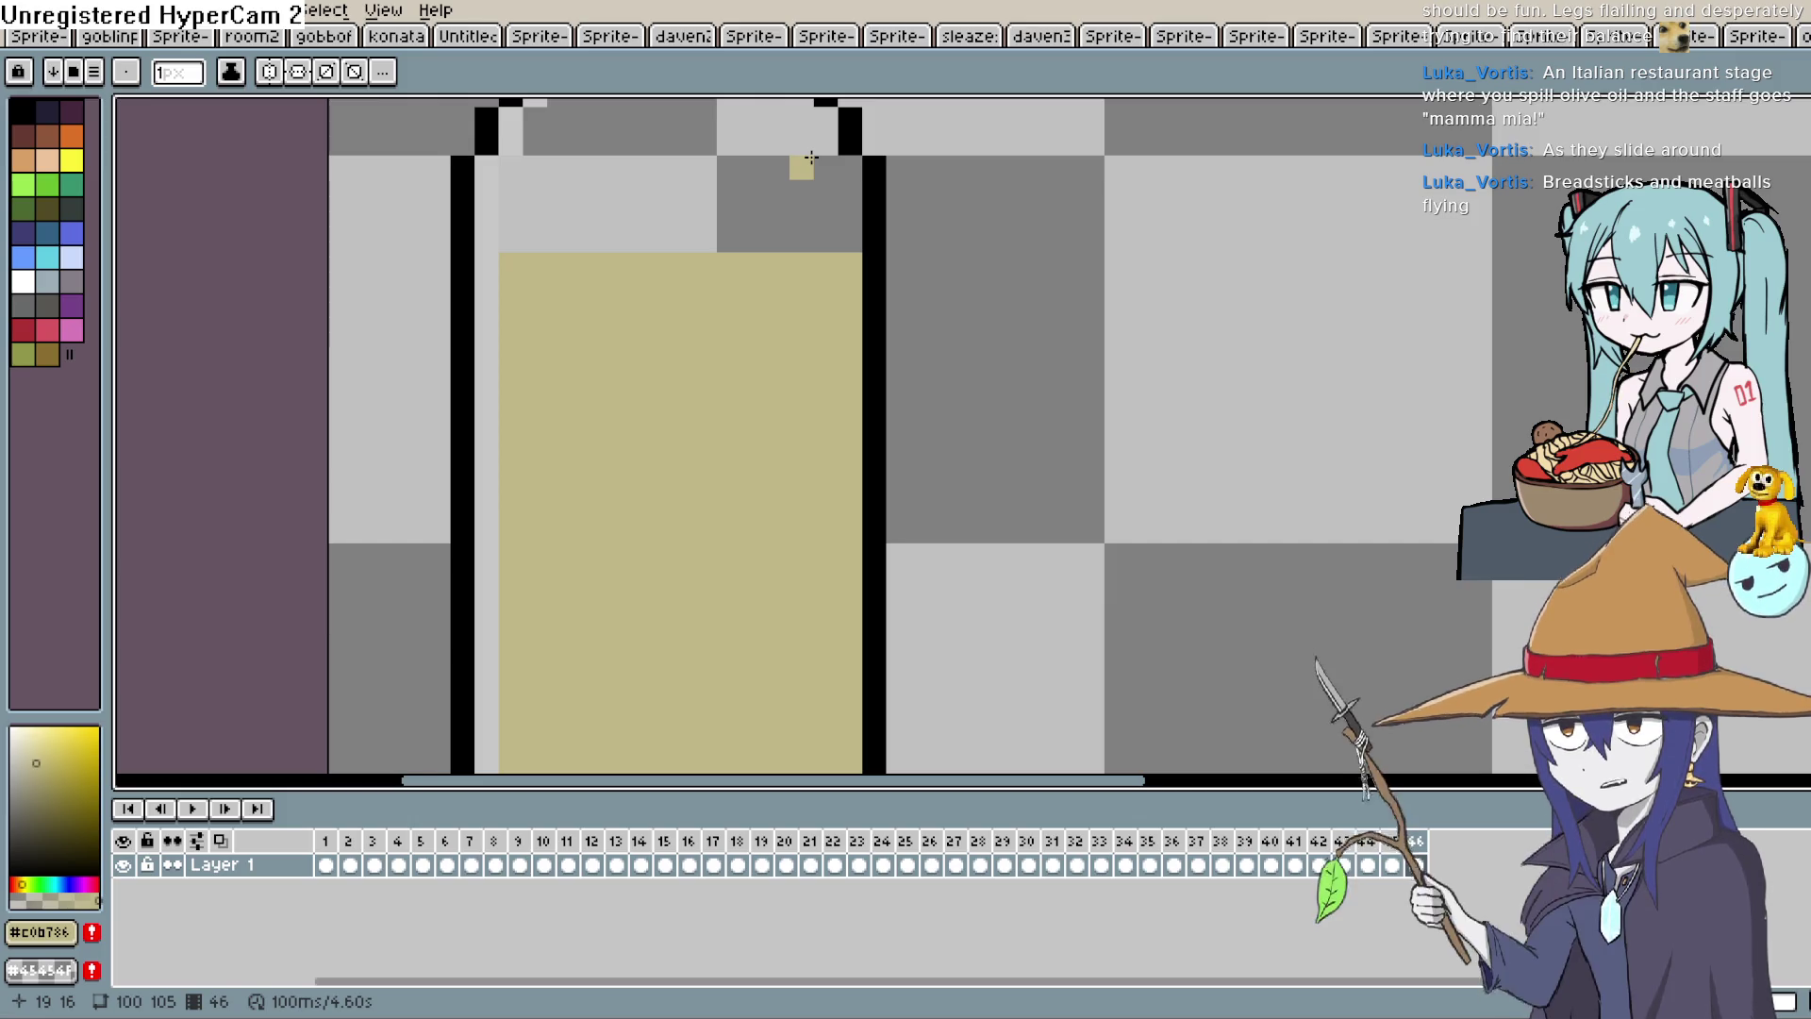
Pan up to the shoulder and add frames 47 and 48, each with a new tan oil row.
left_click_drag(946, 259, 925, 415)
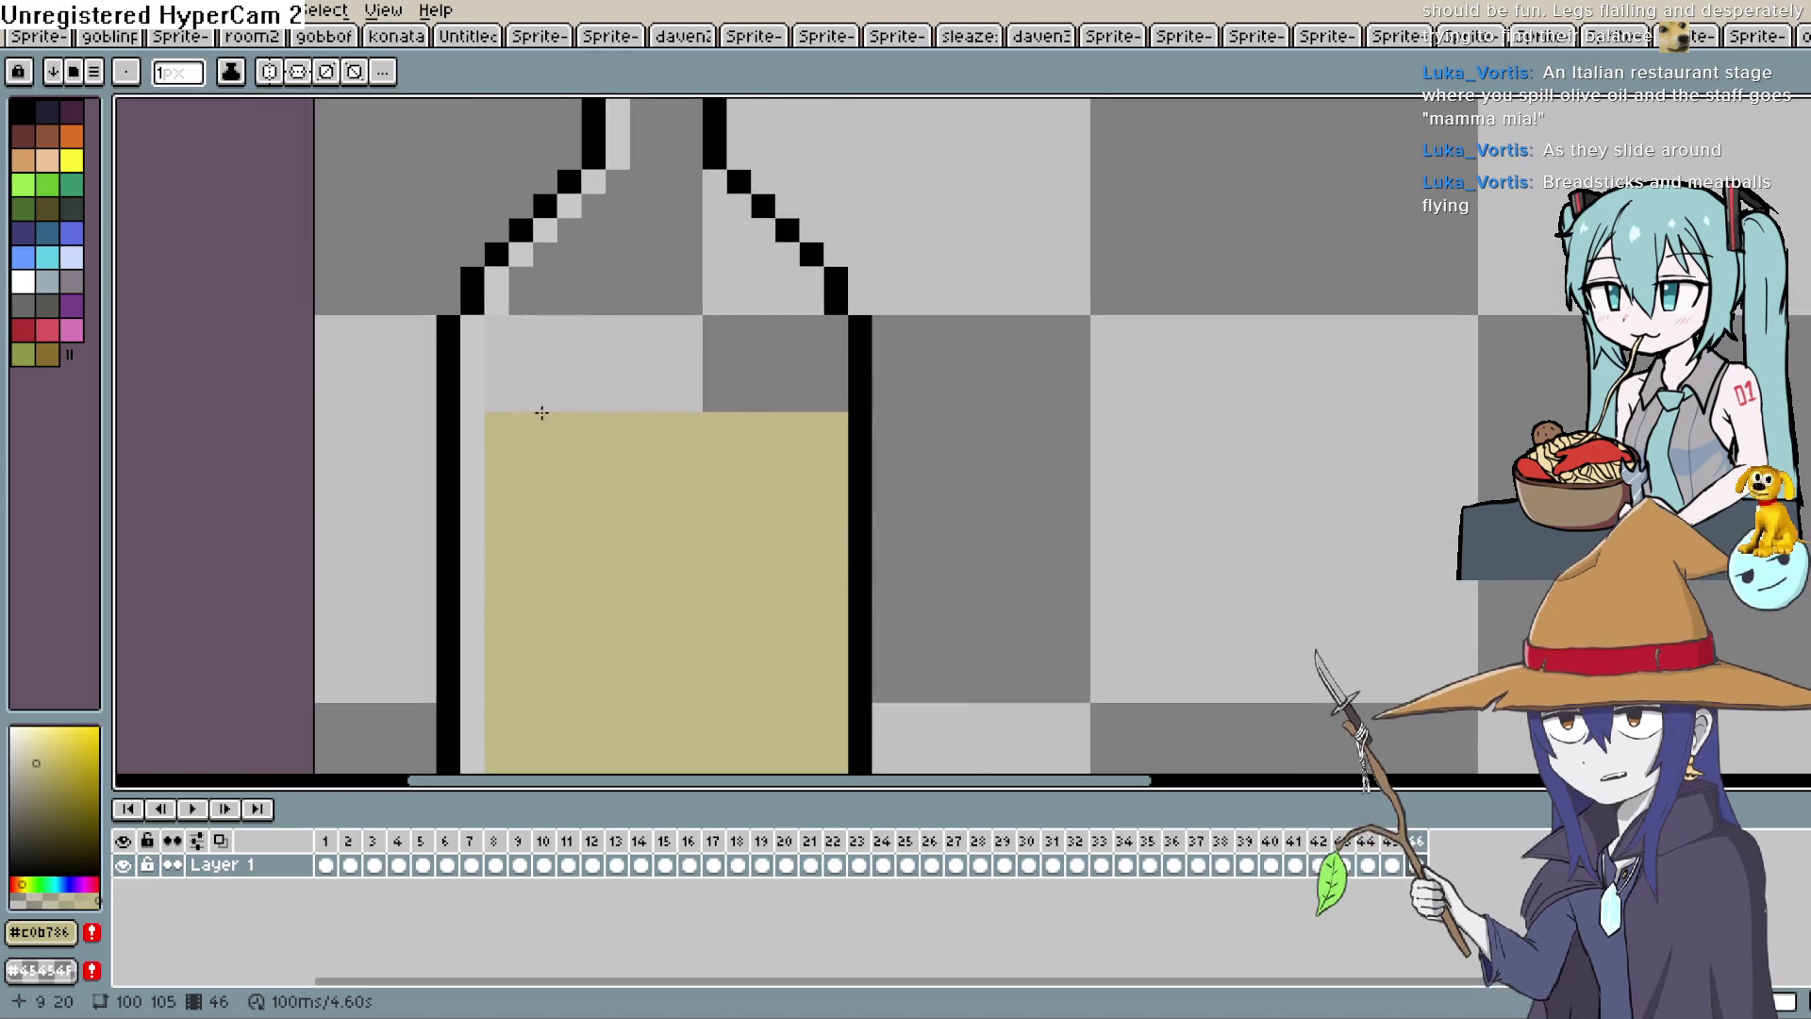
key("alt+n")
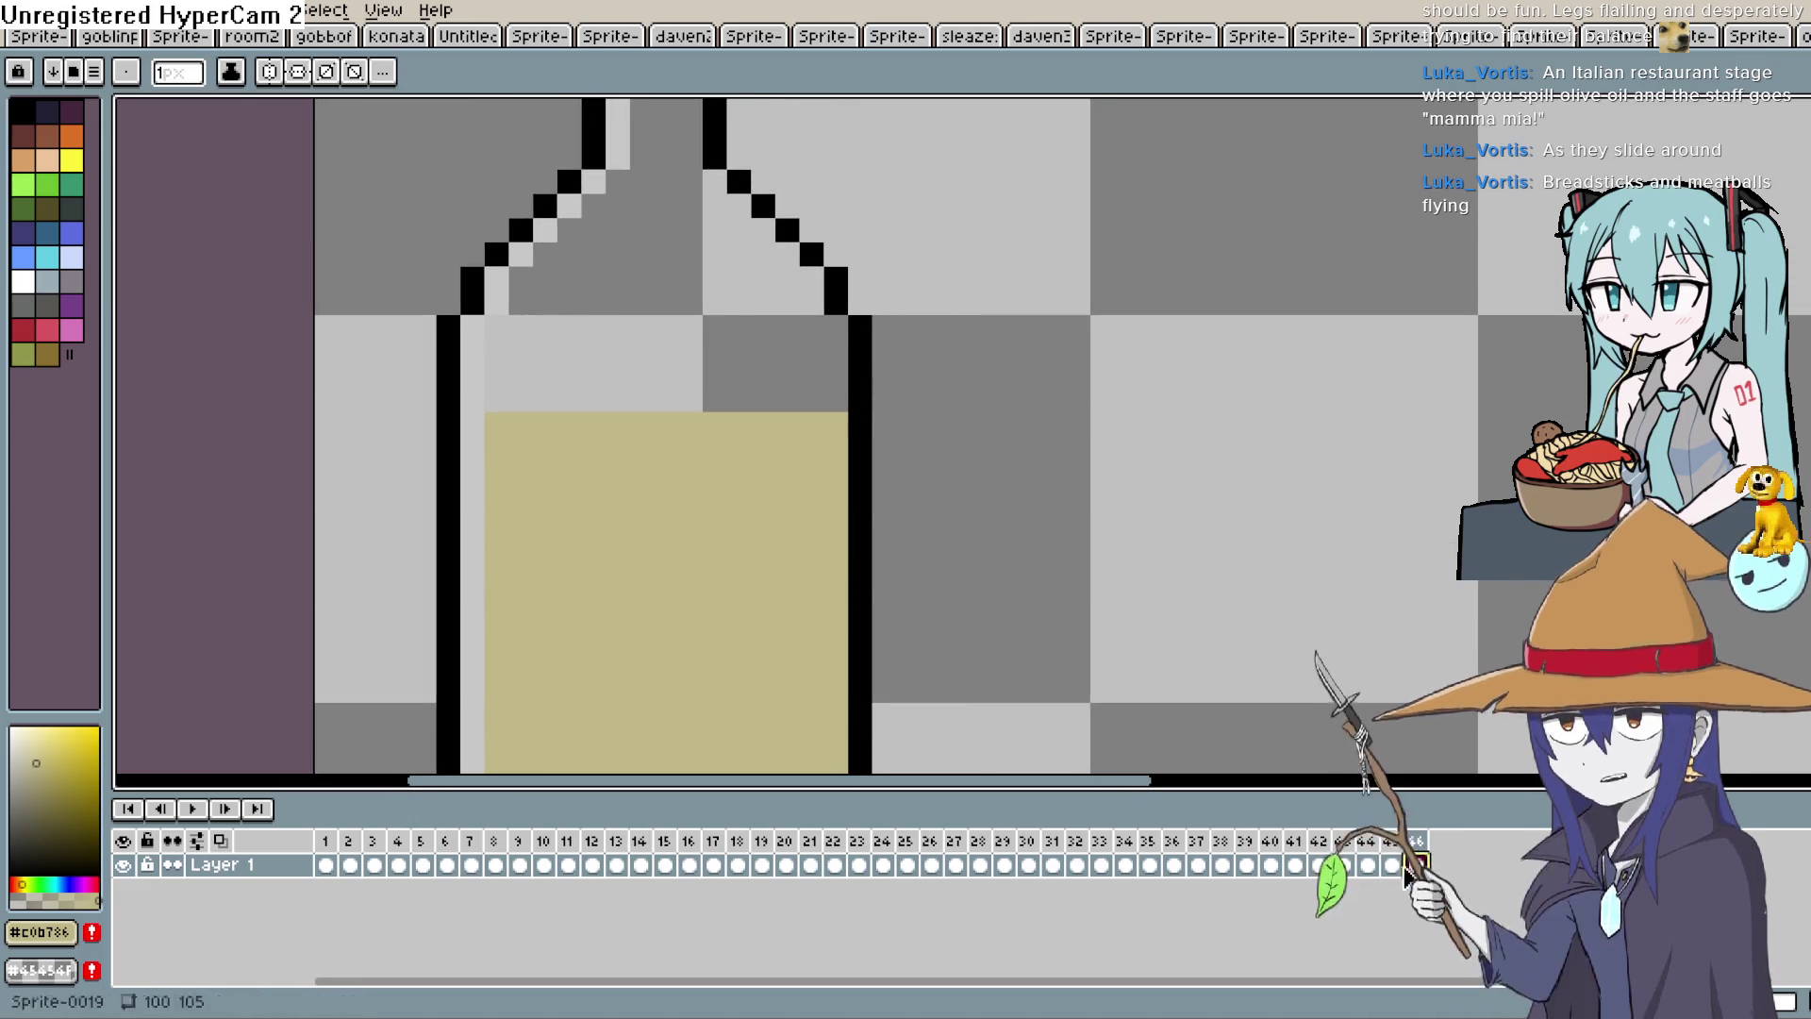
left_click_drag(507, 399, 830, 399)
key("alt+n")
left_click_drag(495, 375, 830, 375)
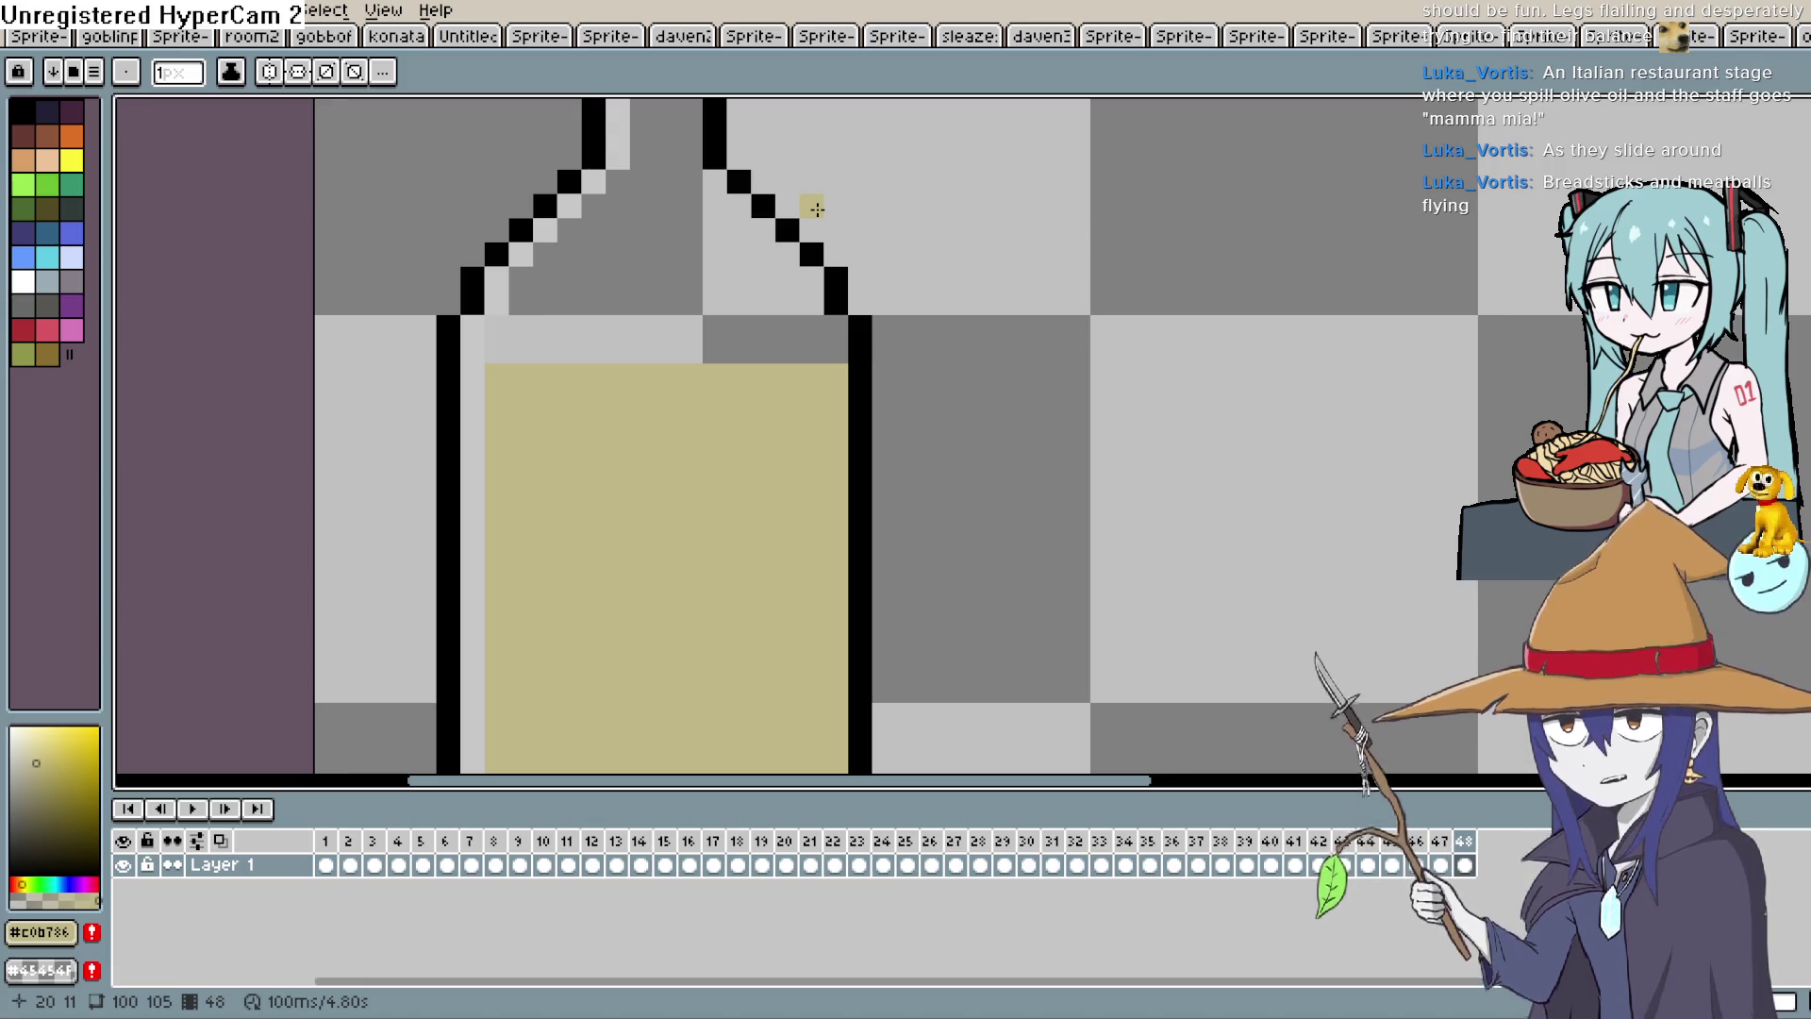
scroll(1049, 455, "down", 2)
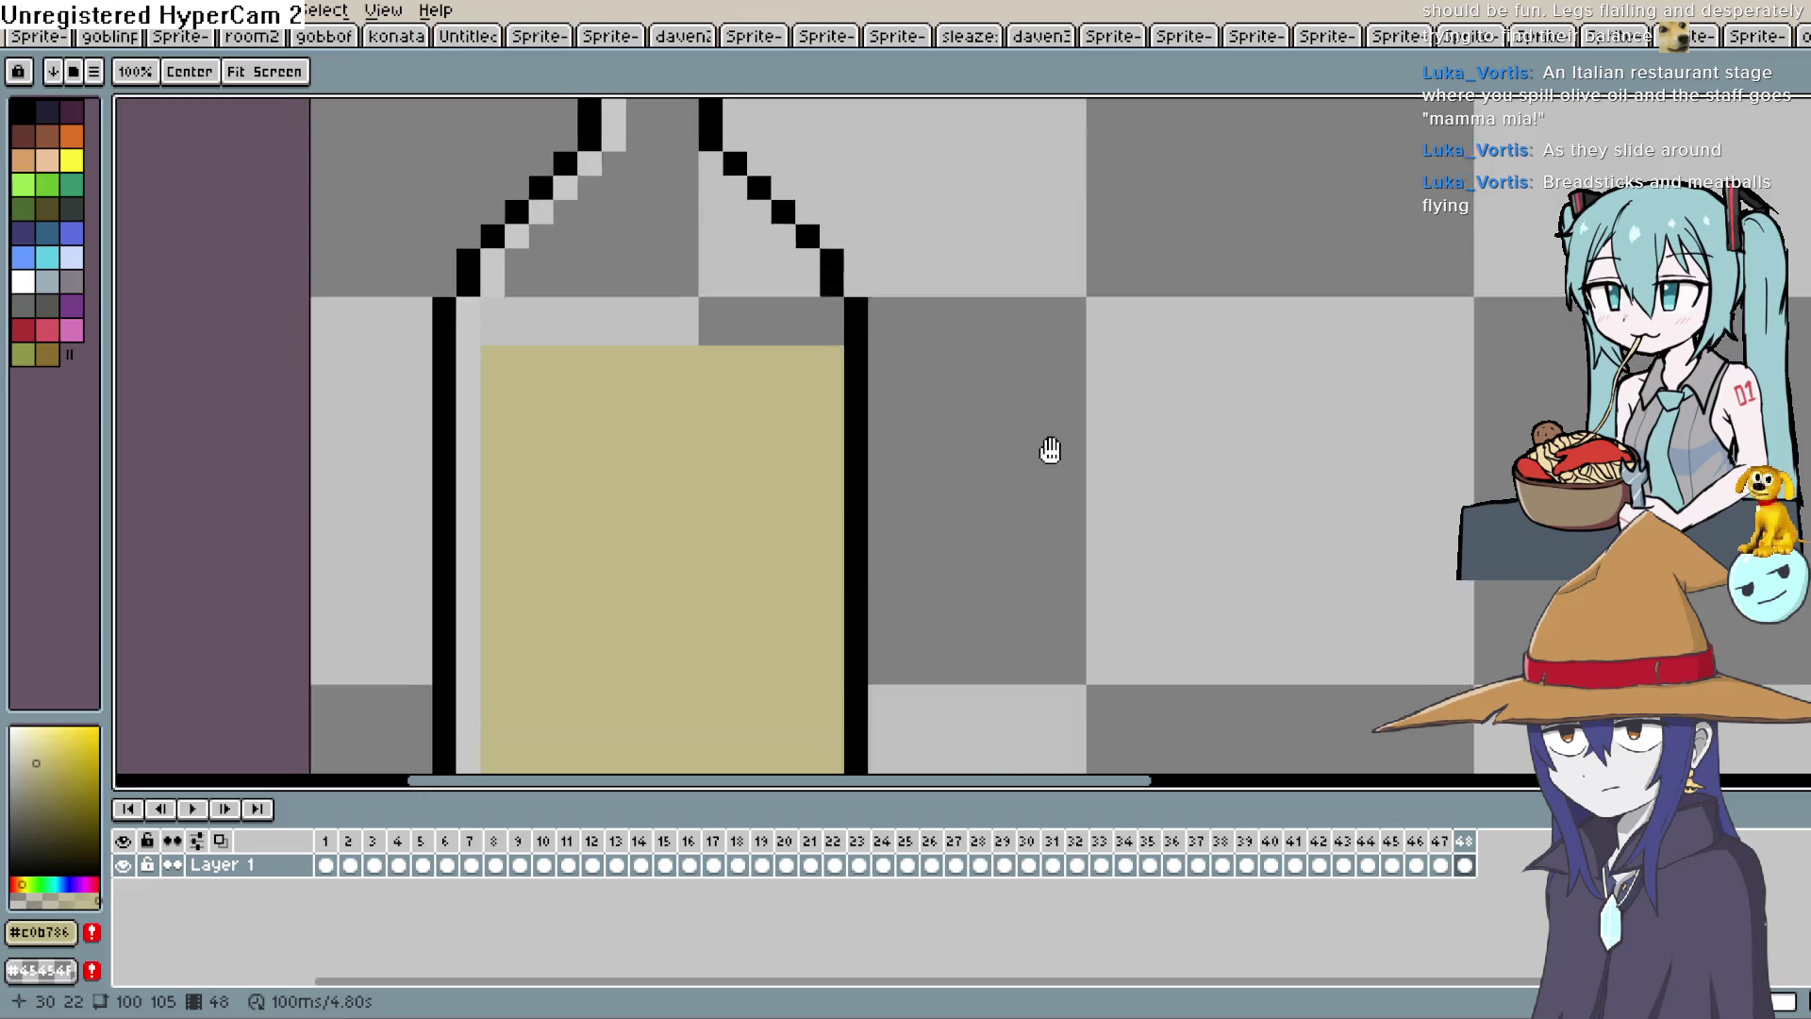
left_click(1464, 865)
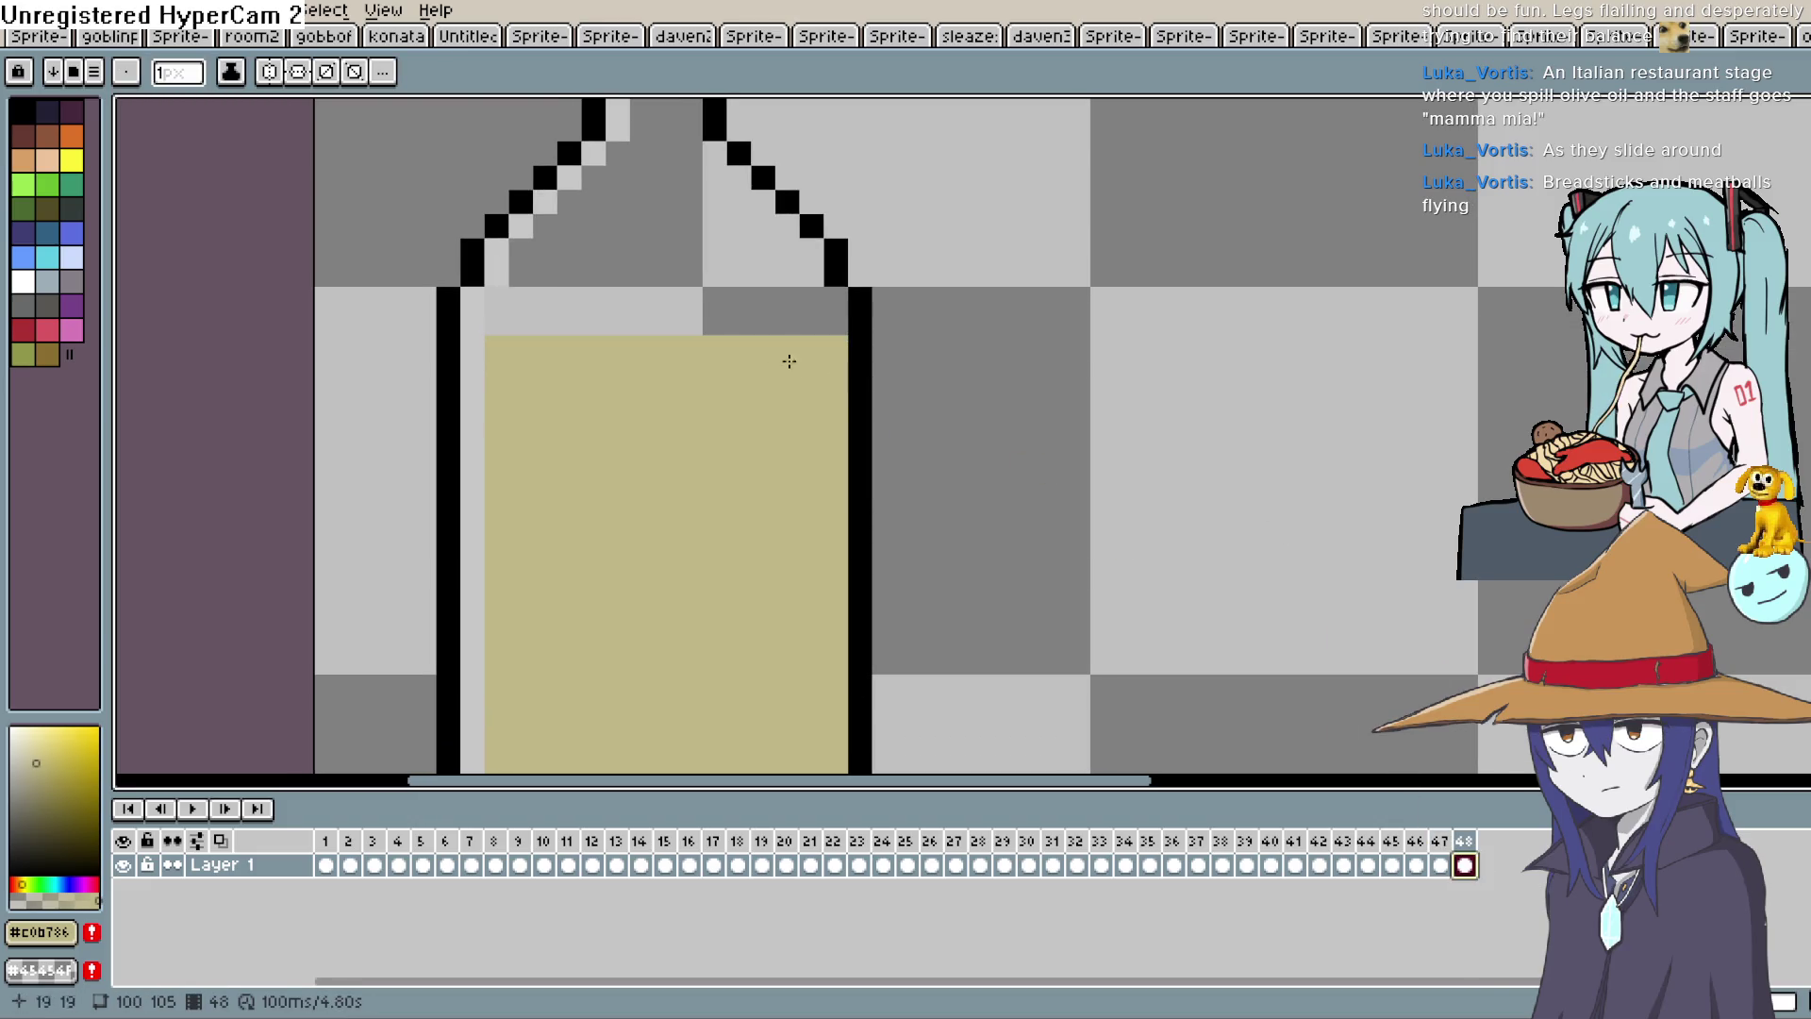
Fill the narrowing shoulder rows in tan, one per new frame, up to the neck base at frame 56.
left_click_drag(500, 317, 816, 324)
key("alt+n")
left_click_drag(497, 298, 828, 298)
key("alt+n")
mouse_move(524, 275)
left_mouse_down()
mouse_move(810, 283)
mouse_move(694, 250)
mouse_move(813, 250)
left_mouse_up()
key("alt+n")
left_click_drag(545, 226, 777, 233)
left_click_drag(589, 202, 740, 195)
key("alt+n")
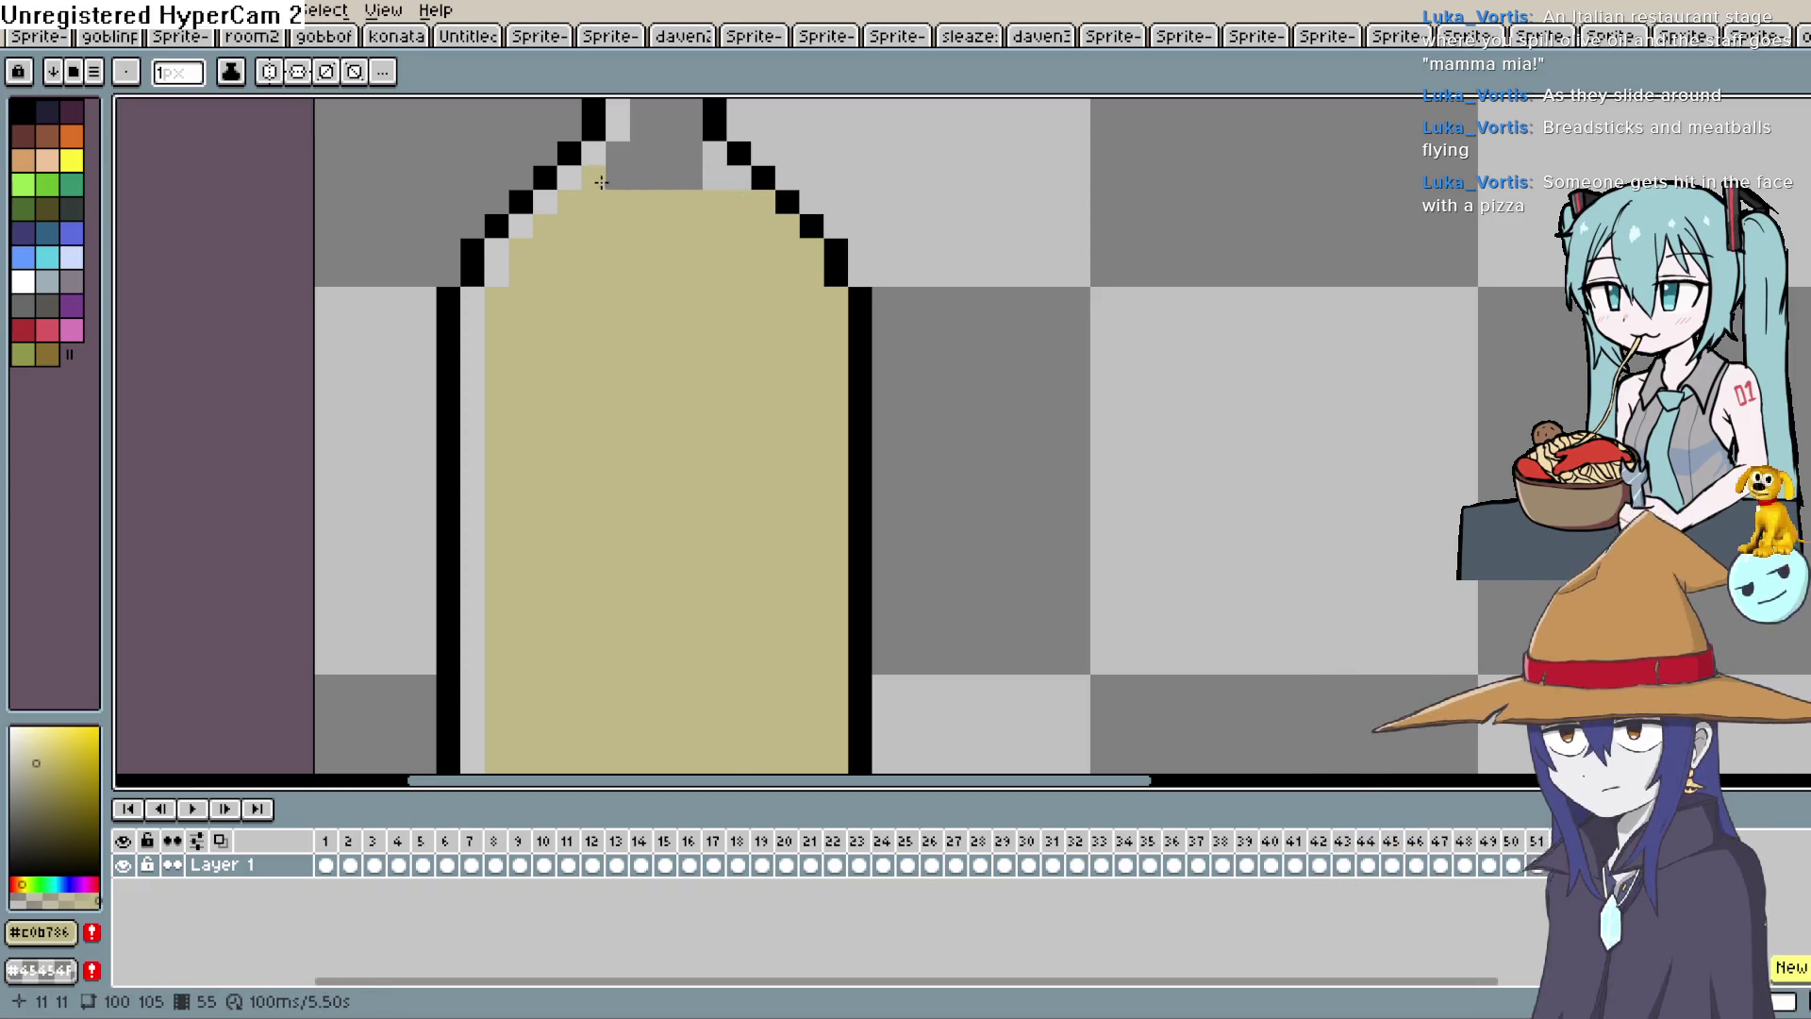
left_click_drag(594, 177, 727, 177)
left_click_drag(617, 153, 714, 156)
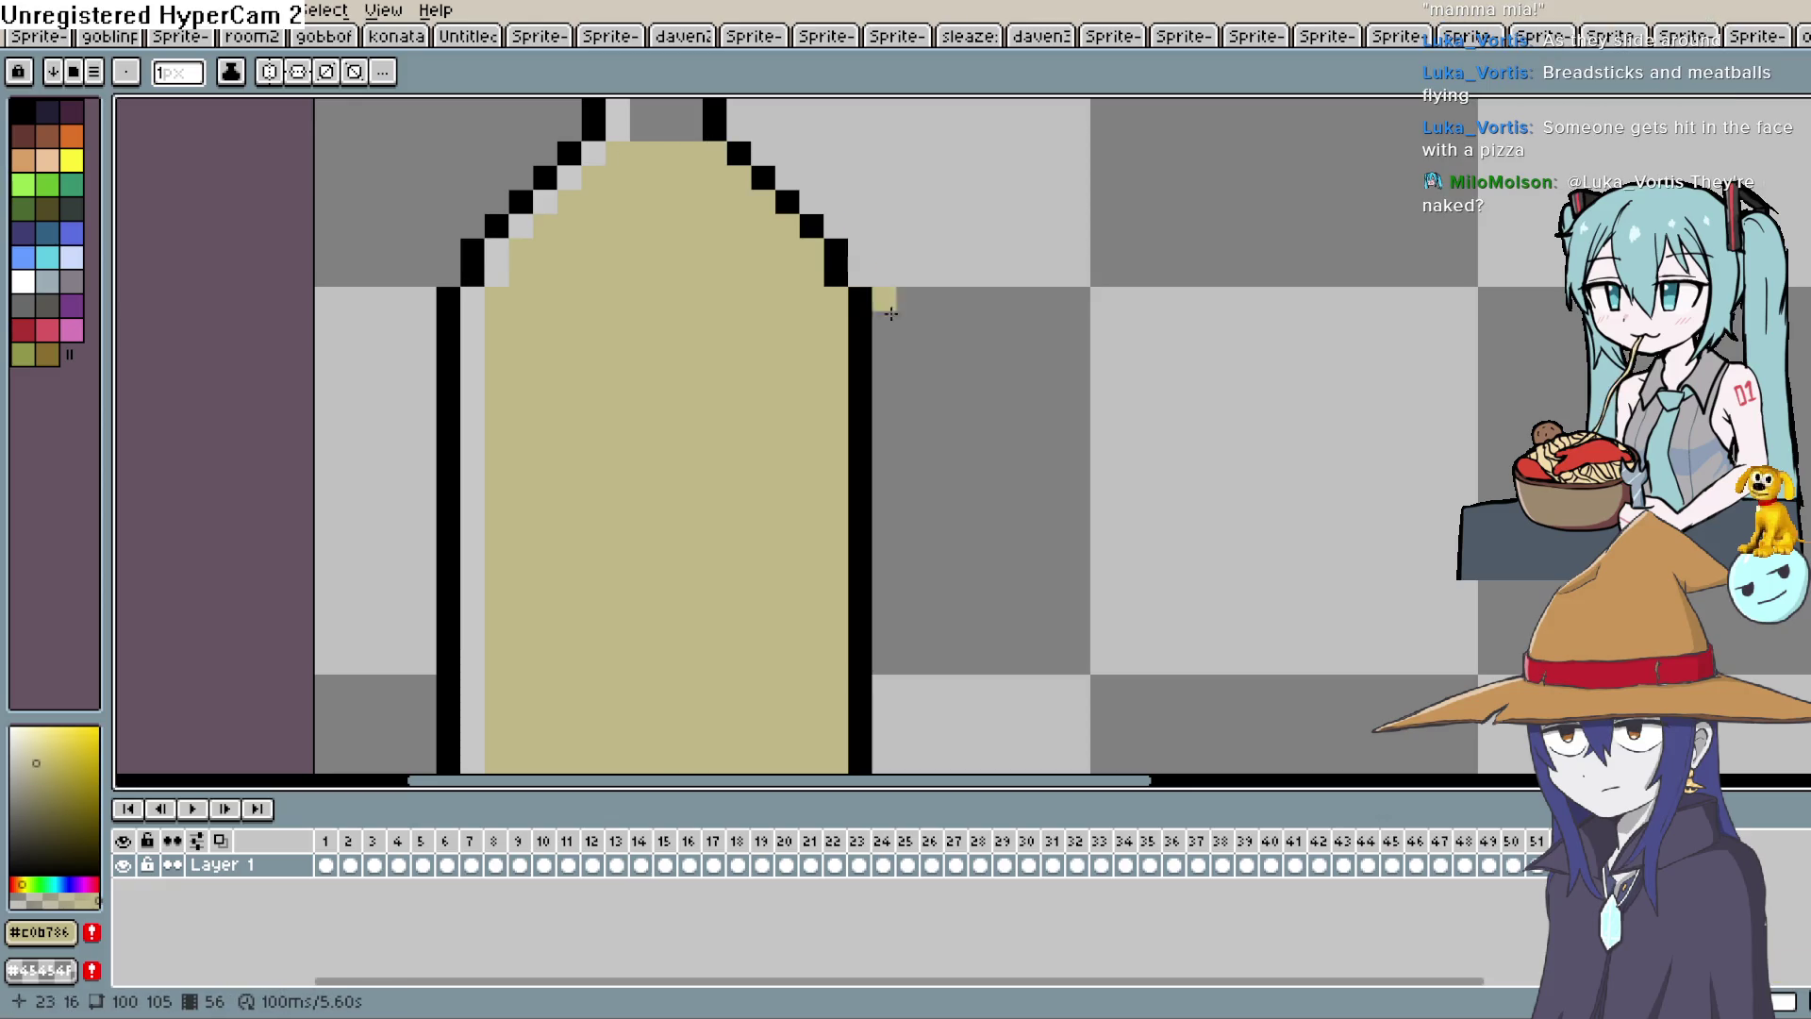
key("alt+n")
Zoom out, play the rising-oil animation with the bottle centred, then stop playback.
scroll(952, 394, "down", 6)
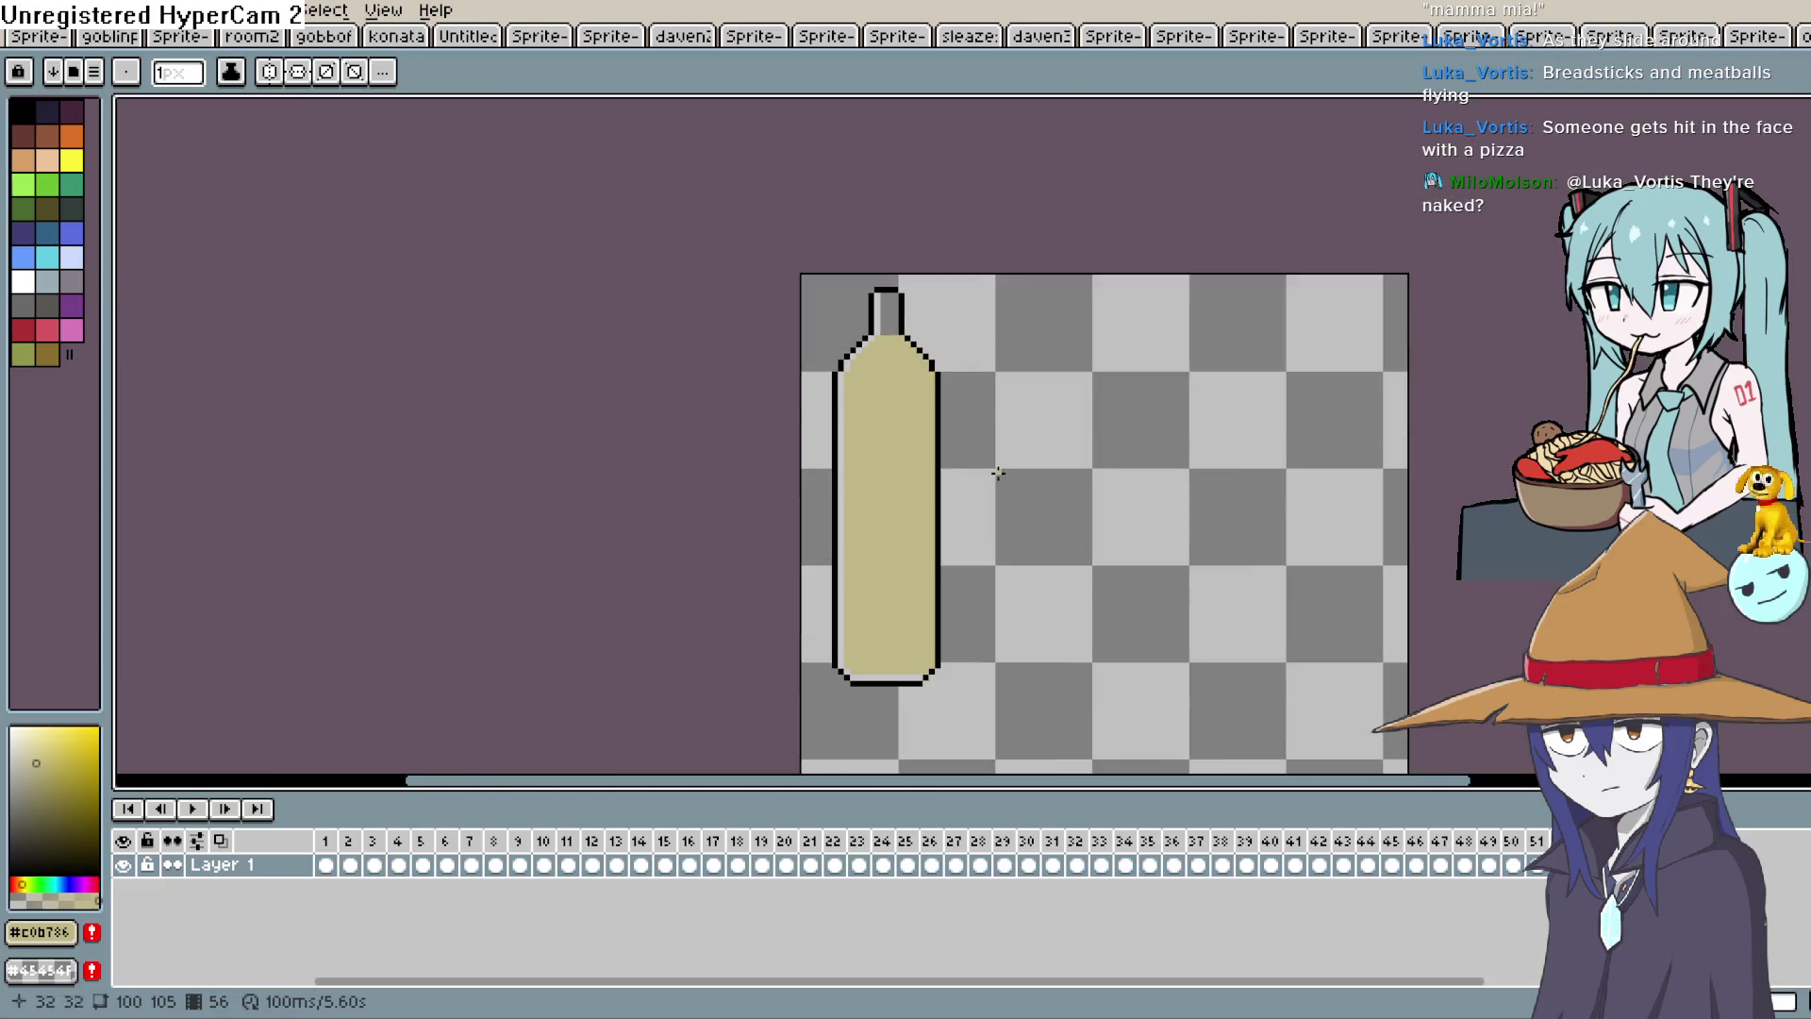
scroll(922, 584, "up", 1)
scroll(921, 584, "down", 3)
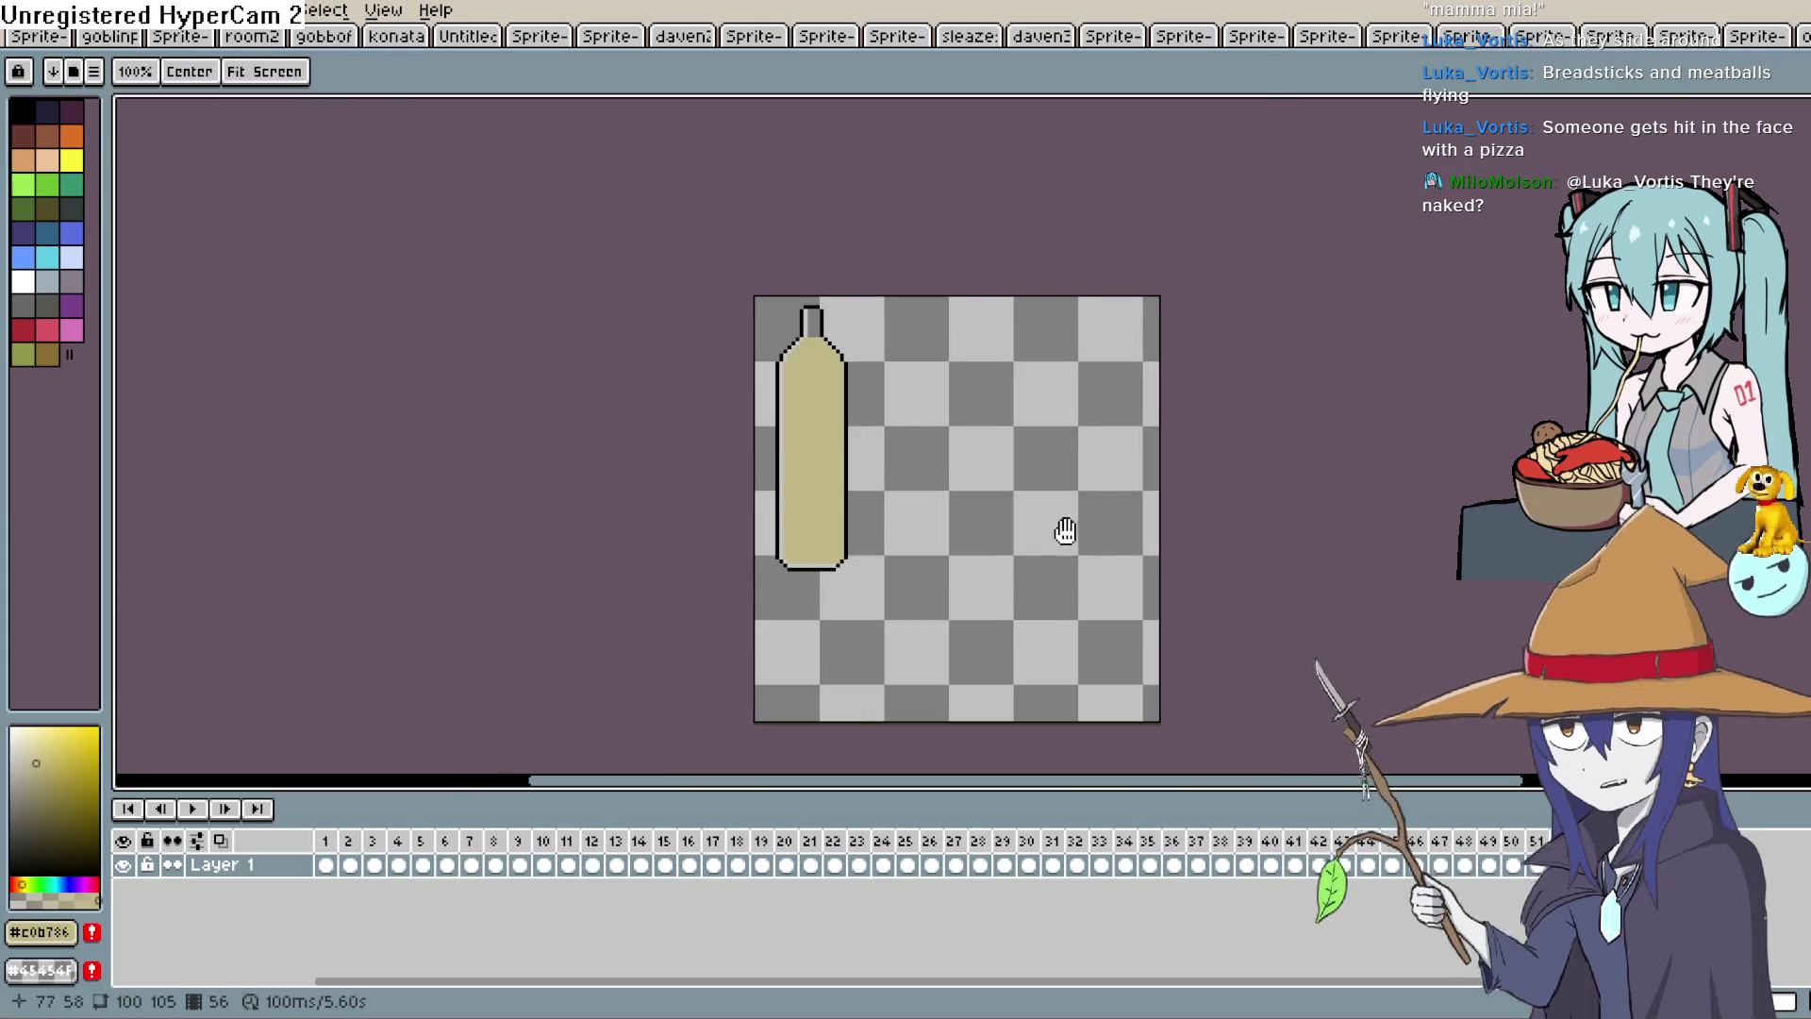
left_click(194, 810)
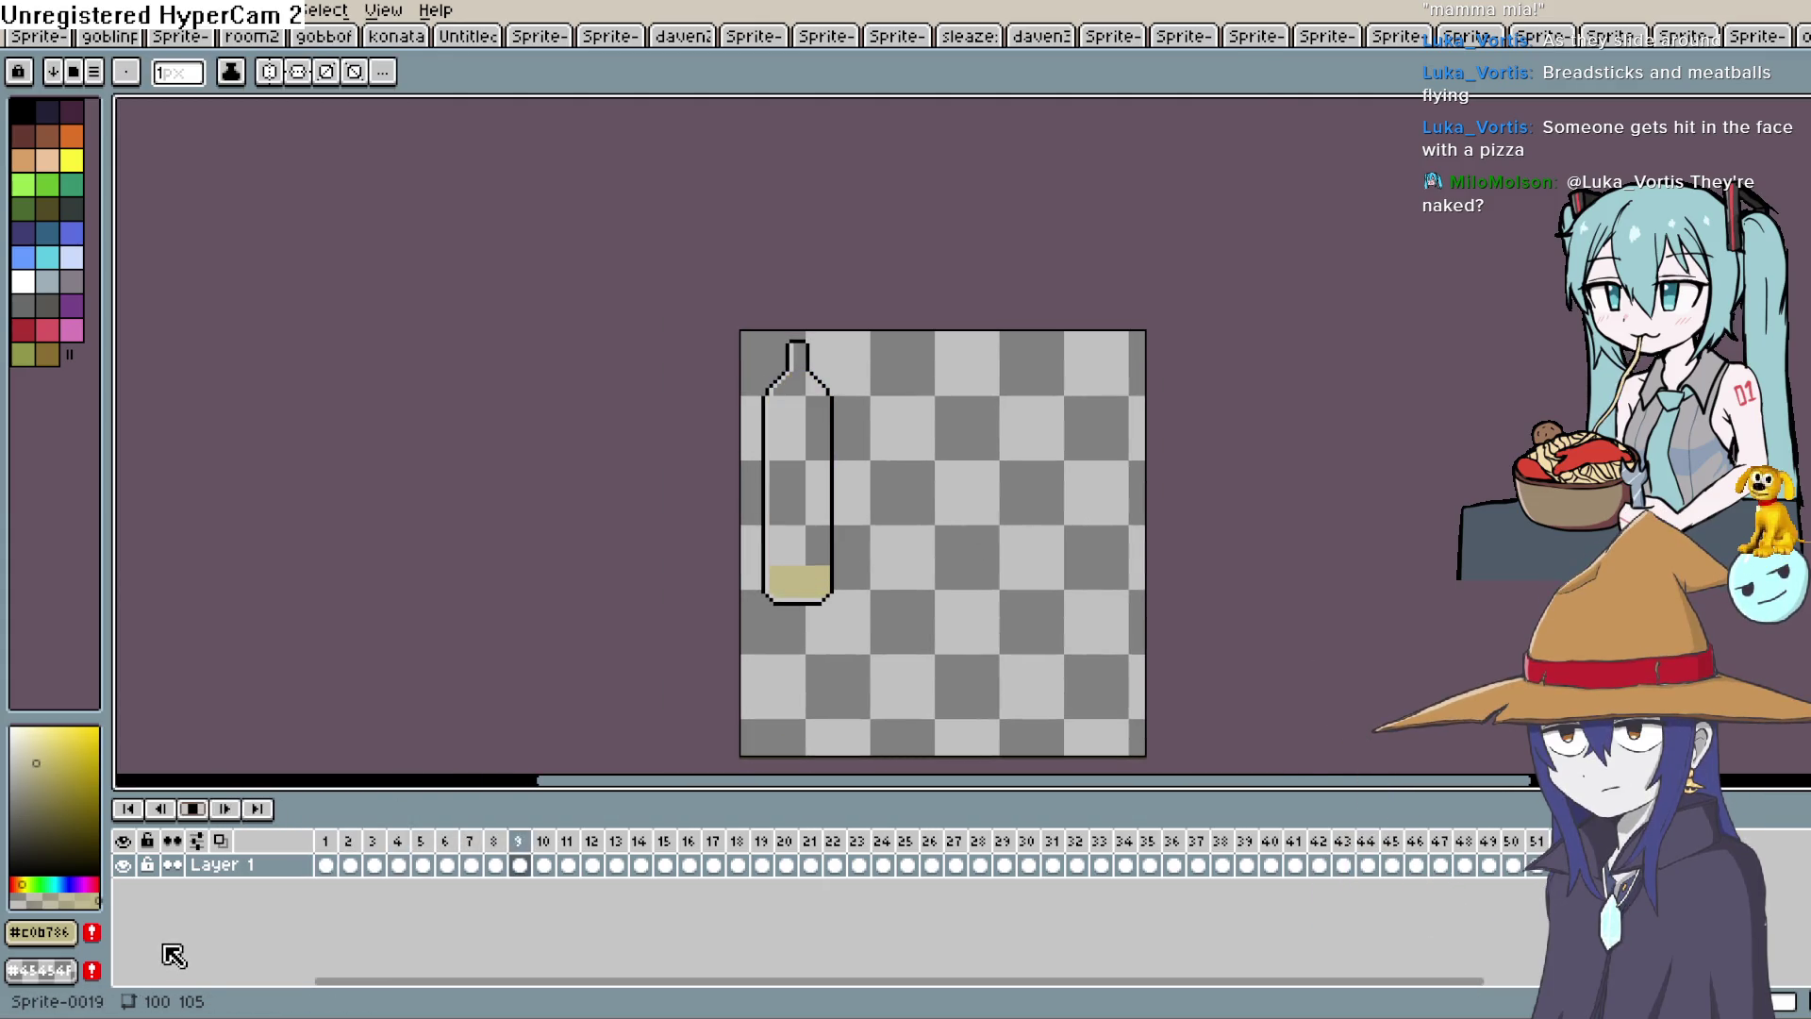
scroll(1008, 431, "up", 2)
mouse_move(873, 485)
left_mouse_down()
mouse_move(1055, 404)
mouse_move(981, 424)
left_mouse_up()
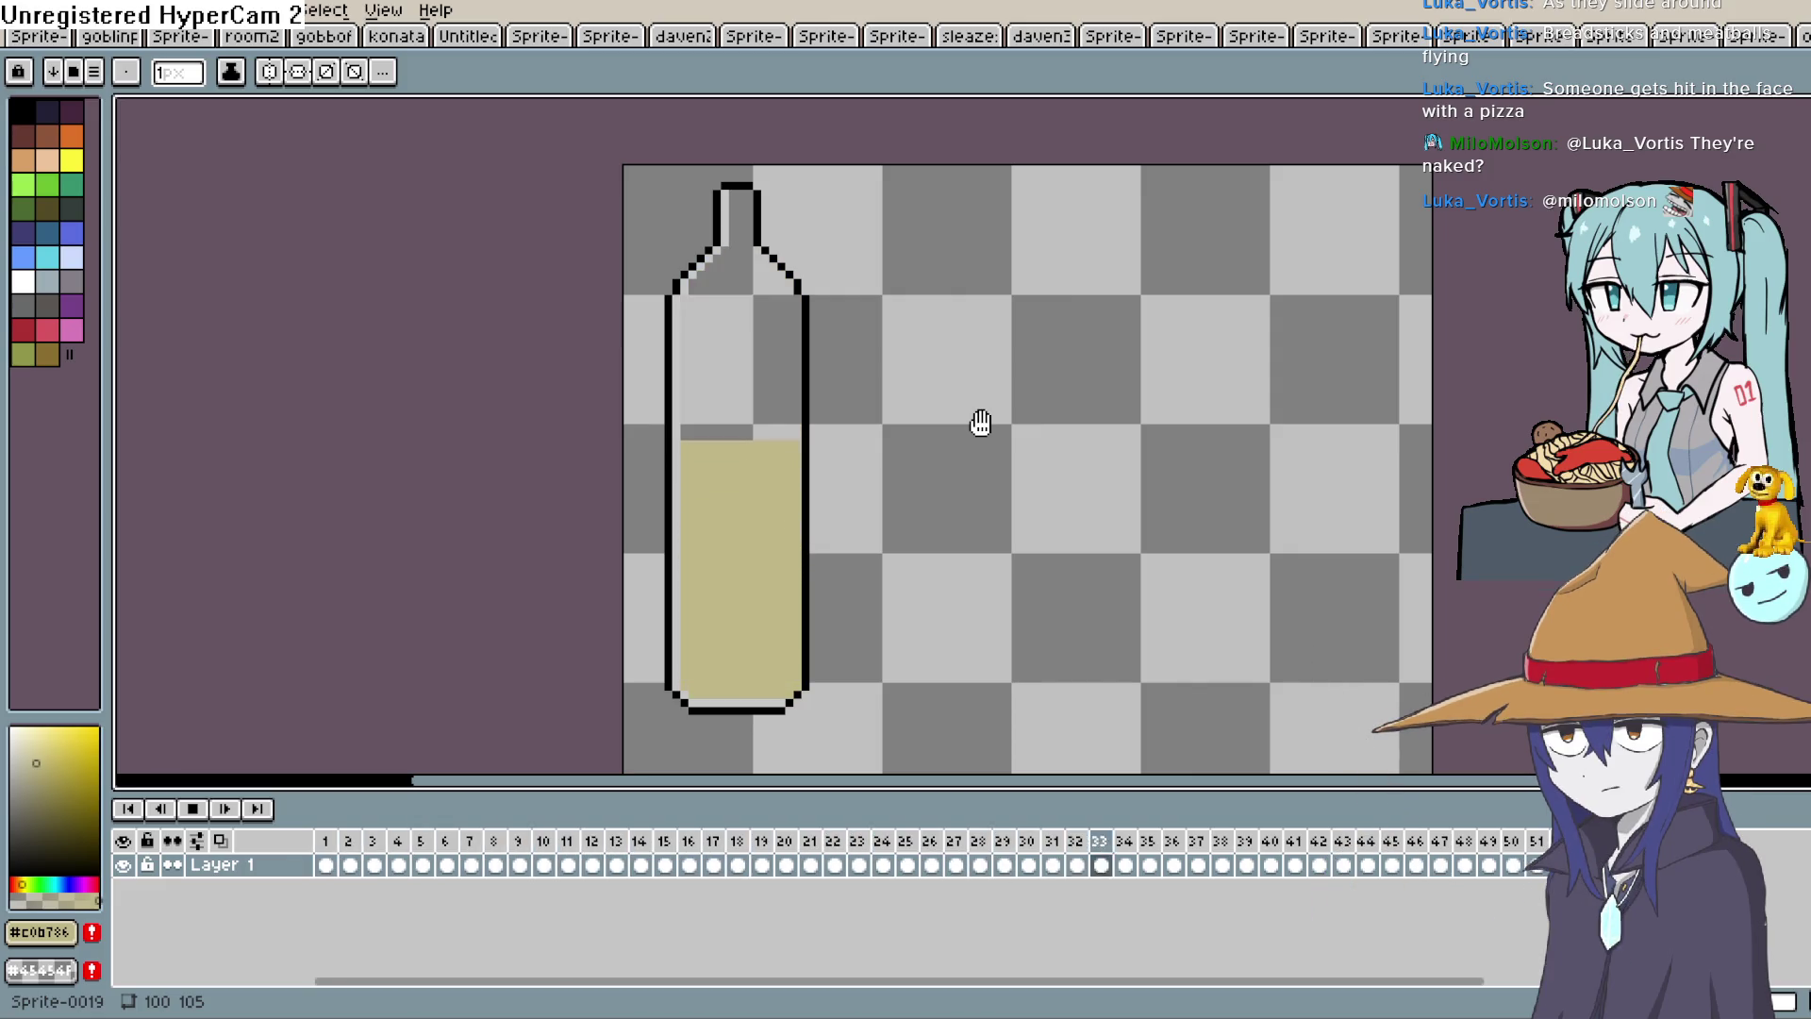
left_click(201, 809)
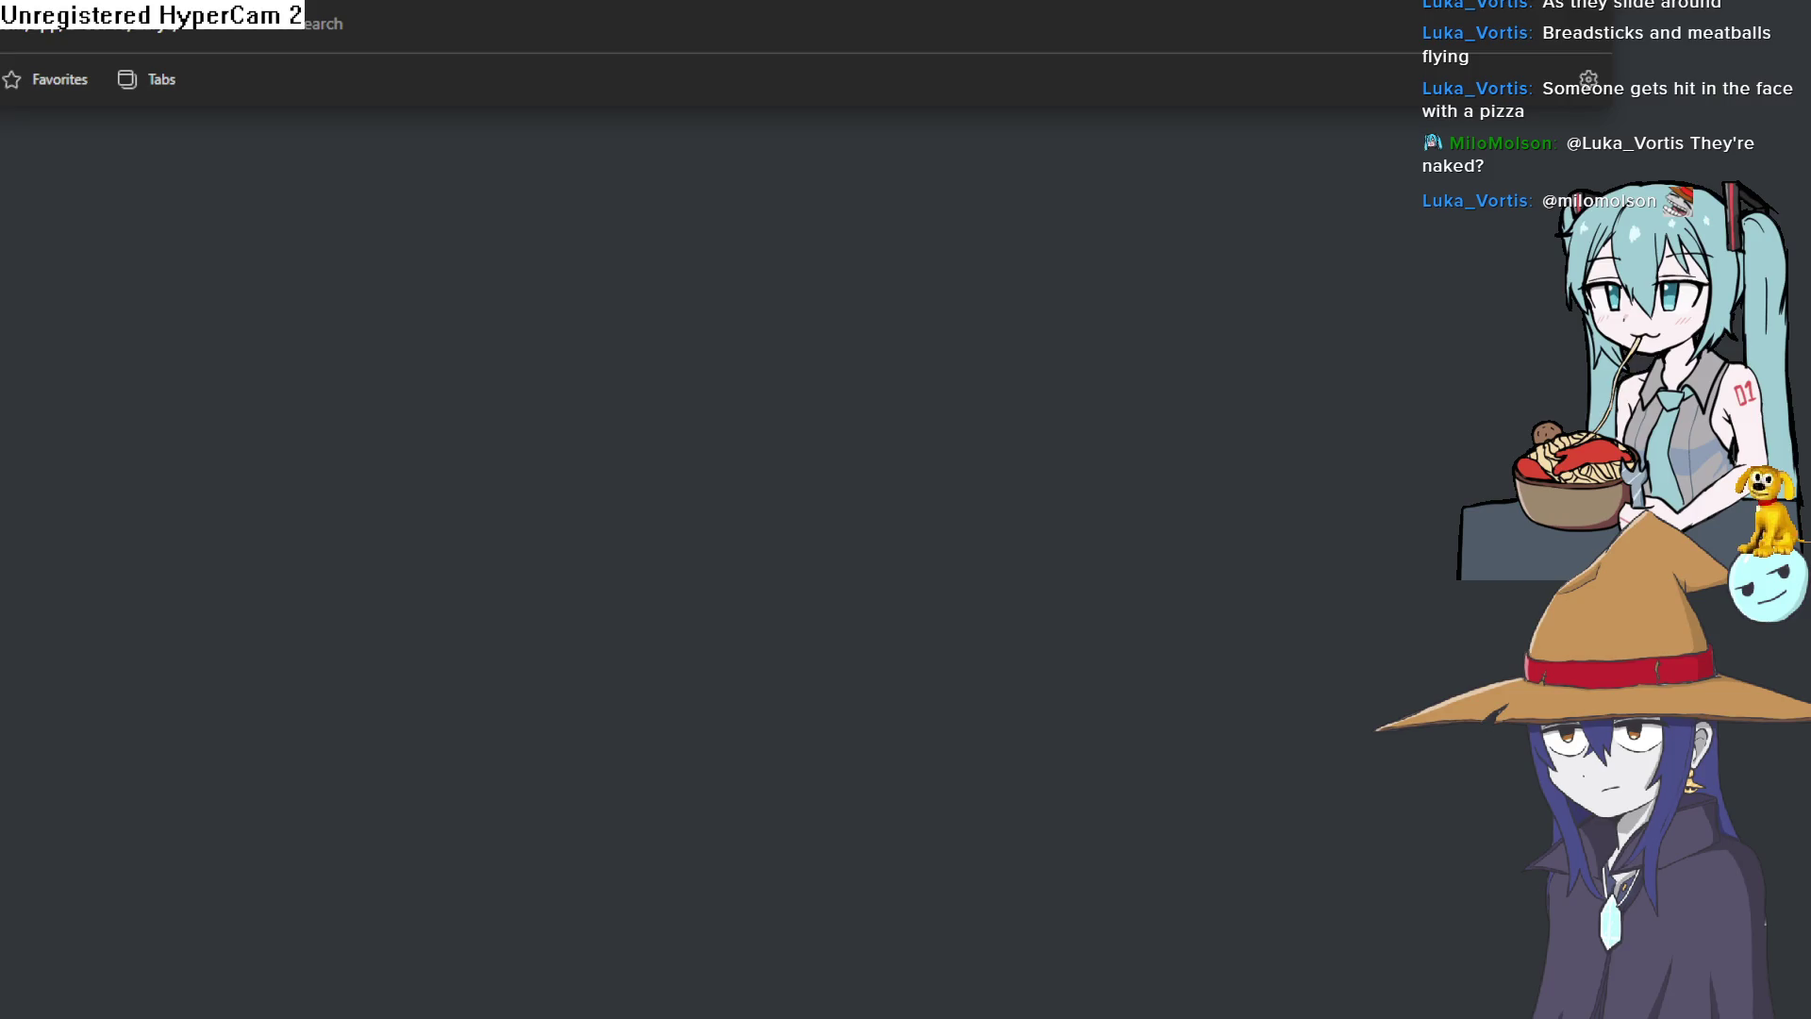
Browse the Zarya screenshots, including the pipes-and-truck and dirt-road car shots.
scroll(448, 358, "down", 5)
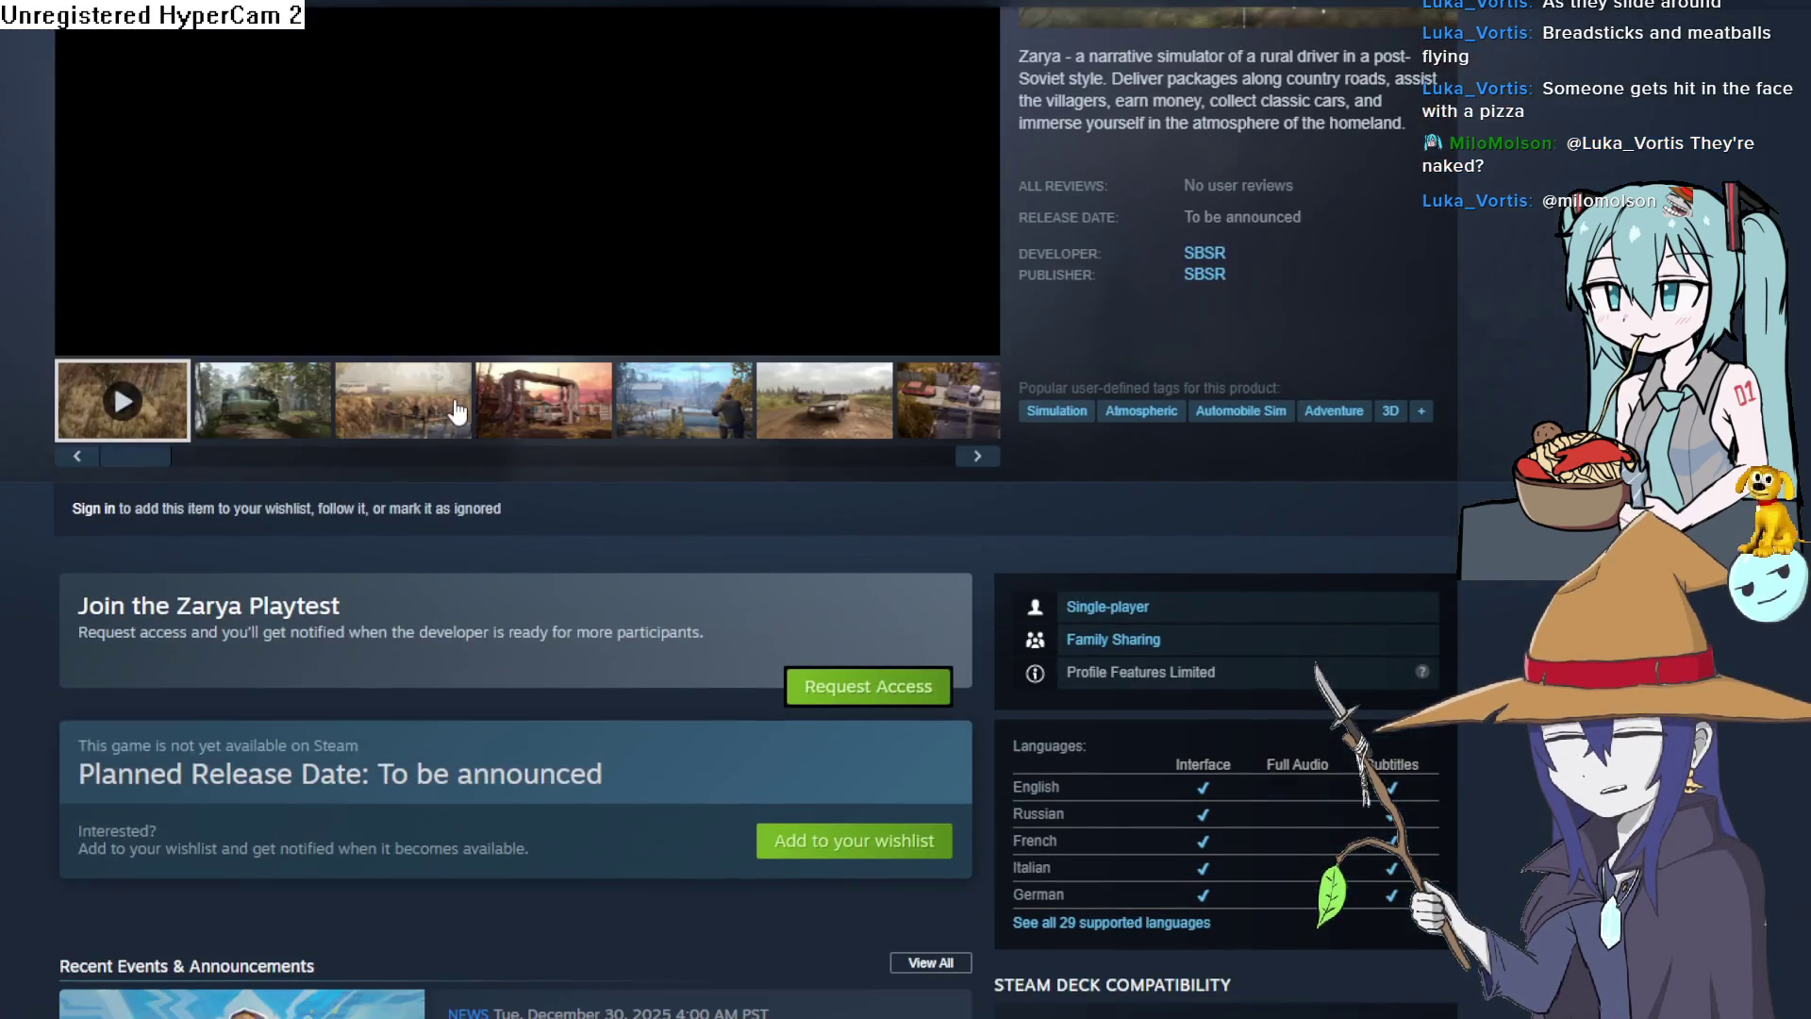
scroll(457, 396, "up", 3)
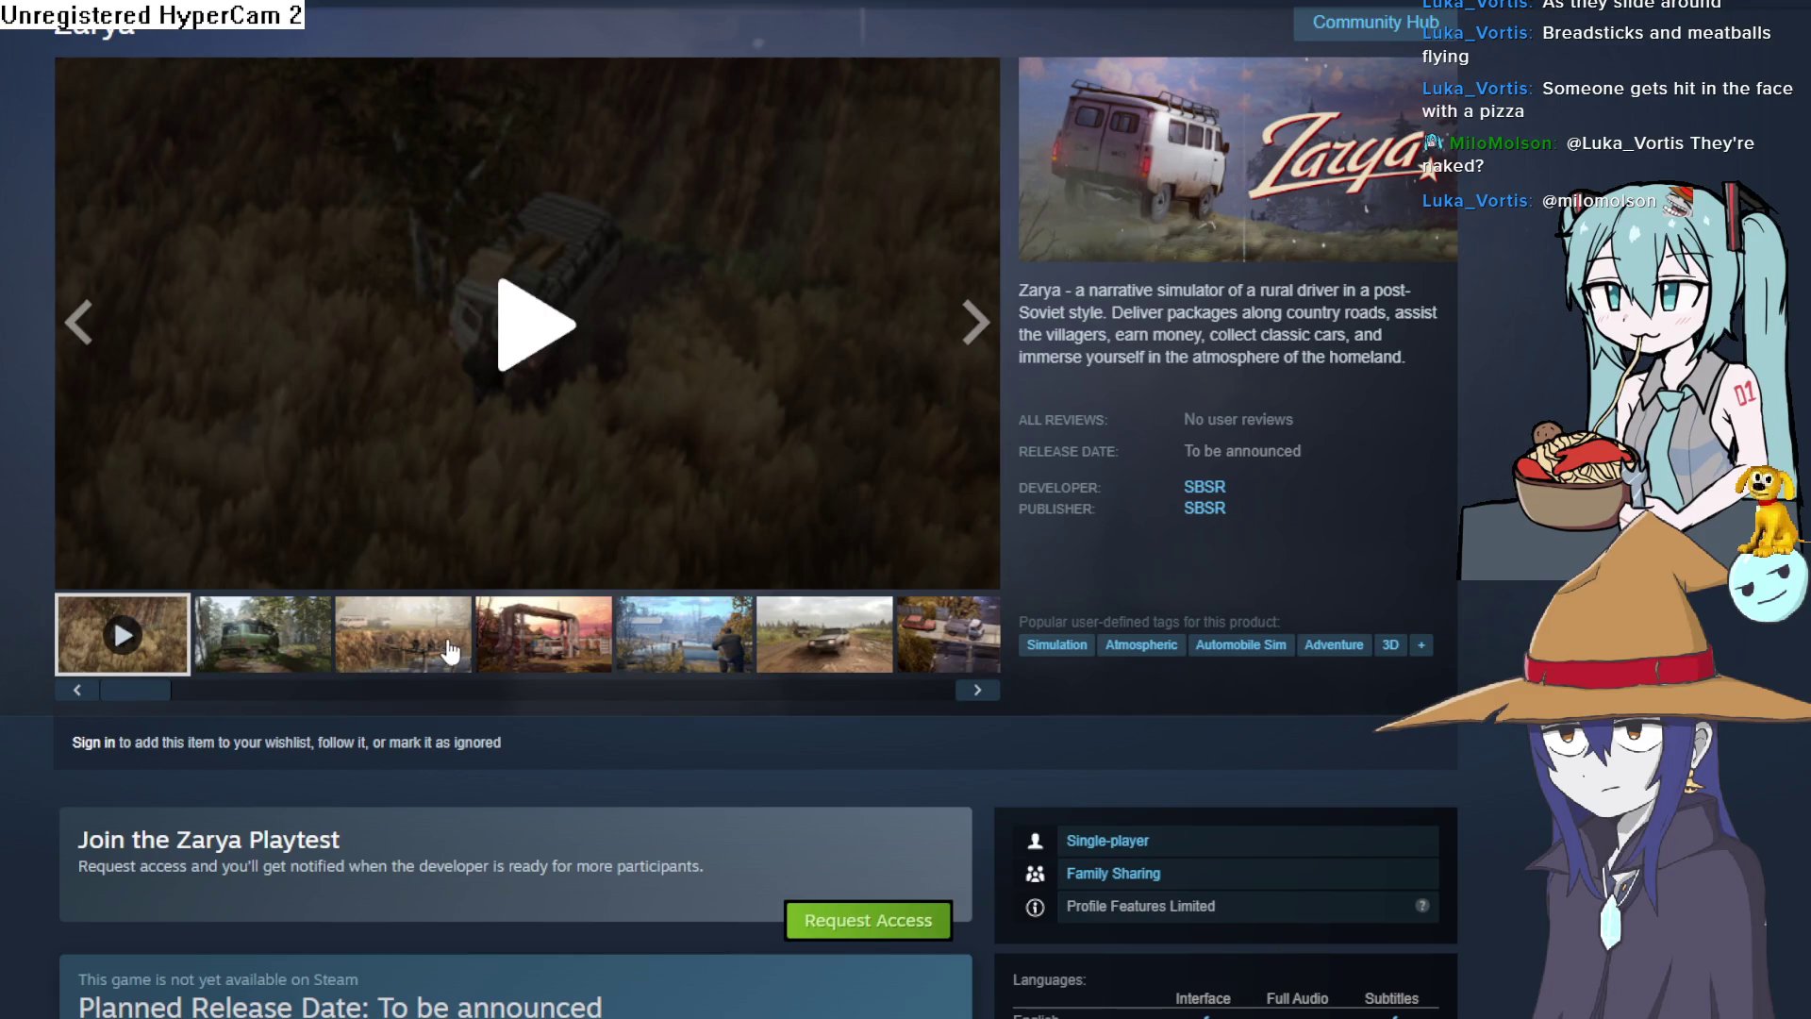
left_click(451, 650)
left_click(544, 641)
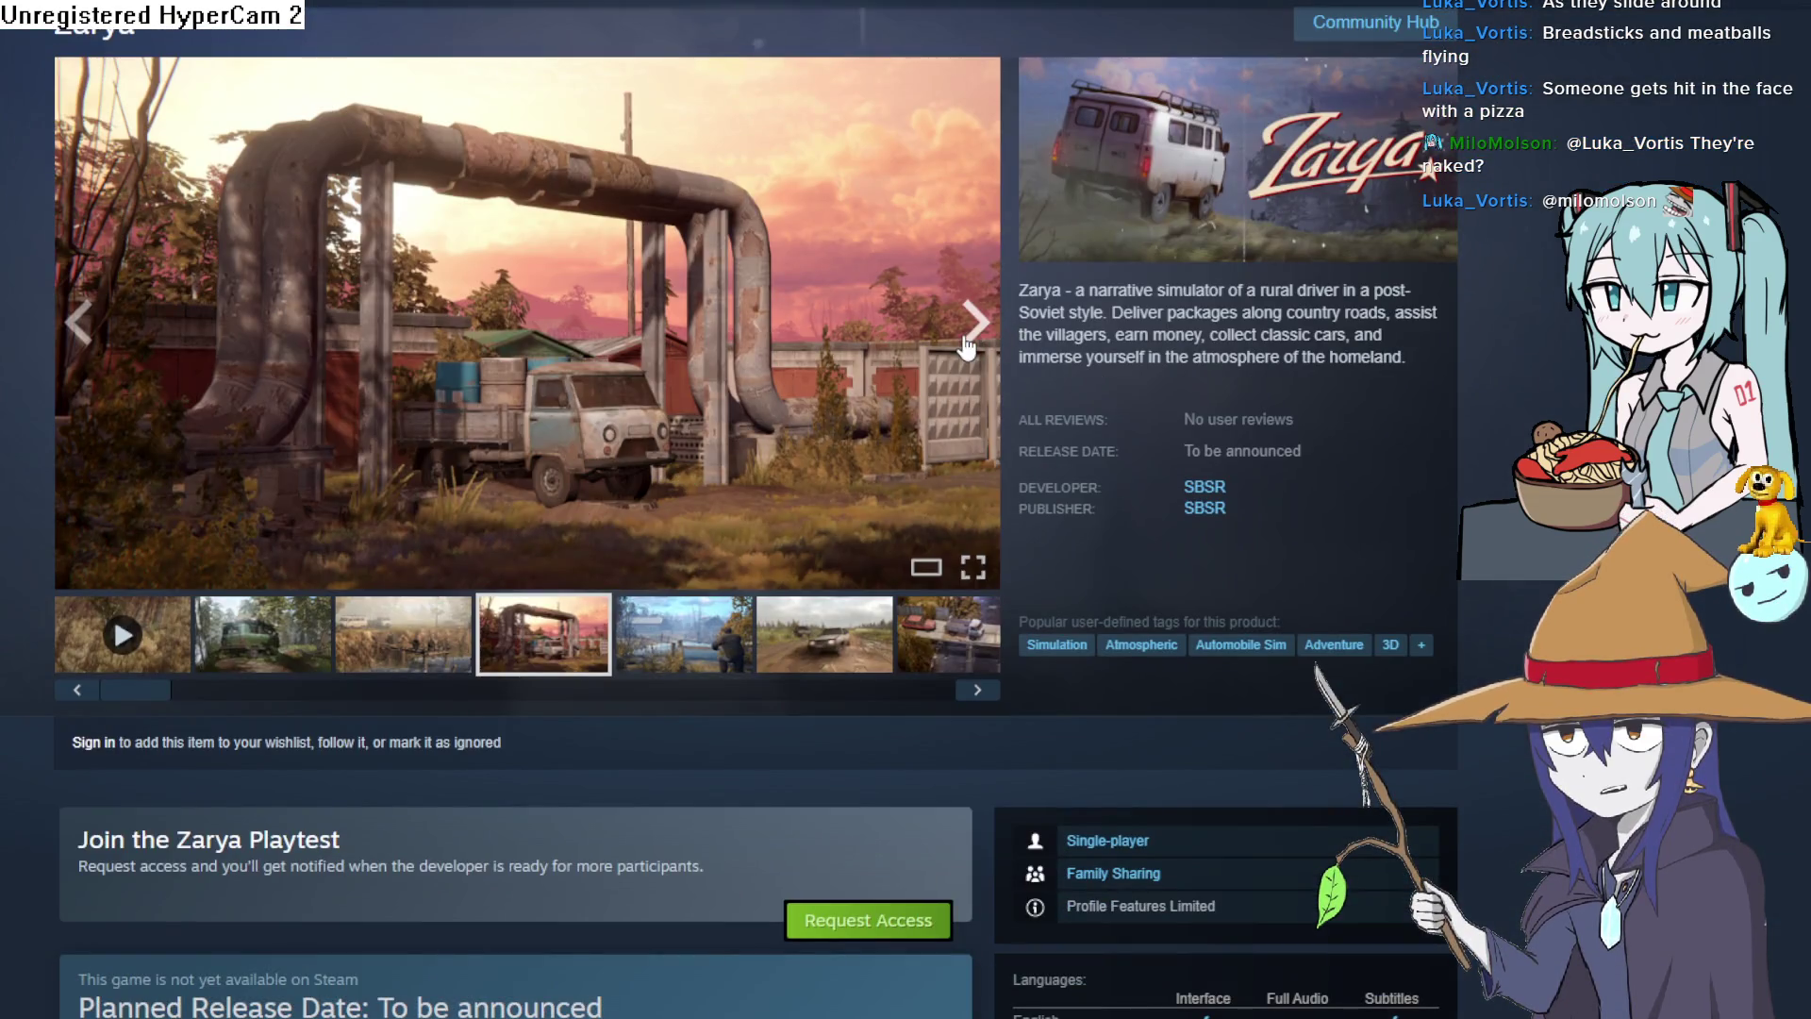
left_click(966, 342)
left_click(966, 341)
left_click(966, 341)
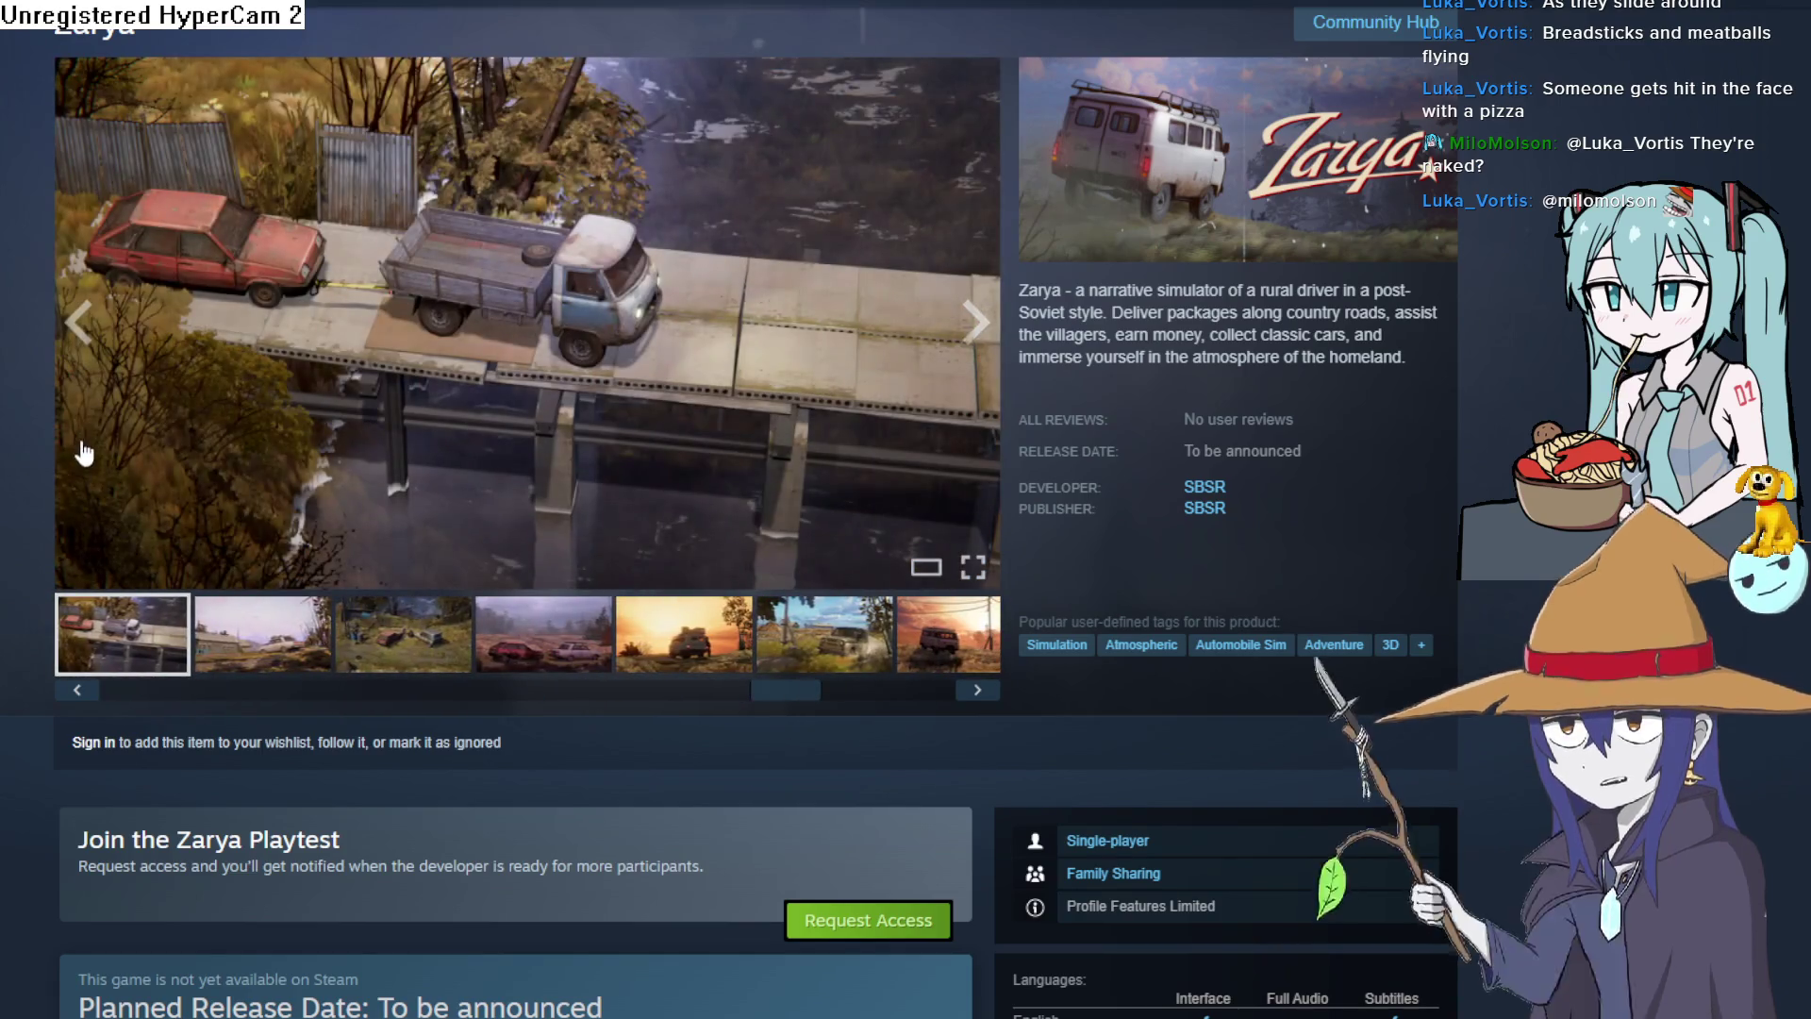
left_click(79, 323)
Step through the screenshots full-screen, close the viewer, and return to Aseprite with playback stopped.
left_click(457, 395)
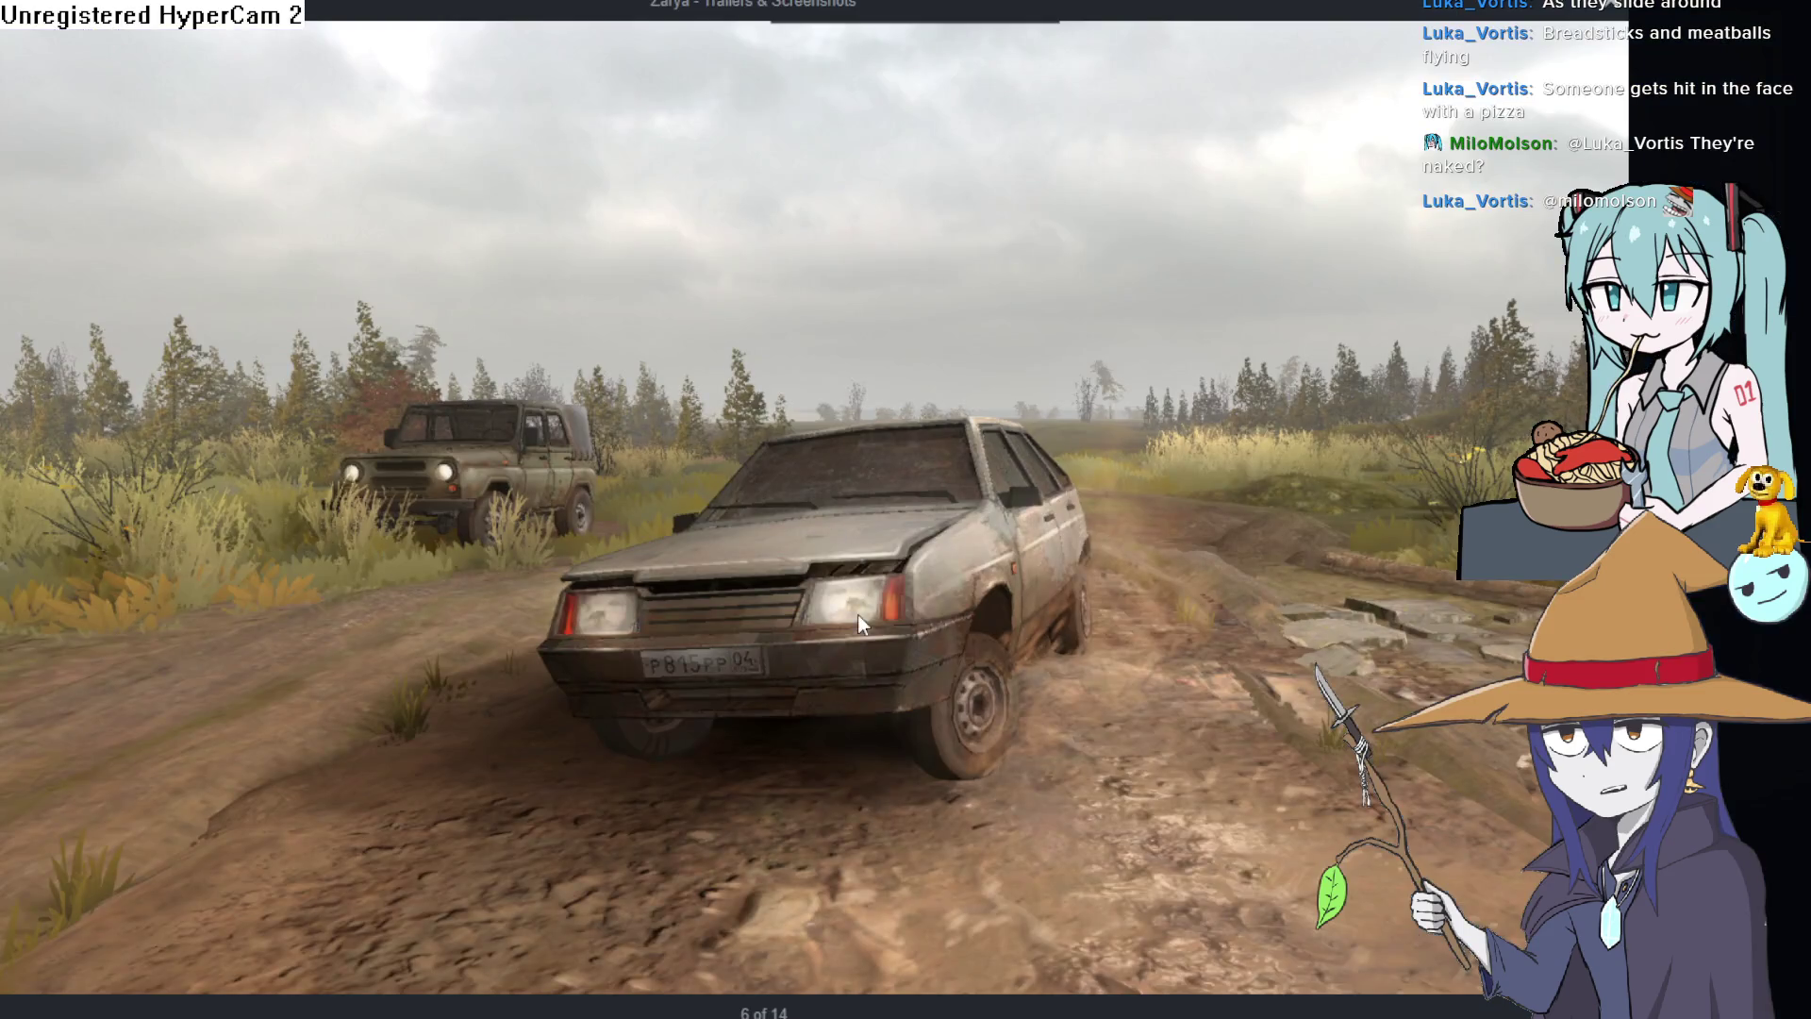
key("Right")
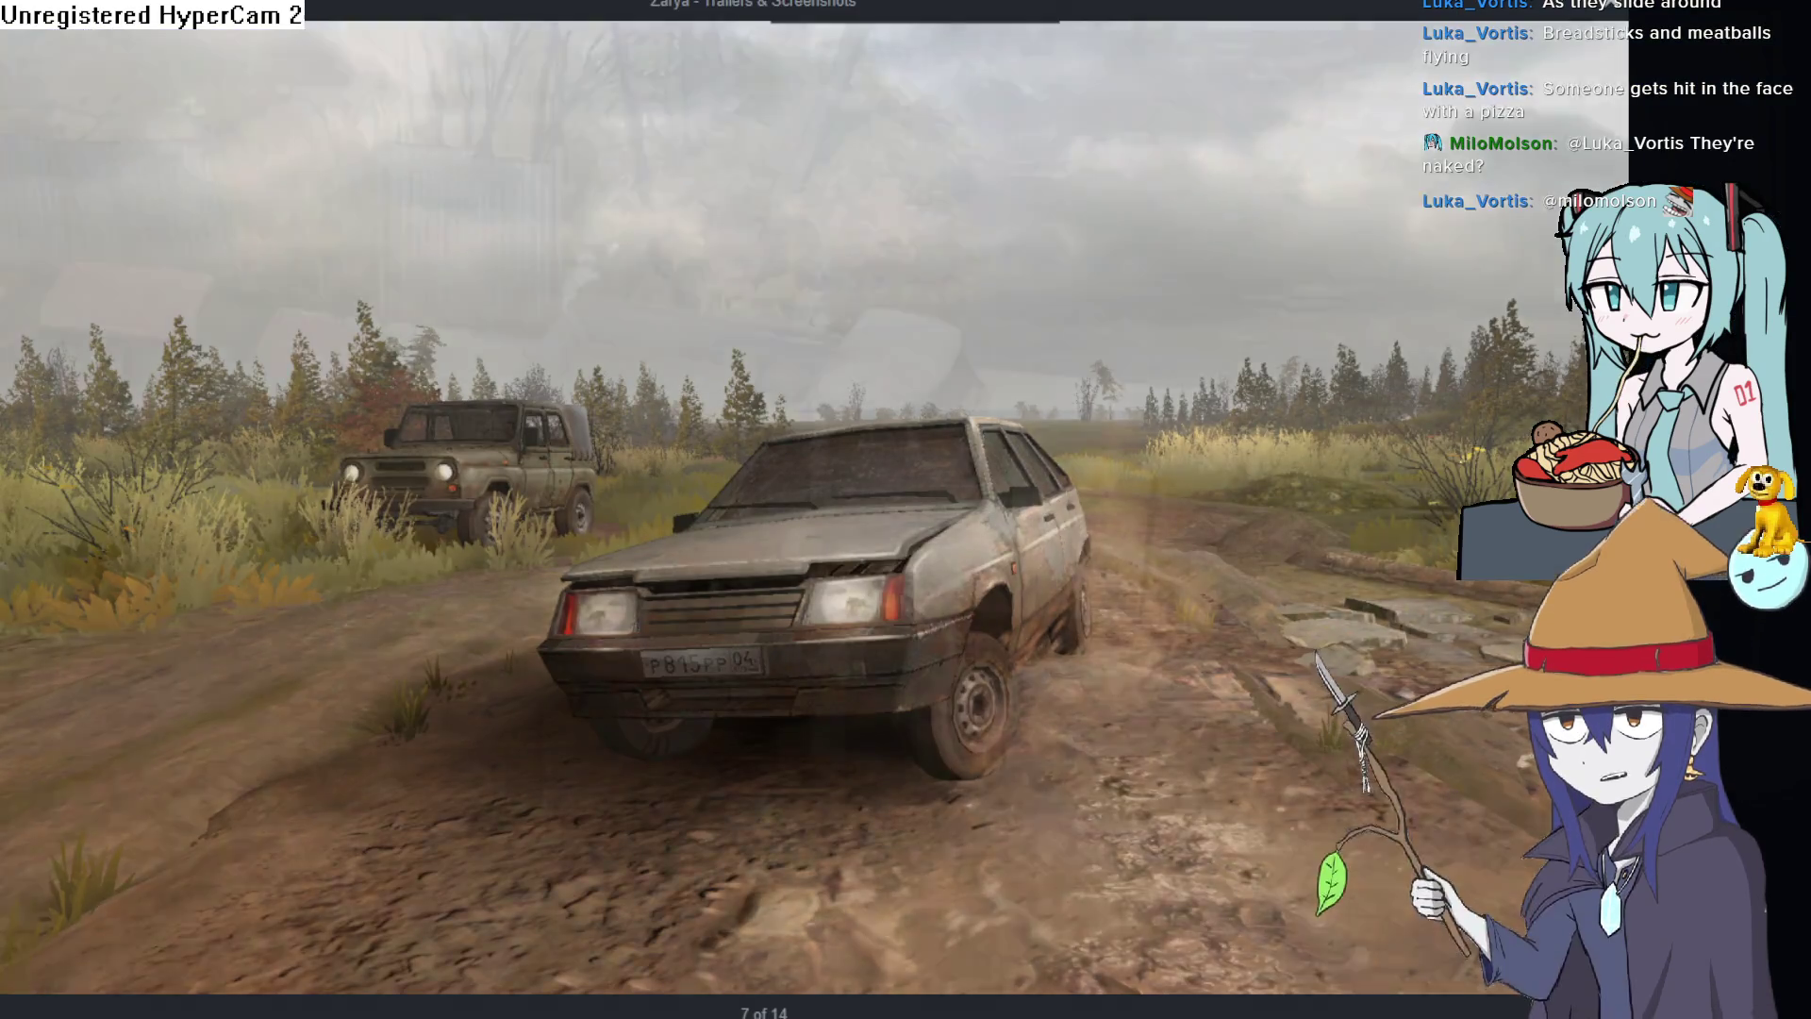
key("Right")
key("Right")
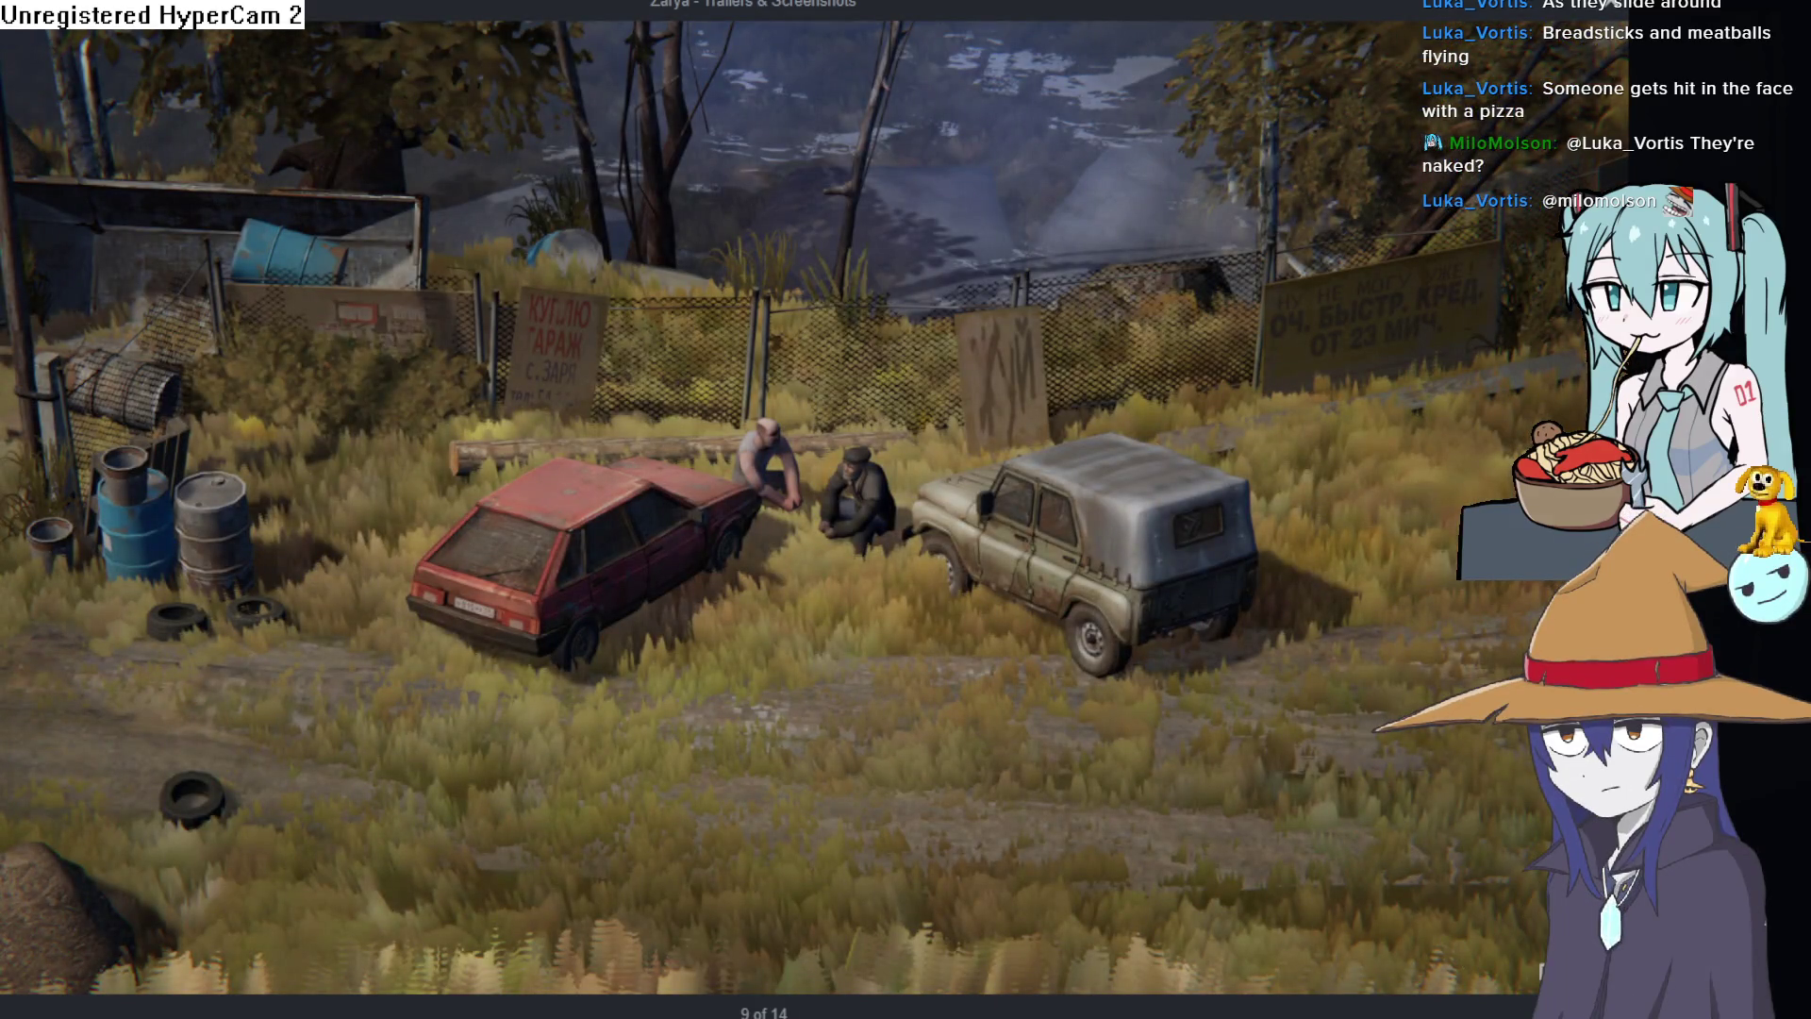
key("Right")
key("Right")
key("Right")
key("Right")
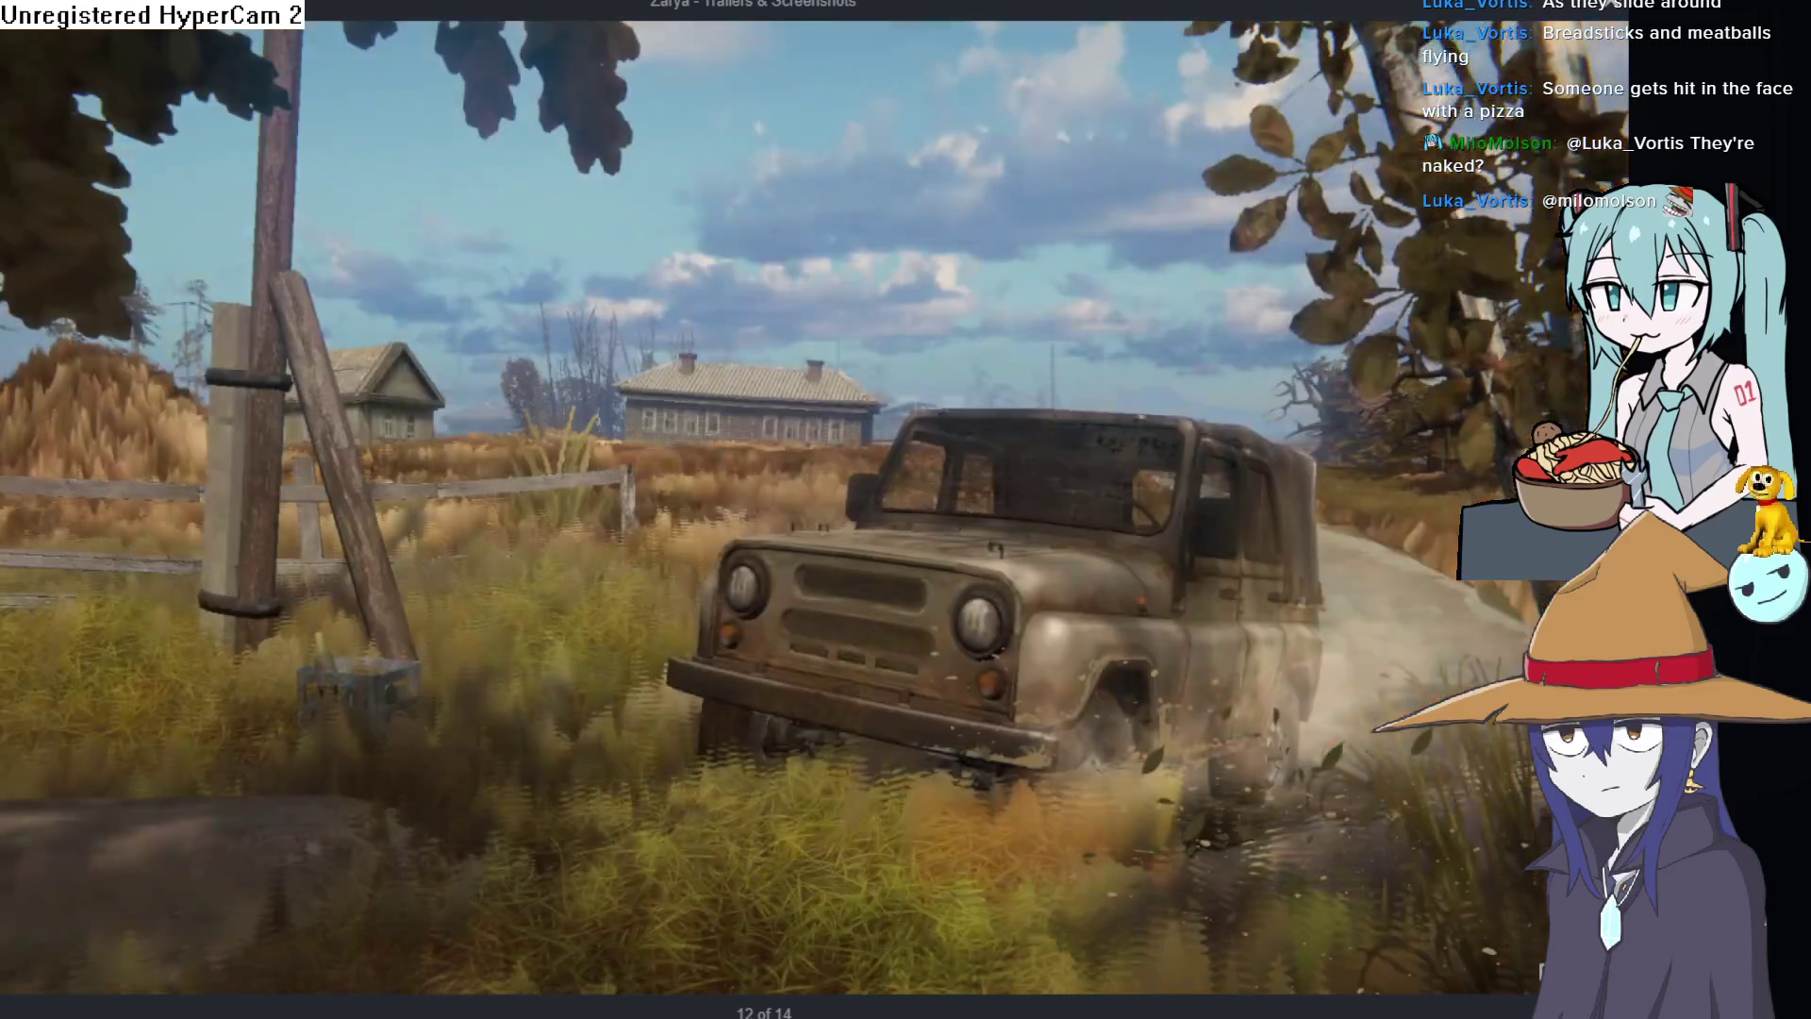
key("Right")
key("Right")
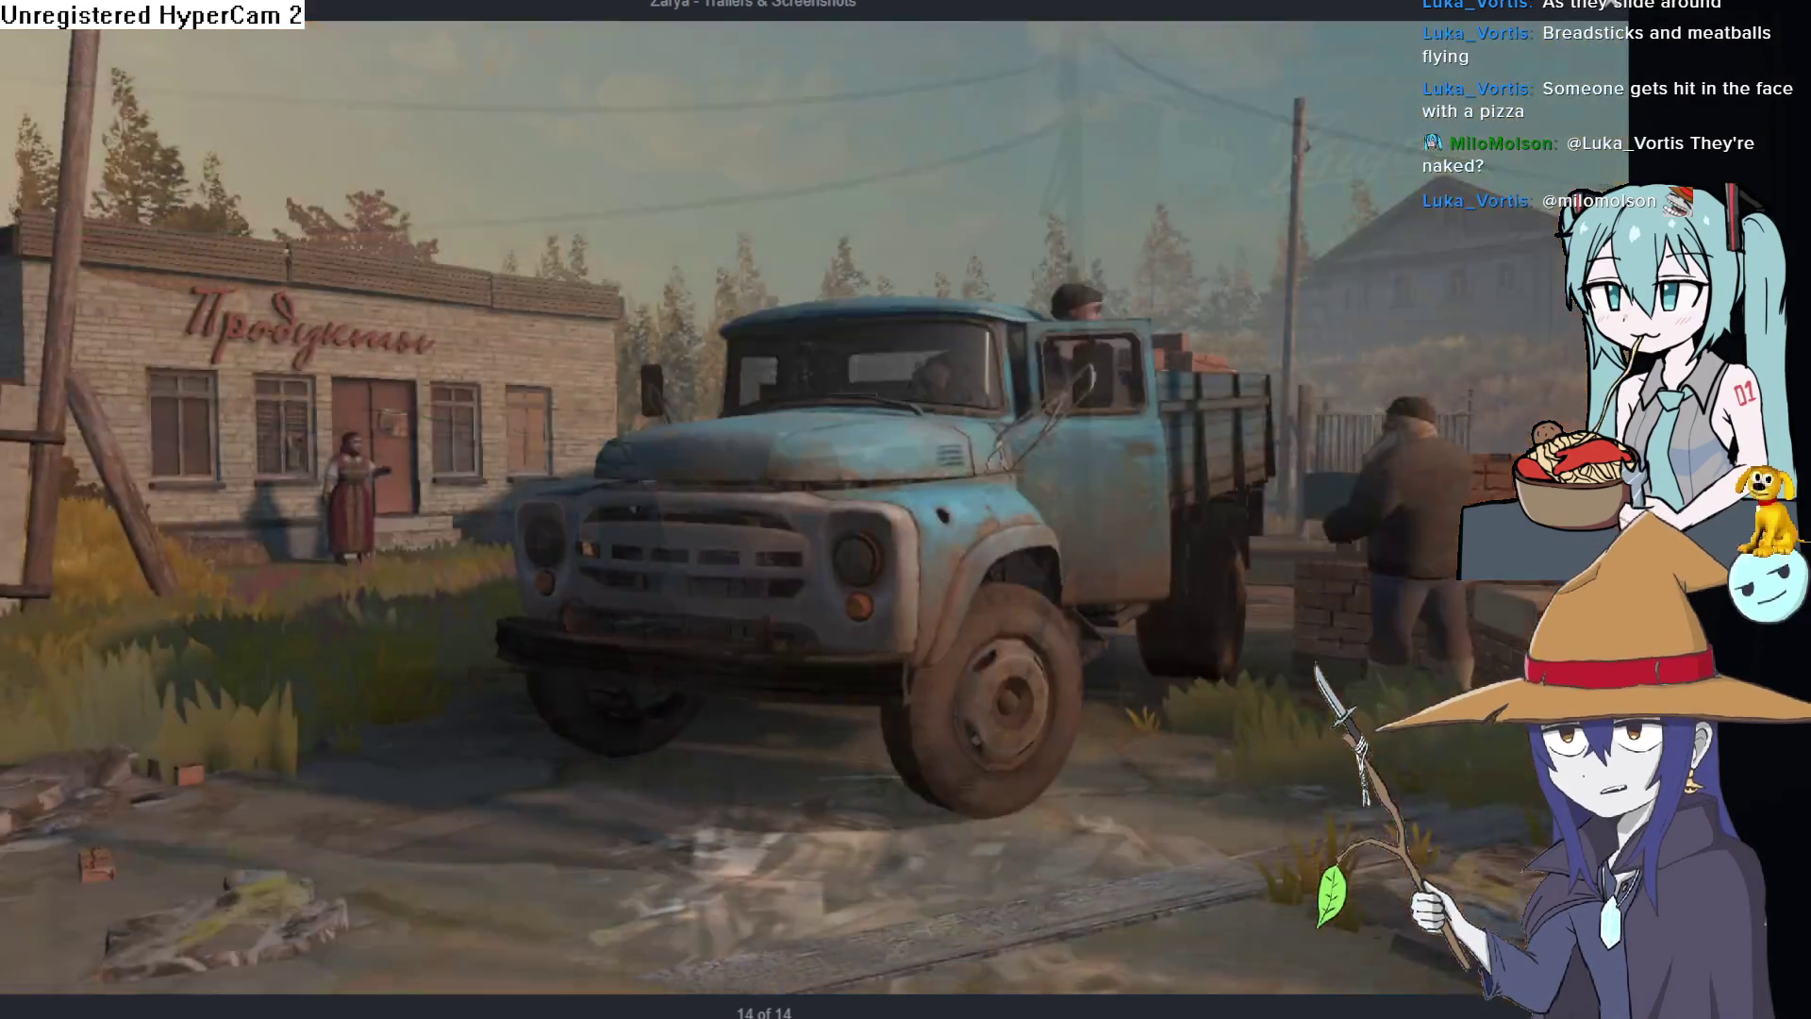
key("Right")
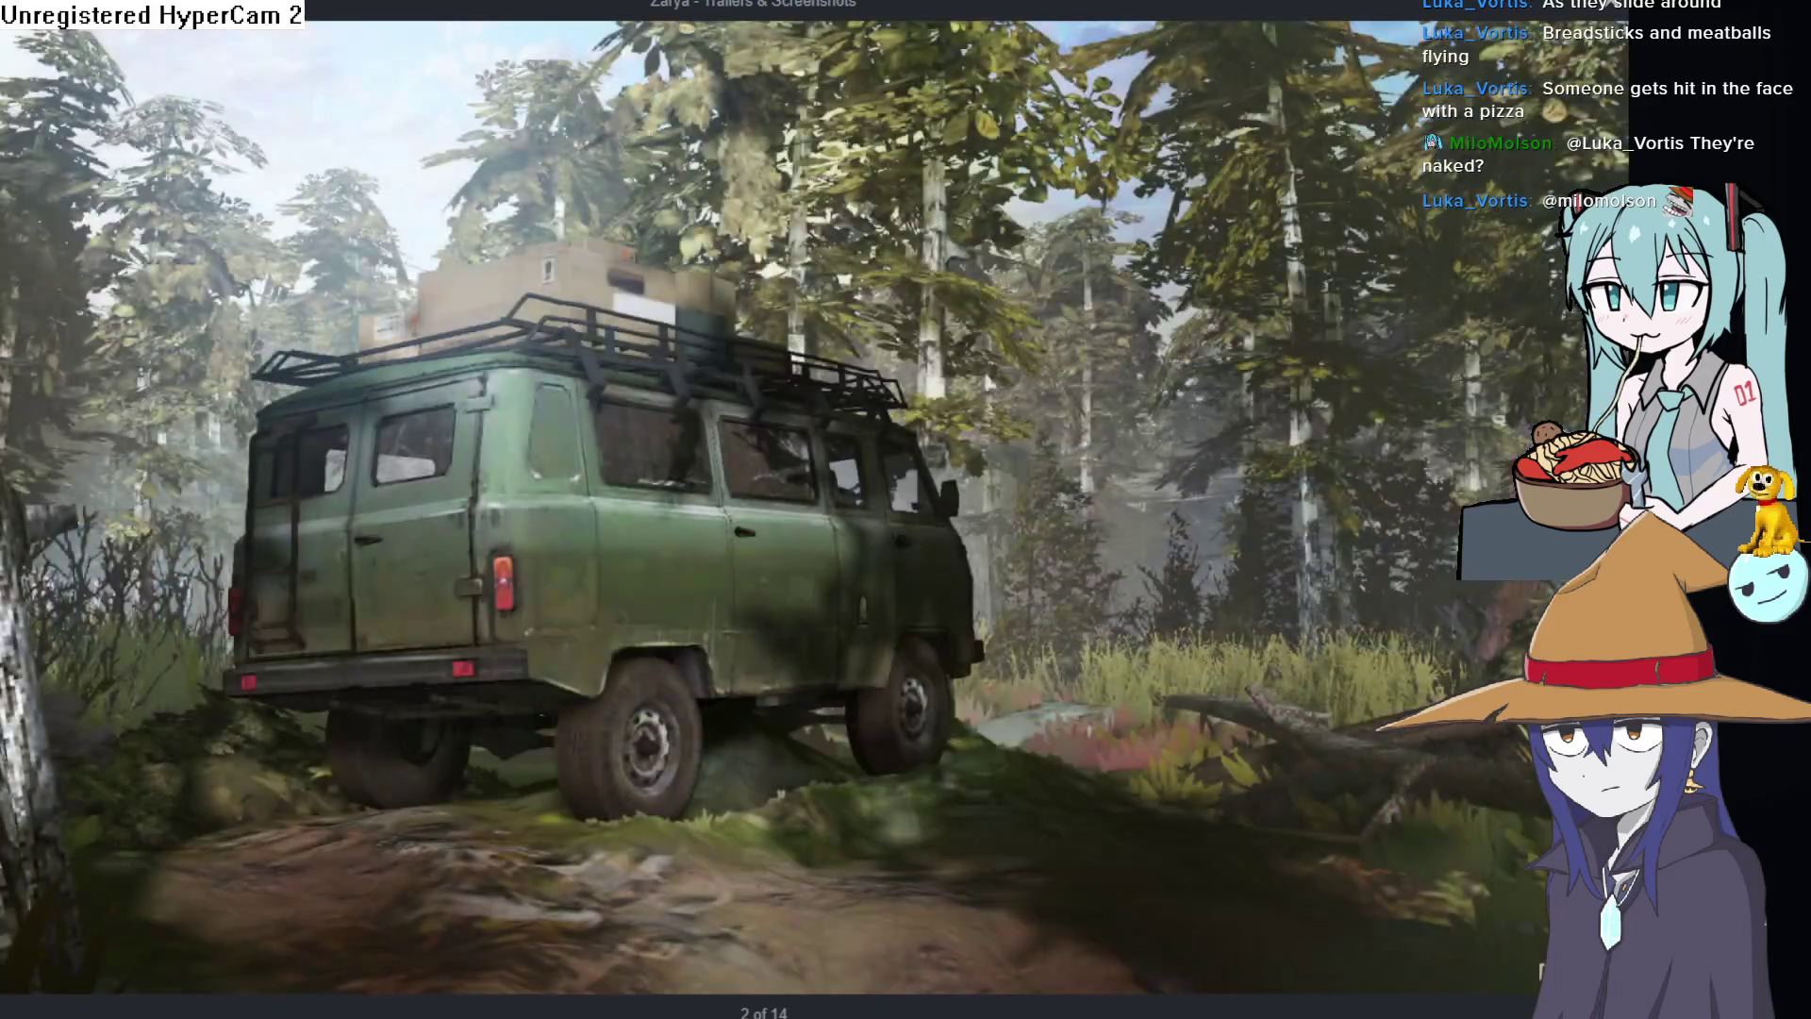
key("Left")
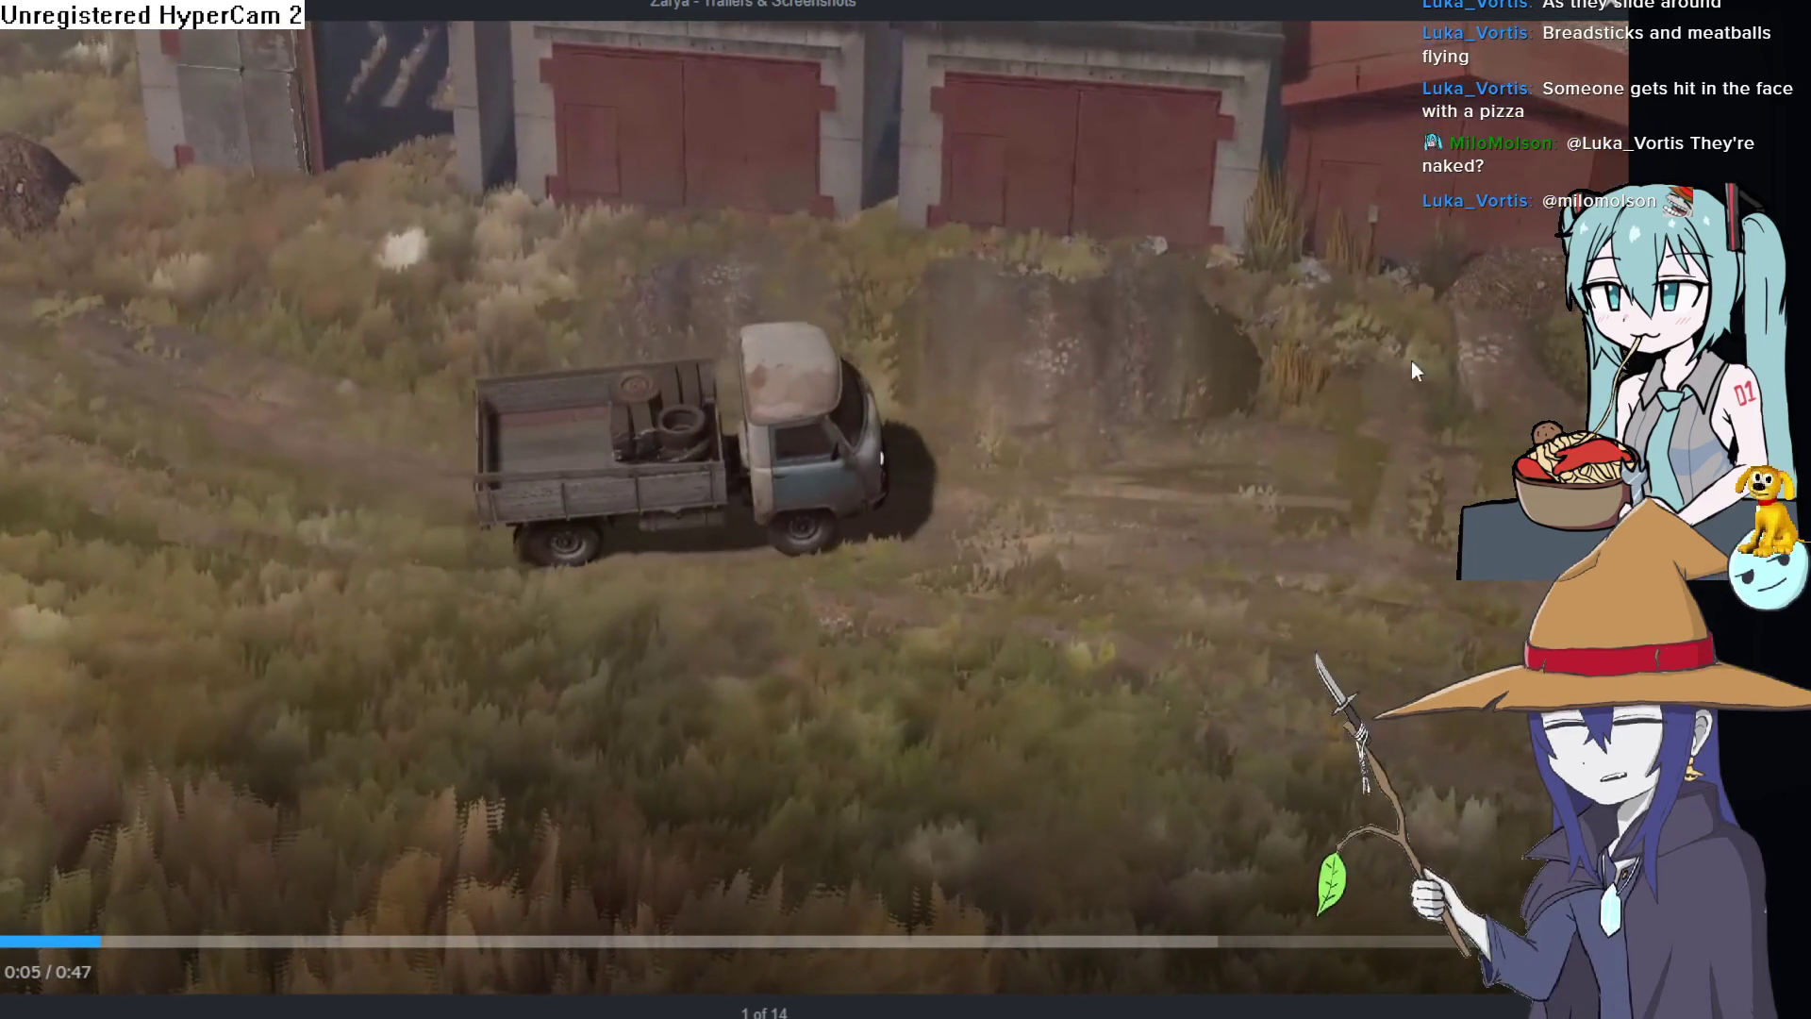
left_click(1613, 10)
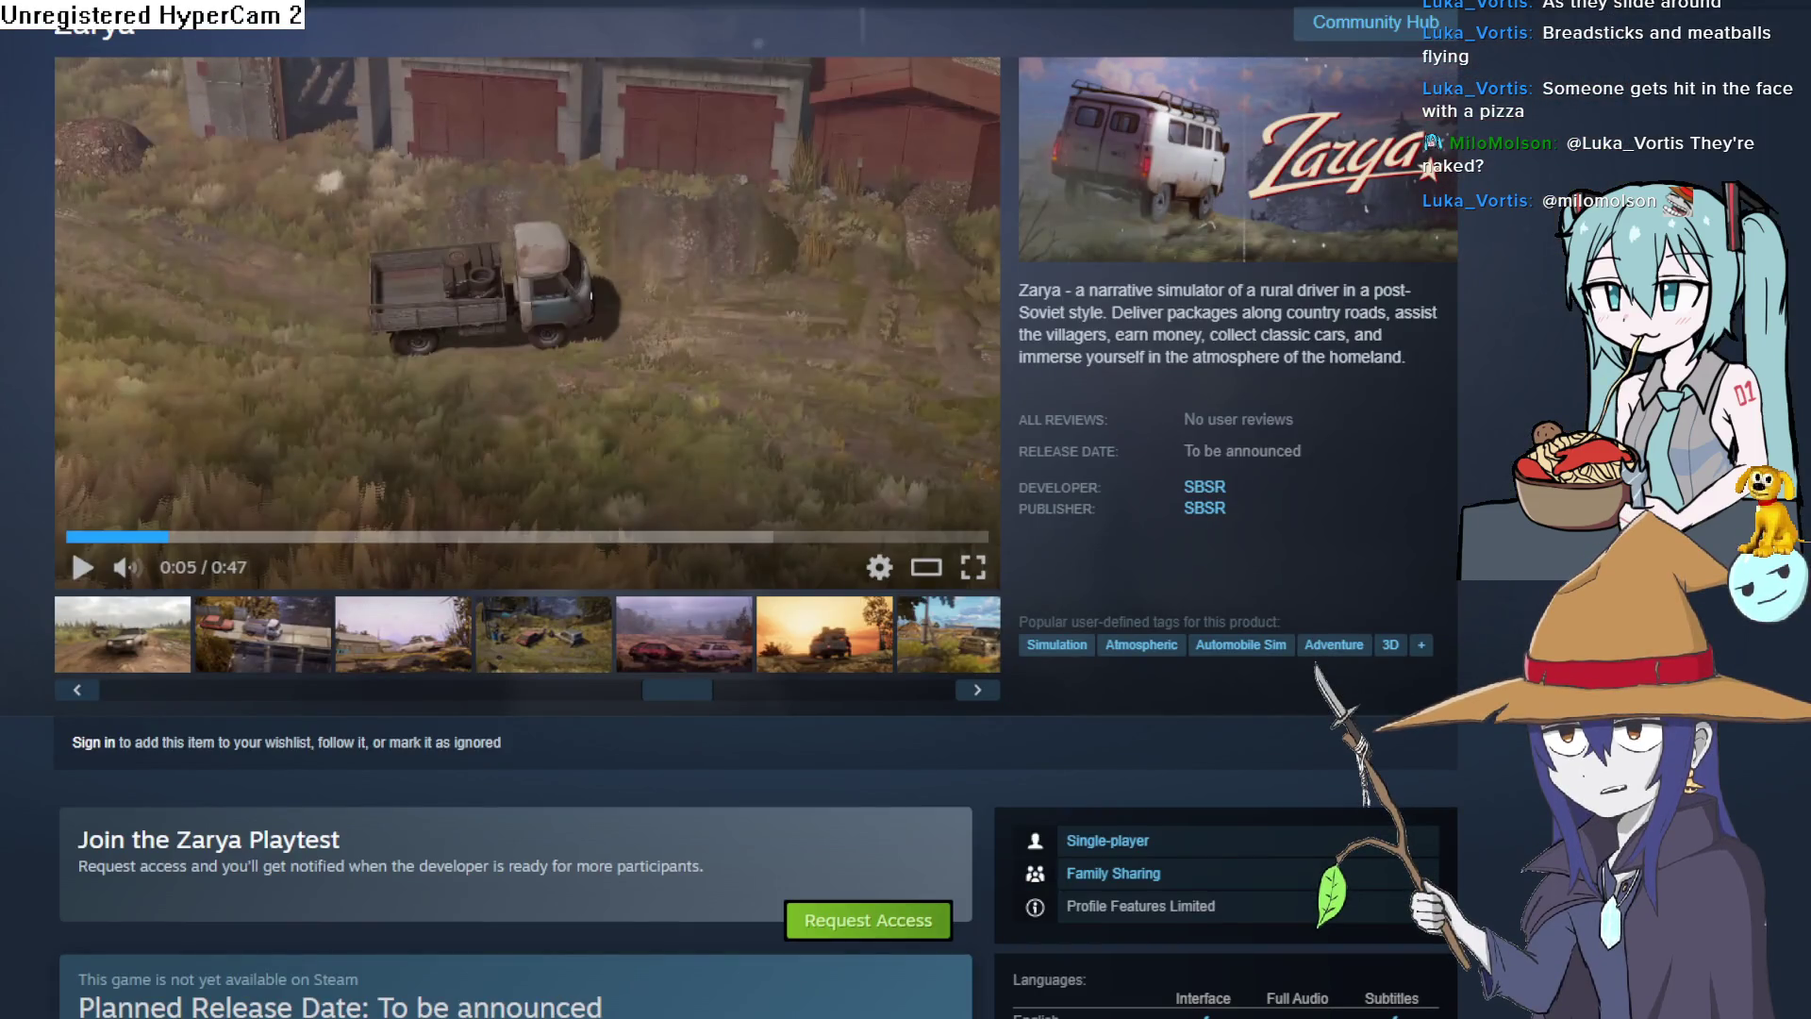
key("alt+Tab")
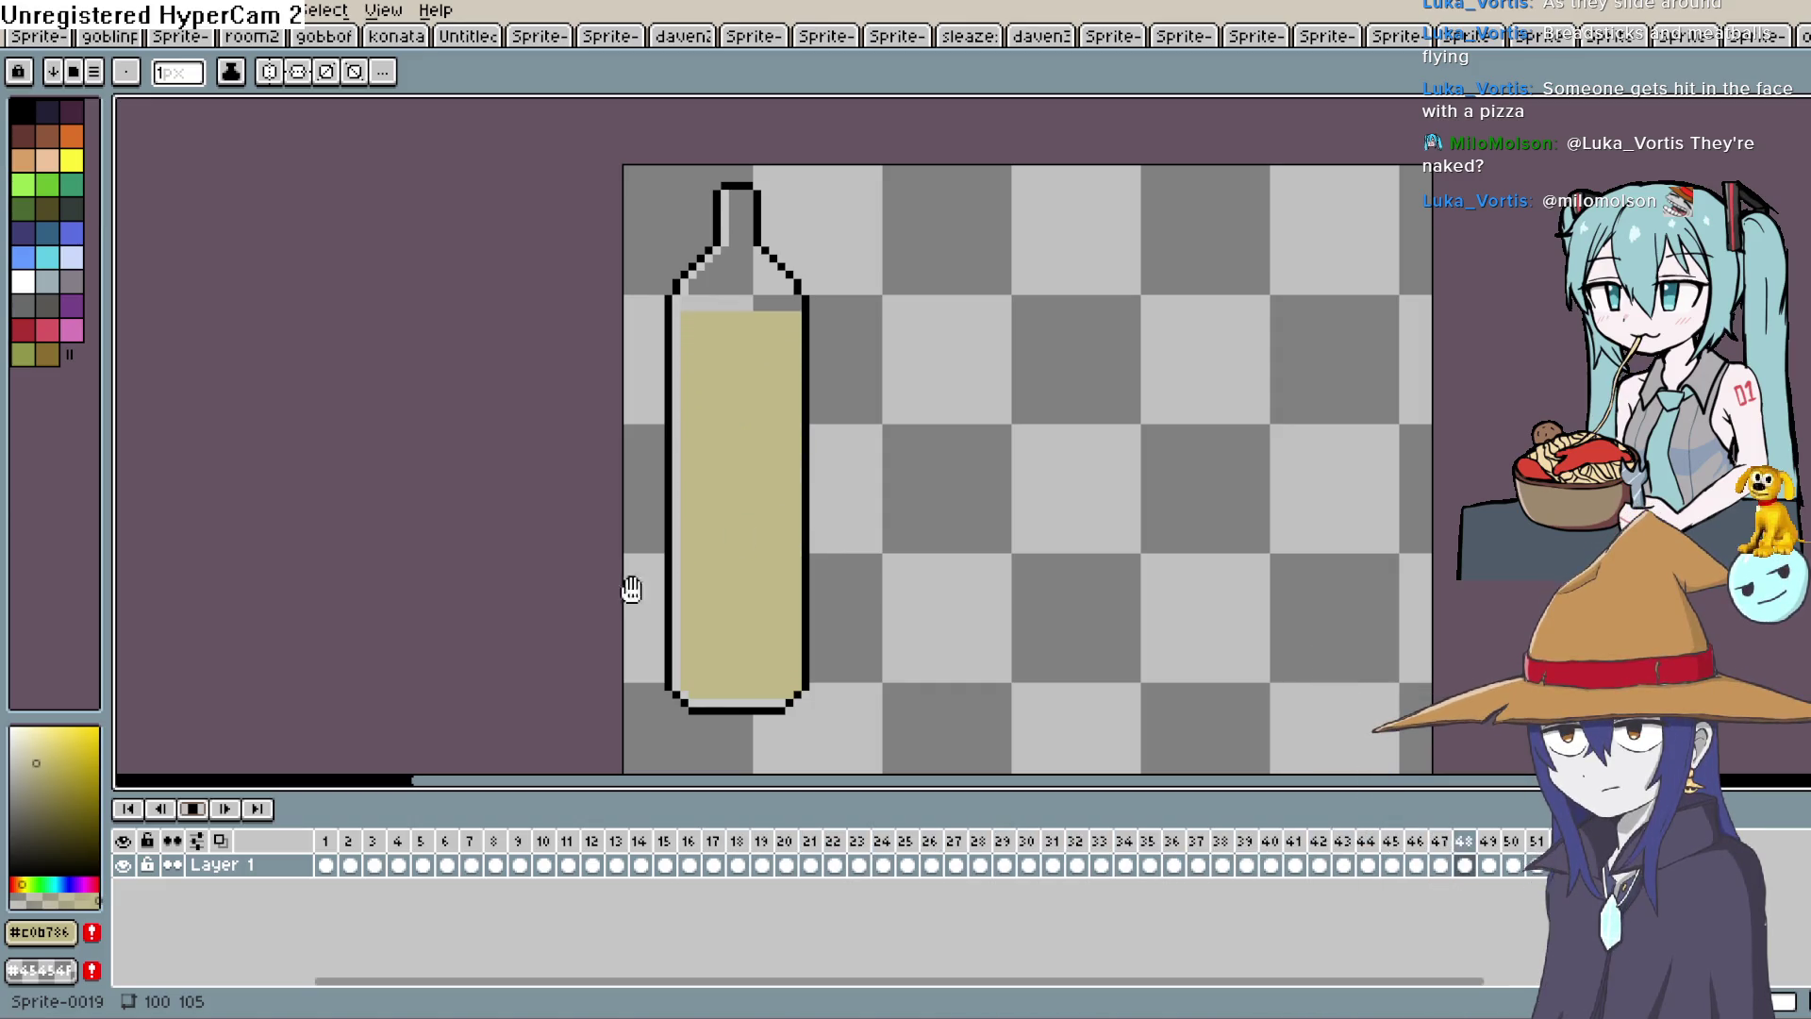
left_click(194, 808)
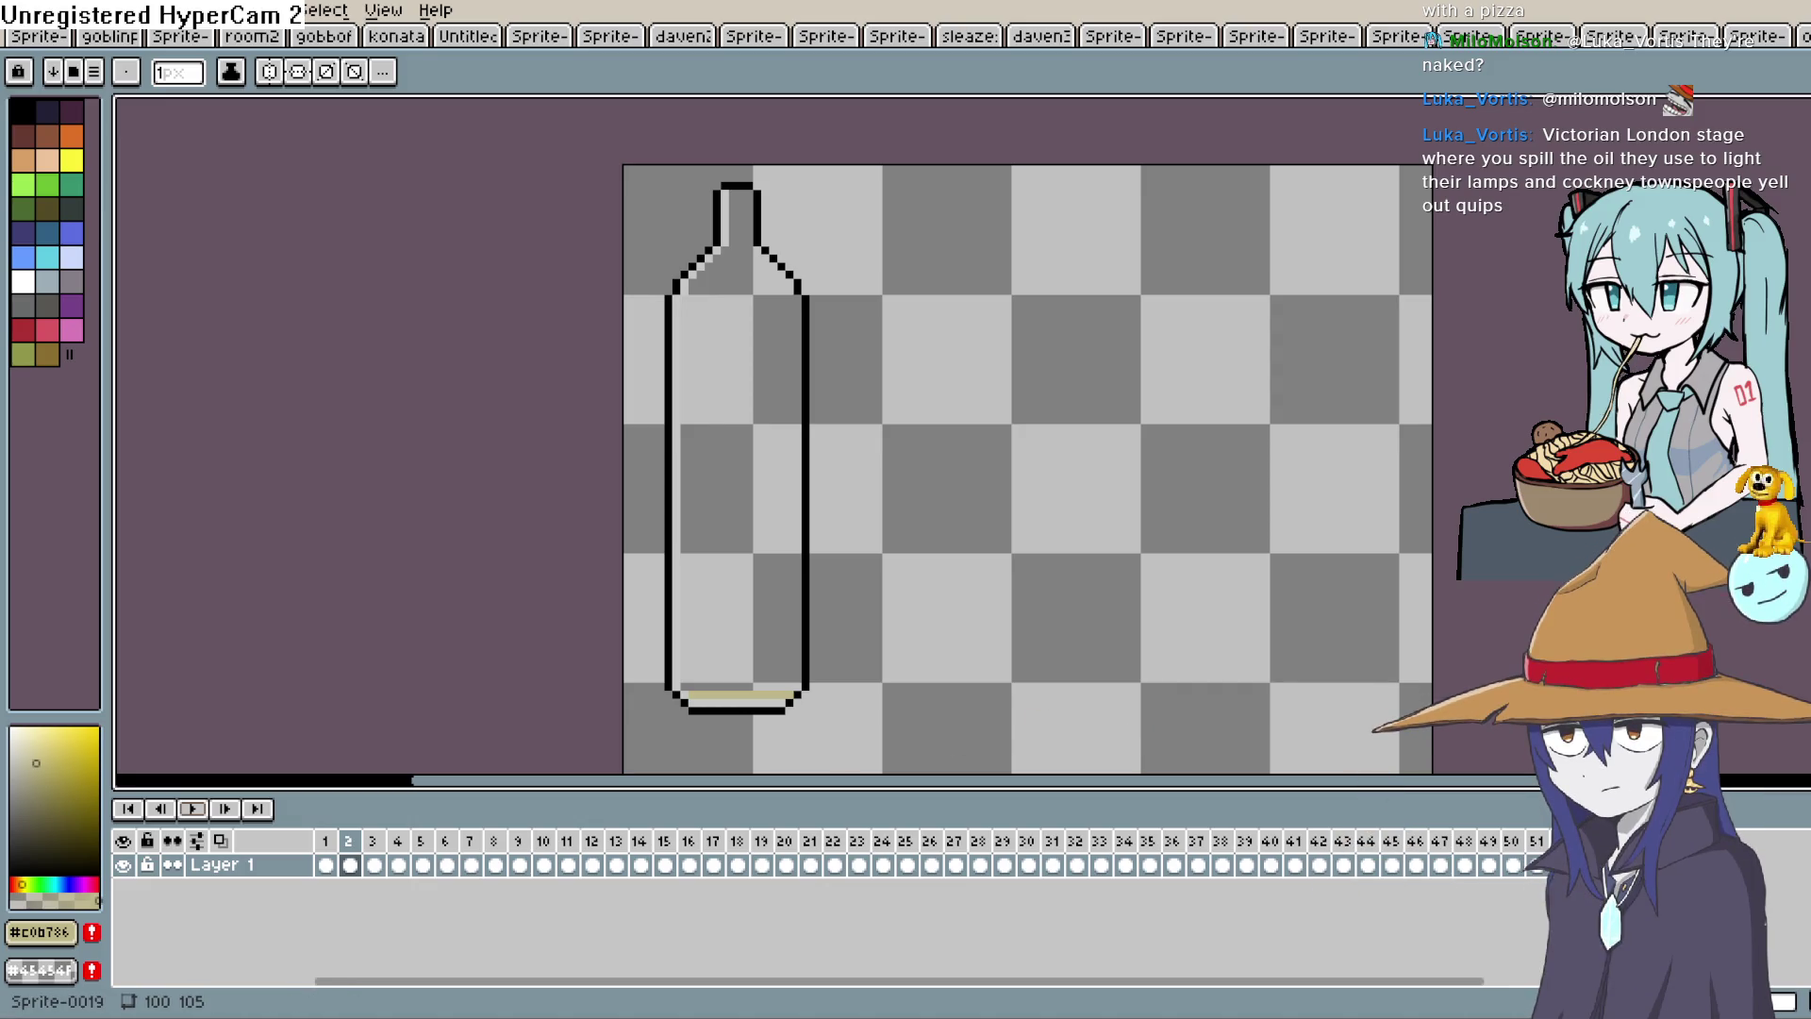
left_click(192, 808)
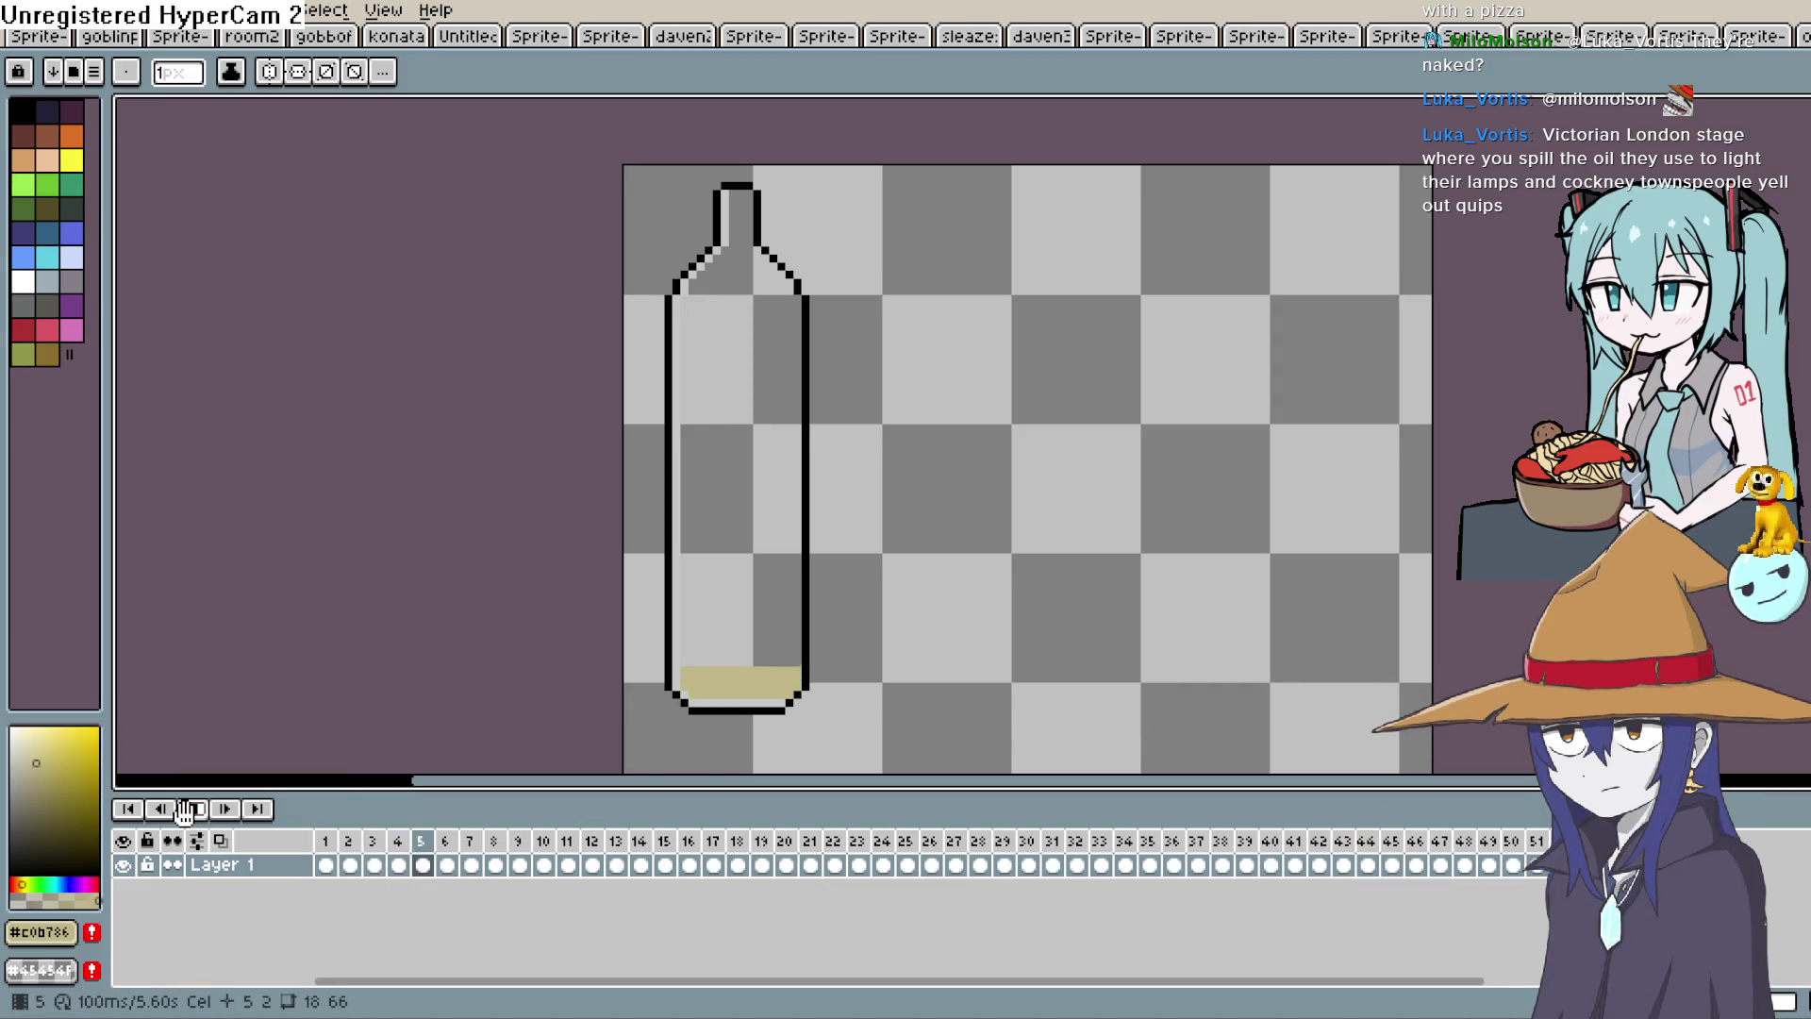
Draw a white highlight line inside the bottle's upper right on frame 1, then preview the animation.
left_click(326, 865)
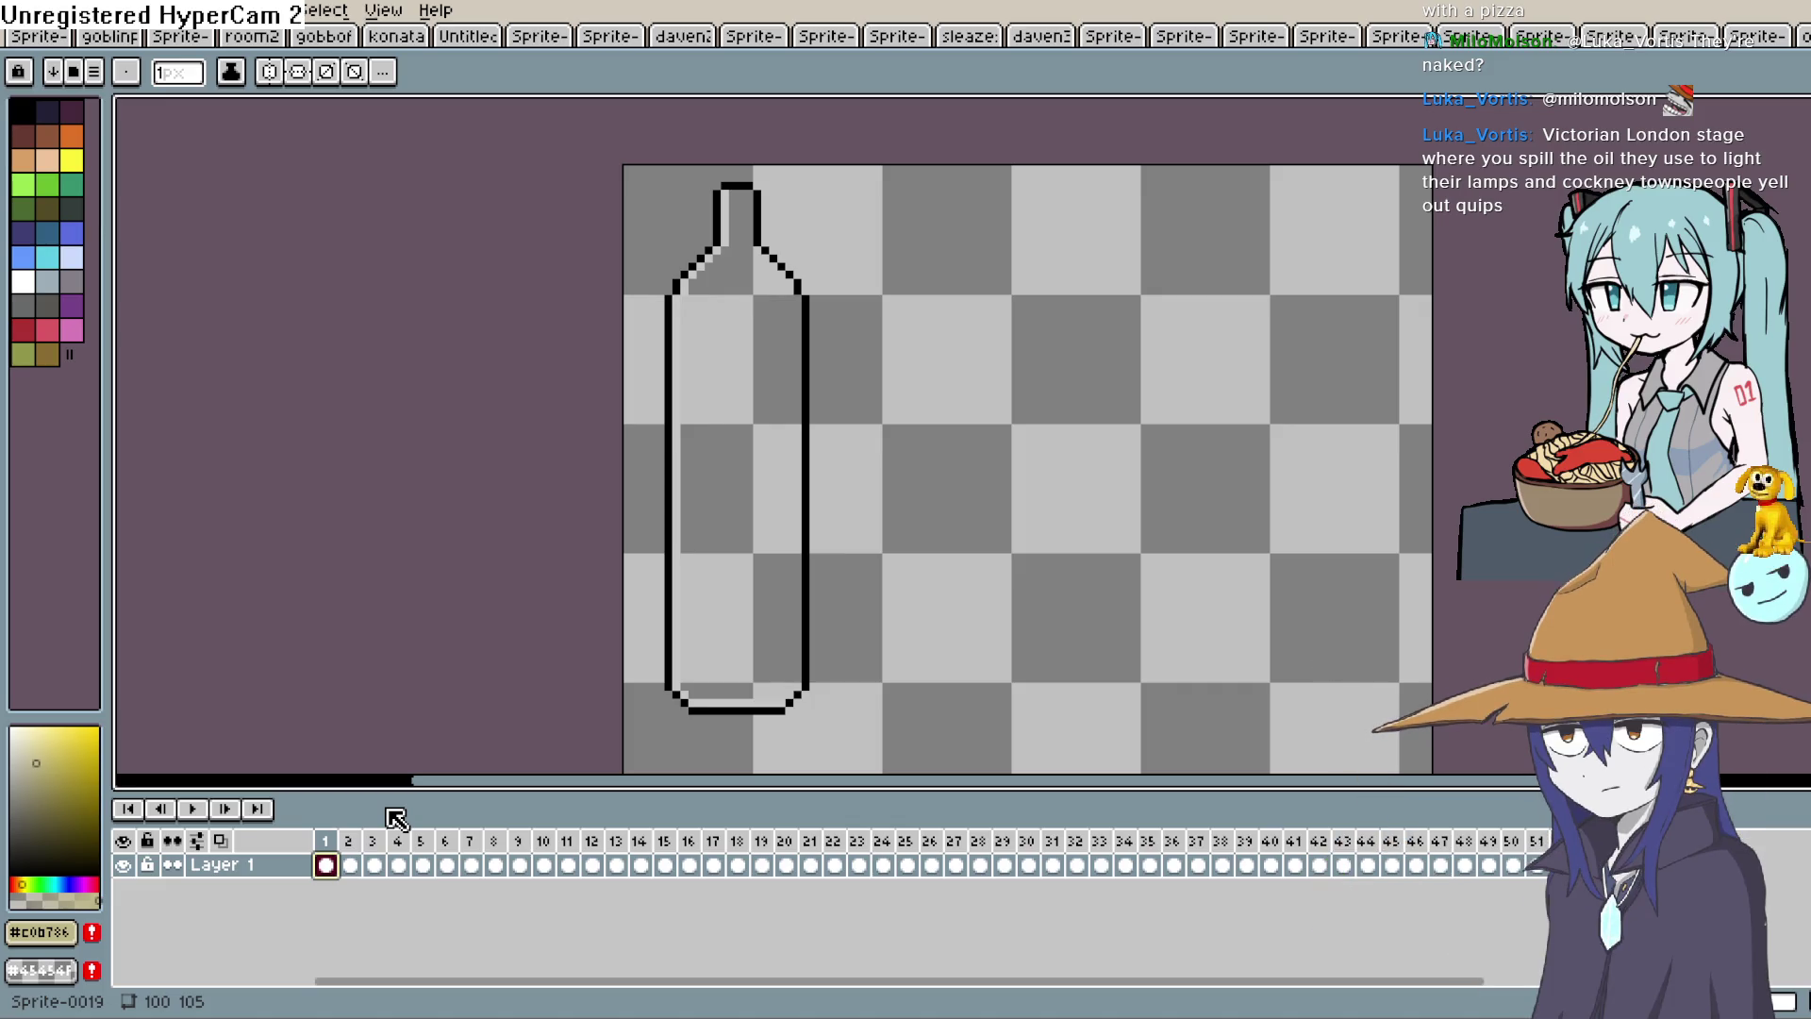
left_click(25, 279)
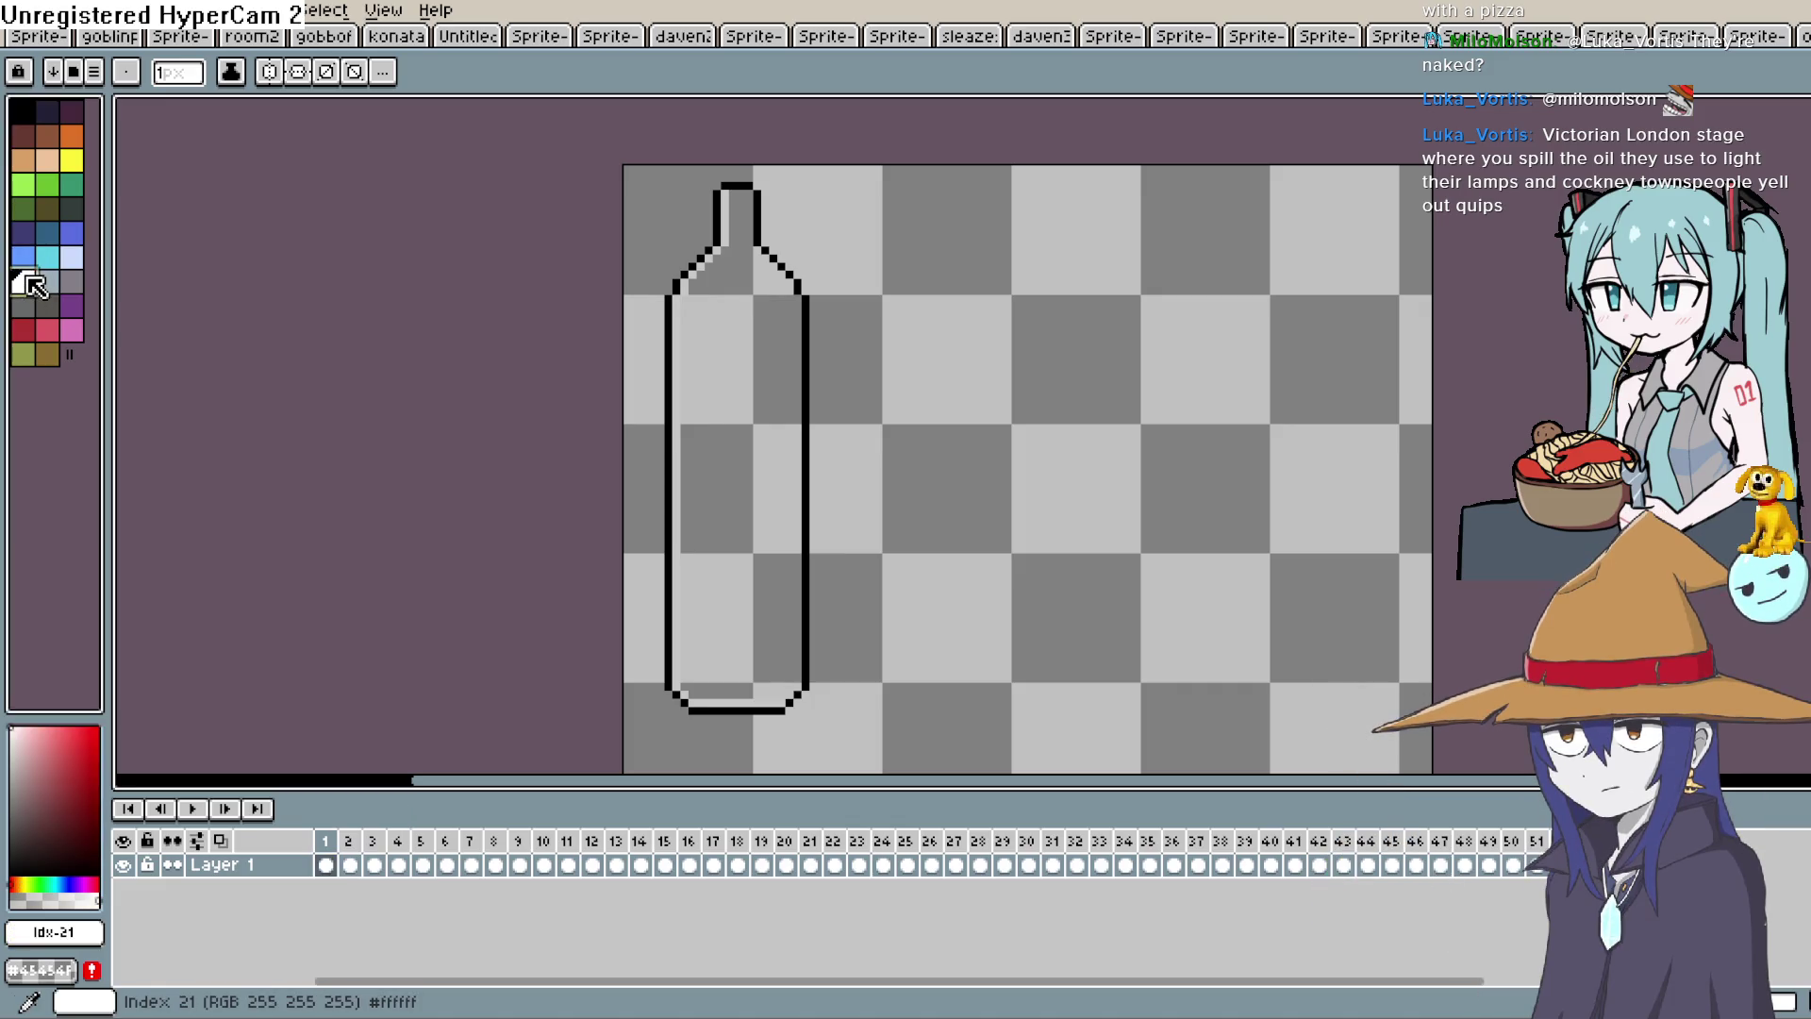
key("b")
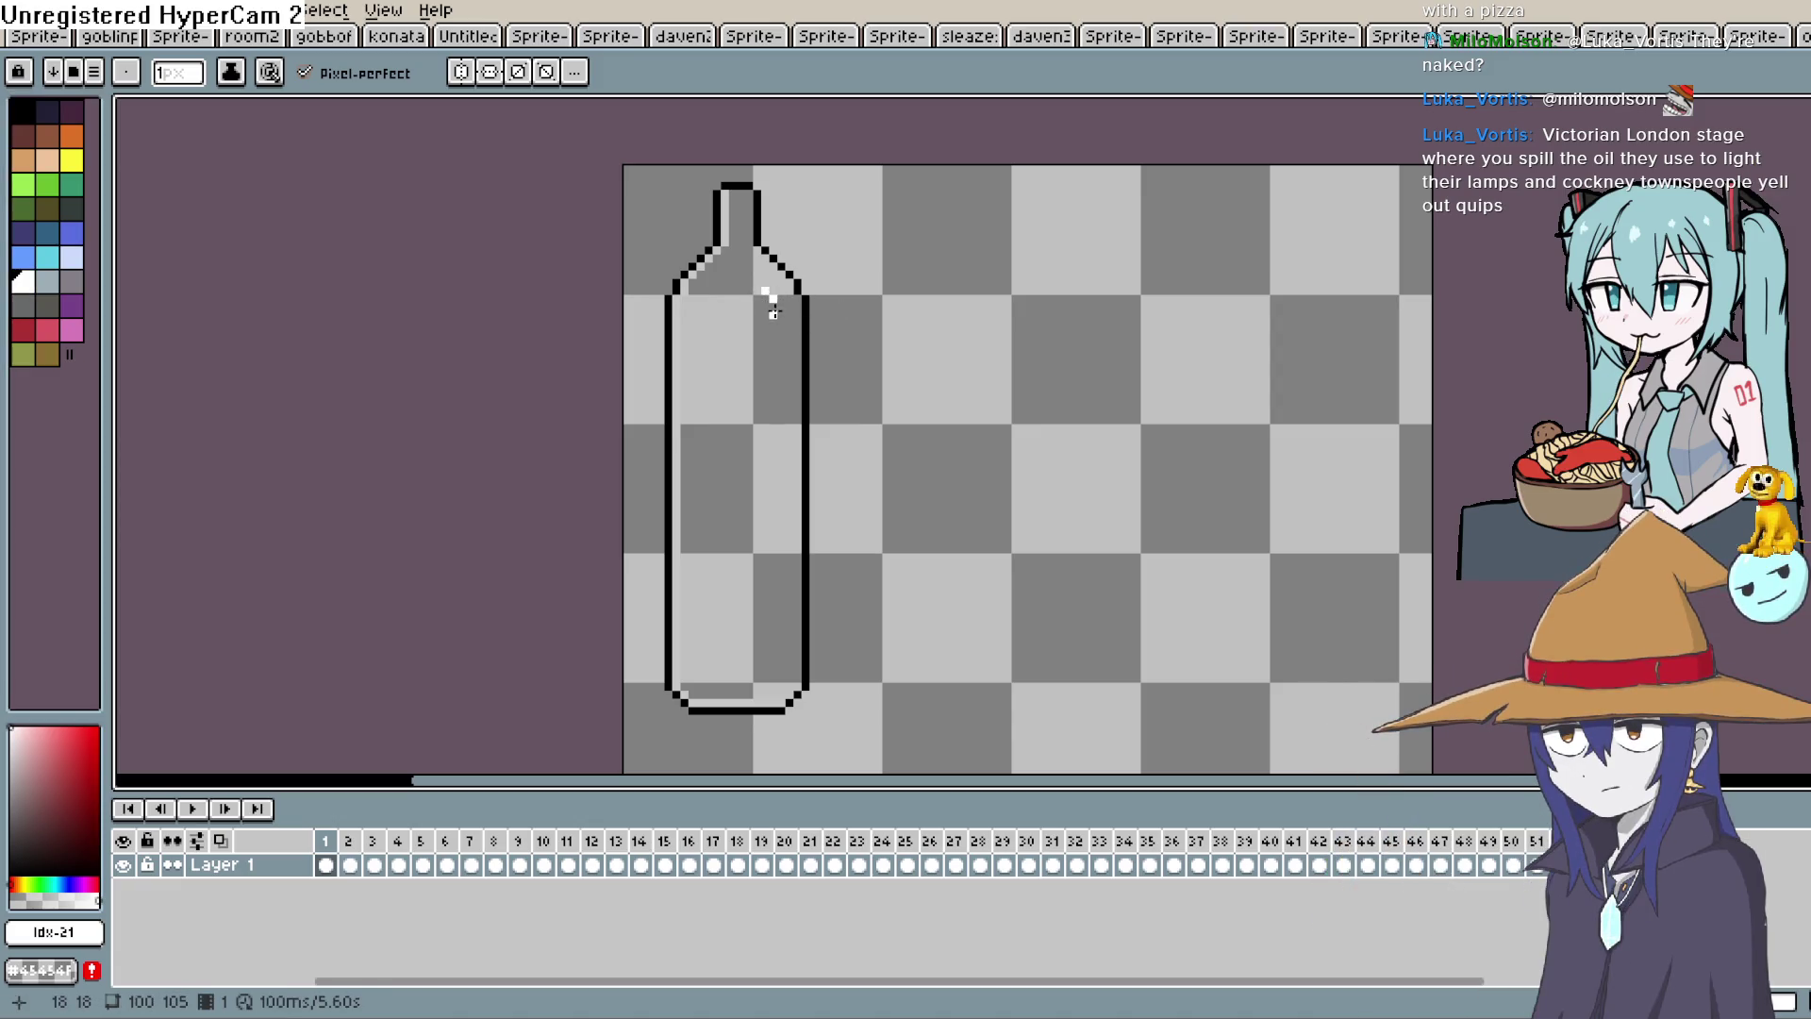
left_click_drag(772, 304, 777, 330)
left_click(192, 808)
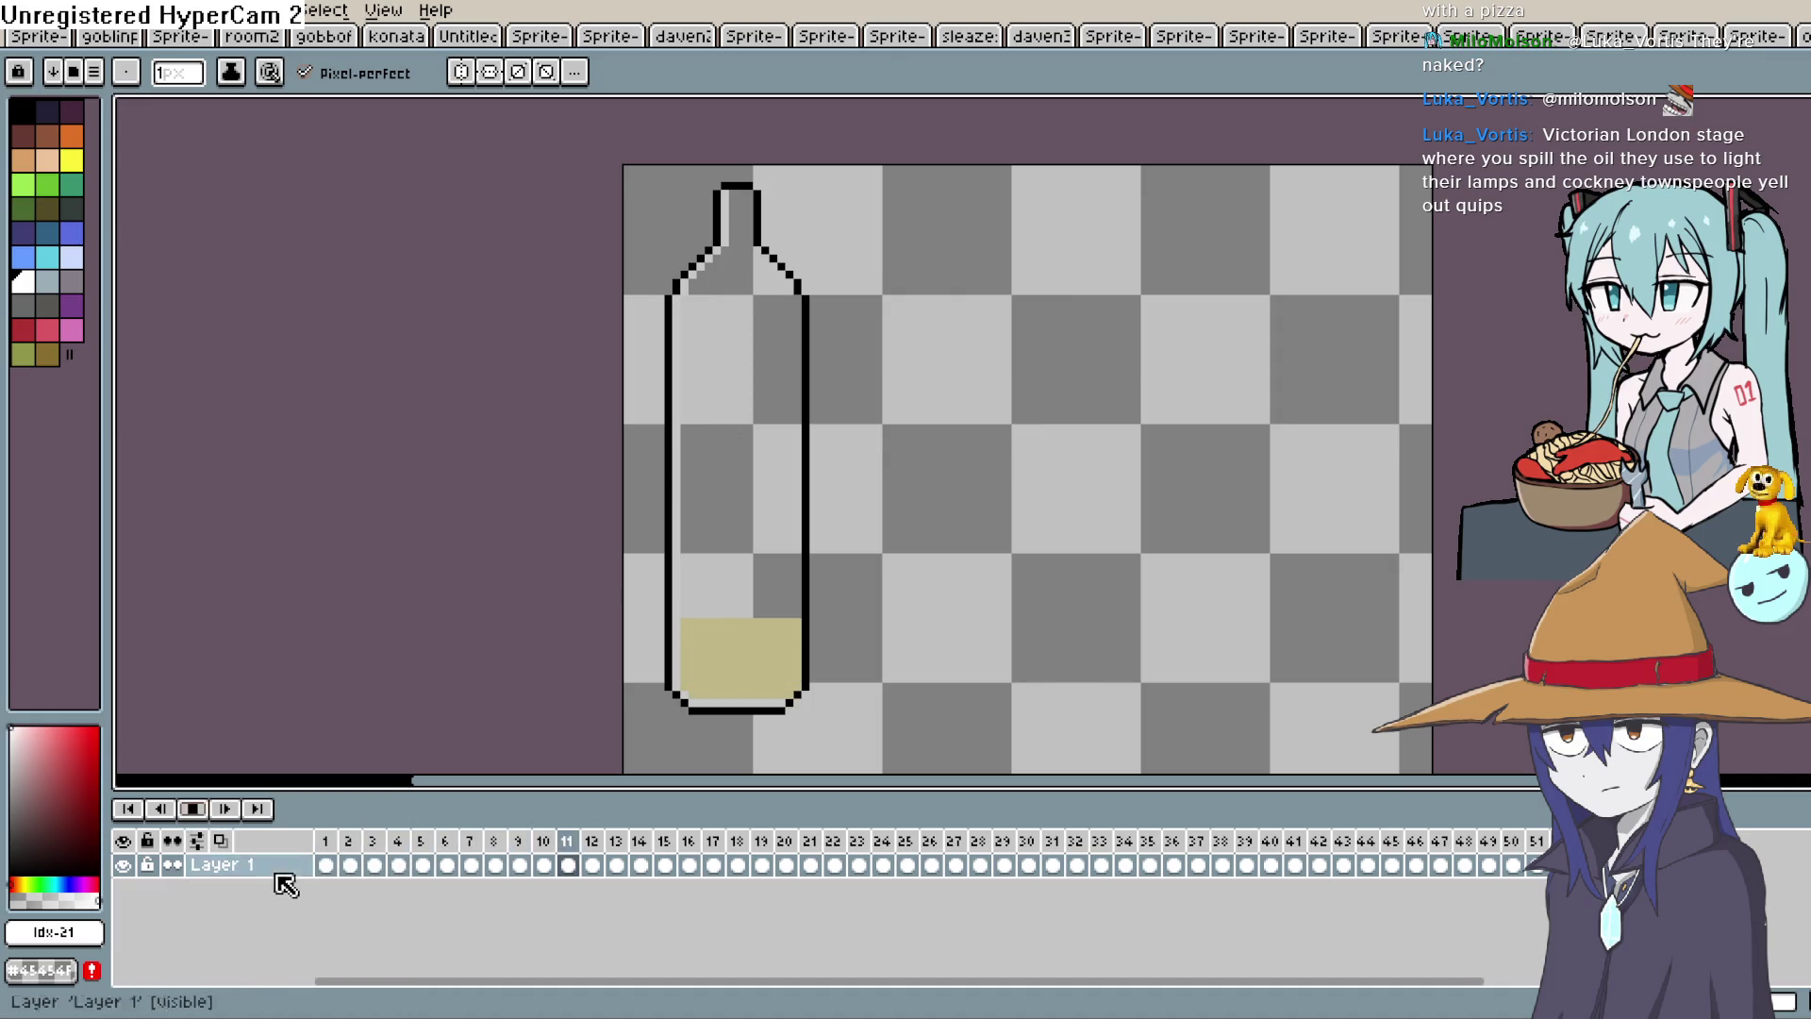
left_click(325, 865)
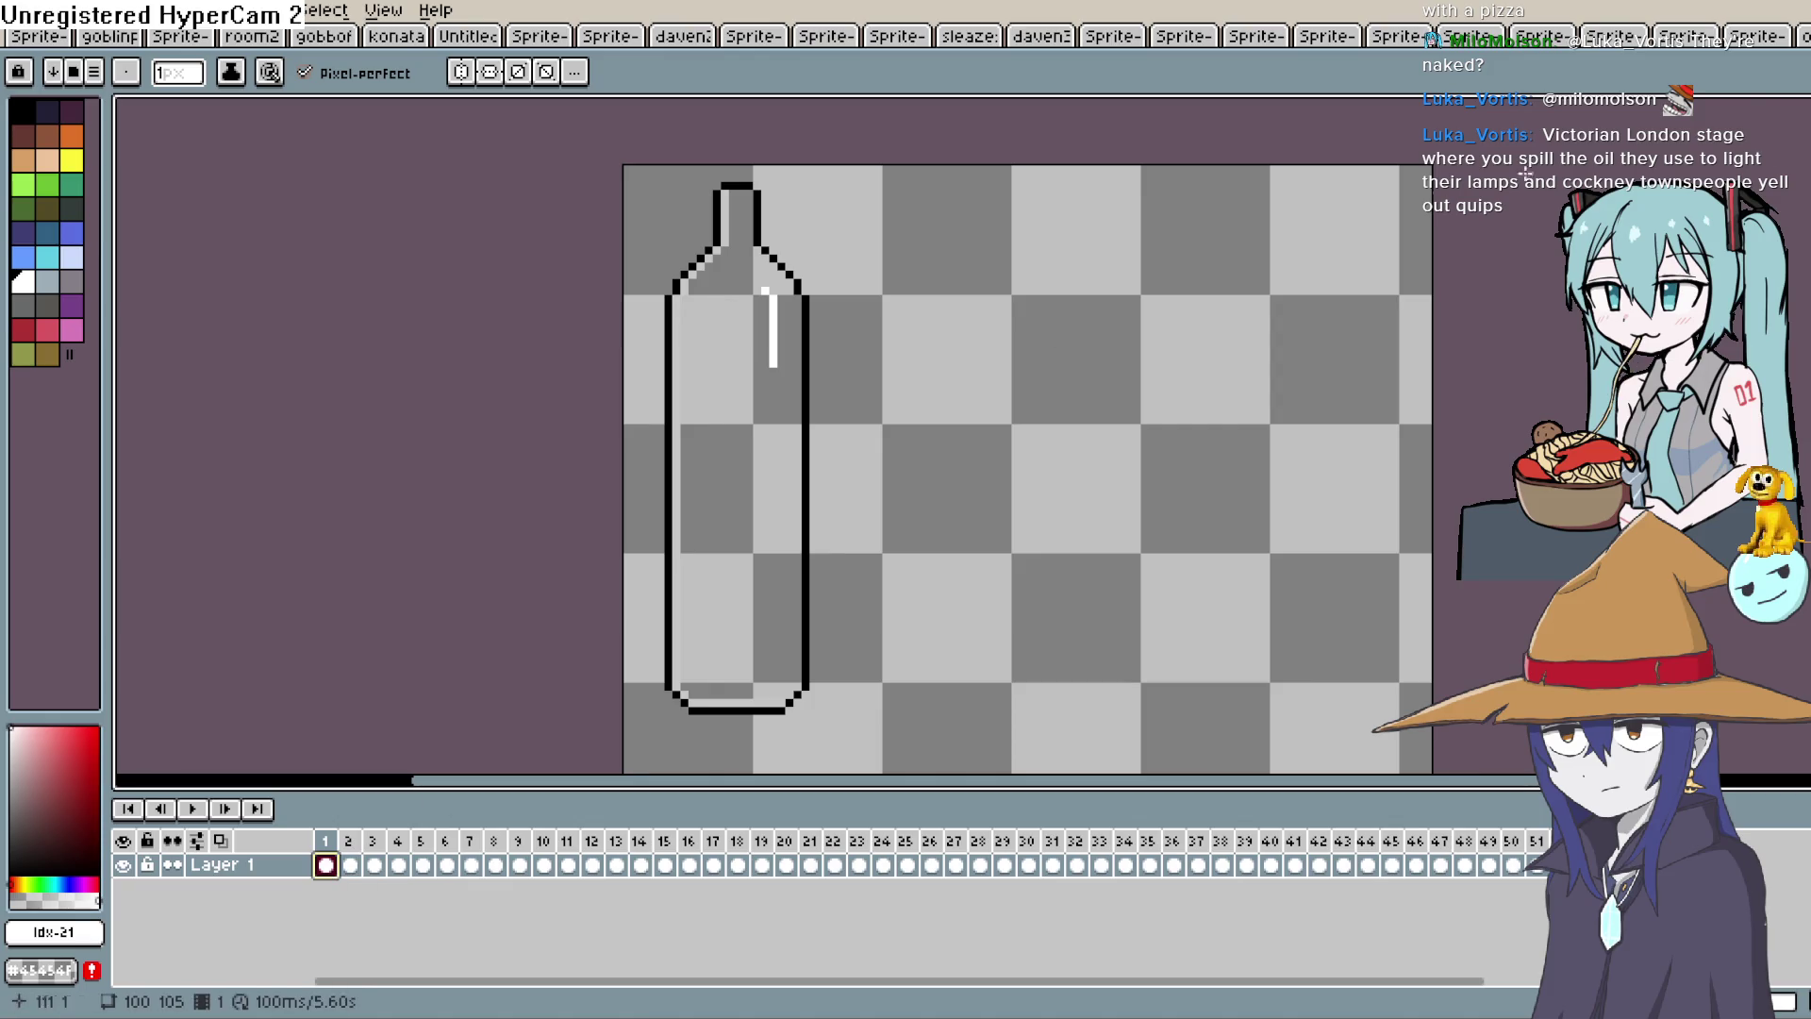
Lasso the white highlight and cut it out of the bottle layer.
key("shift+q")
mouse_move(771, 273)
left_mouse_down()
mouse_move(748, 374)
mouse_move(755, 266)
left_mouse_up()
key("Delete")
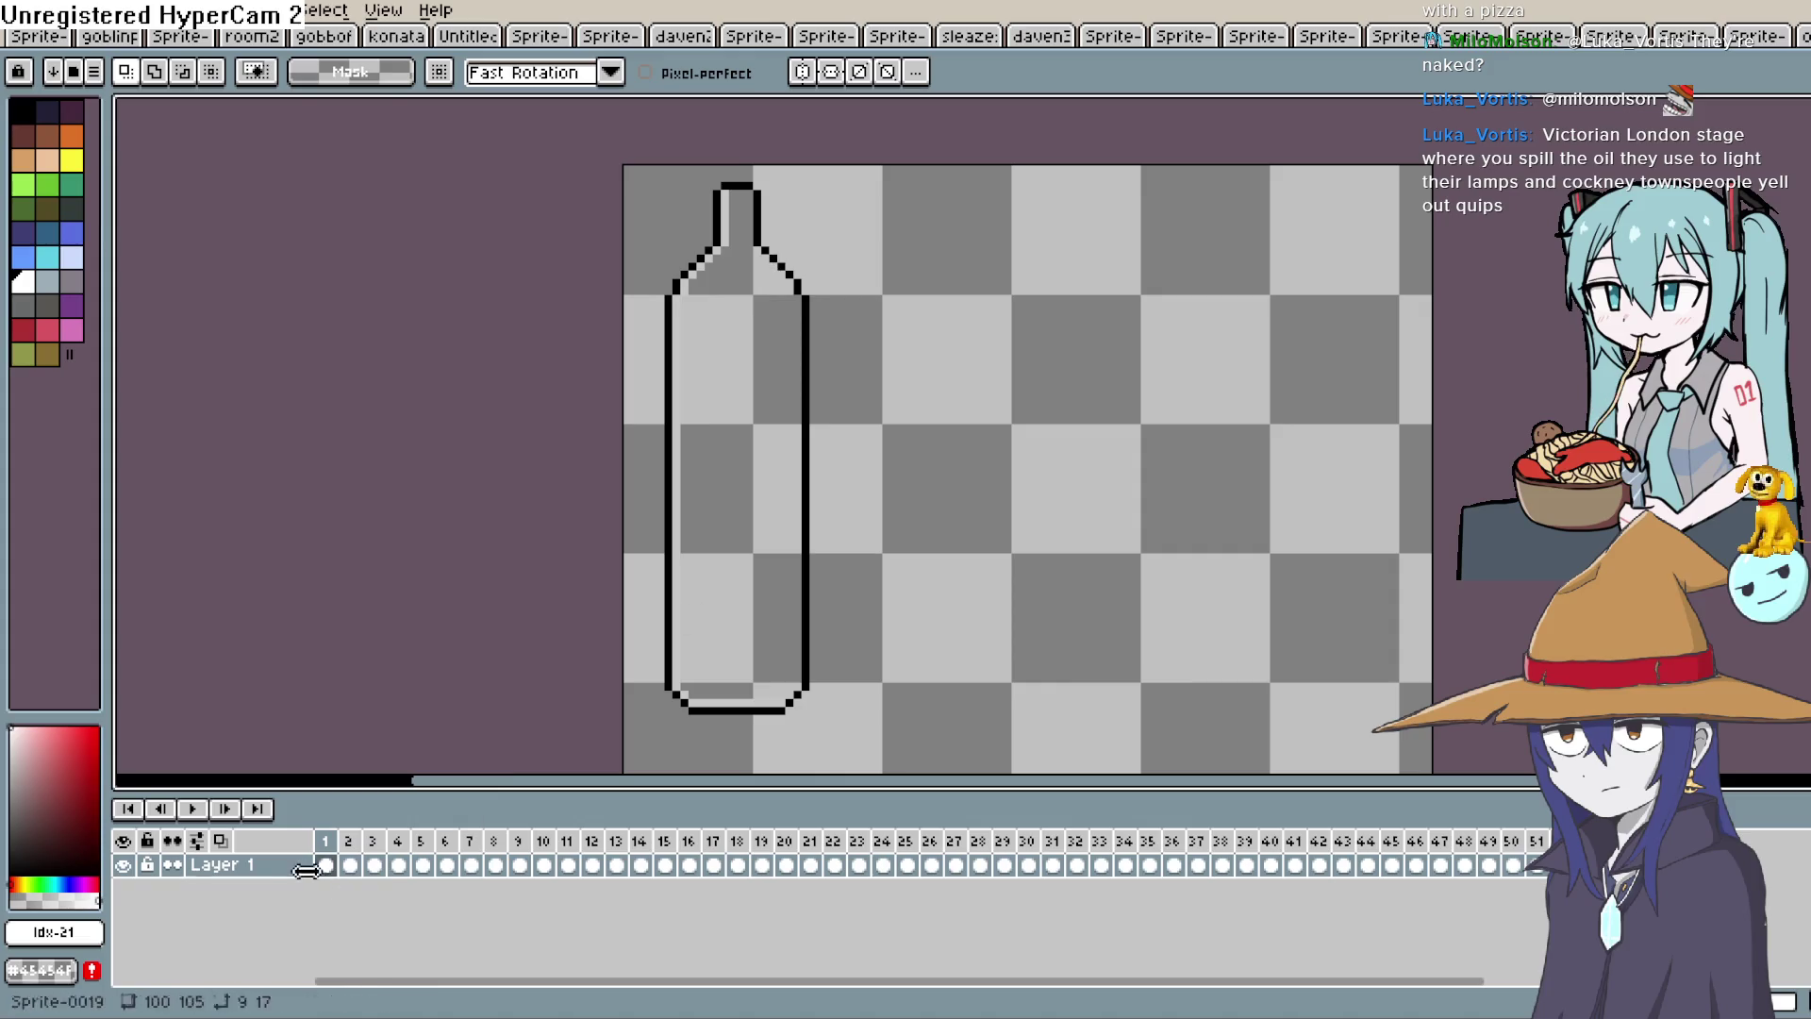
Paste the cut highlight onto a new Layer 2 above the bottle.
key("shift+n")
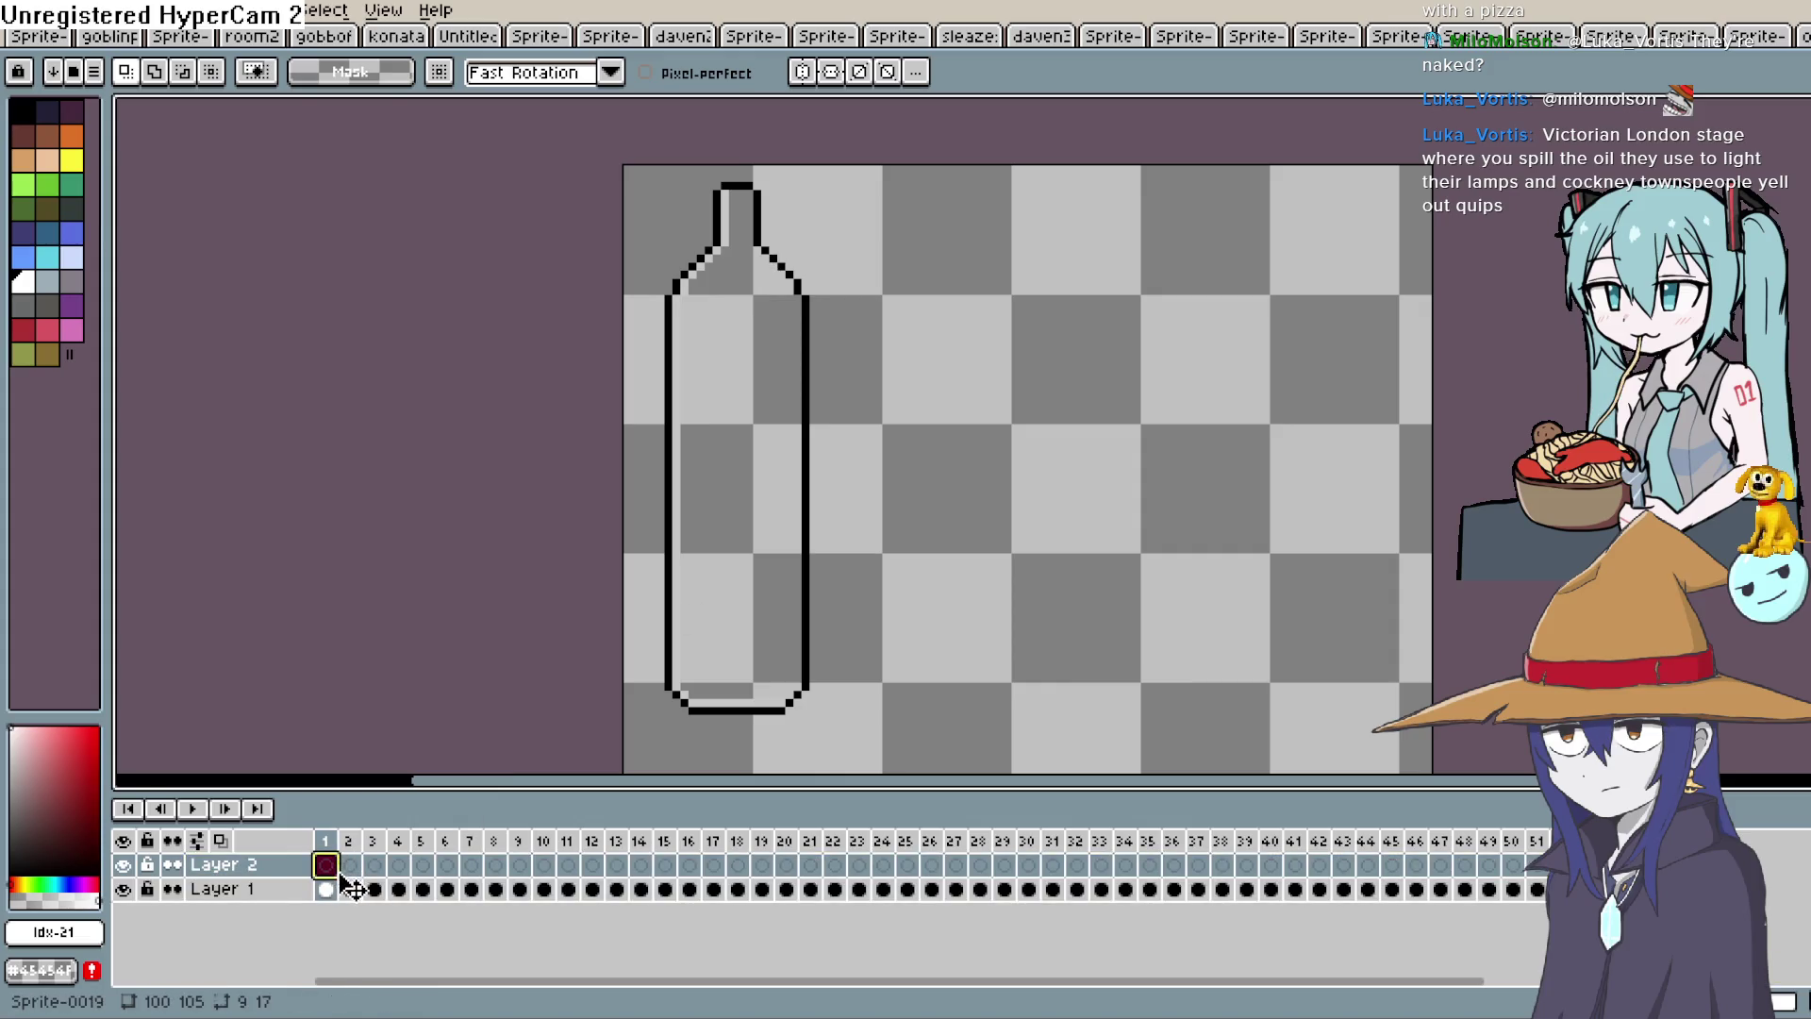
key("ctrl+v")
left_click(332, 863)
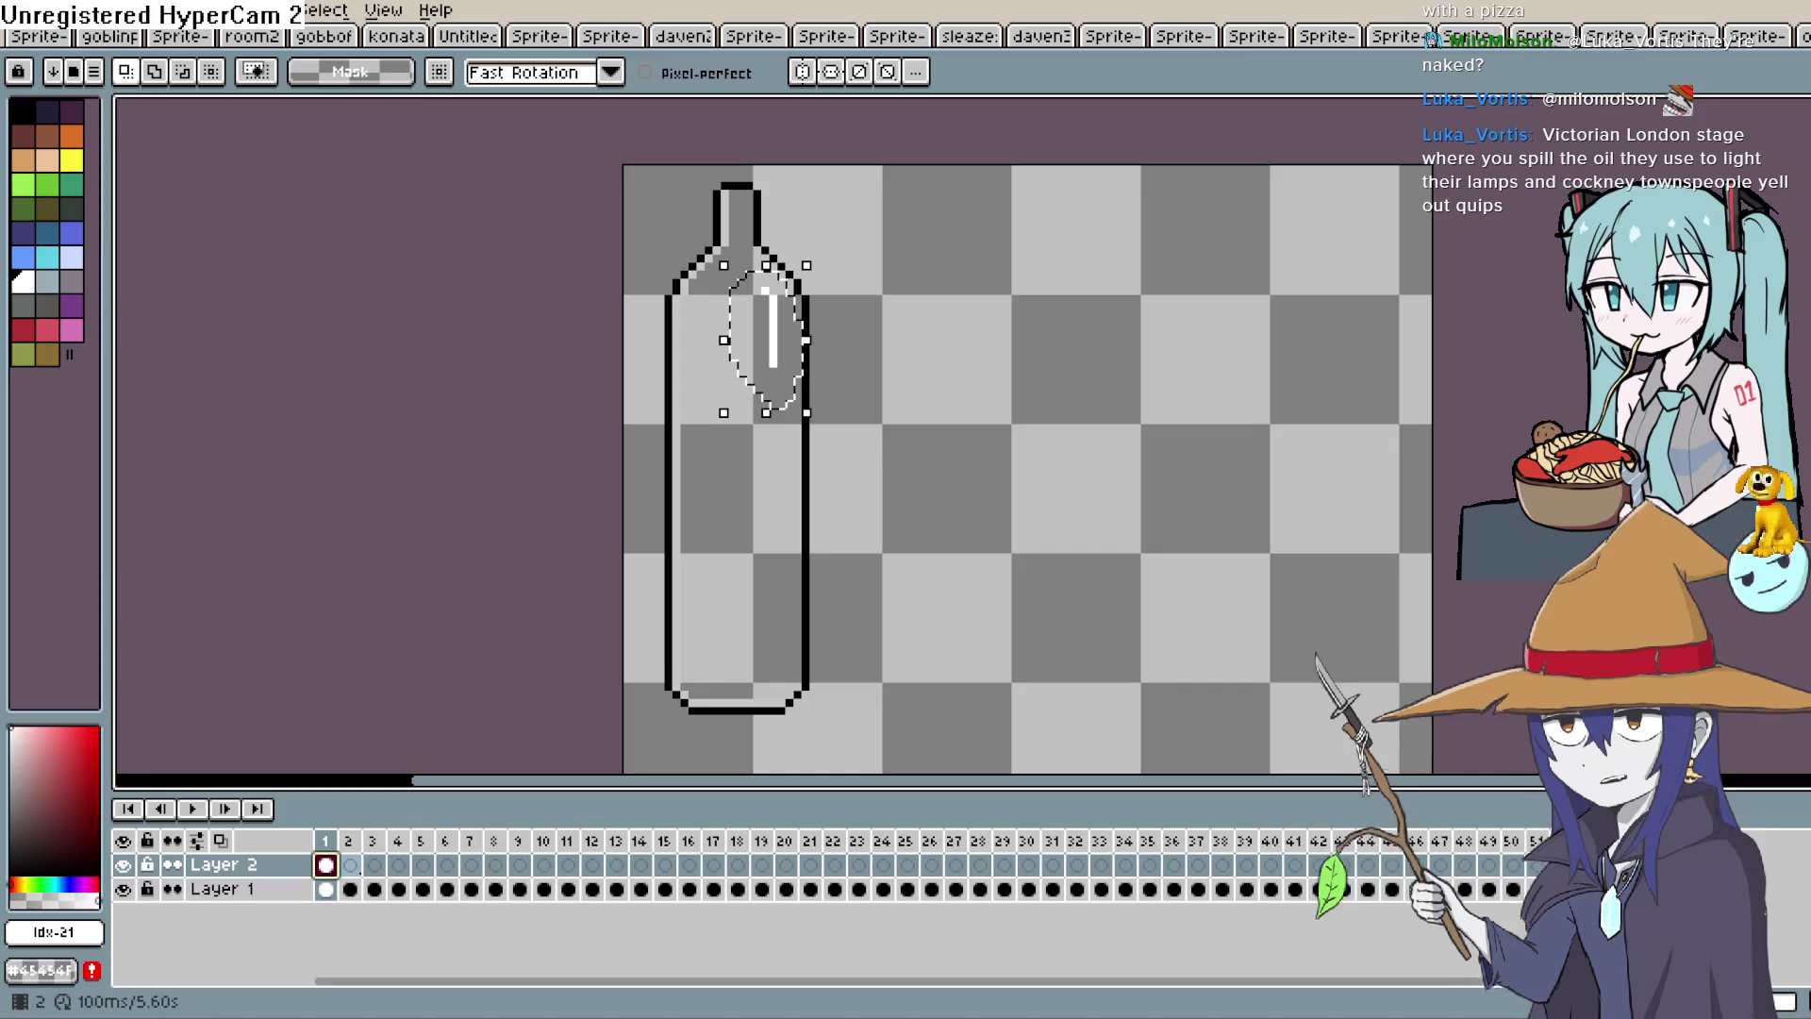
Select the cels of frames 1–56 on both layers, apply a cel action, and undo the extra frame 57.
left_click(350, 864)
right_click(332, 863)
left_click(321, 866)
left_click_drag(321, 866, 1657, 877)
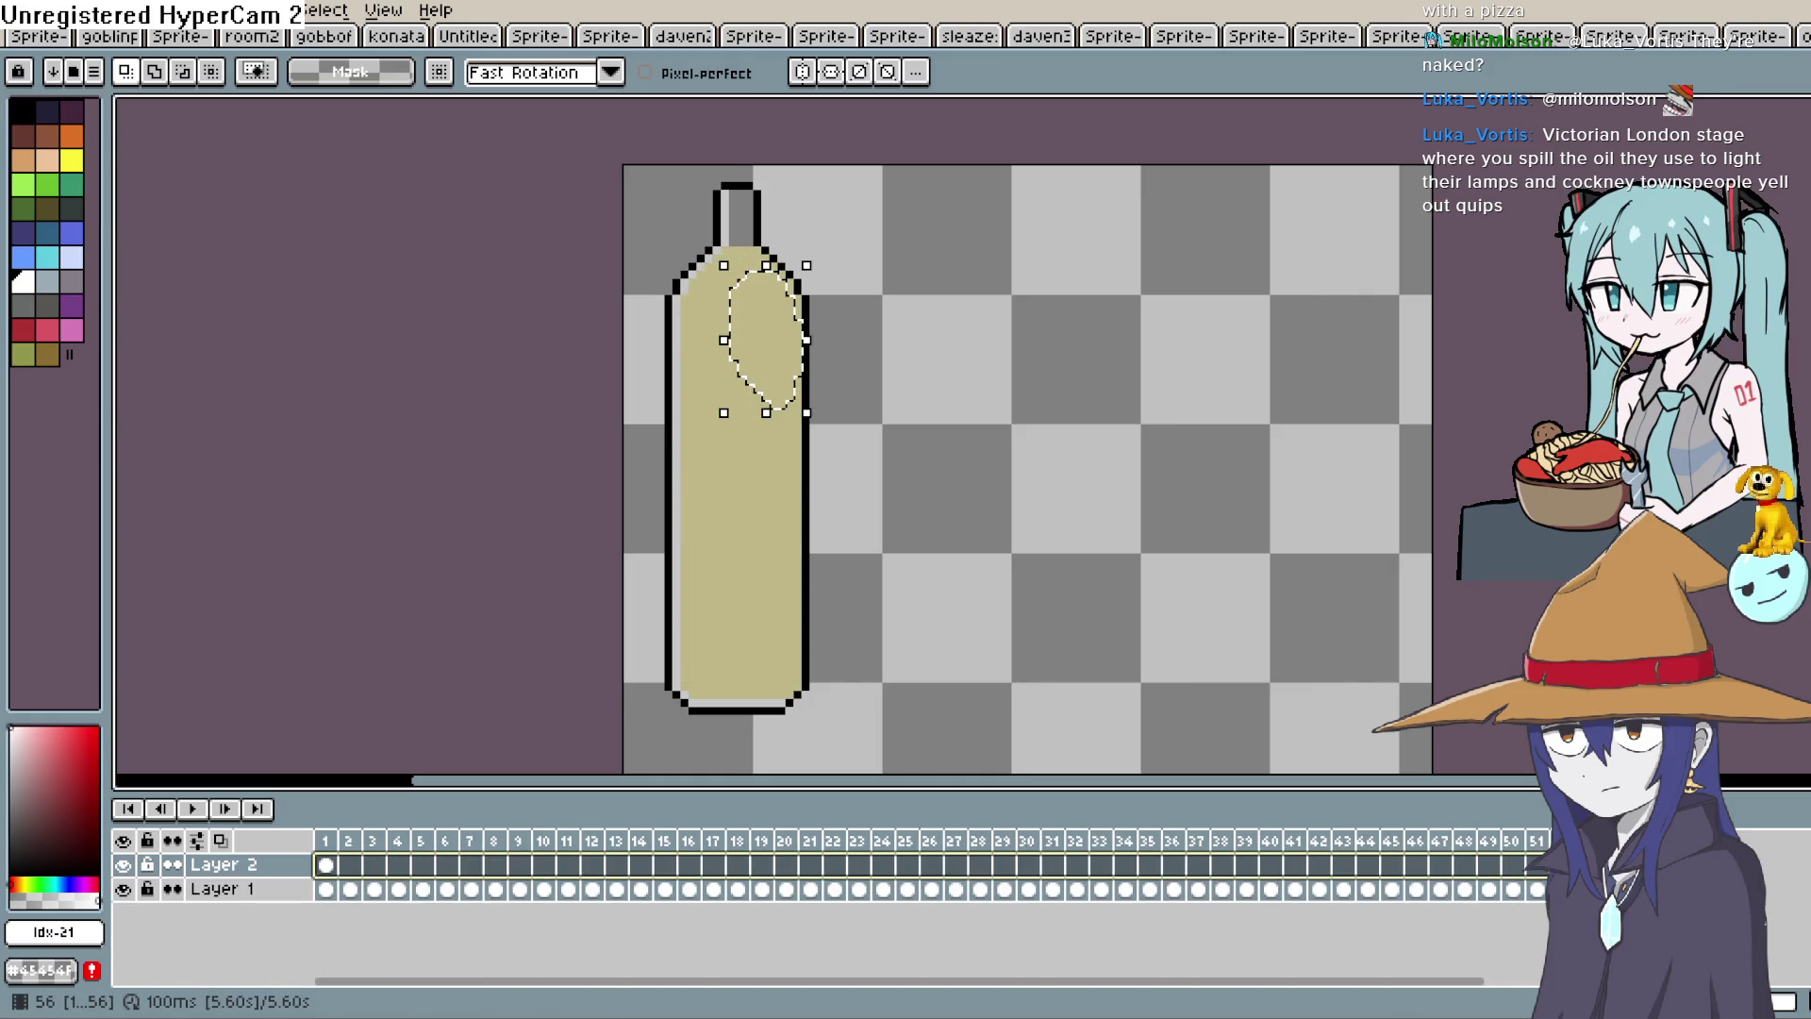
right_click(1657, 864)
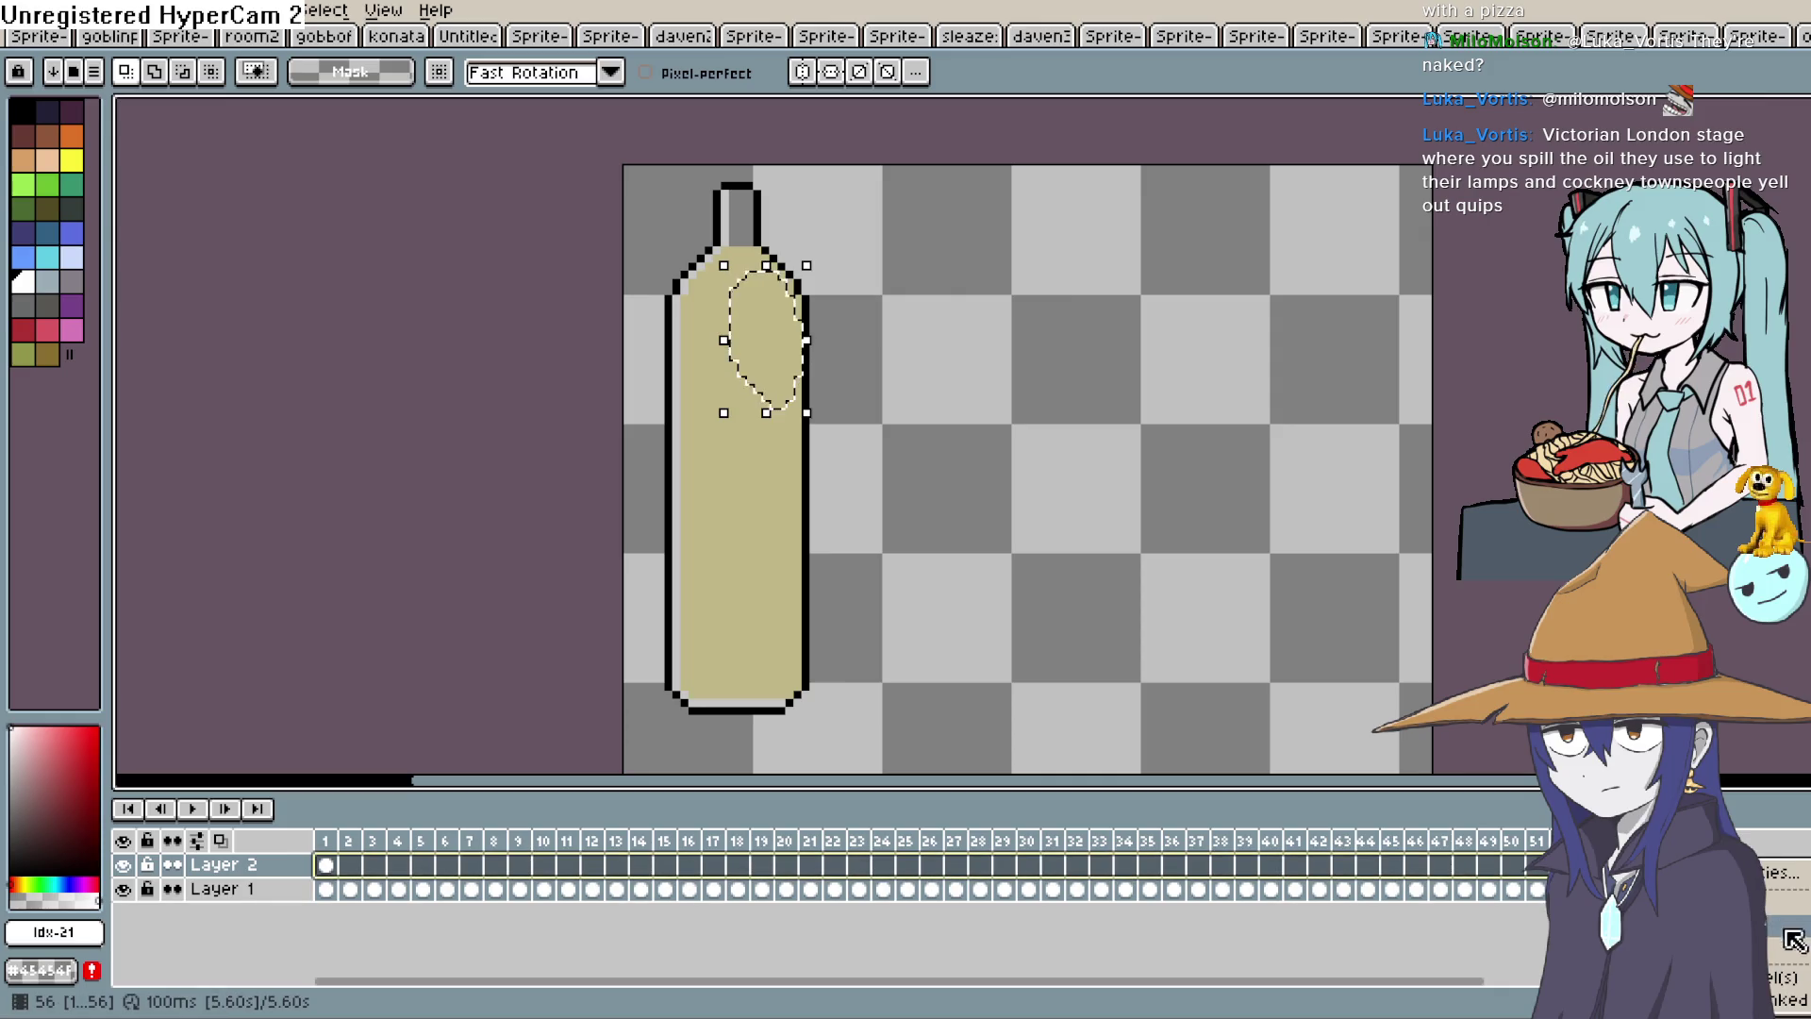
left_click(1537, 957)
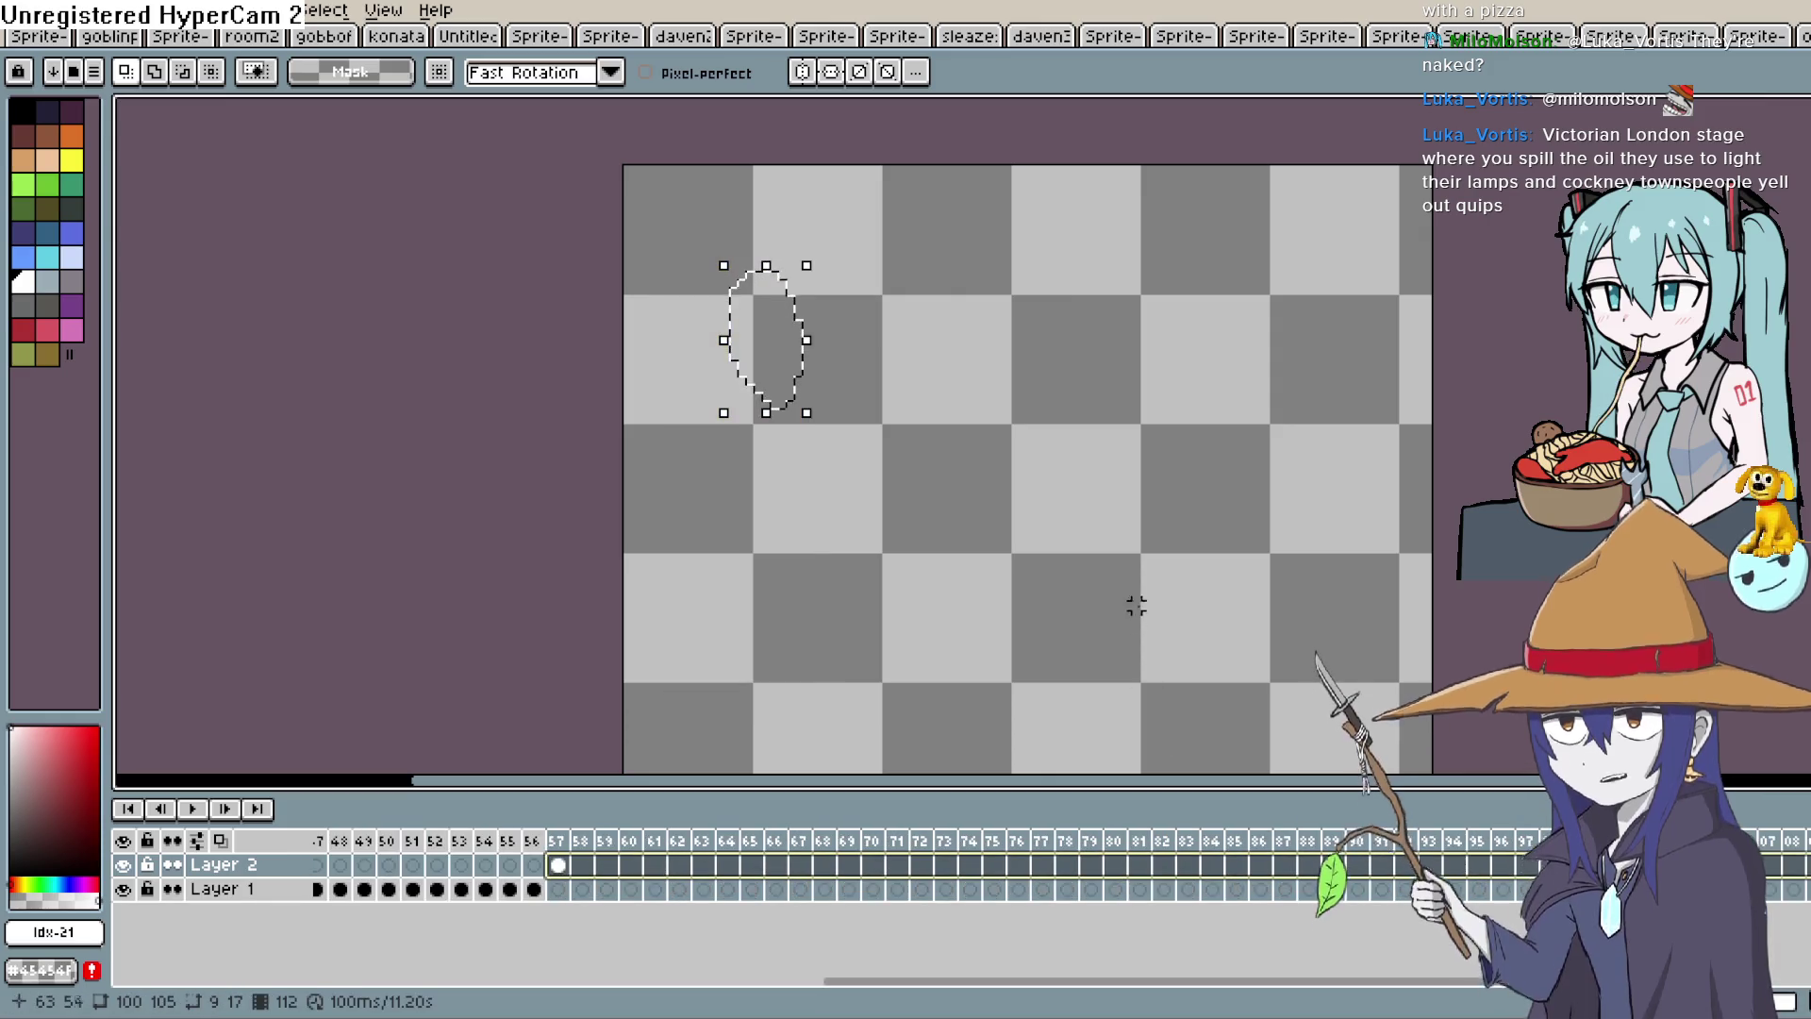
key("ctrl+z")
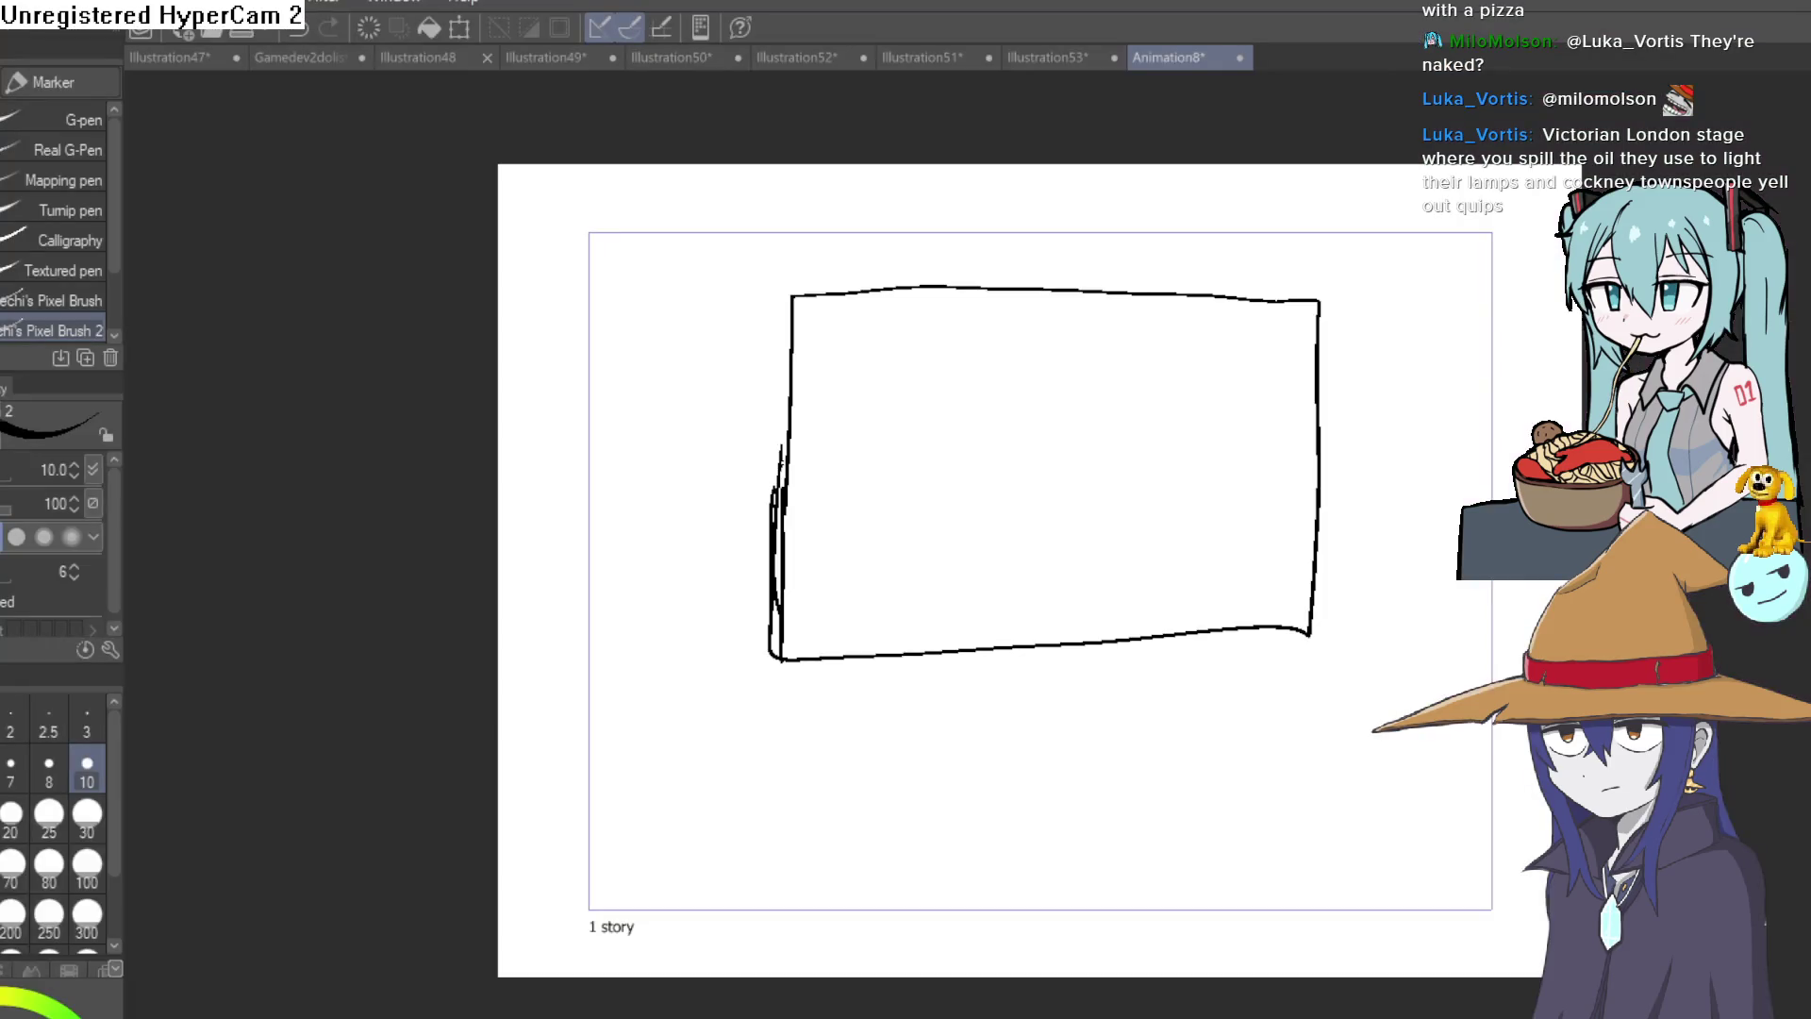
Fill the area outside the hand-drawn rectangle with black.
key("g")
left_click(657, 468)
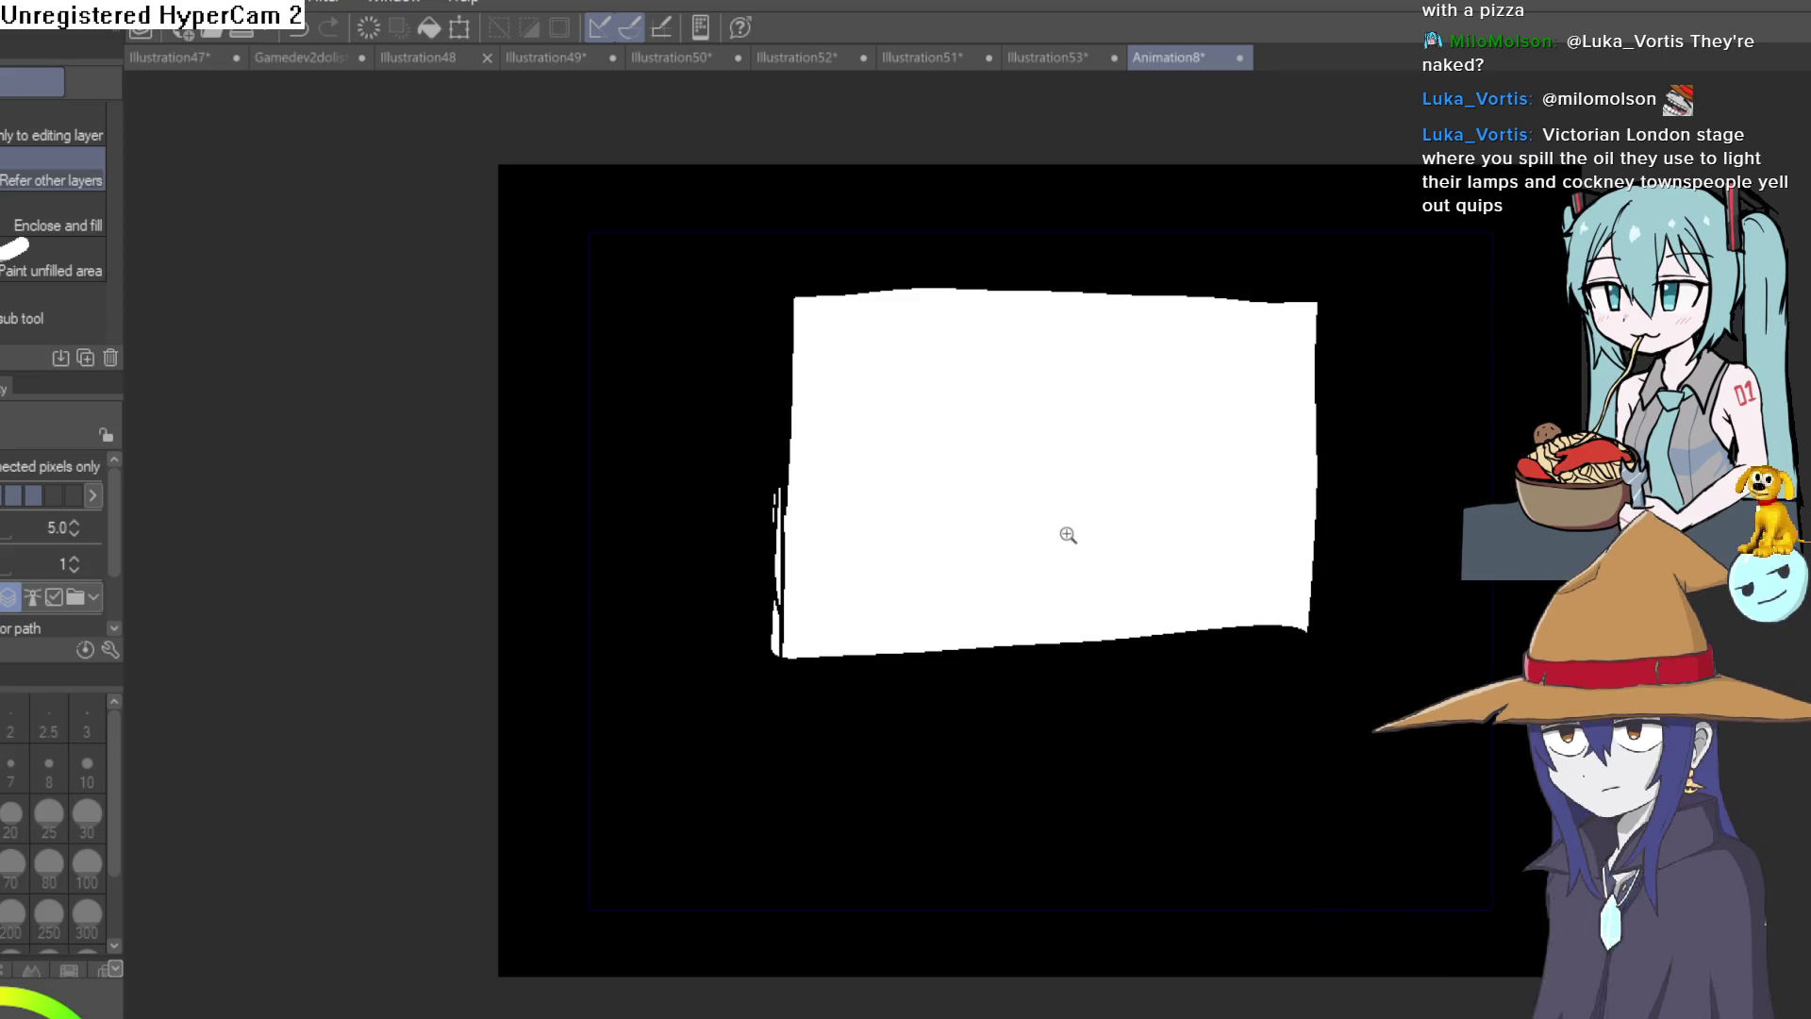
scroll(1071, 534, "up", 3)
Centre the white panel and try a head stroke and a dot with the Marker, undoing both.
key("p")
mouse_move(1049, 441)
left_mouse_down()
mouse_move(861, 481)
mouse_move(631, 415)
left_mouse_up()
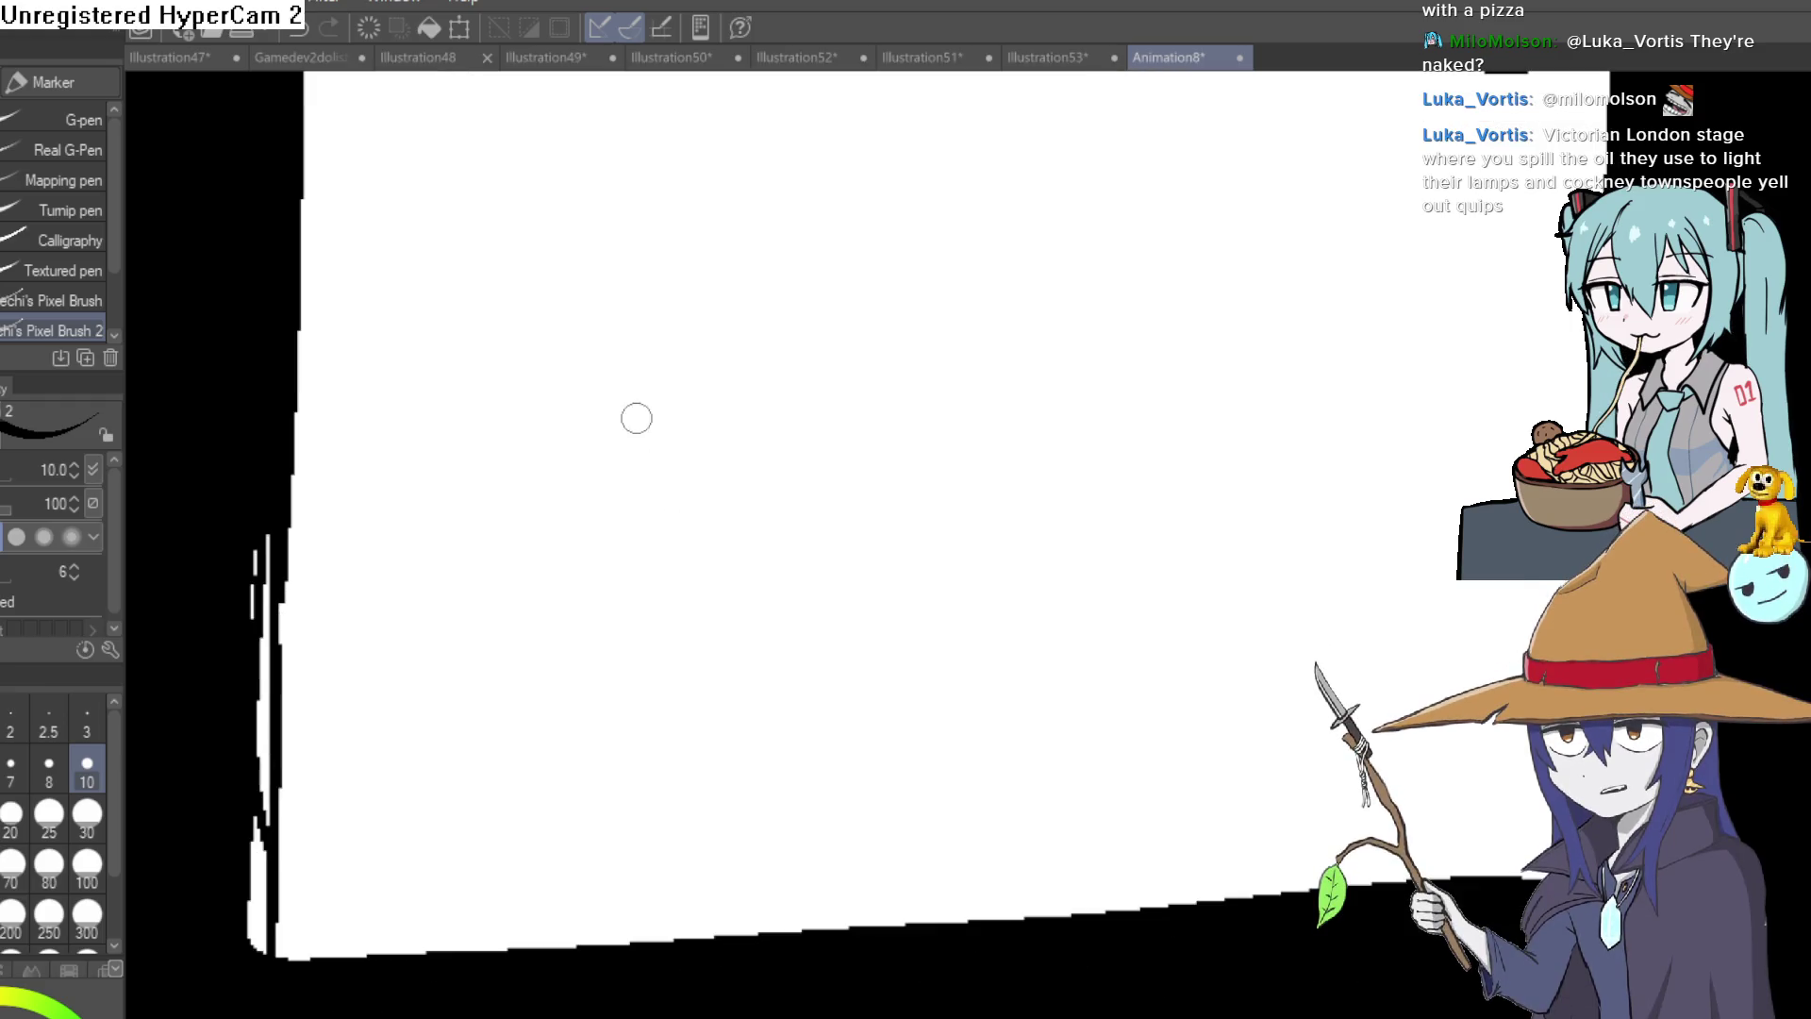
mouse_move(637, 354)
left_mouse_down()
mouse_move(546, 444)
mouse_move(784, 392)
mouse_move(786, 359)
left_mouse_up()
key("ctrl+z")
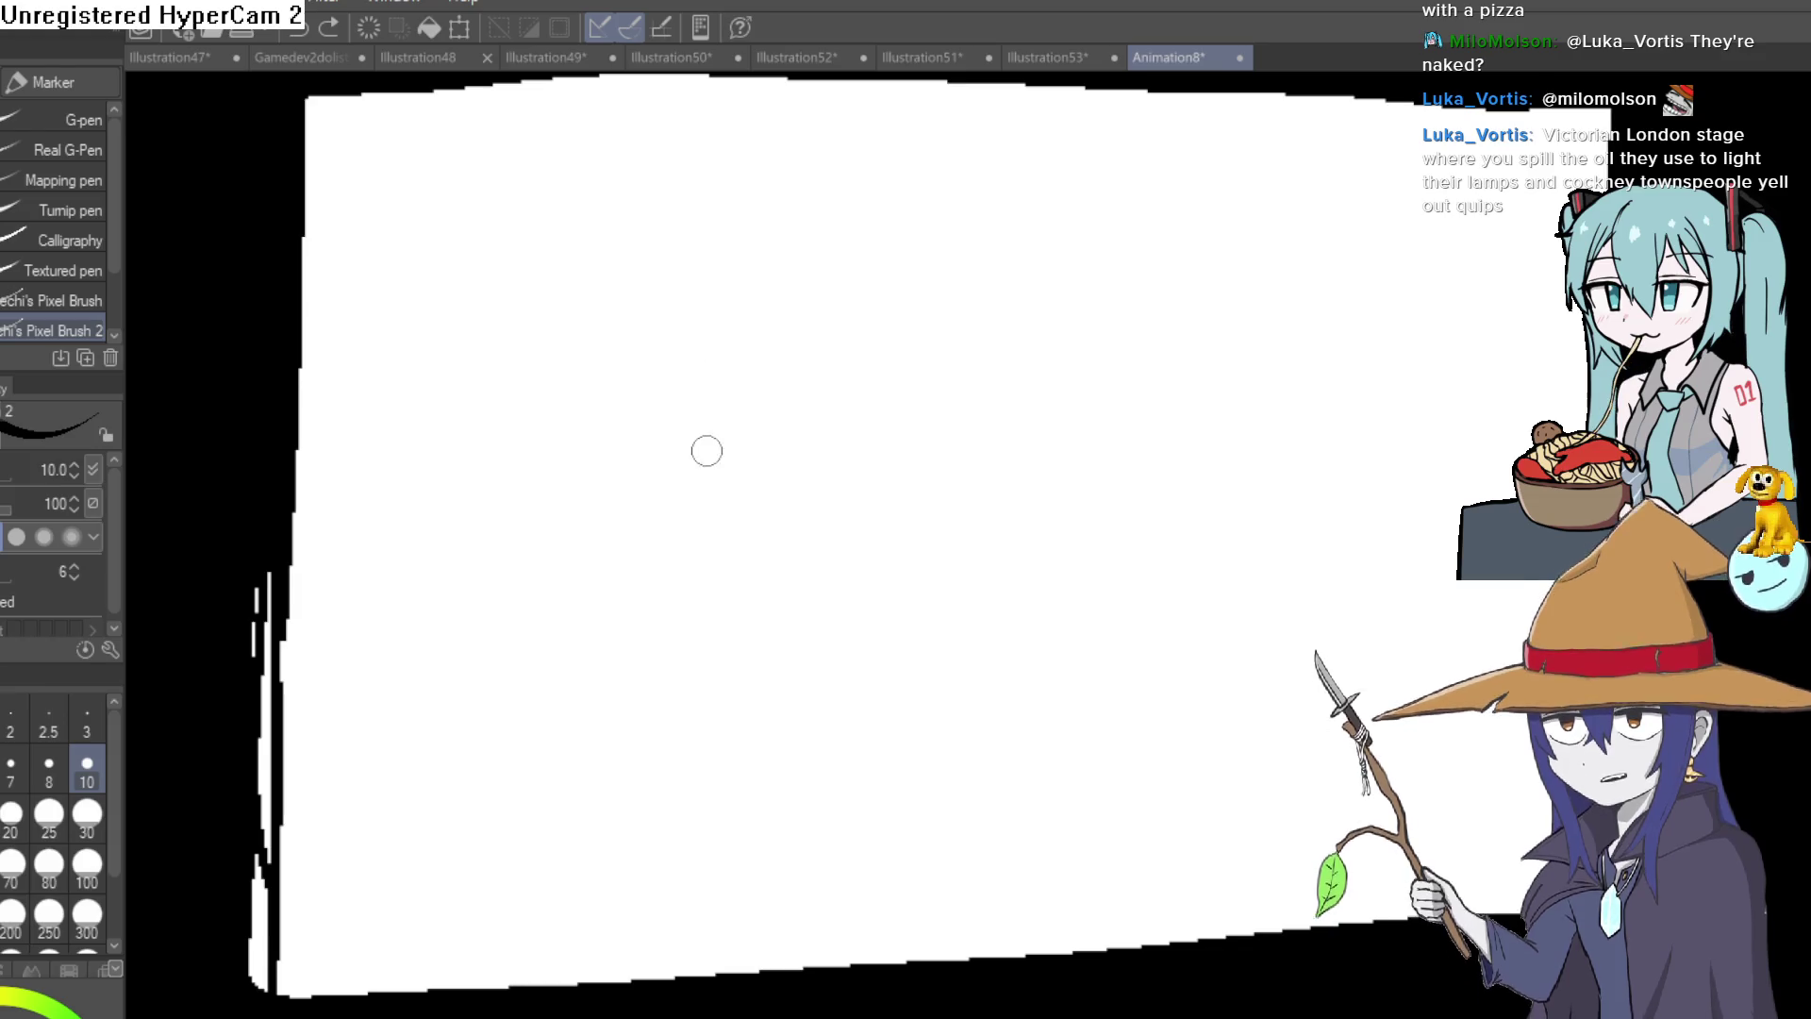
left_click(653, 560)
key("ctrl+z")
Sketch the big rounded head and the coat's collar, zigzag lapel, sides and flap.
mouse_move(608, 596)
left_mouse_down()
mouse_move(635, 488)
mouse_move(838, 473)
left_mouse_up()
mouse_move(840, 473)
left_mouse_down()
mouse_move(804, 493)
mouse_move(768, 585)
left_mouse_up()
mouse_move(652, 484)
left_mouse_down()
mouse_move(647, 320)
mouse_move(966, 359)
mouse_move(820, 558)
mouse_move(848, 591)
left_mouse_up()
mouse_move(946, 483)
left_mouse_down()
mouse_move(1043, 469)
mouse_move(931, 566)
left_mouse_up()
mouse_move(768, 578)
left_mouse_down()
mouse_move(808, 711)
mouse_move(868, 807)
left_mouse_up()
mouse_move(640, 590)
left_mouse_down()
mouse_move(590, 634)
mouse_move(721, 840)
left_mouse_up()
mouse_move(702, 869)
left_mouse_down()
mouse_move(772, 797)
mouse_move(671, 641)
mouse_move(698, 580)
mouse_move(696, 618)
left_mouse_up()
mouse_move(932, 563)
left_mouse_down()
mouse_move(924, 648)
mouse_move(982, 788)
mouse_move(934, 800)
left_mouse_up()
mouse_move(866, 802)
left_mouse_down()
mouse_move(880, 823)
mouse_move(726, 849)
mouse_move(631, 736)
left_mouse_up()
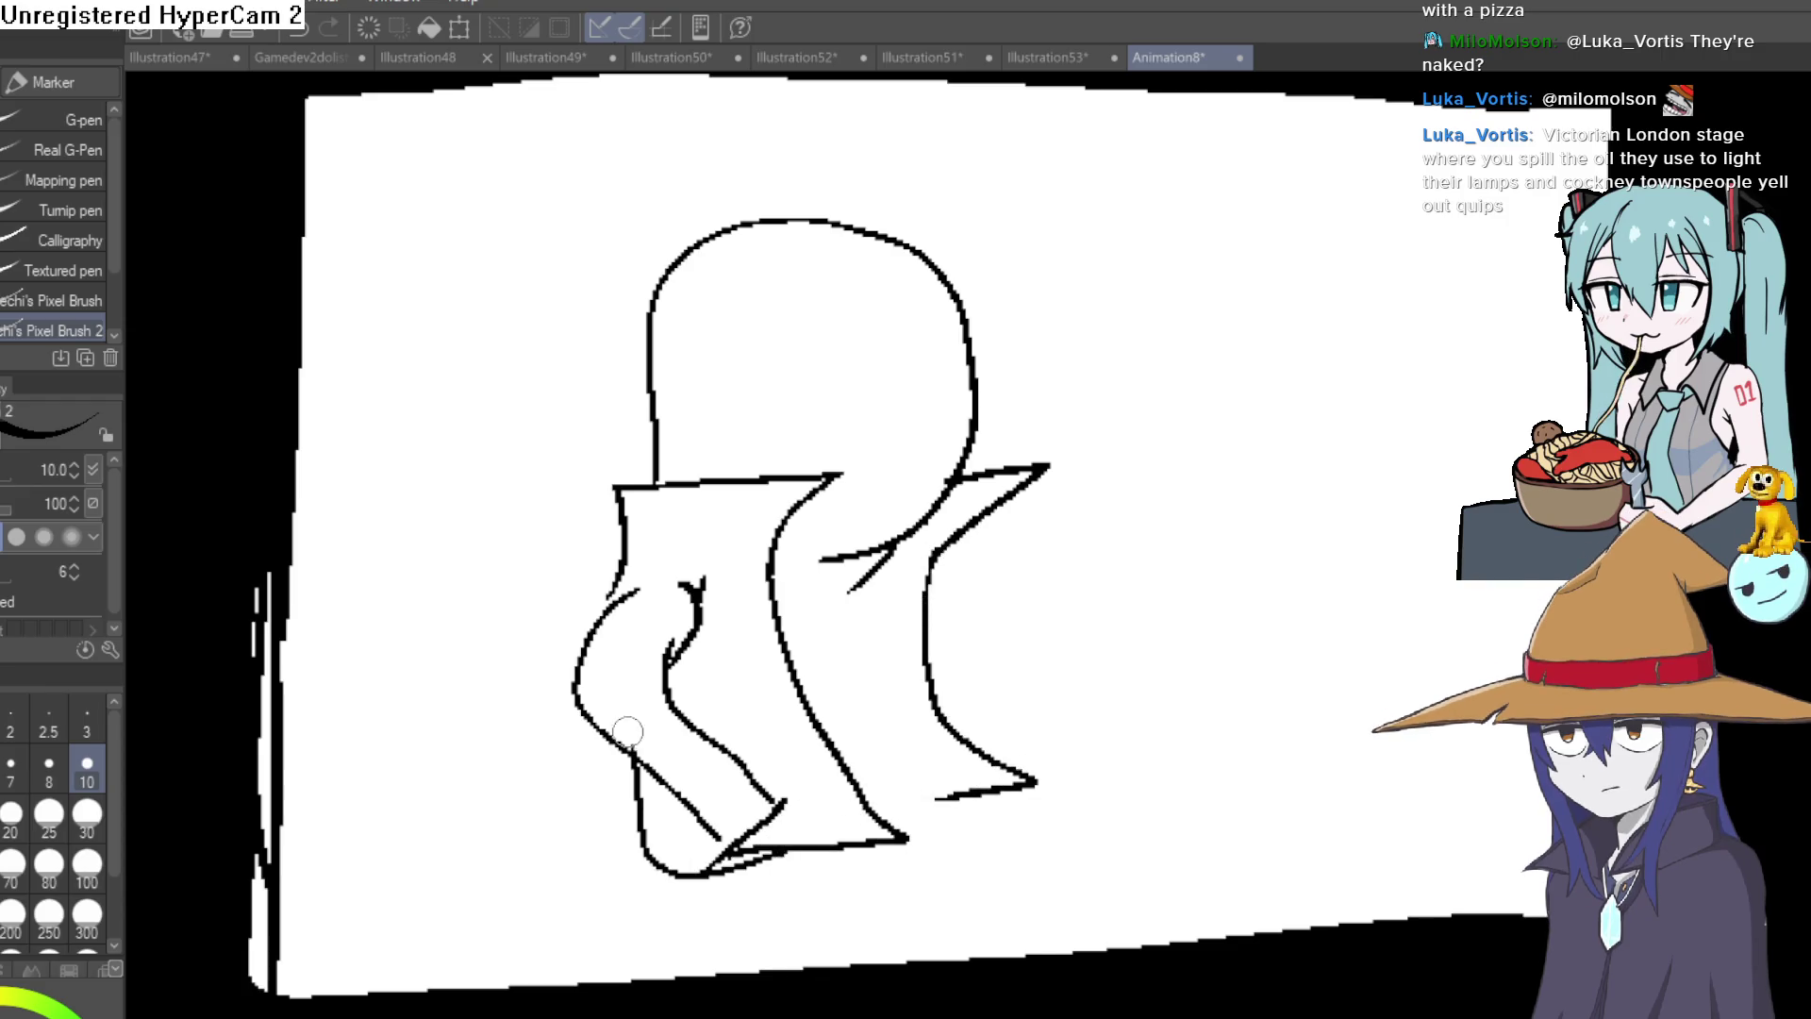
Draw the outstretched arm and its hand, redrawing the fingers after two undos.
left_click_drag(993, 561, 1144, 583)
mouse_move(922, 604)
left_mouse_down()
mouse_move(1148, 592)
mouse_move(987, 558)
mouse_move(899, 574)
mouse_move(835, 540)
mouse_move(894, 533)
left_mouse_up()
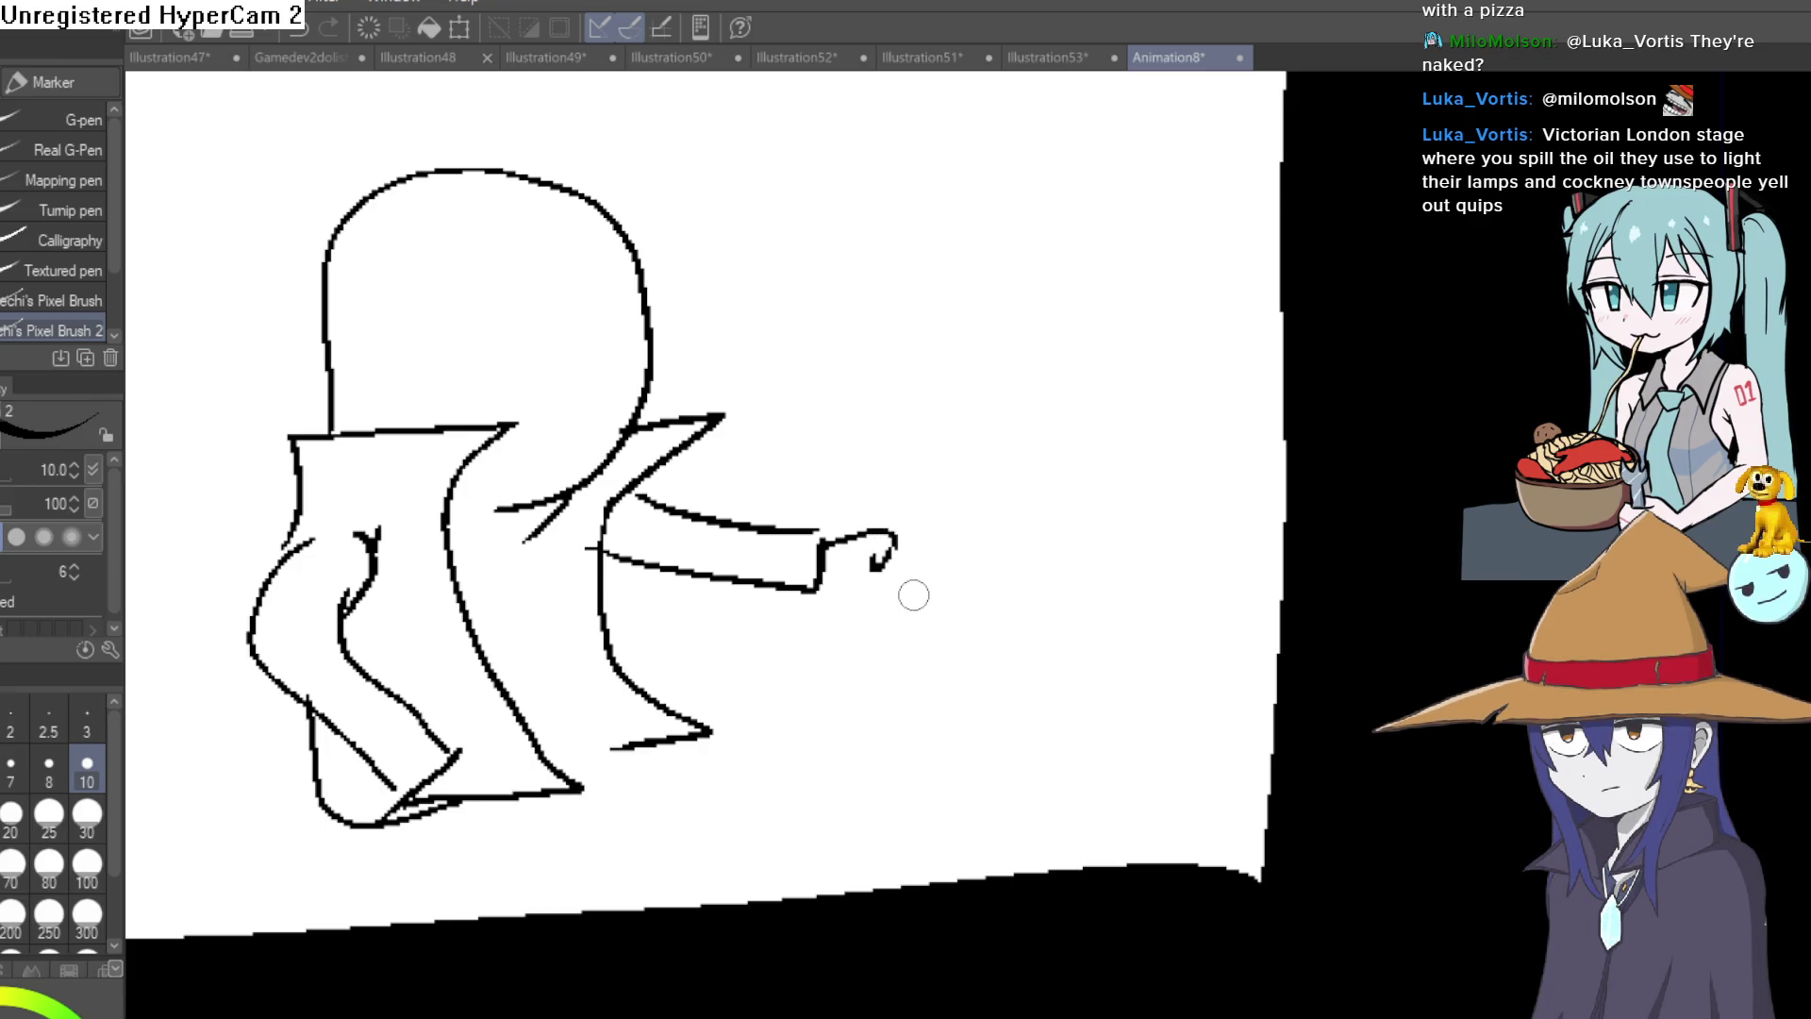
mouse_move(902, 611)
left_mouse_down()
mouse_move(879, 564)
mouse_move(960, 548)
left_mouse_up()
key("ctrl+z")
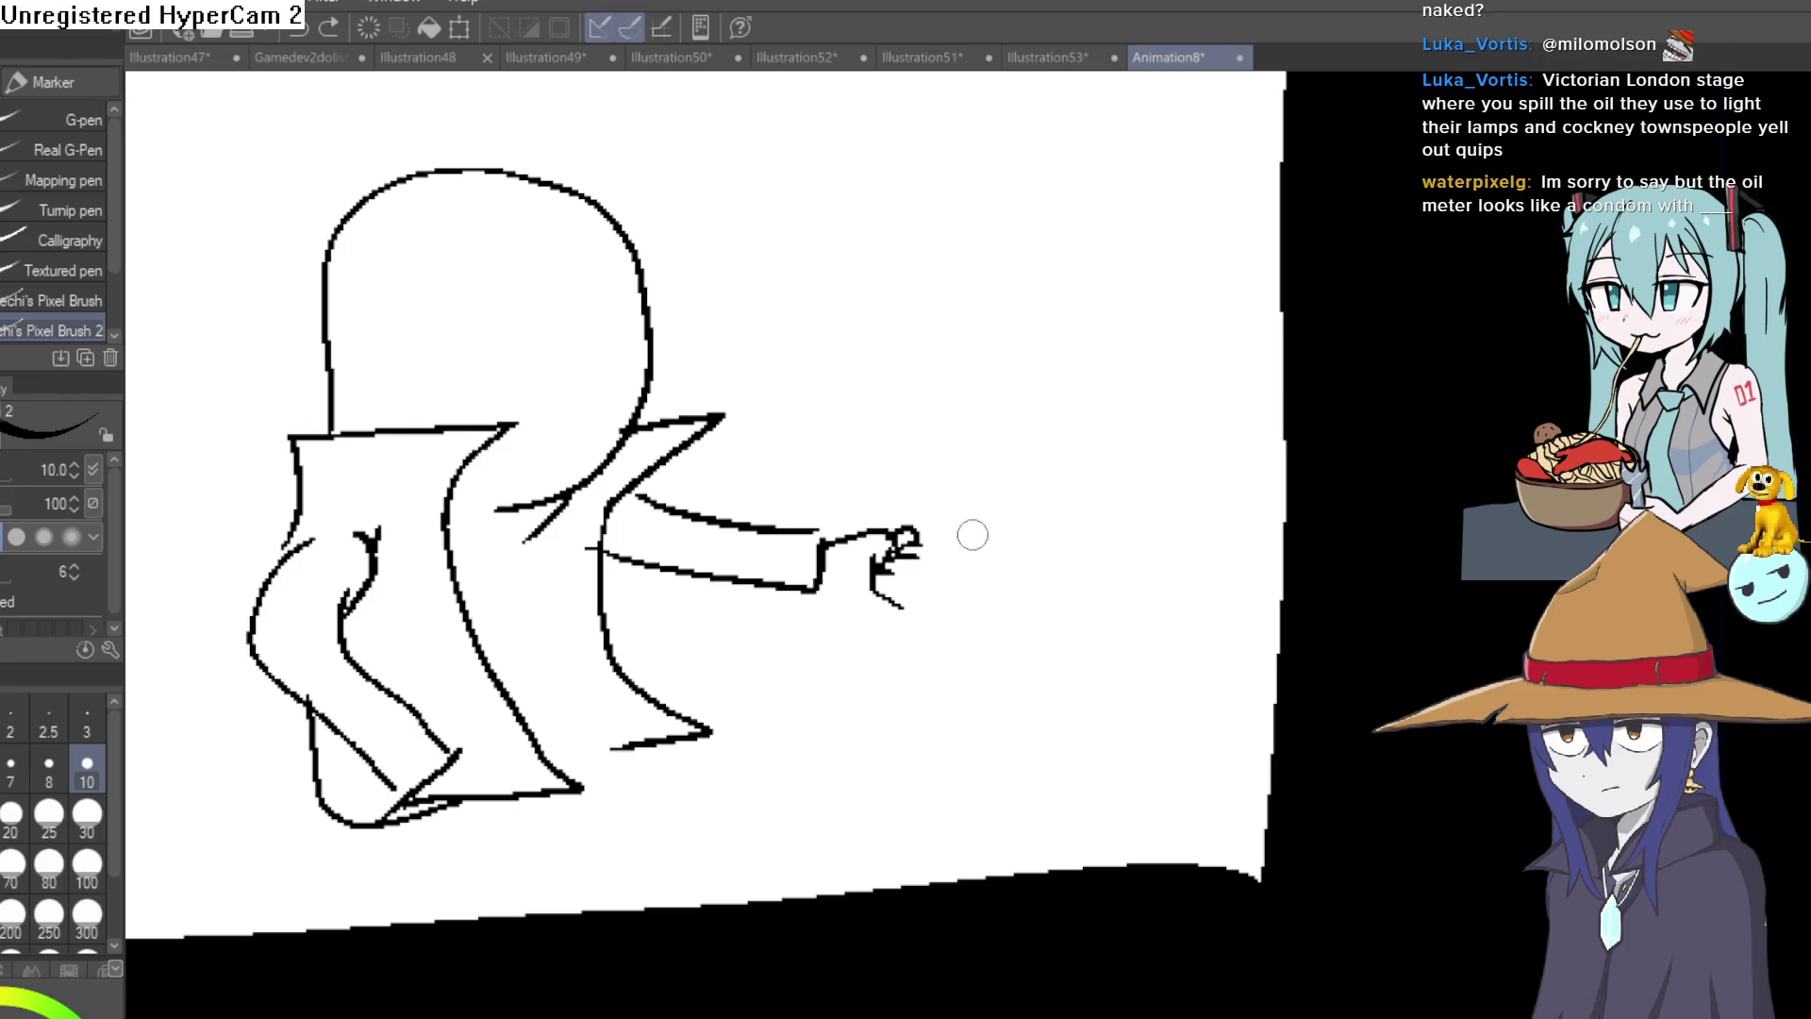
key("ctrl+z")
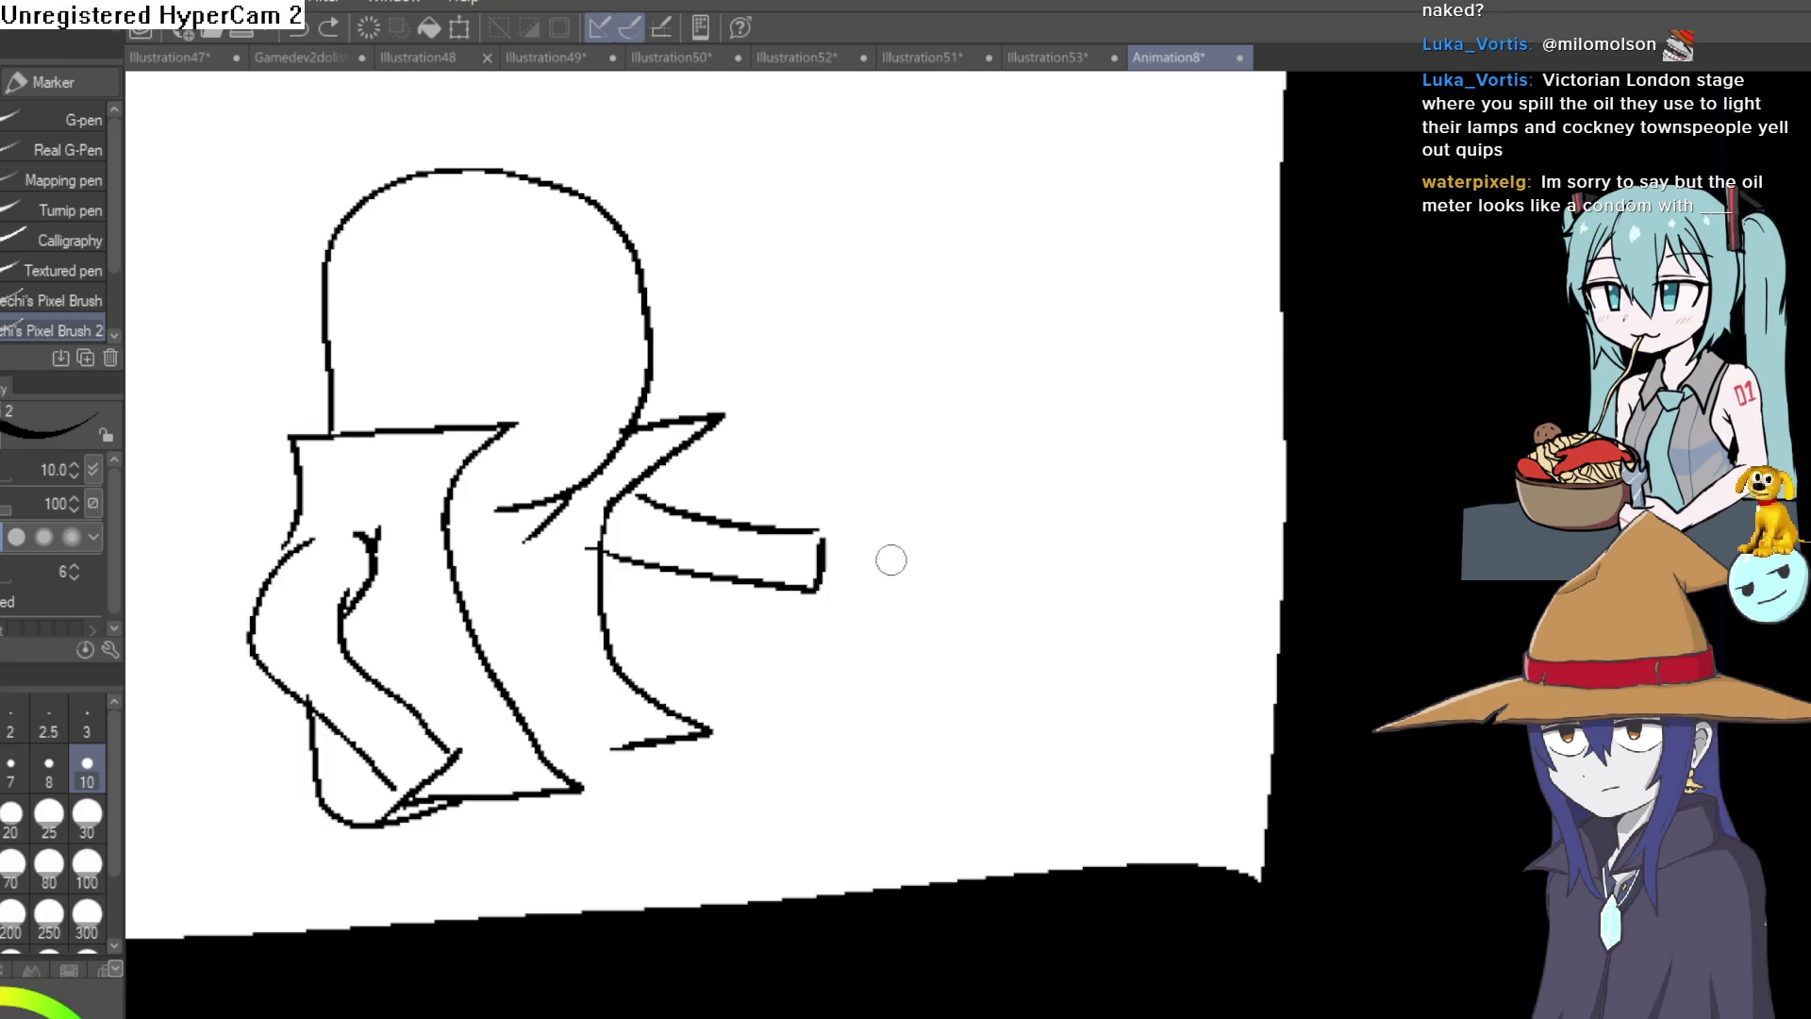
left_click_drag(941, 611, 901, 569)
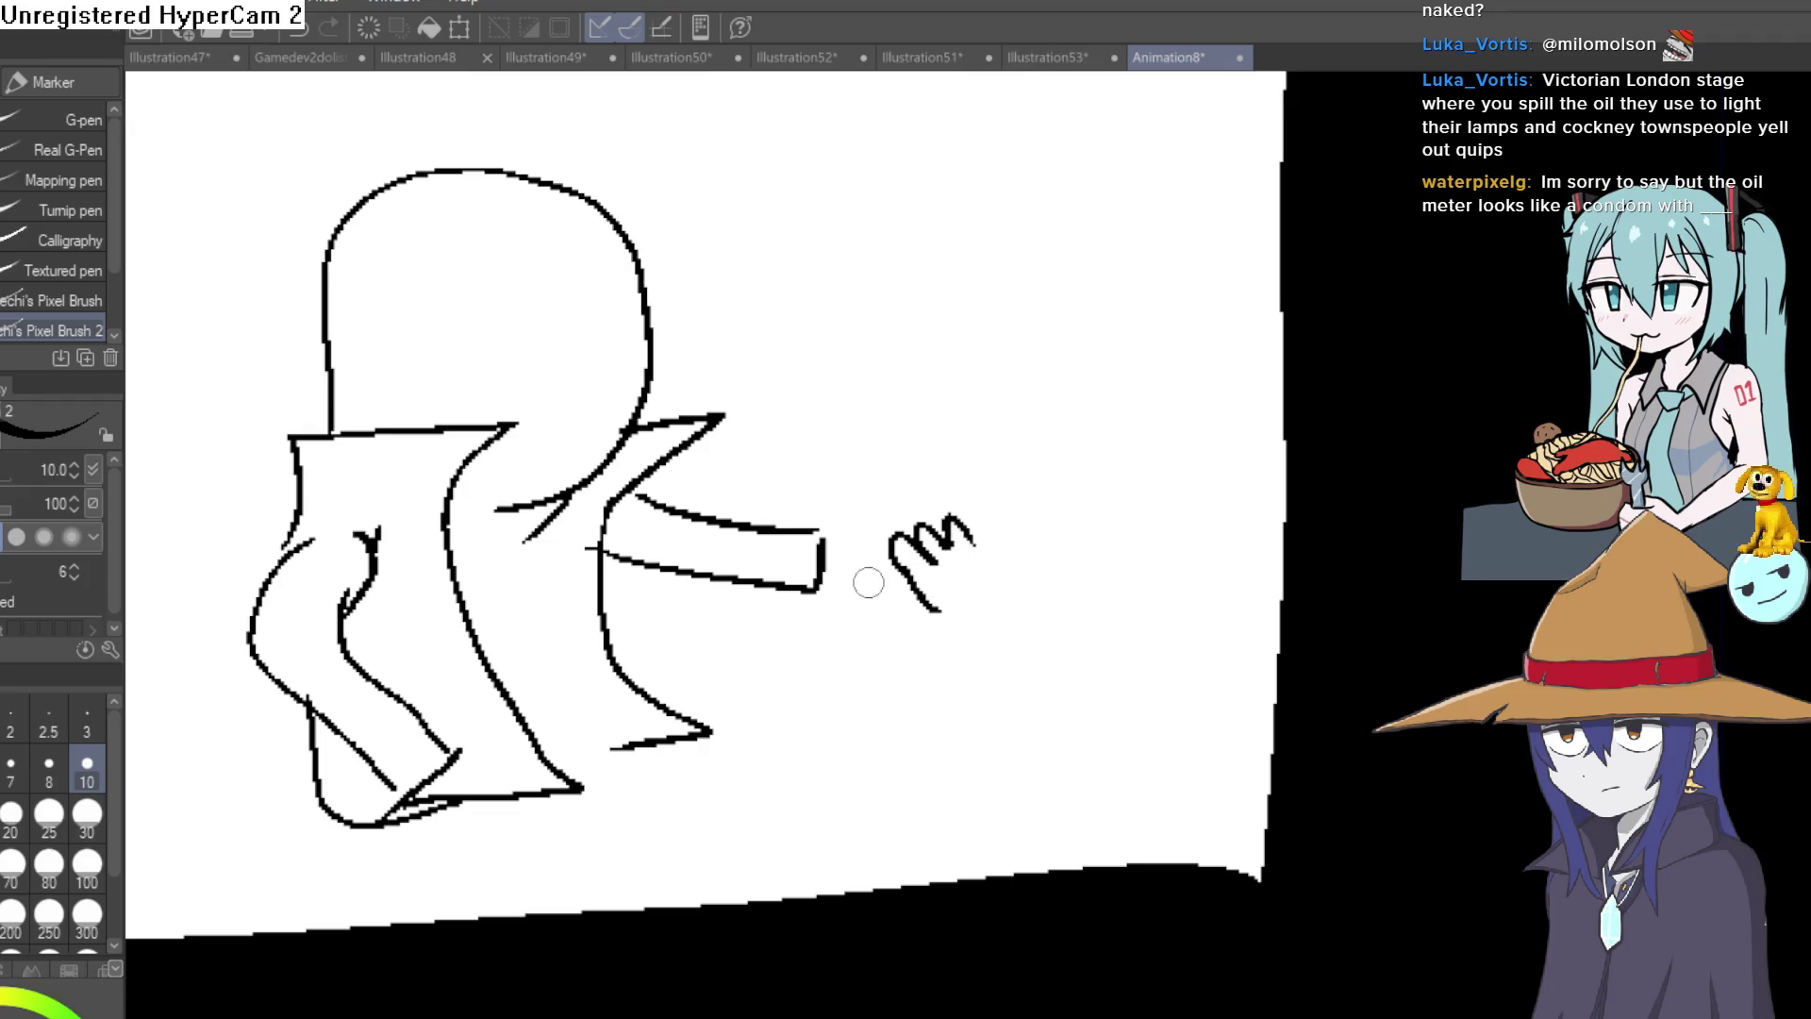
left_click_drag(877, 596, 920, 608)
mouse_move(830, 540)
left_mouse_down()
mouse_move(977, 562)
mouse_move(988, 595)
mouse_move(1017, 568)
mouse_move(964, 629)
mouse_move(1044, 661)
left_mouse_up()
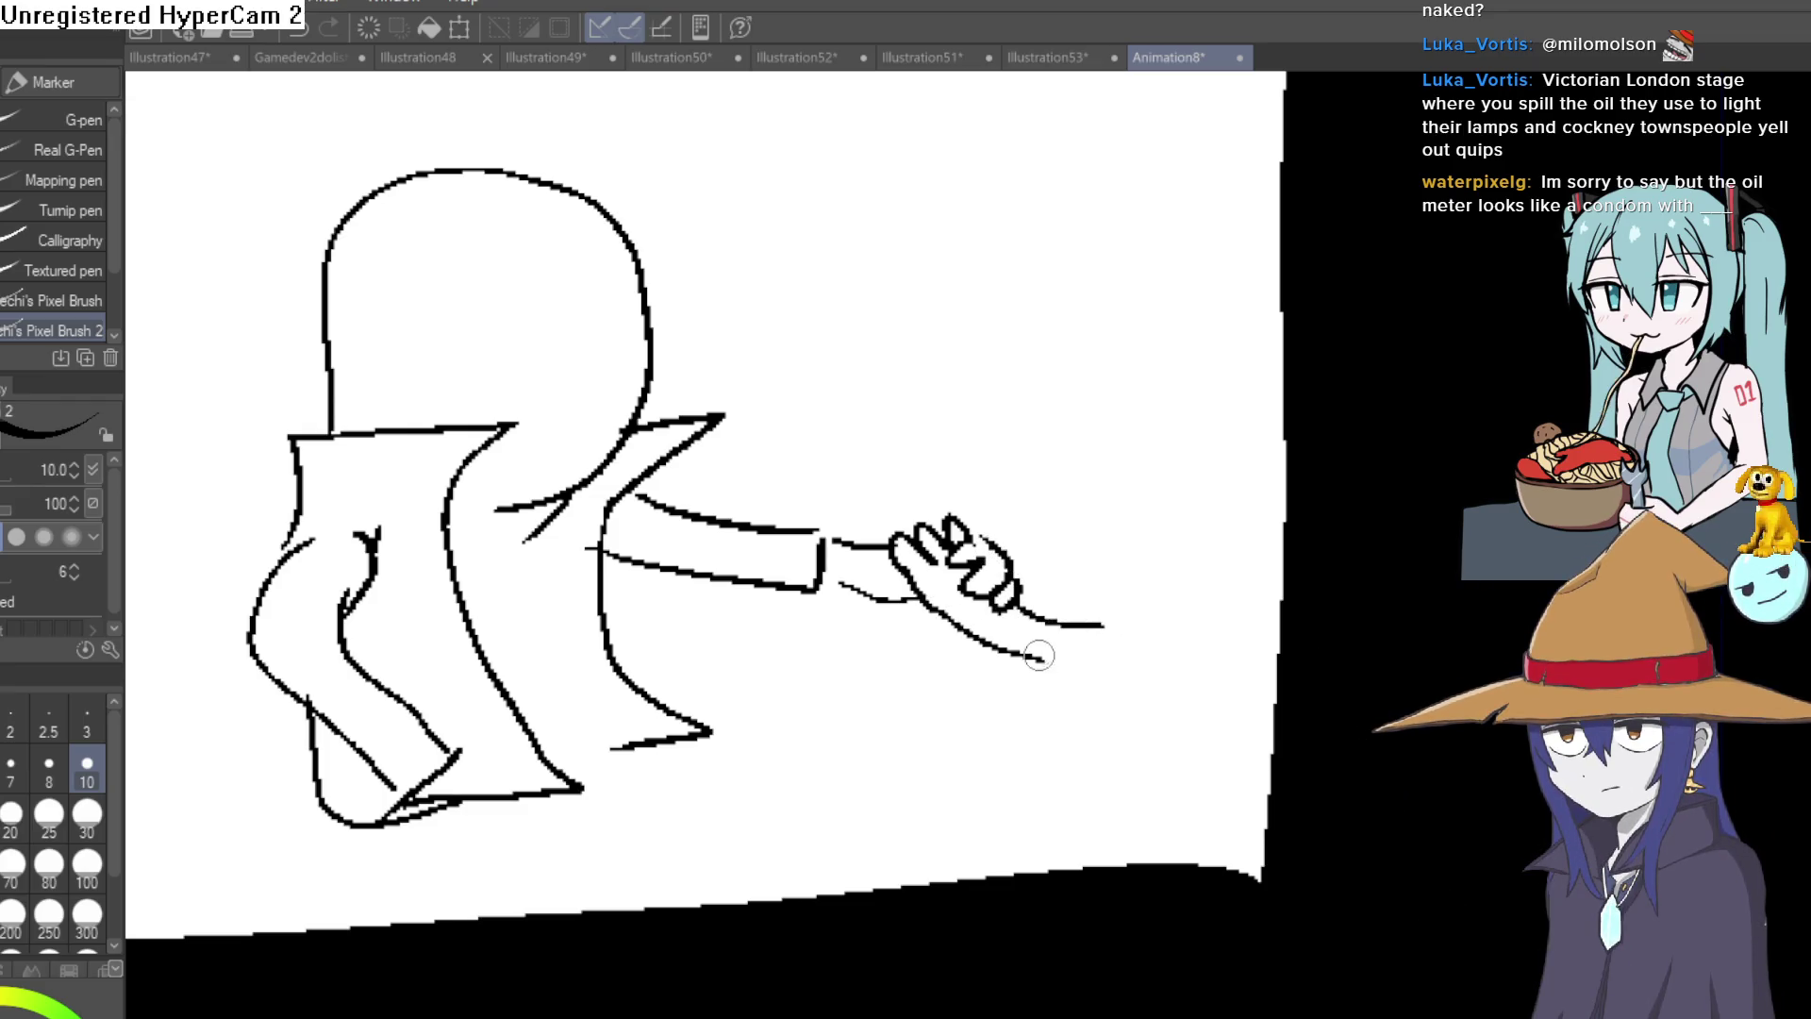
Make room to the right of the hand and begin the small face with a mouth line.
mouse_move(1085, 477)
left_mouse_down()
mouse_move(1122, 628)
mouse_move(1183, 641)
left_mouse_up()
mouse_move(1175, 540)
left_mouse_down()
mouse_move(1088, 526)
mouse_move(1056, 626)
mouse_move(1160, 648)
left_mouse_up()
key("ctrl+z")
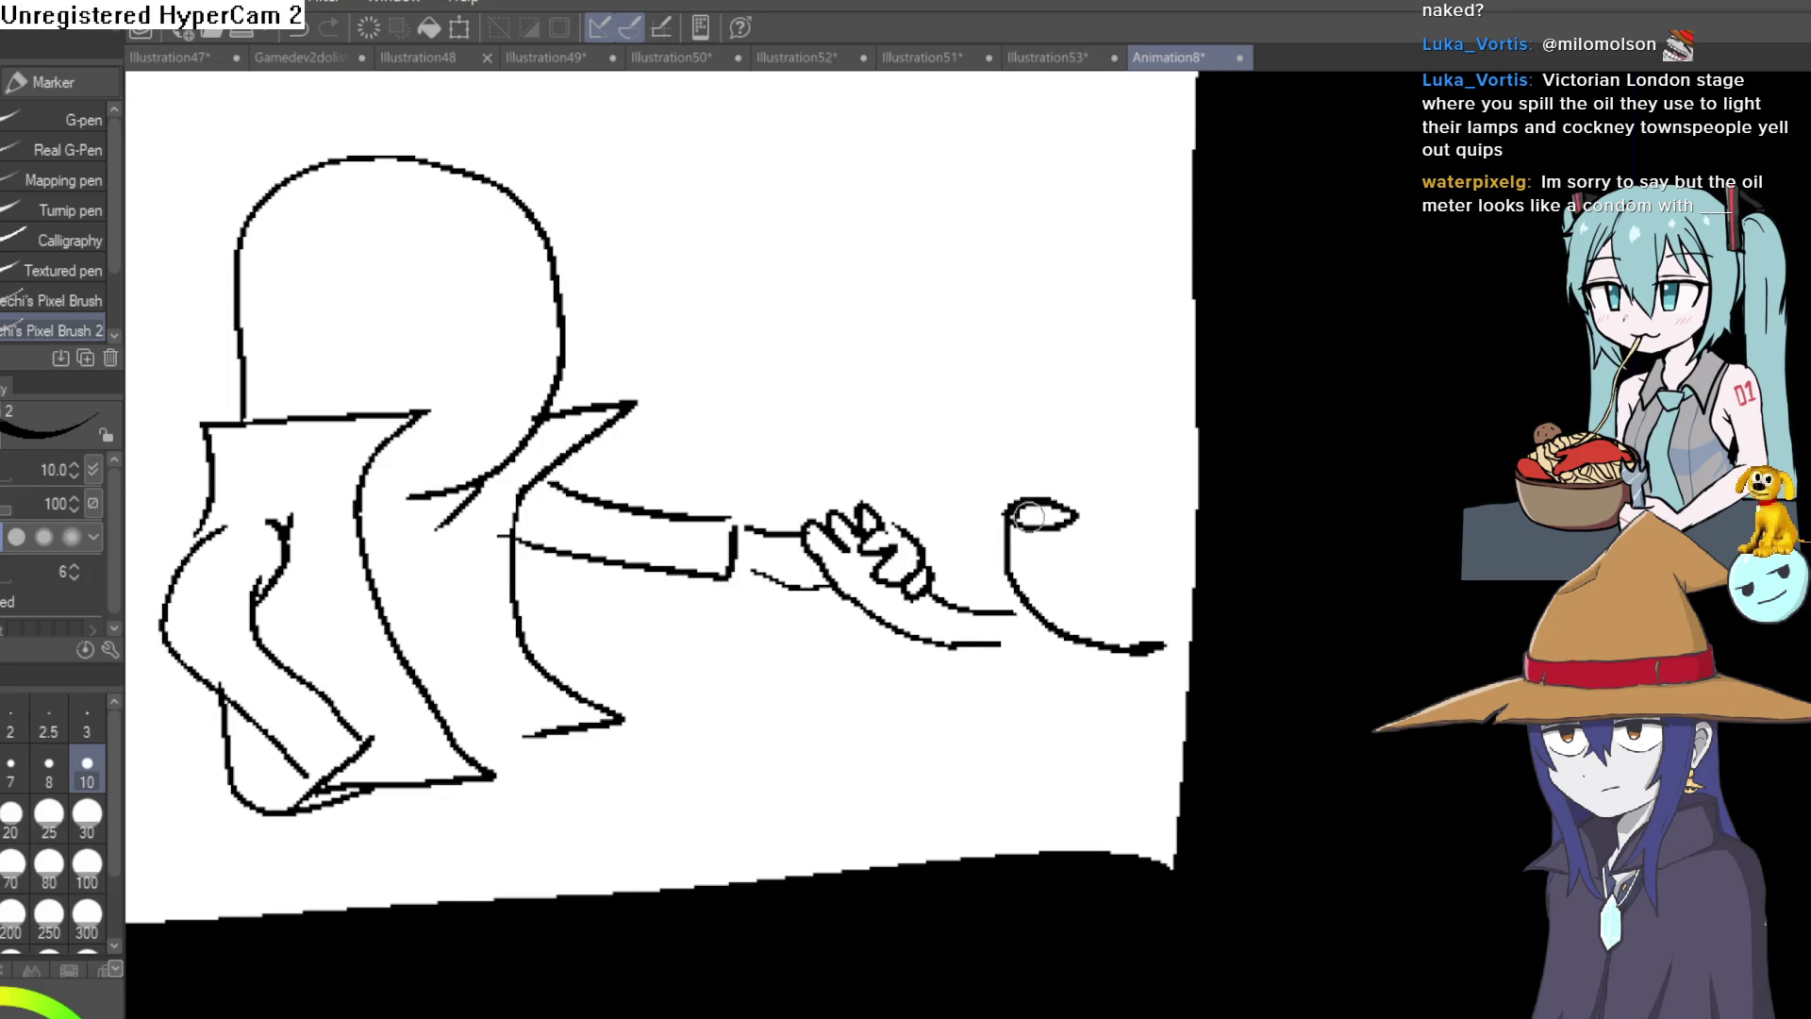
left_click_drag(1049, 557, 1141, 571)
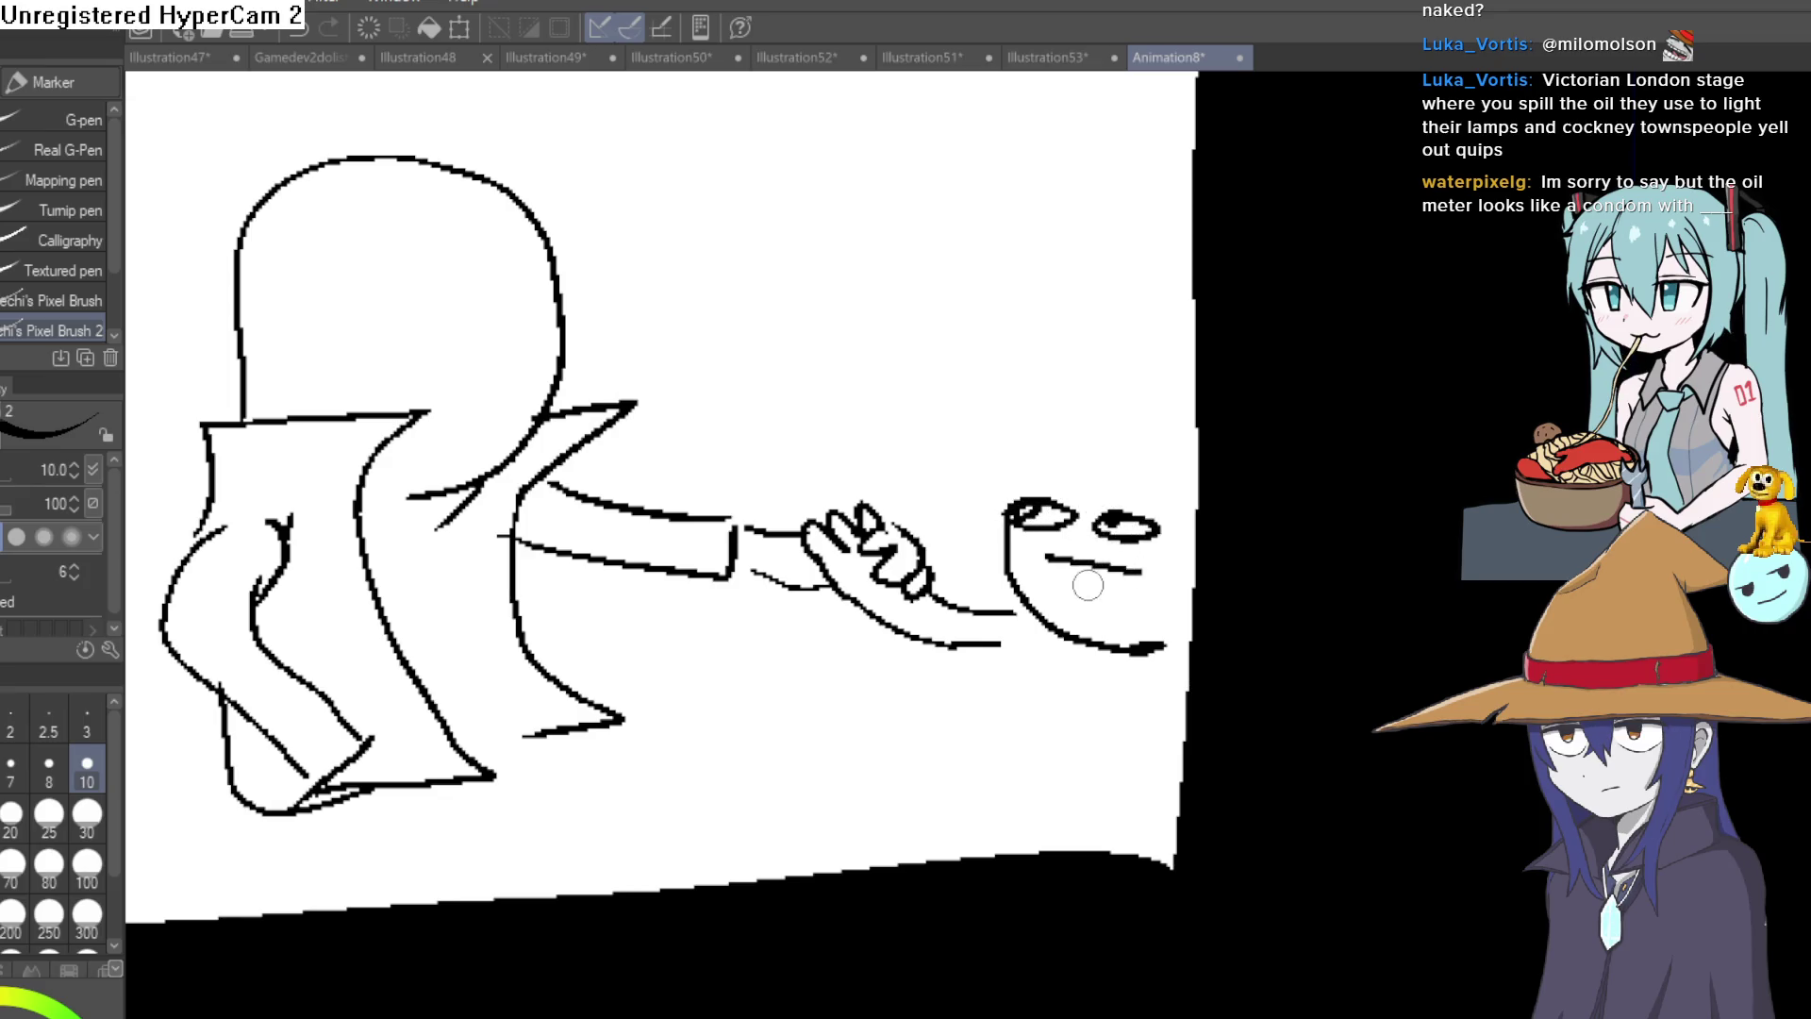
Add the small creature's eye line and body, and the tall figure's leg down to the panel bottom.
left_click_drag(1007, 510, 953, 496)
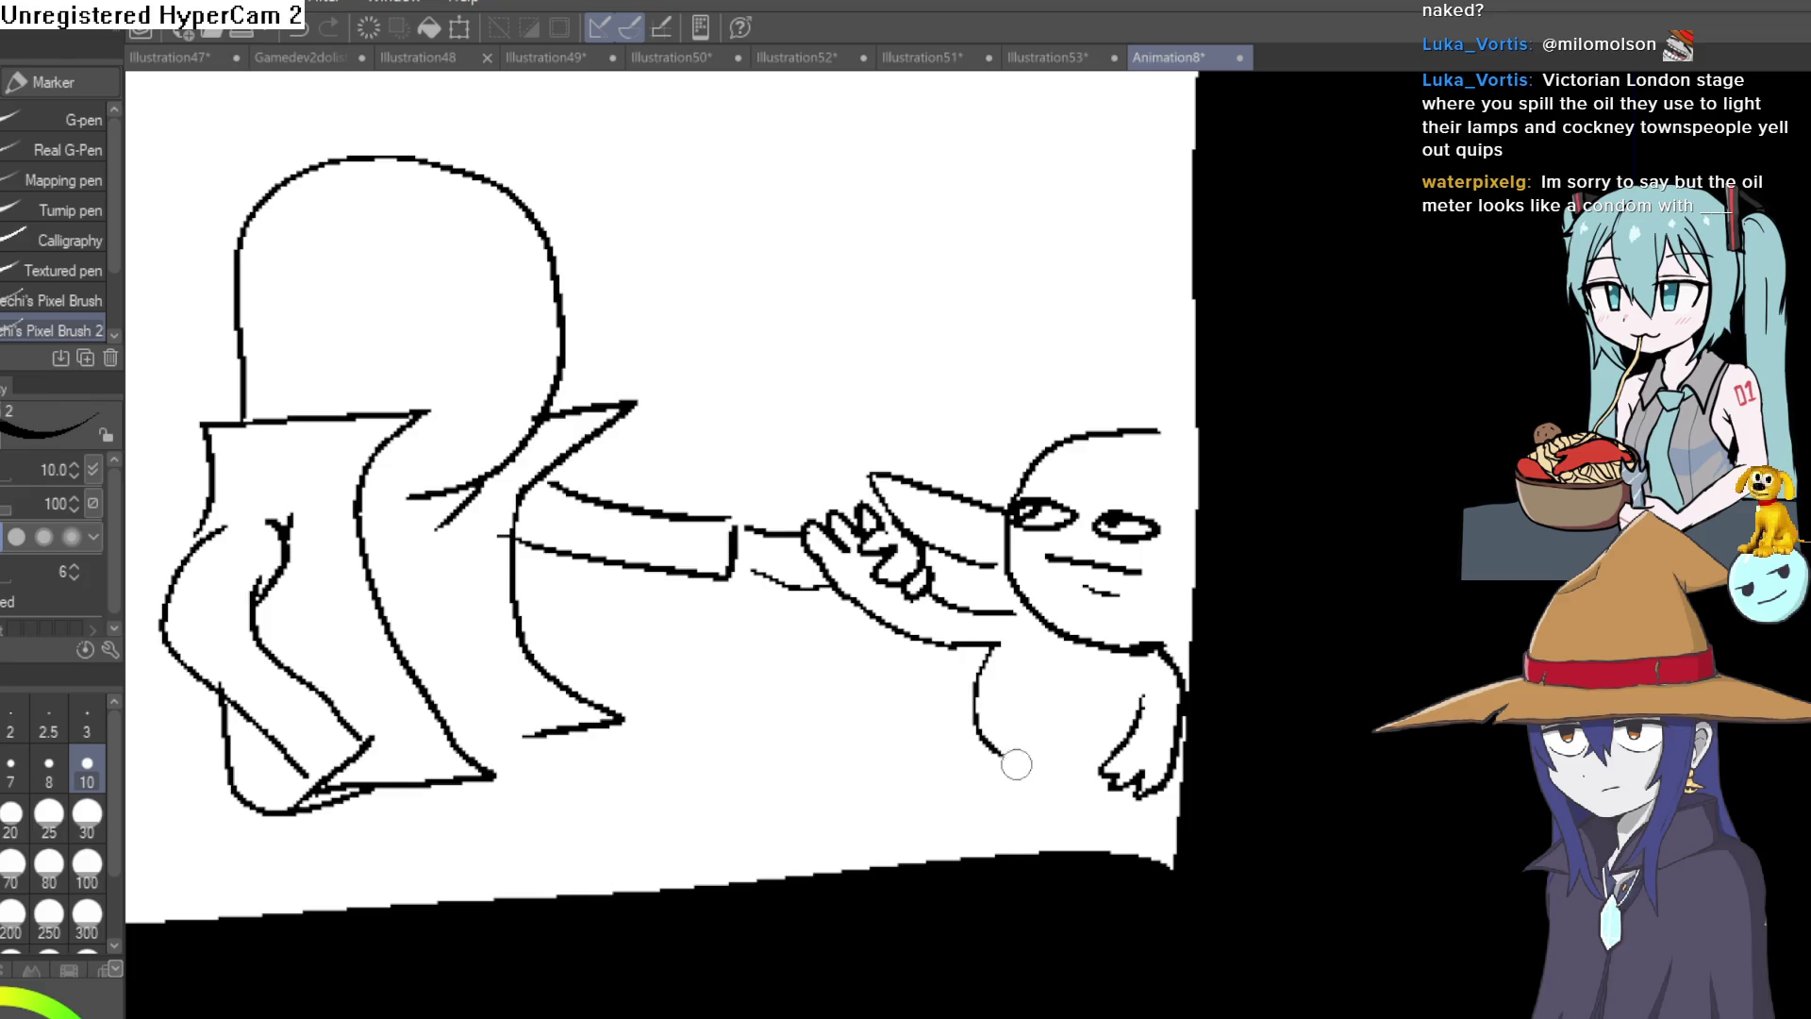
mouse_move(990, 643)
left_mouse_down()
mouse_move(1030, 642)
mouse_move(960, 764)
mouse_move(1072, 818)
mouse_move(1356, 783)
left_mouse_up()
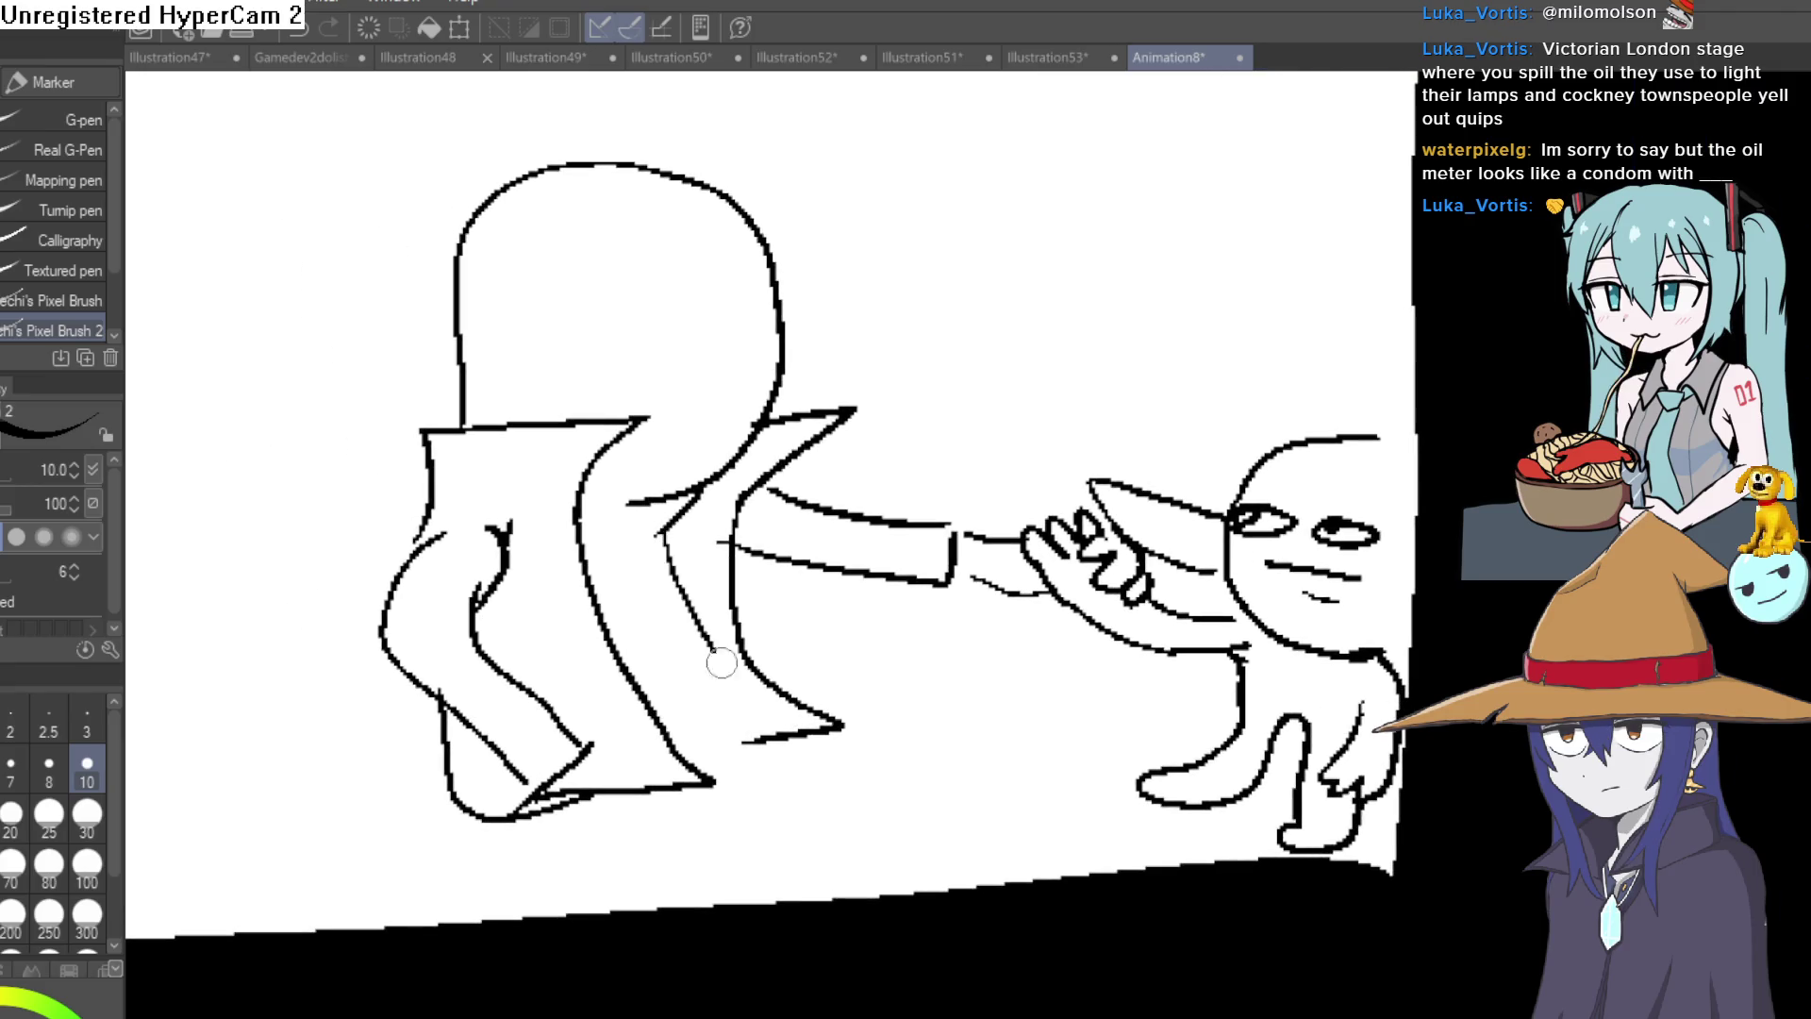
left_click_drag(715, 651, 733, 775)
left_click_drag(765, 862, 779, 901)
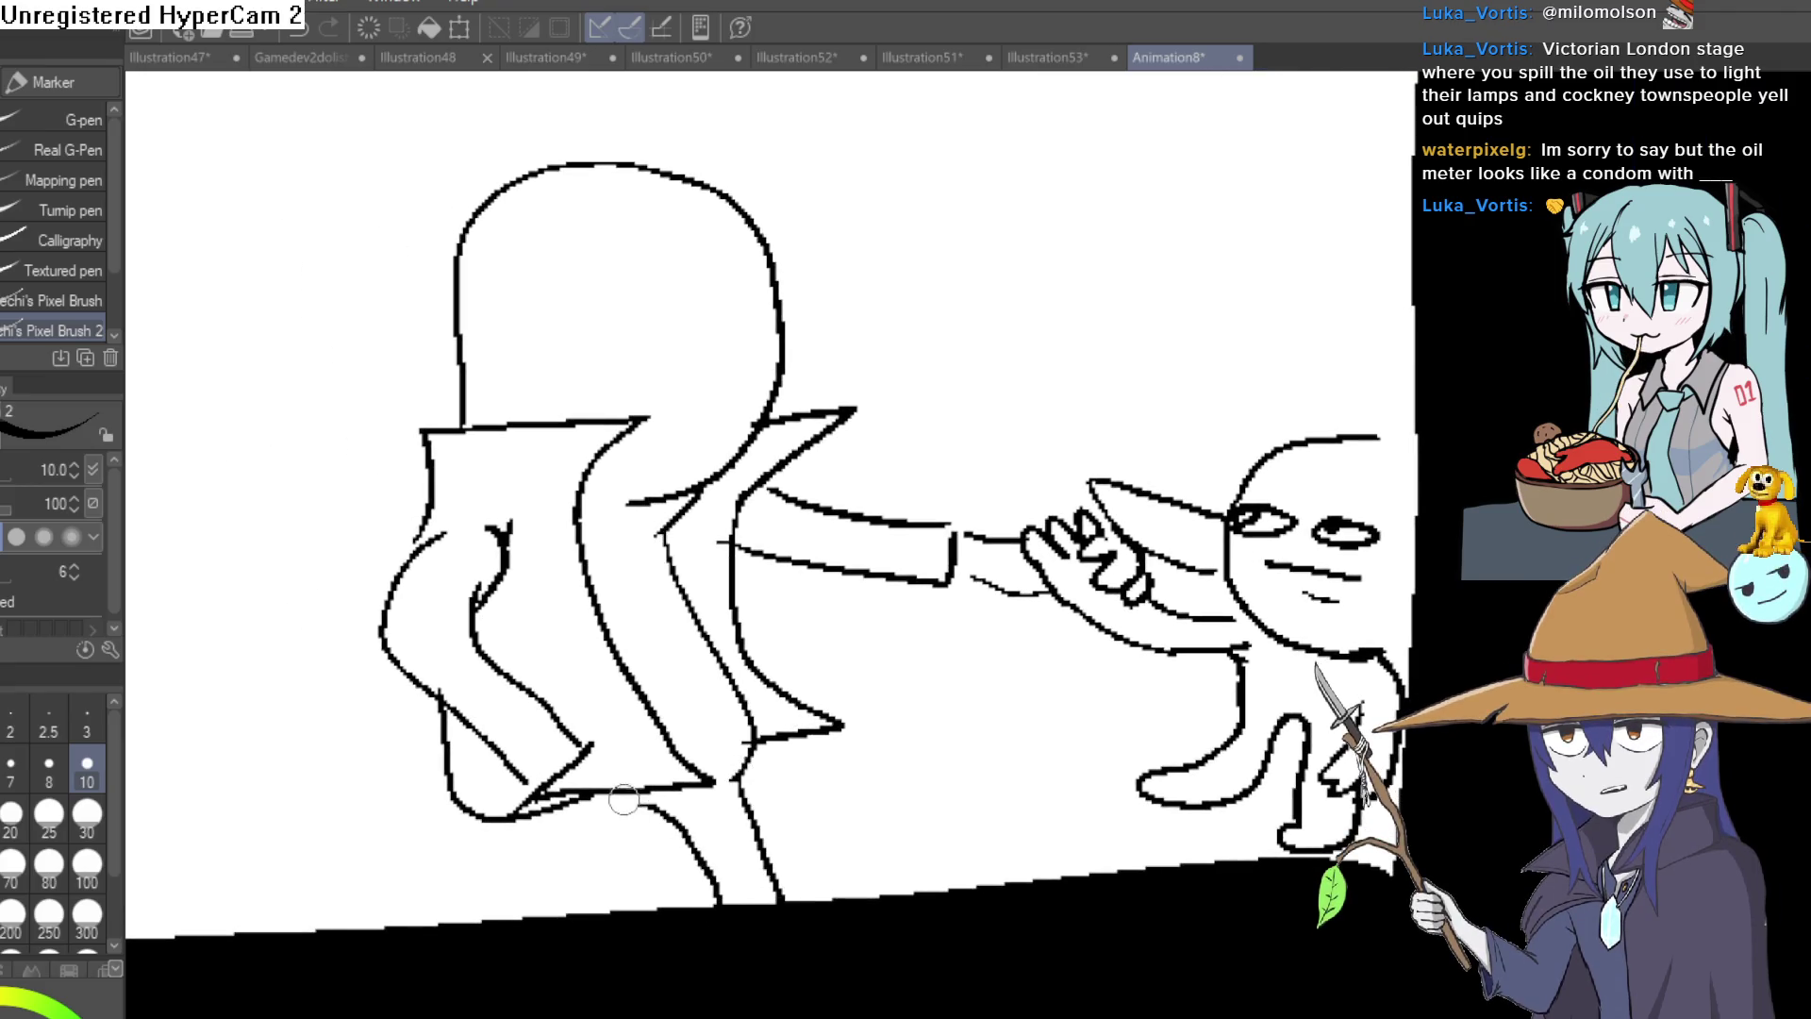
Pan, rotate, zoom out and straighten the canvas view to centre the whole panel.
left_click_drag(1028, 232, 1070, 355)
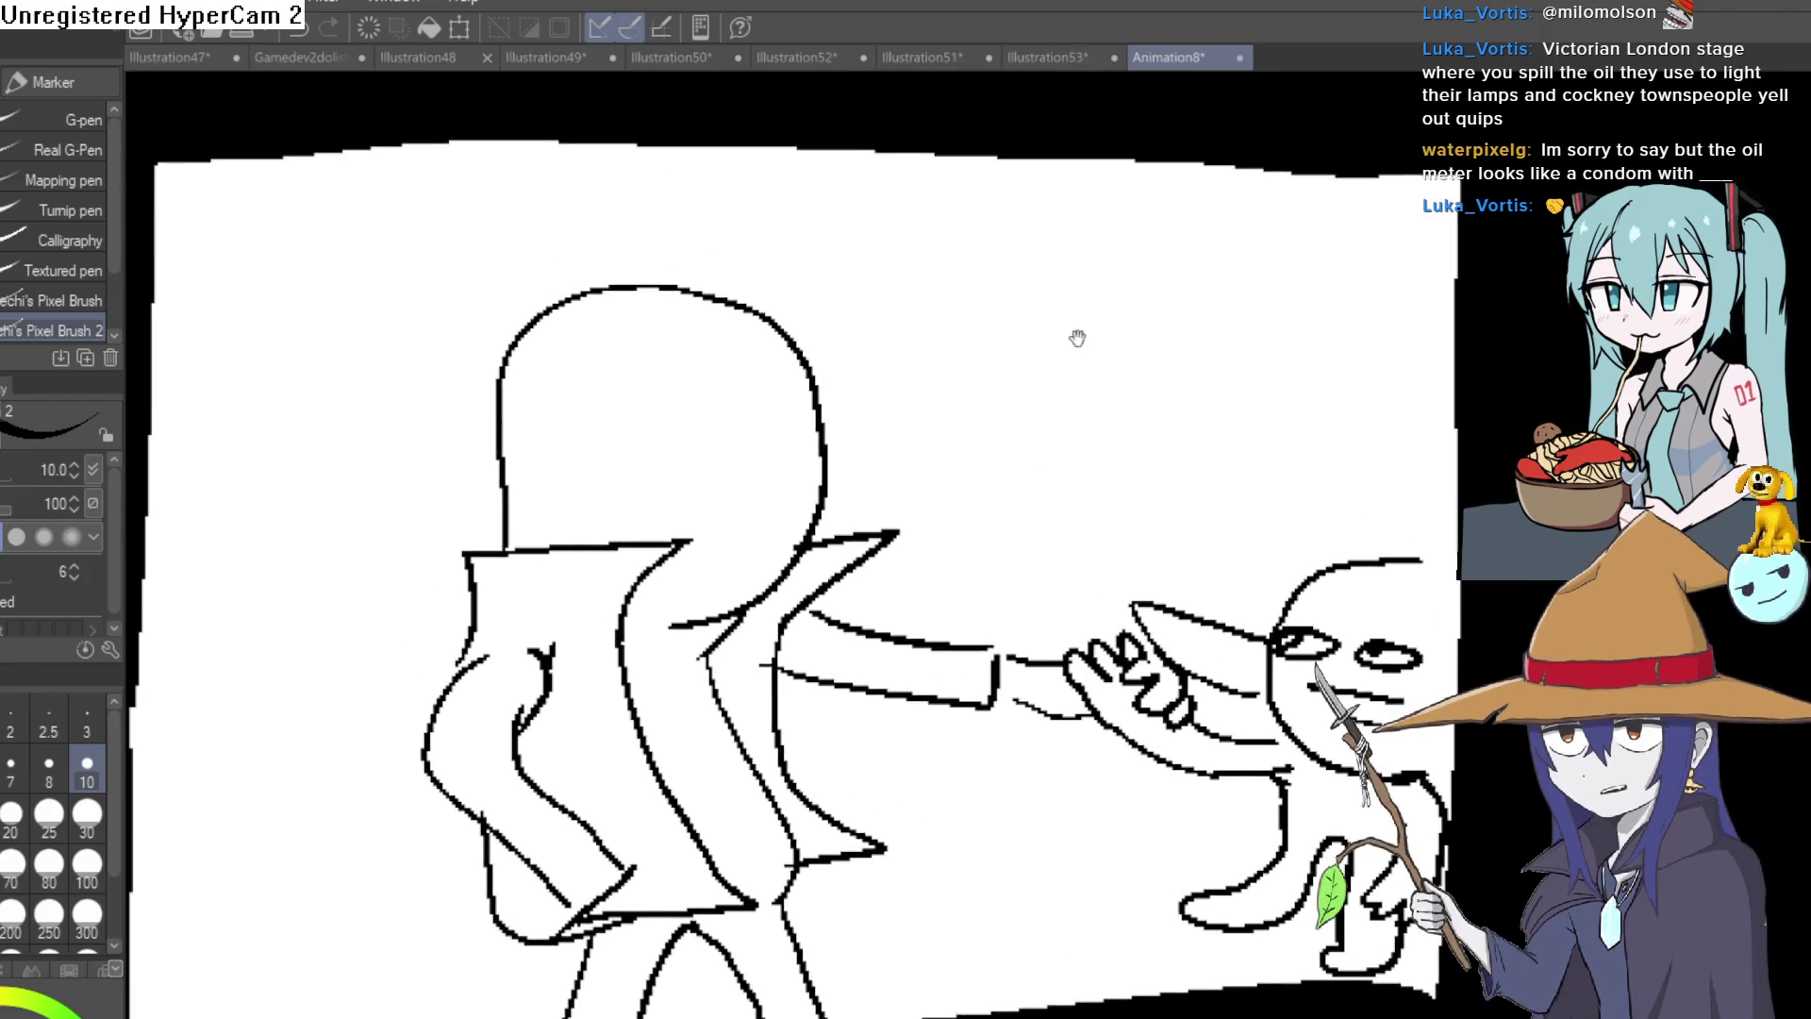
left_click_drag(830, 382, 660, 345)
mouse_move(604, 283)
left_mouse_down()
mouse_move(633, 360)
mouse_move(711, 291)
mouse_move(711, 230)
mouse_move(722, 429)
left_mouse_up()
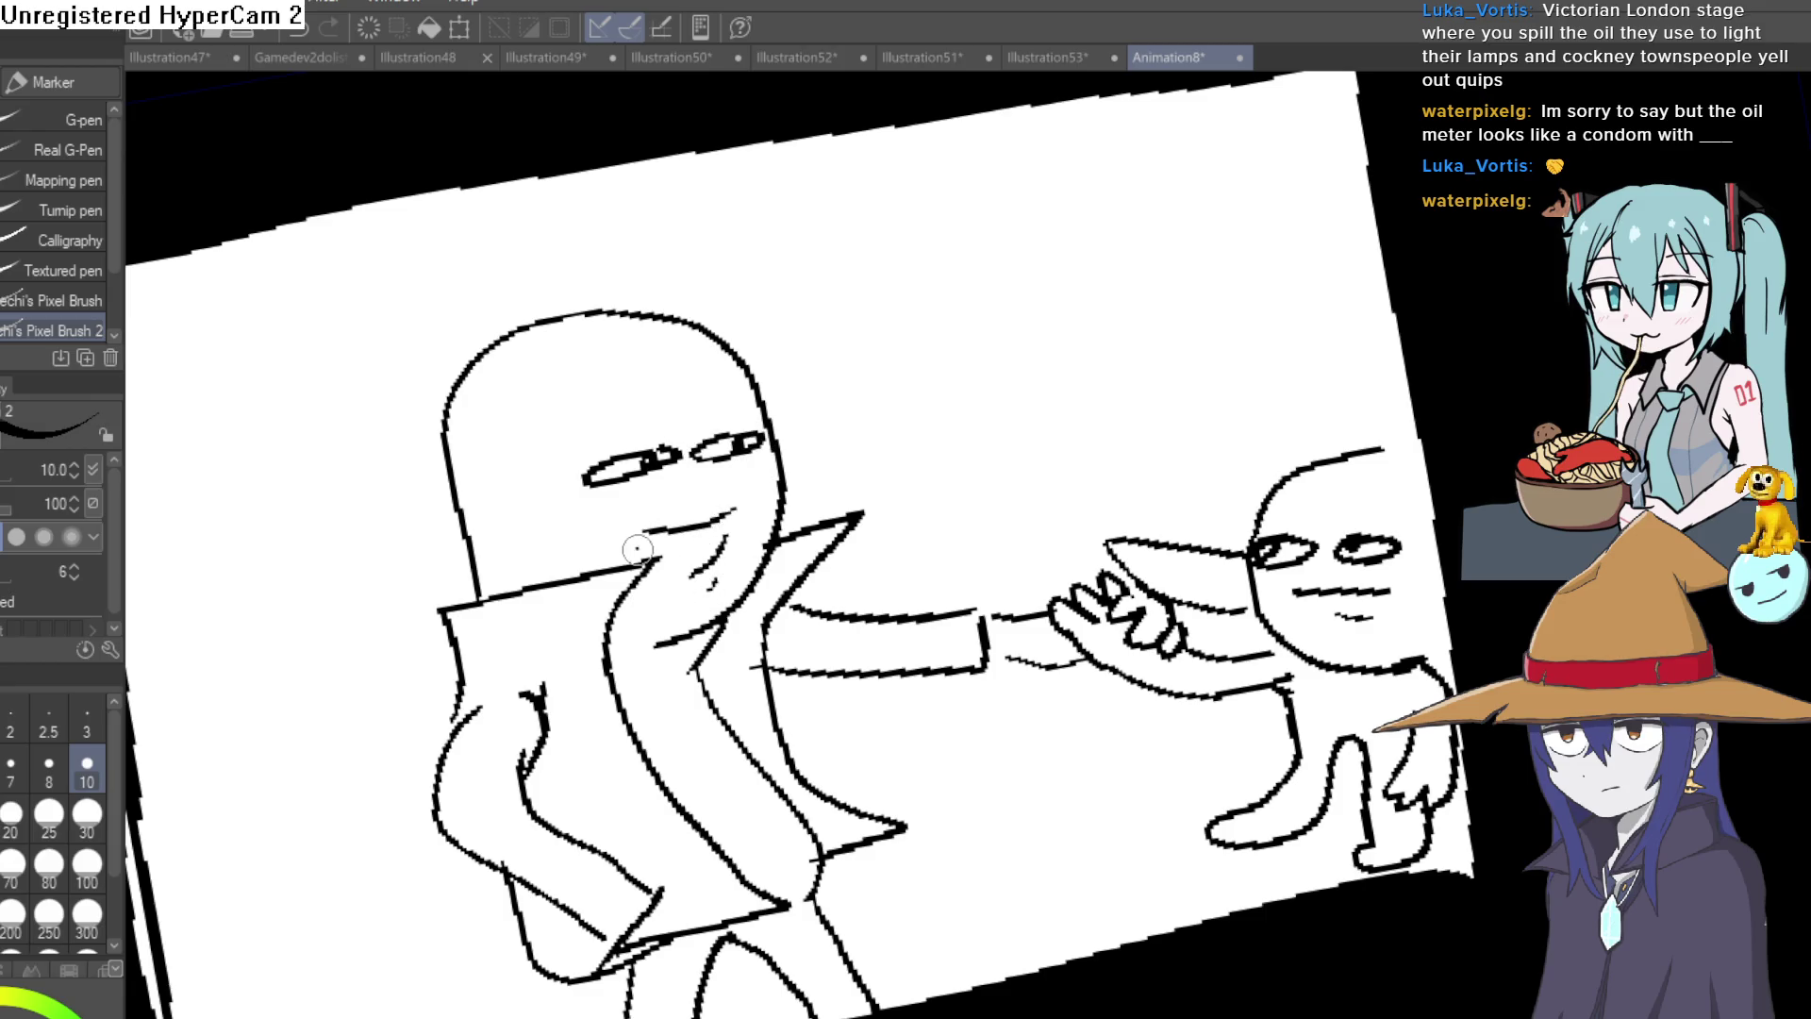
mouse_move(906, 396)
left_mouse_down()
mouse_move(1346, 428)
mouse_move(1133, 222)
left_mouse_up()
scroll(1134, 223, "down", 5)
mouse_move(1205, 311)
left_mouse_down()
mouse_move(1325, 420)
mouse_move(1217, 388)
mouse_move(1146, 306)
left_mouse_up()
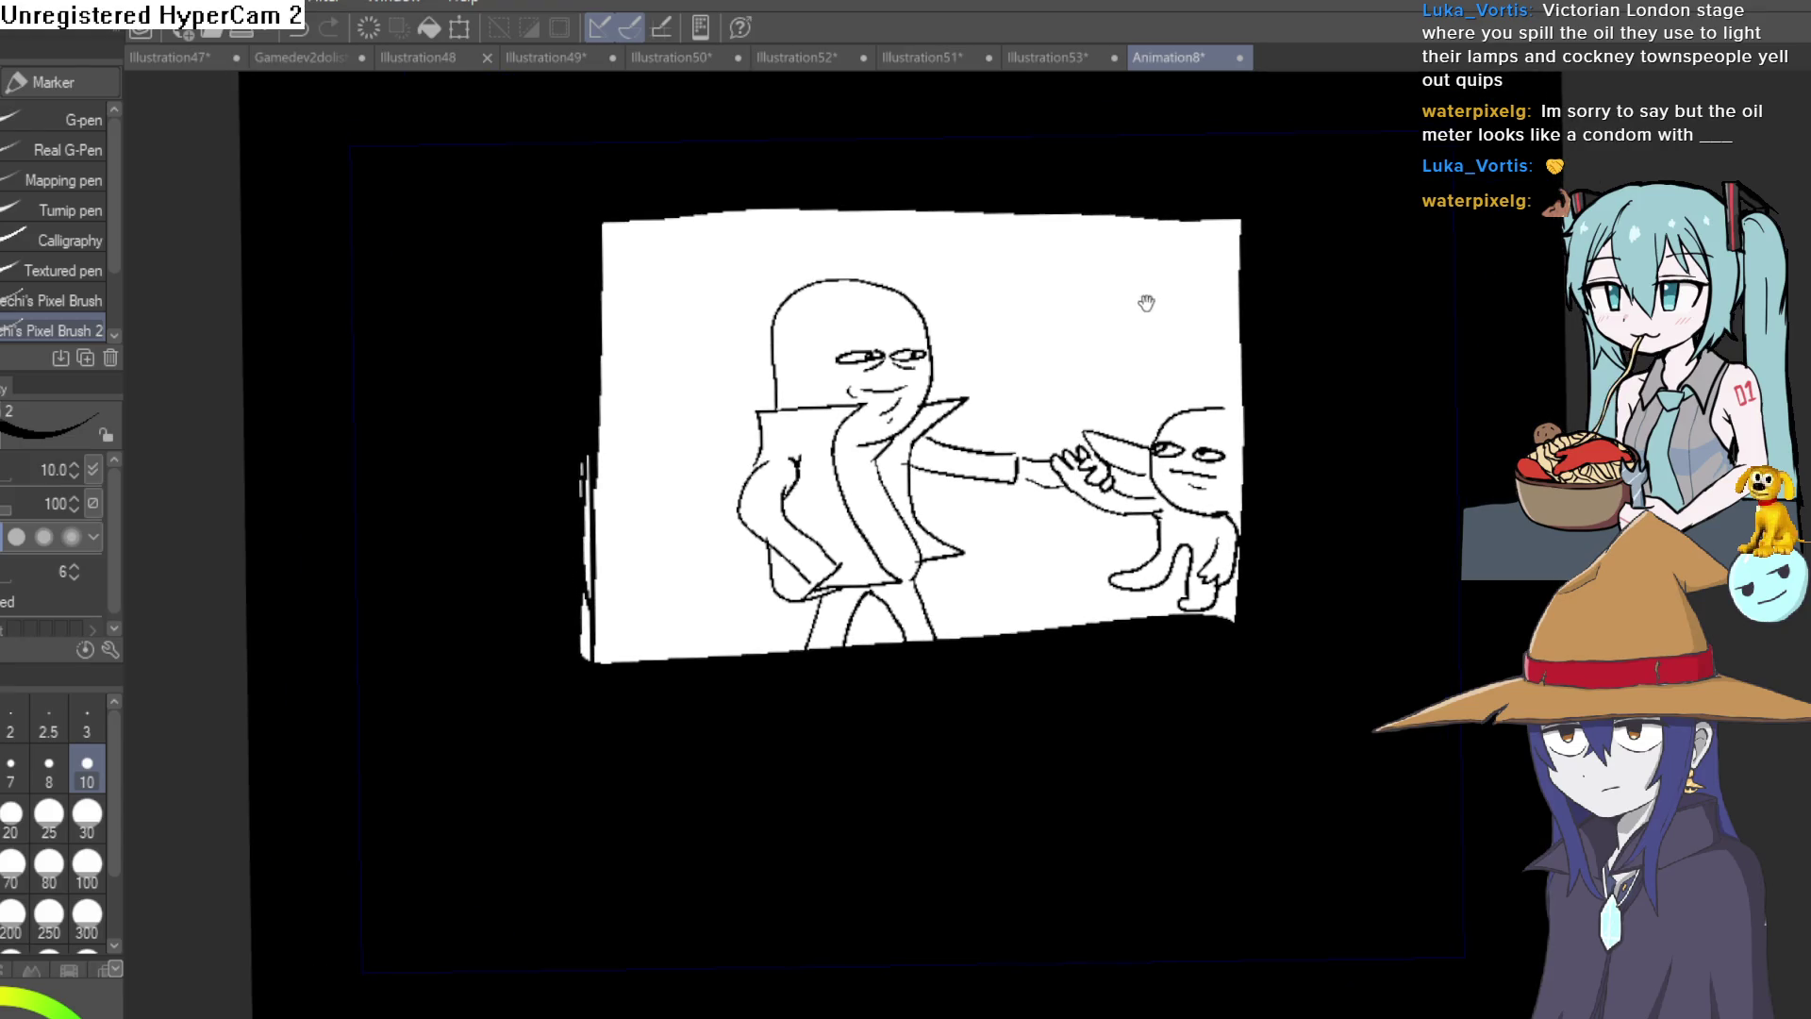
mouse_move(1119, 233)
left_mouse_down()
mouse_move(1095, 315)
mouse_move(1094, 294)
left_mouse_up()
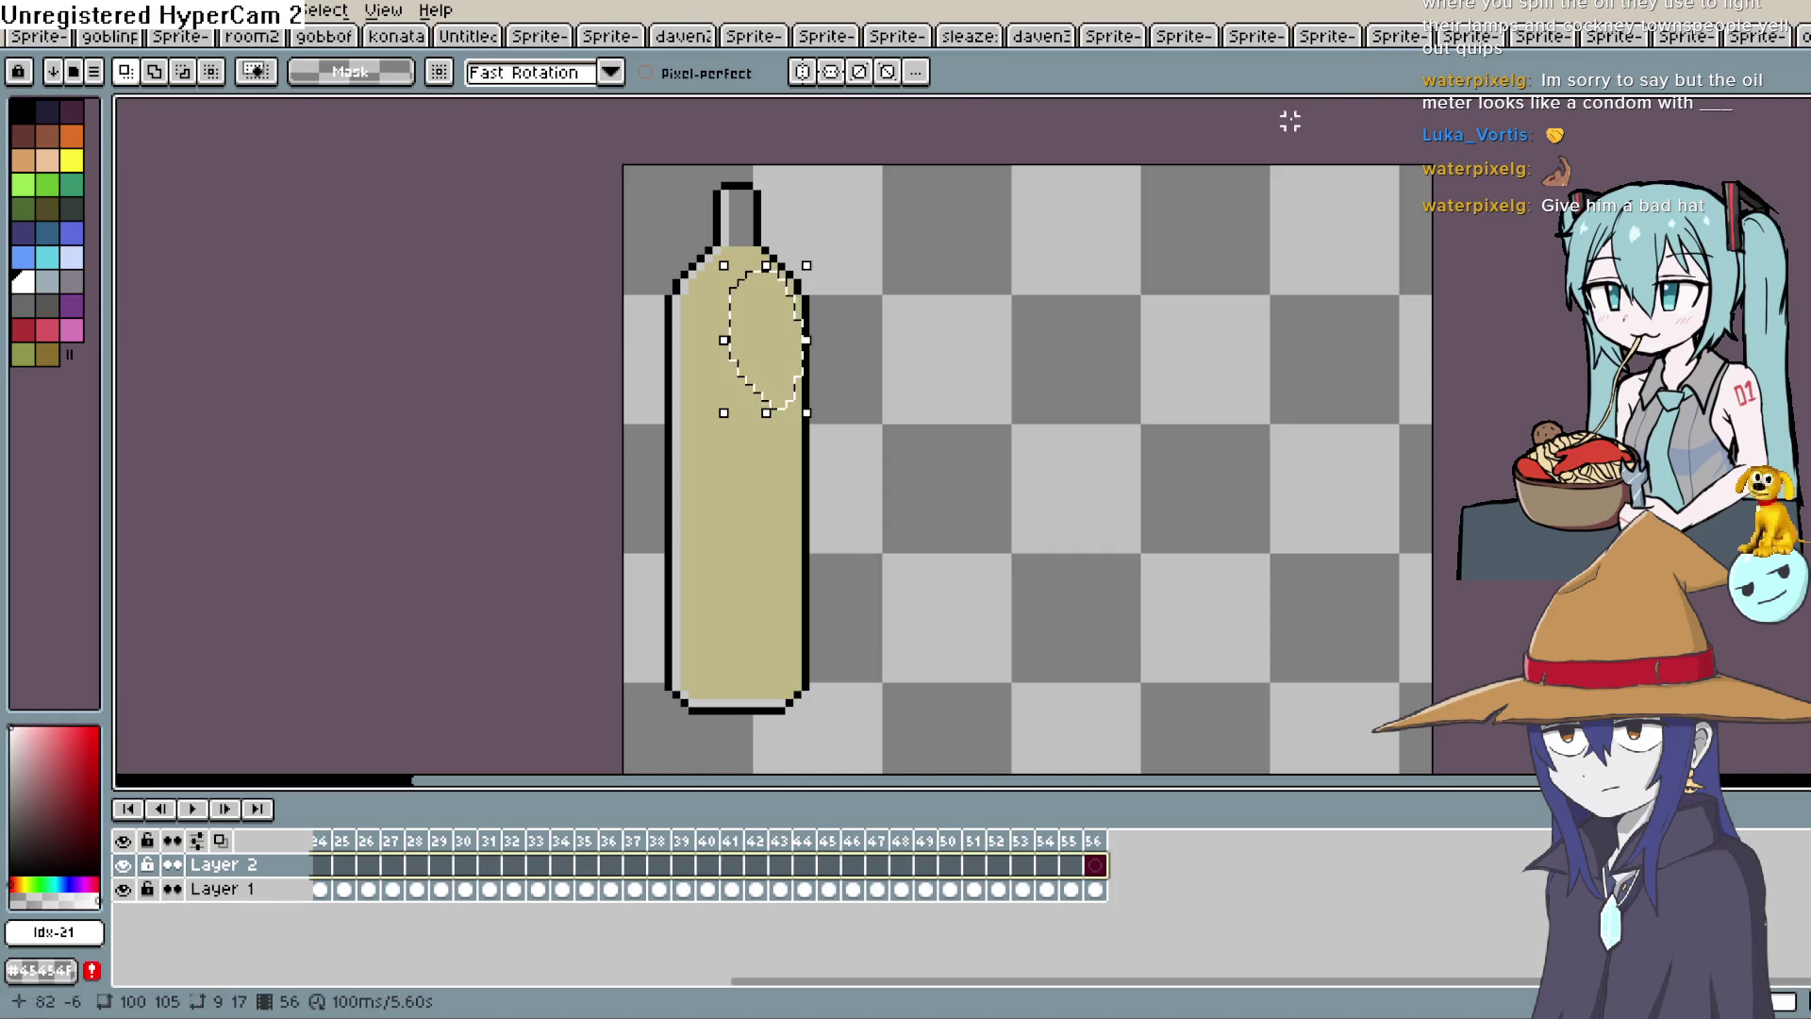
Drop the floating selection onto the oil-filled bottle so no marquee remains.
left_click(385, 274)
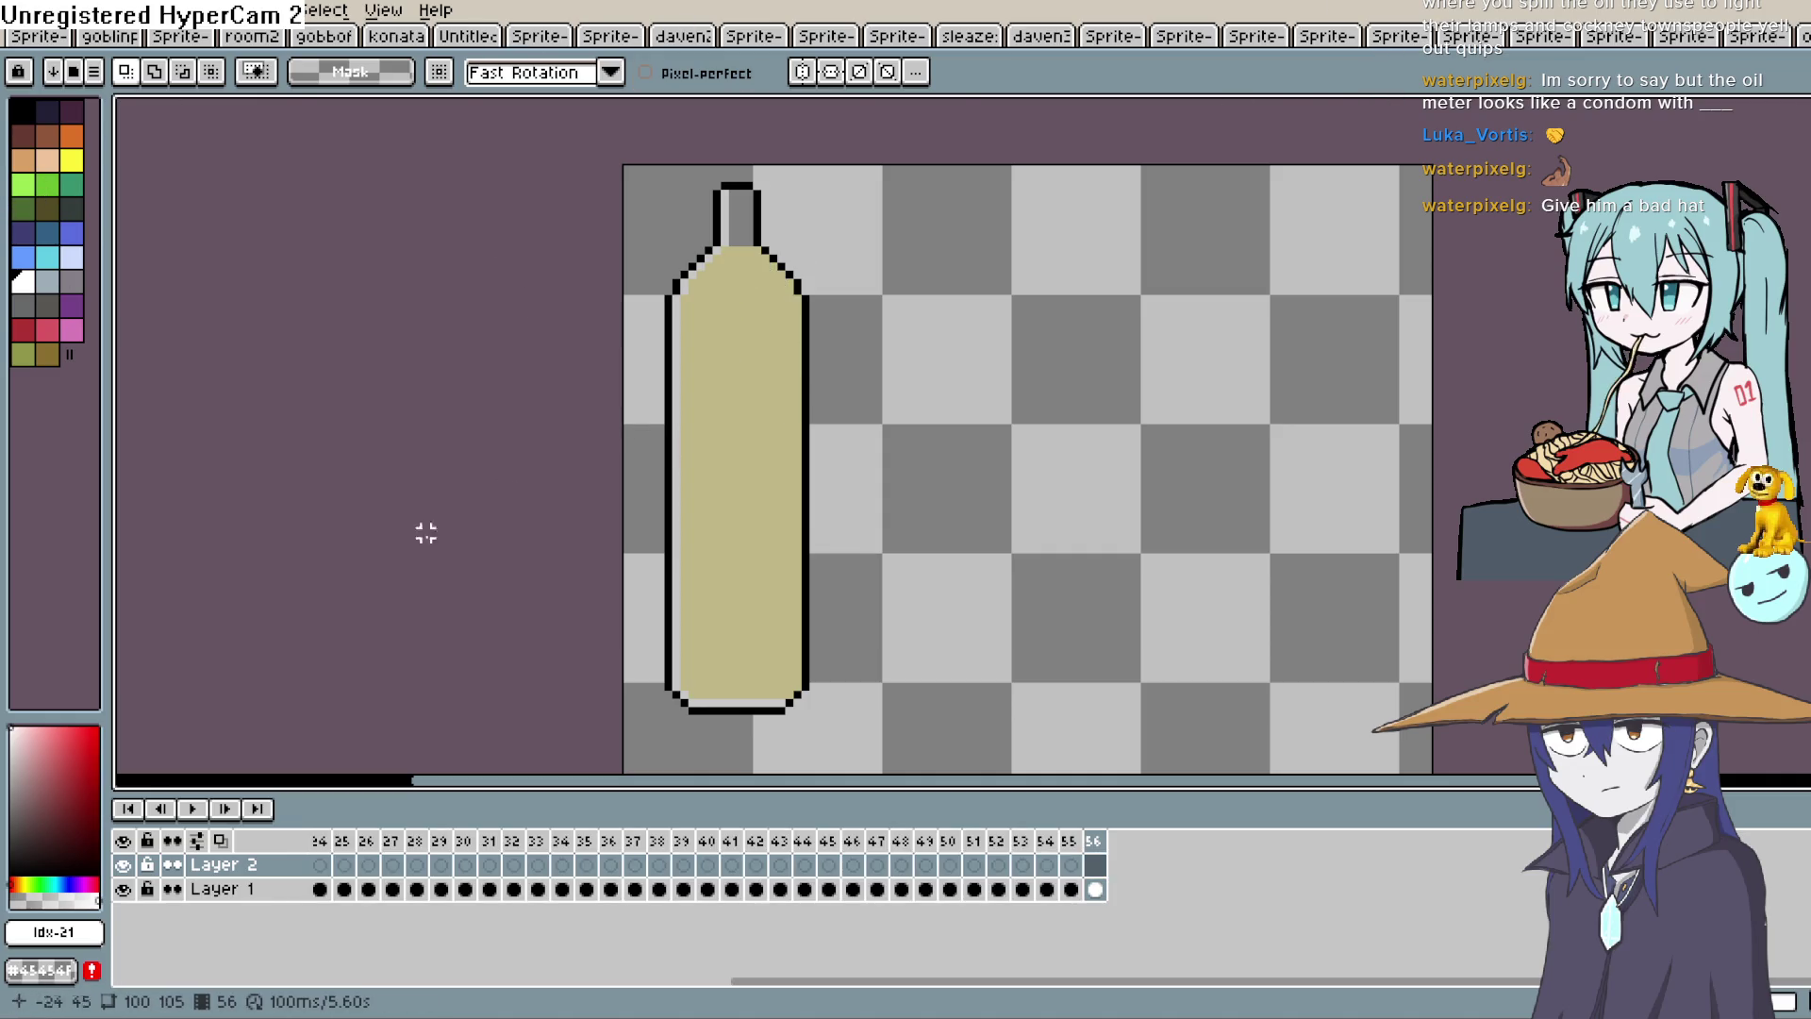
Preview the oil-fill animation, then switch the drawing colour to black and return to Layer 2's frame 1.
left_click(193, 807)
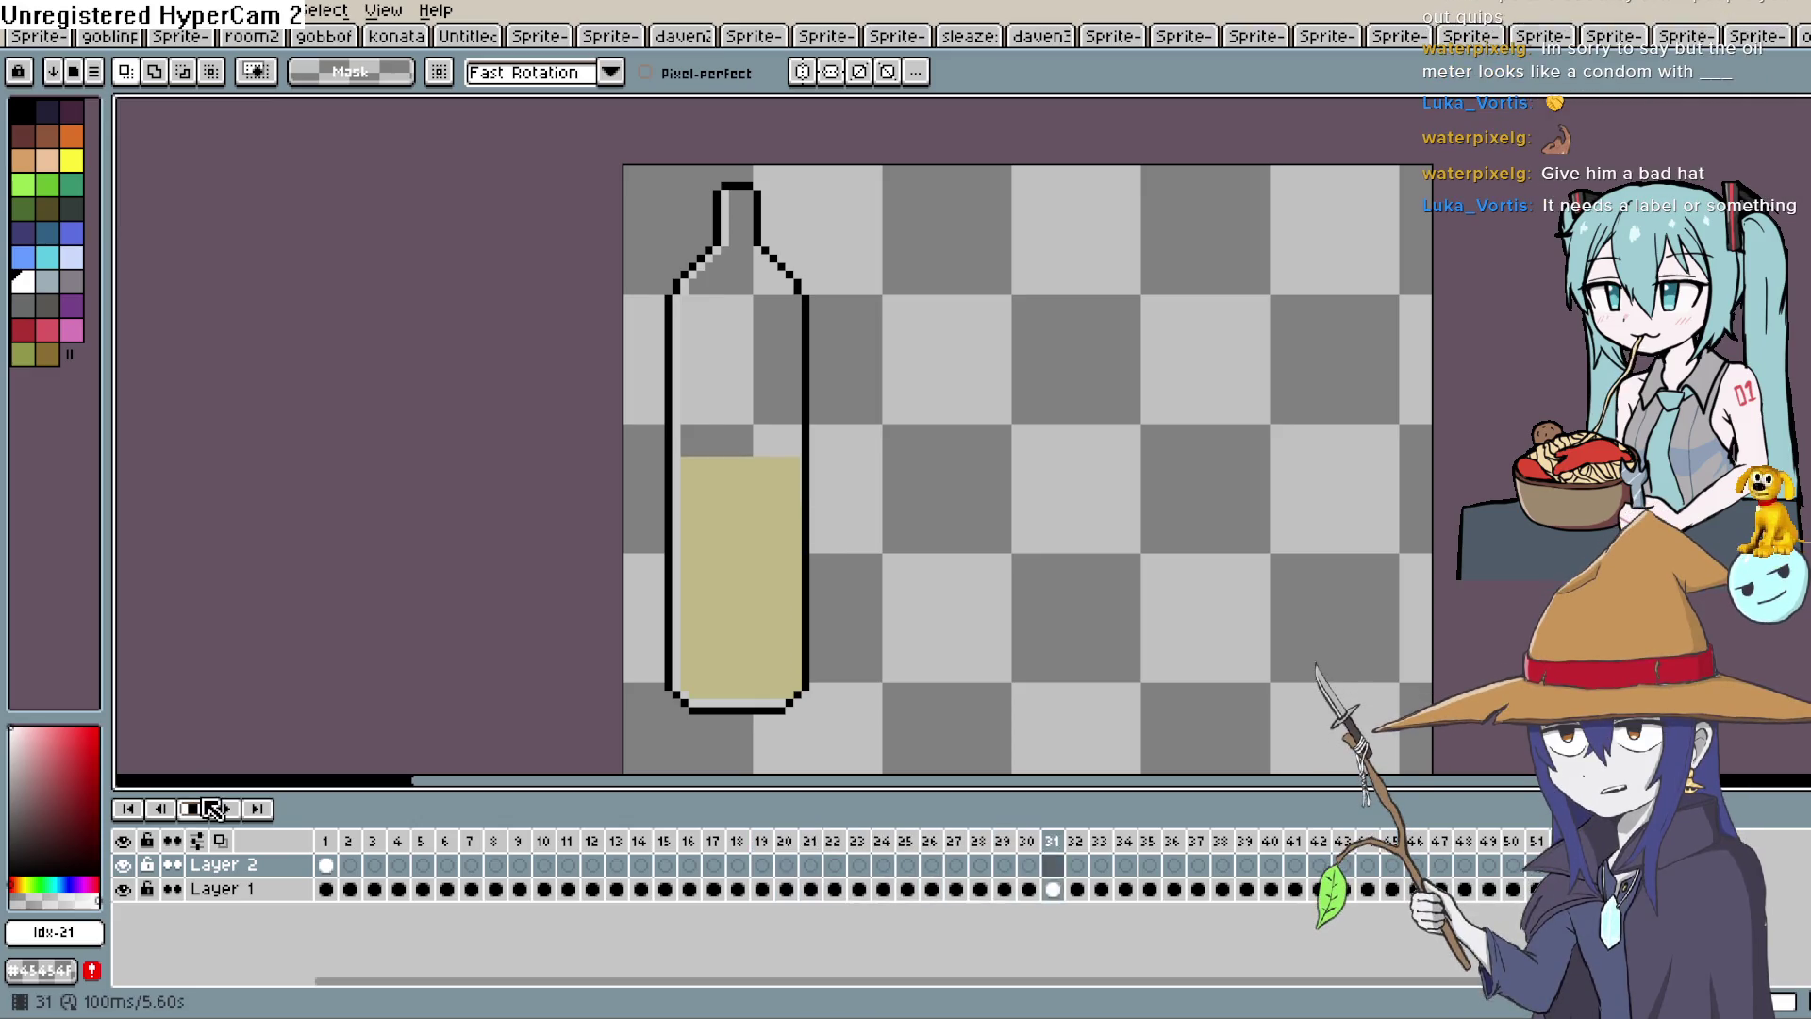
left_click(212, 809)
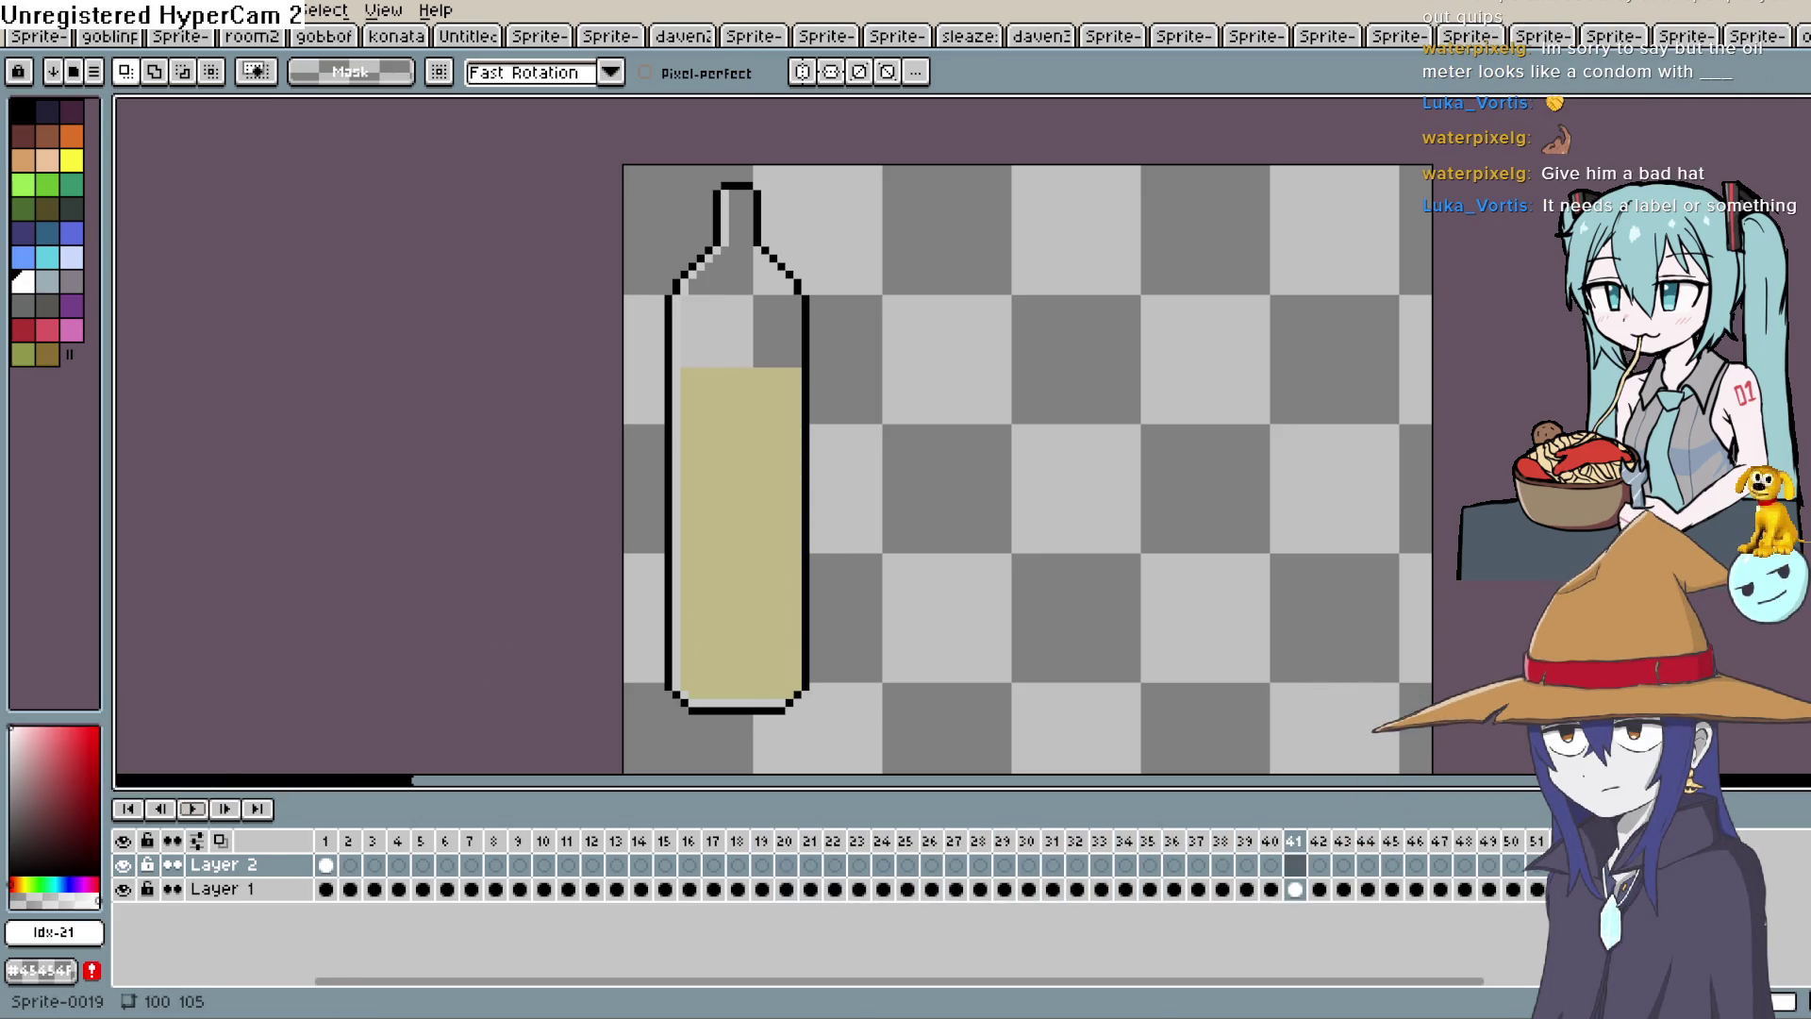
key("x")
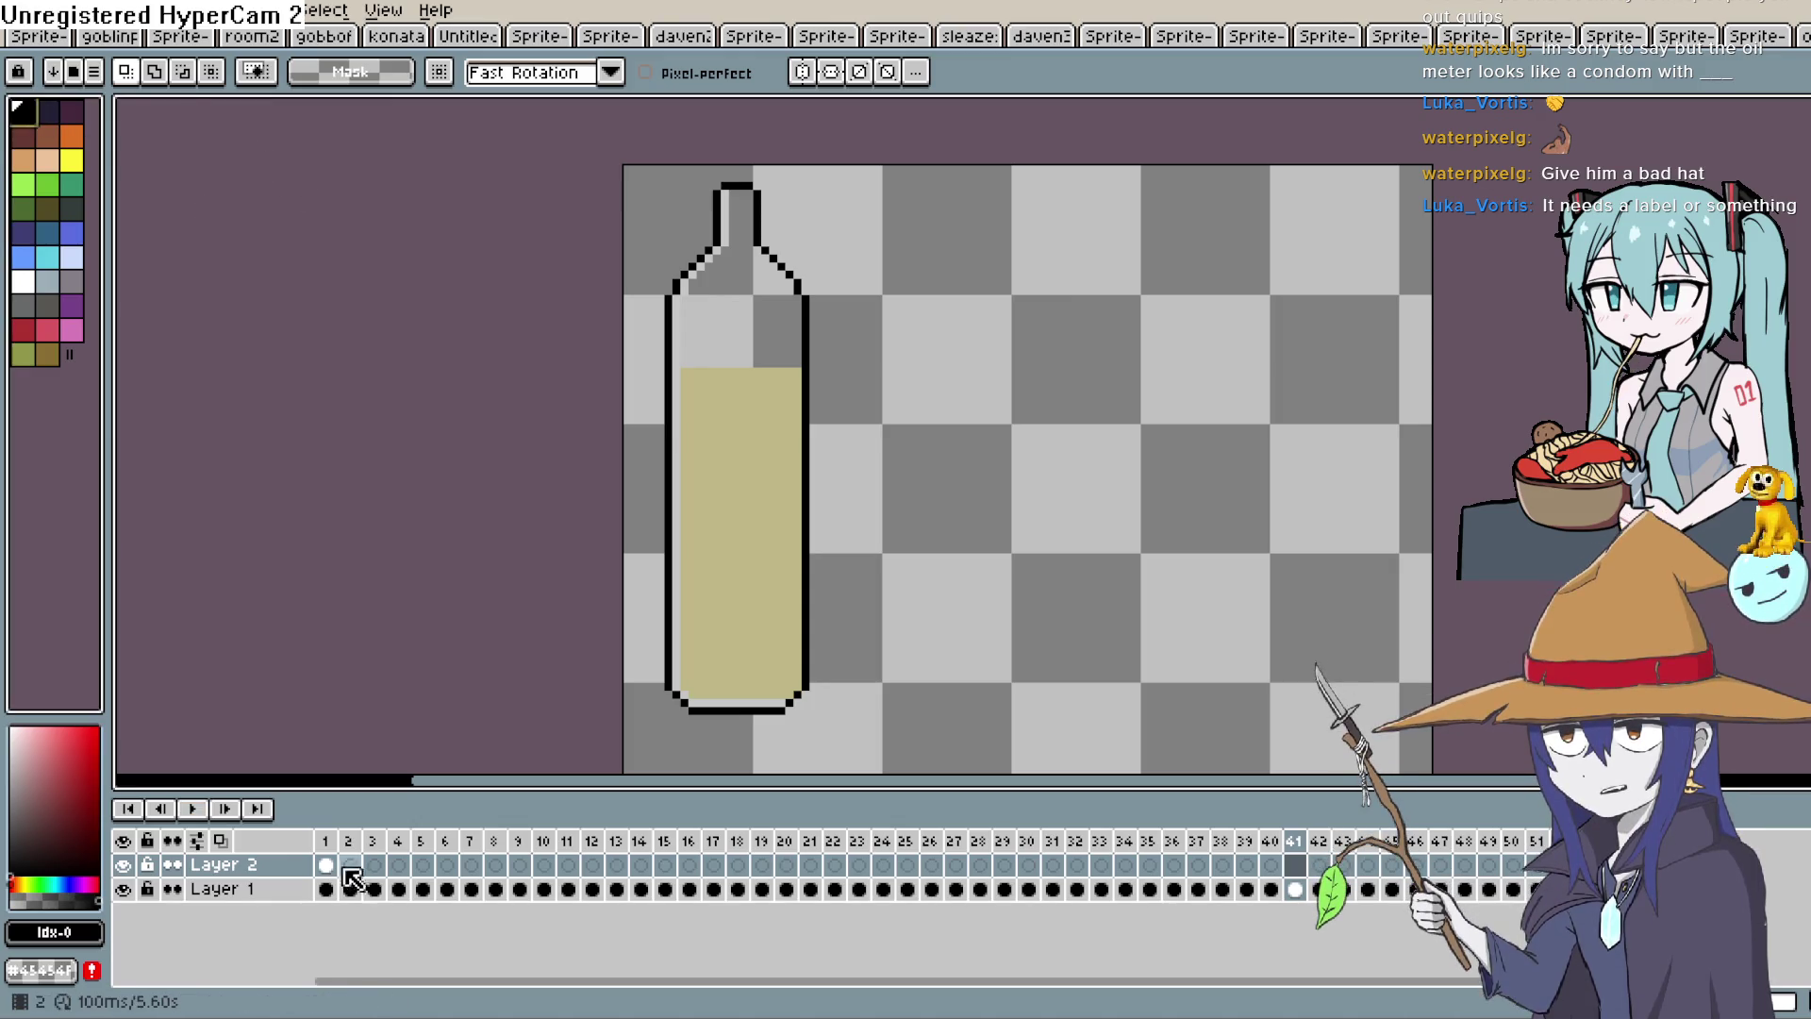
left_click(327, 864)
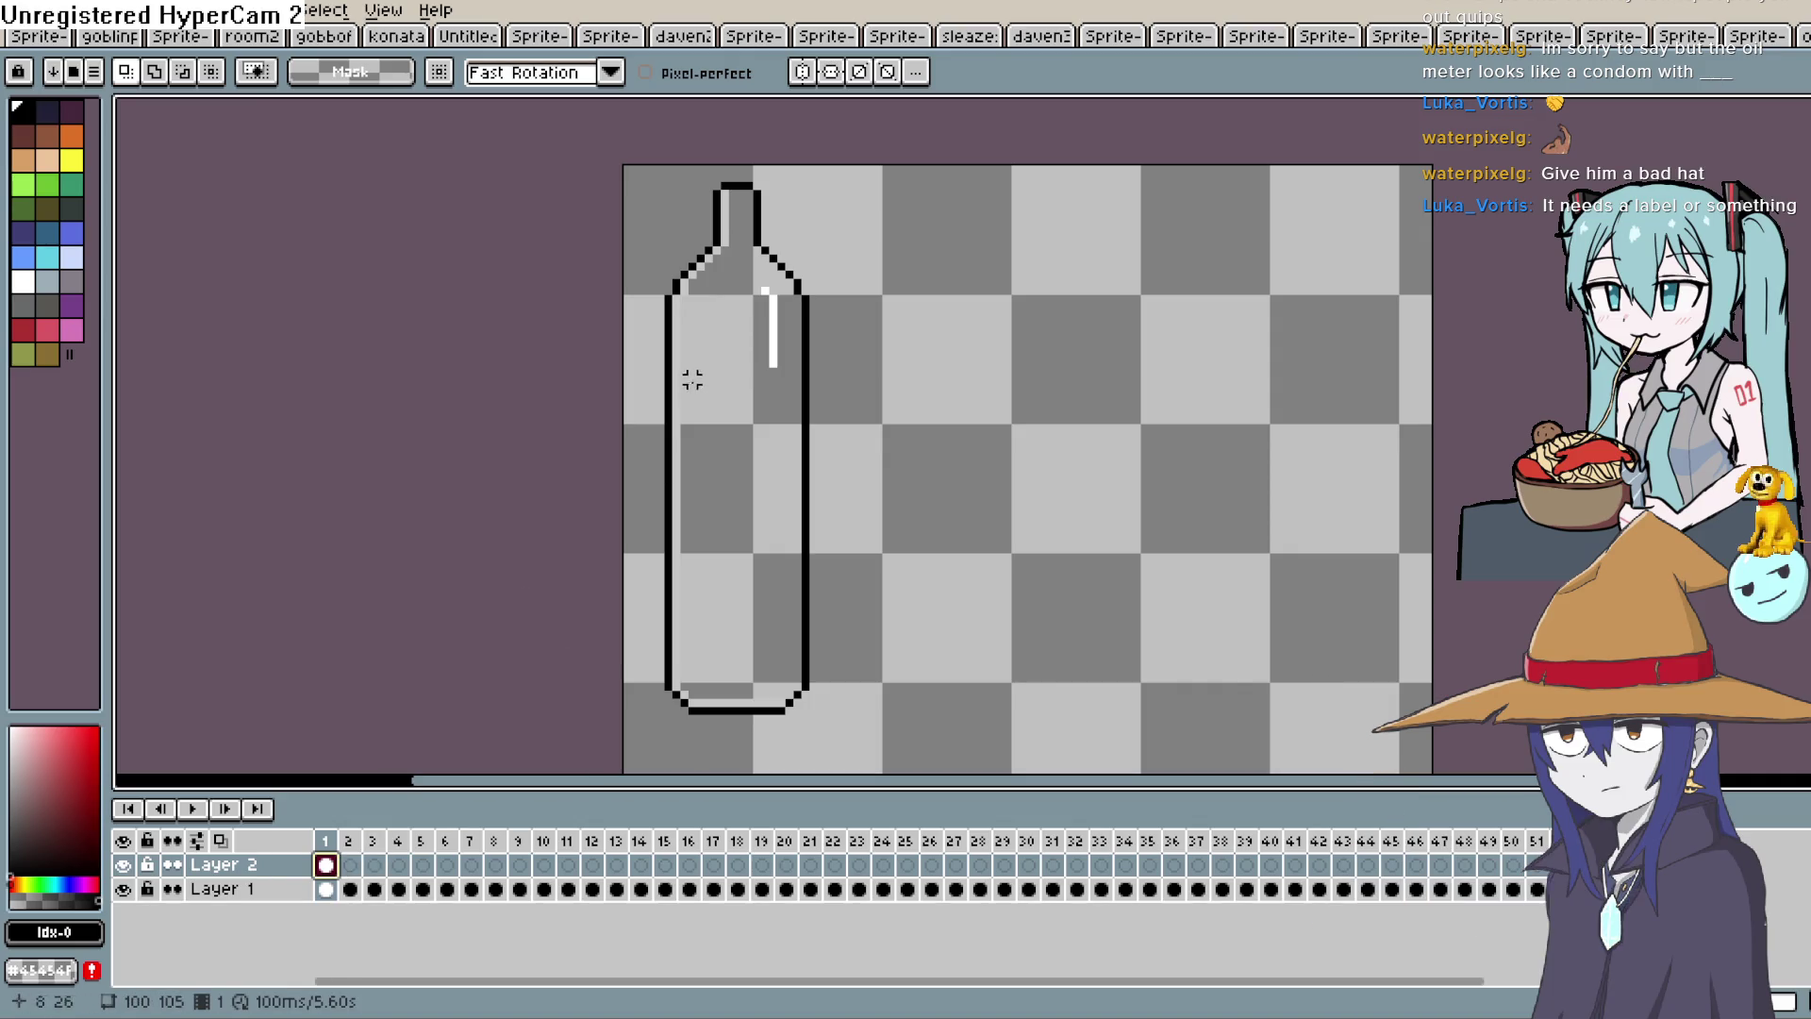
With the Pencil, draw two black label lines across the bottle, below the shoulder and near the bottom.
key("b")
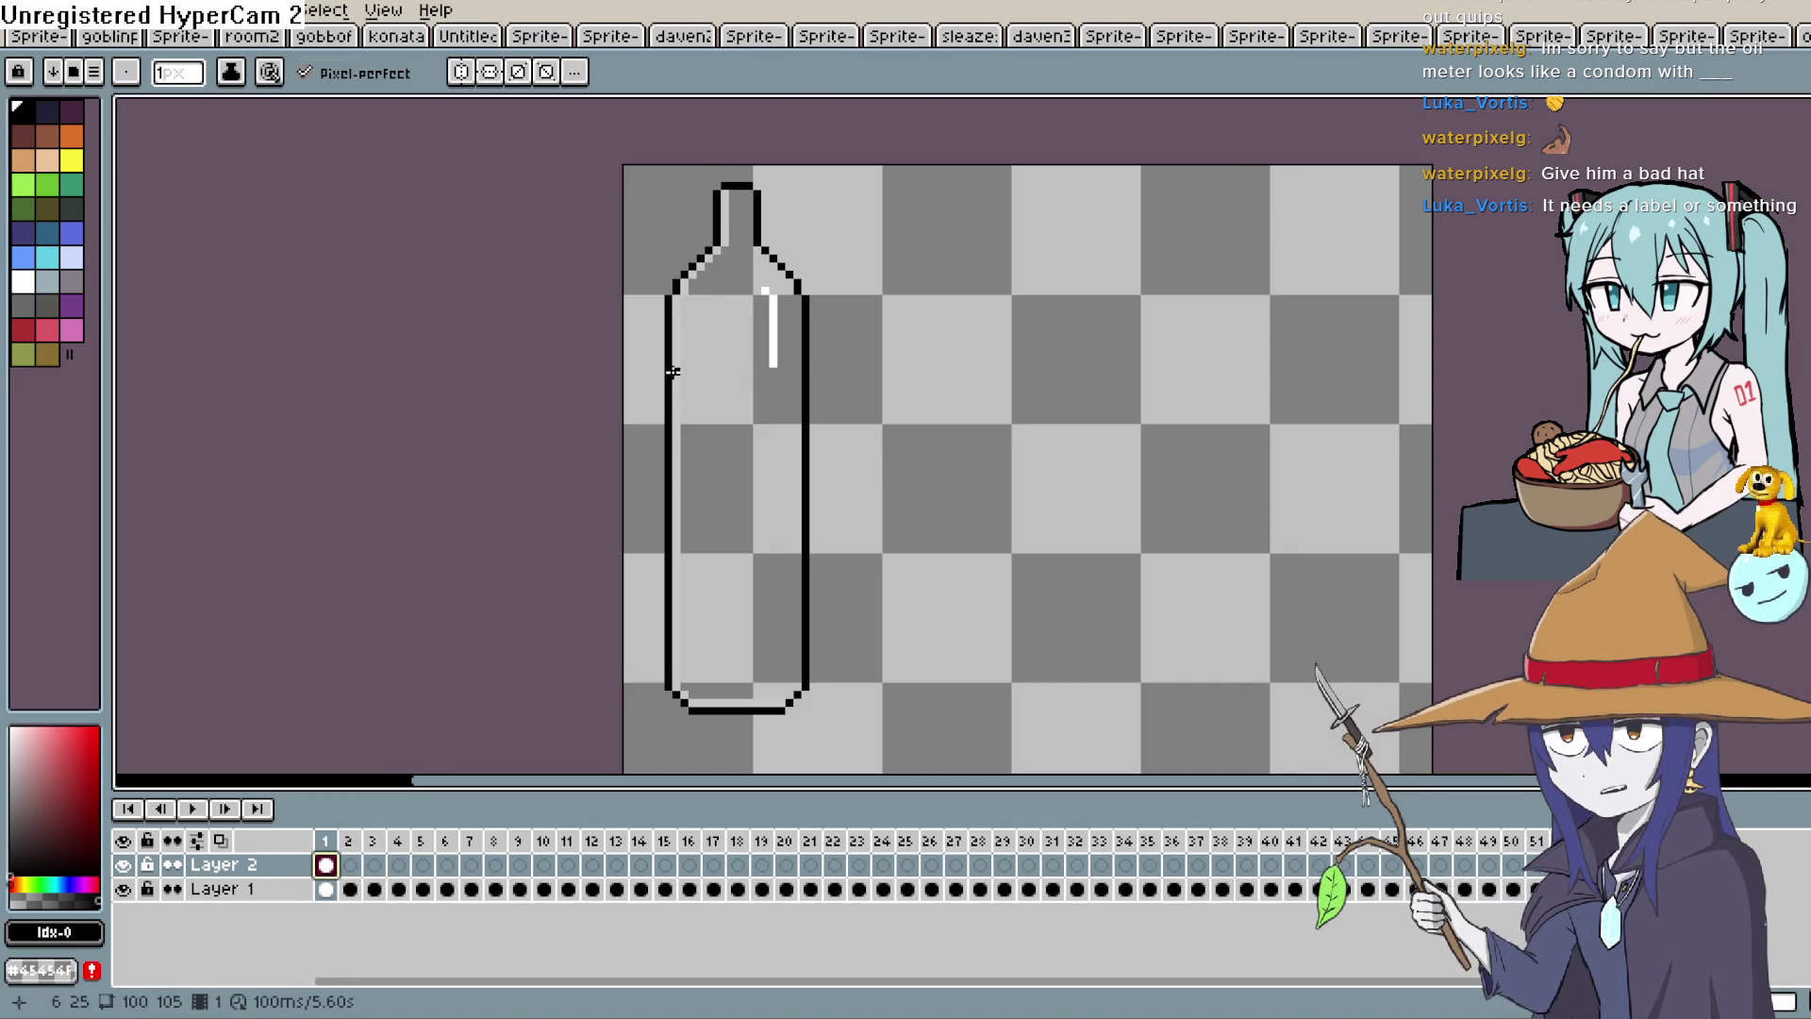
left_click_drag(676, 376, 800, 378)
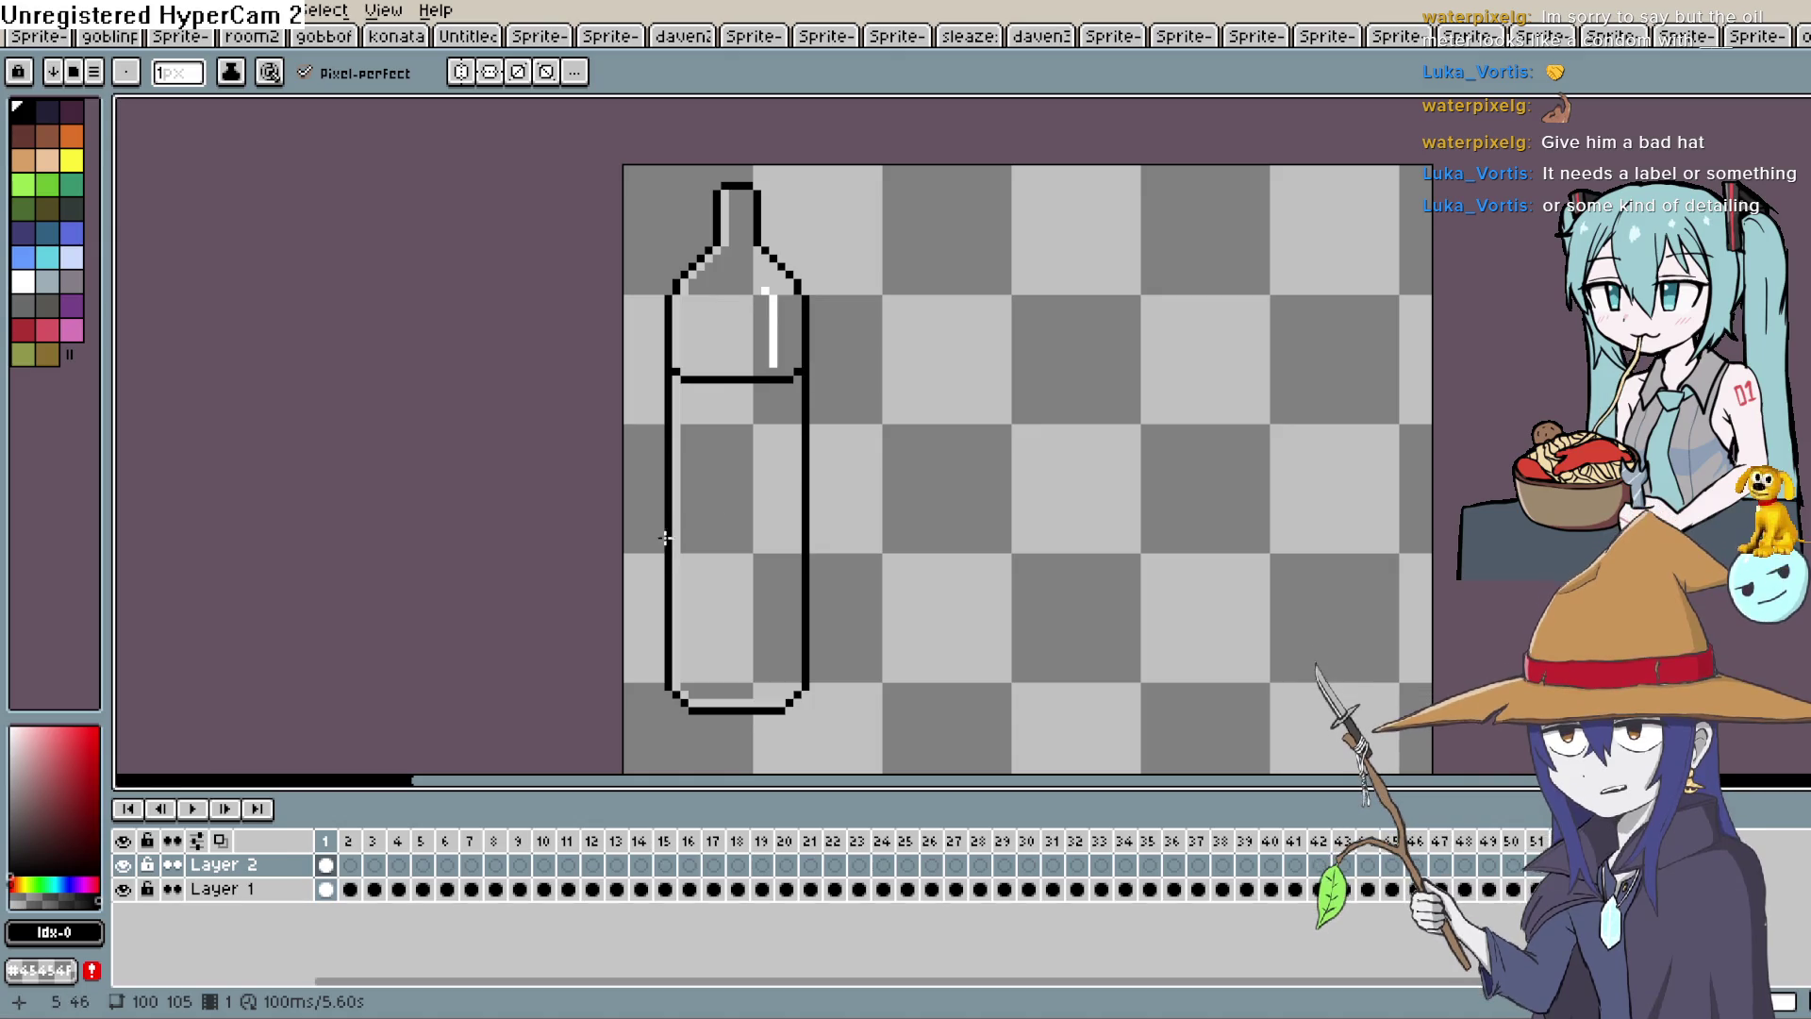
left_click_drag(676, 619, 798, 596)
key("ctrl+z")
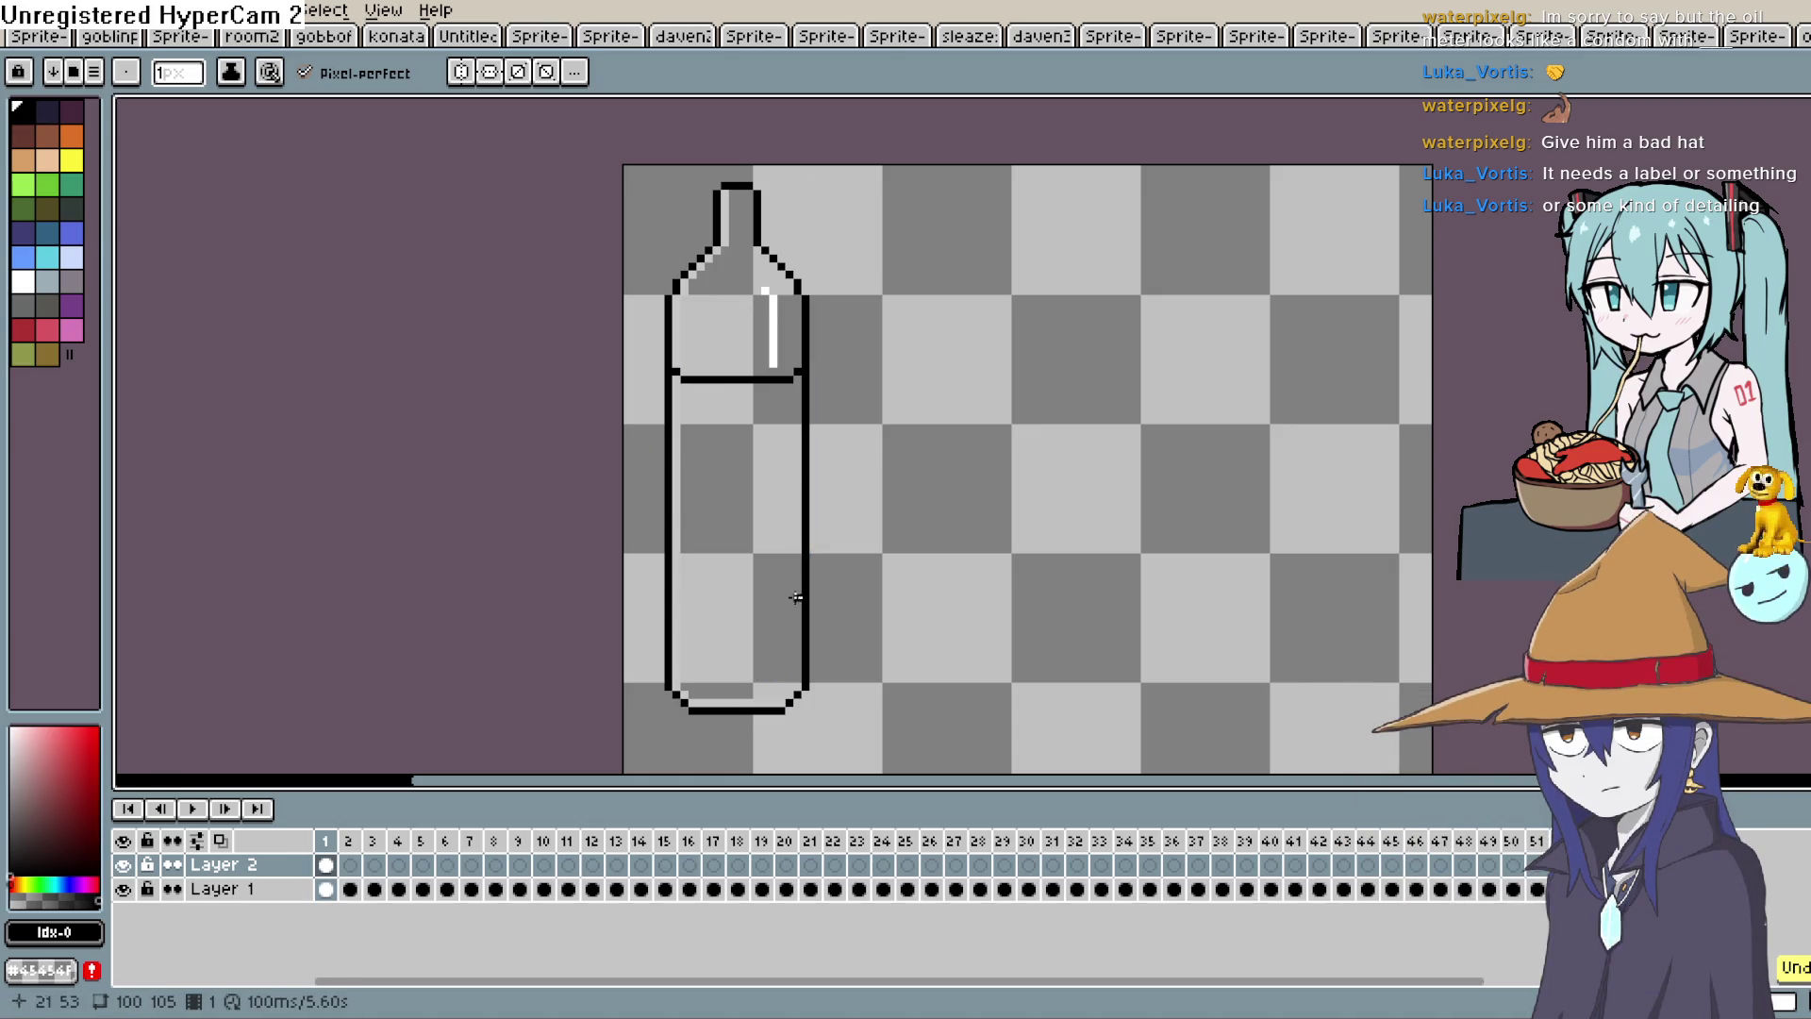
left_click_drag(670, 622, 806, 615)
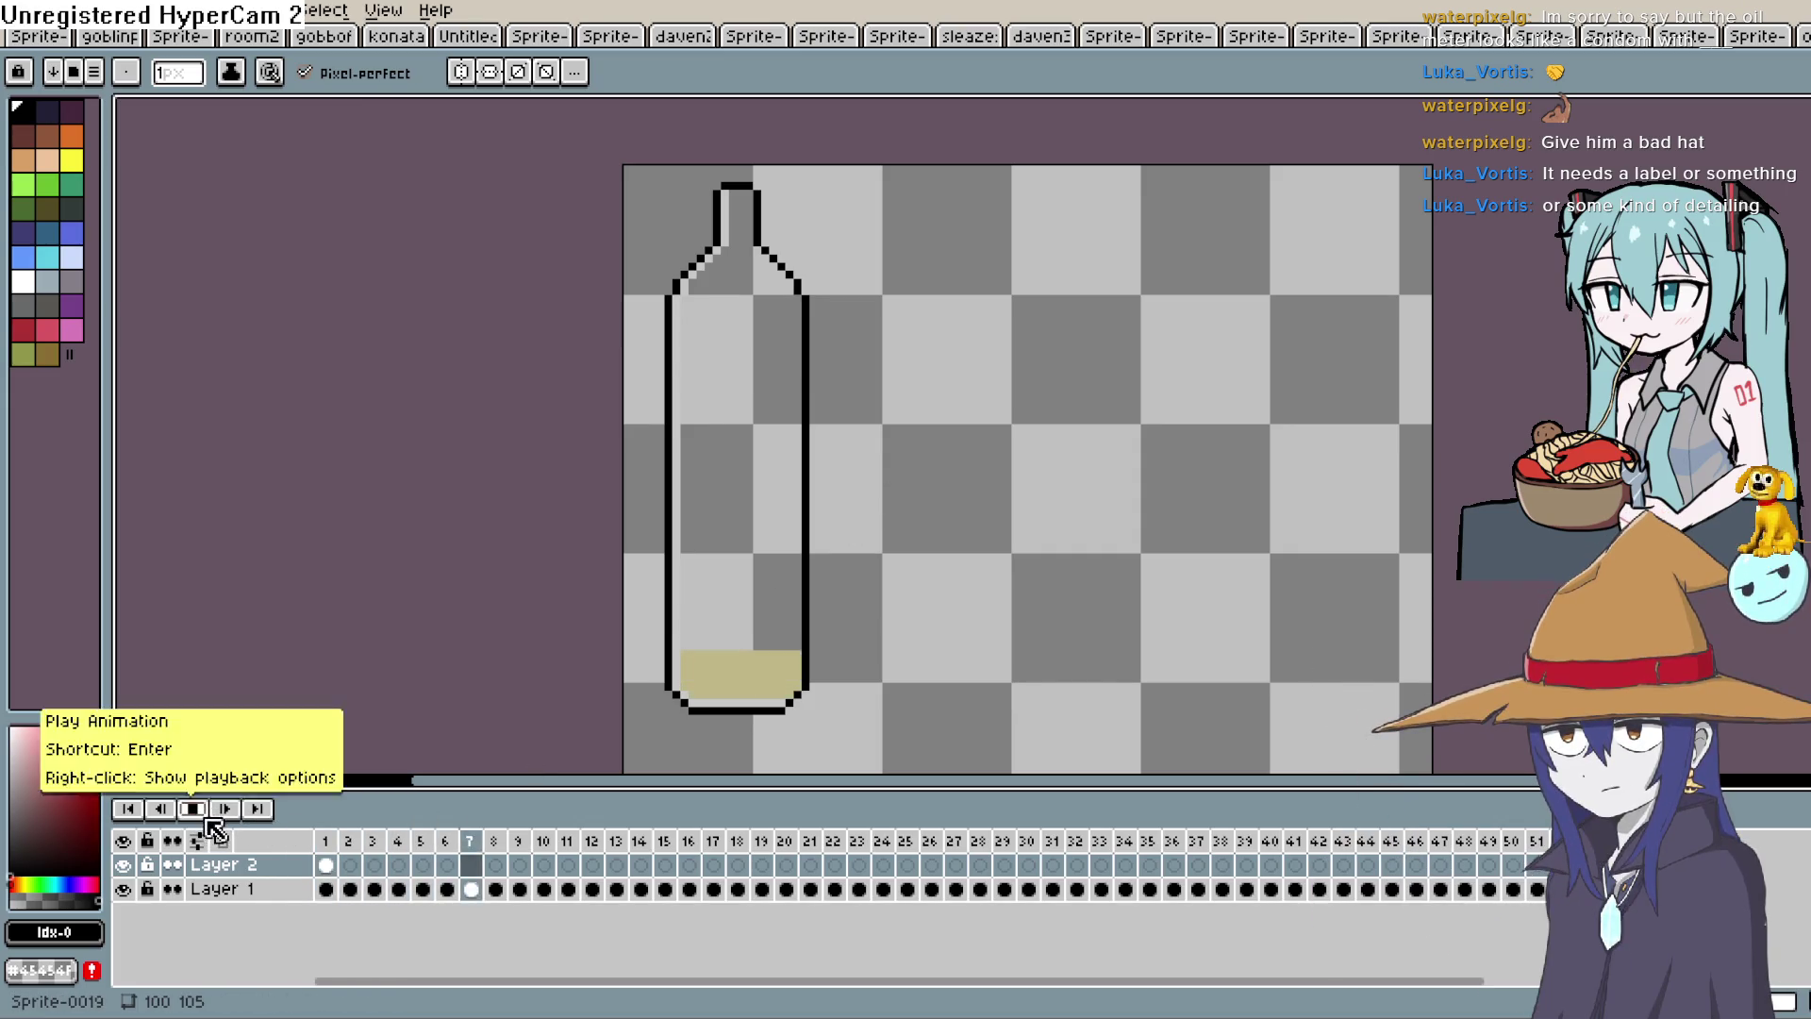
Make Layer 2 continuous across frames from its frame-1 cel.
left_click(337, 864)
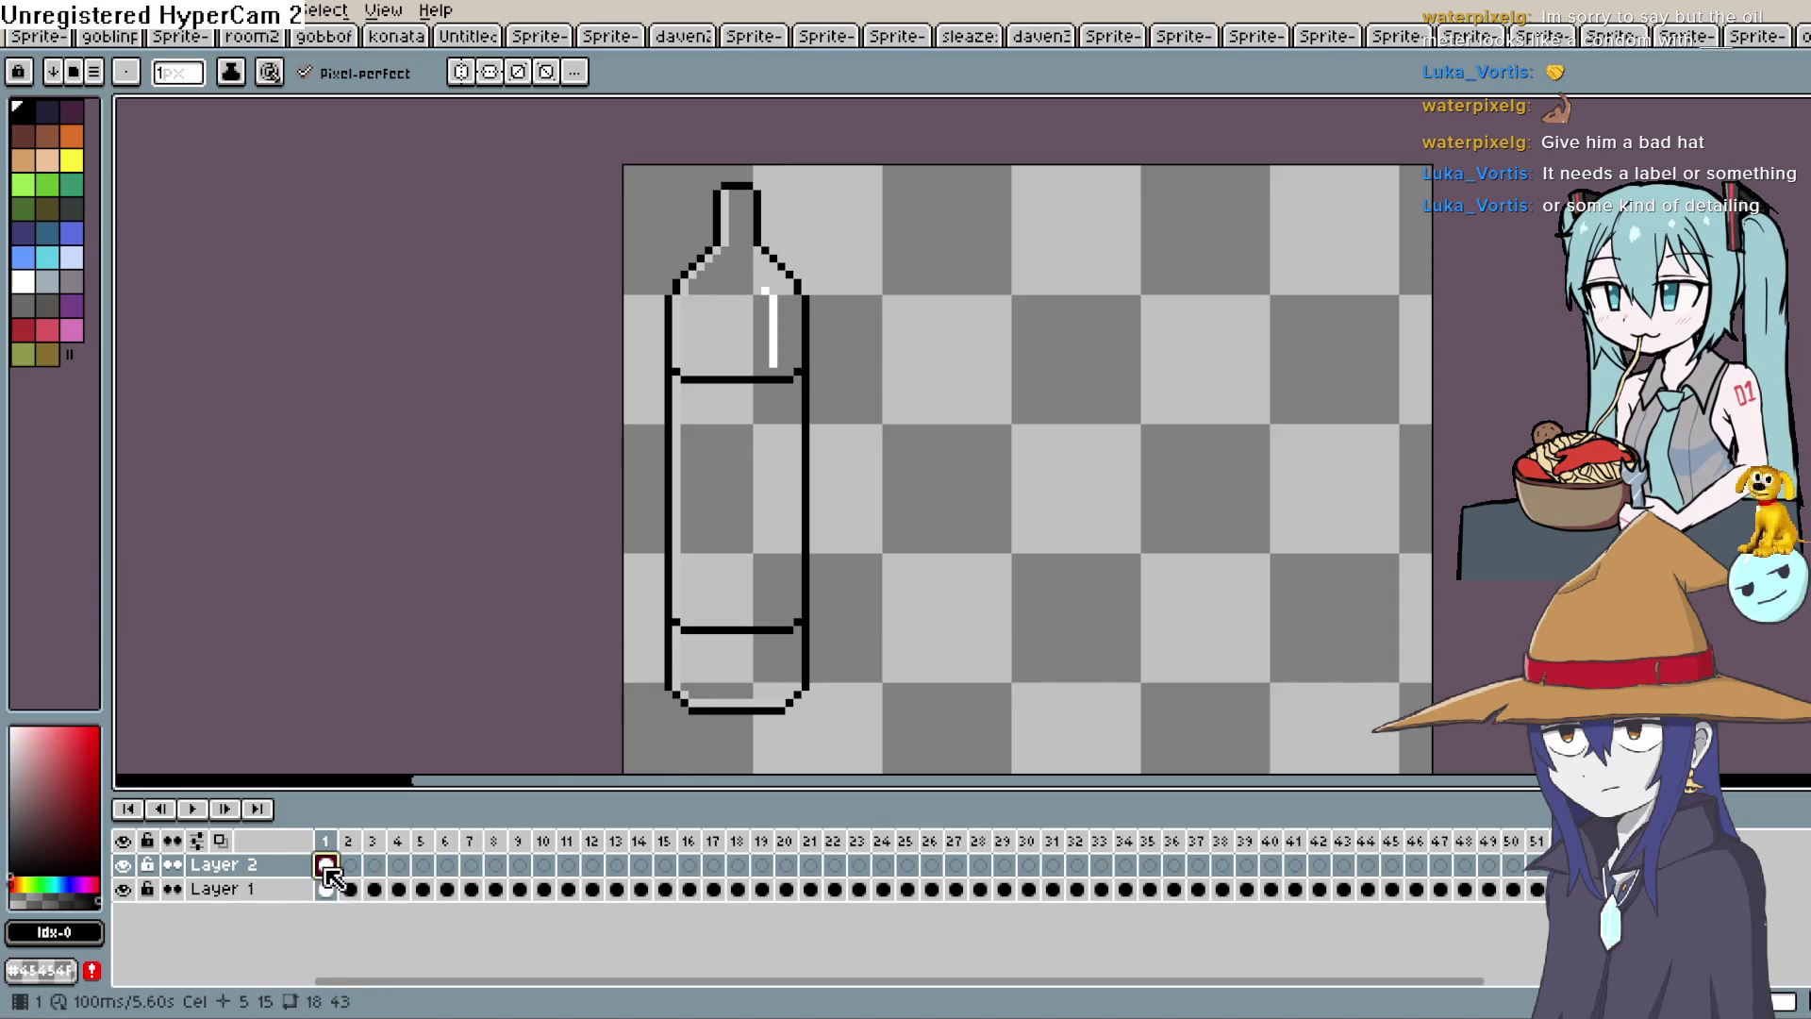
right_click(328, 866)
key("Escape")
left_click(172, 864)
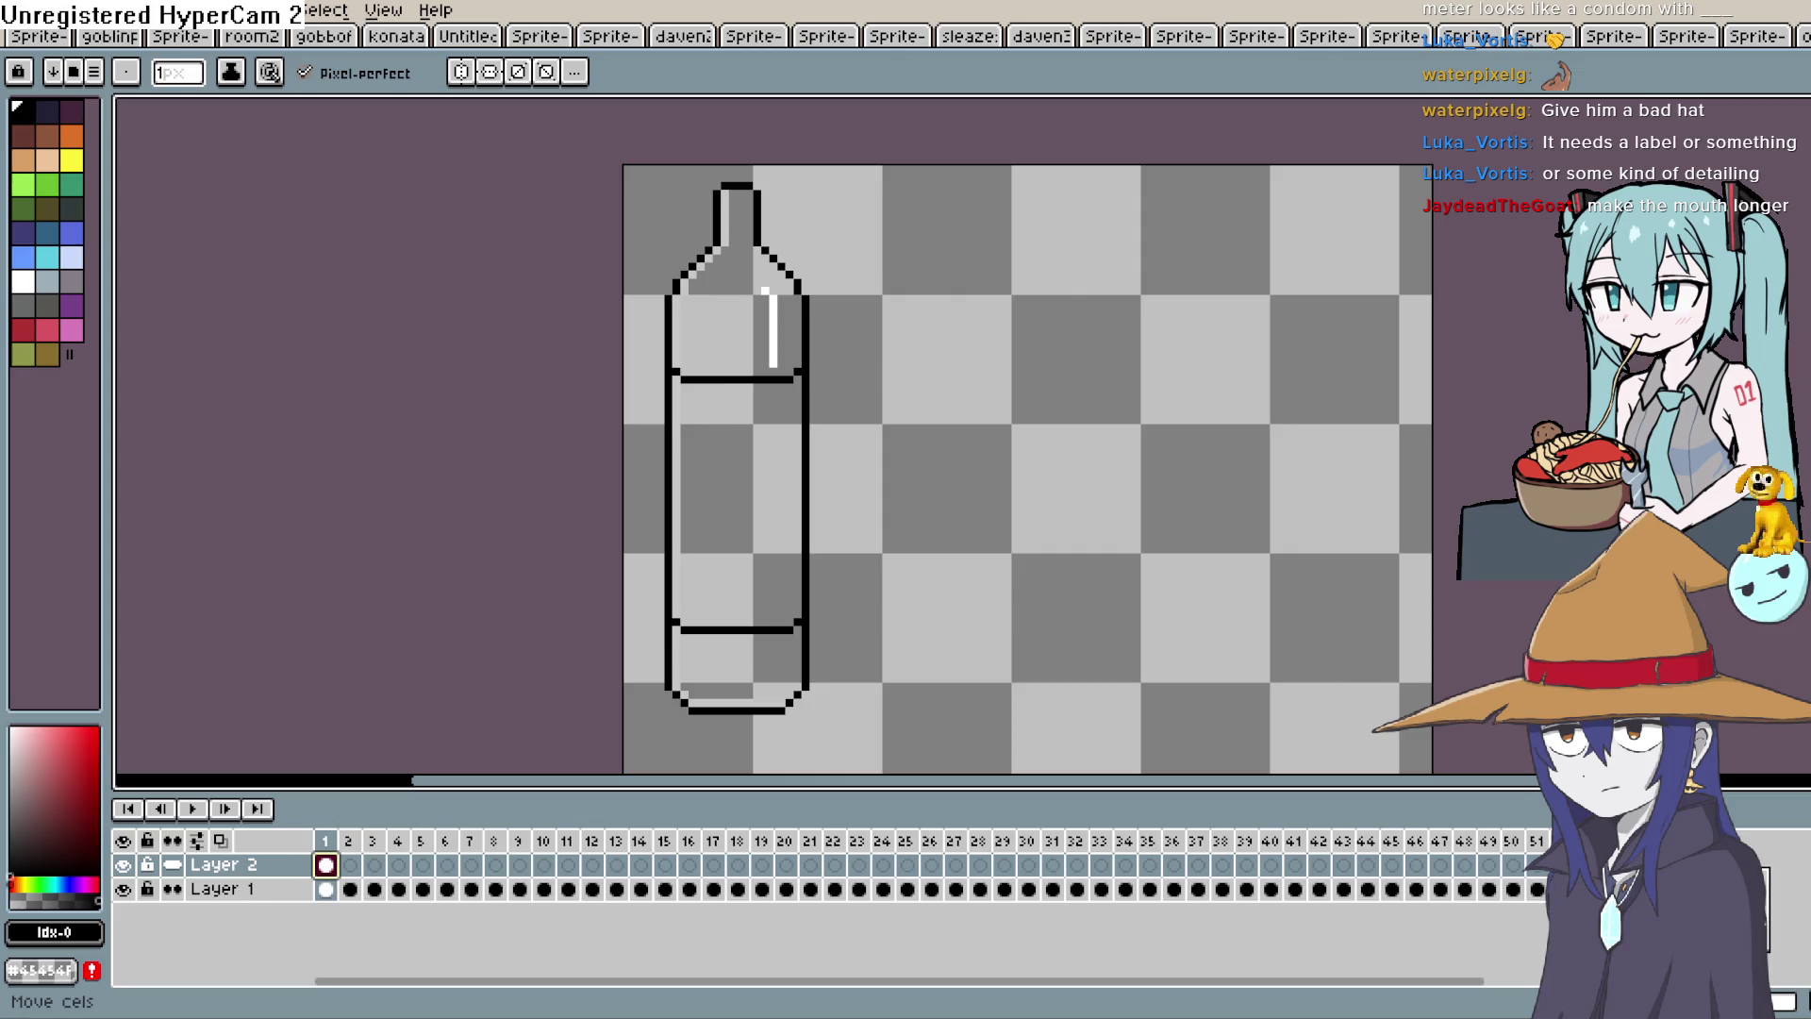
Link Layer 2's cels across all frames, then play and scrub from frame 1 to frame 56 to check.
key("ctrl+z")
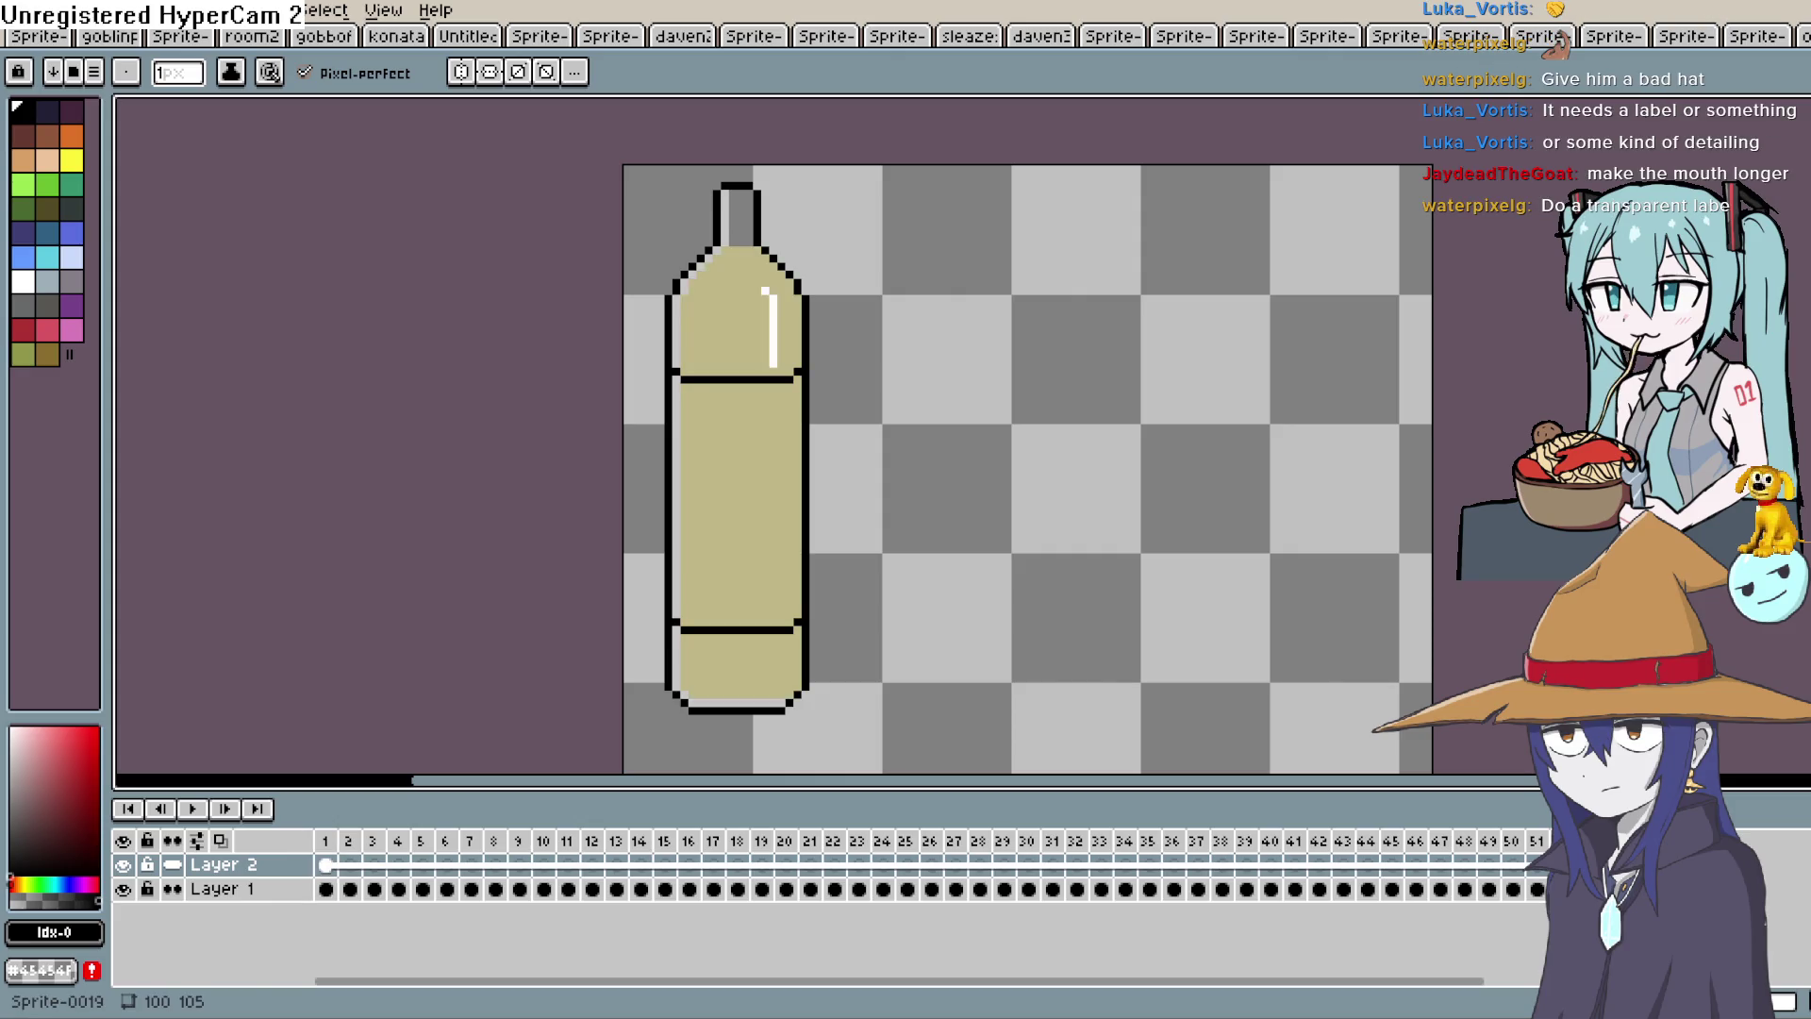
left_click(193, 809)
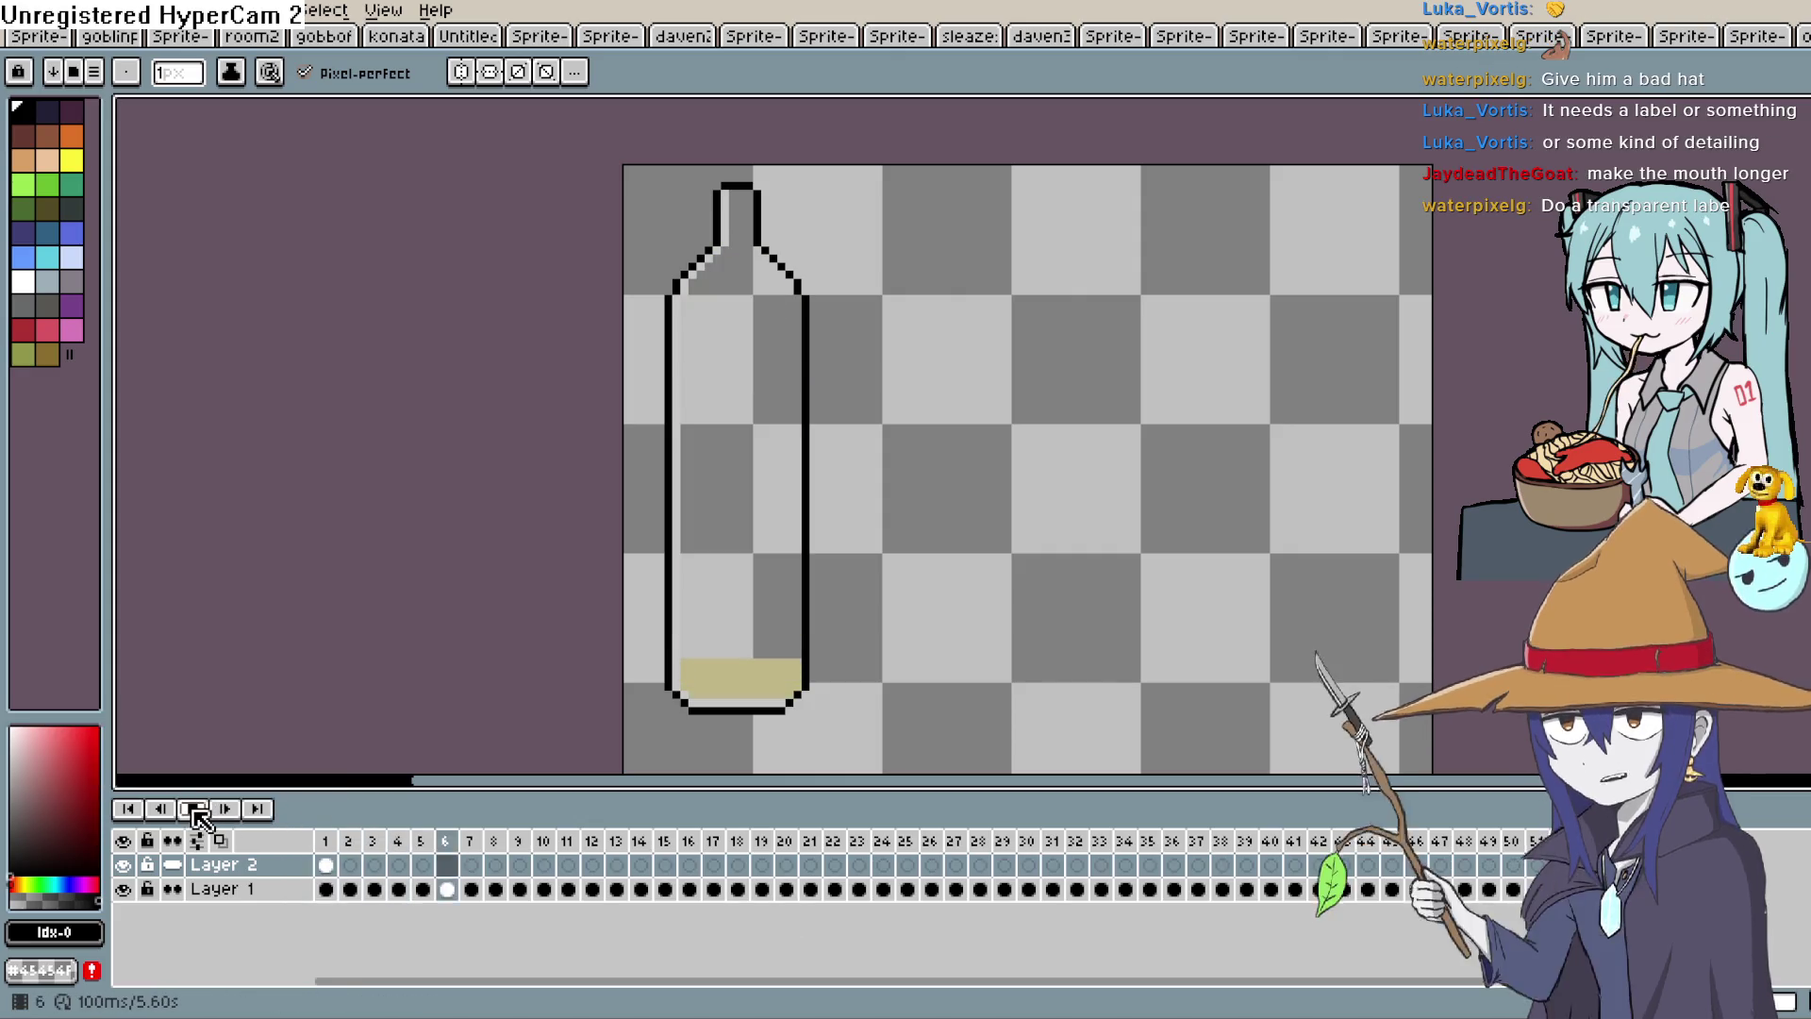
left_click(328, 864)
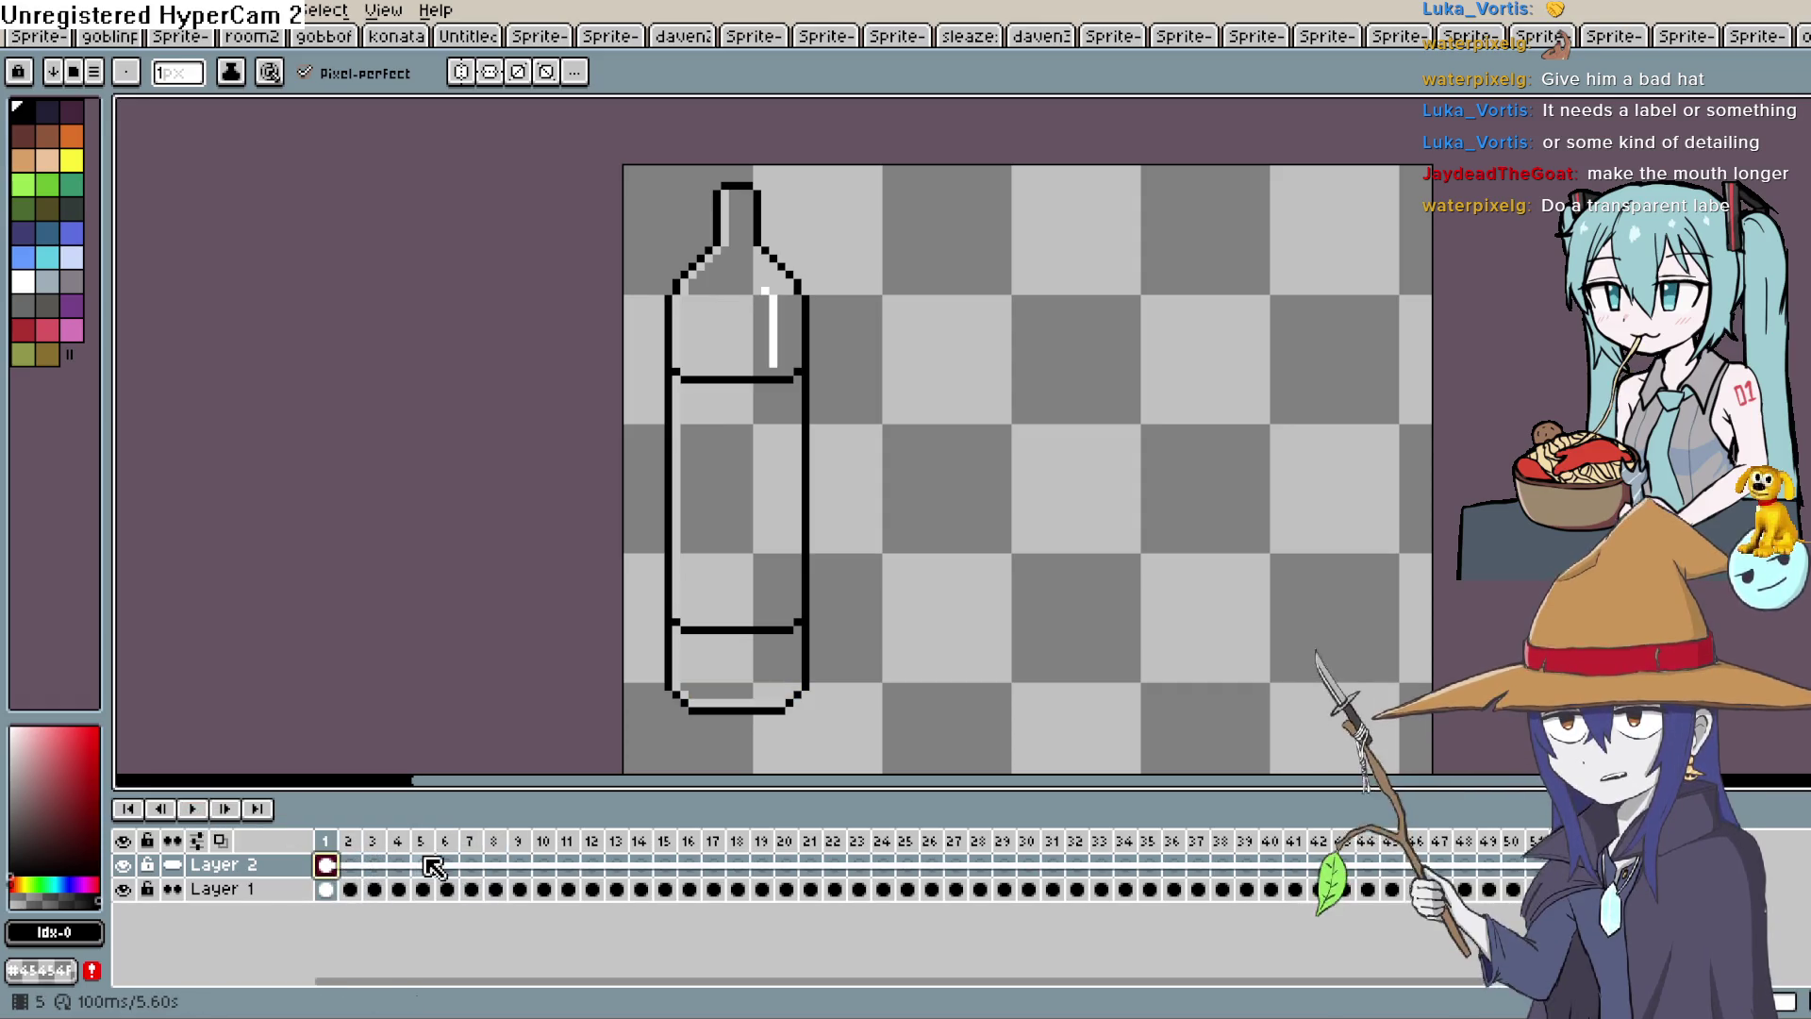
left_click(1632, 888)
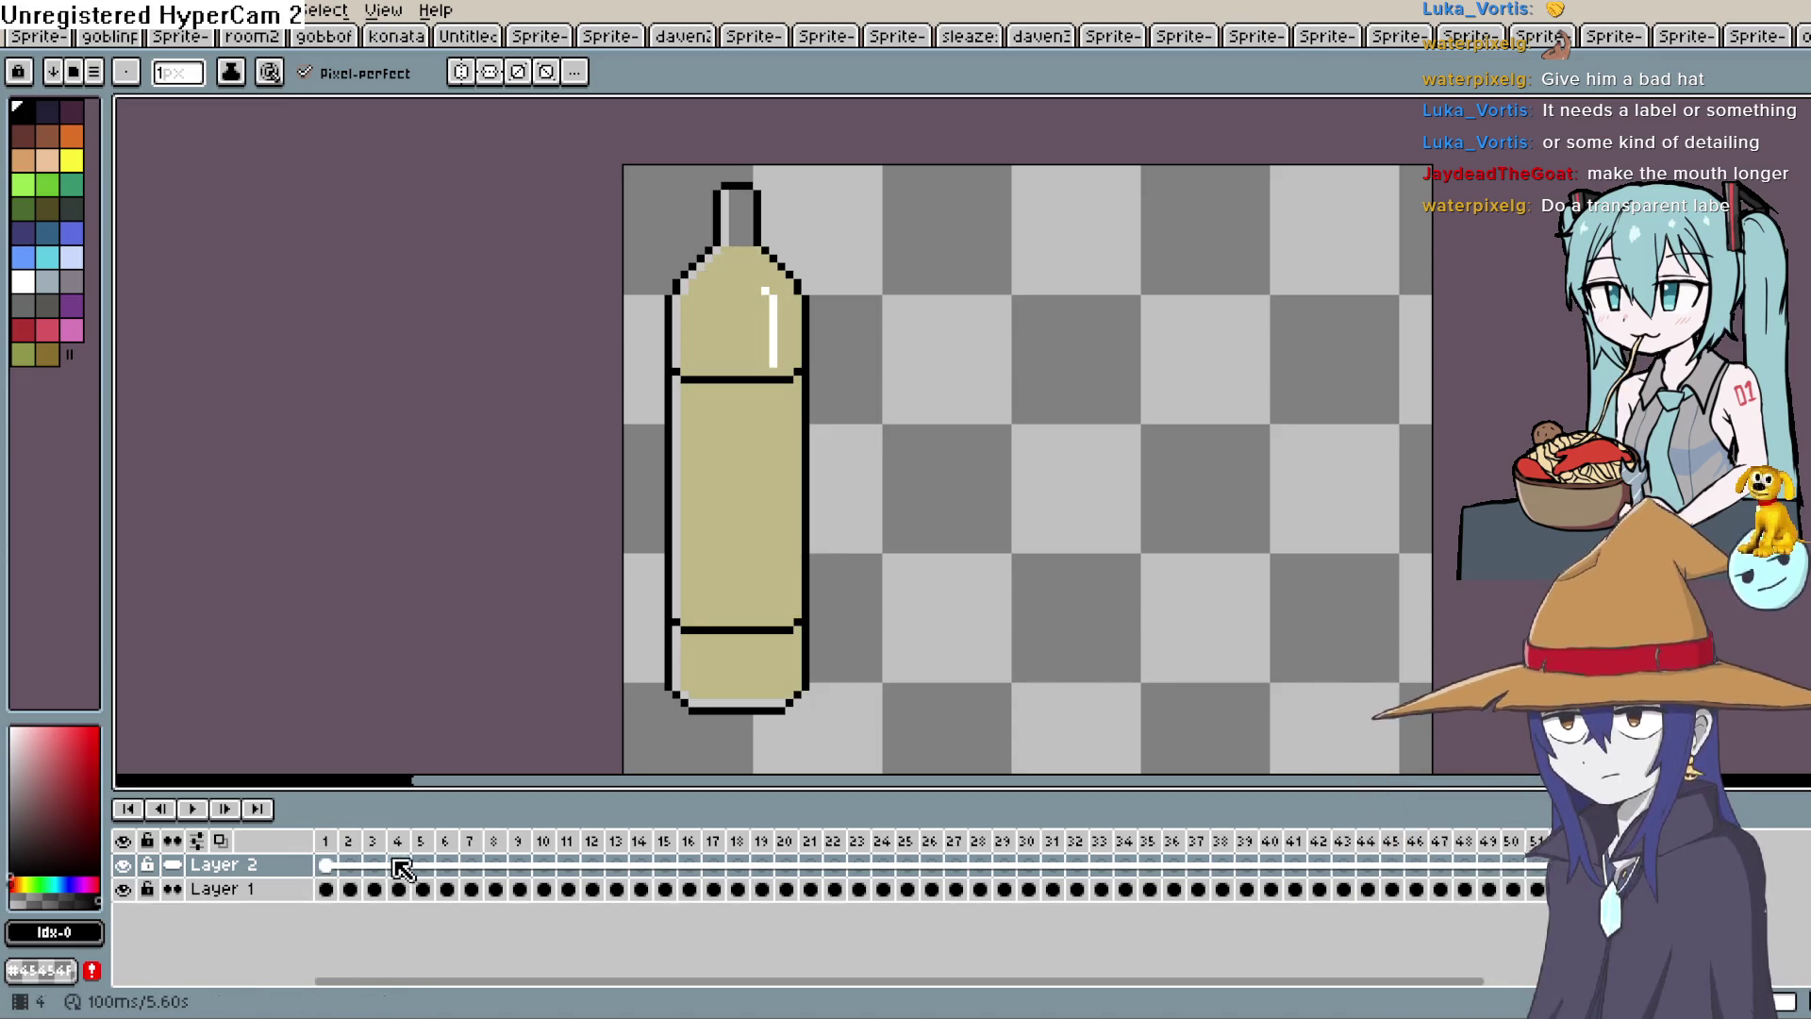
left_click(326, 864)
mouse_move(325, 864)
left_mouse_down()
mouse_move(419, 861)
mouse_move(328, 864)
left_mouse_up()
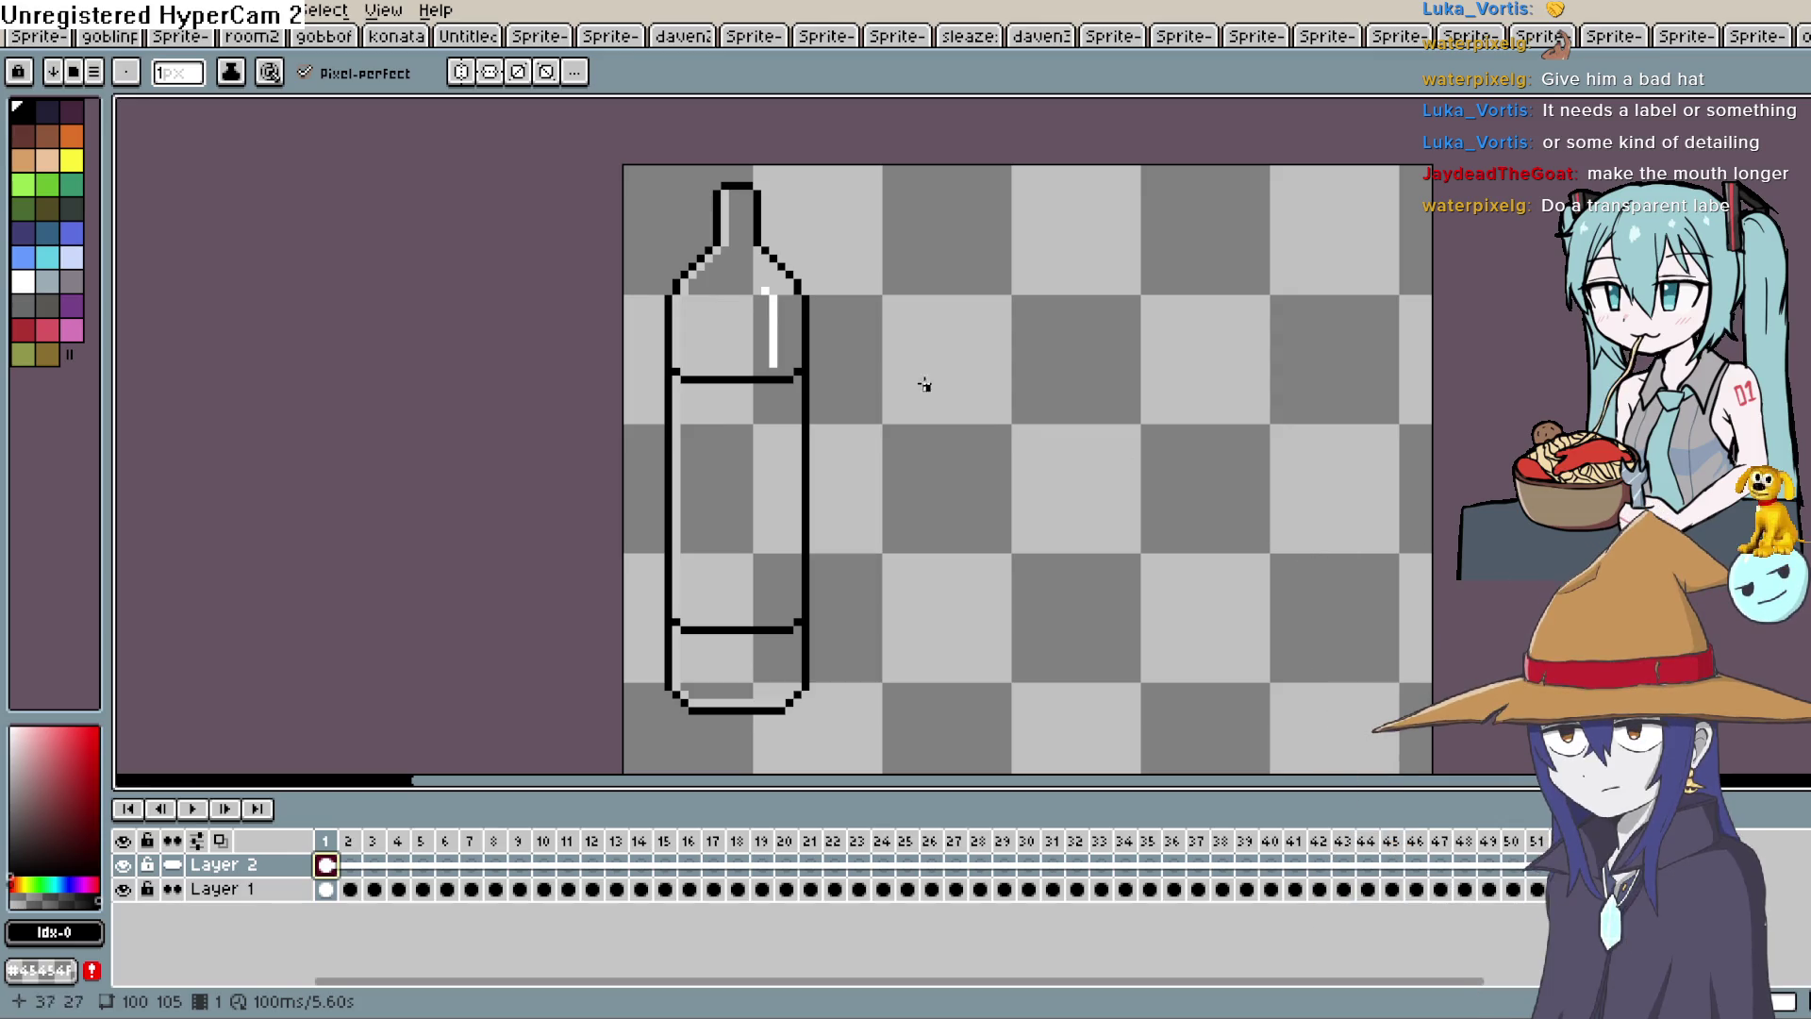
scroll(889, 283, "down", 5)
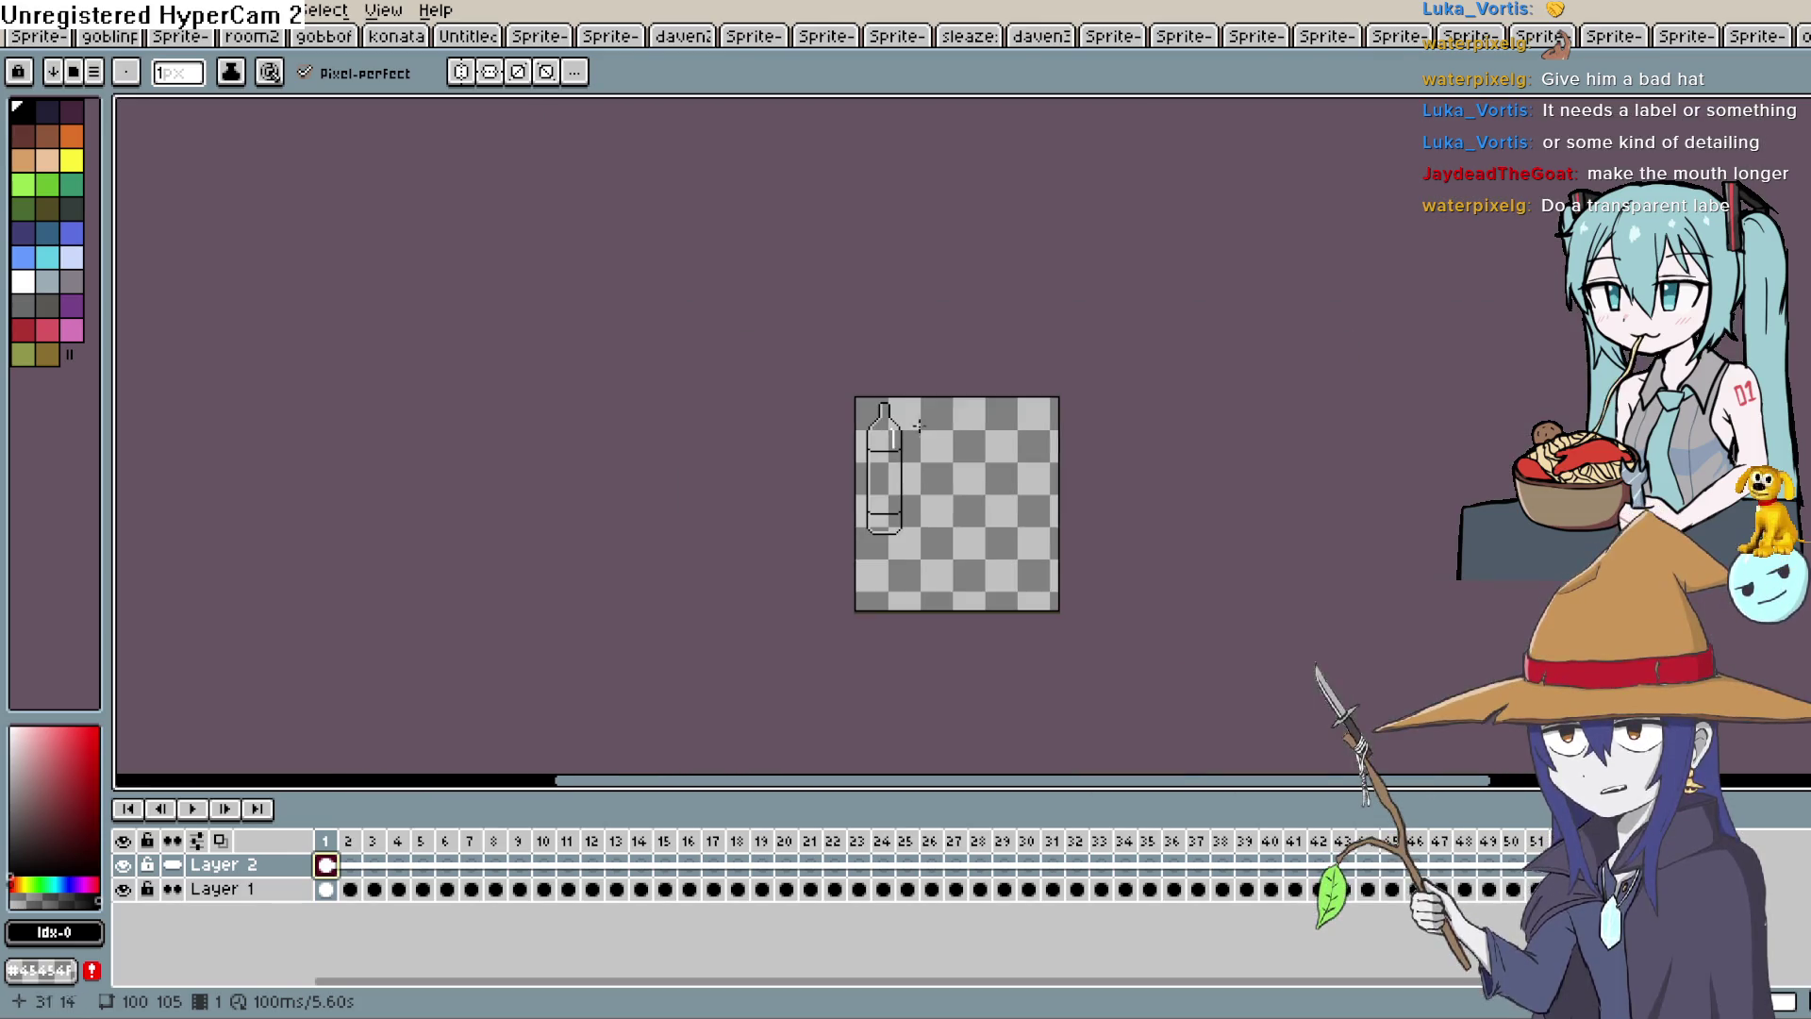
Switch to Rectangular Marquee, make Layer 1's frame-1 cel active, and hide Layer 2.
scroll(925, 392, "up", 3)
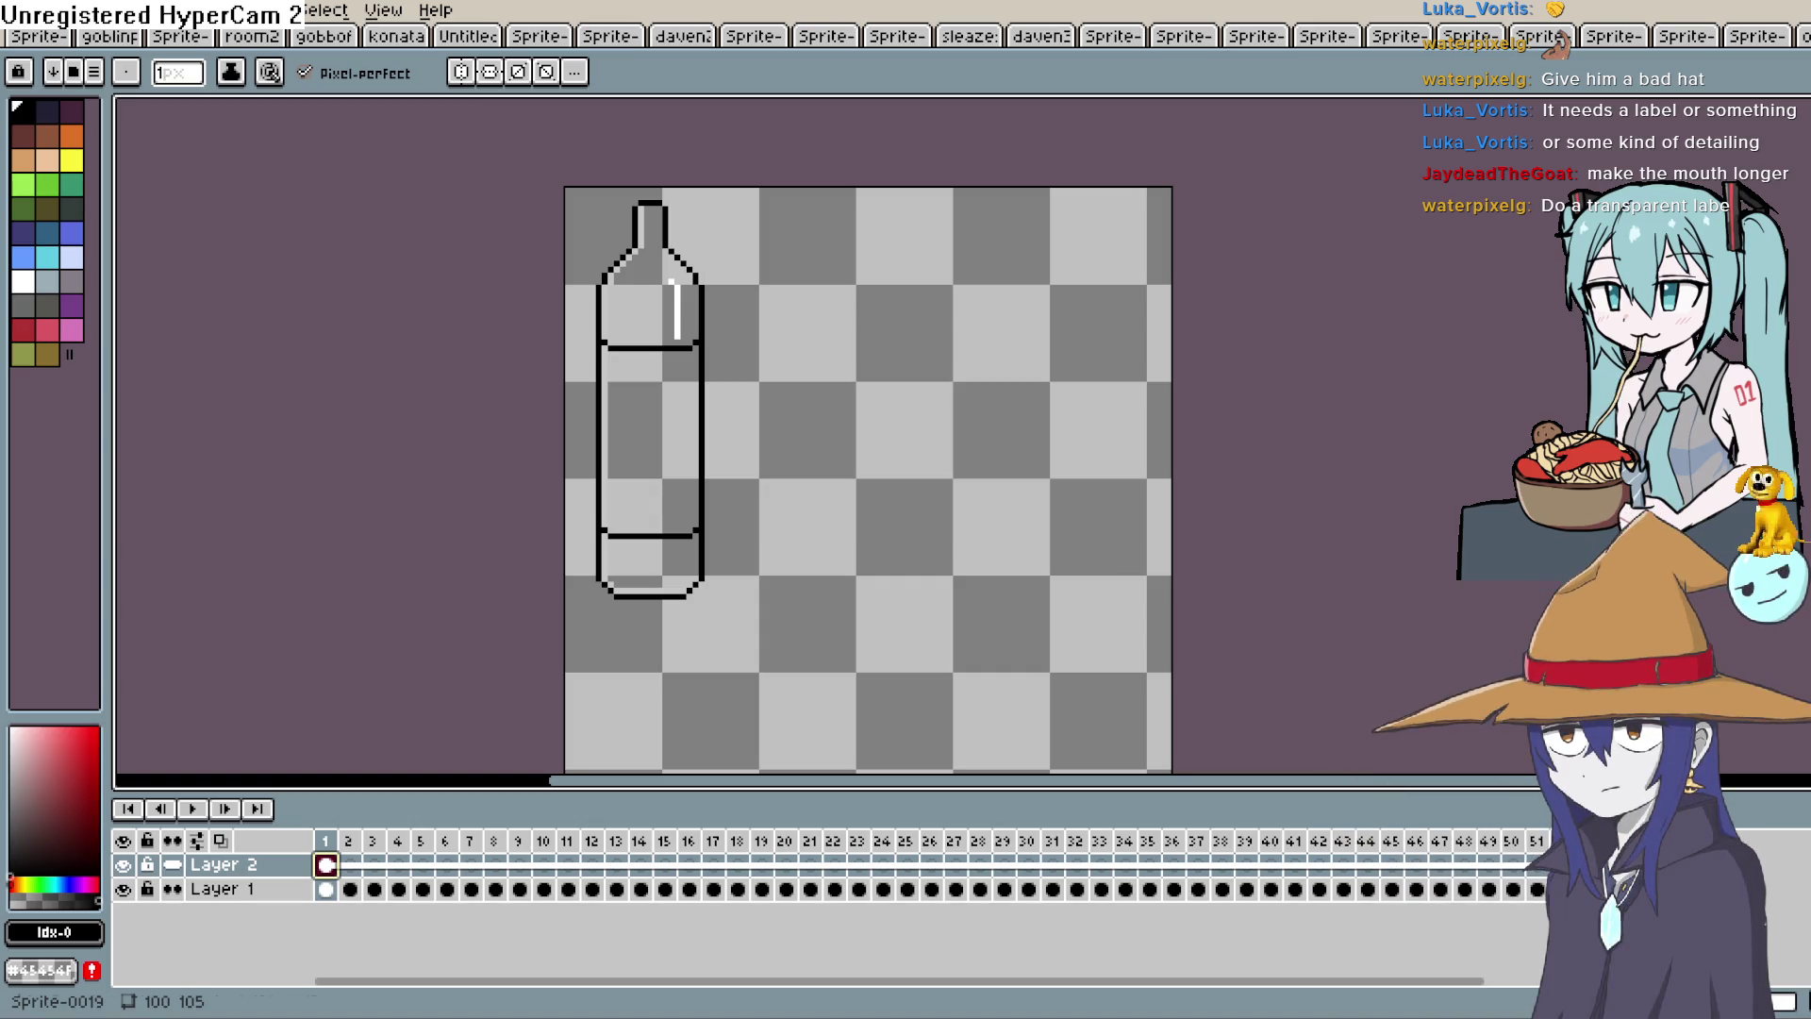
key("m")
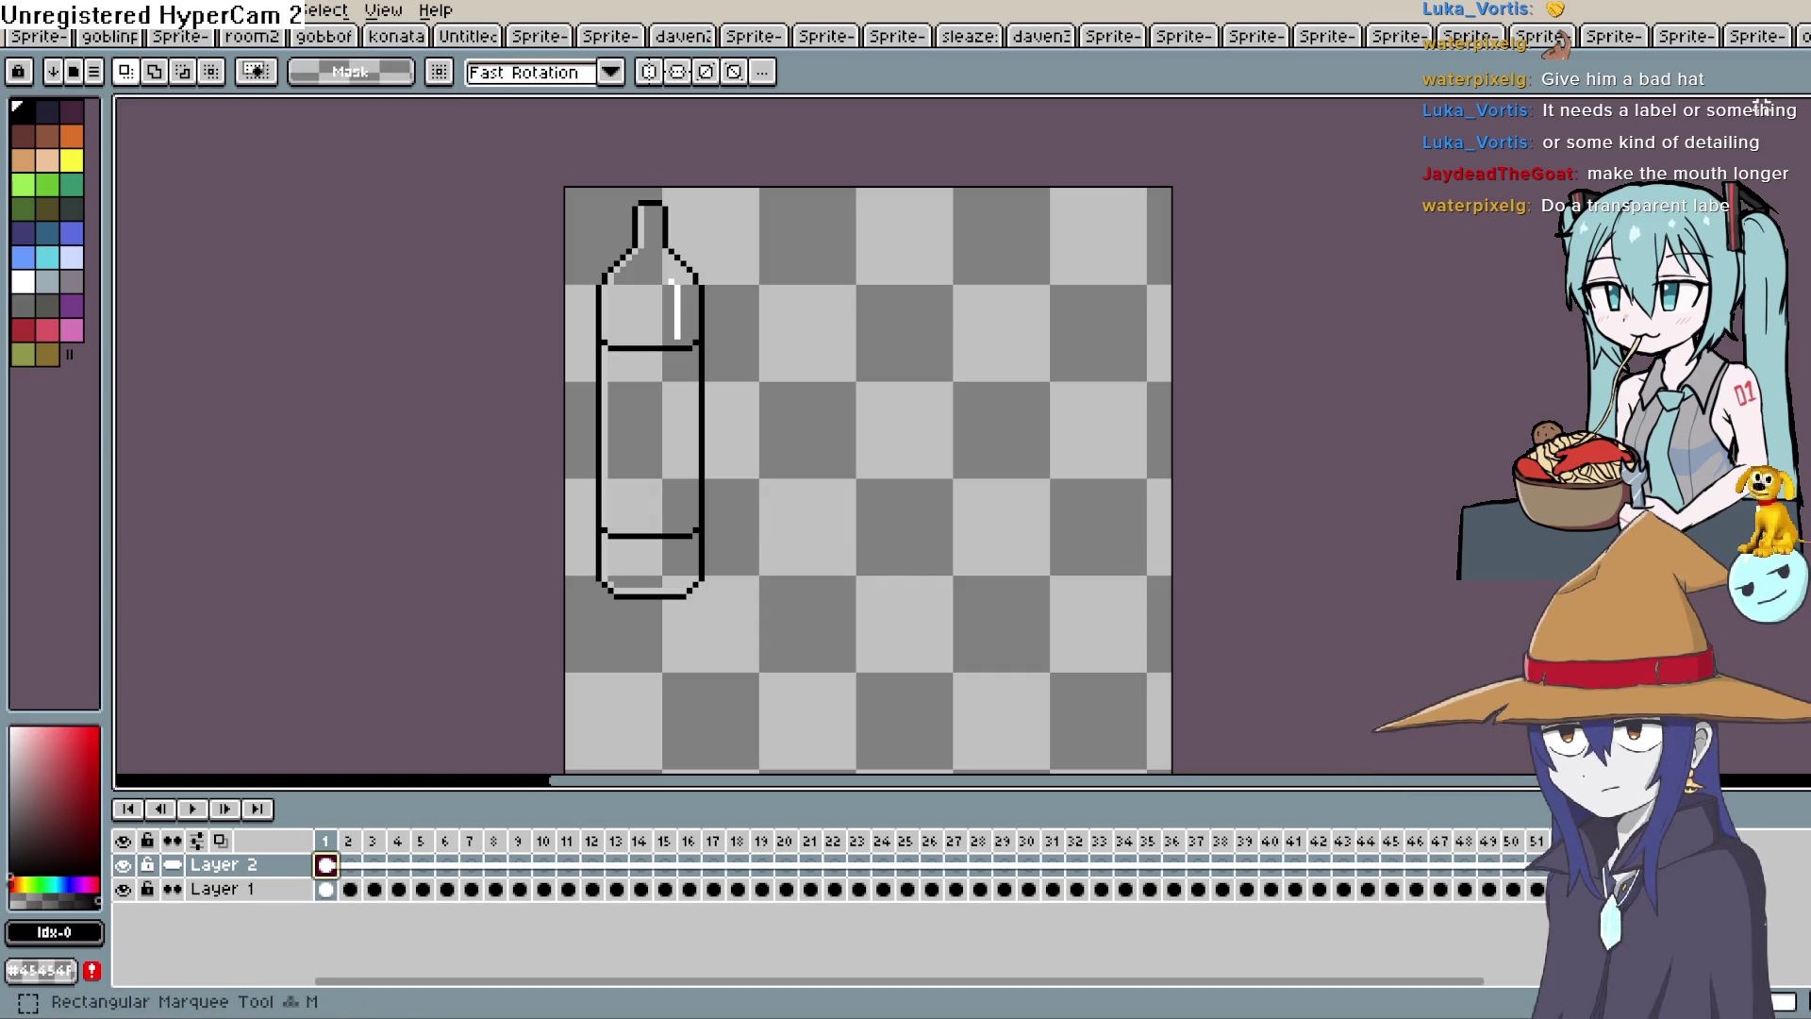
left_click_drag(1016, 215, 1203, 157)
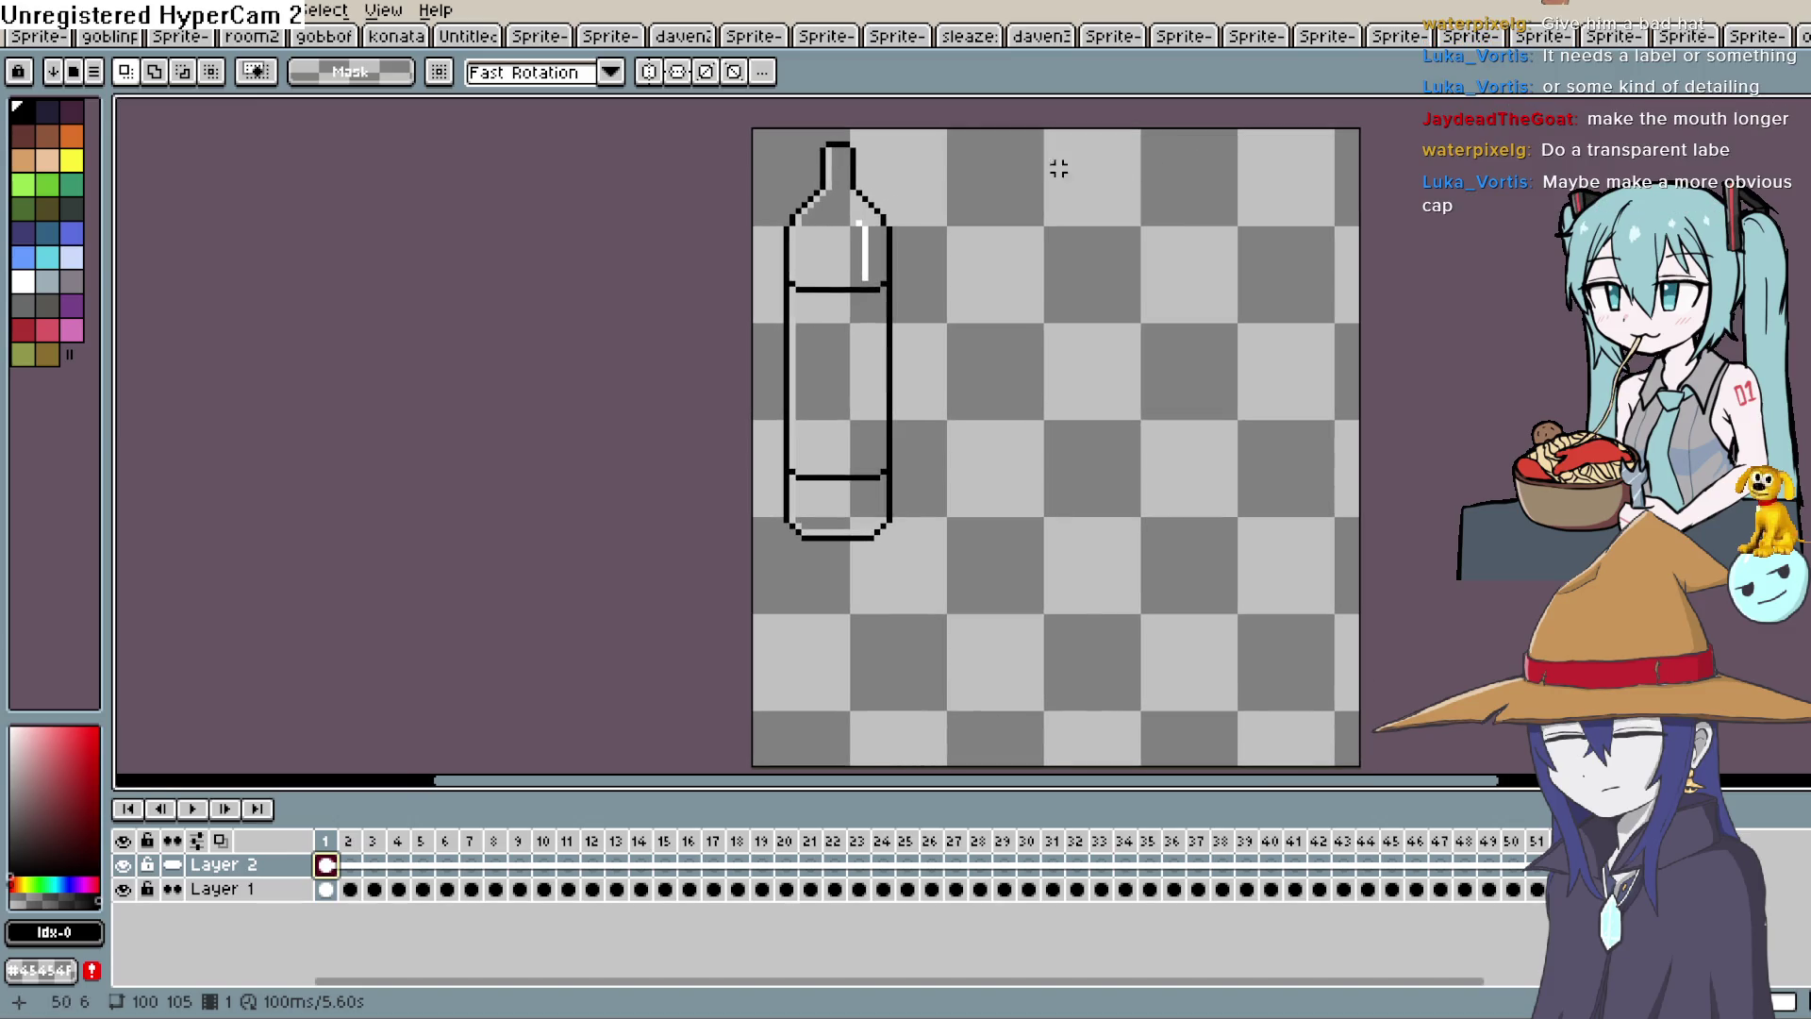
mouse_move(955, 132)
left_mouse_down()
mouse_move(913, 384)
mouse_move(754, 588)
mouse_move(812, 579)
left_mouse_up()
key("ctrl+z")
left_click(1033, 563)
left_click(326, 889)
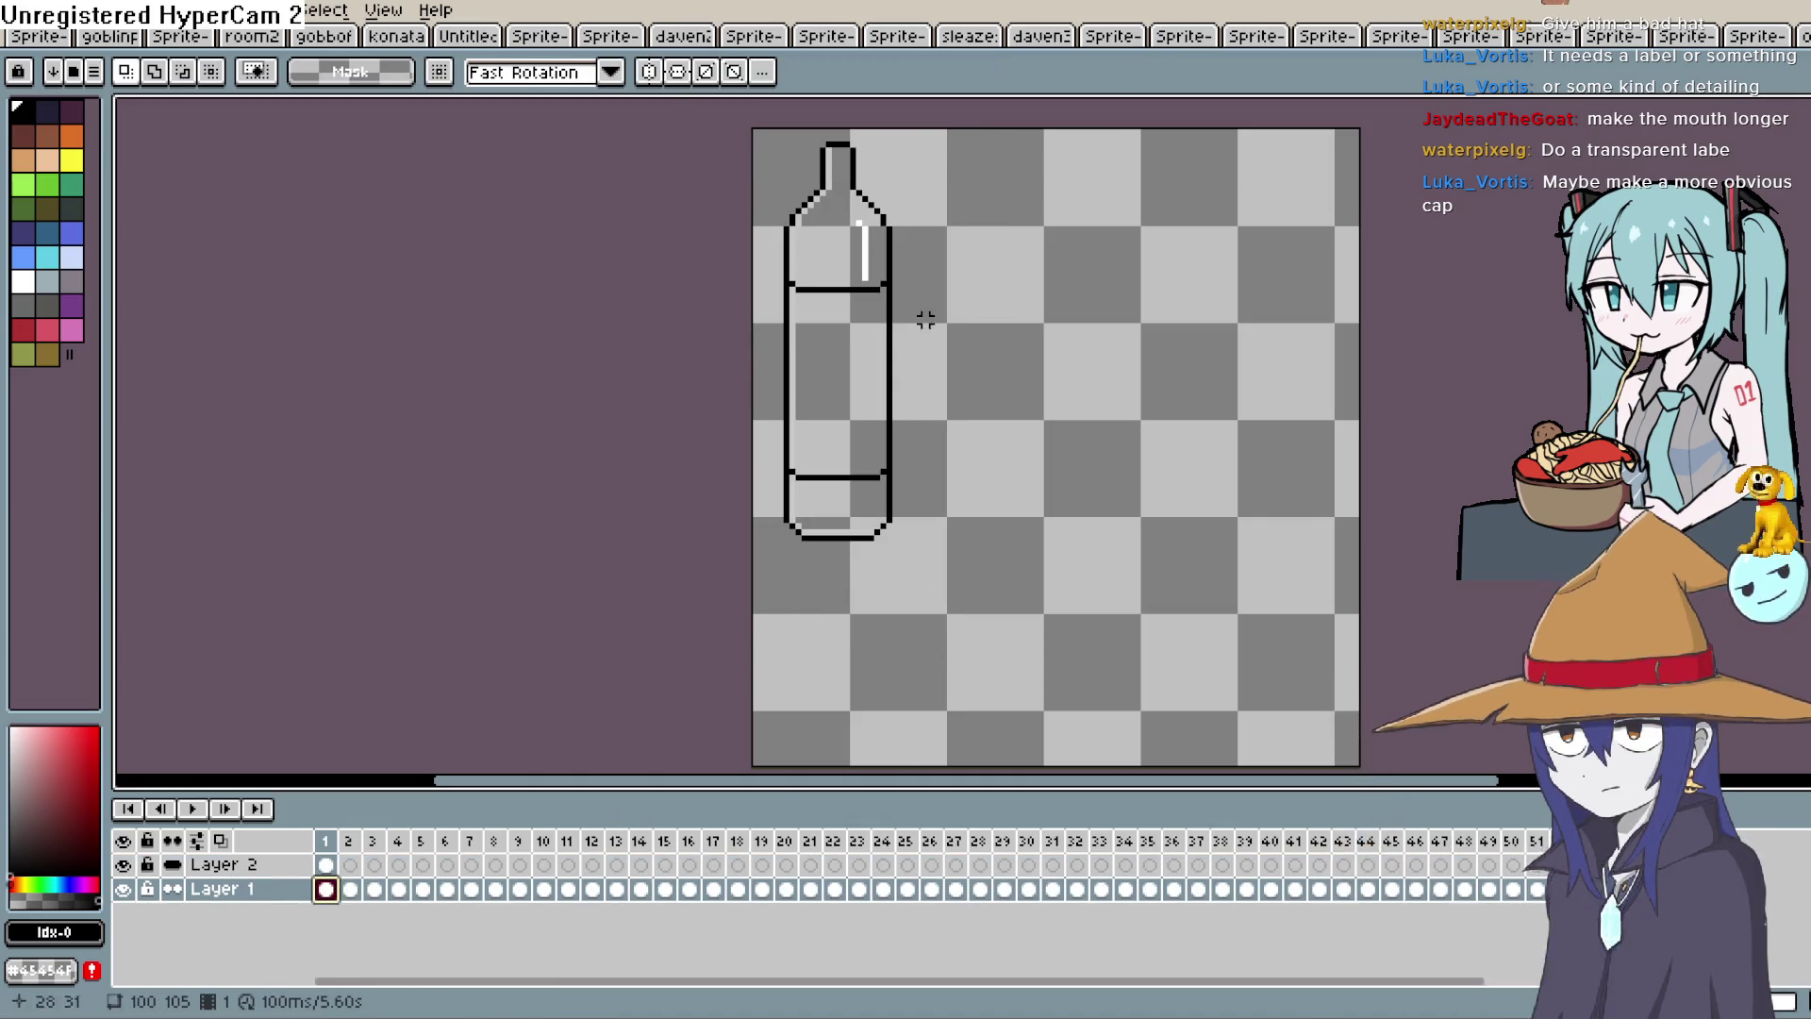
left_click(124, 865)
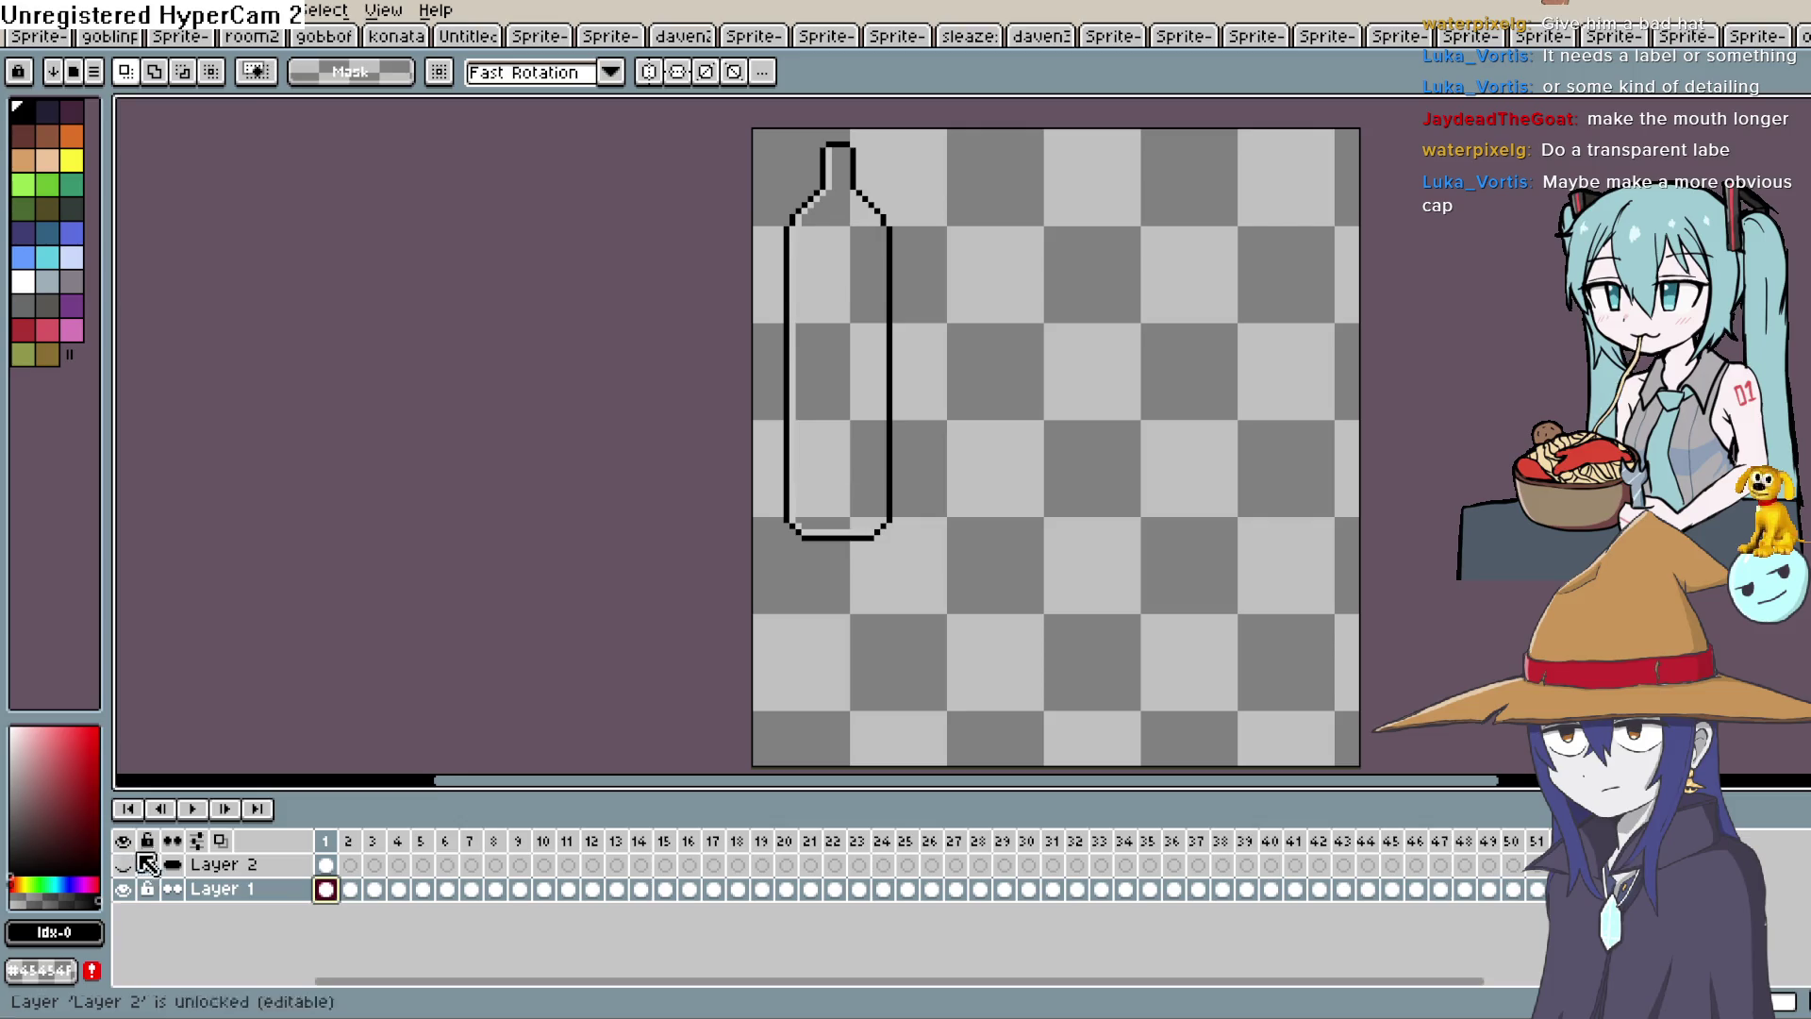
Marquee the Layer 1 bottle outline and move it lower and to the right.
left_click_drag(956, 135, 752, 575)
left_click(991, 157)
mouse_move(981, 133)
left_mouse_down()
mouse_move(950, 324)
mouse_move(760, 626)
left_mouse_up()
mouse_move(838, 449)
left_mouse_down()
mouse_move(835, 517)
mouse_move(853, 523)
left_mouse_up()
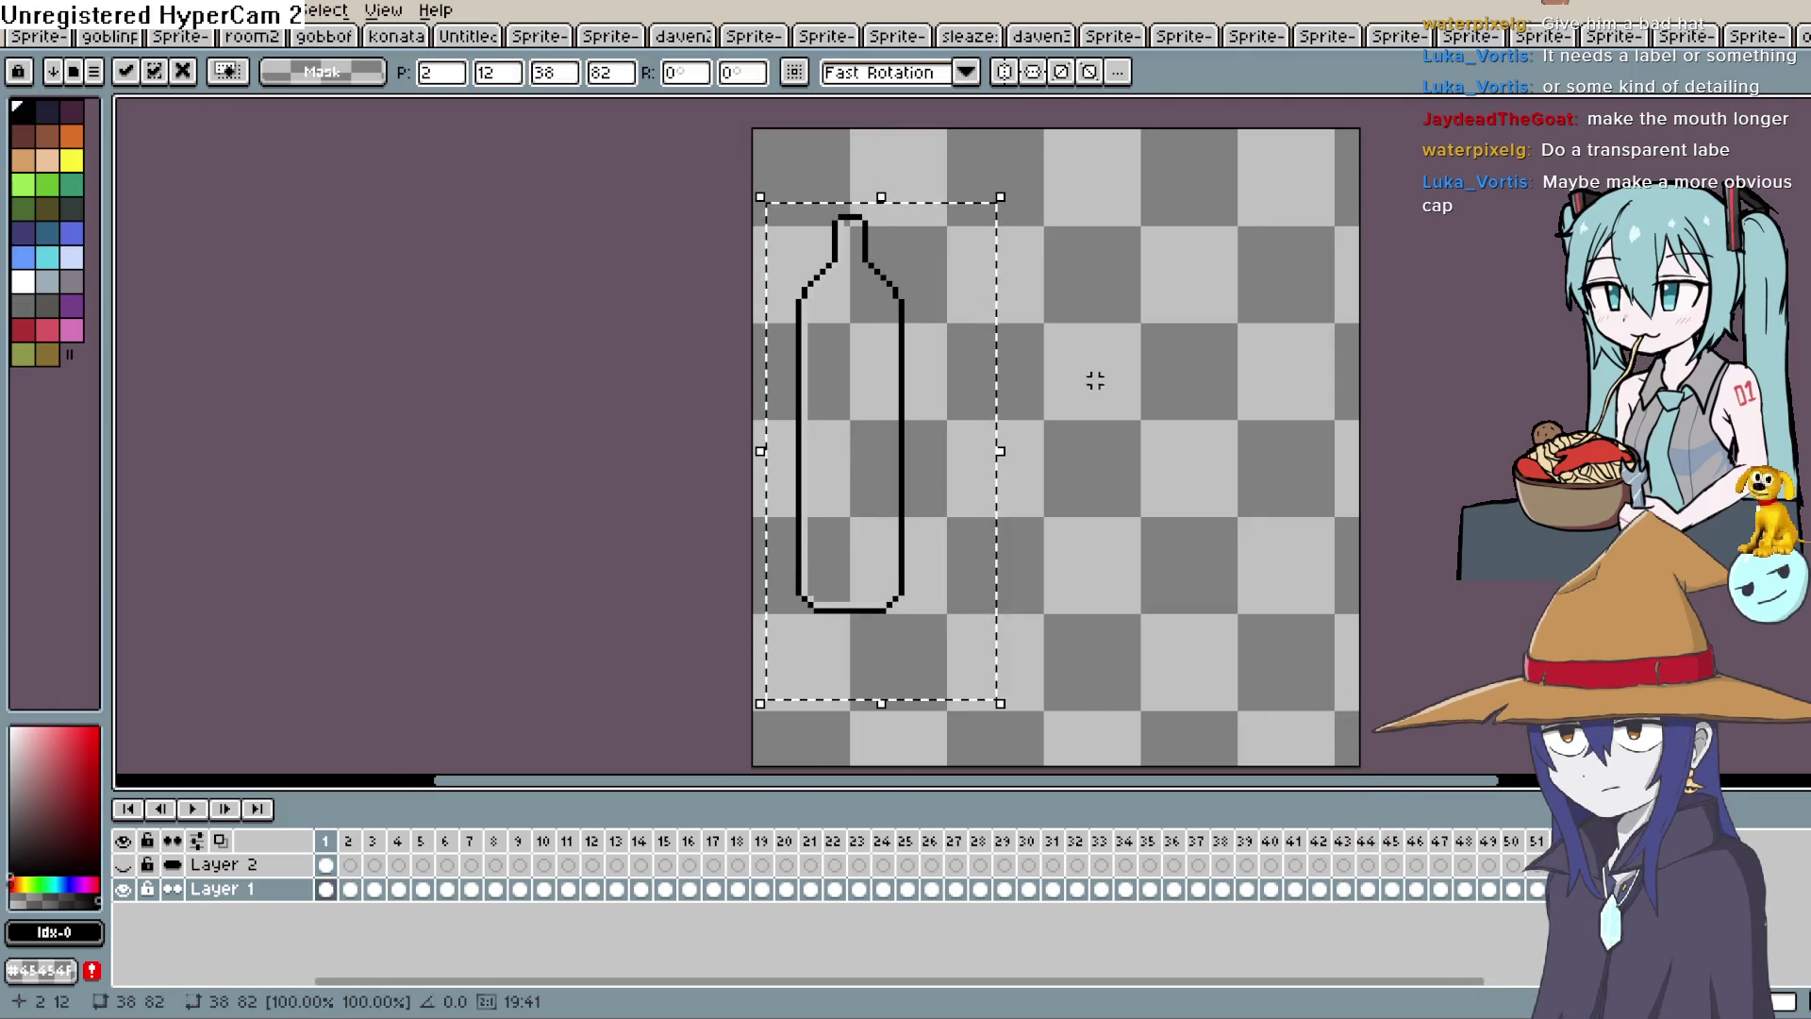
left_click(1174, 332)
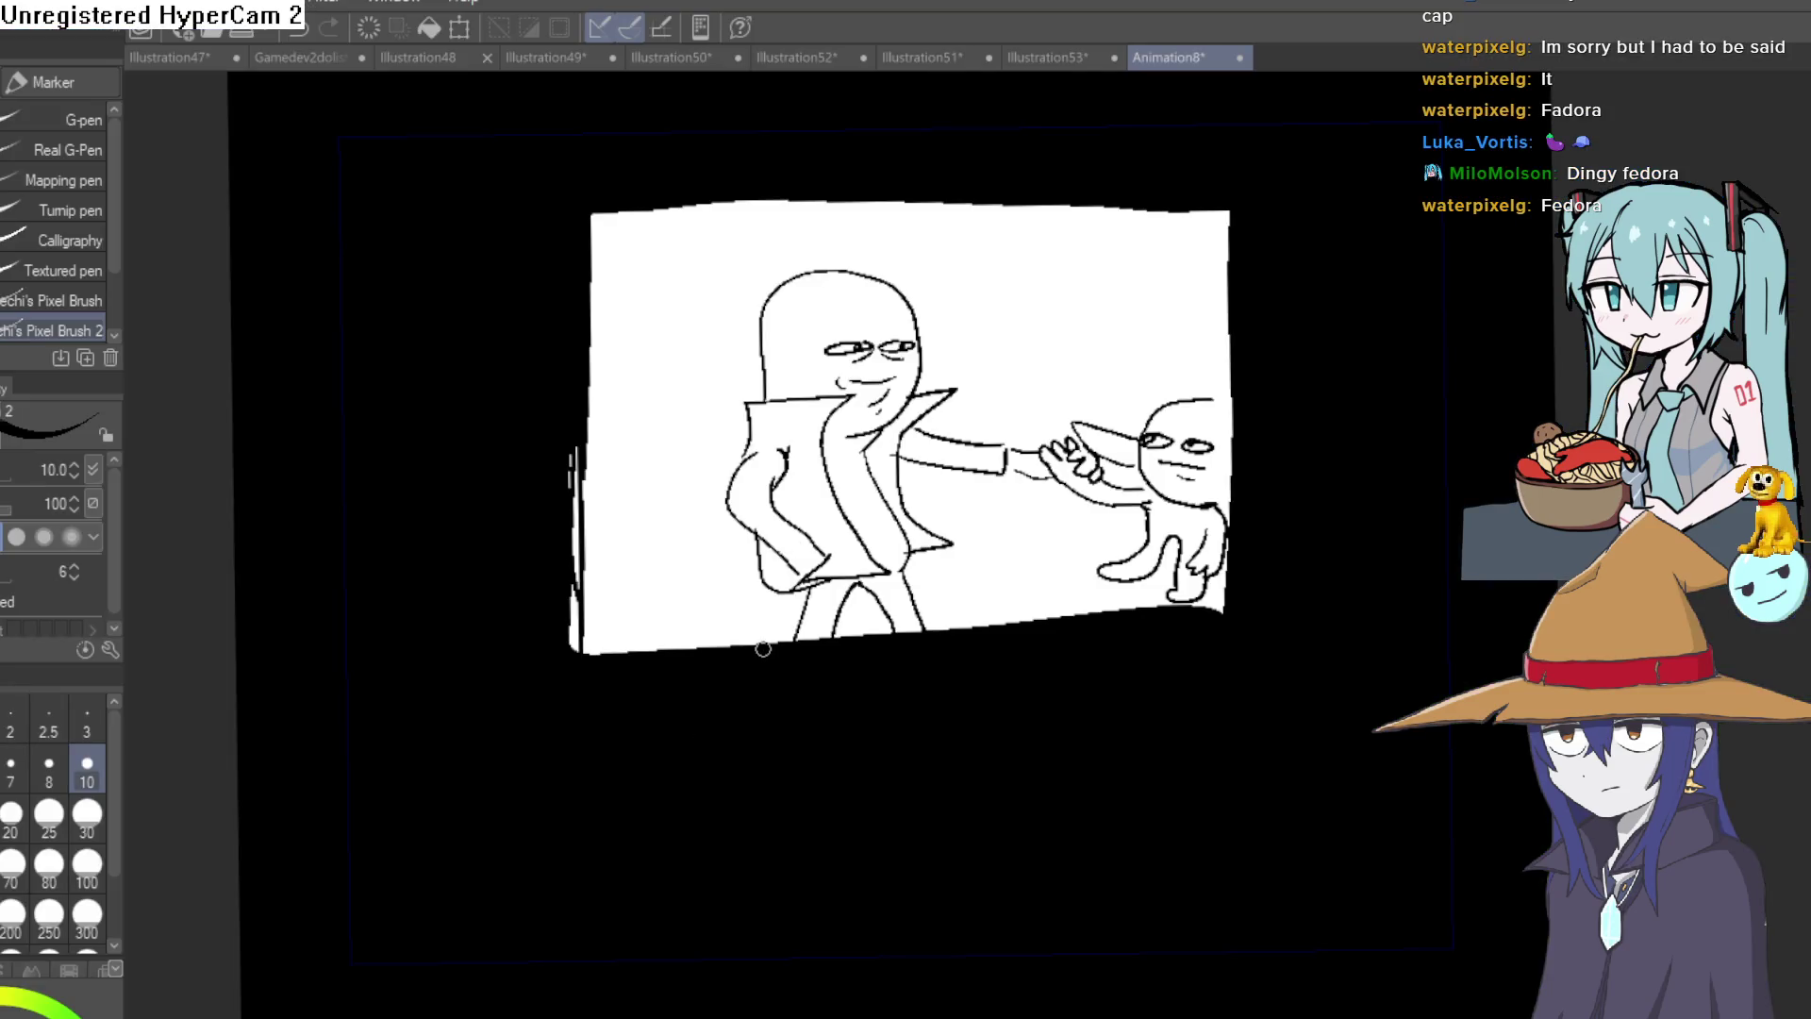
Try a hat-brim stroke across the figure's head, undoing each attempt.
left_click_drag(1054, 300, 1110, 342)
key("ctrl+z")
scroll(1085, 358, "up", 1)
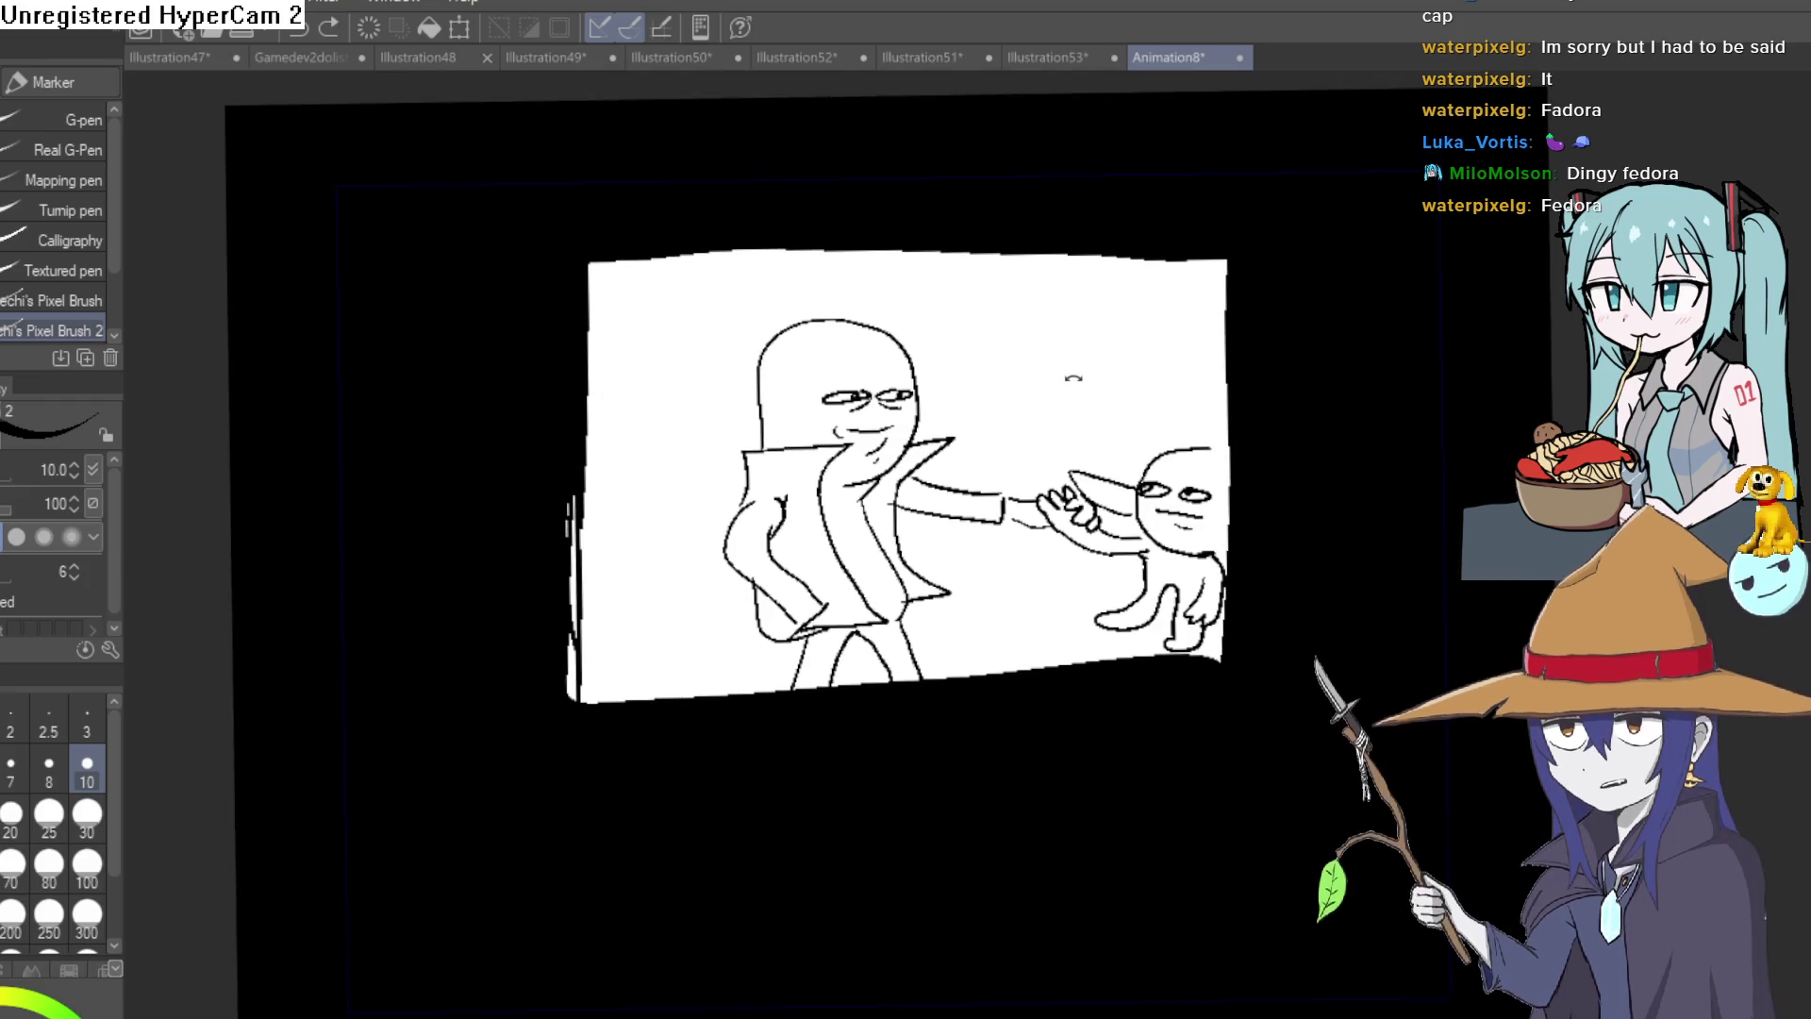
scroll(1037, 382, "up", 5)
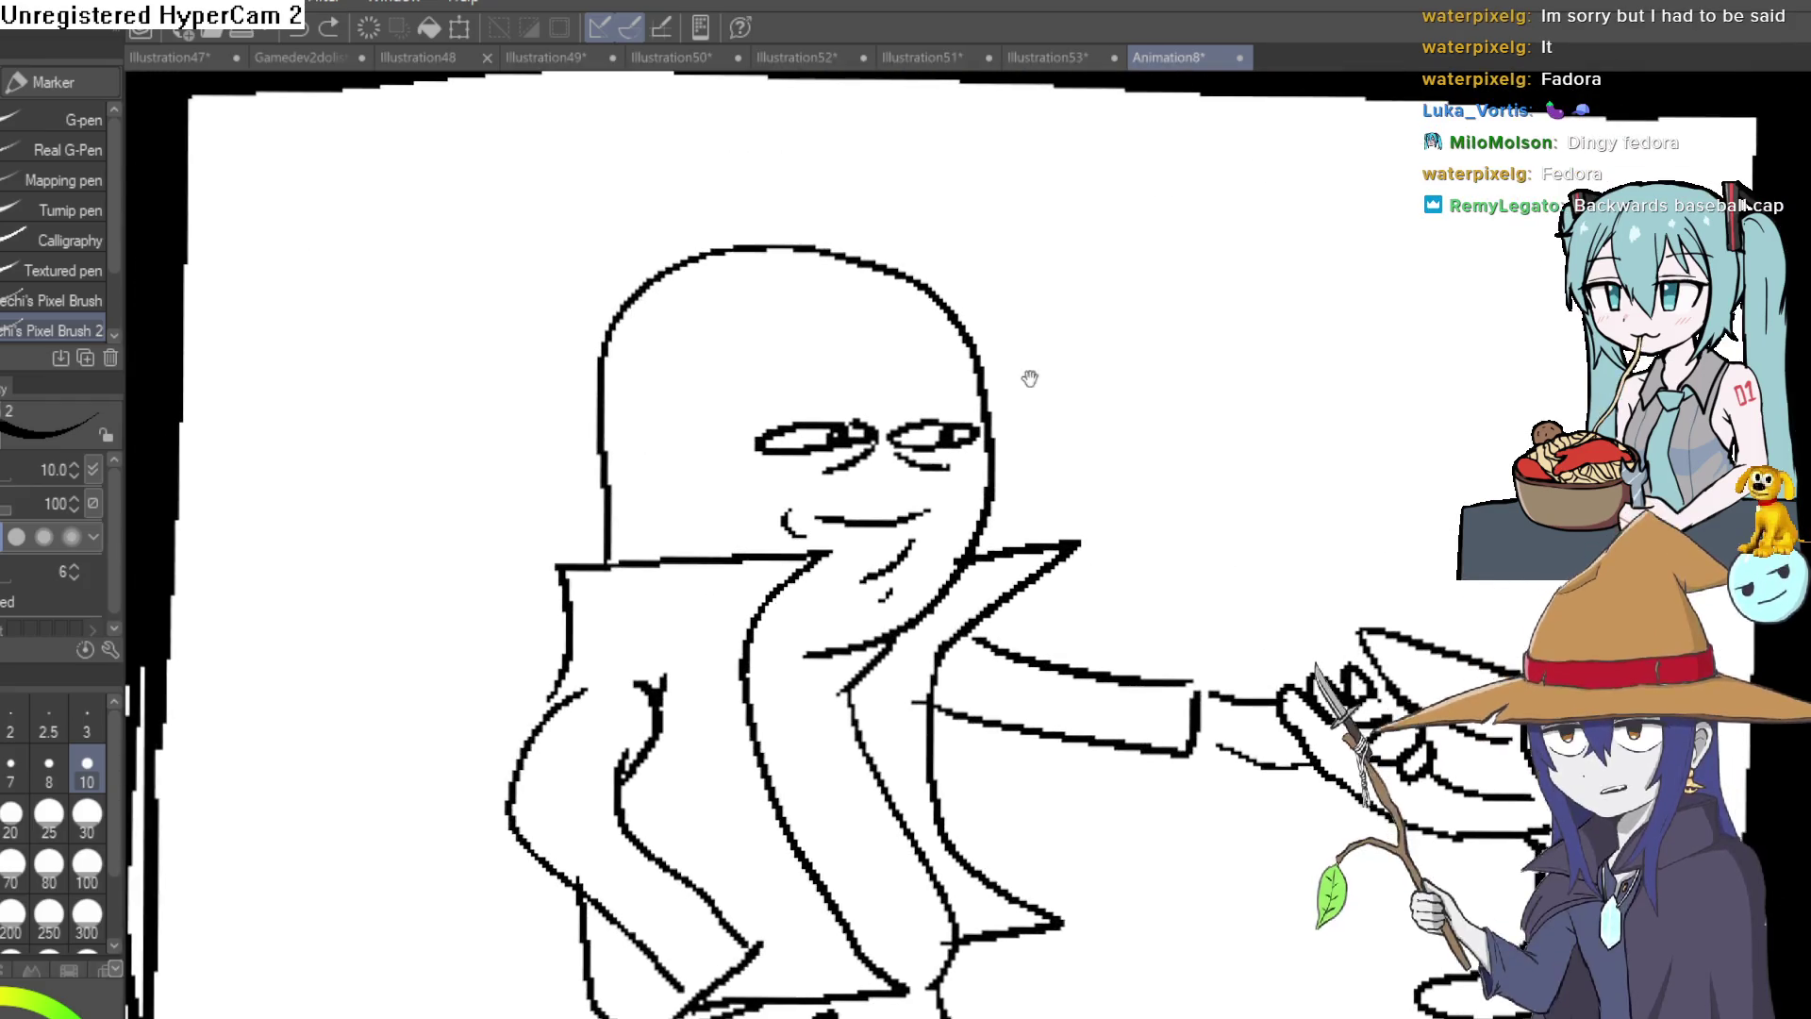
left_click_drag(1032, 378, 986, 328)
left_click_drag(591, 315, 942, 366)
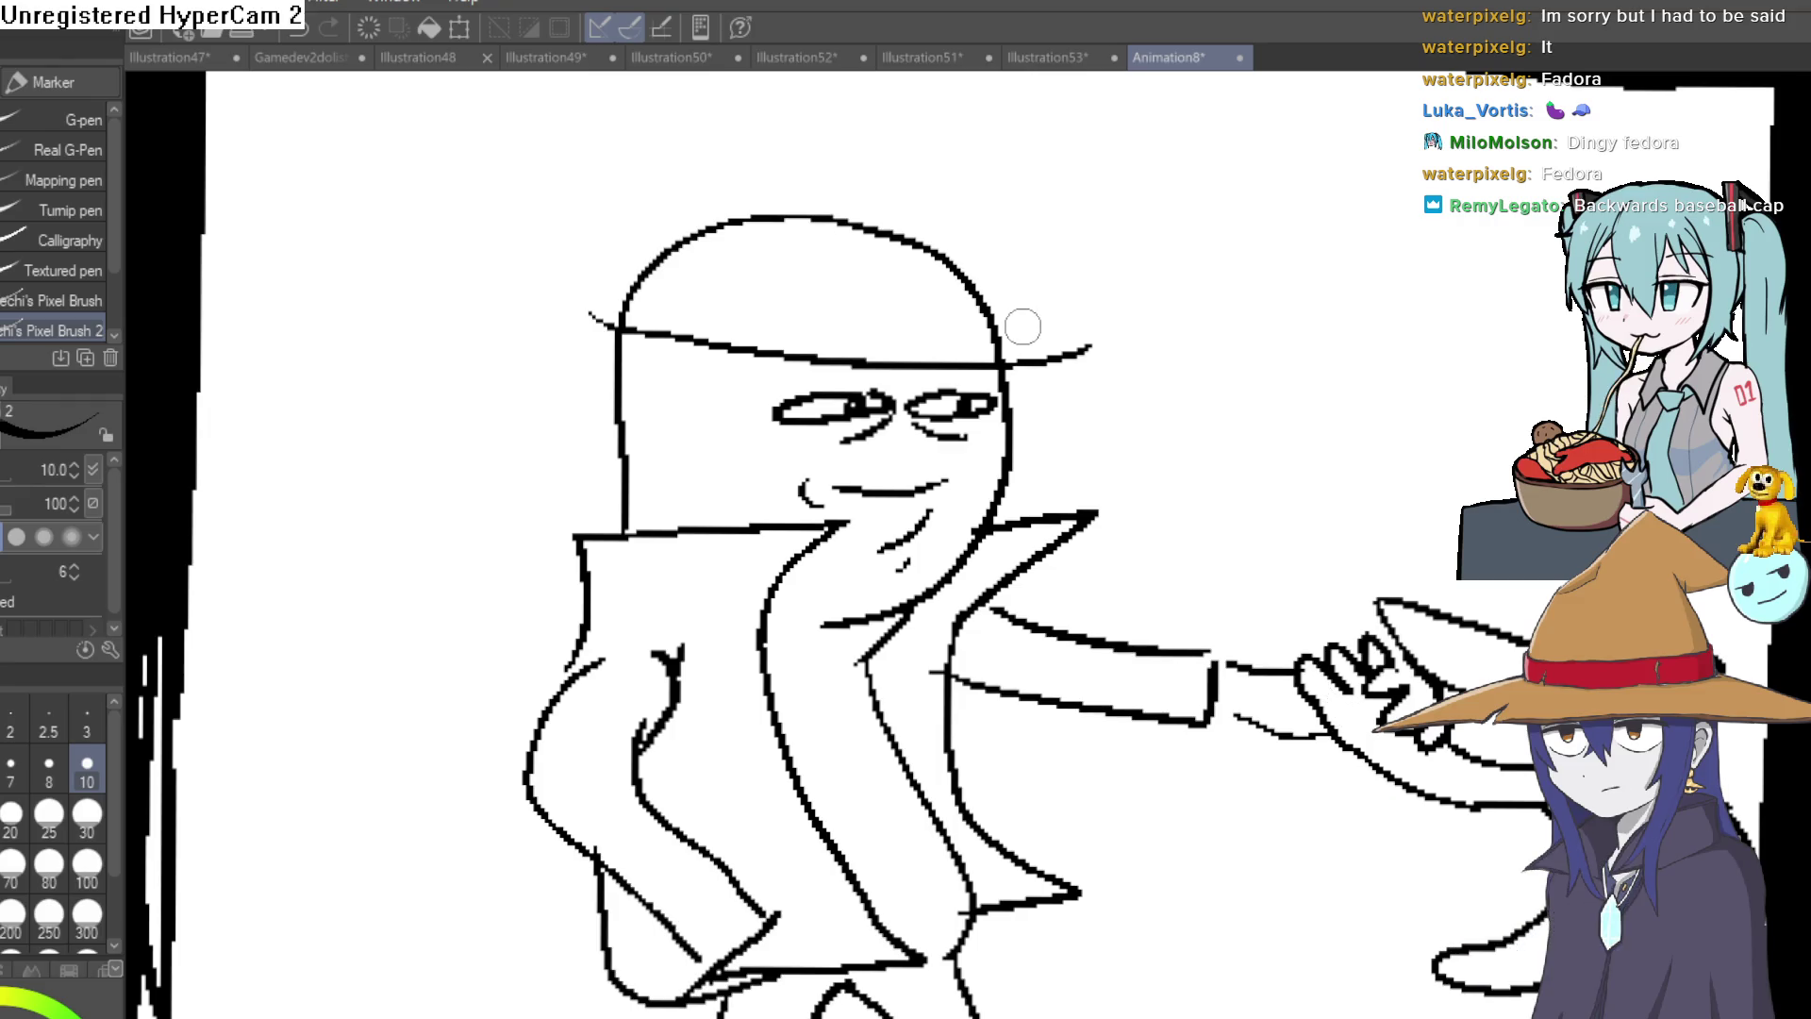
key("ctrl+z")
mouse_move(1148, 294)
left_mouse_down()
mouse_move(963, 235)
mouse_move(1010, 295)
mouse_move(1002, 267)
mouse_move(946, 287)
mouse_move(1084, 263)
mouse_move(1095, 218)
mouse_move(1094, 241)
mouse_move(1056, 215)
mouse_move(1055, 252)
left_mouse_up()
key("ctrl+z")
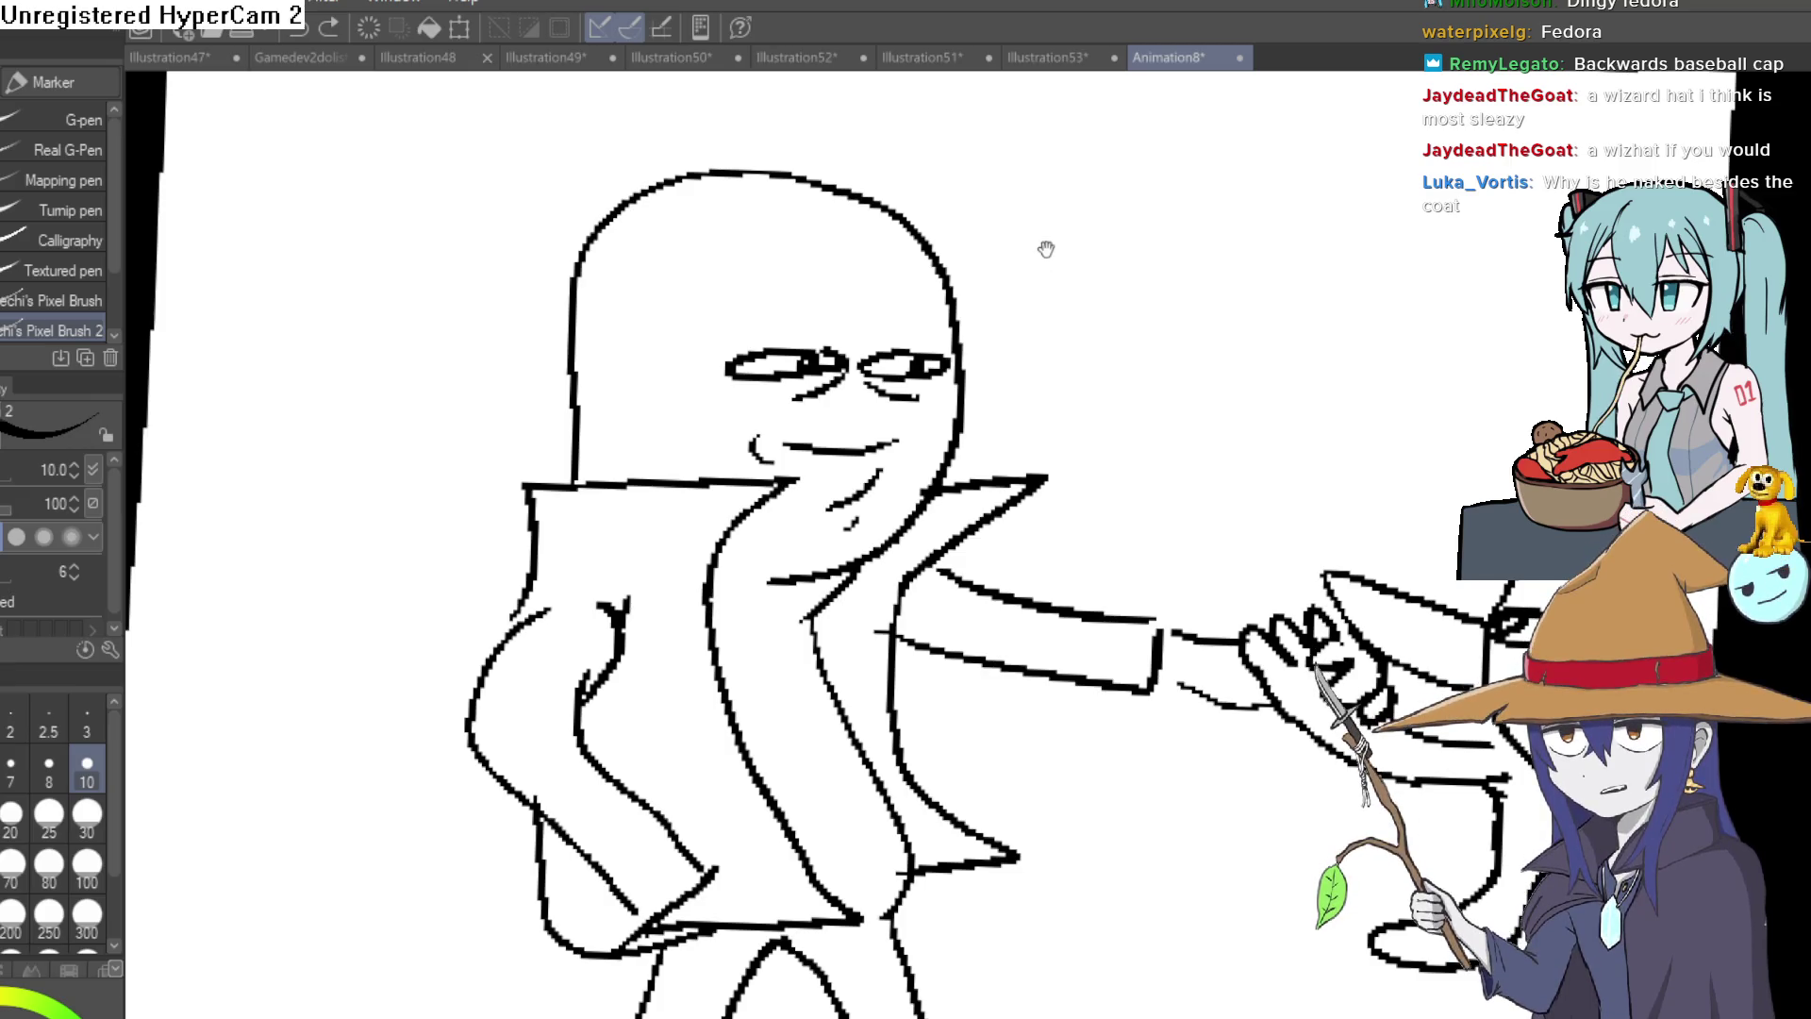
After another discarded brim attempt, draw new ink lines along the coat's lower edge.
left_click_drag(1043, 254, 1035, 275)
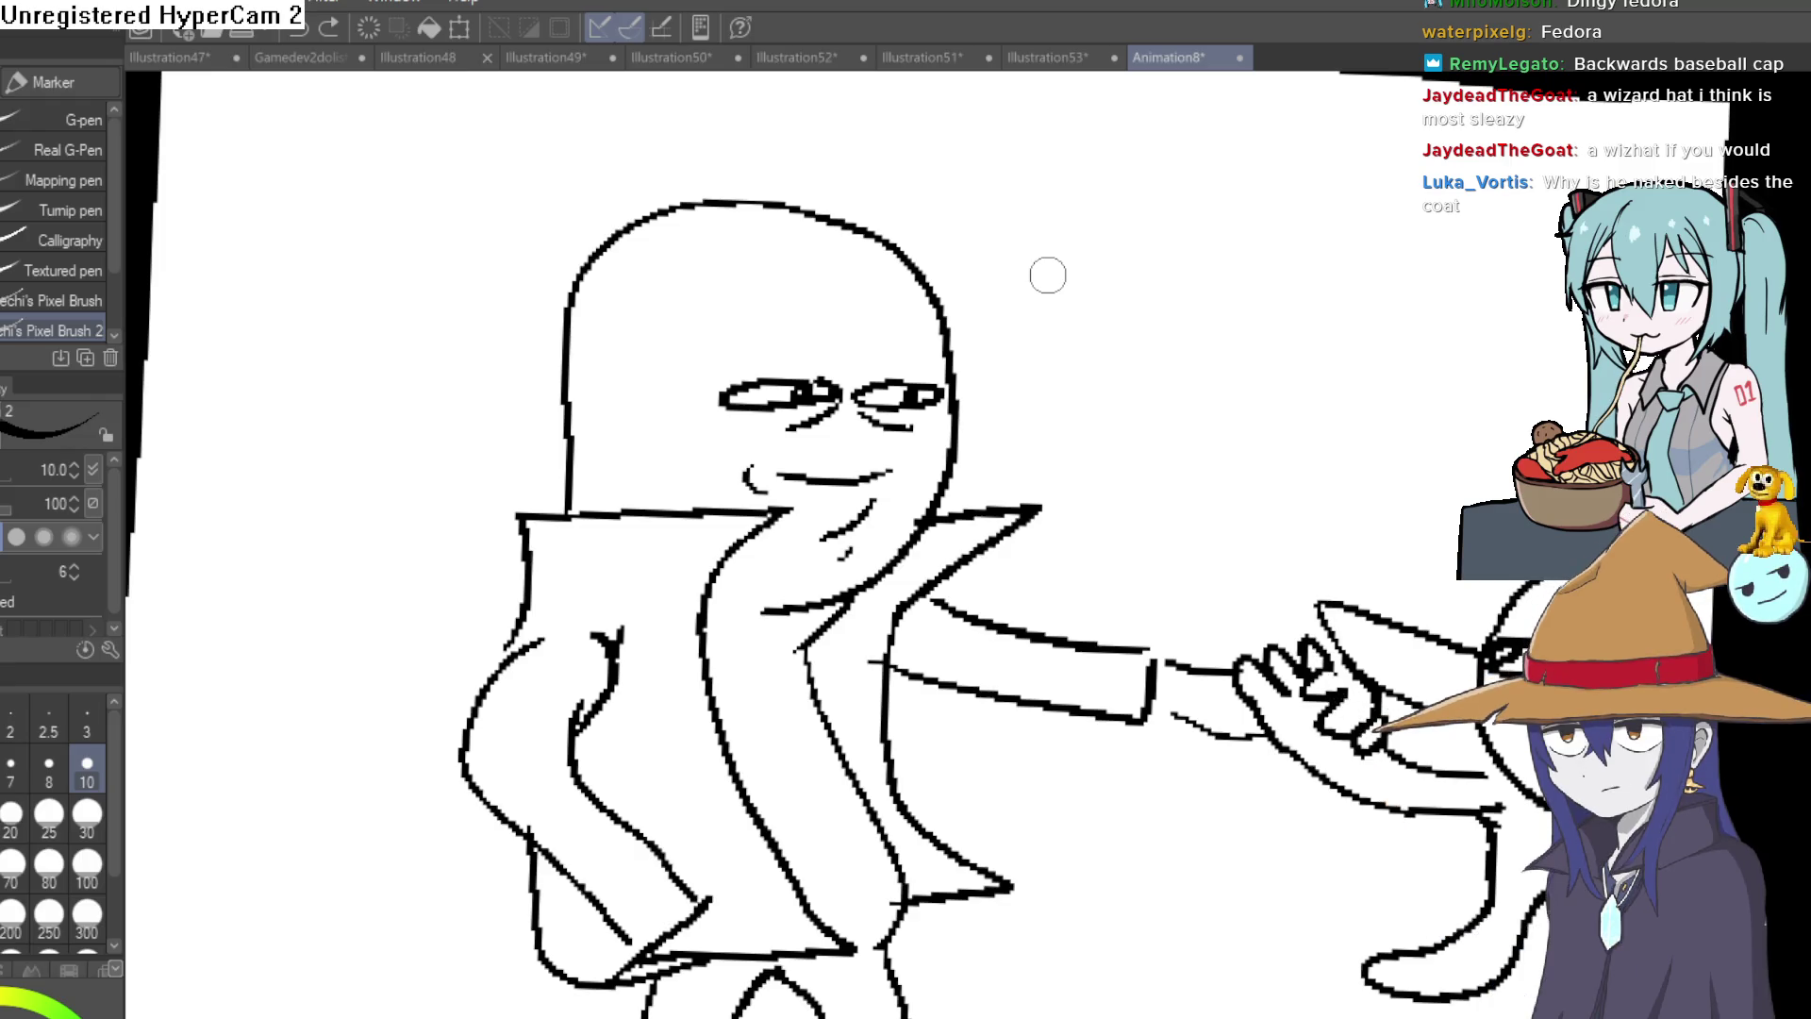
scroll(991, 367, "down", 2)
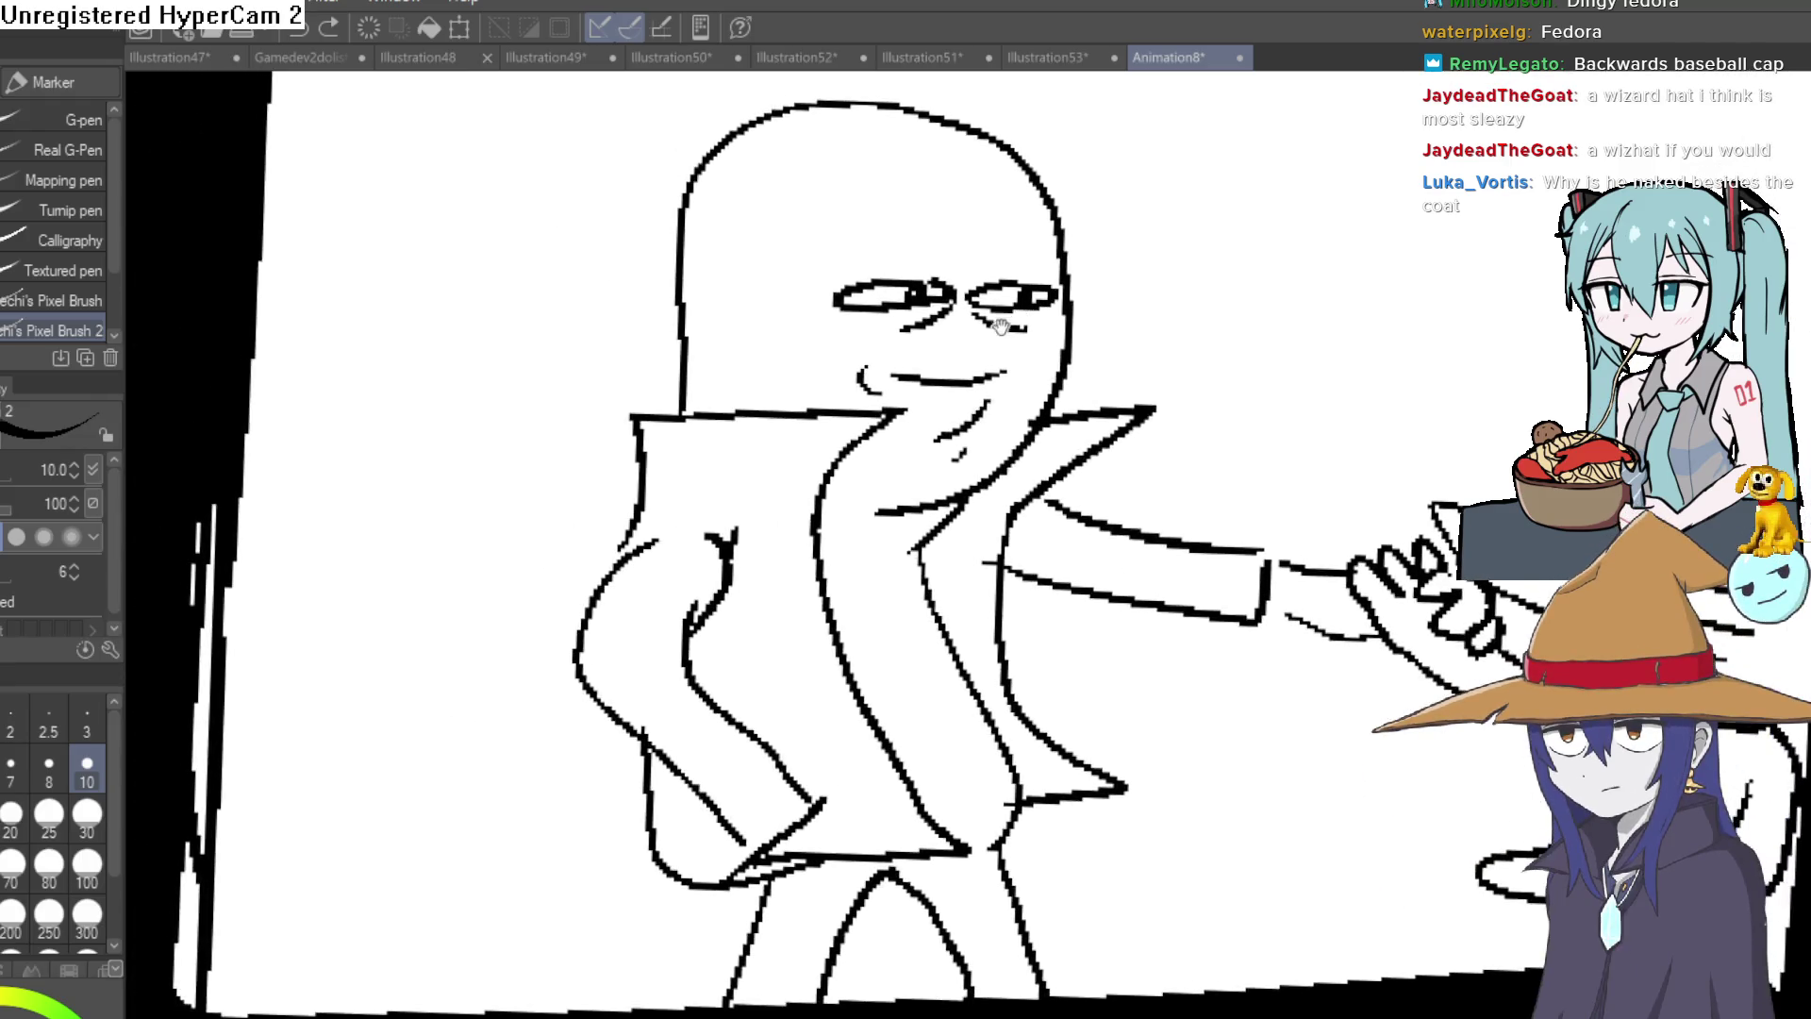
scroll(1136, 308, "up", 2)
mouse_move(1038, 407)
left_mouse_down()
mouse_move(1002, 372)
mouse_move(1015, 400)
left_mouse_up()
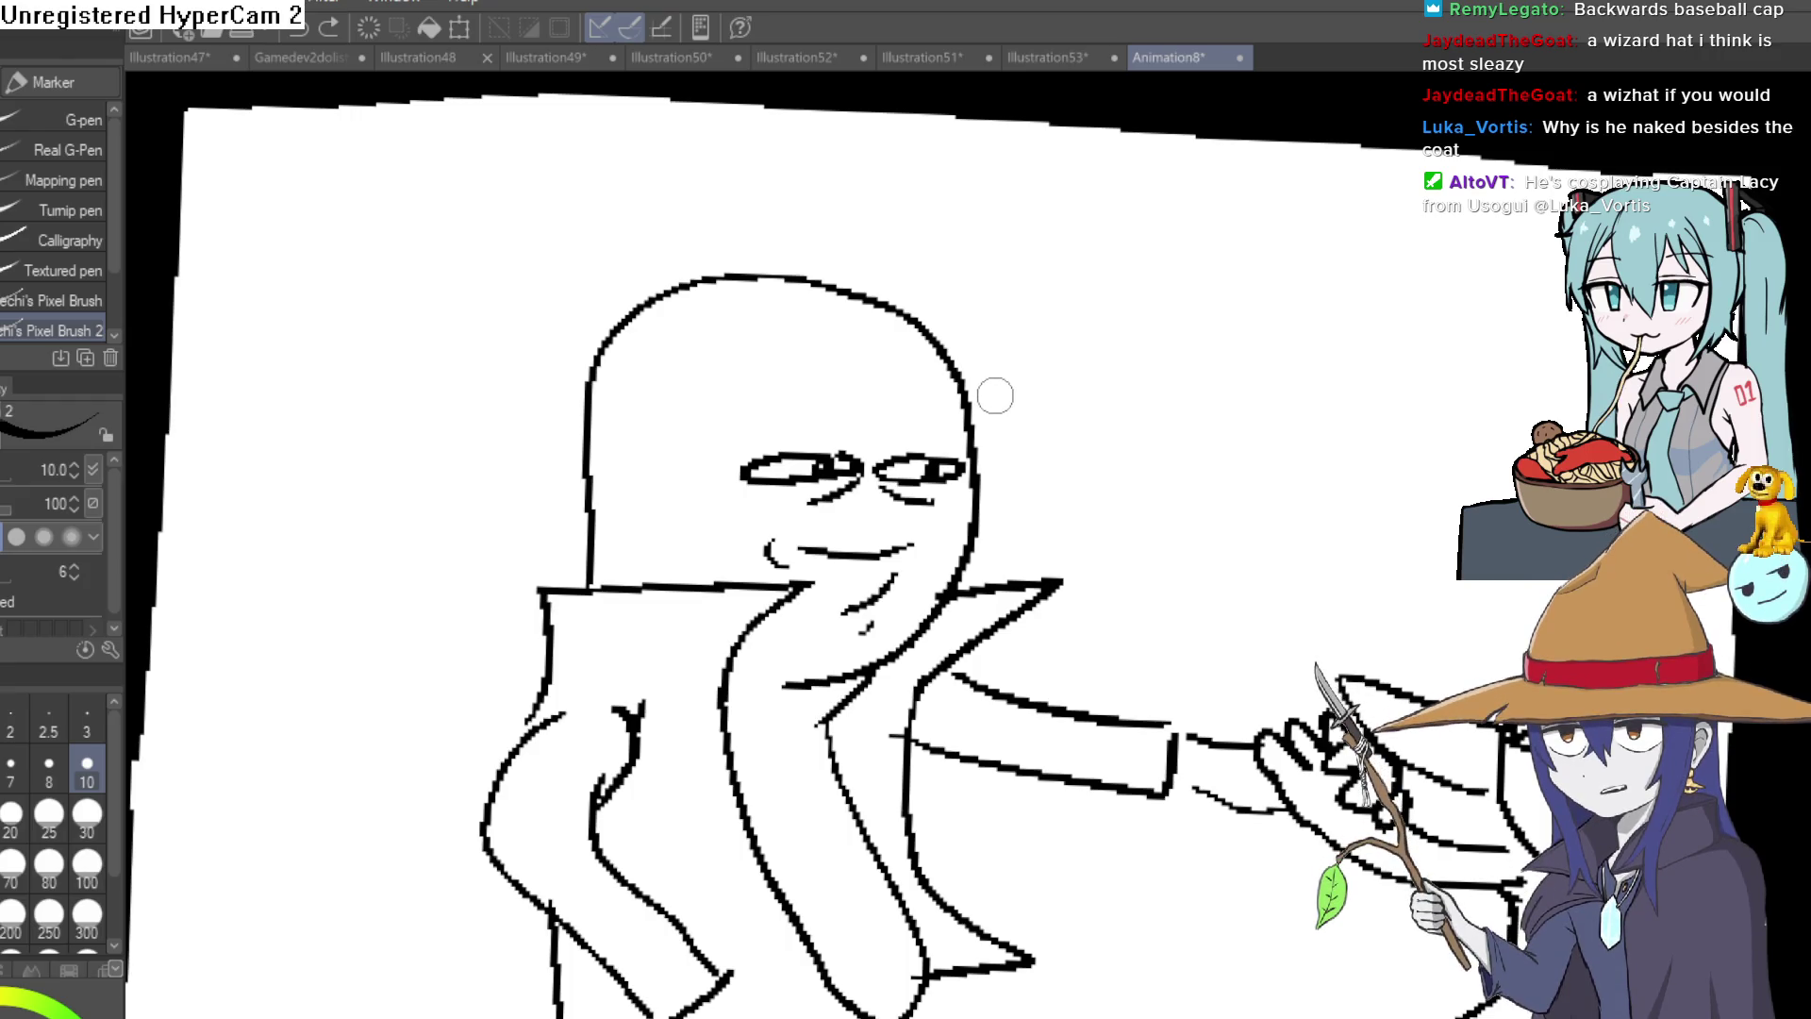
mouse_move(994, 392)
left_mouse_down()
mouse_move(994, 420)
mouse_move(982, 404)
mouse_move(707, 404)
left_mouse_up()
left_click_drag(544, 427, 1030, 467)
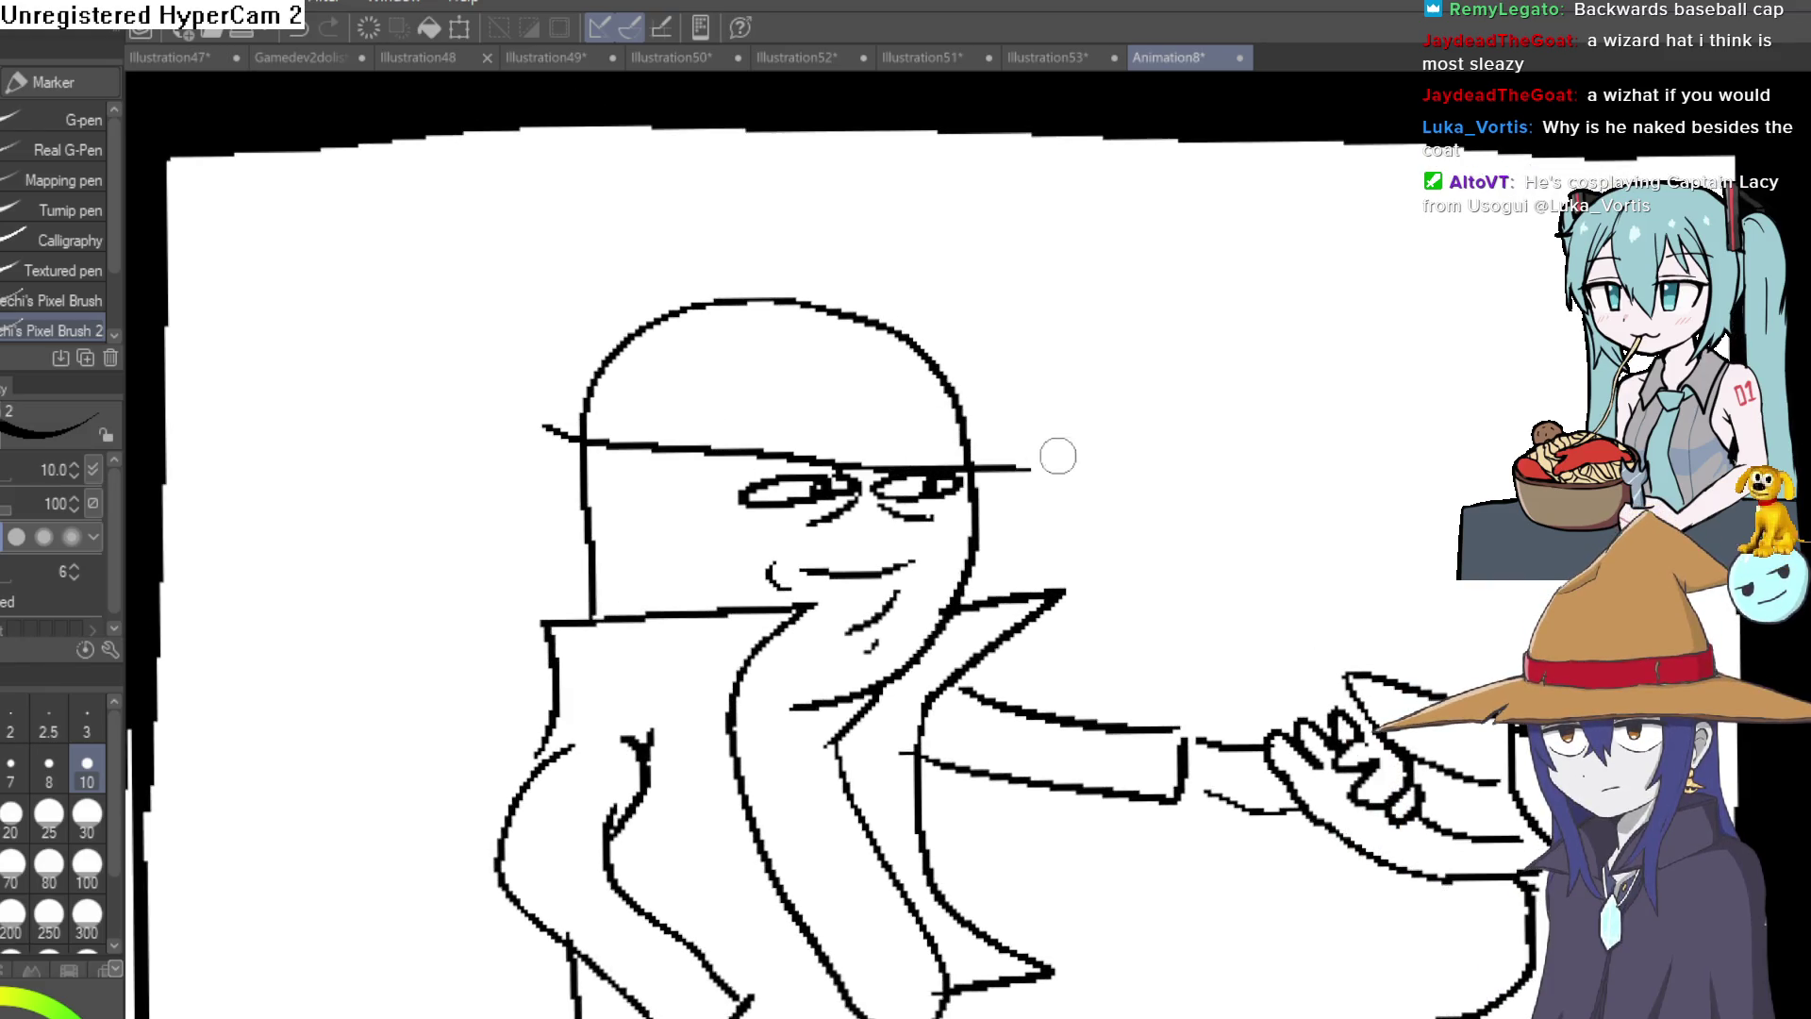
key("ctrl+z")
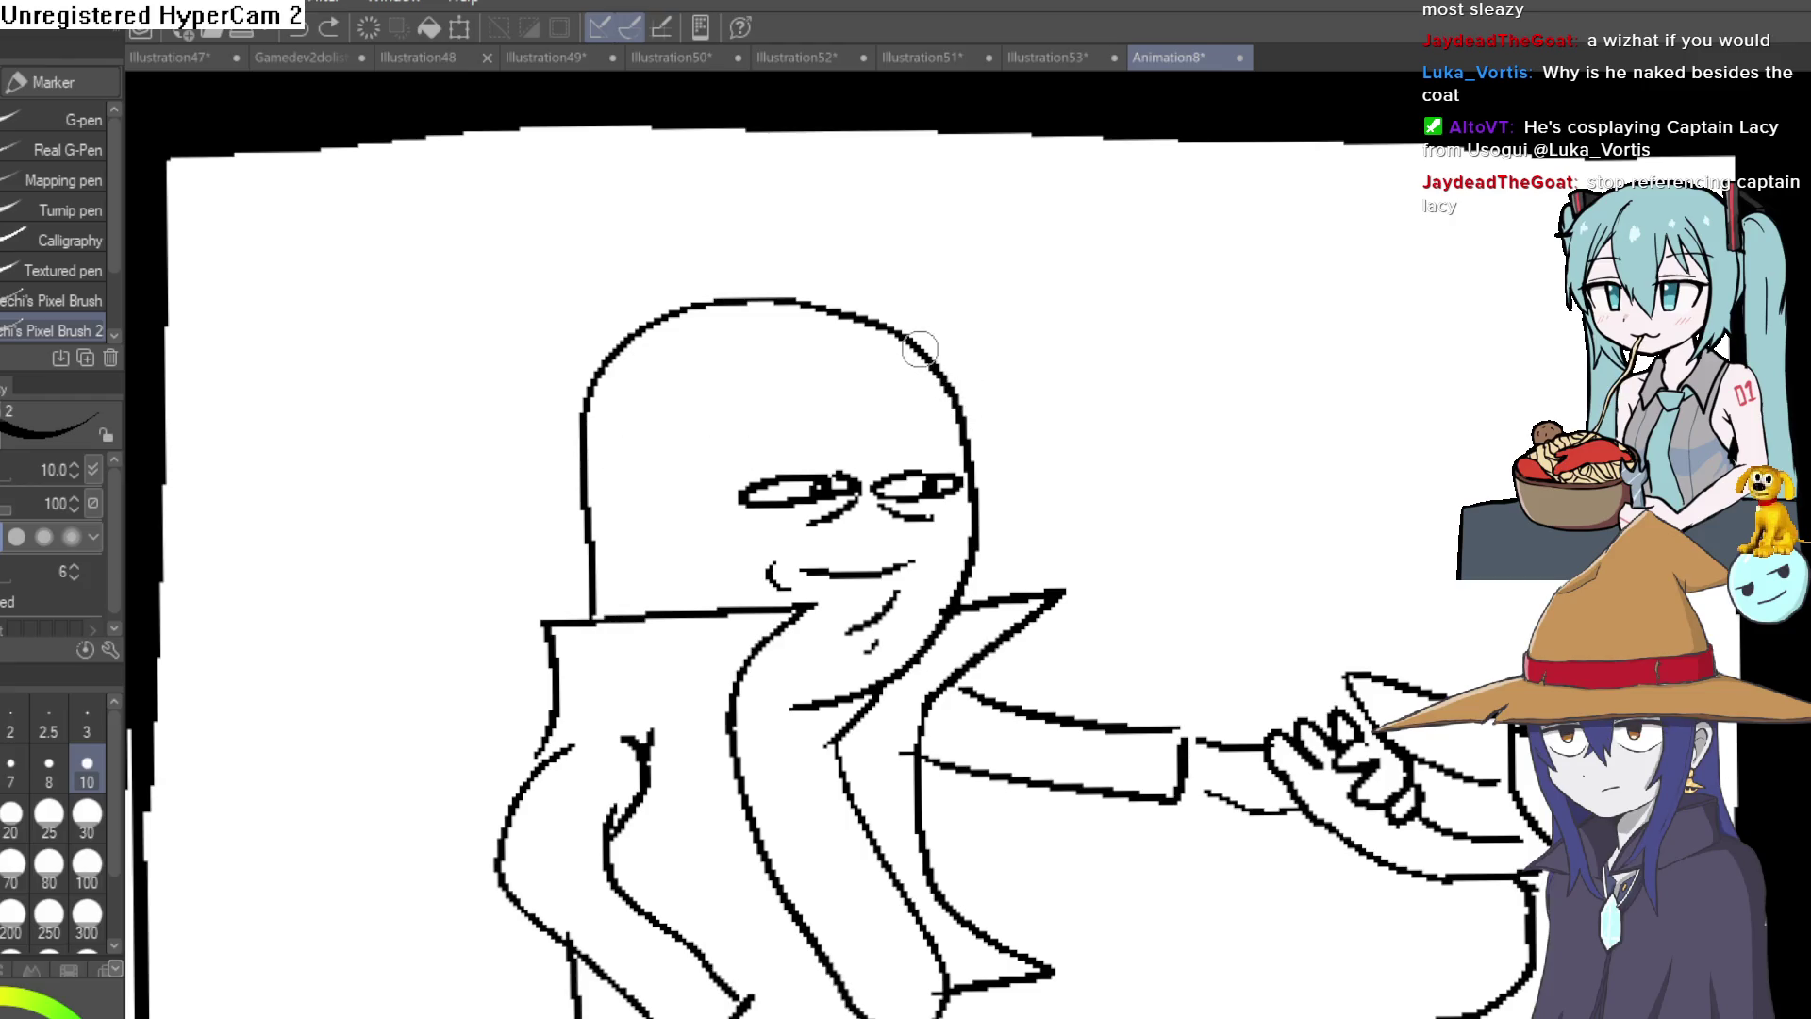
left_click_drag(1006, 432, 1032, 220)
scroll(1031, 220, "down", 5)
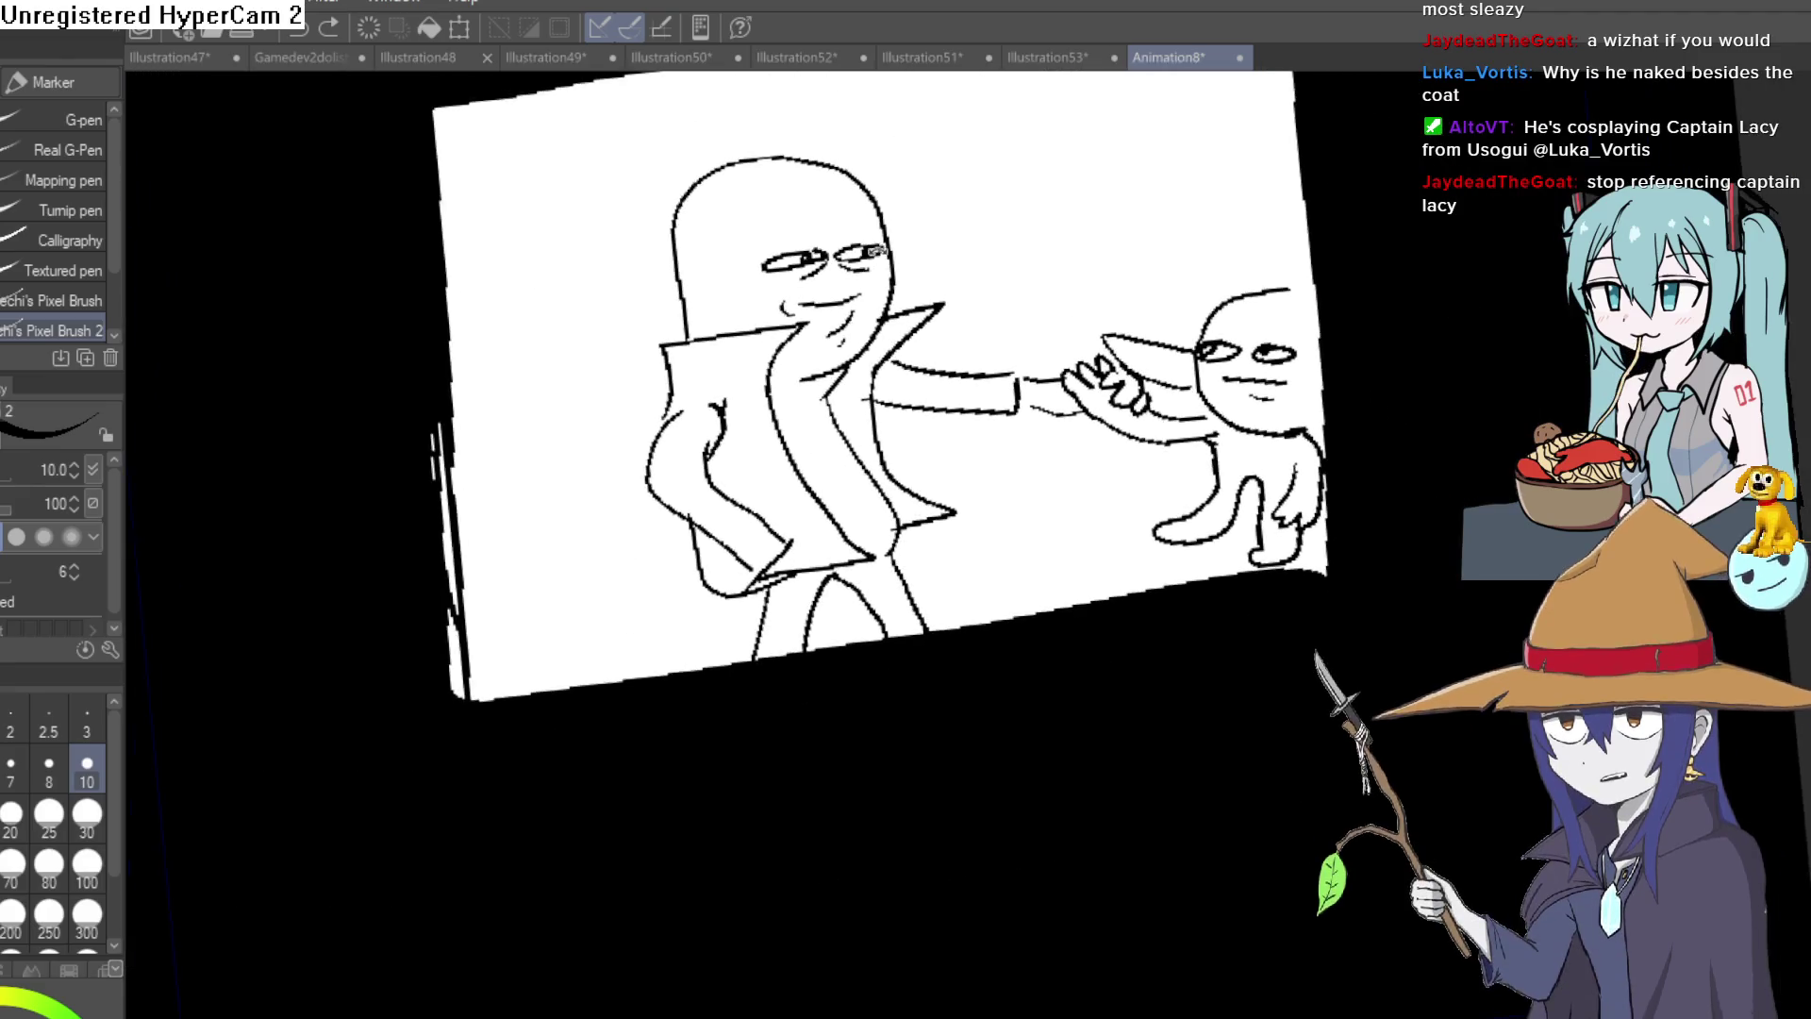
scroll(775, 328, "up", 4)
mouse_move(900, 460)
left_mouse_down()
mouse_move(755, 533)
mouse_move(580, 518)
mouse_move(609, 445)
mouse_move(594, 378)
mouse_move(611, 429)
left_mouse_up()
With the Soft then Hard 2 eraser, remove stray segments and V-shaped strokes to reshape the coat.
key("e")
left_click(86, 149)
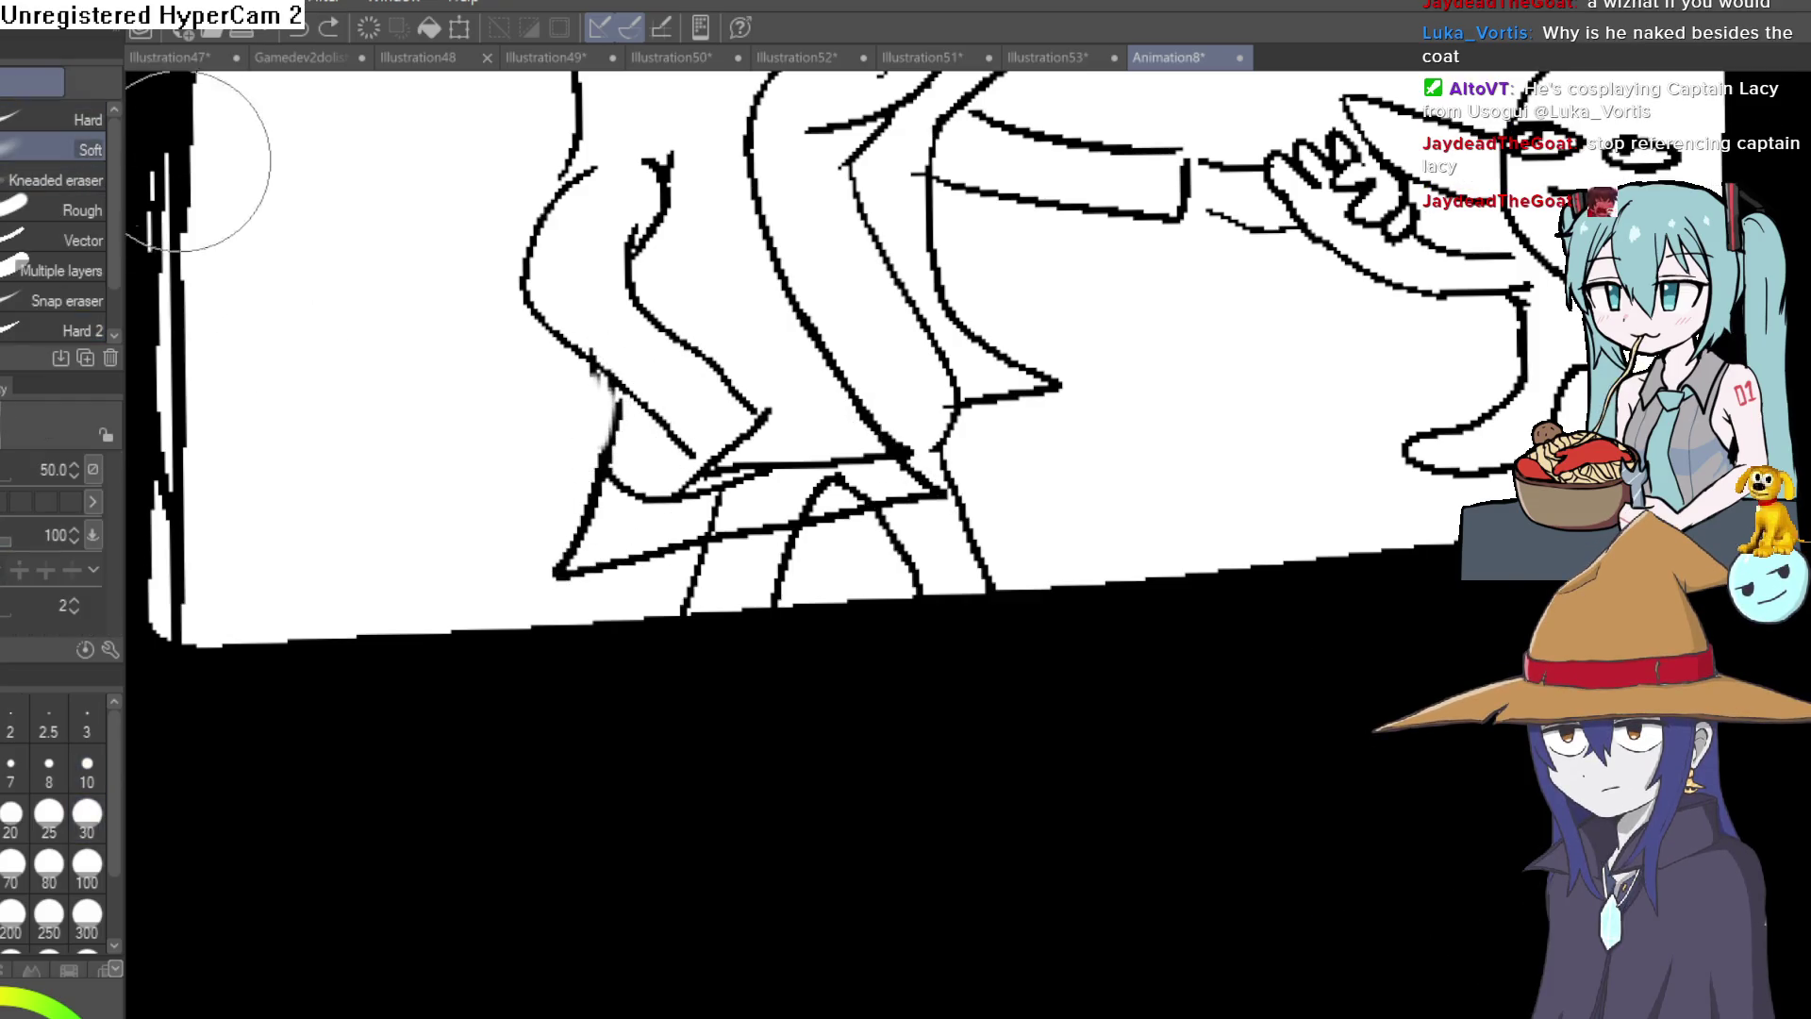
scroll(109, 327, "down", 1)
left_click(82, 280)
mouse_move(623, 509)
left_mouse_down()
mouse_move(760, 451)
mouse_move(846, 467)
left_mouse_up()
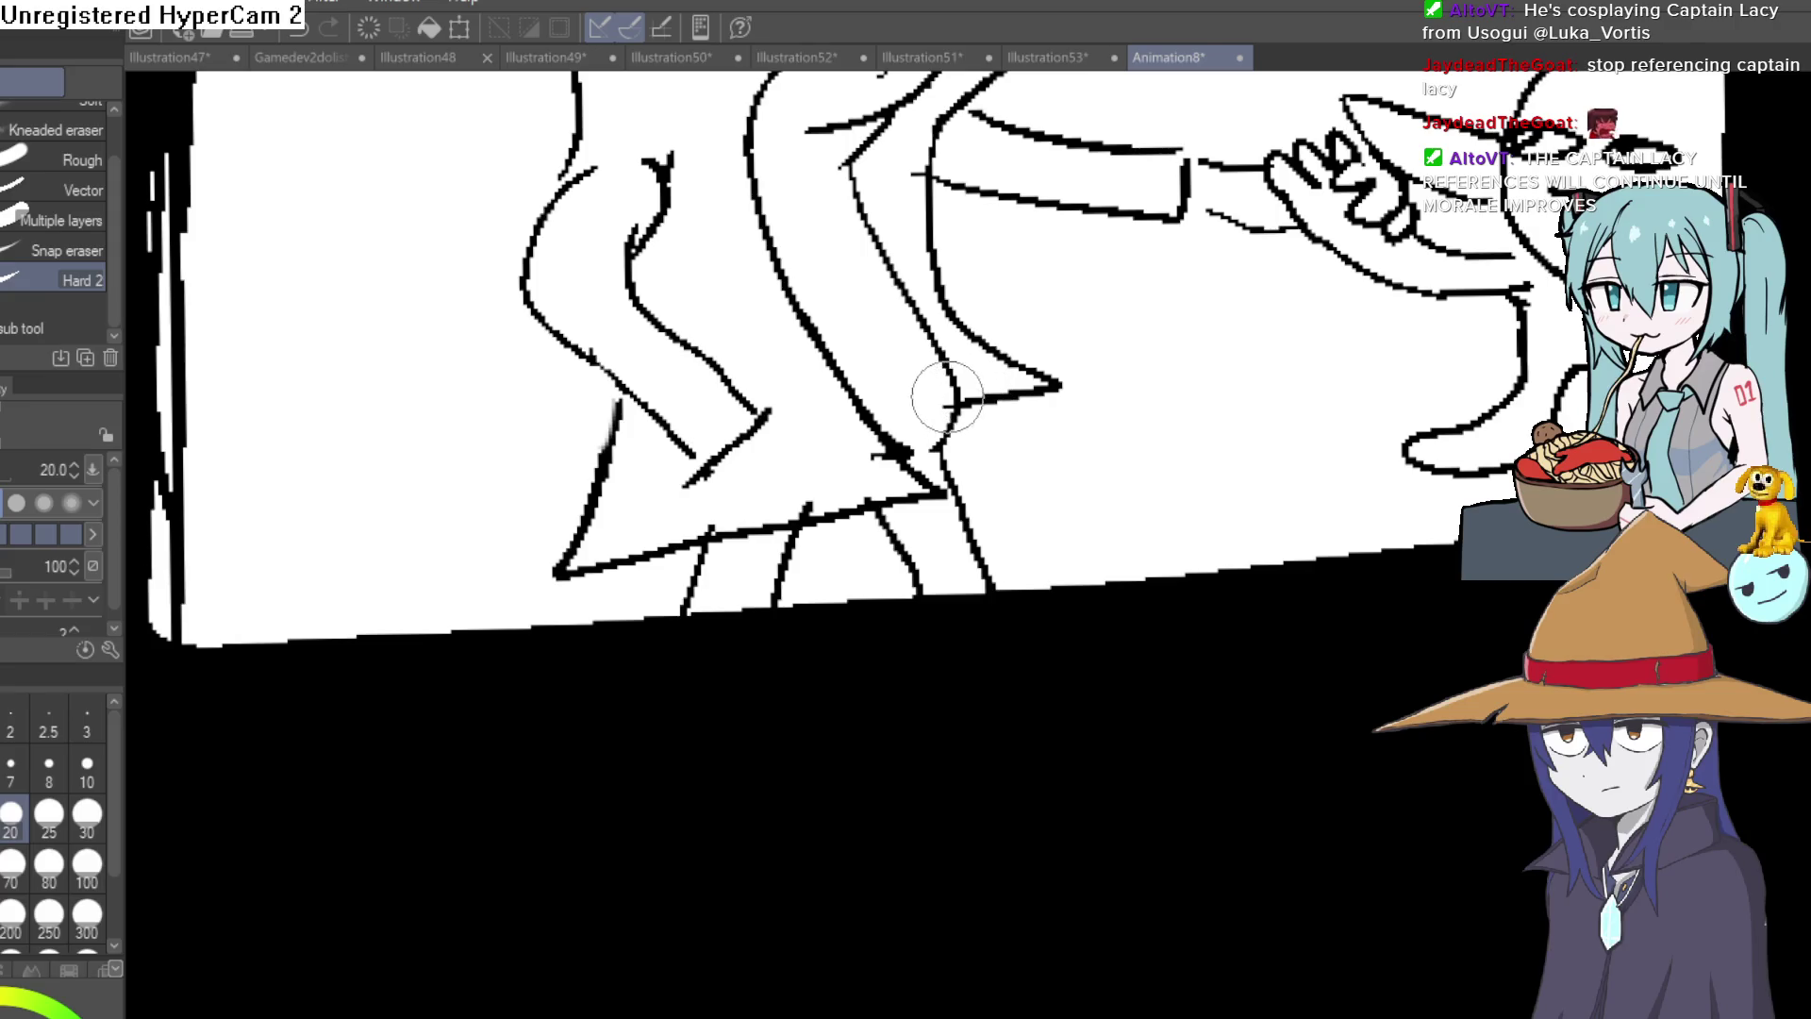
mouse_move(988, 387)
left_mouse_down()
mouse_move(1027, 377)
mouse_move(948, 269)
mouse_move(800, 153)
left_mouse_up()
Pan the view over the figure's head, collar and lower coat for further cleanup.
key("p")
mouse_move(1156, 306)
left_mouse_down()
mouse_move(1051, 235)
mouse_move(775, 290)
left_mouse_up()
mouse_move(728, 356)
left_mouse_down()
mouse_move(1018, 606)
mouse_move(976, 570)
mouse_move(1014, 514)
left_mouse_up()
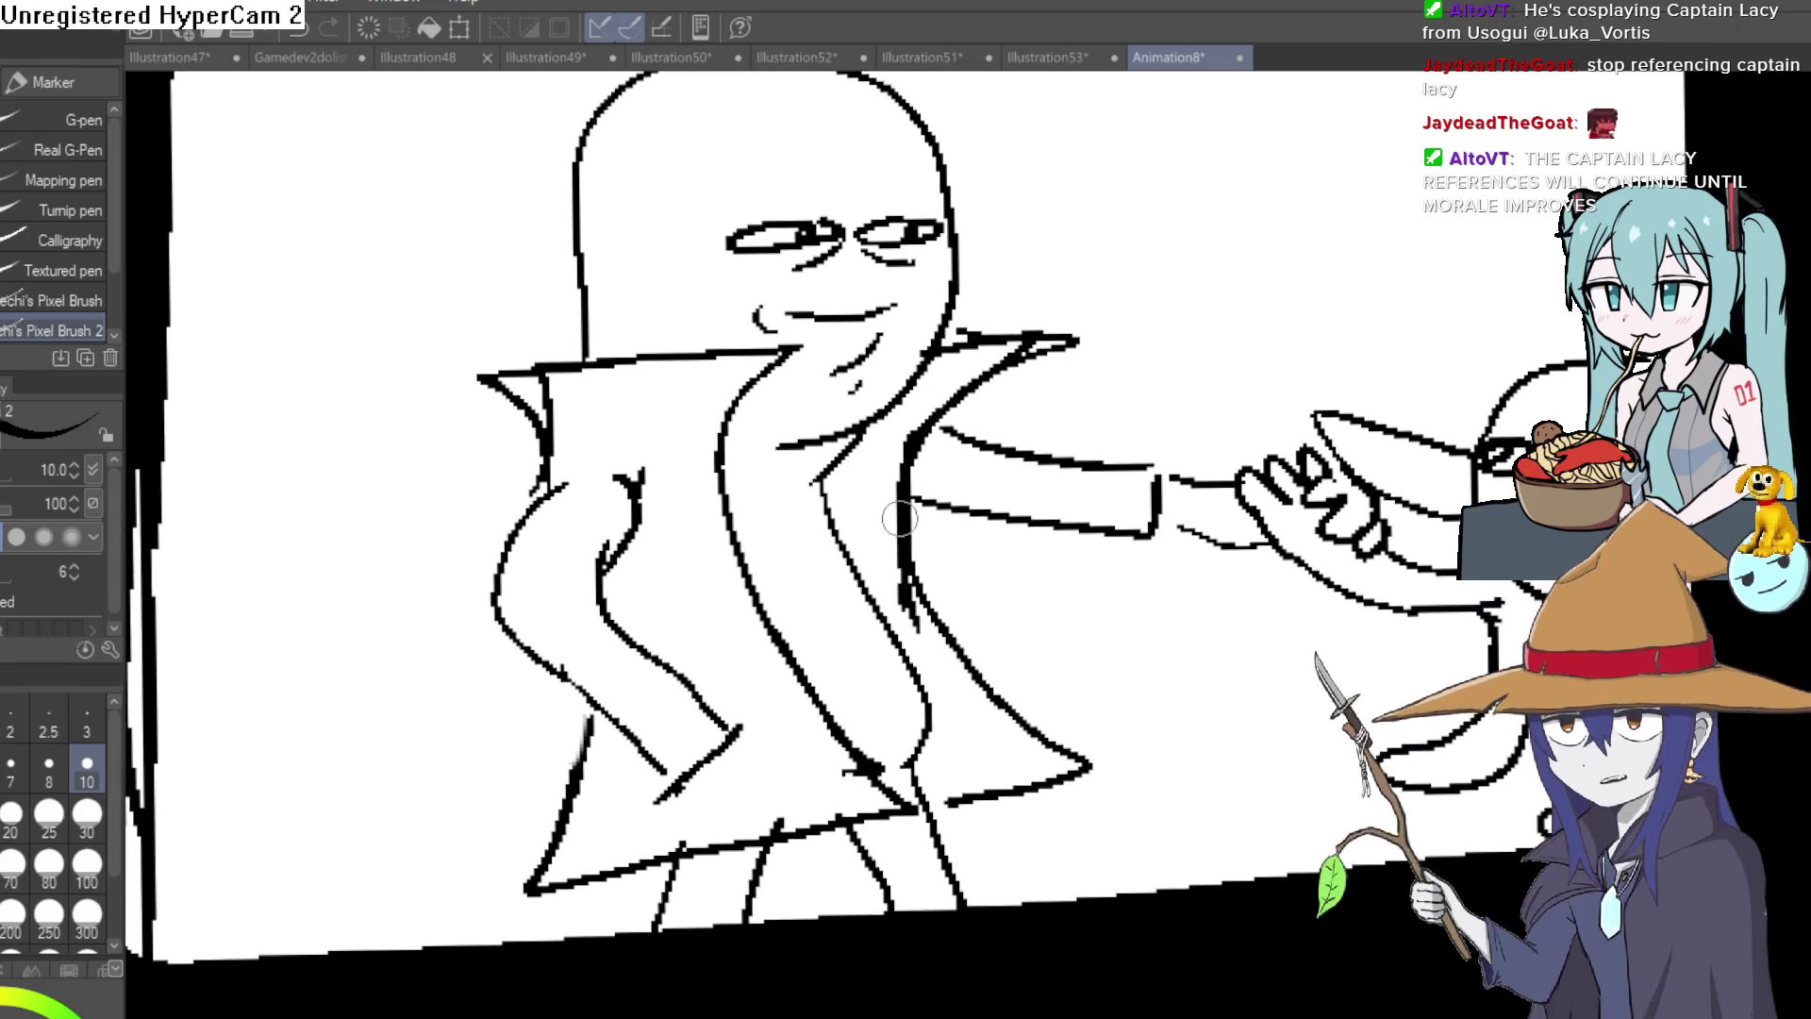
key("e")
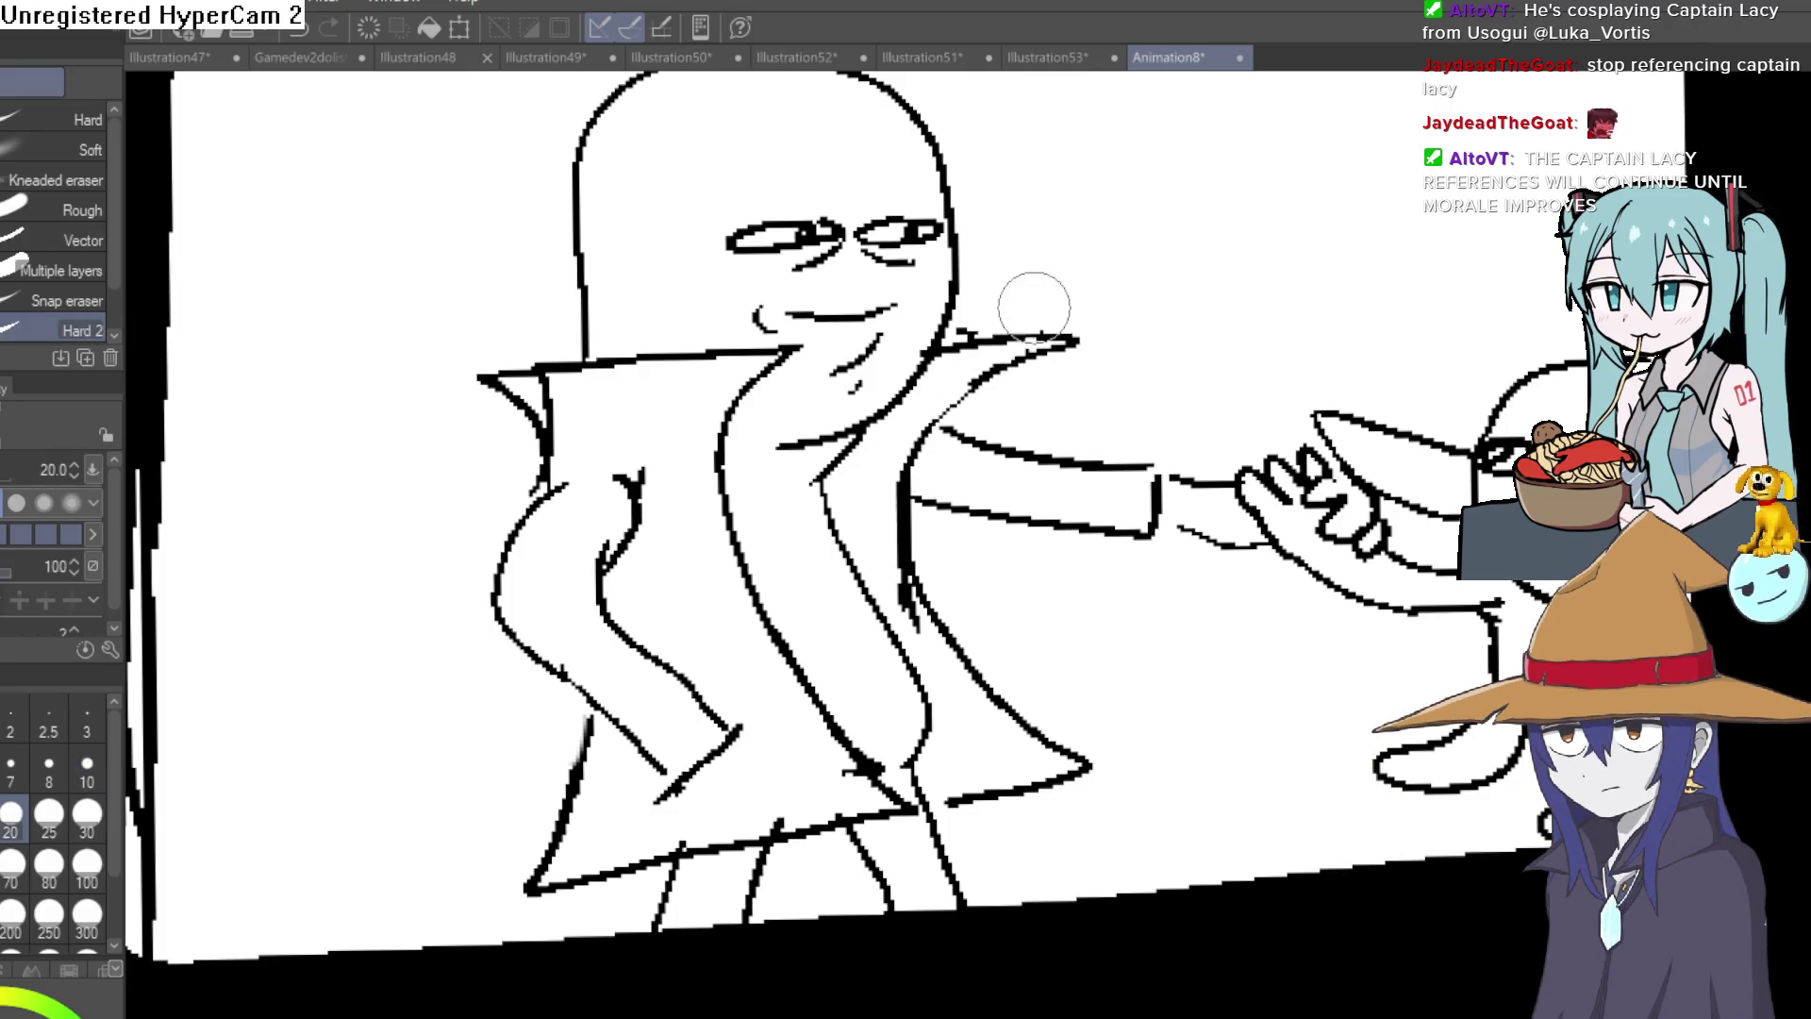
mouse_move(965, 358)
left_mouse_down()
mouse_move(1158, 299)
mouse_move(1198, 264)
mouse_move(1132, 266)
left_mouse_up()
left_click_drag(833, 404, 788, 271)
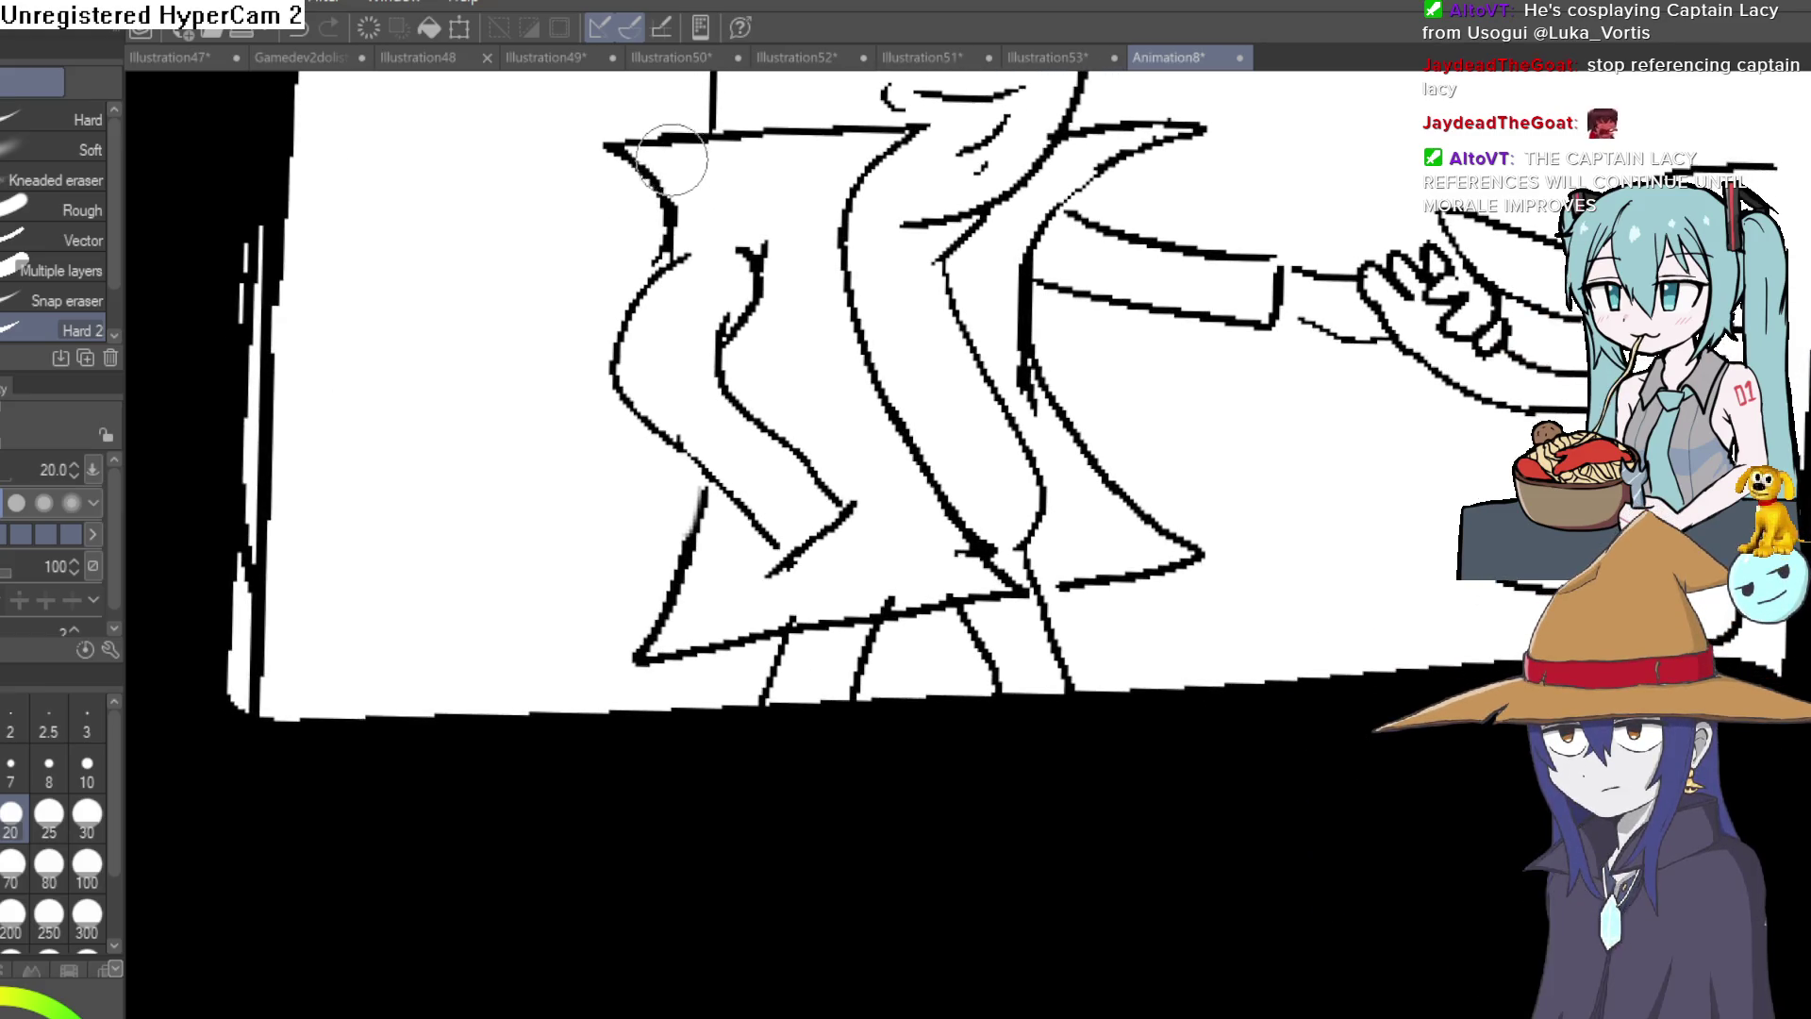
left_click_drag(970, 268, 887, 405)
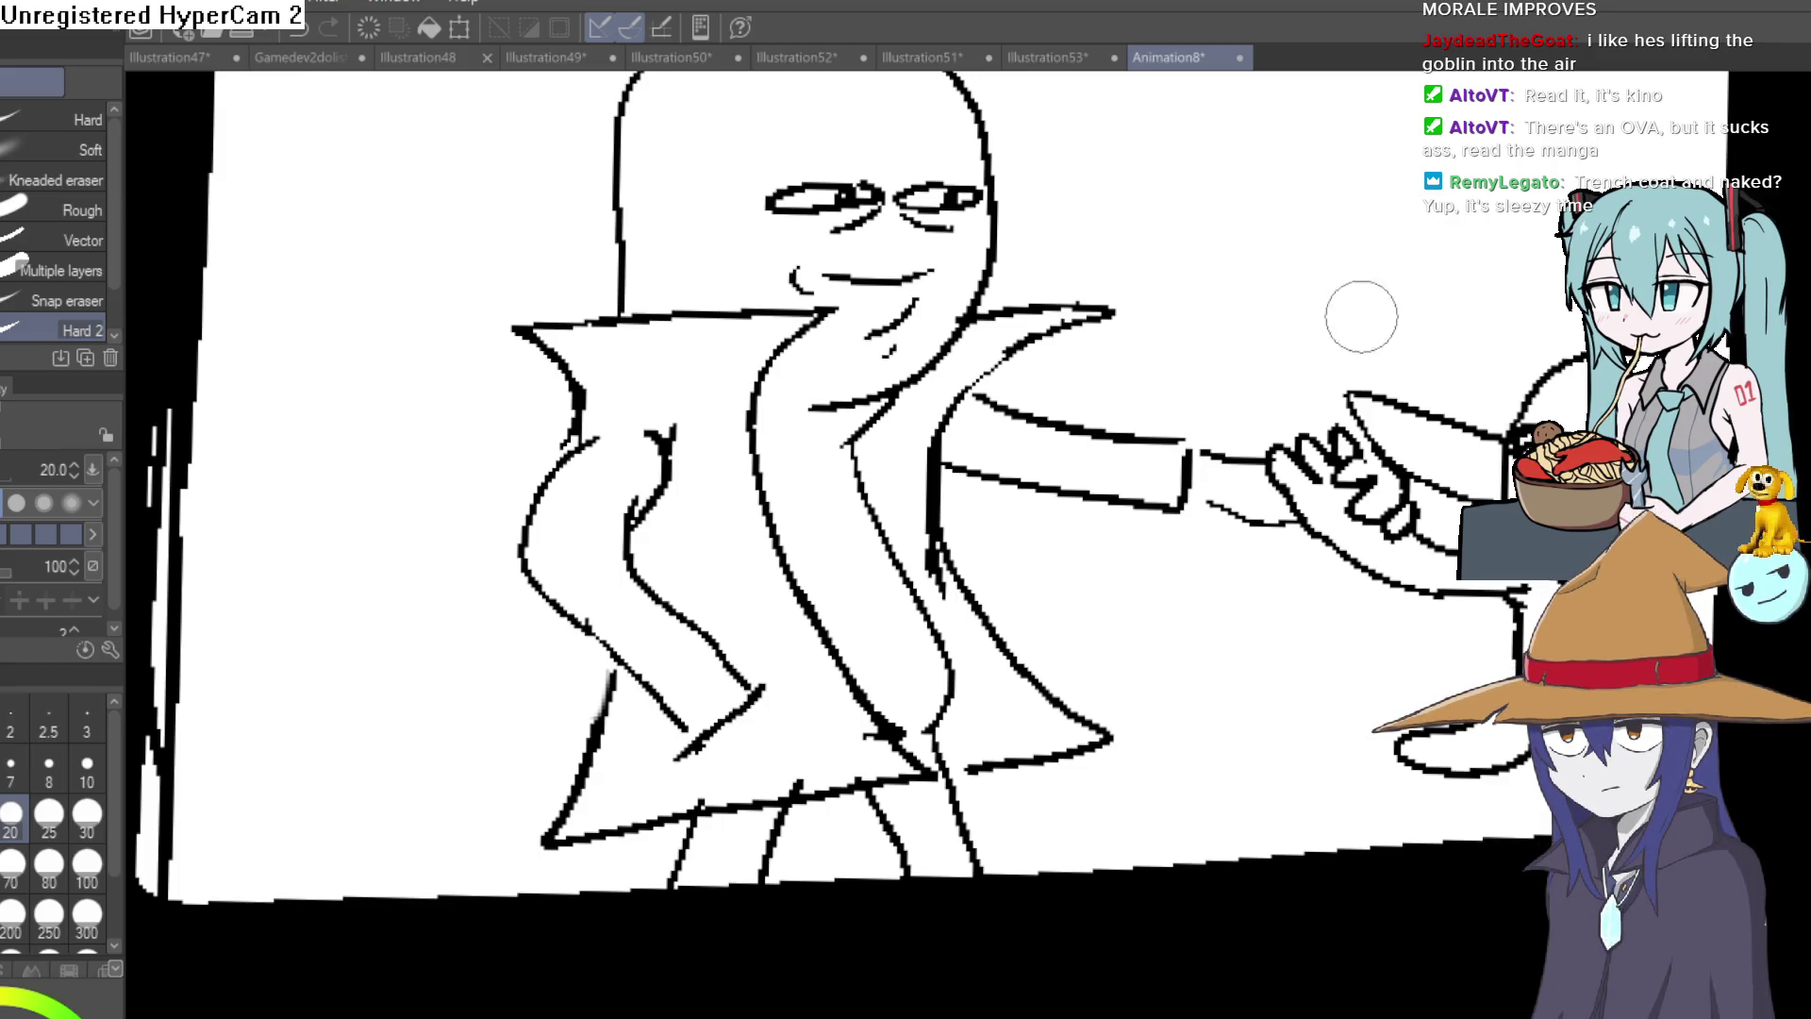
Draw a first hat-brim curve across the head with the Marker pen, then undo it.
mouse_move(1297, 283)
left_mouse_down()
mouse_move(1390, 271)
mouse_move(1391, 242)
mouse_move(1423, 263)
mouse_move(1210, 299)
mouse_move(1146, 407)
left_mouse_up()
scroll(1309, 293, "down", 2)
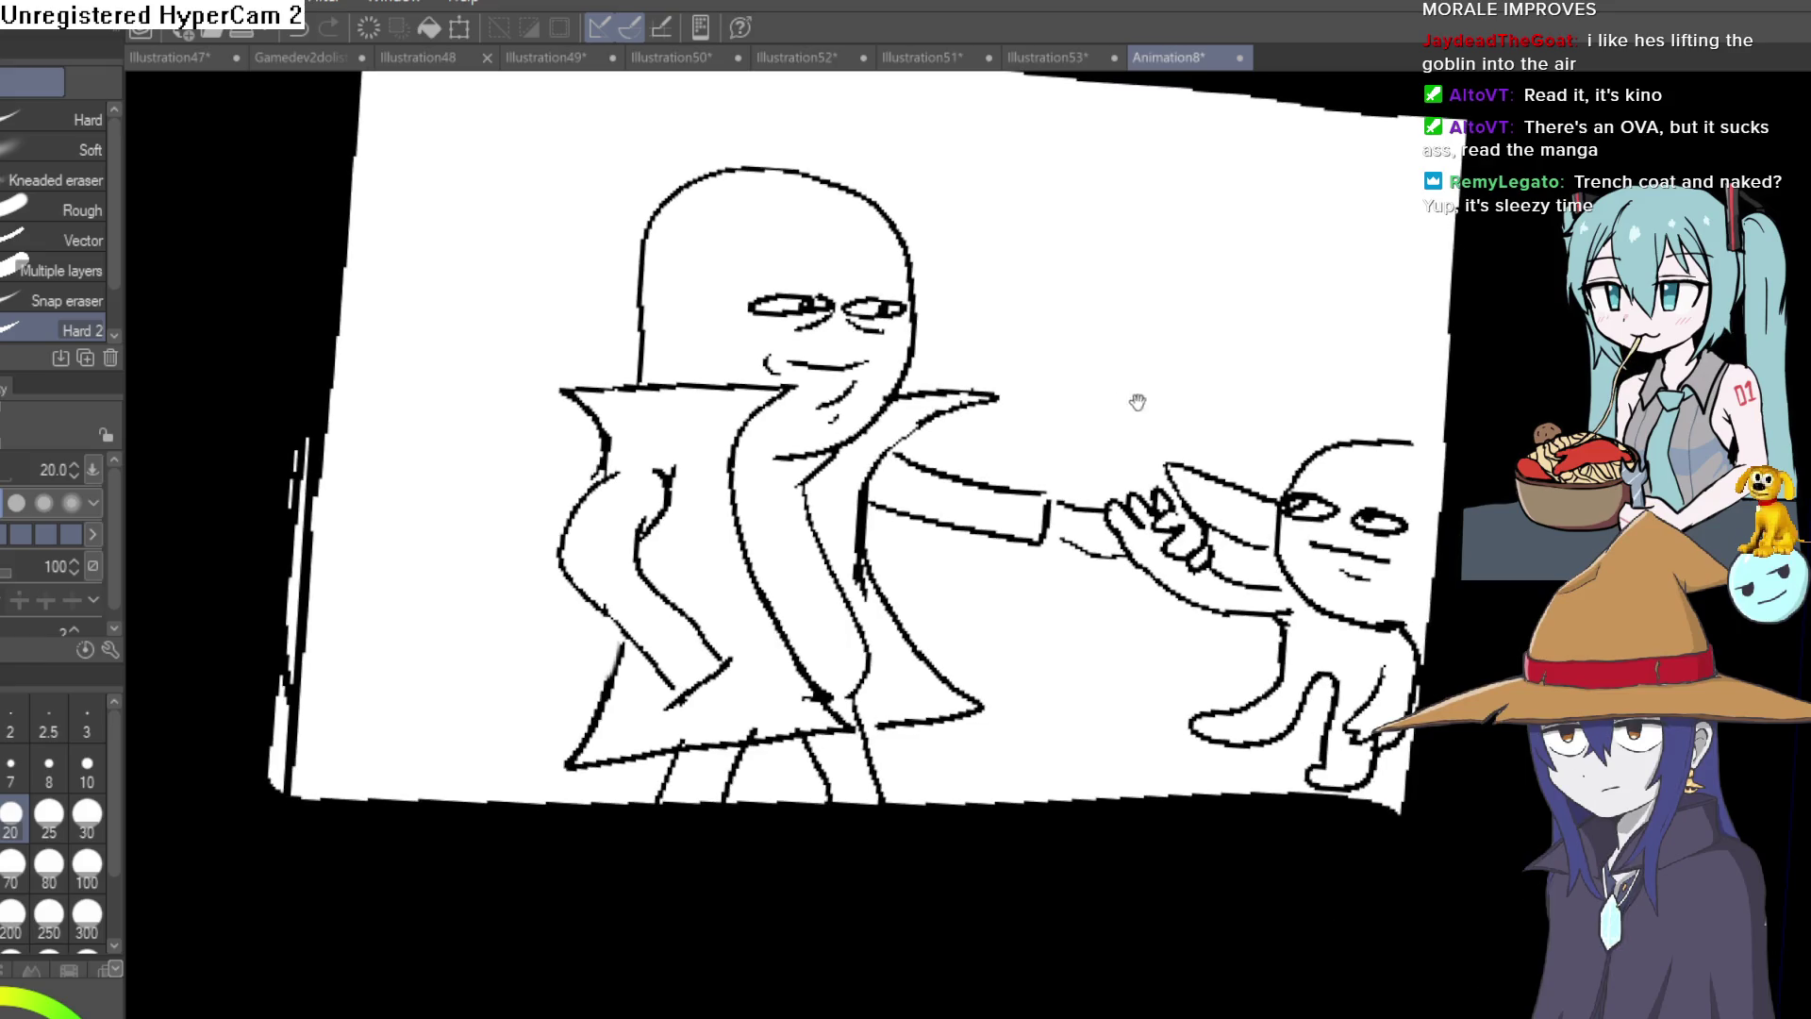
key("p")
mouse_move(910, 231)
left_mouse_down()
mouse_move(829, 296)
mouse_move(756, 242)
mouse_move(773, 278)
mouse_move(883, 347)
left_mouse_up()
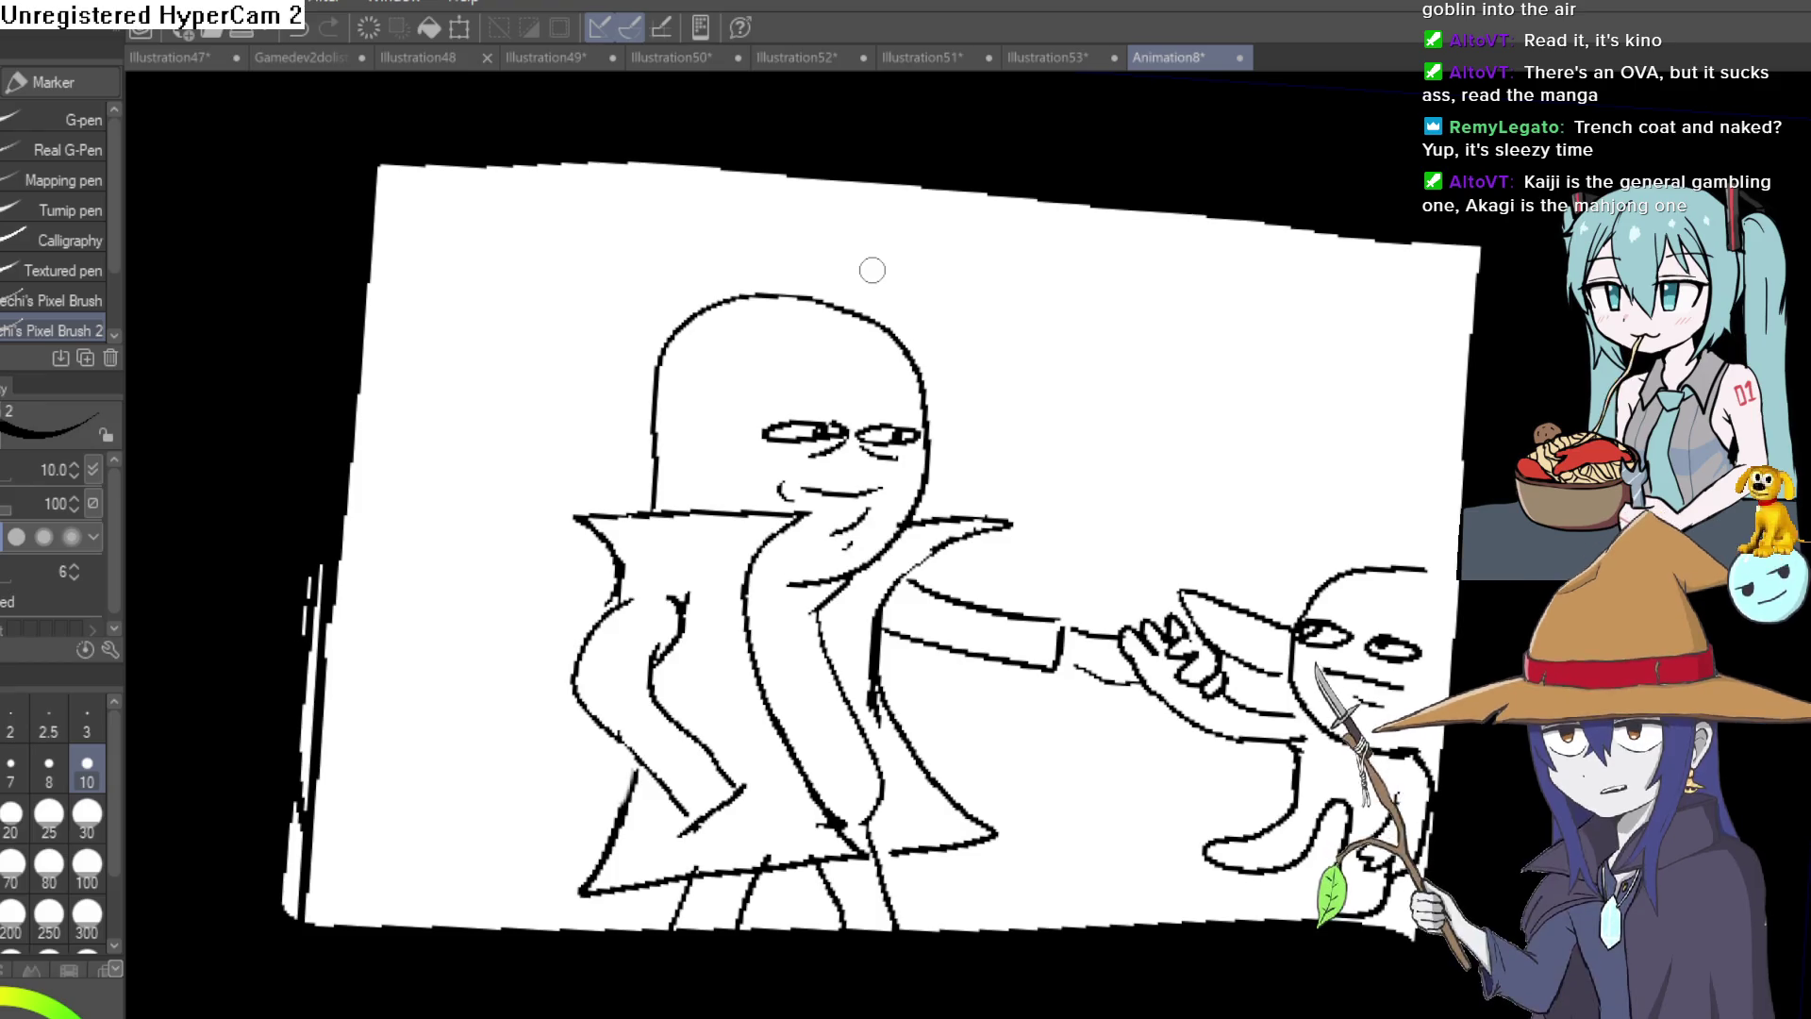
mouse_move(847, 388)
left_mouse_down()
mouse_move(695, 354)
mouse_move(618, 359)
left_mouse_up()
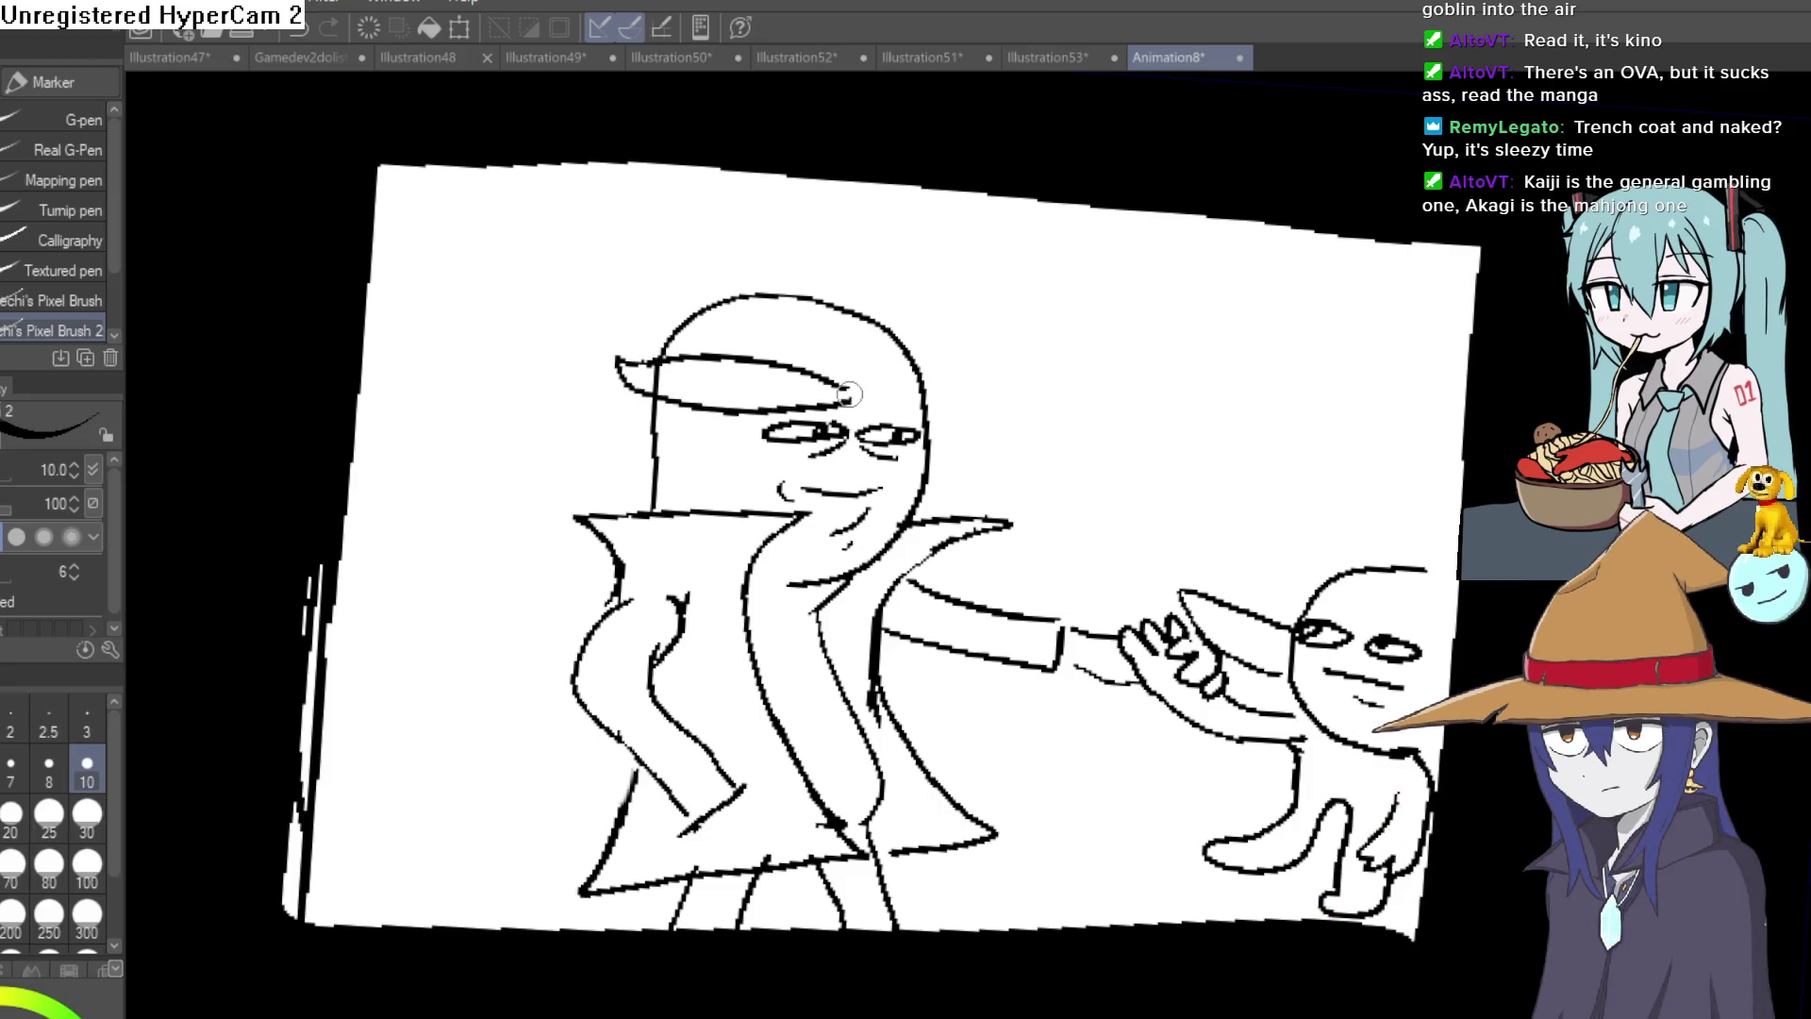
key("ctrl+z")
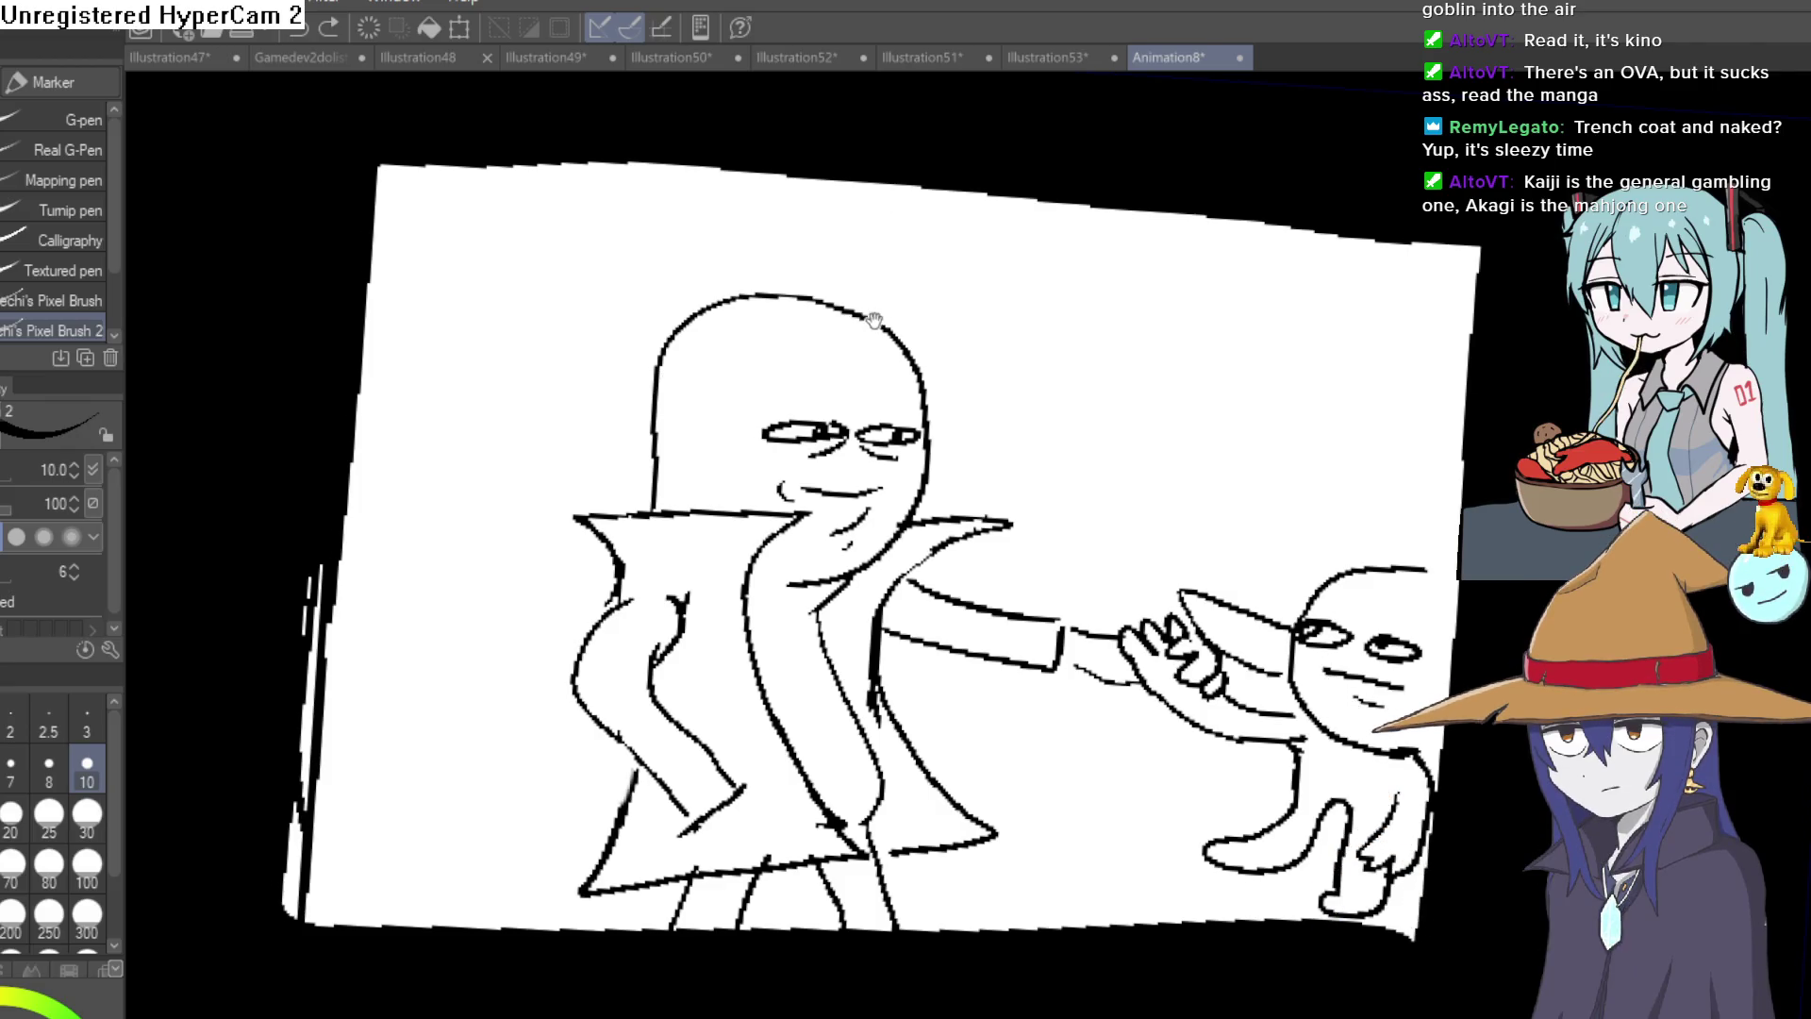
scroll(861, 239, "right", 2)
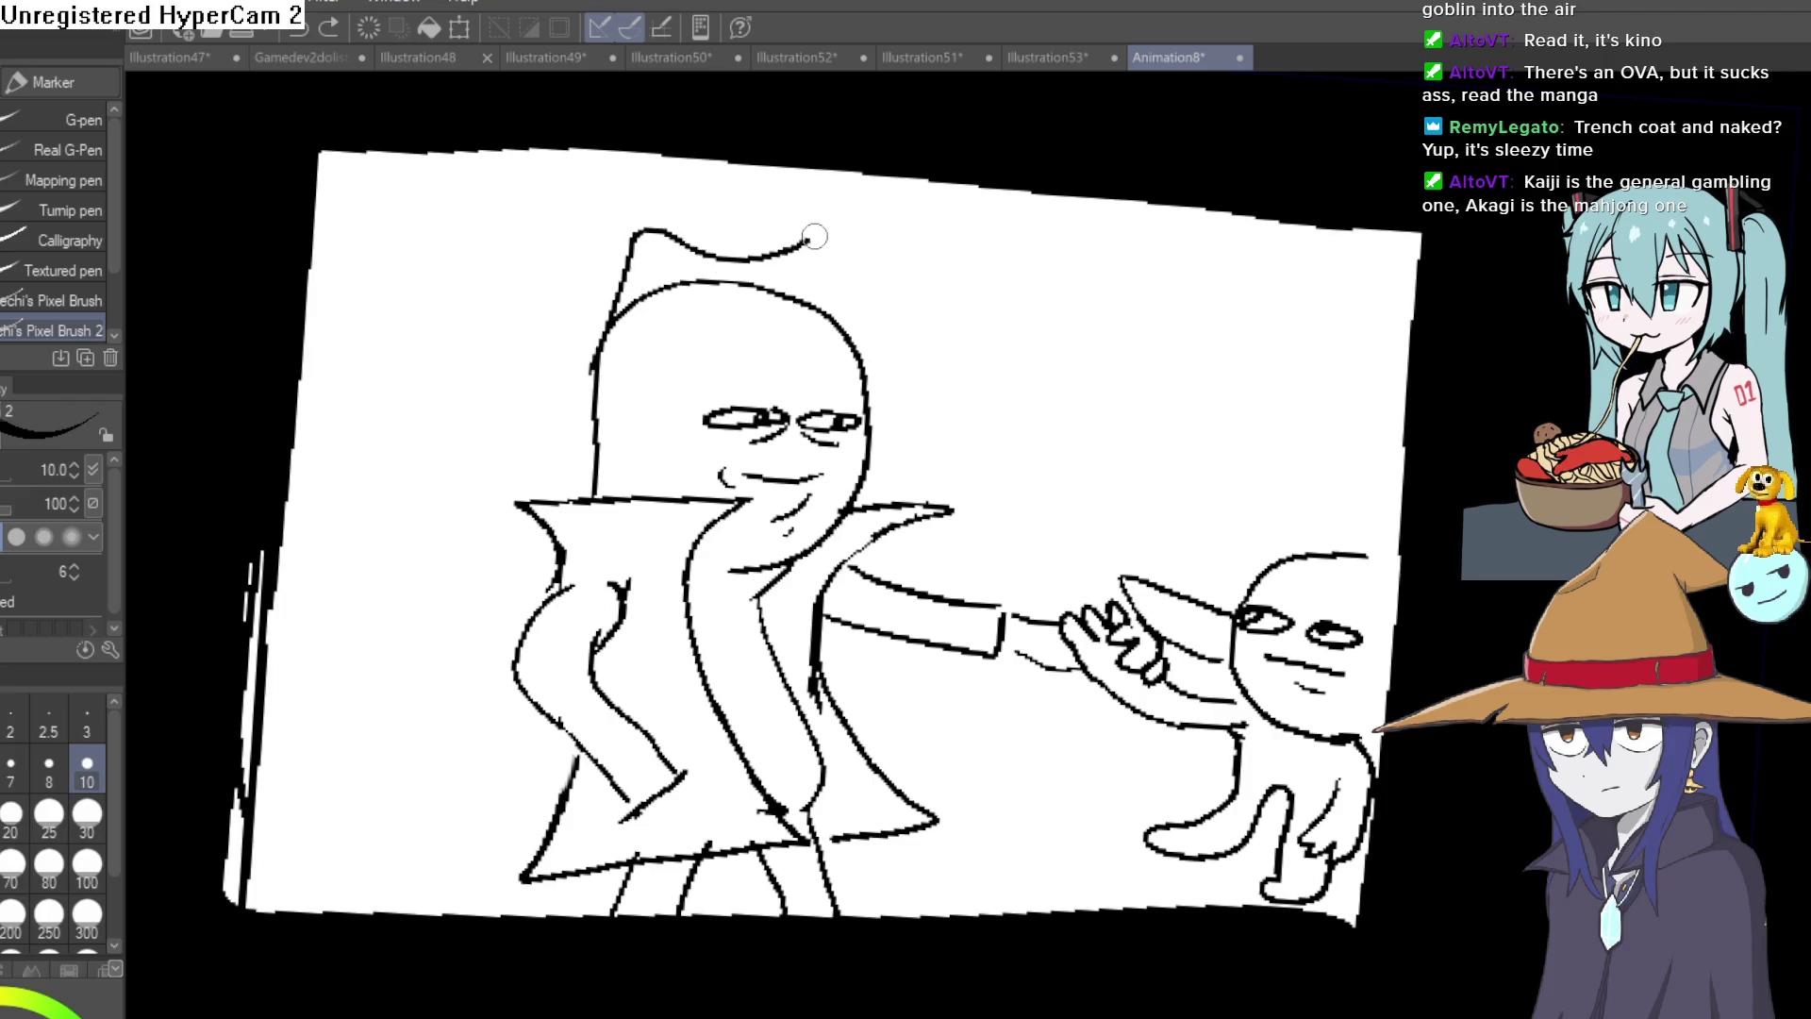
key("ctrl+z")
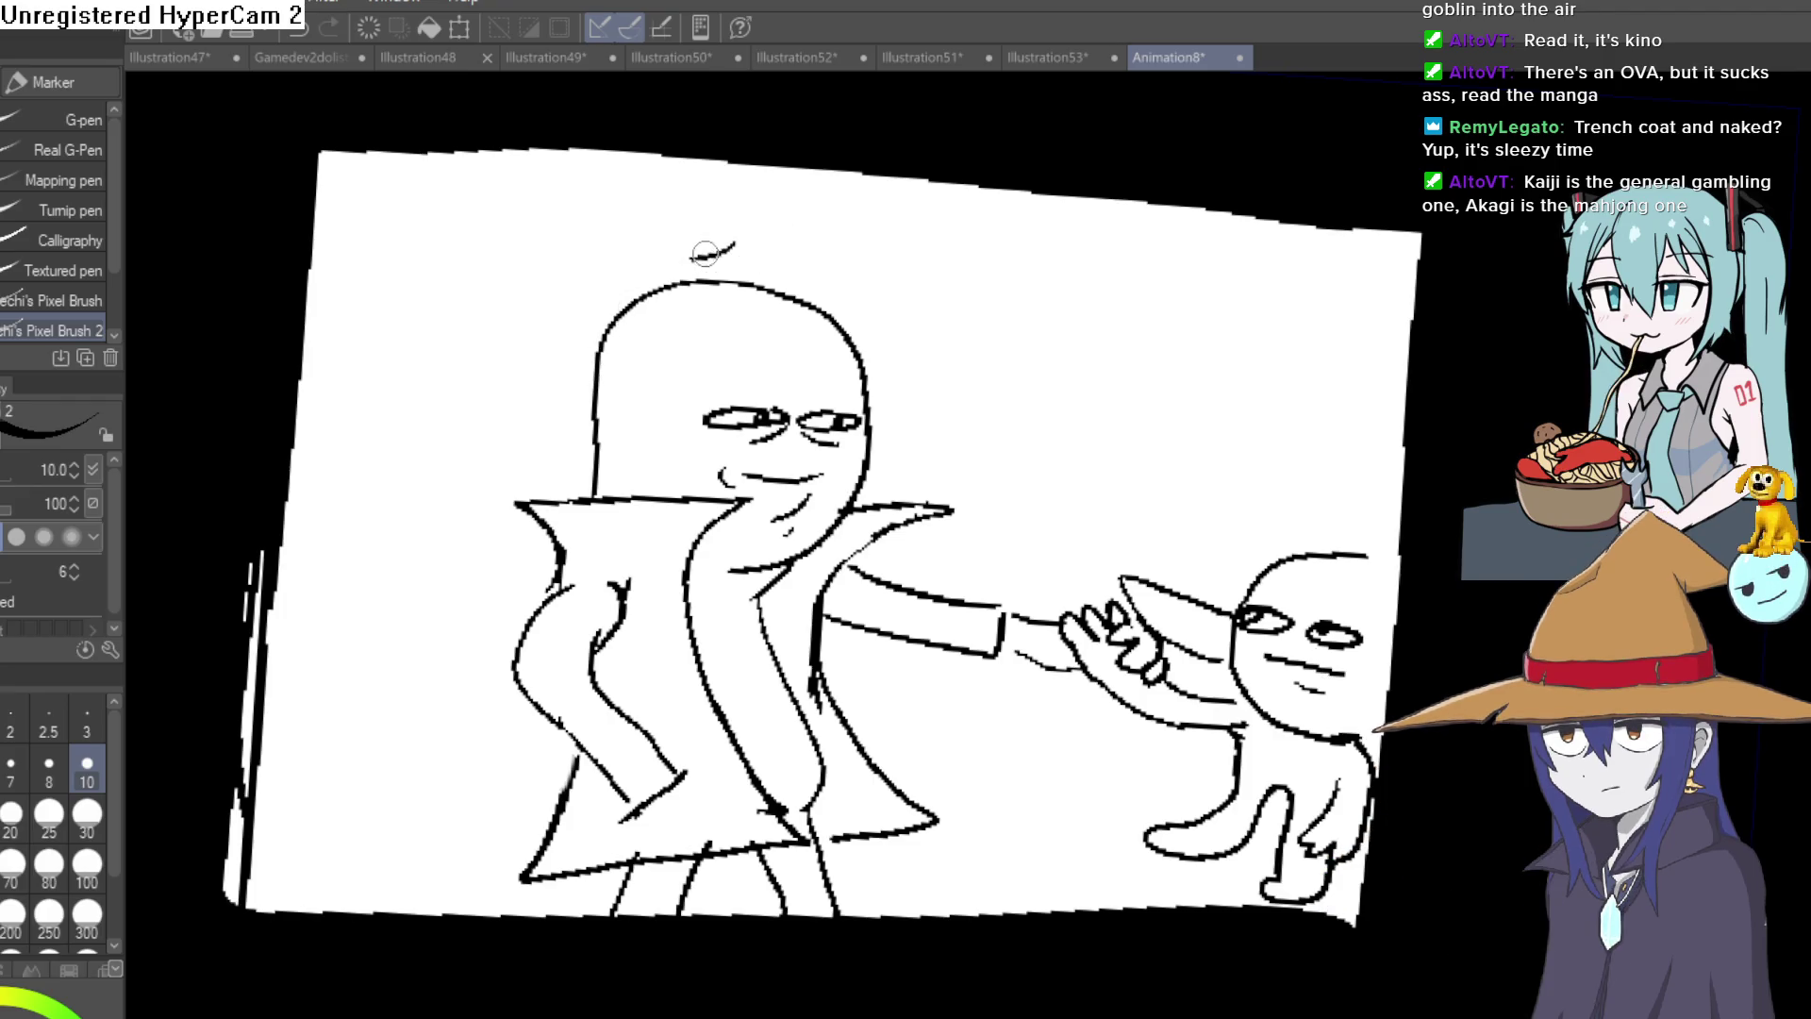
Draw the wide-brimmed hat's crown arcing over the head and its brim on both sides.
left_click_drag(695, 246, 559, 298)
left_click_drag(703, 254, 827, 191)
left_click_drag(893, 353, 895, 370)
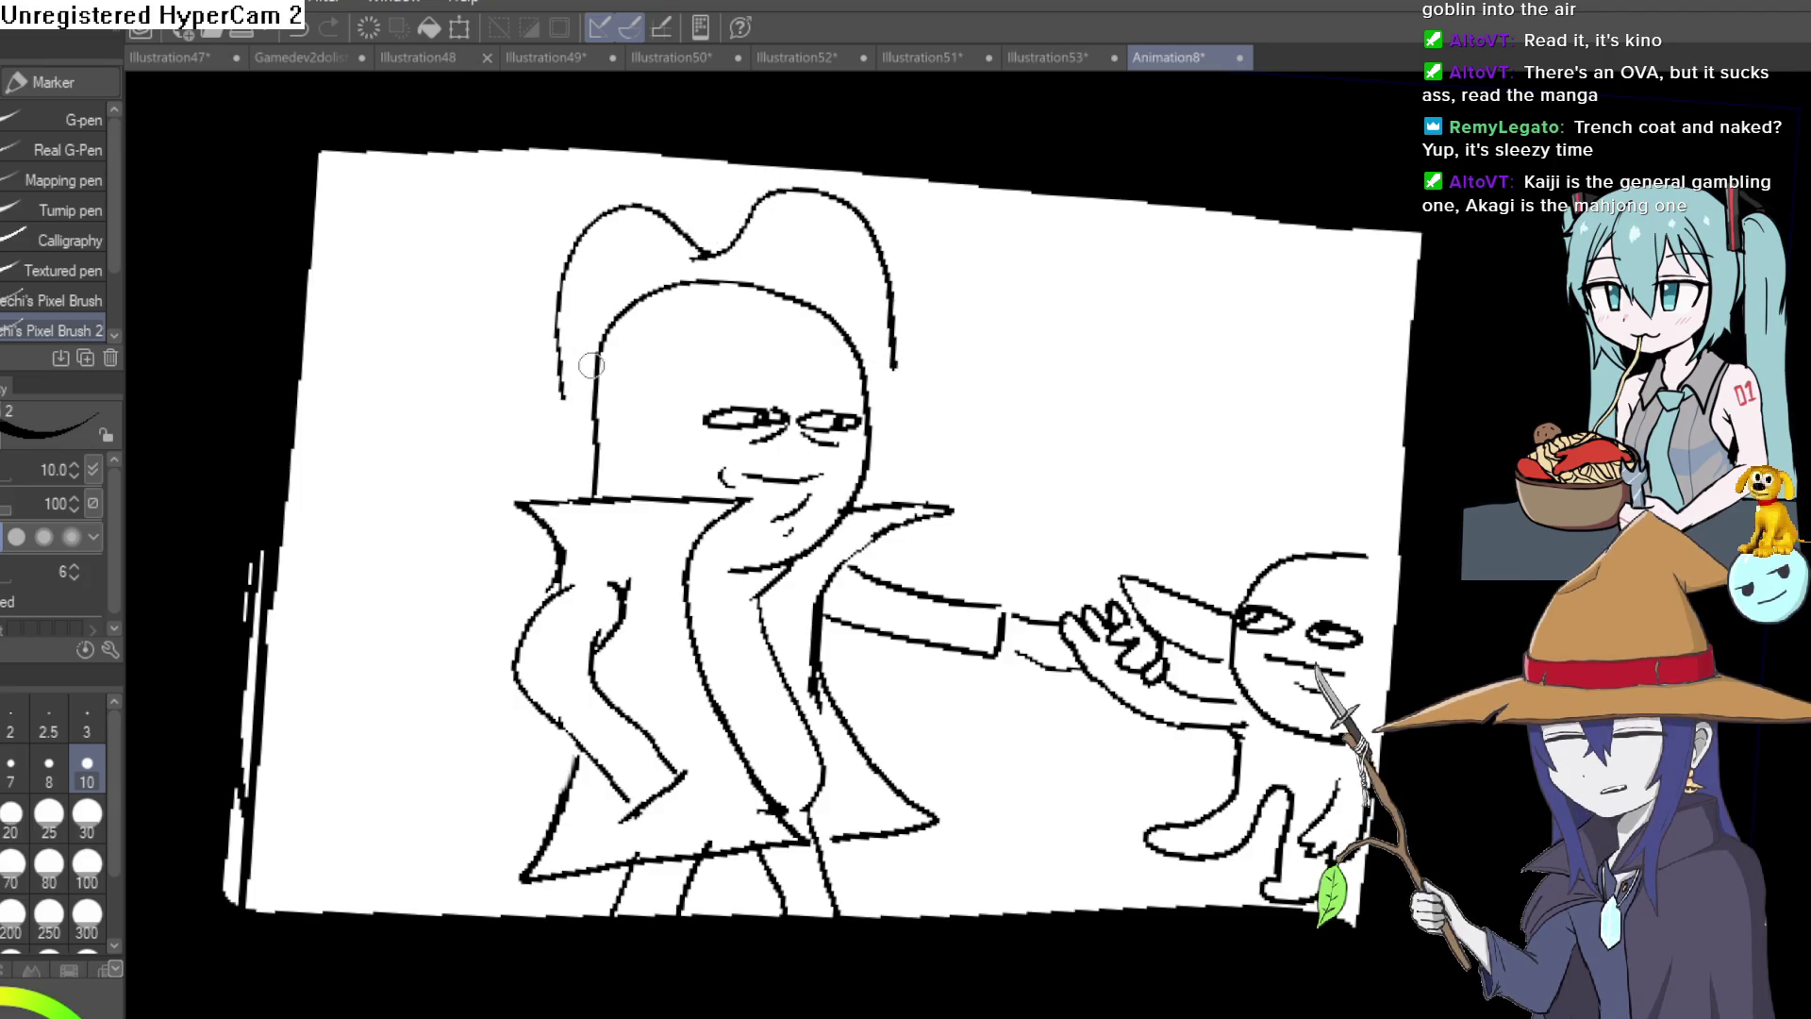
mouse_move(543, 403)
left_mouse_down()
mouse_move(650, 316)
mouse_move(784, 363)
left_mouse_up()
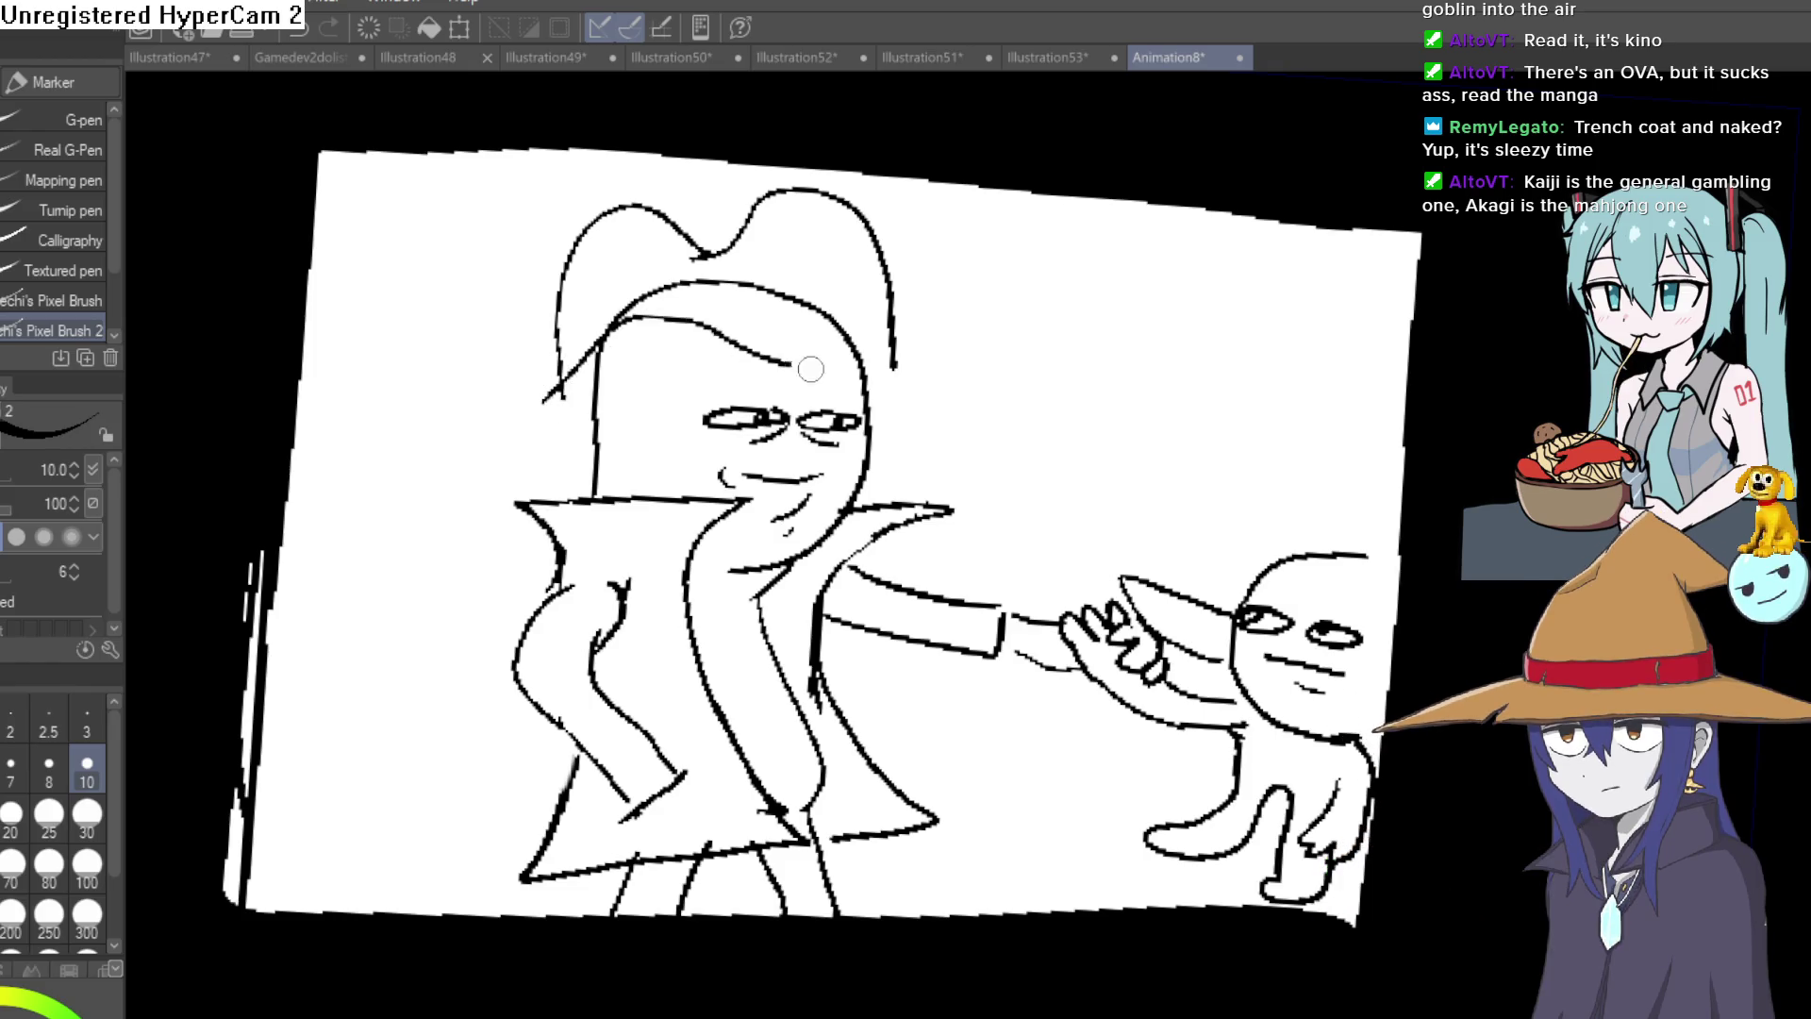
left_click_drag(892, 326, 969, 333)
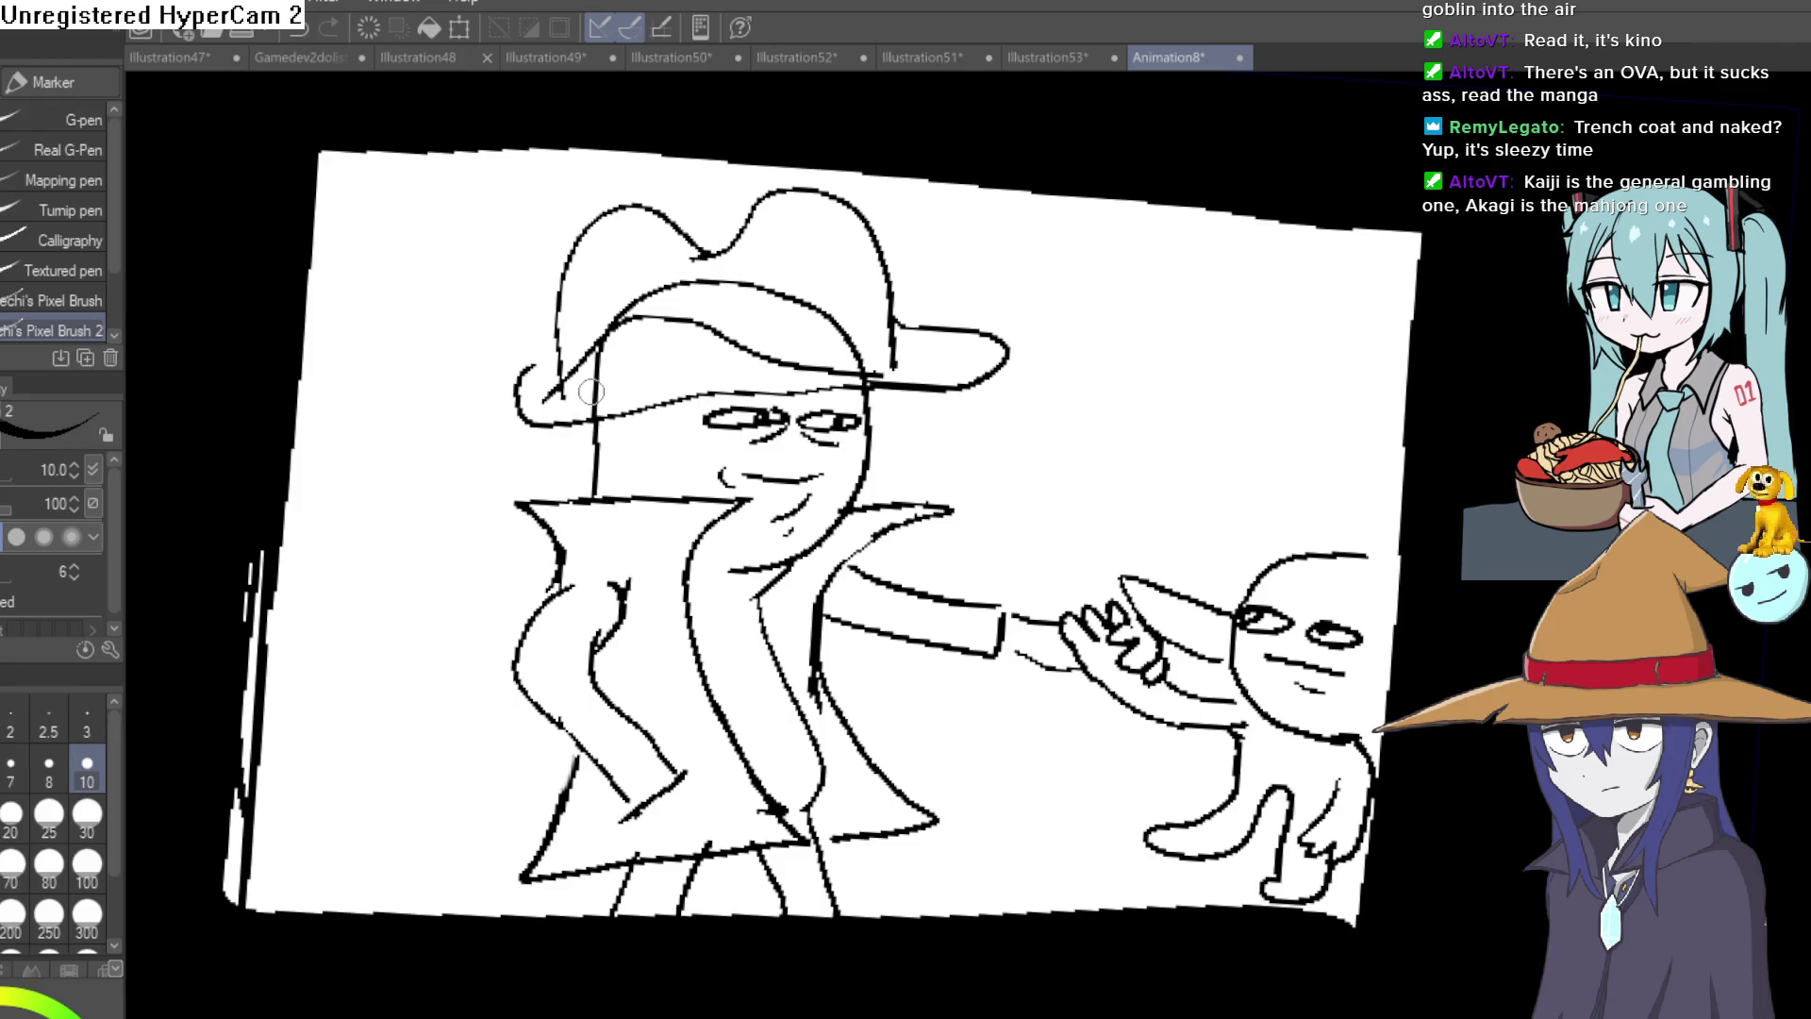
Erase the stray lines inside the hat brim and crown.
key("e")
left_click_drag(592, 415, 604, 361)
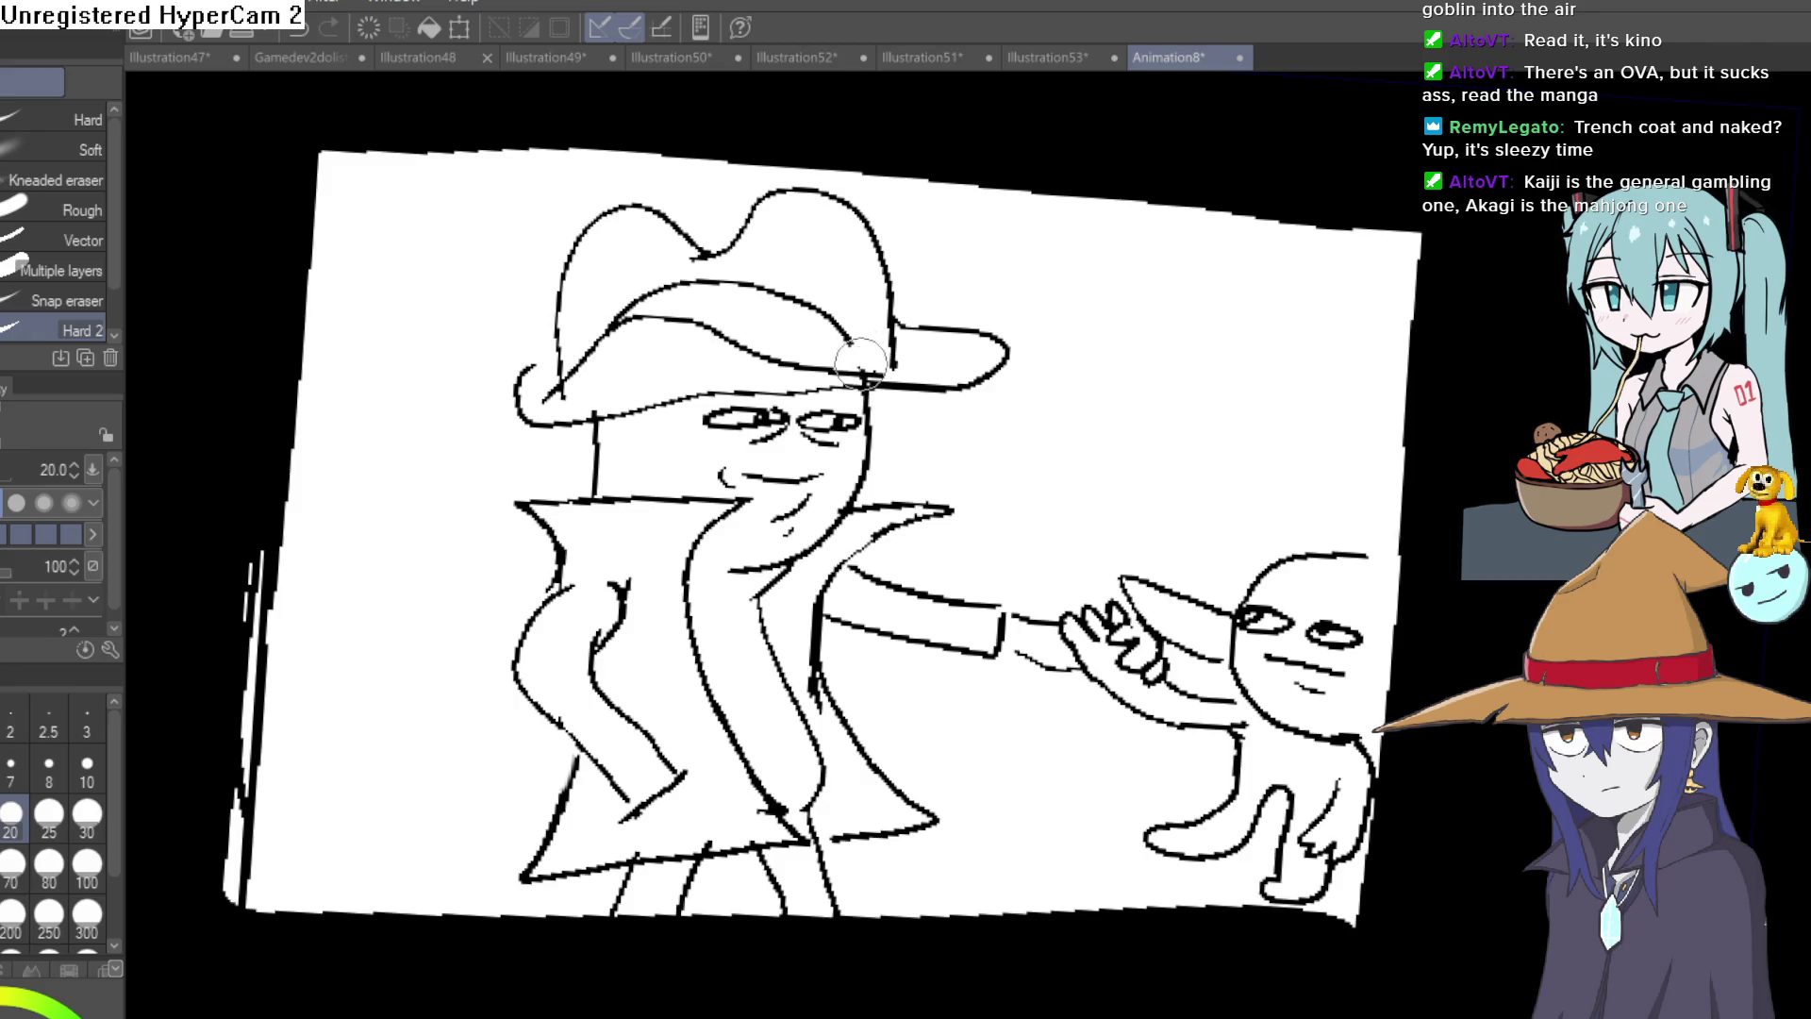
left_click_drag(703, 283, 611, 319)
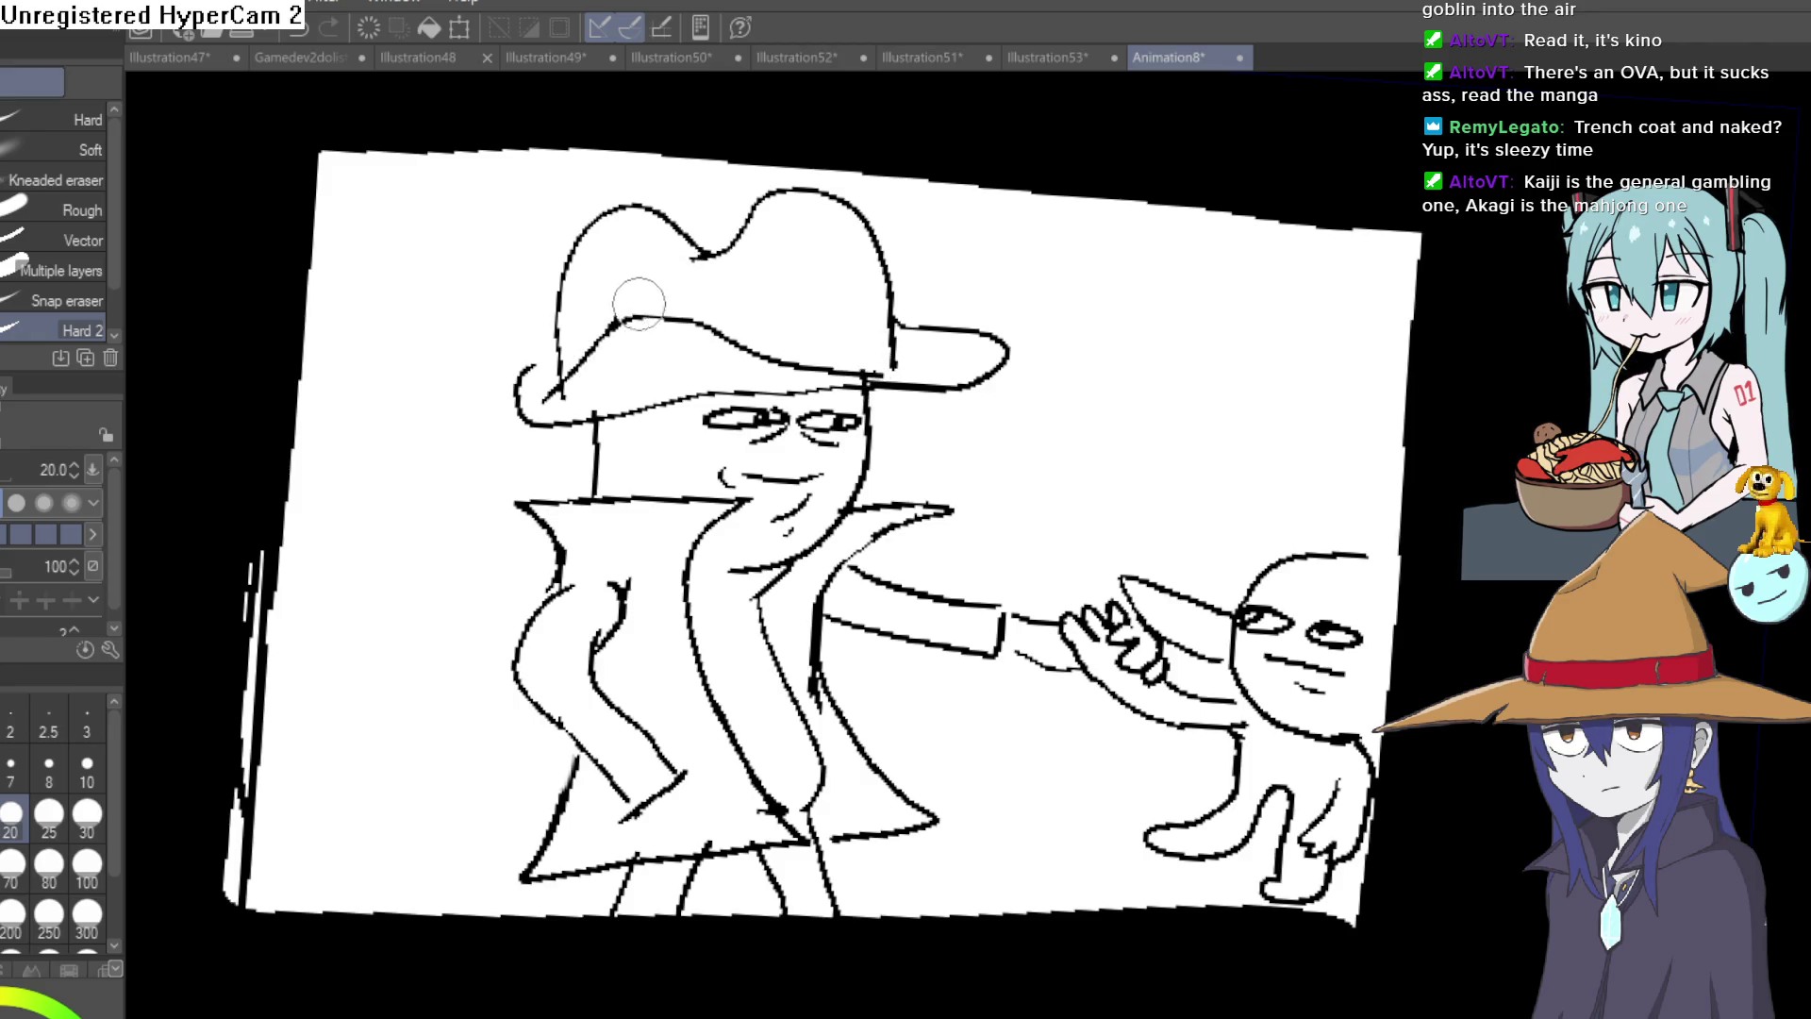
left_click_drag(914, 347, 890, 357)
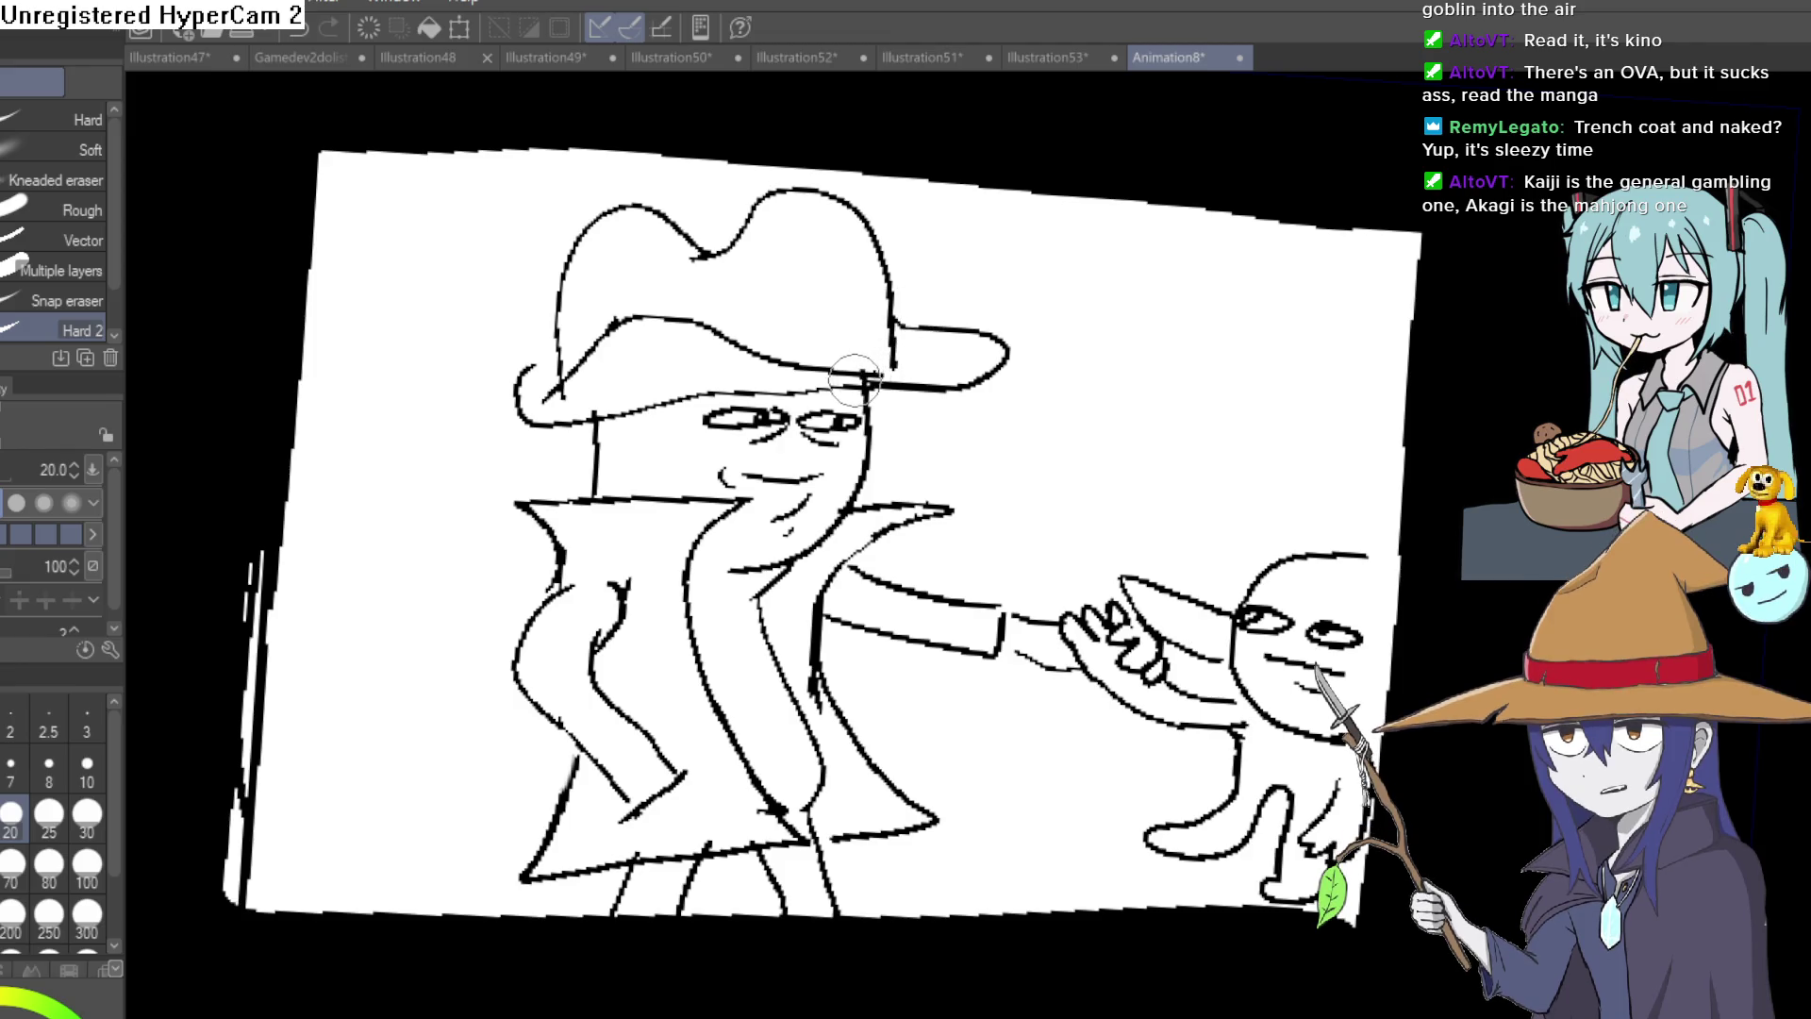
Rotate the view upright and zoom out to see the whole hatted sketch.
key("p")
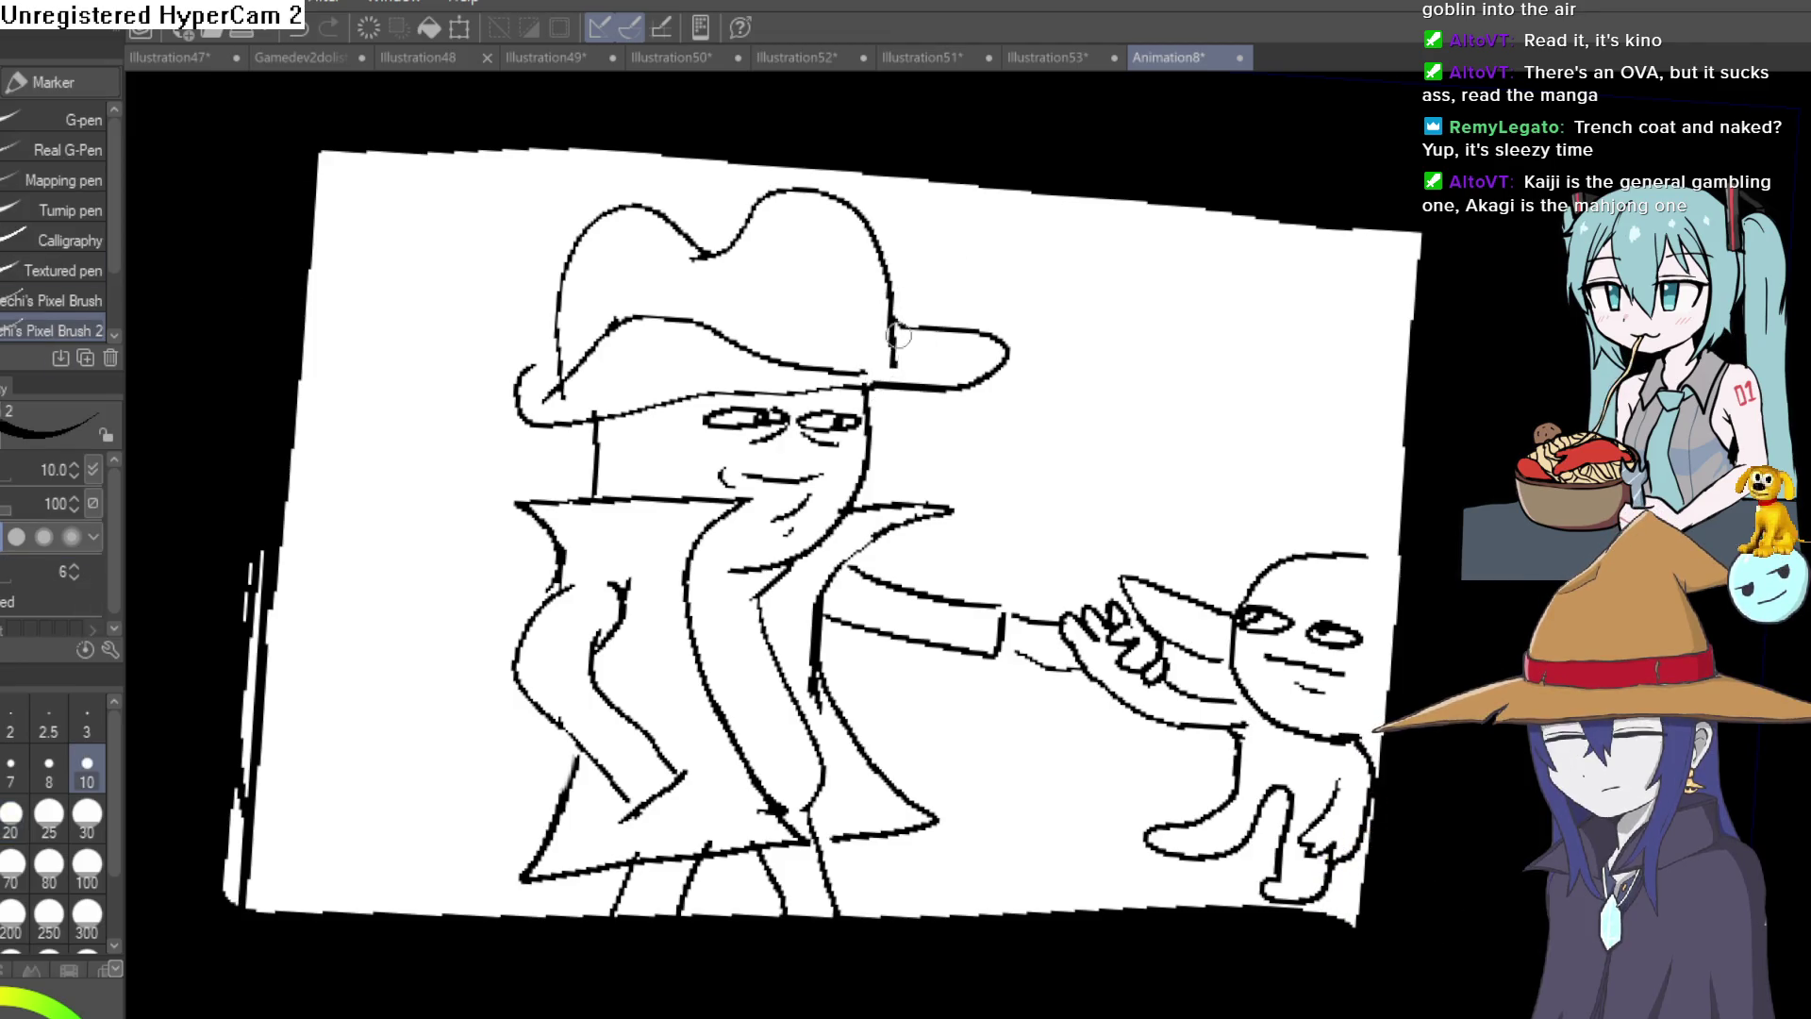
key("e")
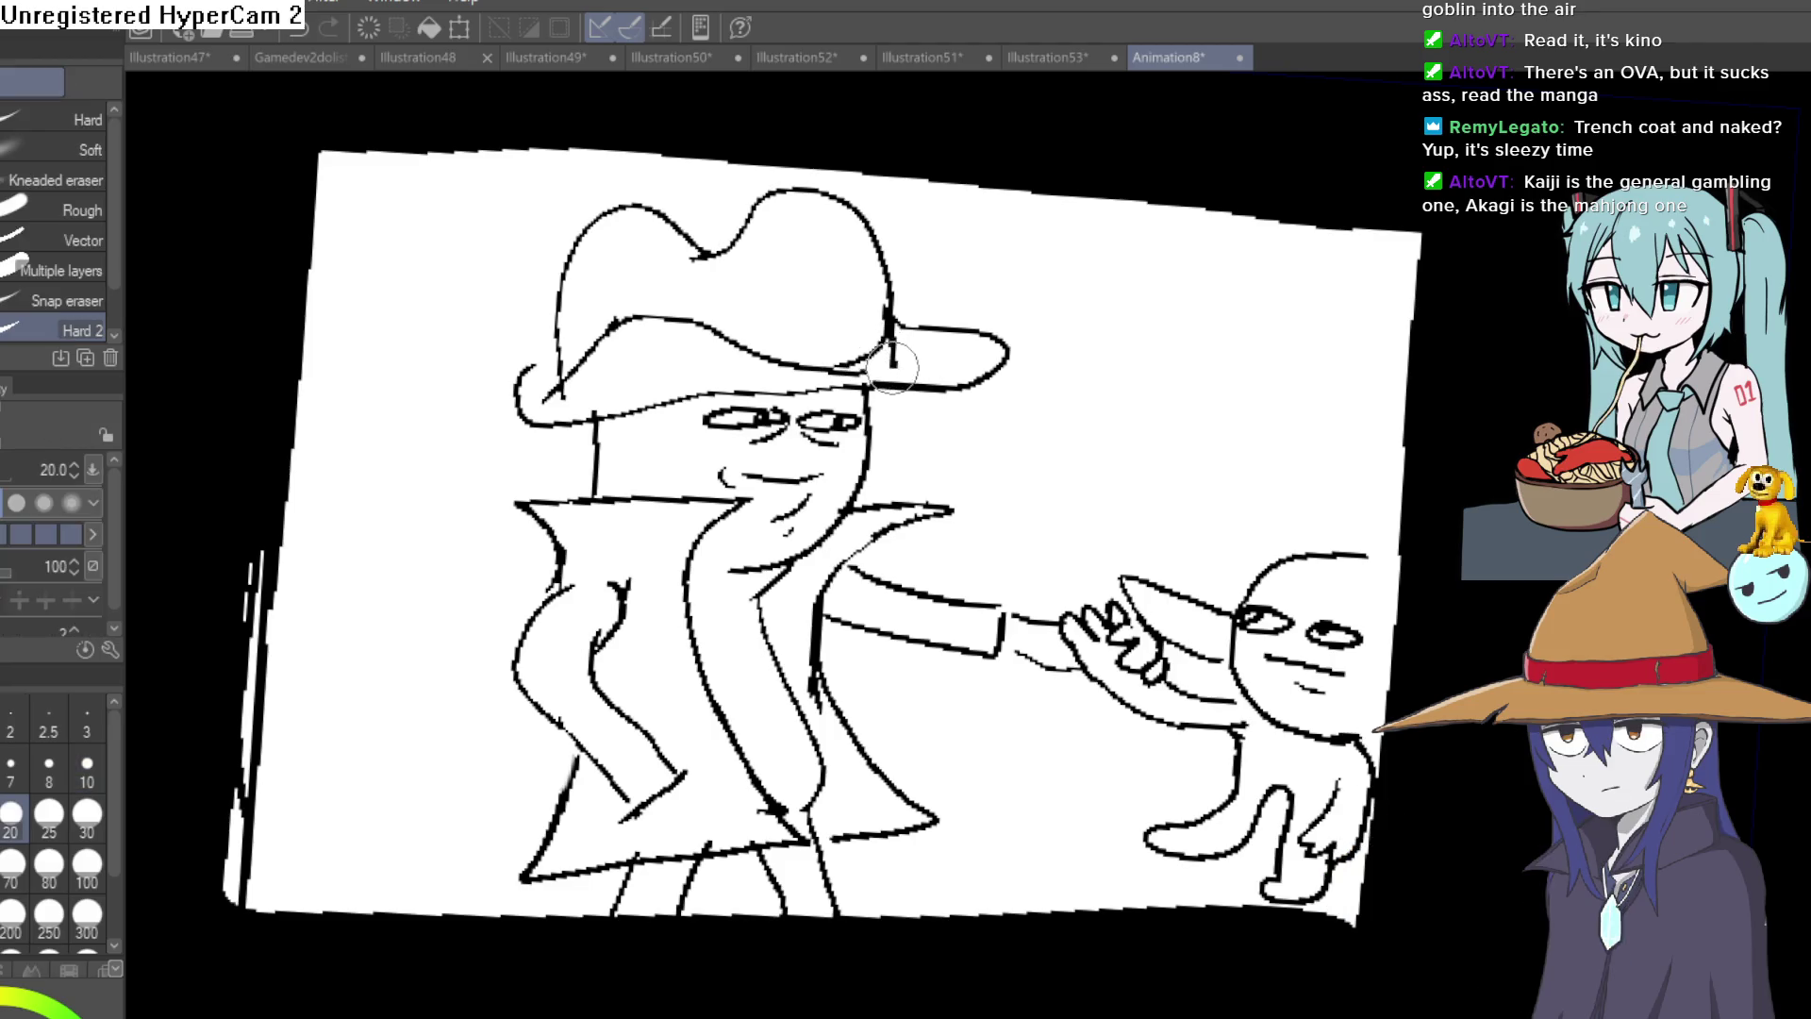
scroll(1066, 311, "down", 2)
scroll(1039, 308, "down", 2)
key("p")
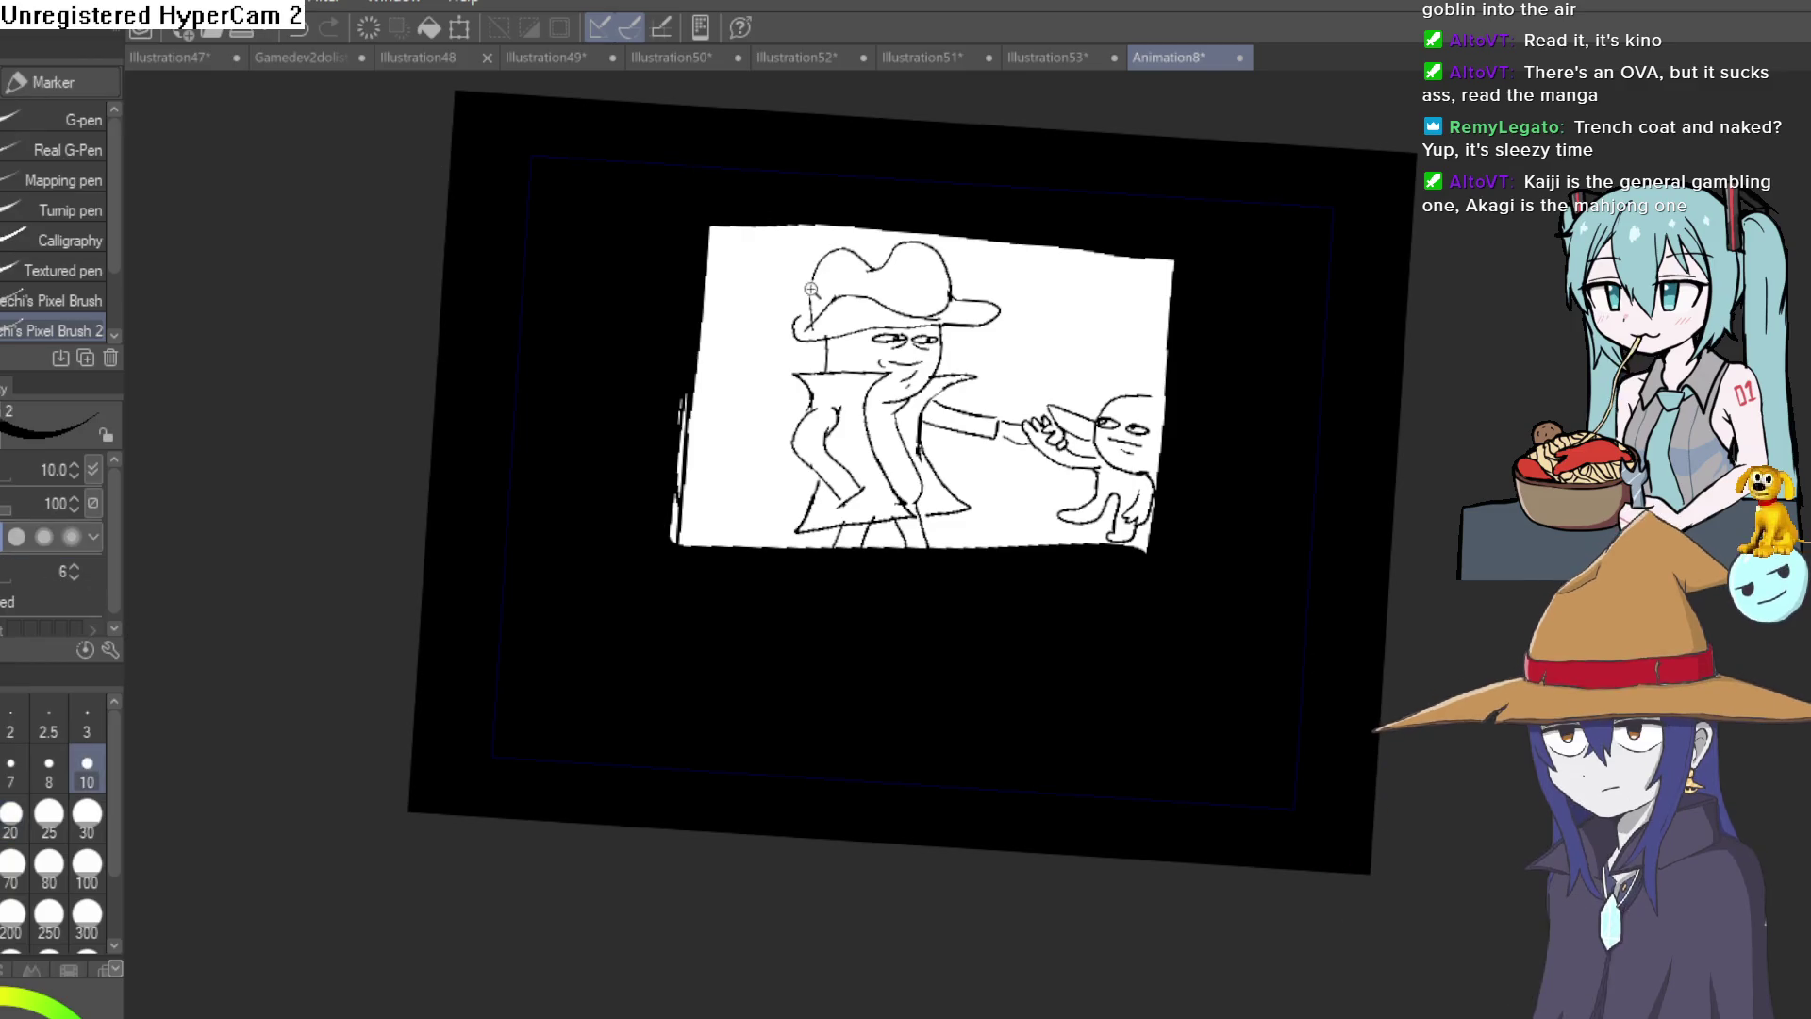
scroll(813, 293, "up", 4)
key("e")
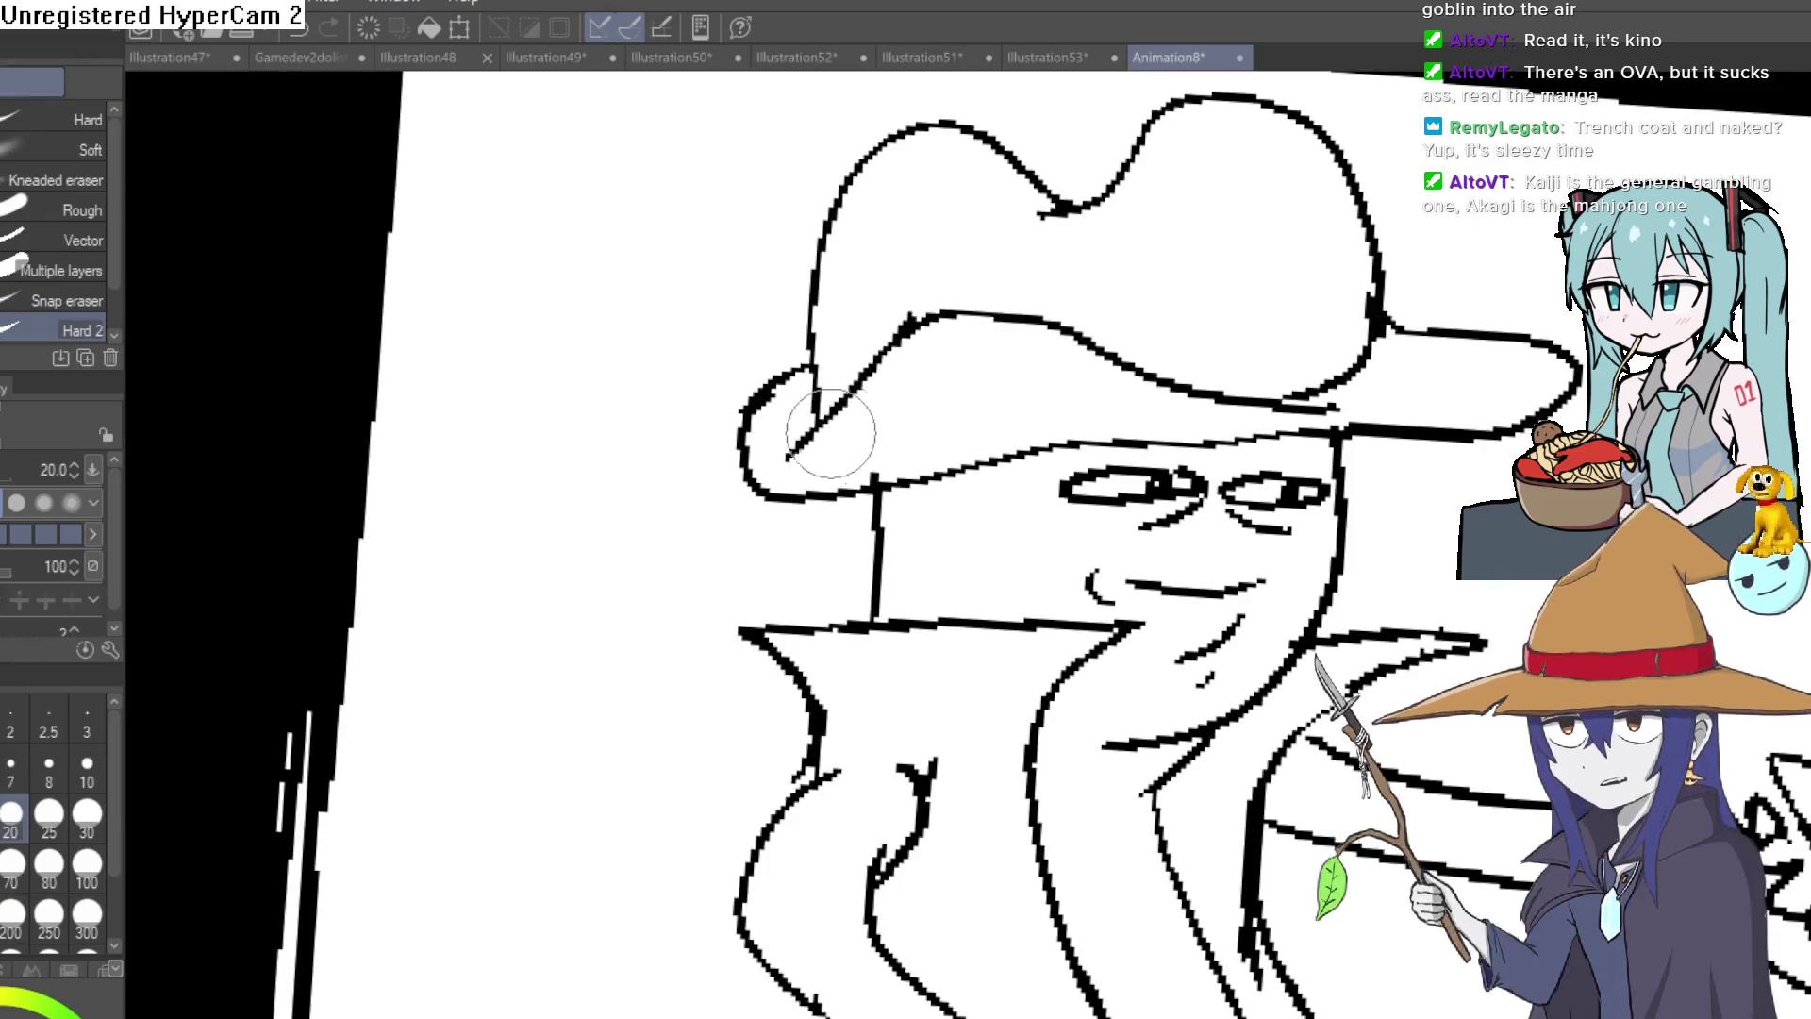
scroll(1041, 361, "down", 4)
left_click_drag(1130, 314, 922, 323)
key("p")
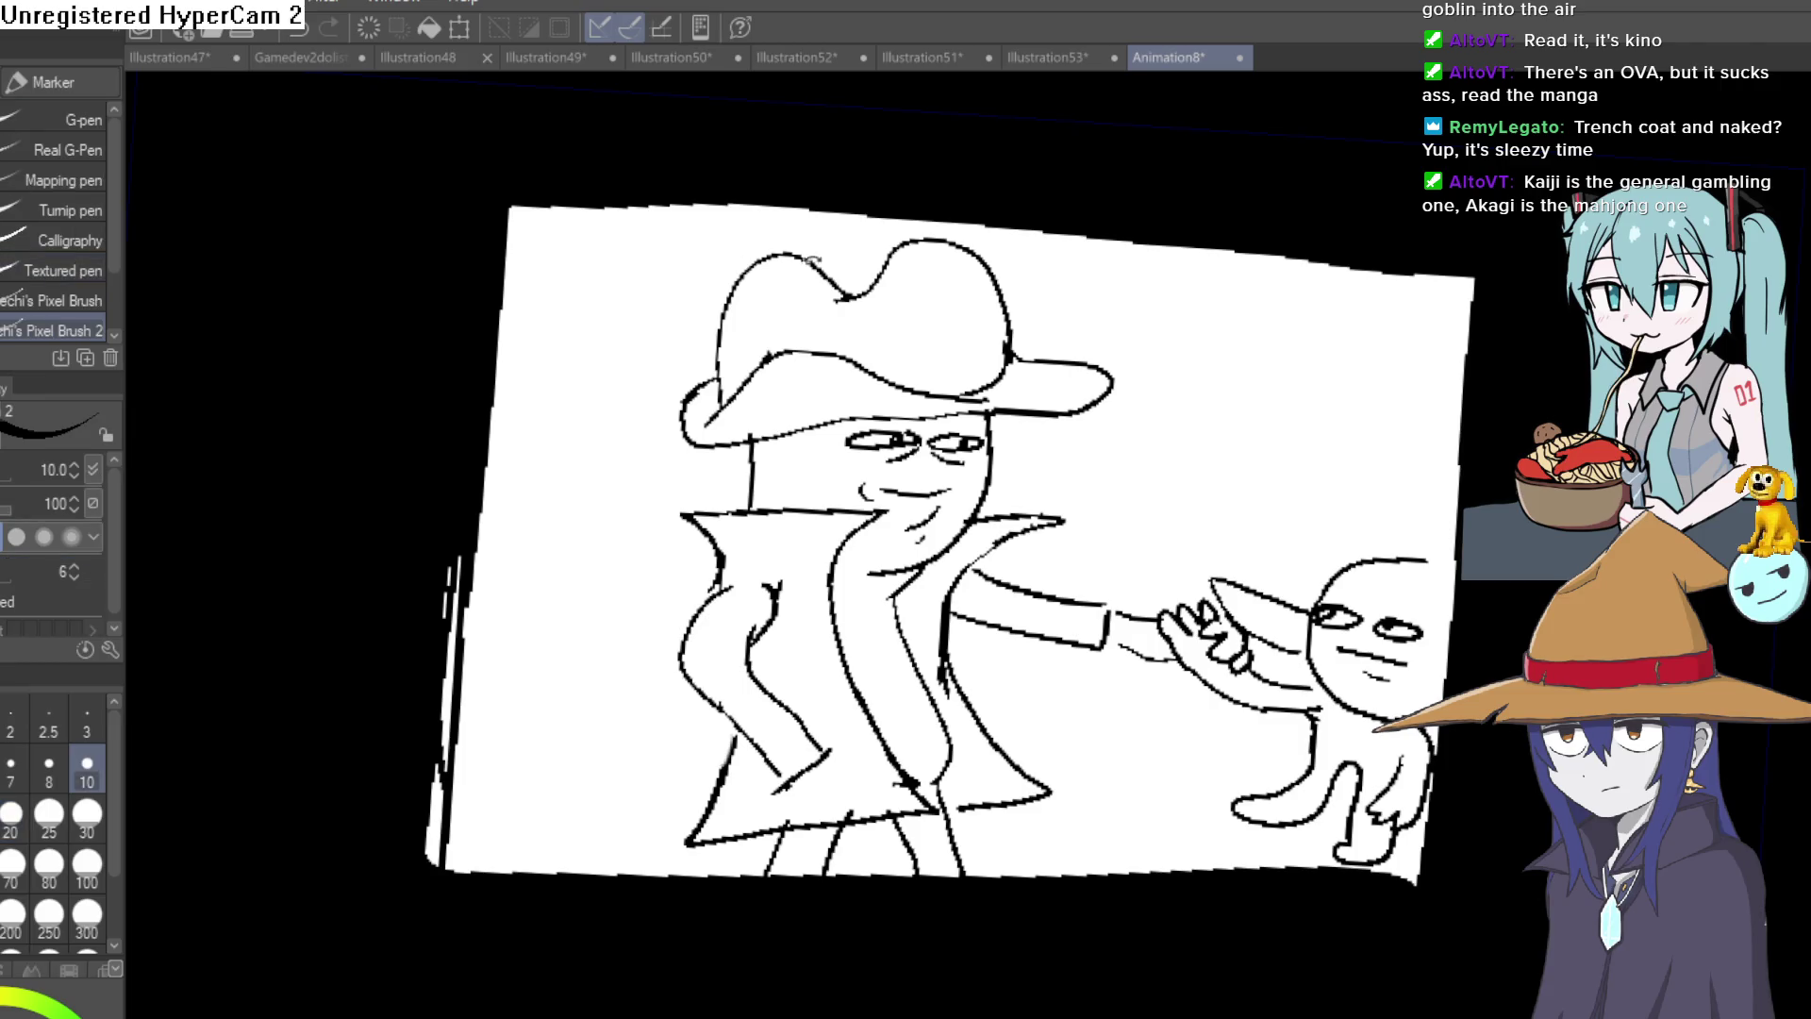
scroll(915, 338, "up", 5)
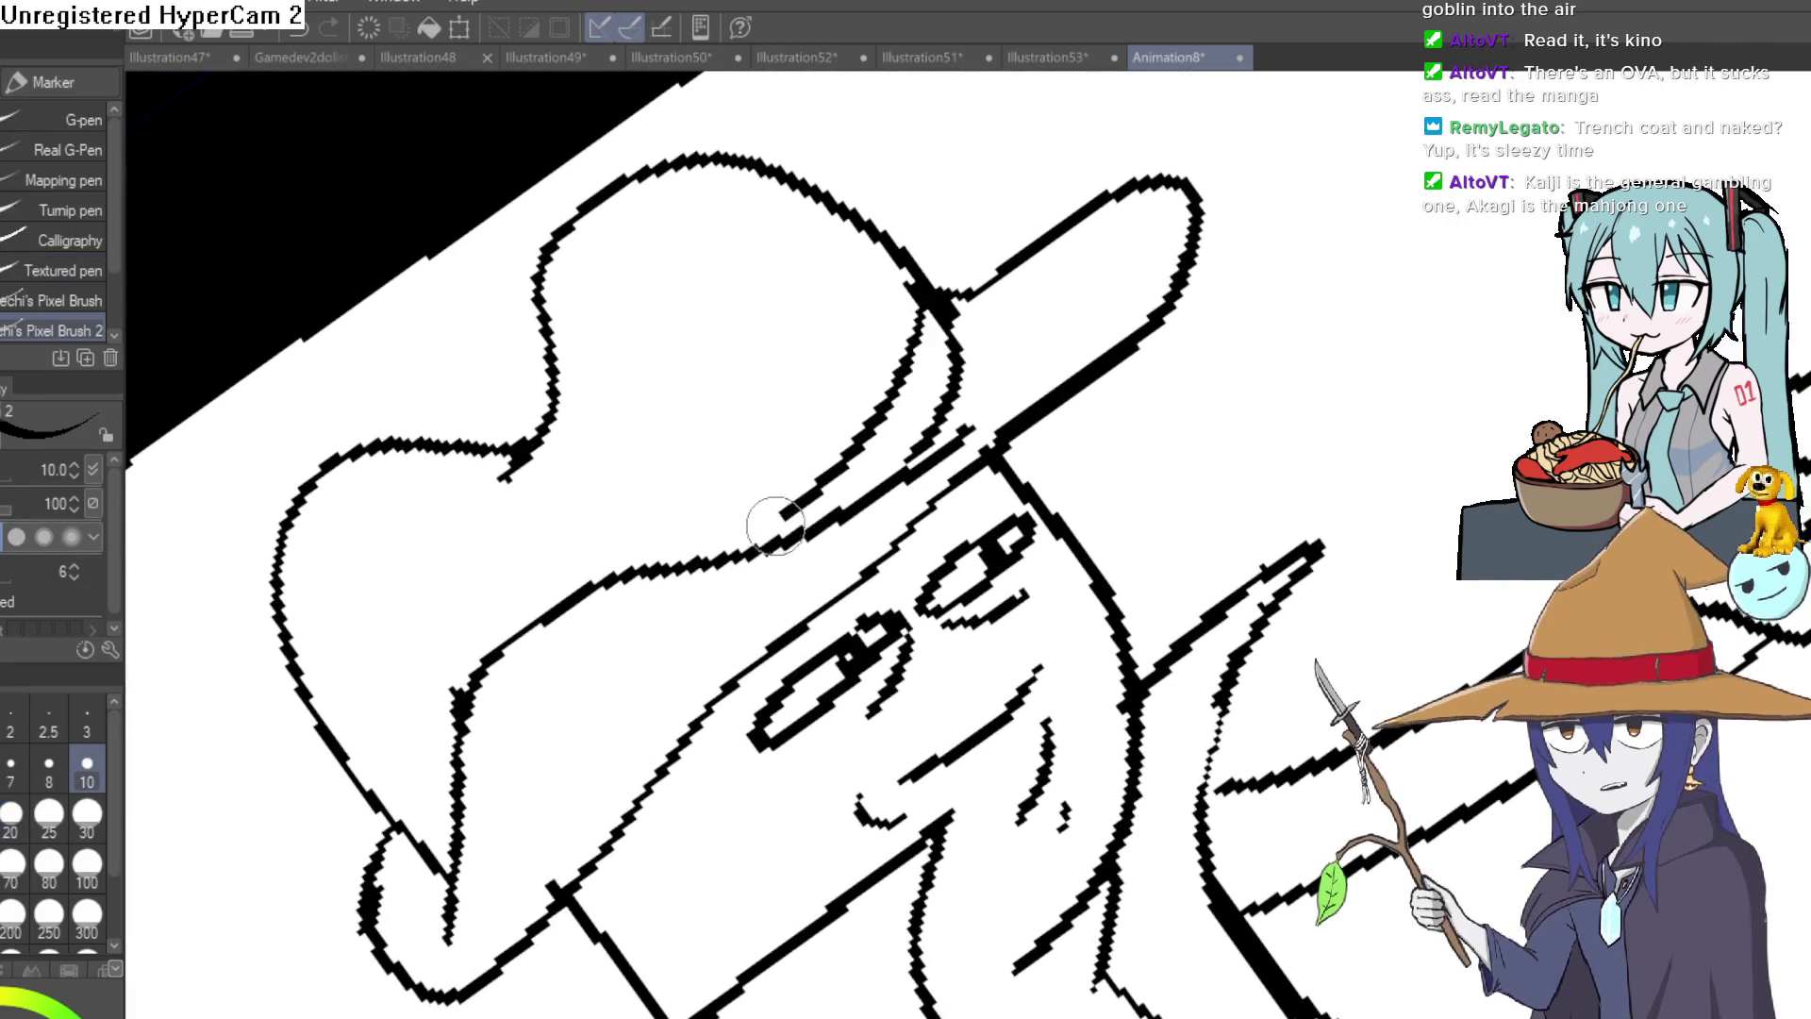
mouse_move(948, 377)
left_mouse_down()
mouse_move(1071, 636)
mouse_move(1402, 513)
mouse_move(1168, 198)
mouse_move(907, 706)
mouse_move(879, 603)
mouse_move(907, 344)
left_mouse_up()
left_click_drag(1057, 226, 607, 425)
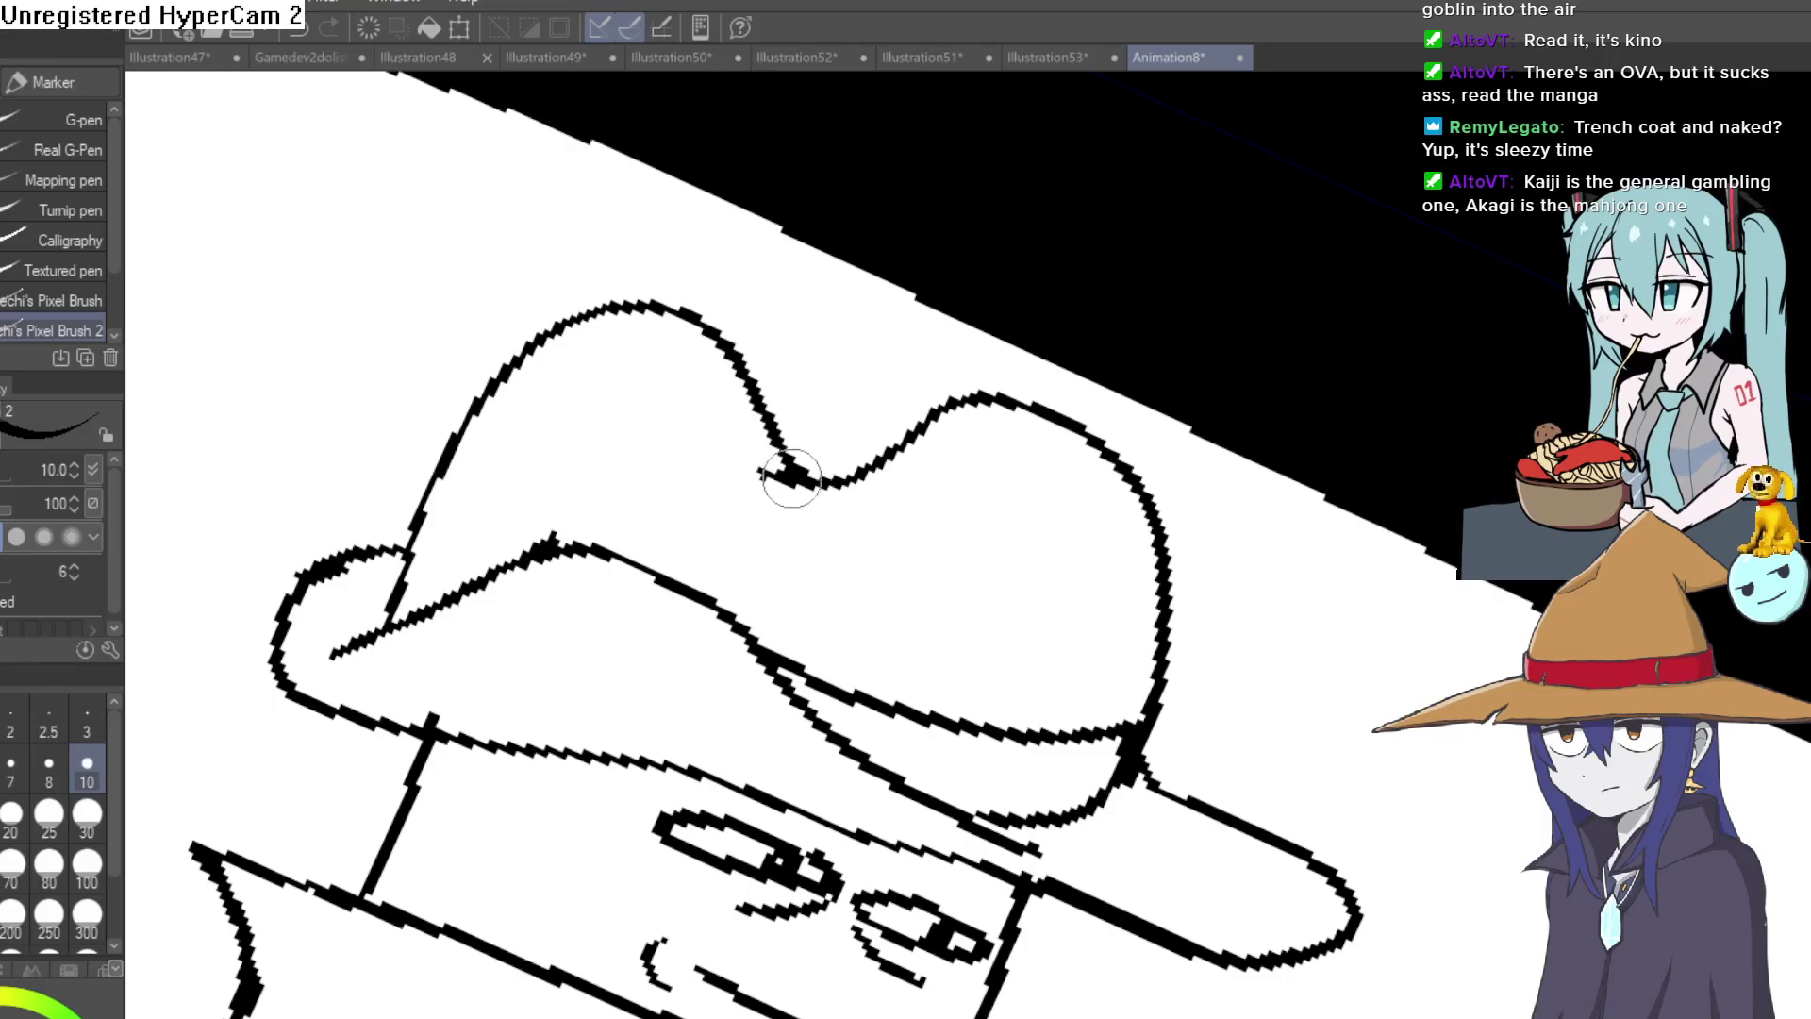
mouse_move(918, 399)
left_mouse_down()
mouse_move(1101, 408)
mouse_move(1074, 280)
mouse_move(1148, 359)
mouse_move(1010, 351)
mouse_move(796, 175)
left_mouse_up()
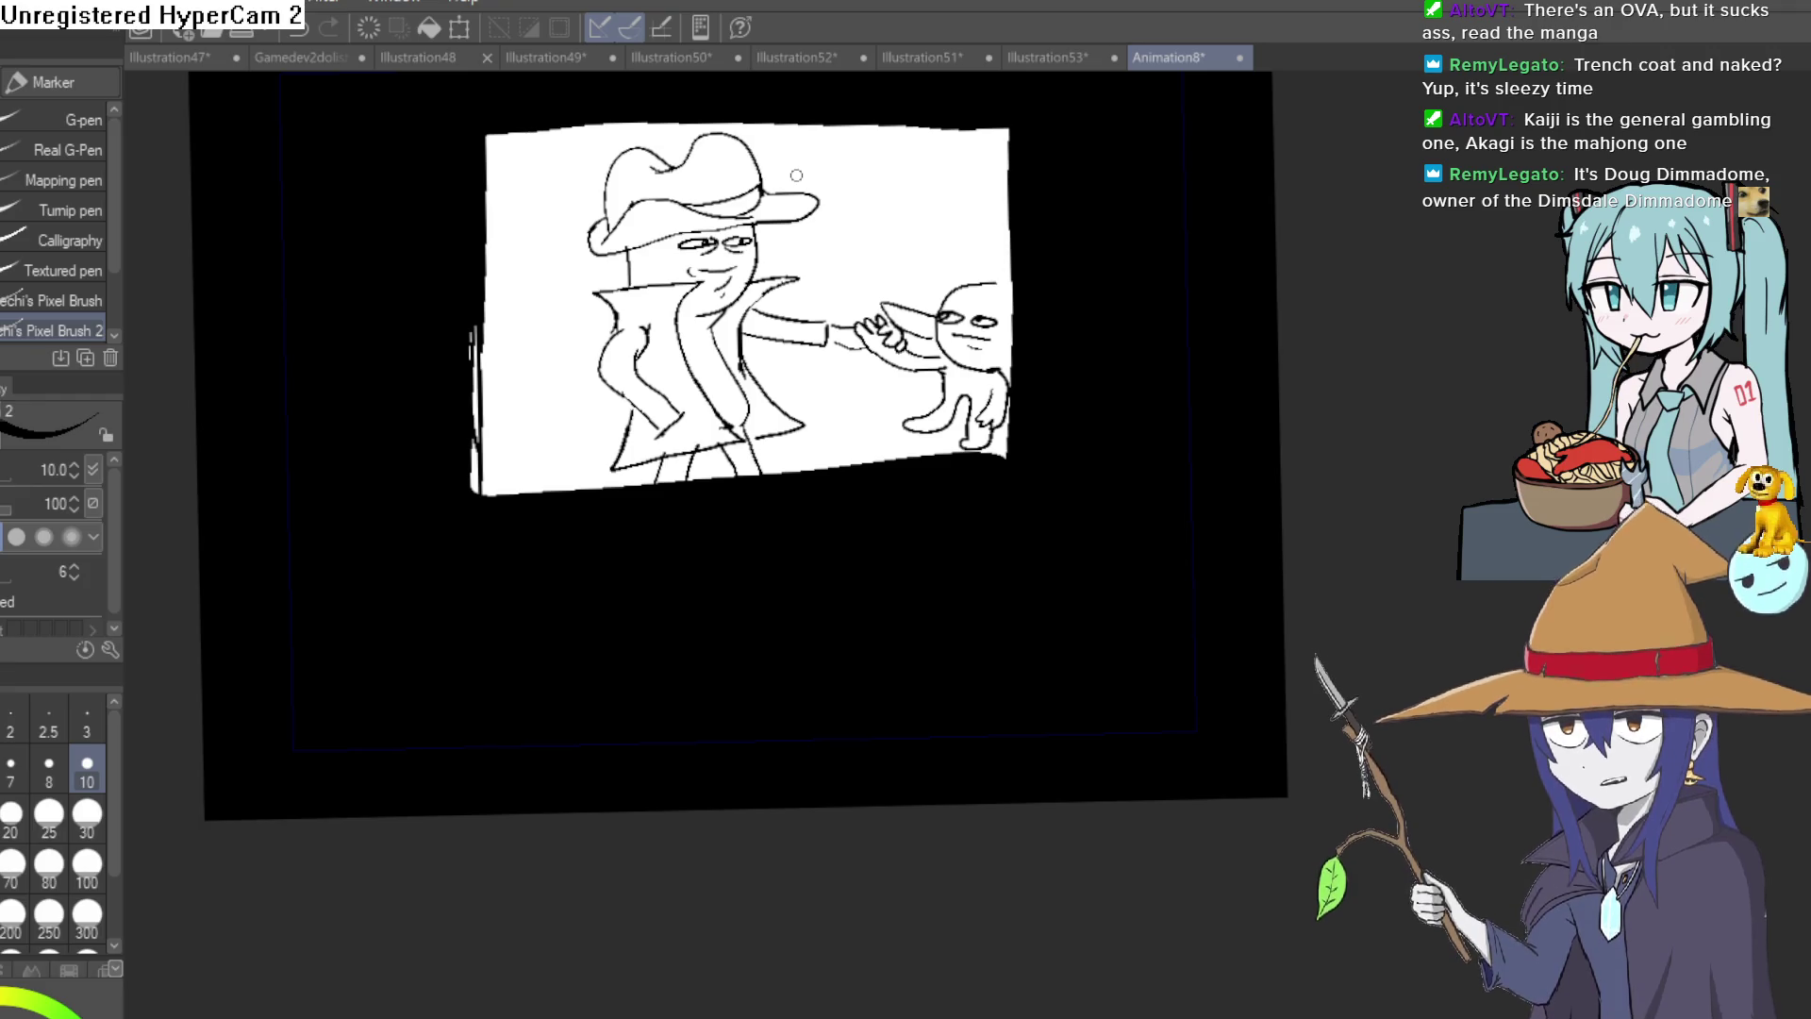
scroll(984, 322, "up", 3)
mouse_move(1024, 393)
left_mouse_down()
mouse_move(983, 332)
mouse_move(908, 332)
left_mouse_up()
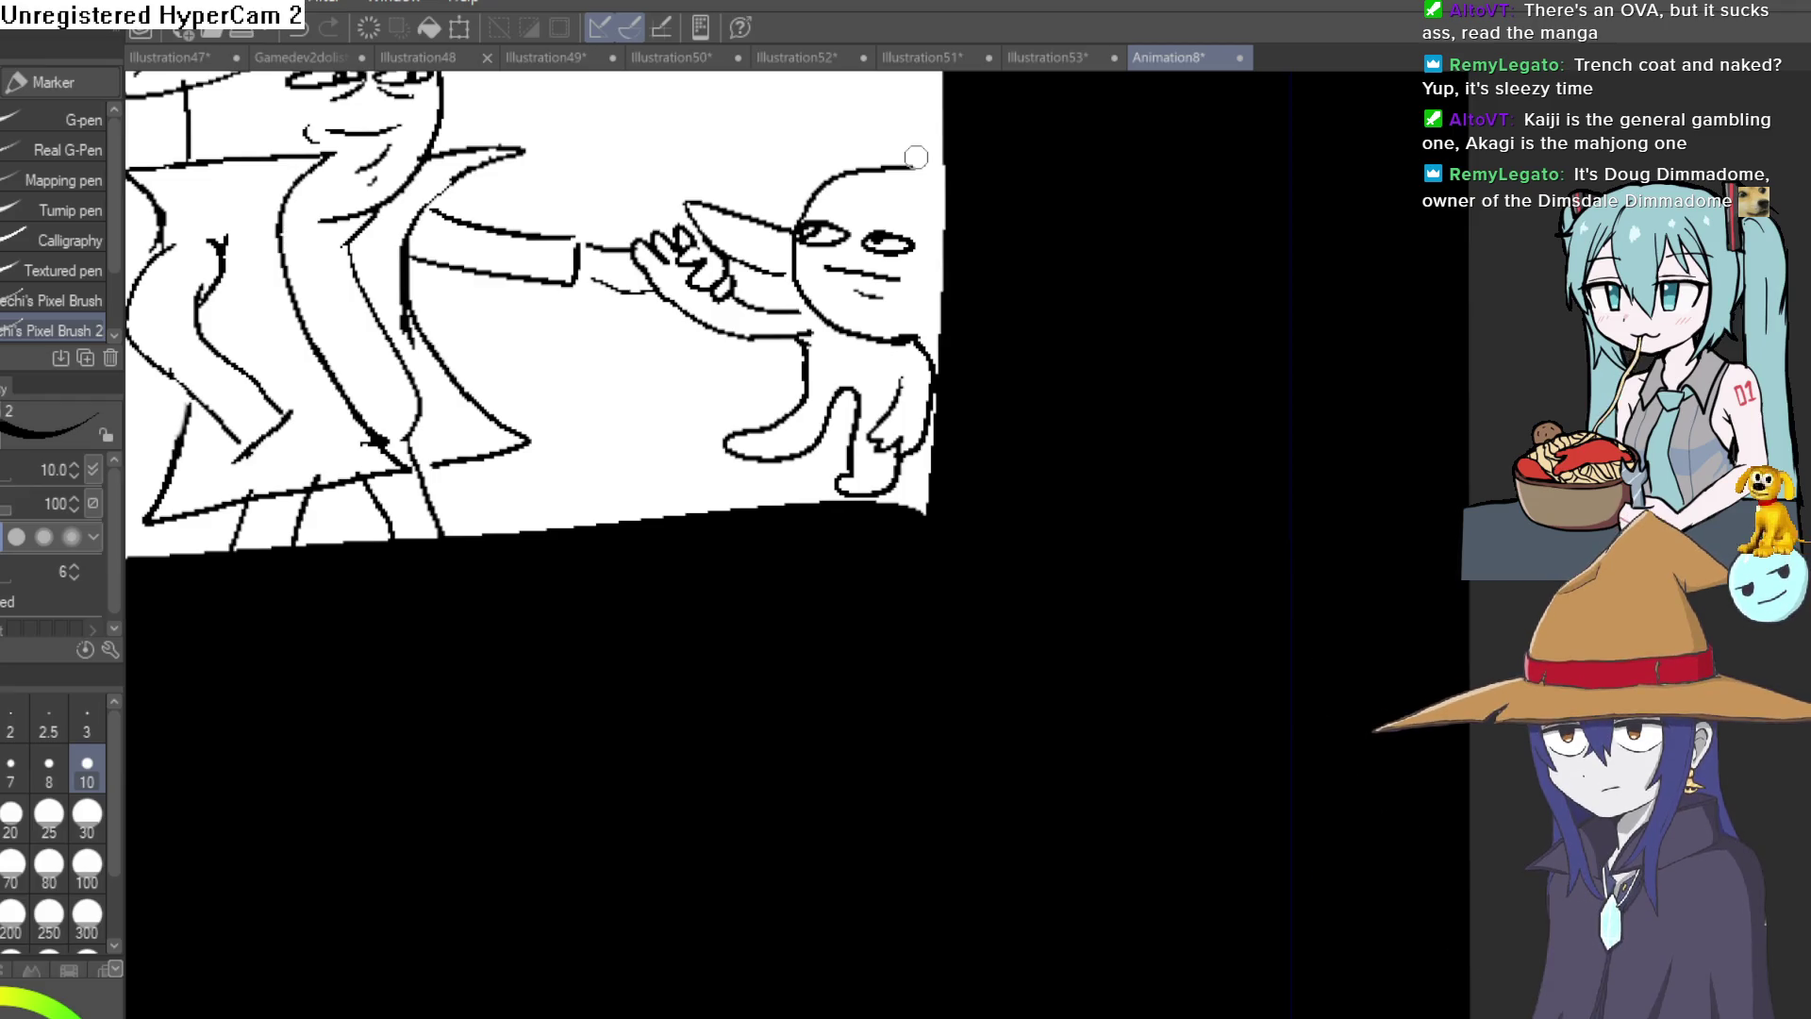
scroll(885, 223, "down", 5)
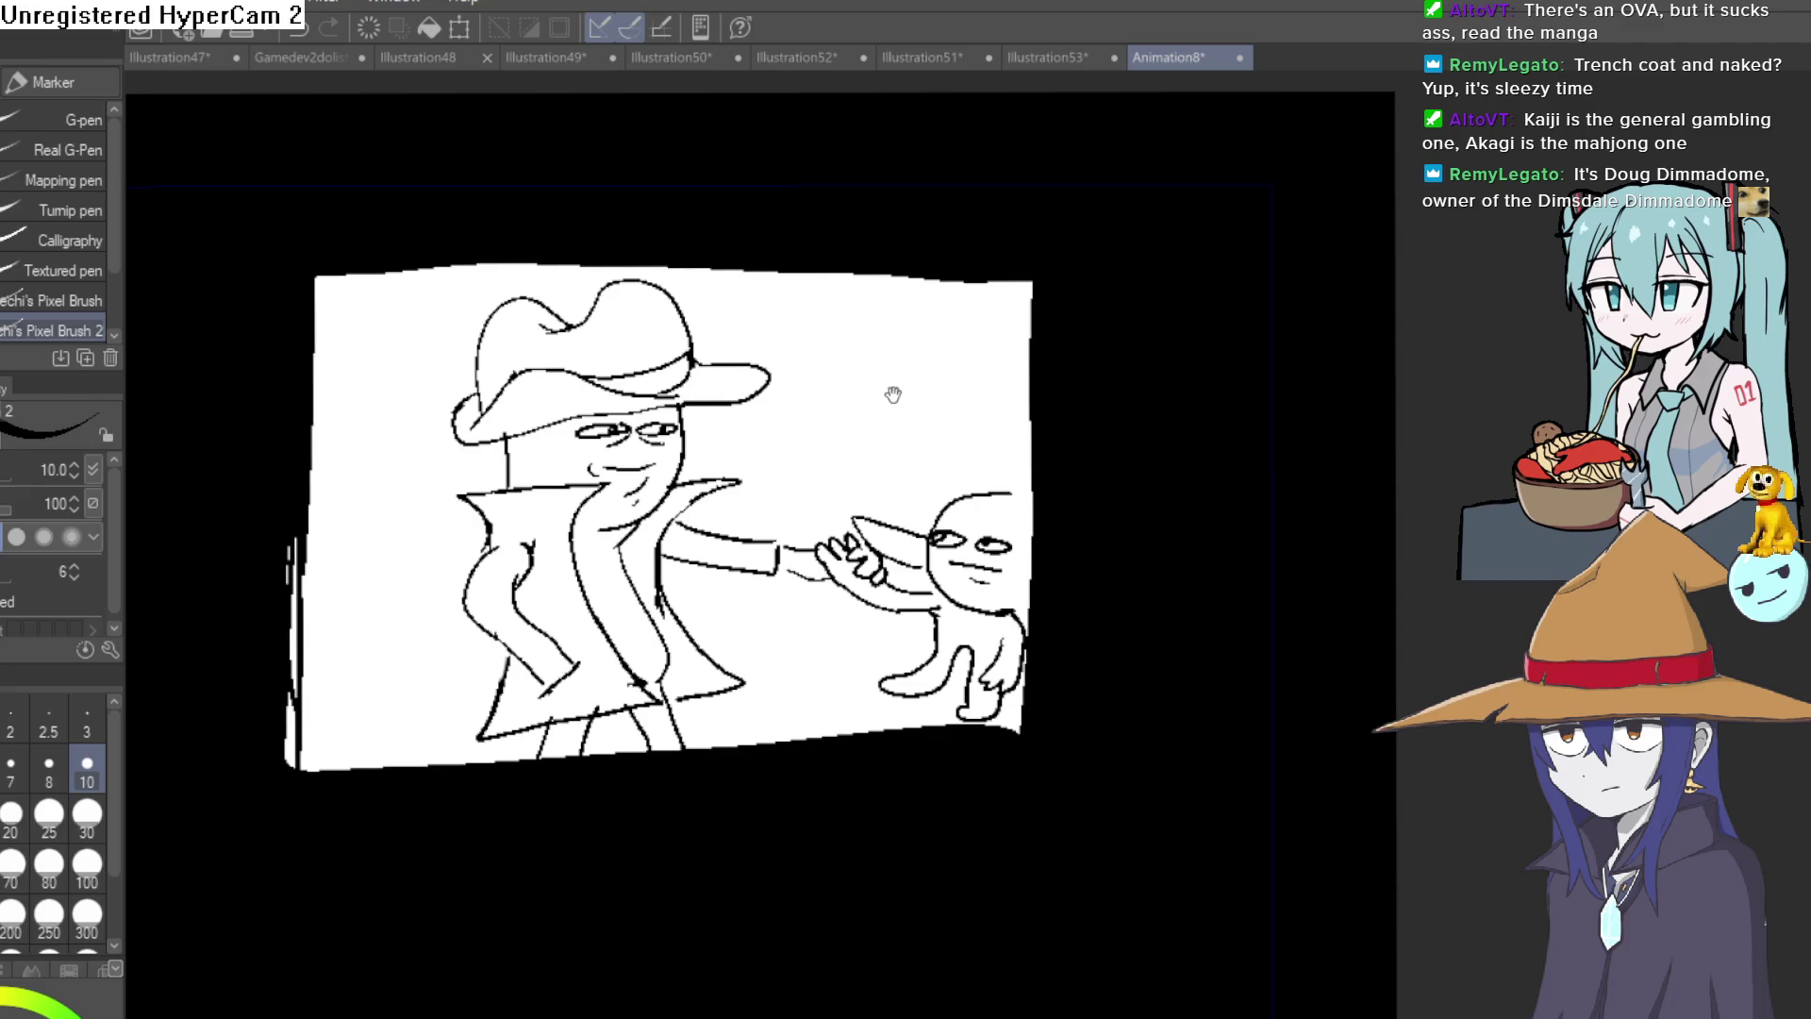
left_click_drag(894, 395, 876, 375)
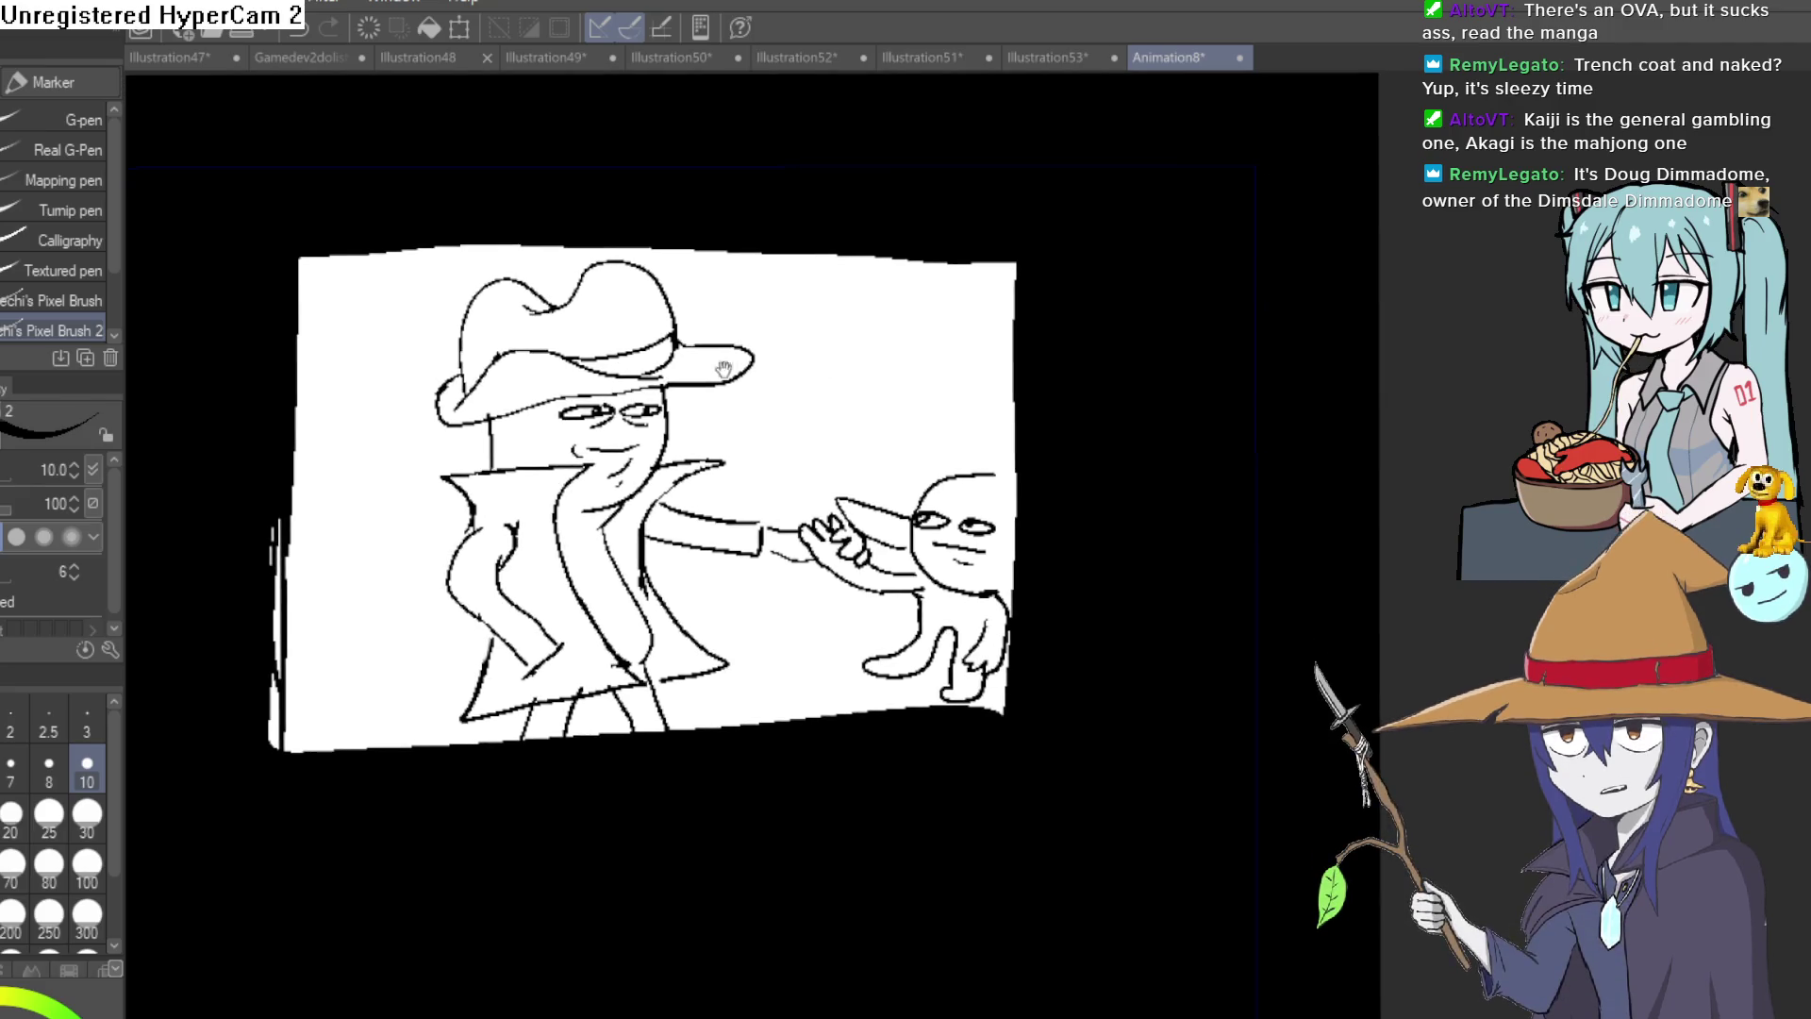
key("m")
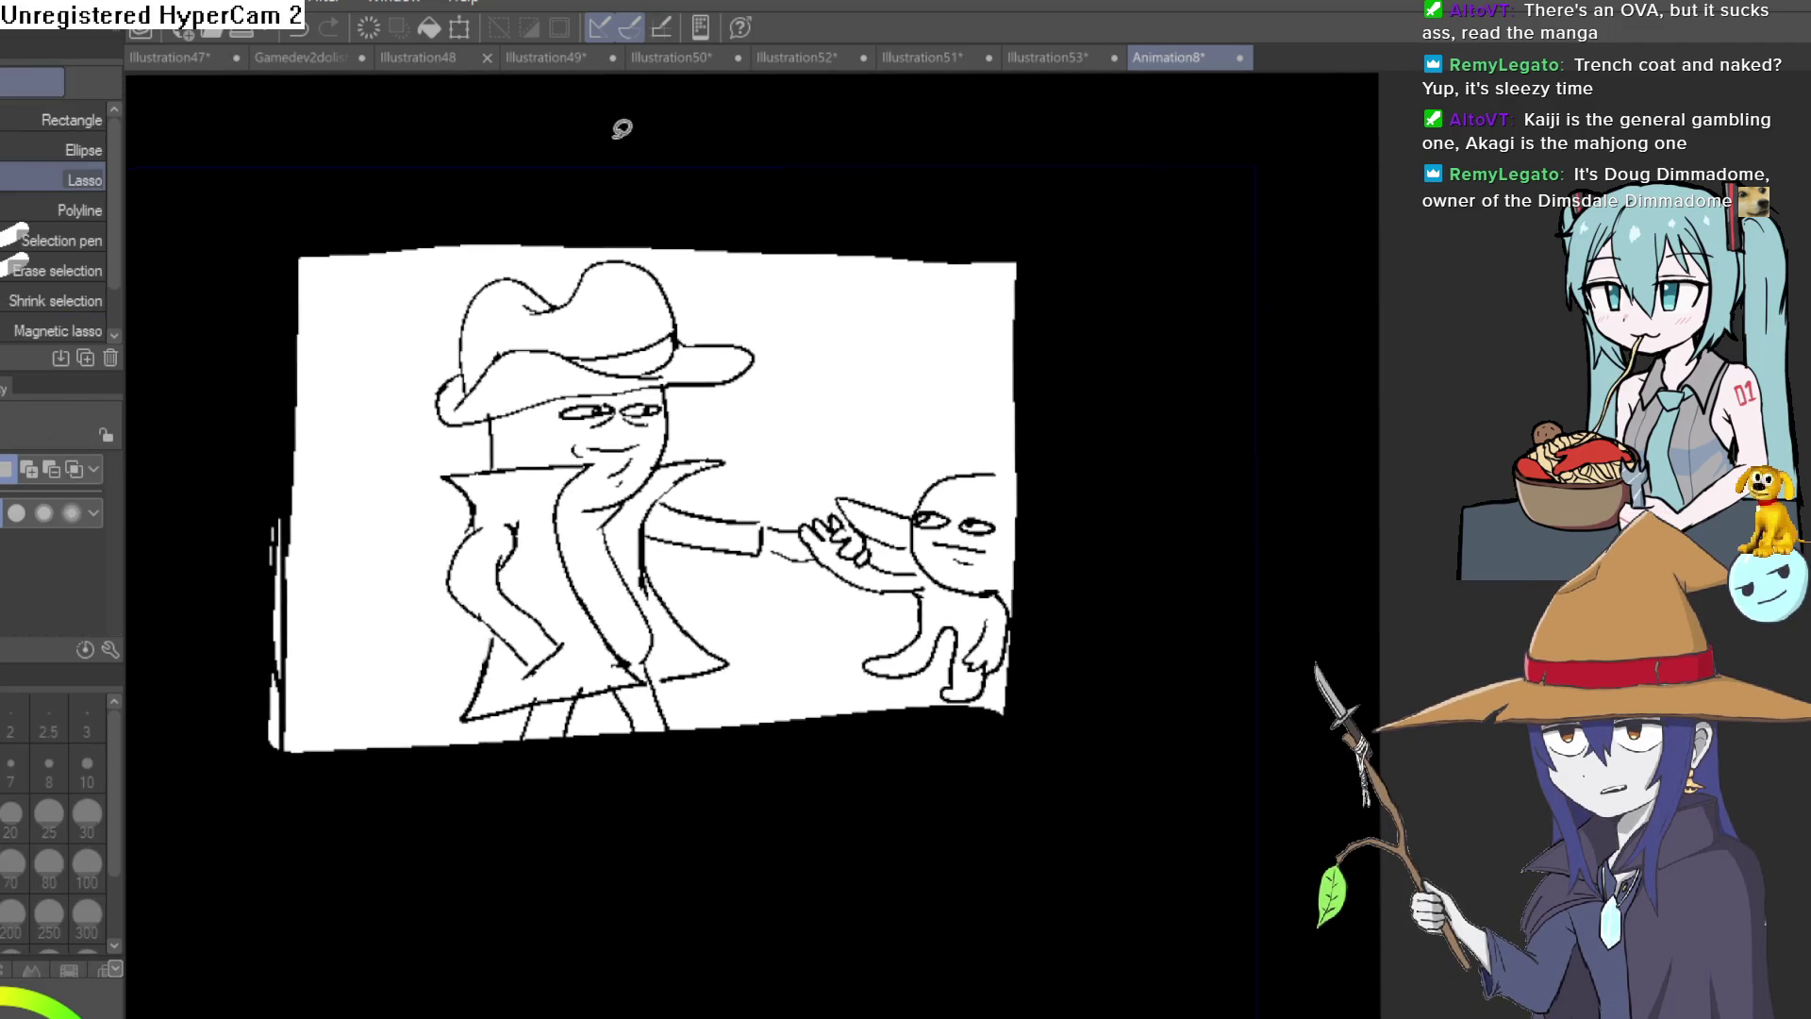
scroll(809, 371, "down", 2)
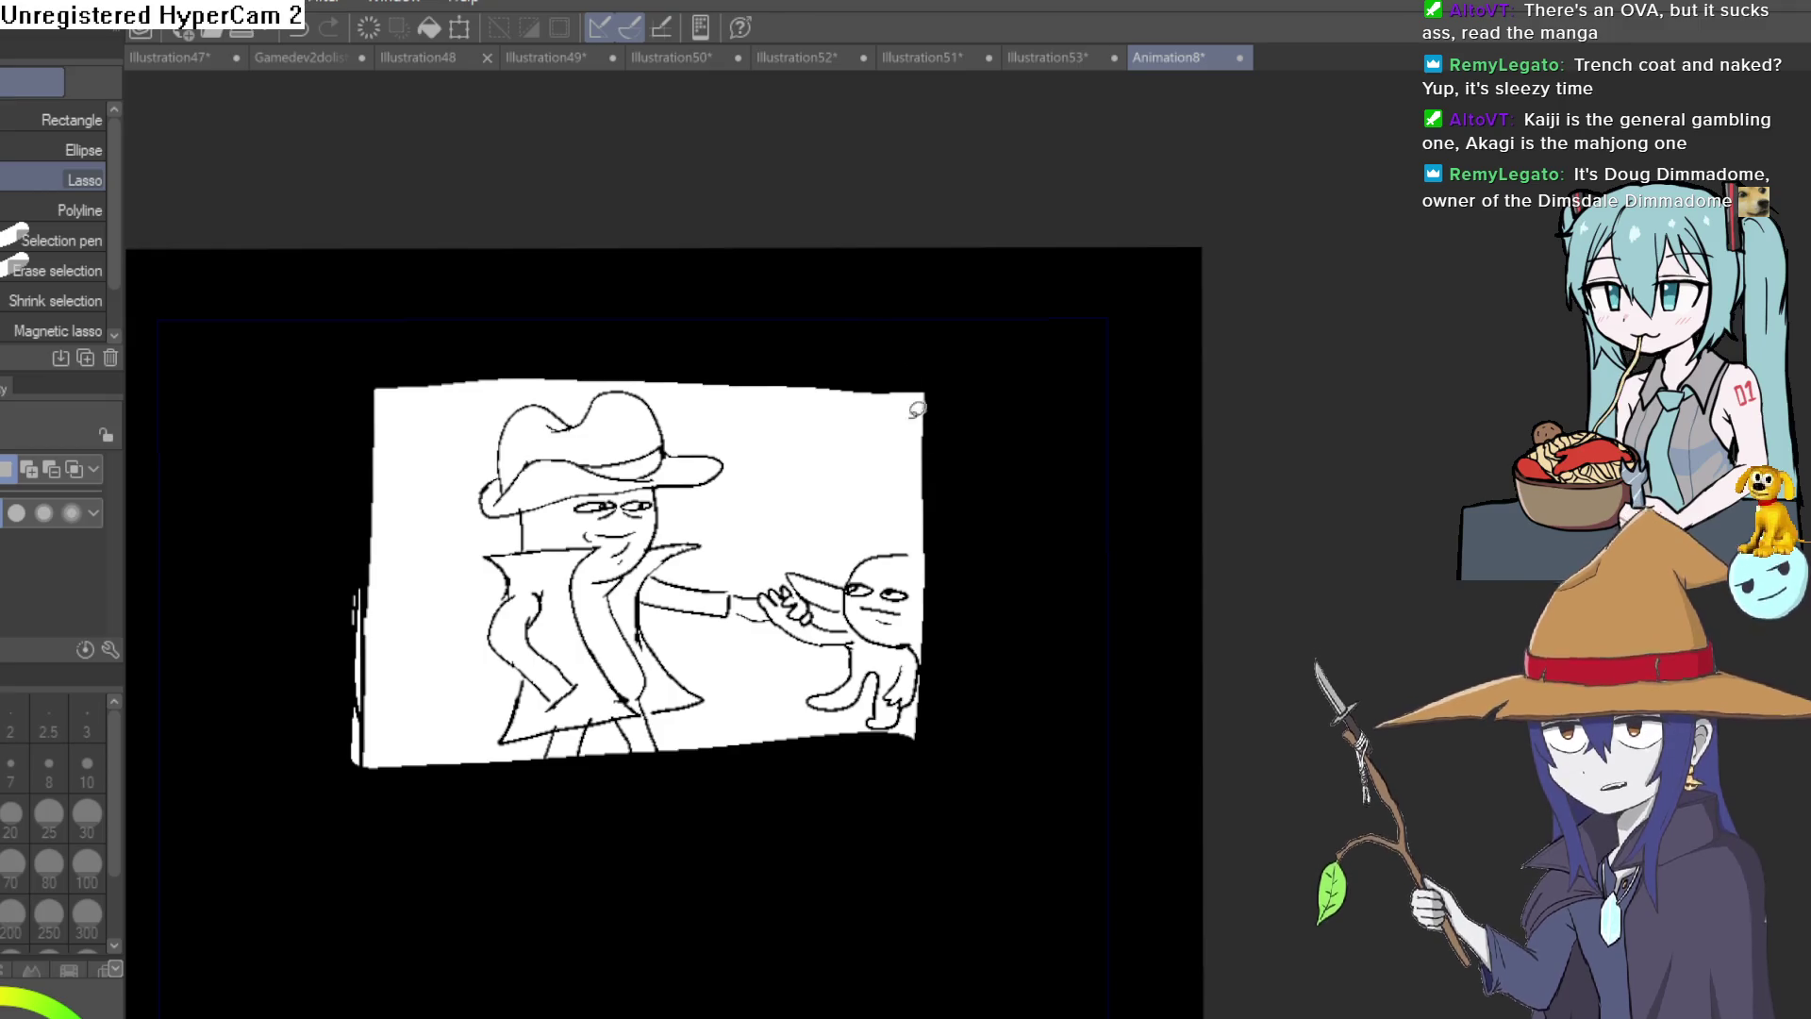
scroll(931, 478, "down", 1)
left_click_drag(931, 505, 923, 399)
scroll(923, 400, "up", 2)
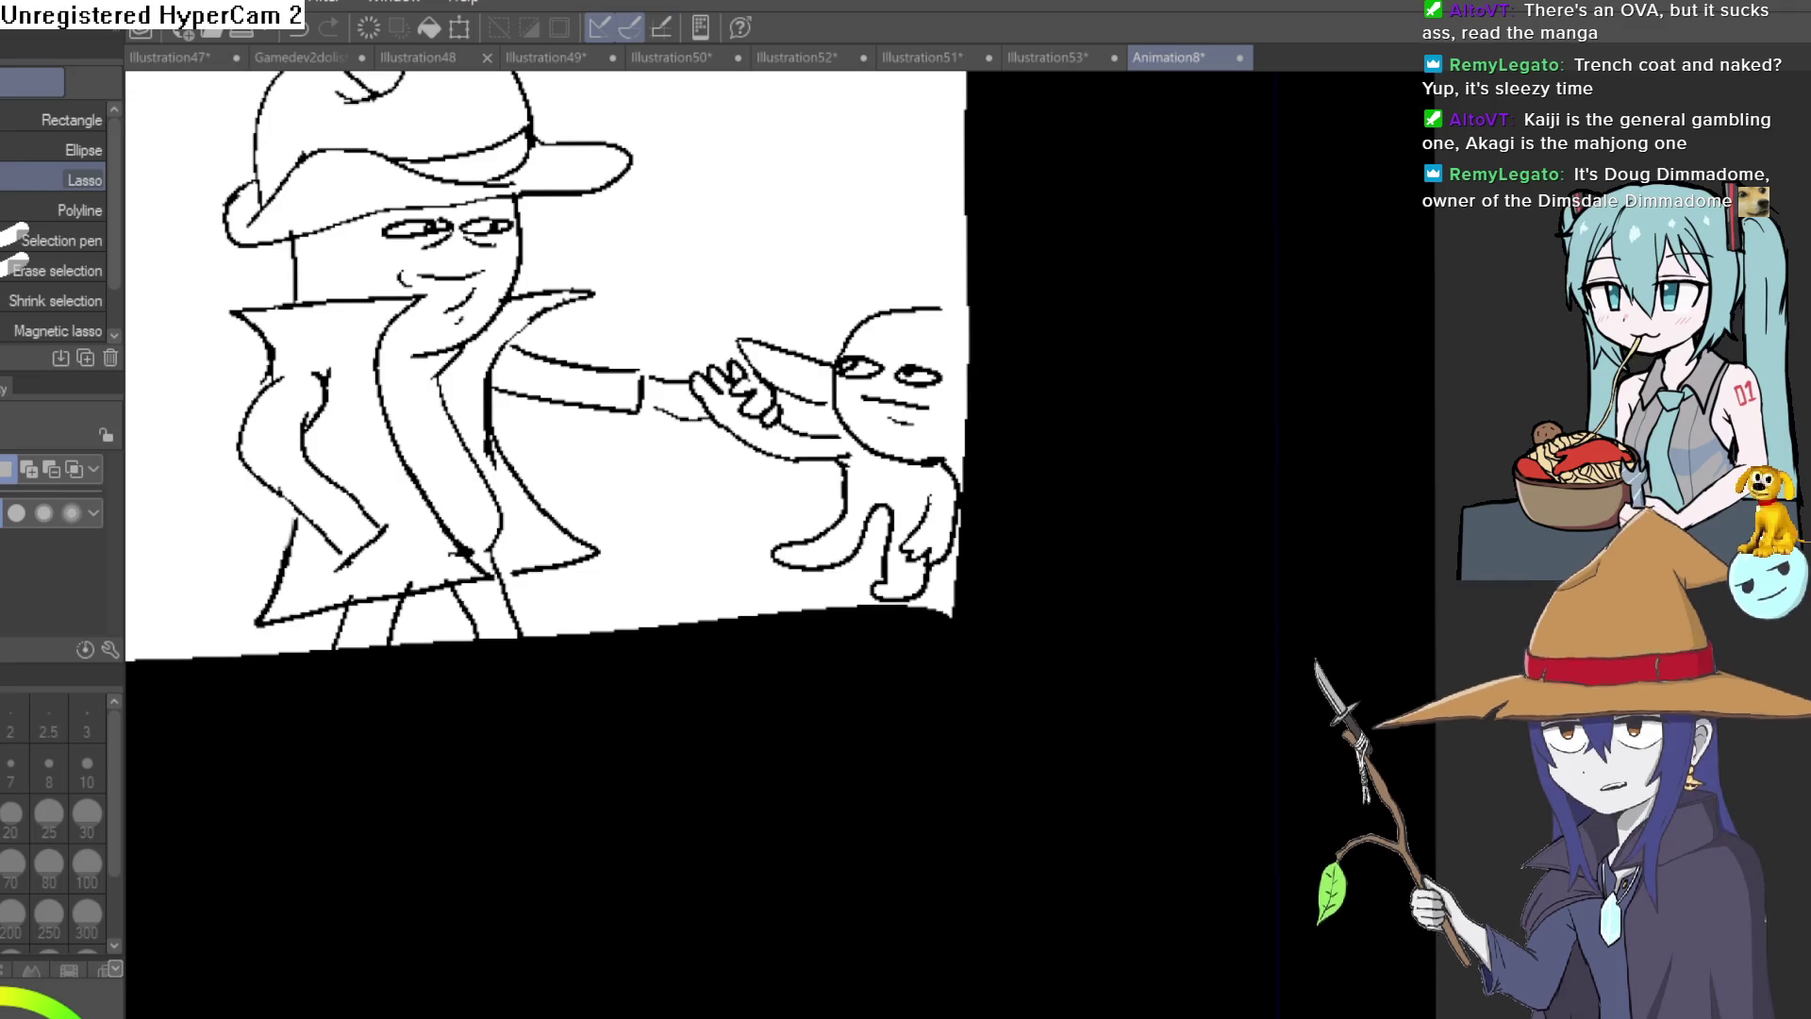
left_click_drag(1073, 288, 1080, 293)
scroll(1080, 292, "down", 3)
scroll(1396, 552, "up", 2)
left_click_drag(1200, 417, 1177, 434)
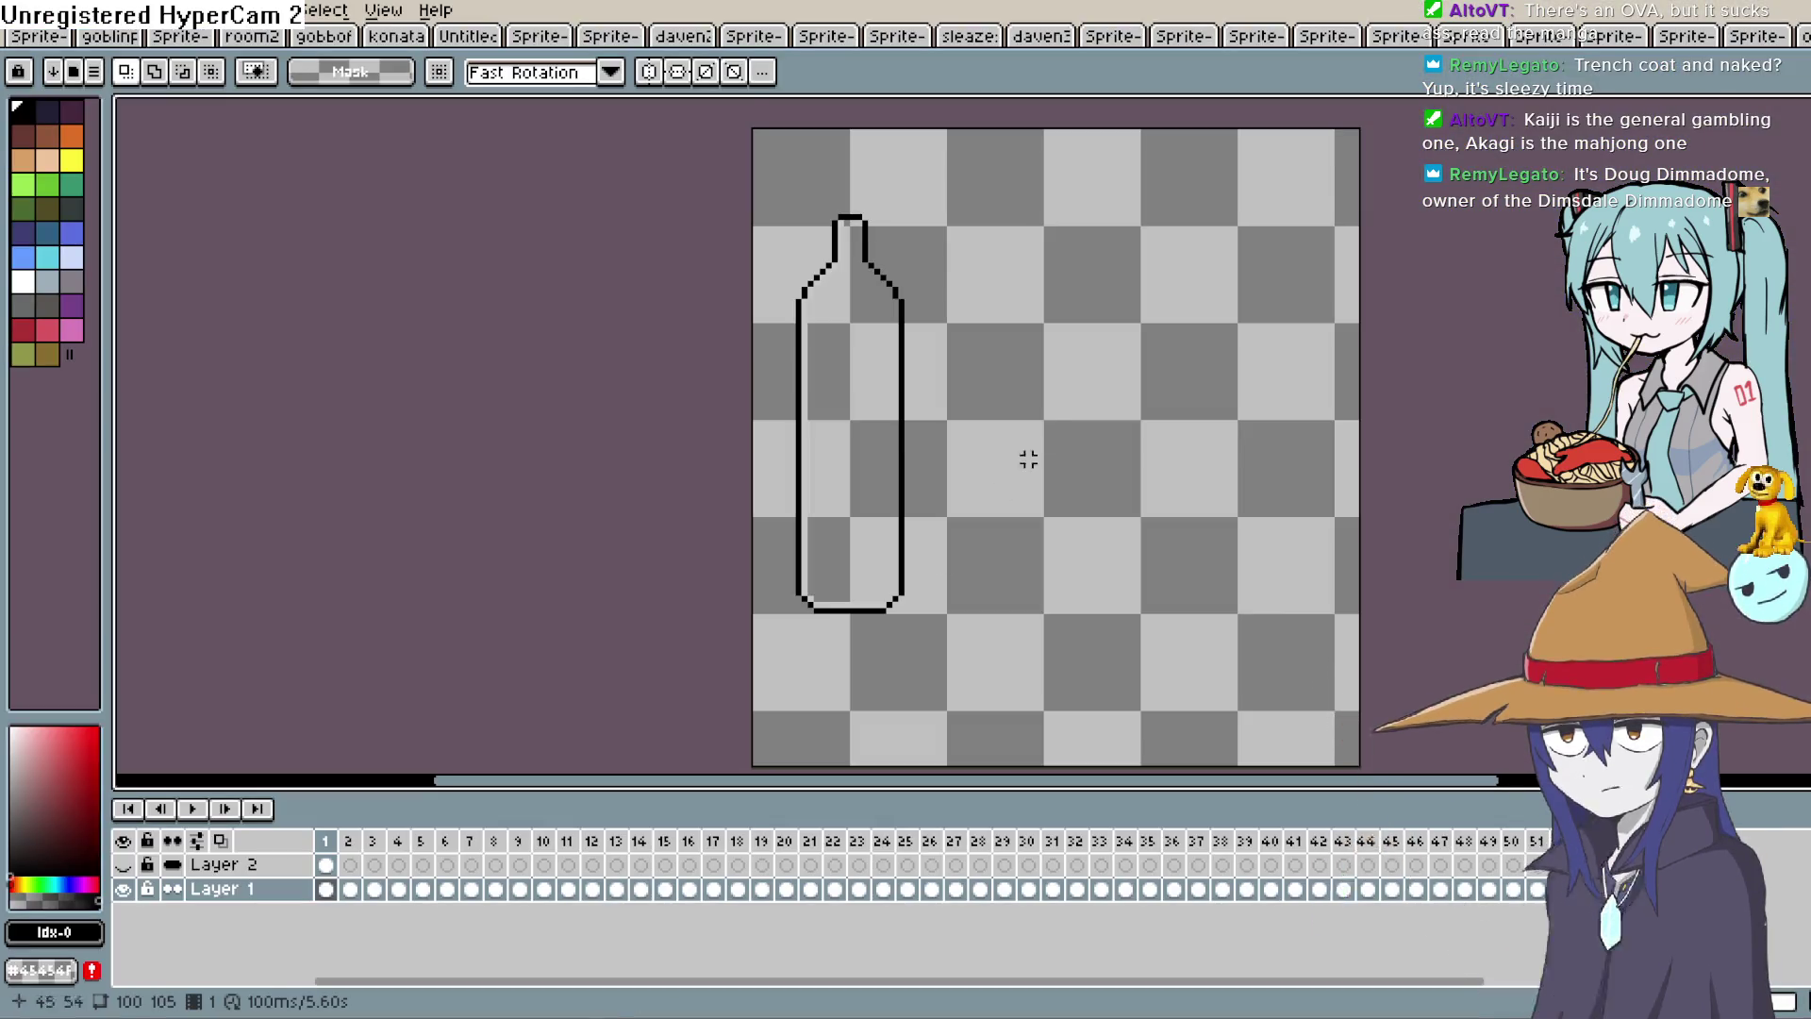
Select bottle cels across several frames, play and stop the fill animation, then return to frame 1 and deselect.
left_click(326, 889)
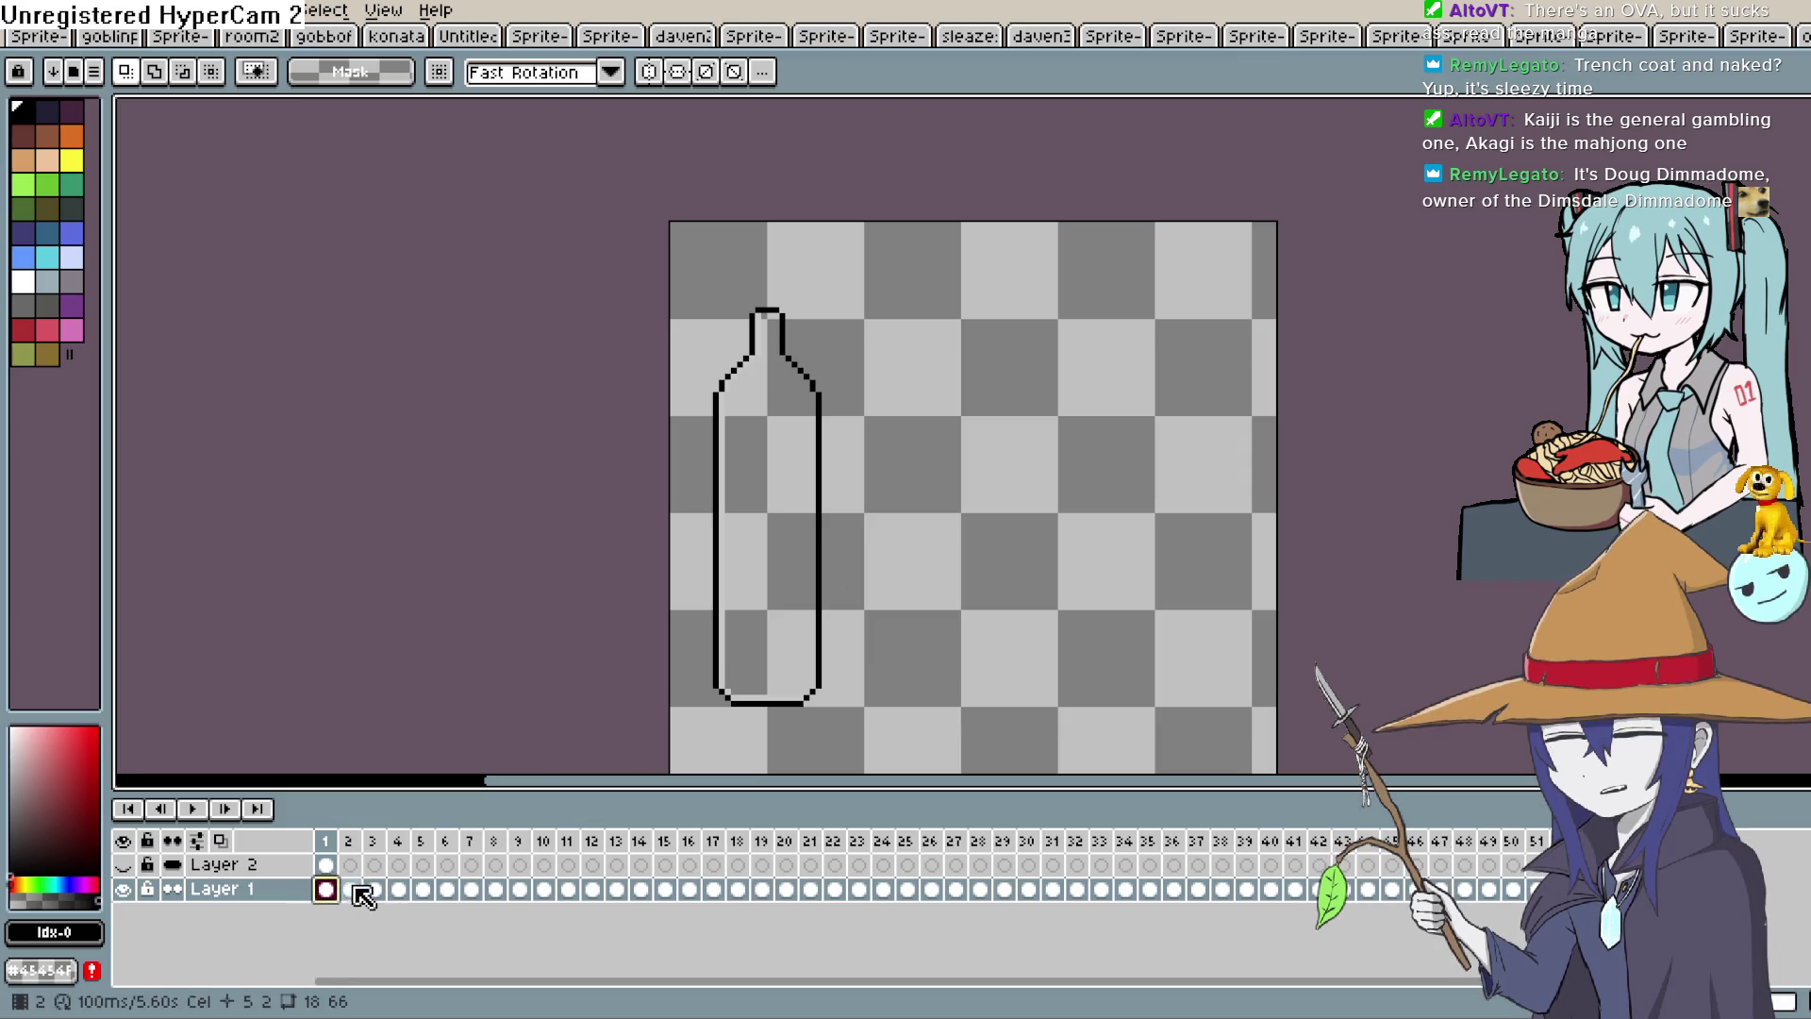
mouse_move(326, 890)
left_mouse_down()
mouse_move(459, 899)
mouse_move(486, 938)
left_mouse_up()
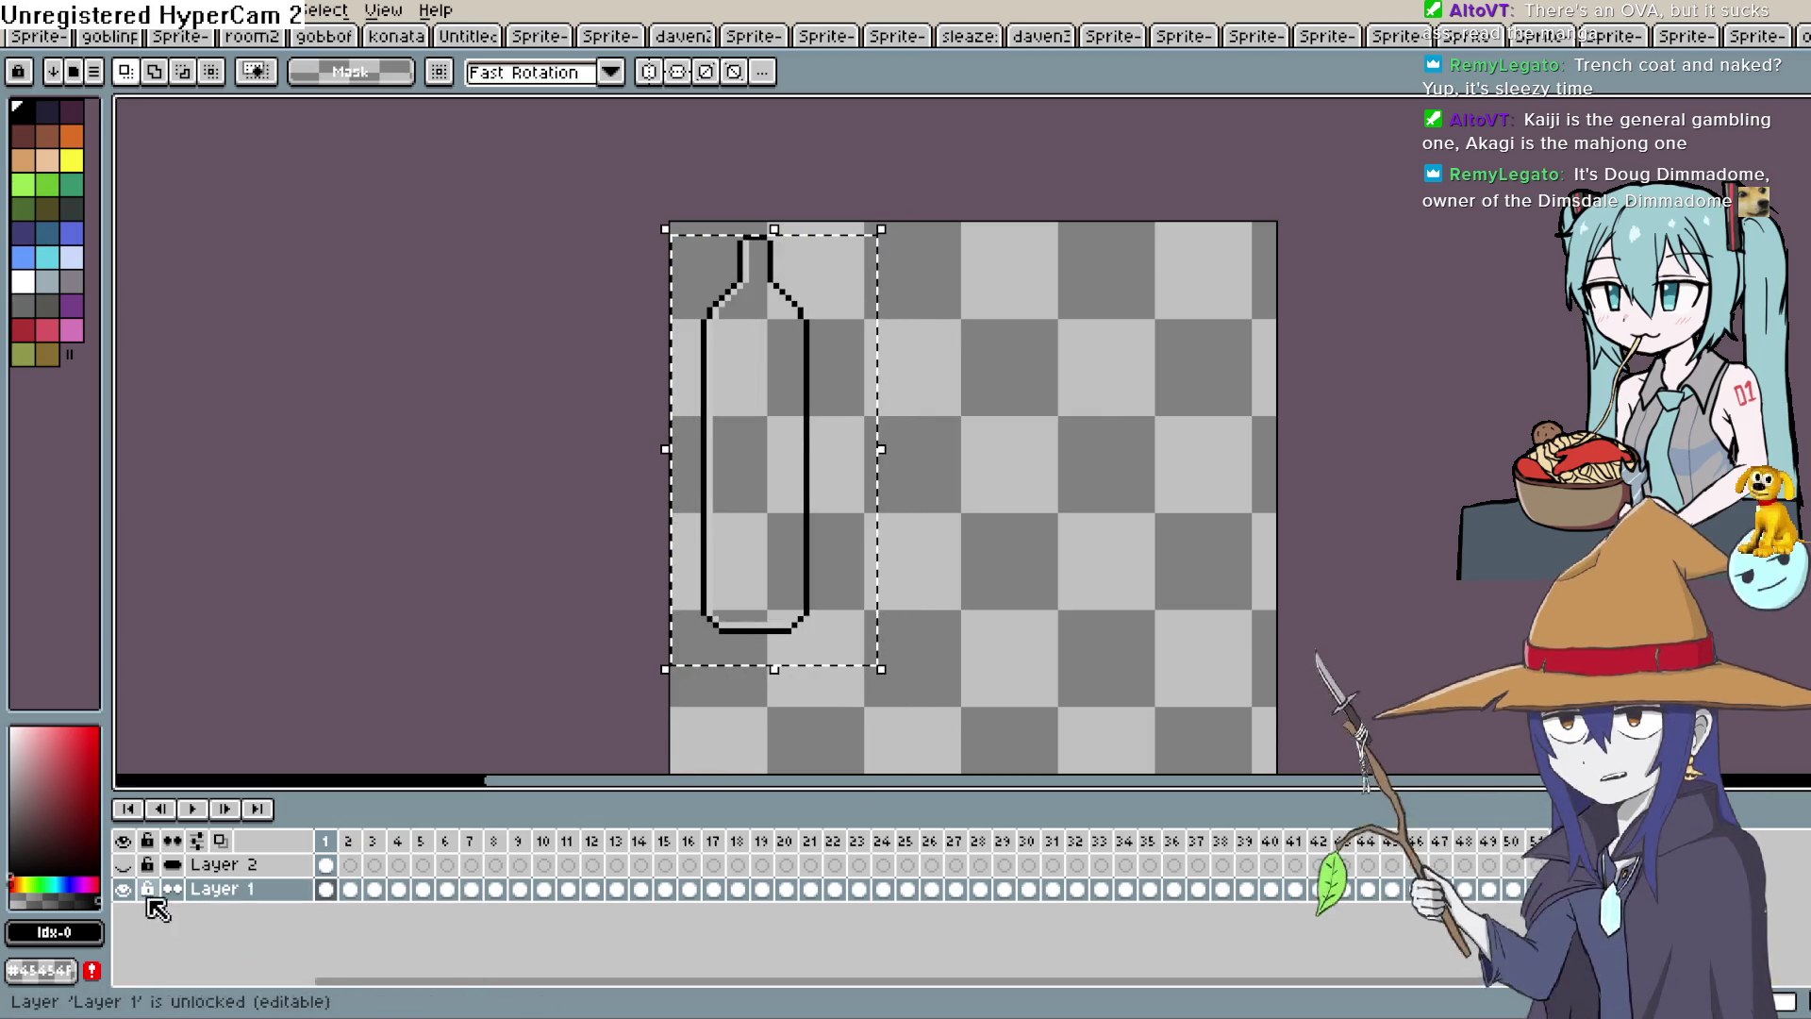
key("Return")
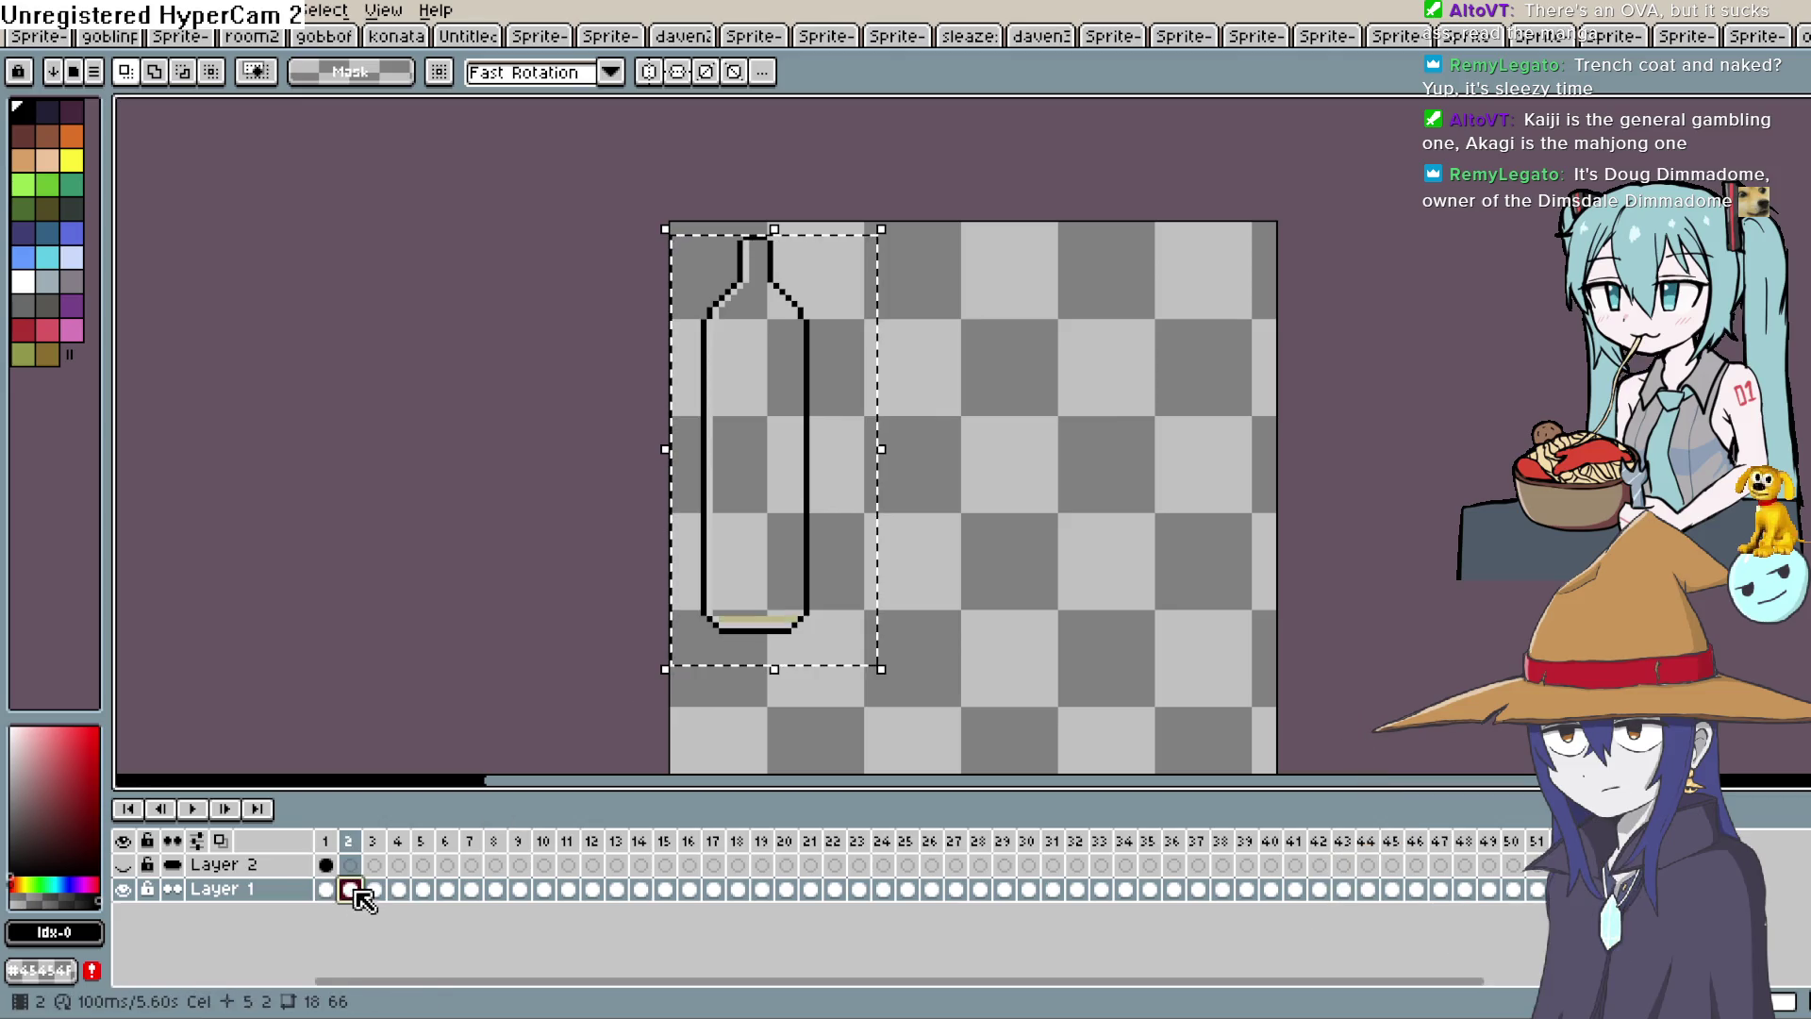
key("Return")
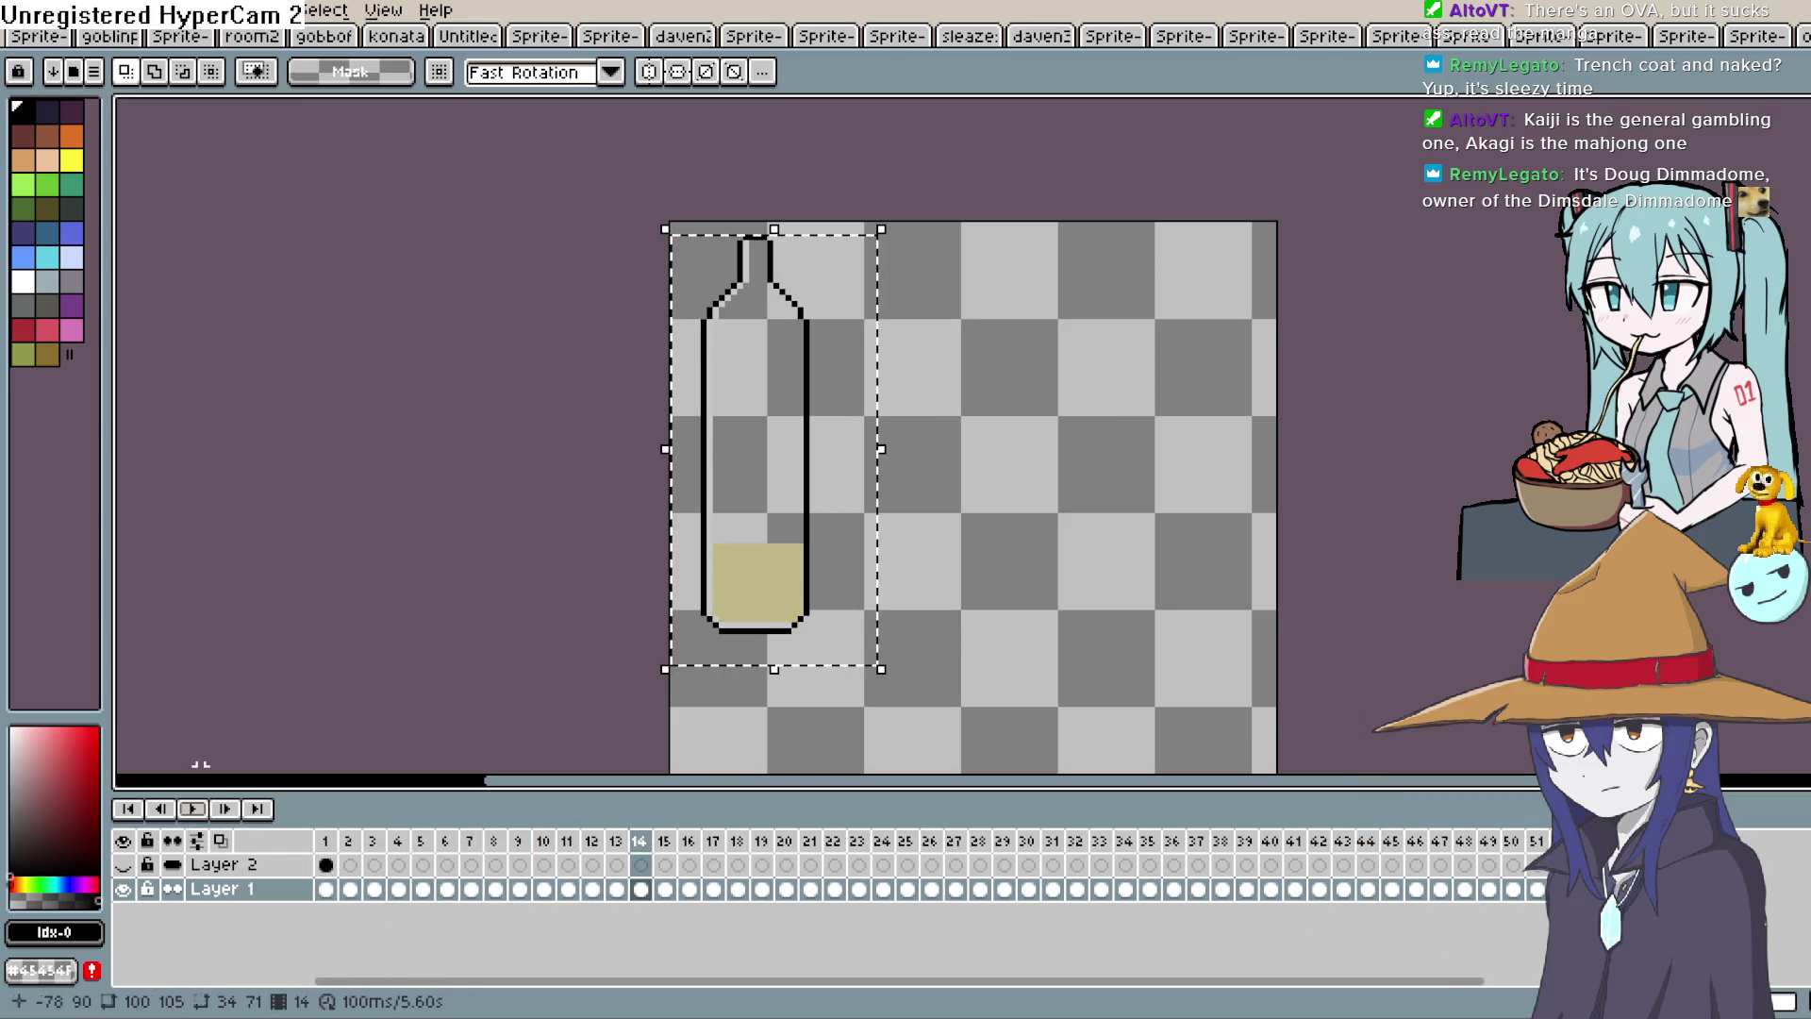
left_click(325, 865)
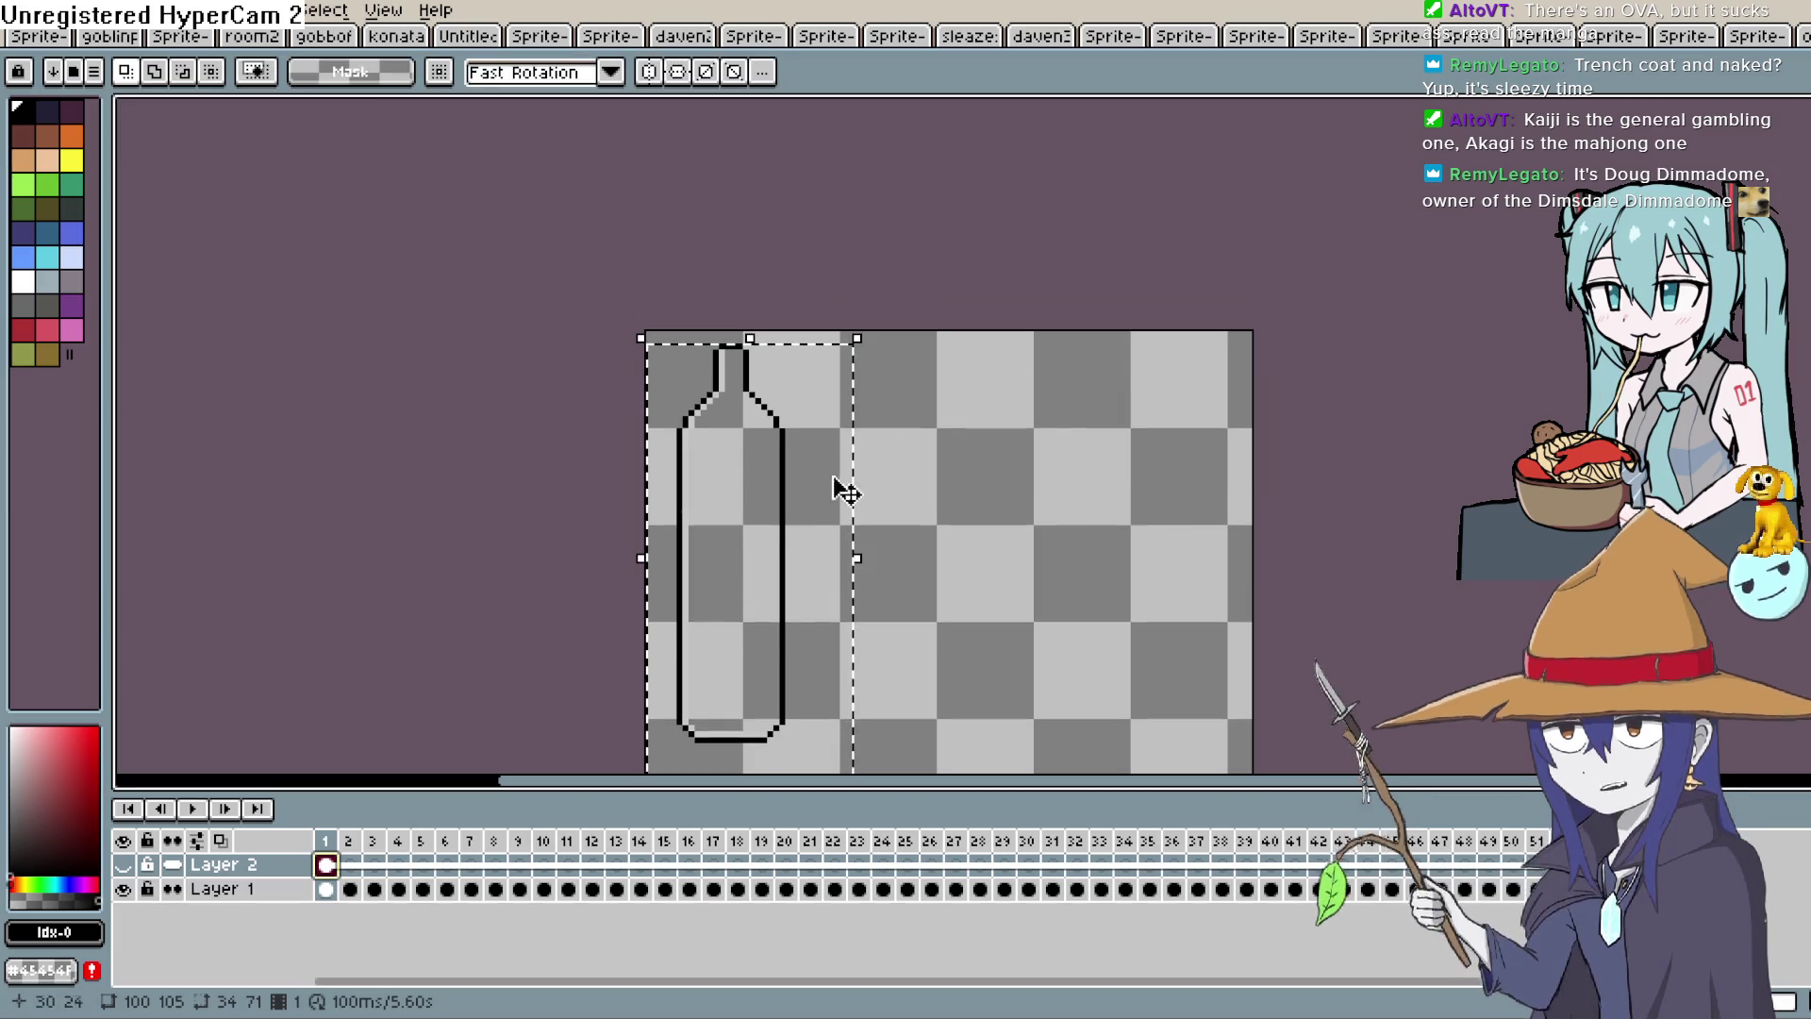
left_click(1233, 403)
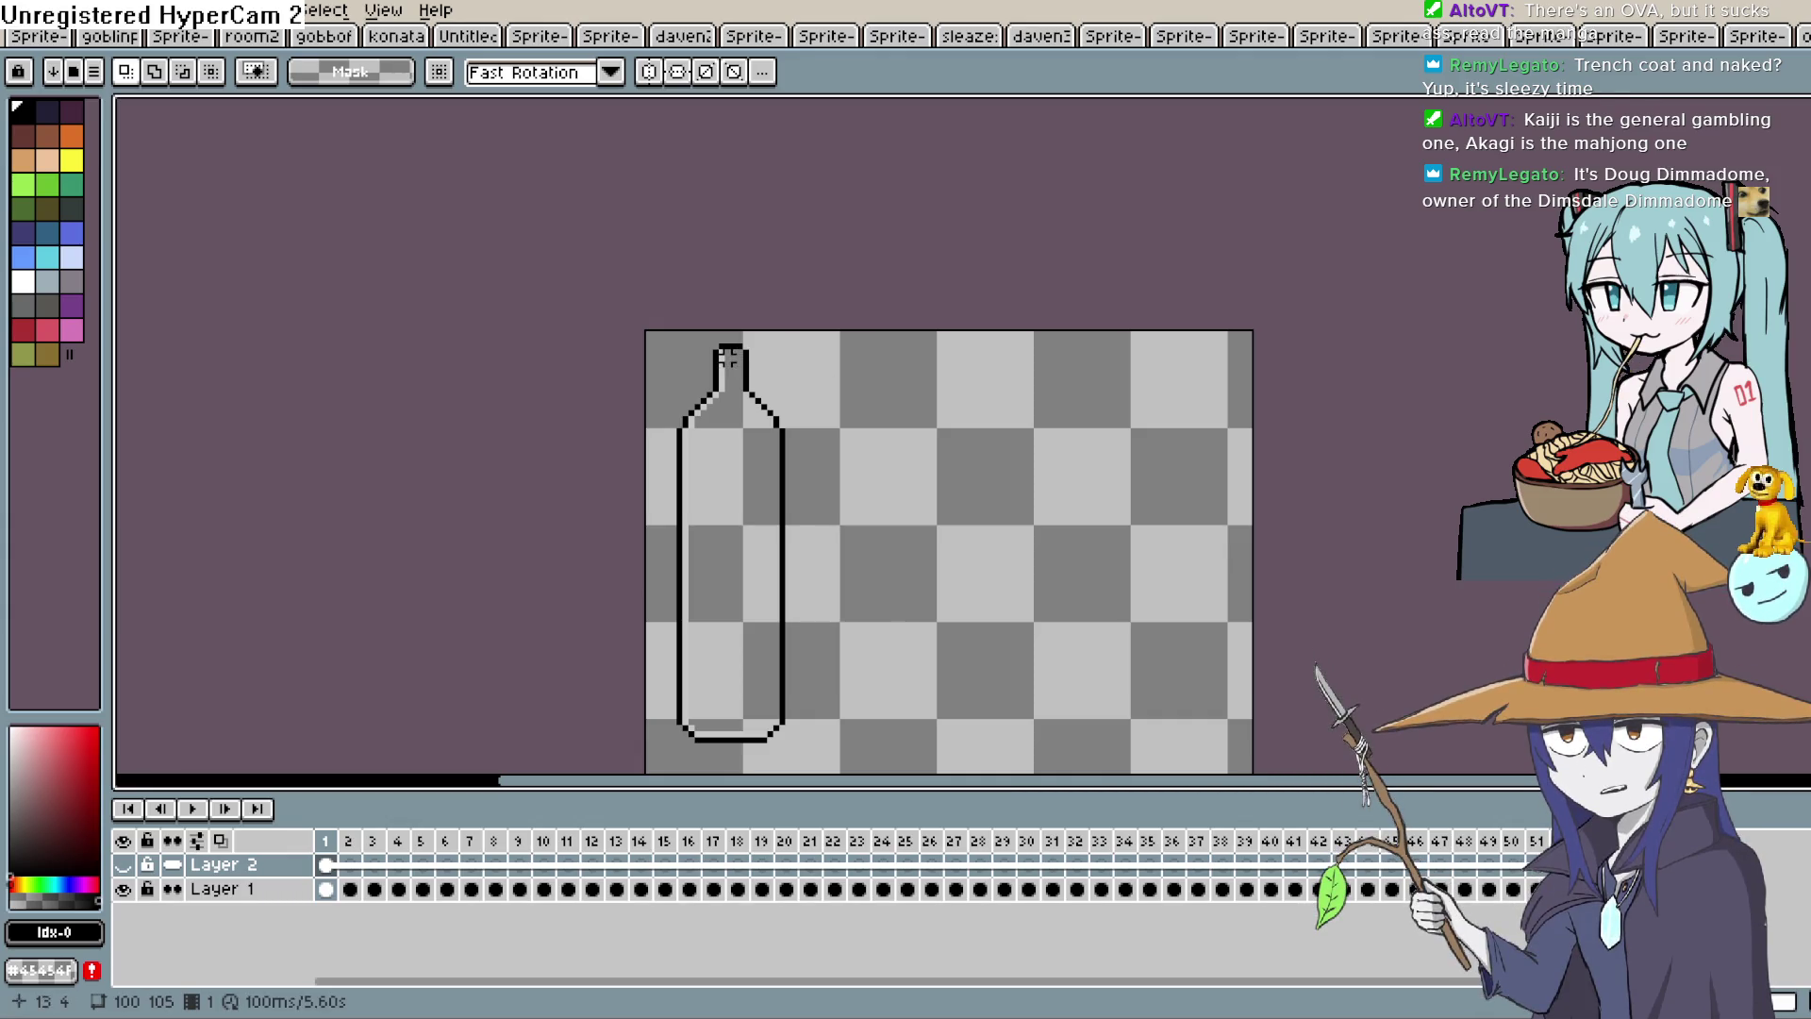
mouse_move(727, 357)
left_mouse_down()
mouse_move(760, 345)
mouse_move(760, 417)
mouse_move(775, 407)
left_mouse_up()
Zoom into the bottle neck on Layer 1 frame 1 and remove the old black cap line.
scroll(770, 361, "up", 1)
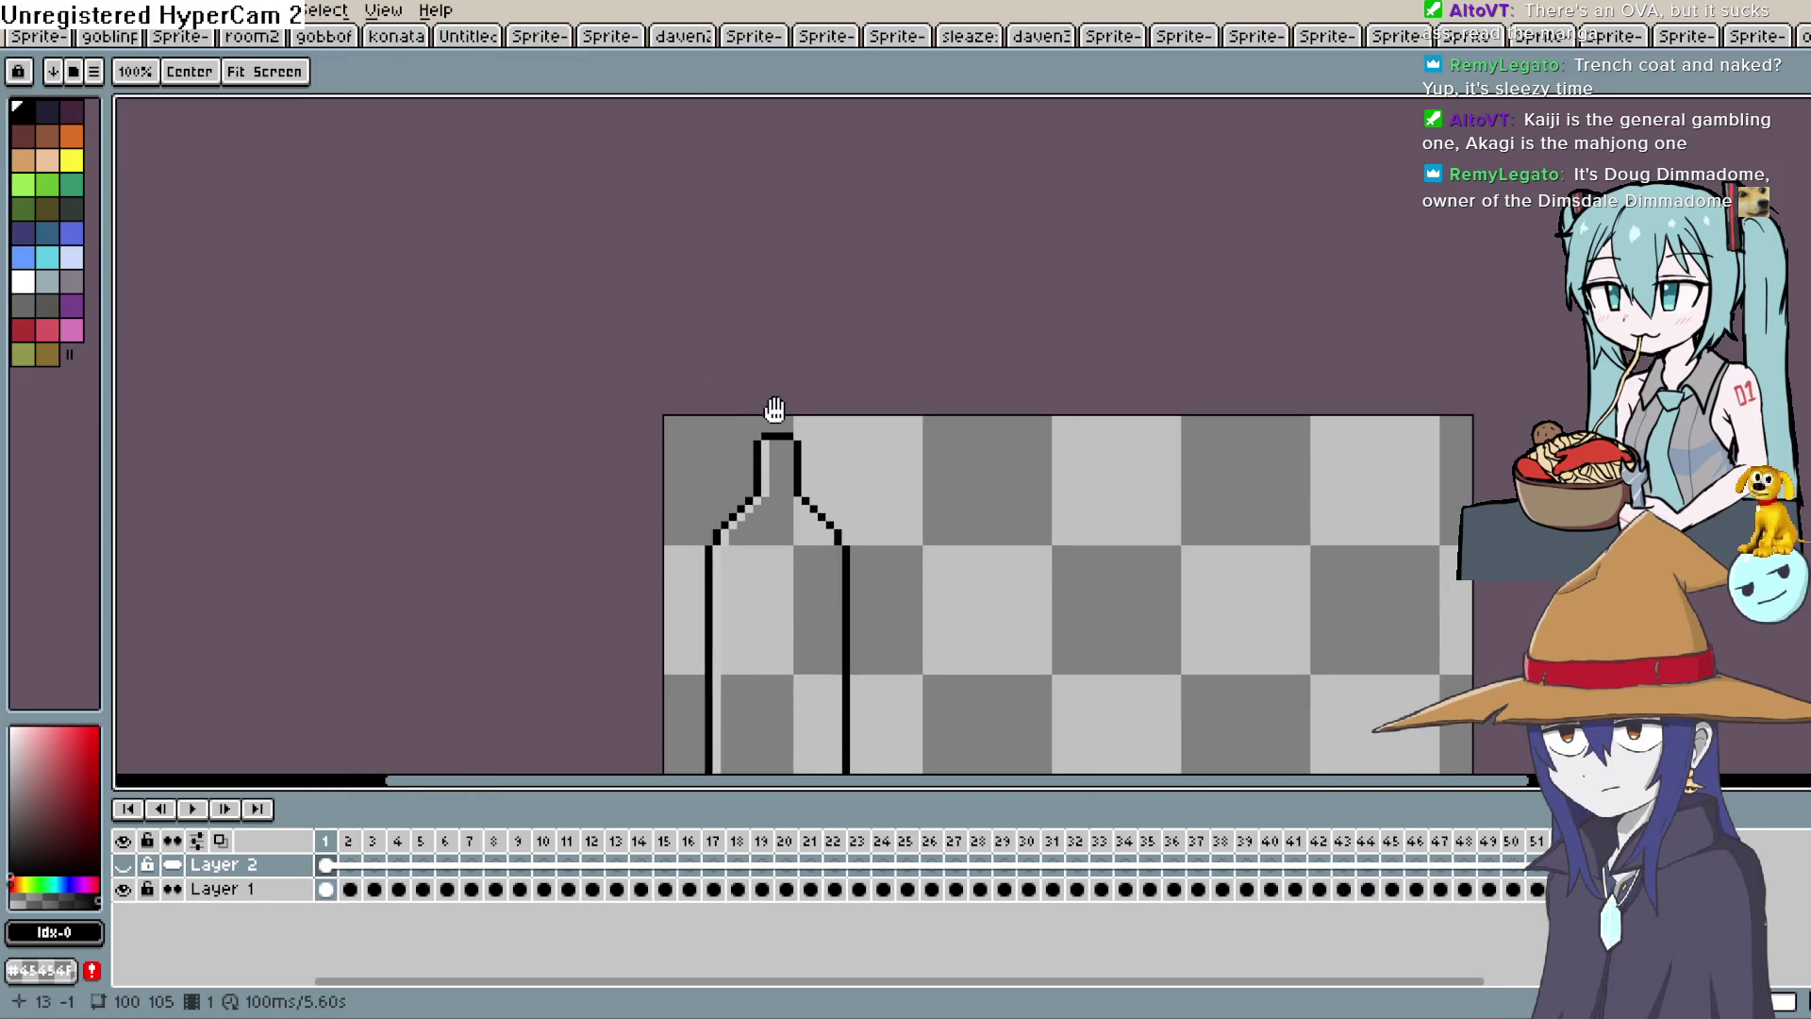
key("m")
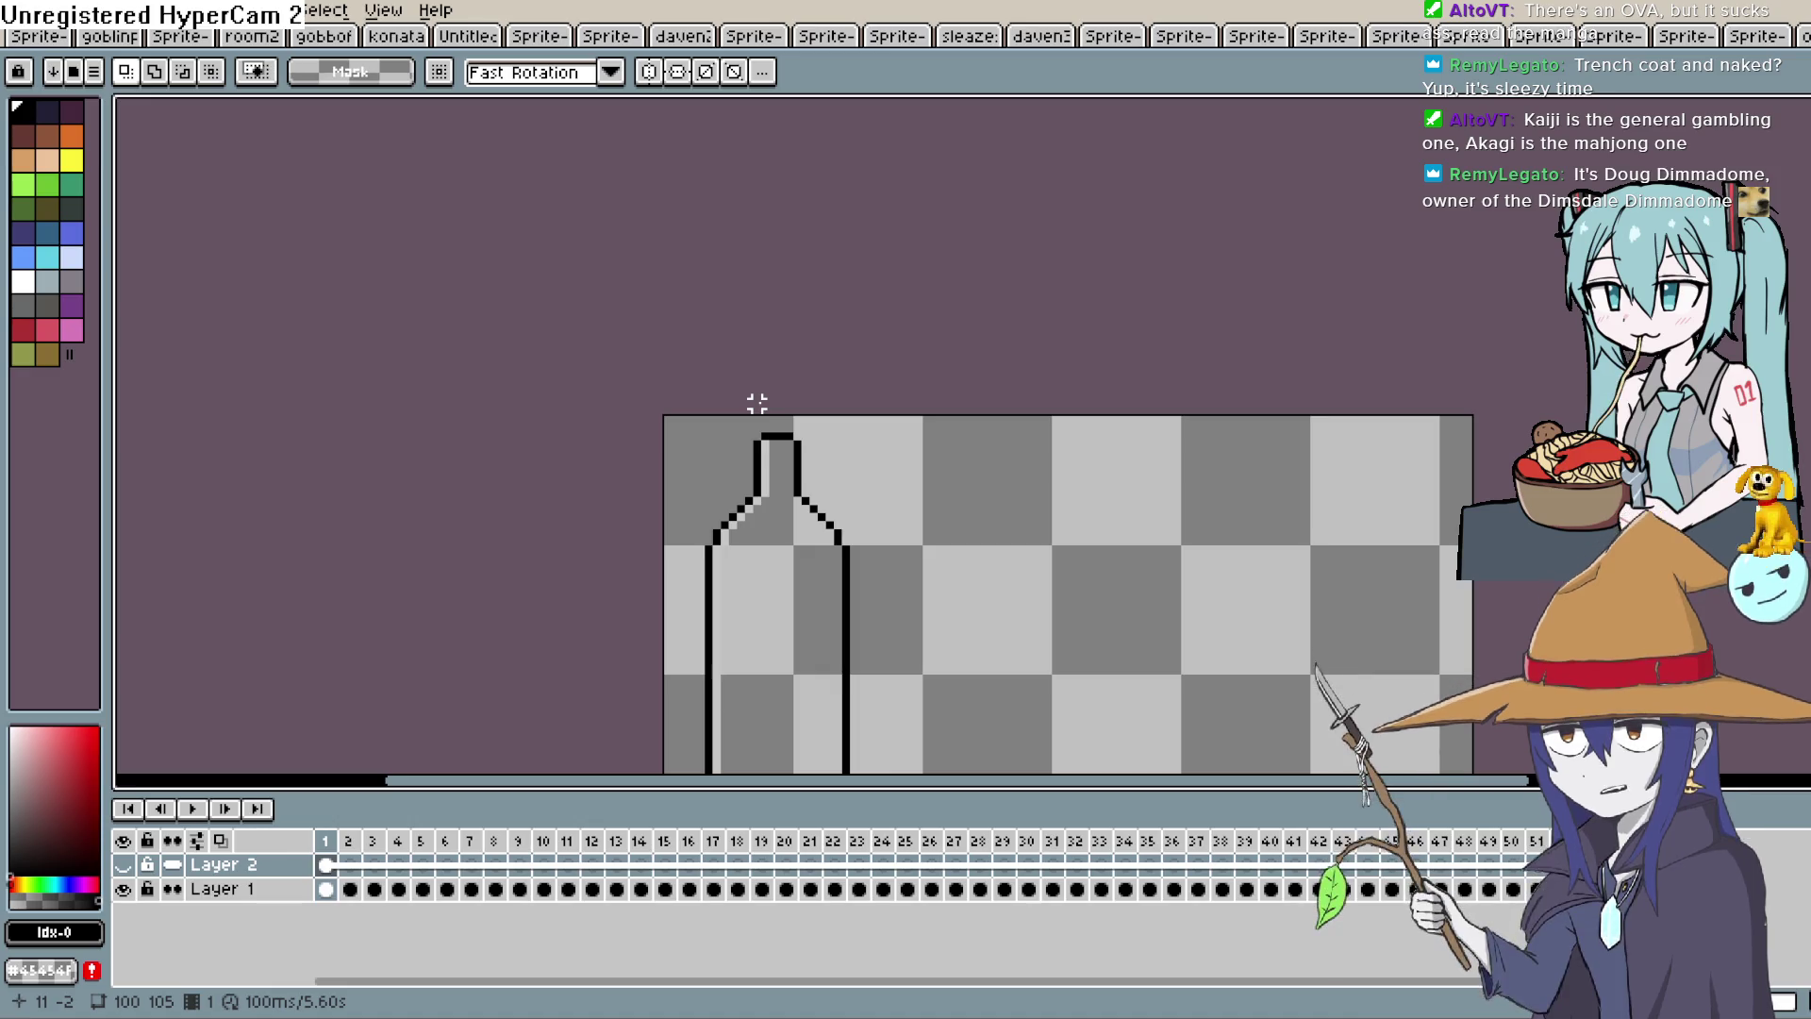
key("h")
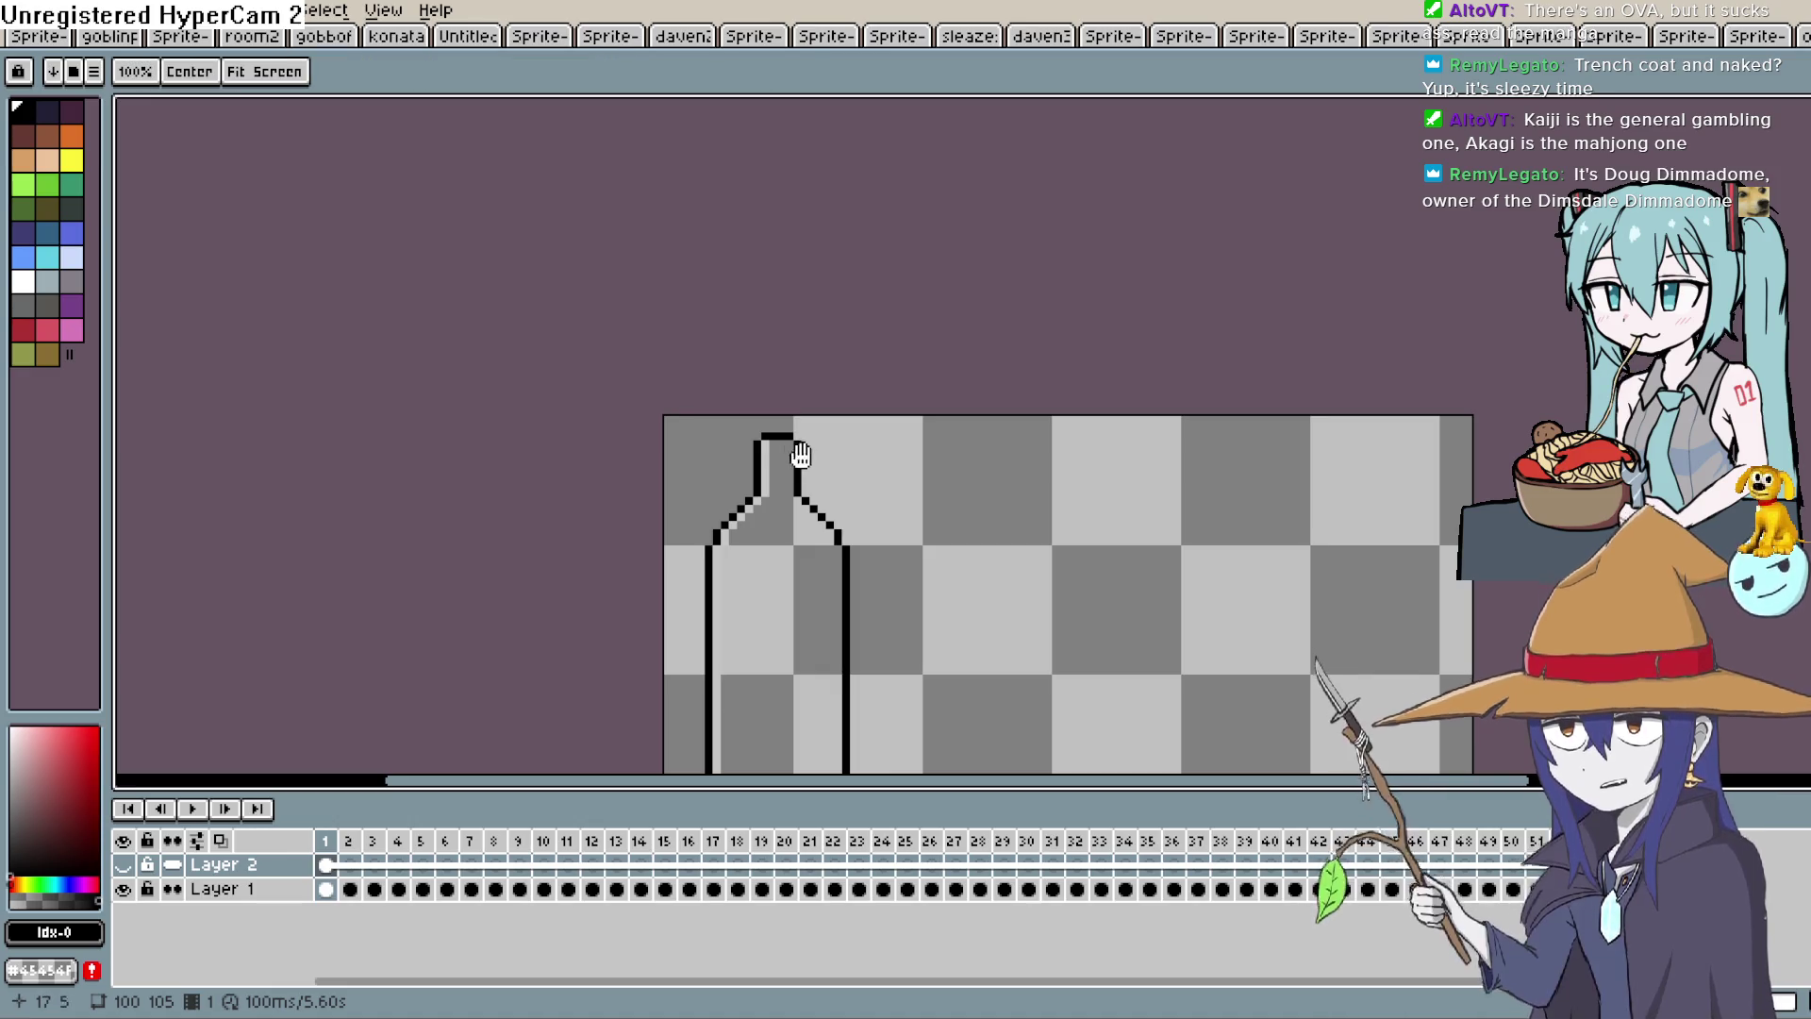
left_click_drag(798, 451, 820, 372)
key("m")
scroll(970, 327, "up", 1)
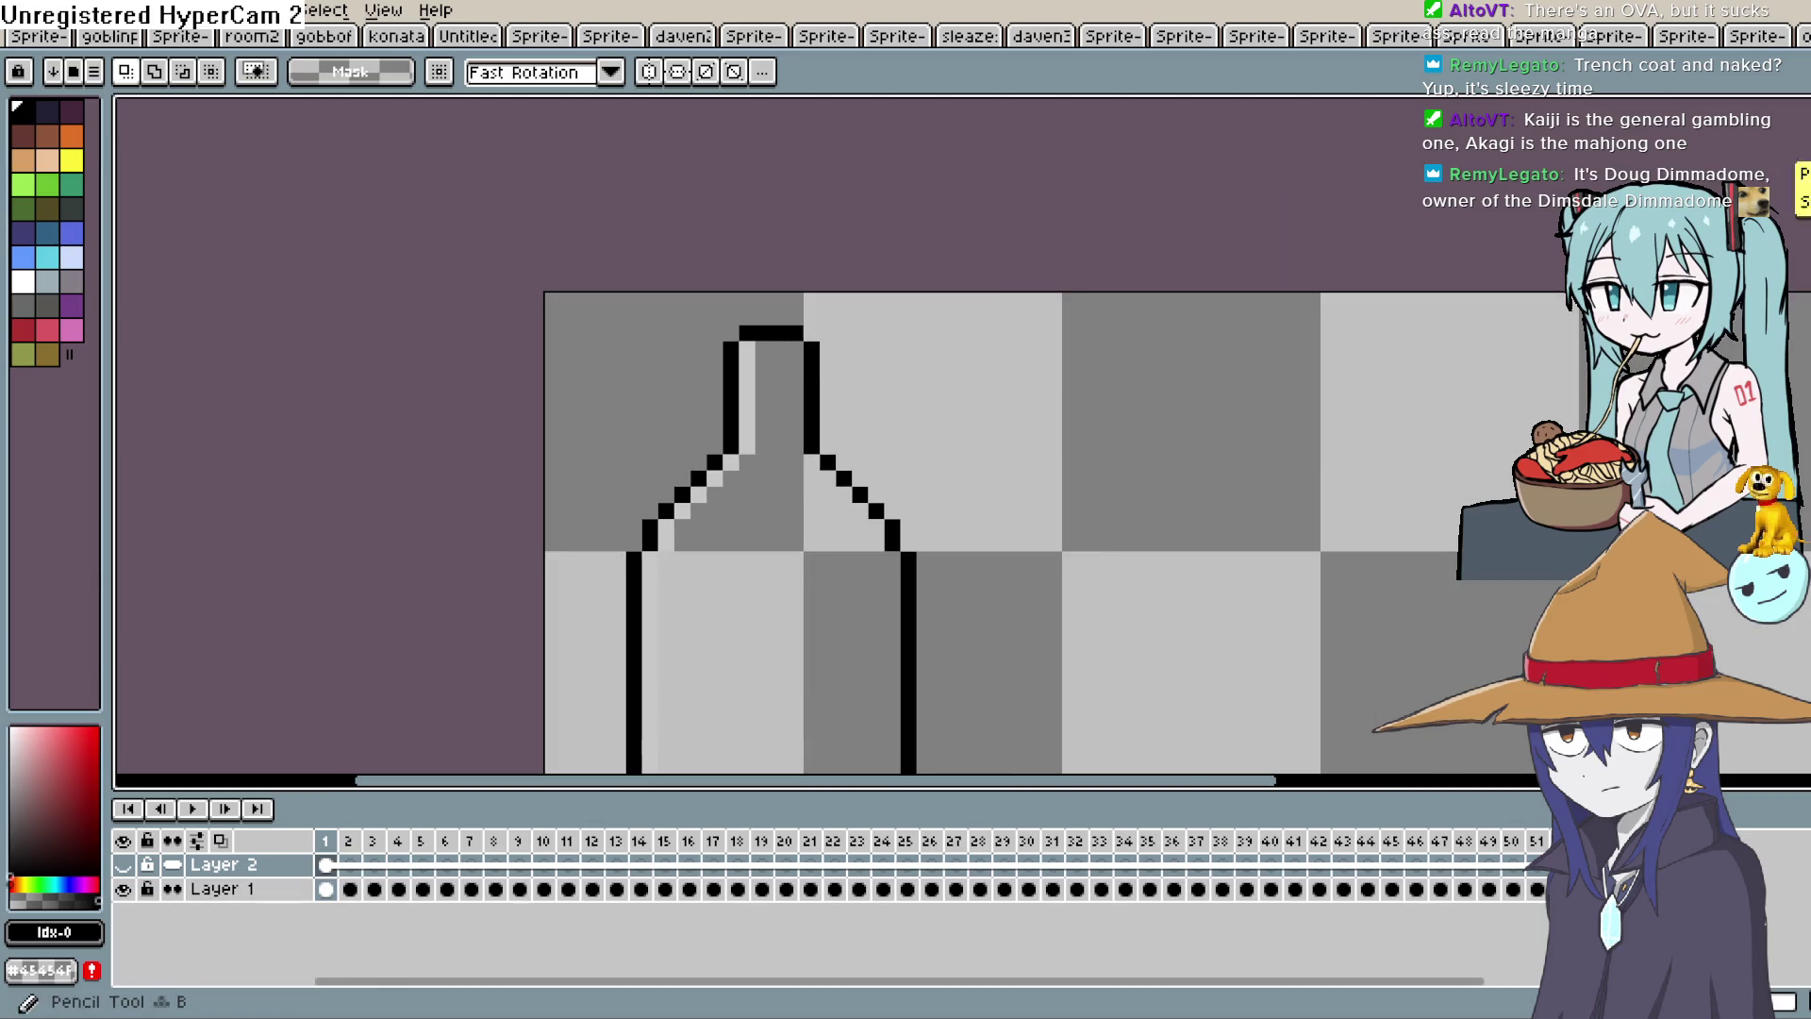
key("b")
left_click(325, 888)
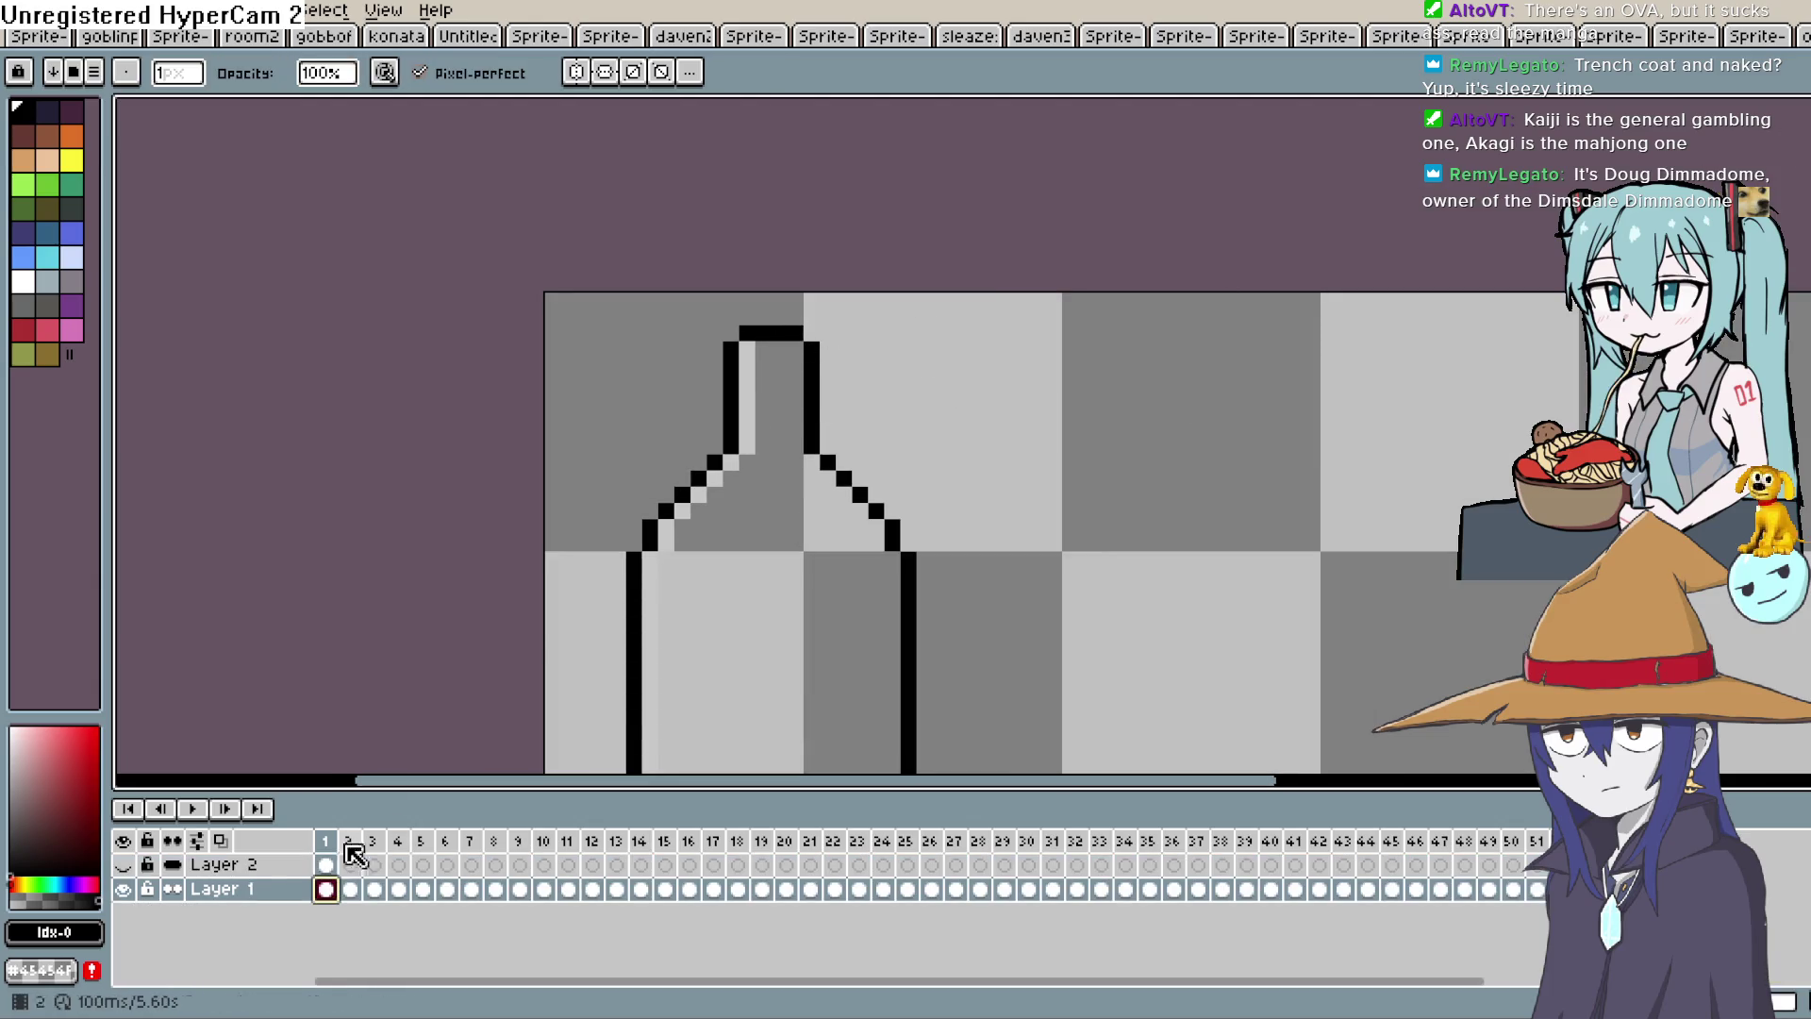
key("ctrl+z")
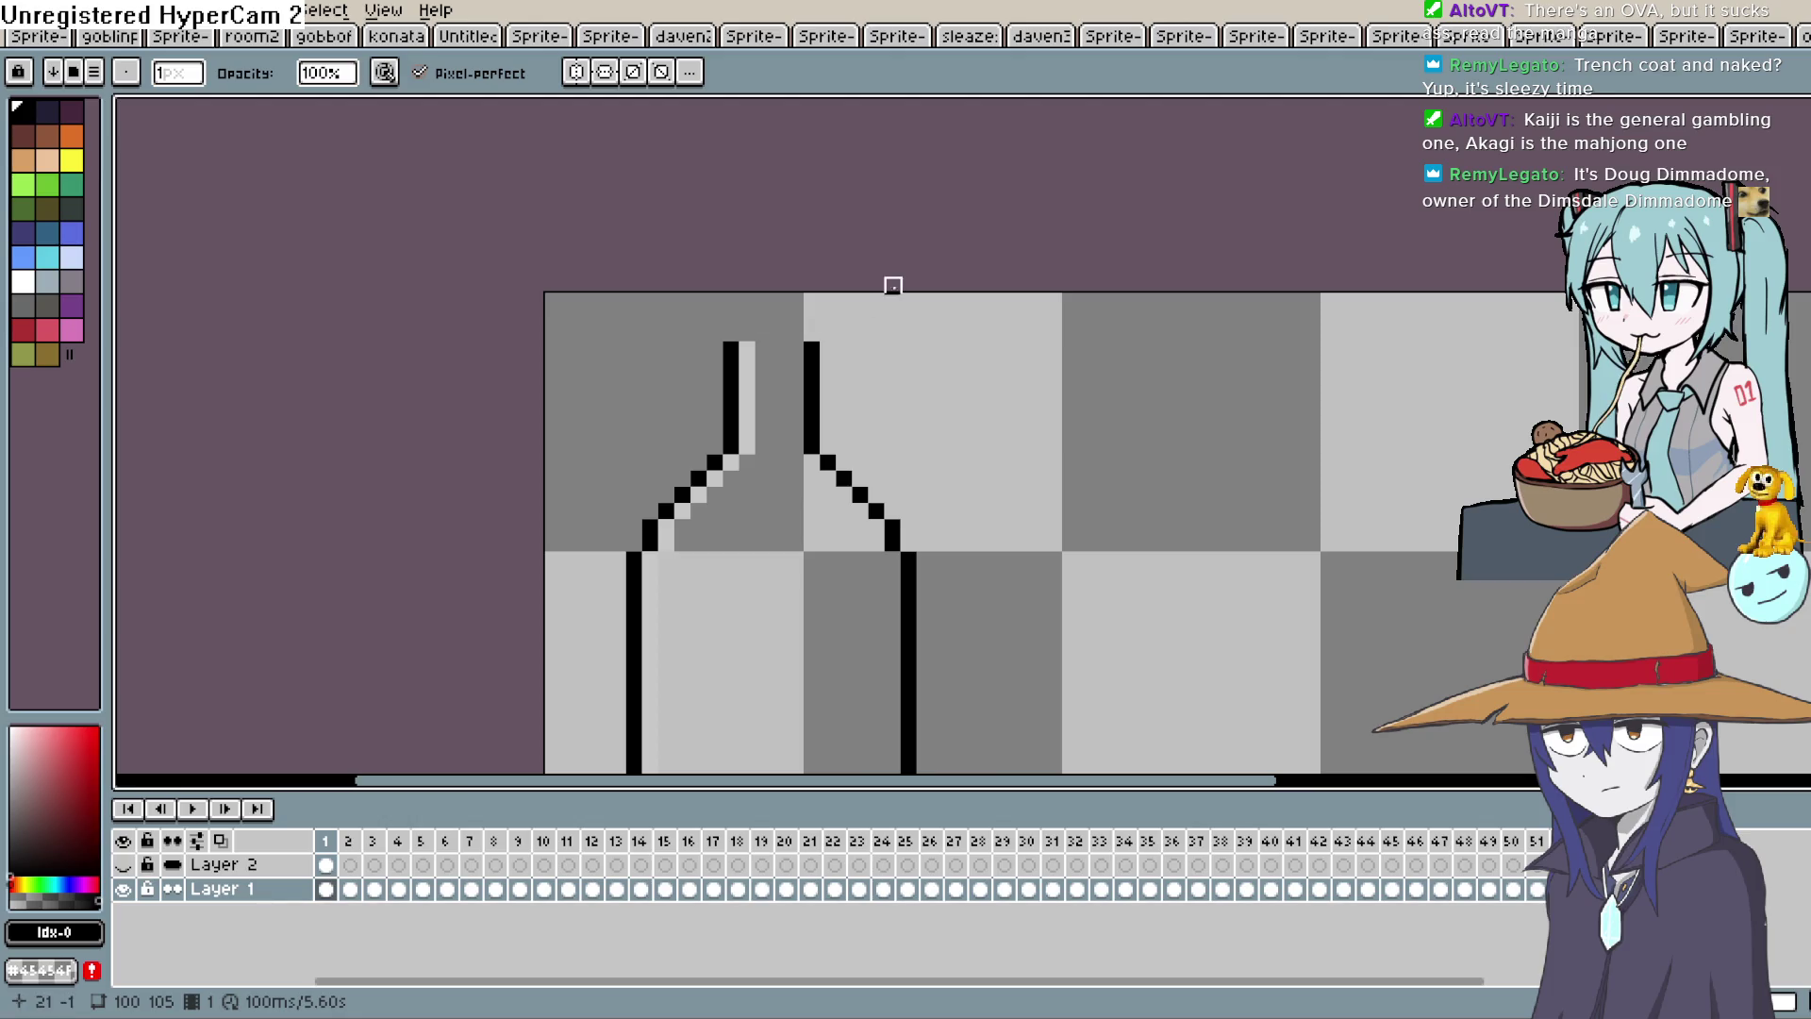
Draw a flat black top line spanning just between the two neck edges.
key("b")
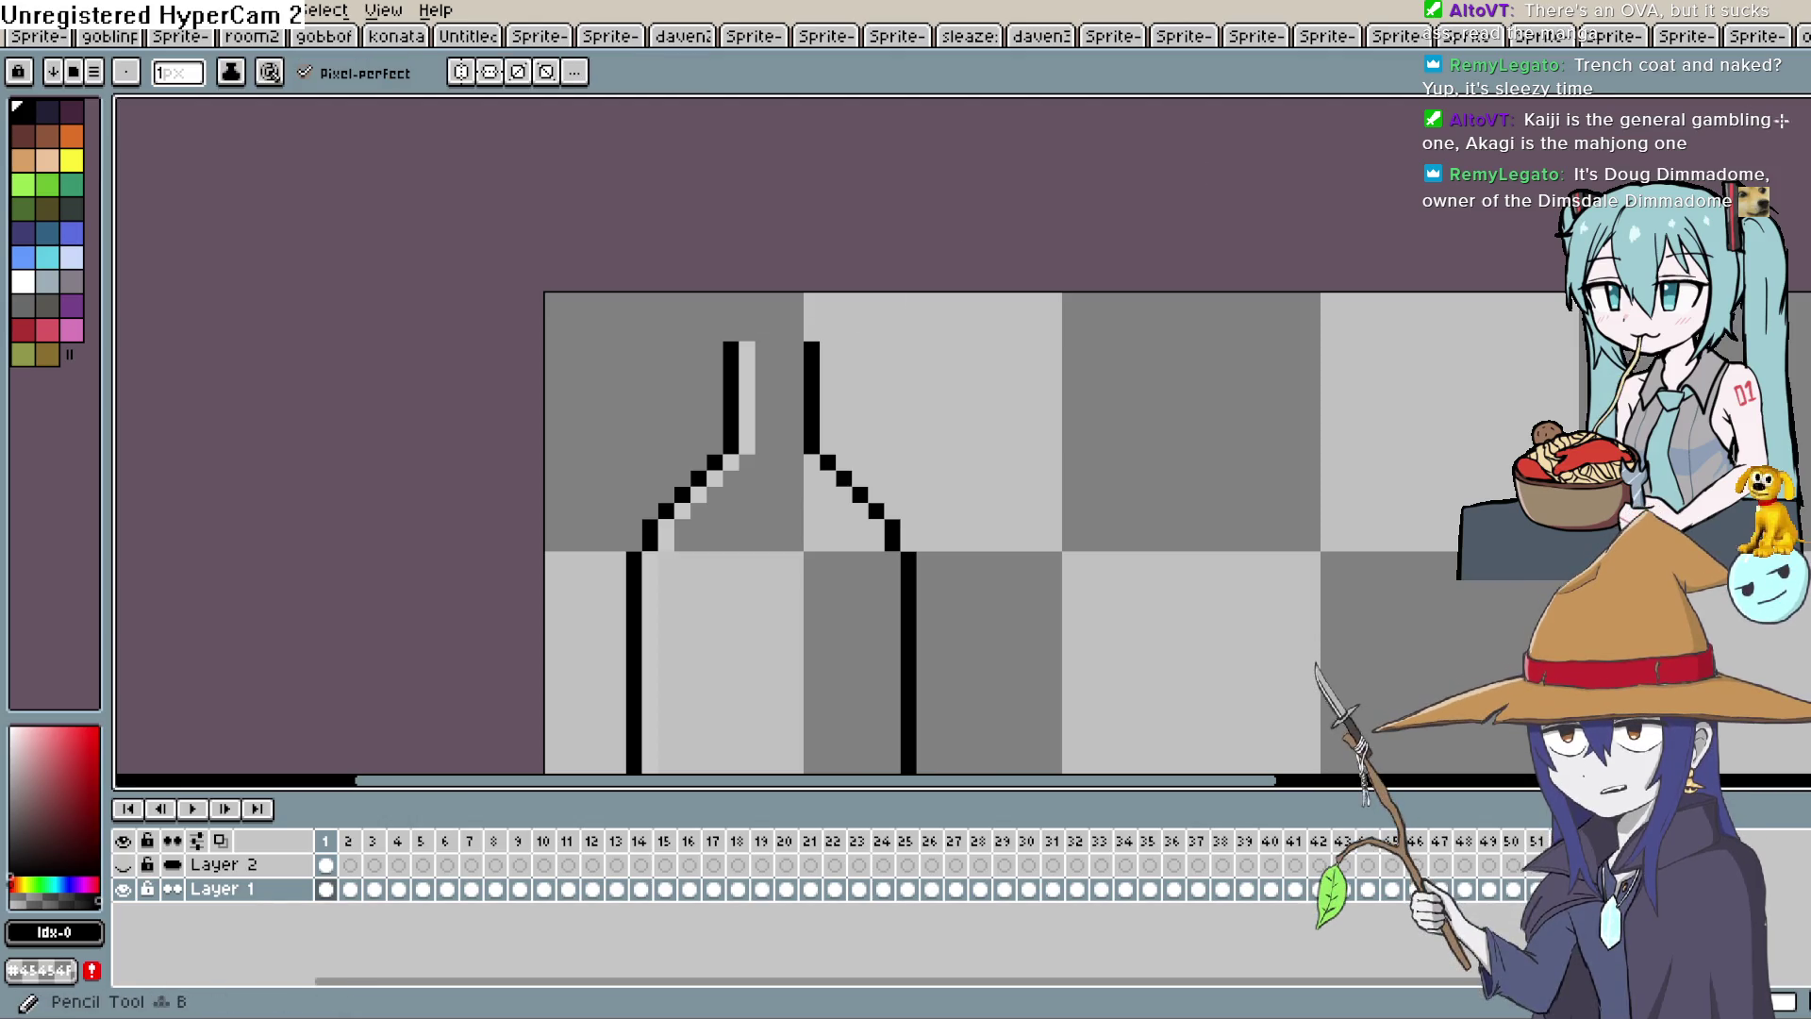
left_click_drag(920, 300, 906, 336)
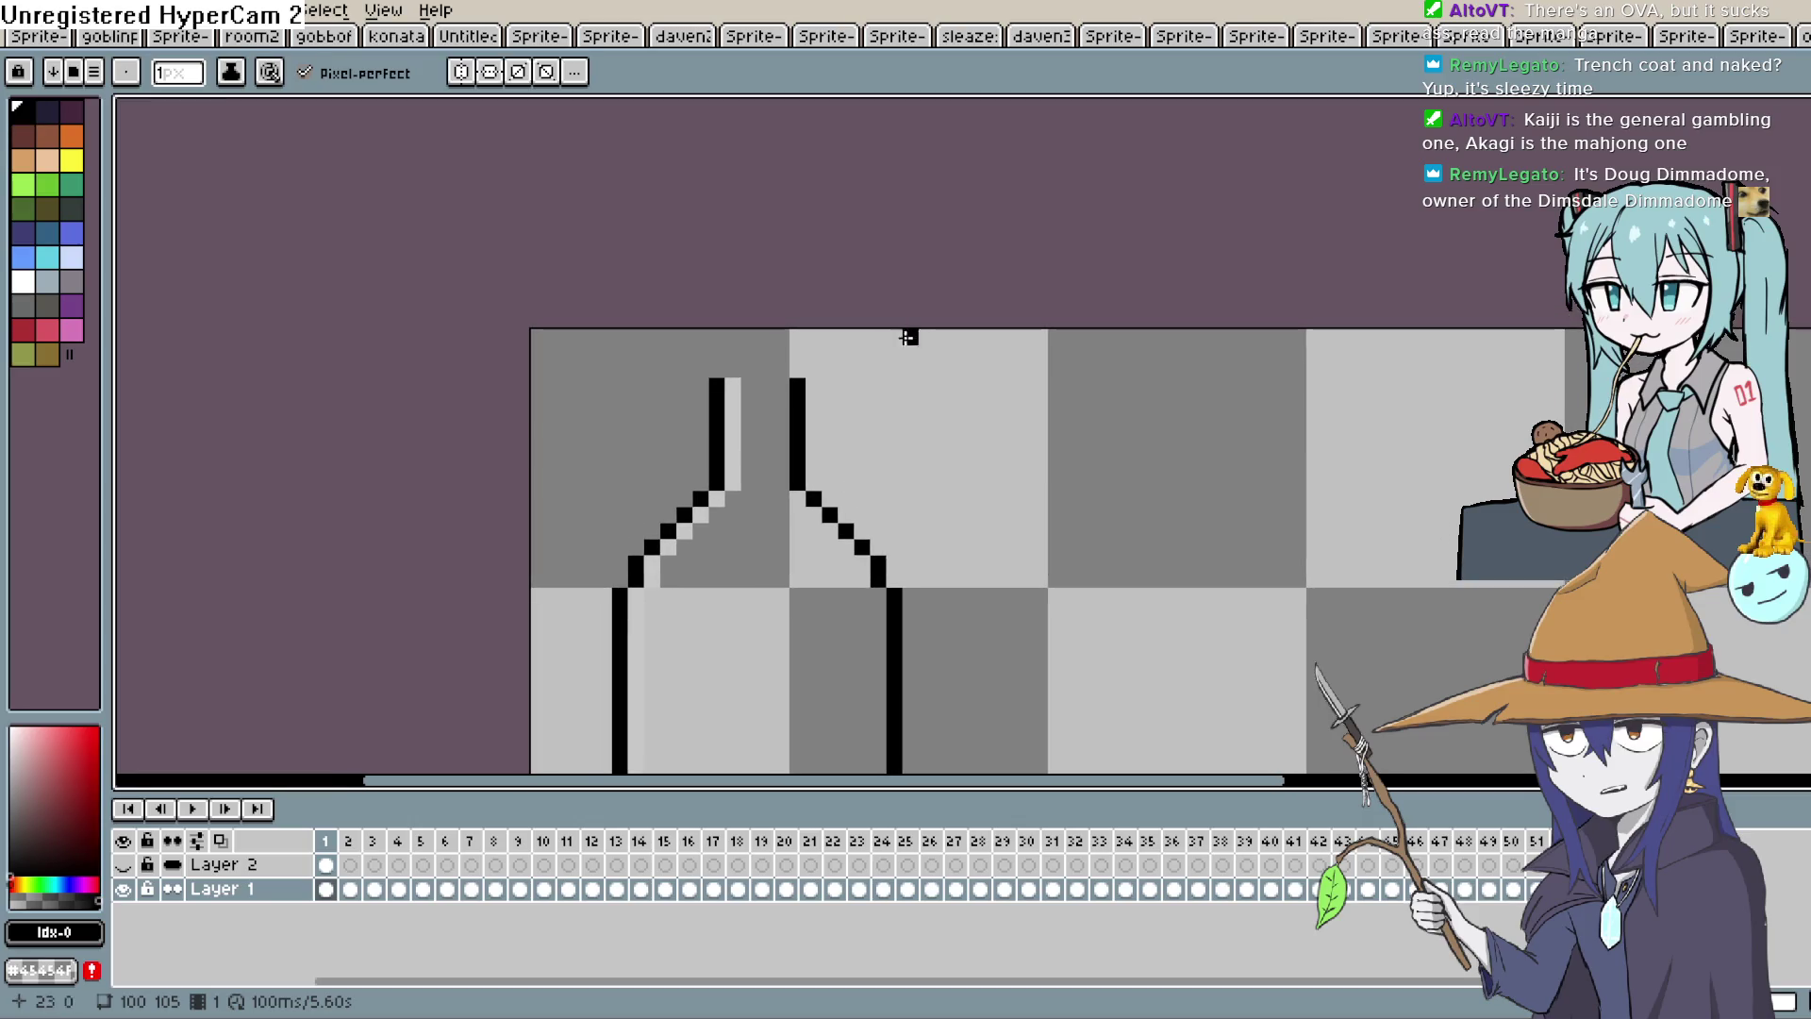
key("ctrl+z")
mouse_move(699, 368)
left_mouse_down()
mouse_move(817, 368)
mouse_move(711, 360)
left_mouse_up()
key("ctrl+z")
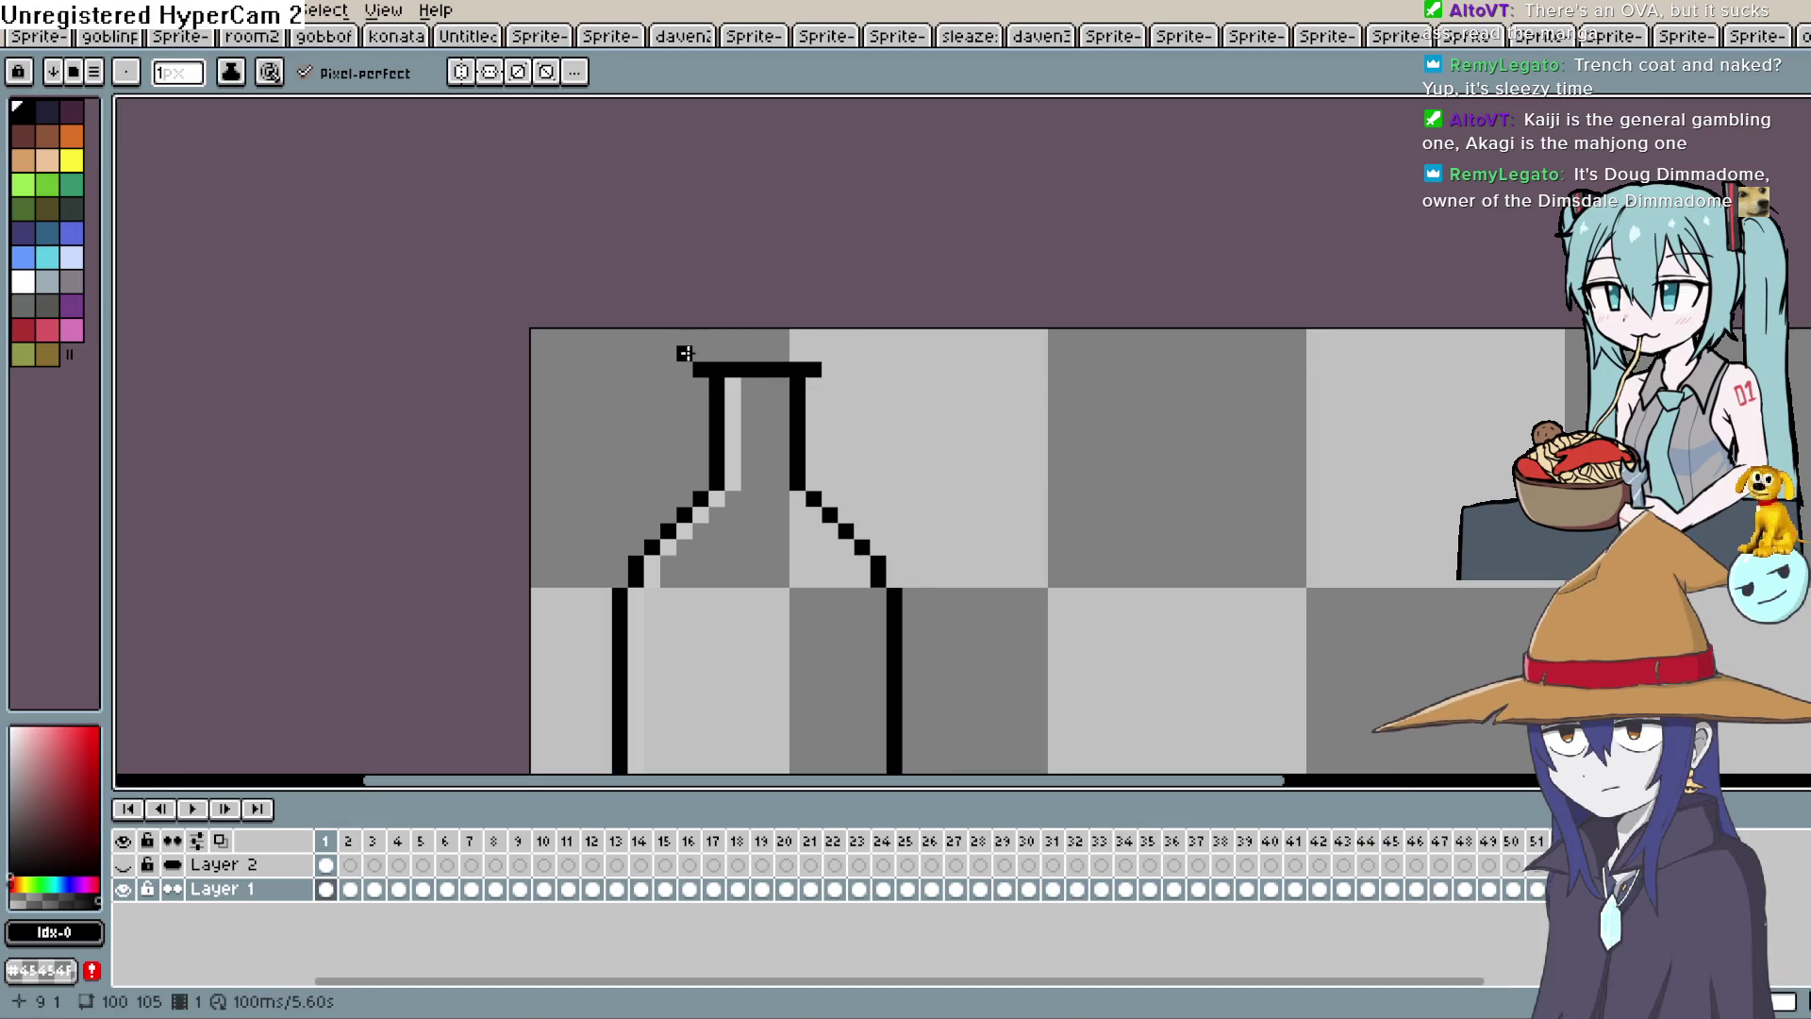
key("ctrl+z")
left_click_drag(732, 370, 781, 369)
scroll(920, 339, "up", 2)
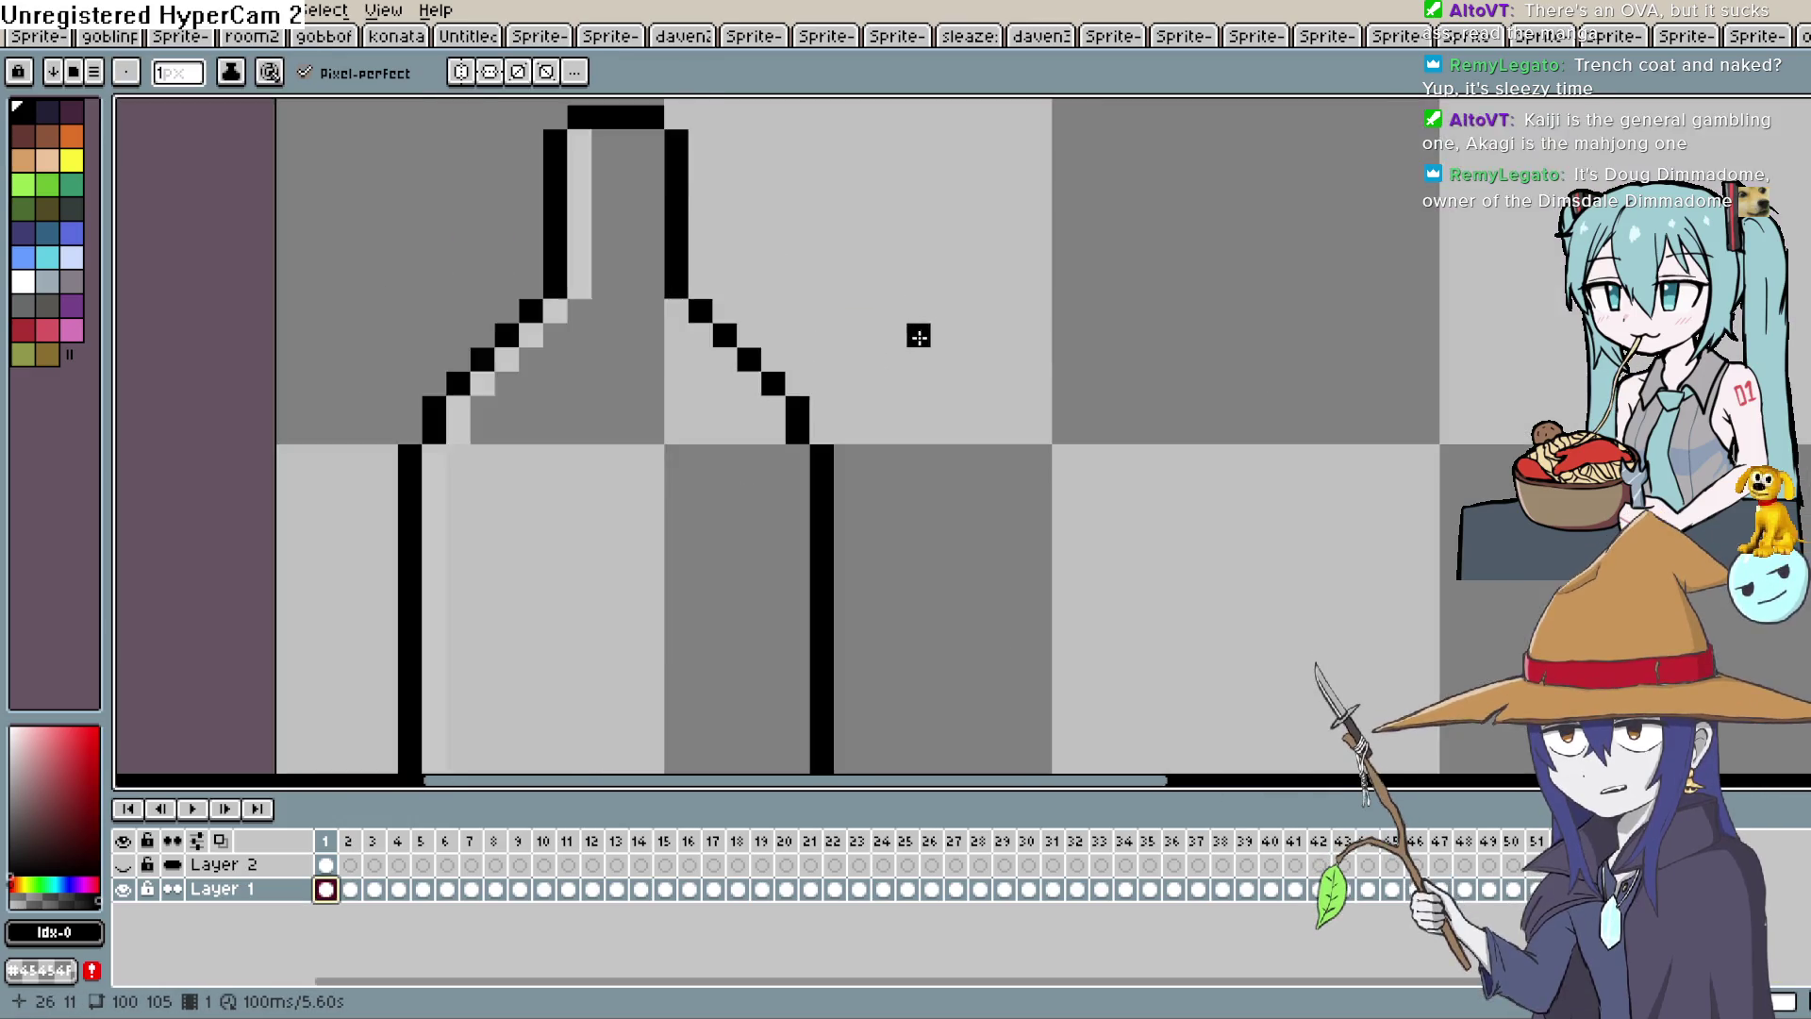
scroll(919, 336, "down", 8)
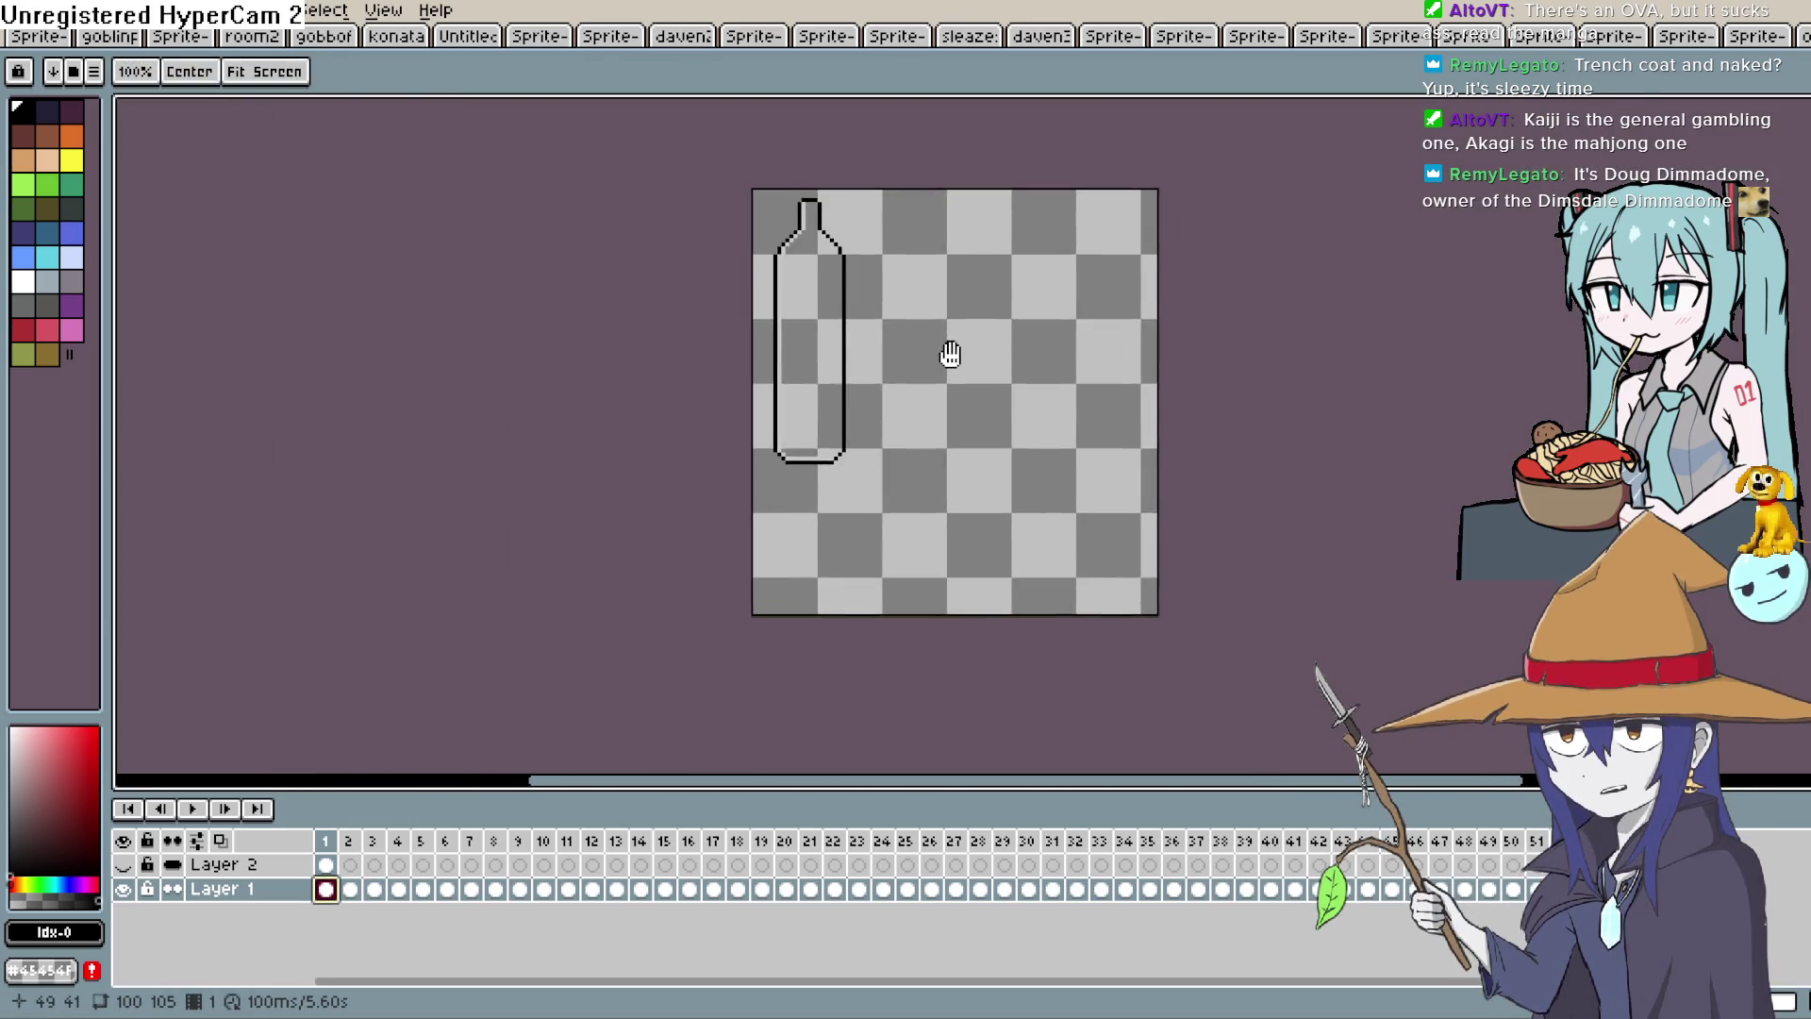
On frame 2, extend the canvas upward to 133 pixels tall, then zoom onto the bottle neck.
left_click_drag(948, 353, 943, 414)
key("m")
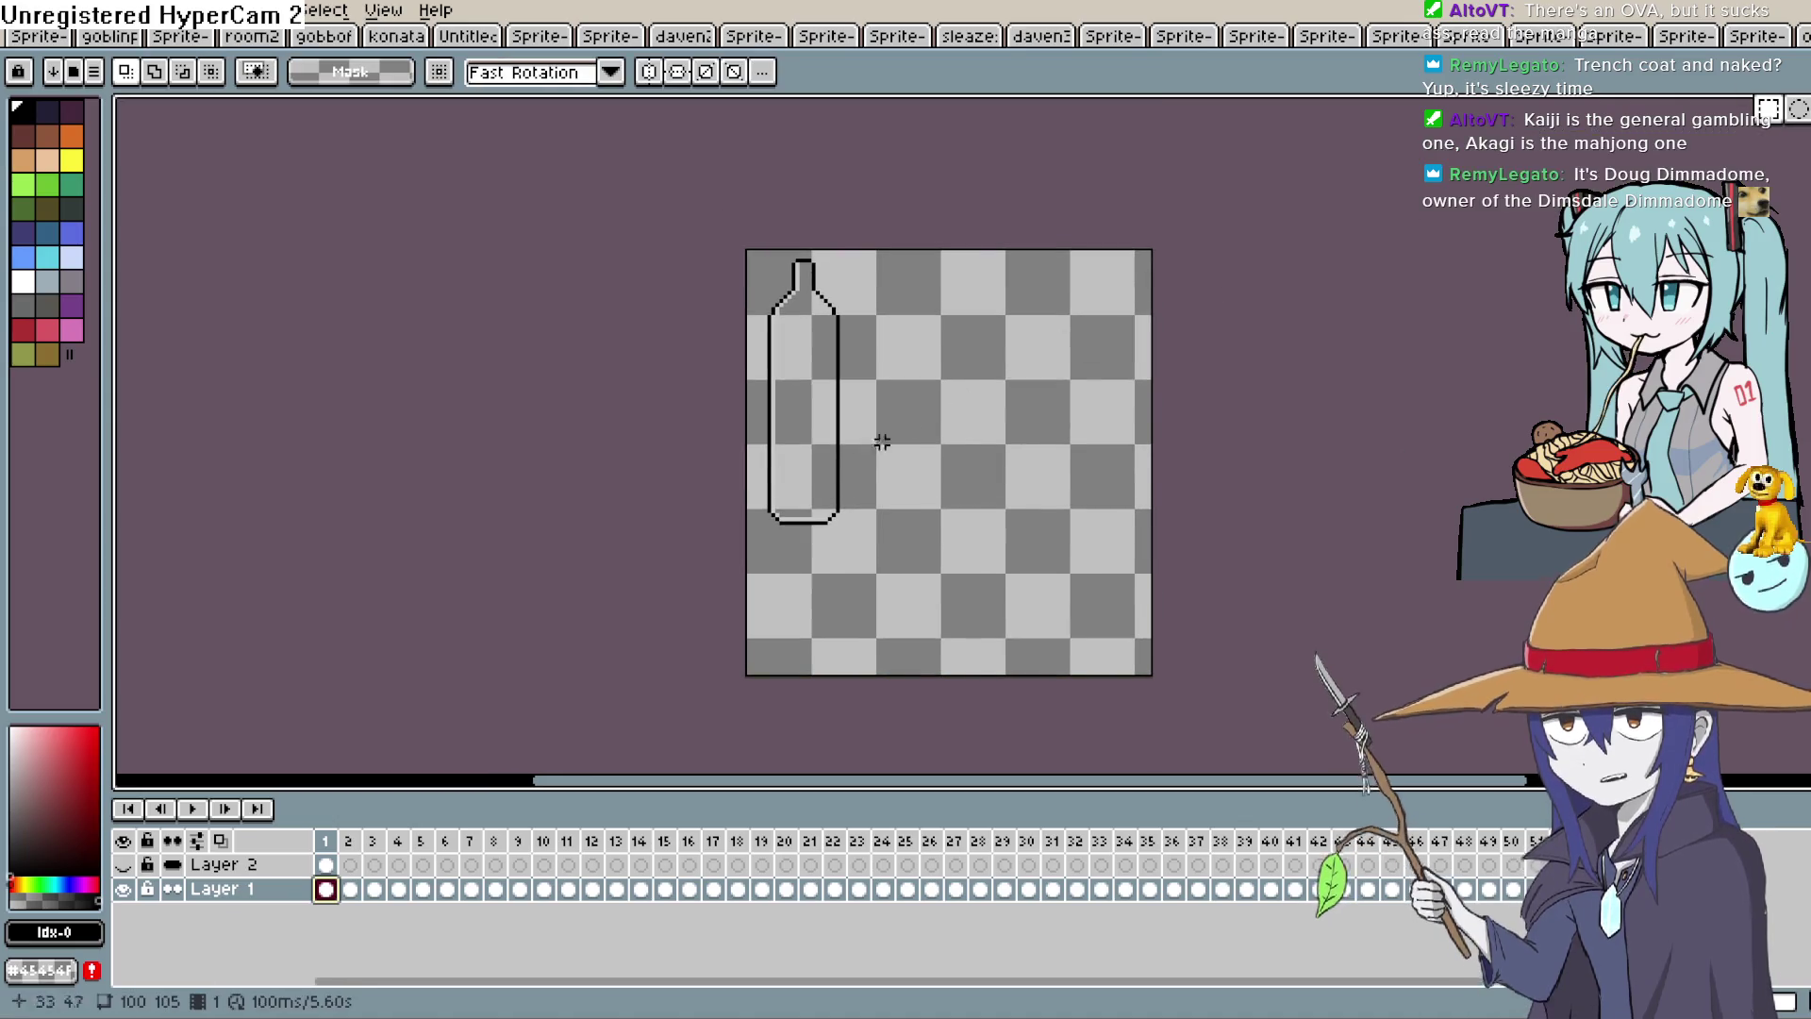
left_click(350, 888)
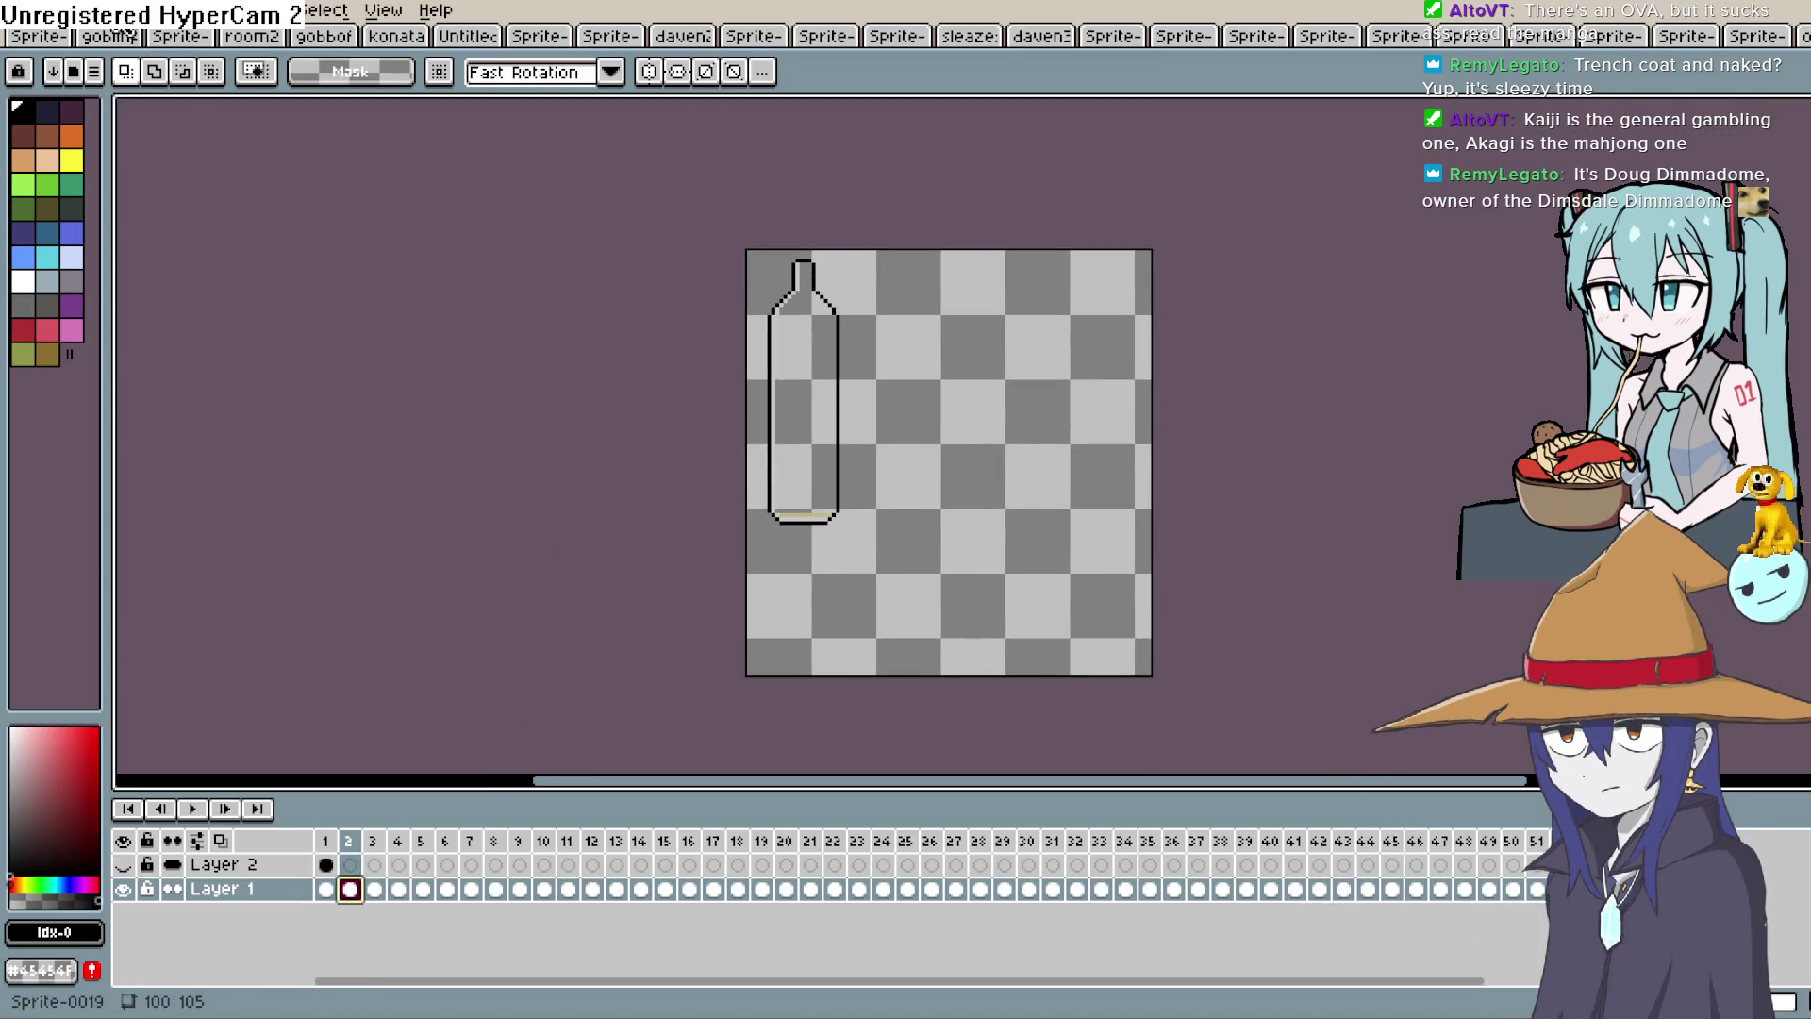
left_click(141, 11)
left_click(189, 138)
left_click_drag(995, 250, 1005, 132)
key("Return")
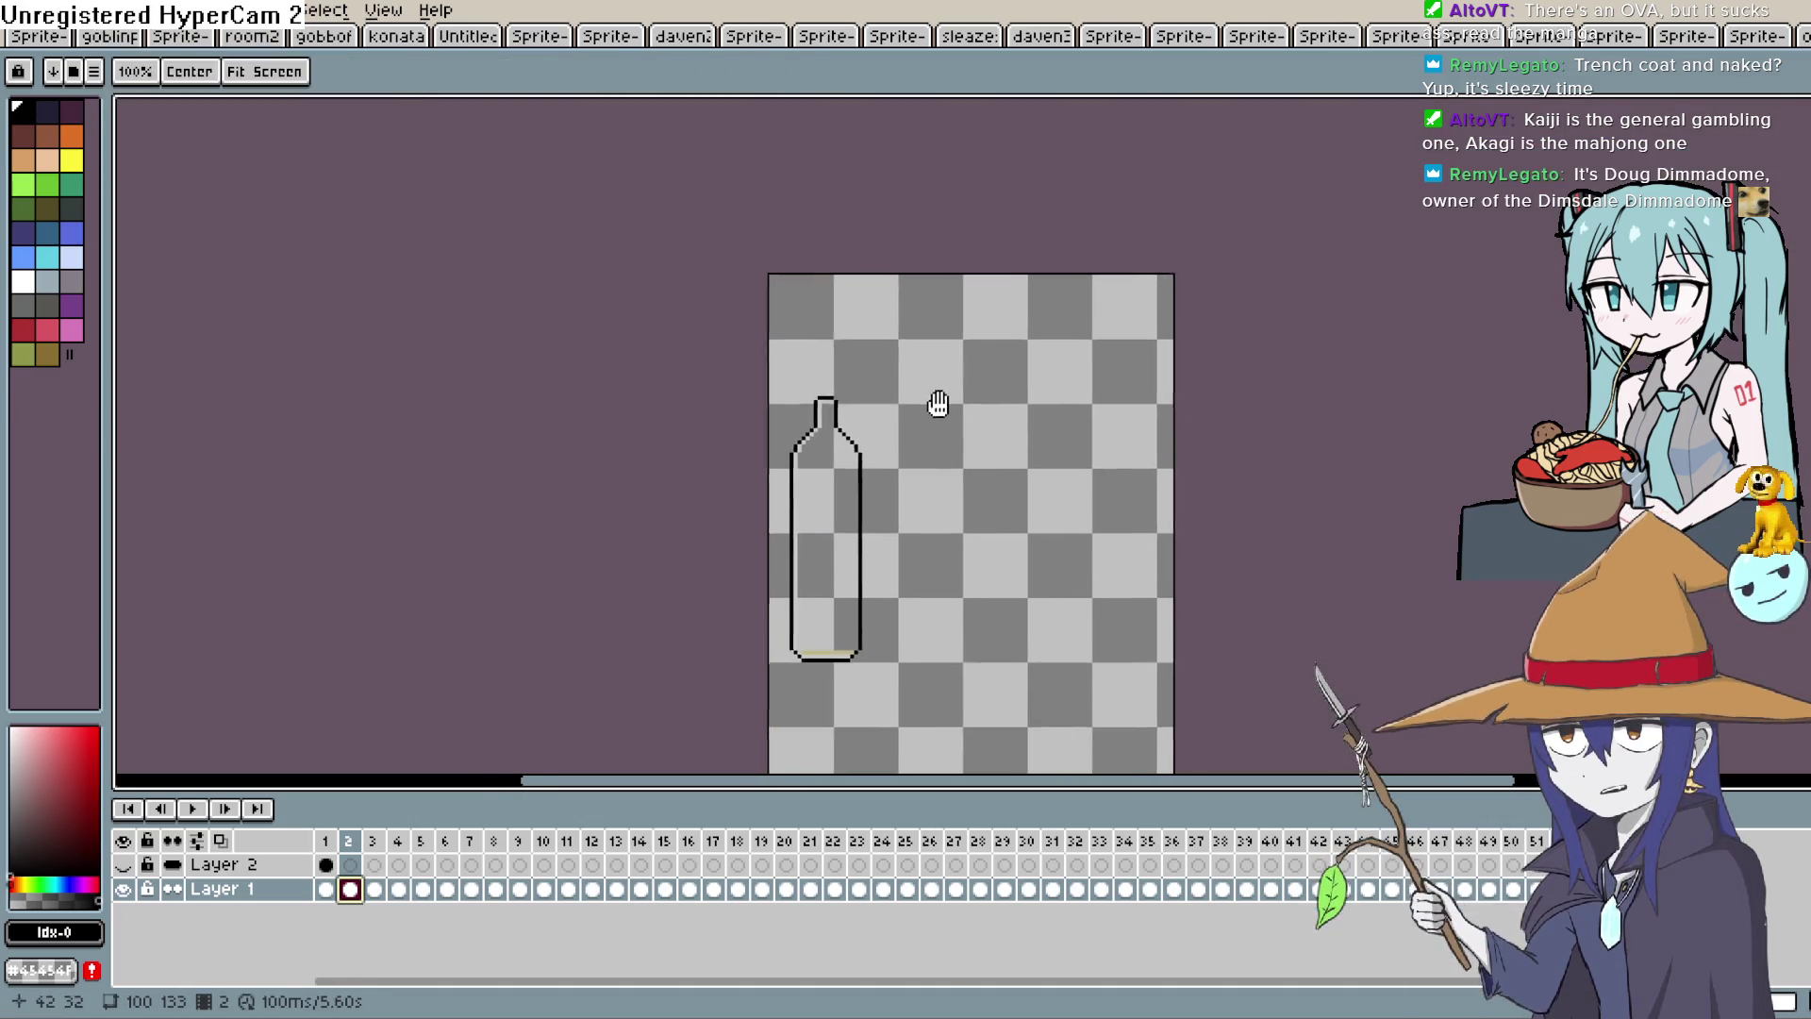
scroll(927, 391, "up", 2)
left_click_drag(877, 364, 1010, 340)
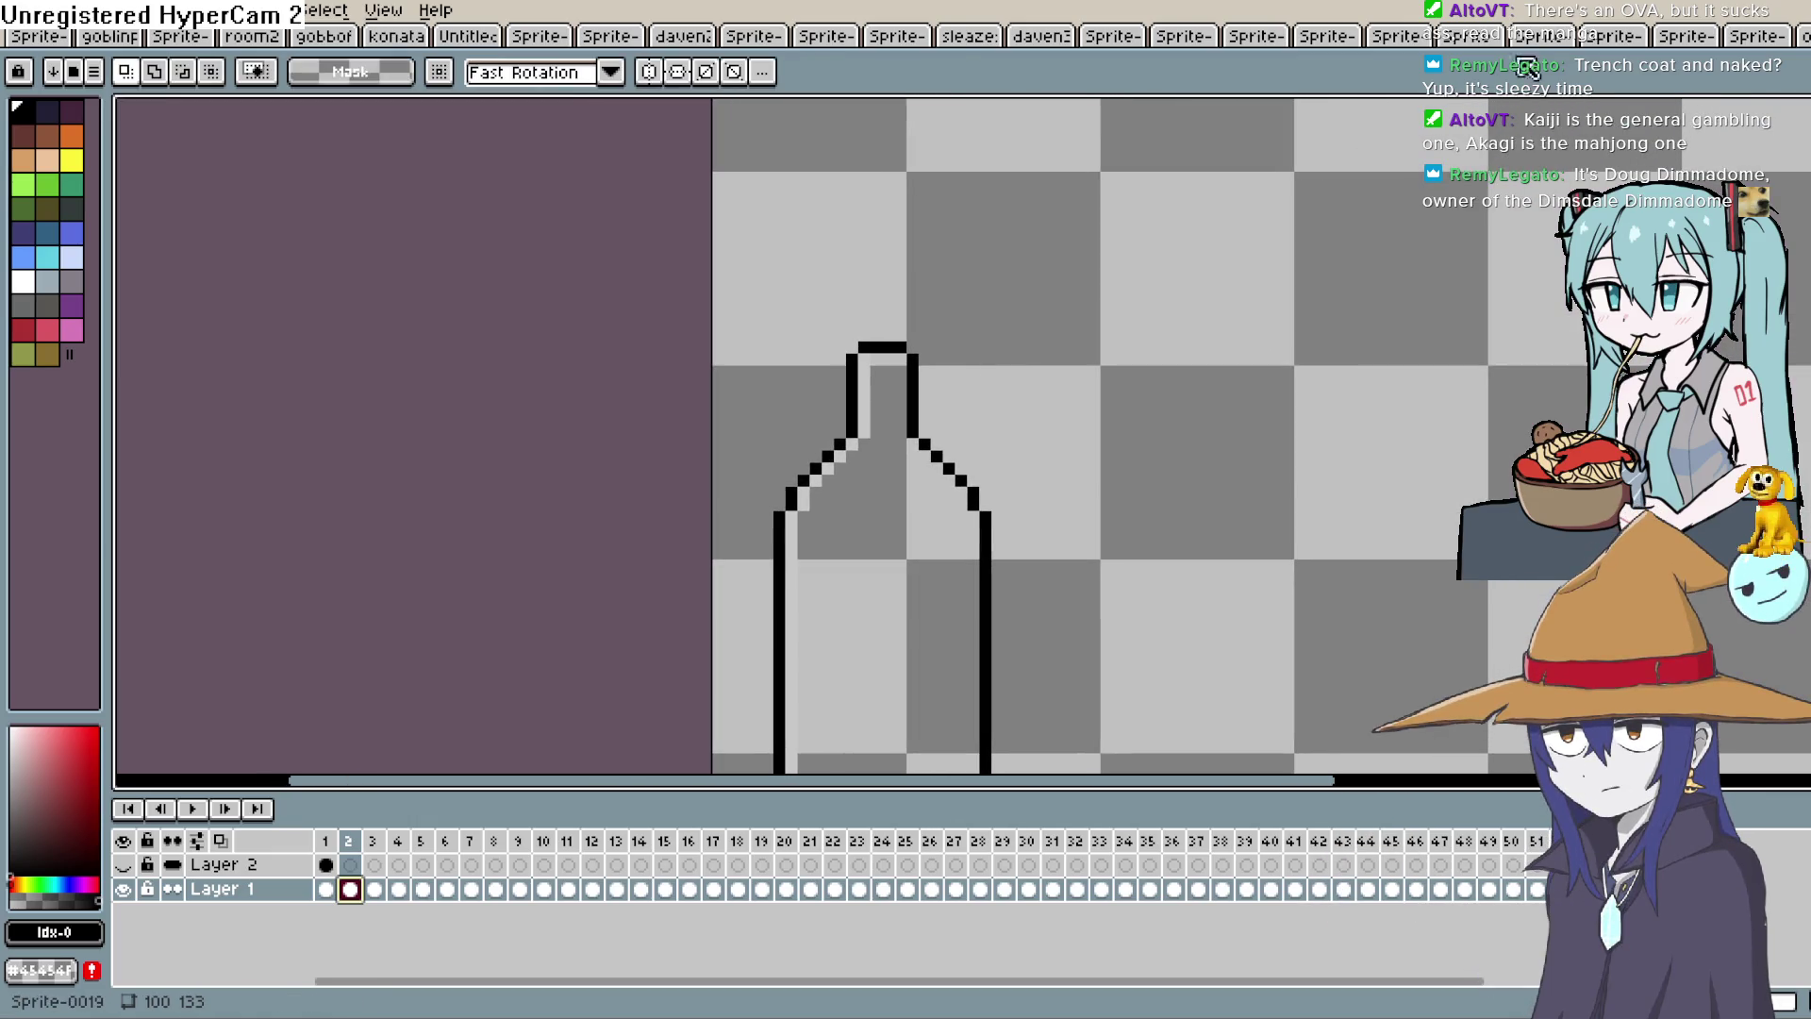
key("b")
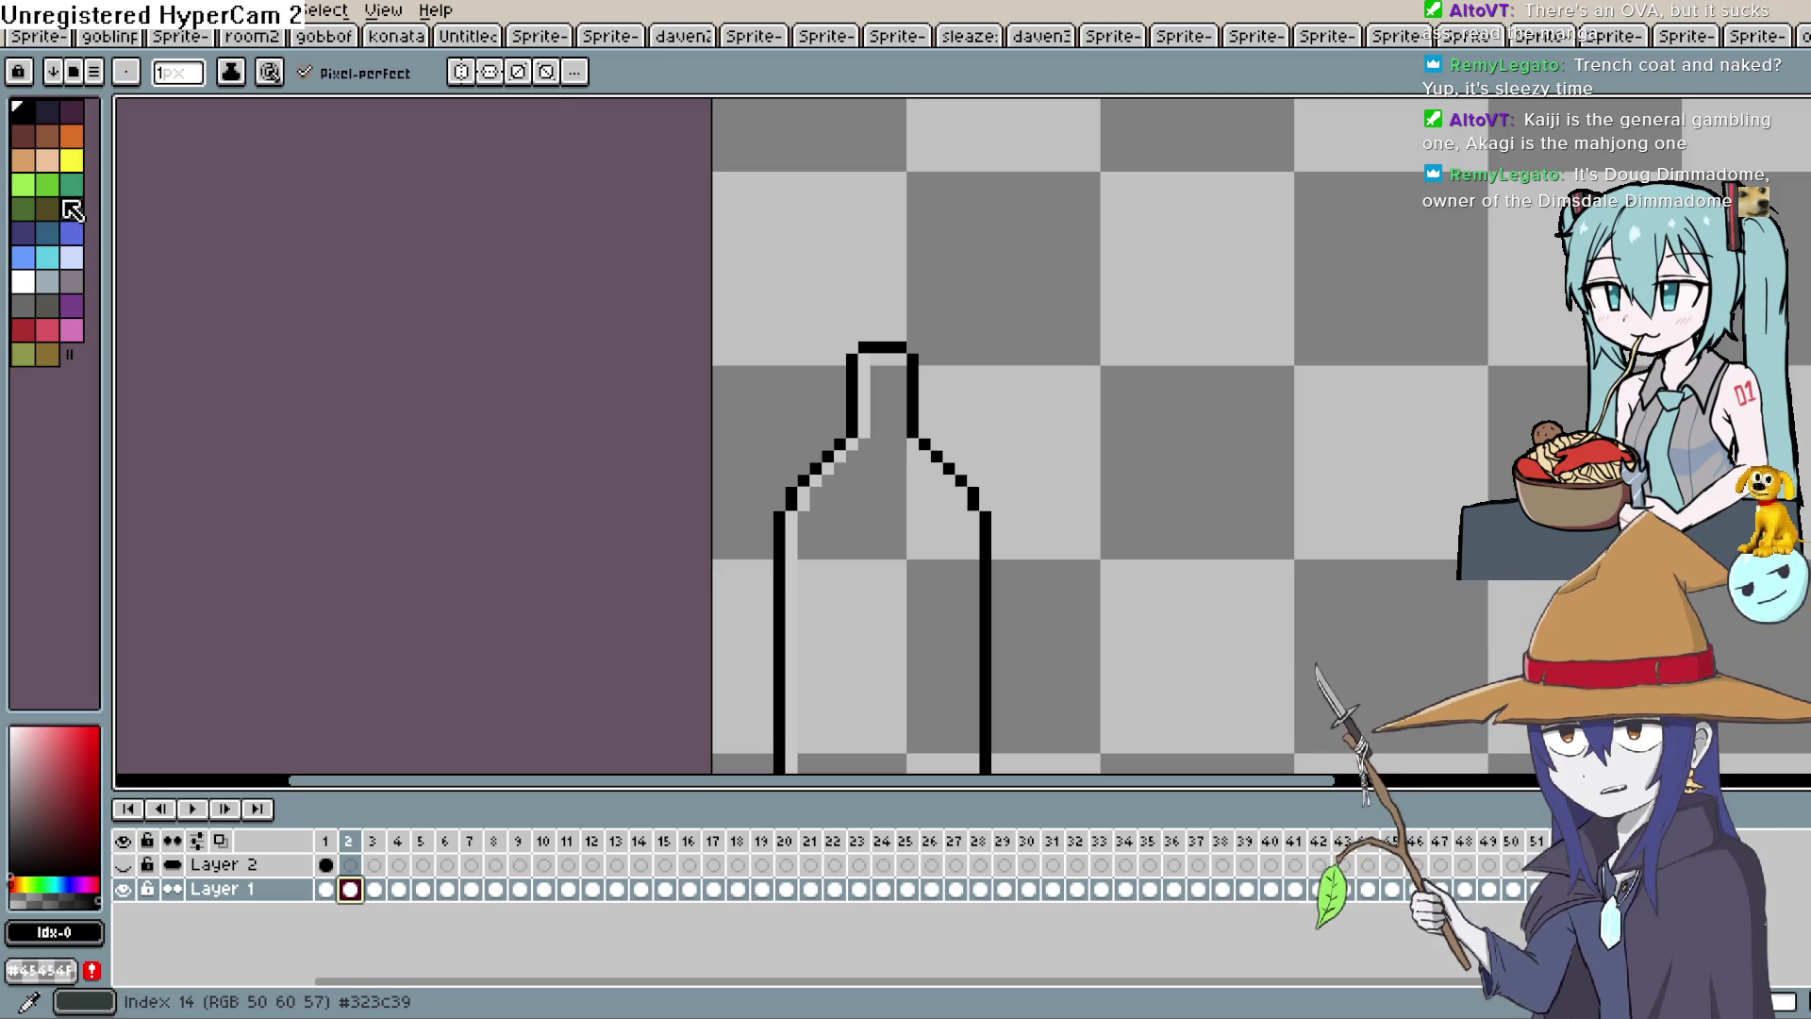
Draw the cap's left side and top edge above the bottle neck.
scroll(811, 217, "up", 3)
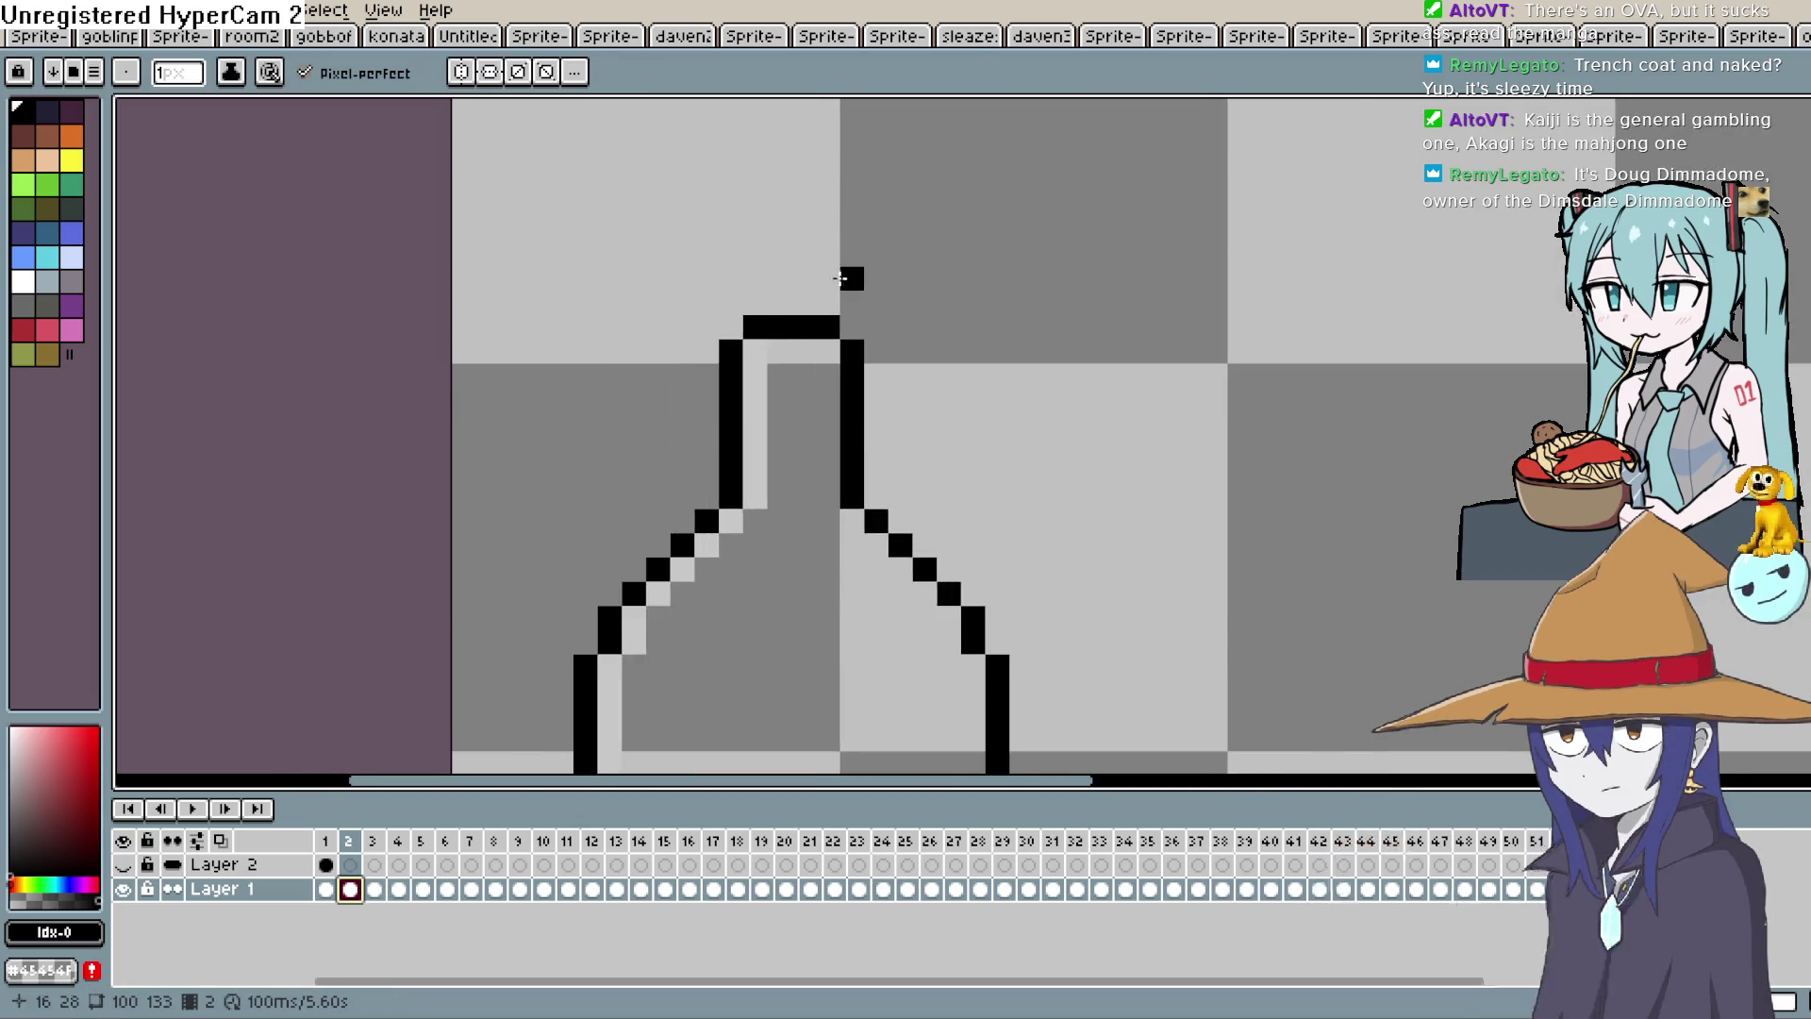
scroll(837, 276, "up", 1)
left_click(856, 340)
mouse_move(651, 313)
left_mouse_down()
mouse_move(662, 210)
mouse_move(883, 177)
left_mouse_up()
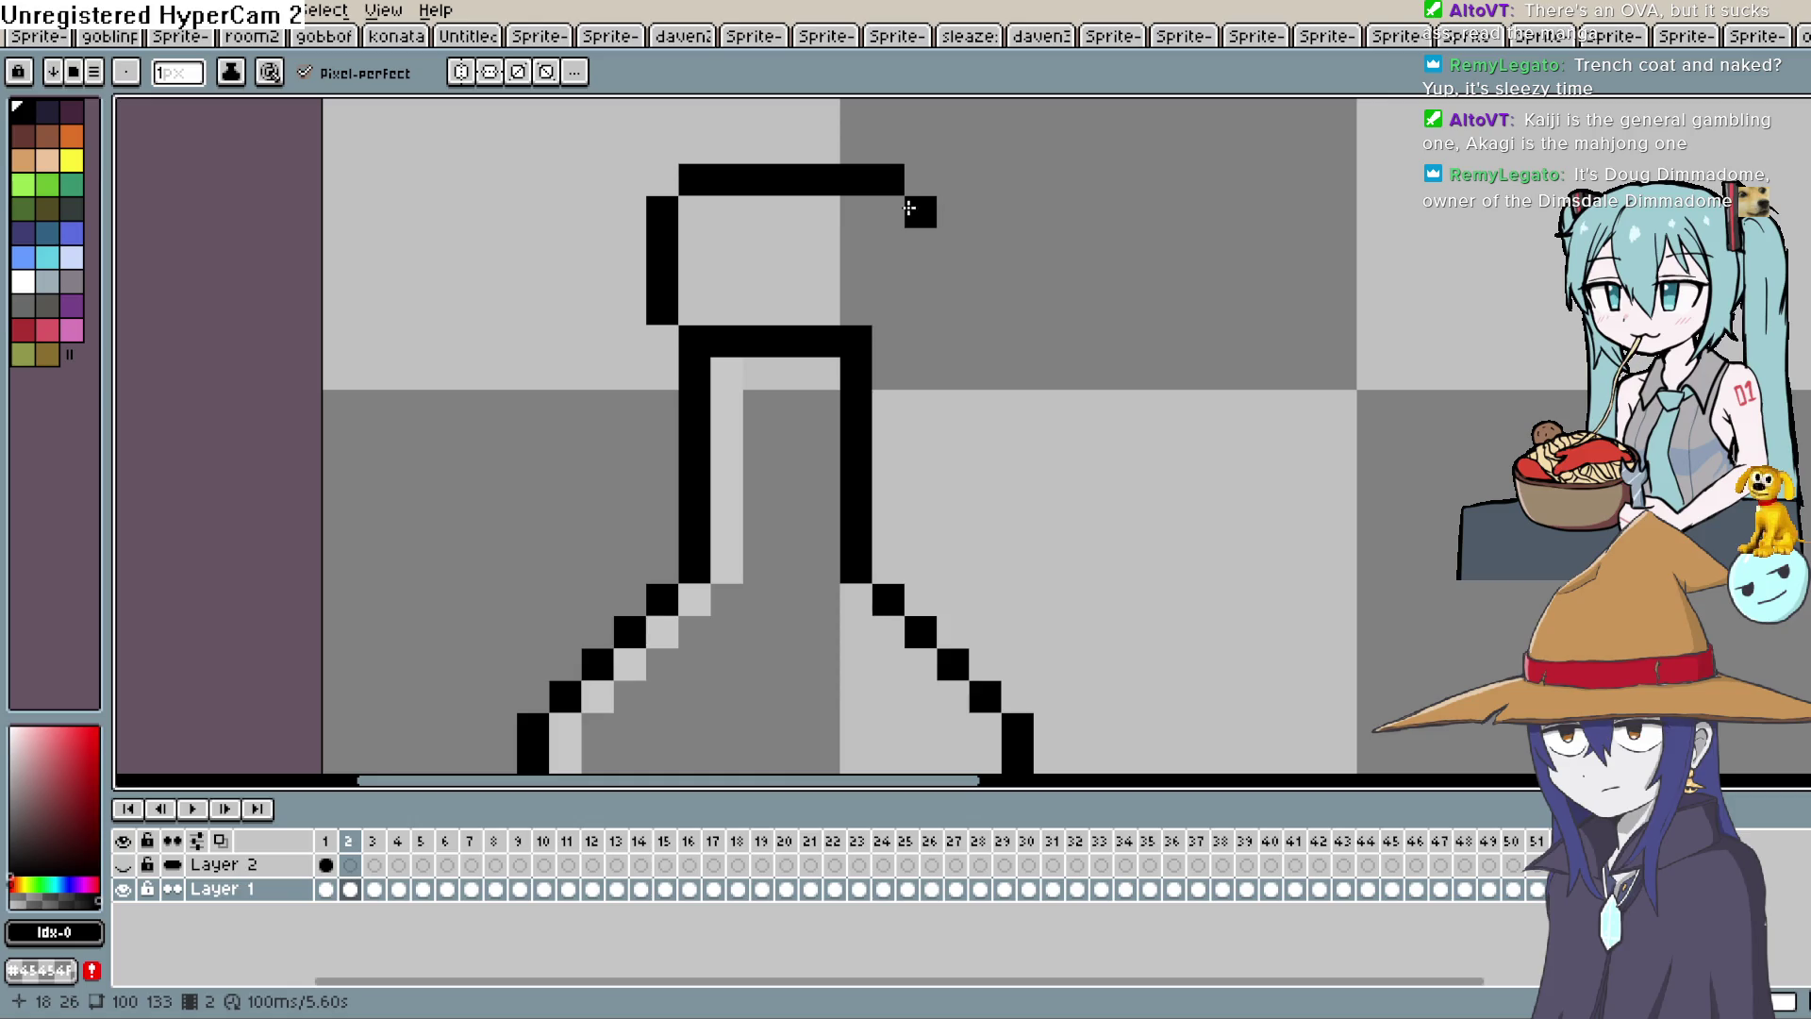
key("ctrl+z")
key("ctrl+z")
key("ctrl+z")
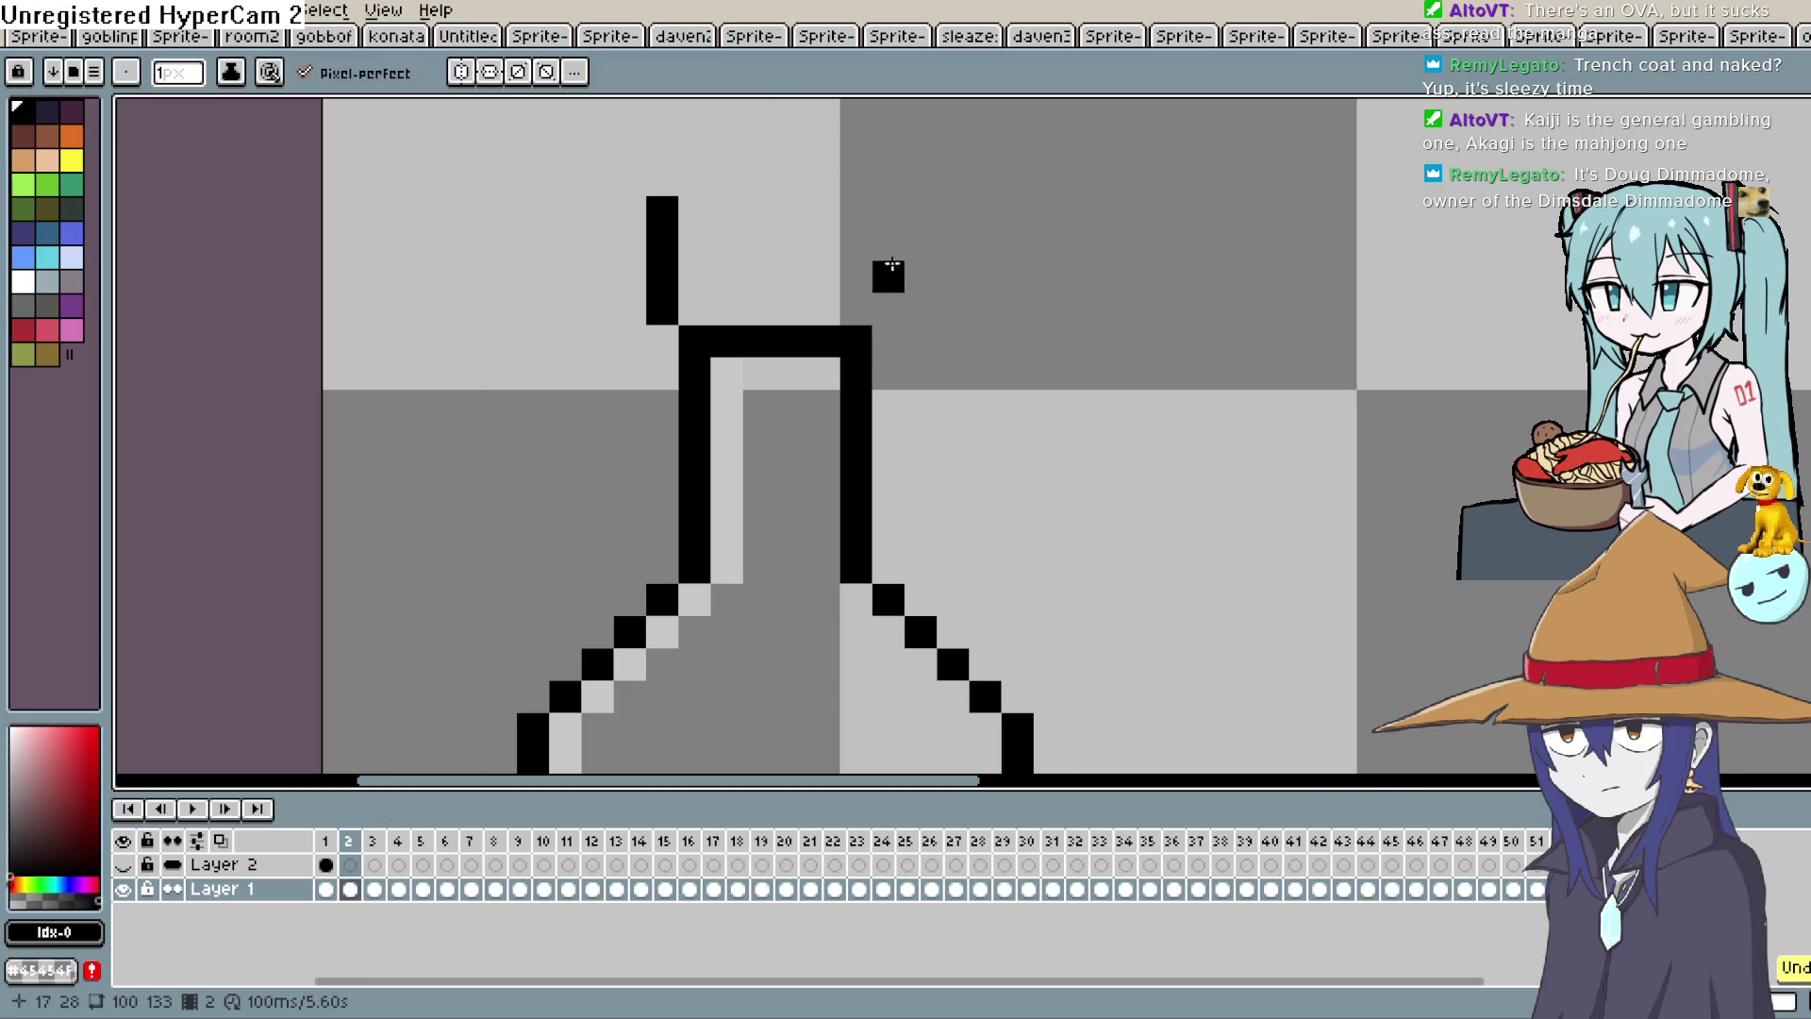
left_click_drag(888, 308, 891, 204)
mouse_move(727, 179)
left_mouse_down()
mouse_move(695, 180)
mouse_move(853, 179)
left_mouse_up()
scroll(905, 214, "down", 3)
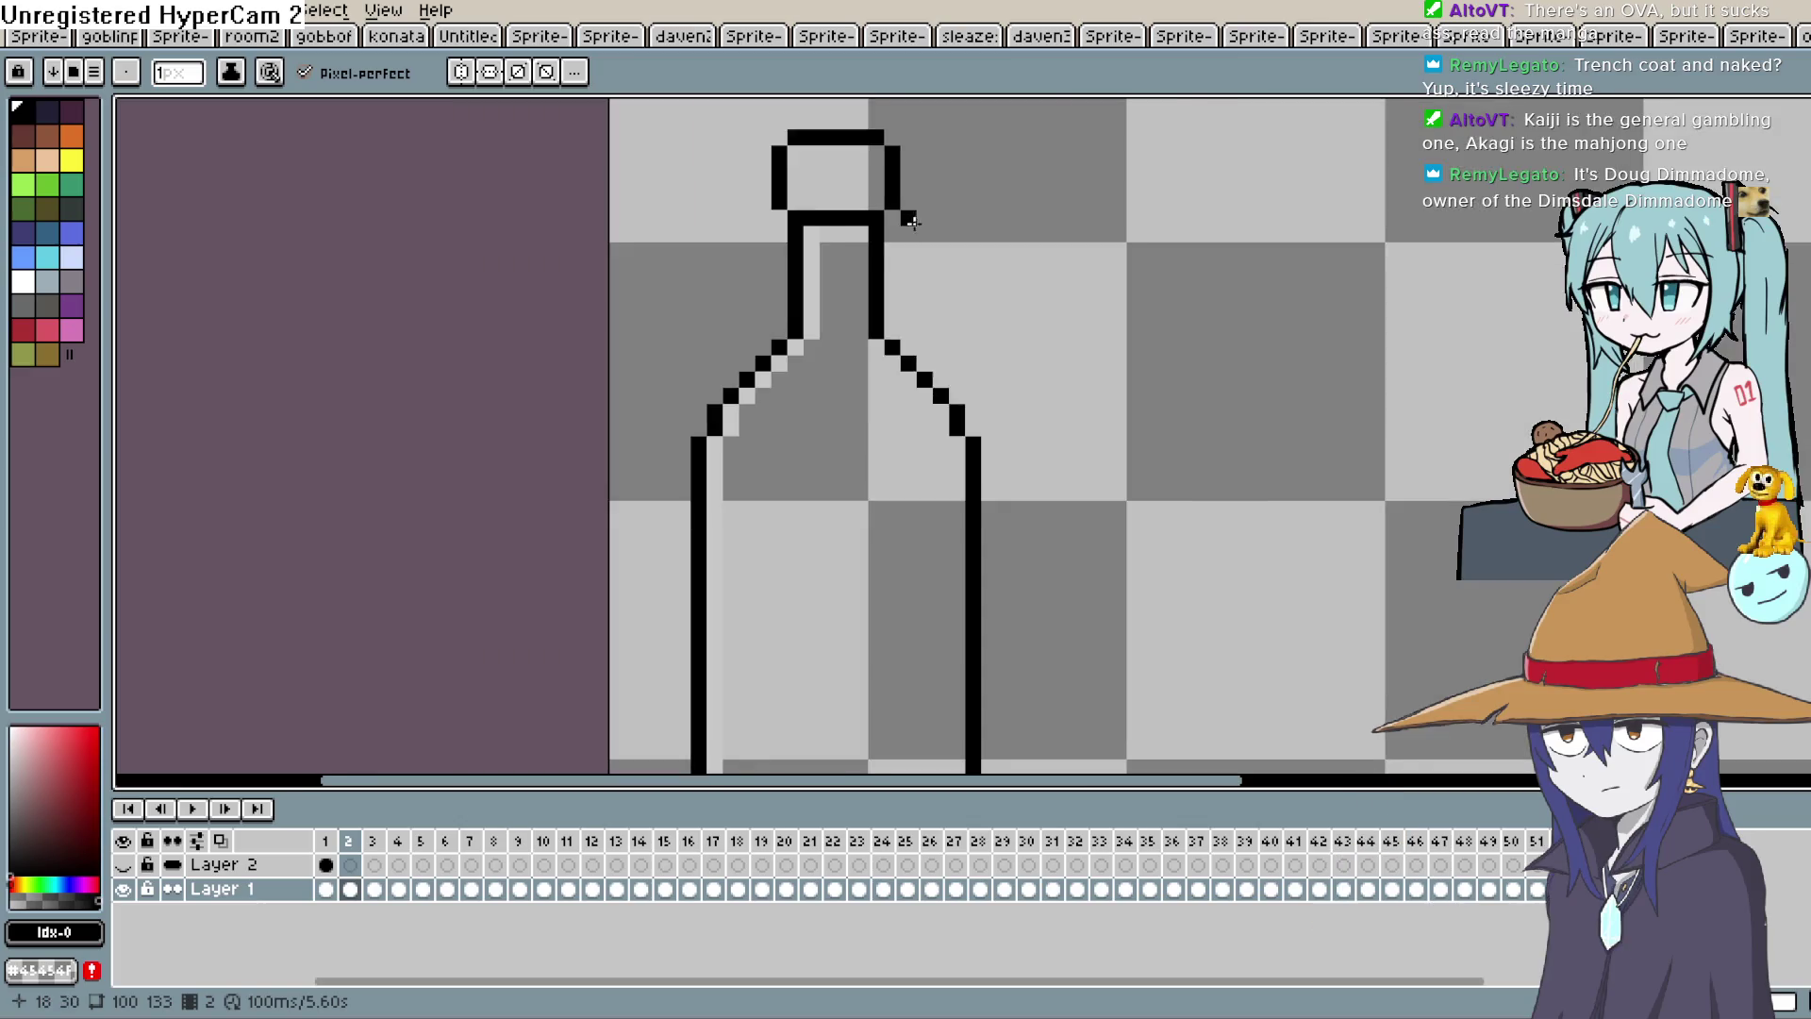
scroll(921, 222, "up", 2)
left_click_drag(903, 233, 884, 341)
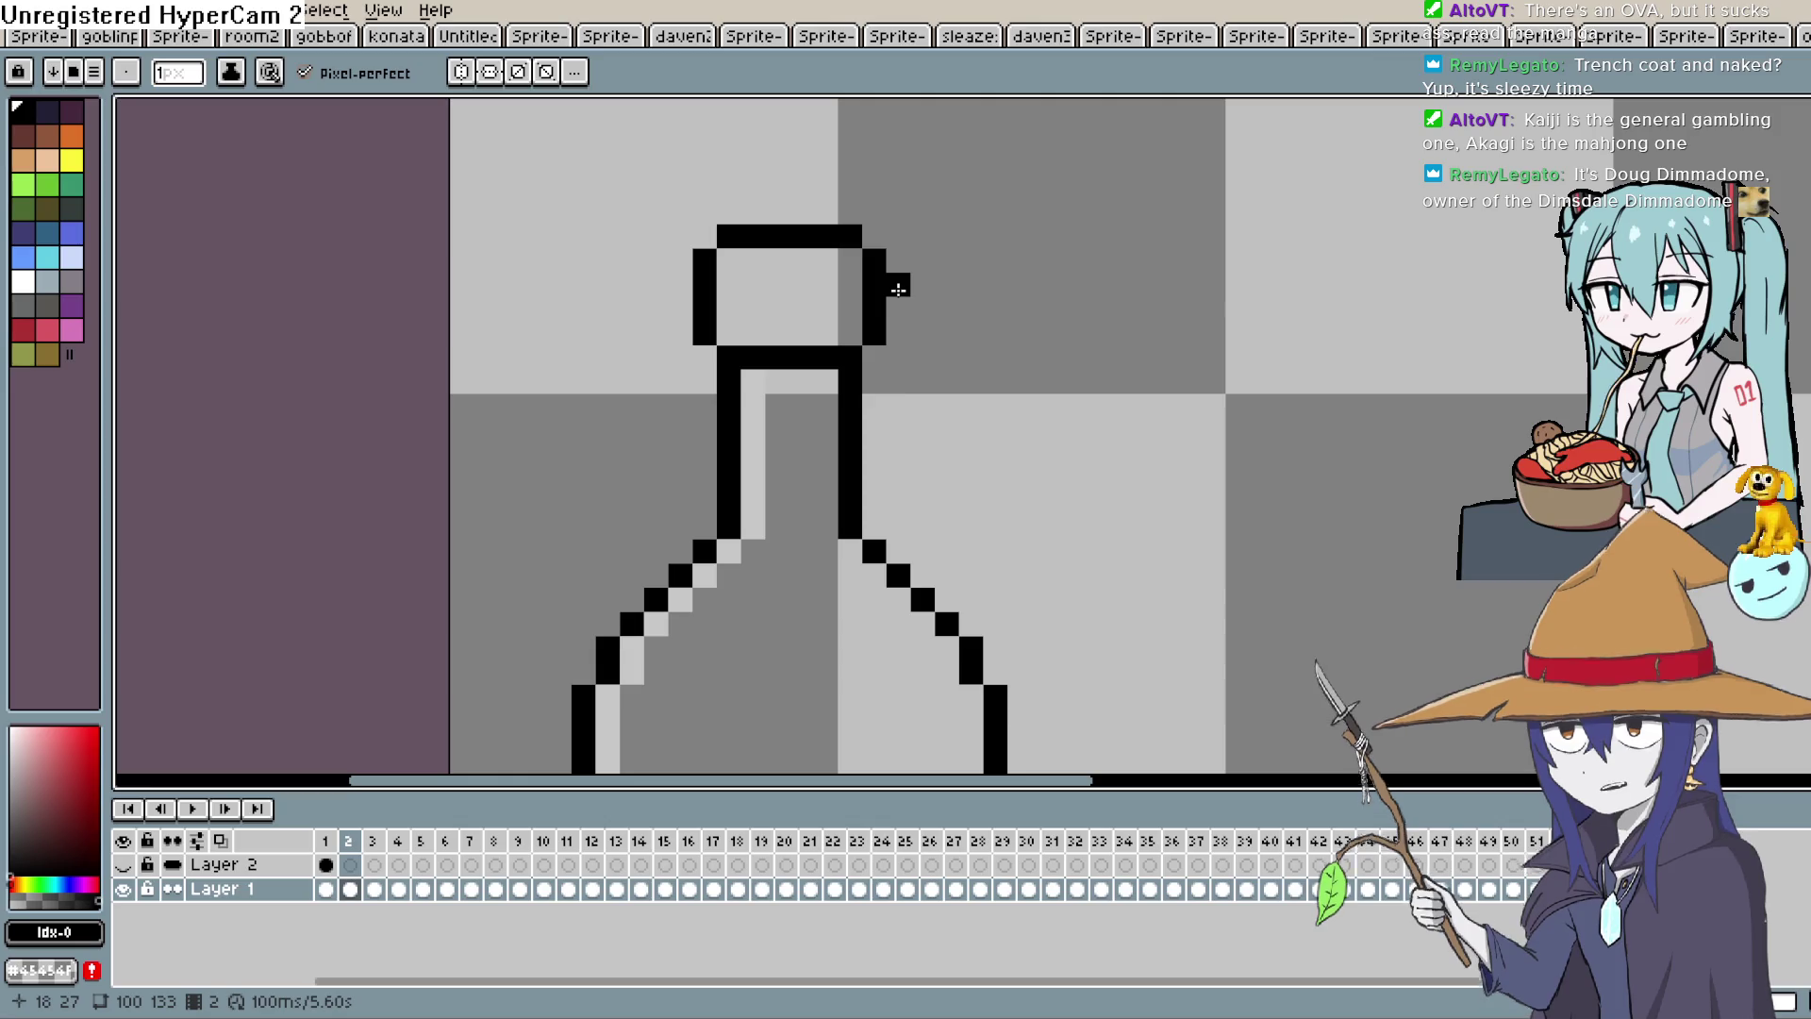
Erase the cap's top-left corner pixel, thicken its left side, and add right and lower-left pixels.
key("e")
mouse_move(923, 332)
left_mouse_down()
mouse_move(1081, 209)
mouse_move(1003, 419)
left_mouse_up()
left_click(782, 318)
key("b")
left_click_drag(759, 420, 759, 345)
left_click(978, 409)
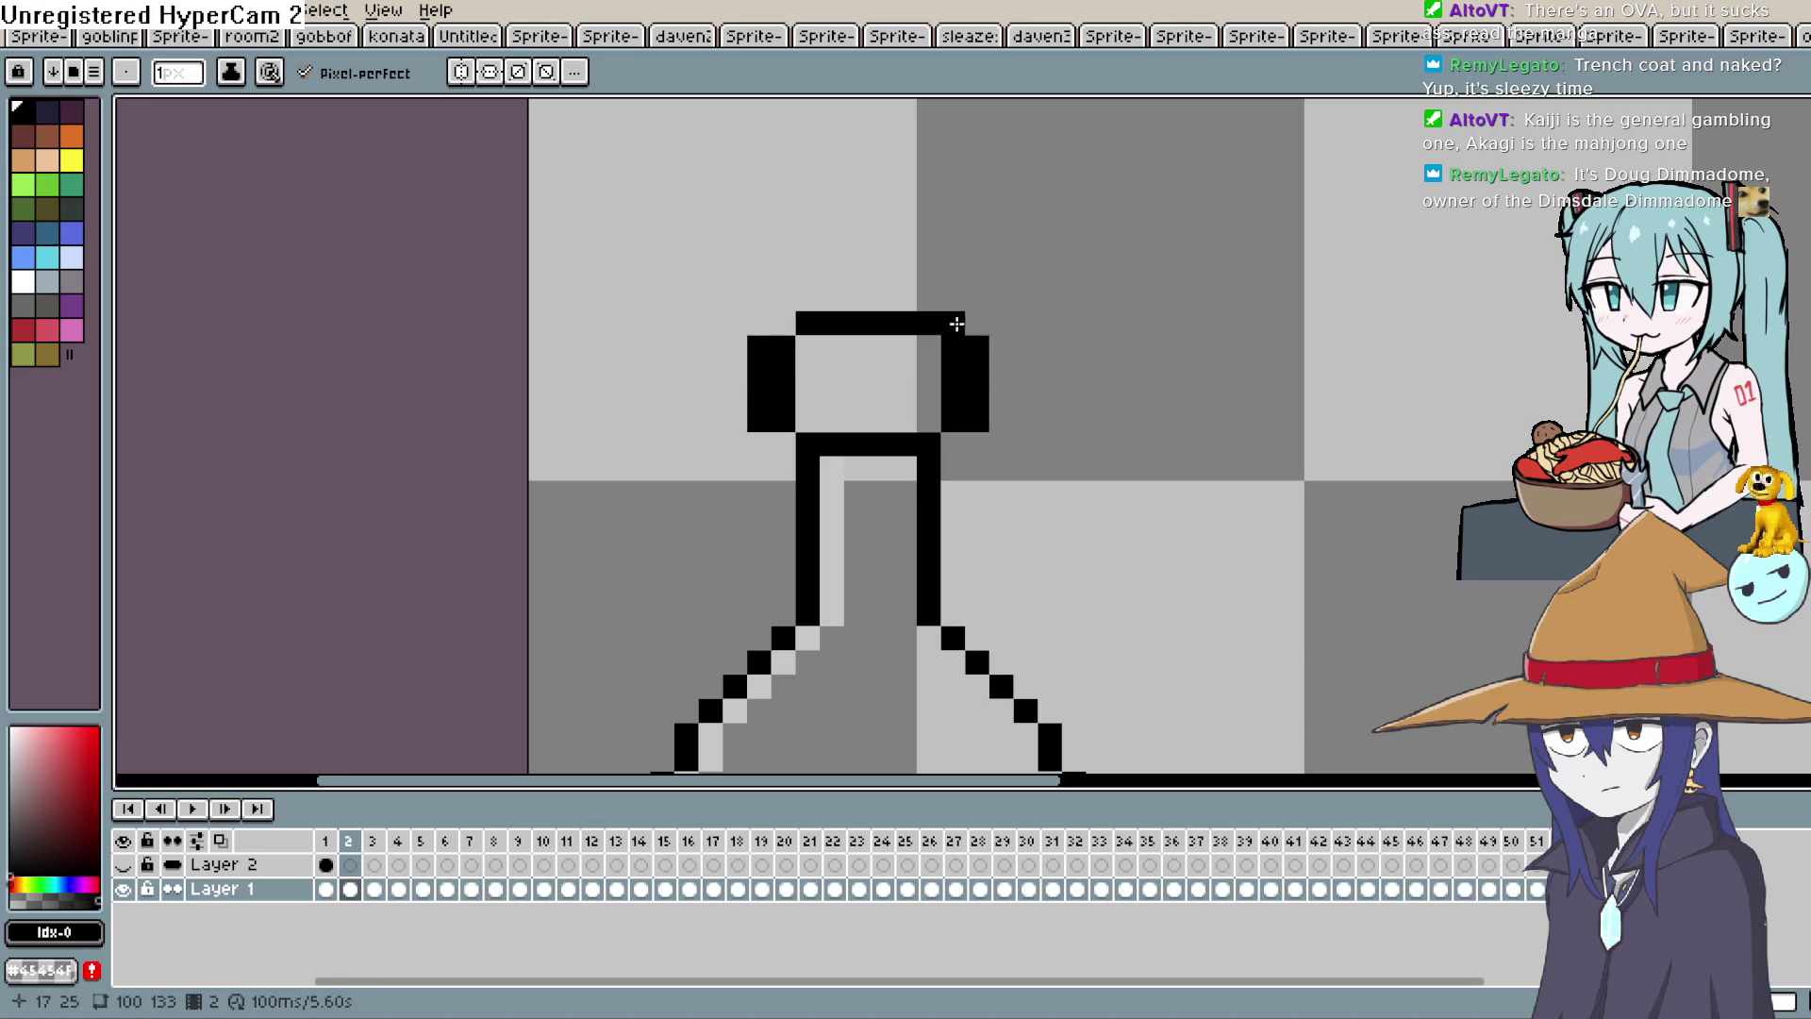
left_click(783, 444)
Erase the stray pixel column inside the cap and frame the whole bottle.
key("e")
left_click_drag(953, 349, 953, 420)
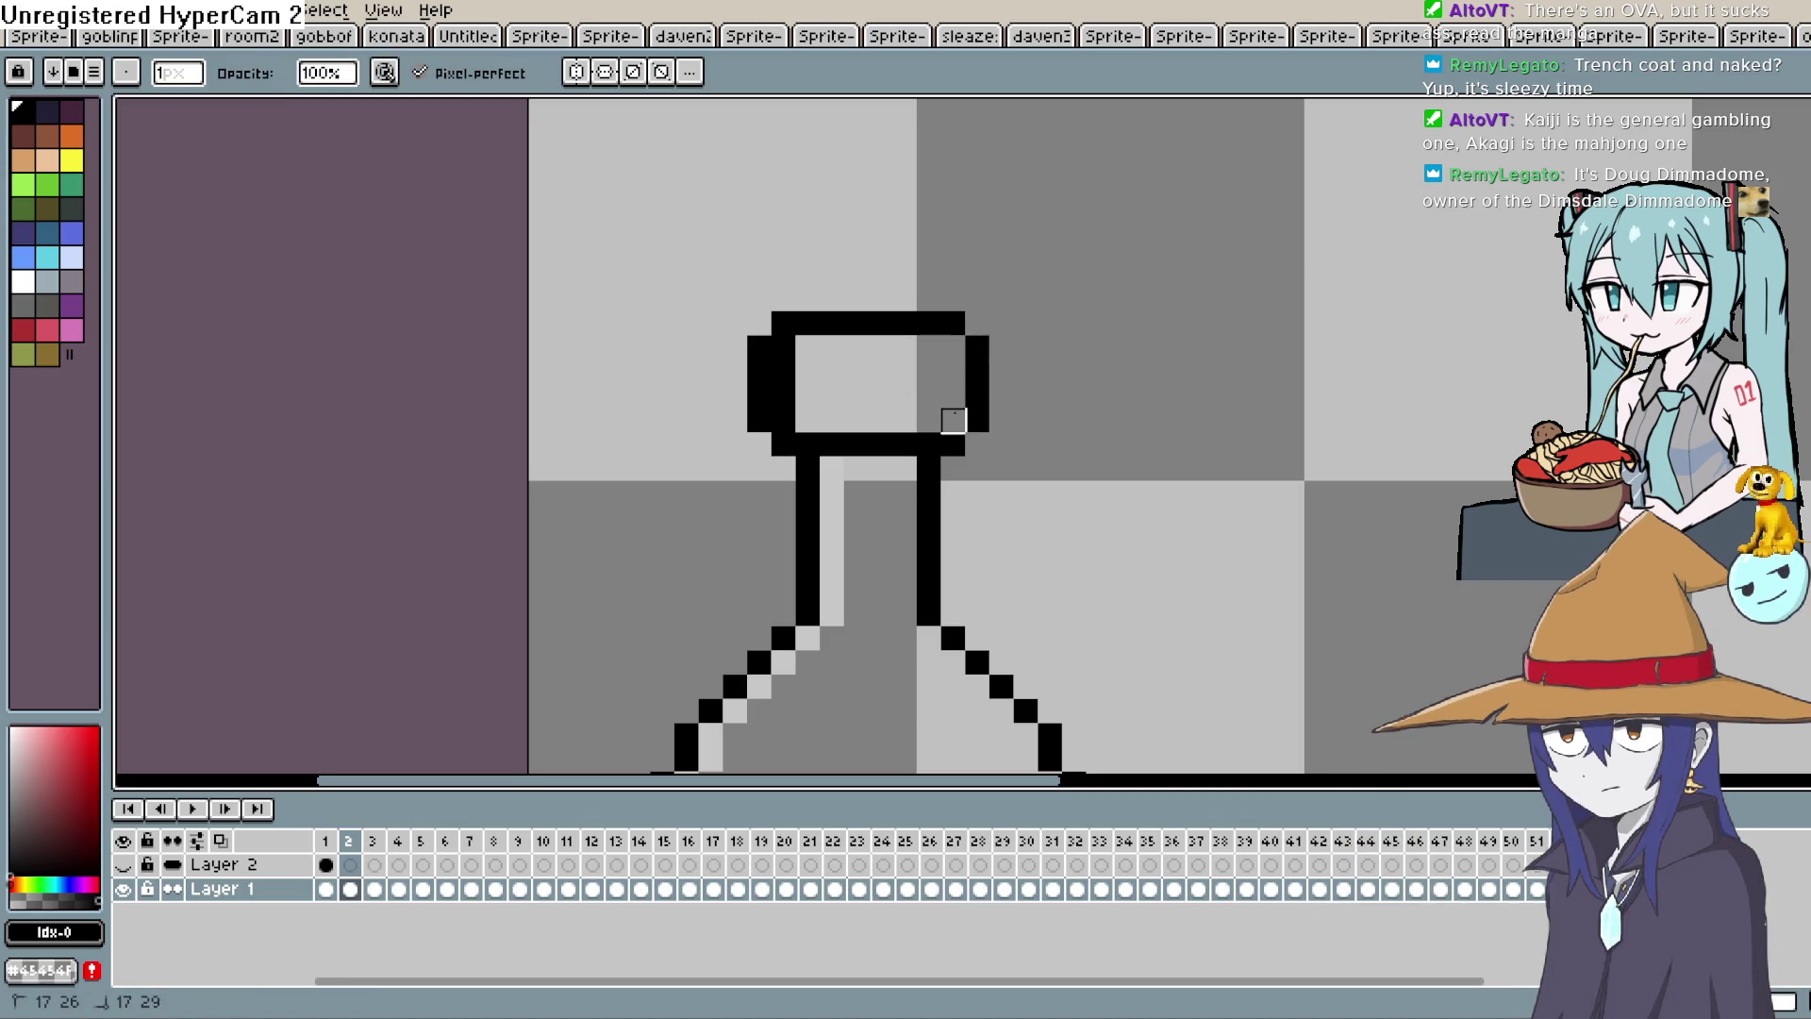
key("h")
scroll(1109, 368, "down", 6)
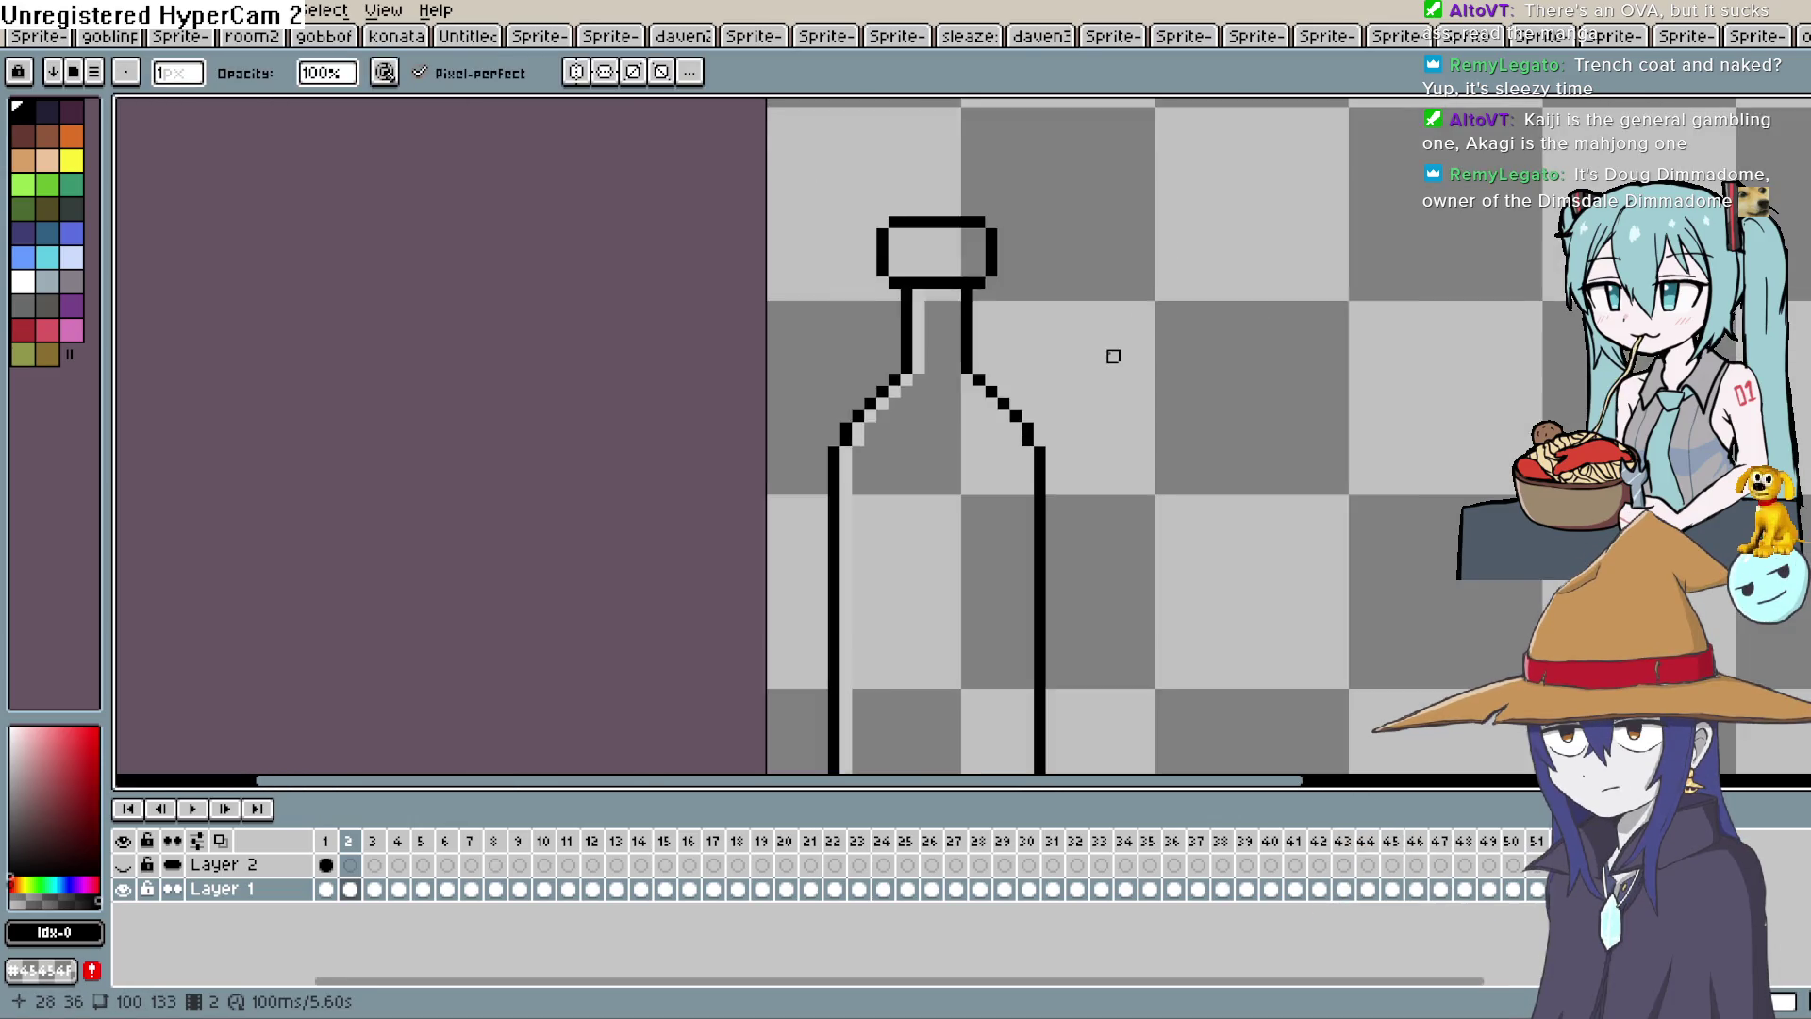
mouse_move(1095, 380)
left_mouse_down()
mouse_move(1035, 274)
mouse_move(1080, 329)
left_mouse_up()
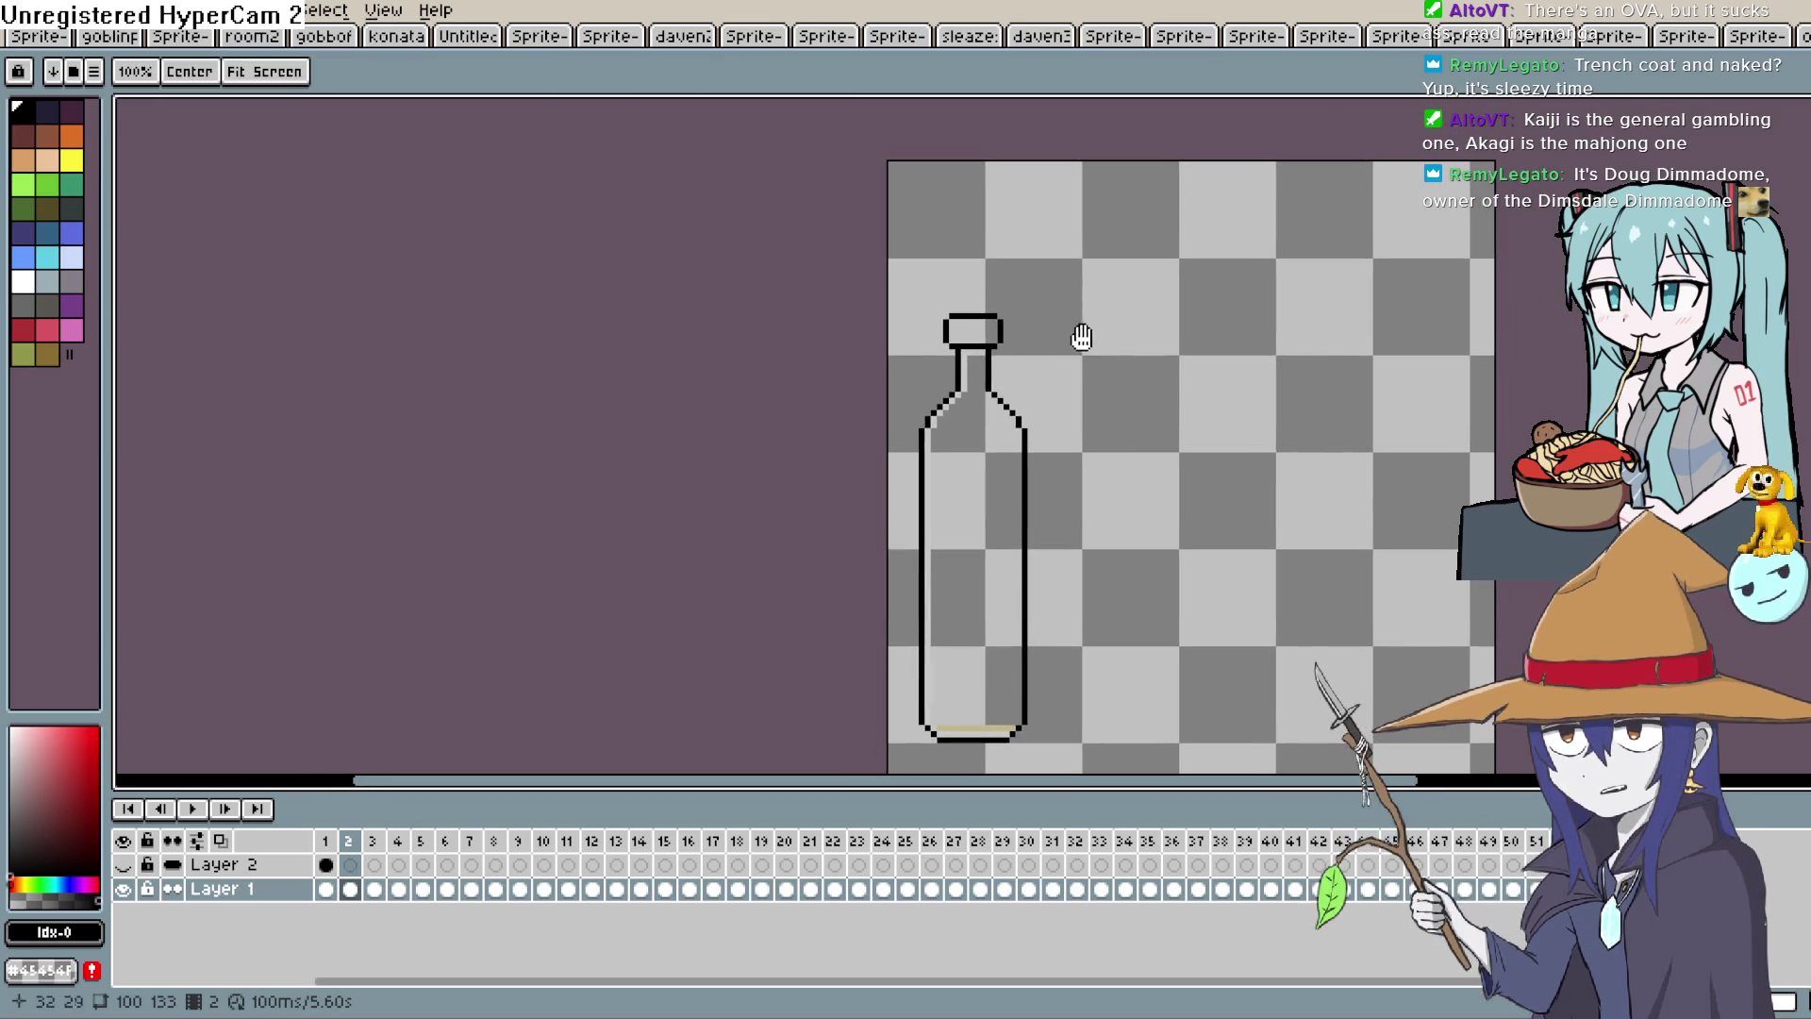
Select the bottle cap on Layer 1's frame 2 and cut it out.
key("b")
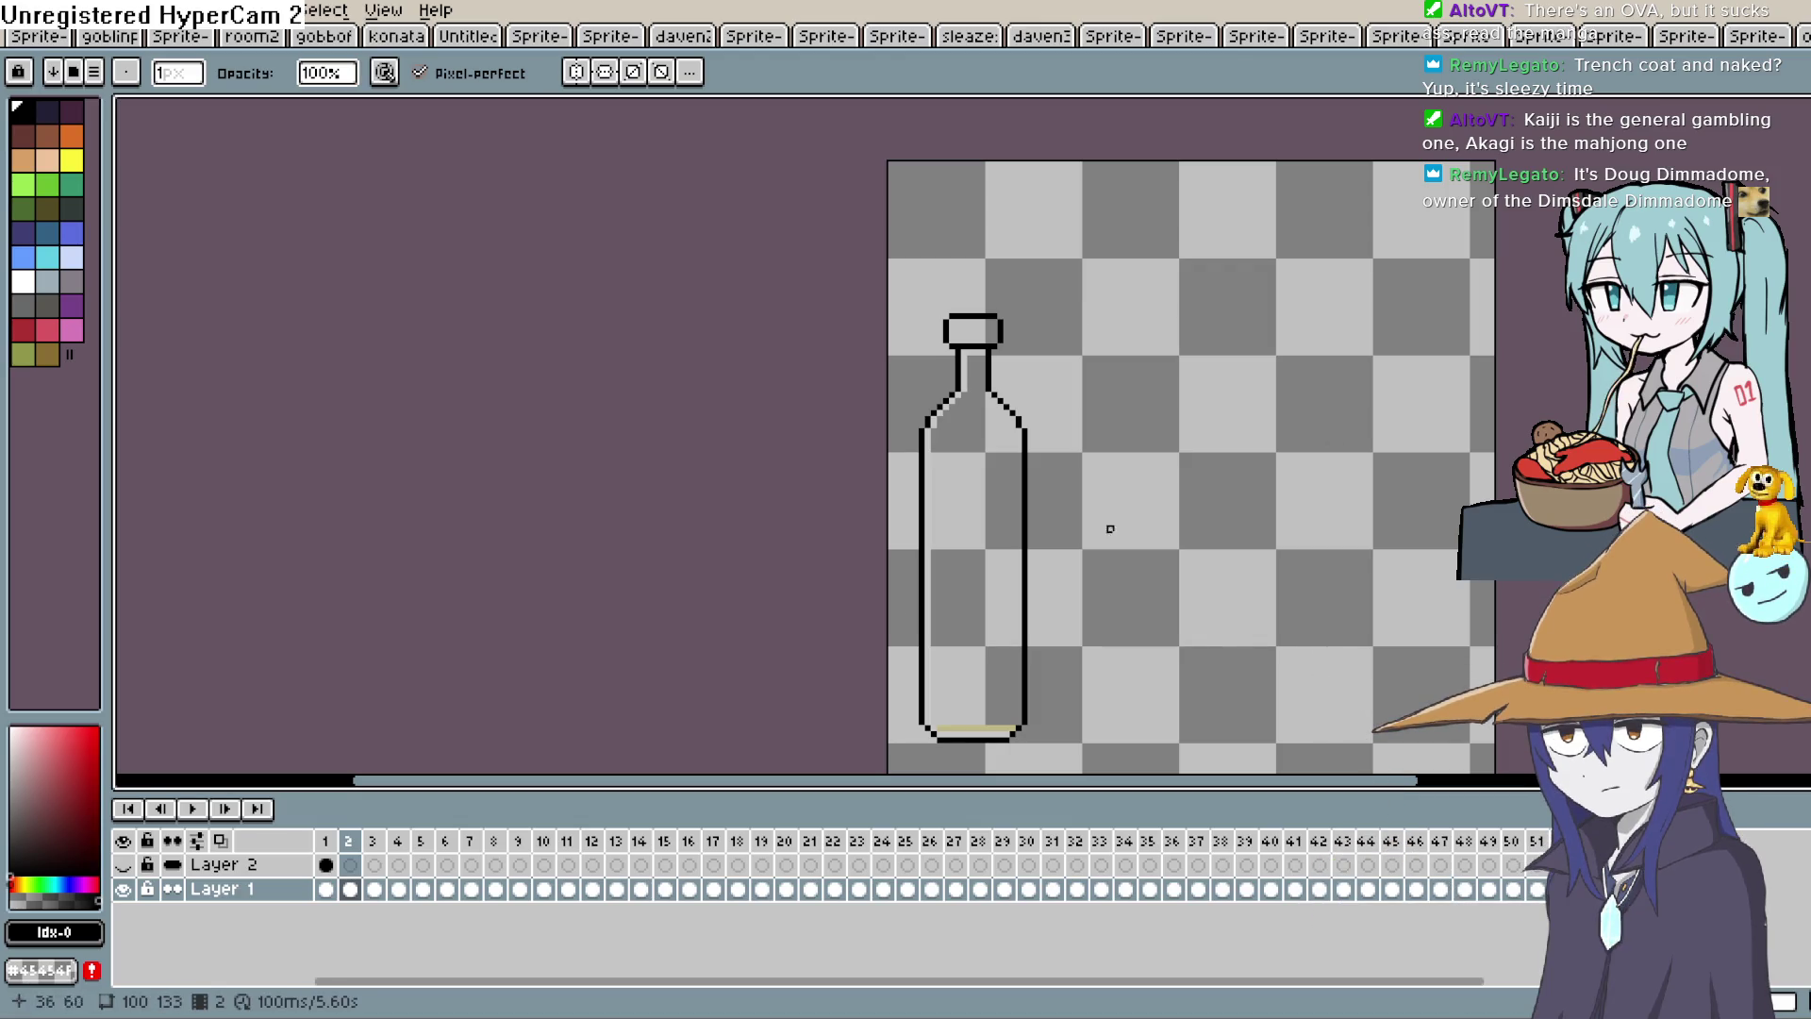
left_click(328, 864)
left_click(349, 865)
left_click(349, 888)
left_click(336, 889)
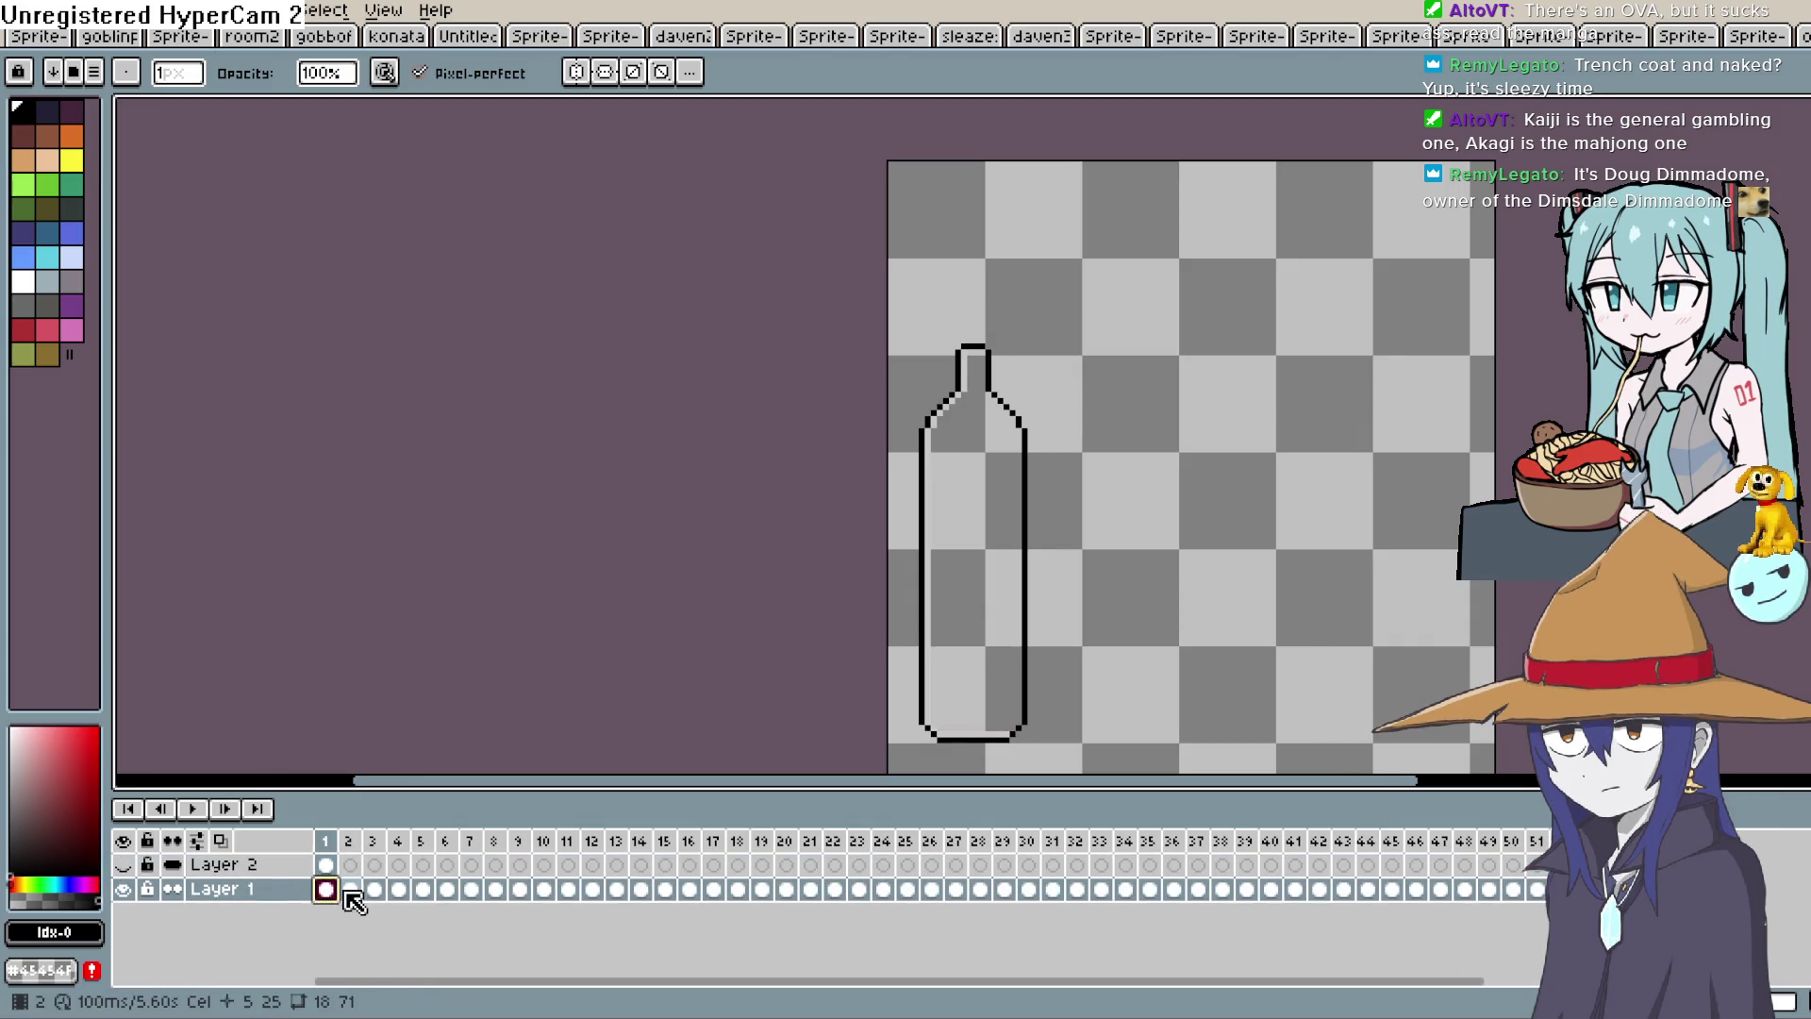
left_click(350, 888)
key("m")
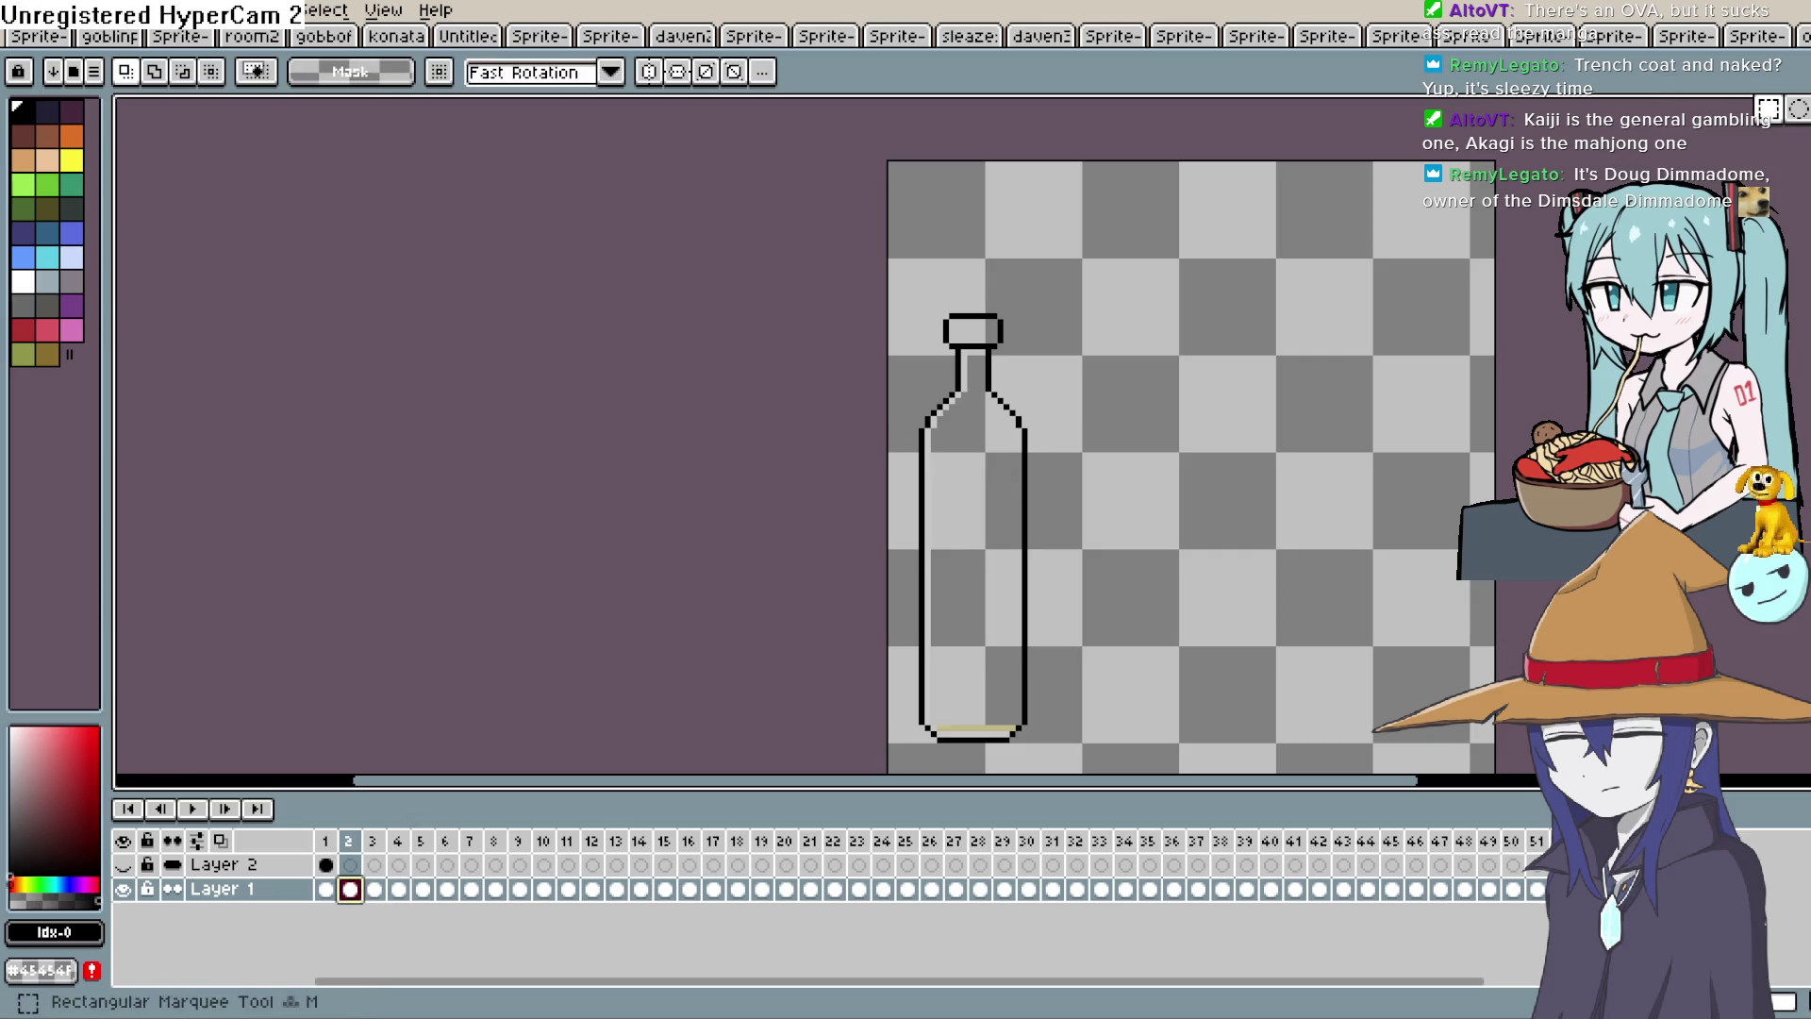
left_click_drag(1021, 306, 927, 355)
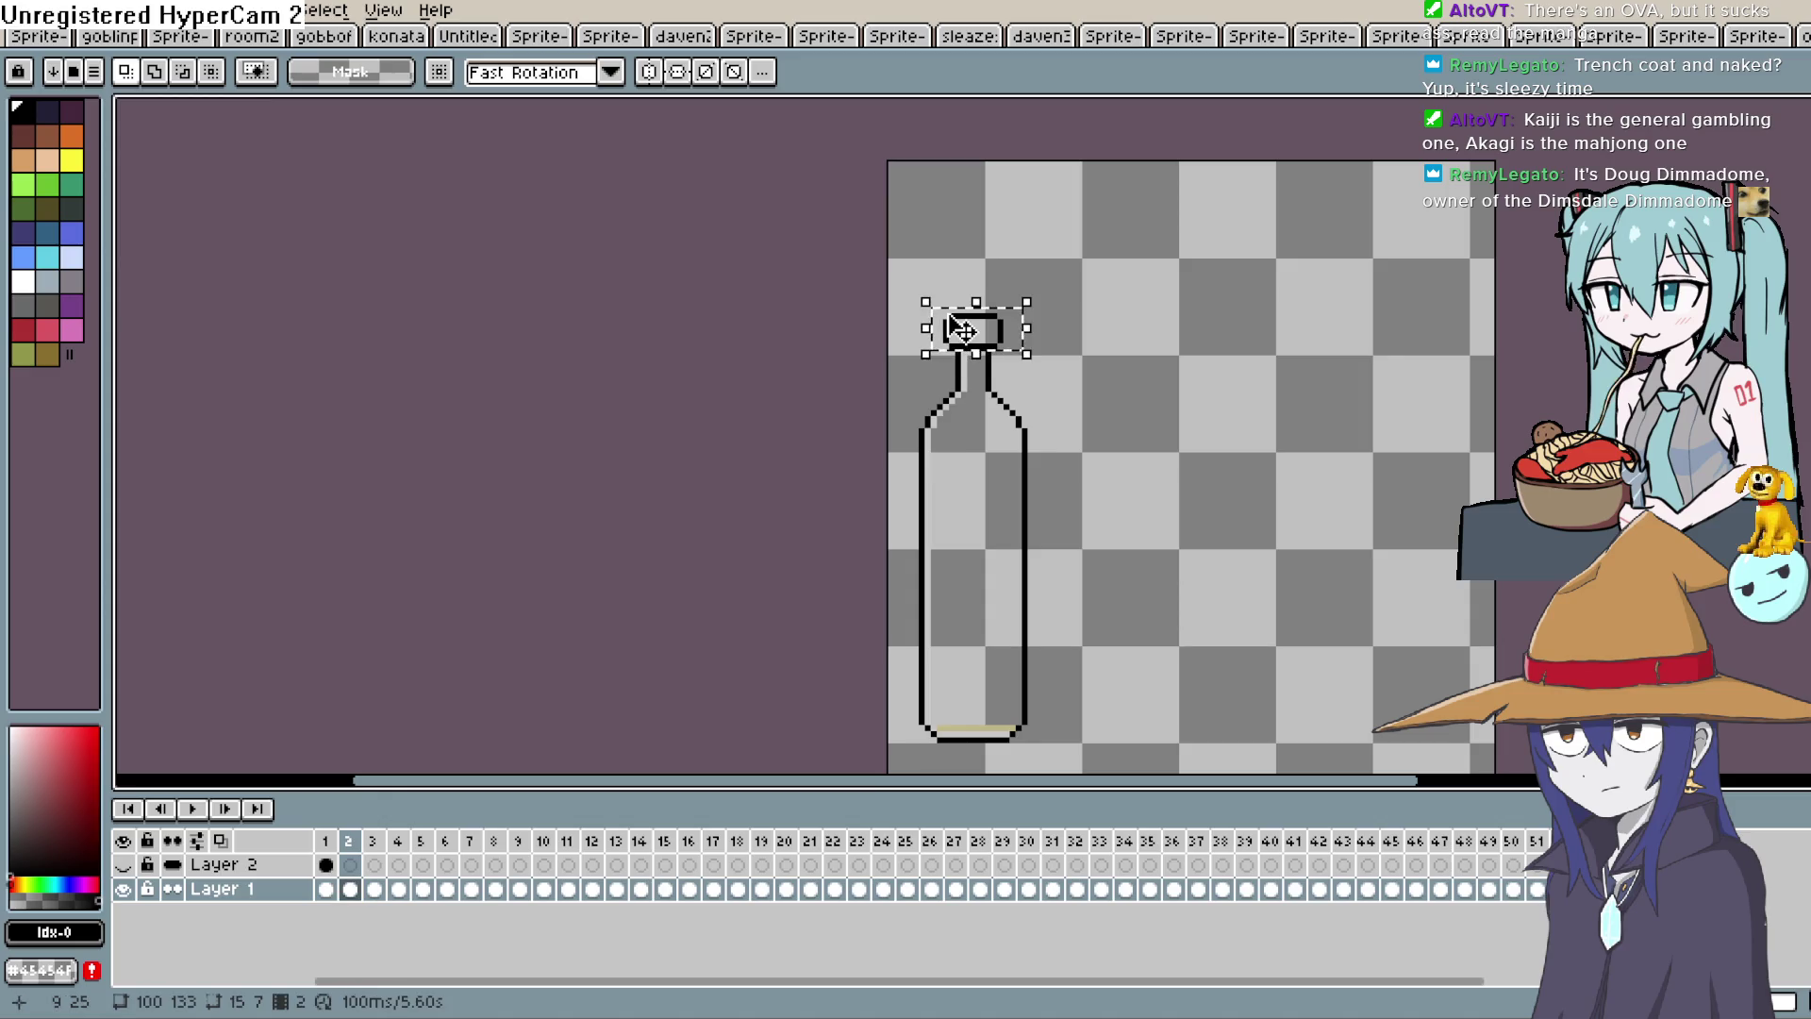
key("ctrl+x")
Make Layer 2 visible and editable, then paste the cap onto frame 1 and commit it.
left_click(350, 864)
left_click(325, 864)
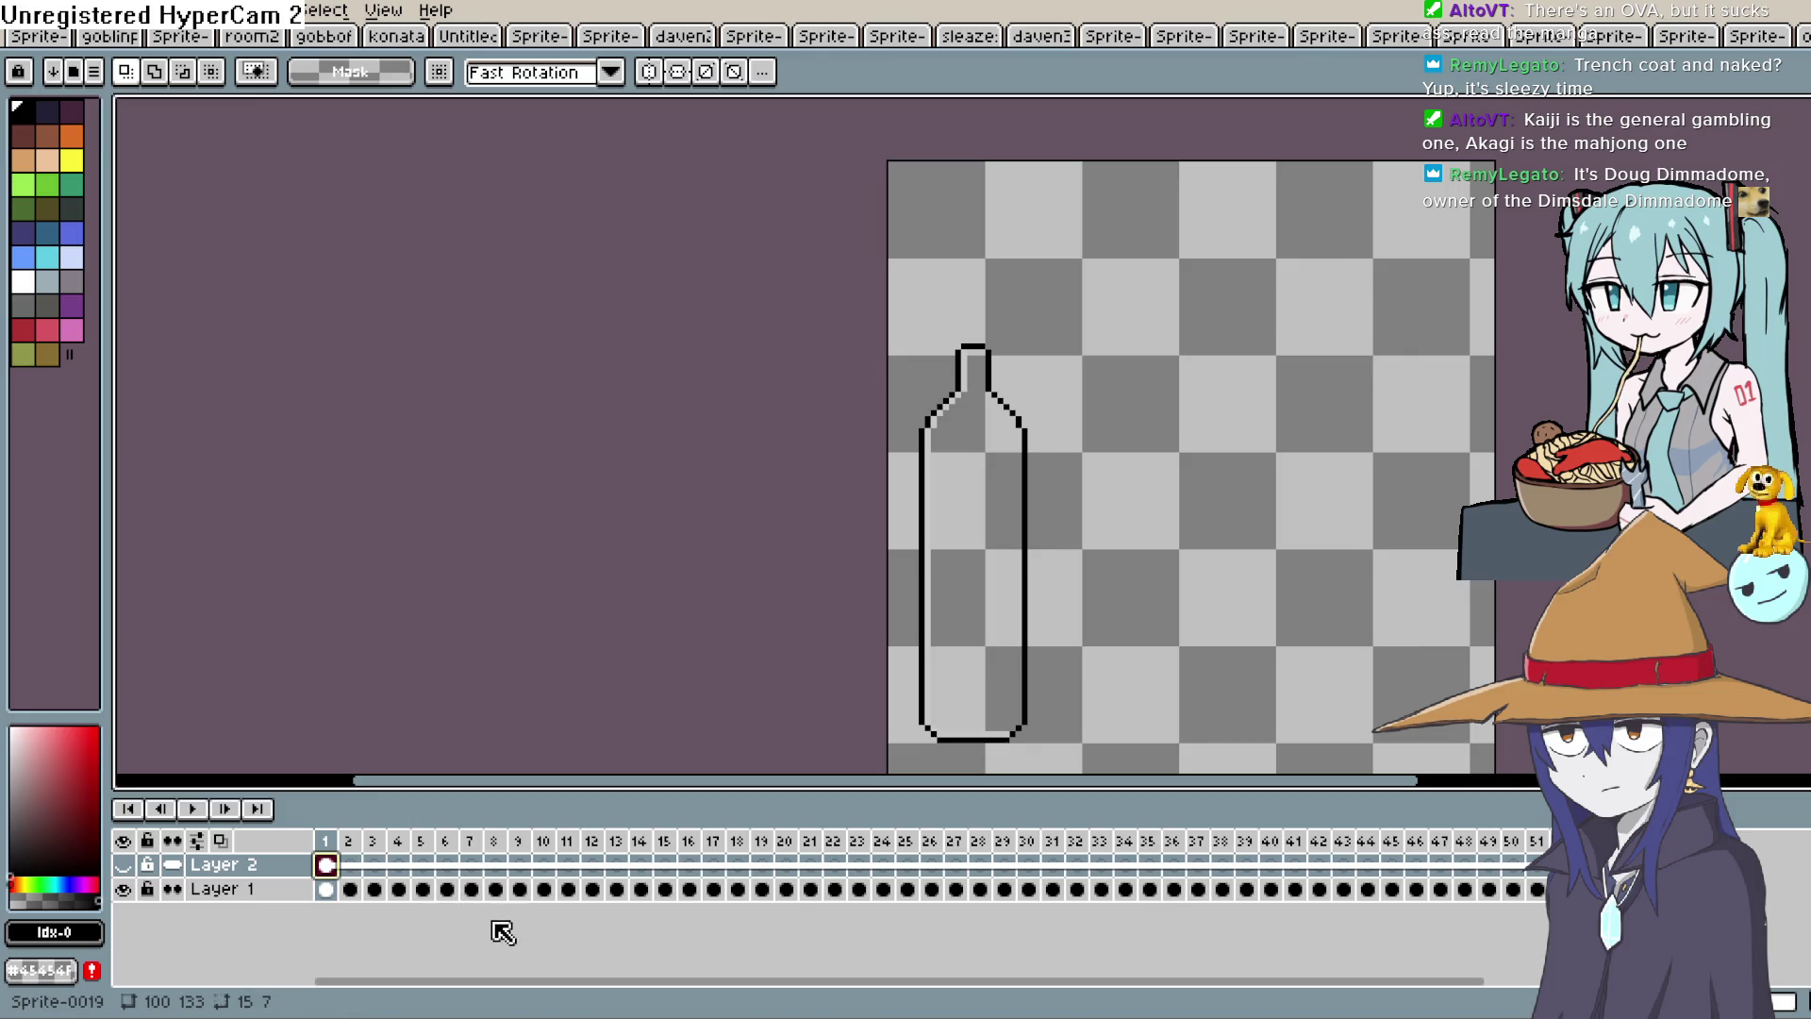
left_click(351, 864)
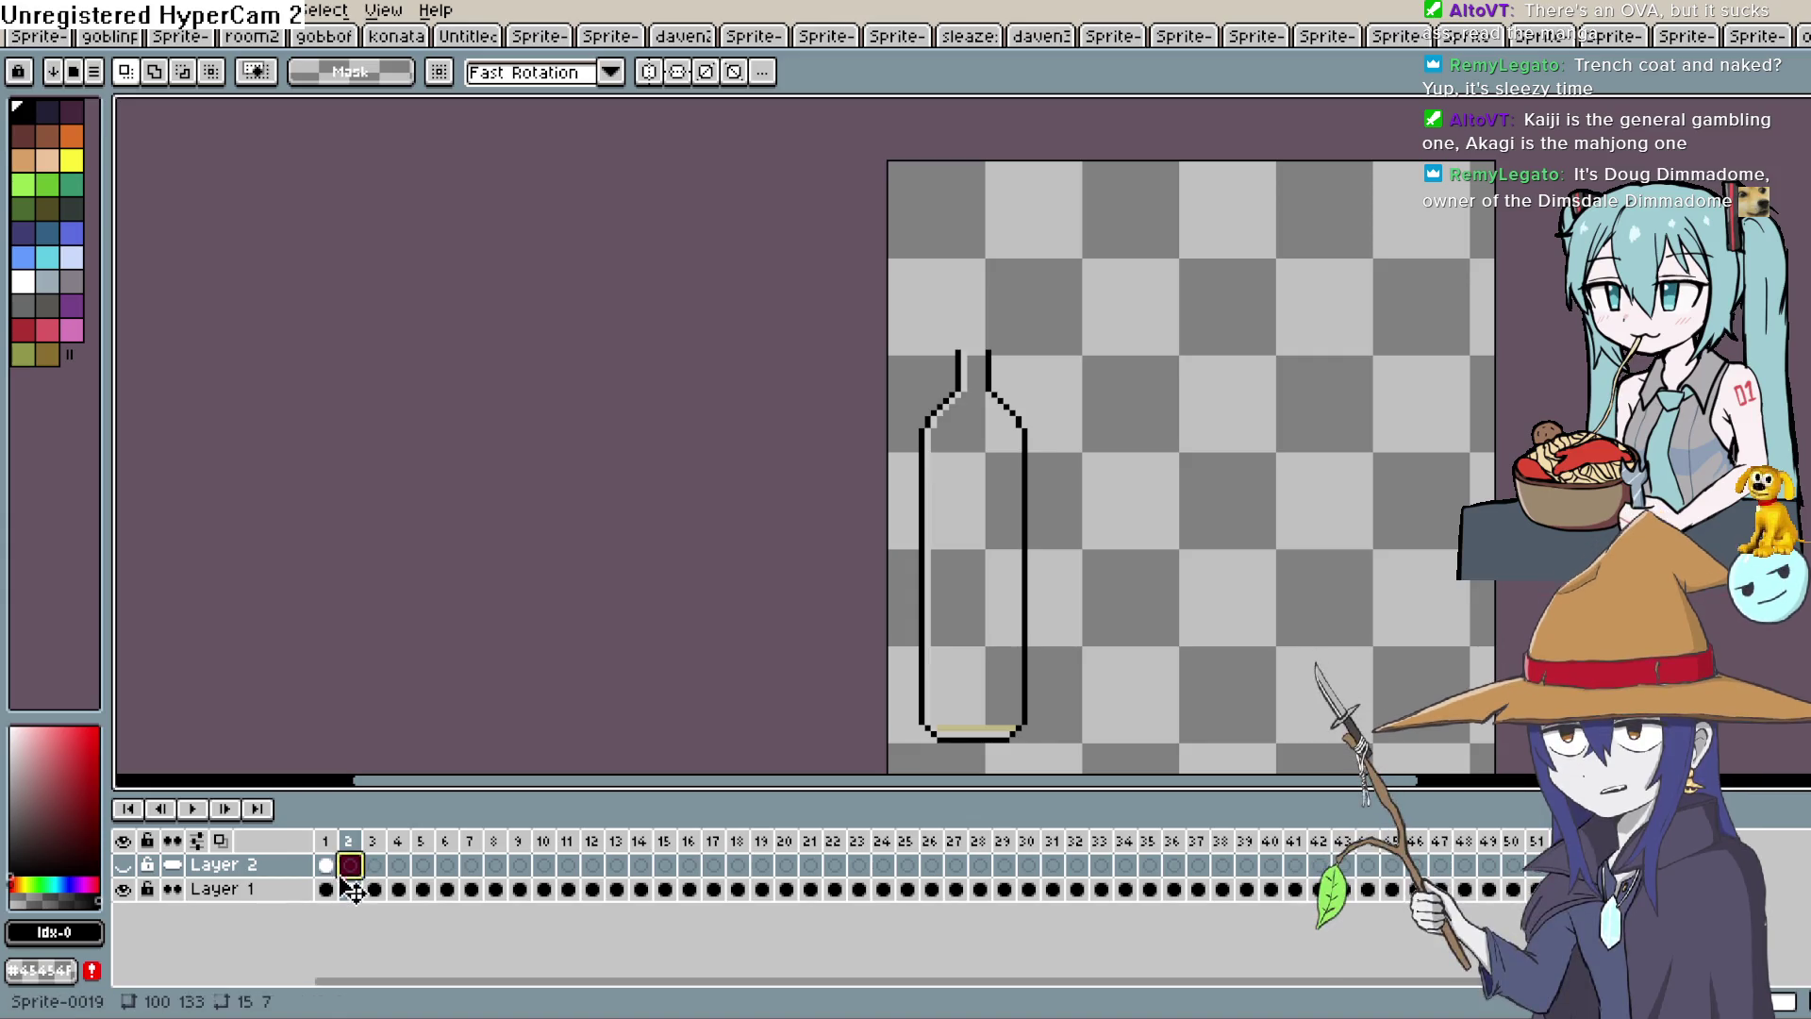
left_click(325, 864)
left_click(123, 865)
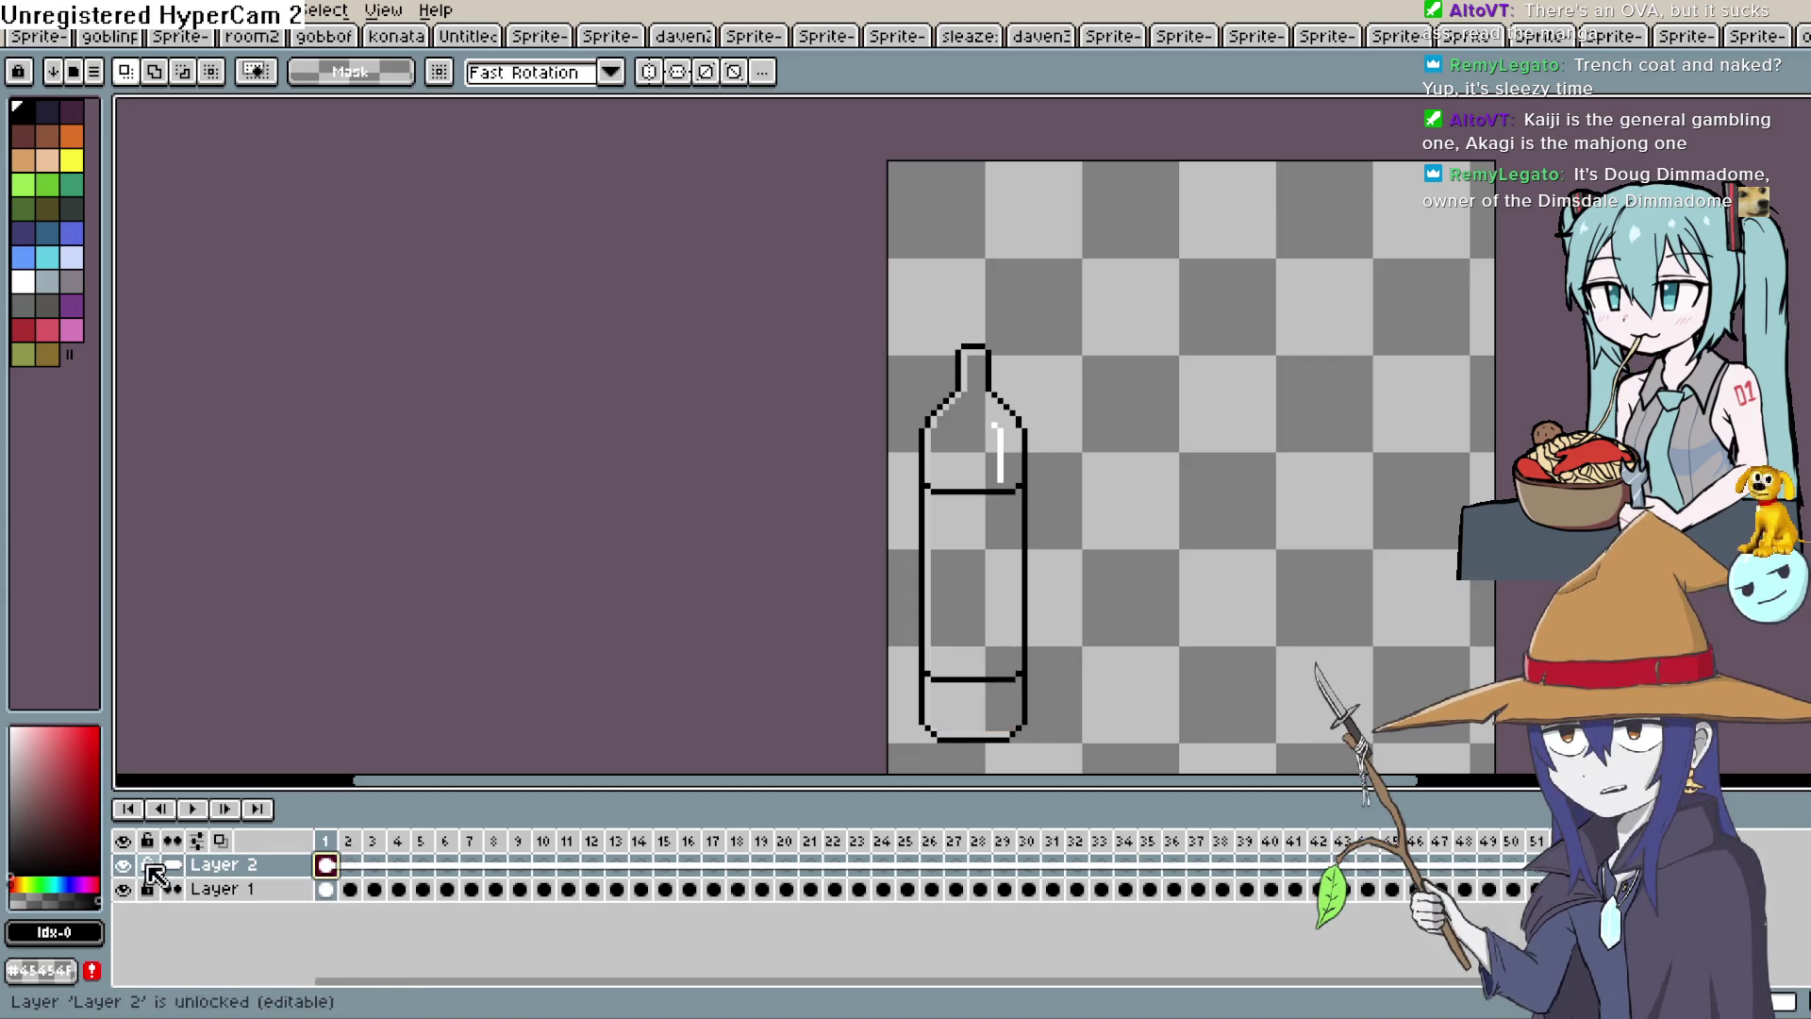
key("ctrl+t")
key("Return")
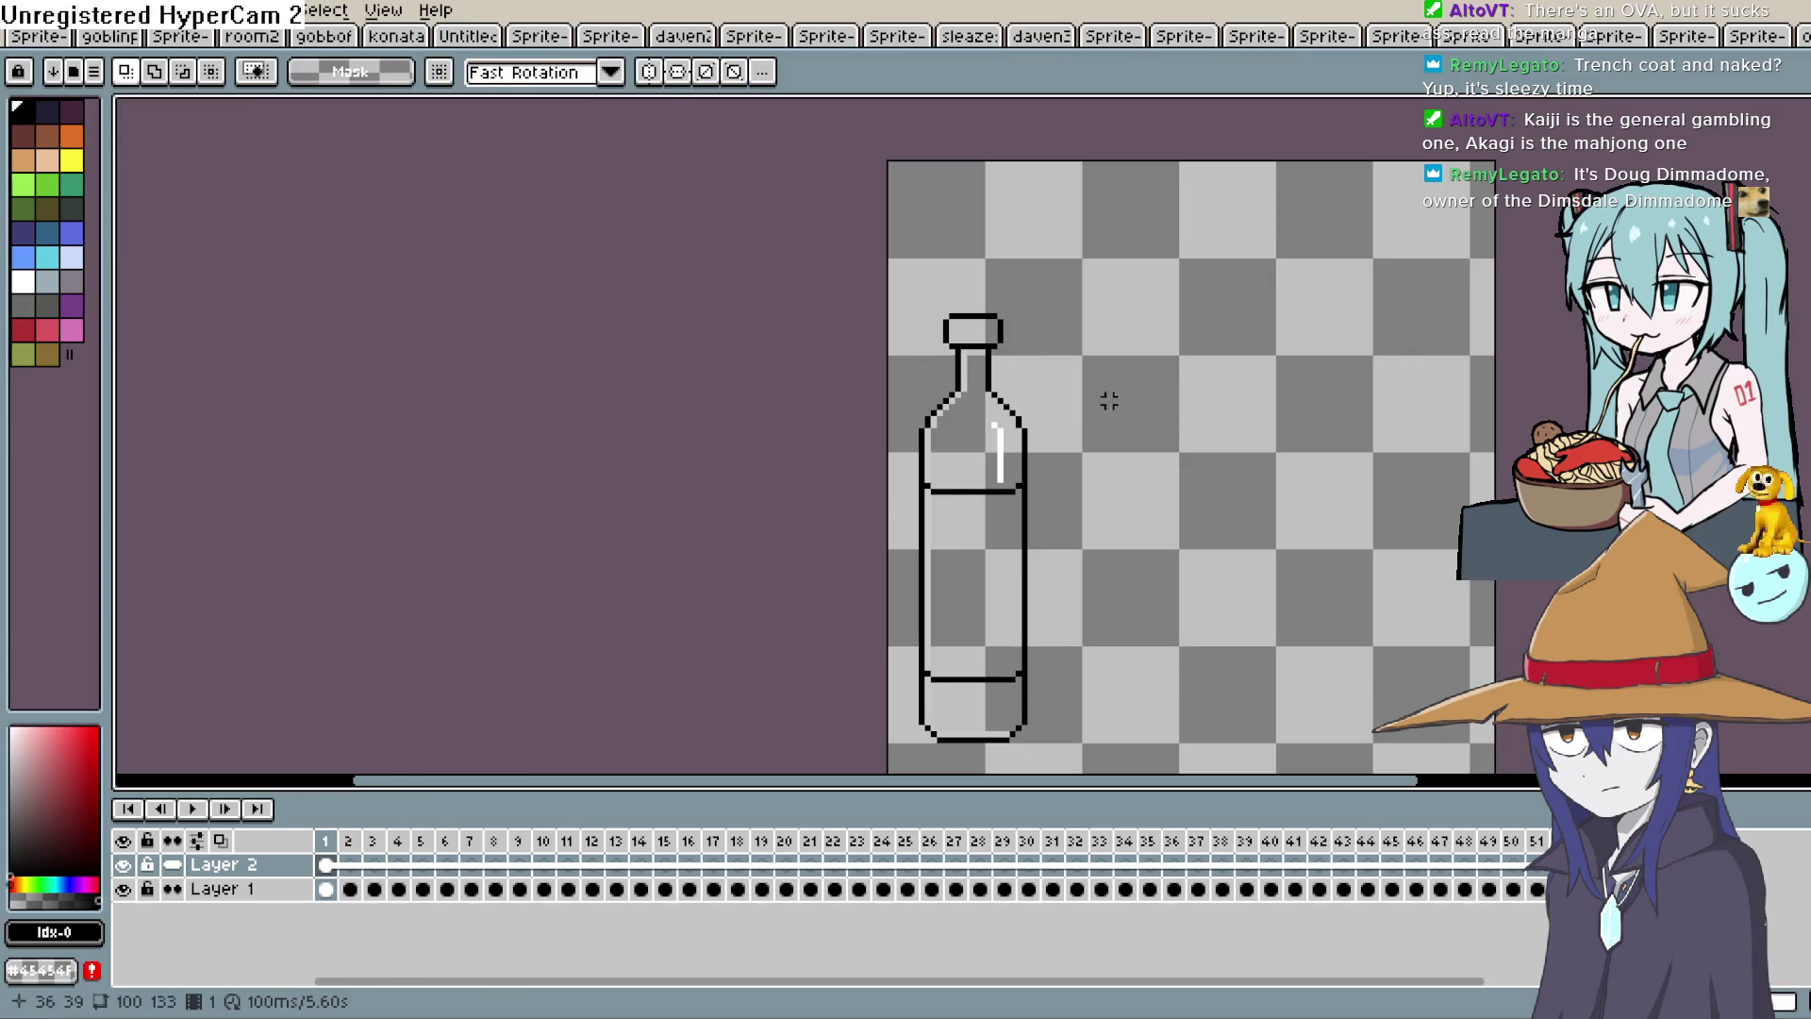
left_click(327, 865)
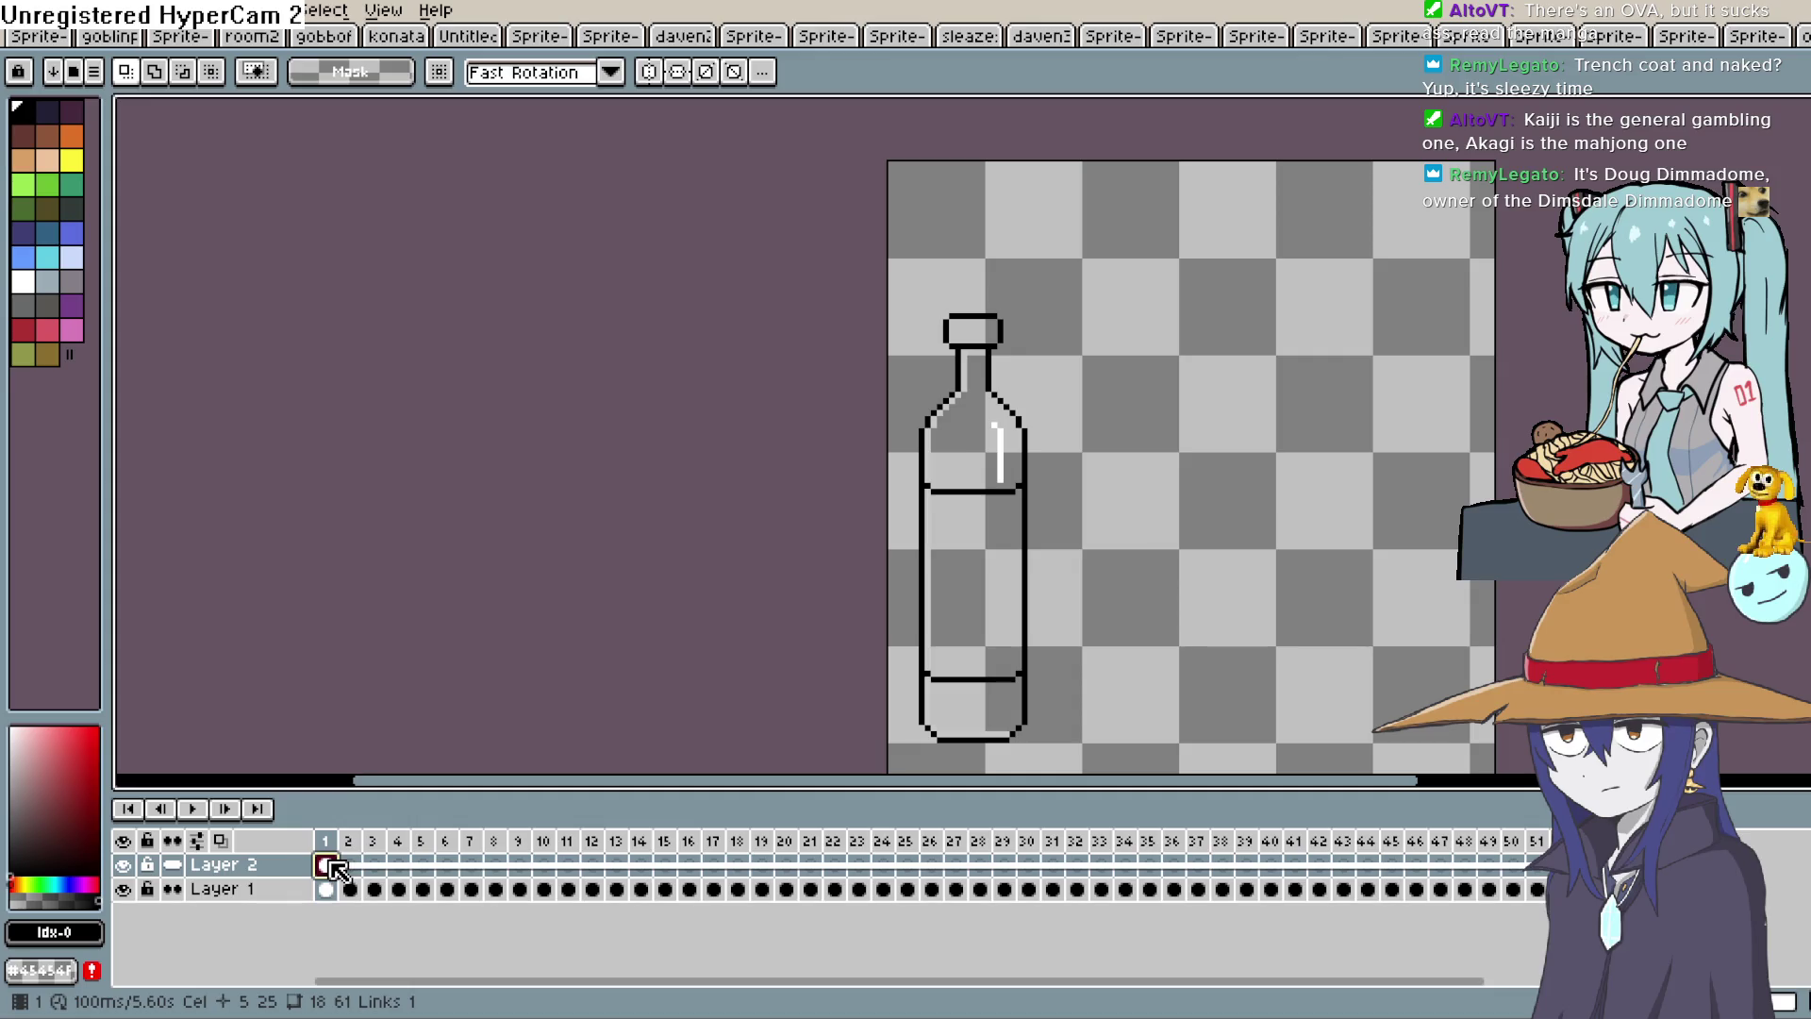
Zoom into the bottle and undo Layer 2's inner horizontal label lines, keeping the white highlight.
left_click_drag(1195, 577, 1092, 464)
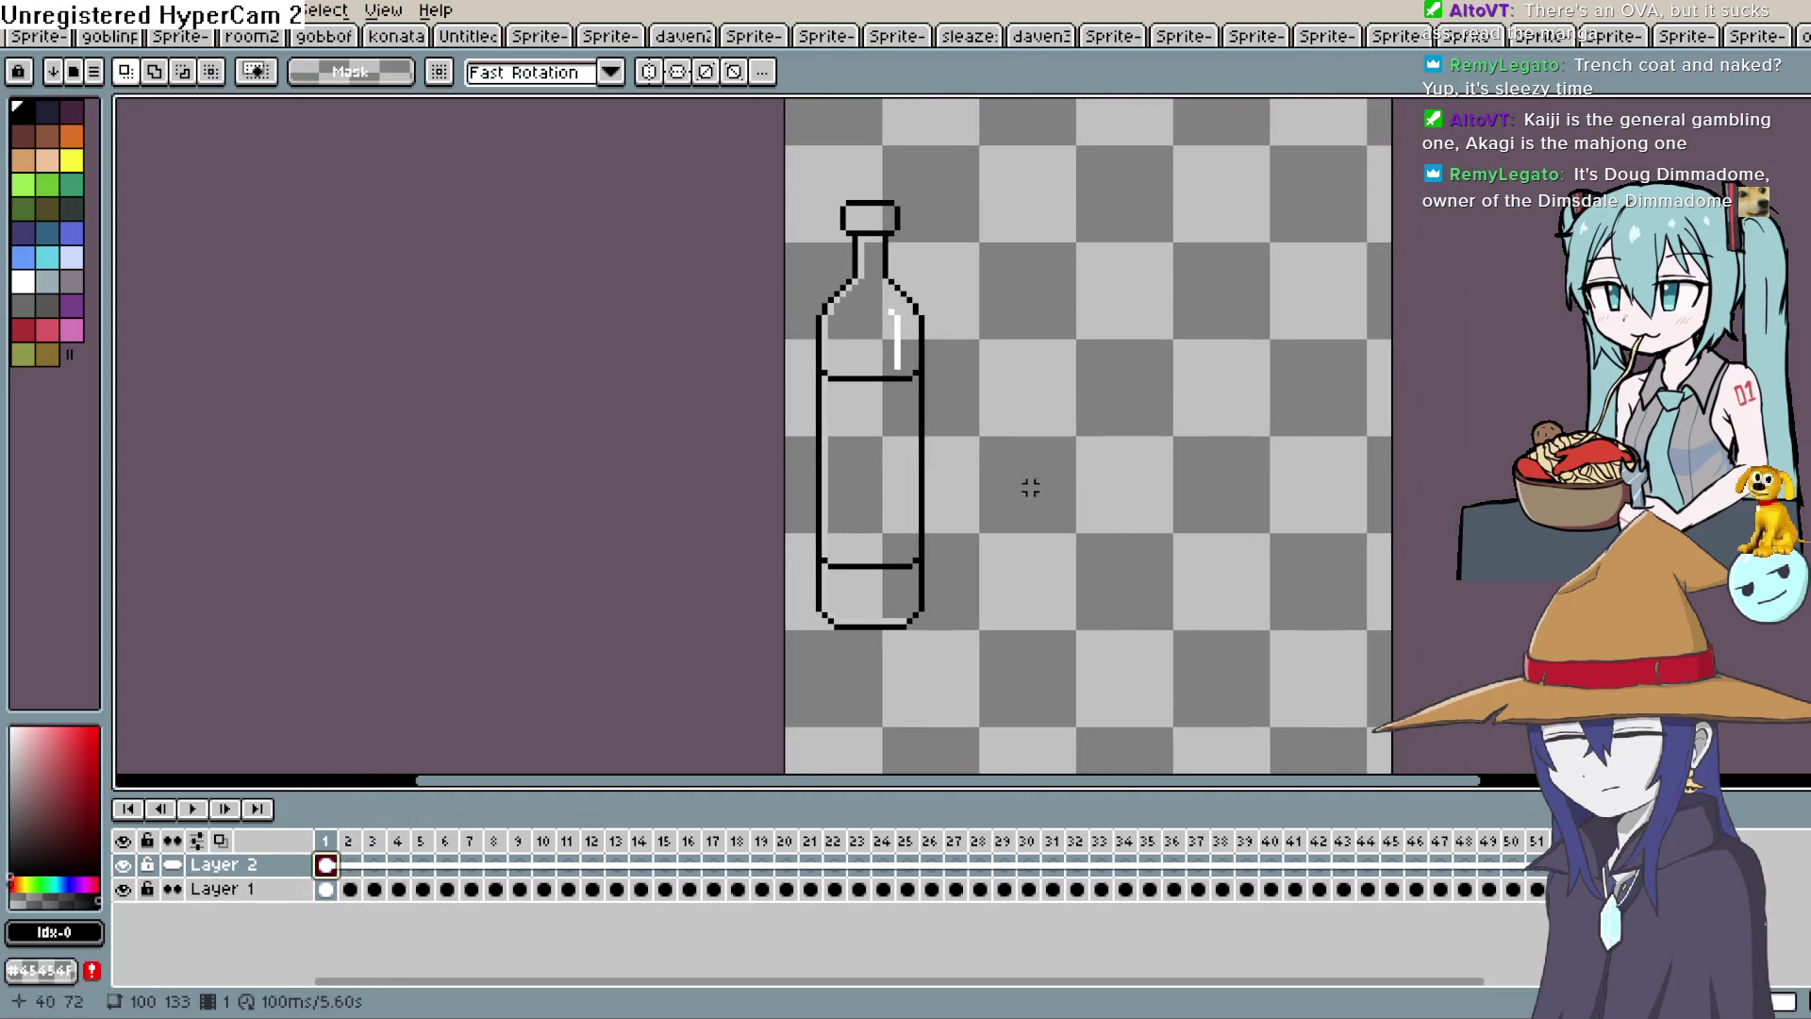
scroll(958, 518, "up", 2)
mouse_move(946, 518)
left_mouse_down()
mouse_move(963, 550)
mouse_move(979, 502)
mouse_move(981, 589)
mouse_move(954, 562)
mouse_move(948, 604)
left_mouse_up()
key("b")
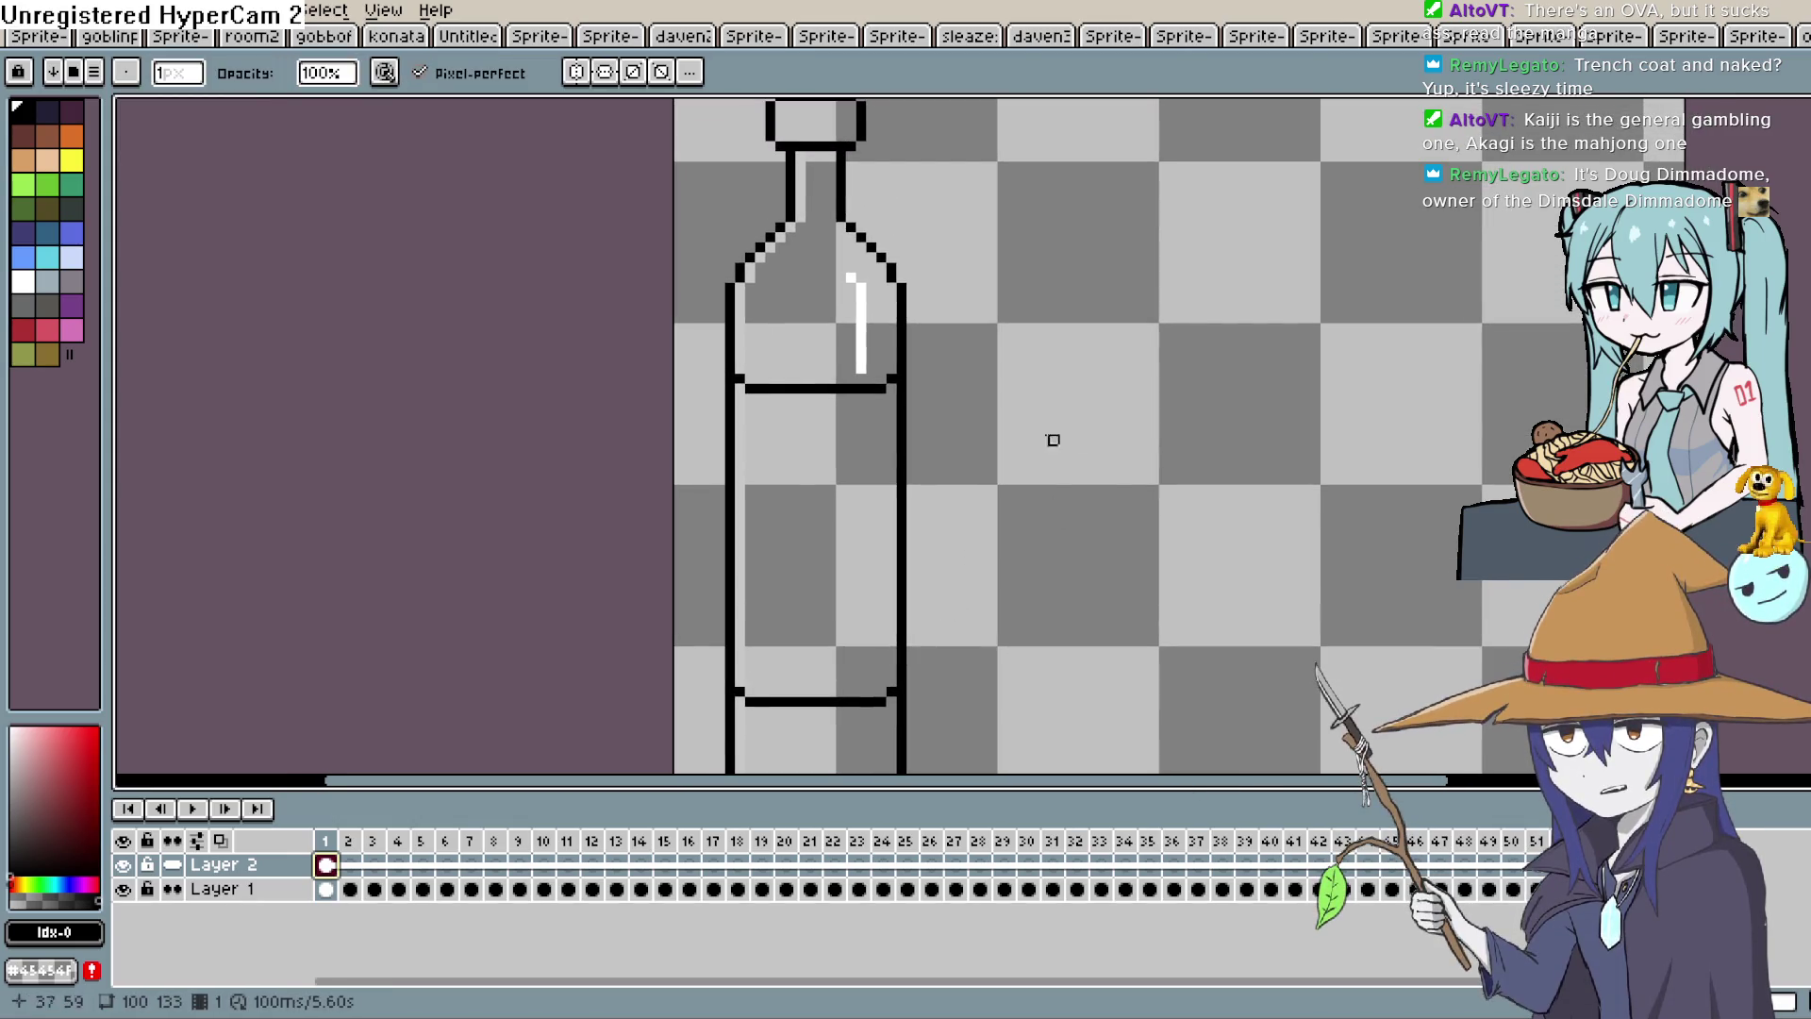
key("ctrl+z")
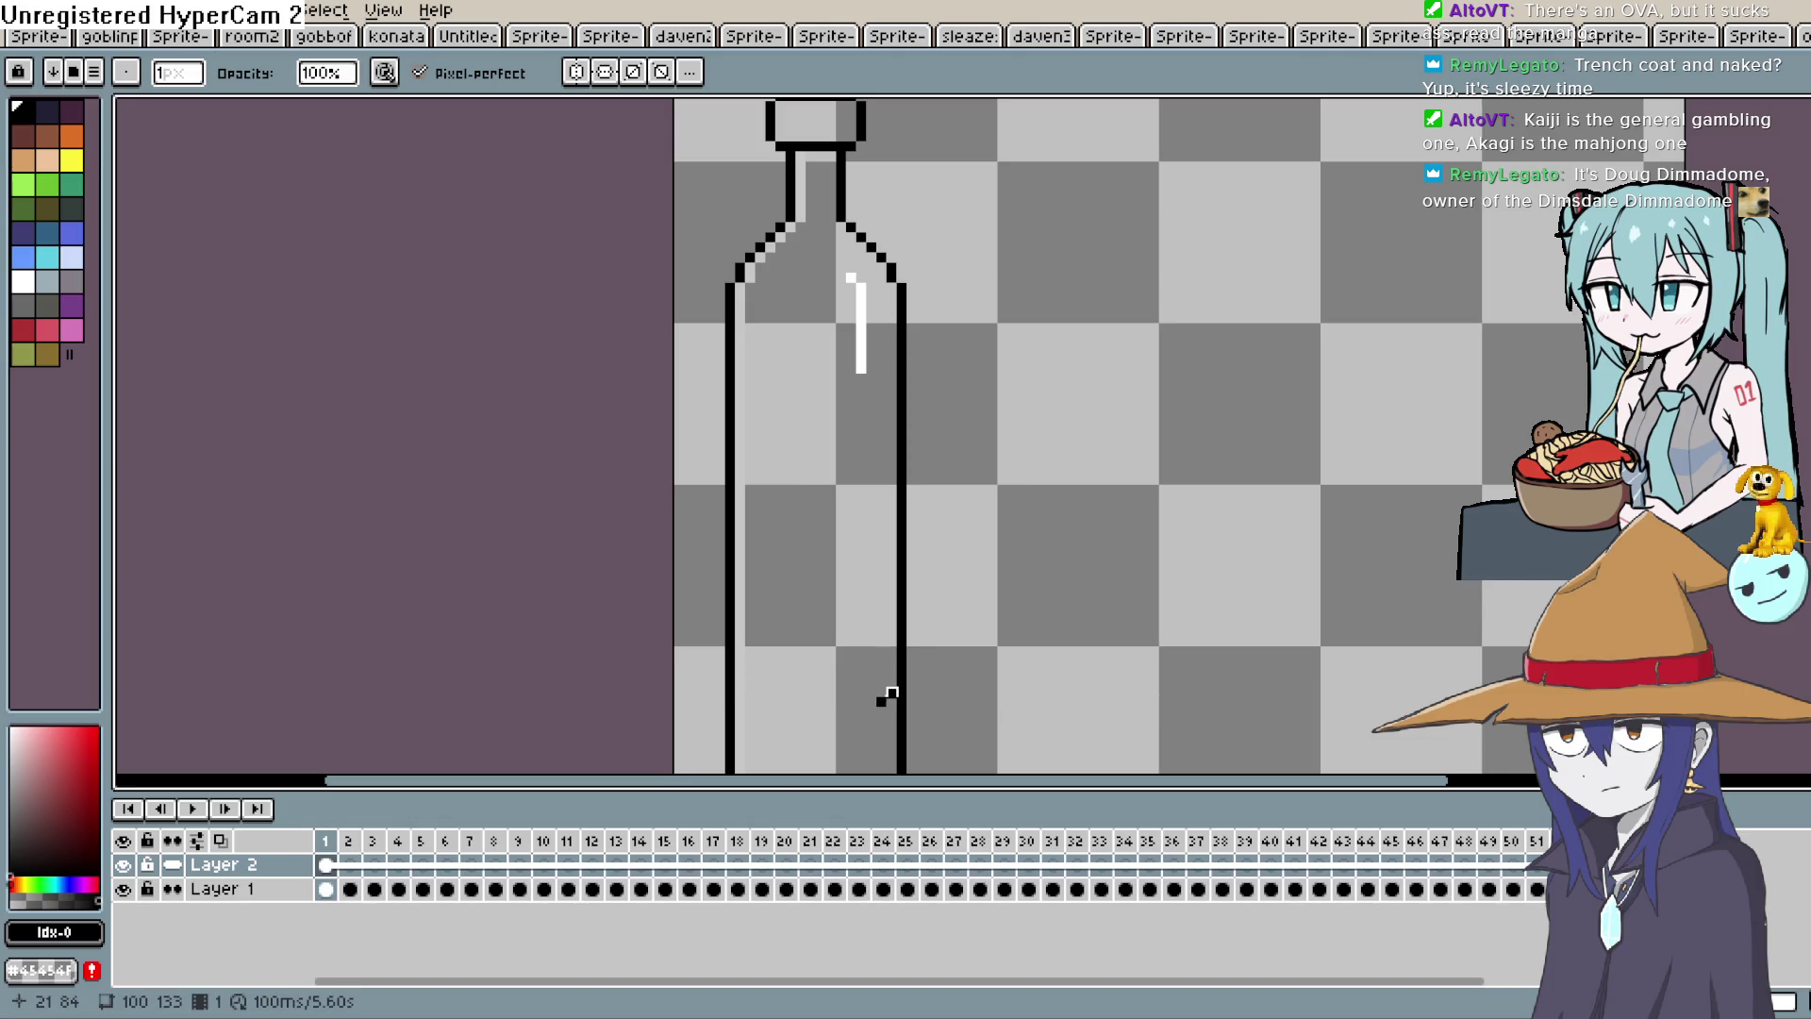
left_click(326, 864)
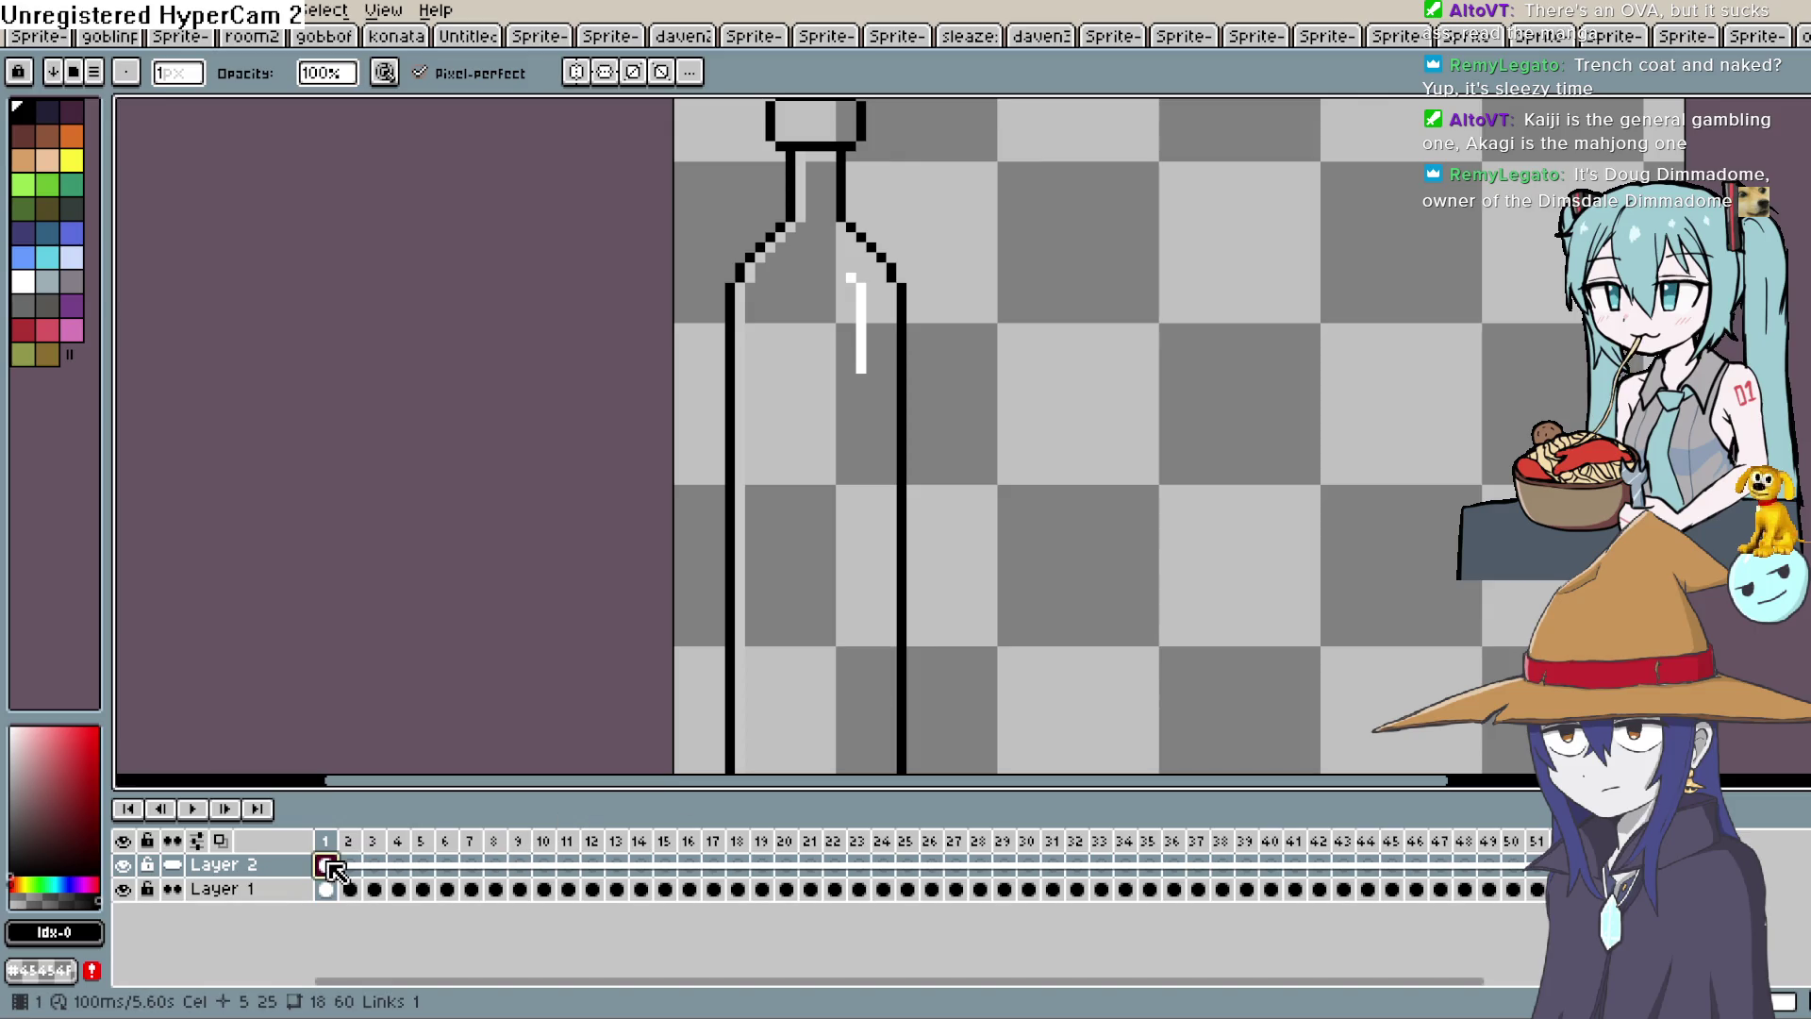
Copy Layer 2's frame-1 cel into frames 2, 3 and 4.
left_click_drag(356, 864, 397, 869)
left_click(396, 885)
left_click(425, 907)
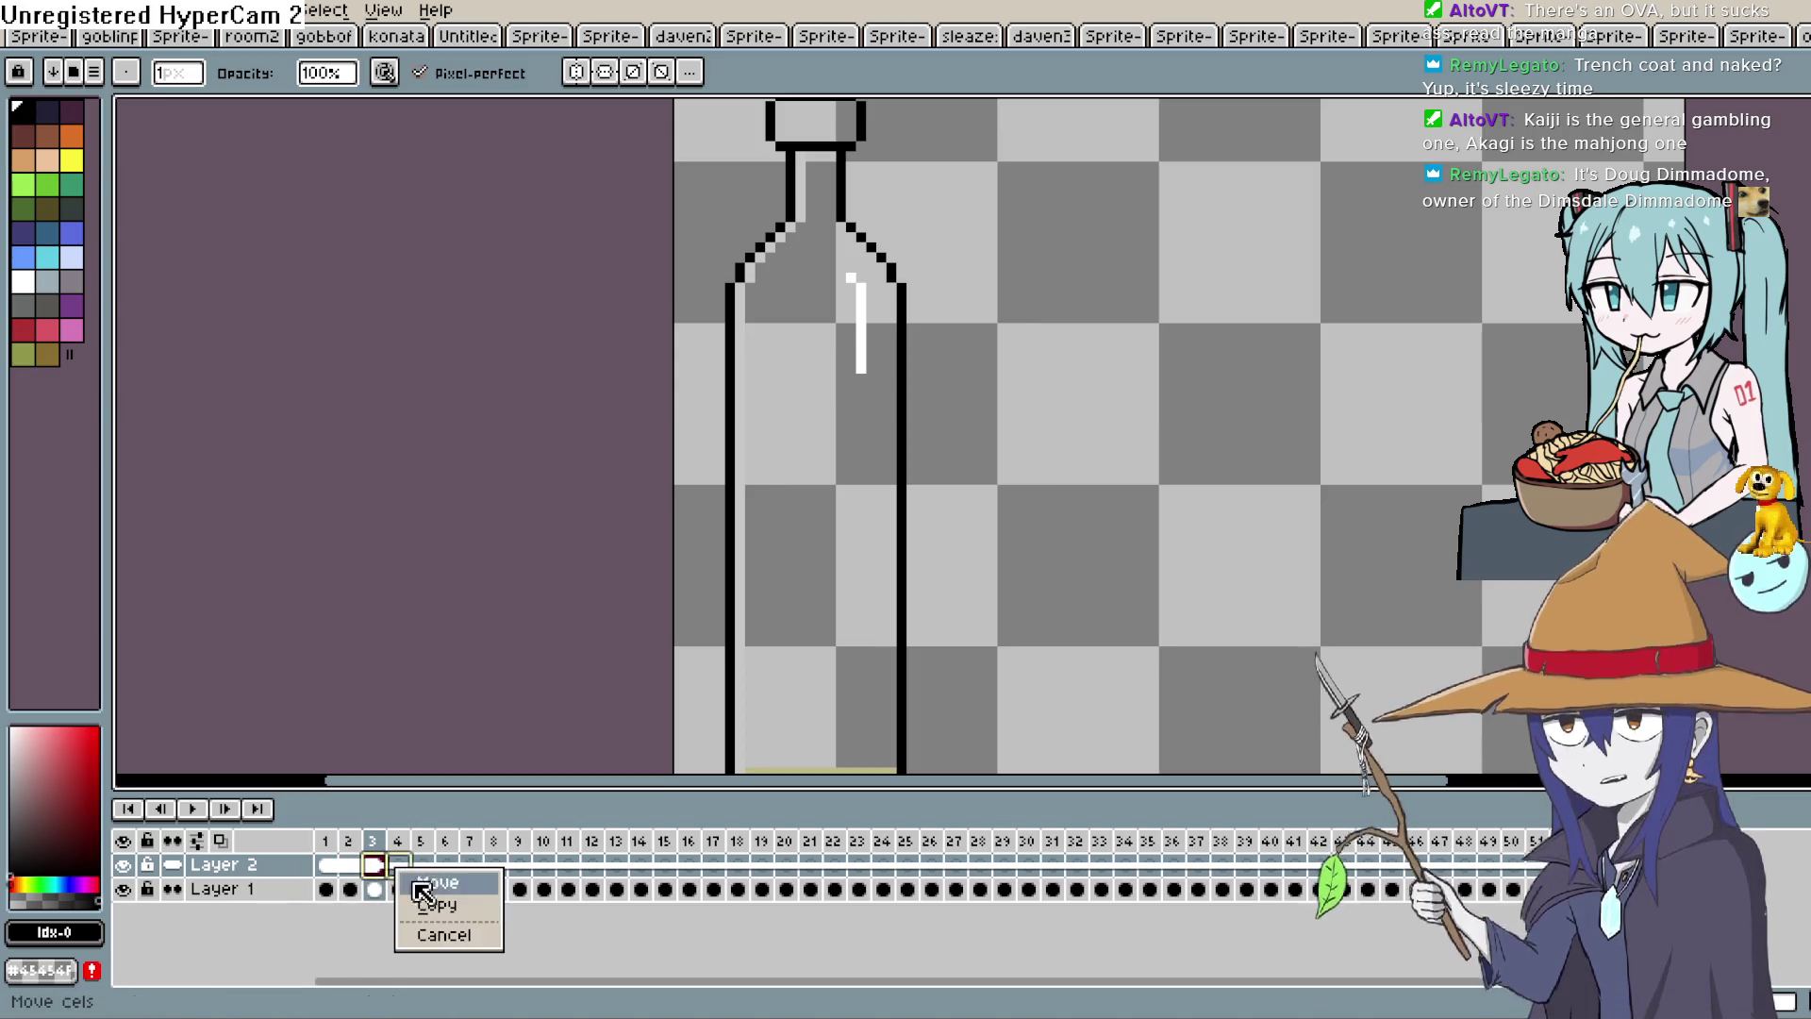
left_click(449, 907)
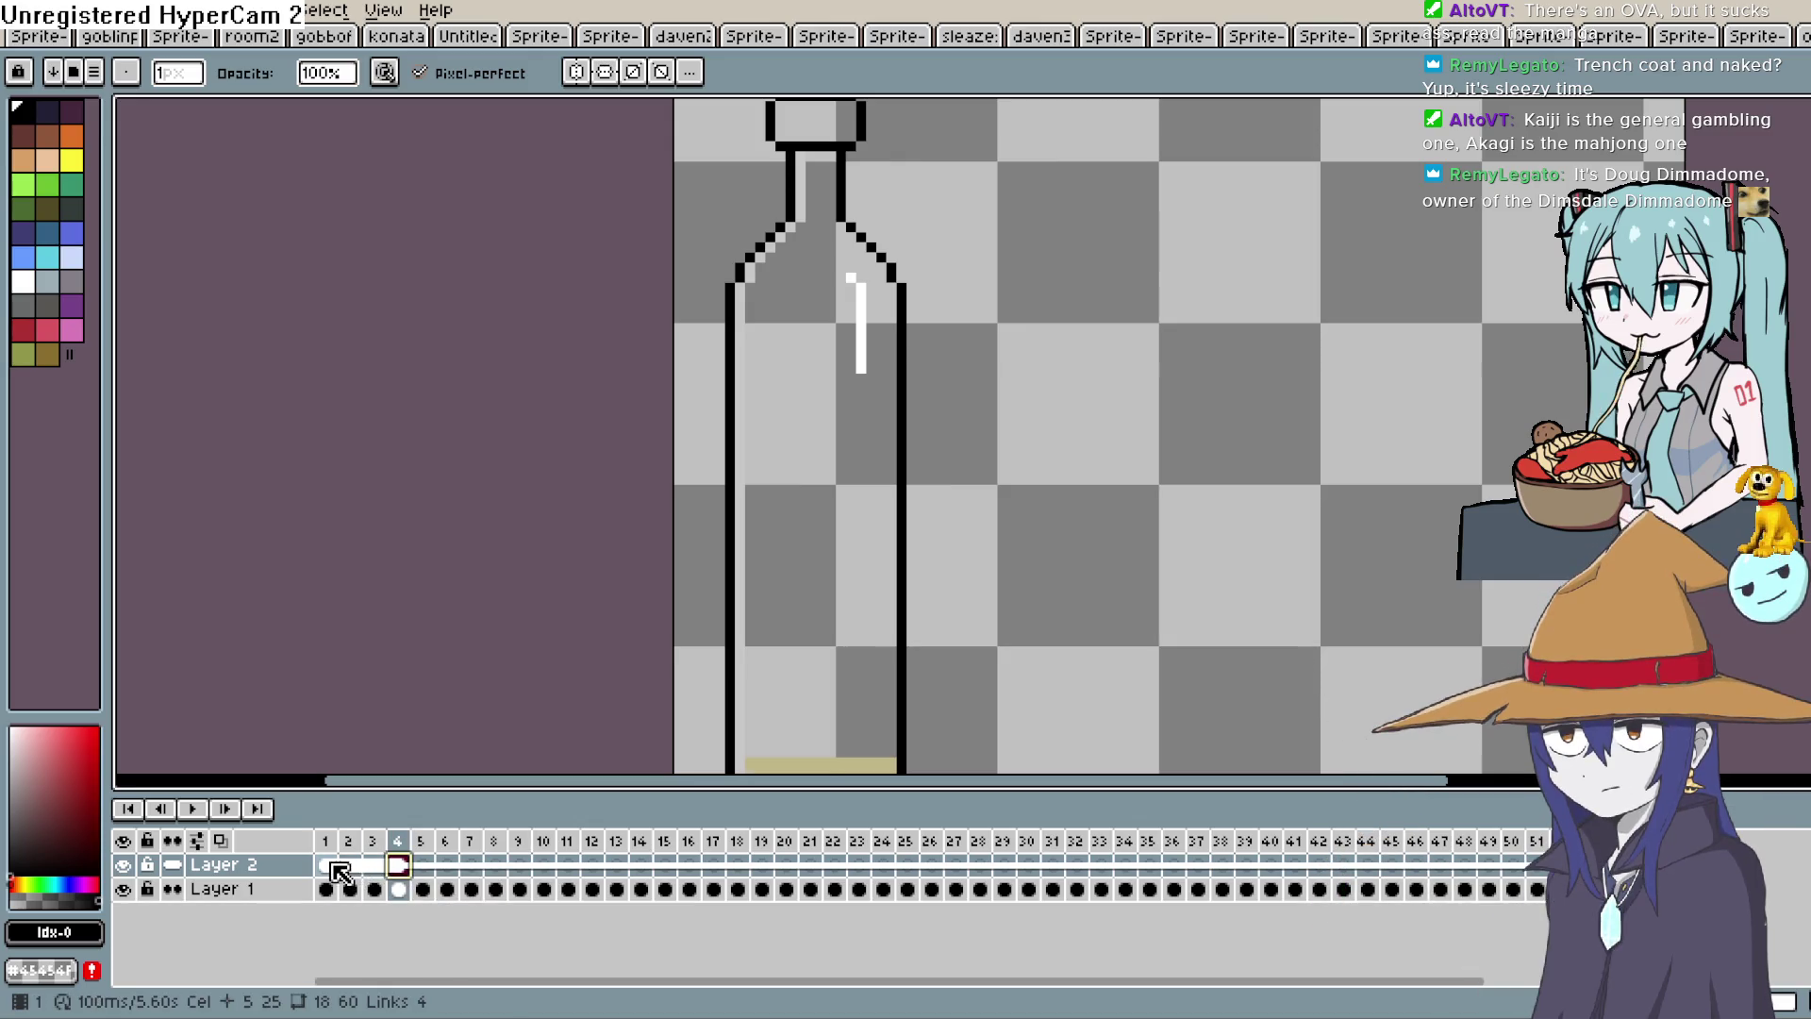
left_click(330, 866)
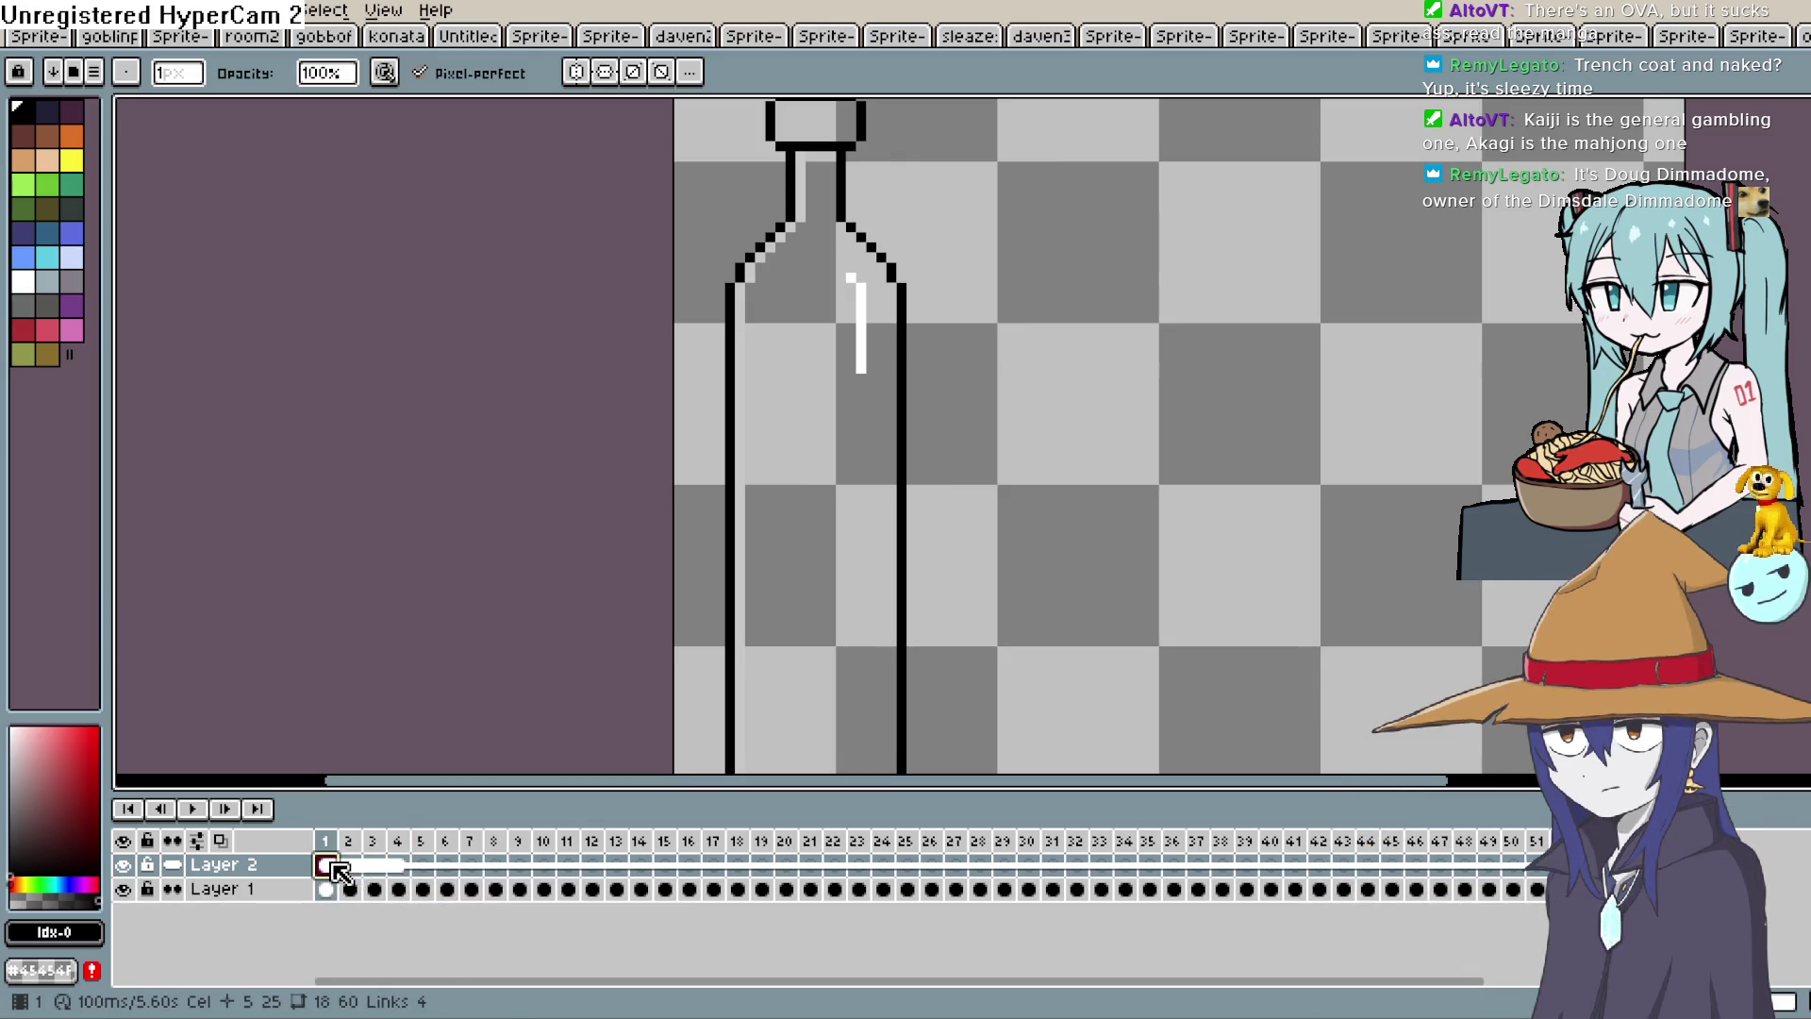
Copy Layer 2's cels from frames 1–4 into frames 5–8.
left_click_drag(374, 877, 372, 879)
right_click(400, 879)
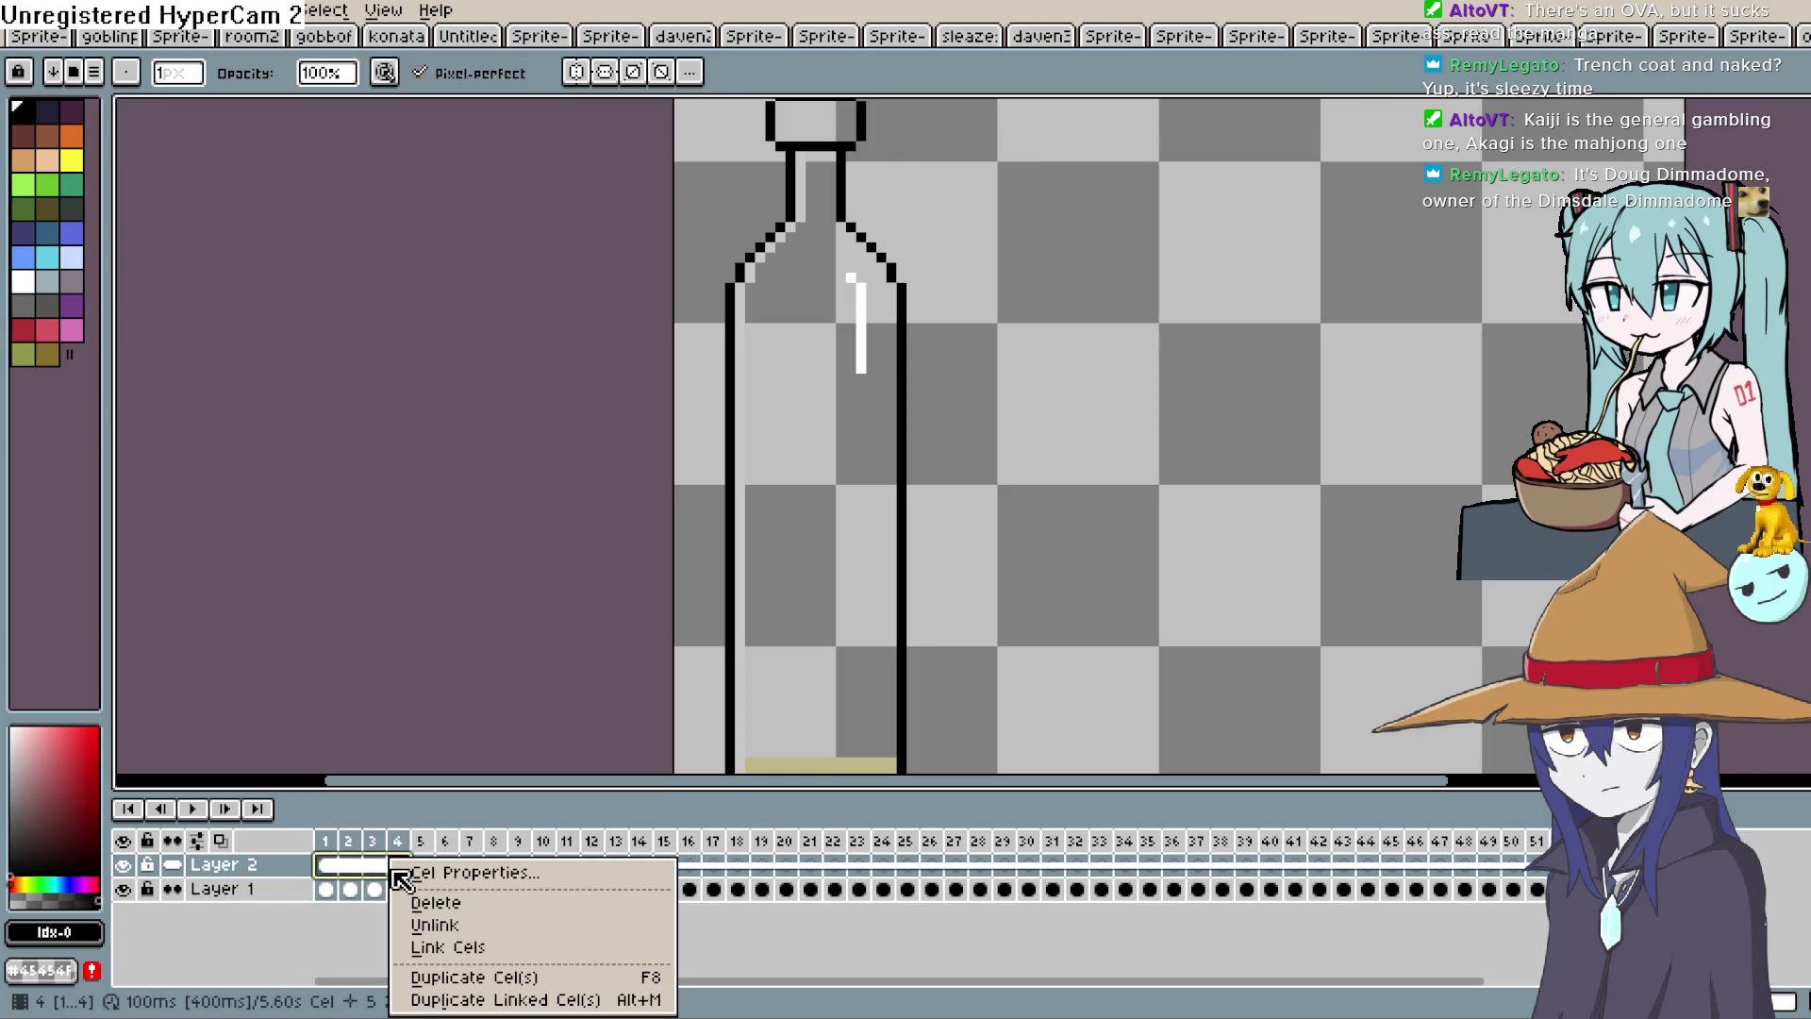
left_click(385, 878)
left_click_drag(387, 877, 476, 879)
left_click(512, 908)
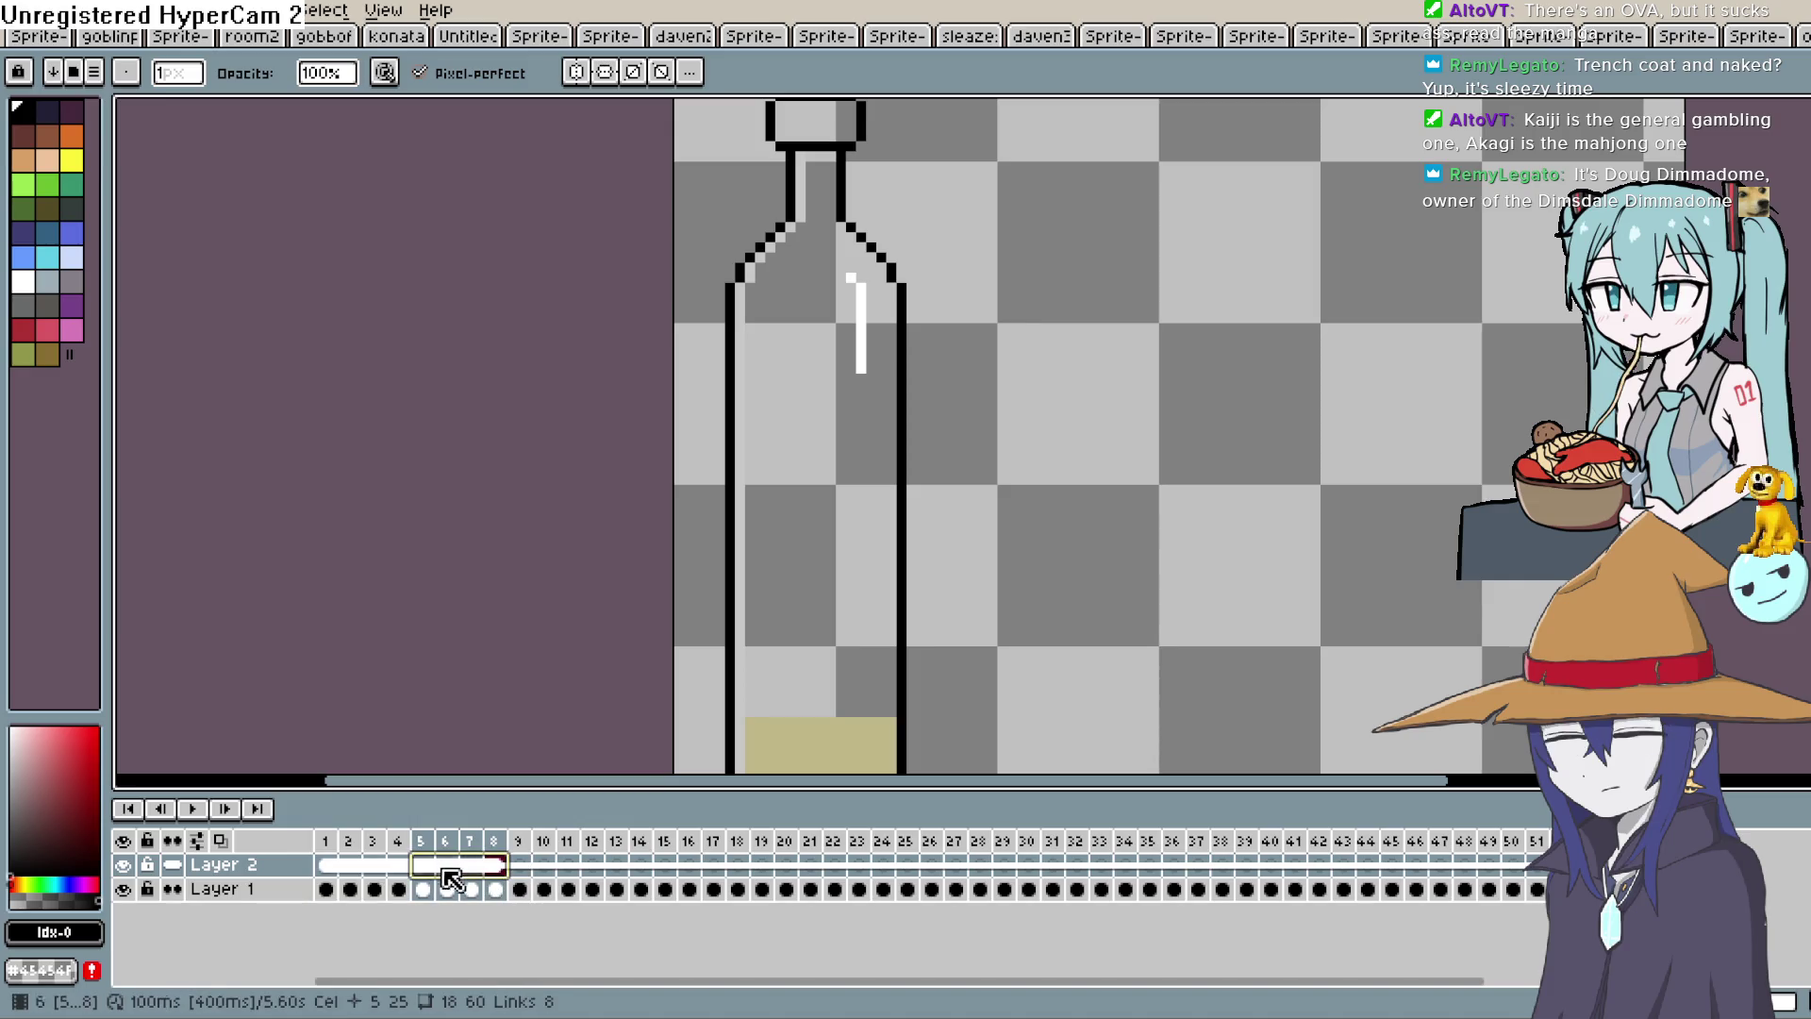
Copy Layer 2's first eight cels as links into frames 9–16.
left_click(330, 865)
mouse_move(340, 868)
left_mouse_down()
mouse_move(388, 868)
mouse_move(329, 869)
mouse_move(370, 882)
left_mouse_up()
right_click(325, 878)
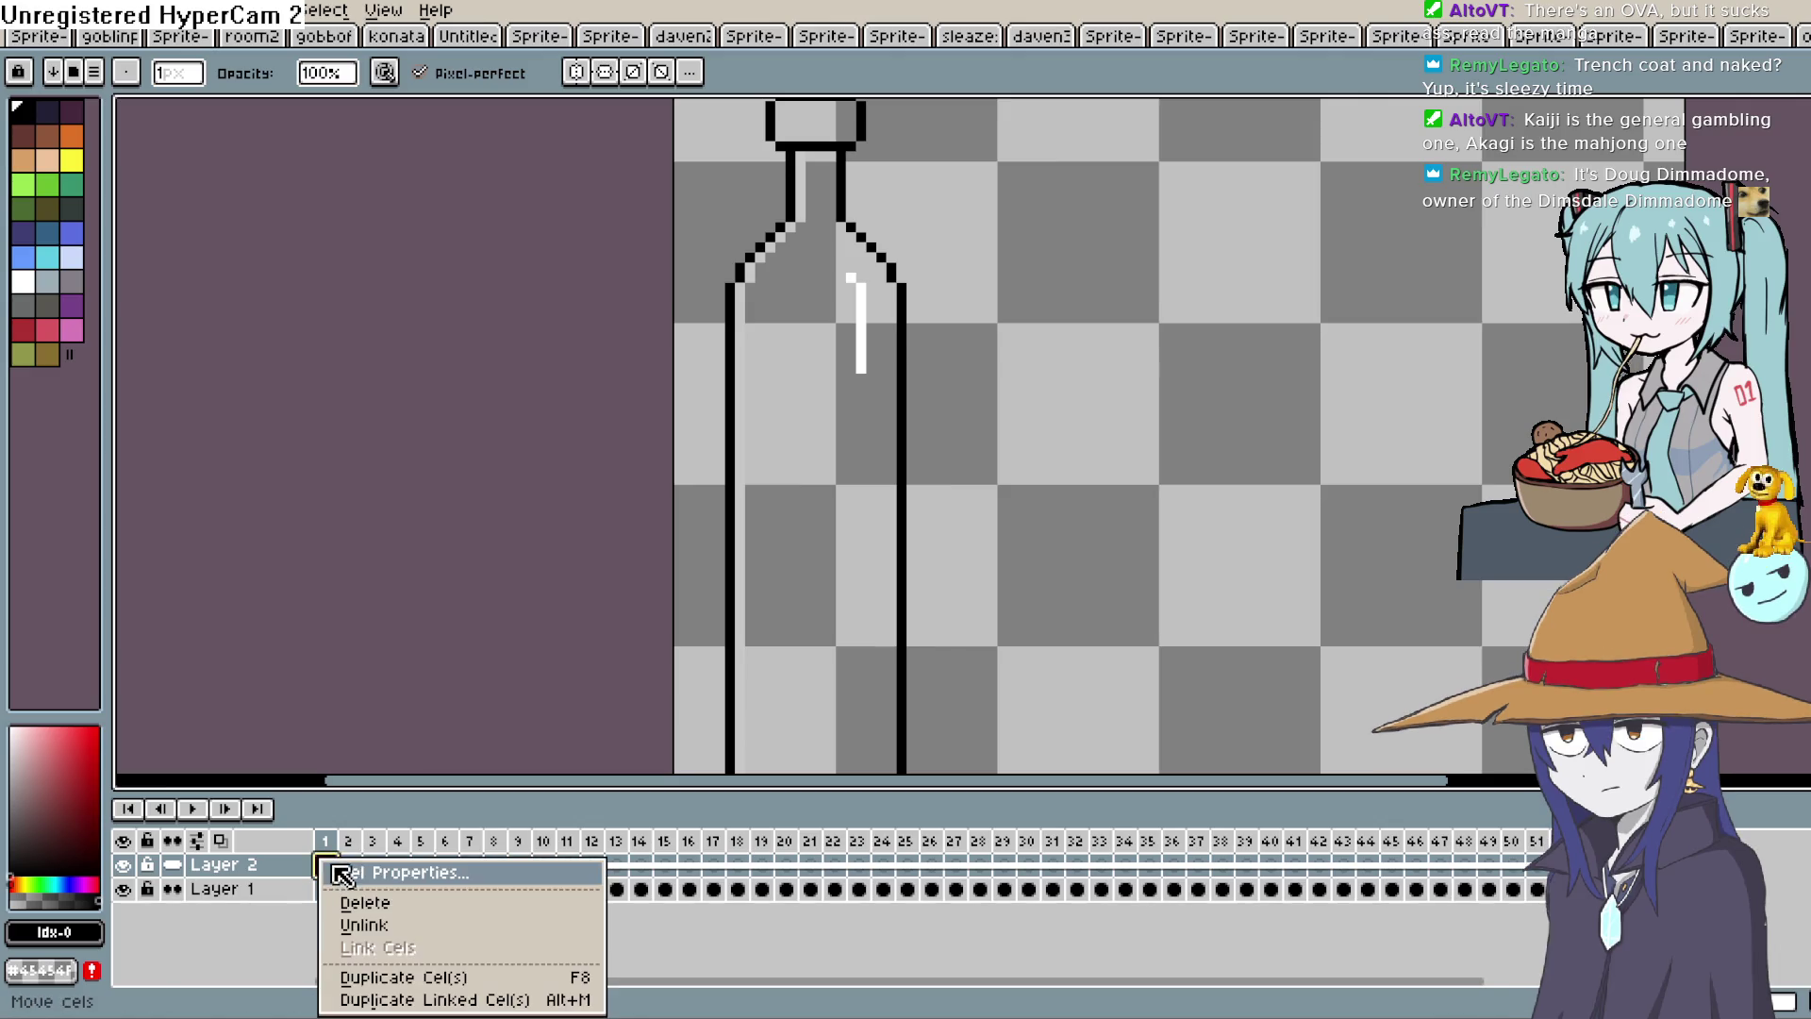
left_click(242, 929)
left_click_drag(336, 876, 677, 879)
left_click(728, 905)
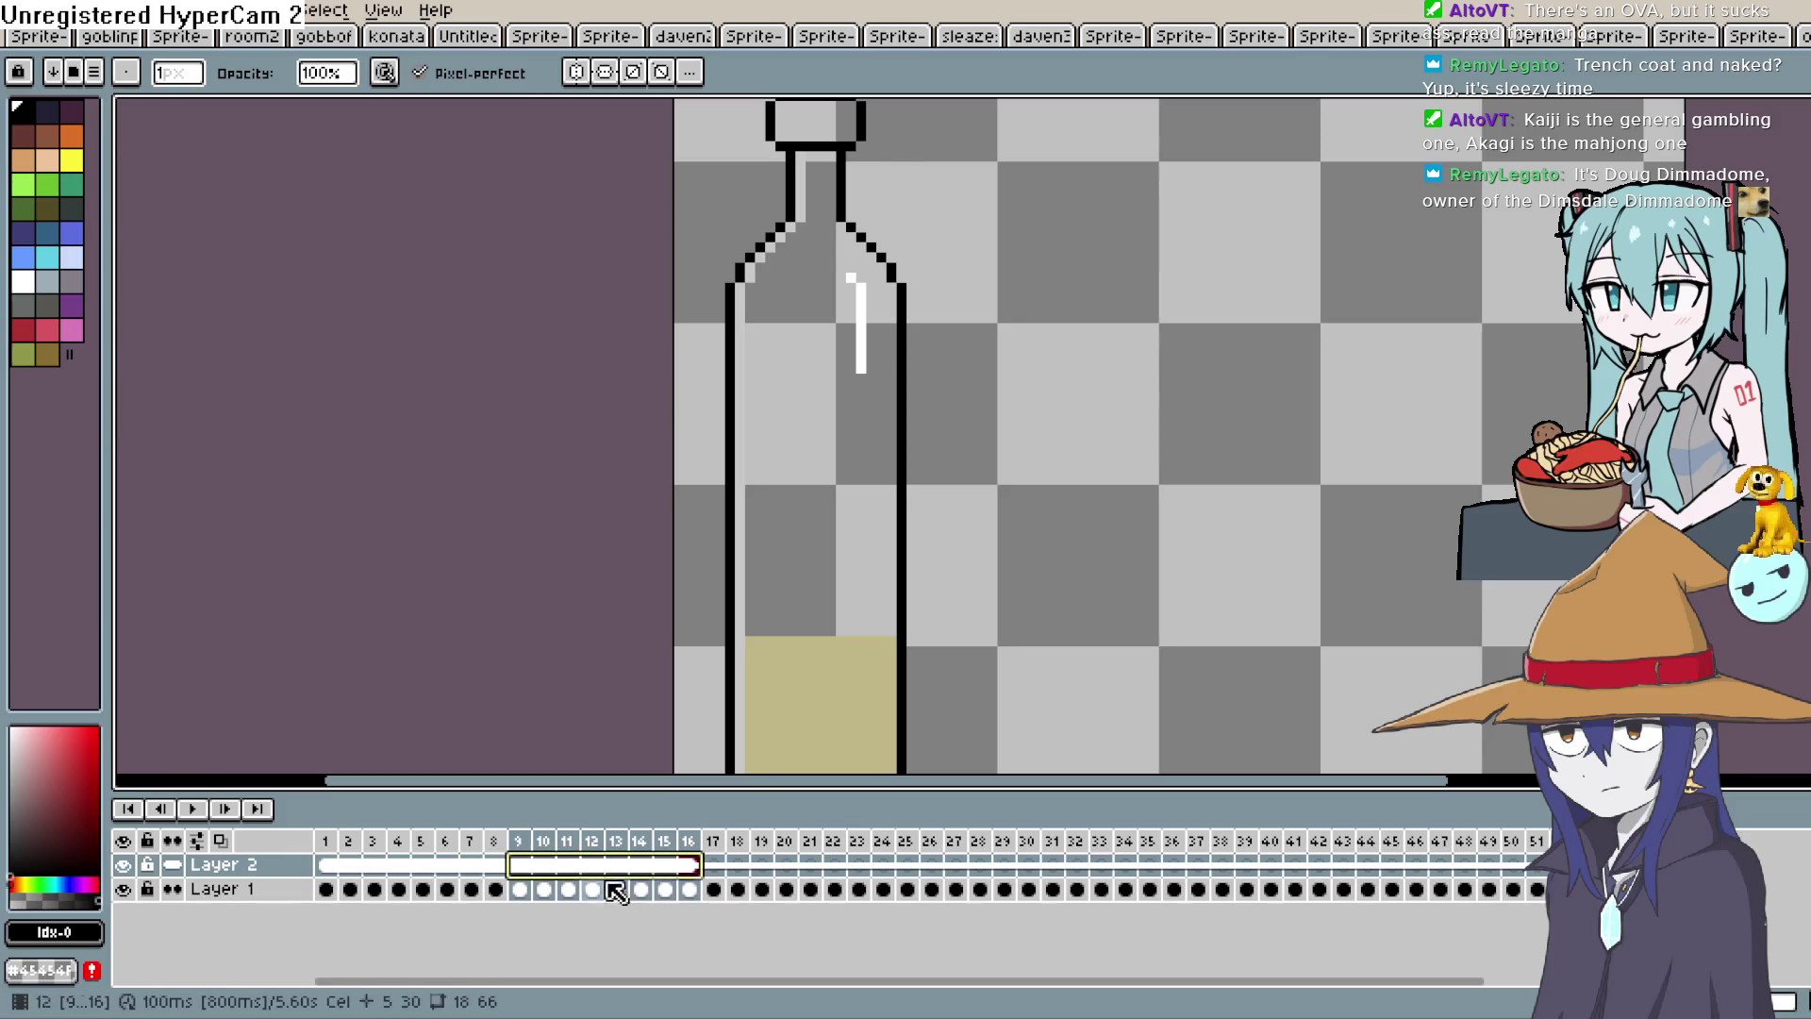
Copy Layer 2's cels from frames 1–16 into frames 17–32.
mouse_move(327, 866)
left_mouse_down()
mouse_move(809, 890)
mouse_move(1059, 874)
mouse_move(1084, 891)
mouse_move(1064, 872)
left_mouse_up()
left_click(1094, 907)
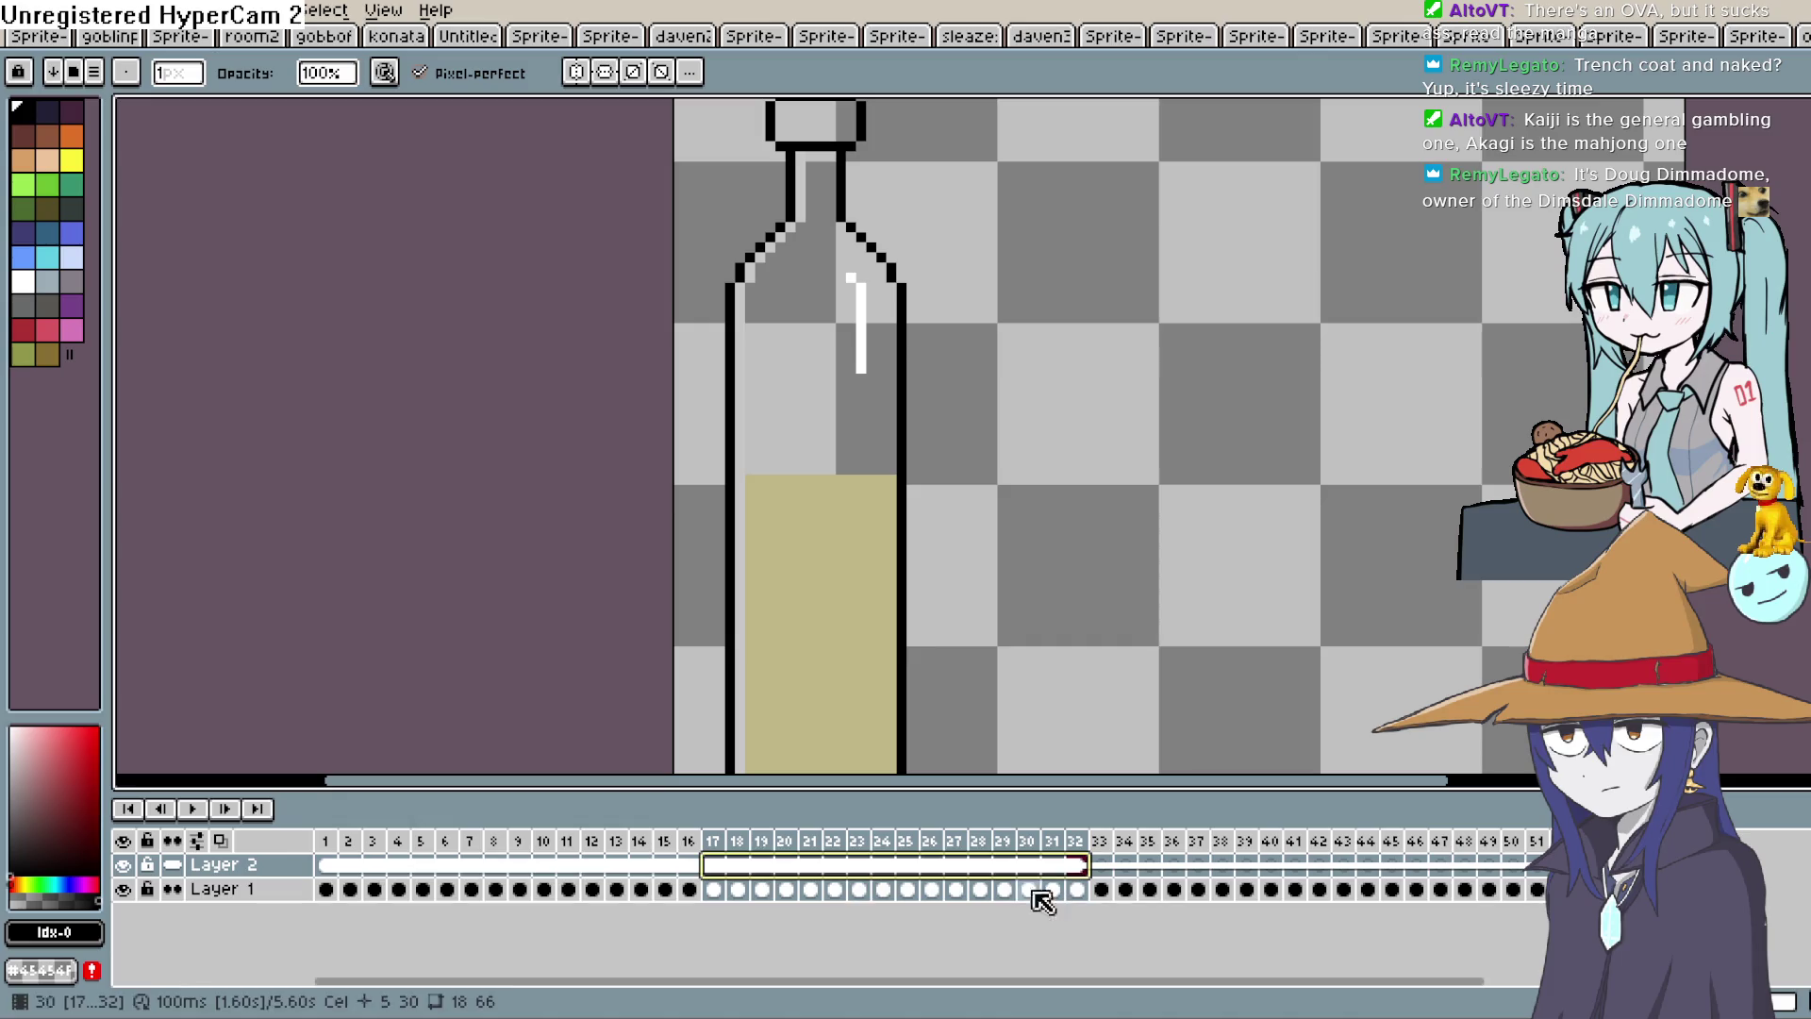
left_click(327, 864)
left_click_drag(330, 862, 520, 874)
key("Escape")
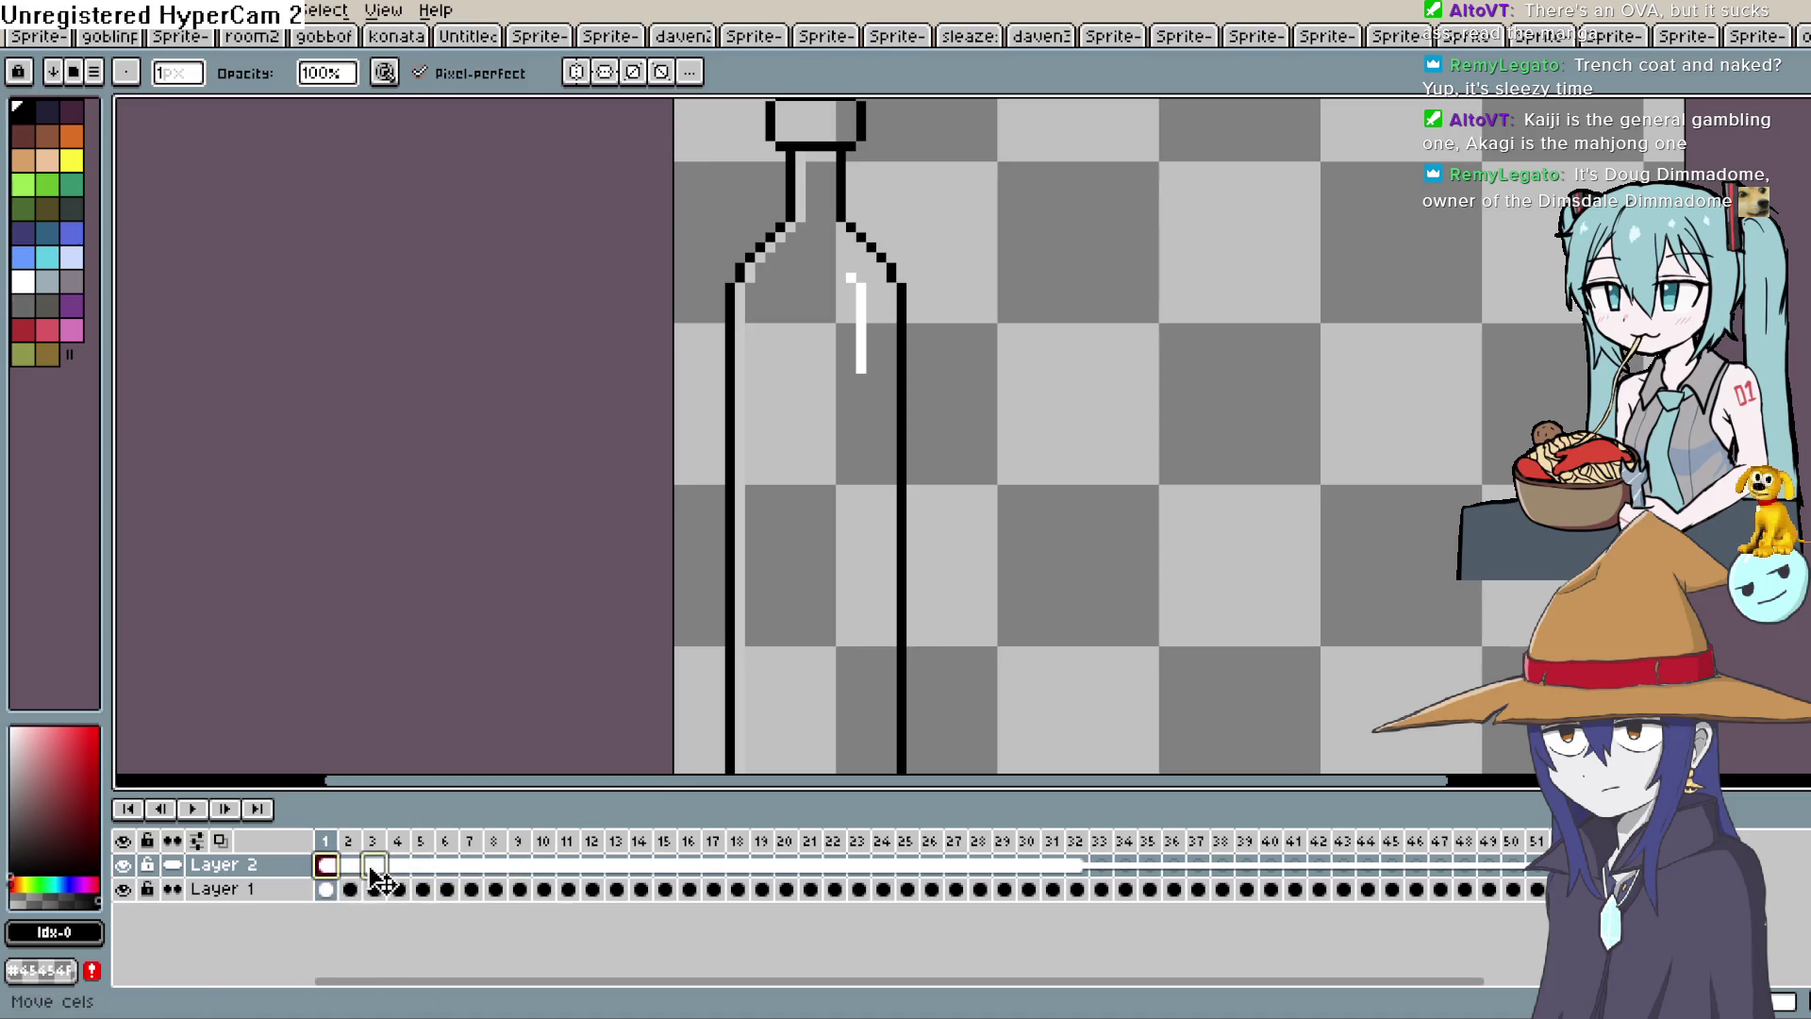
Move Layer 2's cels from frames 16–32 to start at frame 33, lengthening the animation to 6.40 s.
right_click(326, 877)
key("Escape")
right_click(351, 882)
key("Escape")
mouse_move(341, 877)
left_mouse_down()
mouse_move(379, 877)
mouse_move(355, 874)
left_mouse_up()
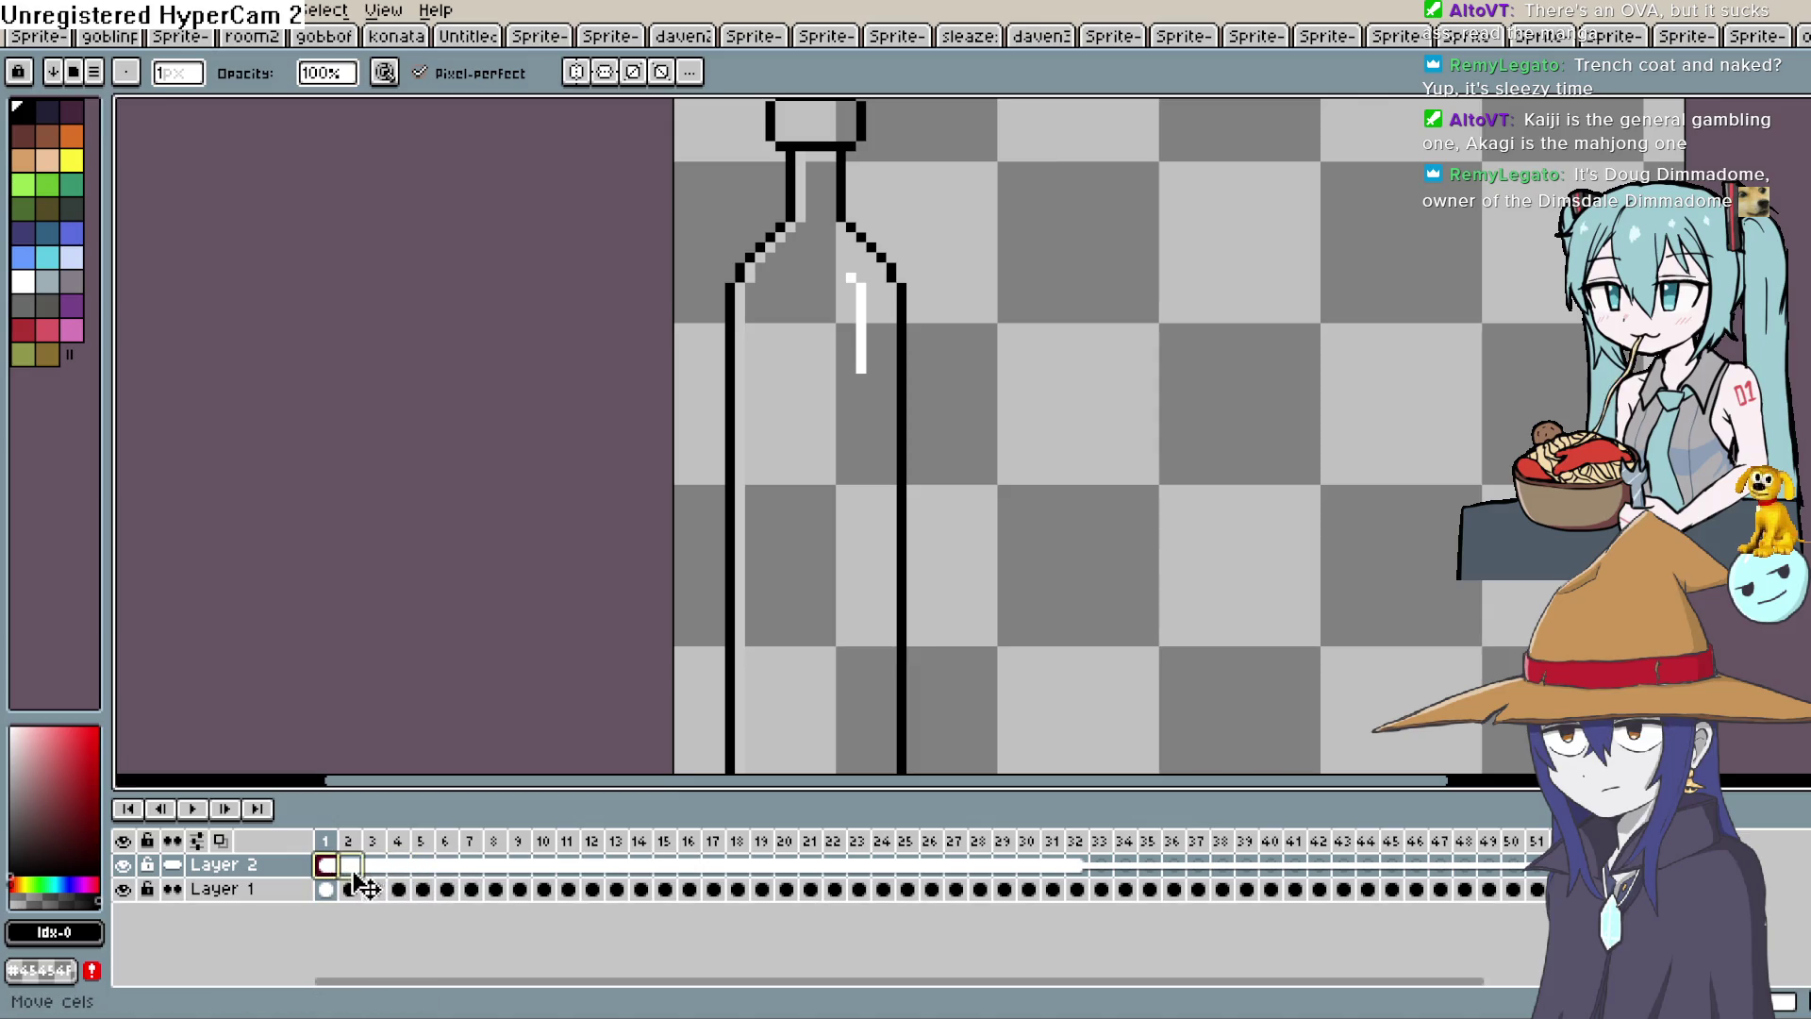
left_click(1101, 865)
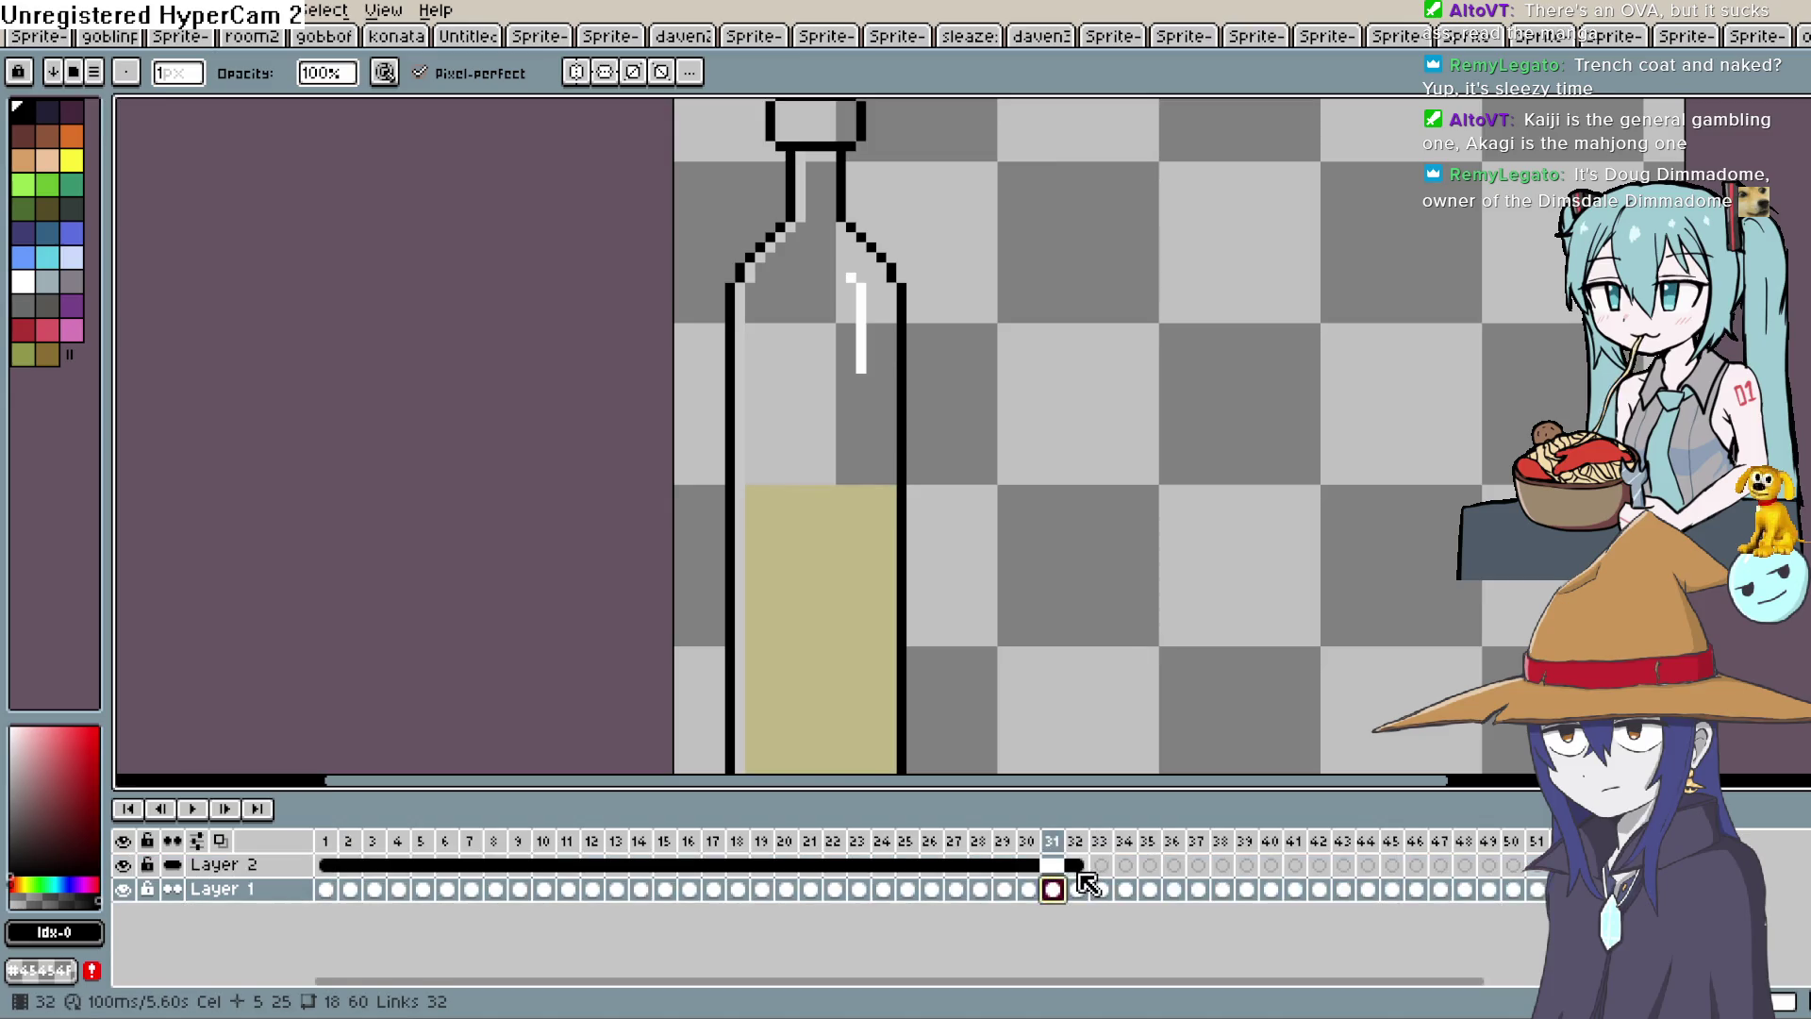
mouse_move(1079, 869)
left_mouse_down()
mouse_move(328, 867)
mouse_move(1094, 884)
left_mouse_up()
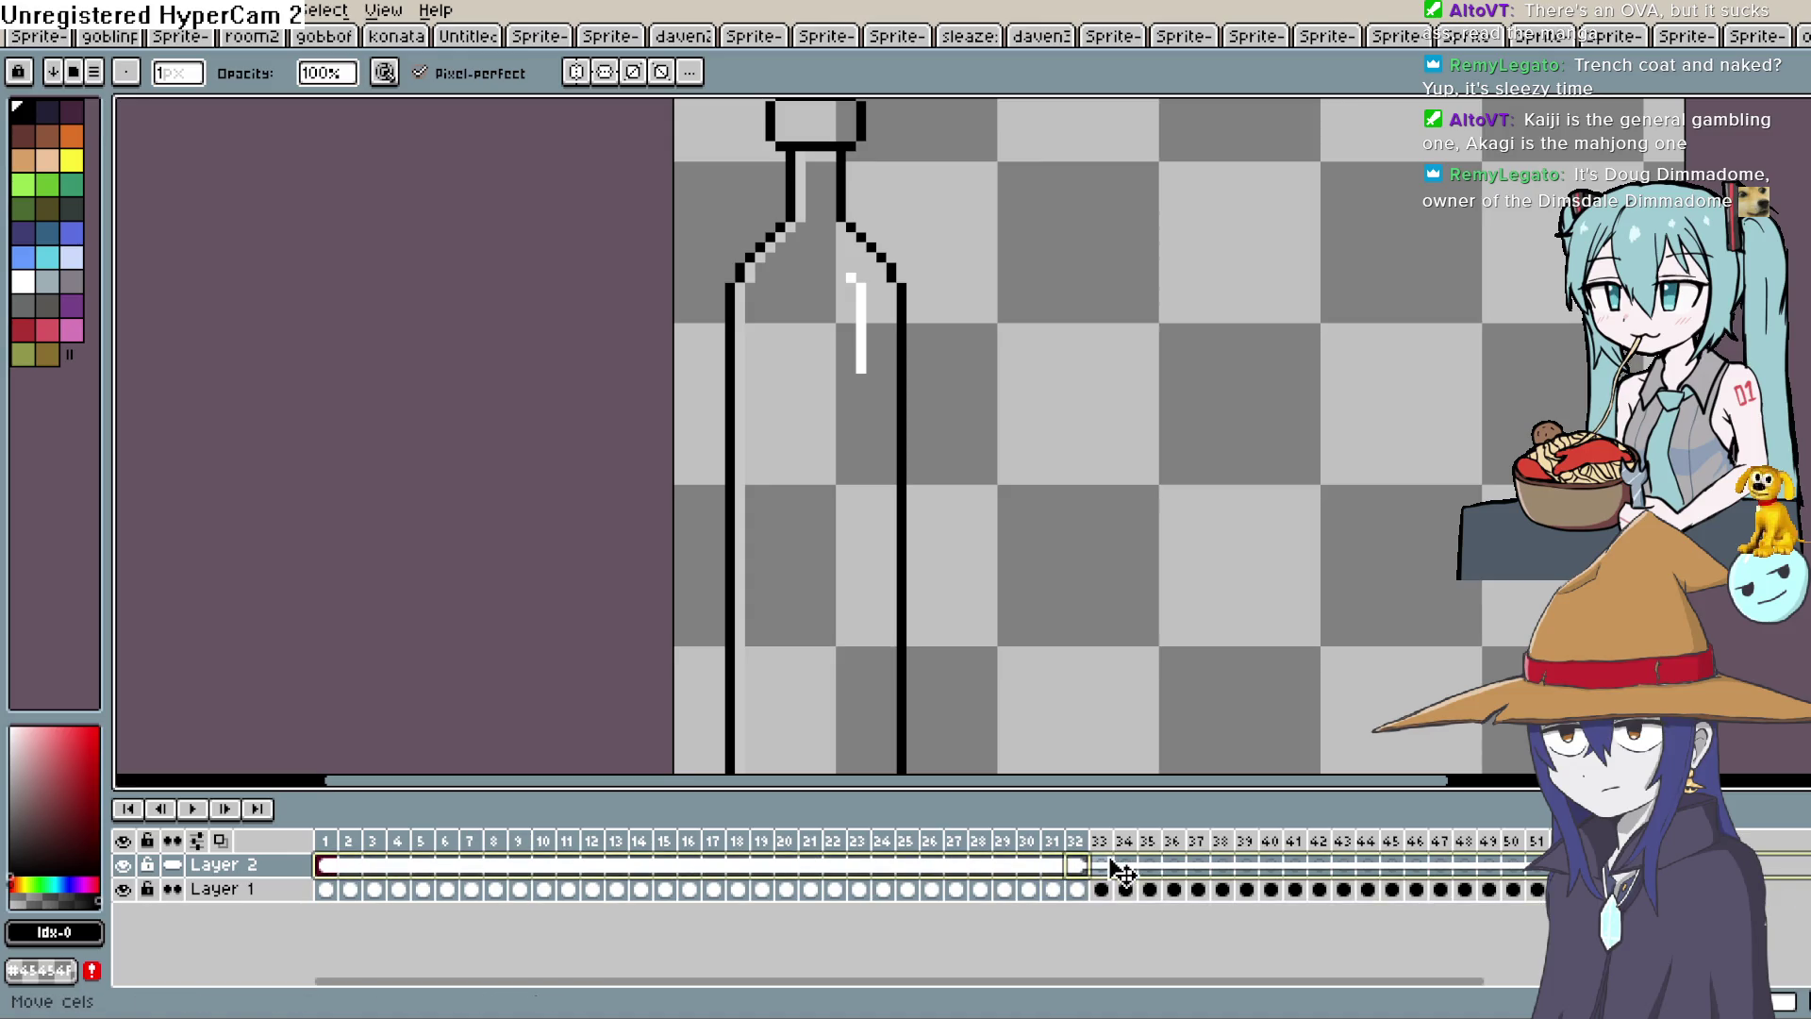
left_click_drag(1121, 866, 1123, 866)
left_click(1158, 870)
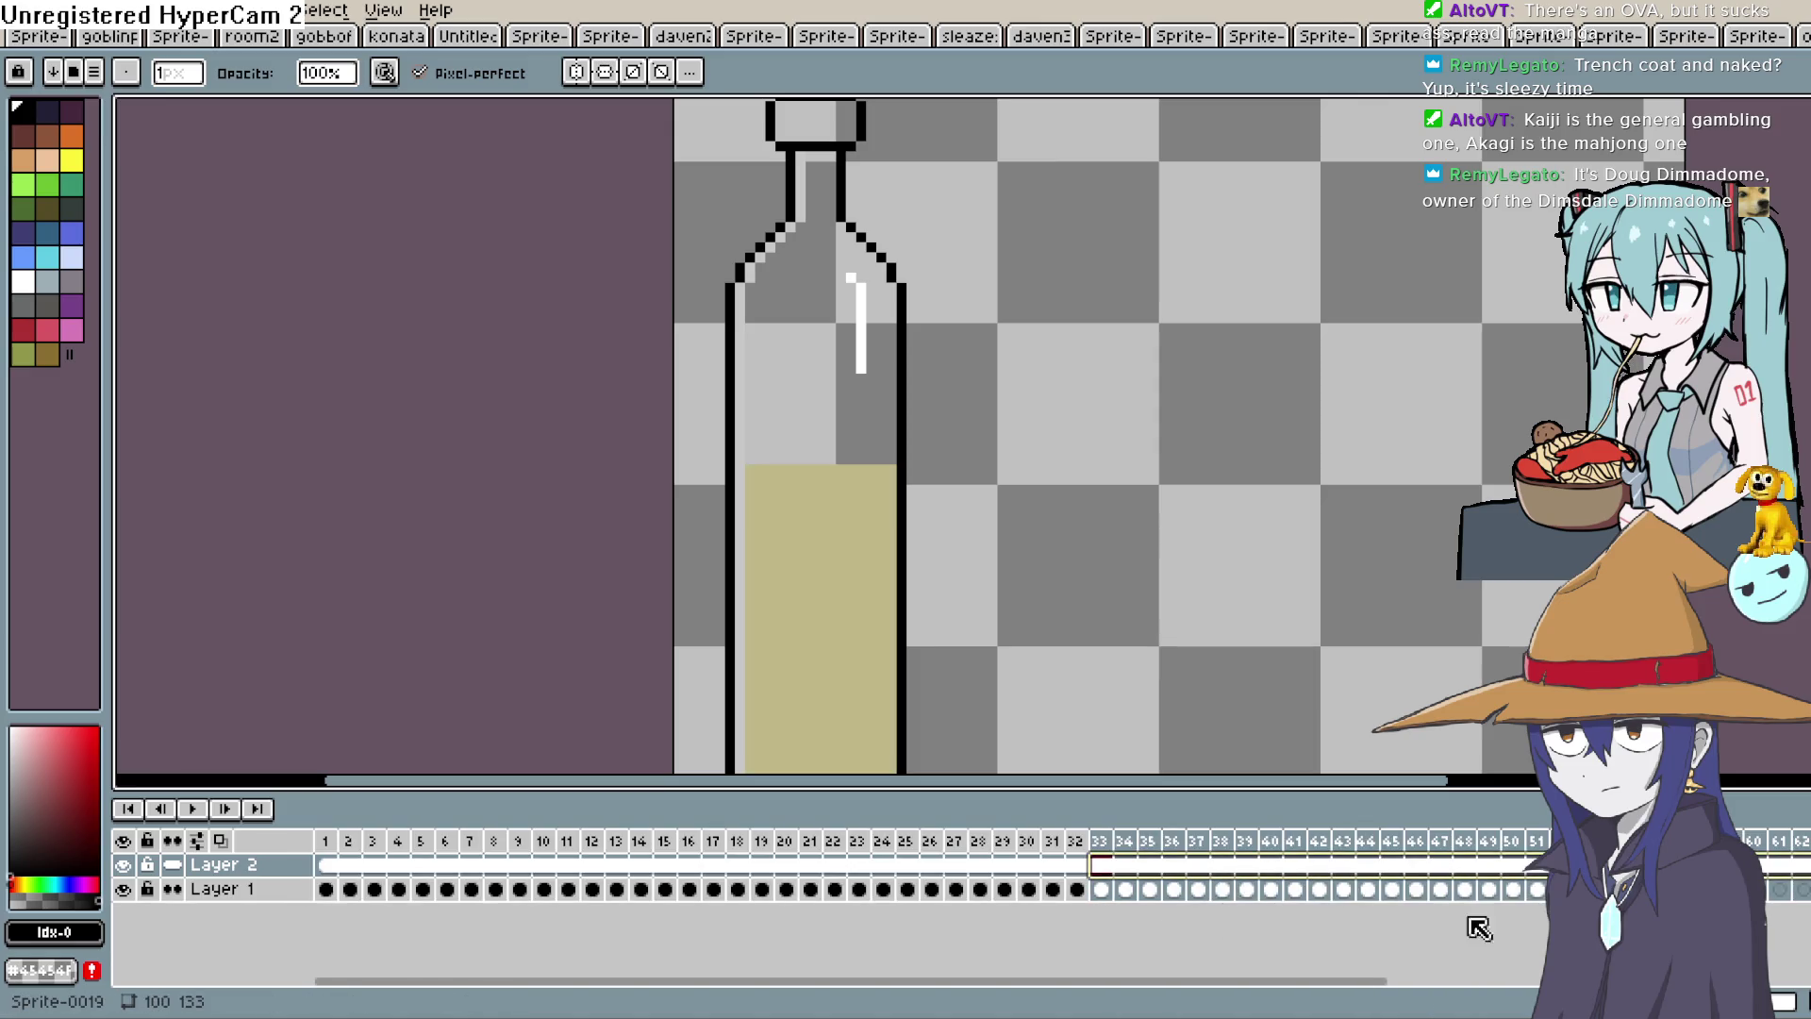
left_click(1705, 888)
left_click(1779, 864)
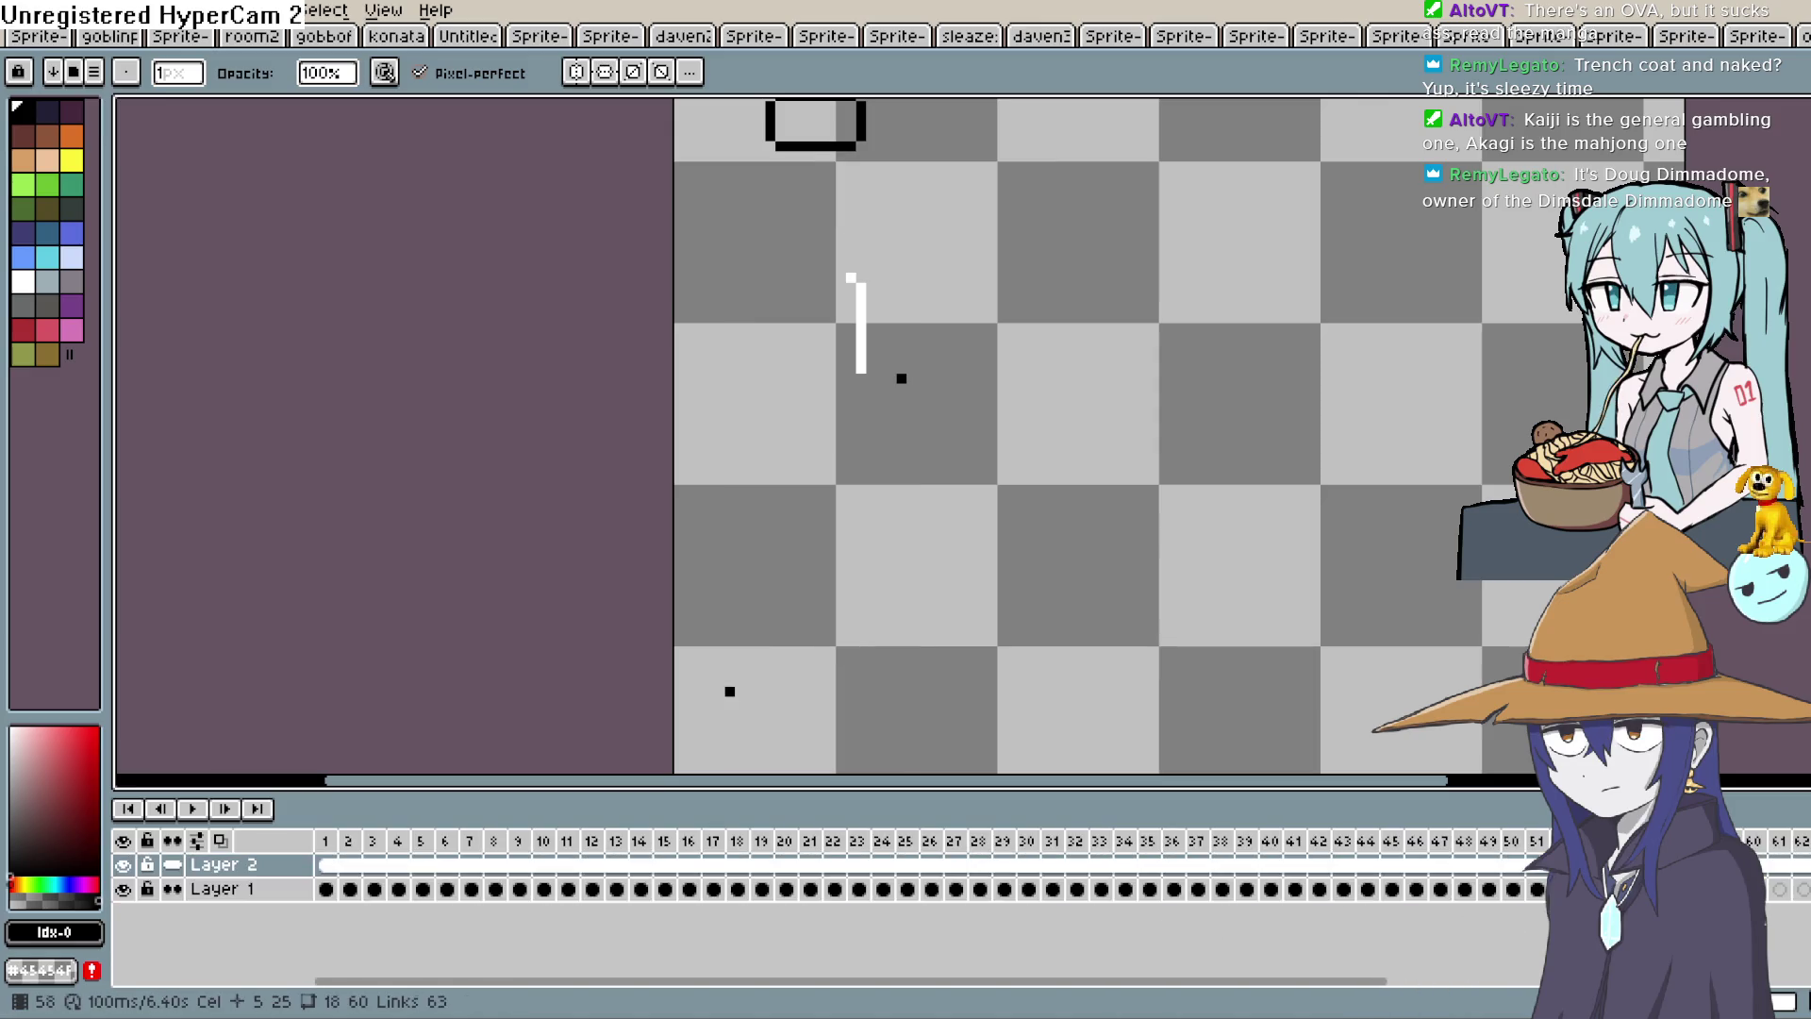
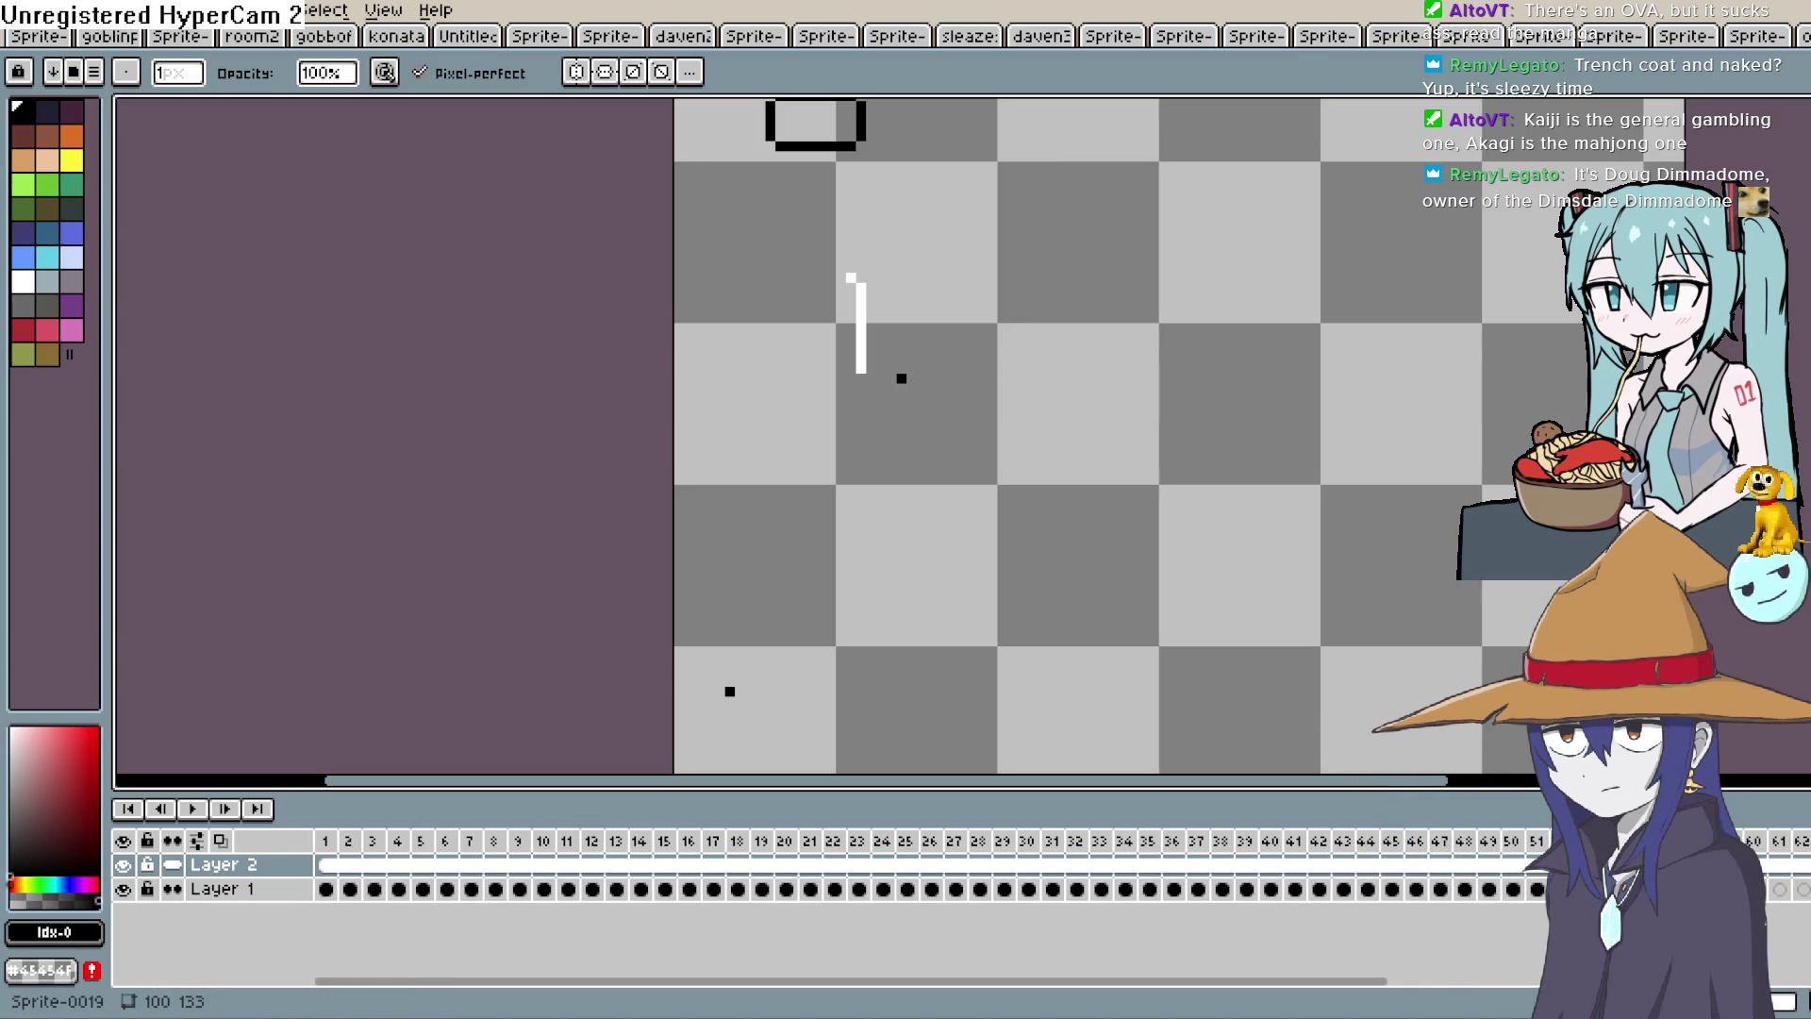
Remove the last couple of trailing frames from the bottle animation.
left_click(1705, 888)
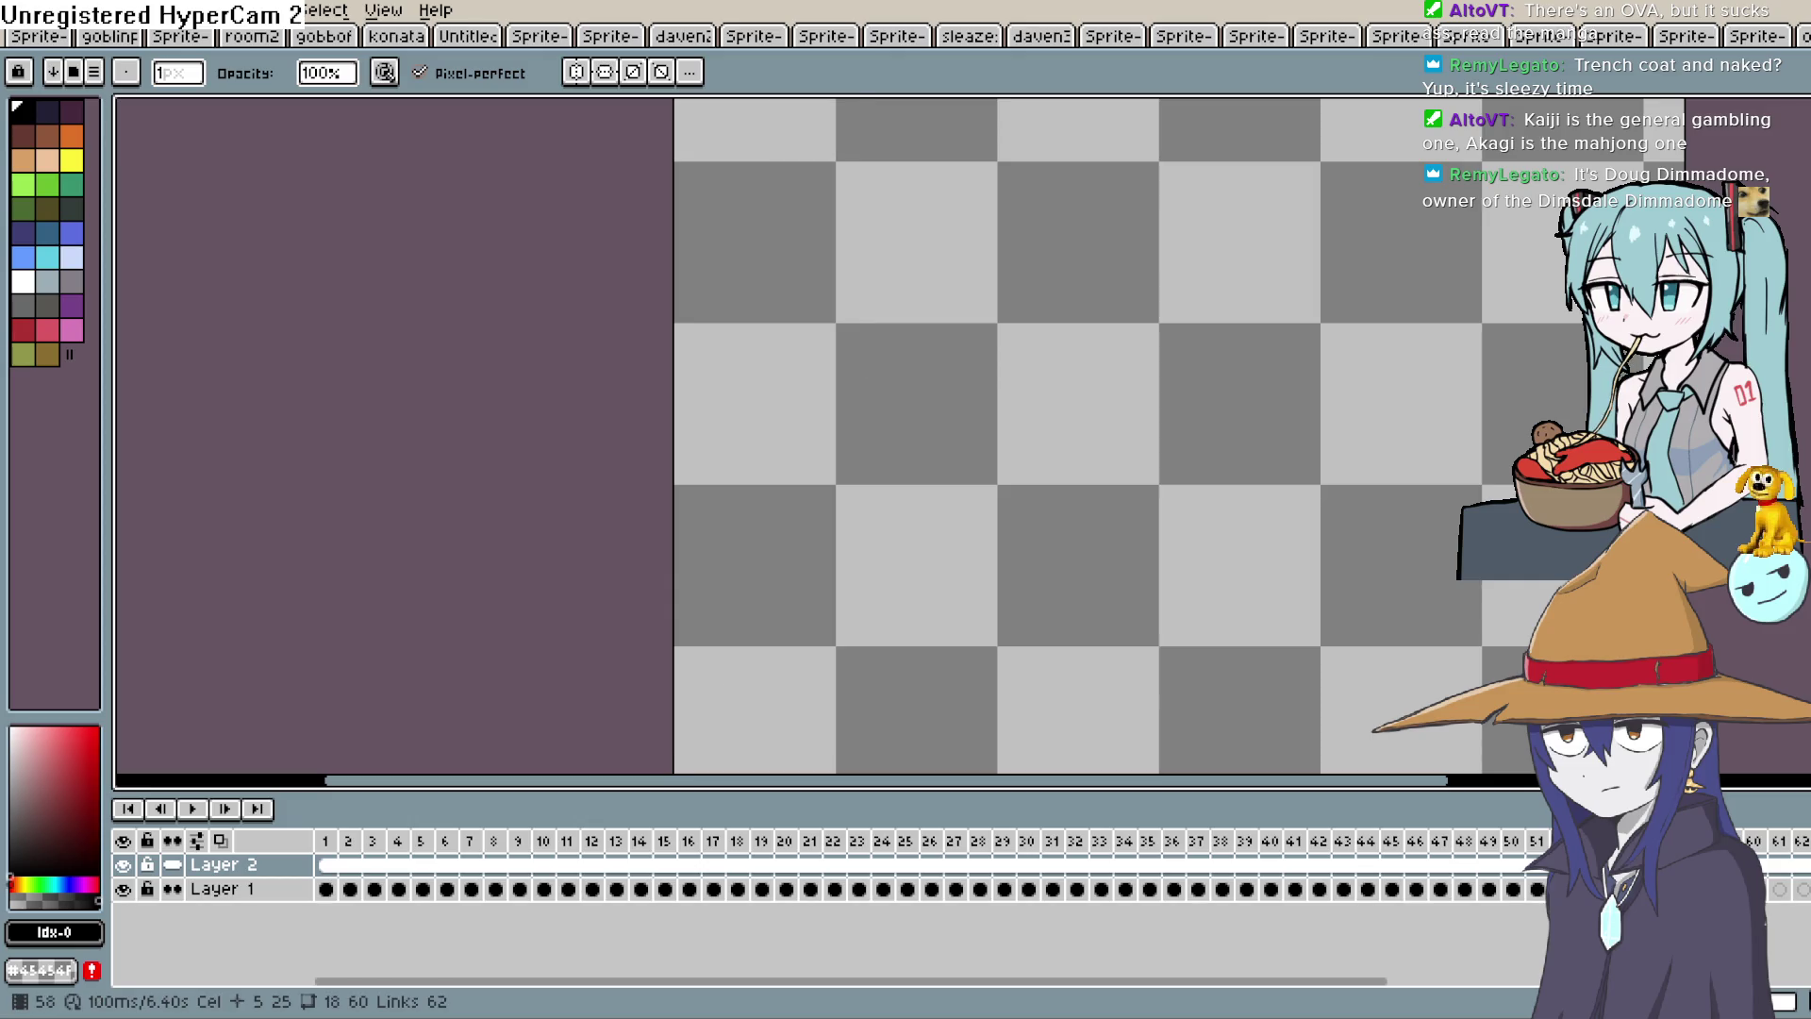
left_click(1681, 841)
right_click(1682, 840)
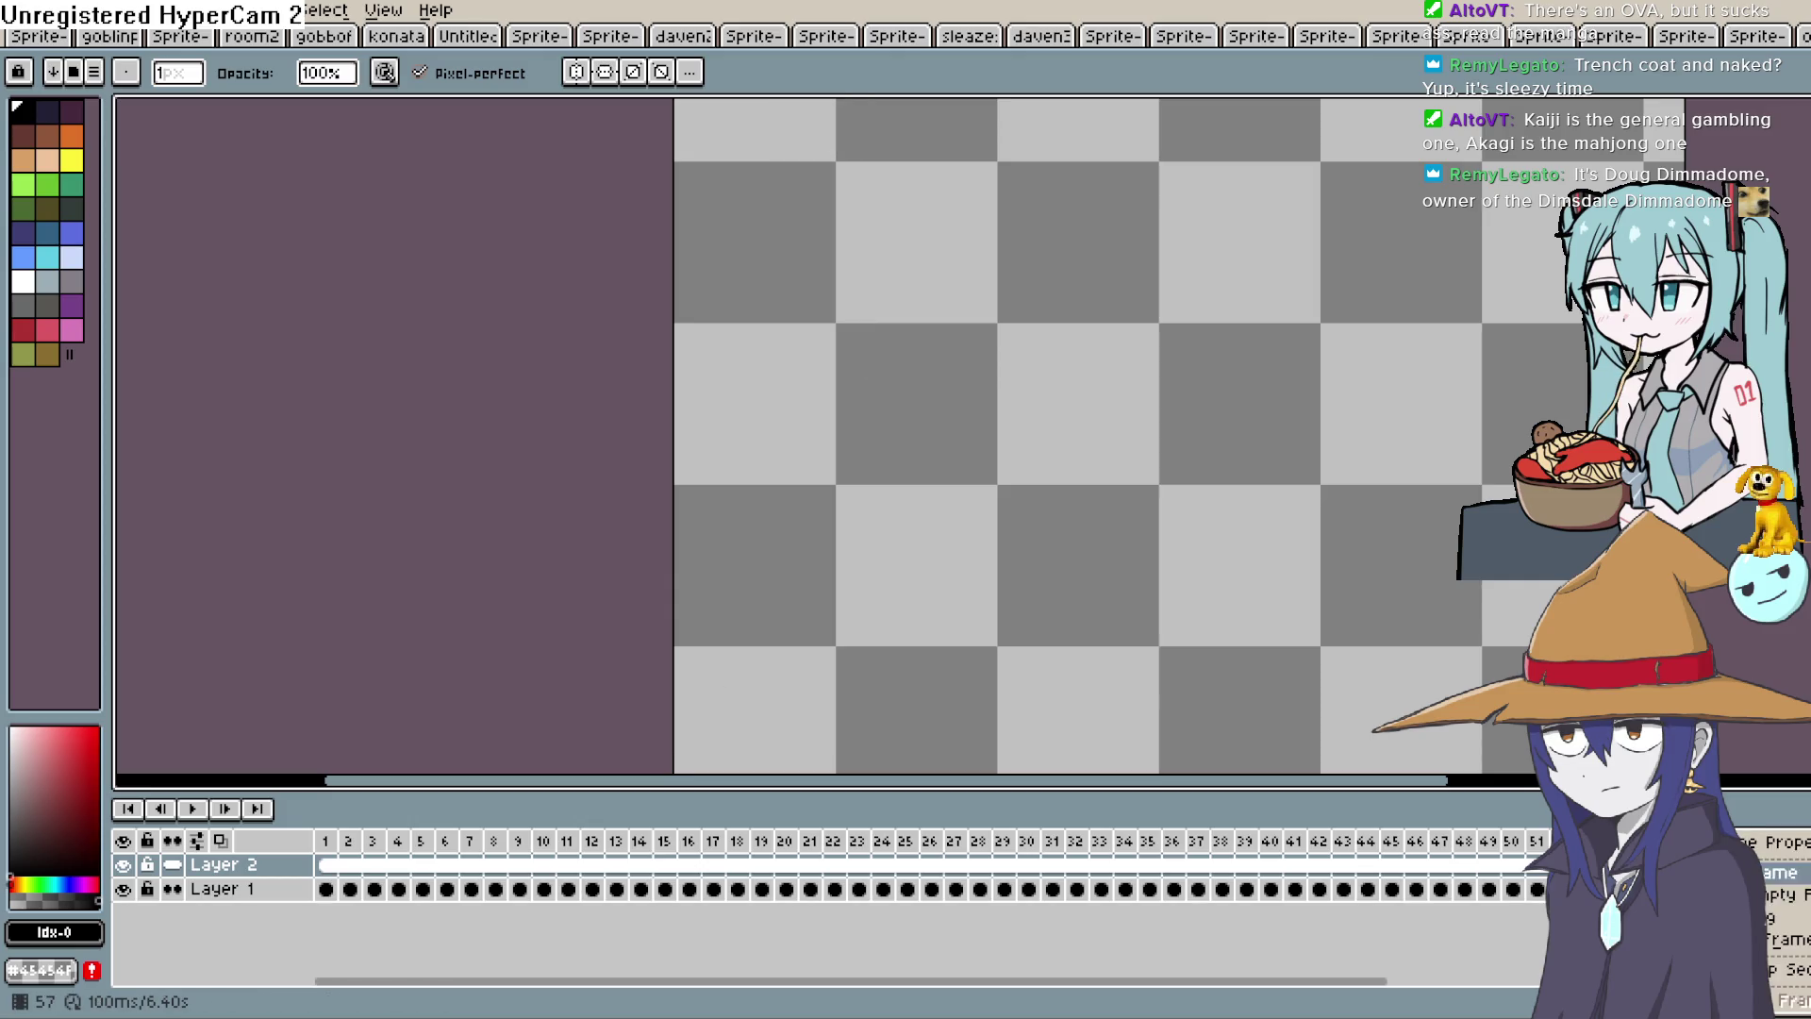
left_click(1769, 938)
left_click(1771, 948)
right_click(1682, 840)
key("Escape")
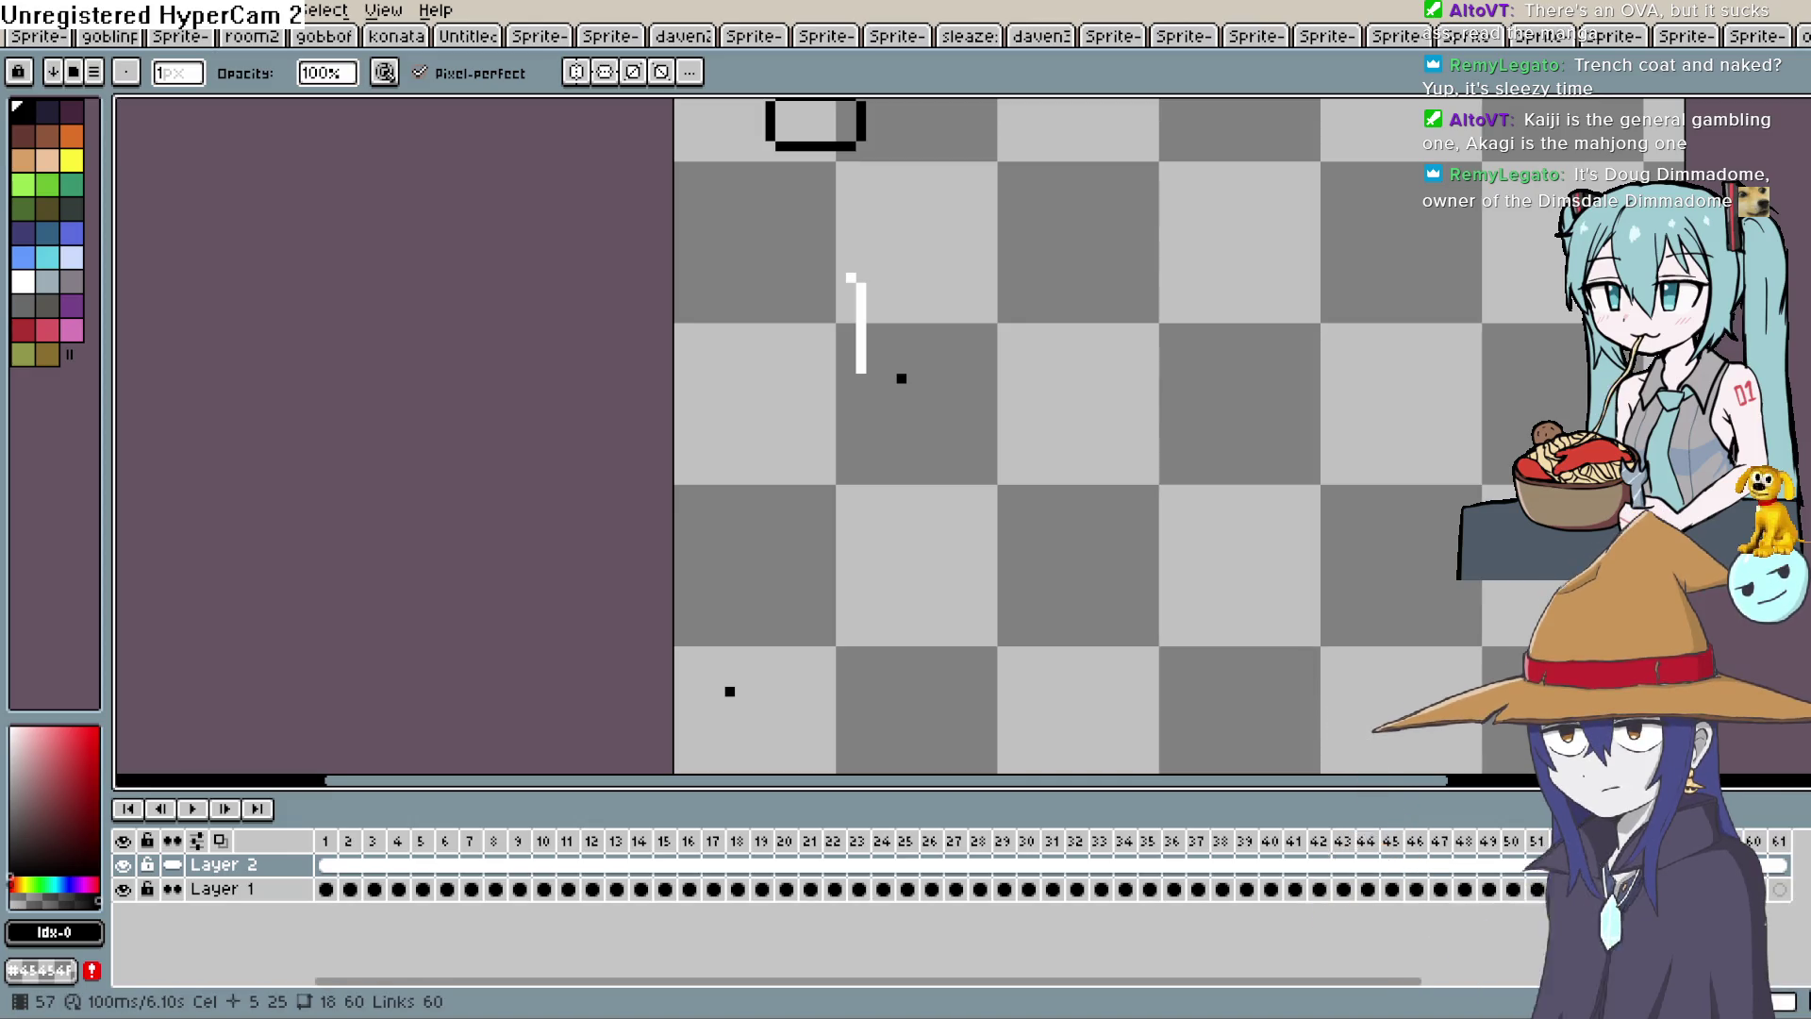
Remove more end frames so the animation runs about 5.70s, then view the whole bottle.
right_click(1682, 840)
left_click(1770, 938)
left_click(1770, 939)
right_click(1682, 840)
left_click(1787, 938)
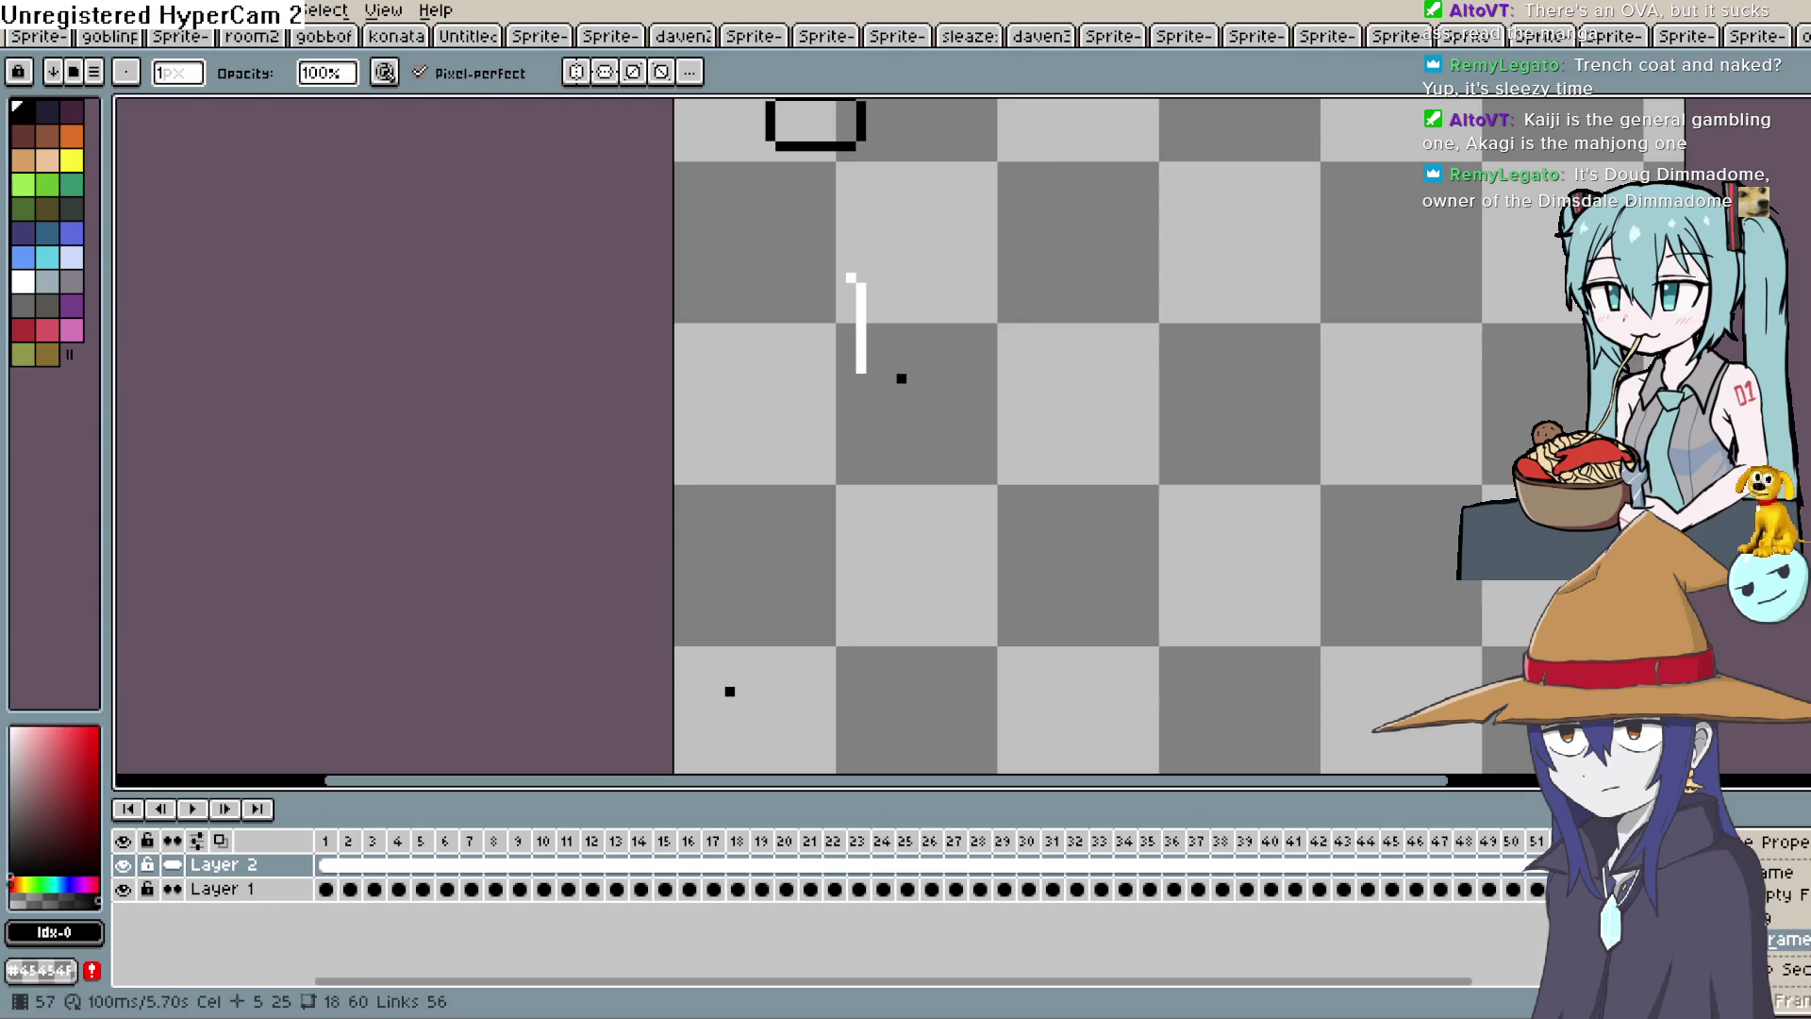
scroll(788, 519, "down", 2)
mouse_move(828, 553)
left_mouse_down()
mouse_move(966, 481)
mouse_move(998, 478)
mouse_move(991, 501)
left_mouse_up()
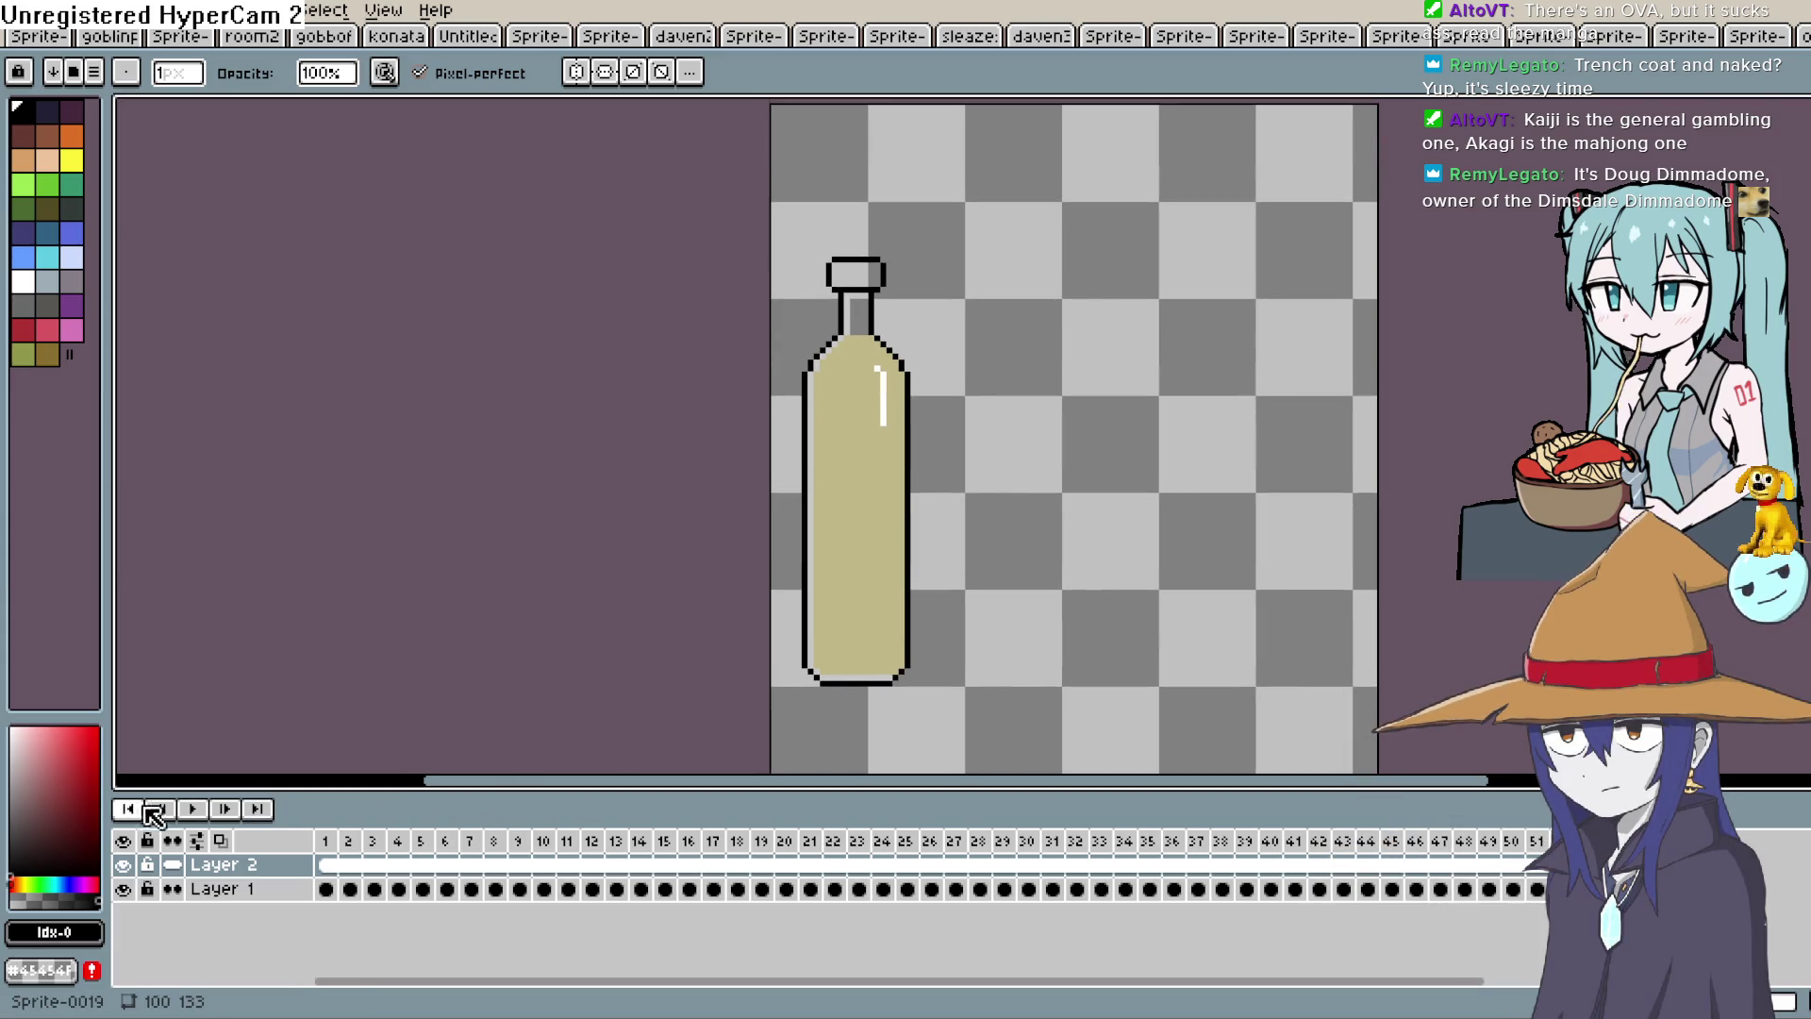
left_click(202, 809)
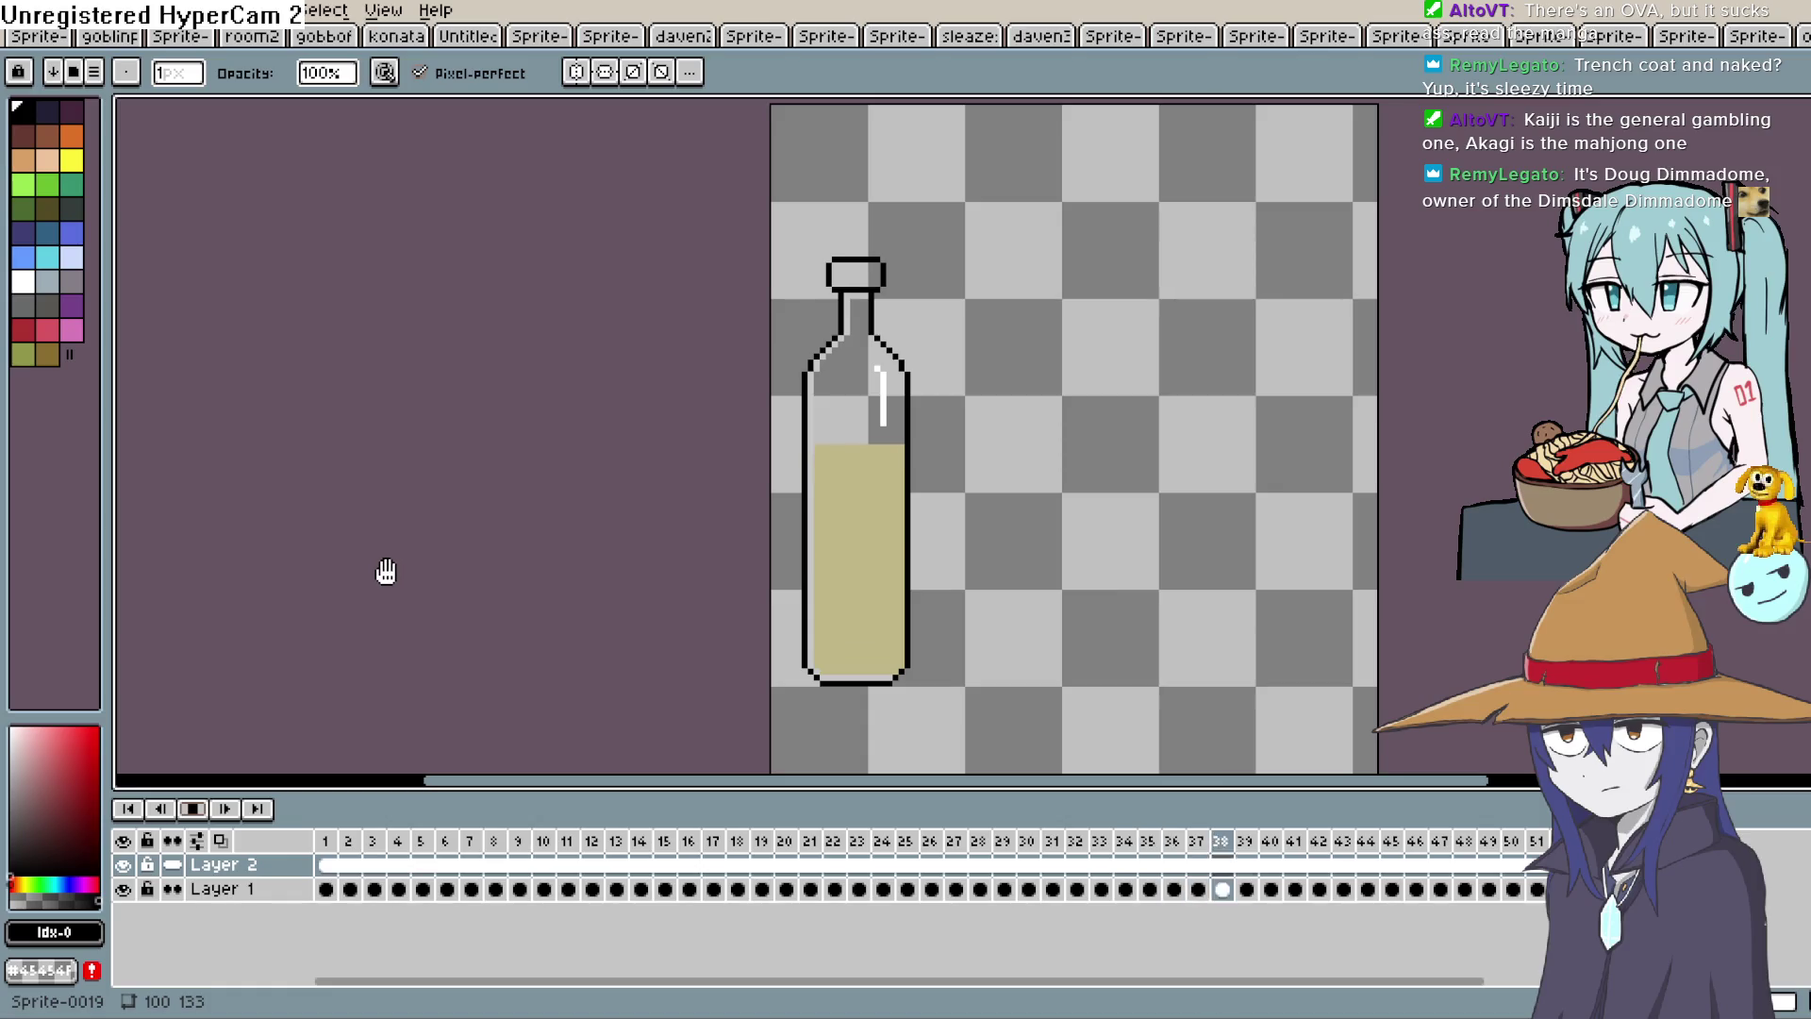
left_click(193, 809)
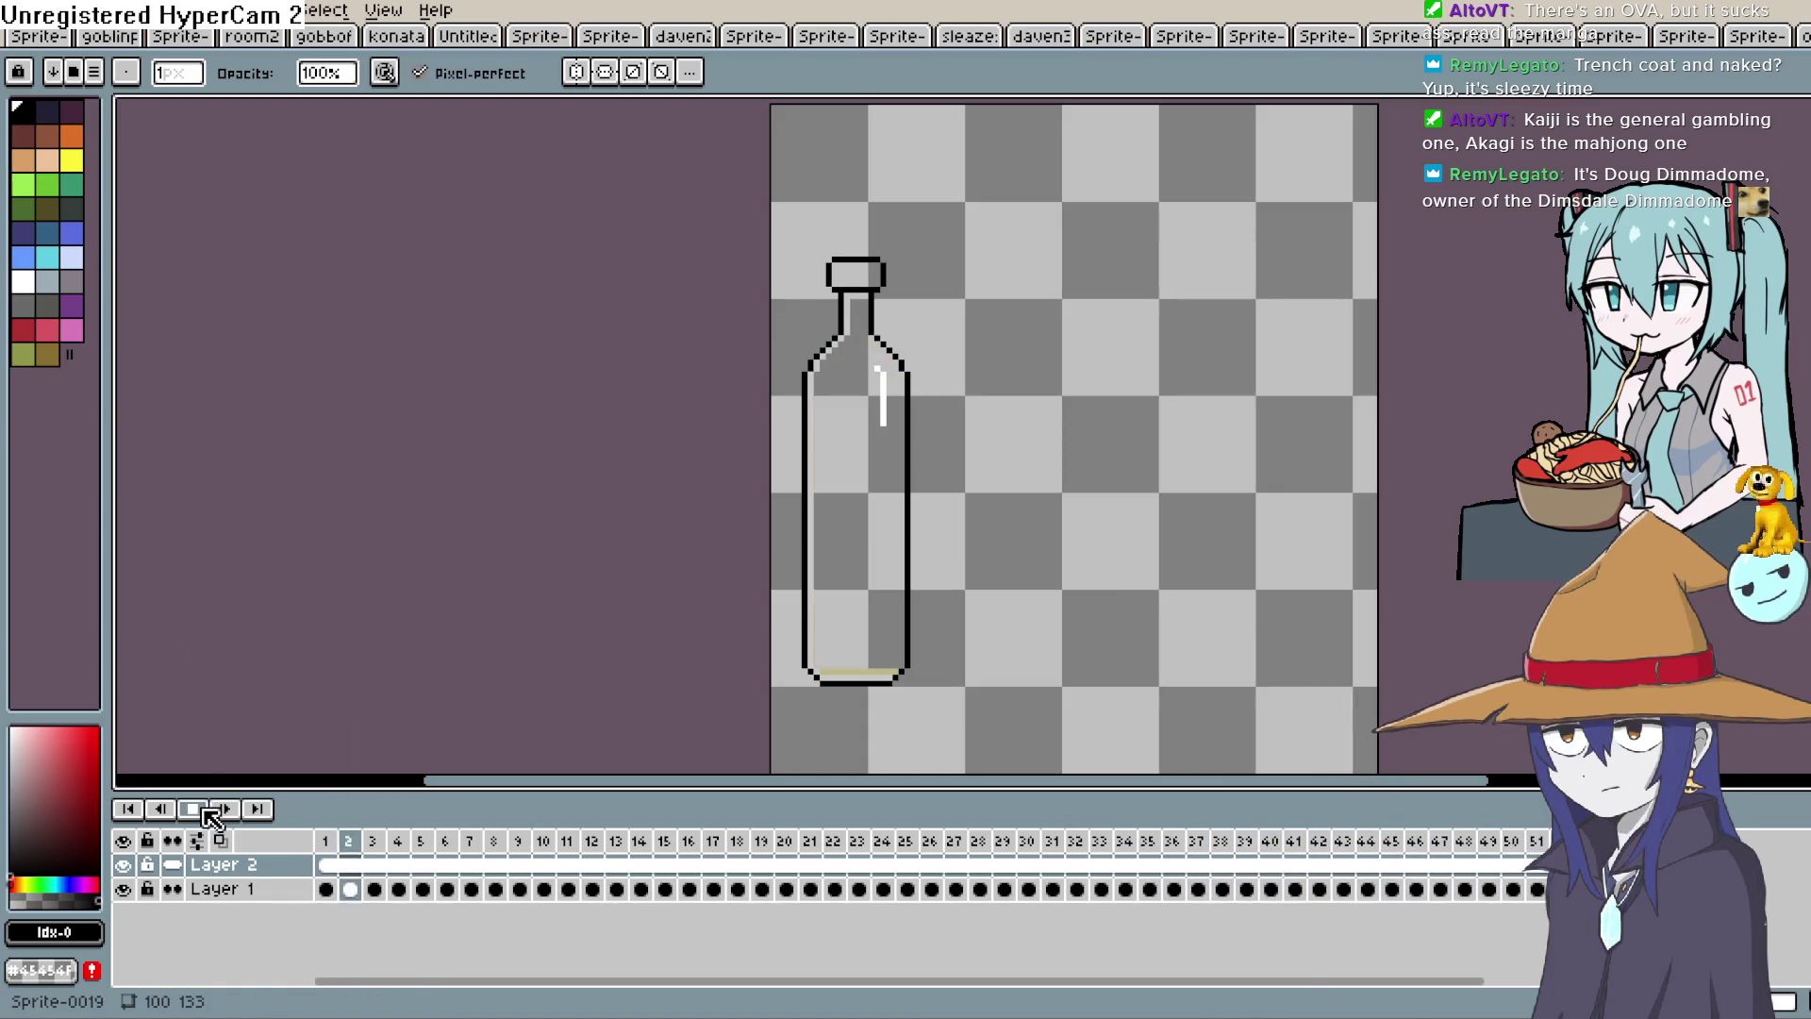
scroll(833, 335, "up", 2)
left_click(304, 865)
Add a new Layer 3 above Layer 2, then reselect Layer 2's first cel.
key("shift+n")
left_click(327, 866)
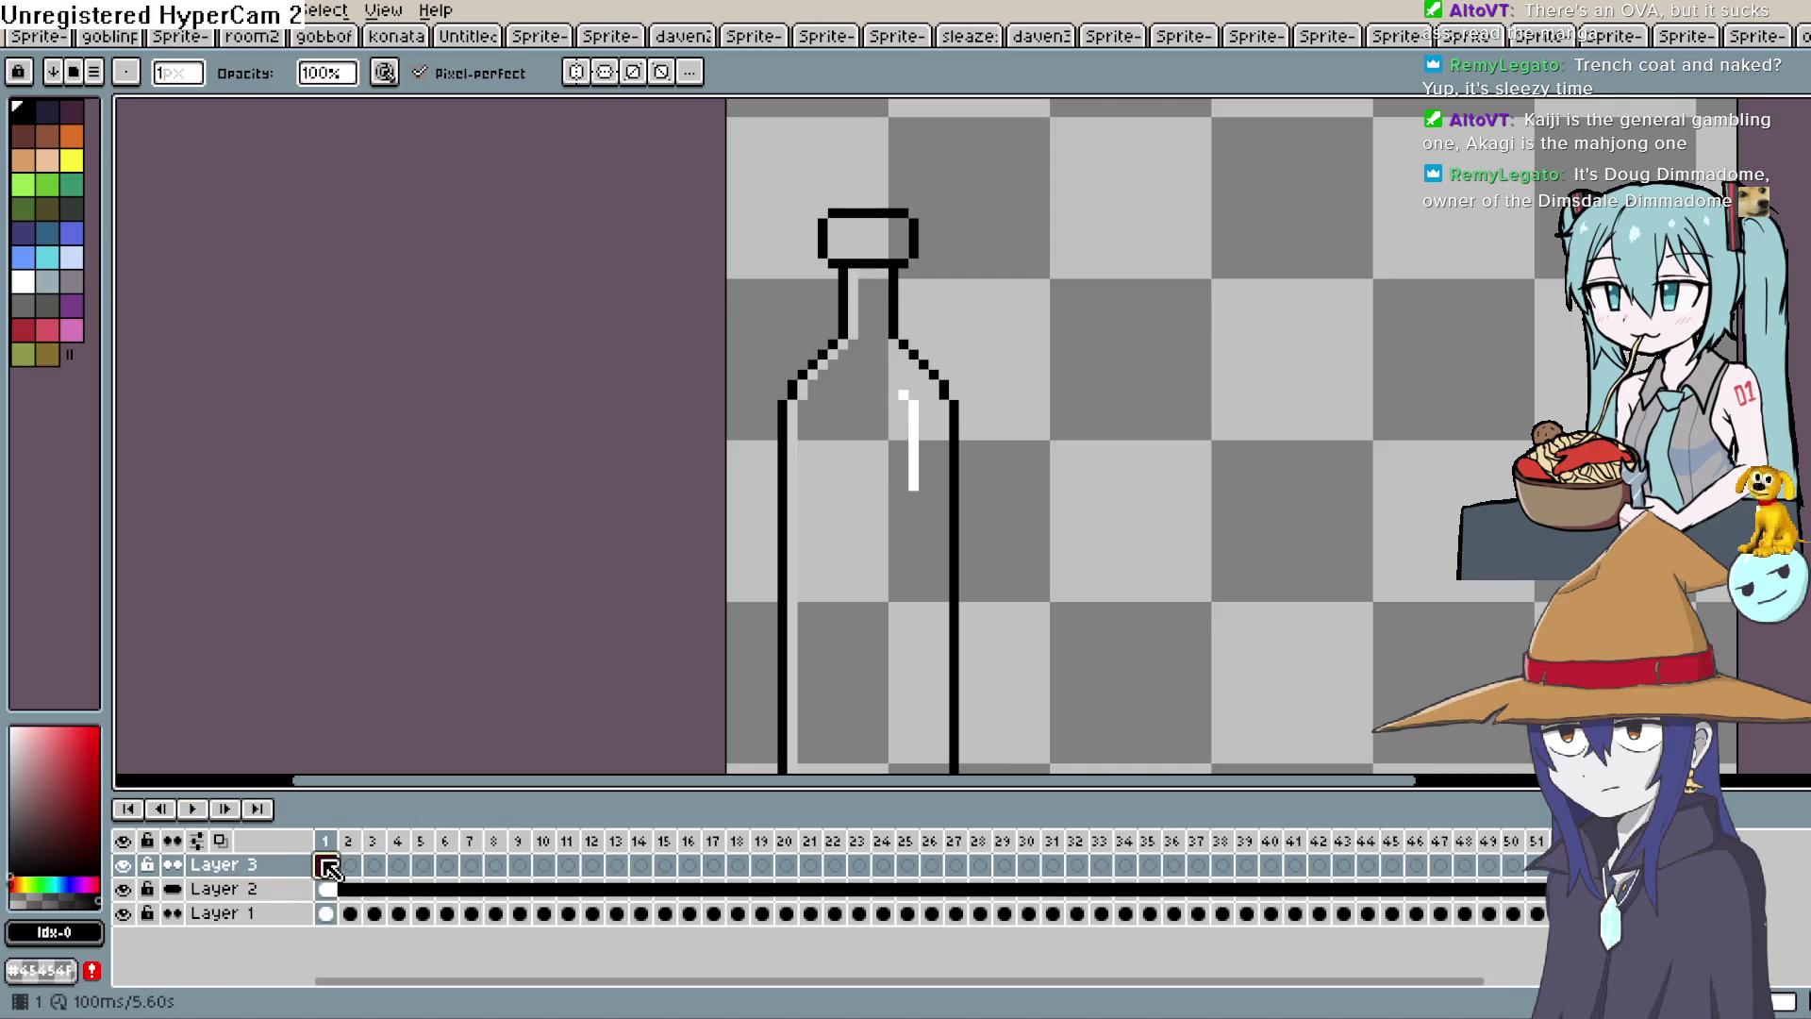
left_click(326, 888)
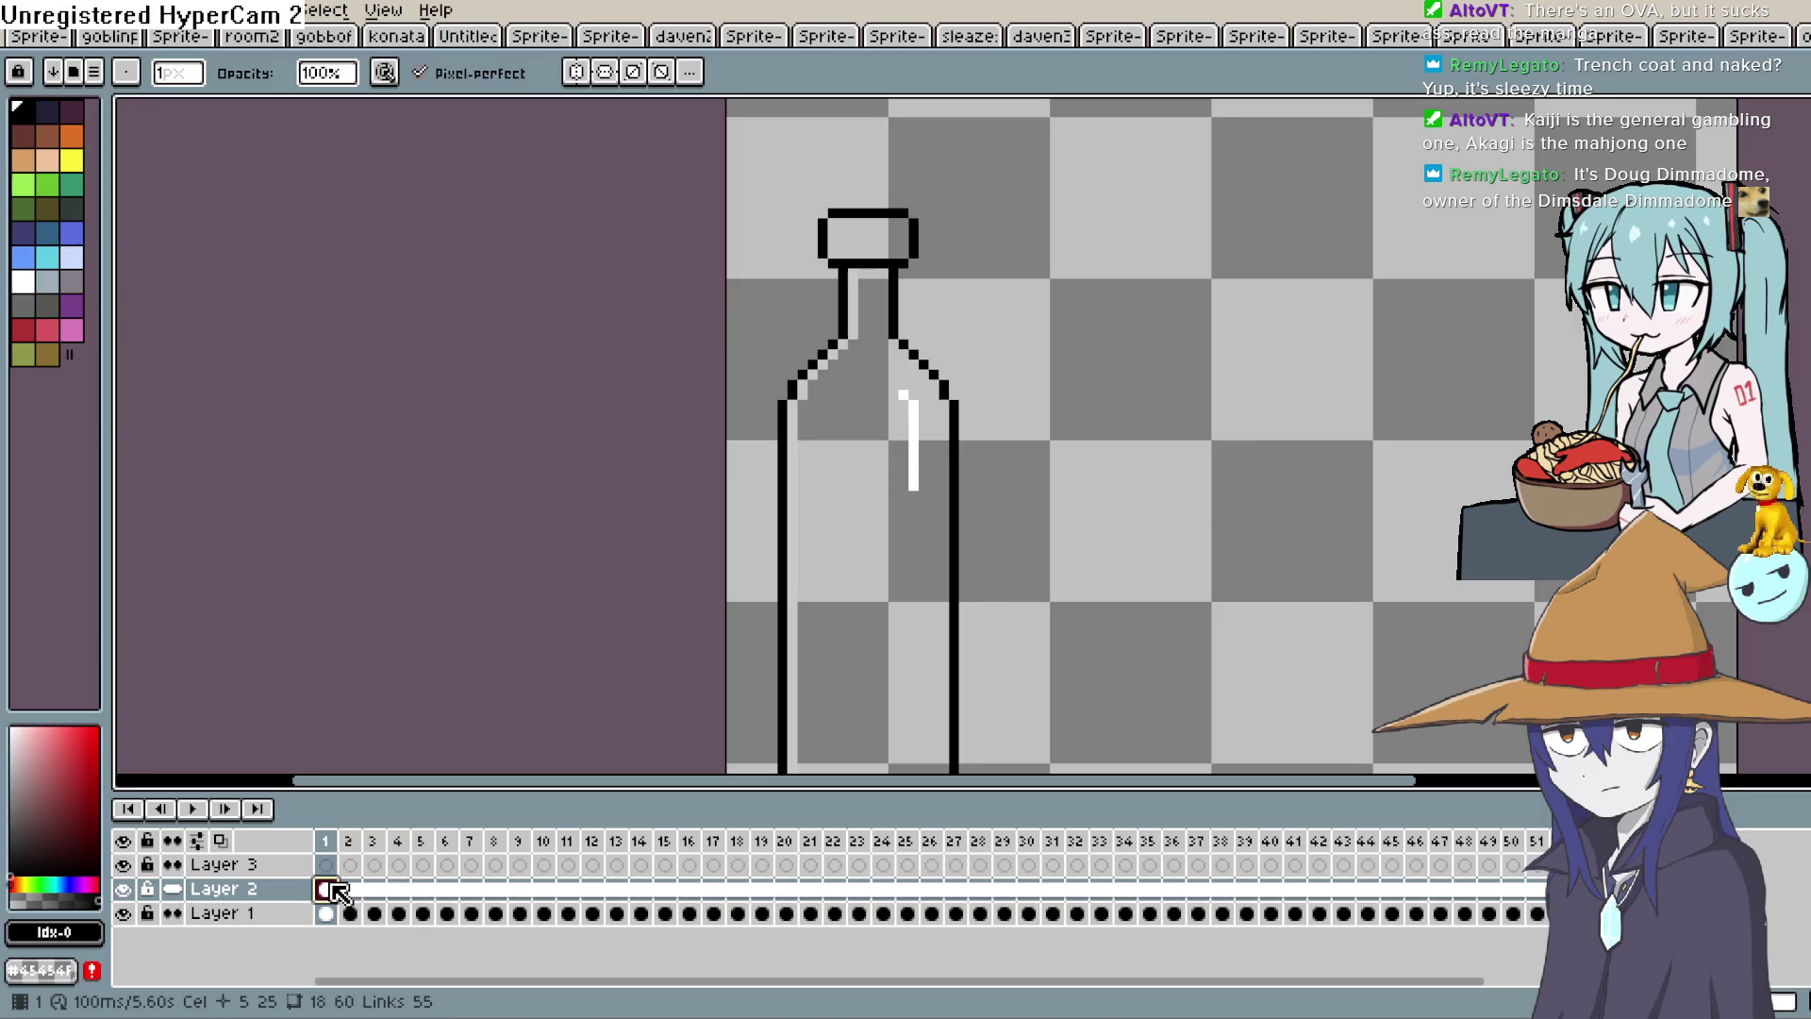
Flood-fill the bottle cap with dark green using the Paint Bucket.
left_click(47, 184)
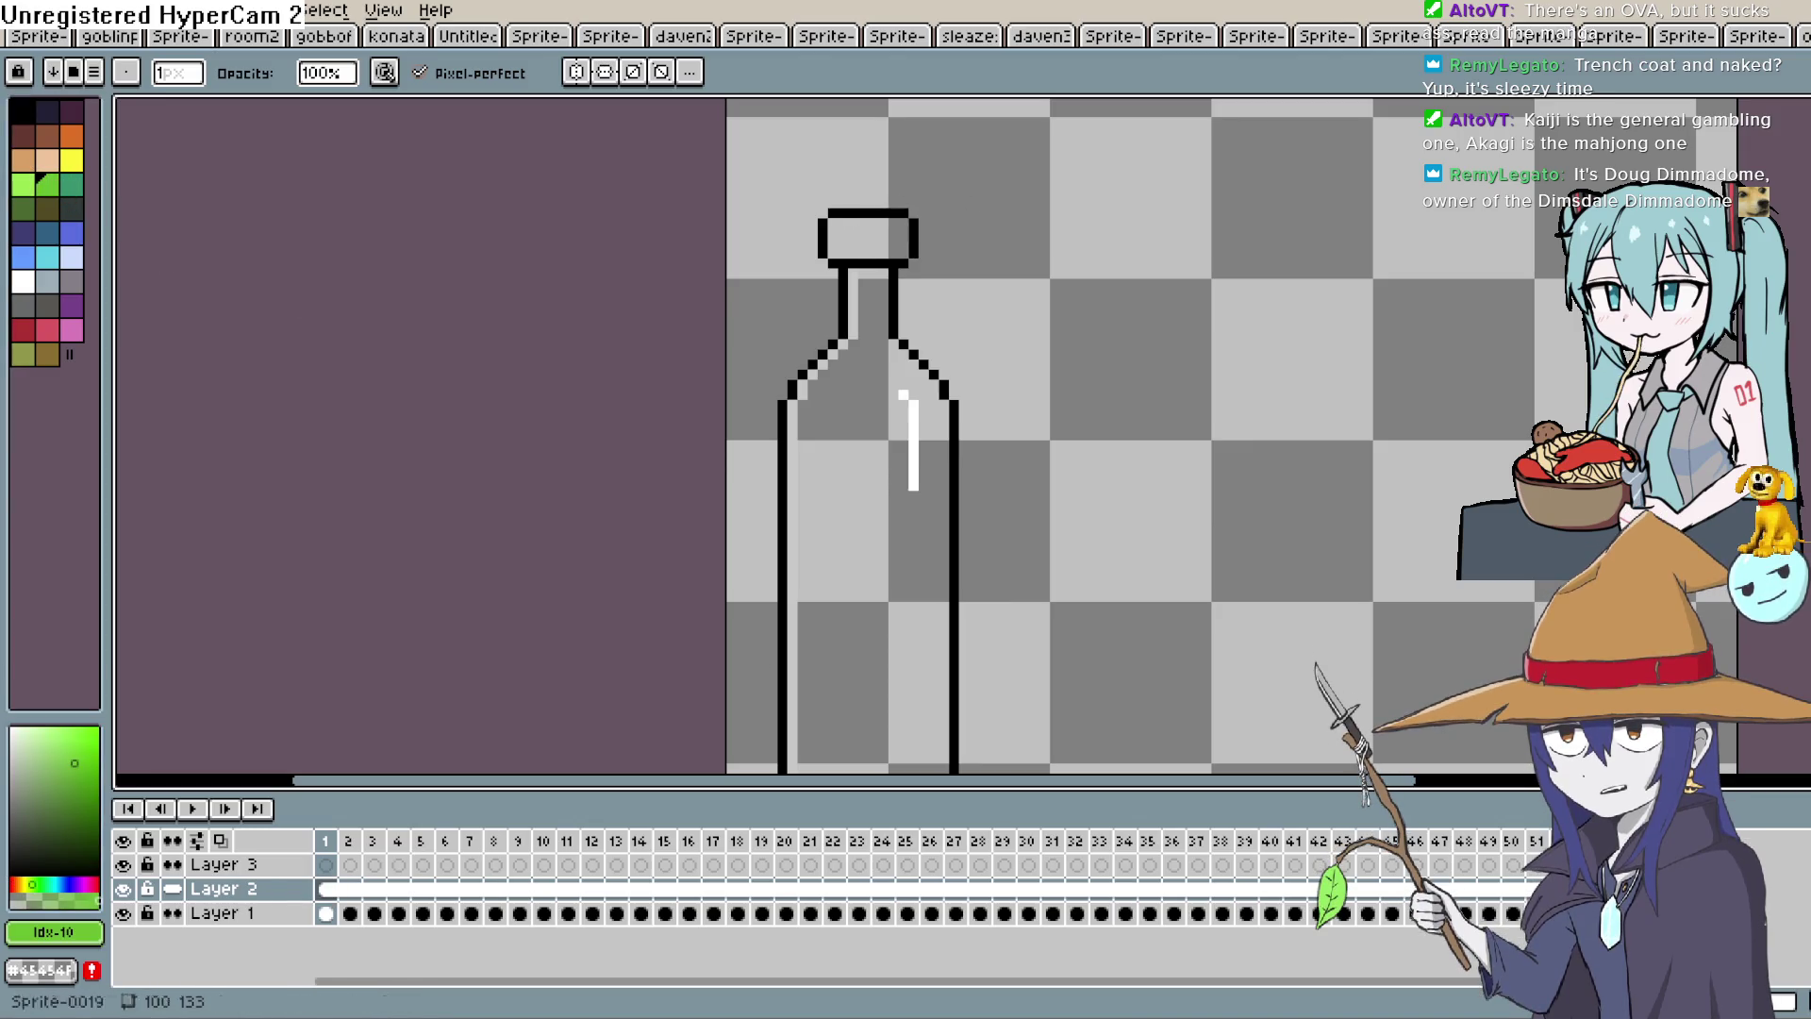
key("g")
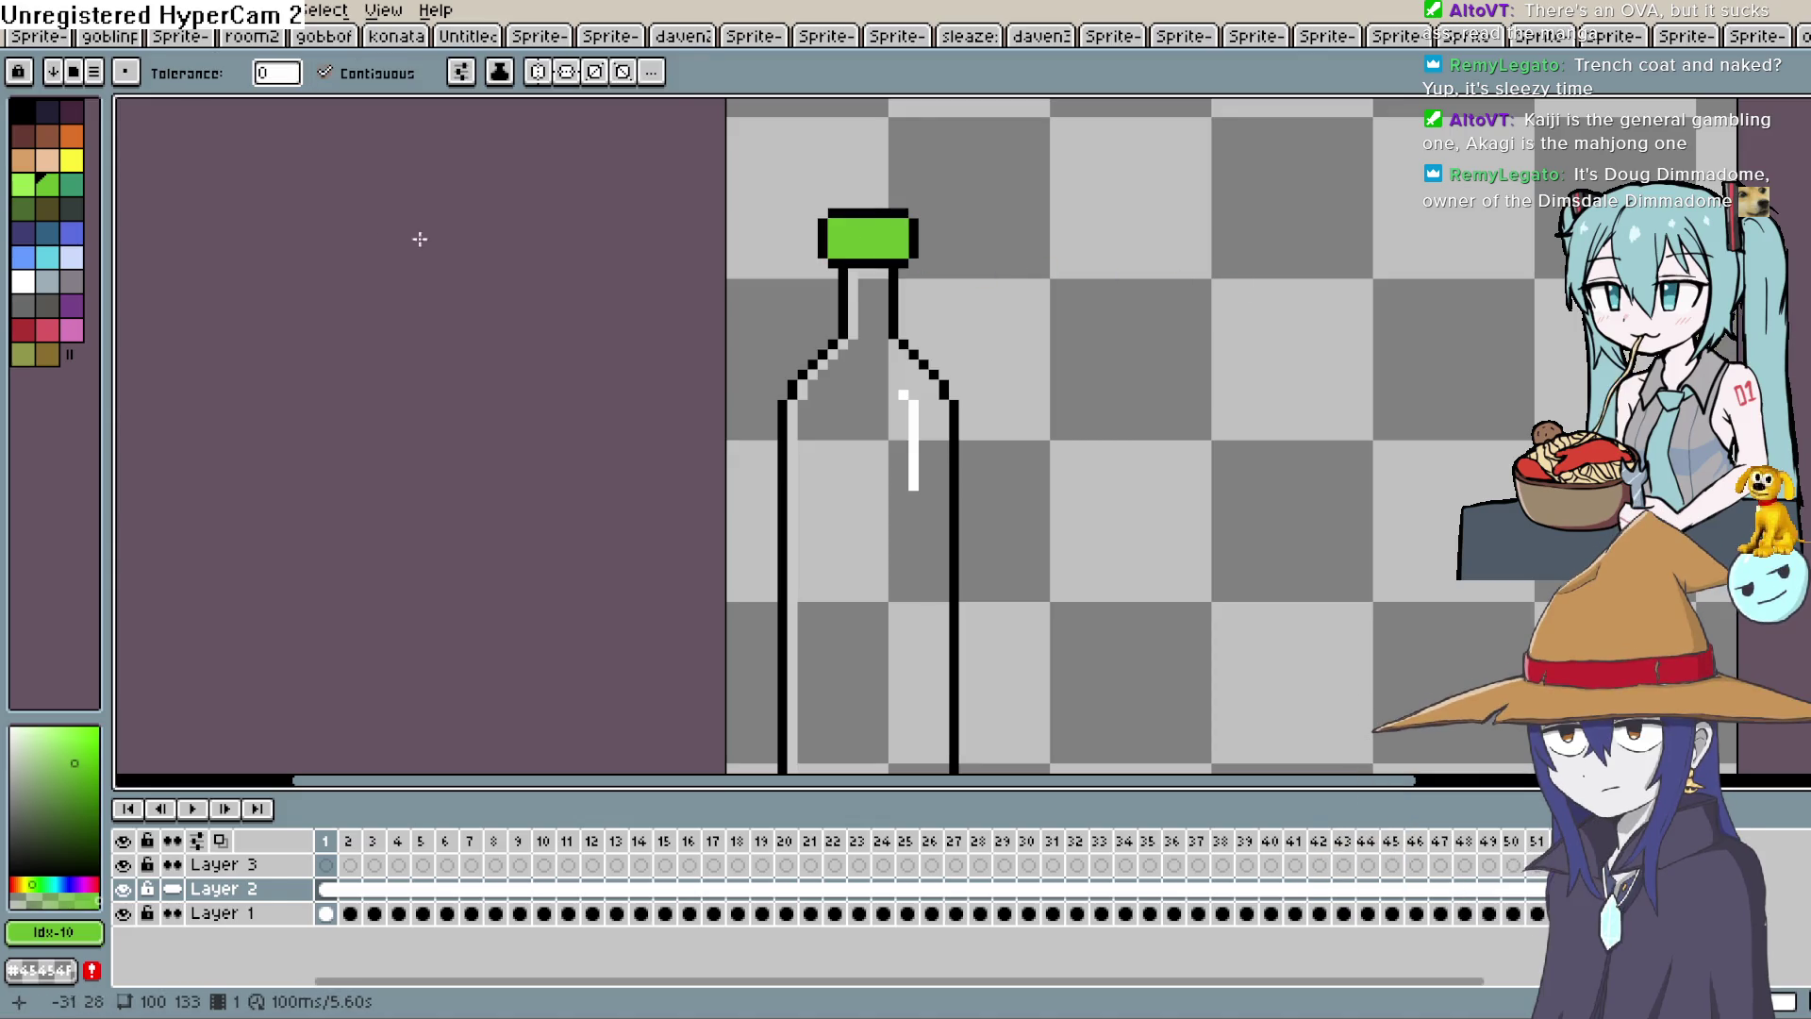
left_click(23, 207)
left_click(844, 238)
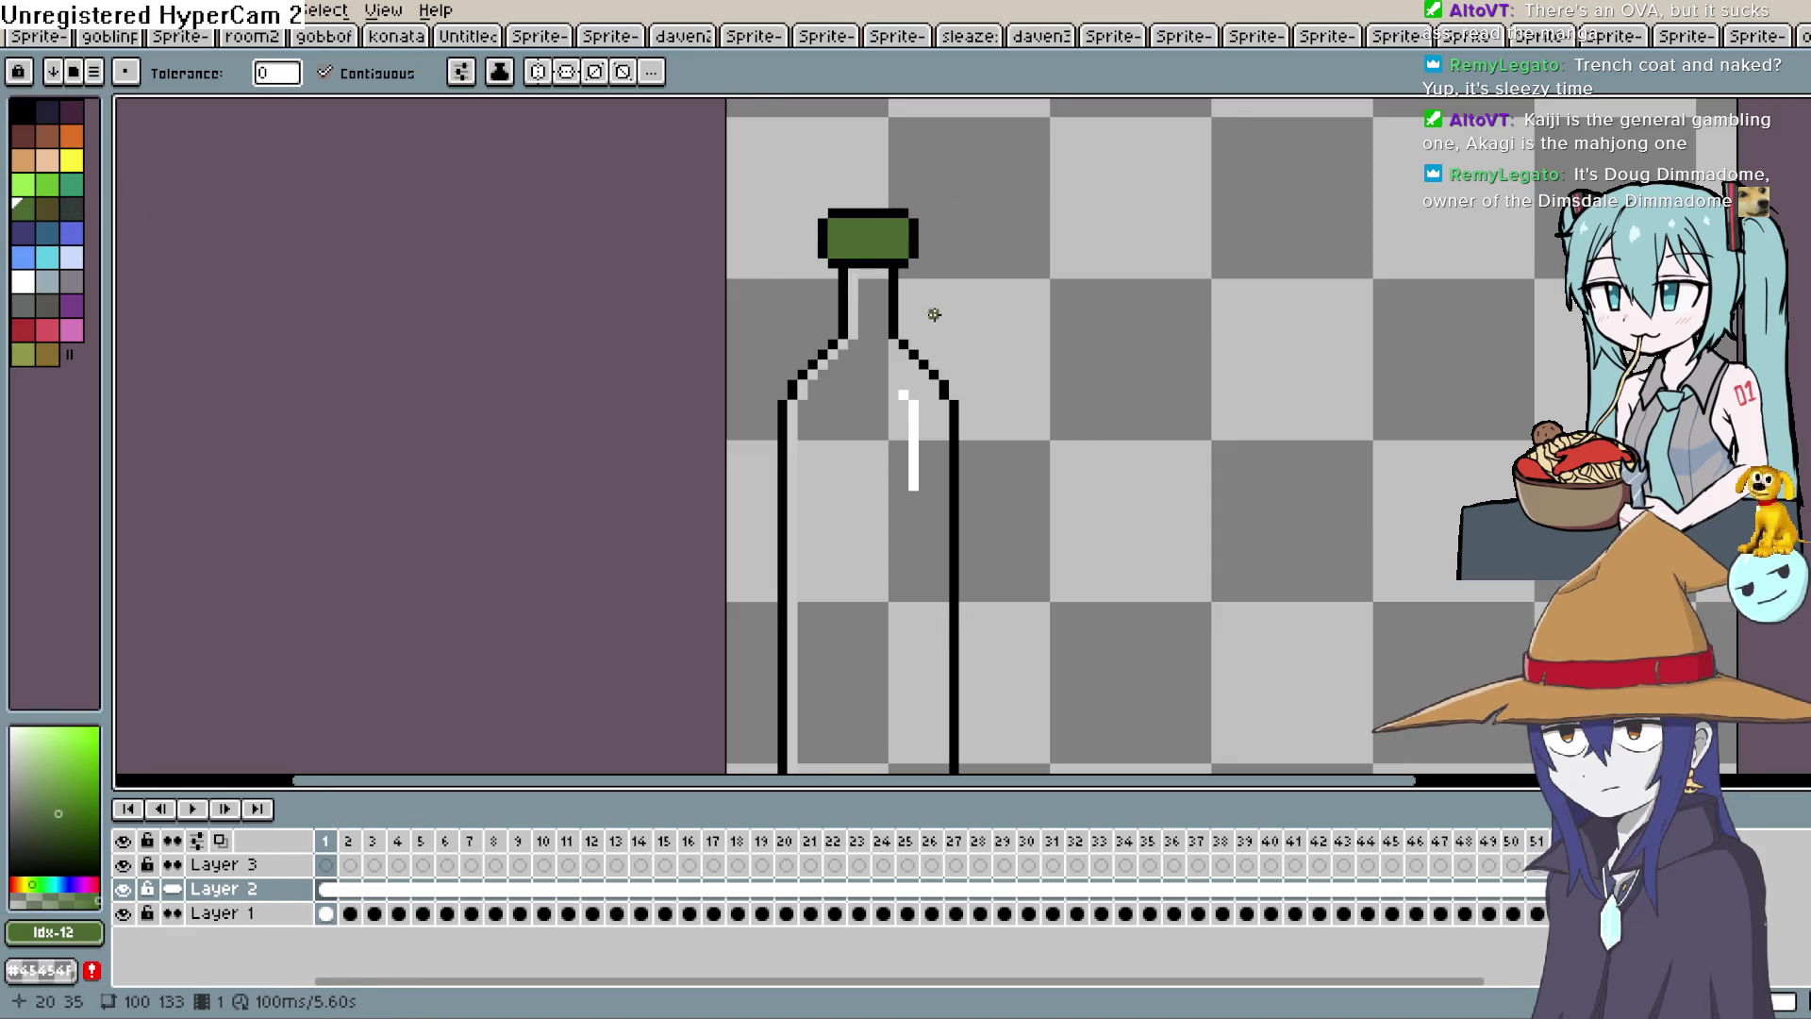
scroll(934, 316, "up", 2)
scroll(1034, 409, "up", 2)
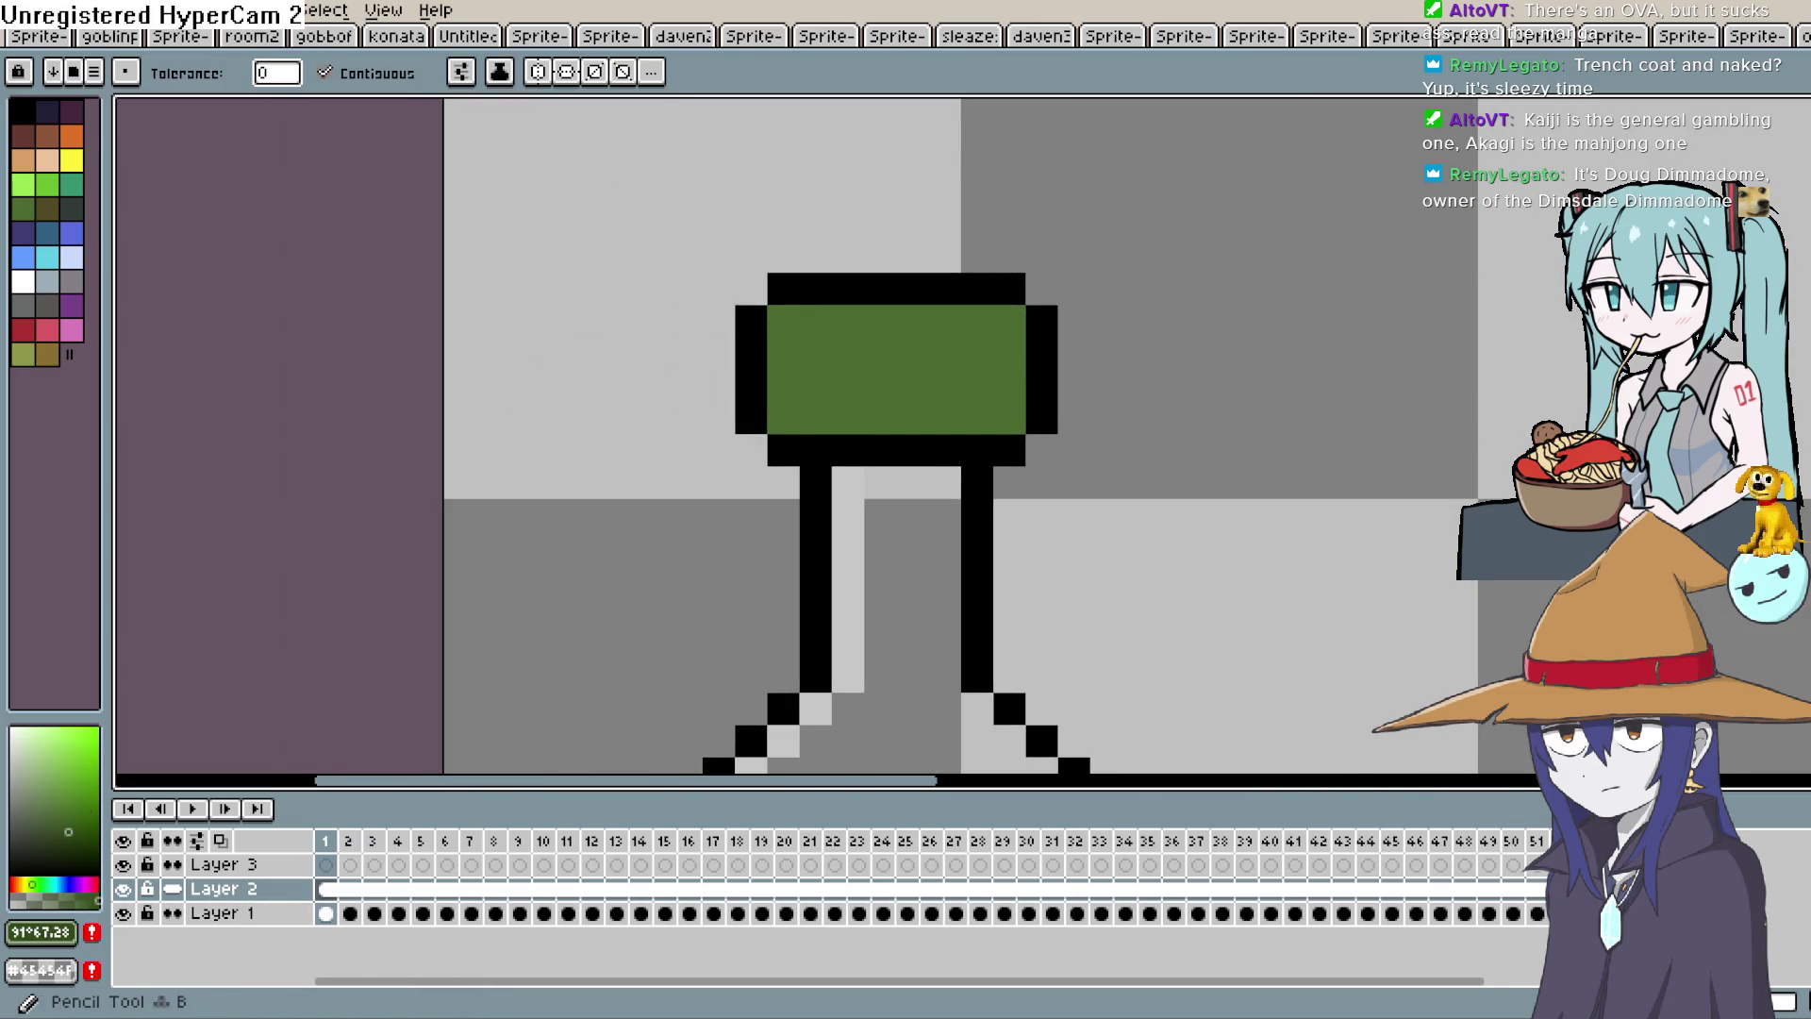
Pencil darker green vertical stripes down the cap's left and middle columns, undoing misplaced ones.
key("b")
left_click_drag(813, 323, 820, 412)
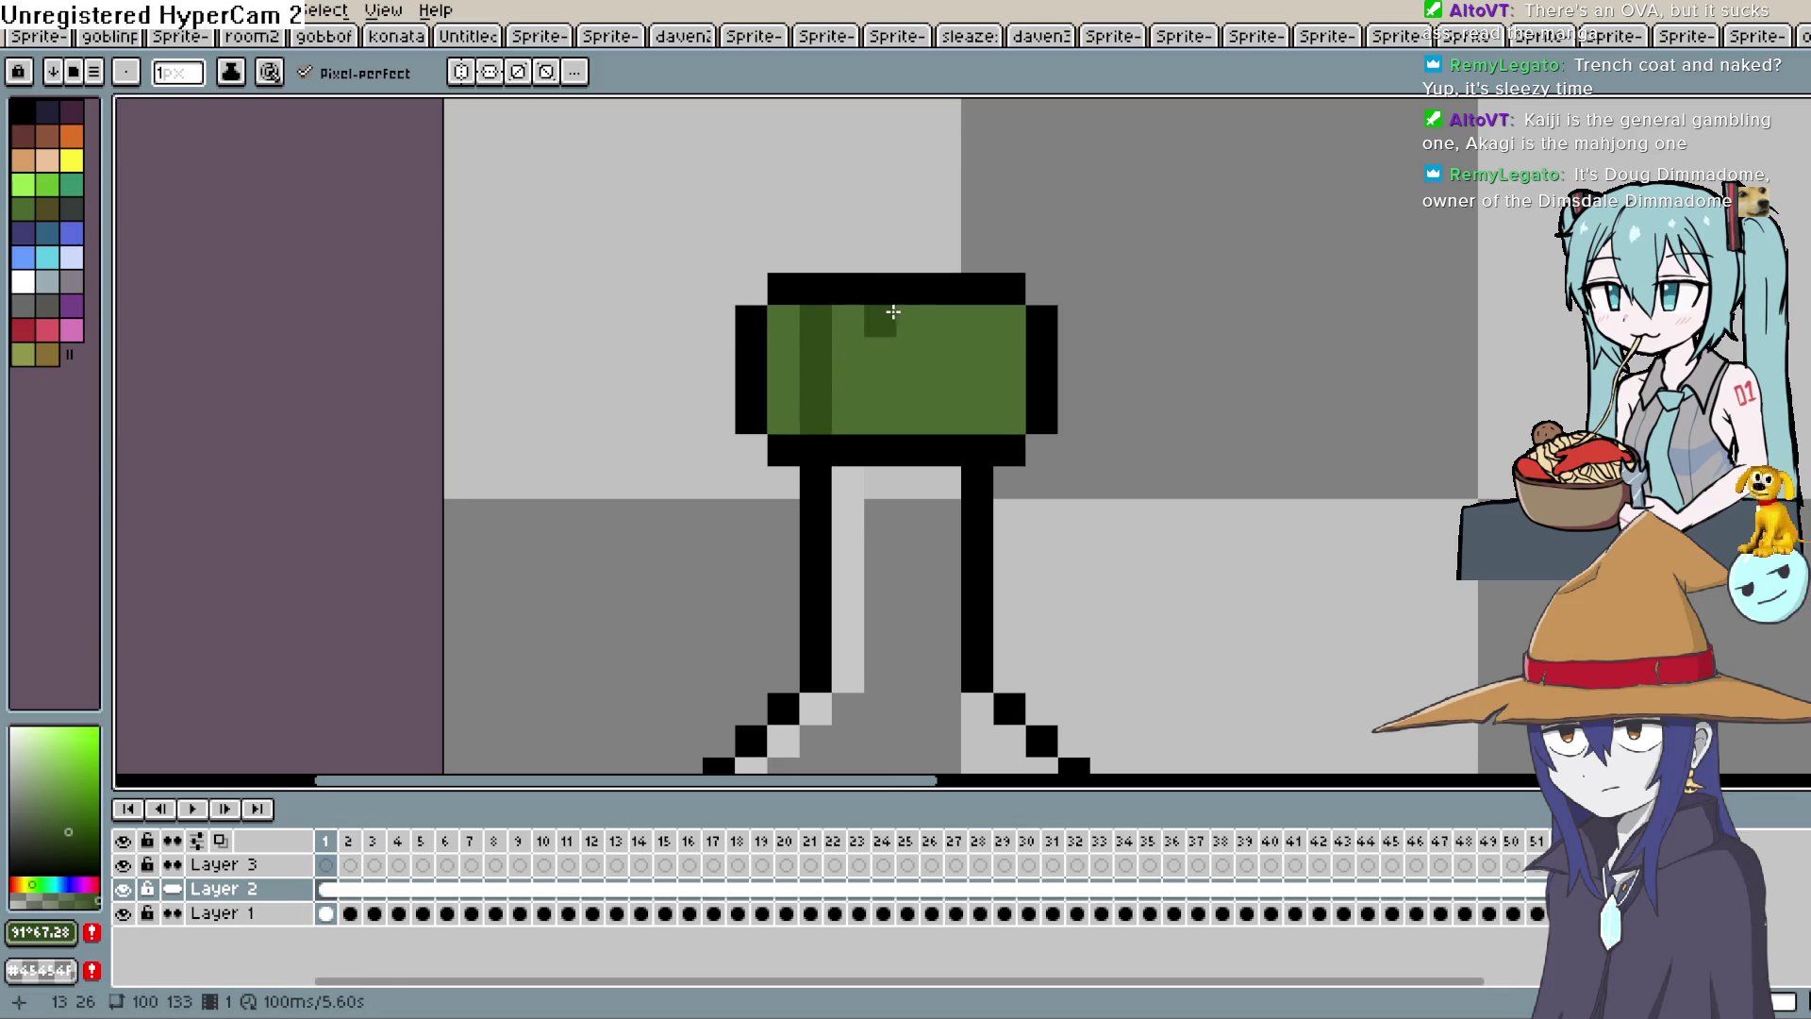
left_click(886, 405, "shift")
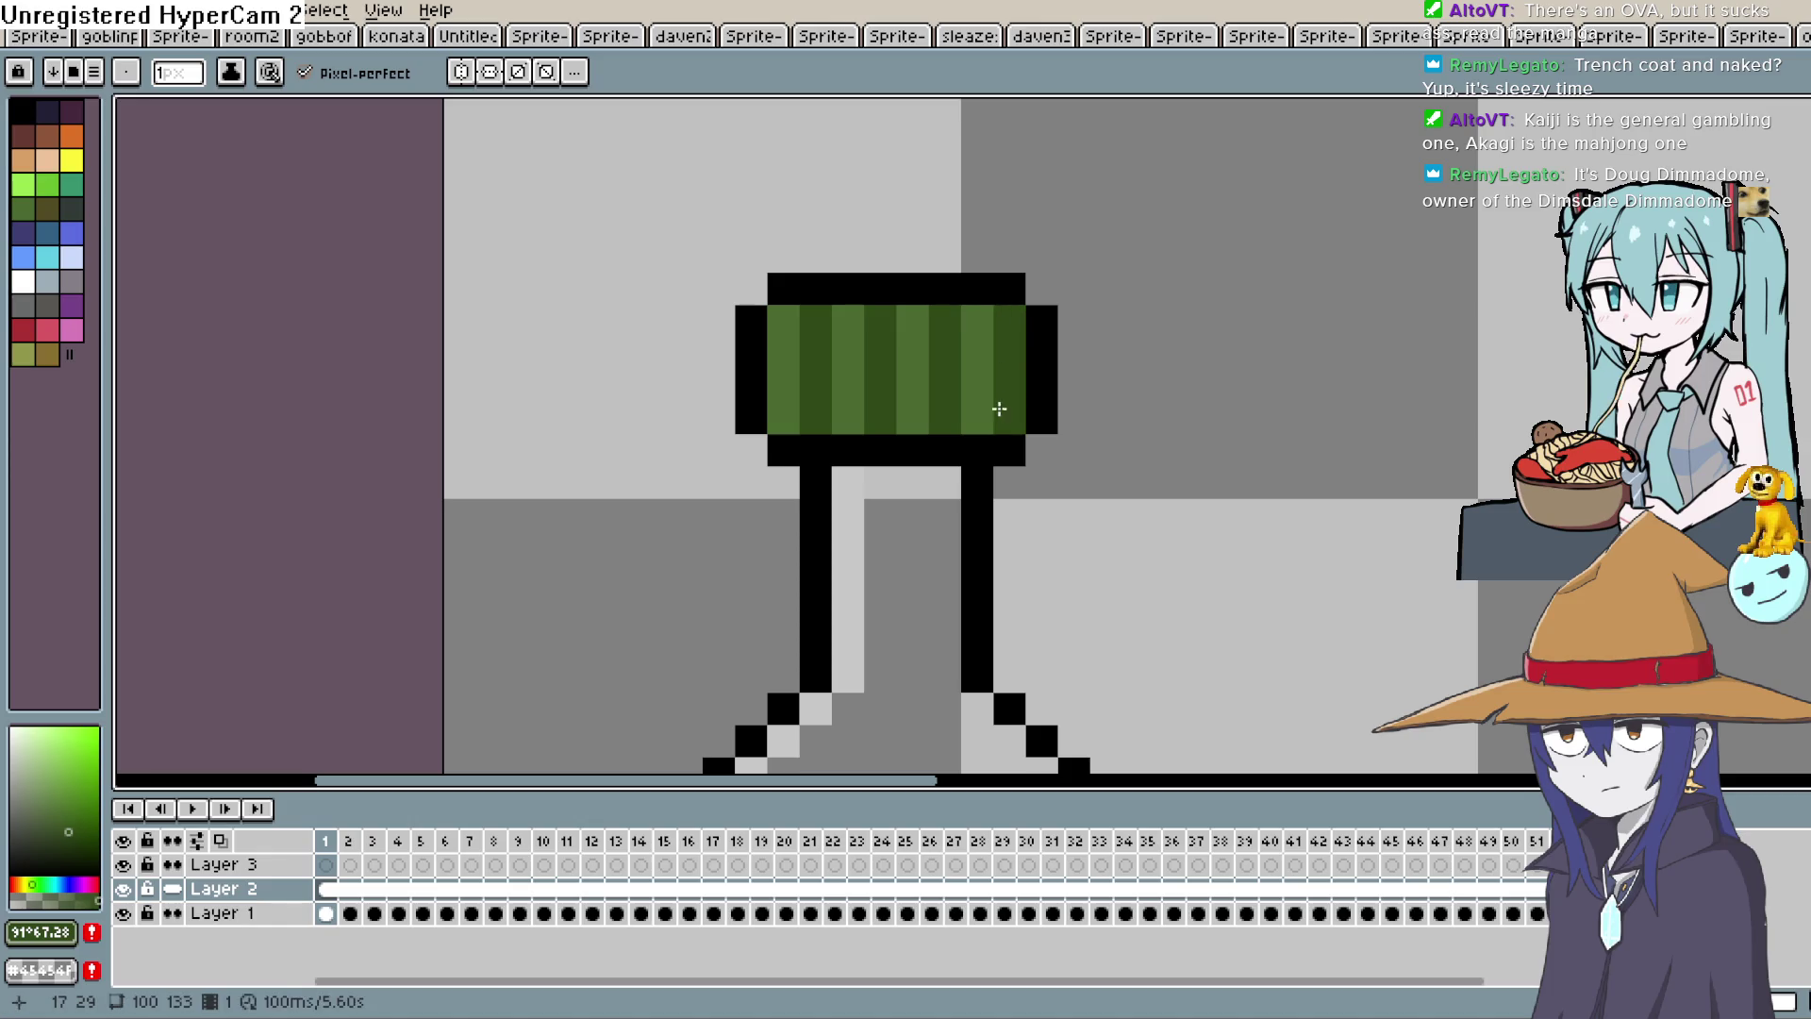
key("ctrl+z")
key("ctrl+z")
key("ctrl+z")
left_click_drag(796, 321, 789, 415)
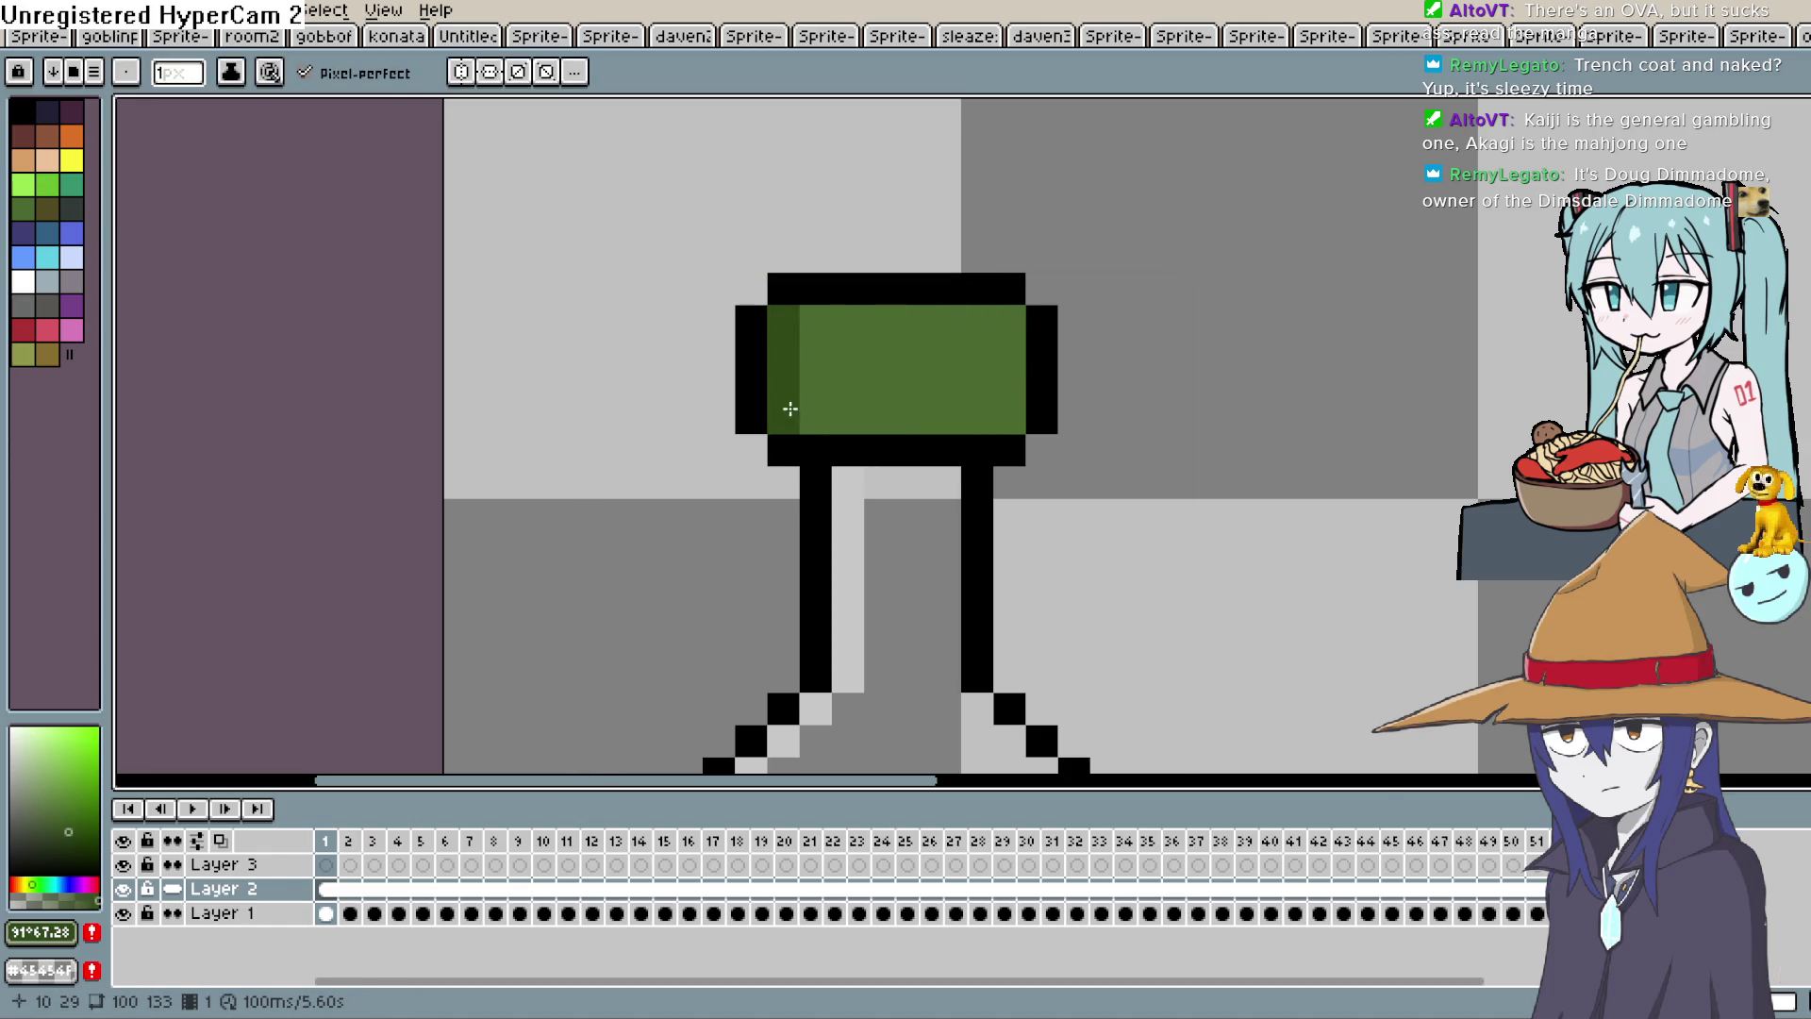
left_click_drag(845, 311, 847, 415)
left_click(912, 325)
left_click(912, 415, "shift")
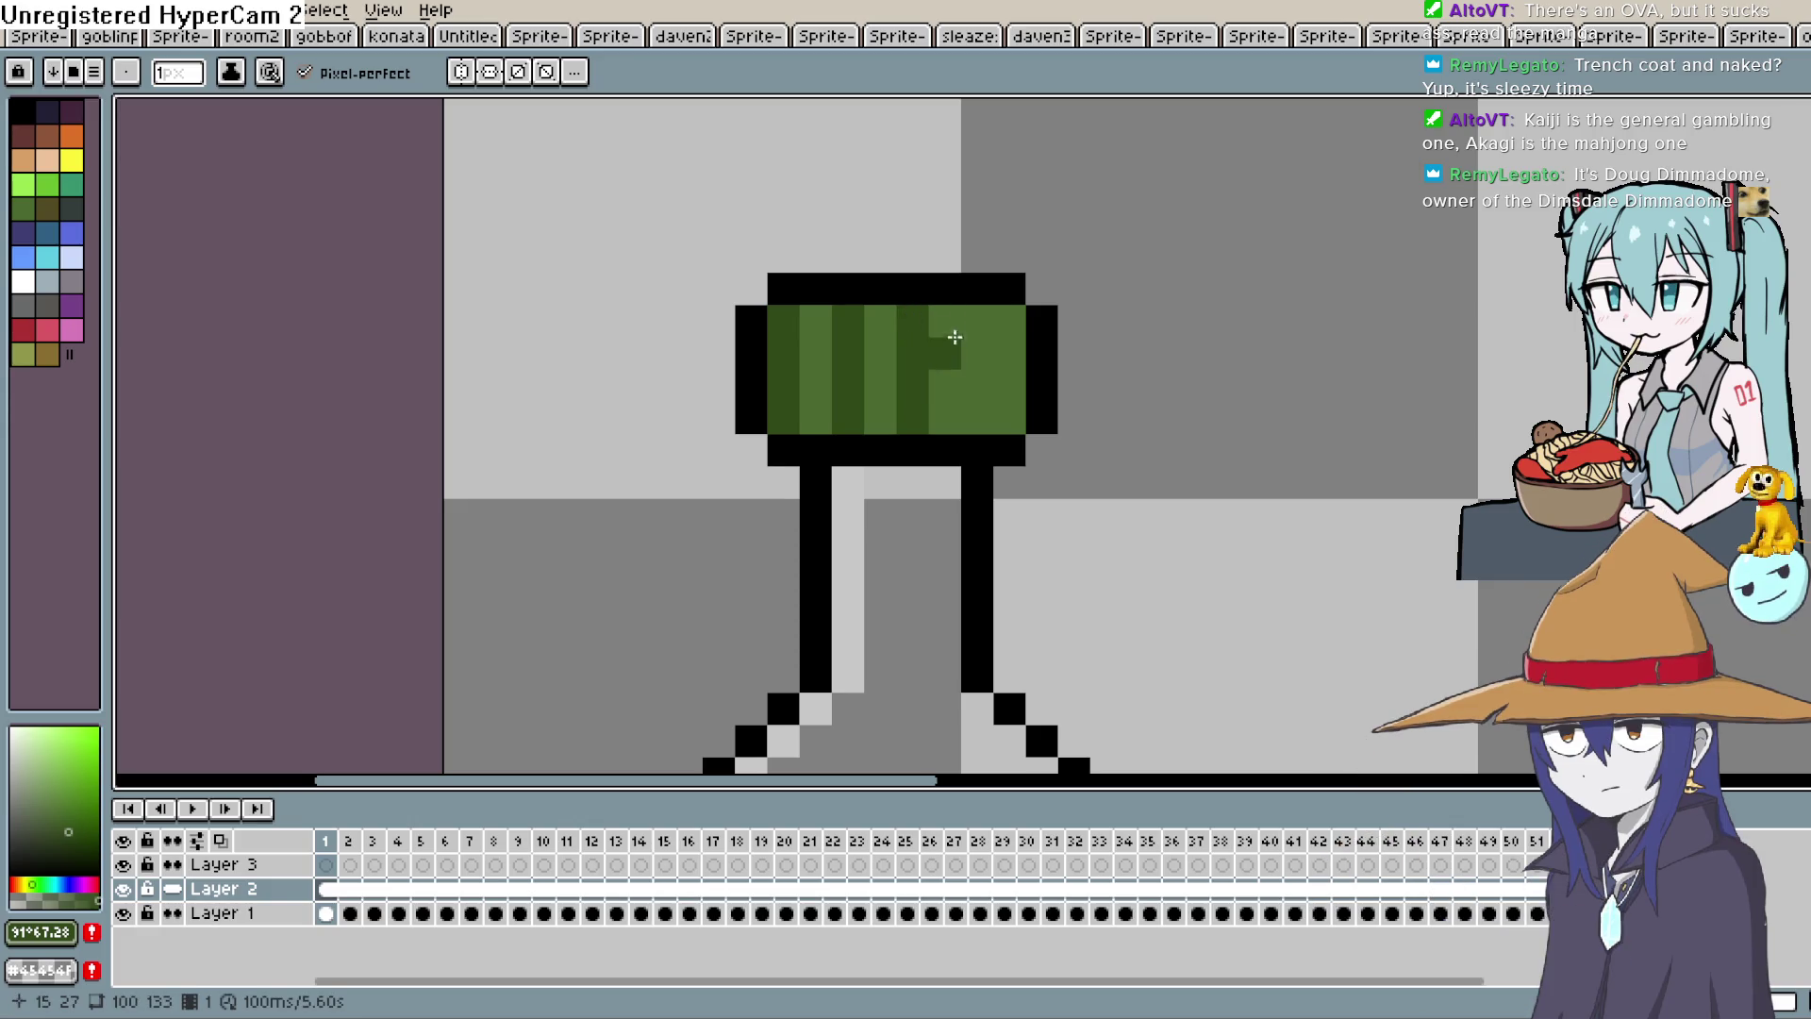
left_click(977, 321)
left_click(977, 415, "shift")
key("ctrl+z")
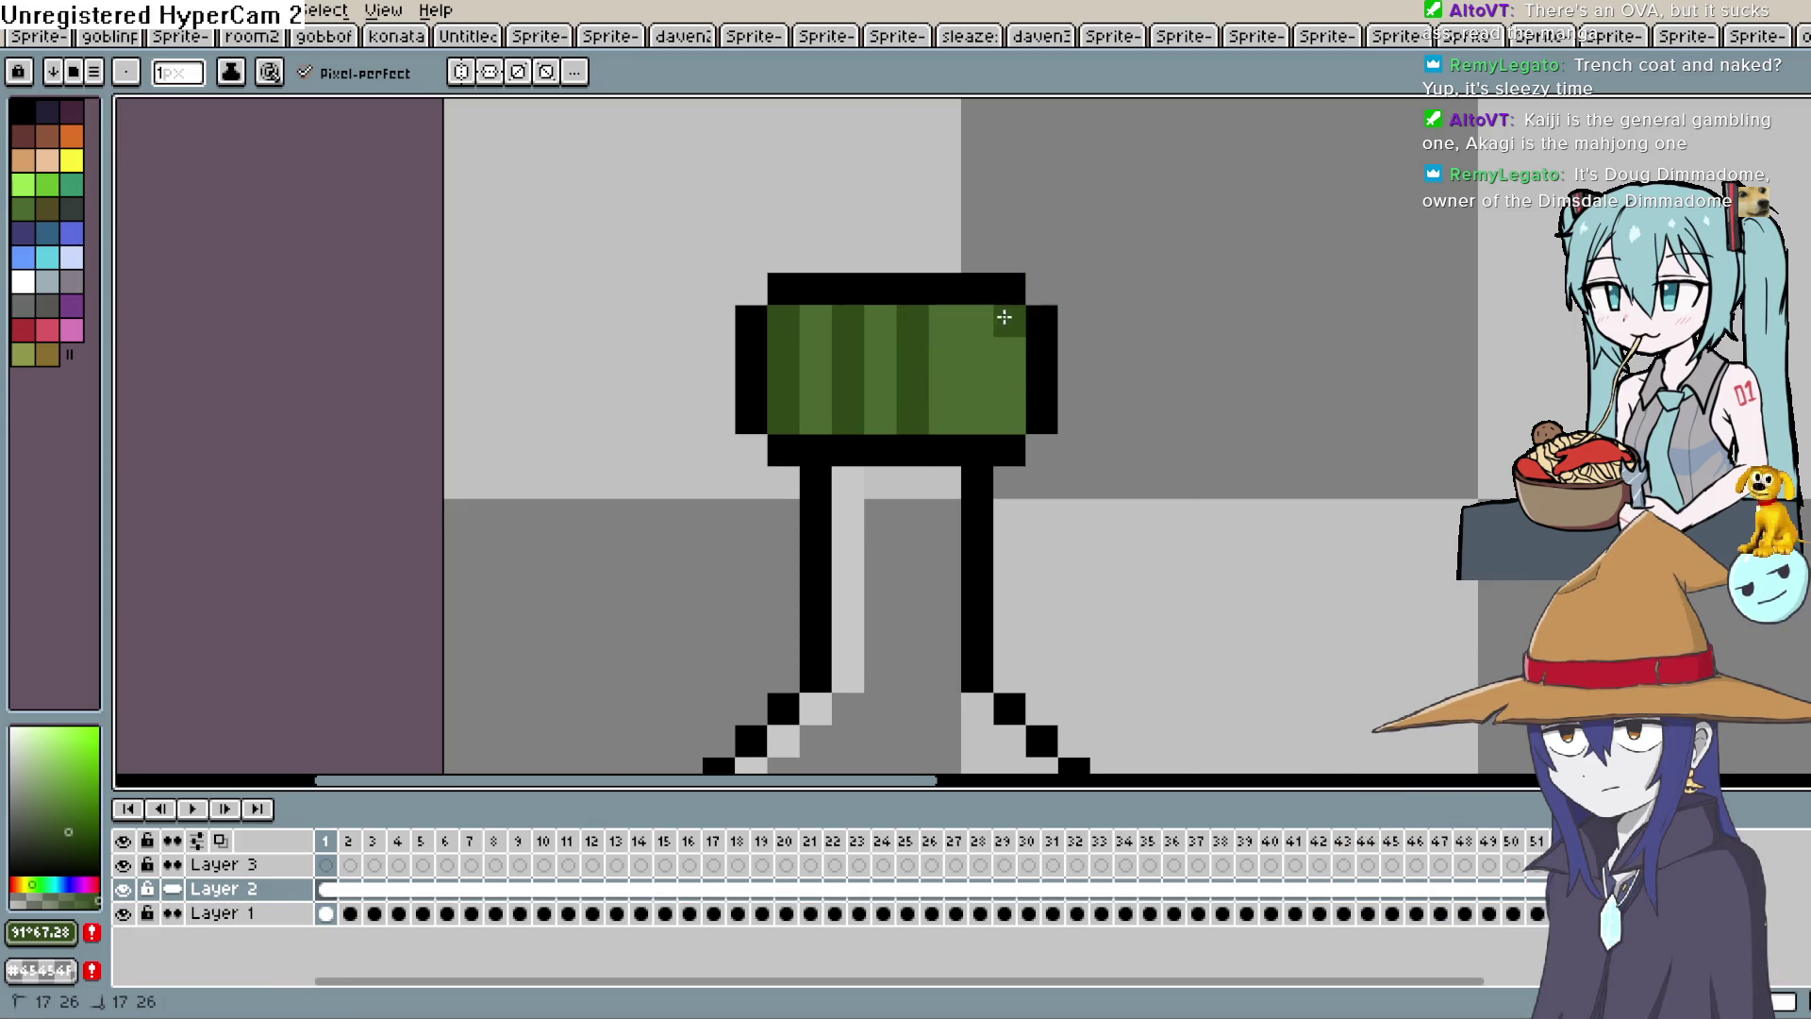
key("ctrl+z")
key("ctrl+z")
Redo the right-side cap stripe, add one more on the left, and show the cap with the neck.
left_click(998, 320)
left_click(998, 415, "shift")
key("ctrl+z")
key("ctrl+z")
key("ctrl+z")
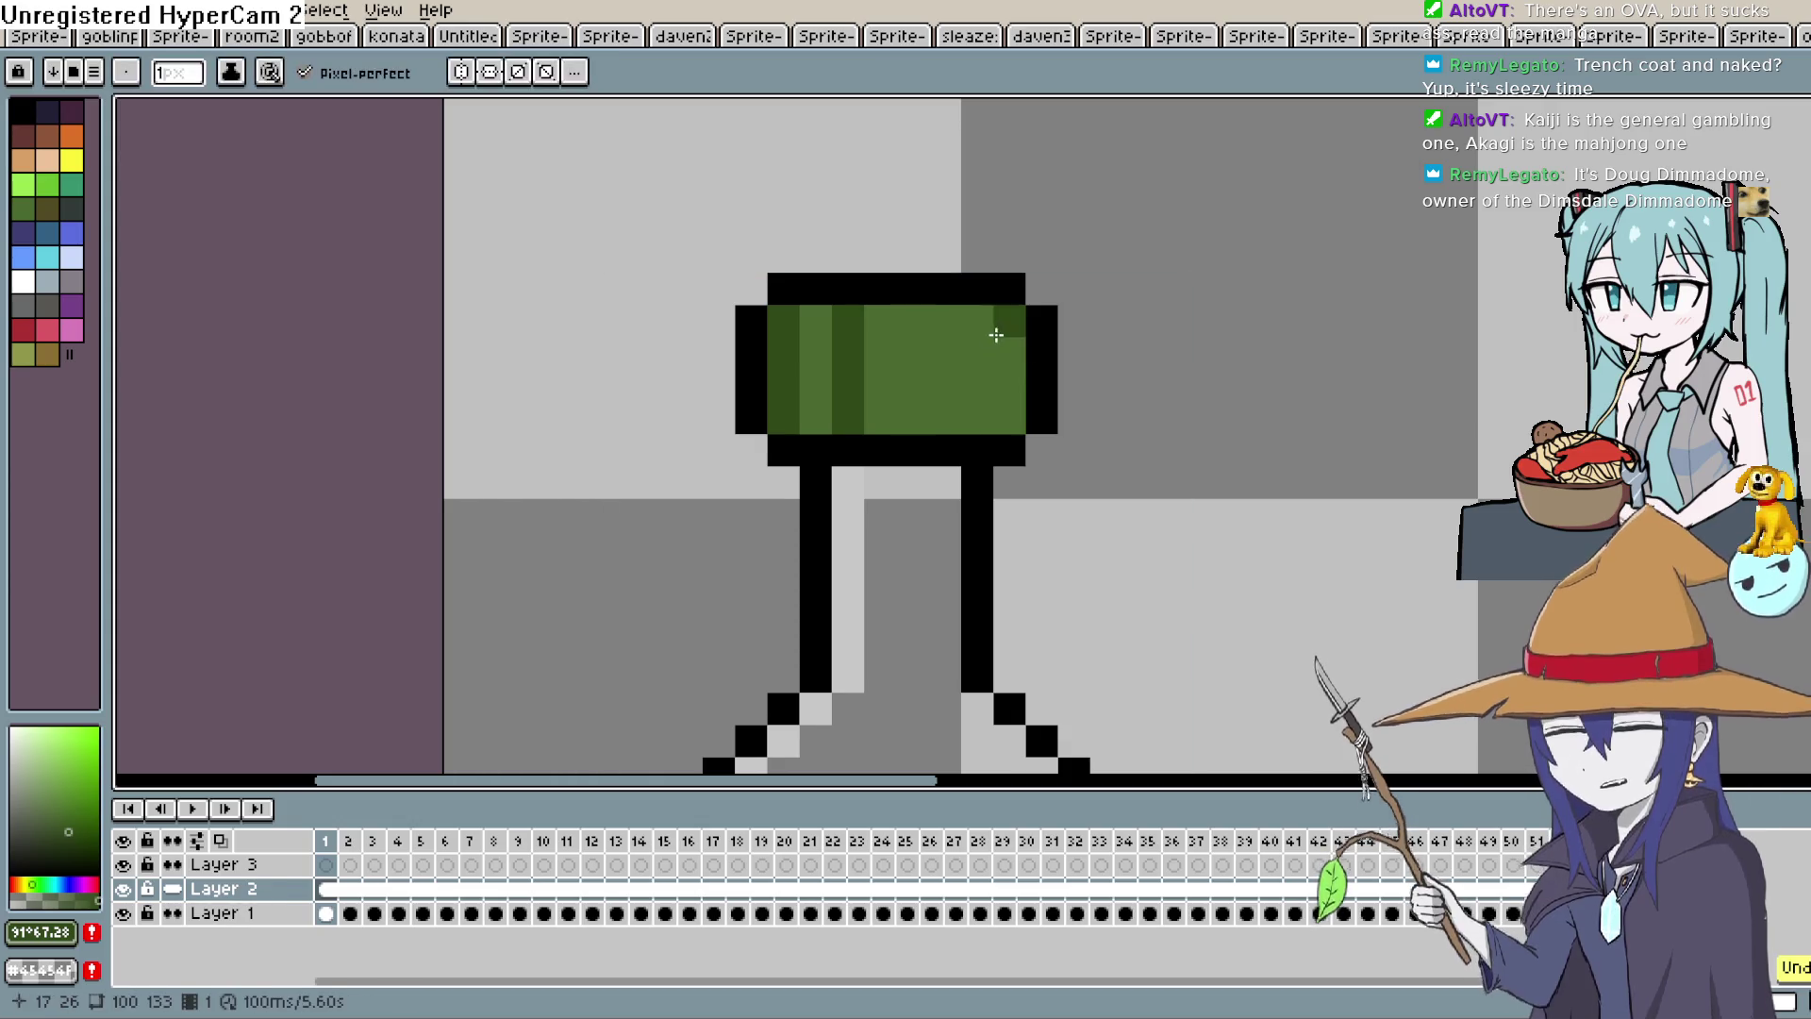
left_click(978, 320)
left_click_drag(979, 325, 983, 403)
key("ctrl+z")
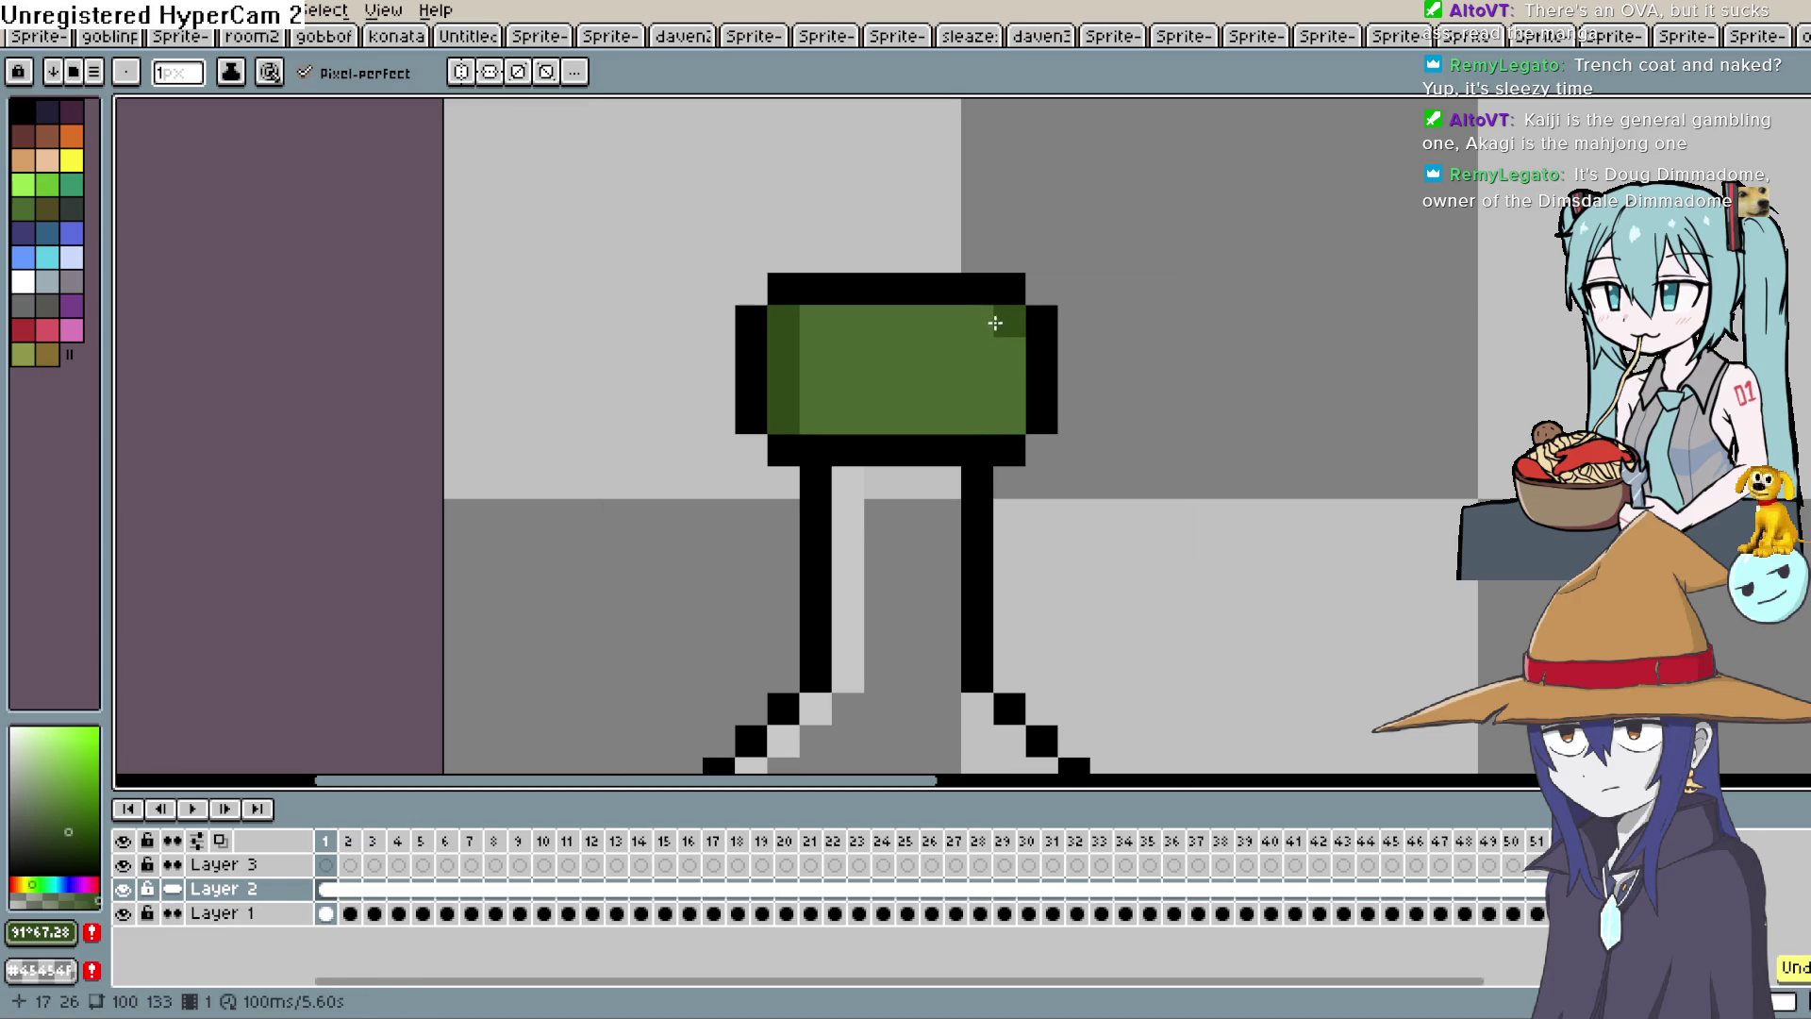
left_click(997, 320)
left_click(1003, 407, "shift")
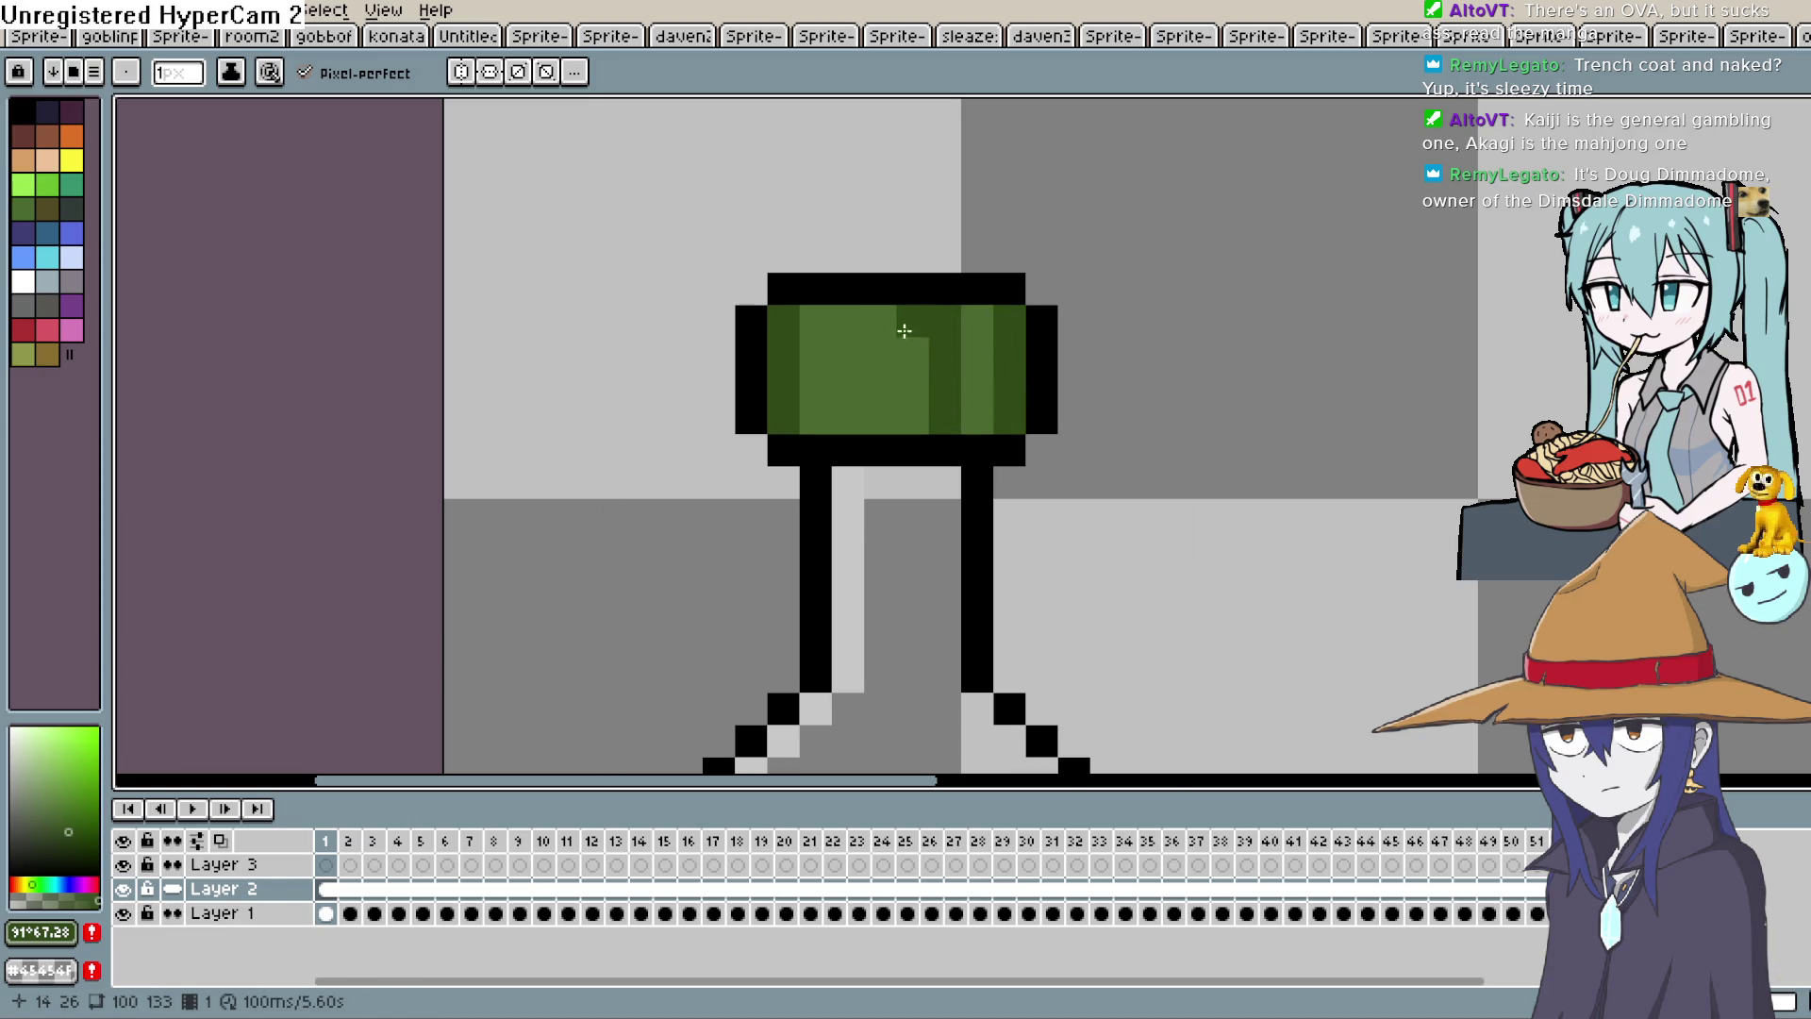
left_click(857, 404, "shift")
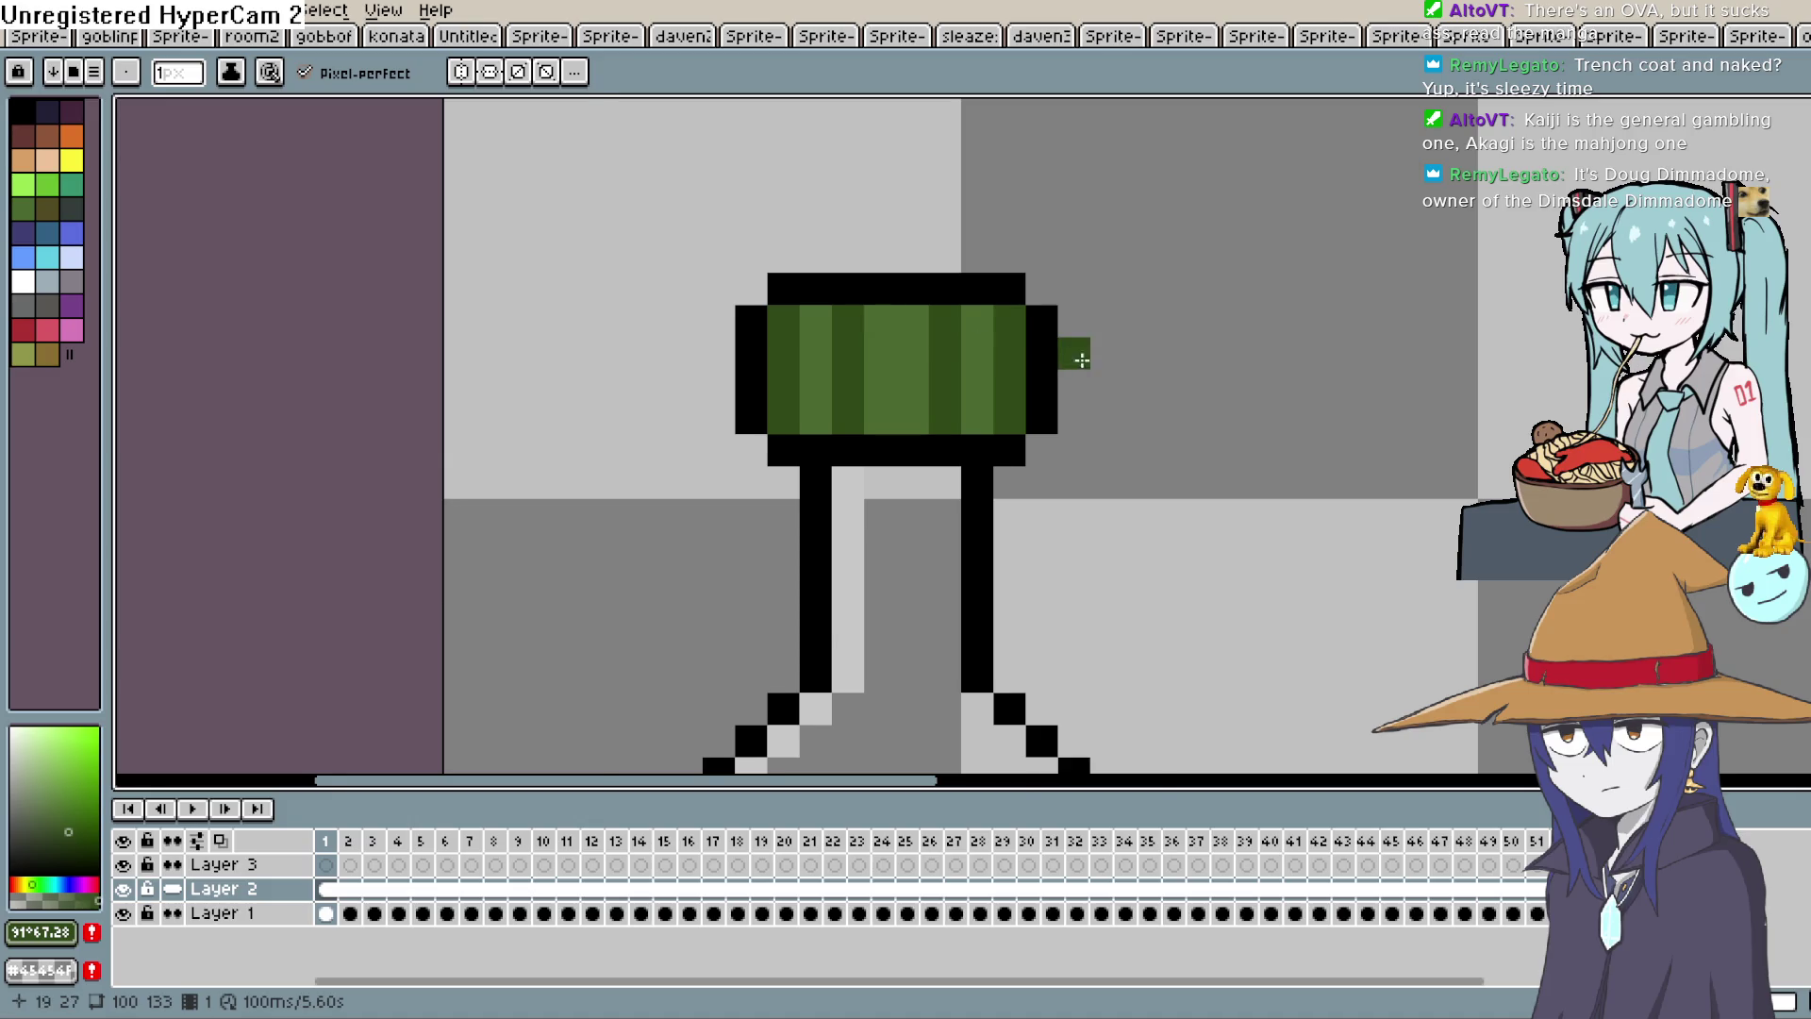
scroll(1079, 359, "down", 2)
scroll(1079, 358, "up", 2)
key("space")
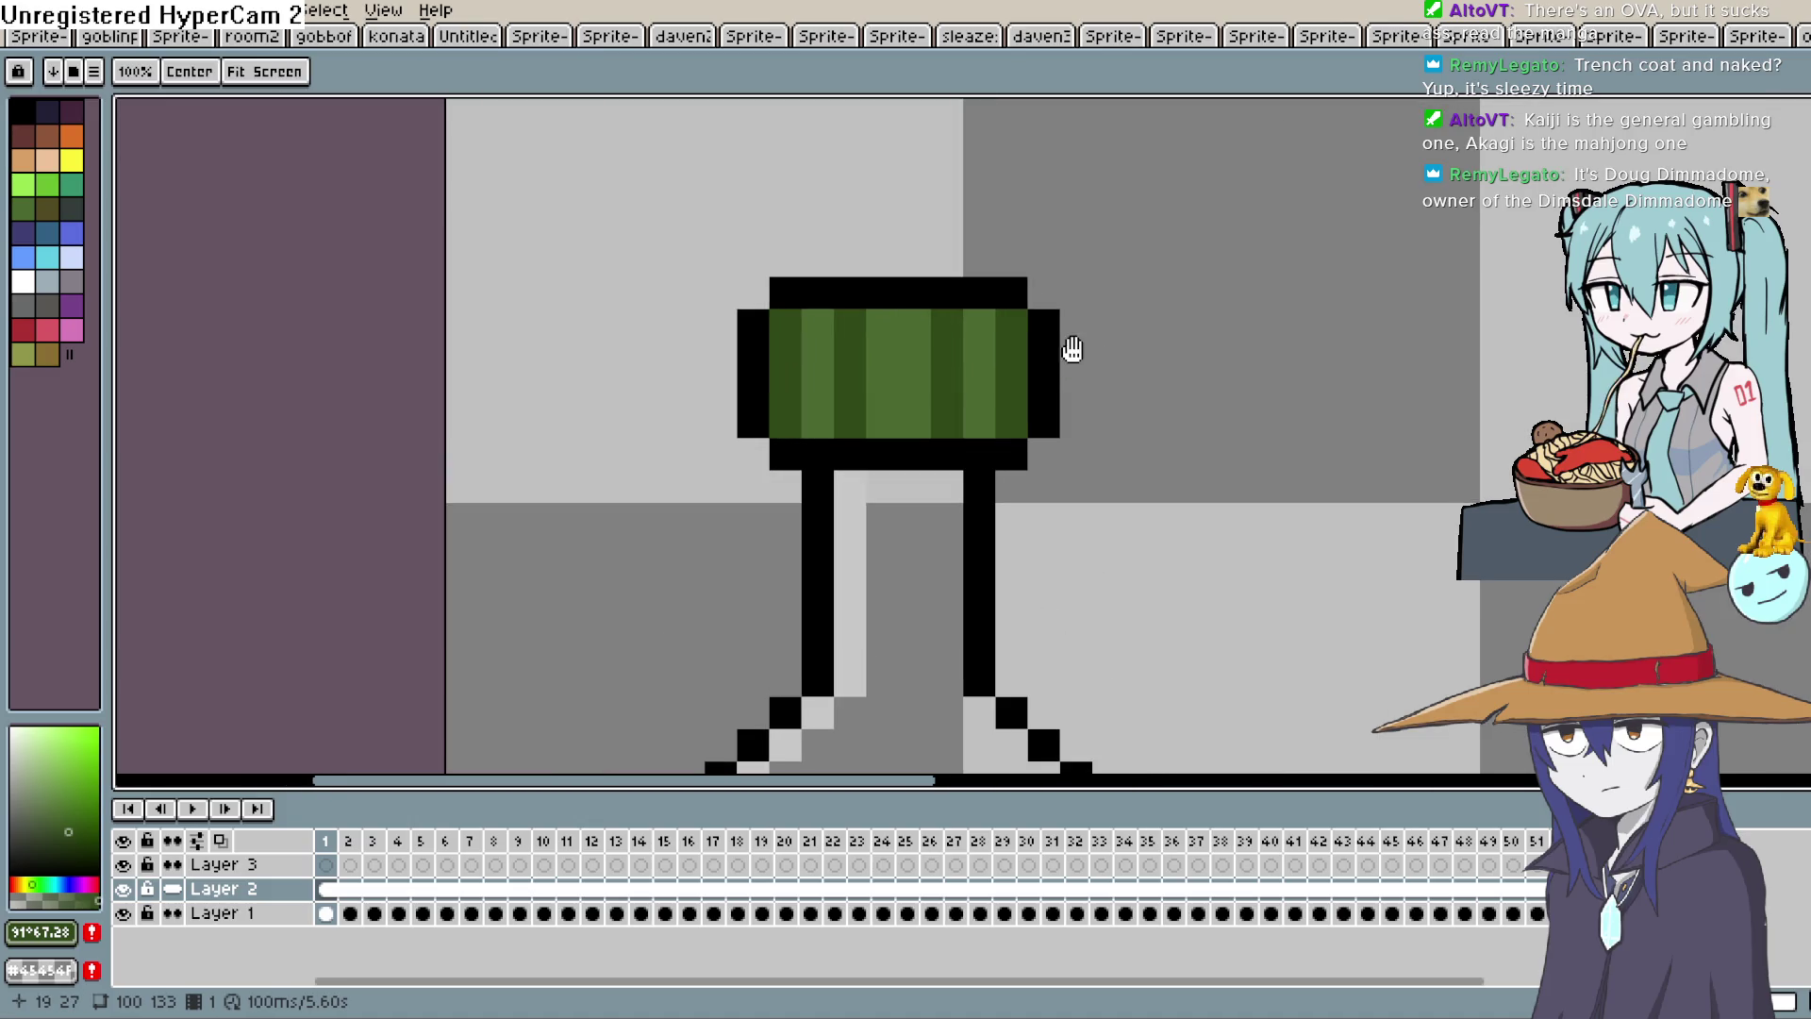
left_click_drag(1072, 349, 1083, 222)
scroll(1085, 226, "down", 2)
scroll(1091, 234, "up", 1)
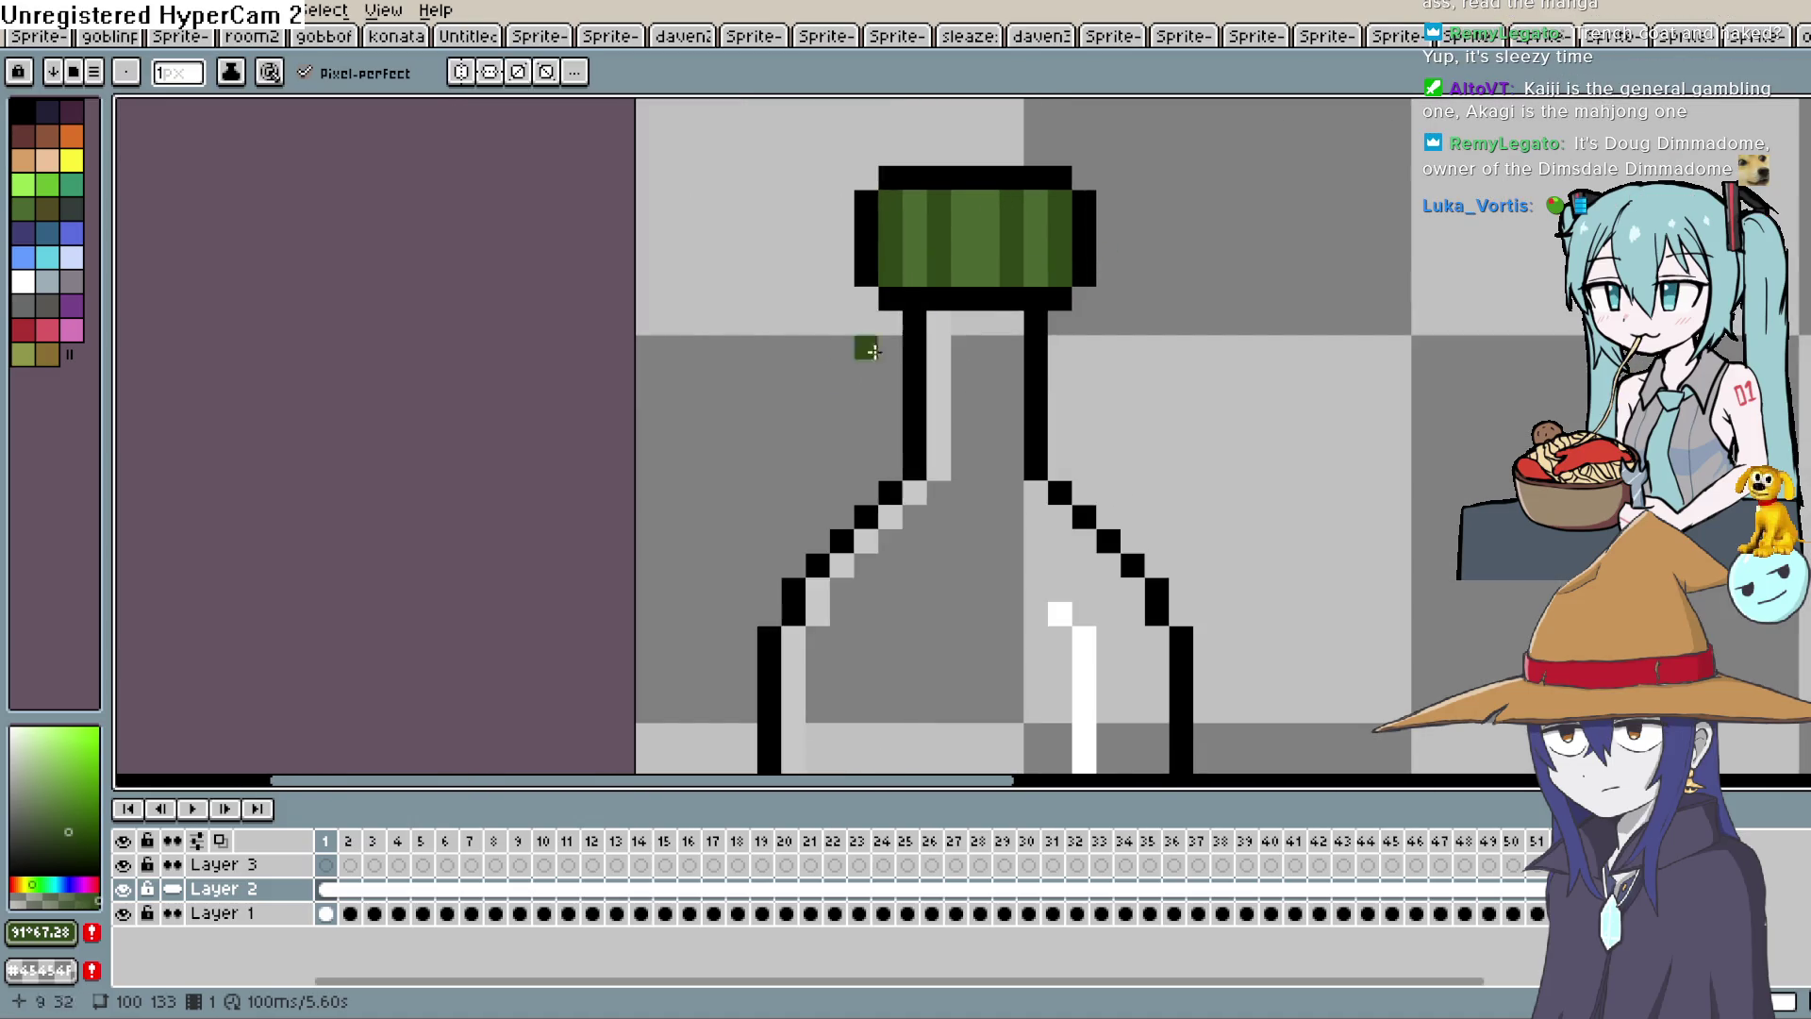
Try lighter and paler green shades, shifting the colour's hue toward yellow.
left_click(73, 842)
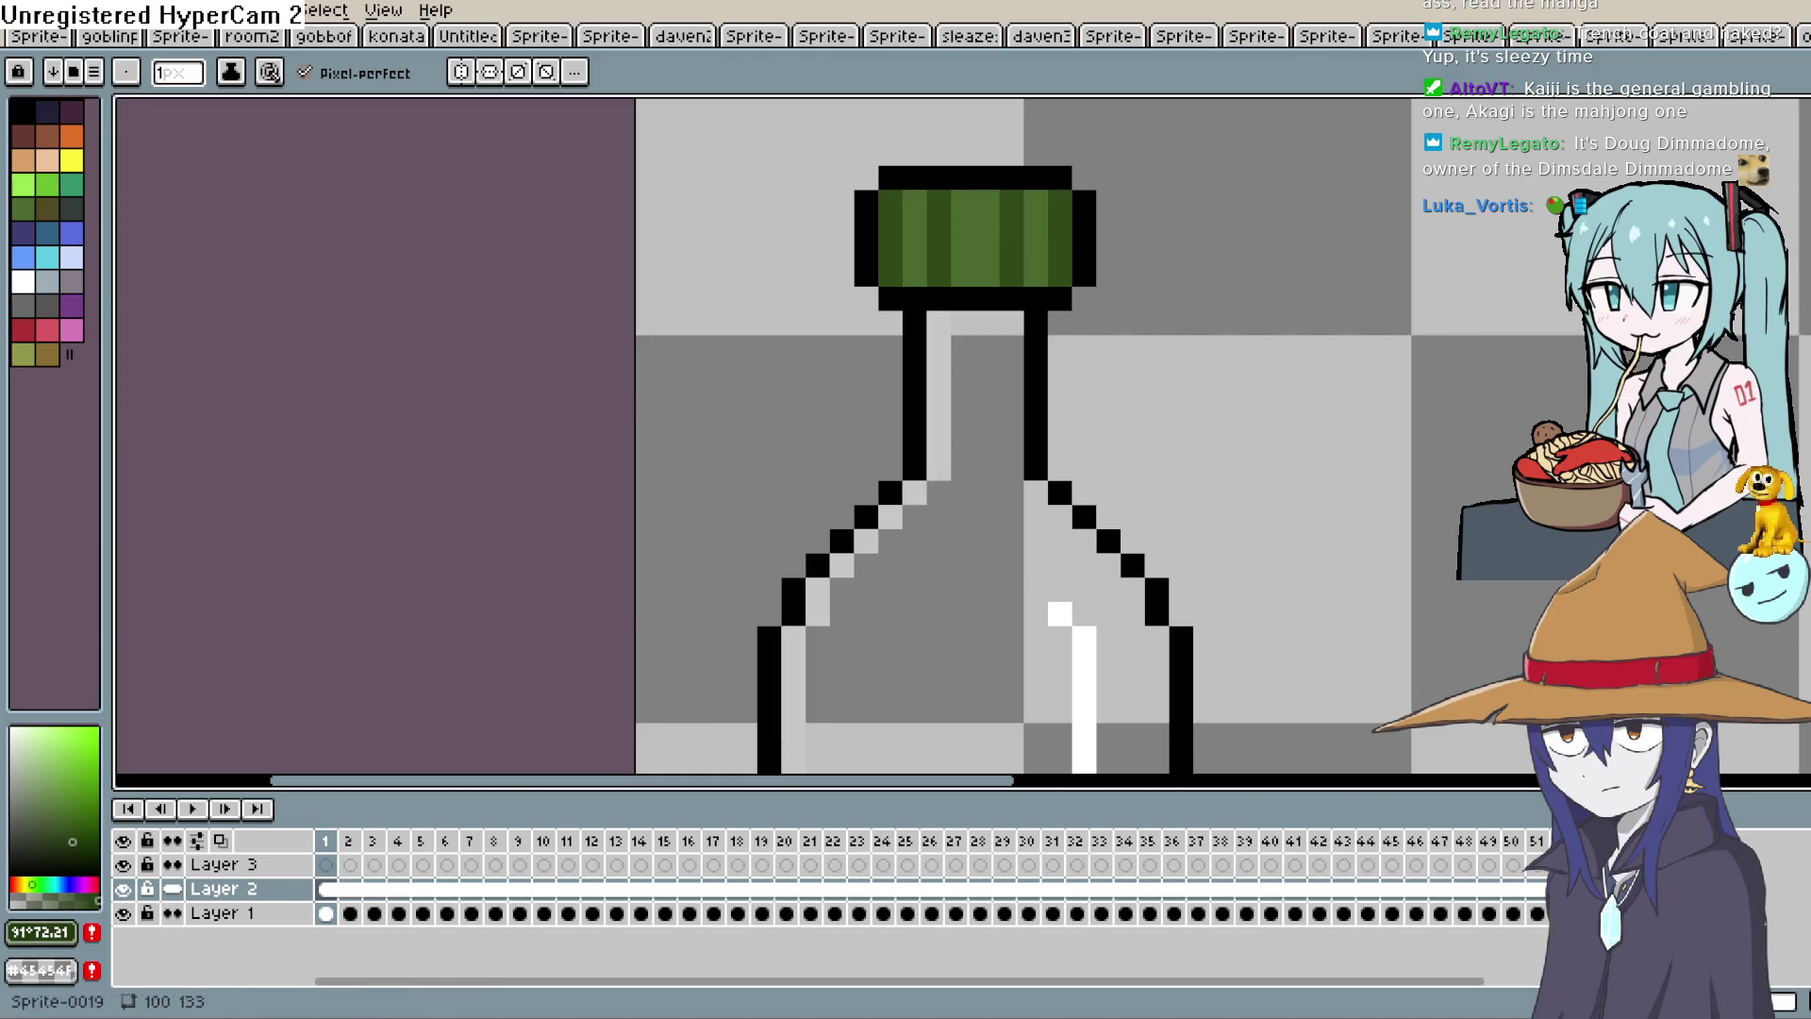
key("ctrl+z")
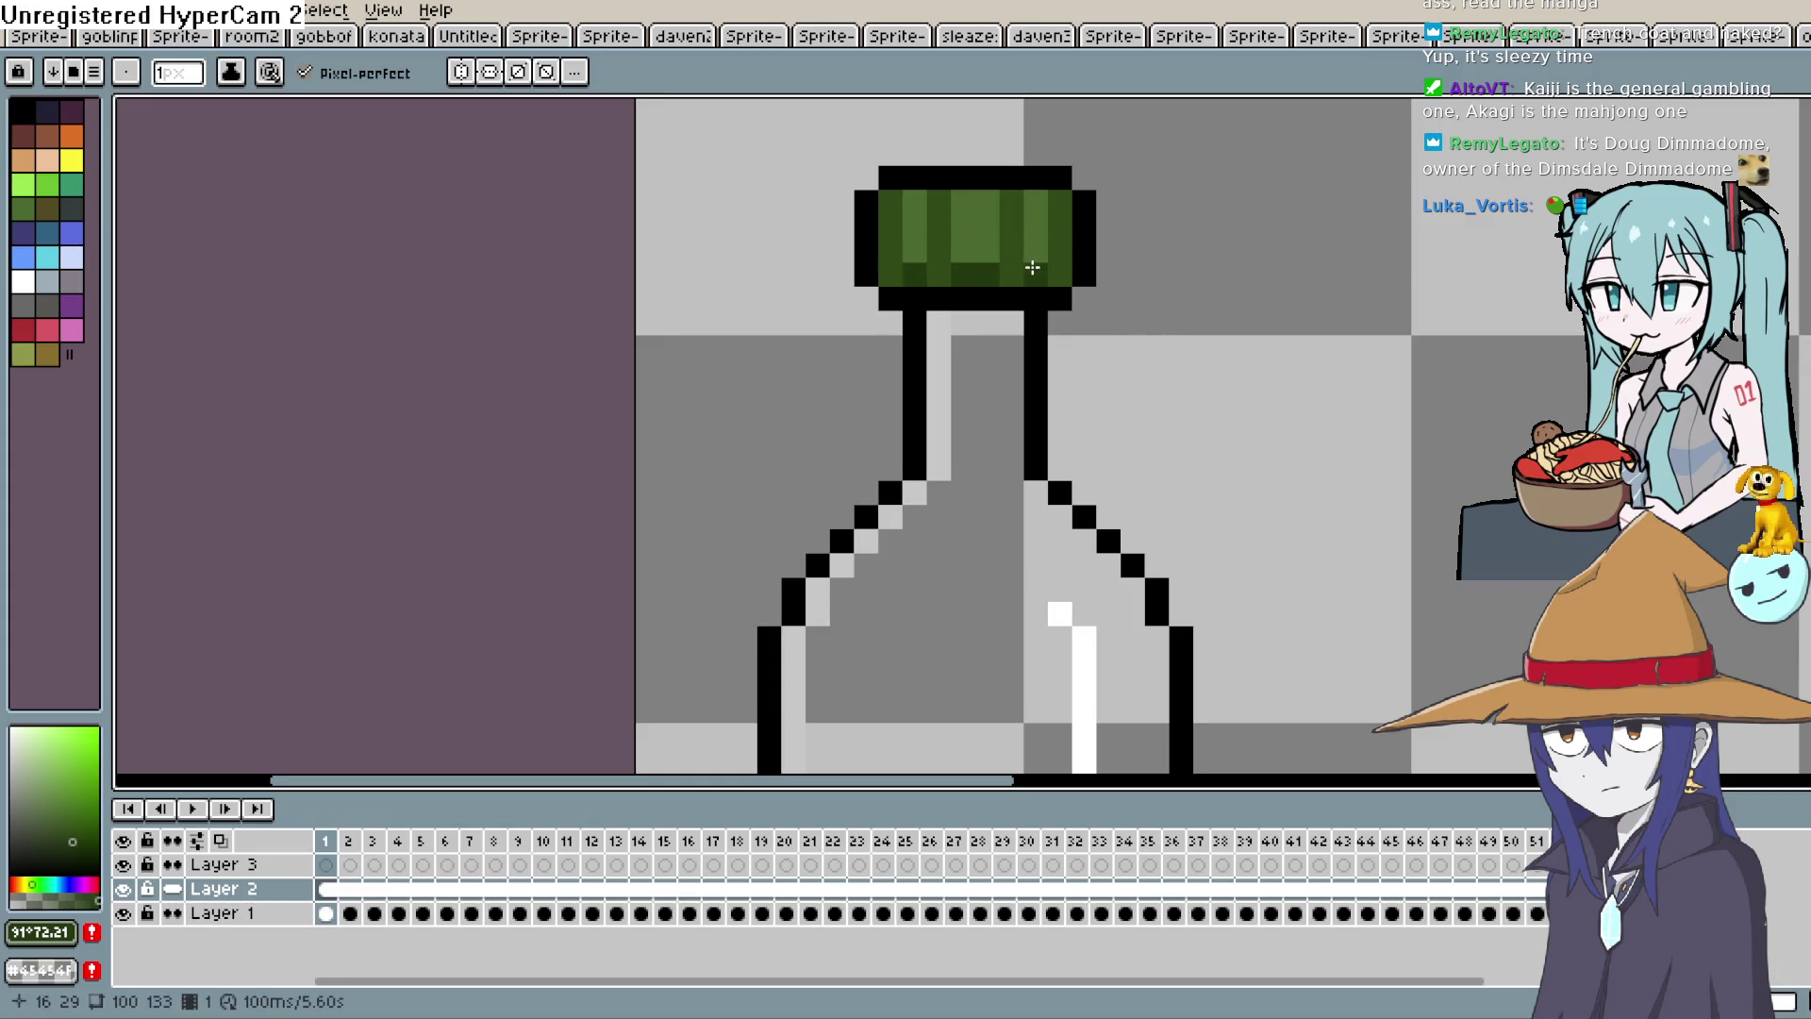
left_click(44, 769)
left_click(28, 884)
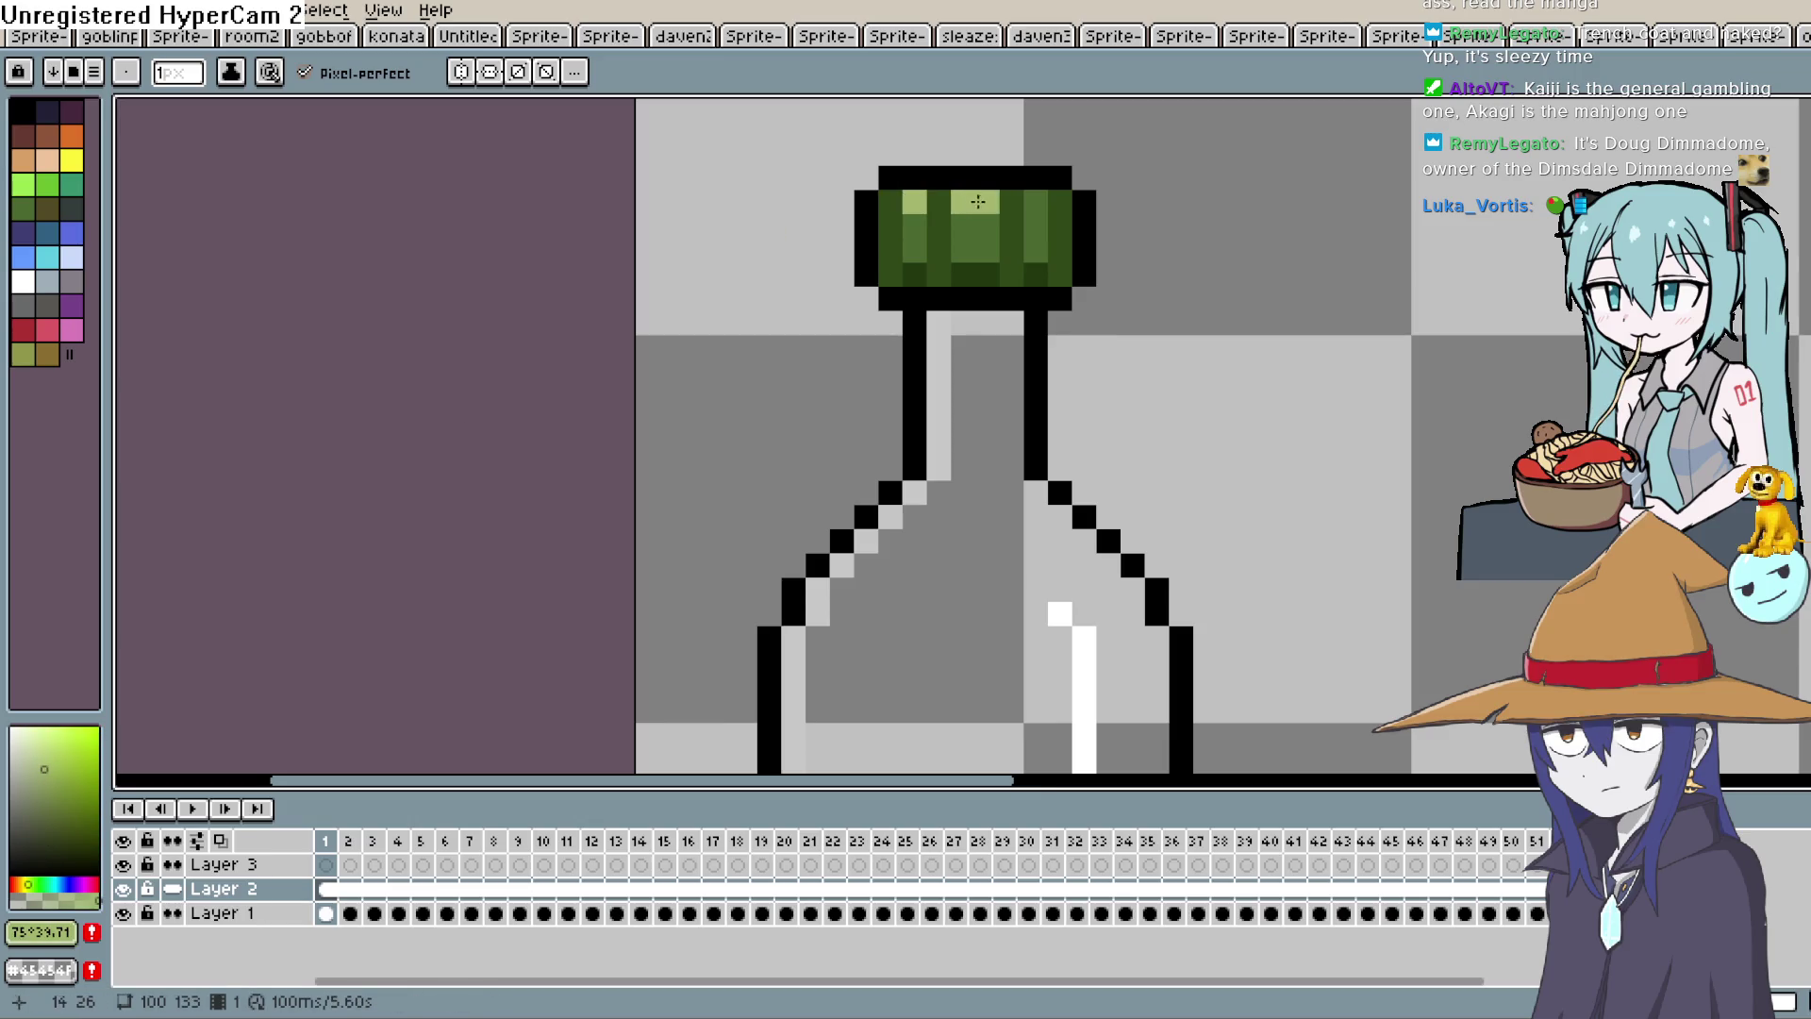
Zoom out and pan so the whole bottle fits the view, then play the fill animation.
scroll(1075, 197, "down", 3)
scroll(1183, 132, "up", 1)
mouse_move(1182, 132)
left_mouse_down()
mouse_move(1129, 231)
mouse_move(1137, 214)
mouse_move(1112, 223)
left_mouse_up()
scroll(1105, 218, "up", 2)
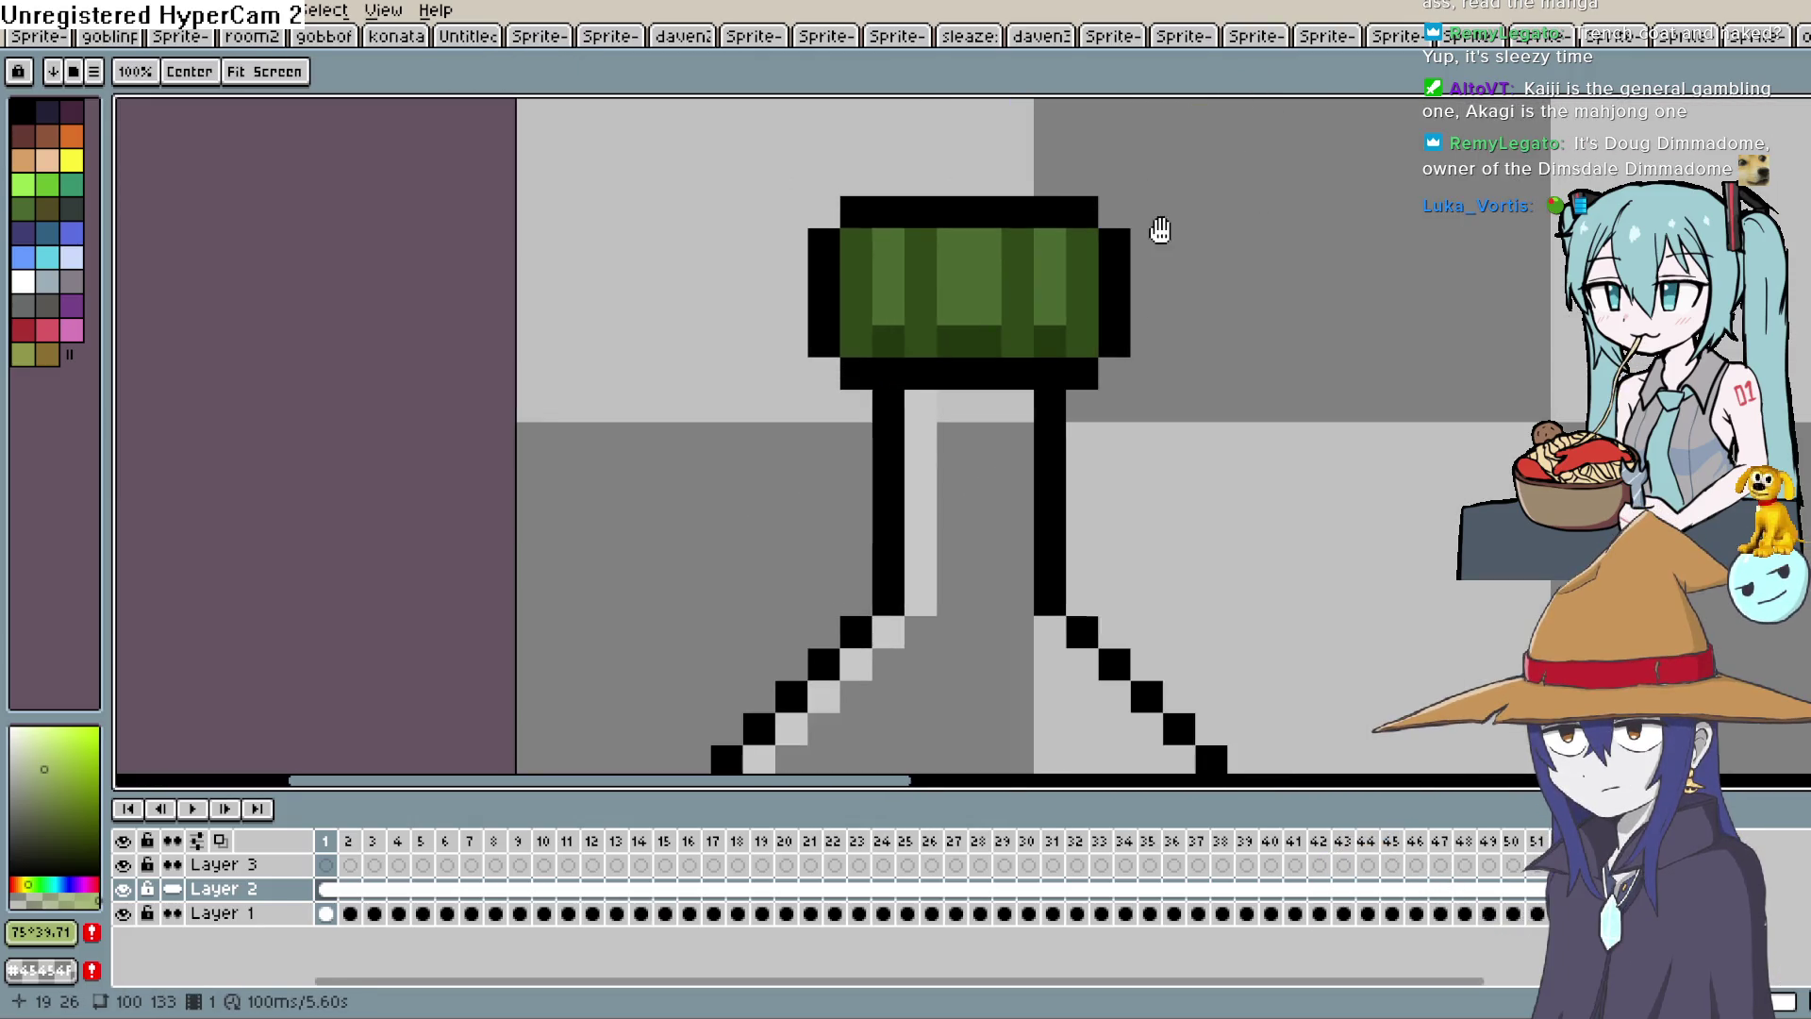
key("b")
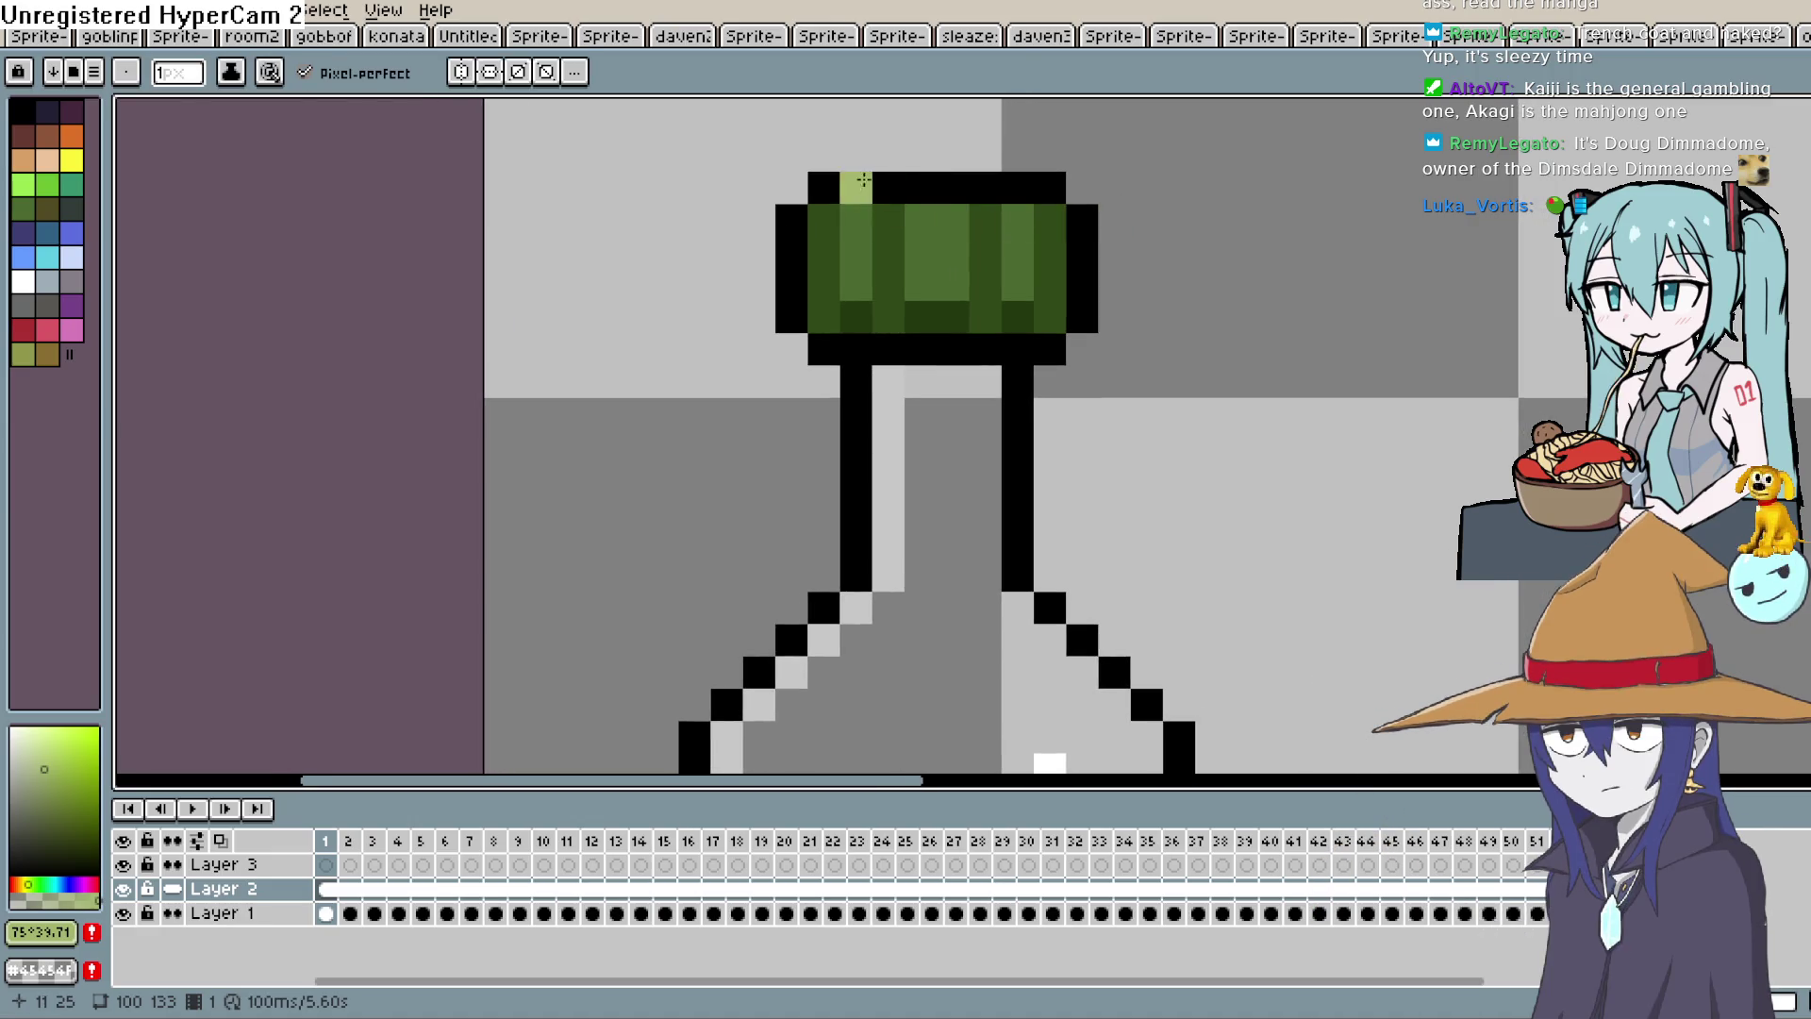
scroll(831, 193, "down", 5)
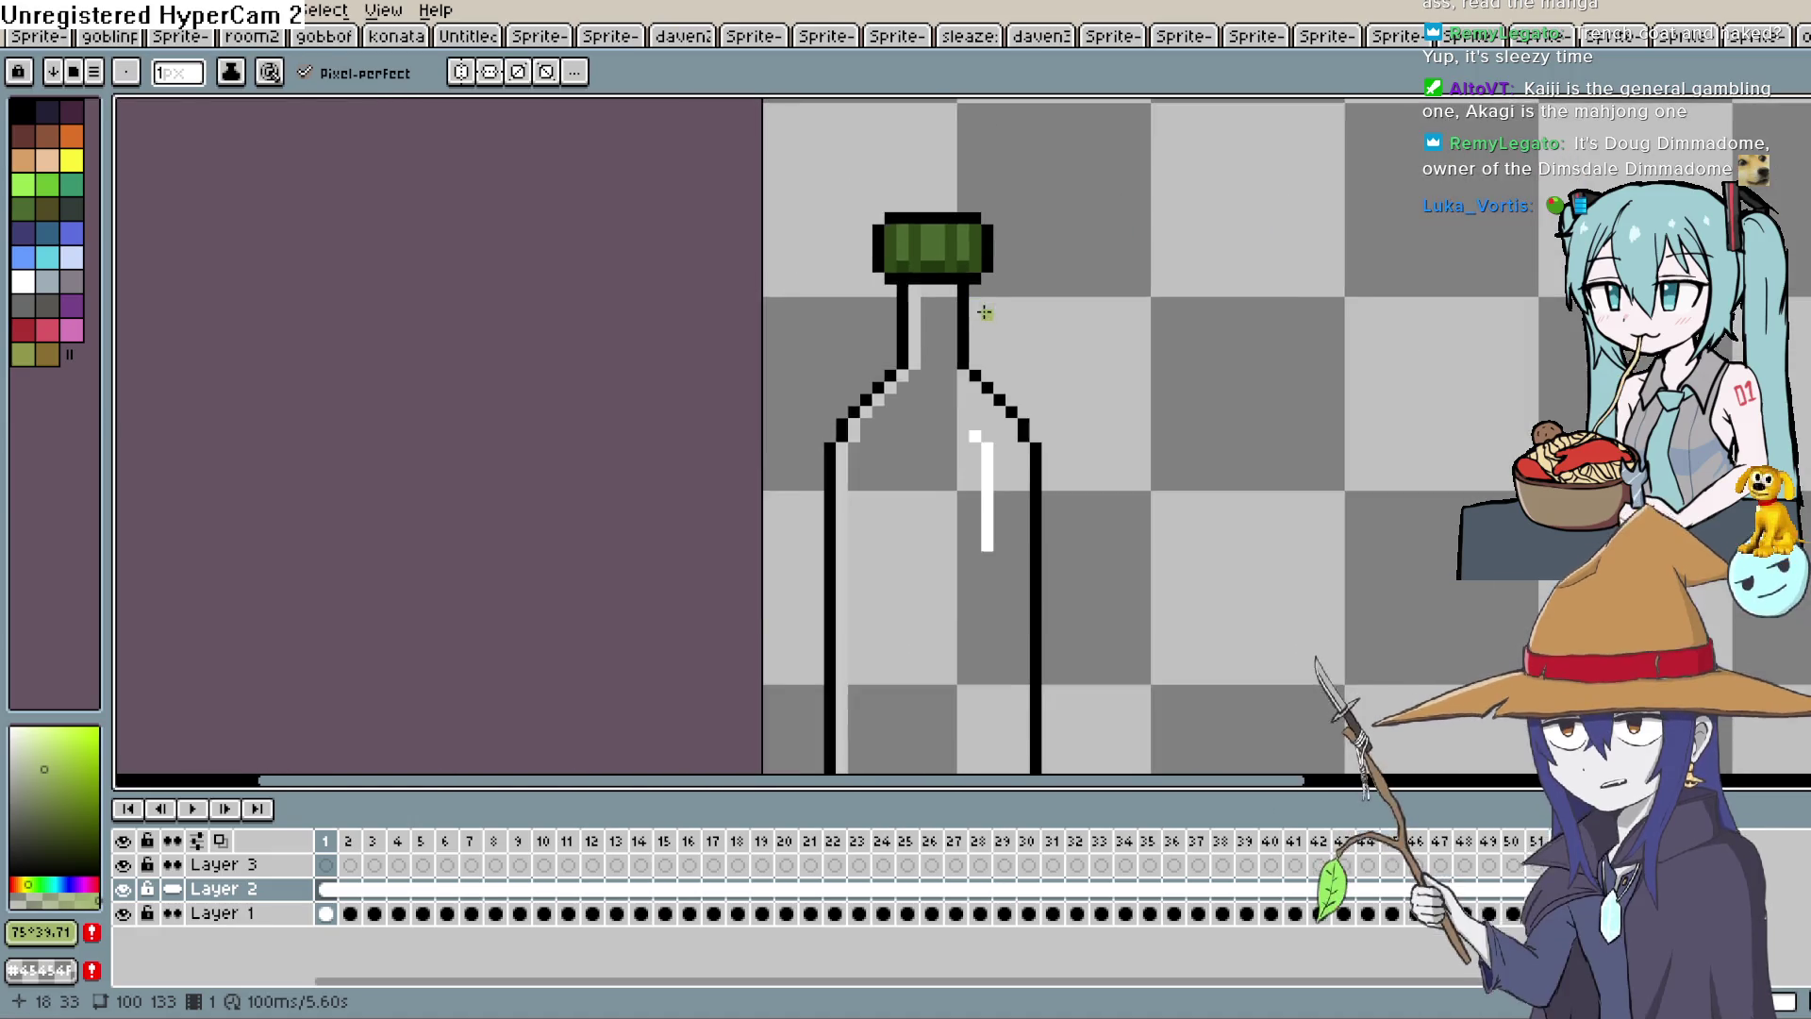
scroll(985, 321, "down", 2)
key("h")
mouse_move(994, 214)
left_mouse_down()
mouse_move(1011, 234)
mouse_move(986, 231)
left_mouse_up()
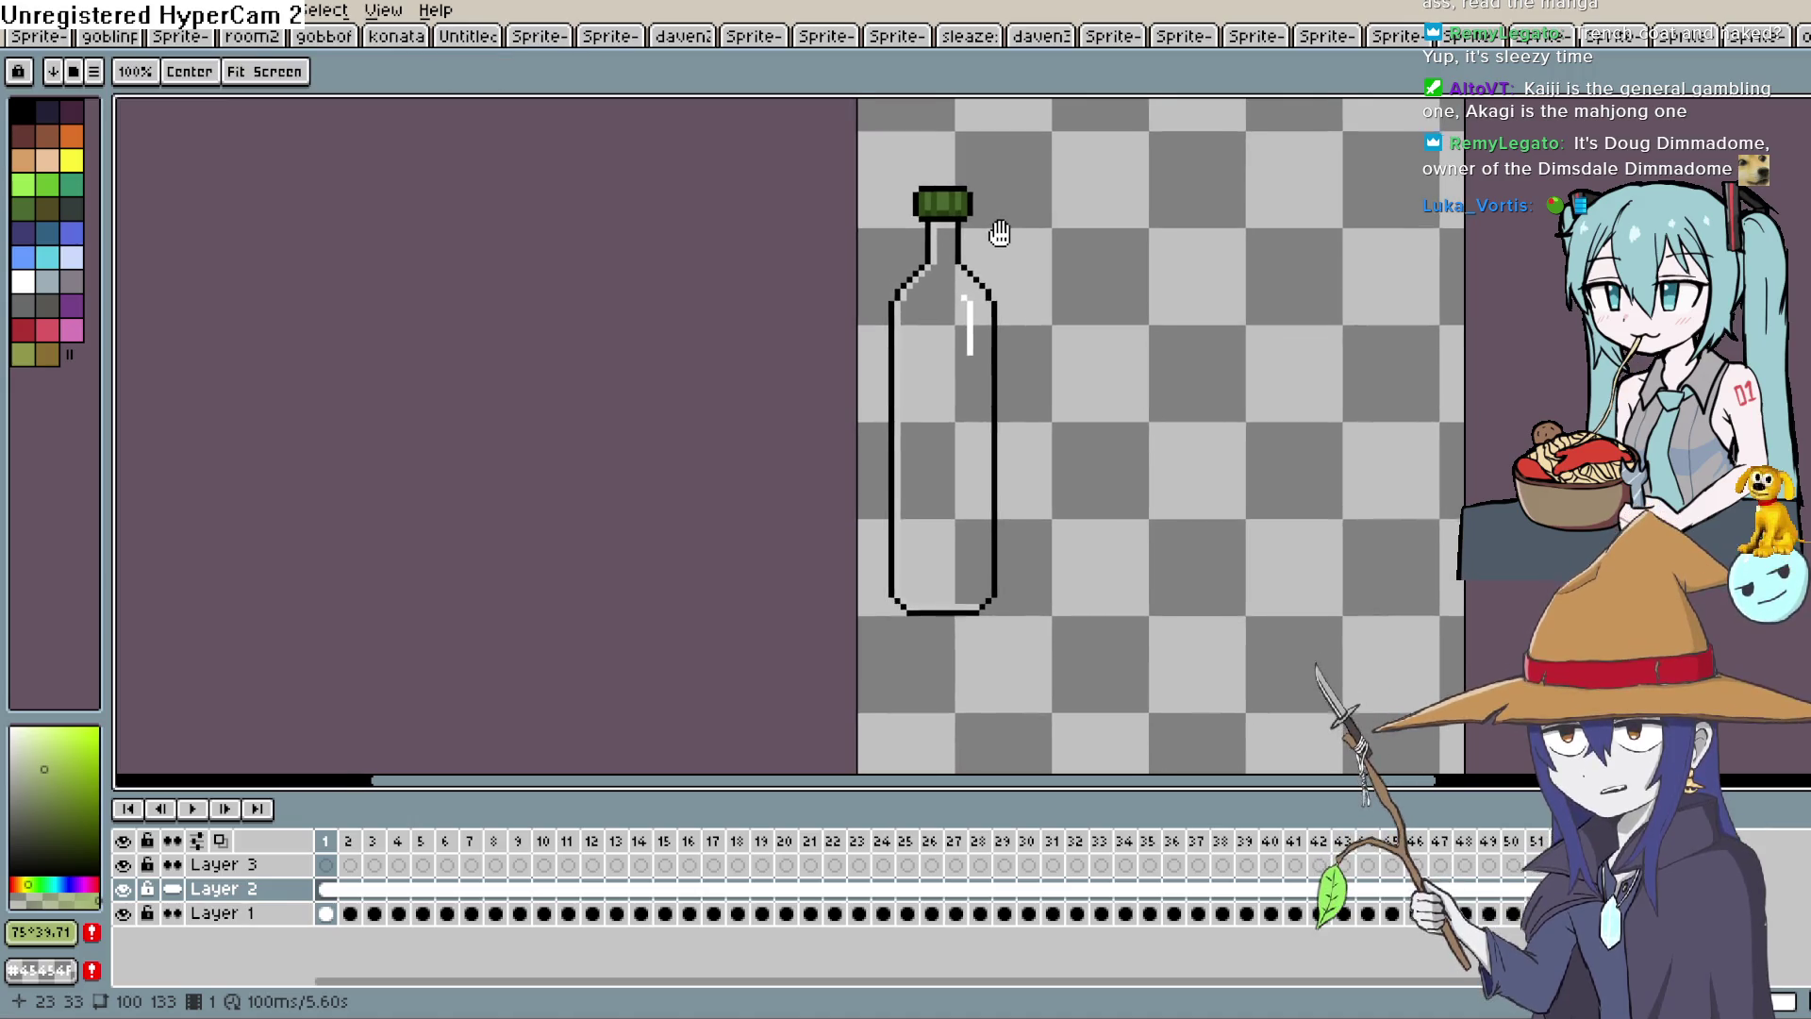
scroll(998, 243, "up", 1)
left_click_drag(998, 244, 959, 209)
left_click(195, 809)
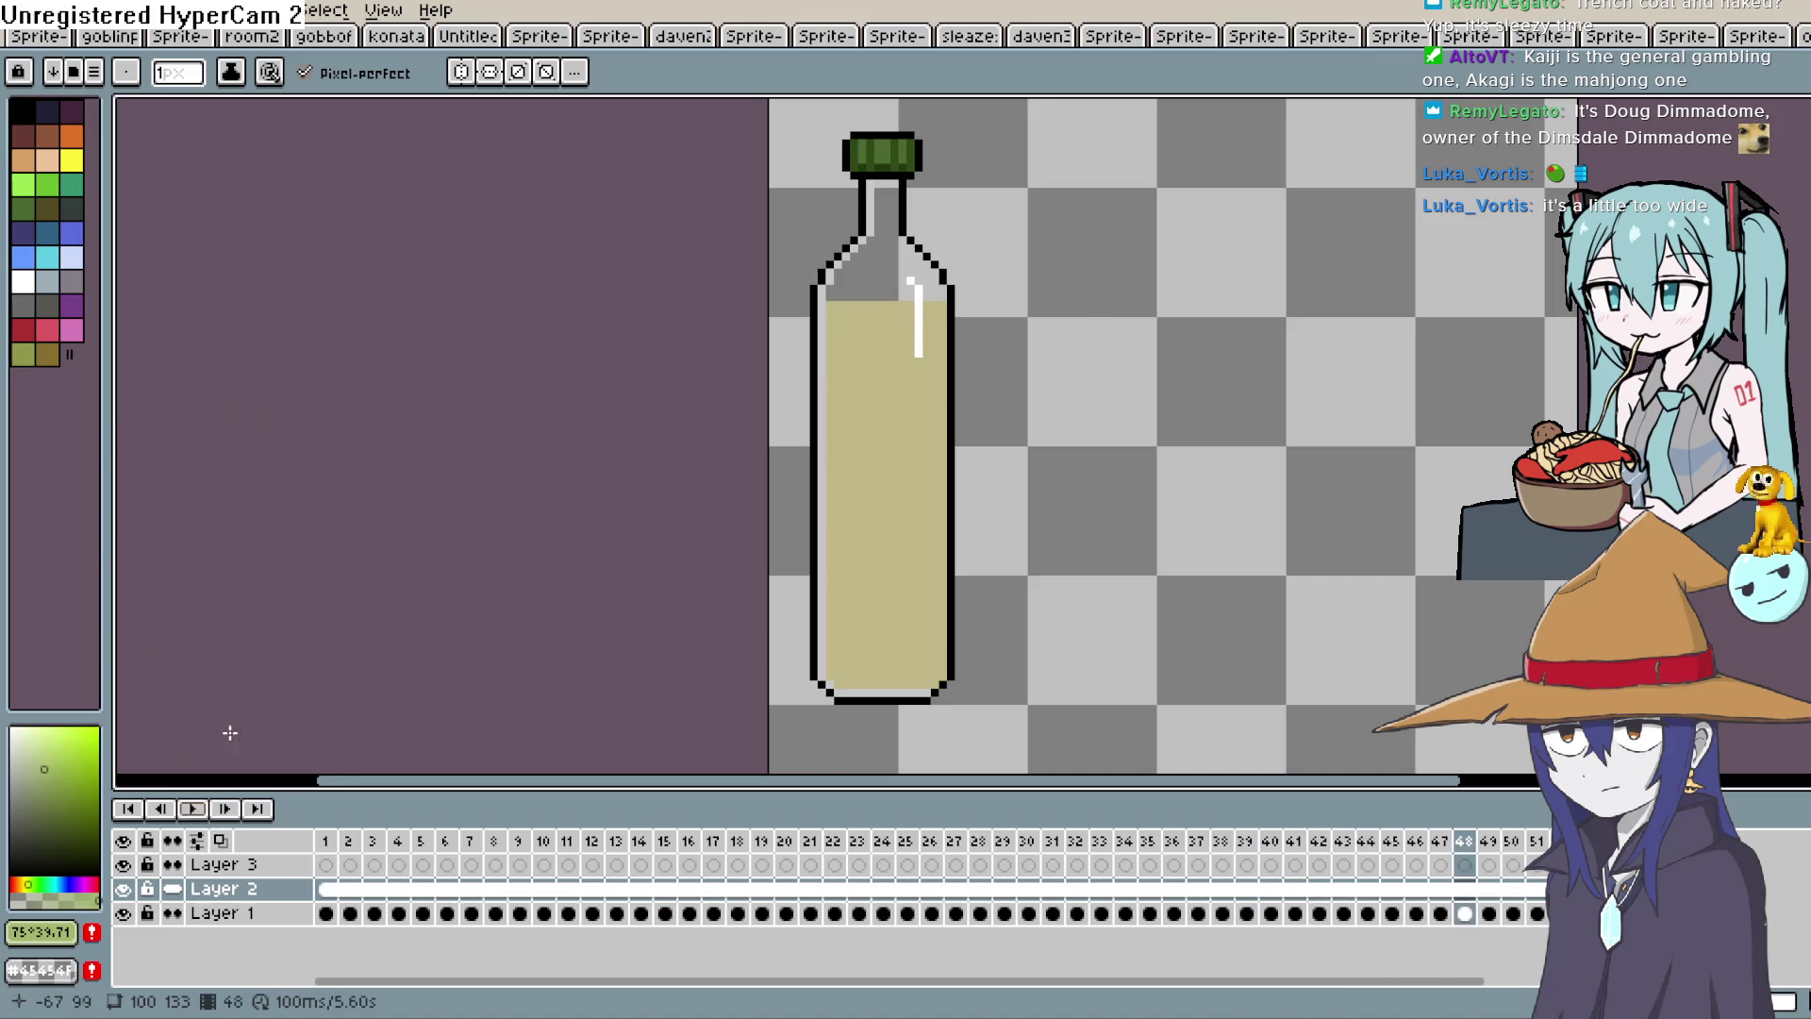
Stop on frame 48 and trim one pixel off each side of the green cap.
left_click(192, 809)
scroll(1036, 323, "up", 1)
key("m")
scroll(901, 219, "up", 3)
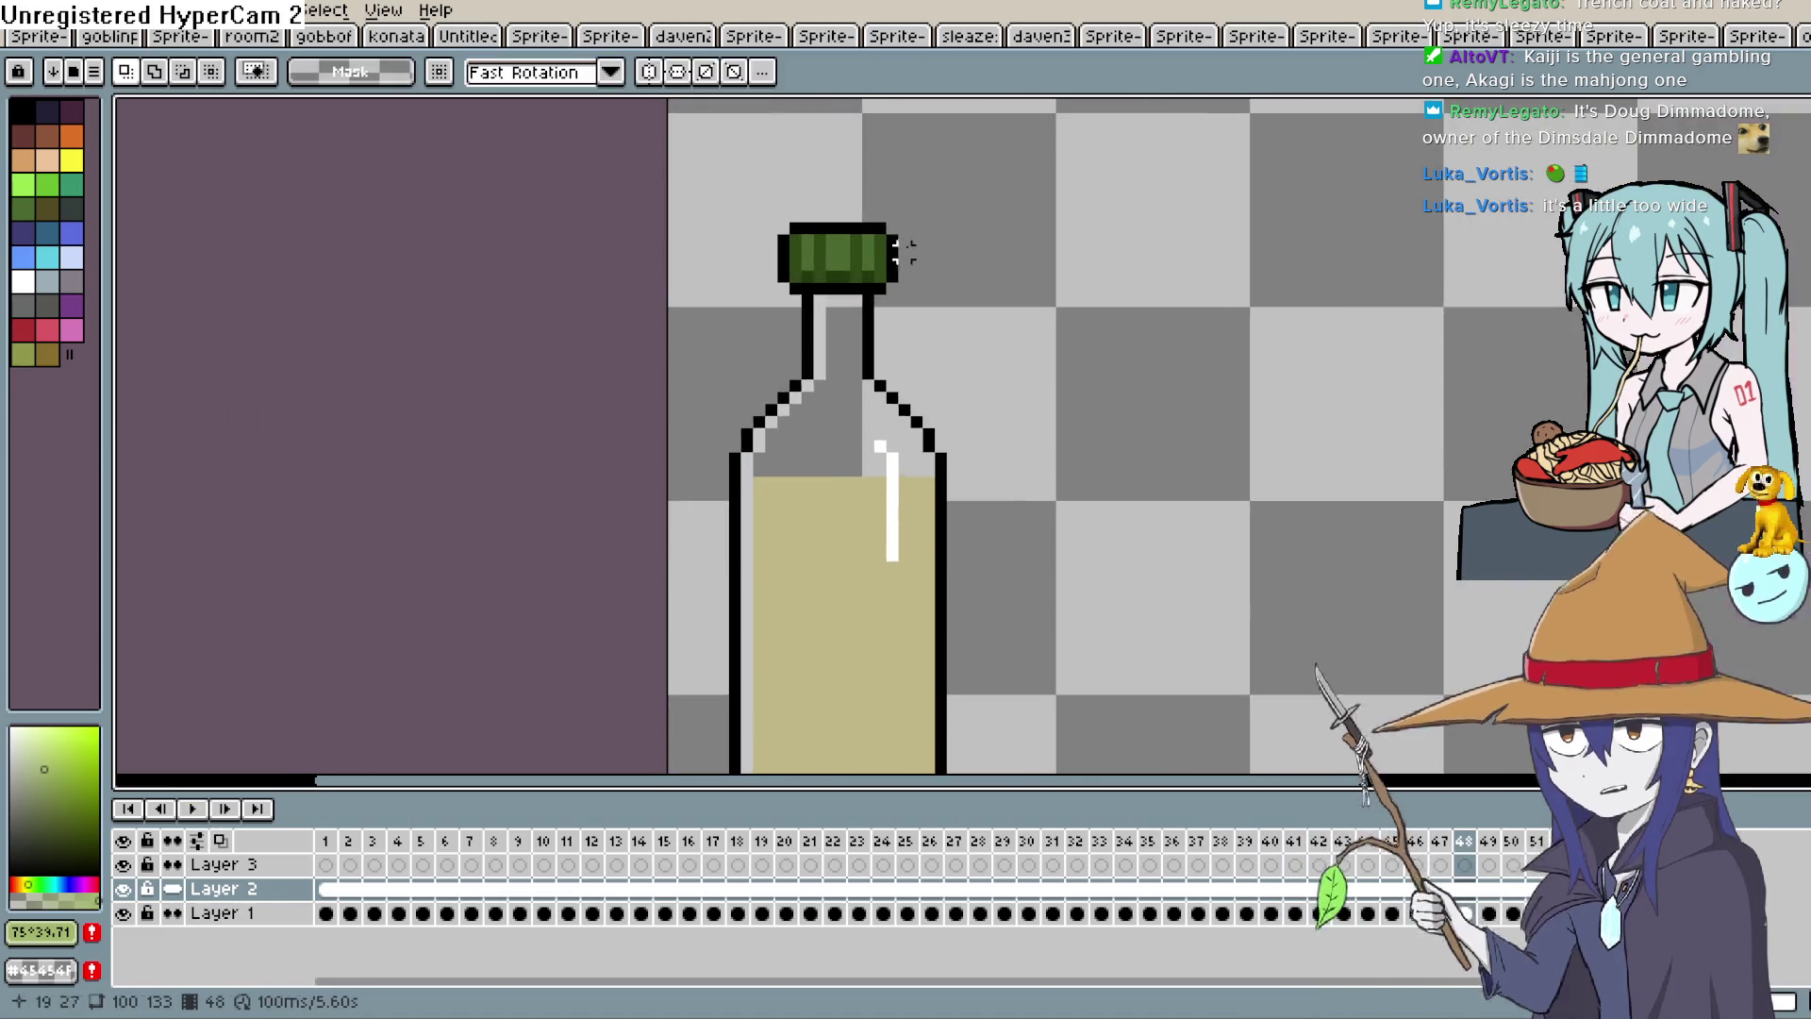
left_click_drag(839, 207, 913, 362)
left_click_drag(918, 293, 887, 311)
left_click(922, 243)
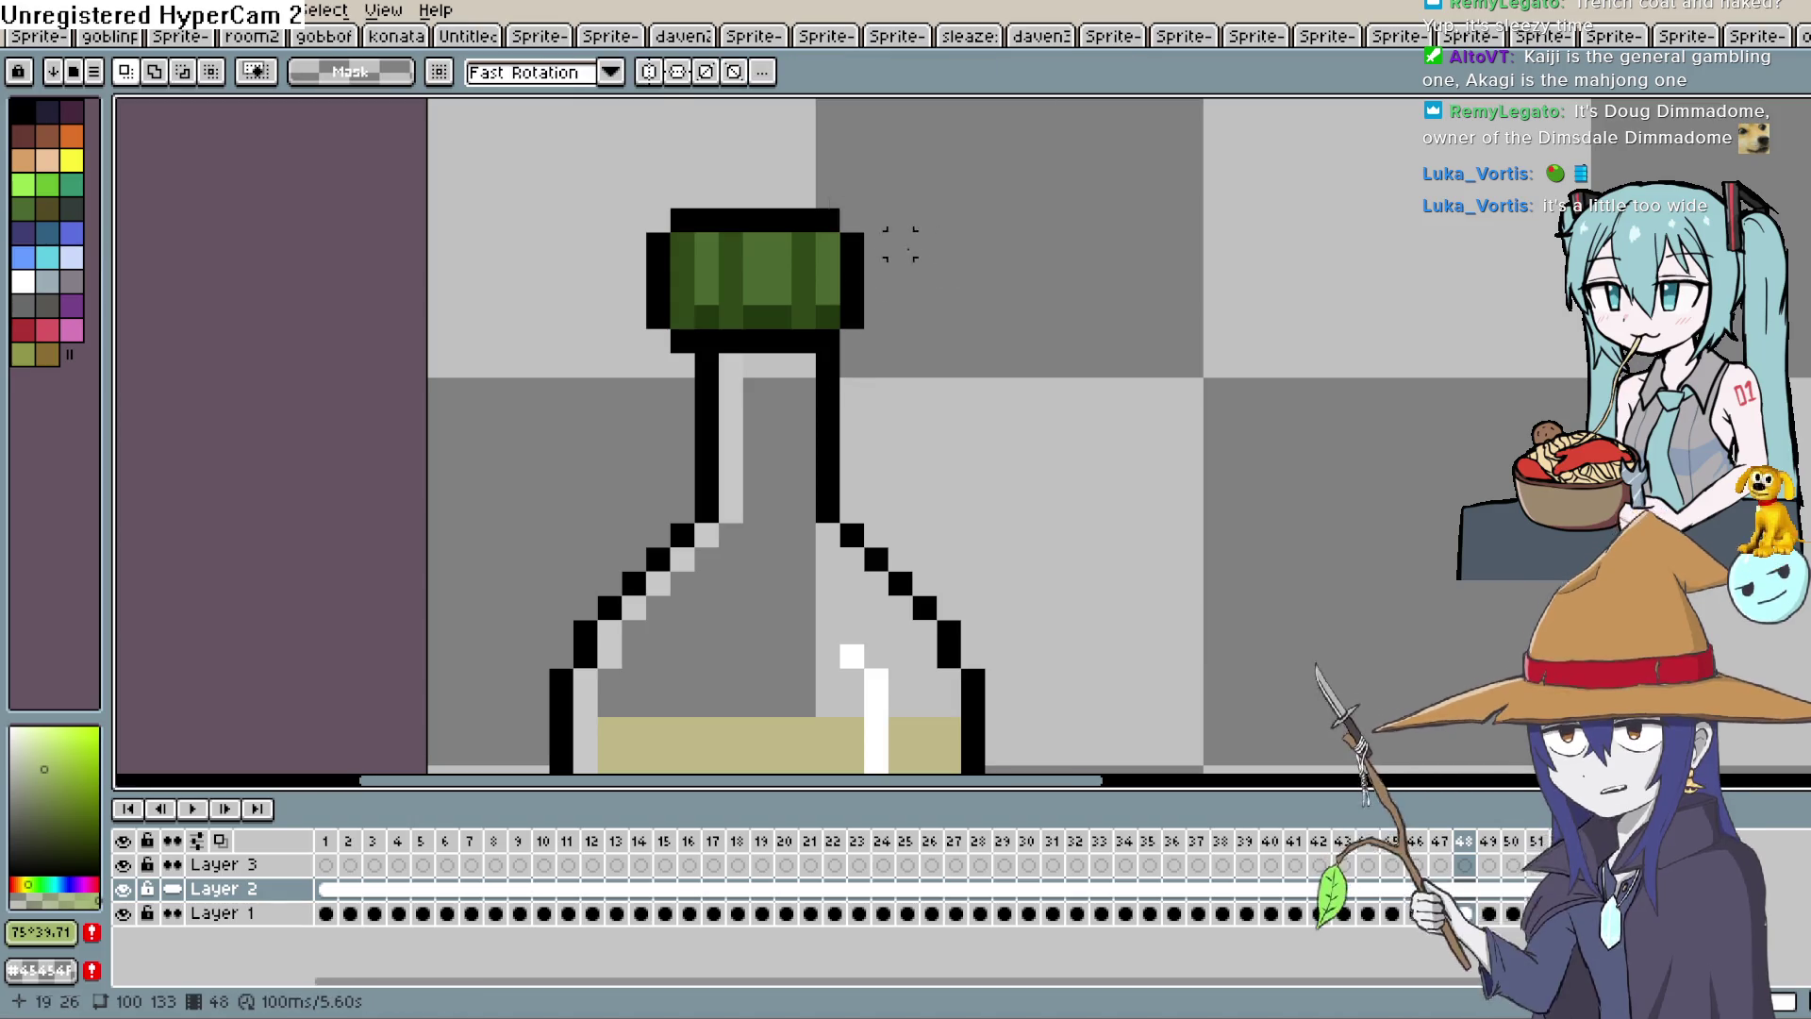
left_click_drag(681, 219, 651, 375)
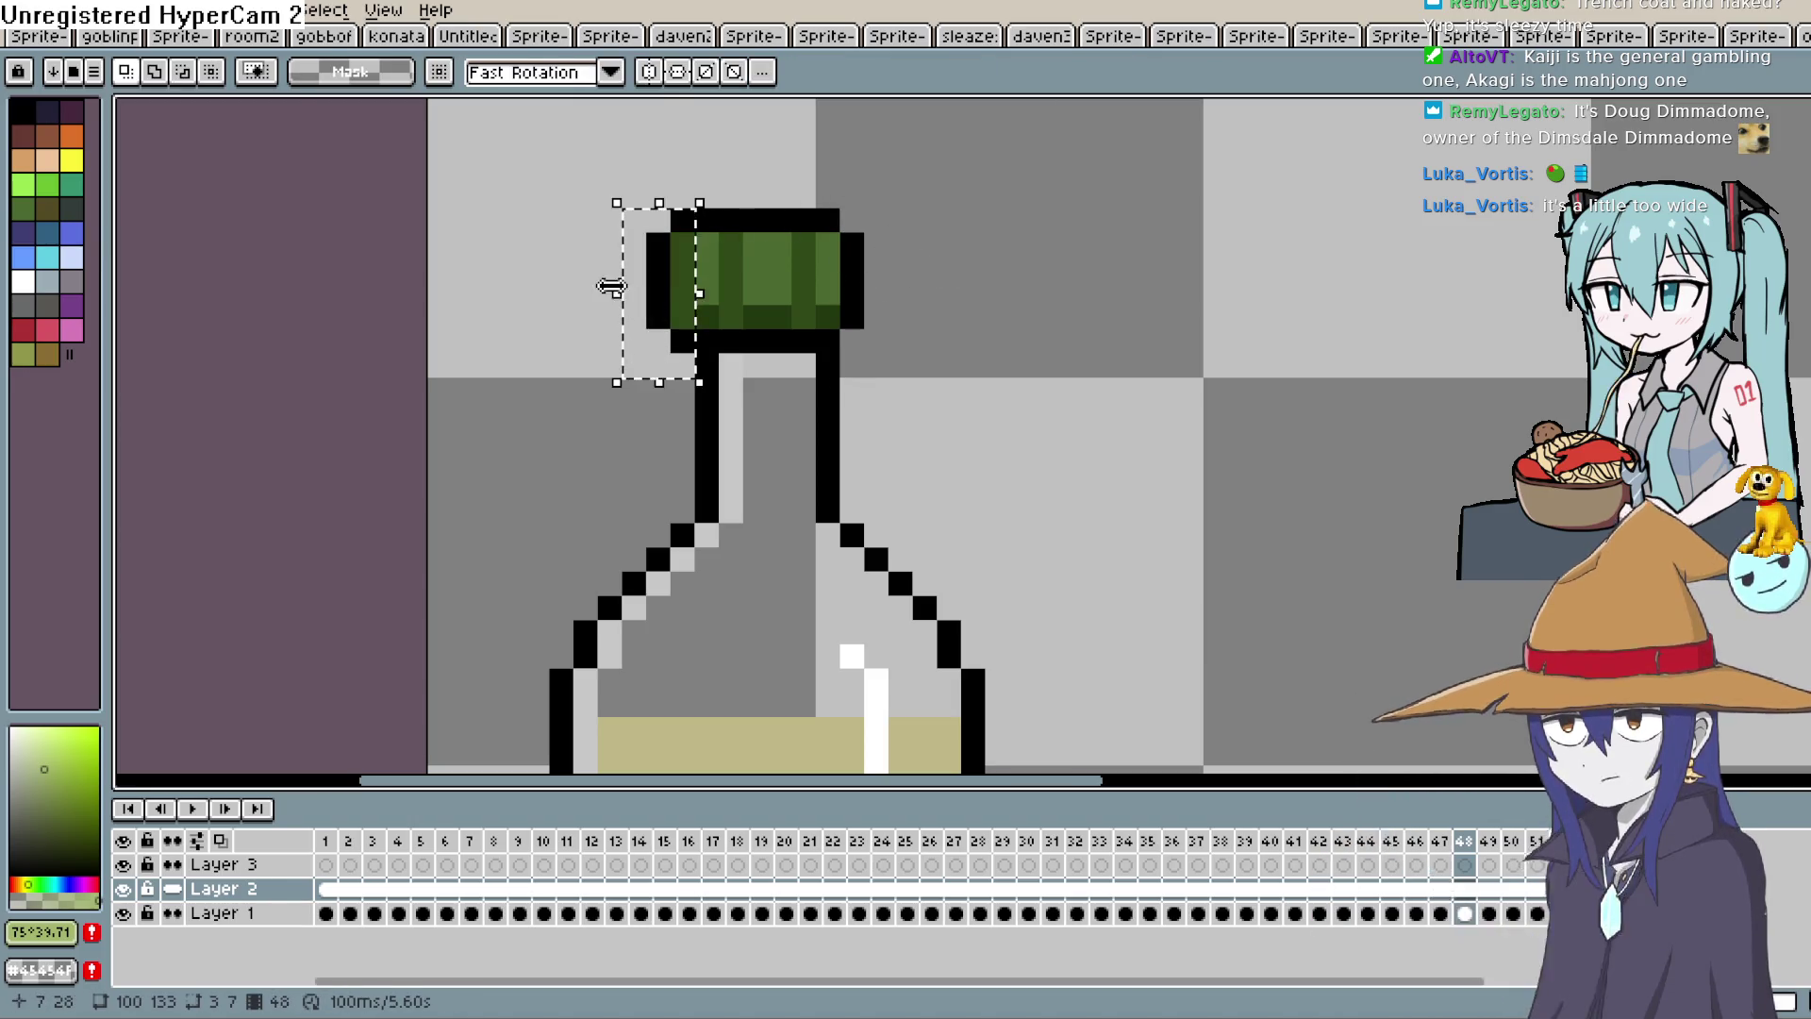
left_click_drag(637, 307, 660, 303)
left_click(990, 245)
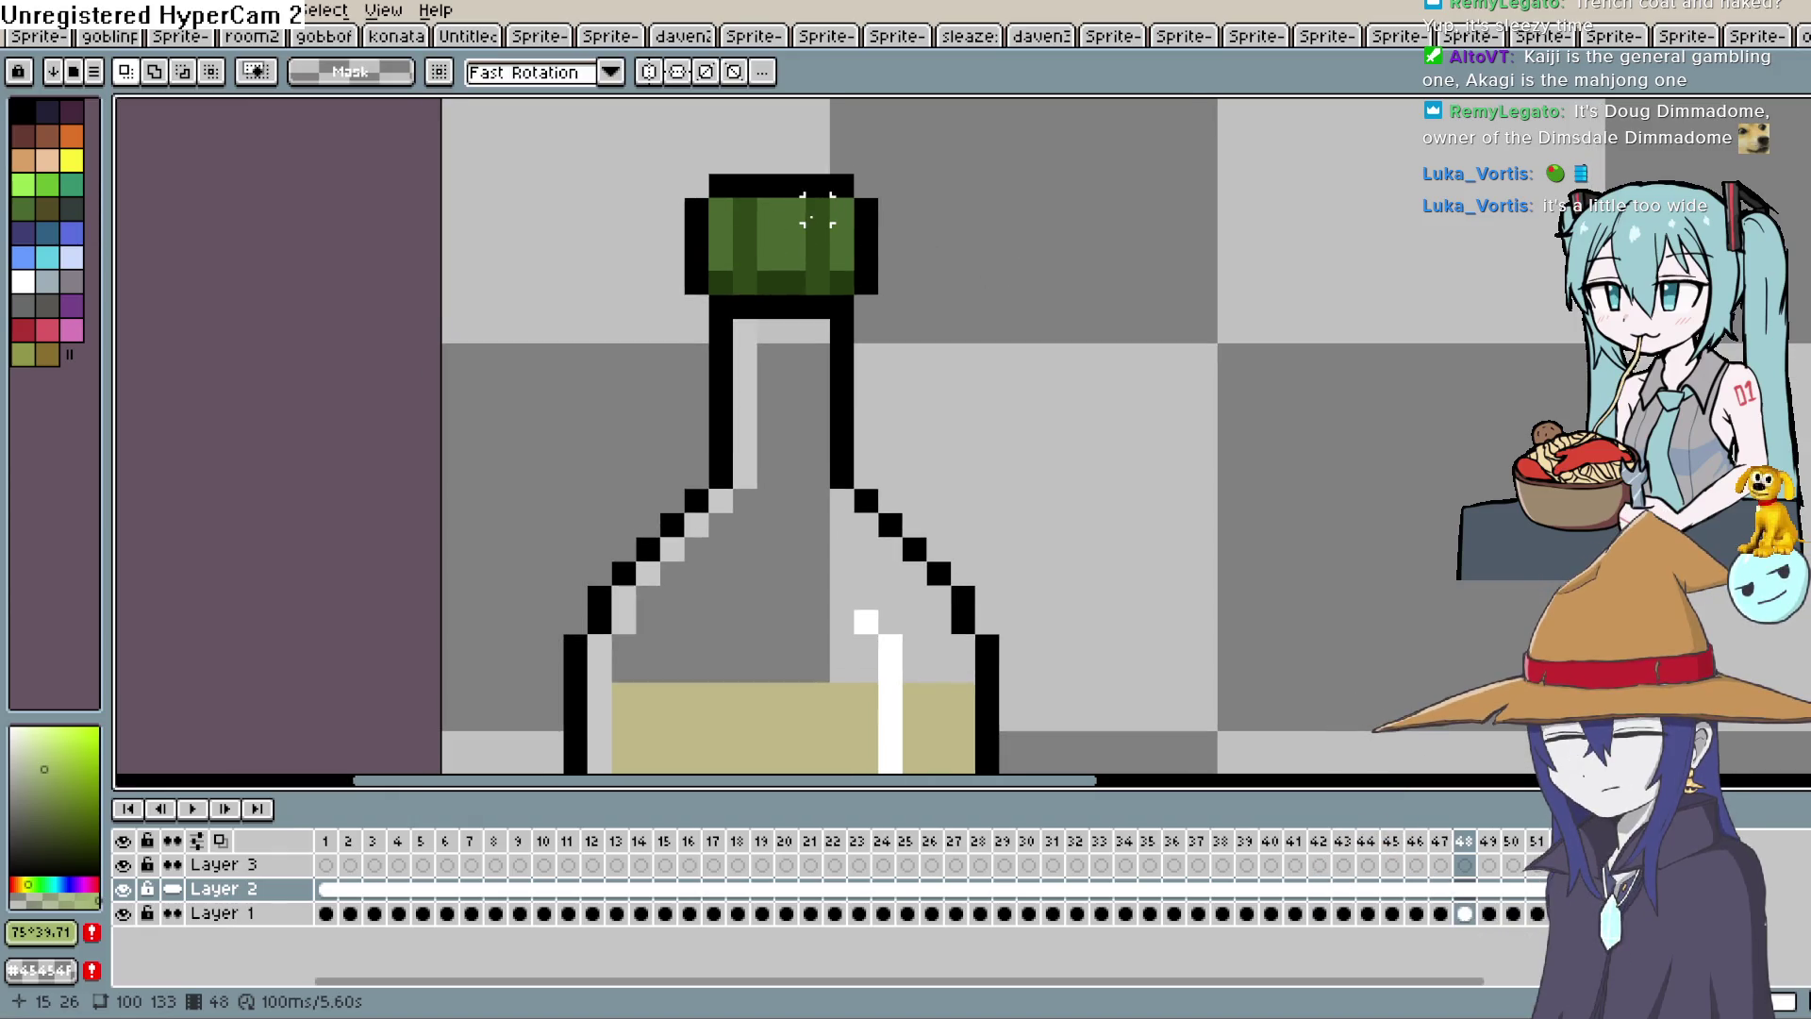
Select the whole green cap and move it lower onto the bottle neck.
left_click_drag(820, 235, 887, 183)
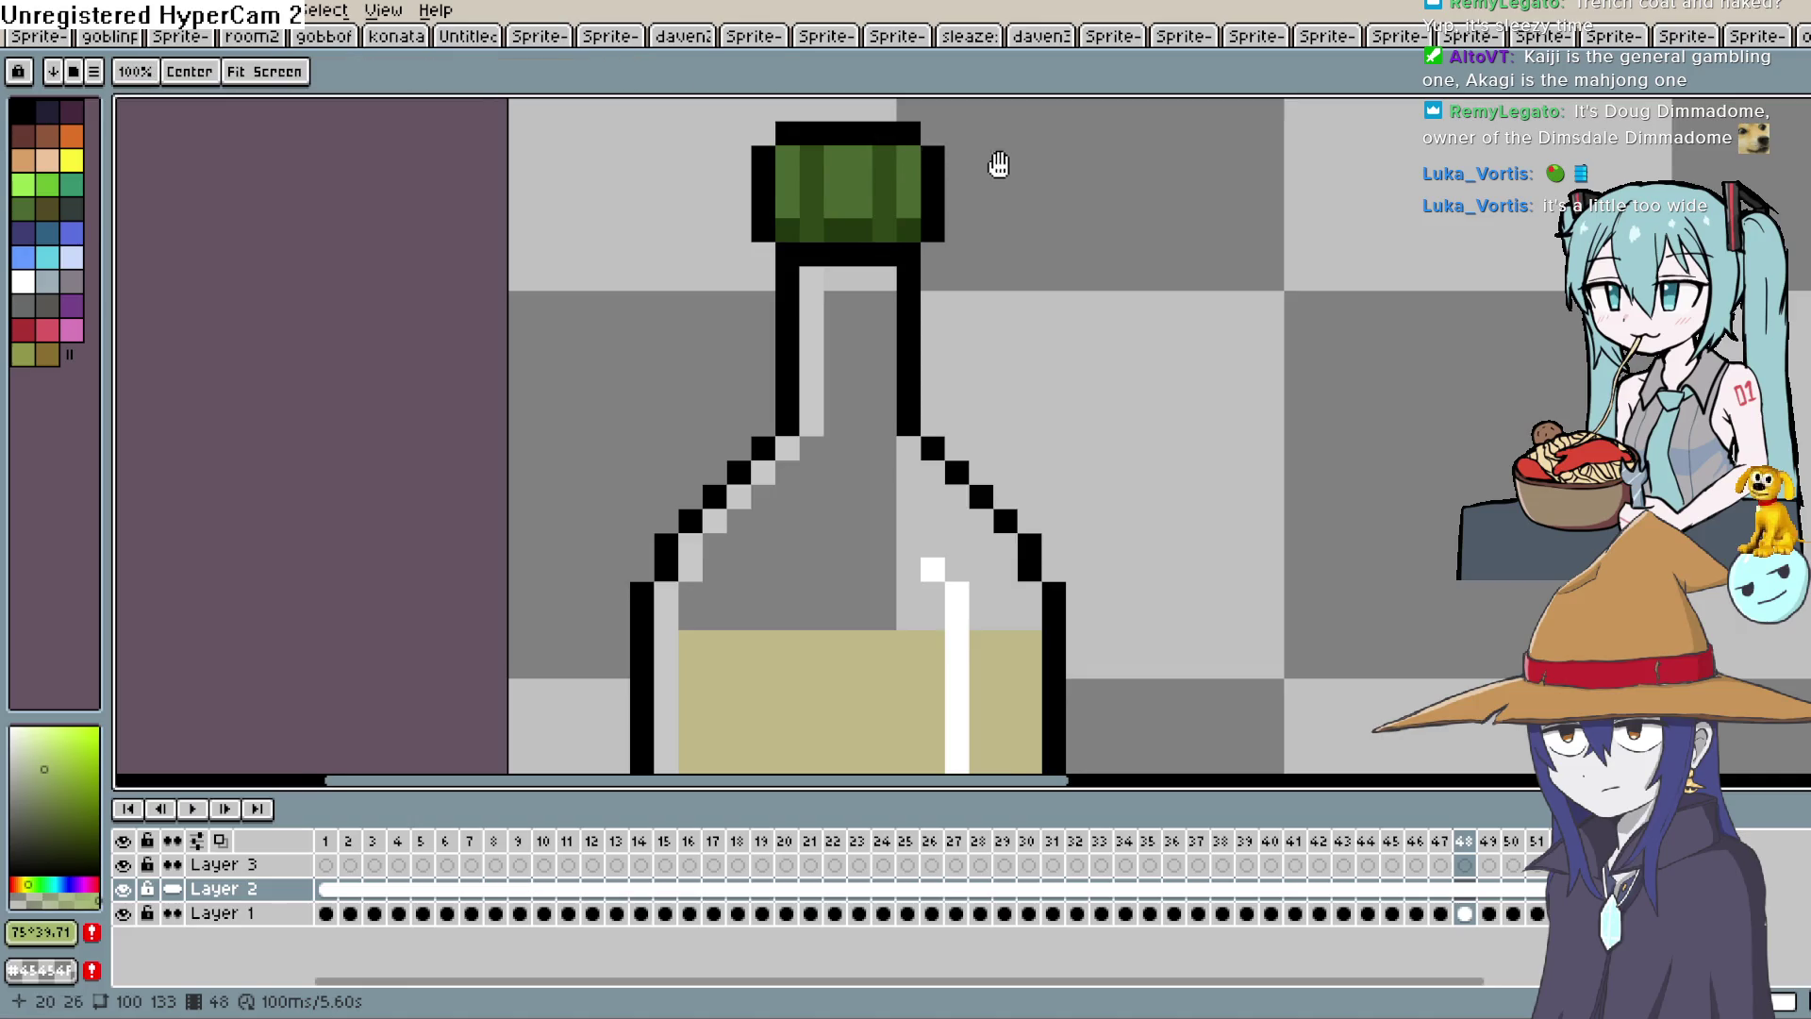
scroll(941, 202, "down", 3)
scroll(957, 223, "up", 3)
mouse_move(698, 160)
left_mouse_down()
mouse_move(943, 222)
mouse_move(994, 264)
left_mouse_up()
left_click_drag(881, 223, 886, 247)
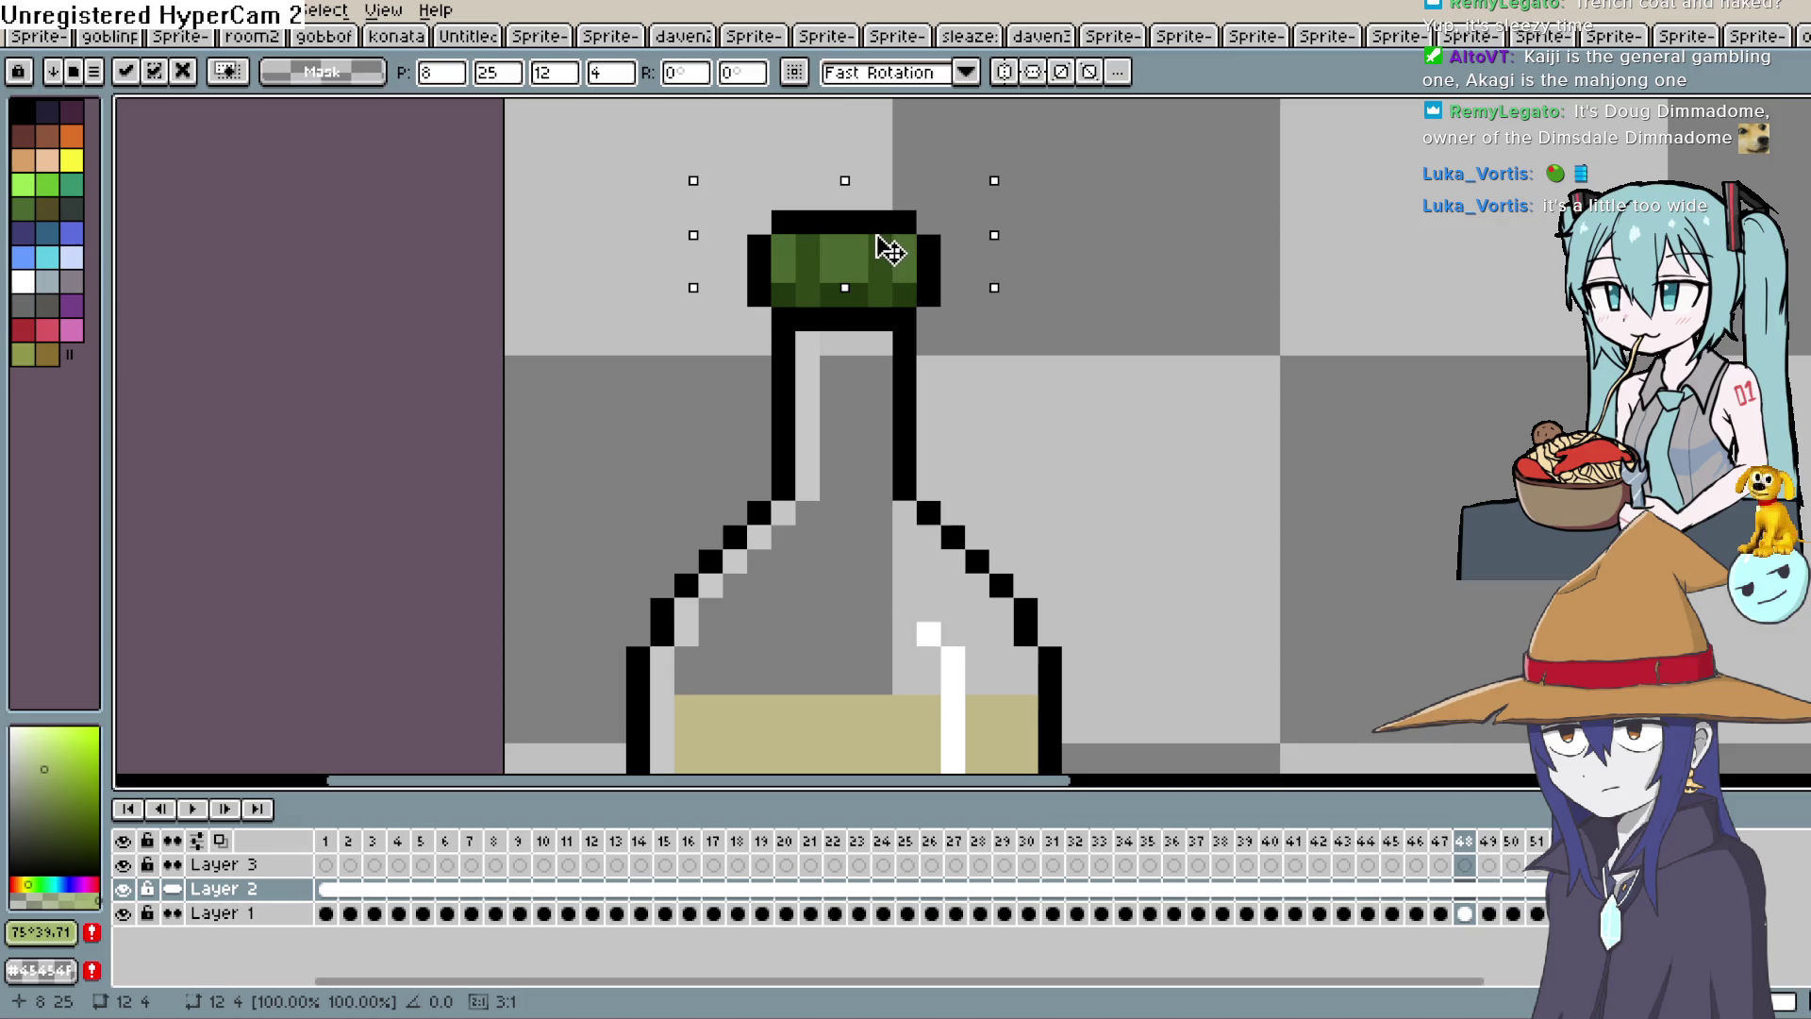
key("Return")
scroll(983, 166, "down", 5)
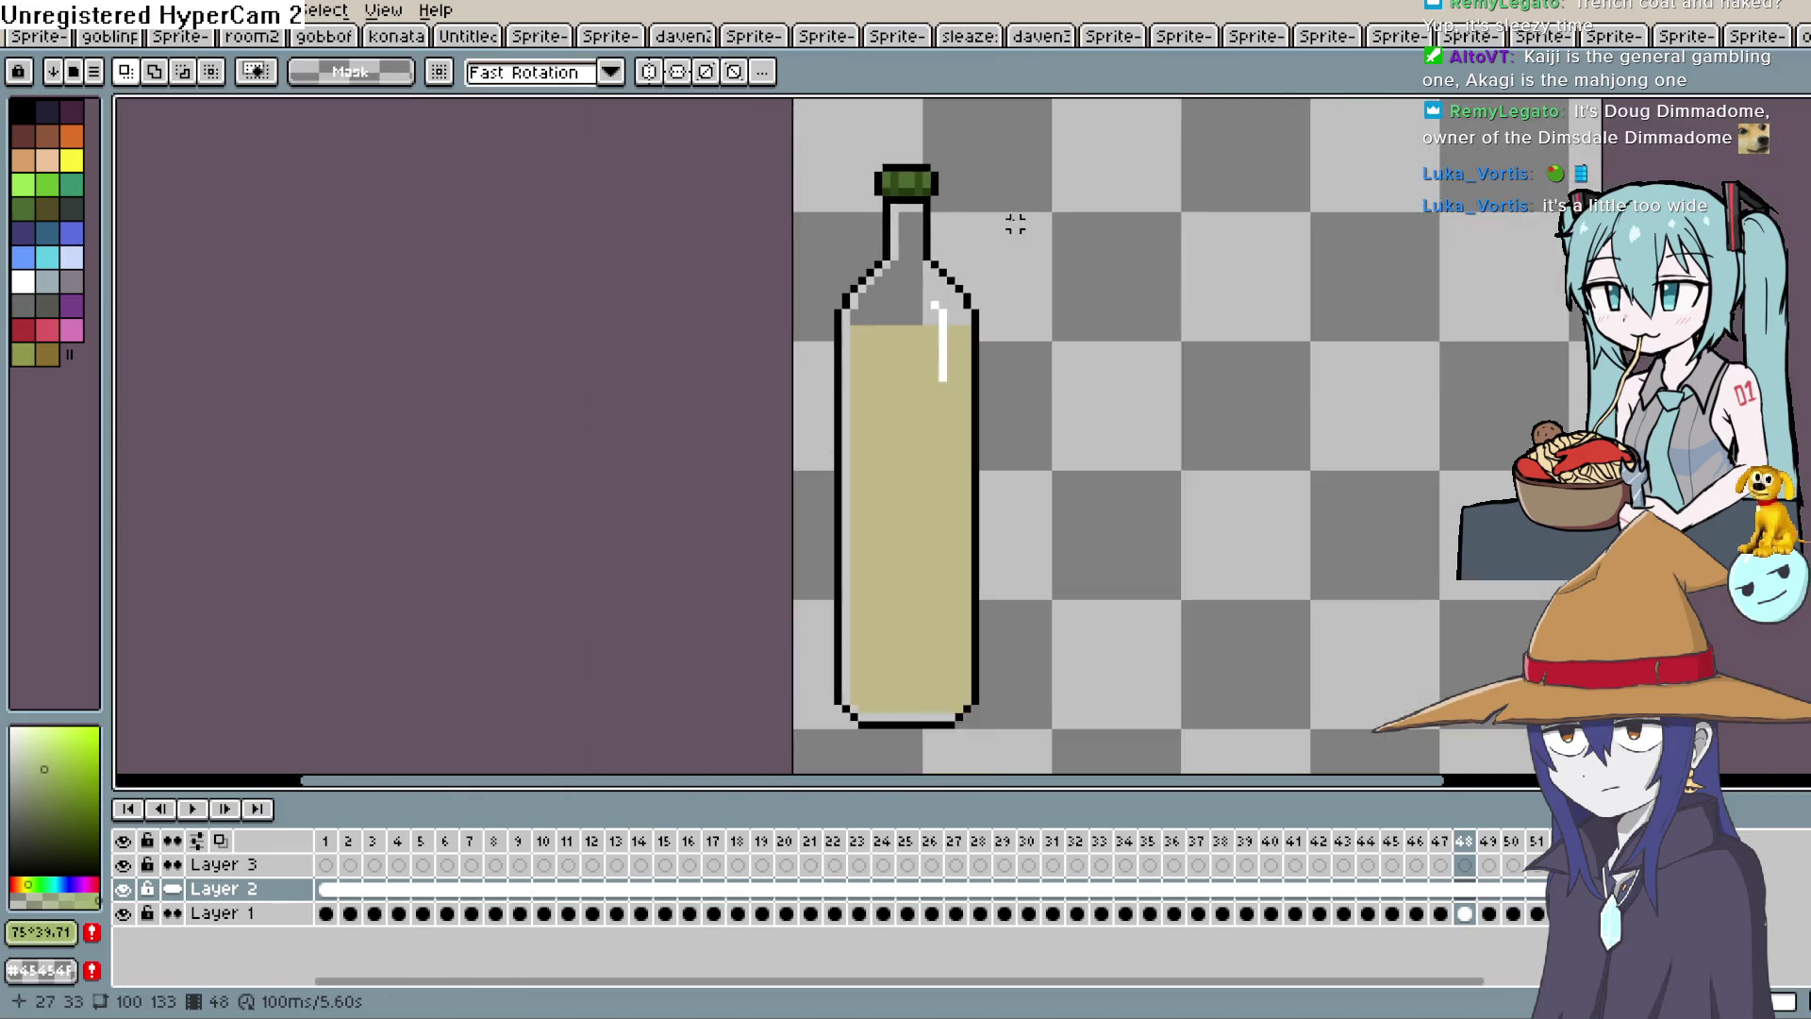
scroll(1024, 223, "up", 1)
scroll(982, 245, "up", 1)
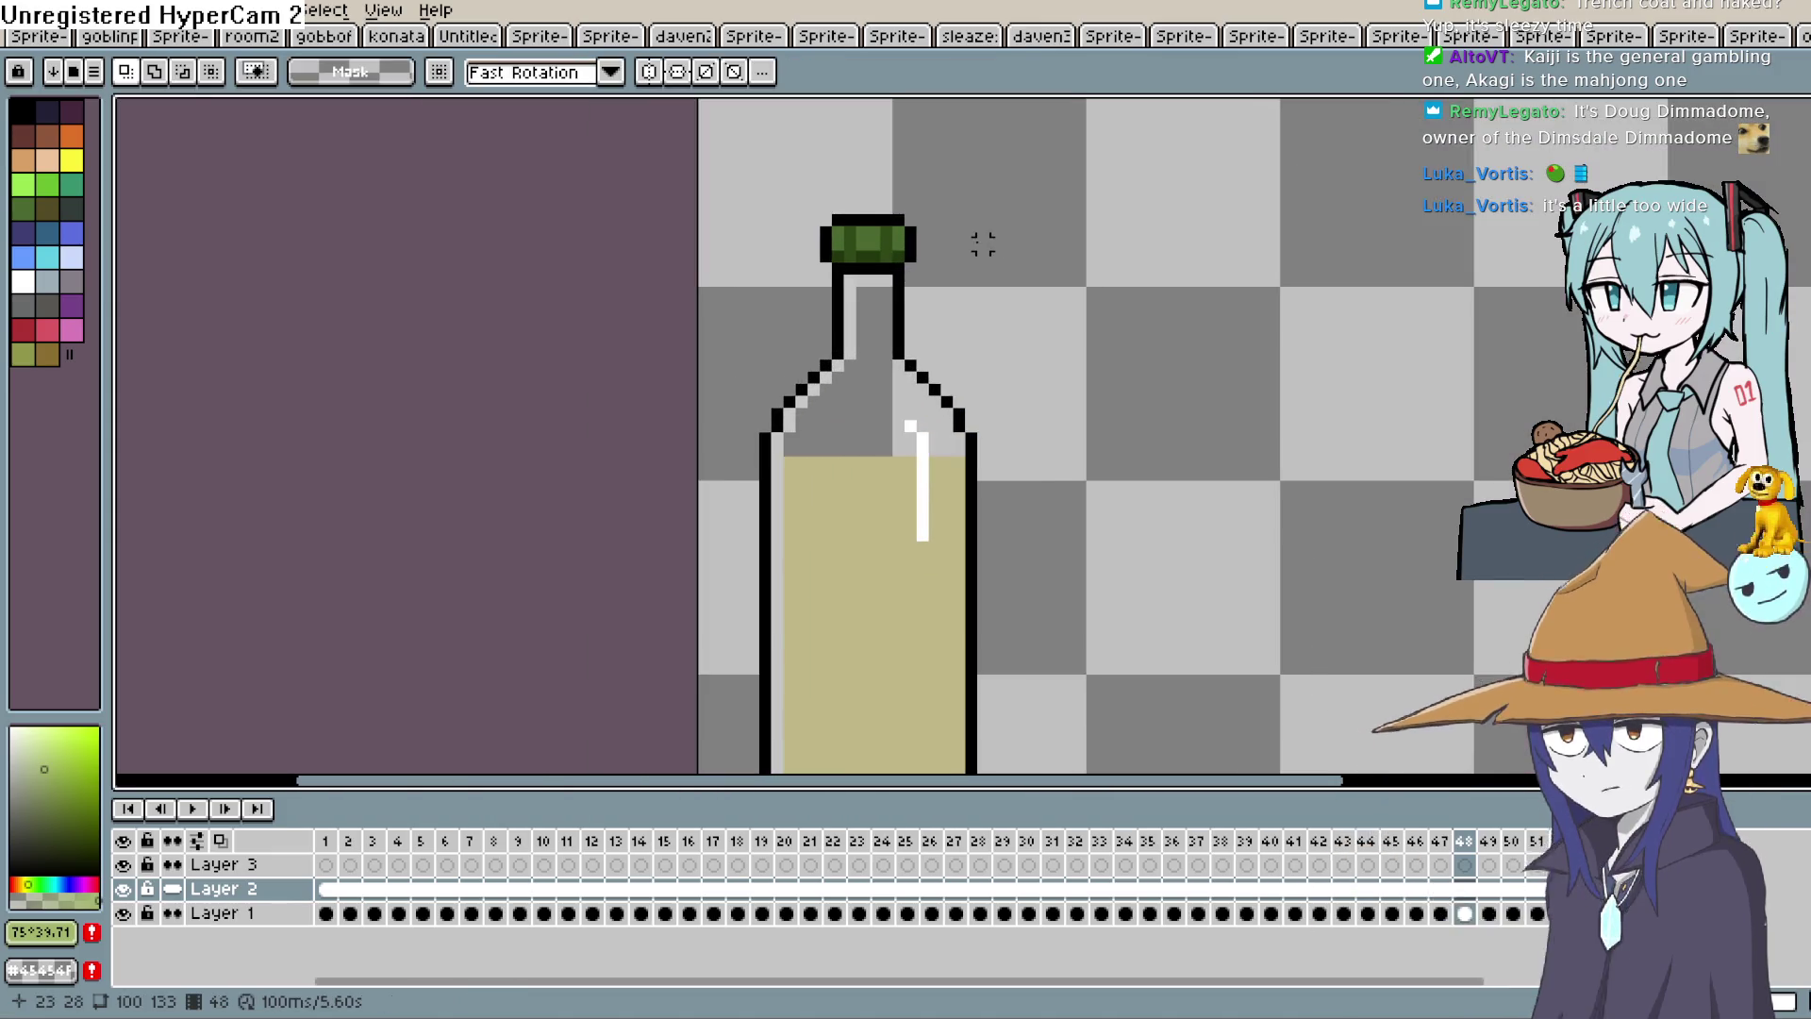
left_click_drag(790, 186, 946, 243)
left_click(986, 238)
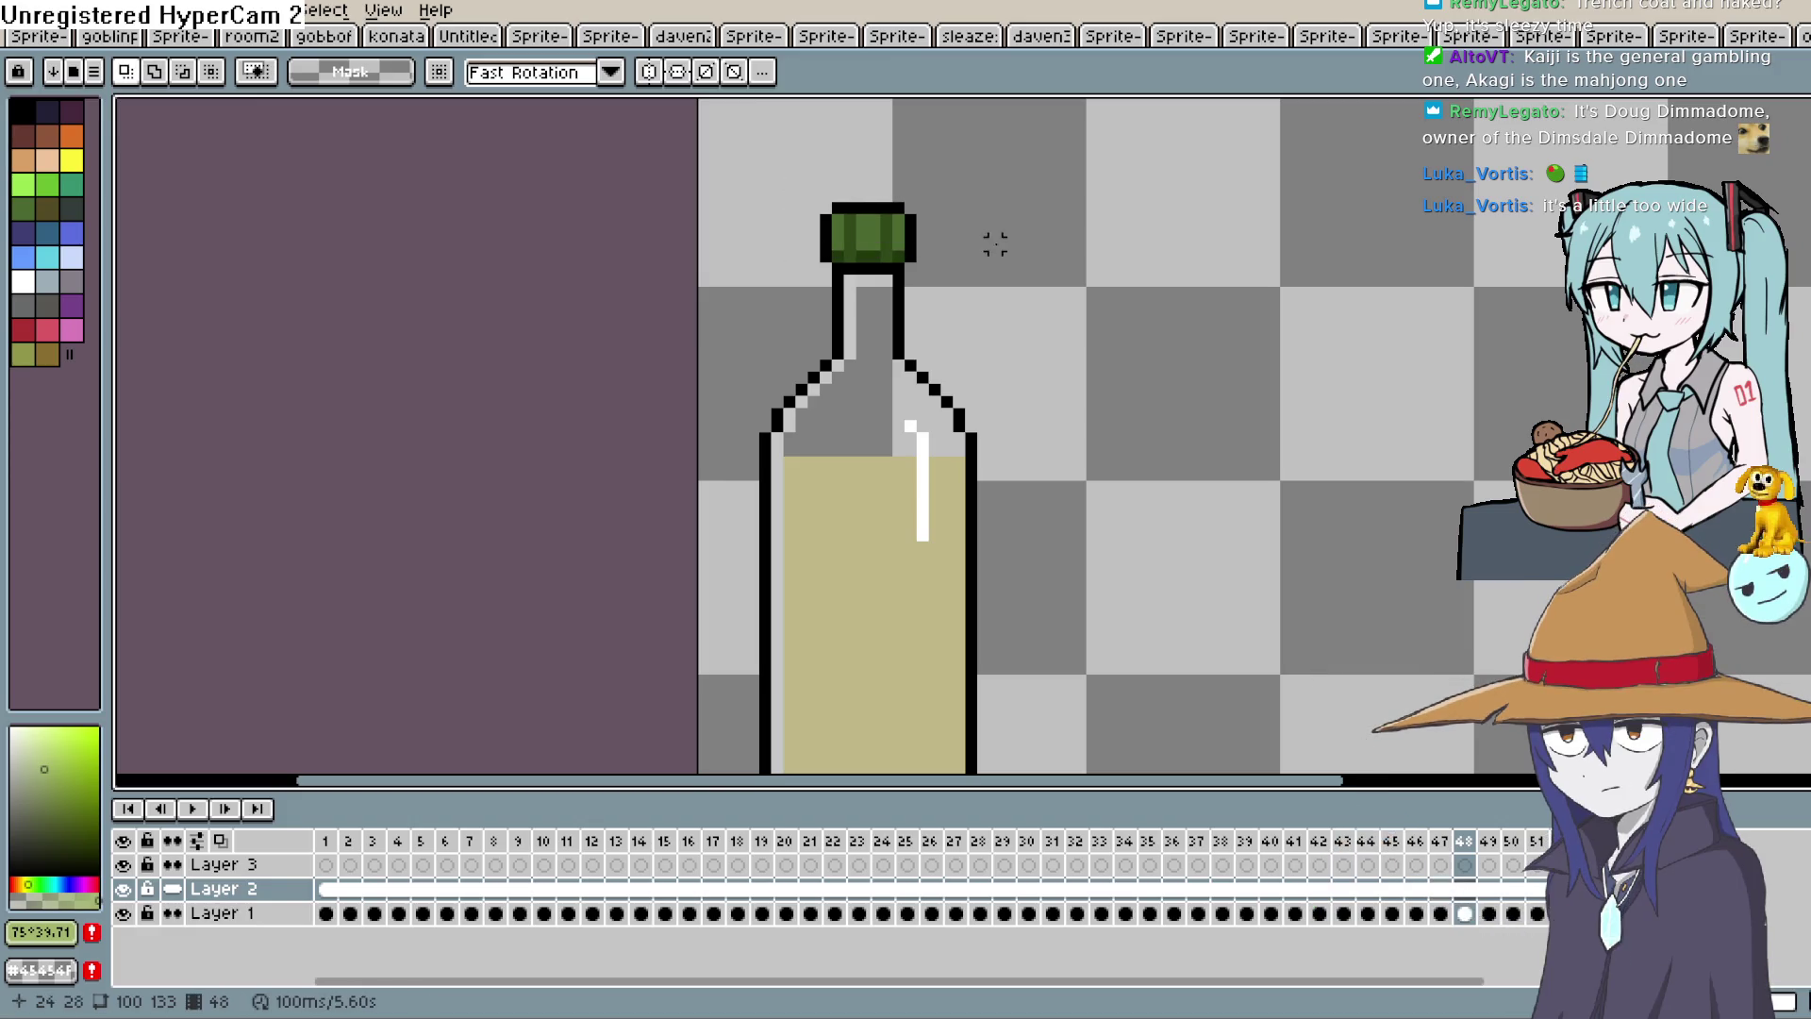
Check the cap in playback, then pencil a white highlight down the bottle's right side.
left_click_drag(971, 312, 962, 190)
left_click(194, 810)
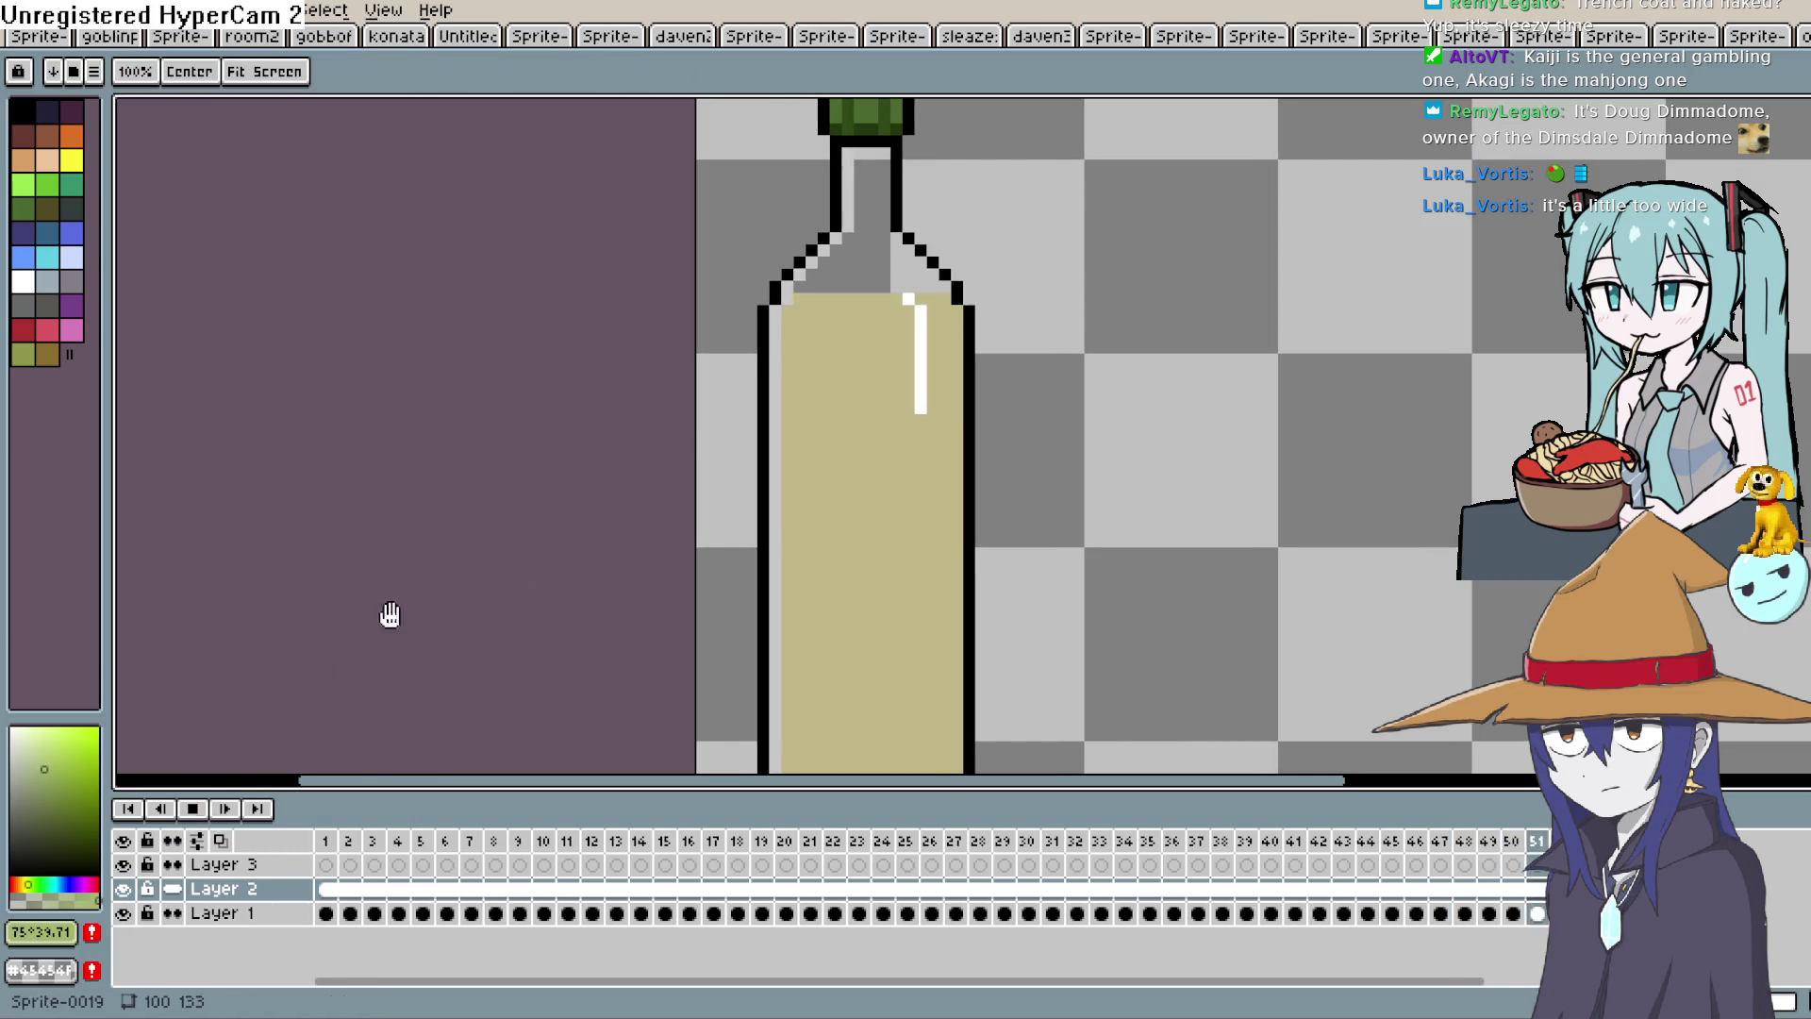
left_click(327, 888)
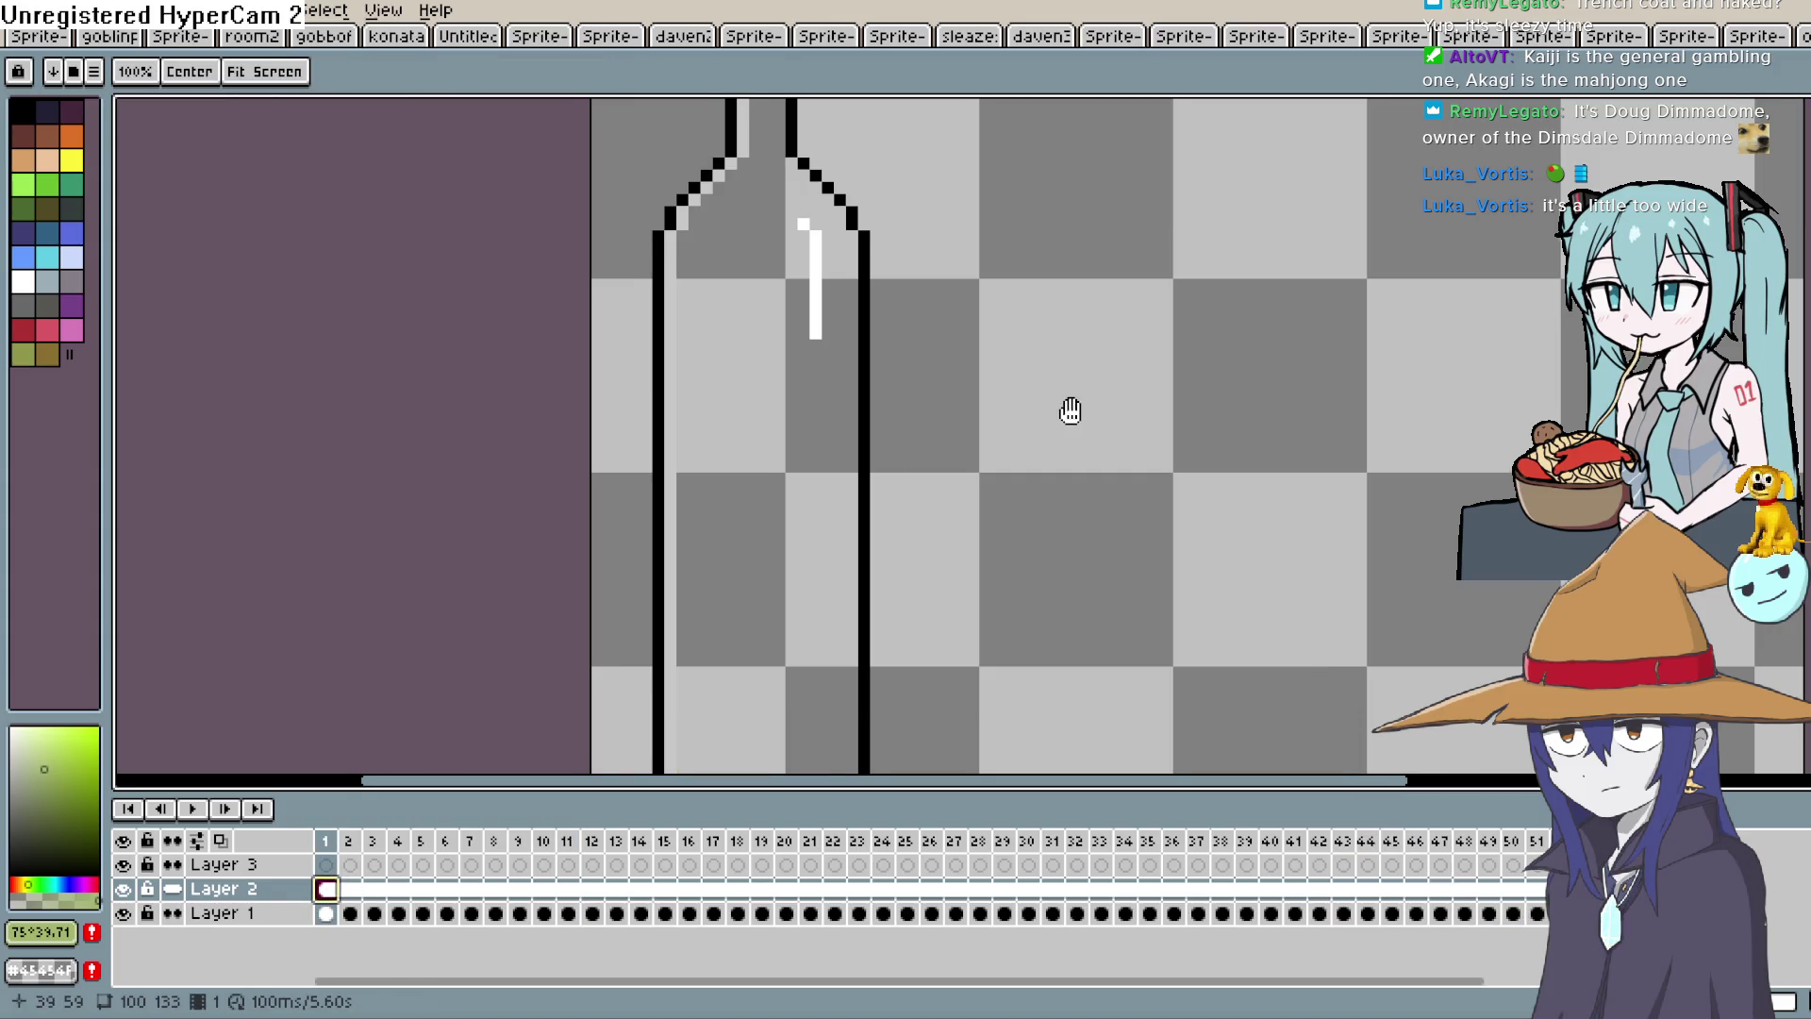
left_click_drag(1066, 408, 1055, 356)
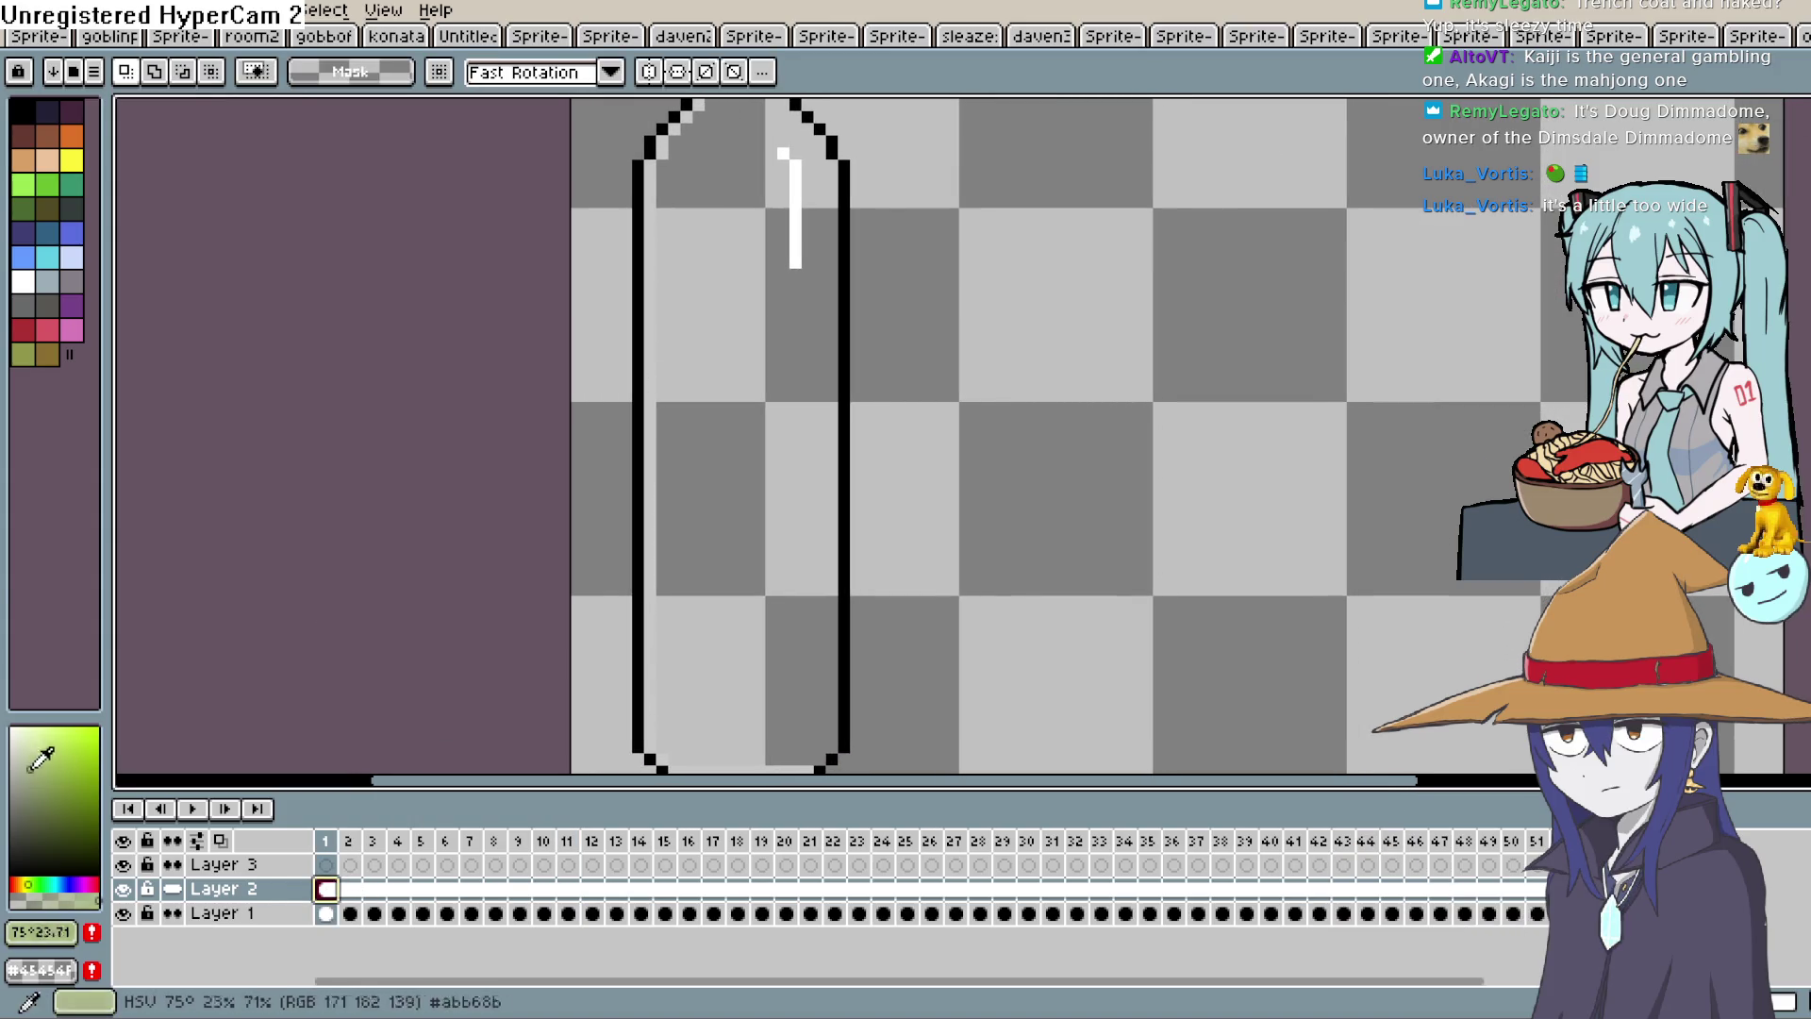
key("space")
left_click_drag(963, 227, 991, 358)
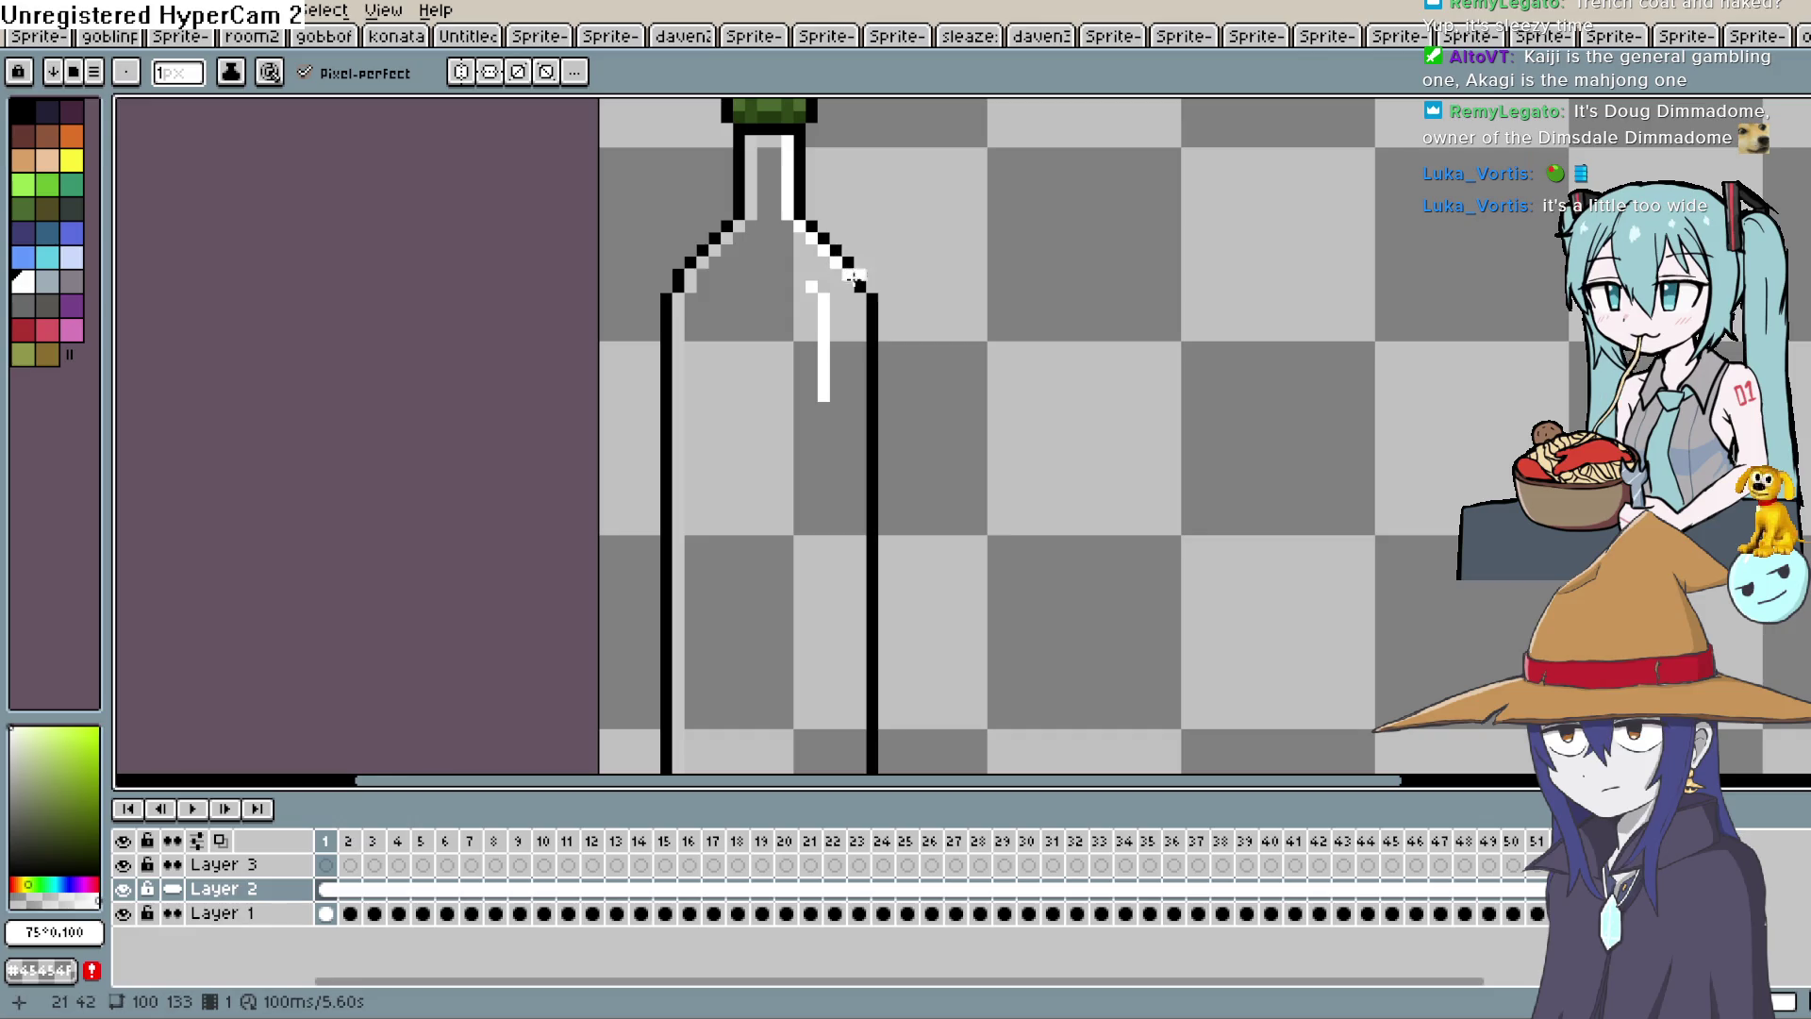
key("space")
mouse_move(861, 361)
left_mouse_down()
mouse_move(860, 507)
mouse_move(882, 224)
left_mouse_up()
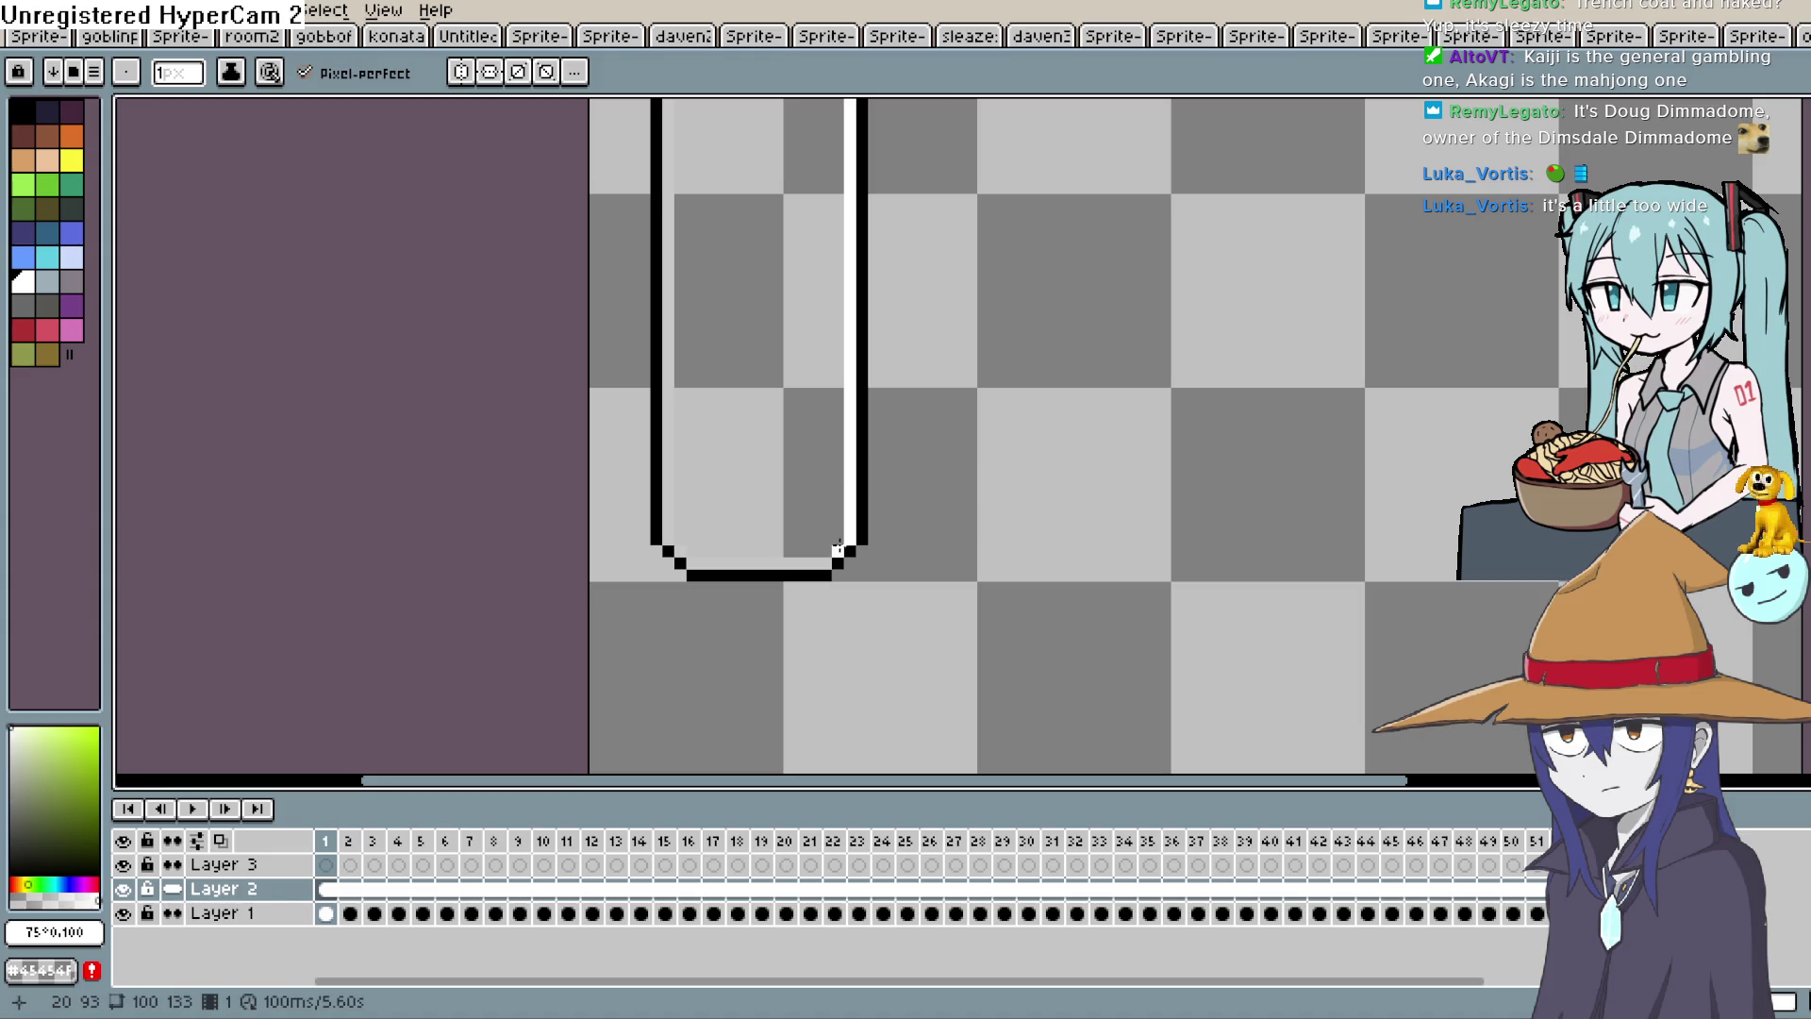
left_click_drag(797, 359, 769, 538)
left_click(192, 808)
left_click_drag(1079, 301, 1064, 489)
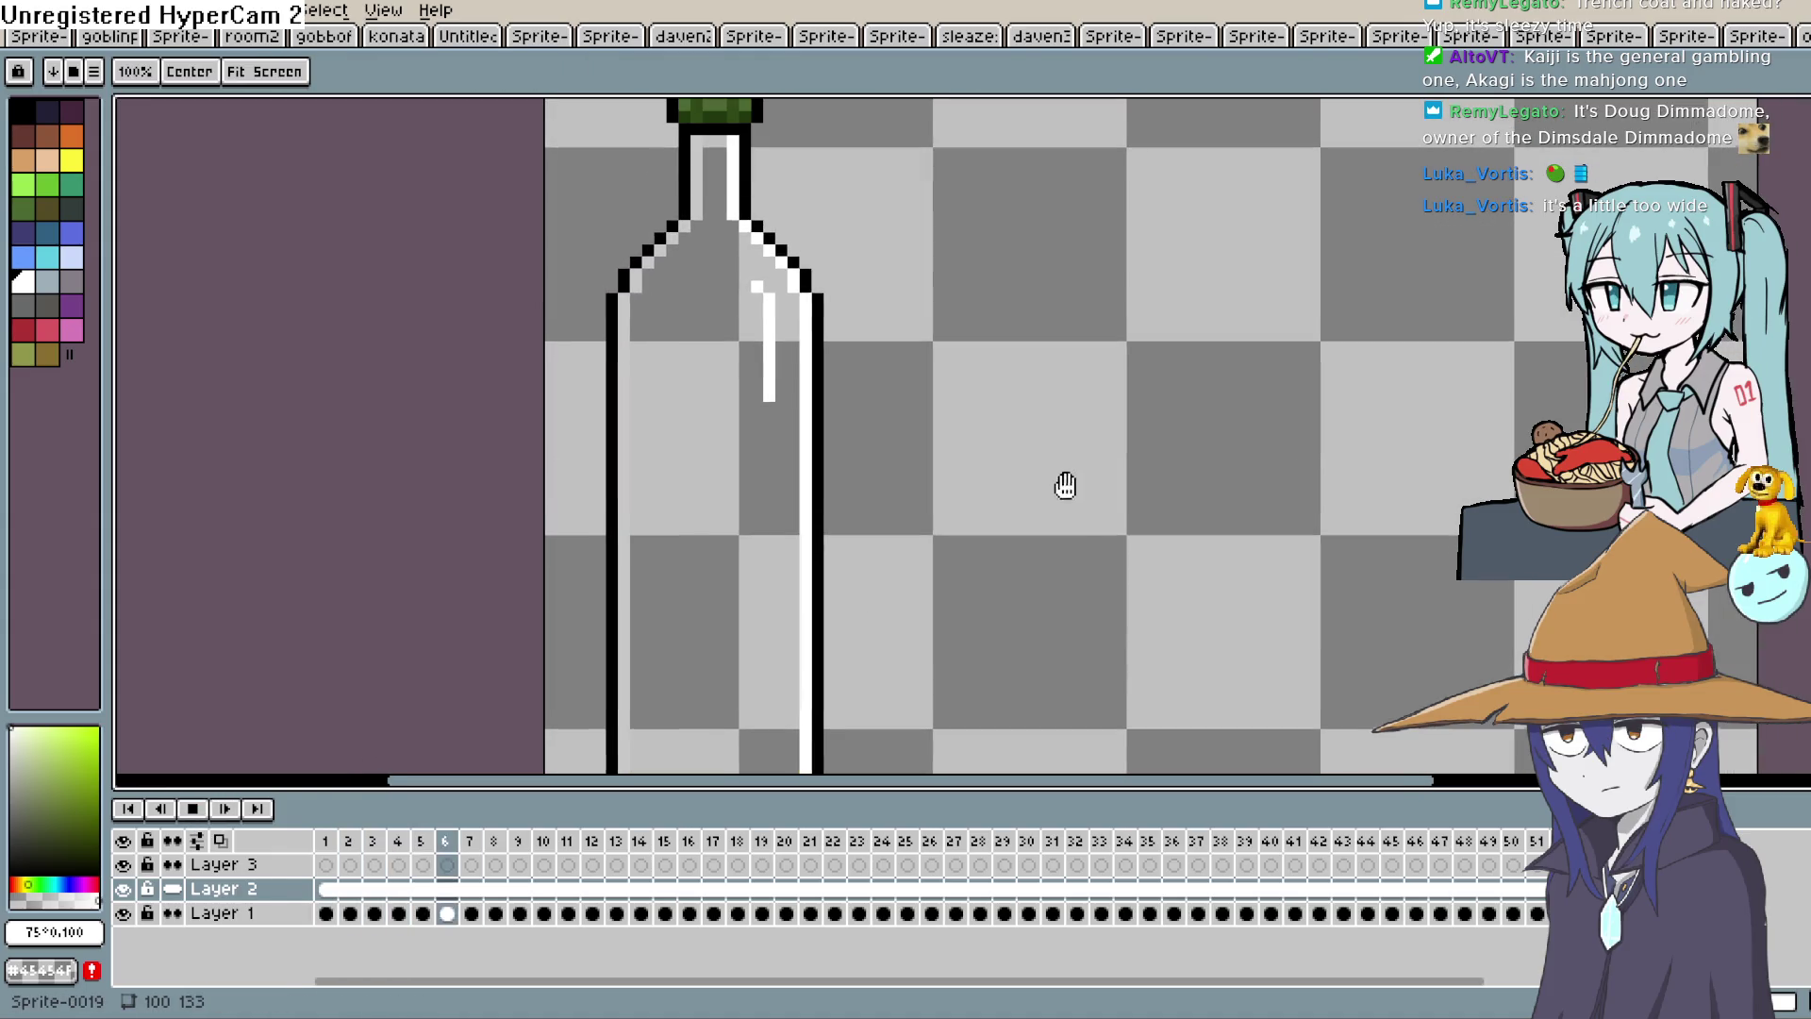
Stop the animation on frame 18 and inspect Layer 1's fill cels at frames 2 to 4.
scroll(1037, 429, "down", 1)
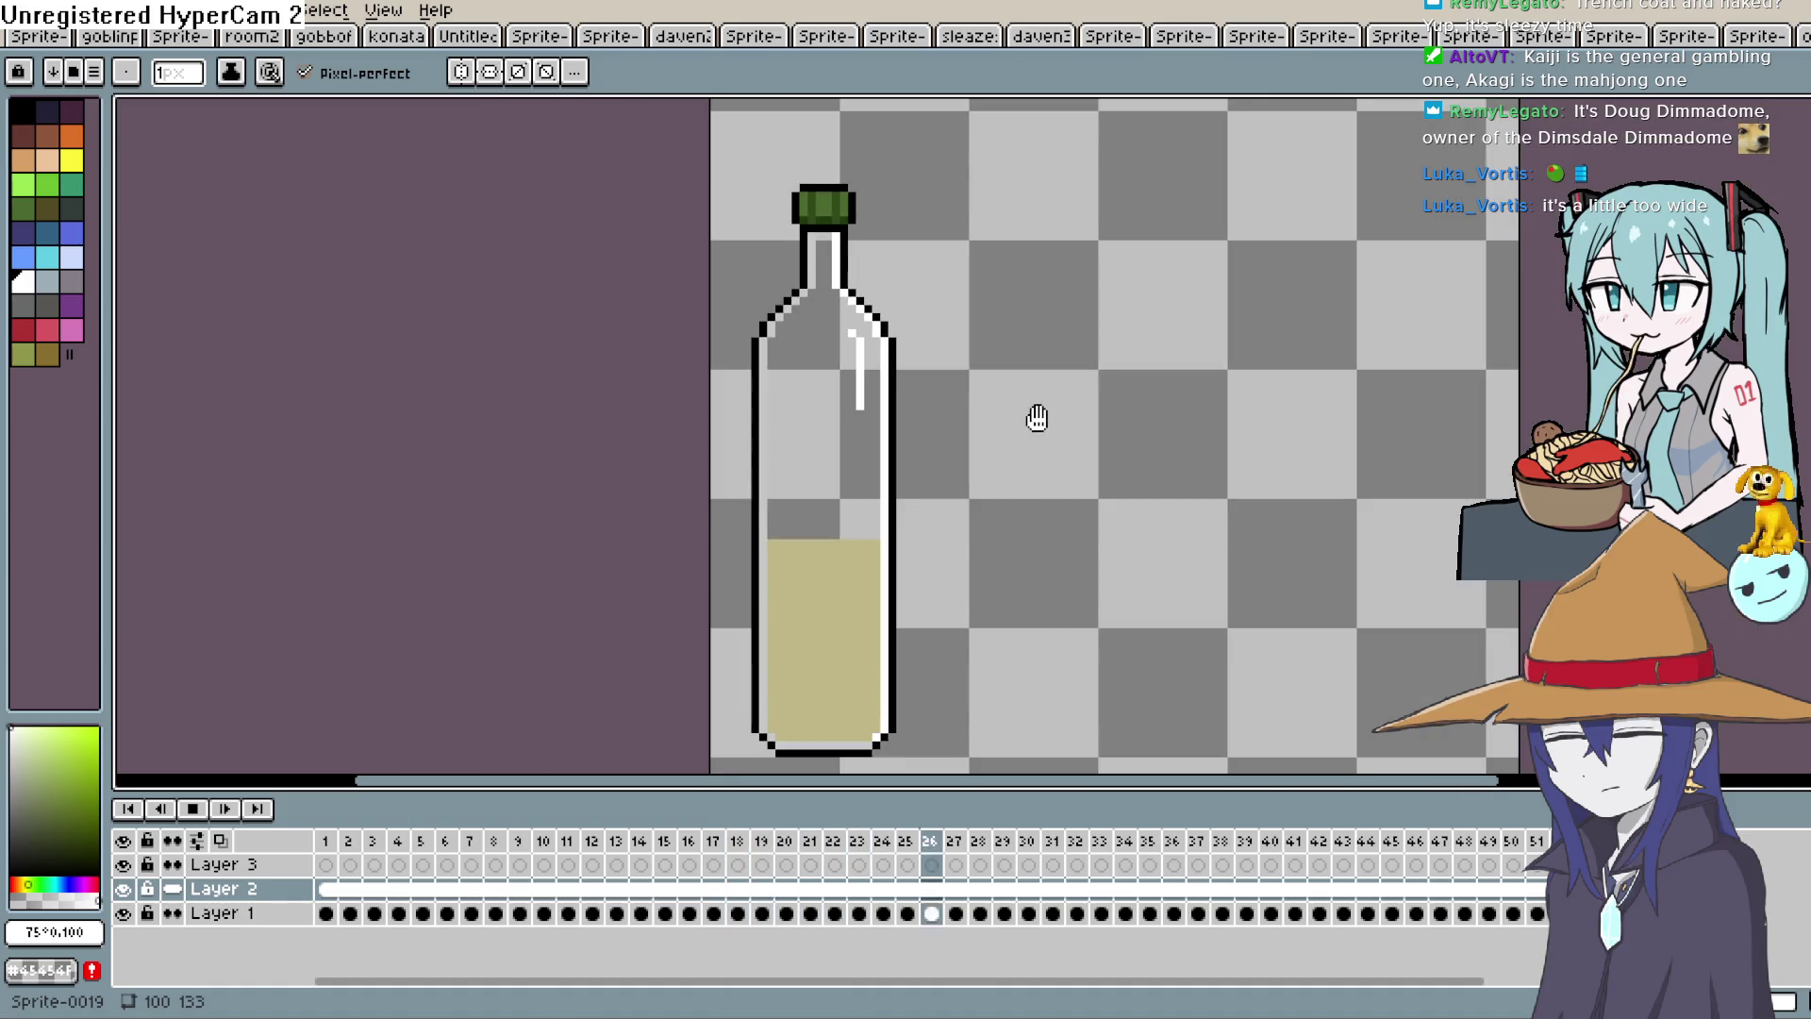
left_click_drag(1035, 416, 1035, 405)
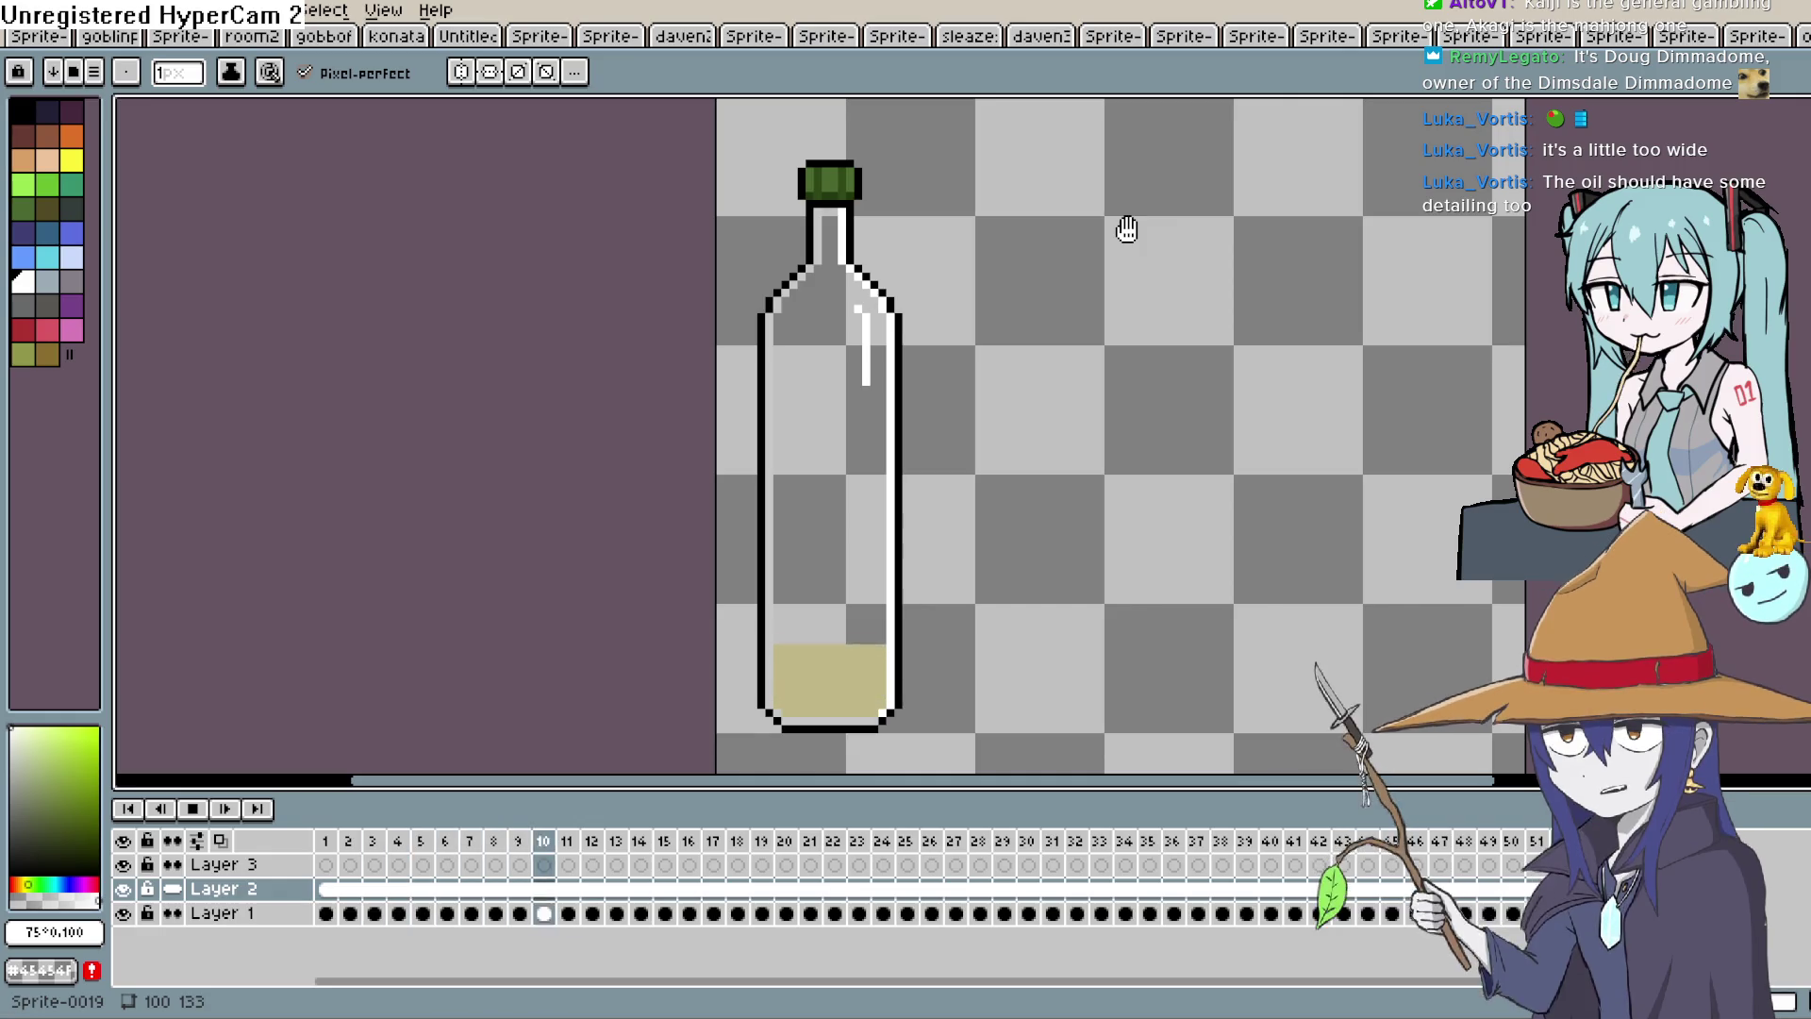
left_click(192, 808)
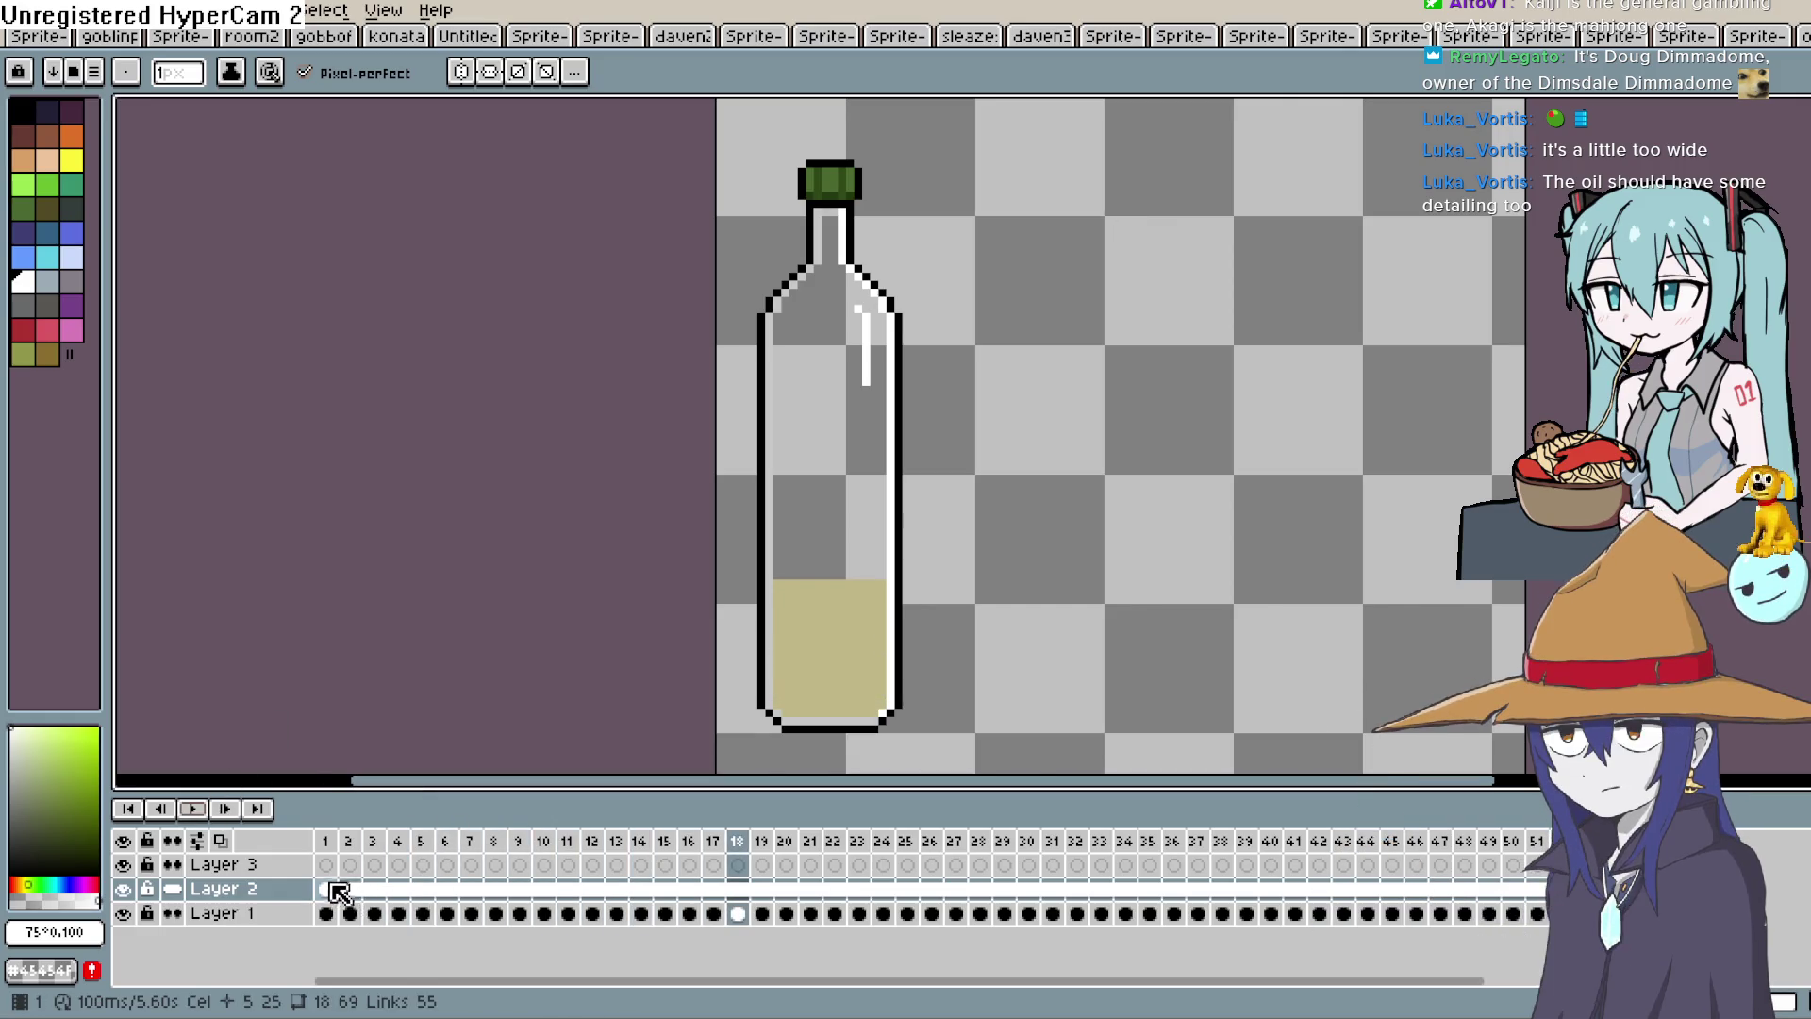
left_click(330, 887)
left_click(350, 913)
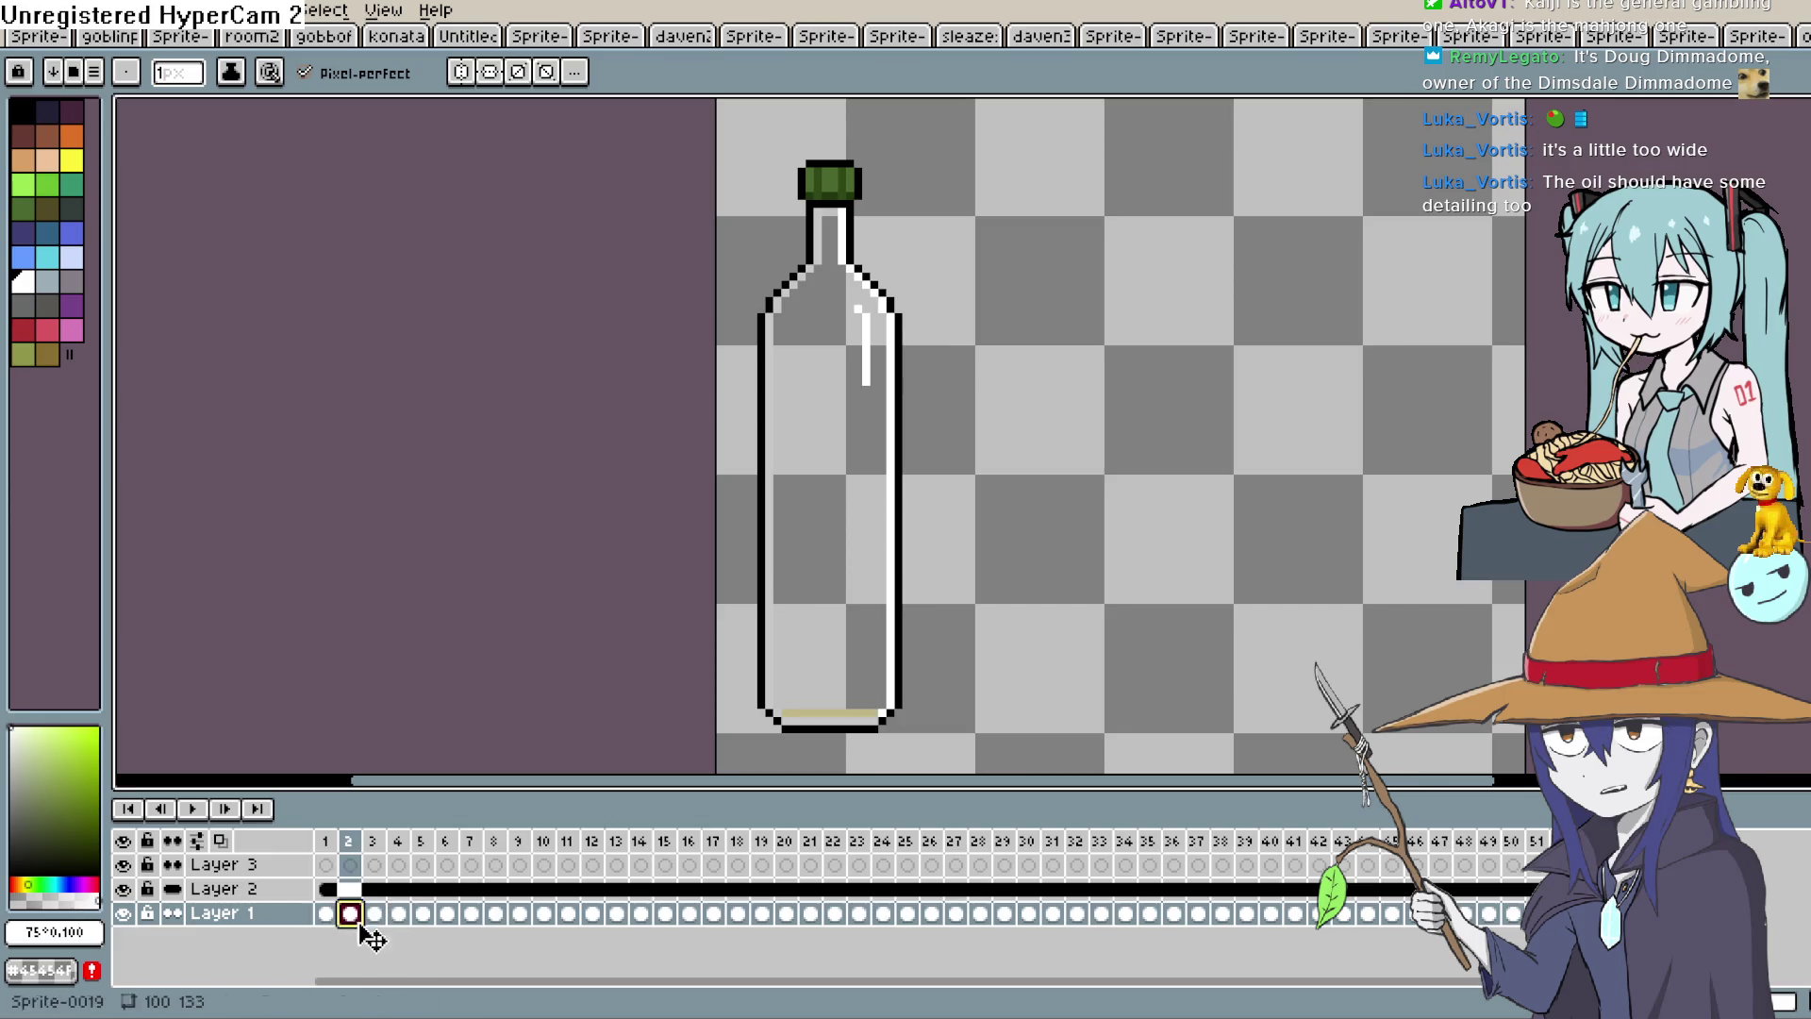
double_click(350, 913)
key("Escape")
key("Right")
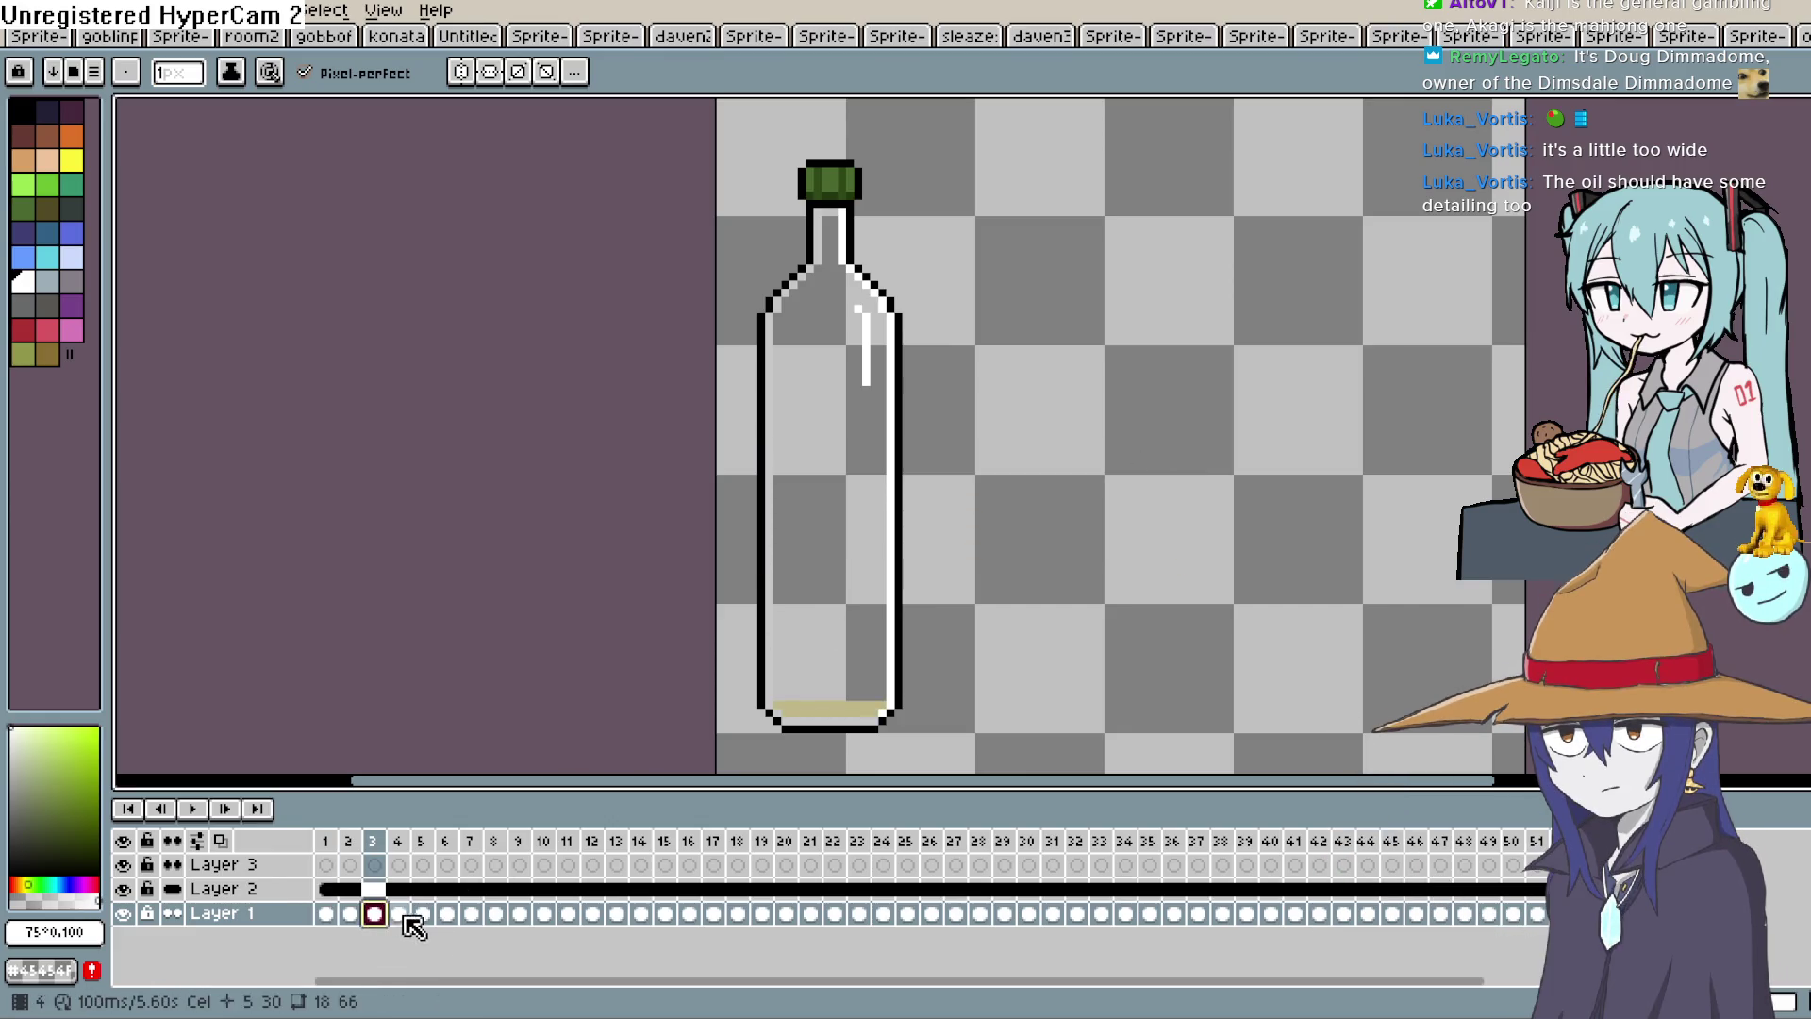
left_click(404, 915)
Sample the oil colour from the bottle and adjust it to a darker, browner khaki.
key("i")
left_click(839, 710)
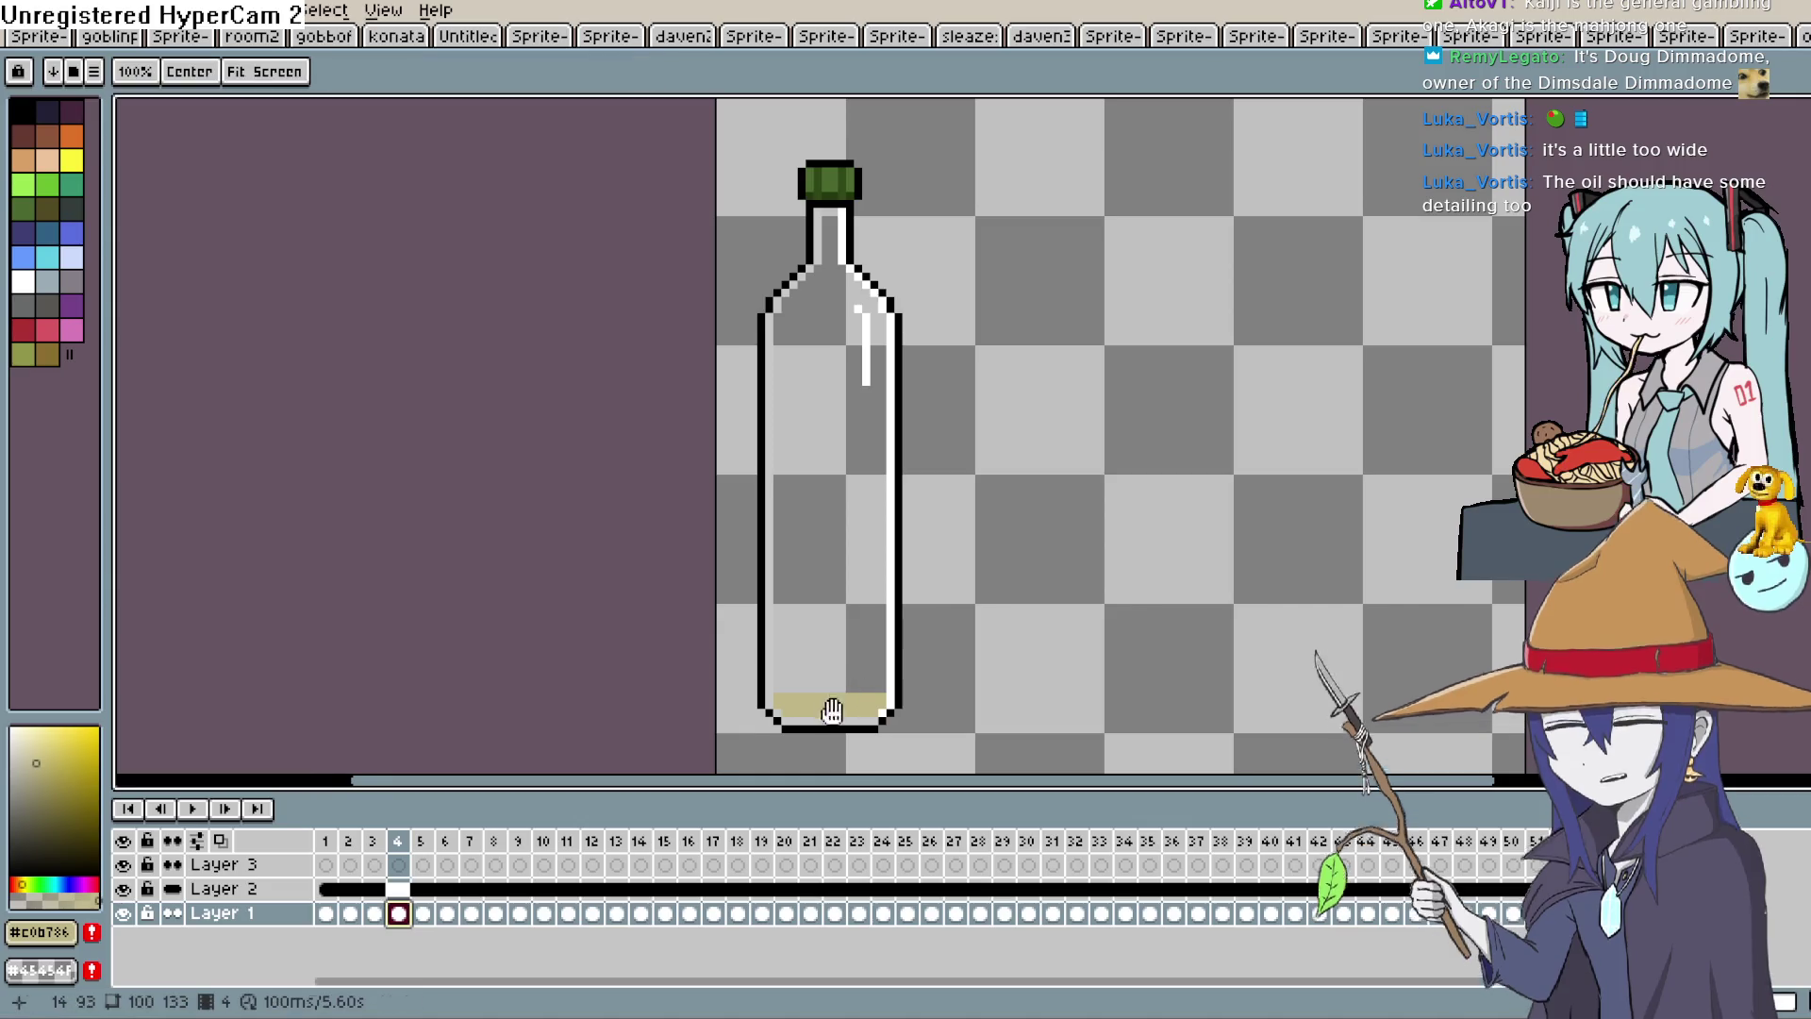
left_click_drag(765, 741, 728, 647)
key("Left")
key("Left")
key("Return")
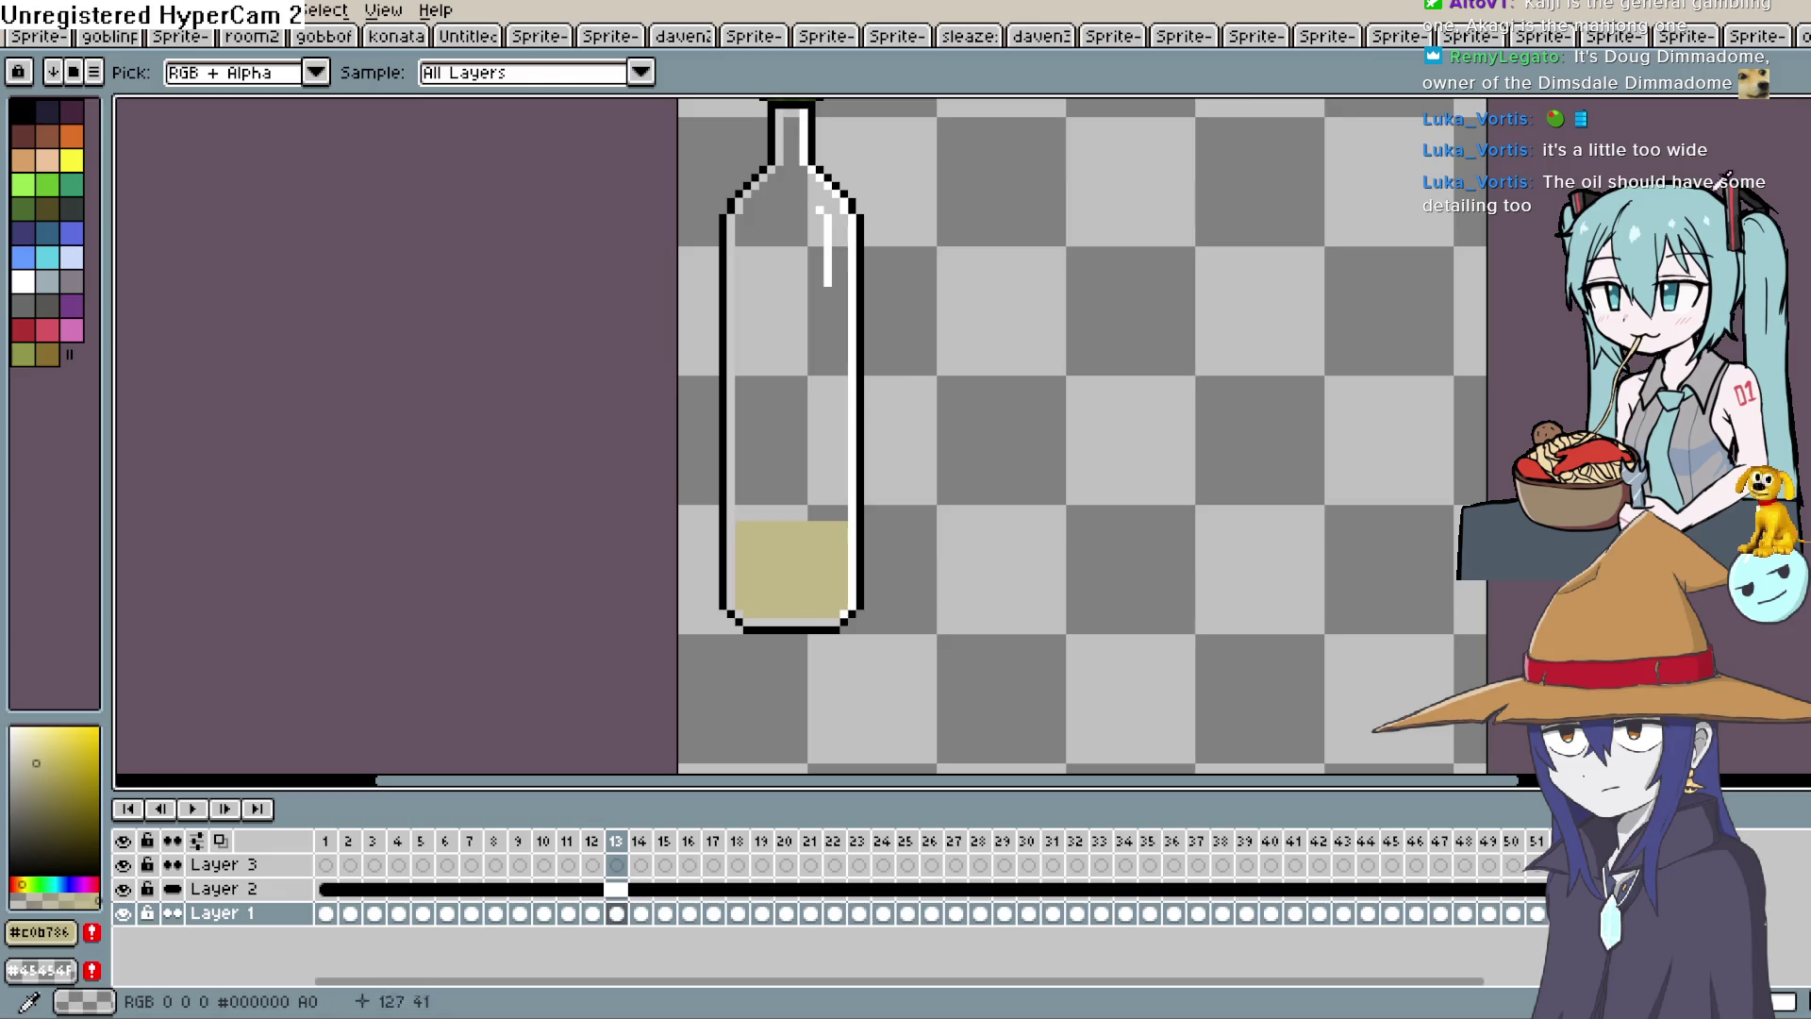
left_click(46, 769)
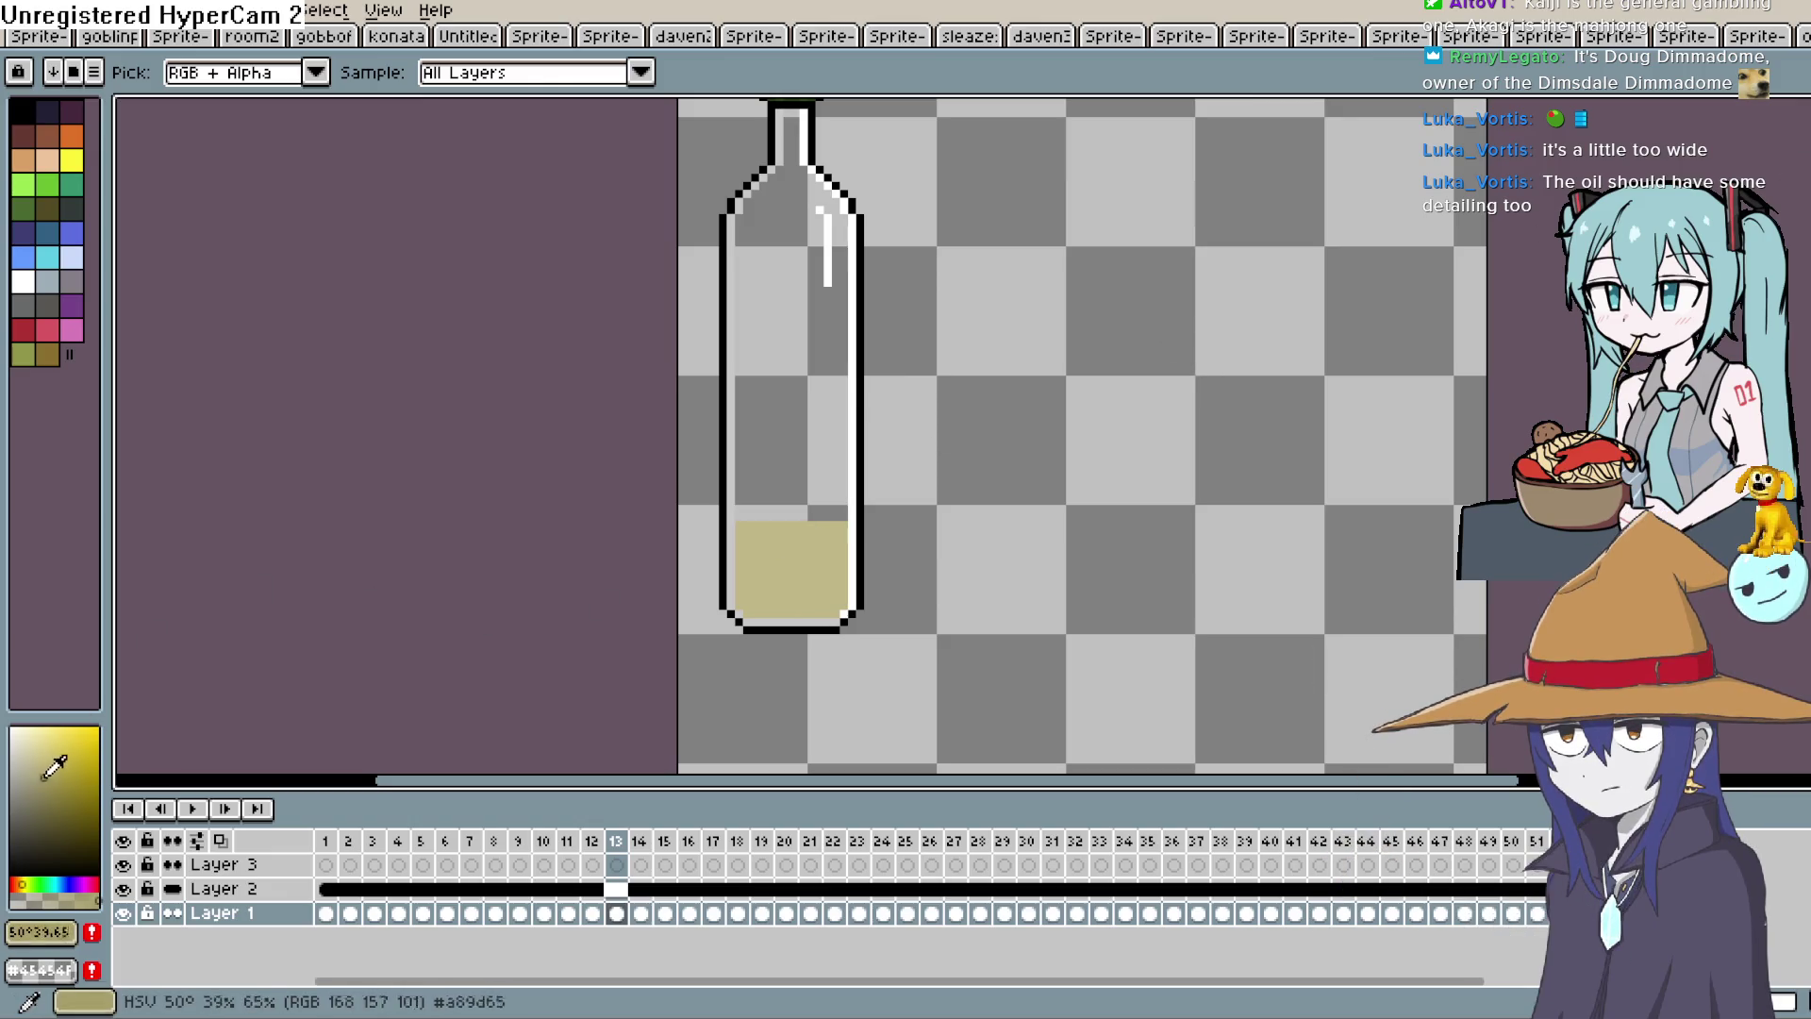
left_click(16, 885)
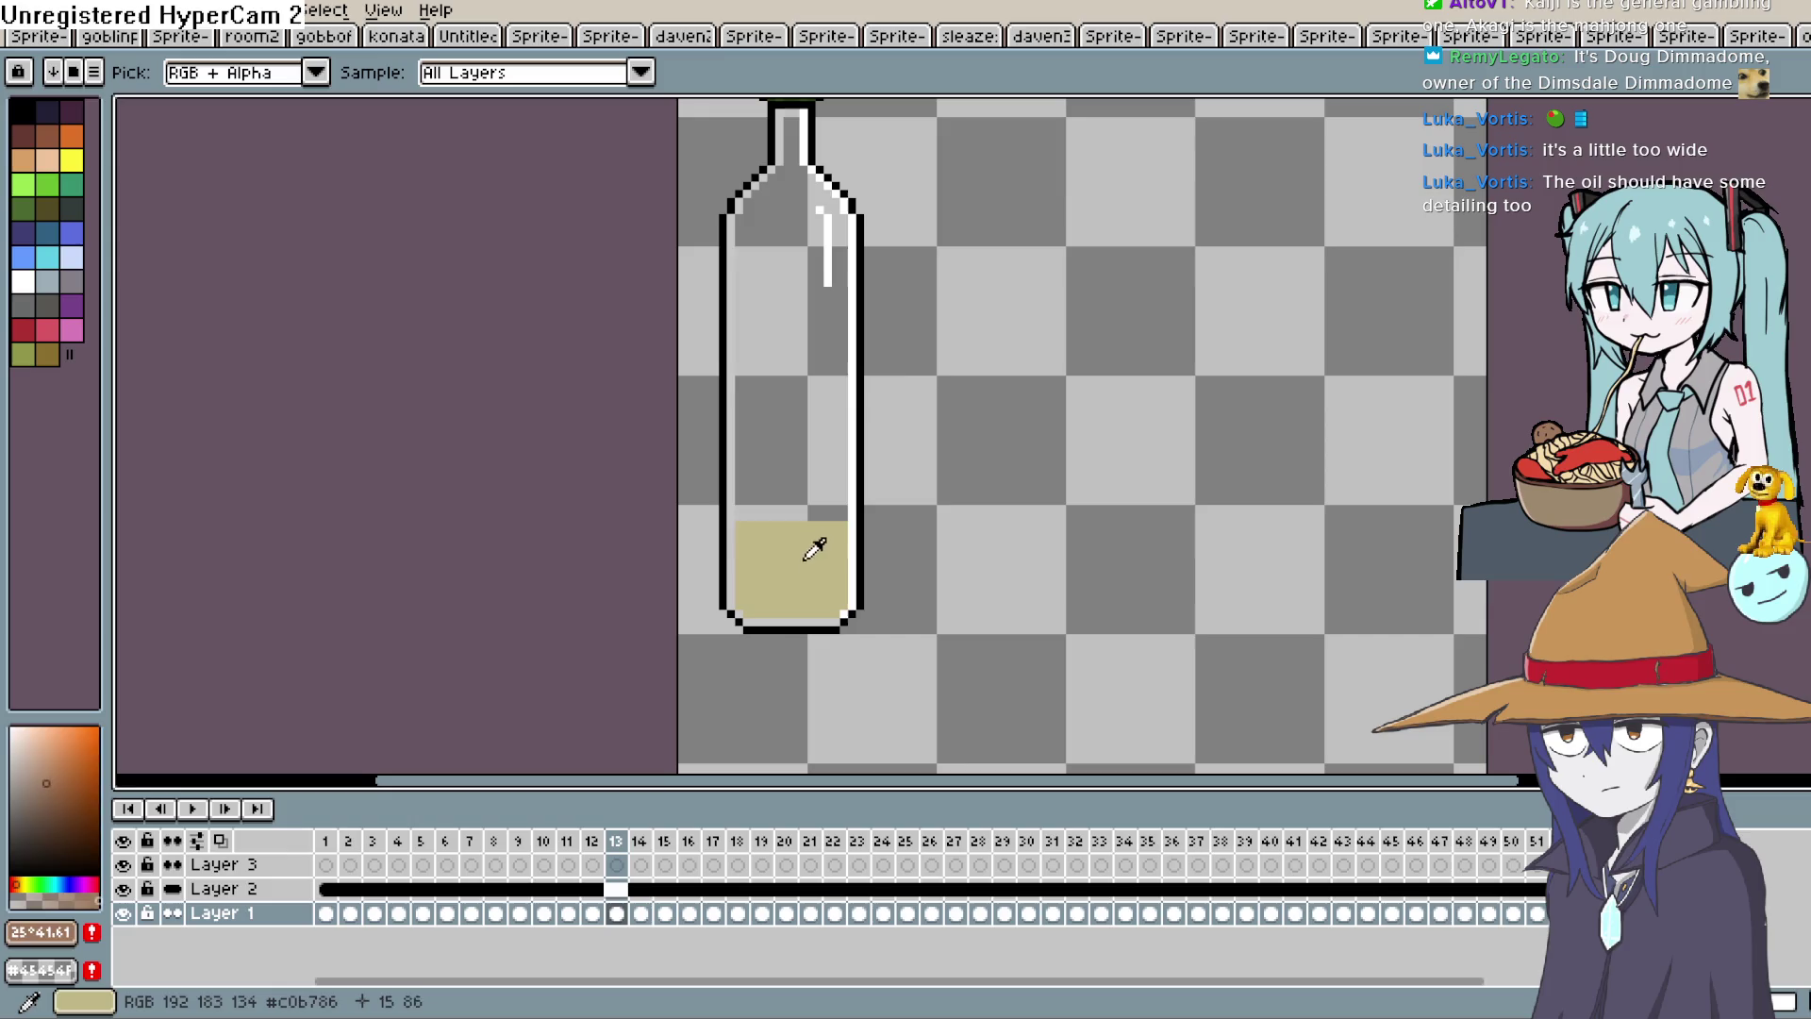
left_click(813, 531)
left_click(19, 882)
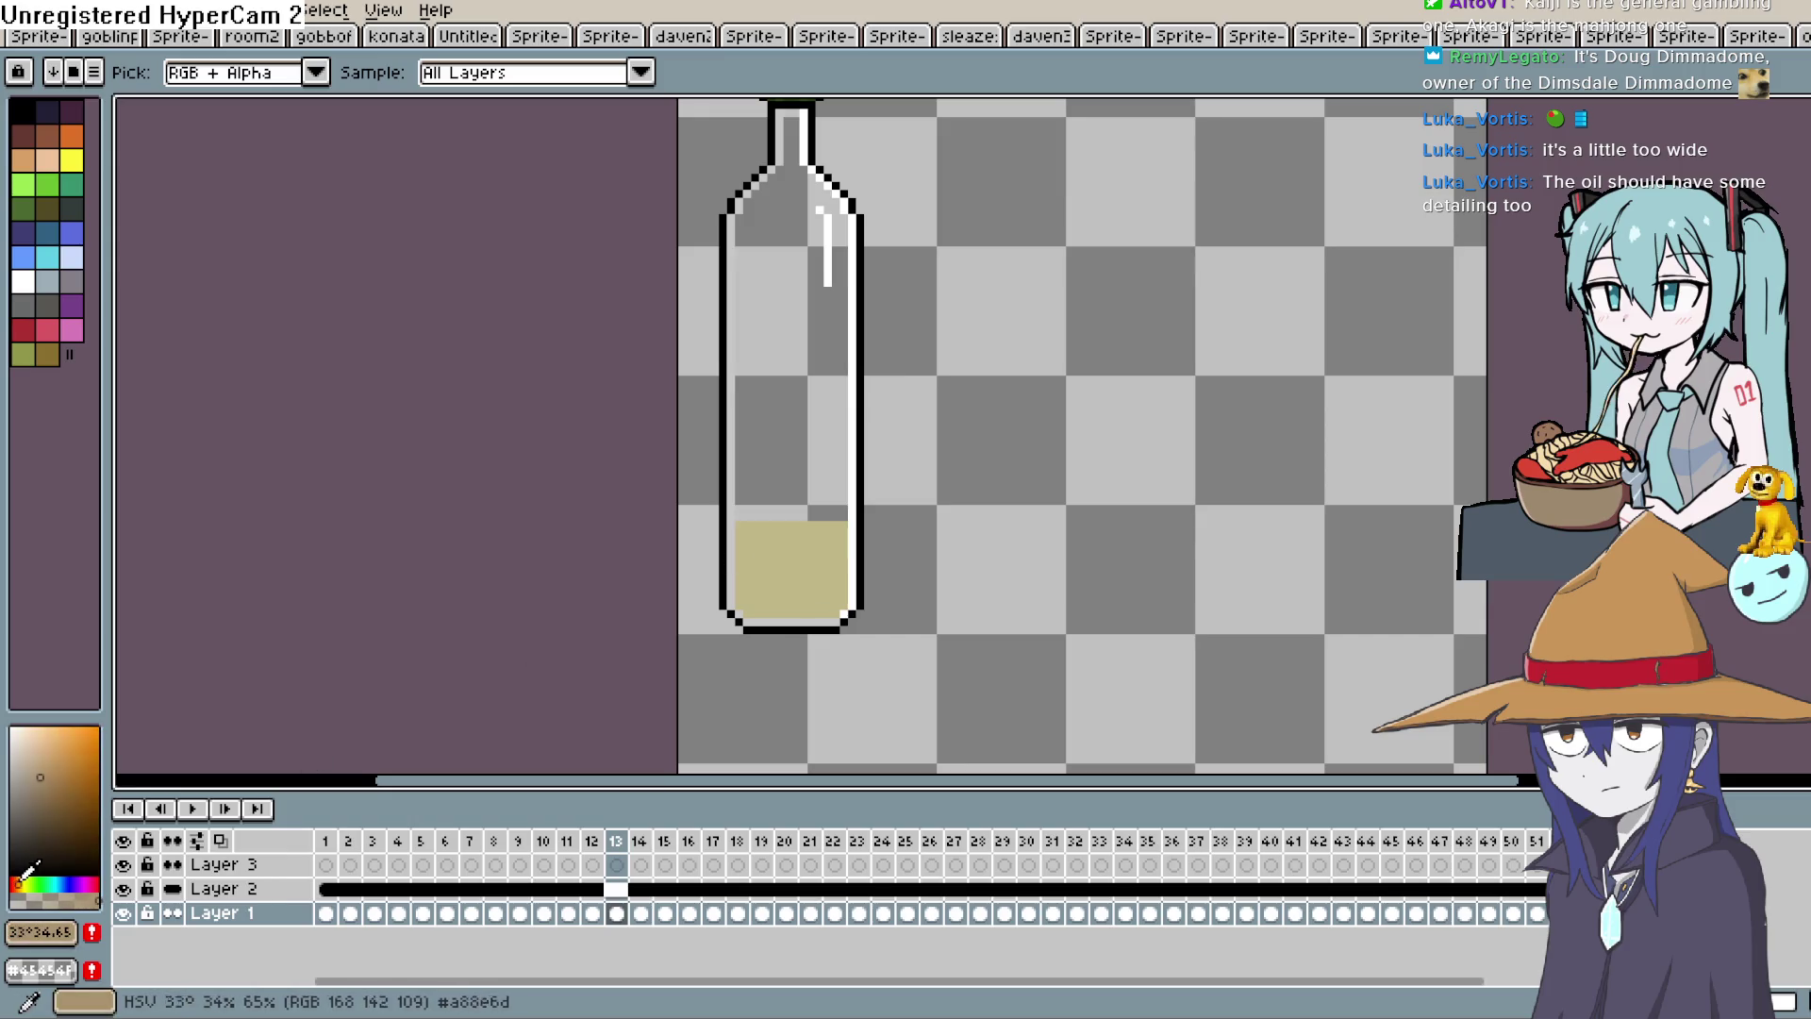
Draw a dark line across the oil's surface, then undo it.
key("b")
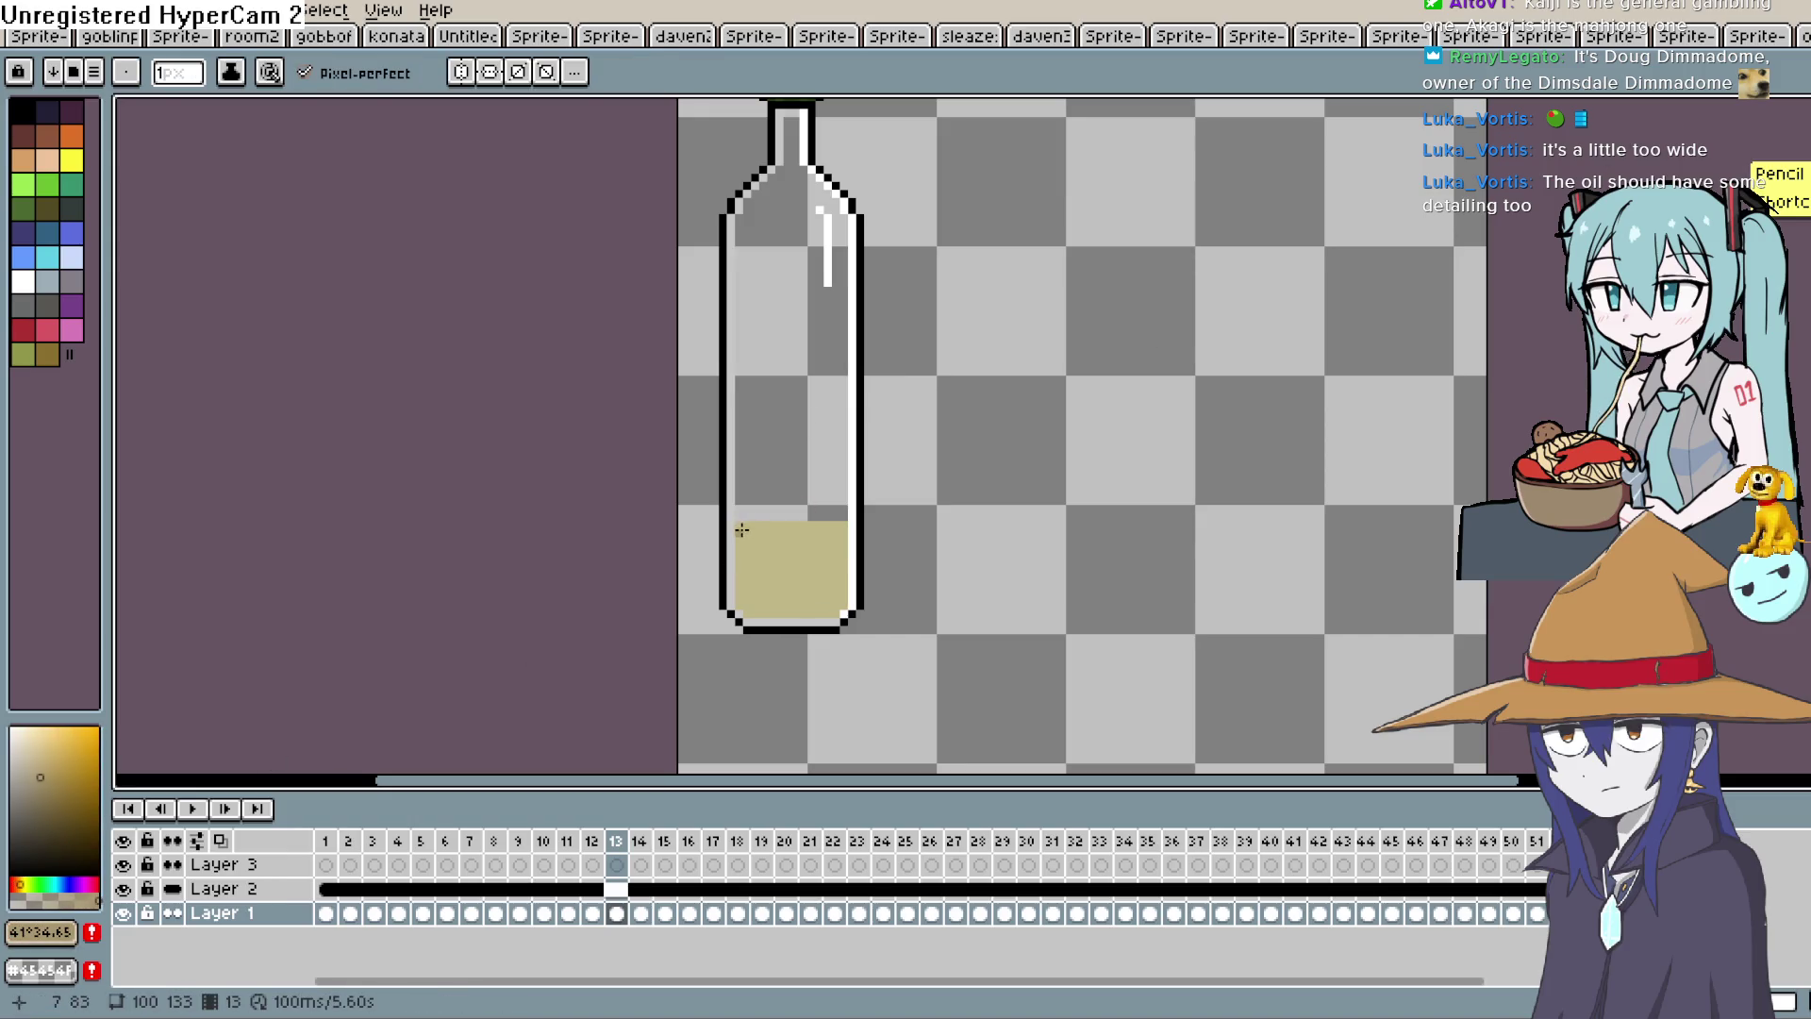
left_click_drag(741, 530, 745, 531)
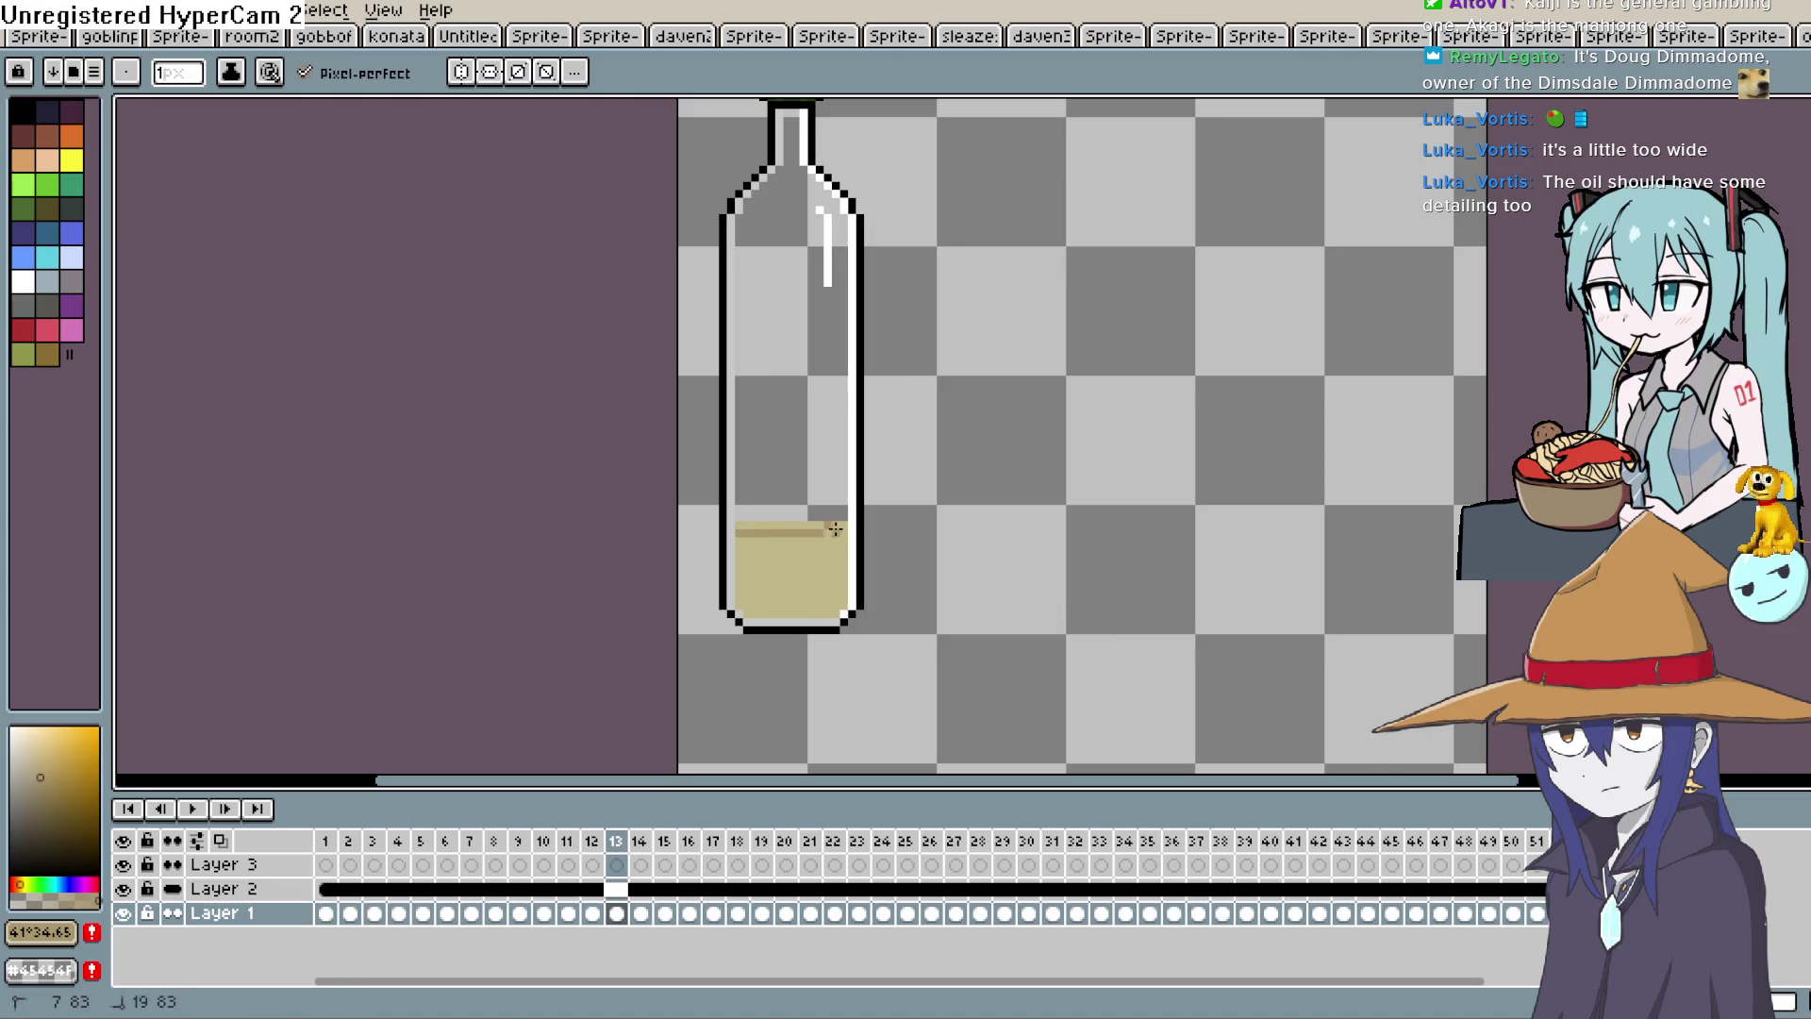
key("ctrl+z")
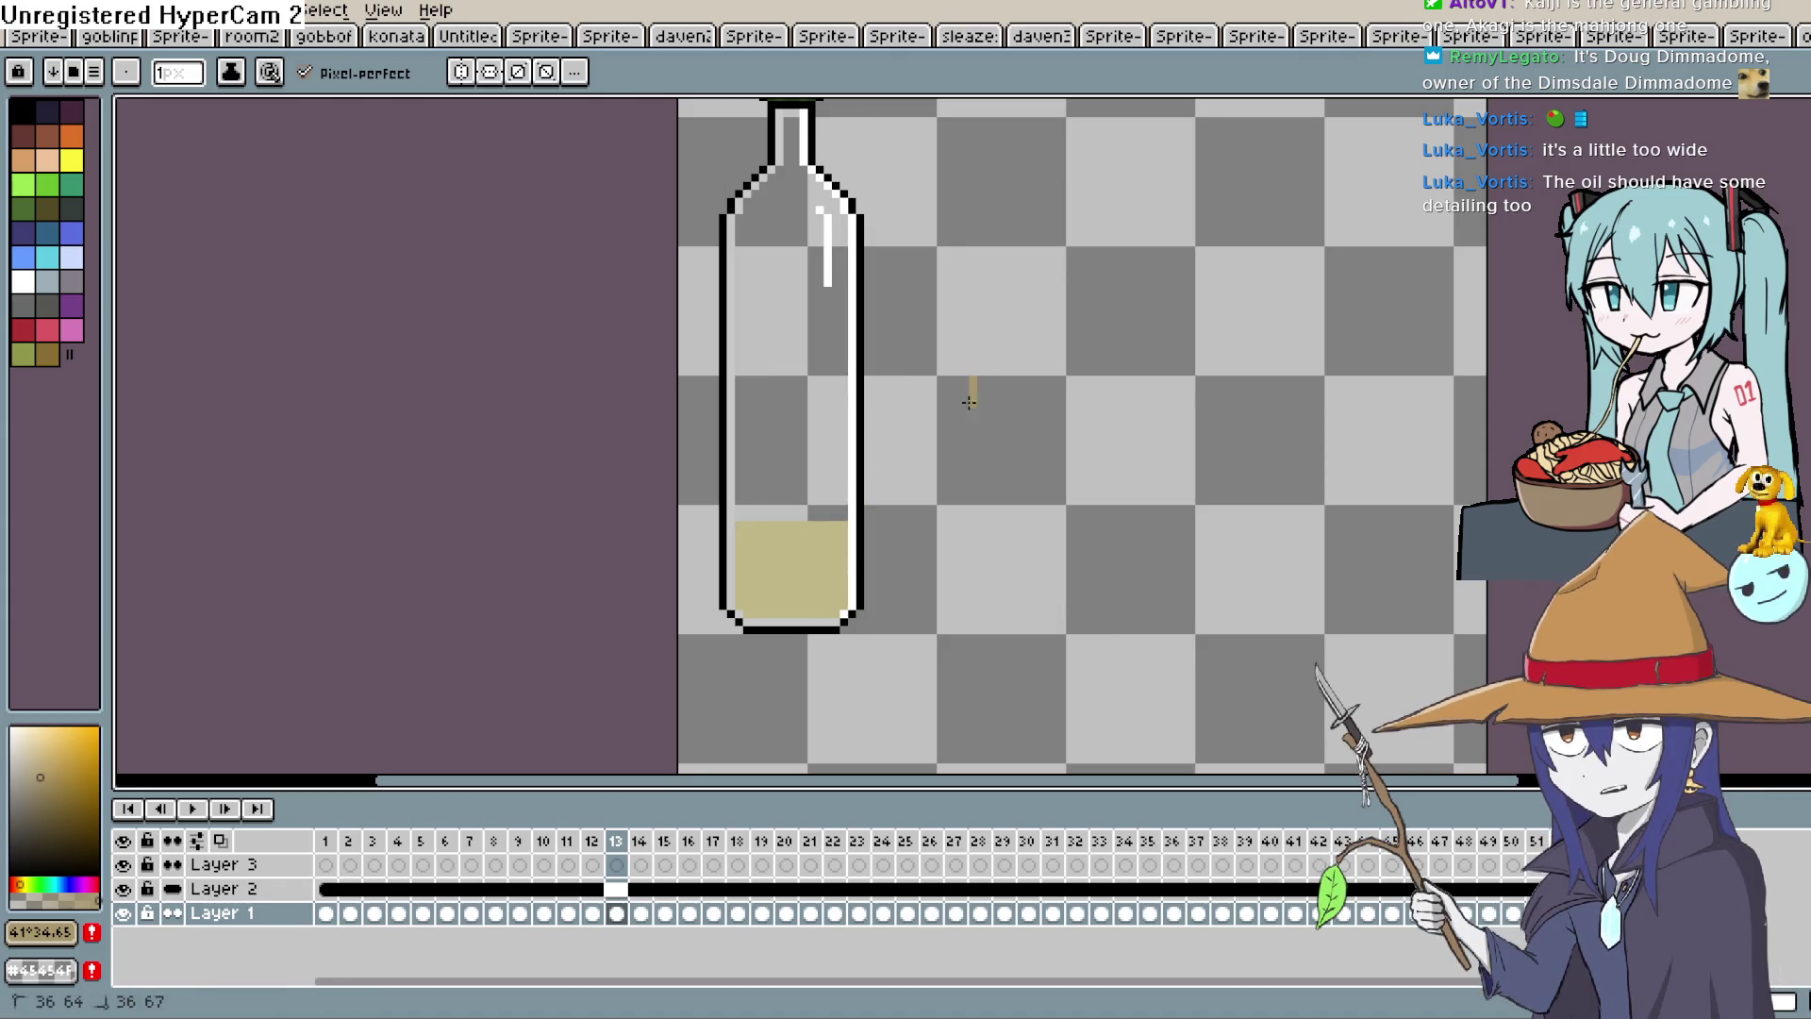
scroll(968, 442, "up", 4)
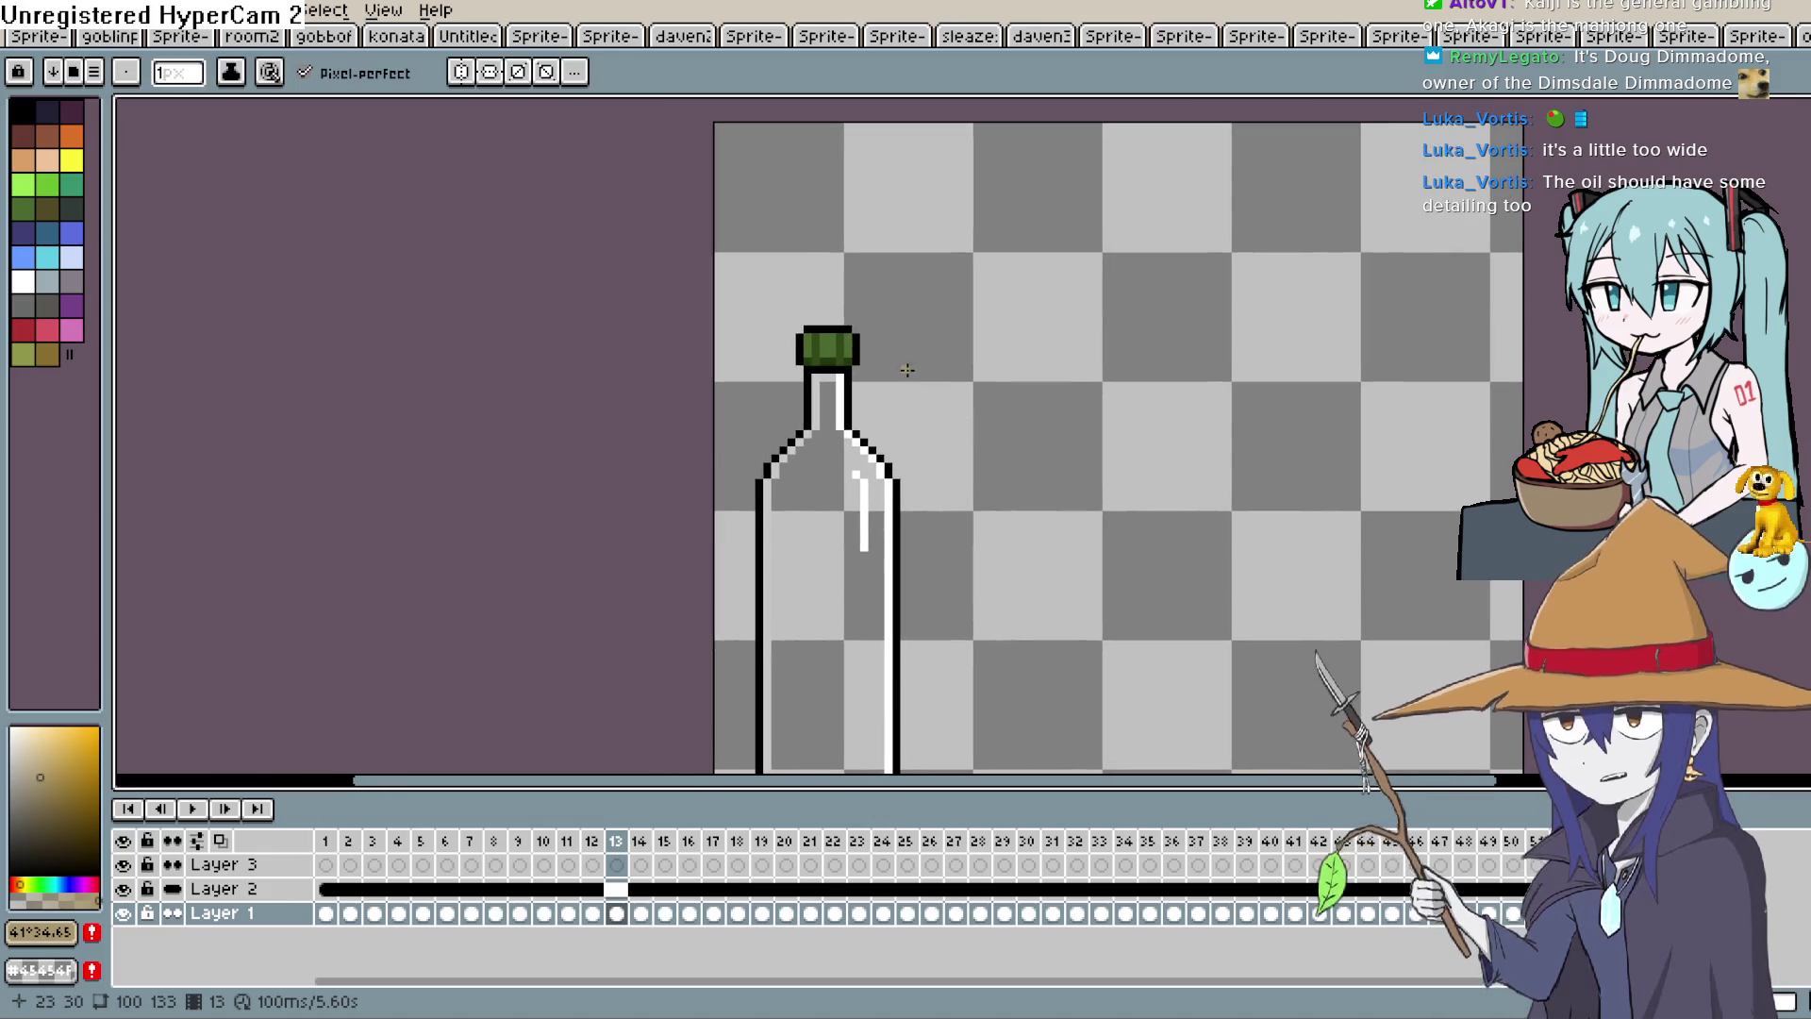
Sample the cork's green and paint its top row in a lighter green.
scroll(854, 344, "up", 3)
key("i")
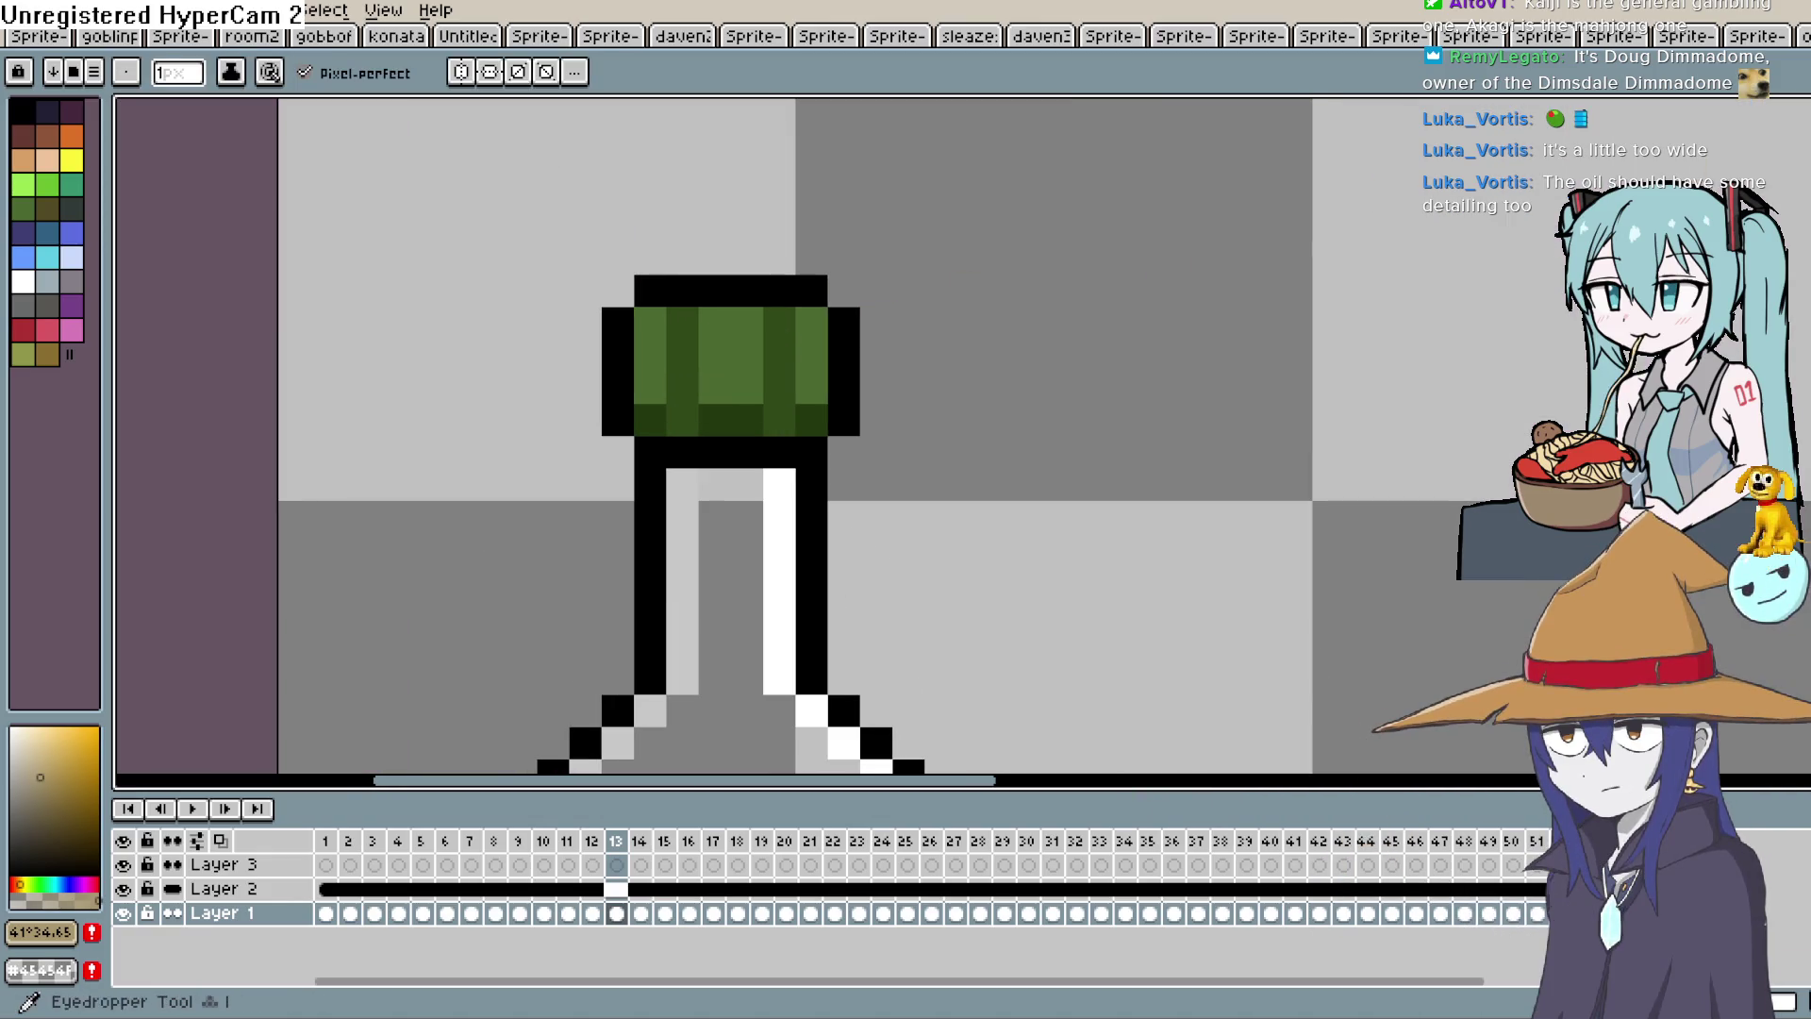
left_click(746, 352)
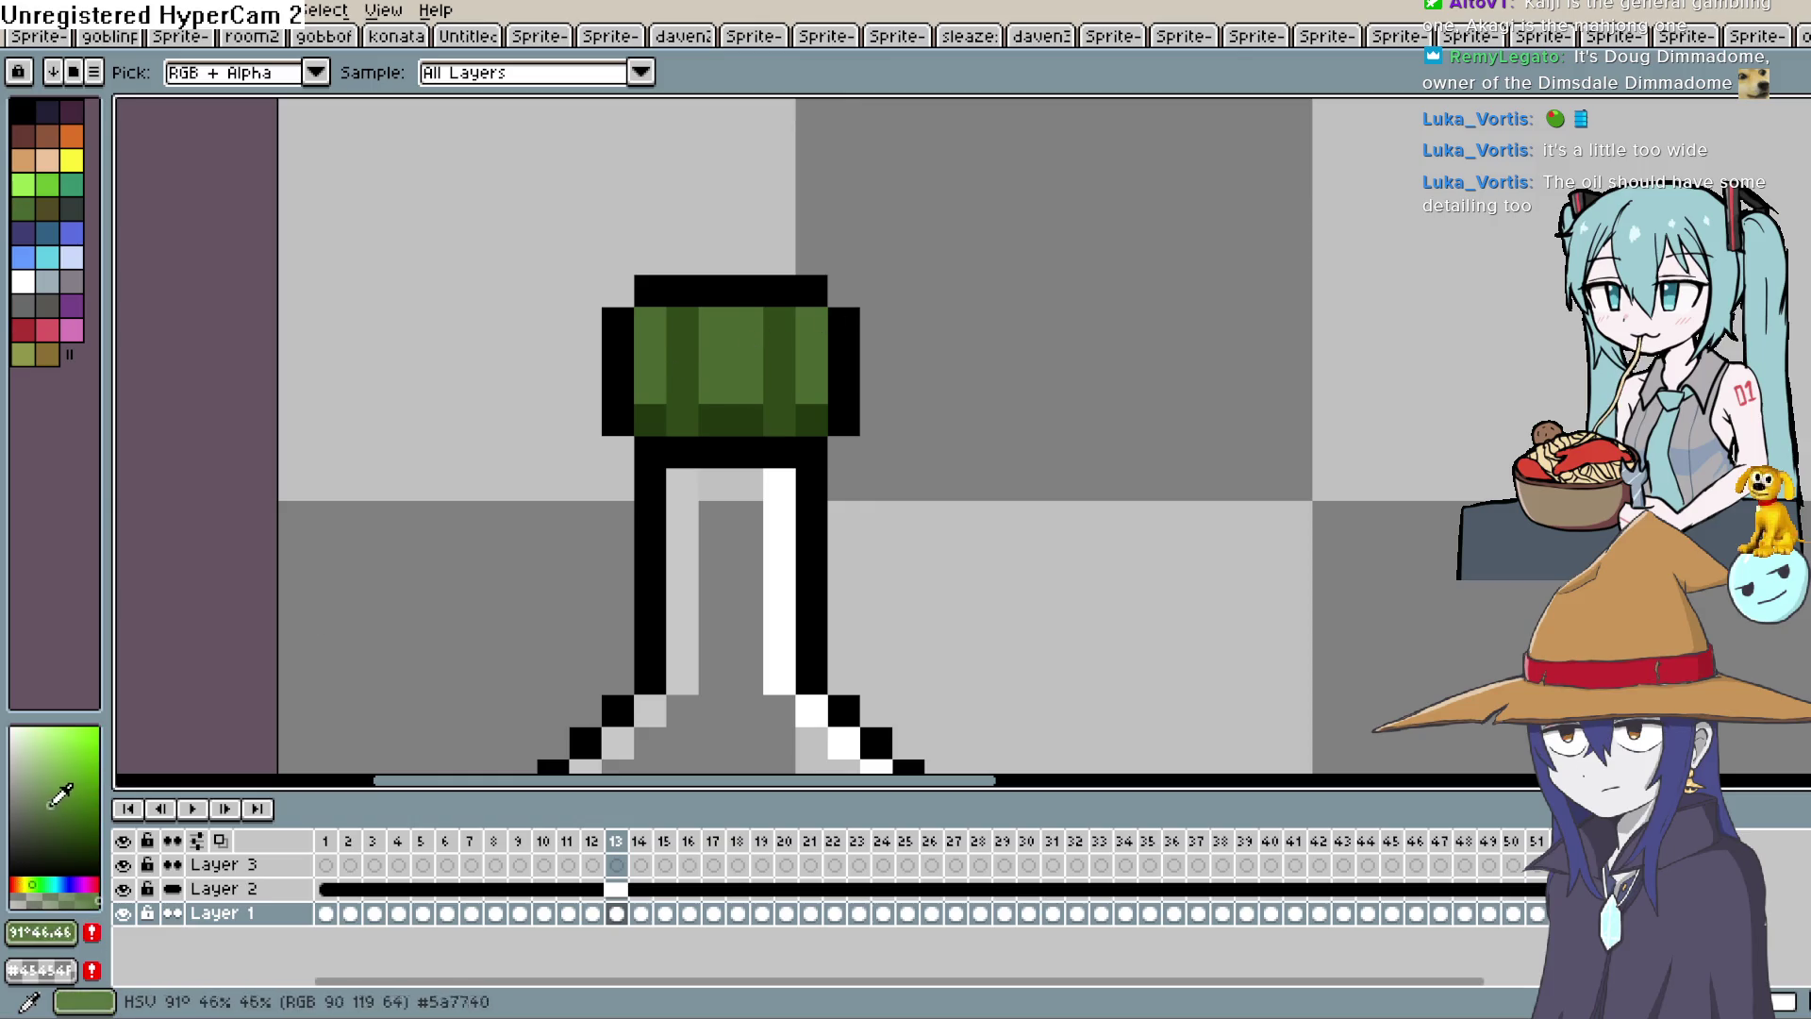
key("b")
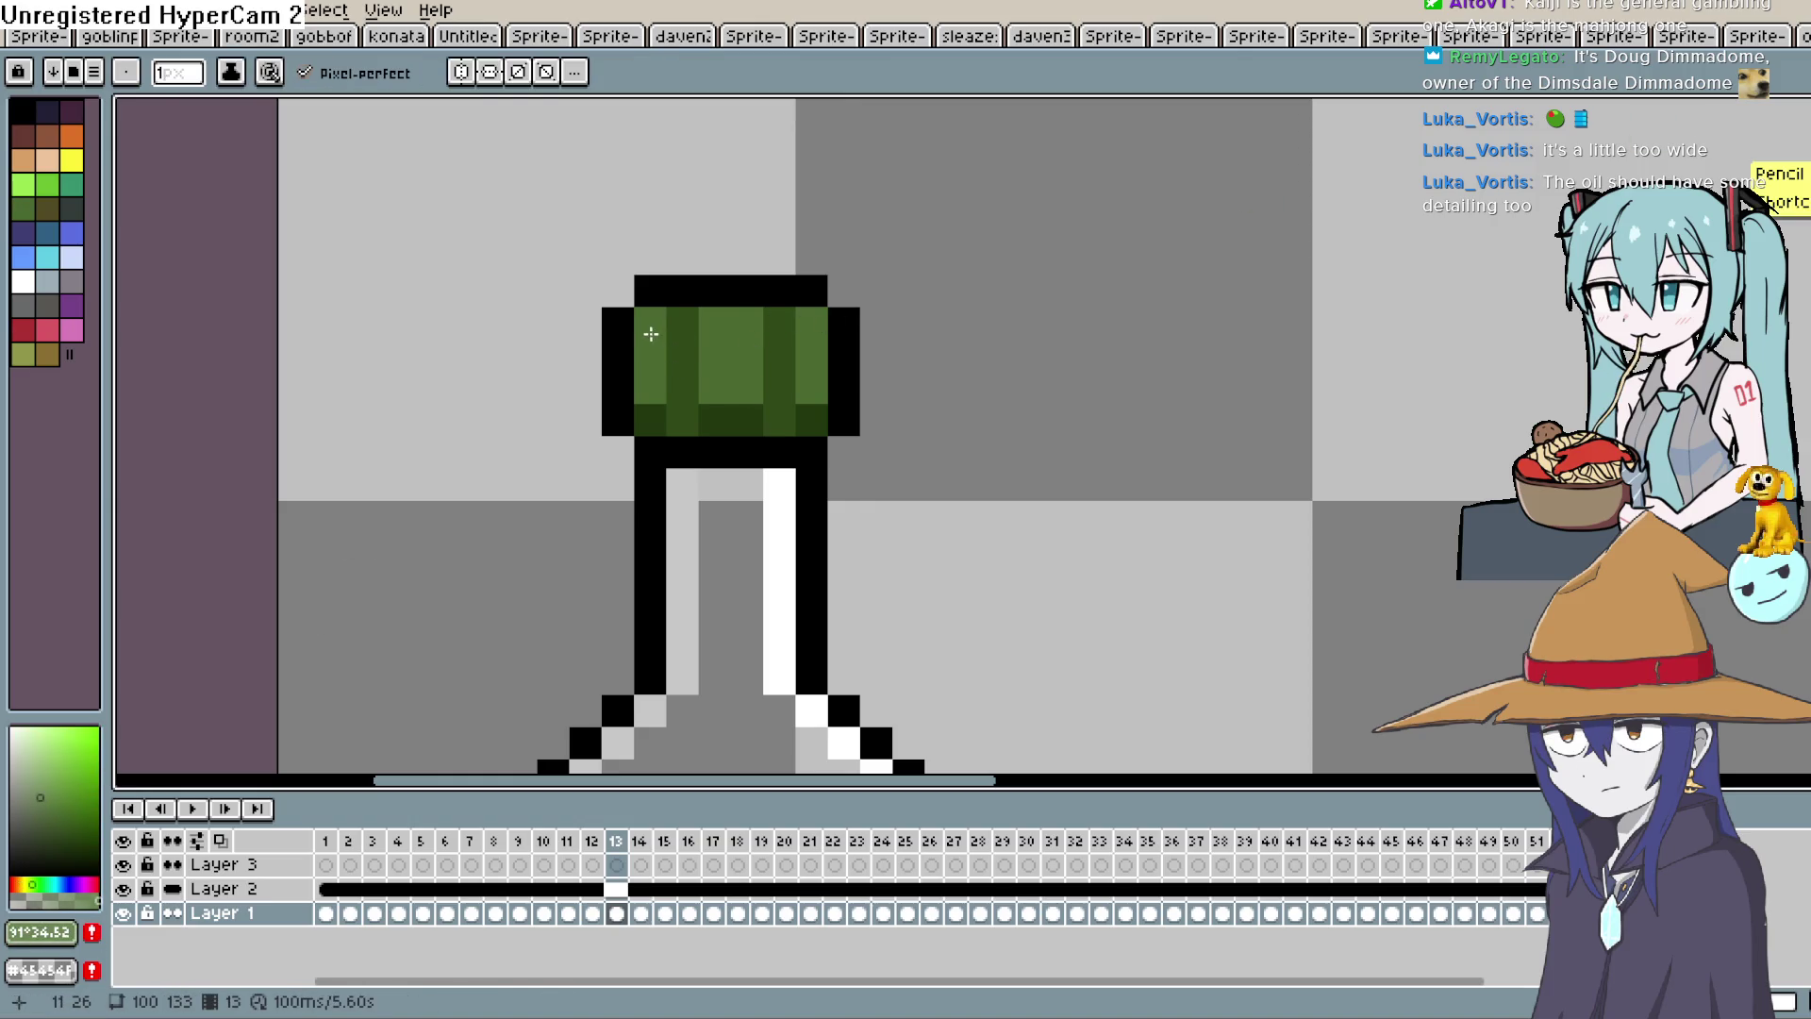
left_click(616, 889)
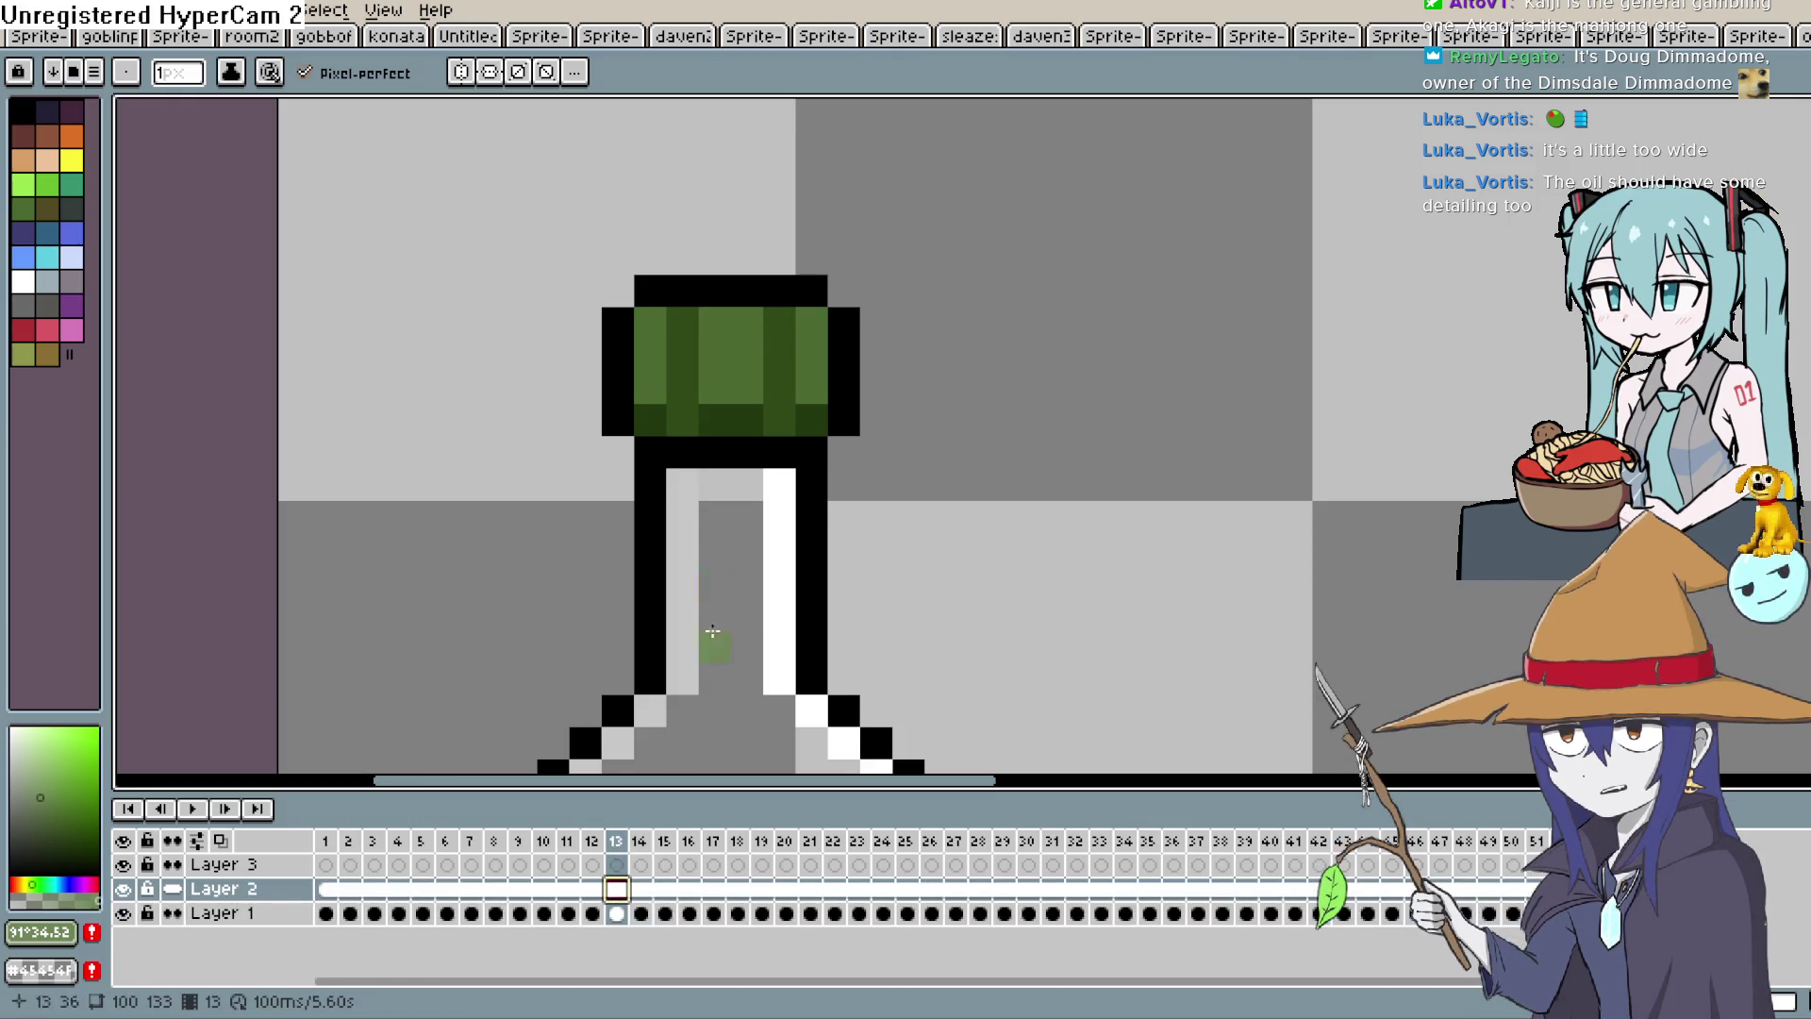
left_click(639, 337)
left_click_drag(649, 337, 831, 315)
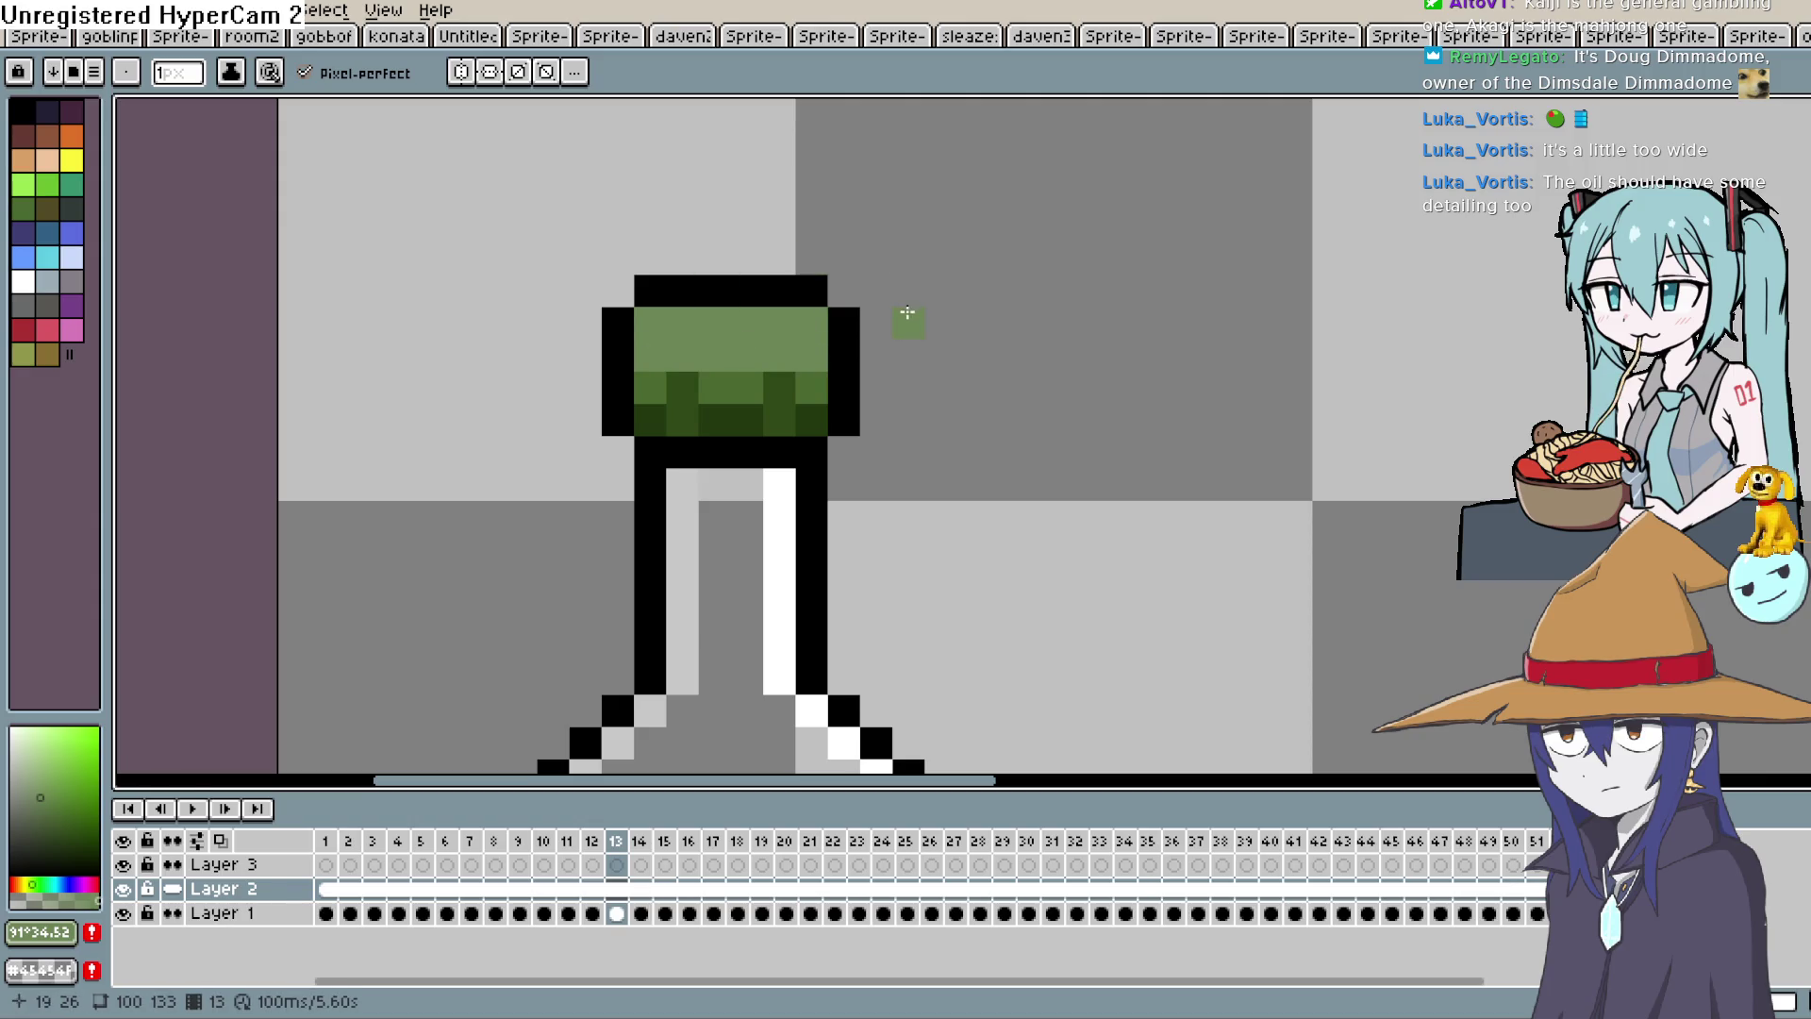
left_click_drag(881, 352, 889, 315)
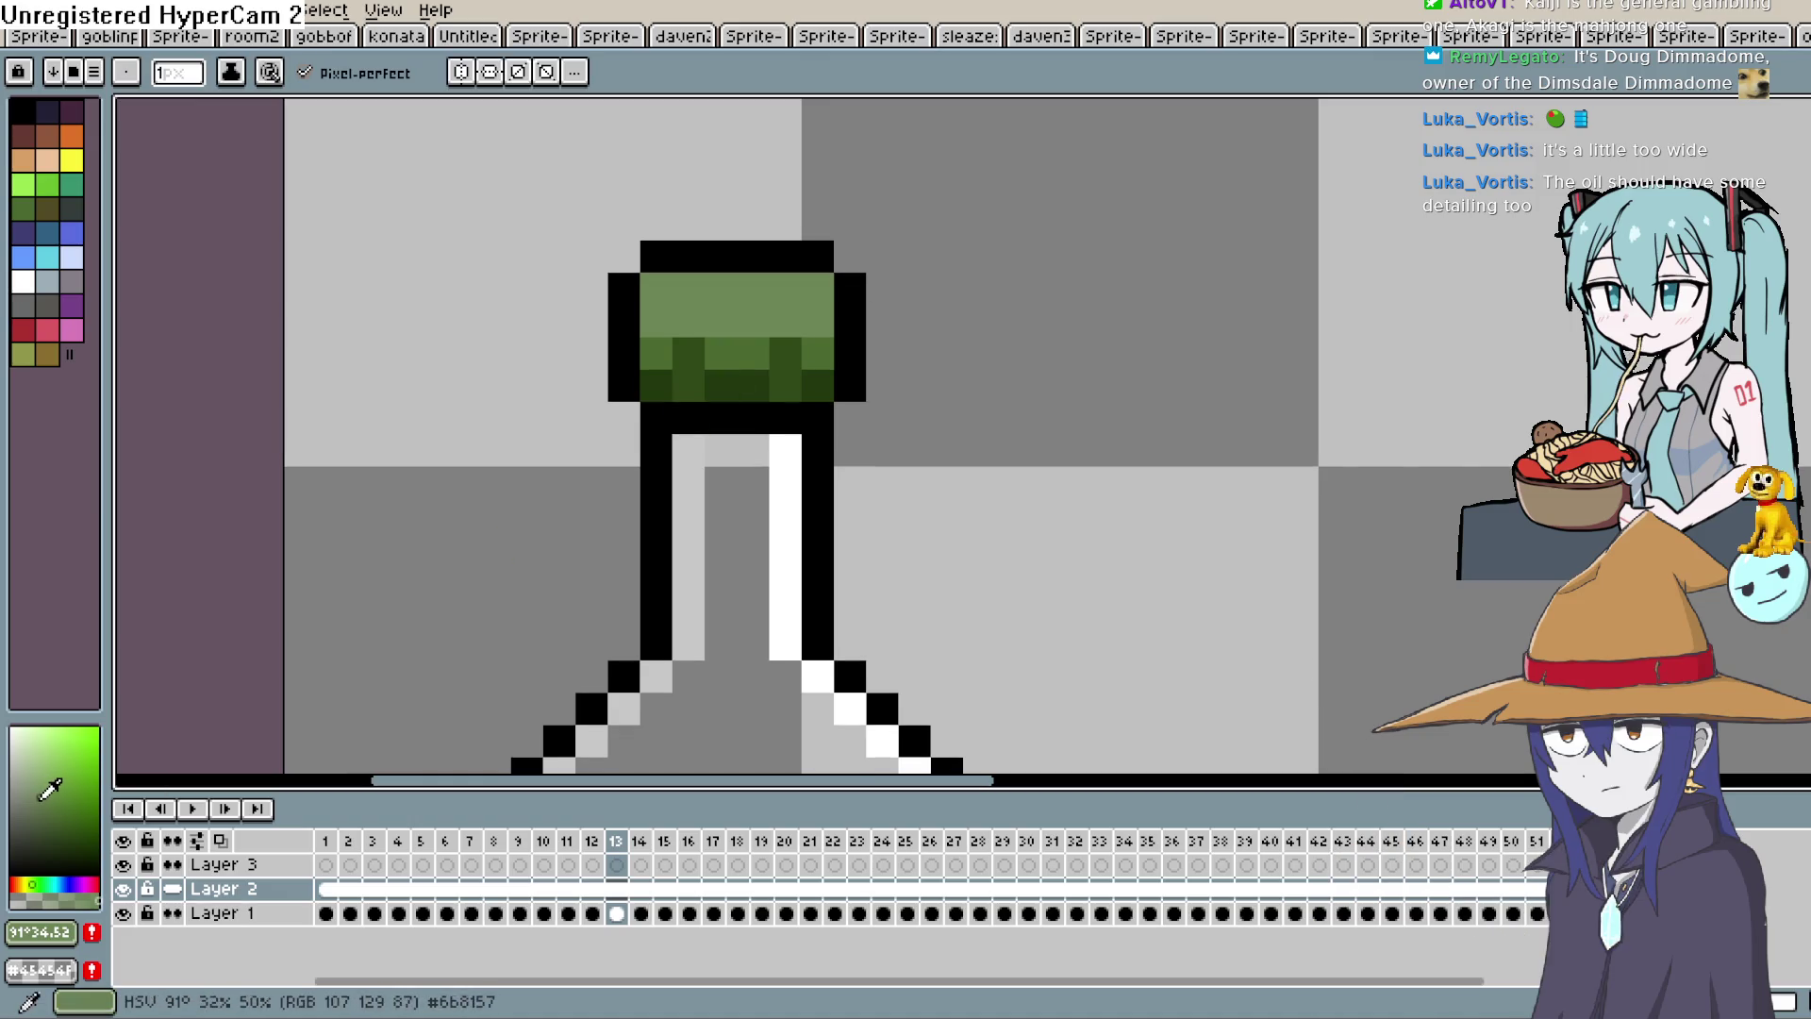
Try lighter and darker cork greens, undo stray repaints, and zoom out to the whole bottle.
left_click(48, 807)
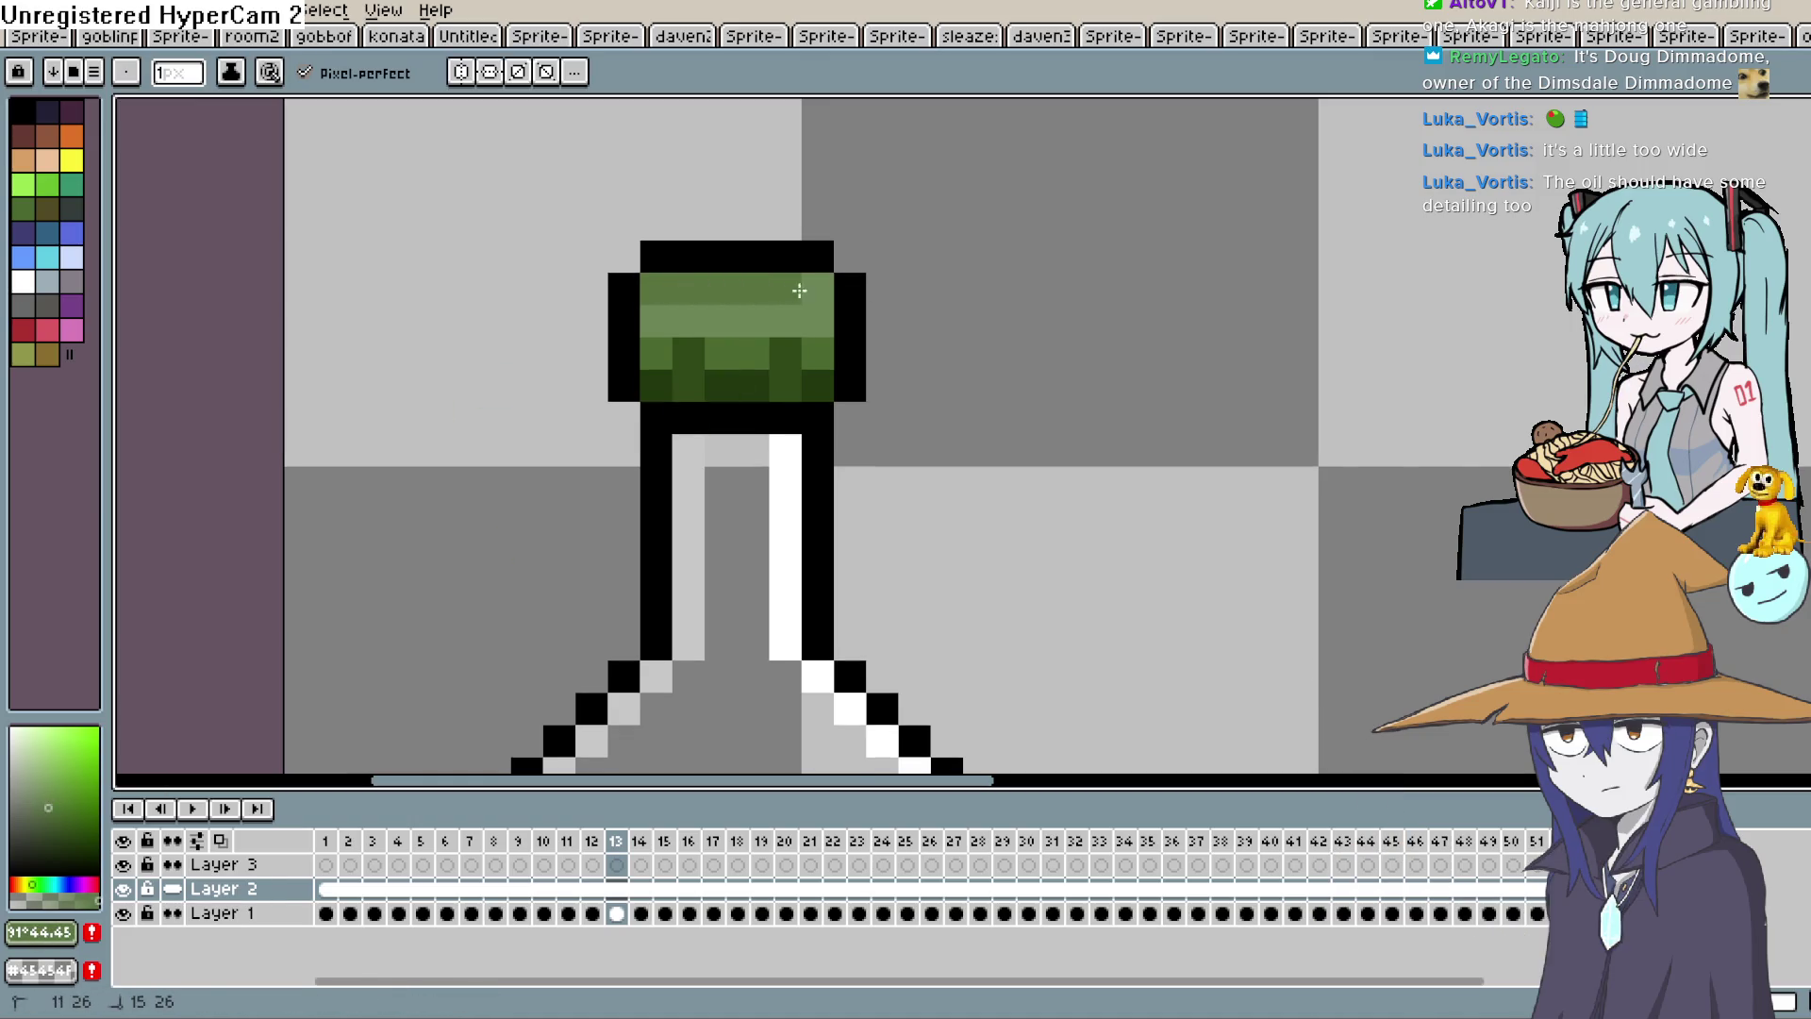
key("ctrl+z")
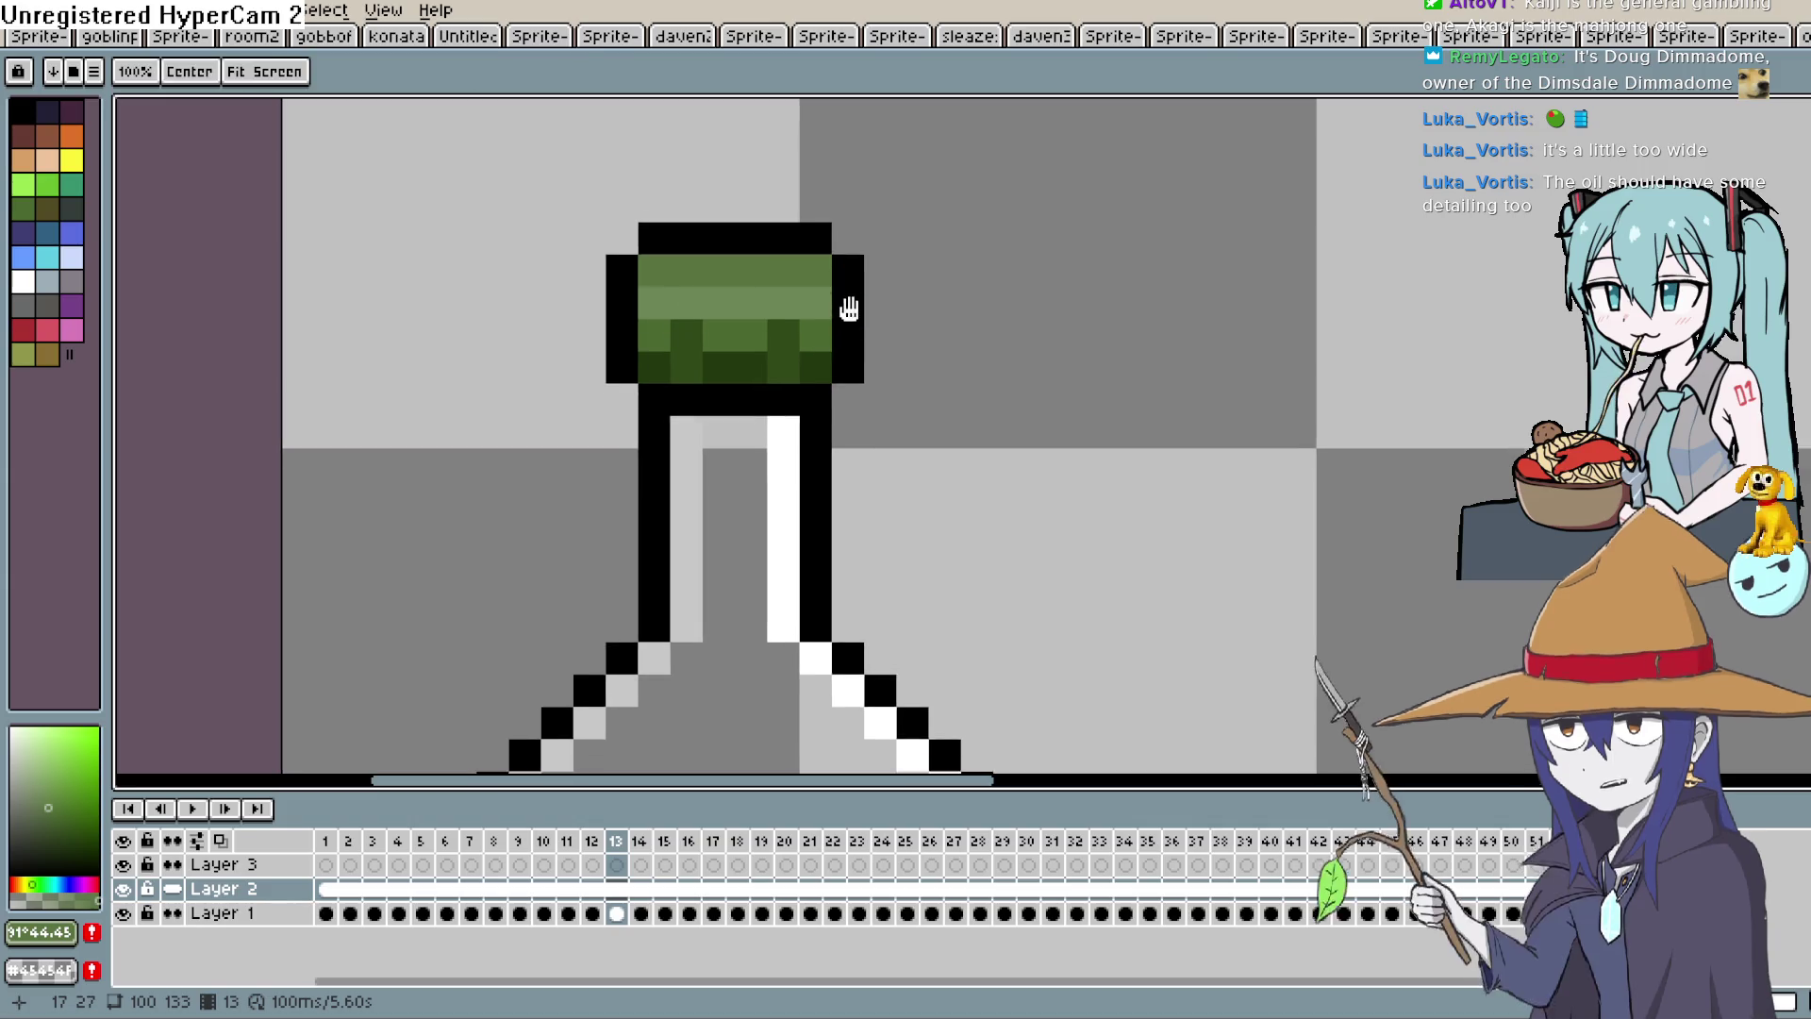
mouse_move(886, 299)
left_mouse_down()
mouse_move(687, 312)
mouse_move(655, 287)
left_mouse_up()
left_click(55, 813)
key("ctrl+z")
key("ctrl+z")
key("ctrl+z")
left_click_drag(948, 385, 903, 291)
scroll(821, 380, "down", 3)
scroll(920, 443, "down", 2)
left_click_drag(1018, 526, 949, 221)
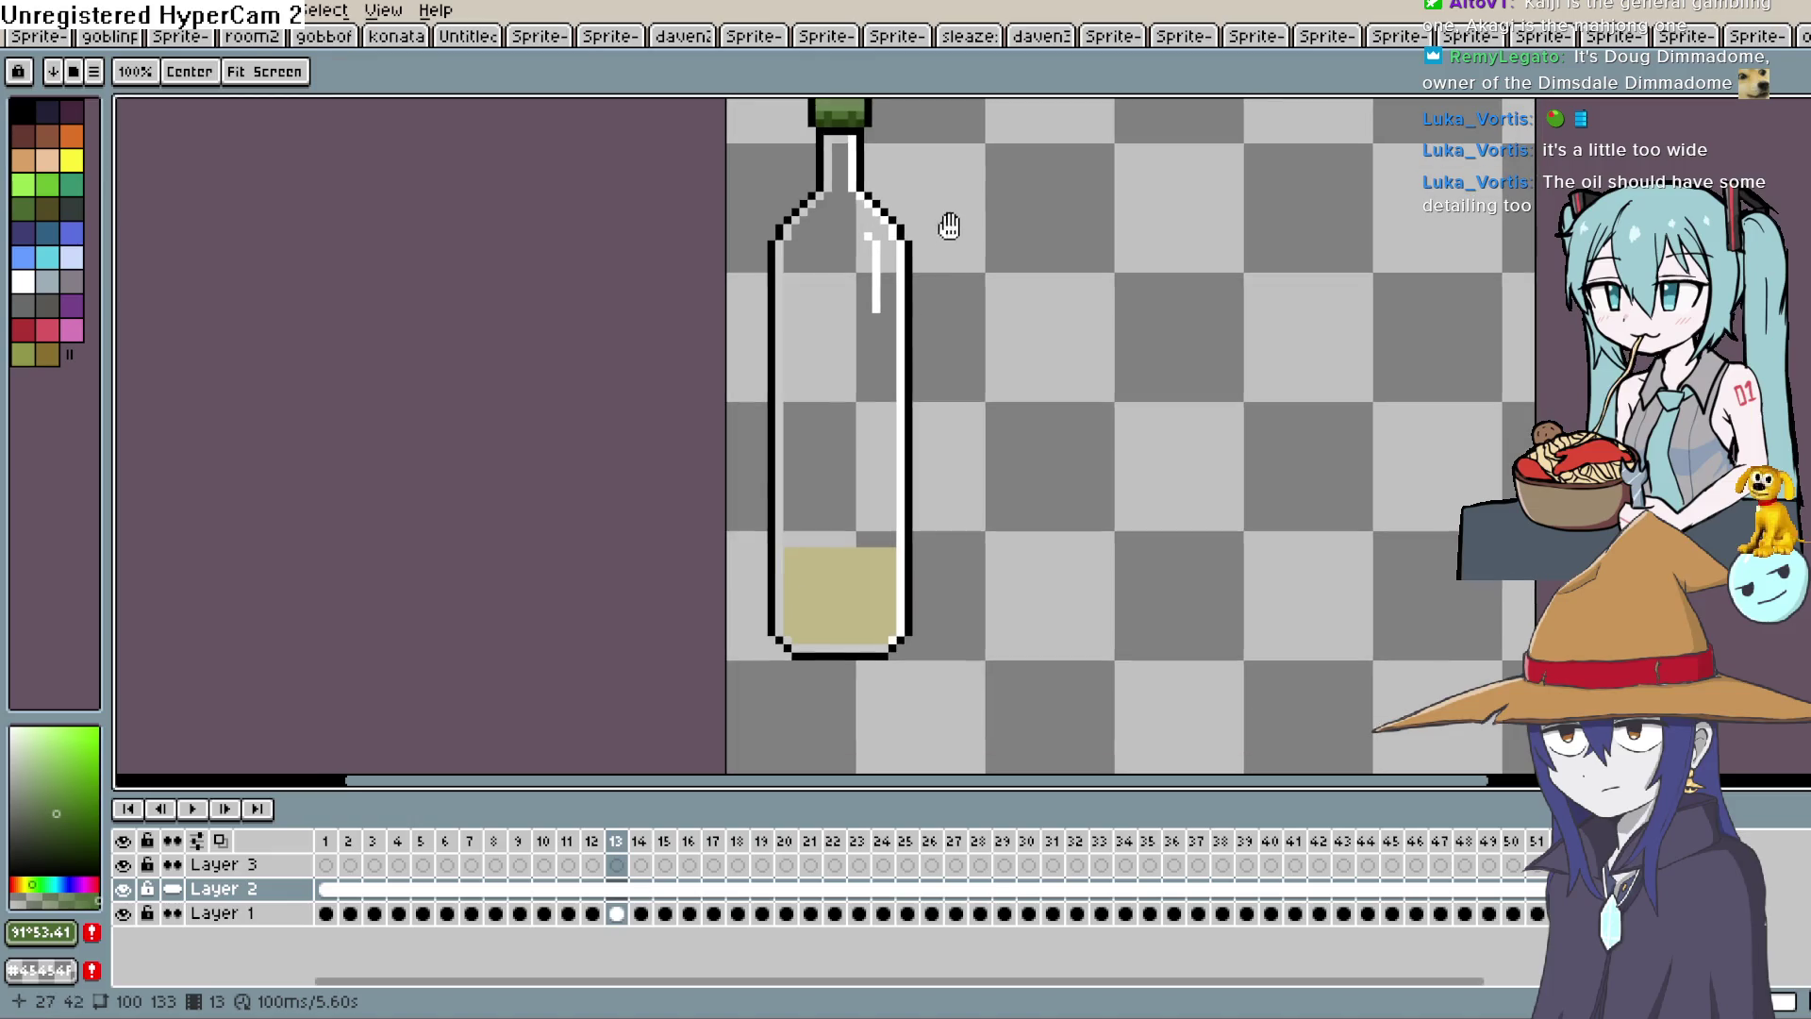
left_click(860, 566, "alt")
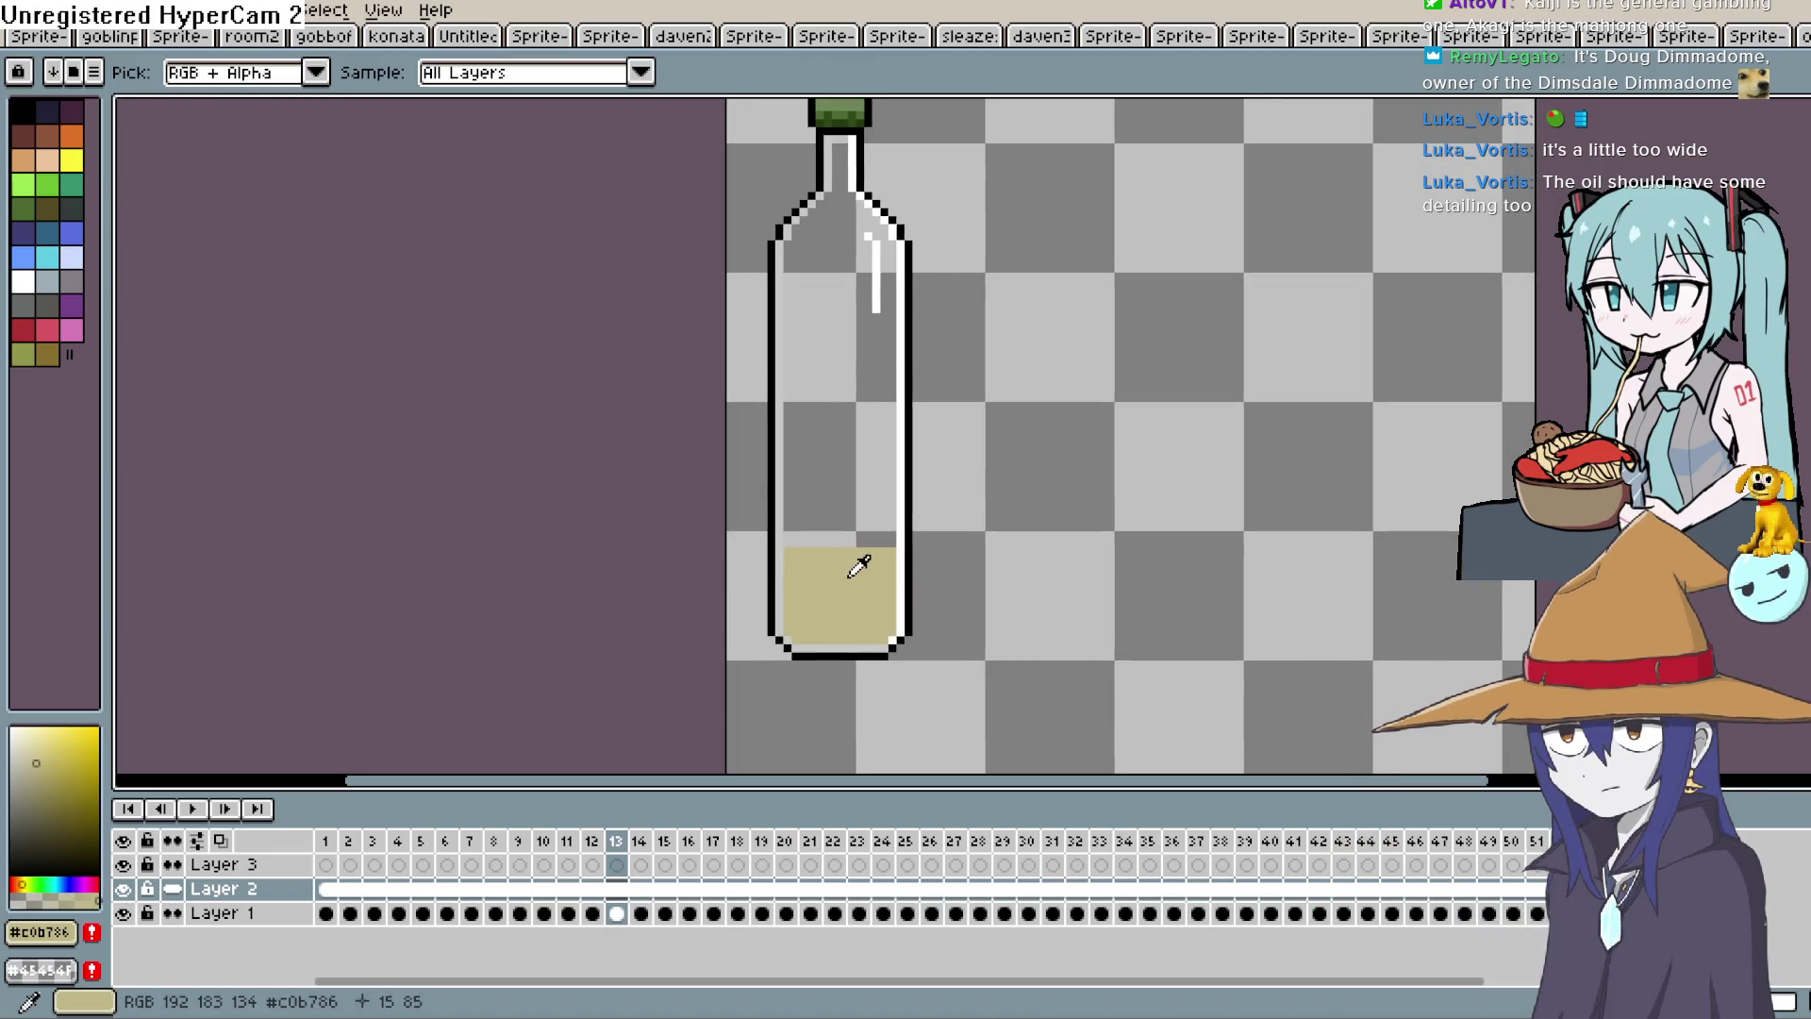
left_click(325, 913)
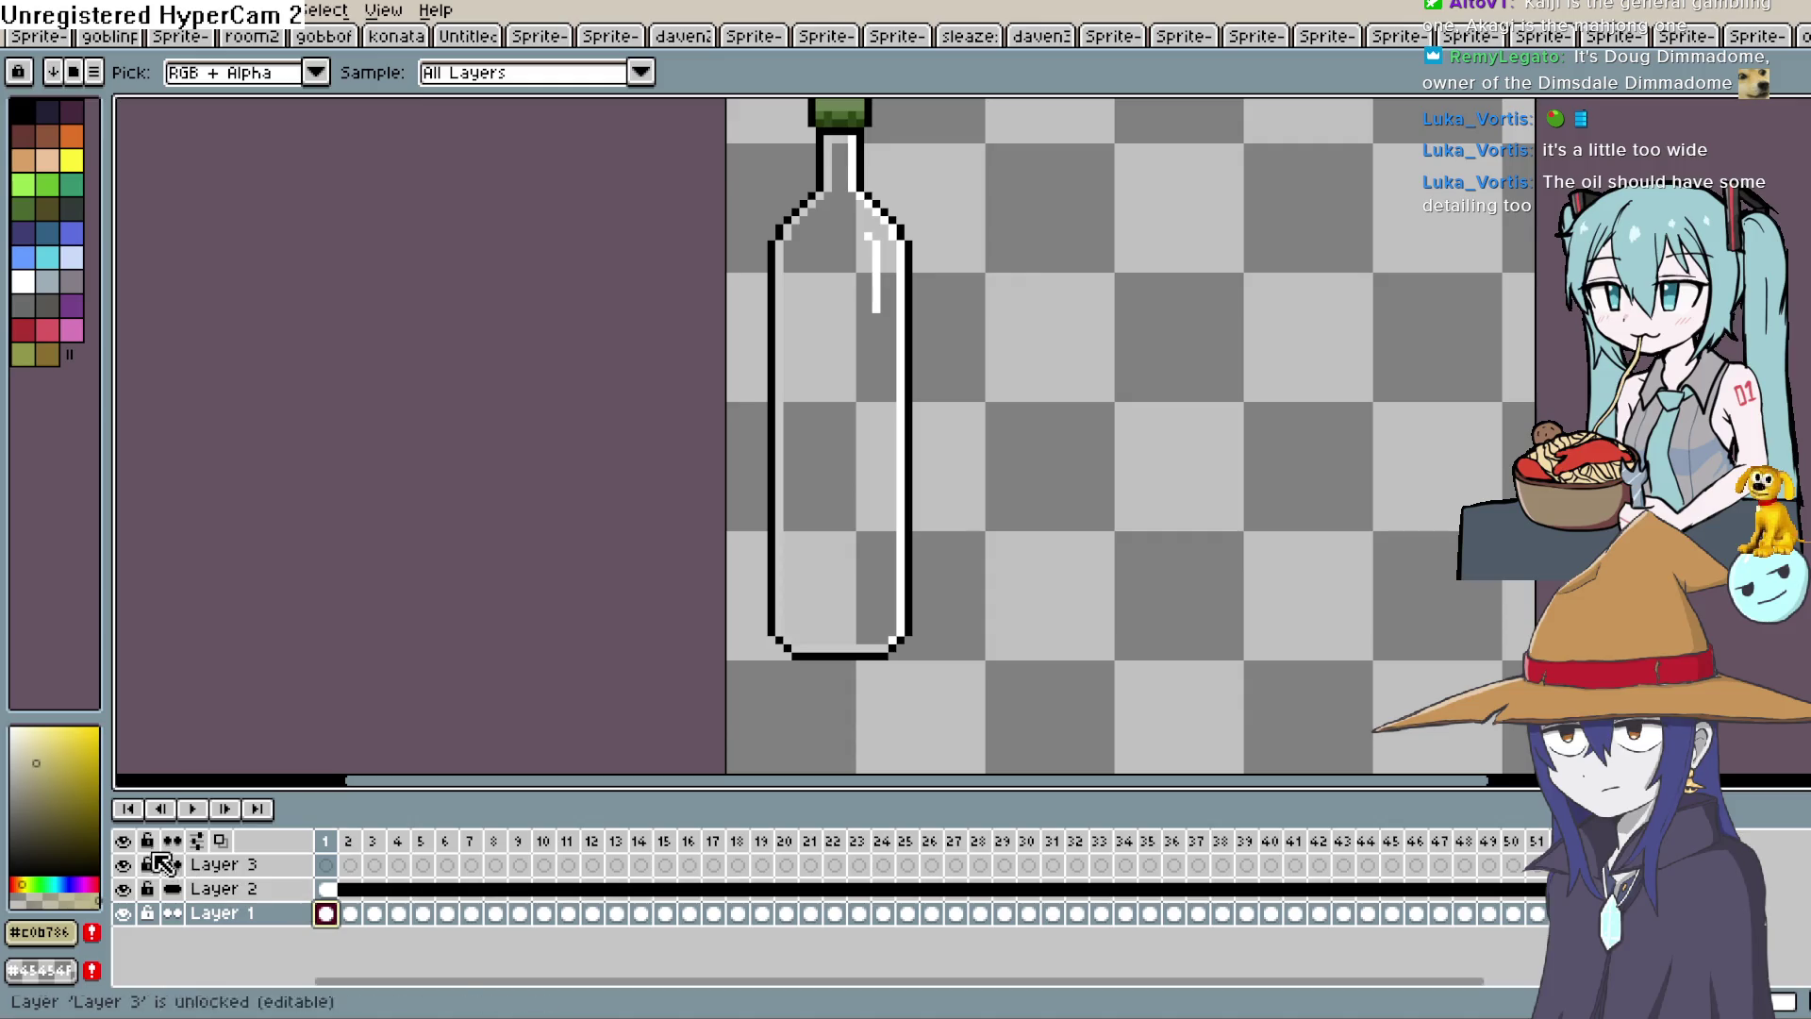
key("Right")
key("Right")
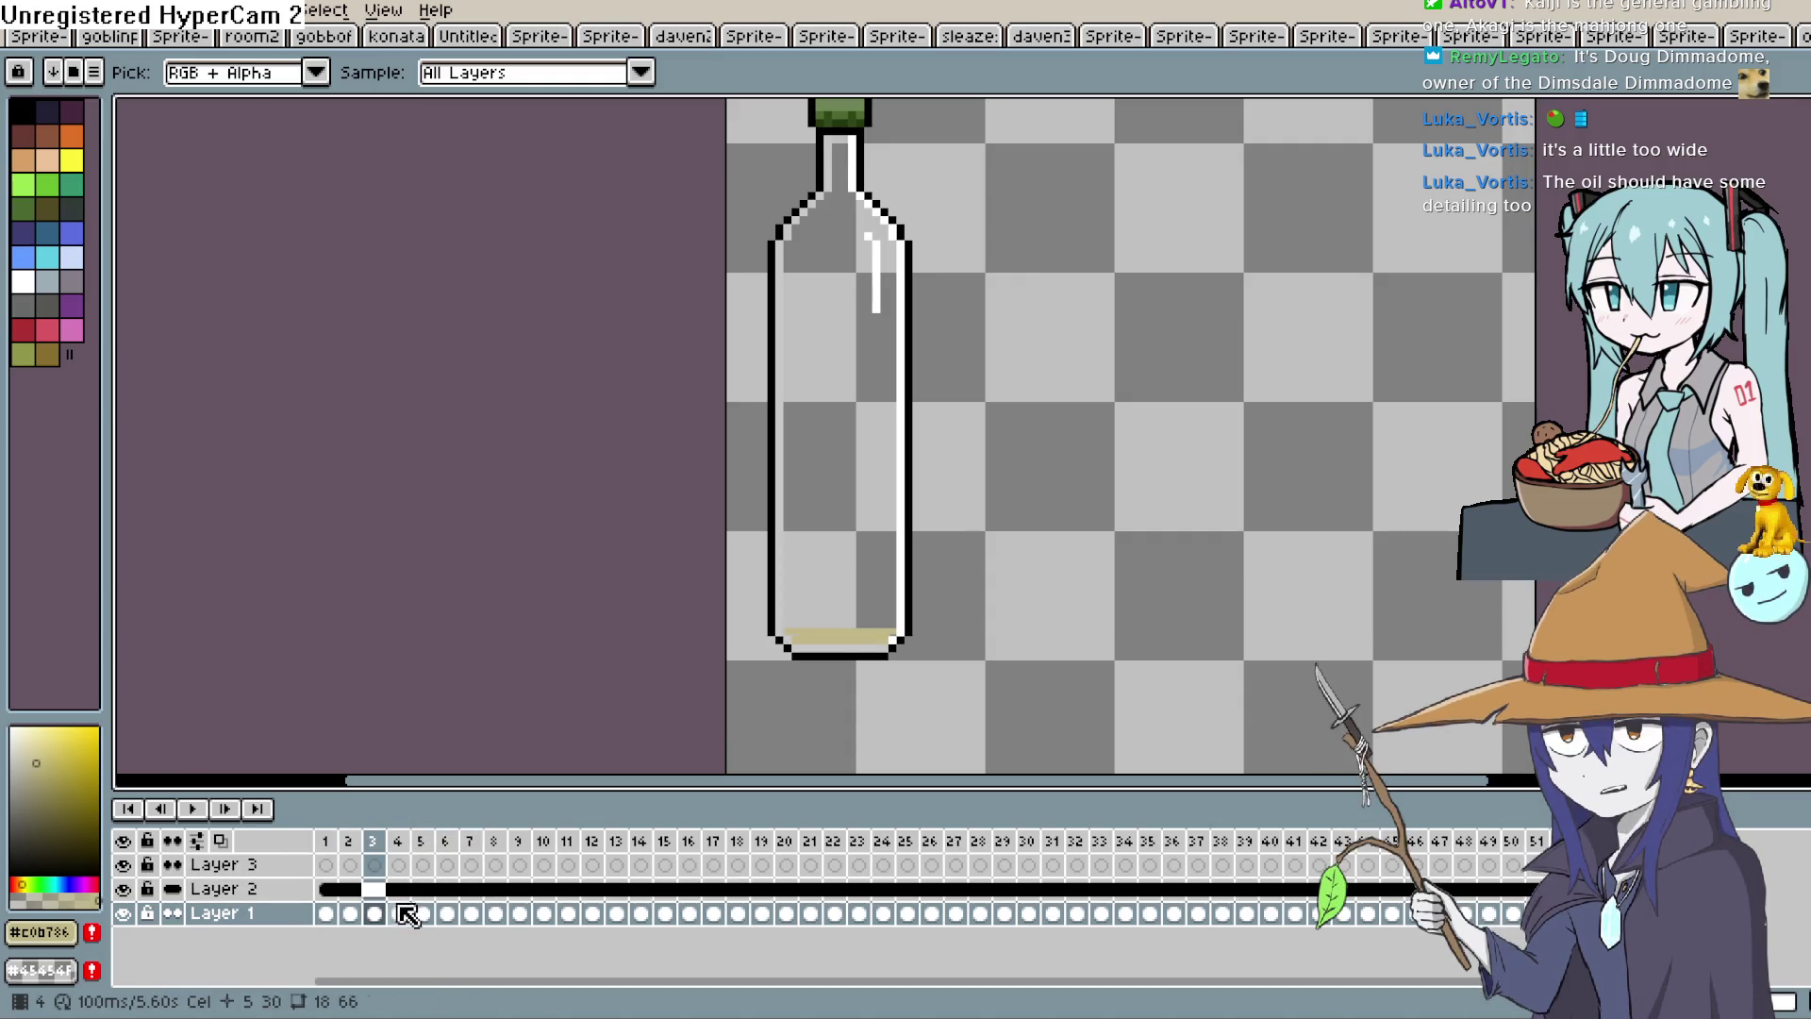
left_click(406, 913)
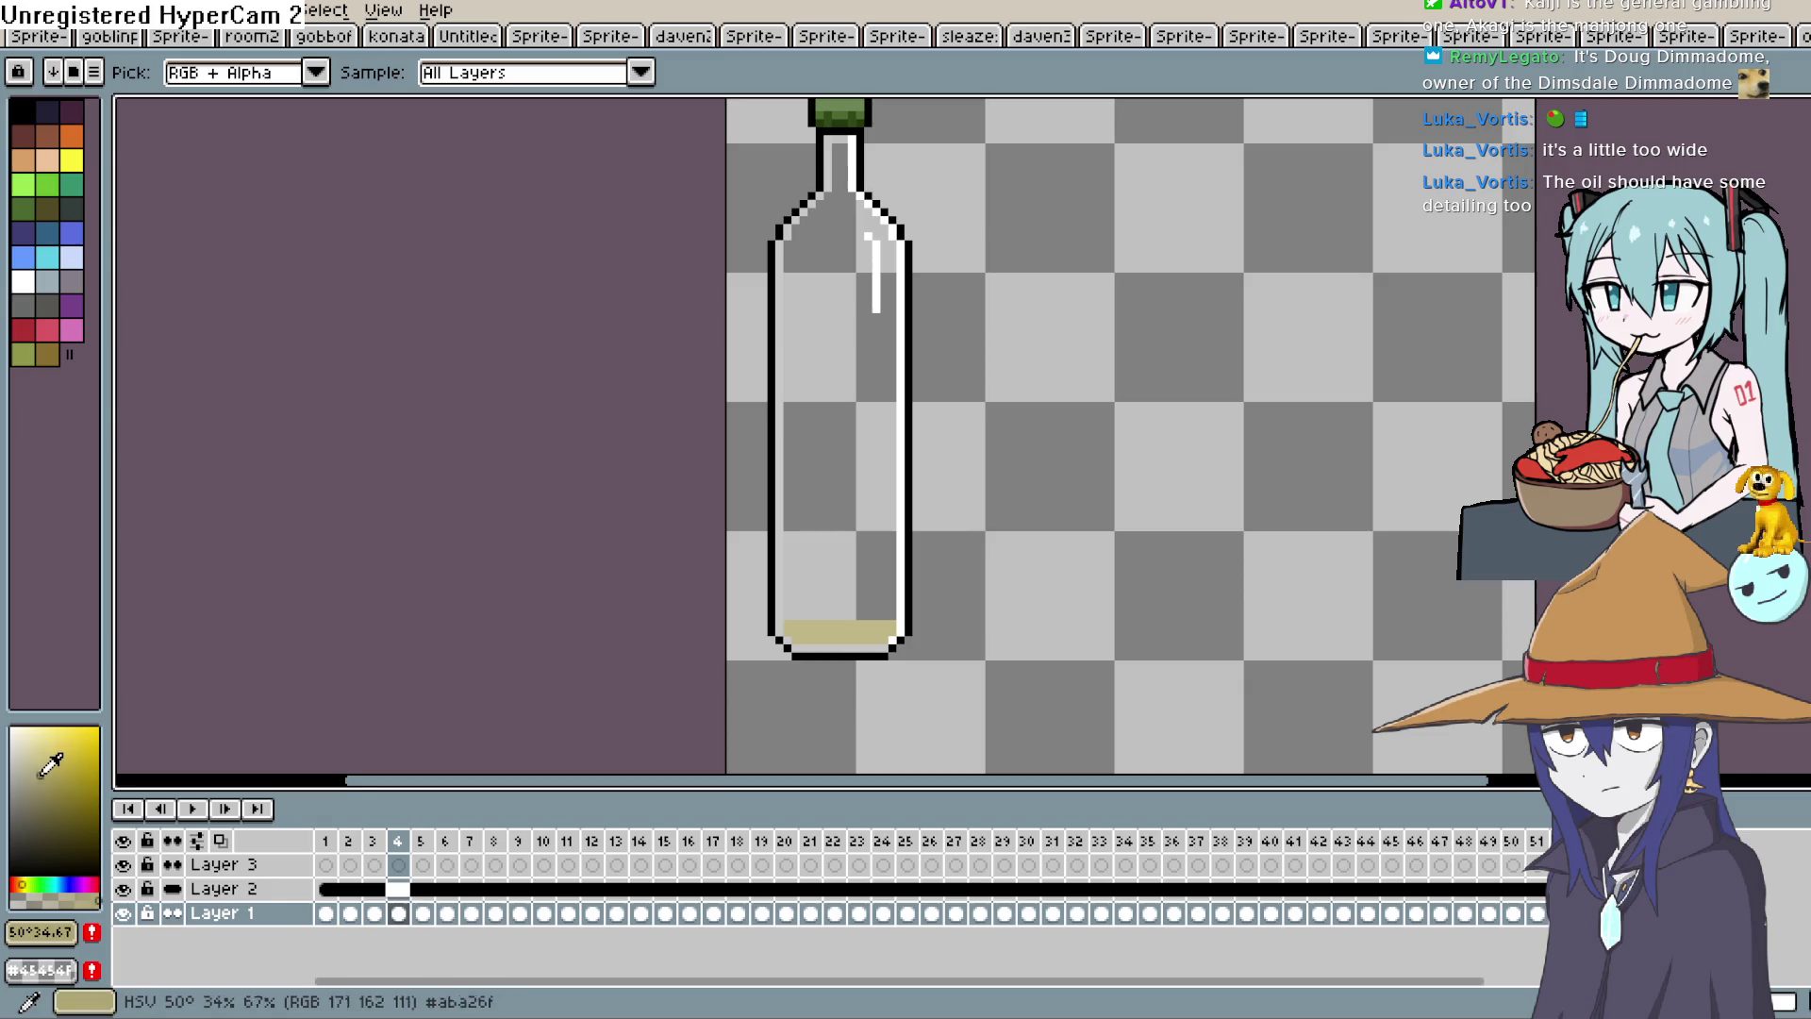
left_click_drag(29, 882, 29, 876)
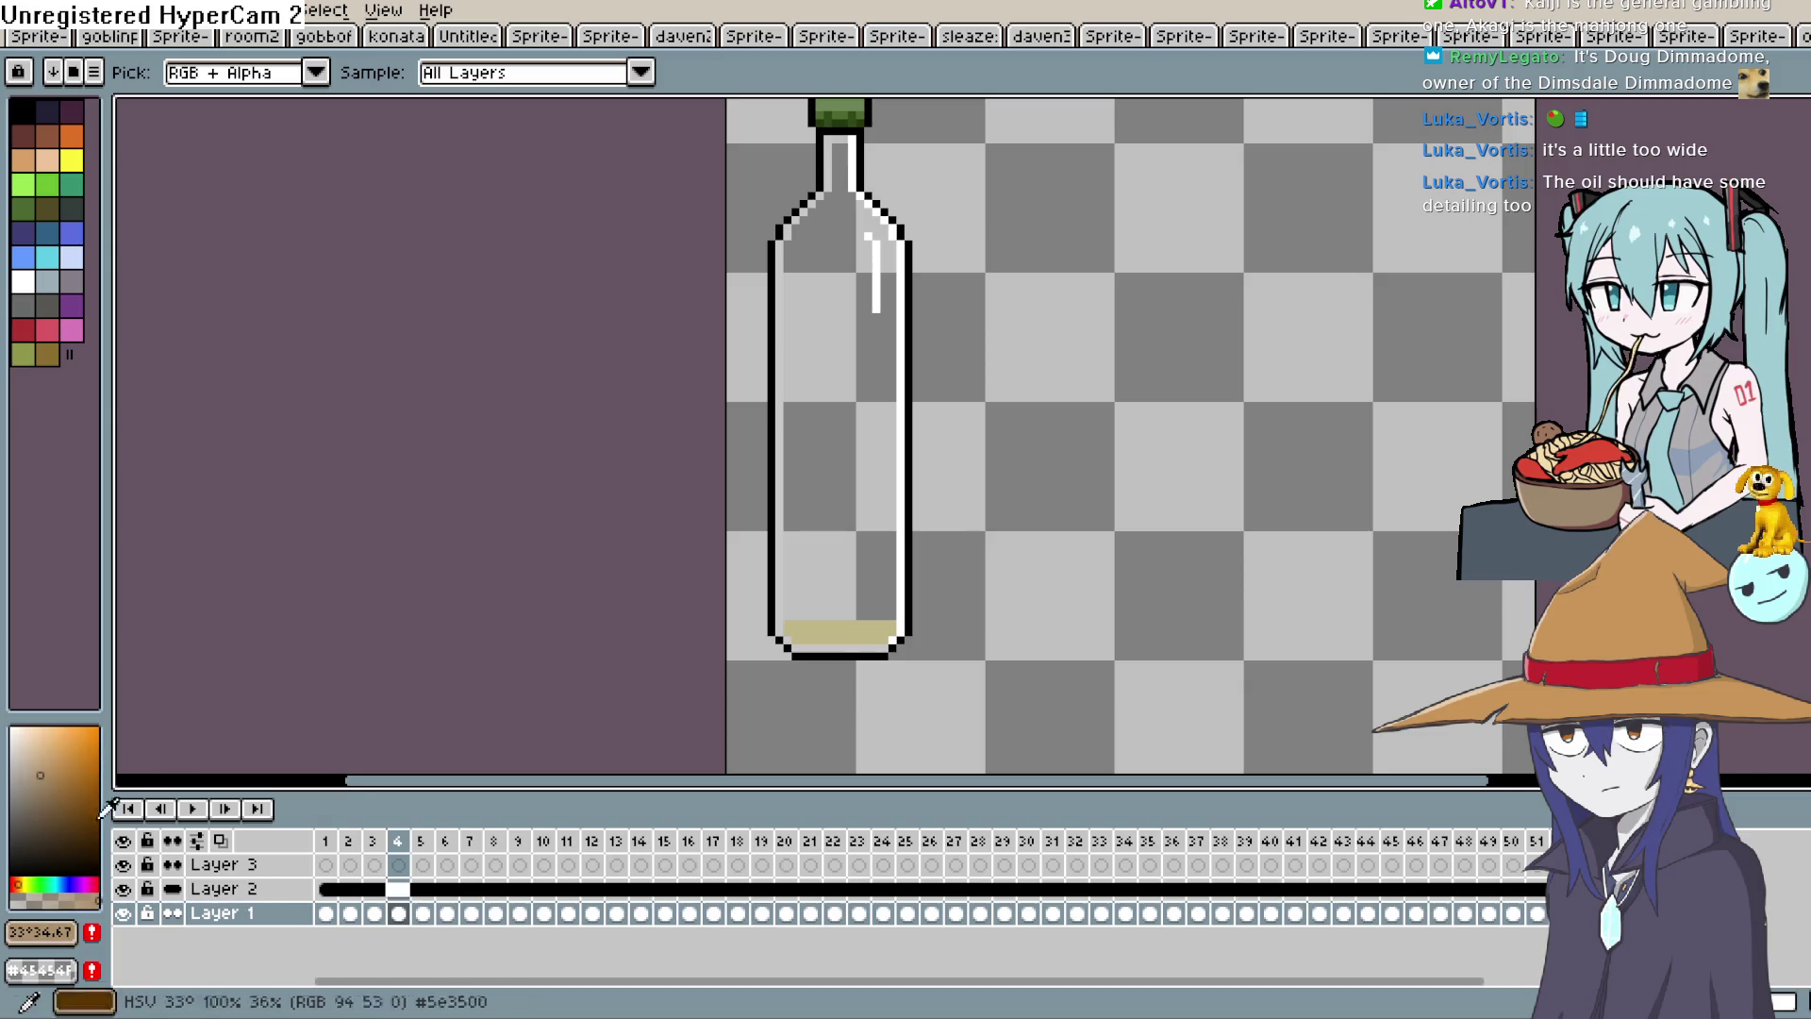
key("b")
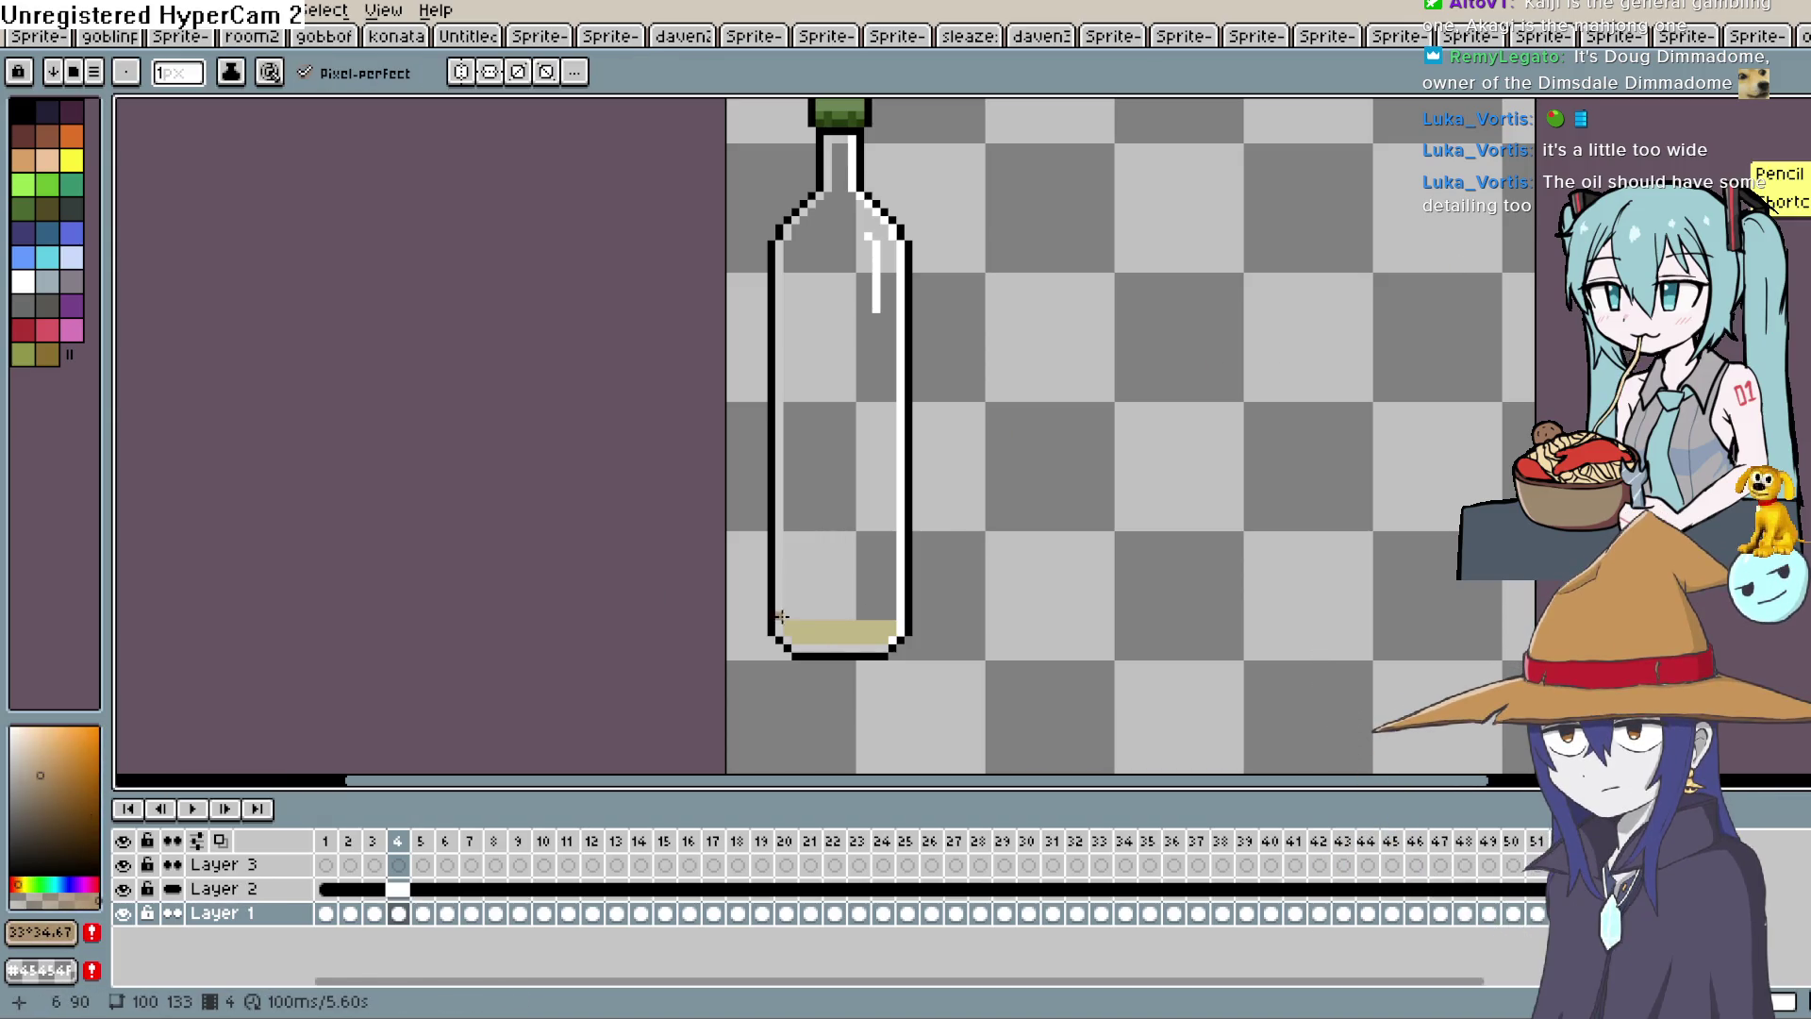
left_click_drag(788, 625, 890, 631)
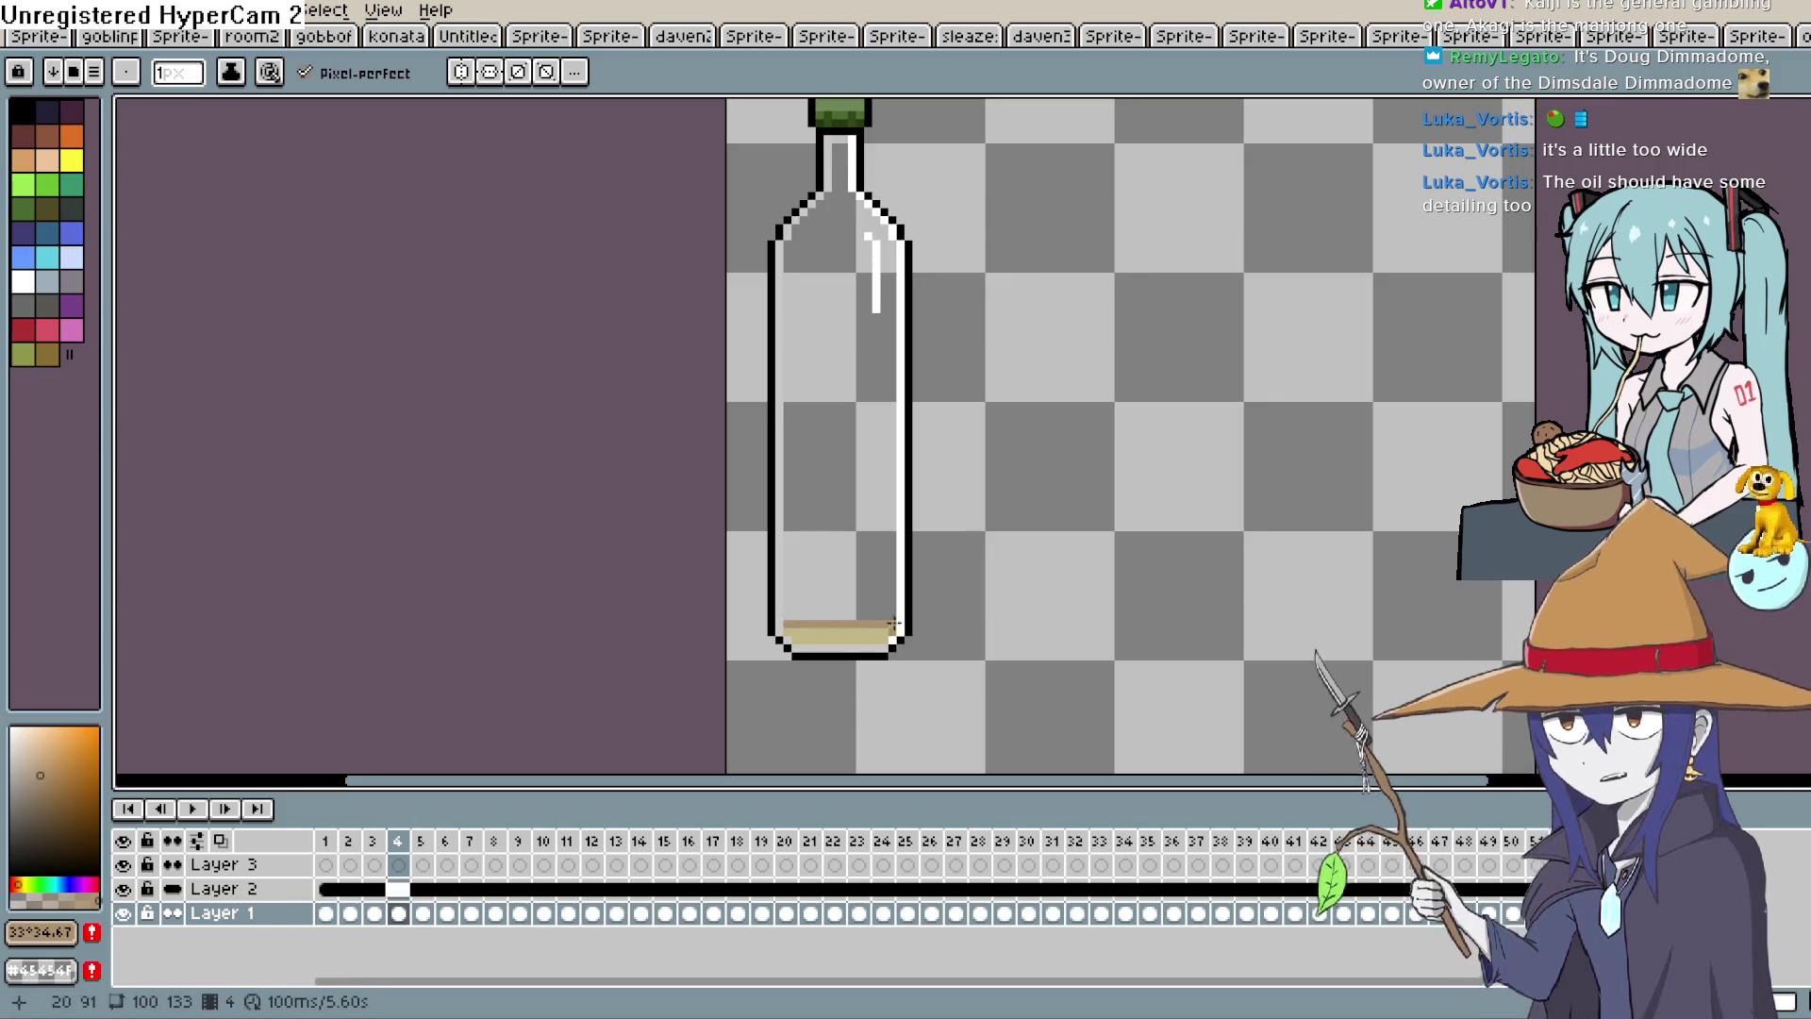
key("ctrl+z")
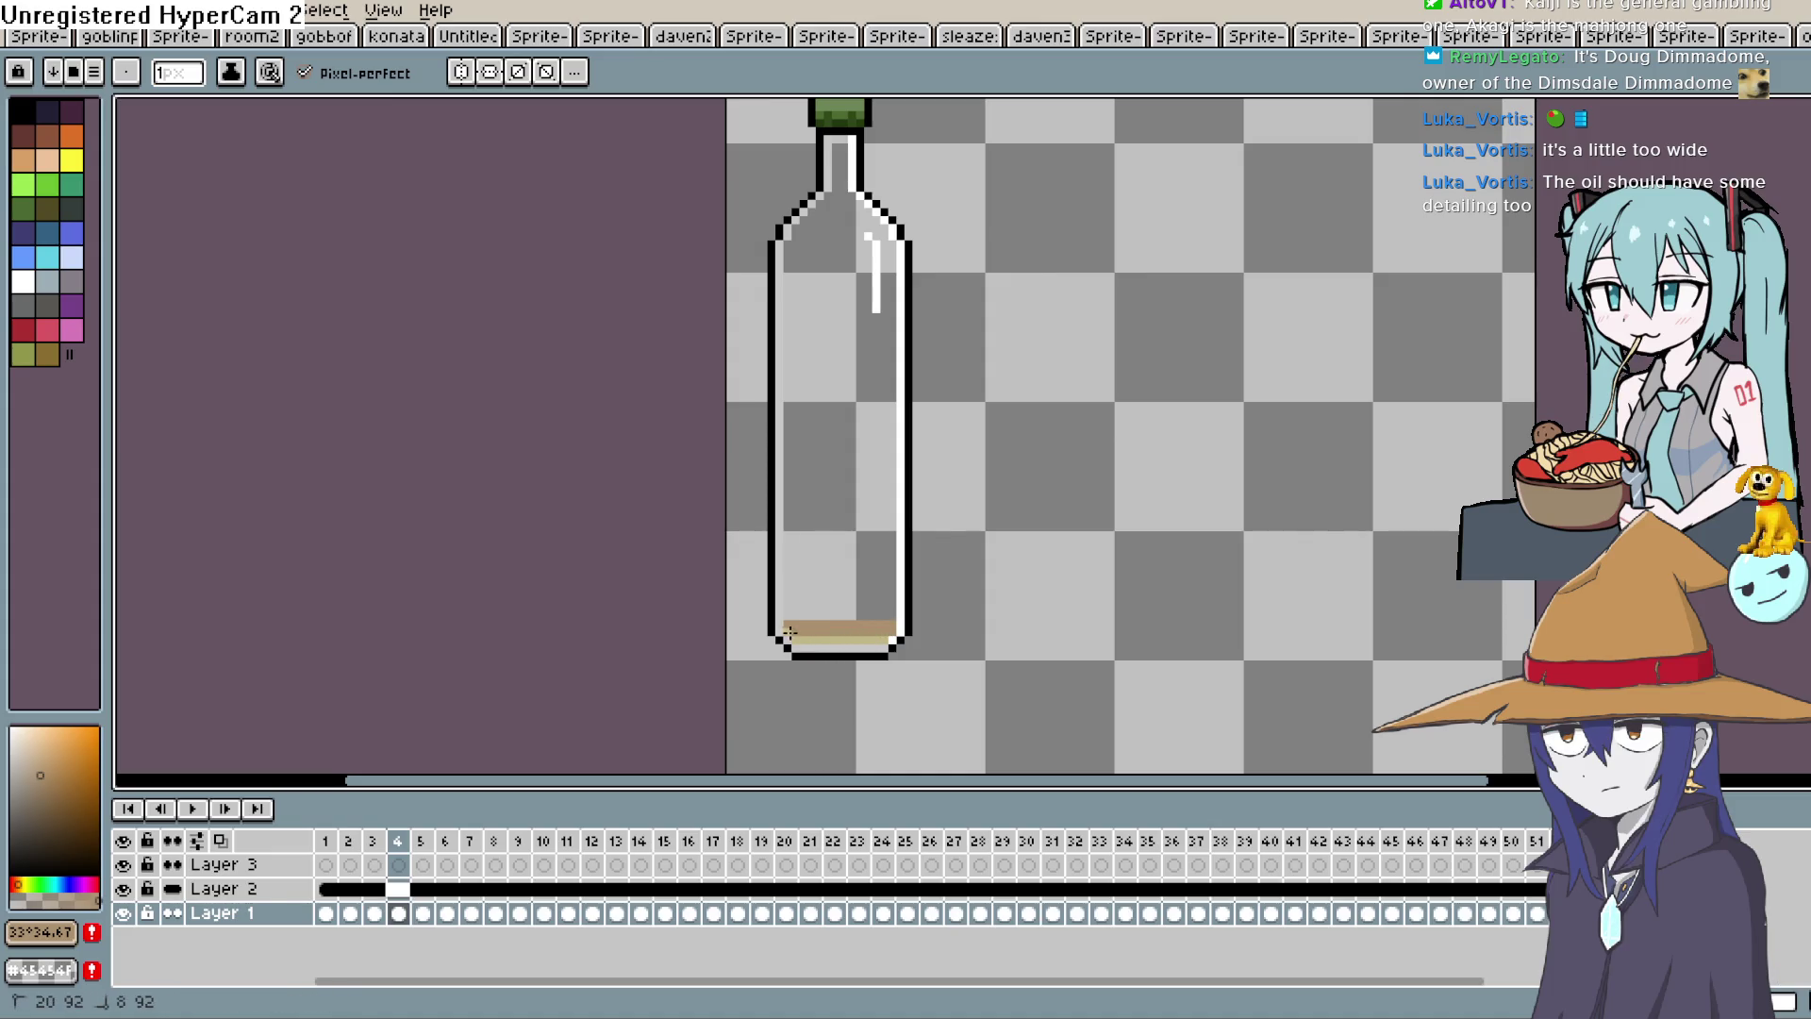
key("Right")
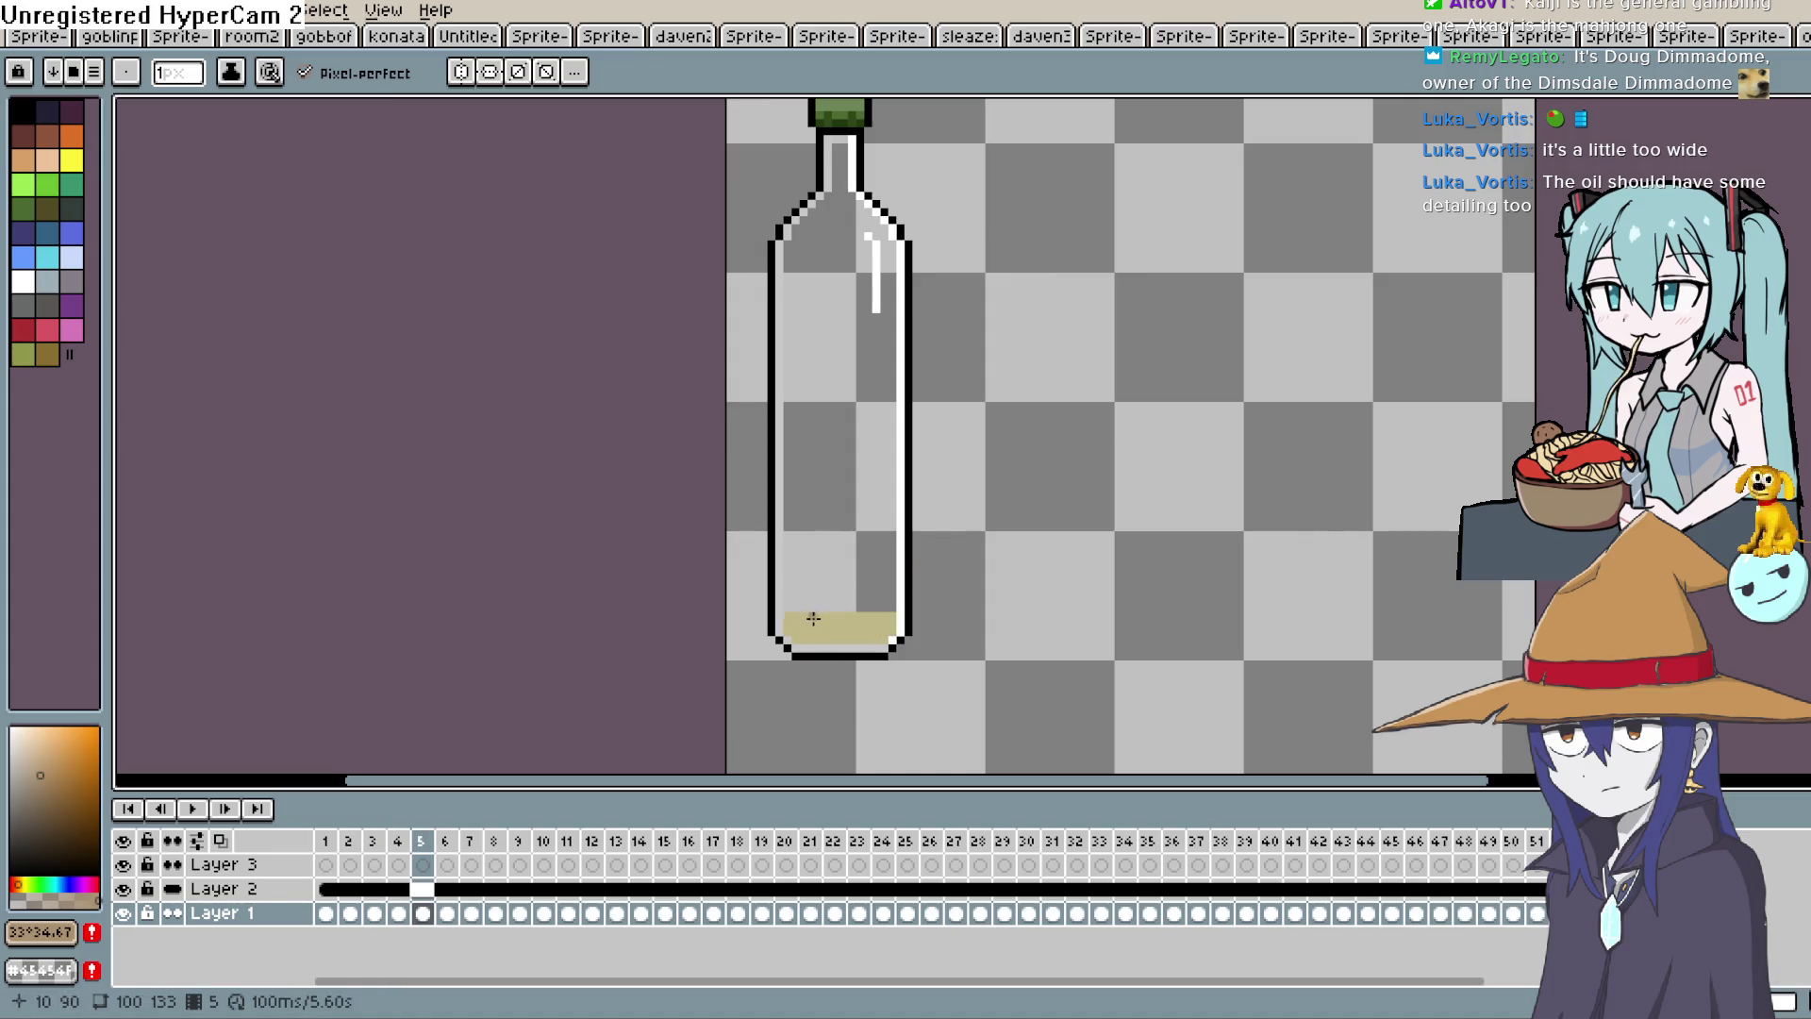
left_click_drag(786, 615, 889, 623)
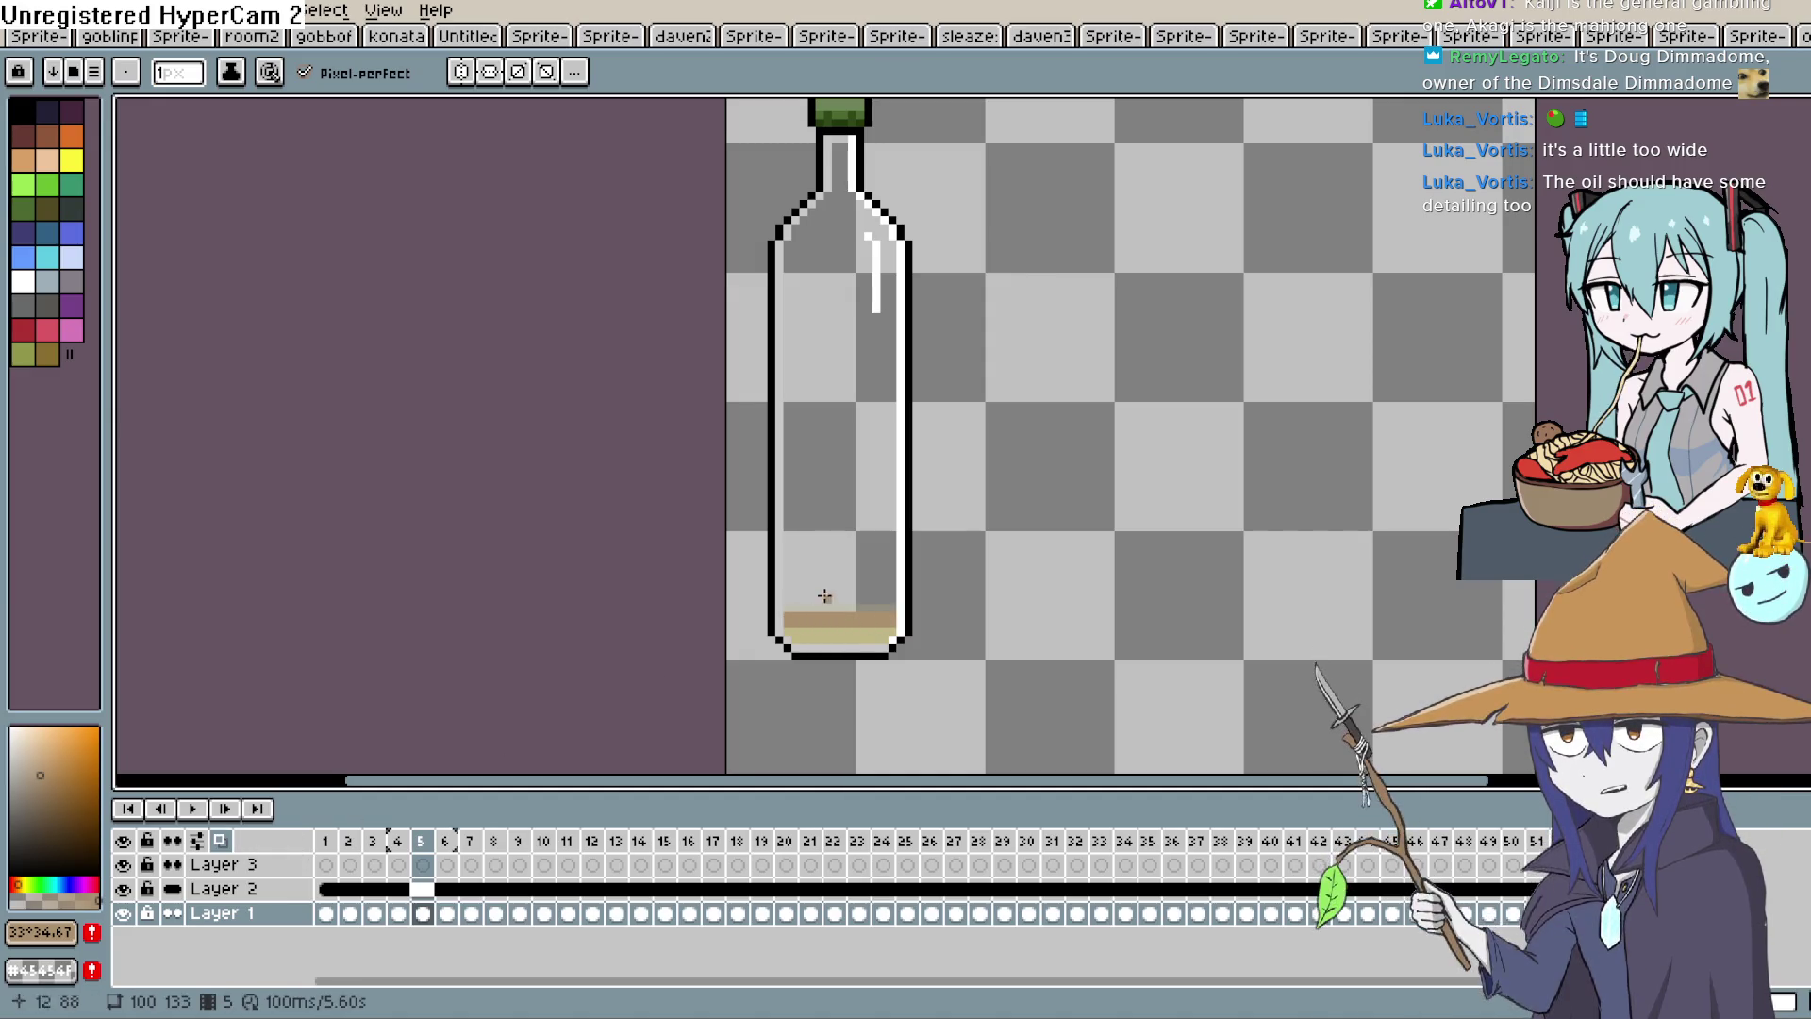
key("Right")
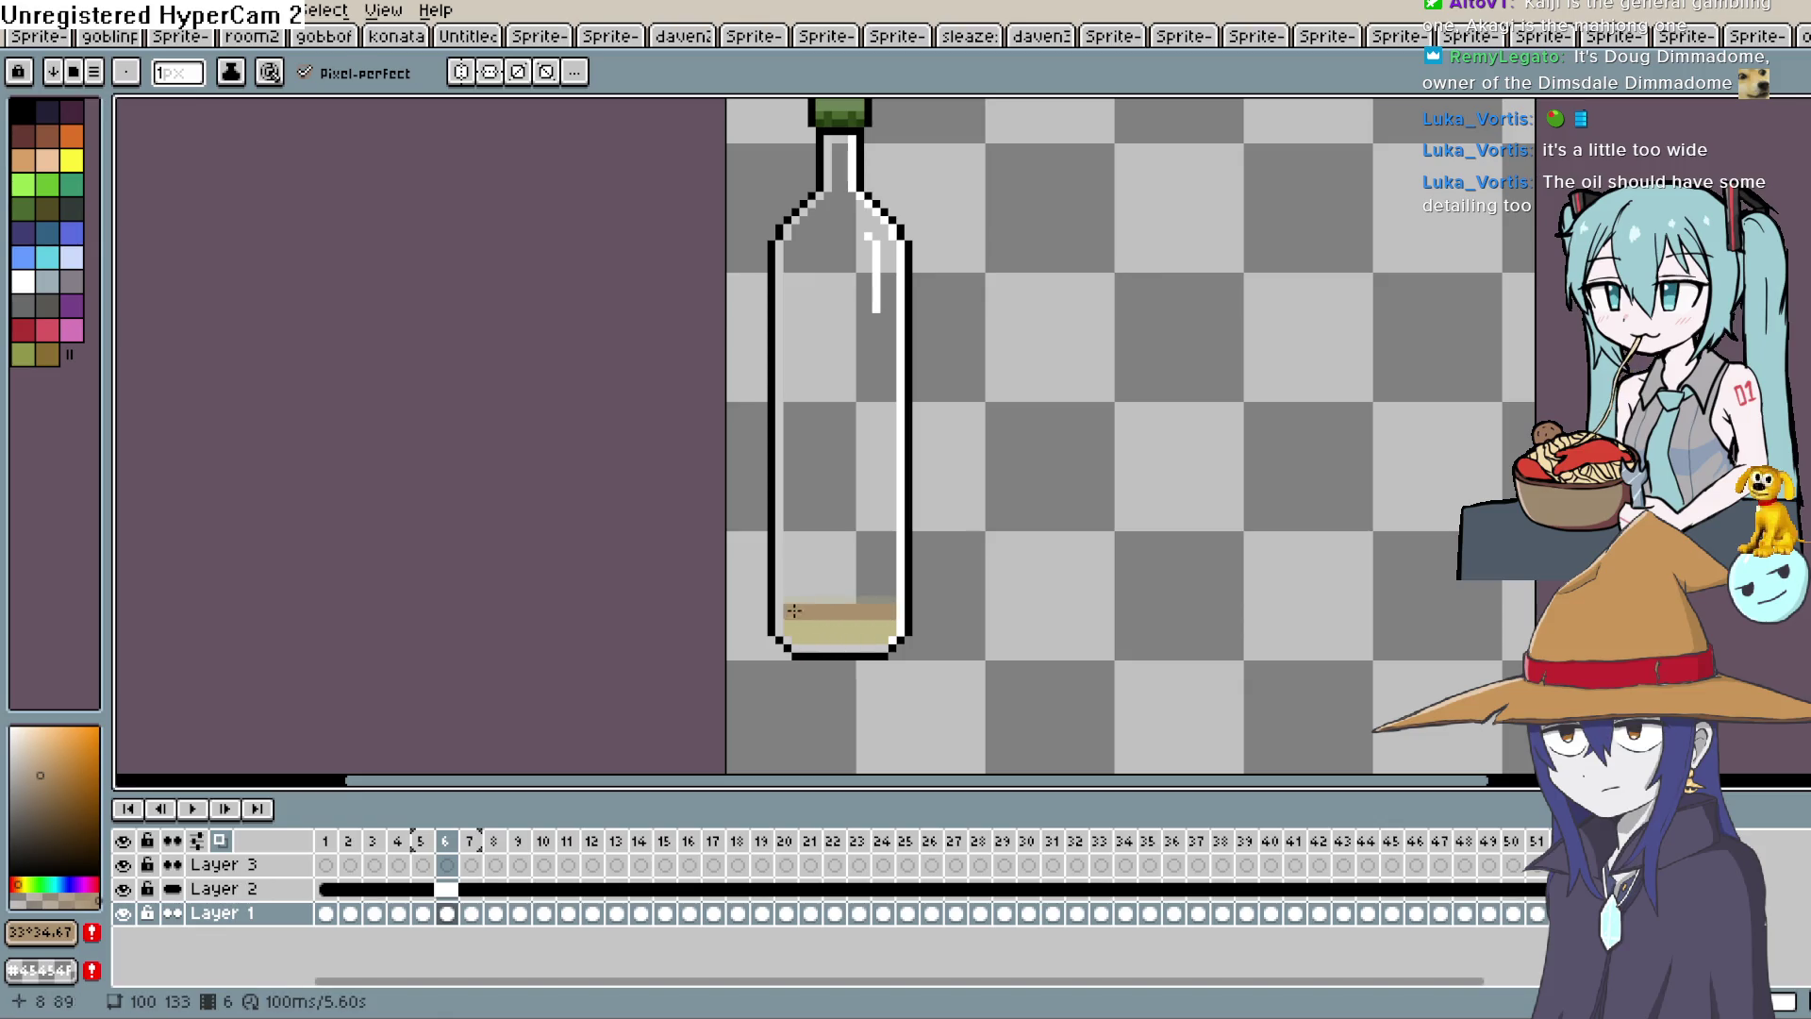
key("Right")
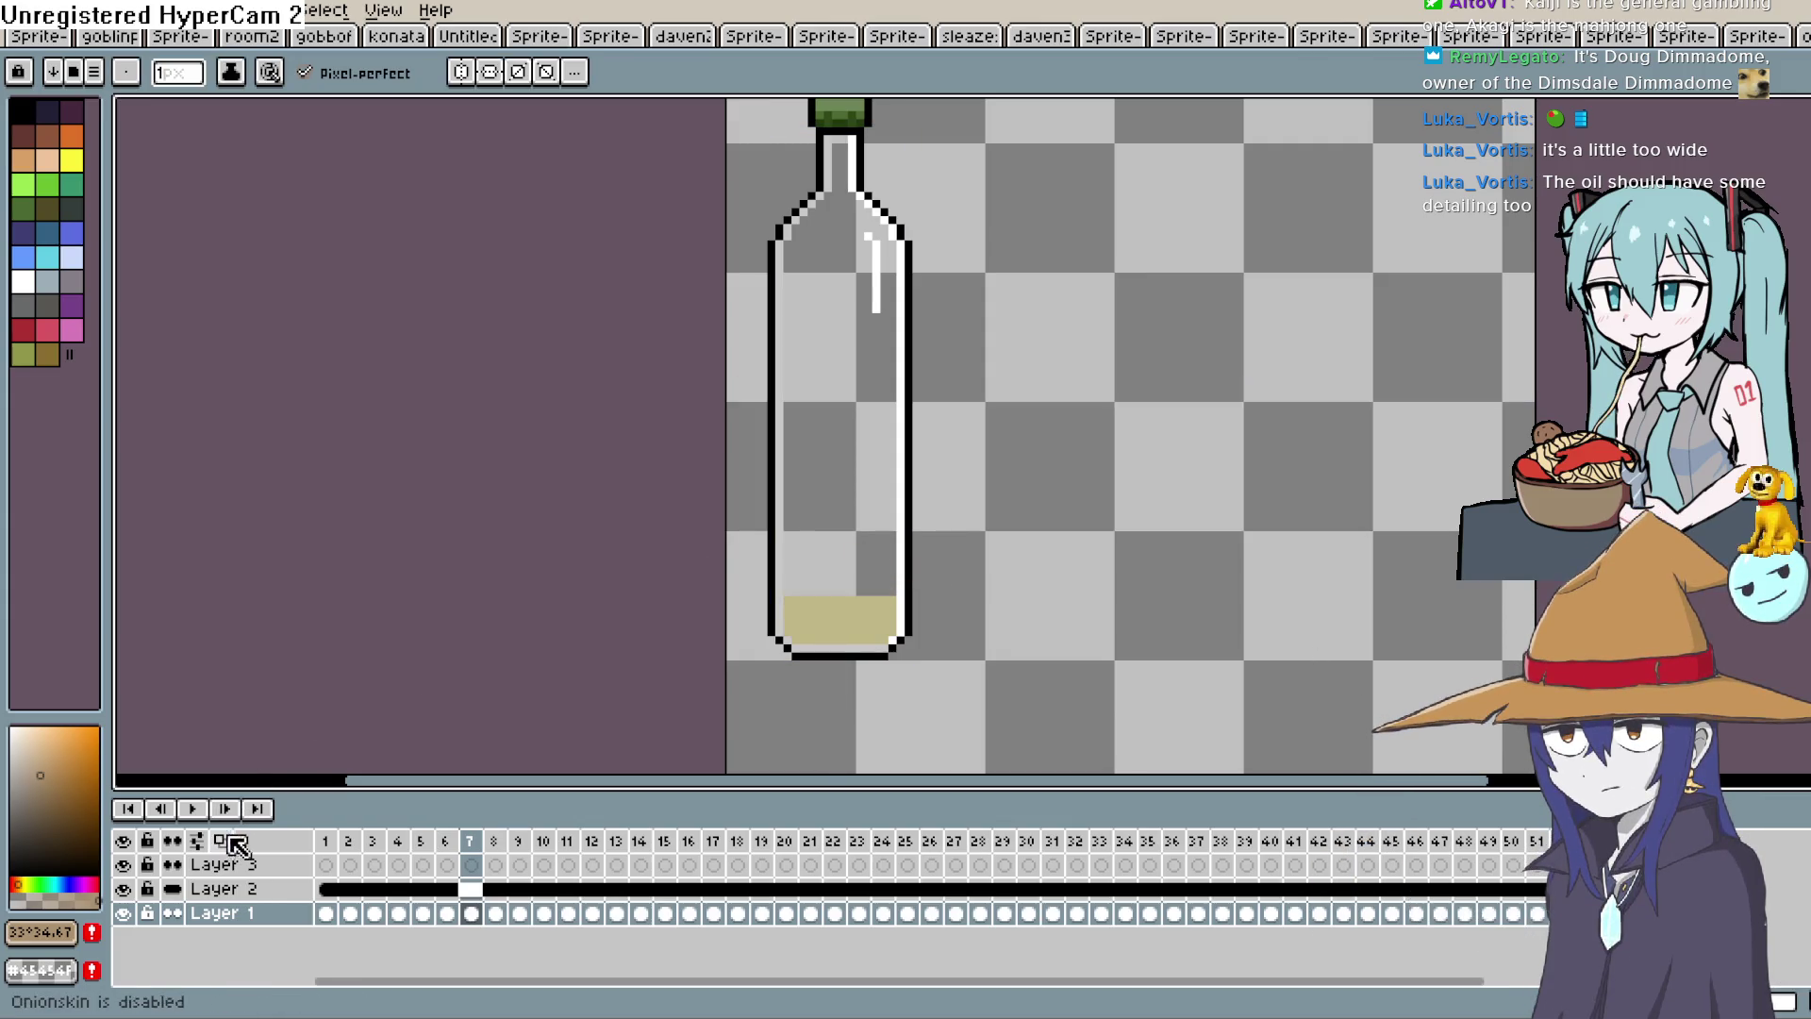
scroll(1056, 591, "up", 1)
left_click_drag(1037, 602, 989, 307)
key("ctrl+z")
left_click_drag(795, 601, 762, 599)
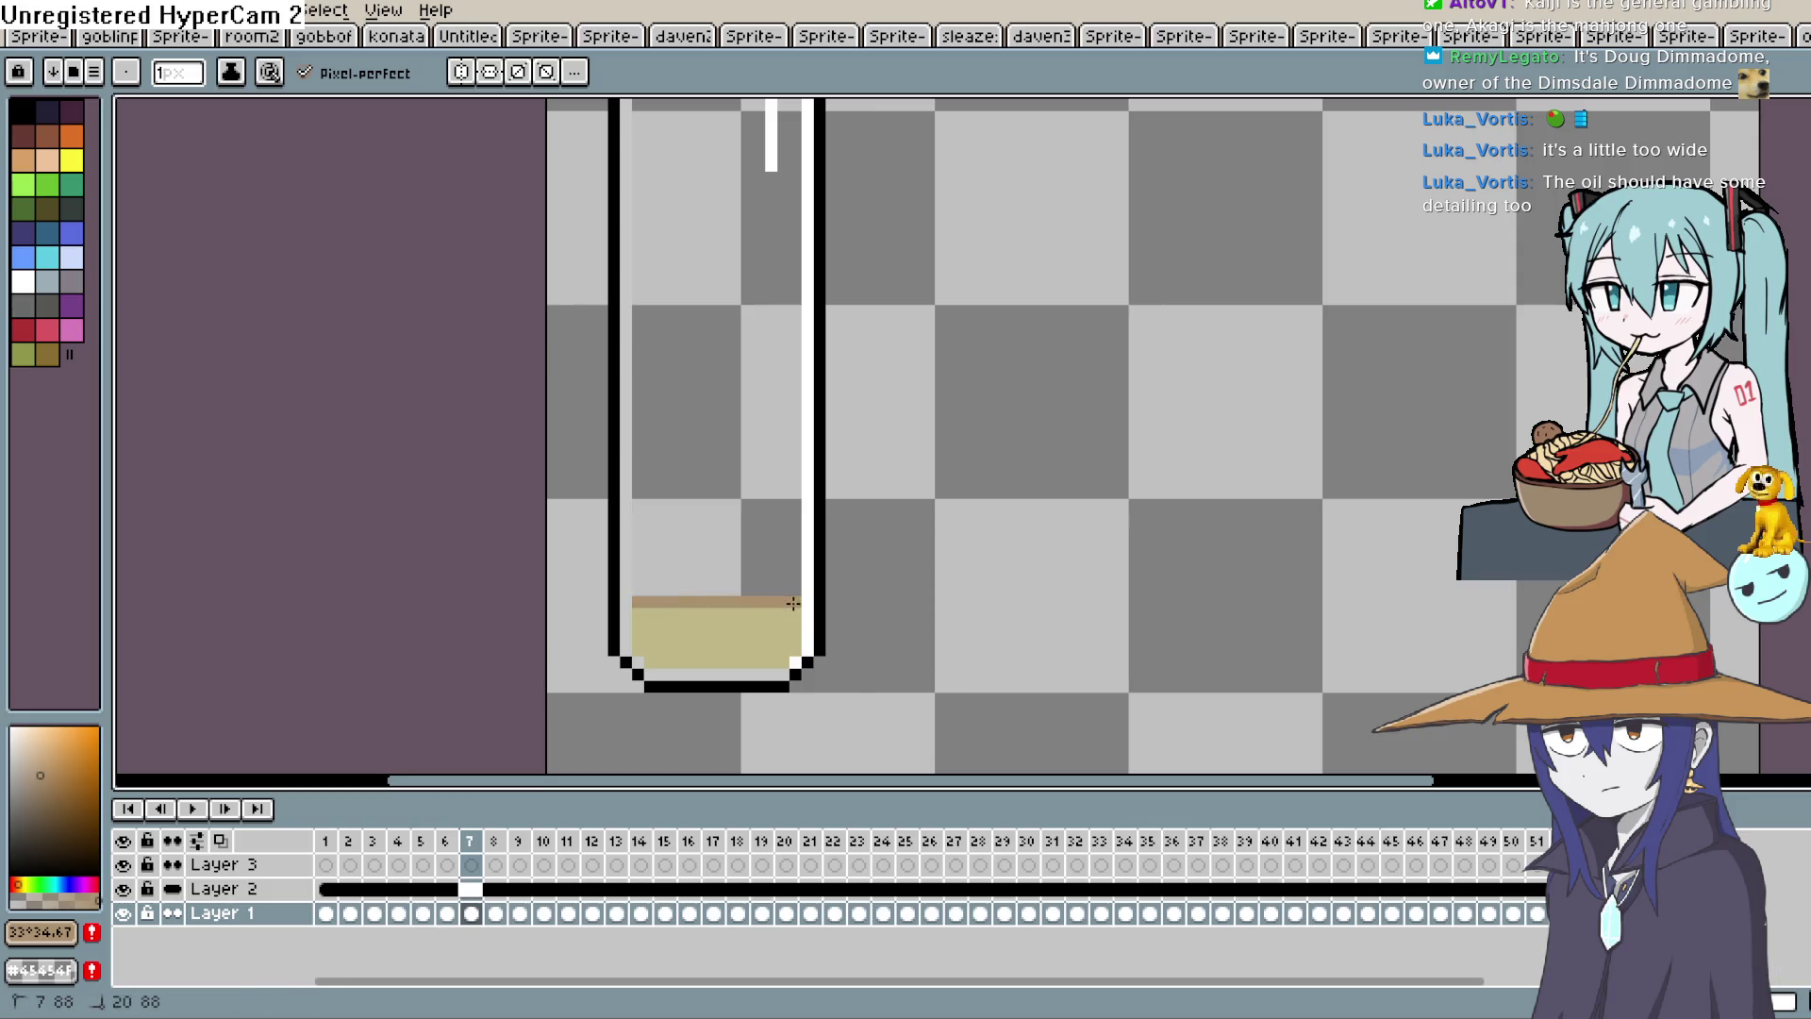
left_click_drag(772, 614, 634, 604)
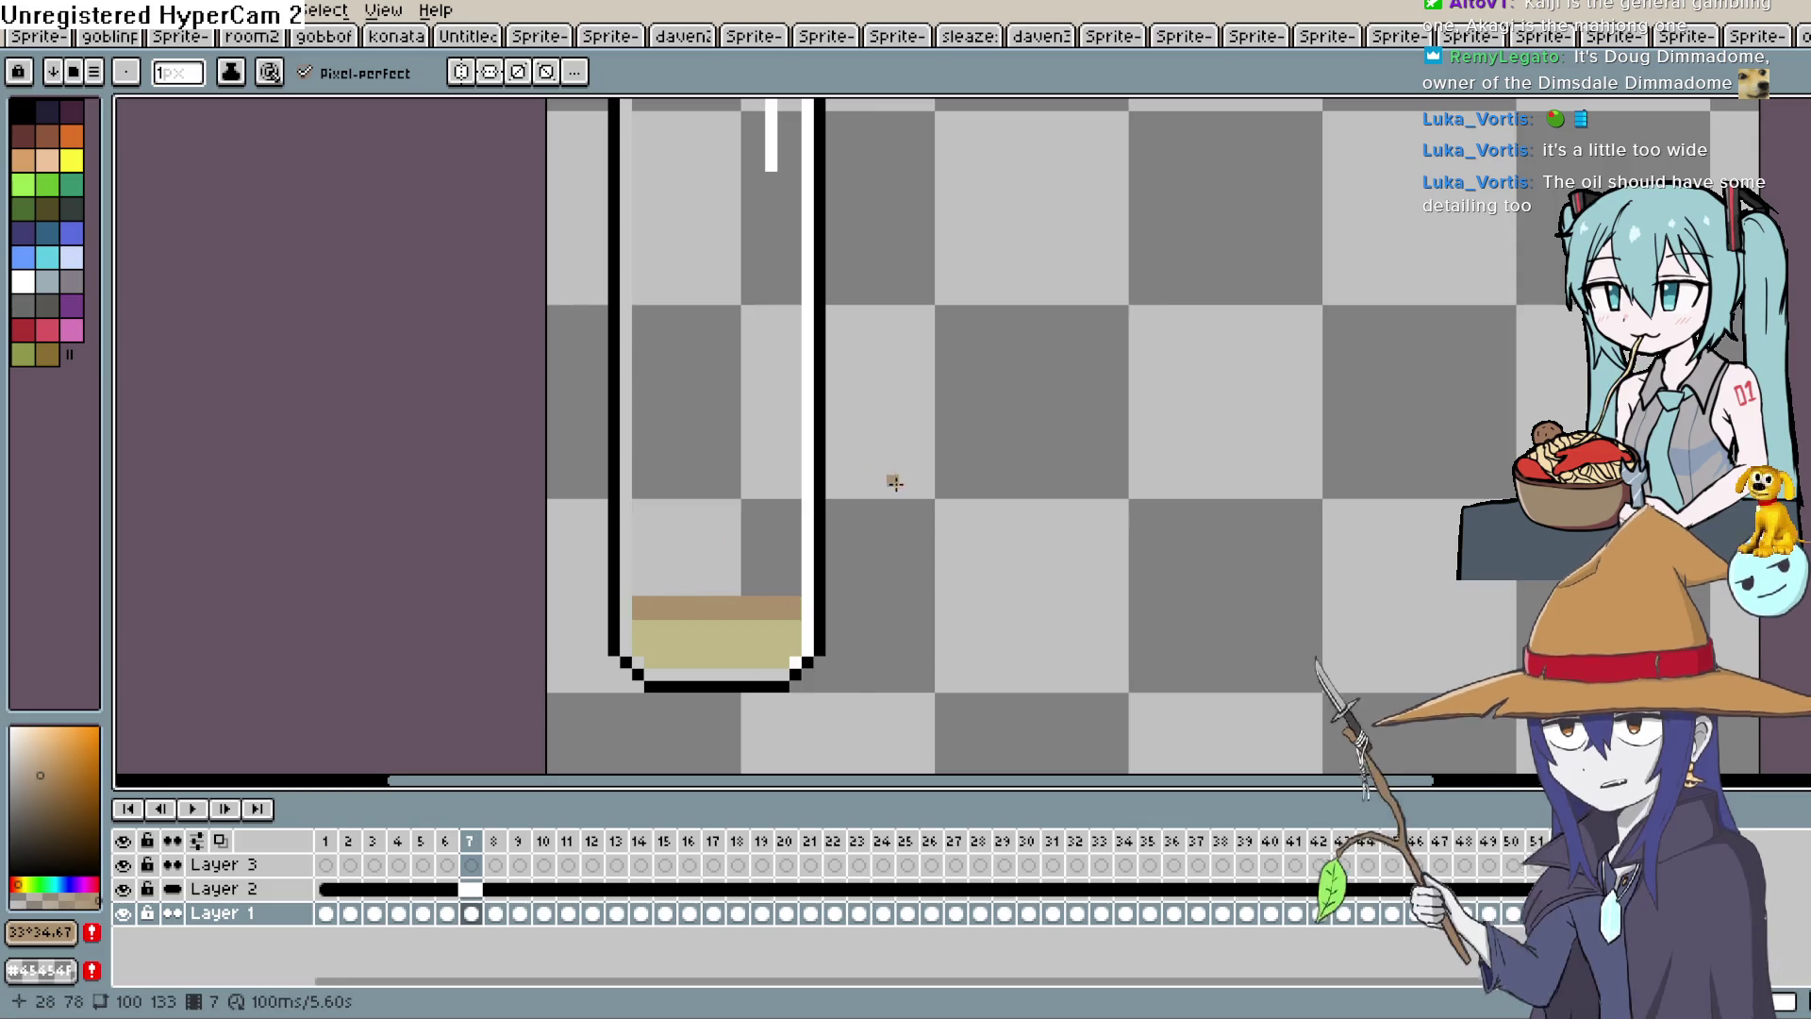
key("period")
mouse_move(795, 593)
left_mouse_down()
mouse_move(637, 596)
mouse_move(797, 602)
left_mouse_up()
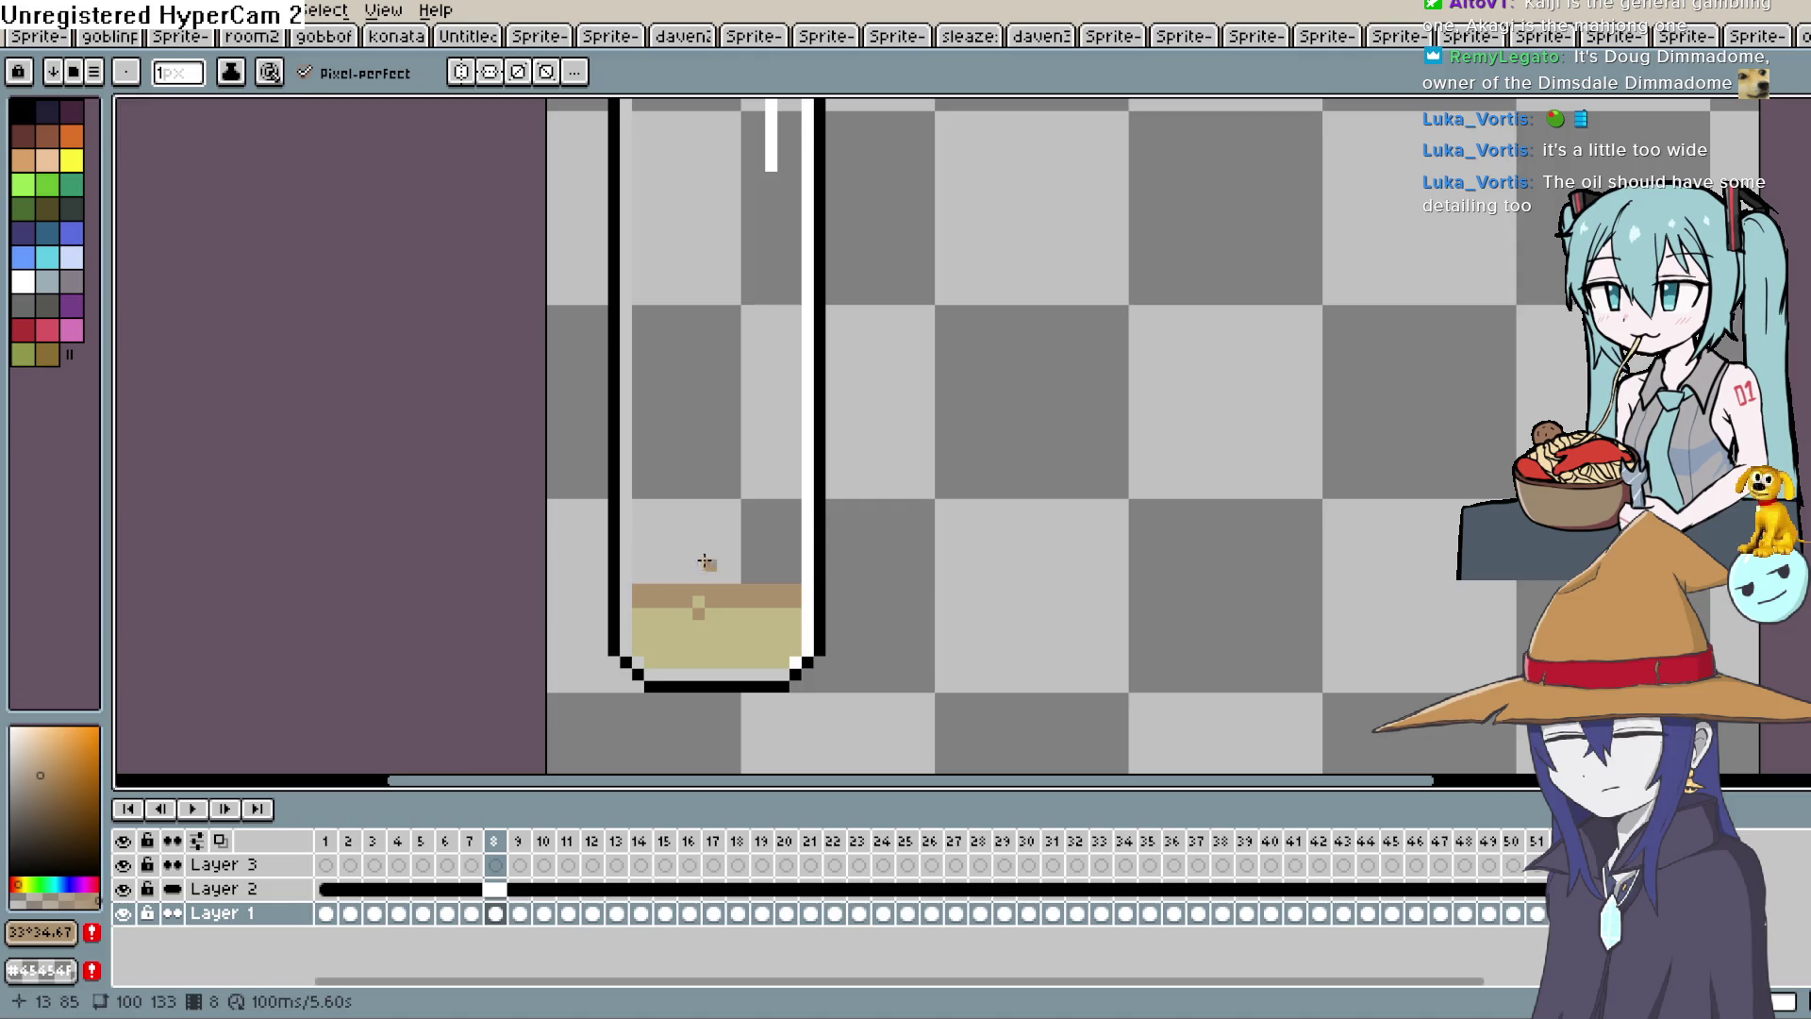
scroll(699, 562, "down", 3)
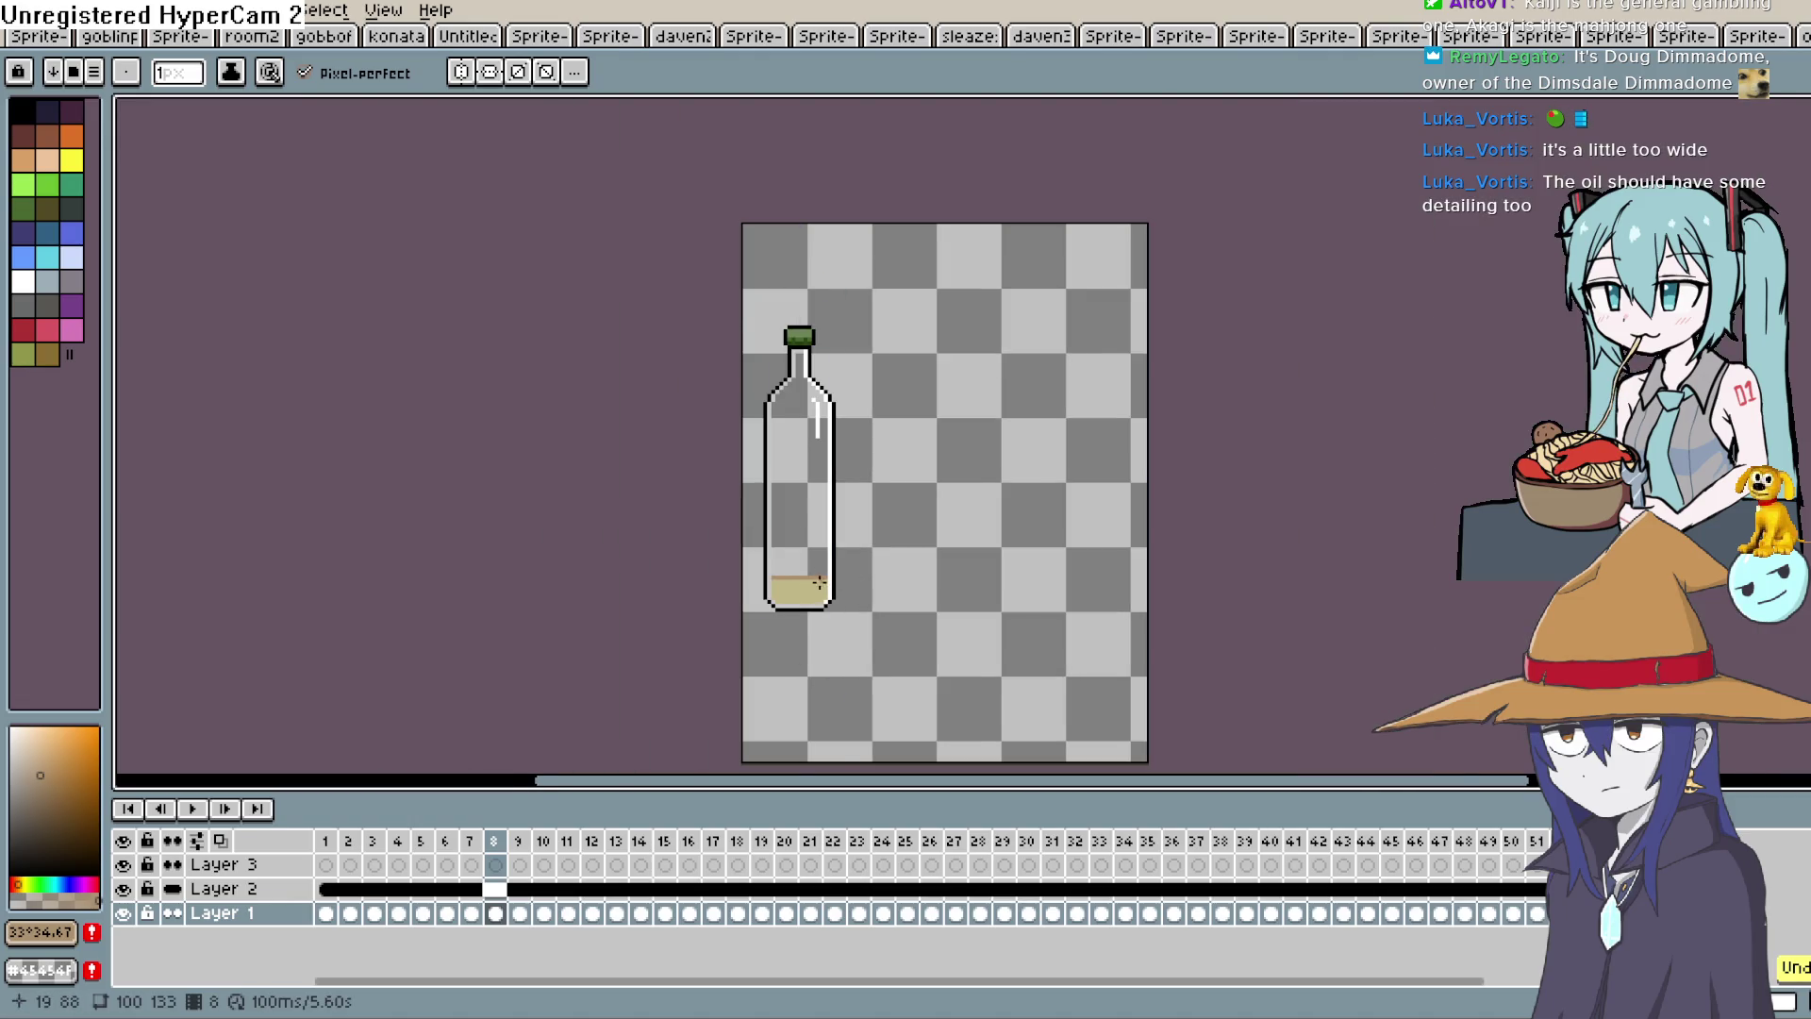
scroll(819, 582, "up", 3)
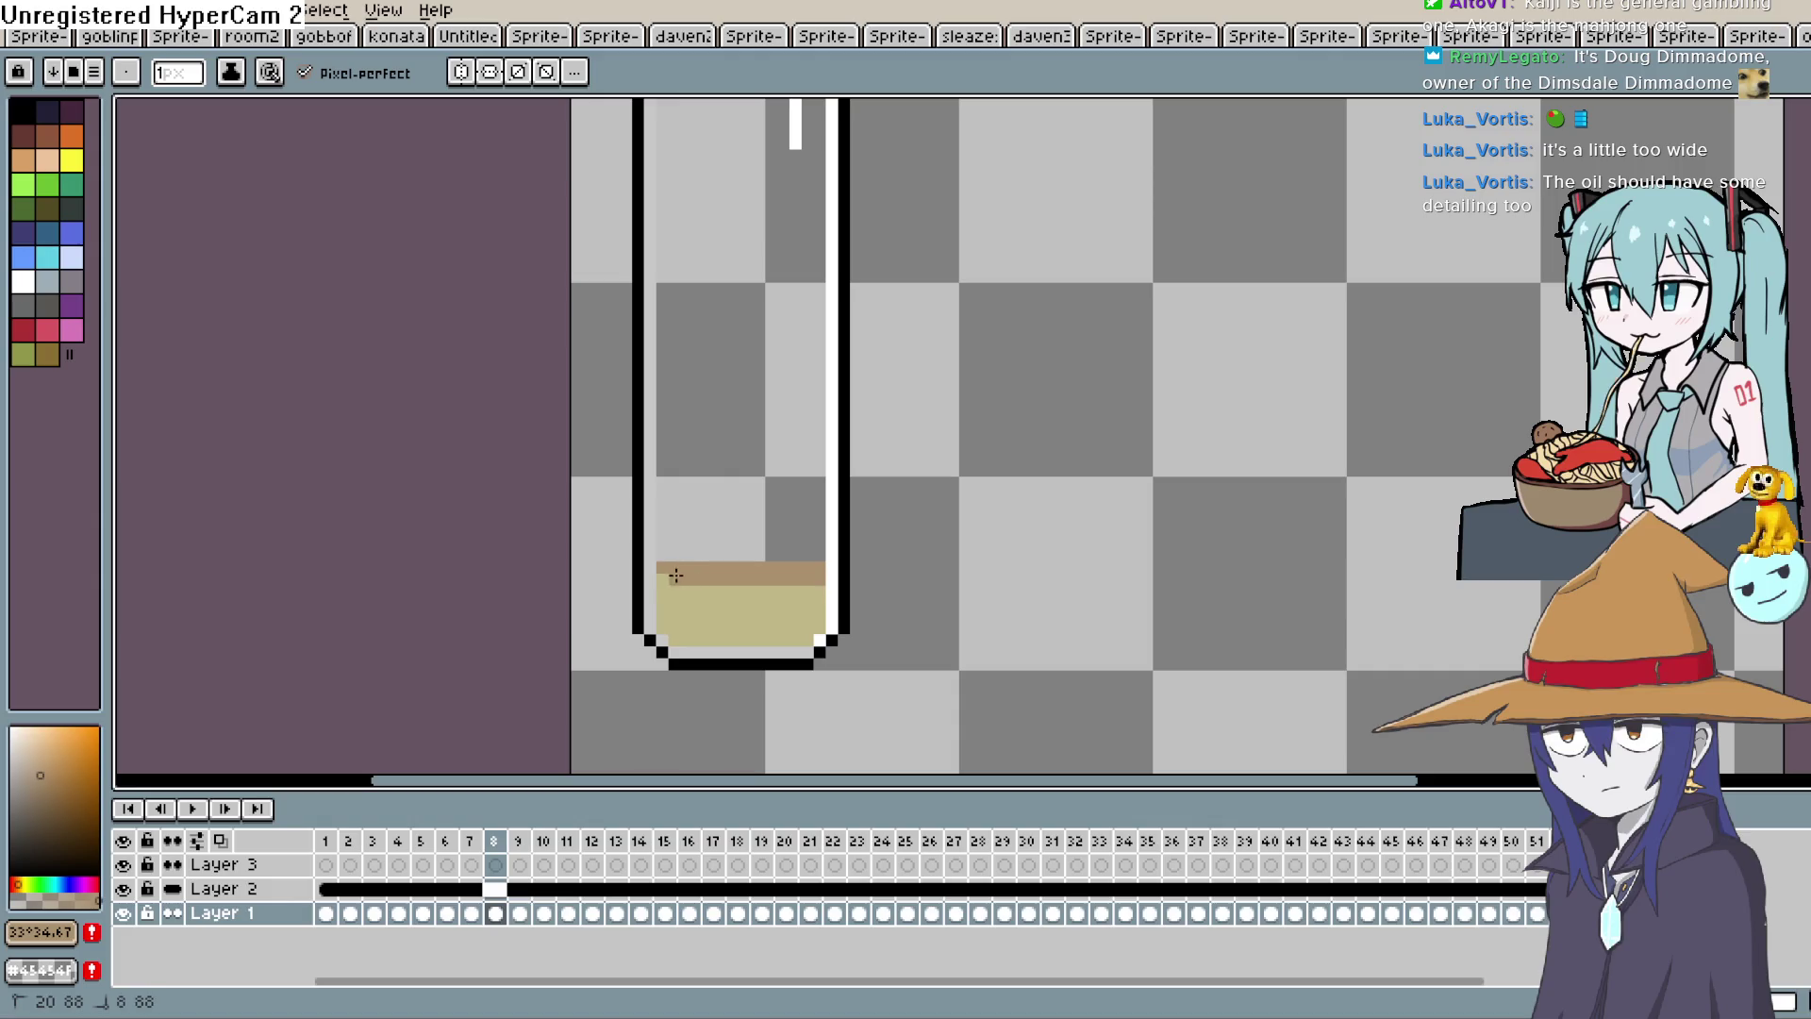
scroll(821, 641, "down", 5)
scroll(825, 645, "up", 1)
left_click(192, 808)
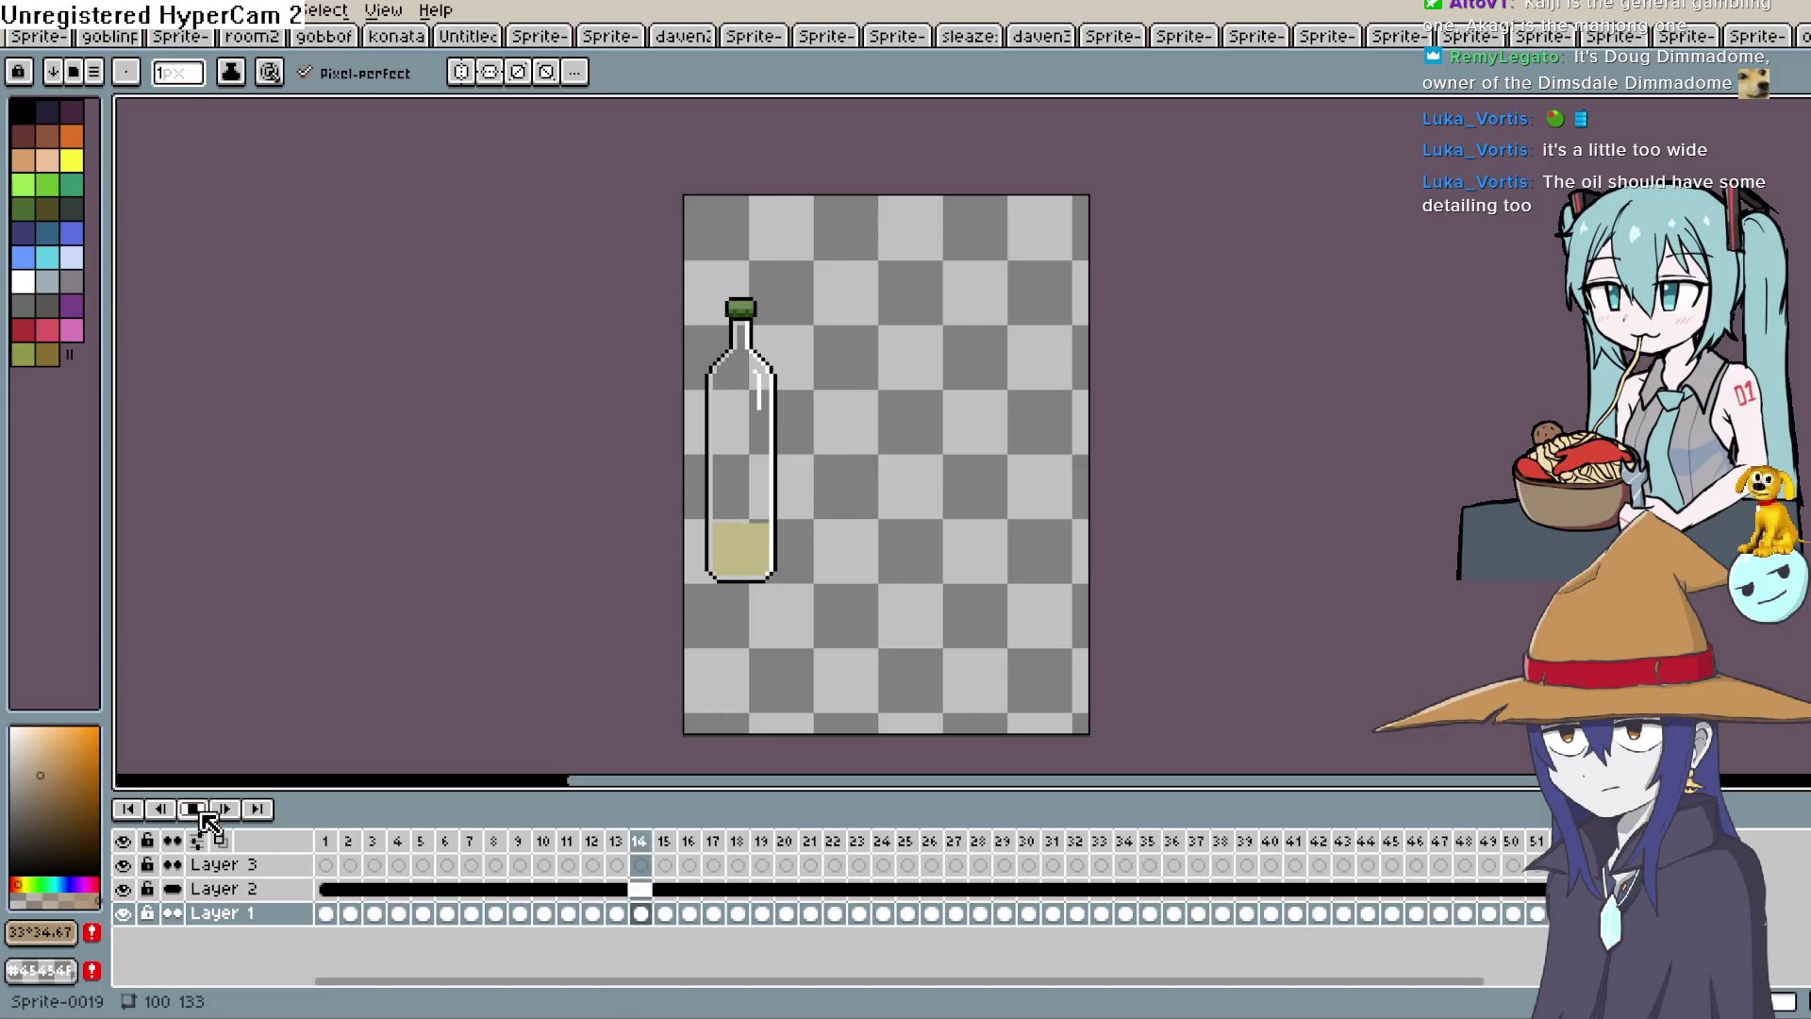
key("Return")
key("Left")
key("Left")
key("Left")
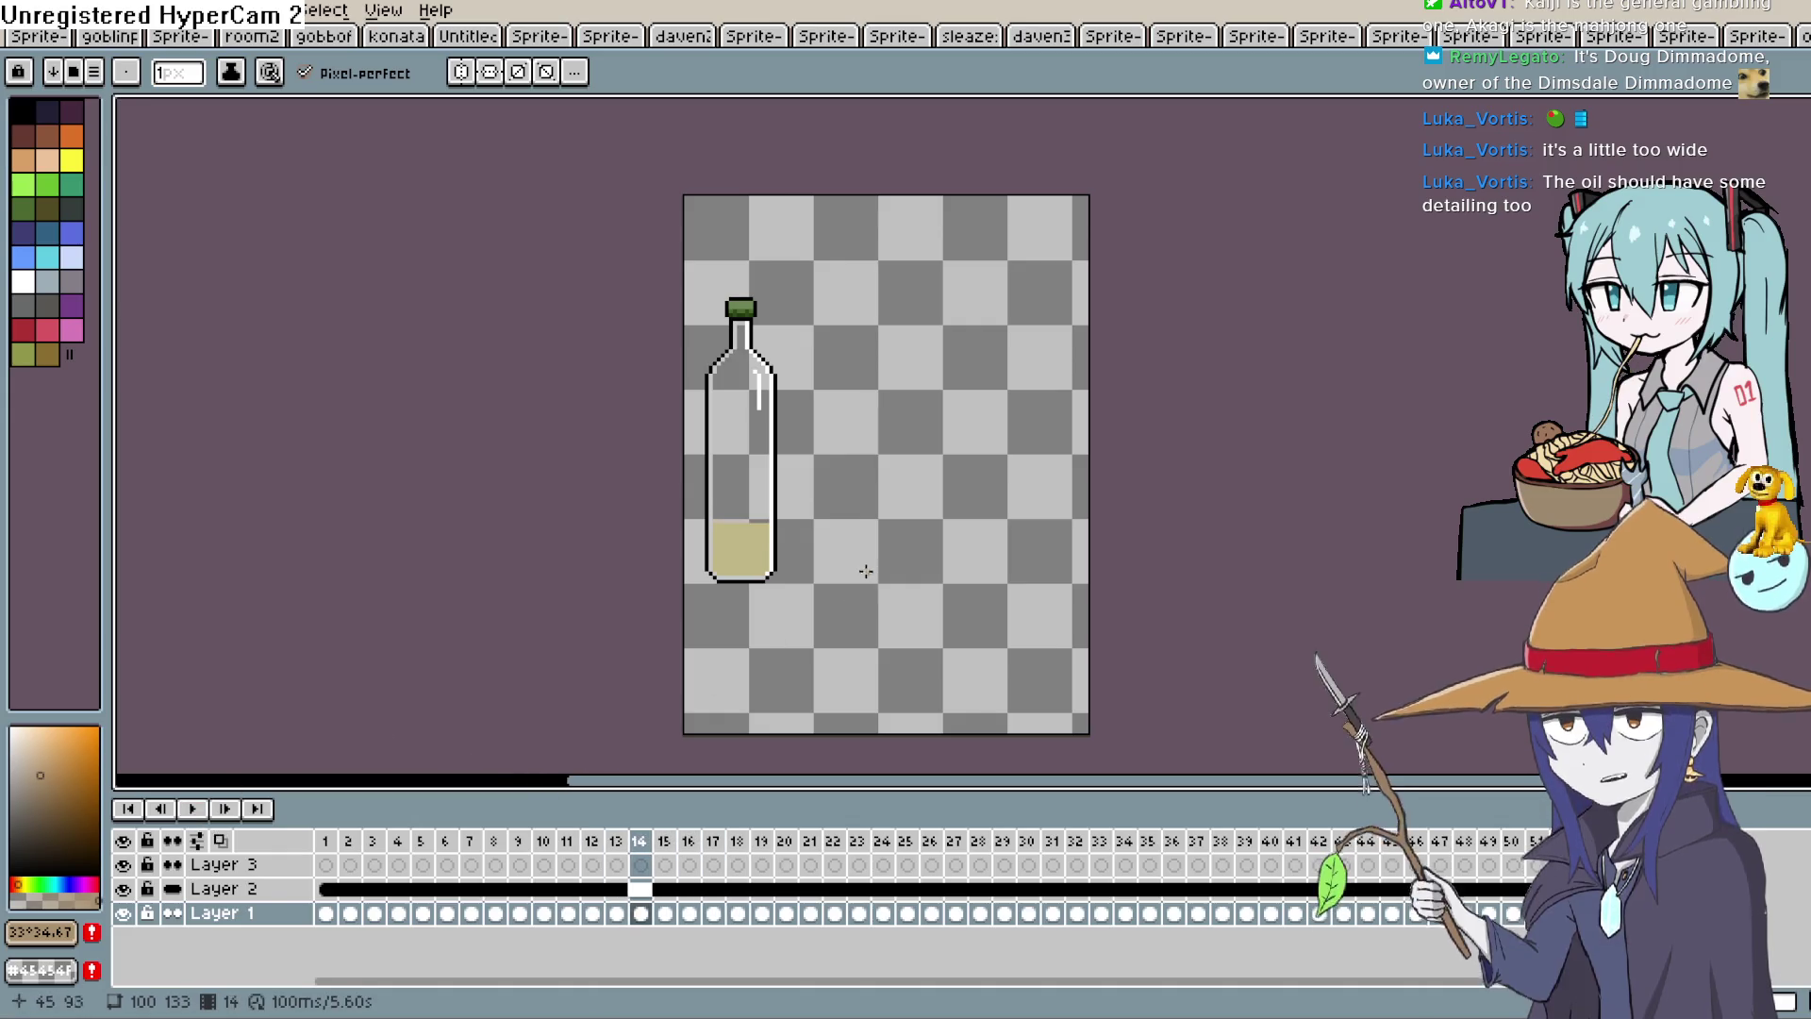
key("Left")
key("Left")
key("Left")
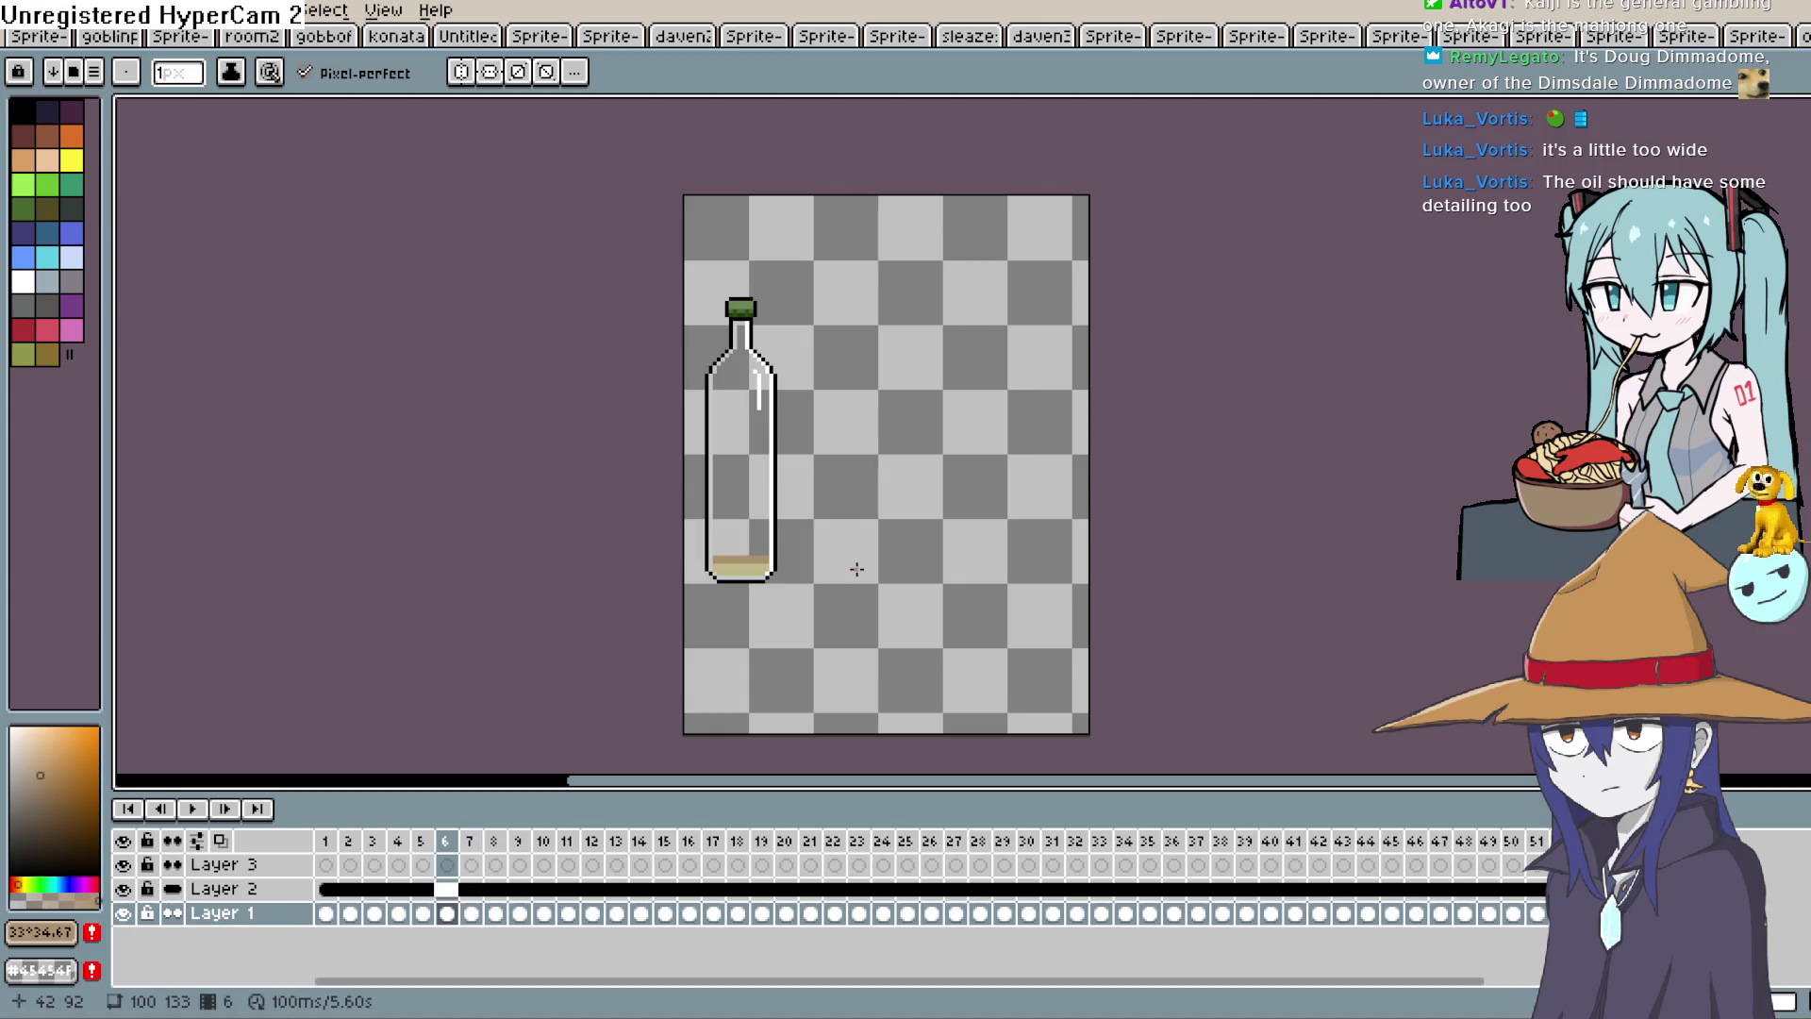
key("Right")
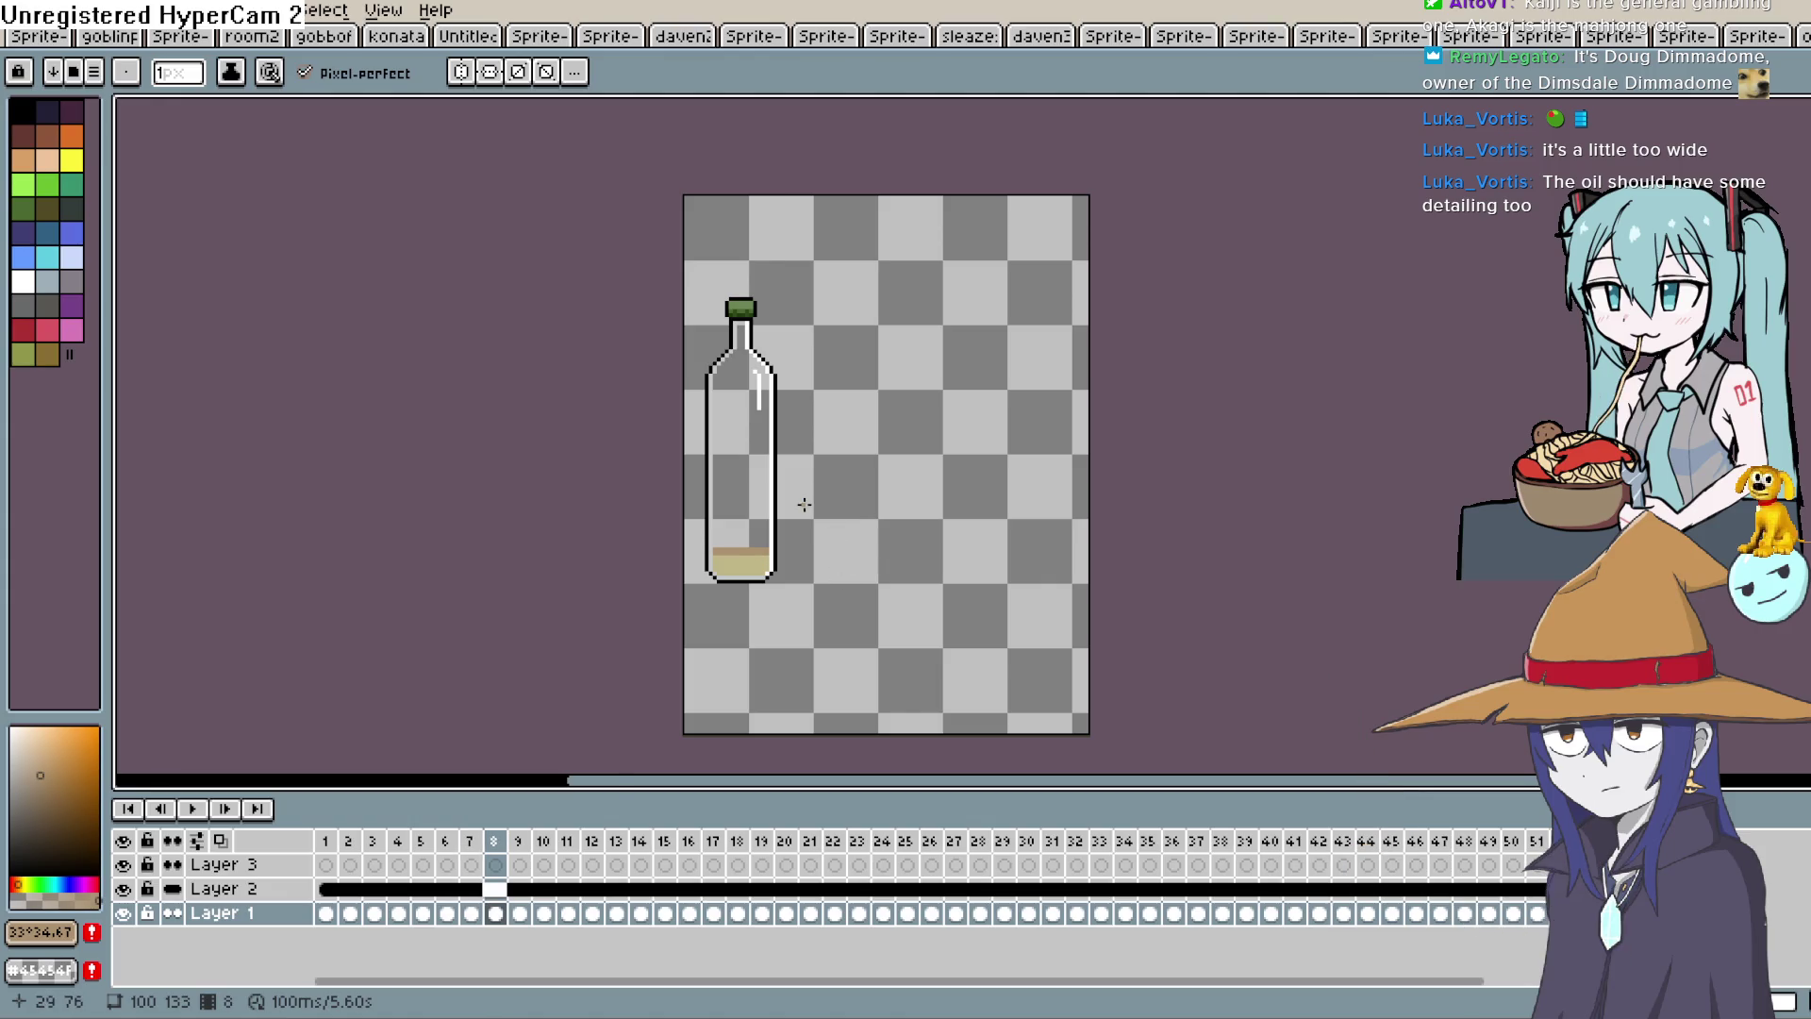
scroll(797, 558, "up", 3)
Zoom in on the bottle bottom and draw a straight brown line across frame 10's oil top.
left_click_drag(830, 340, 823, 633)
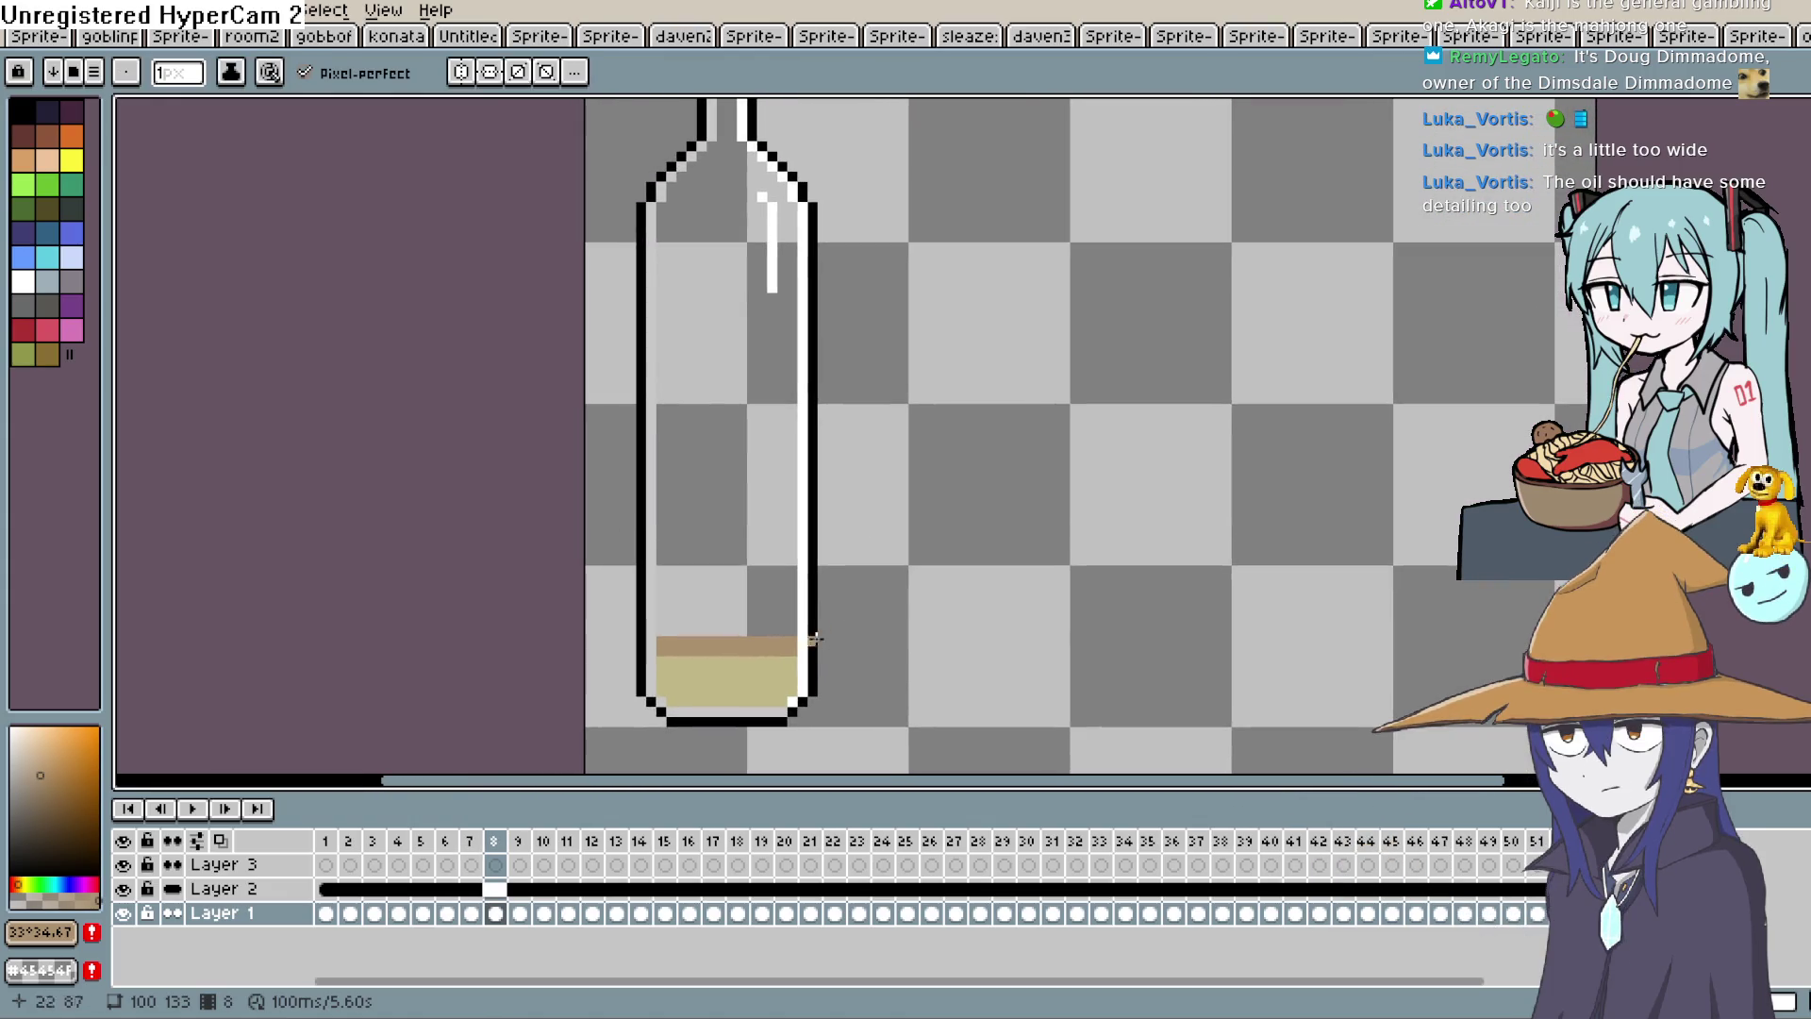
key("Left")
key("Right")
key("Right")
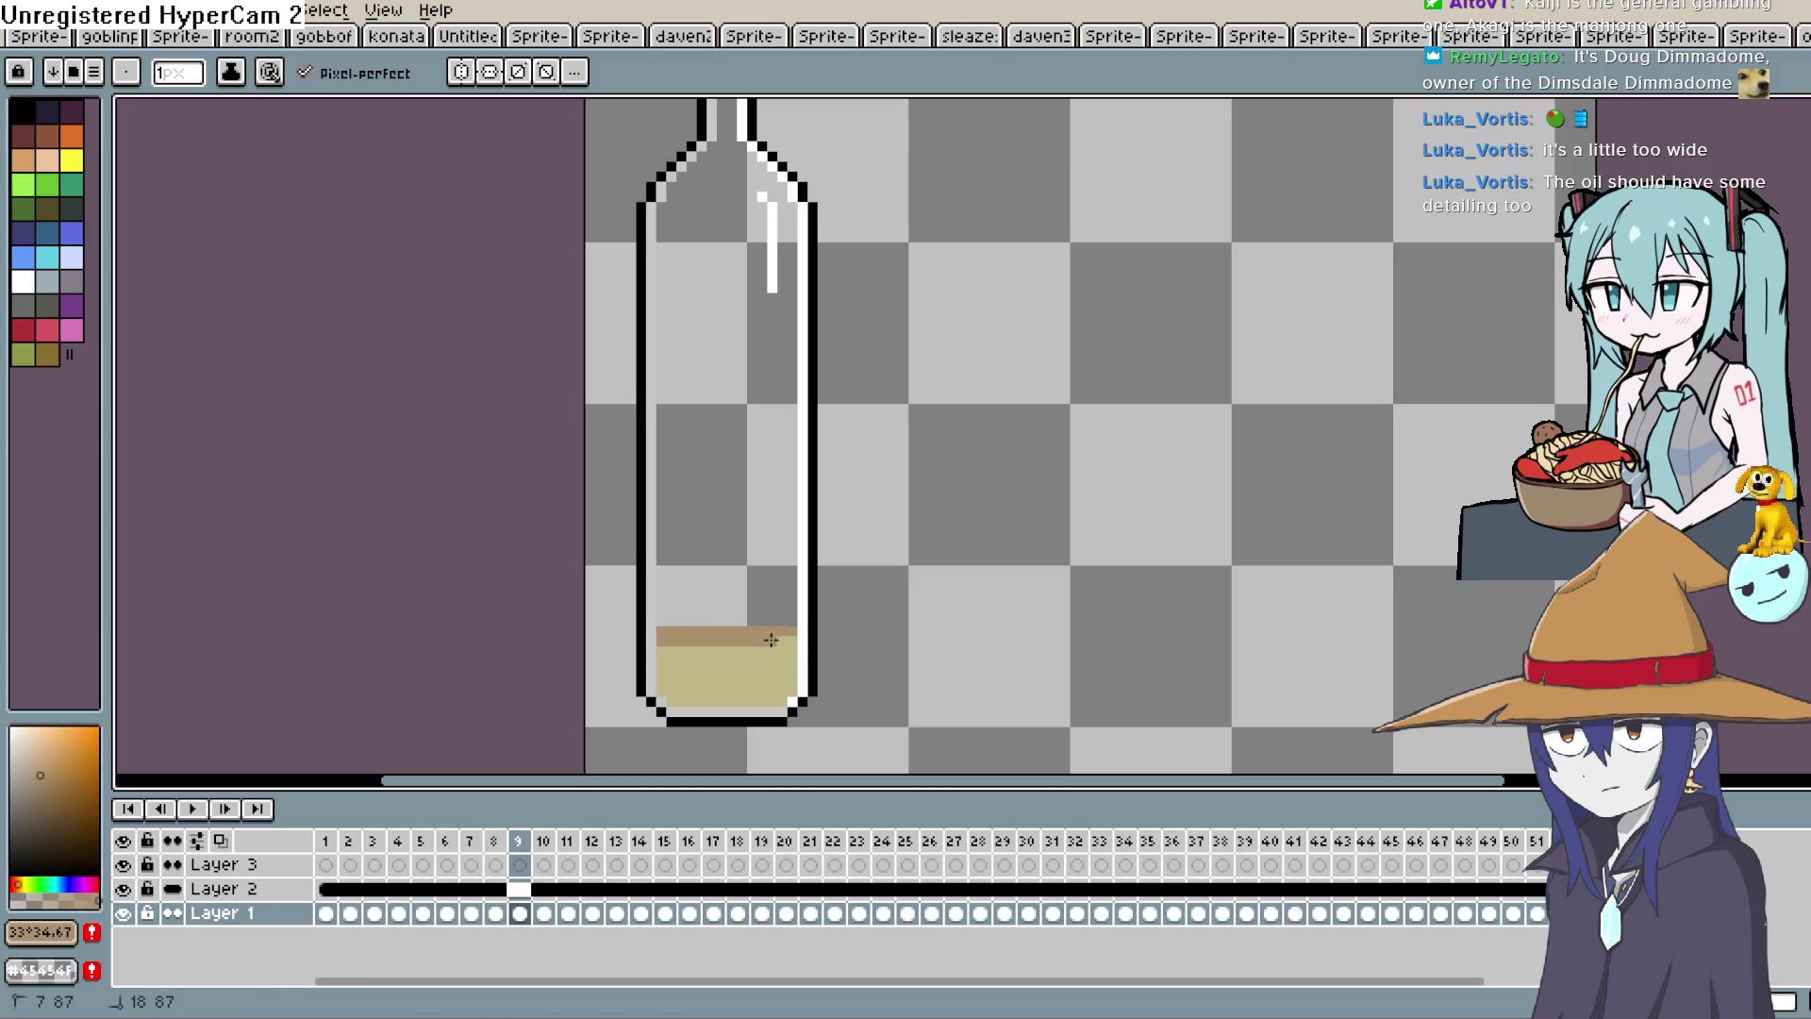
key("Right")
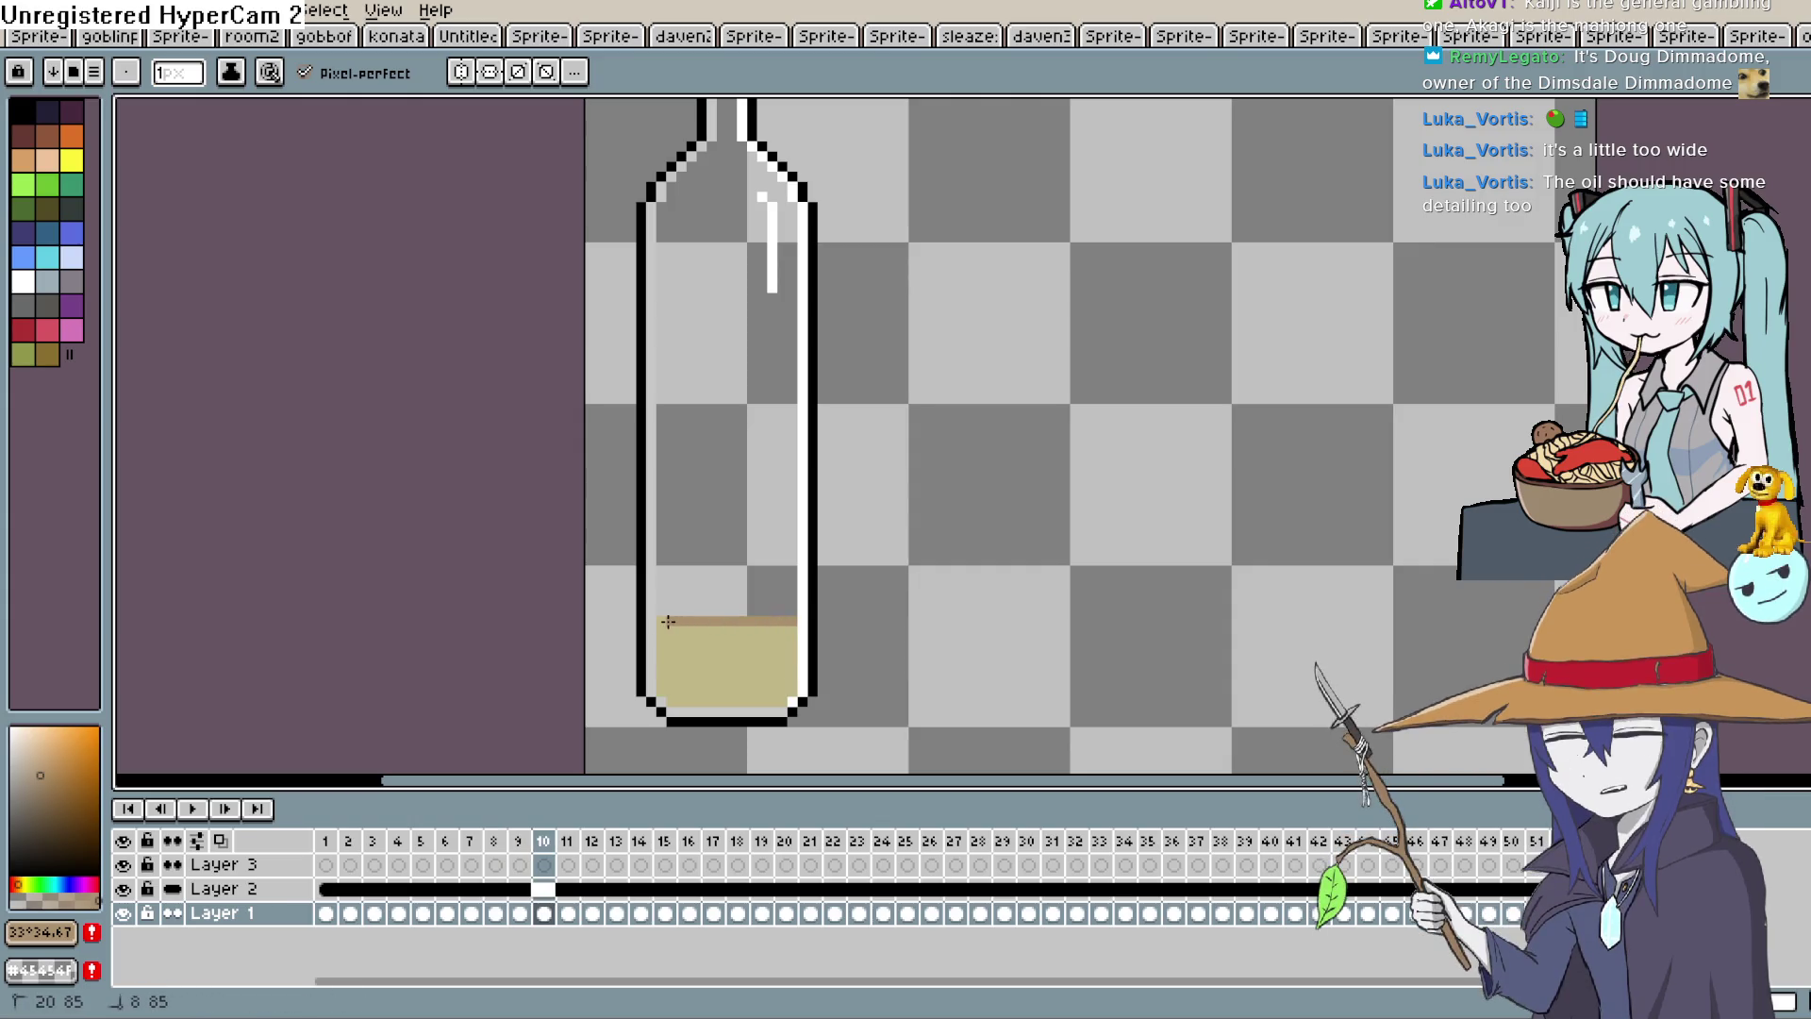
left_click(746, 635)
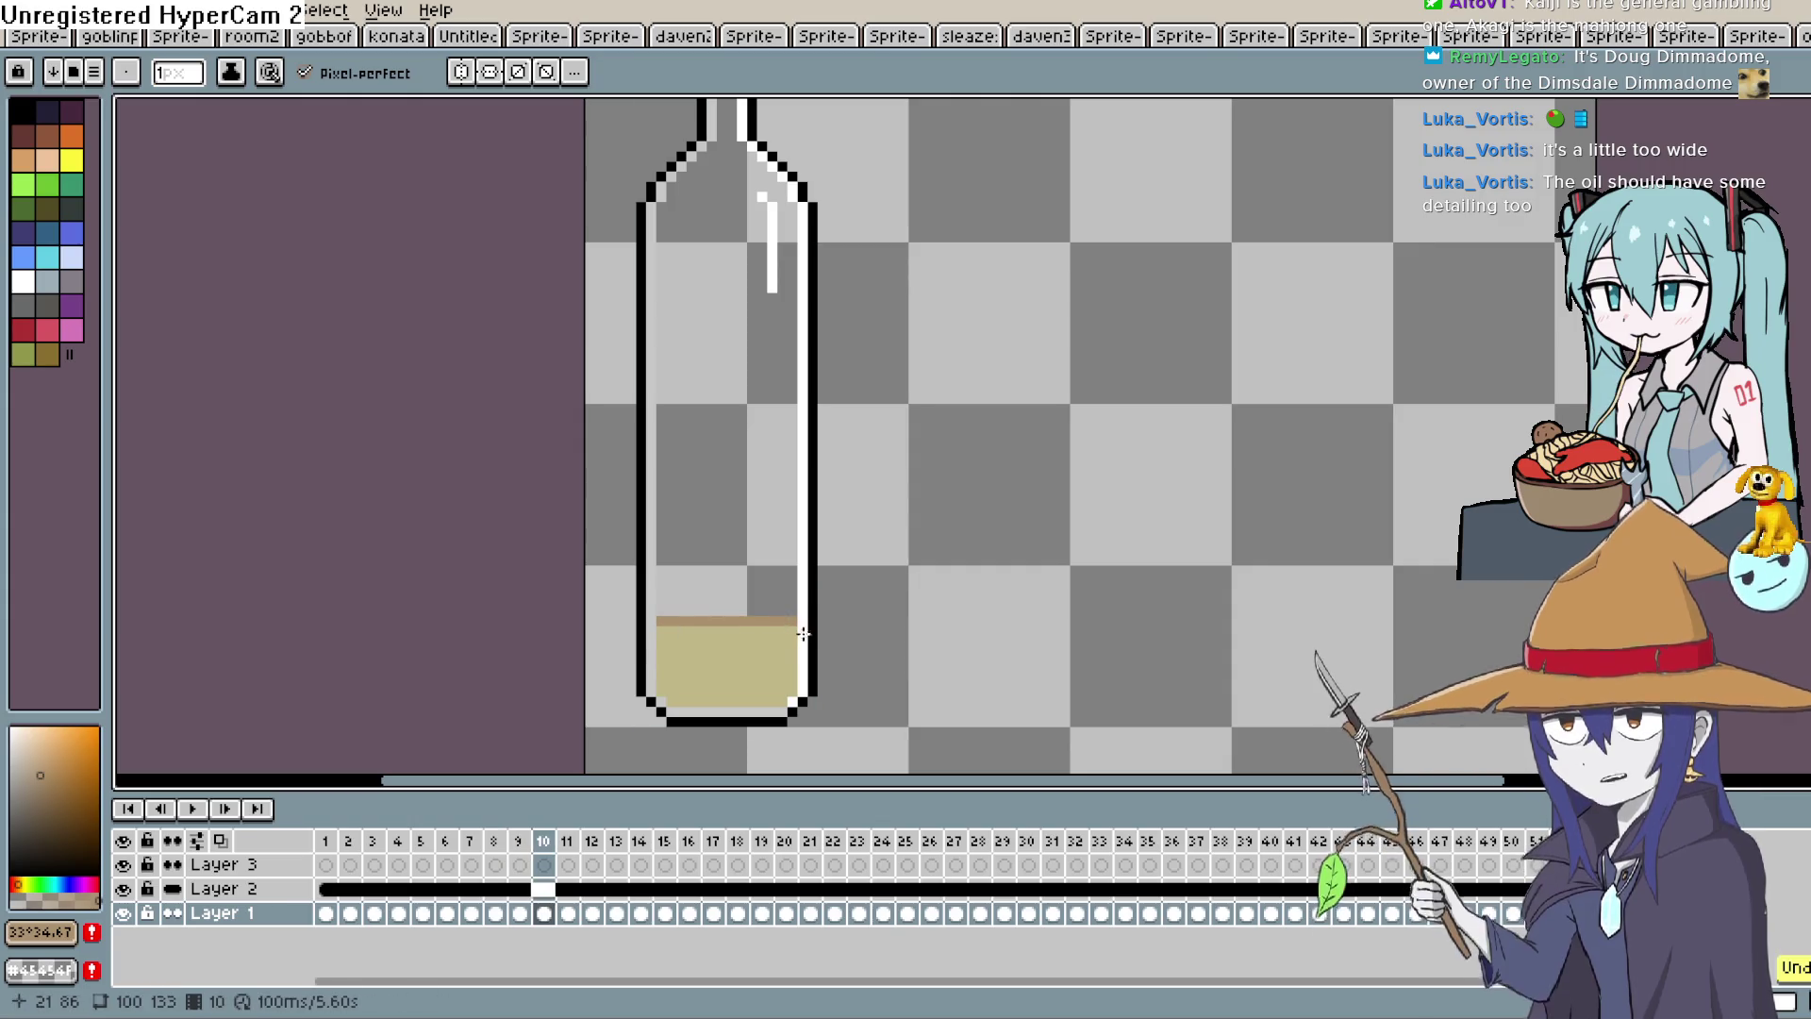
key("ctrl+z")
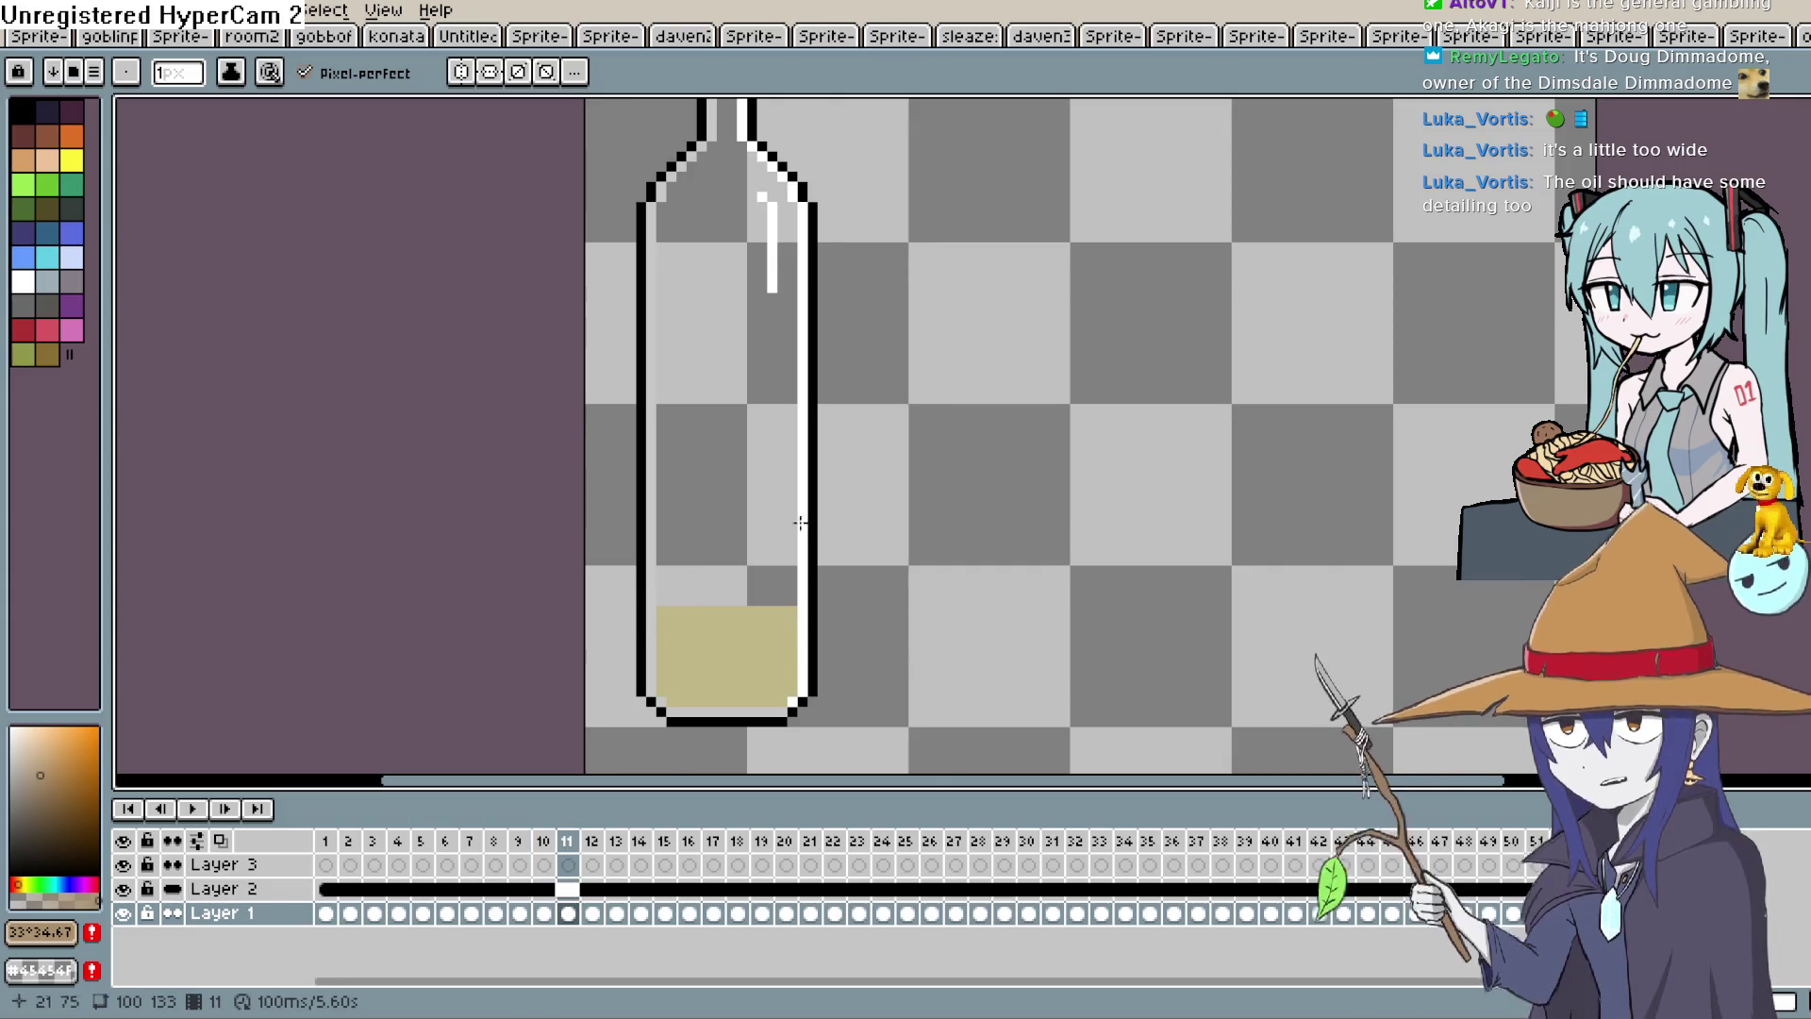
key("shift+l")
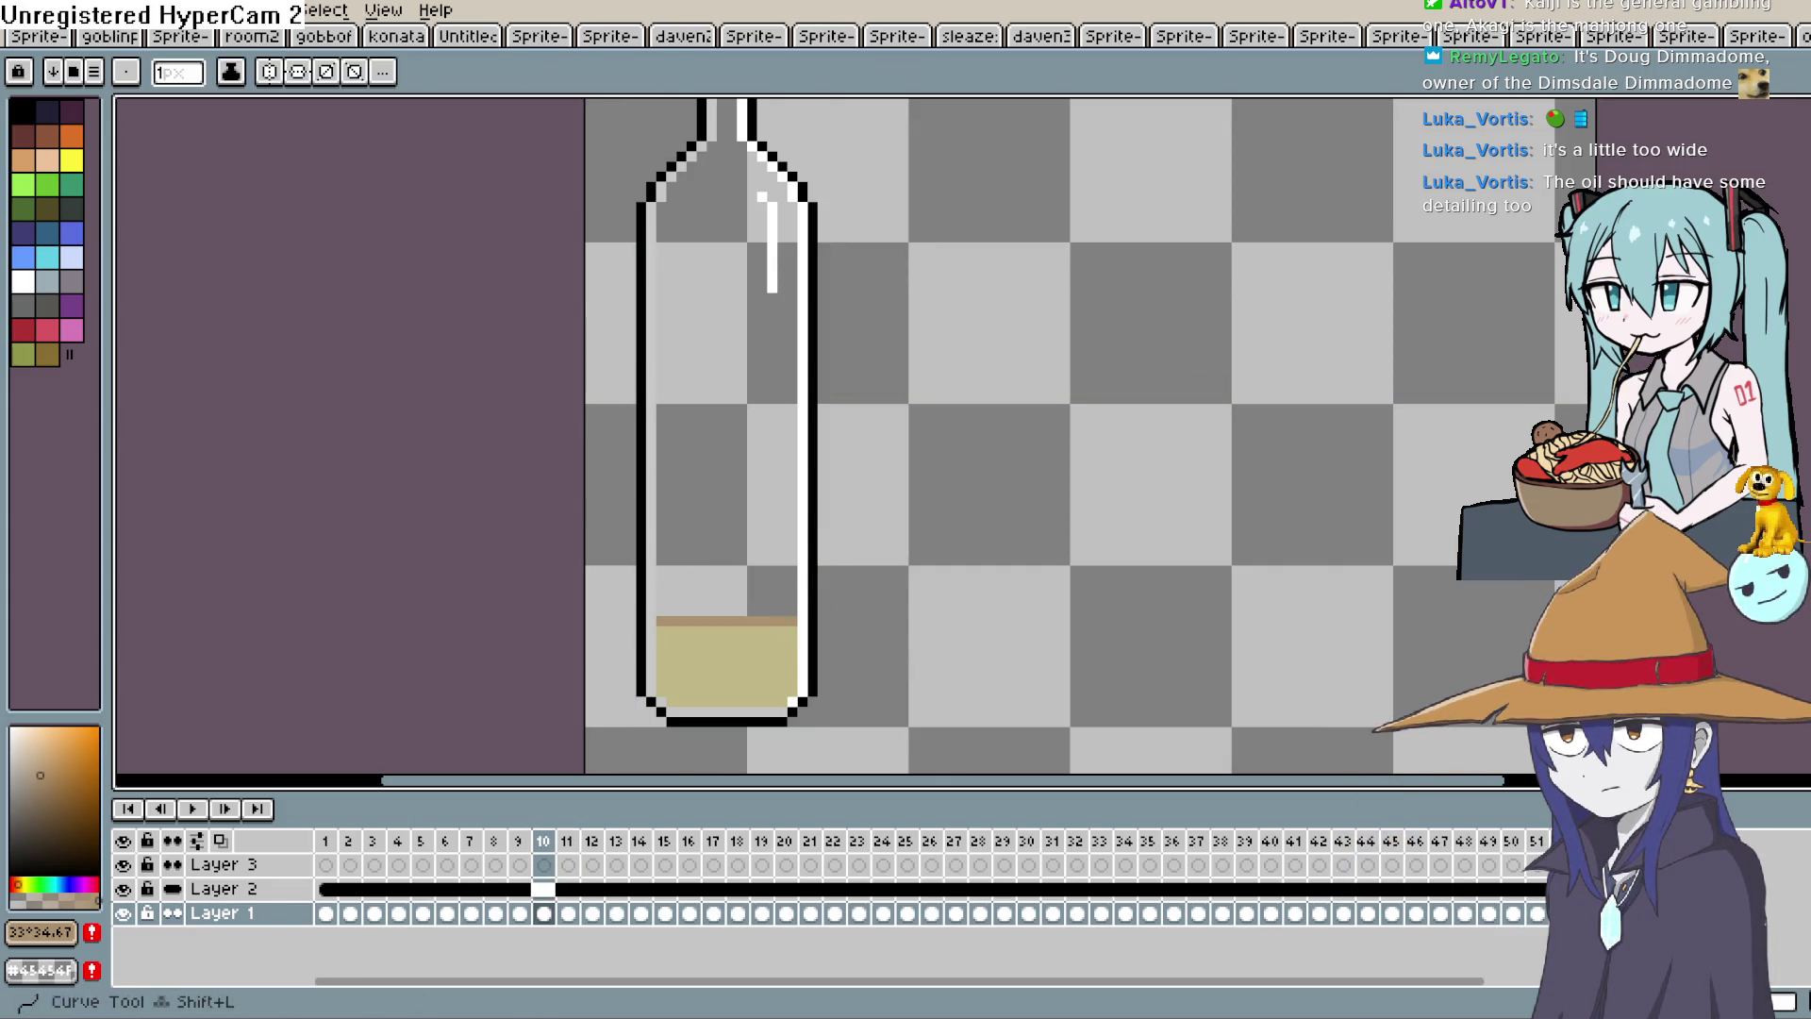
left_click_drag(659, 628, 726, 628)
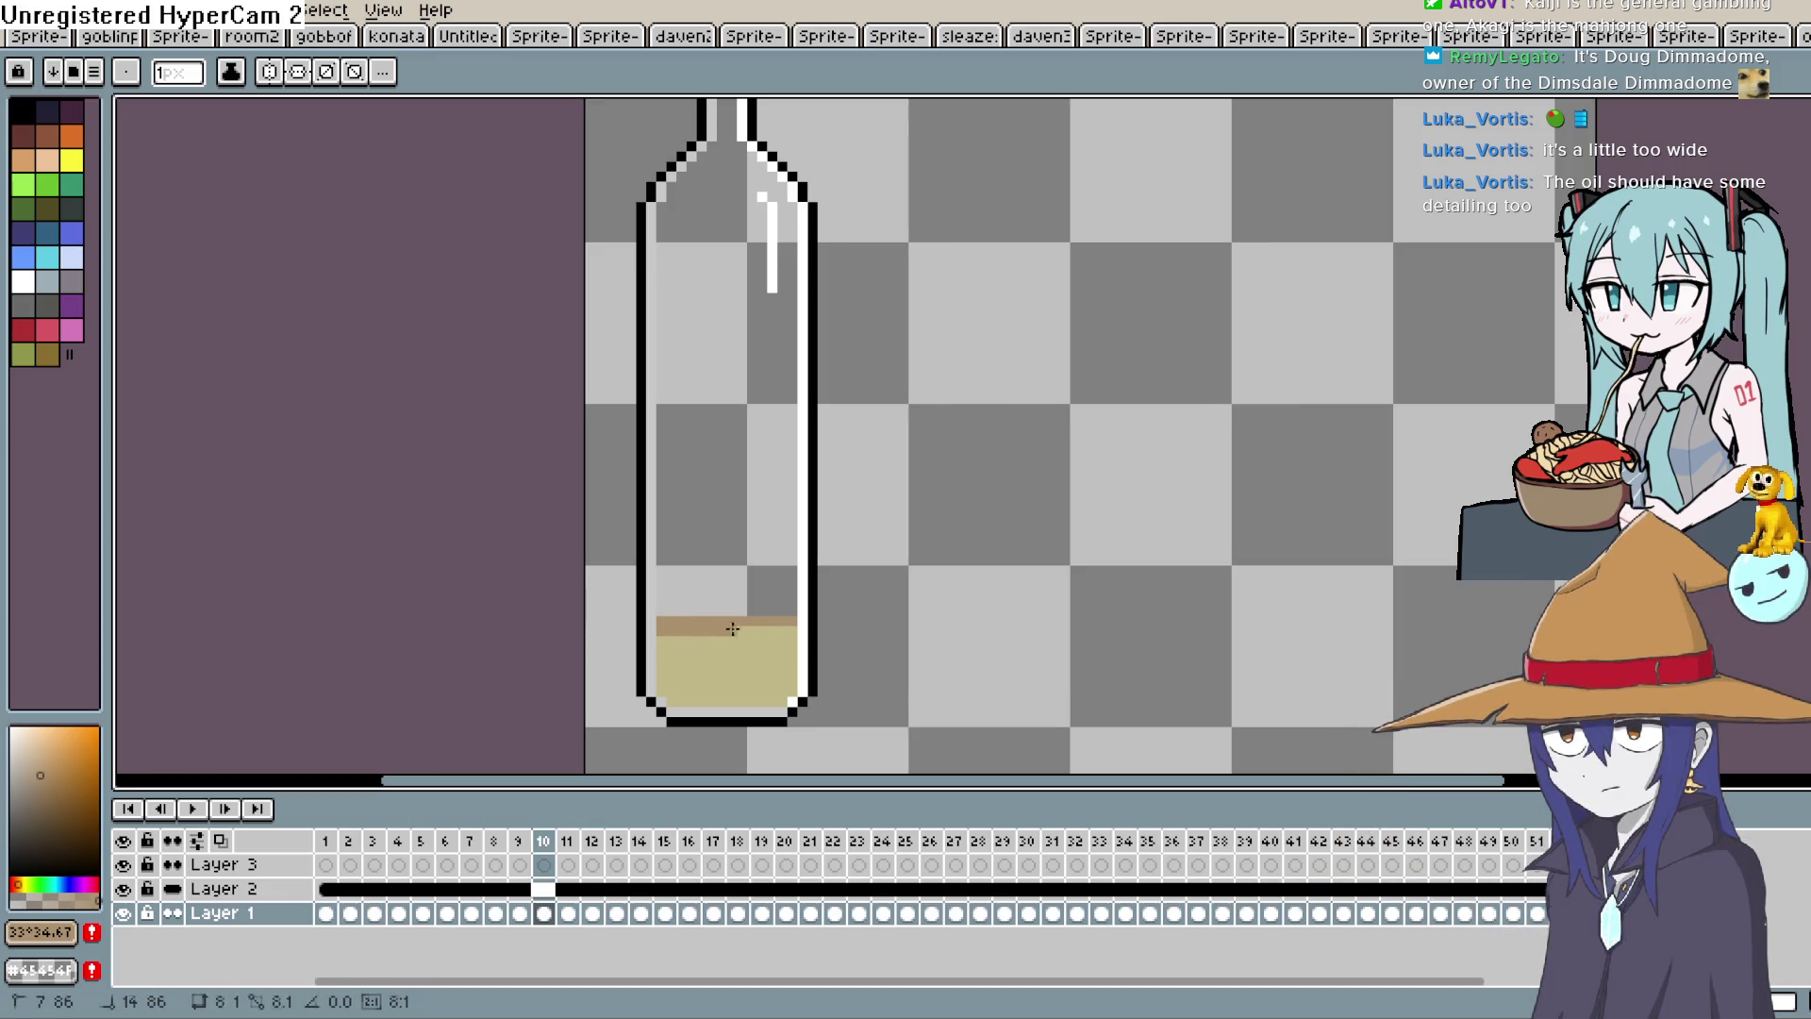
Draw brown lines across the oil top on frames 11 and 13.
key("period")
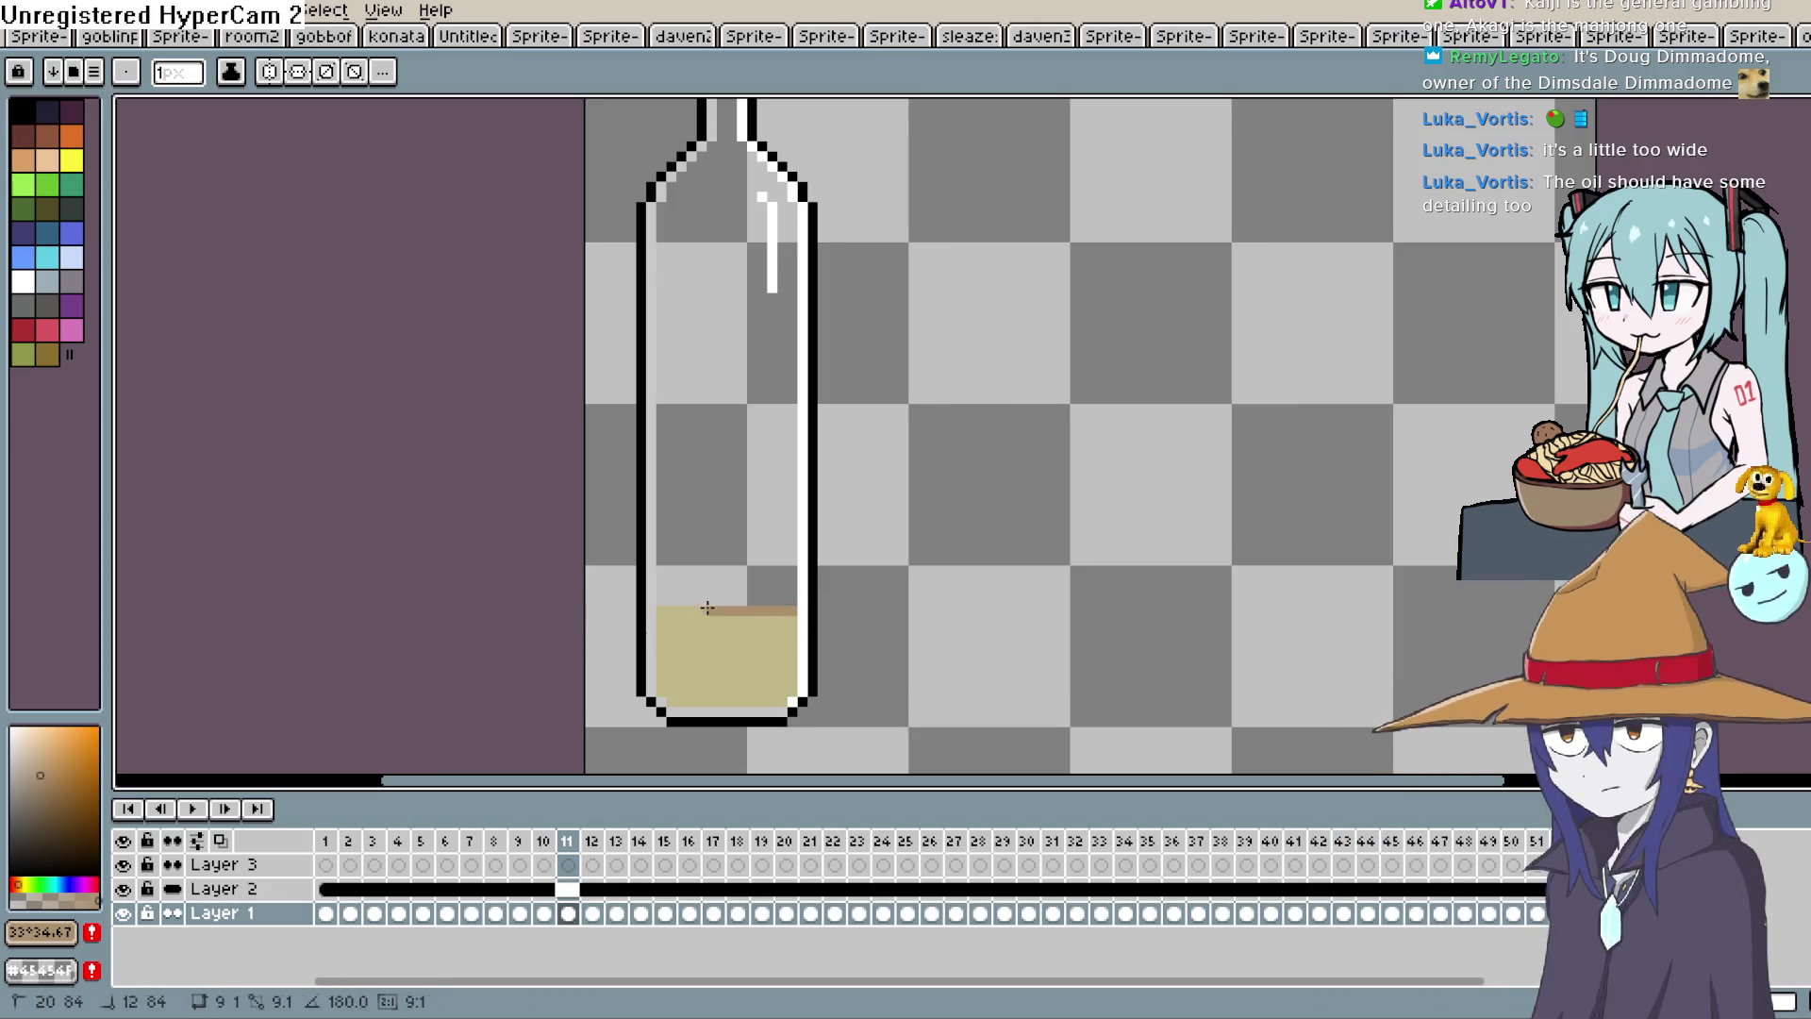
mouse_move(661, 620)
left_mouse_down()
mouse_move(729, 624)
mouse_move(745, 596)
mouse_move(658, 598)
left_mouse_up()
key("period")
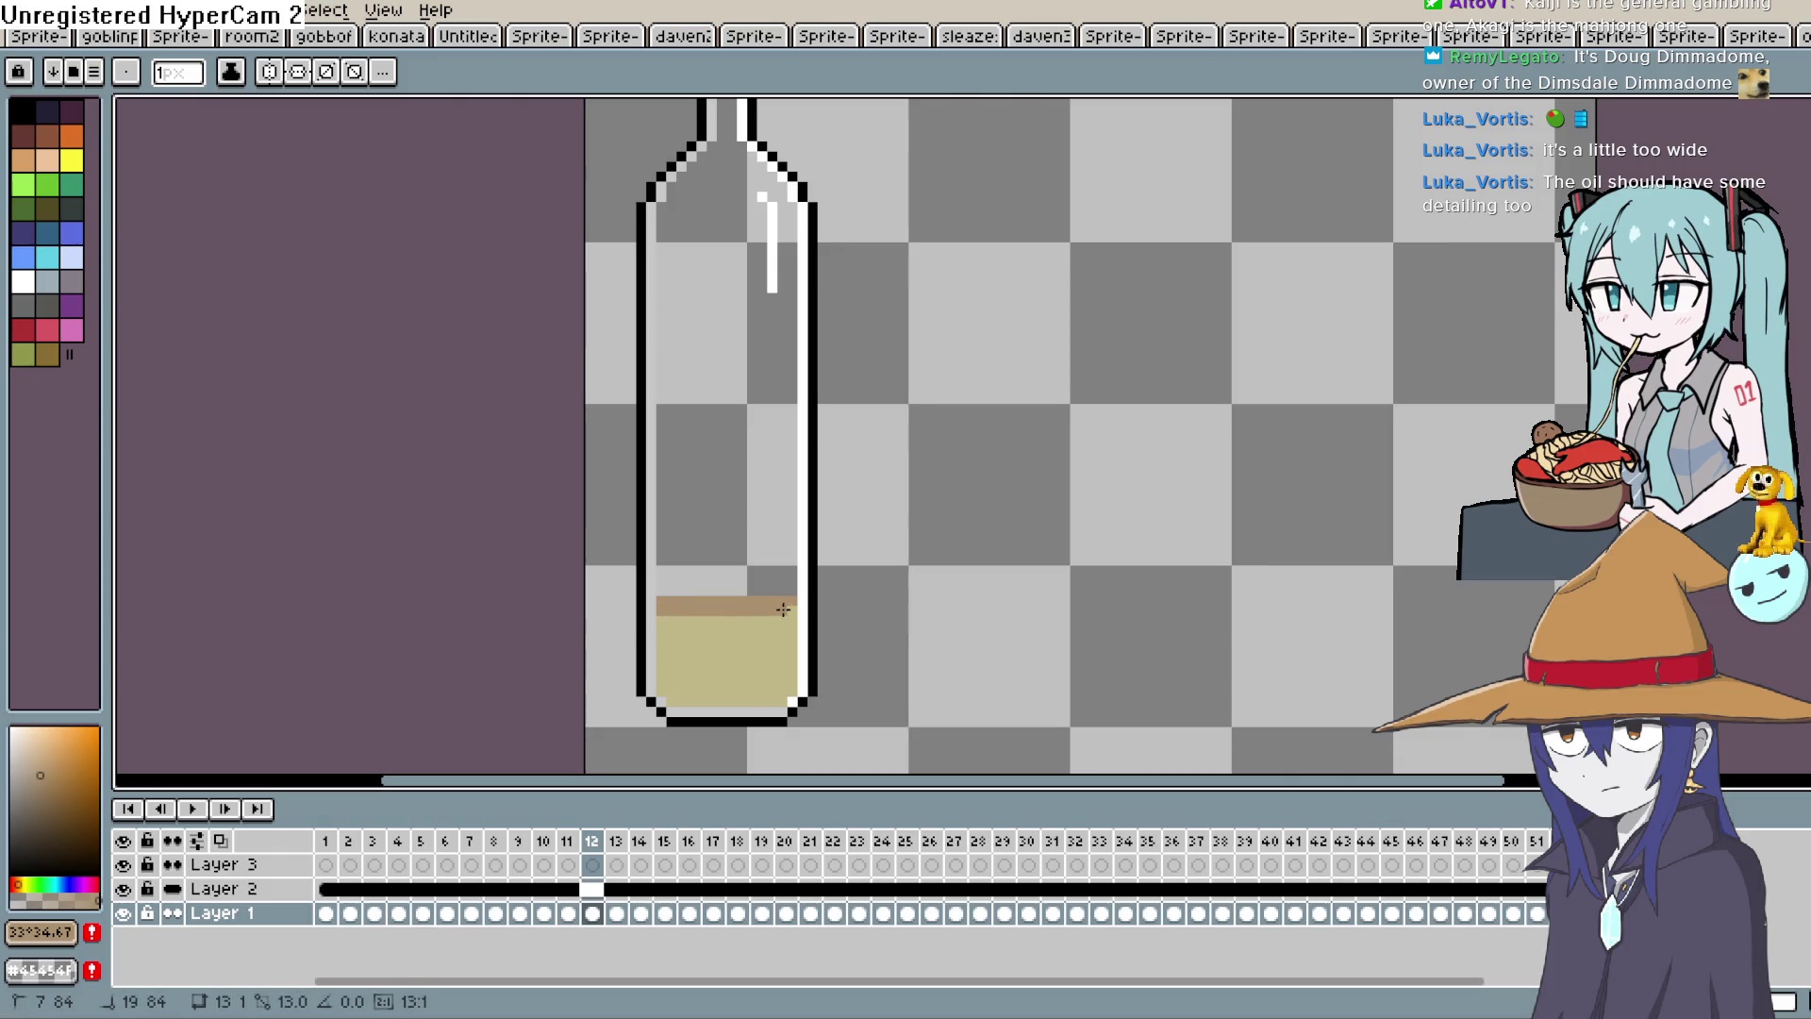
key("period")
left_click_drag(662, 601, 790, 604)
Add brown oil-top lines on frames 14 and 17, comparing frames 15 and 16.
key("period")
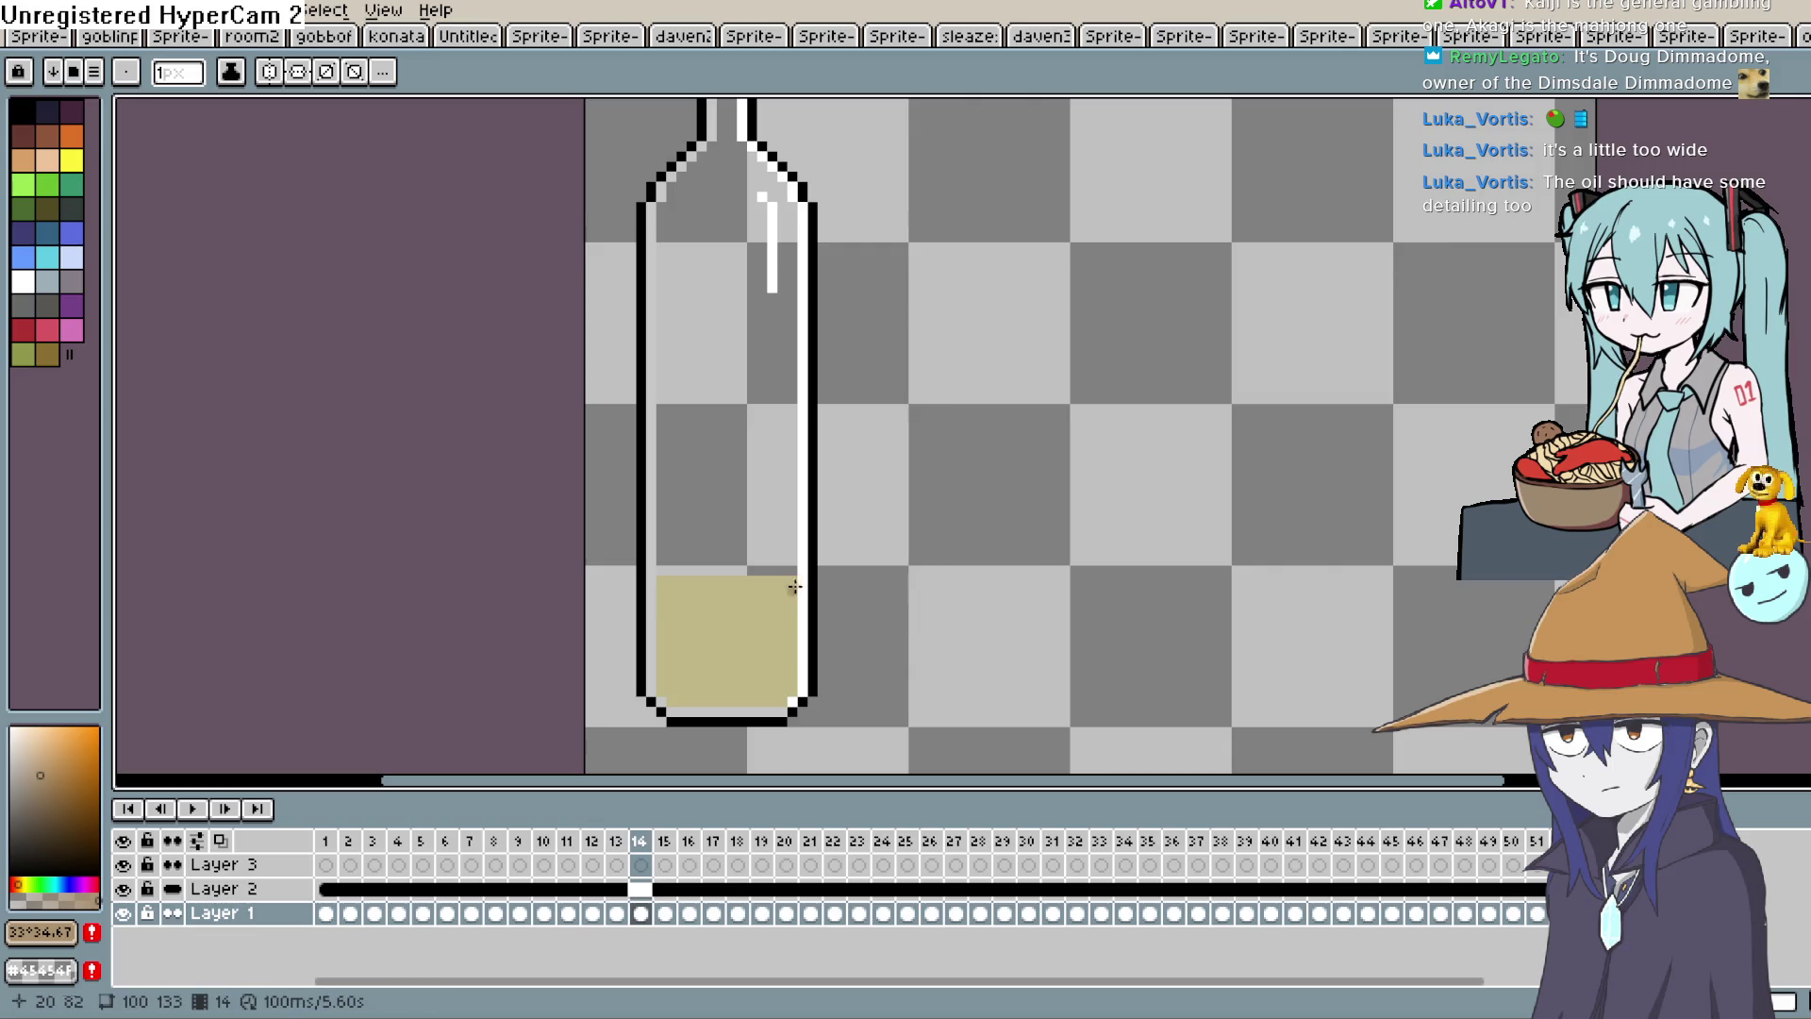
mouse_move(661, 590)
left_mouse_down()
mouse_move(790, 594)
mouse_move(775, 569)
mouse_move(669, 569)
mouse_move(788, 579)
left_mouse_up()
key("period")
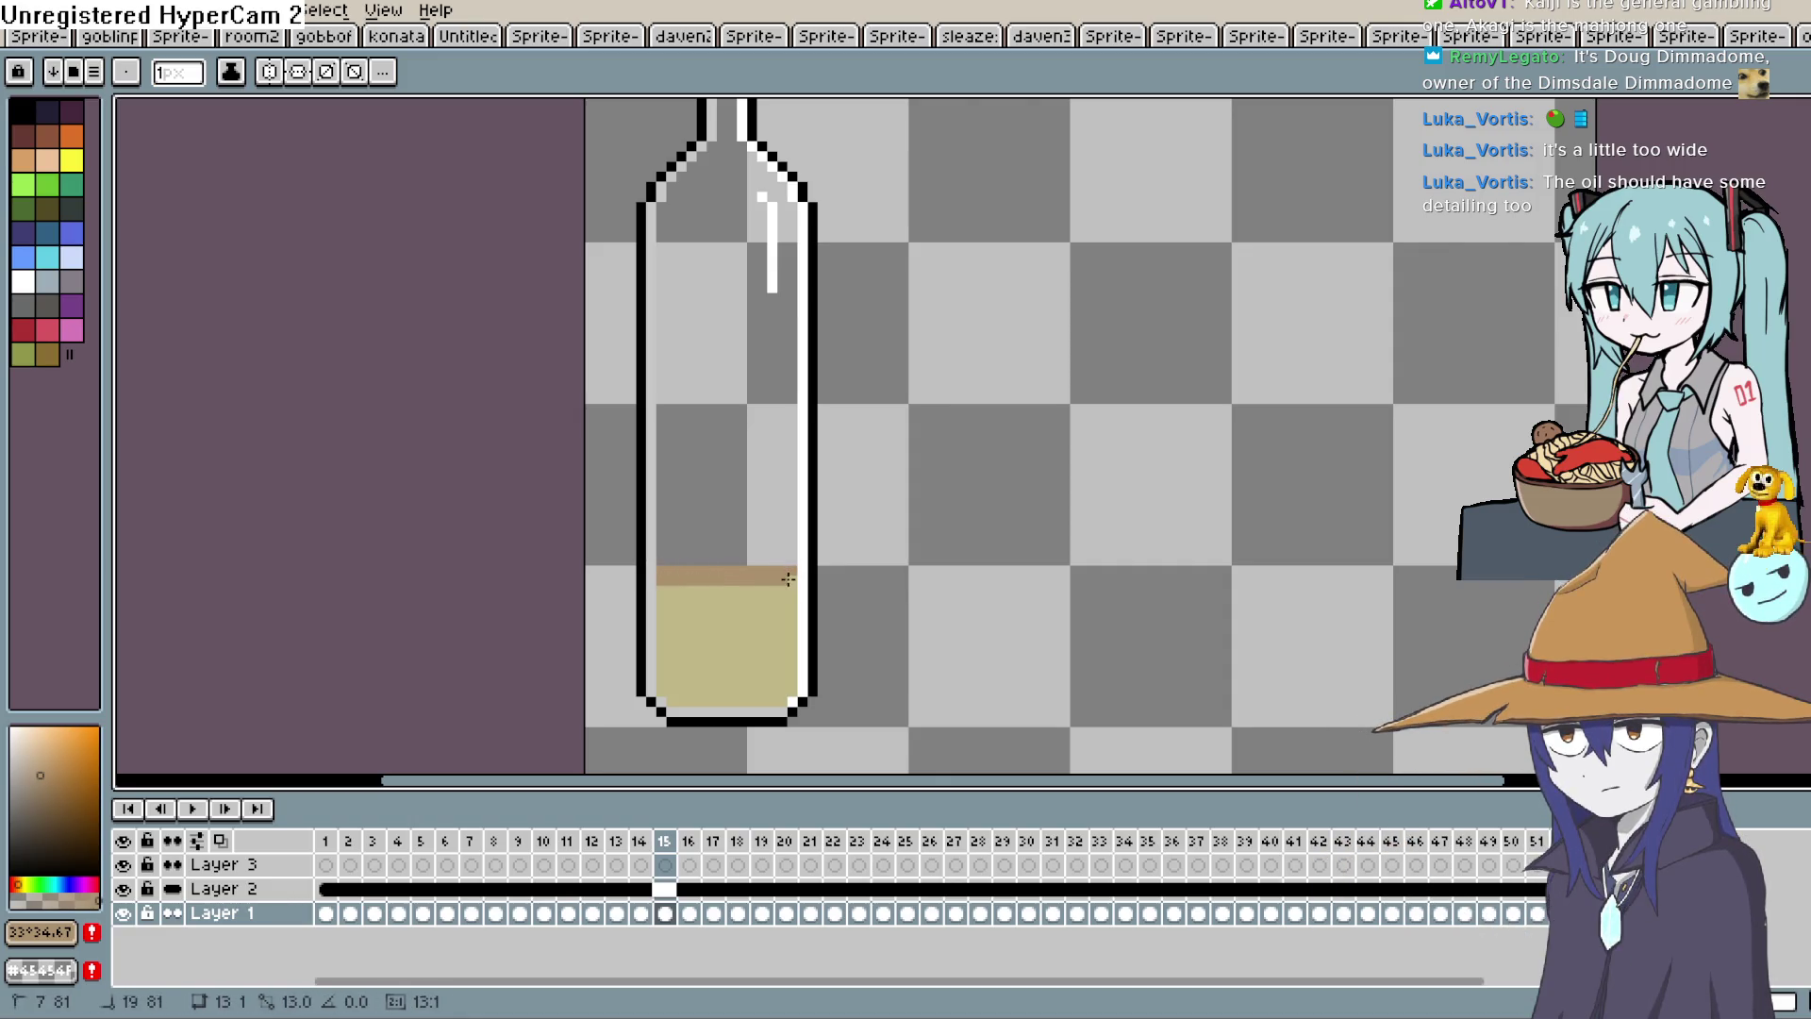
key("period")
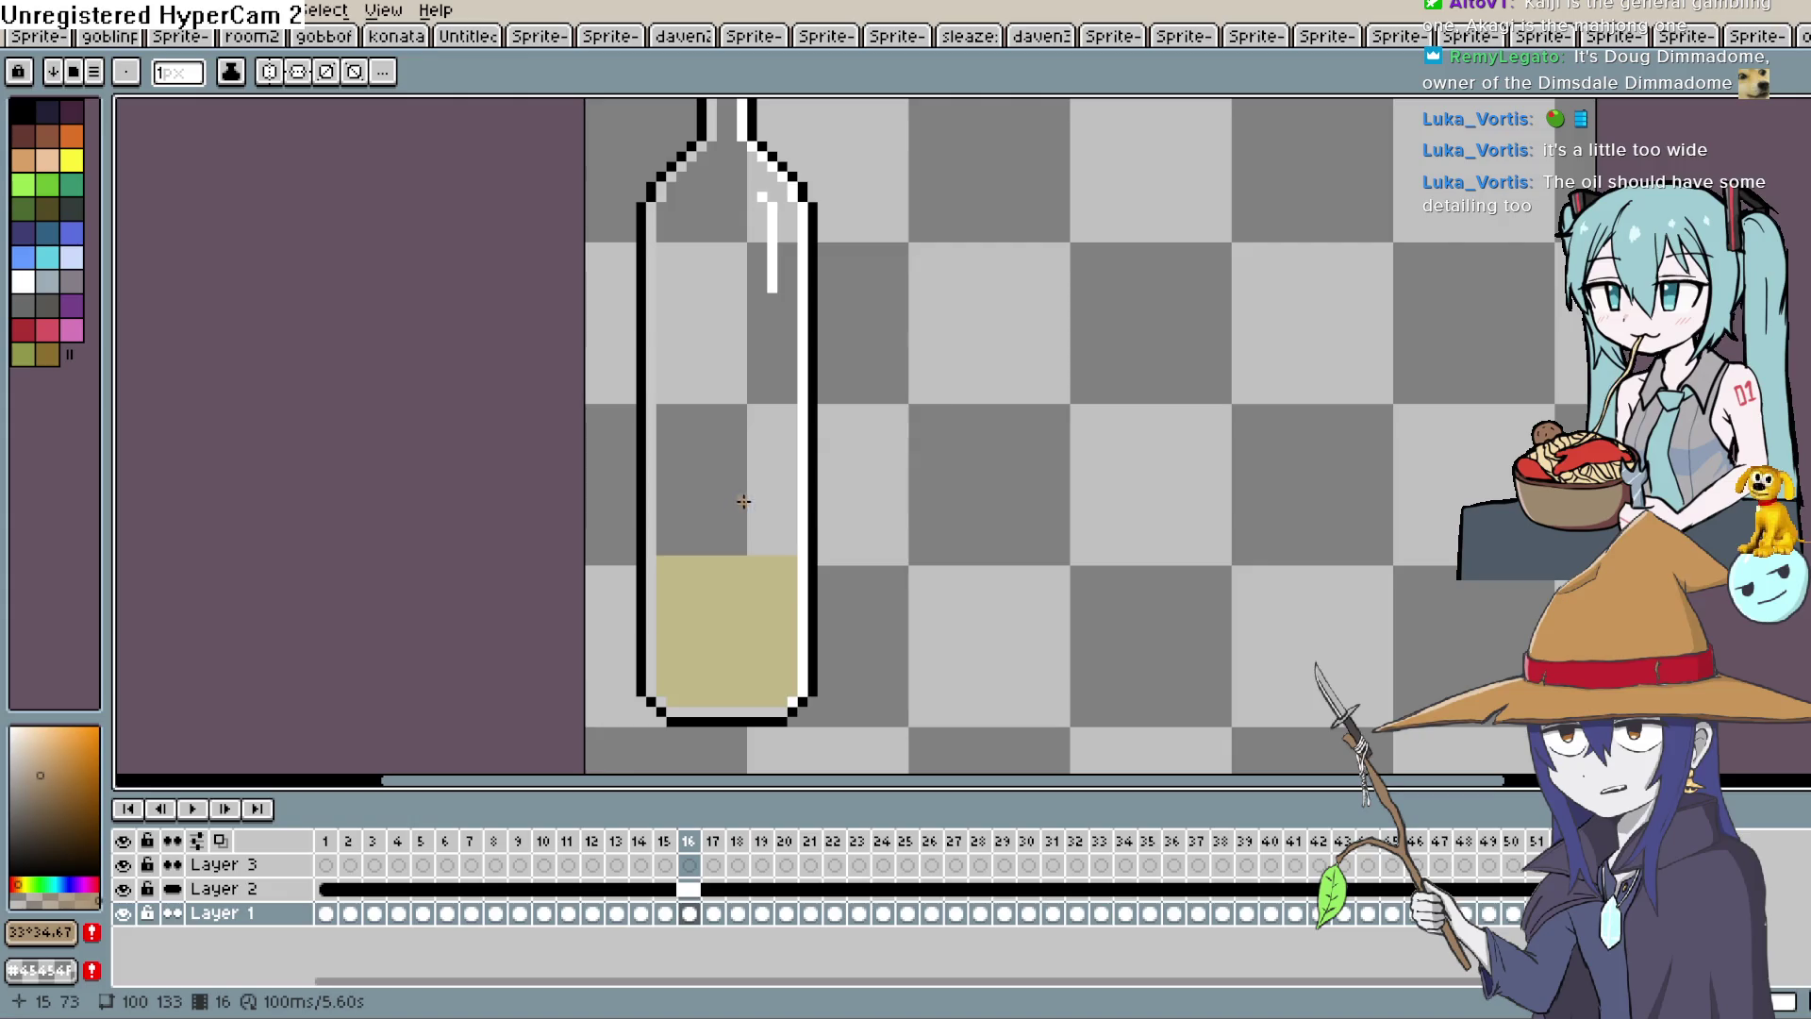
key("comma")
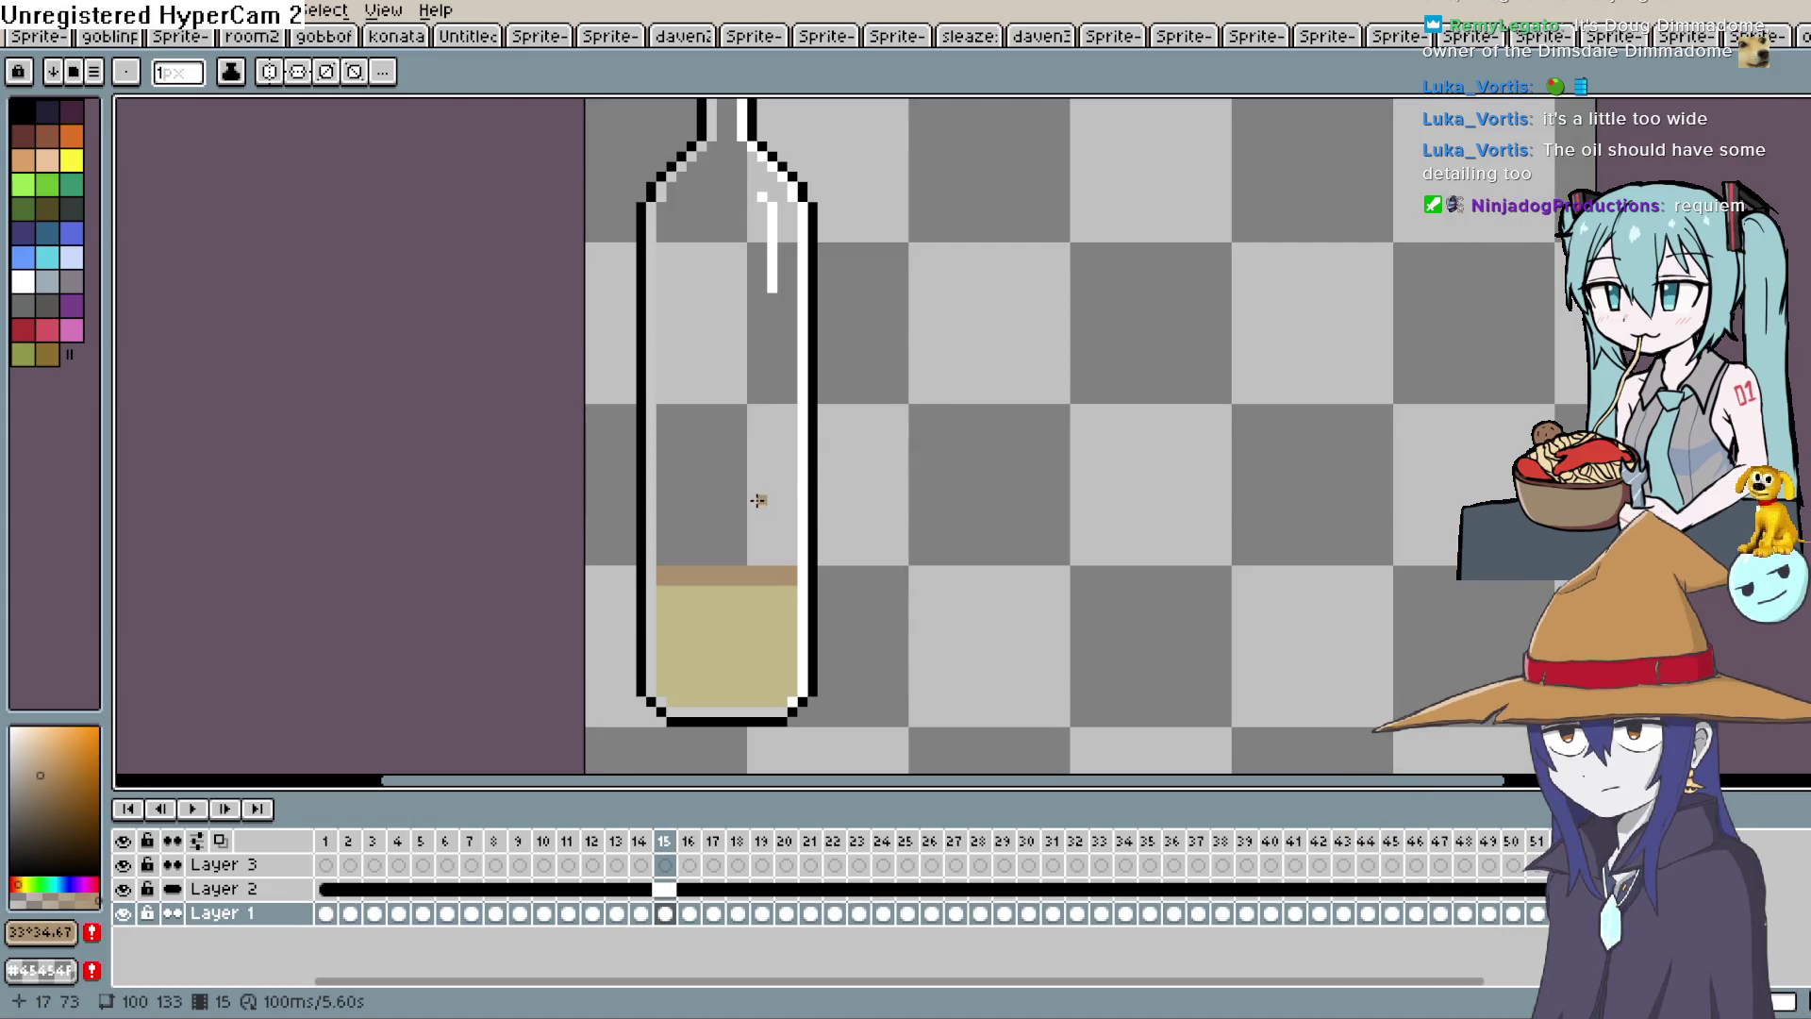
key("period")
key("comma")
key("period")
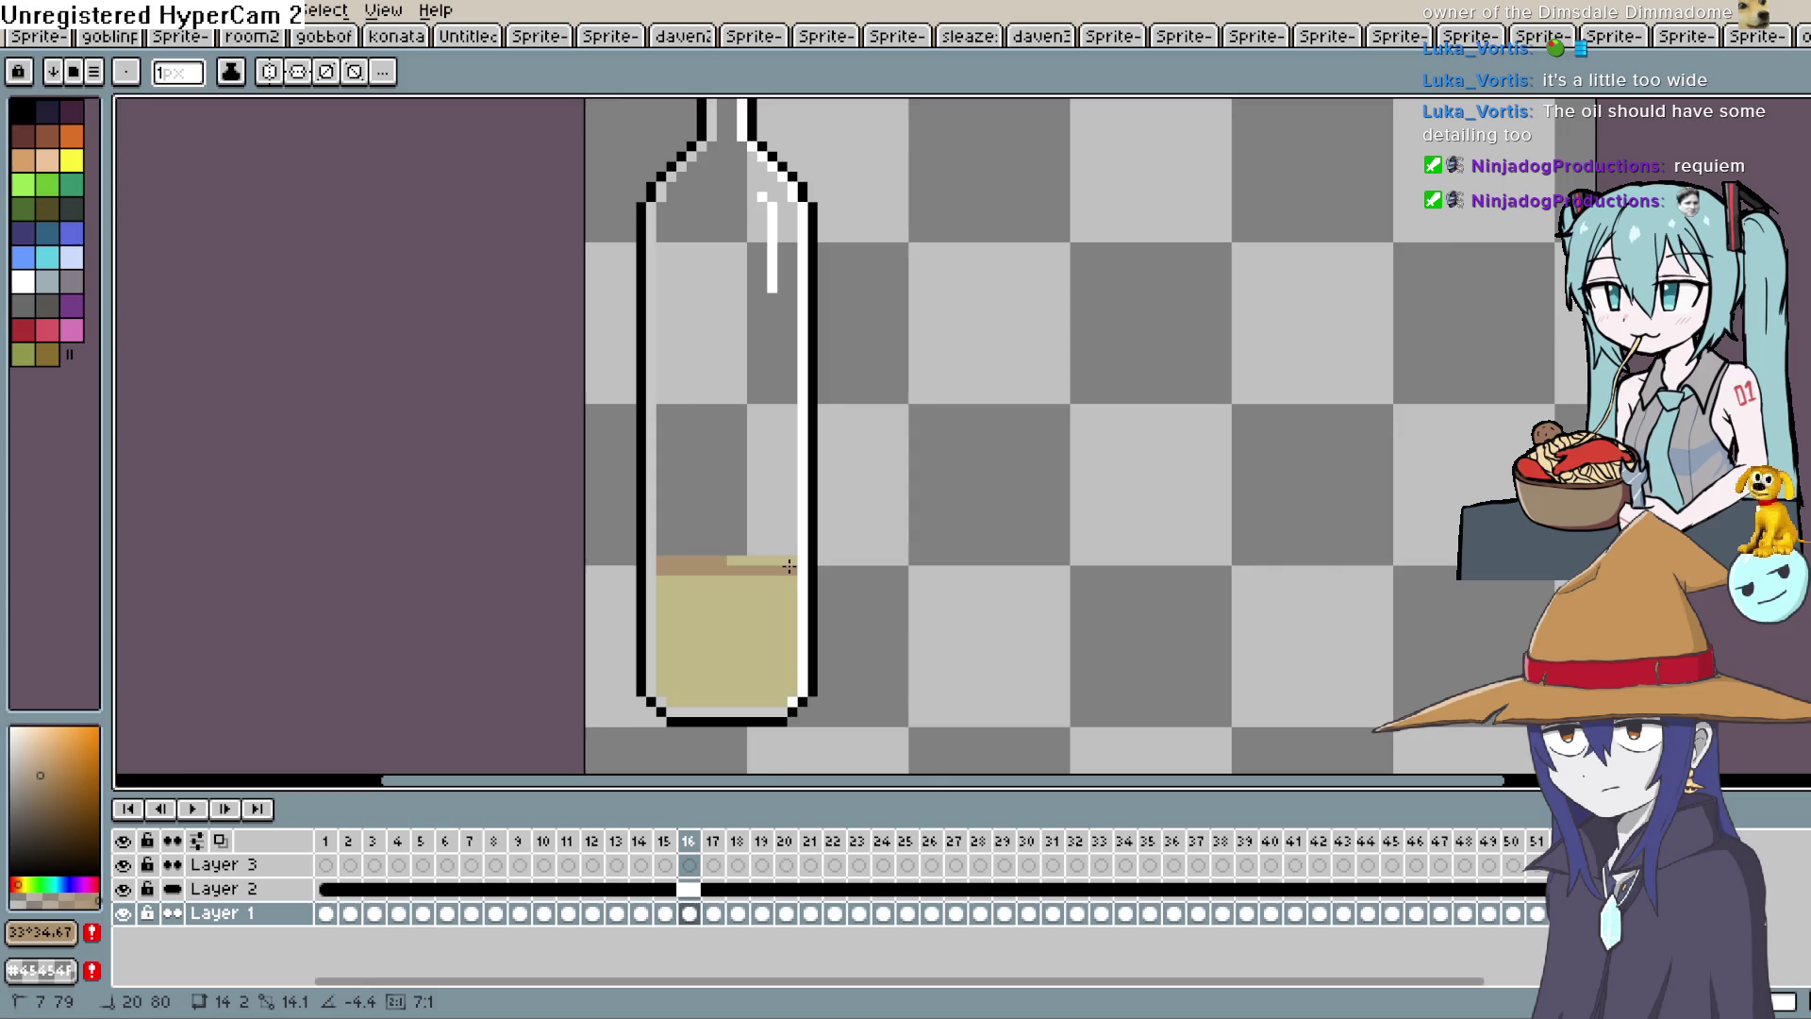
key("period")
left_click_drag(661, 554, 773, 553)
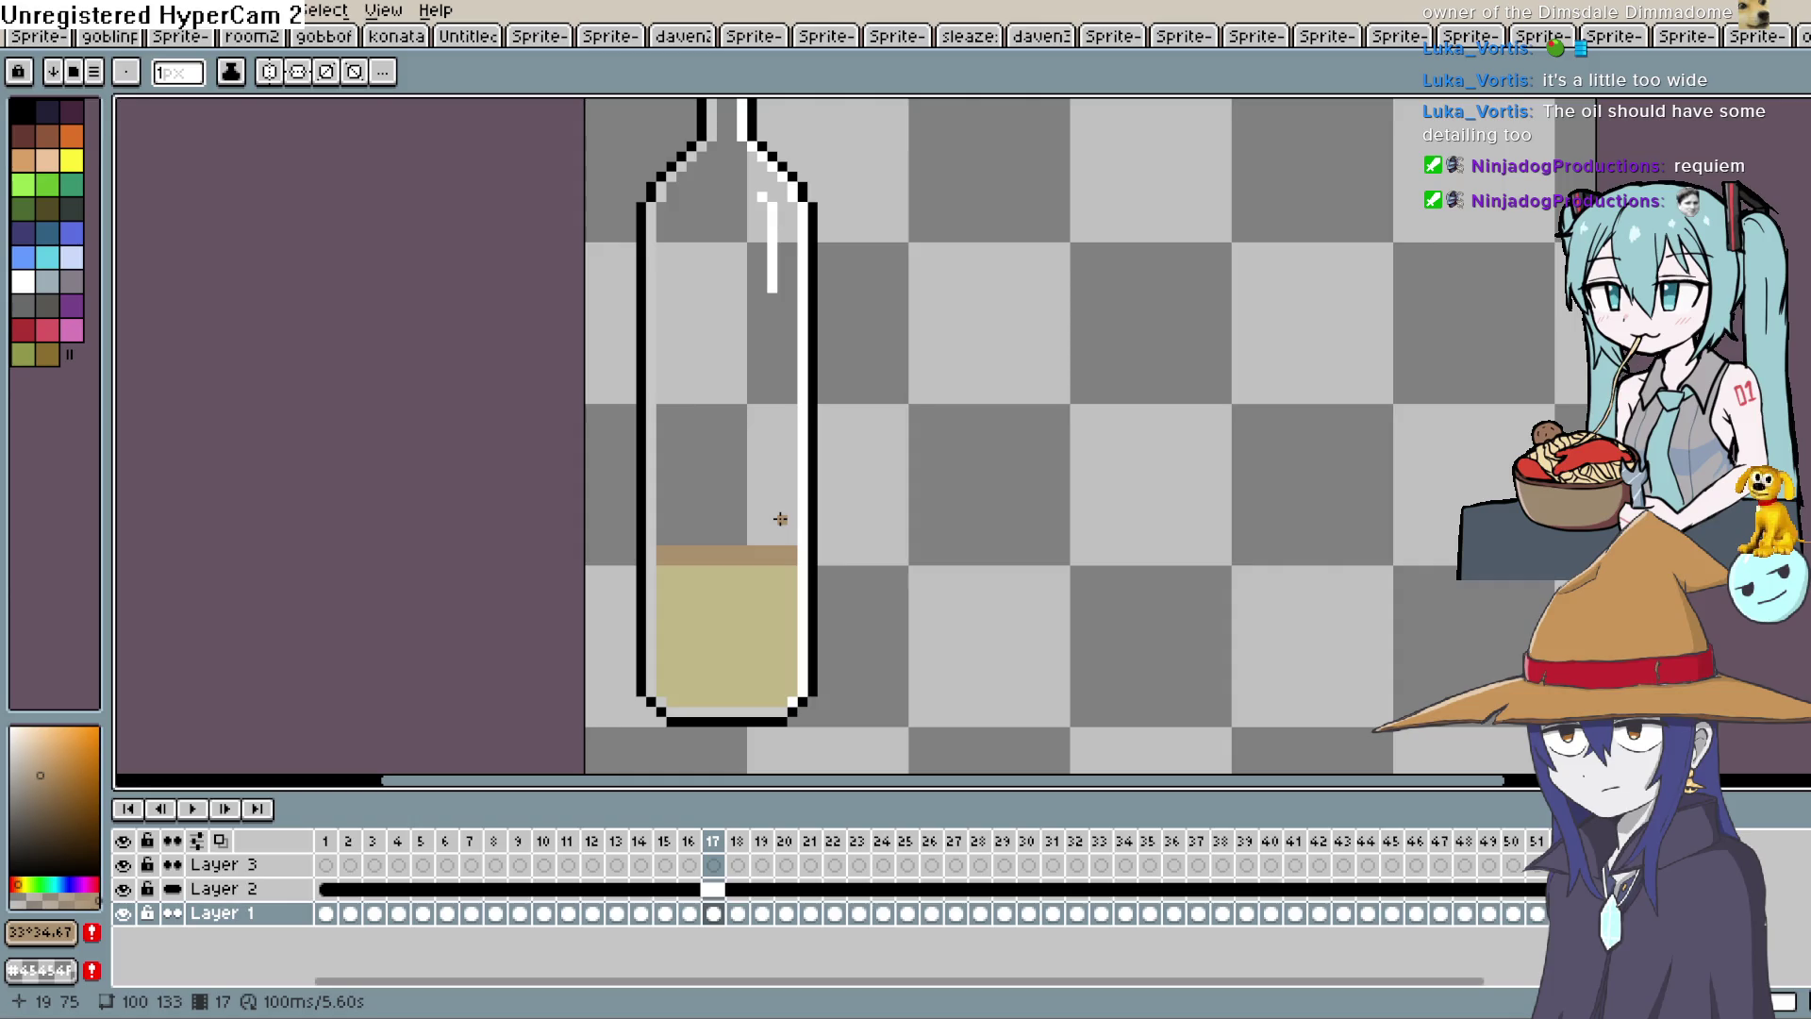
key("period")
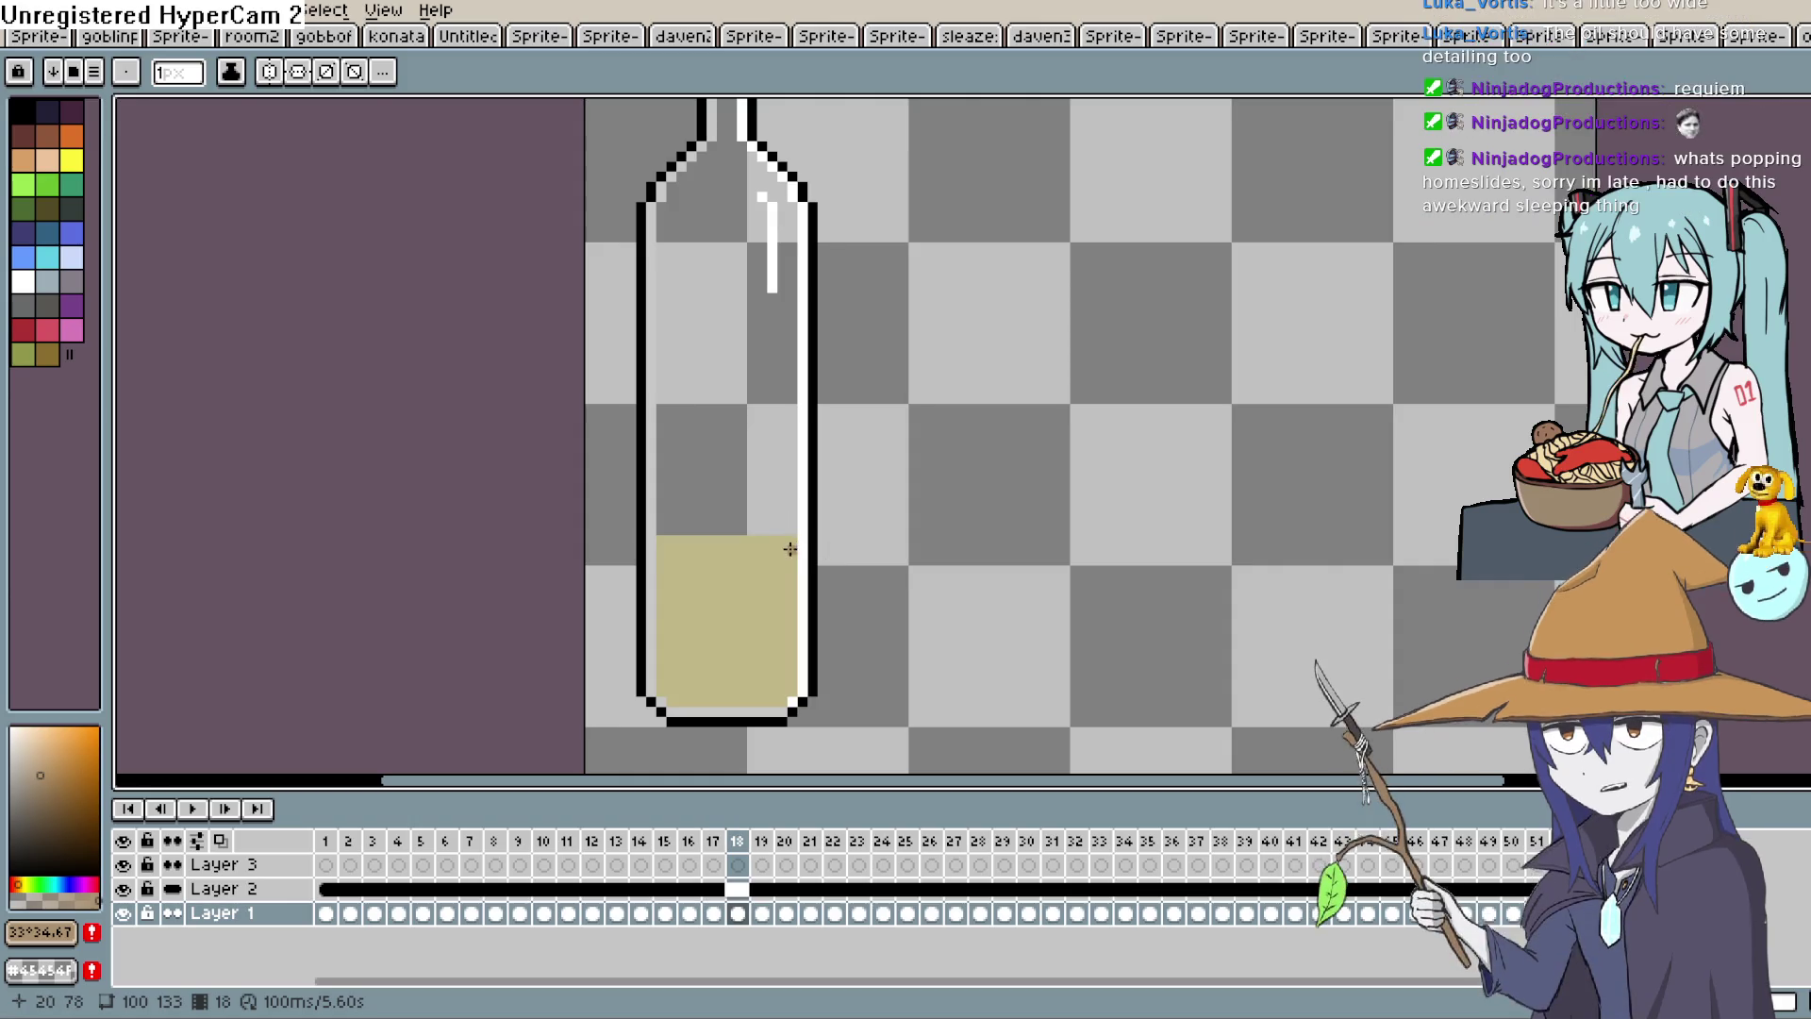
Draw brown lines across the liquid top on frames 18, 19 and 21.
left_click_drag(792, 550, 663, 552)
left_click(790, 543)
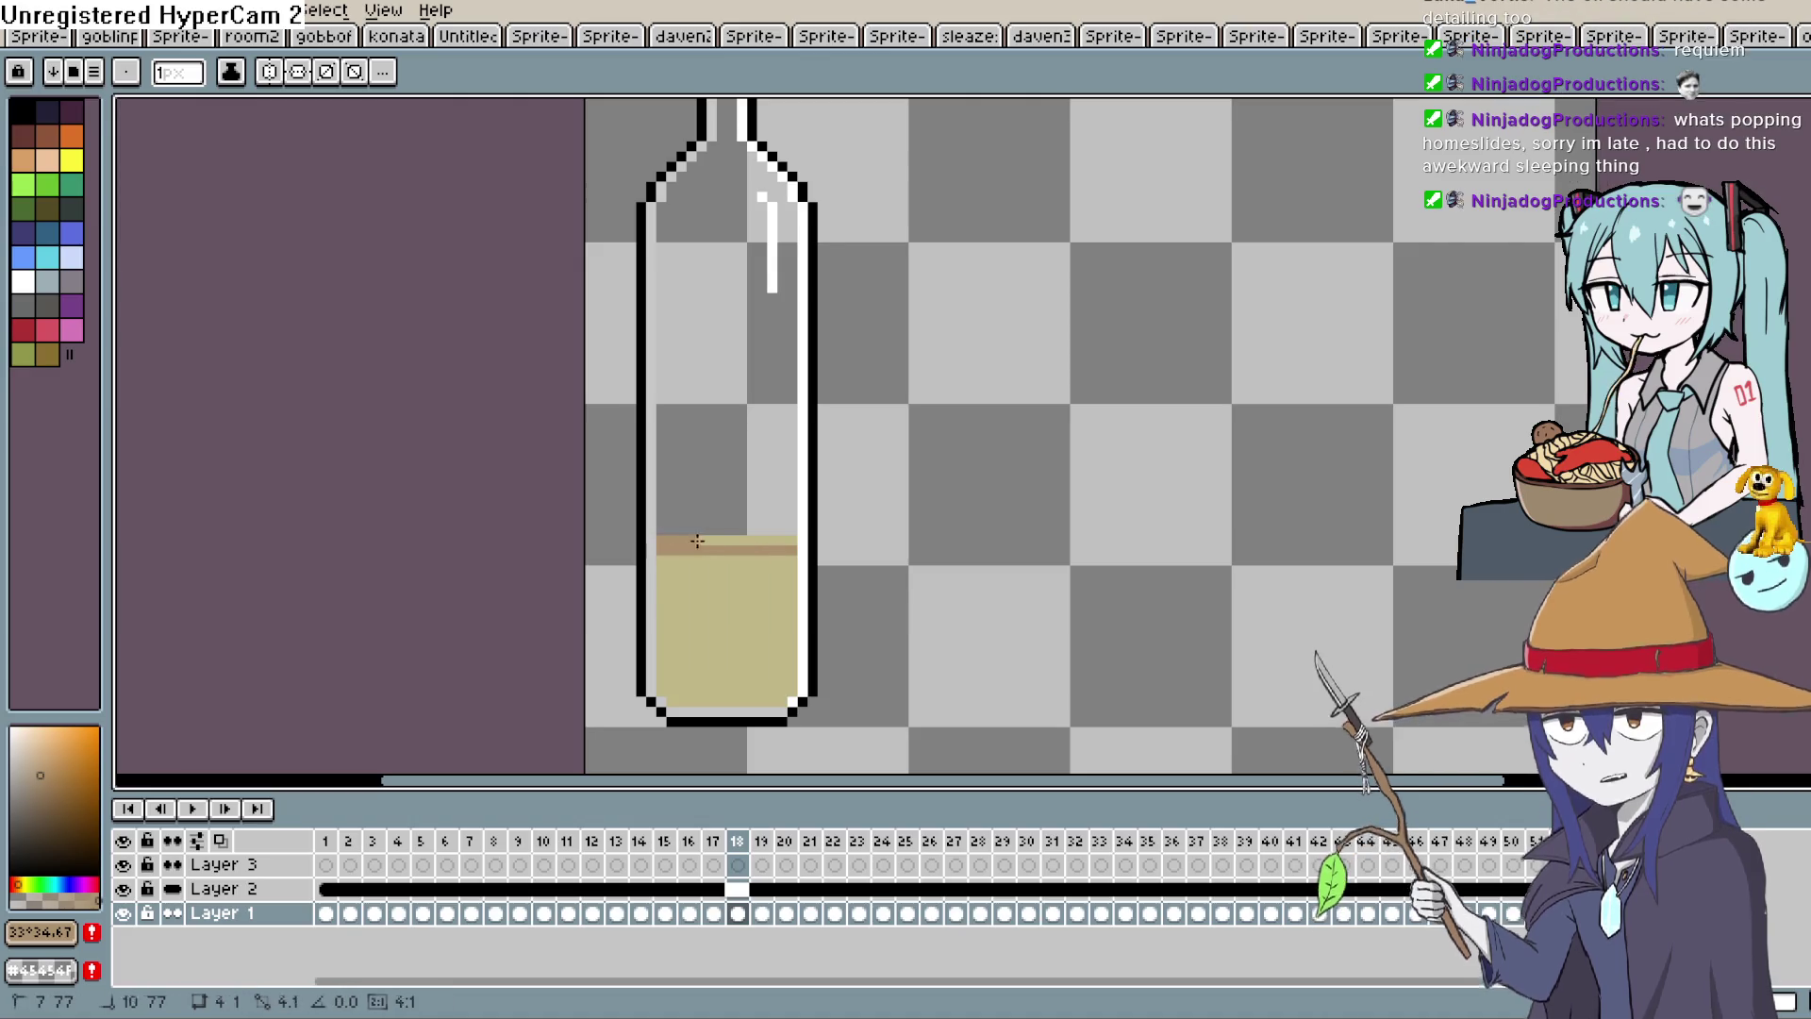
key("period")
mouse_move(791, 543)
left_mouse_down()
mouse_move(660, 543)
mouse_move(797, 530)
mouse_move(659, 530)
left_mouse_up()
key("period")
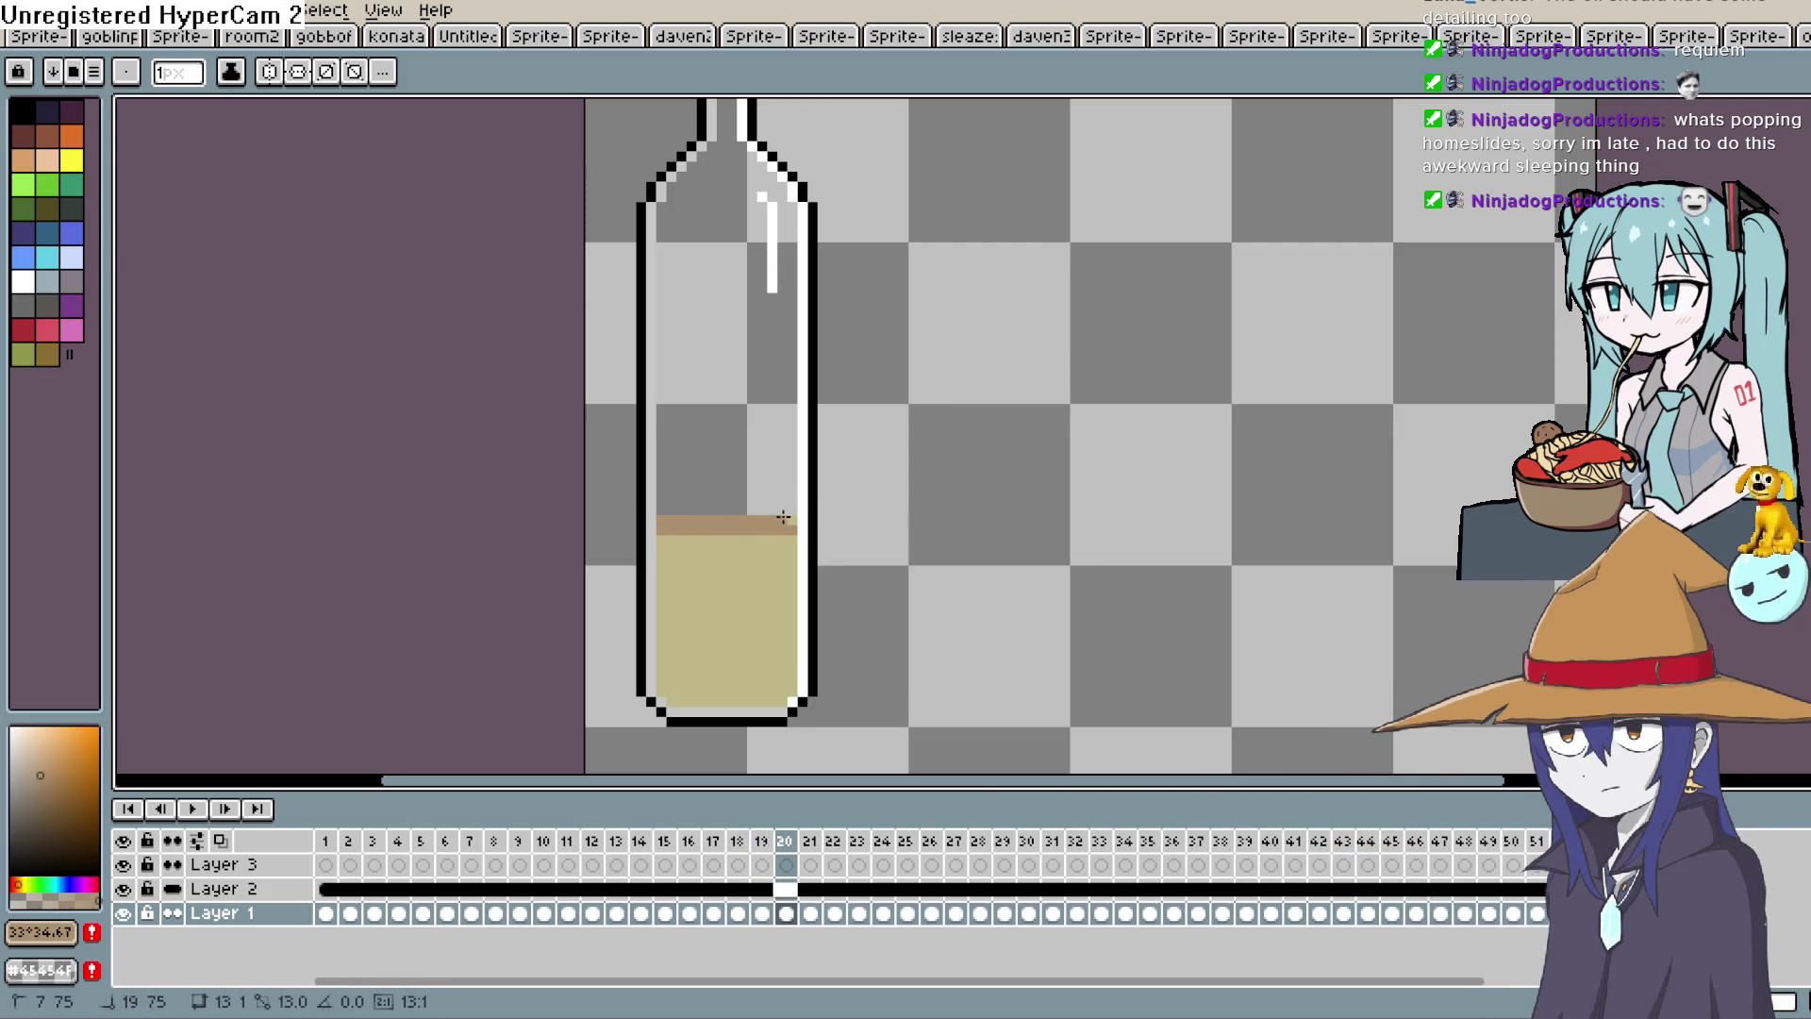
key("period")
mouse_move(797, 517)
left_mouse_down()
mouse_move(660, 518)
mouse_move(789, 509)
mouse_move(660, 507)
mouse_move(738, 497)
left_mouse_up()
Draw brown liquid-top lines on frames 27 to 30, filling a missing pixel on 29.
key("period")
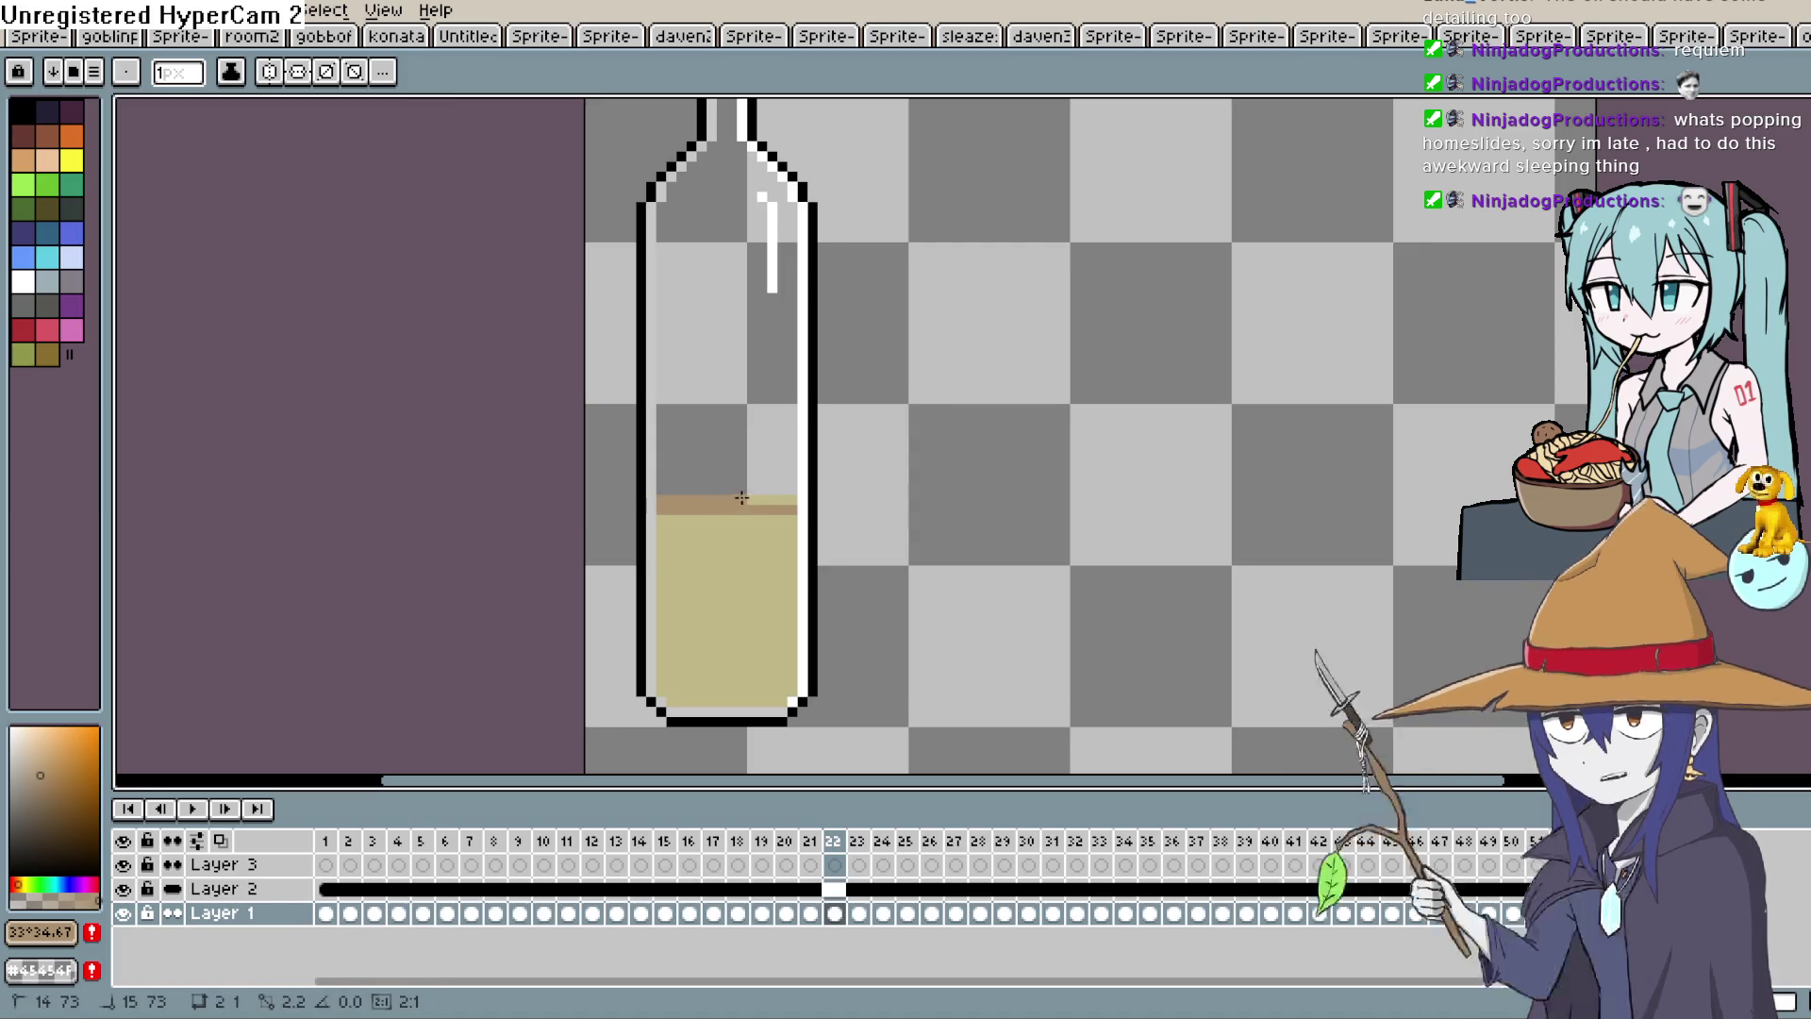
key("period")
key("period")
key("period")
key("period")
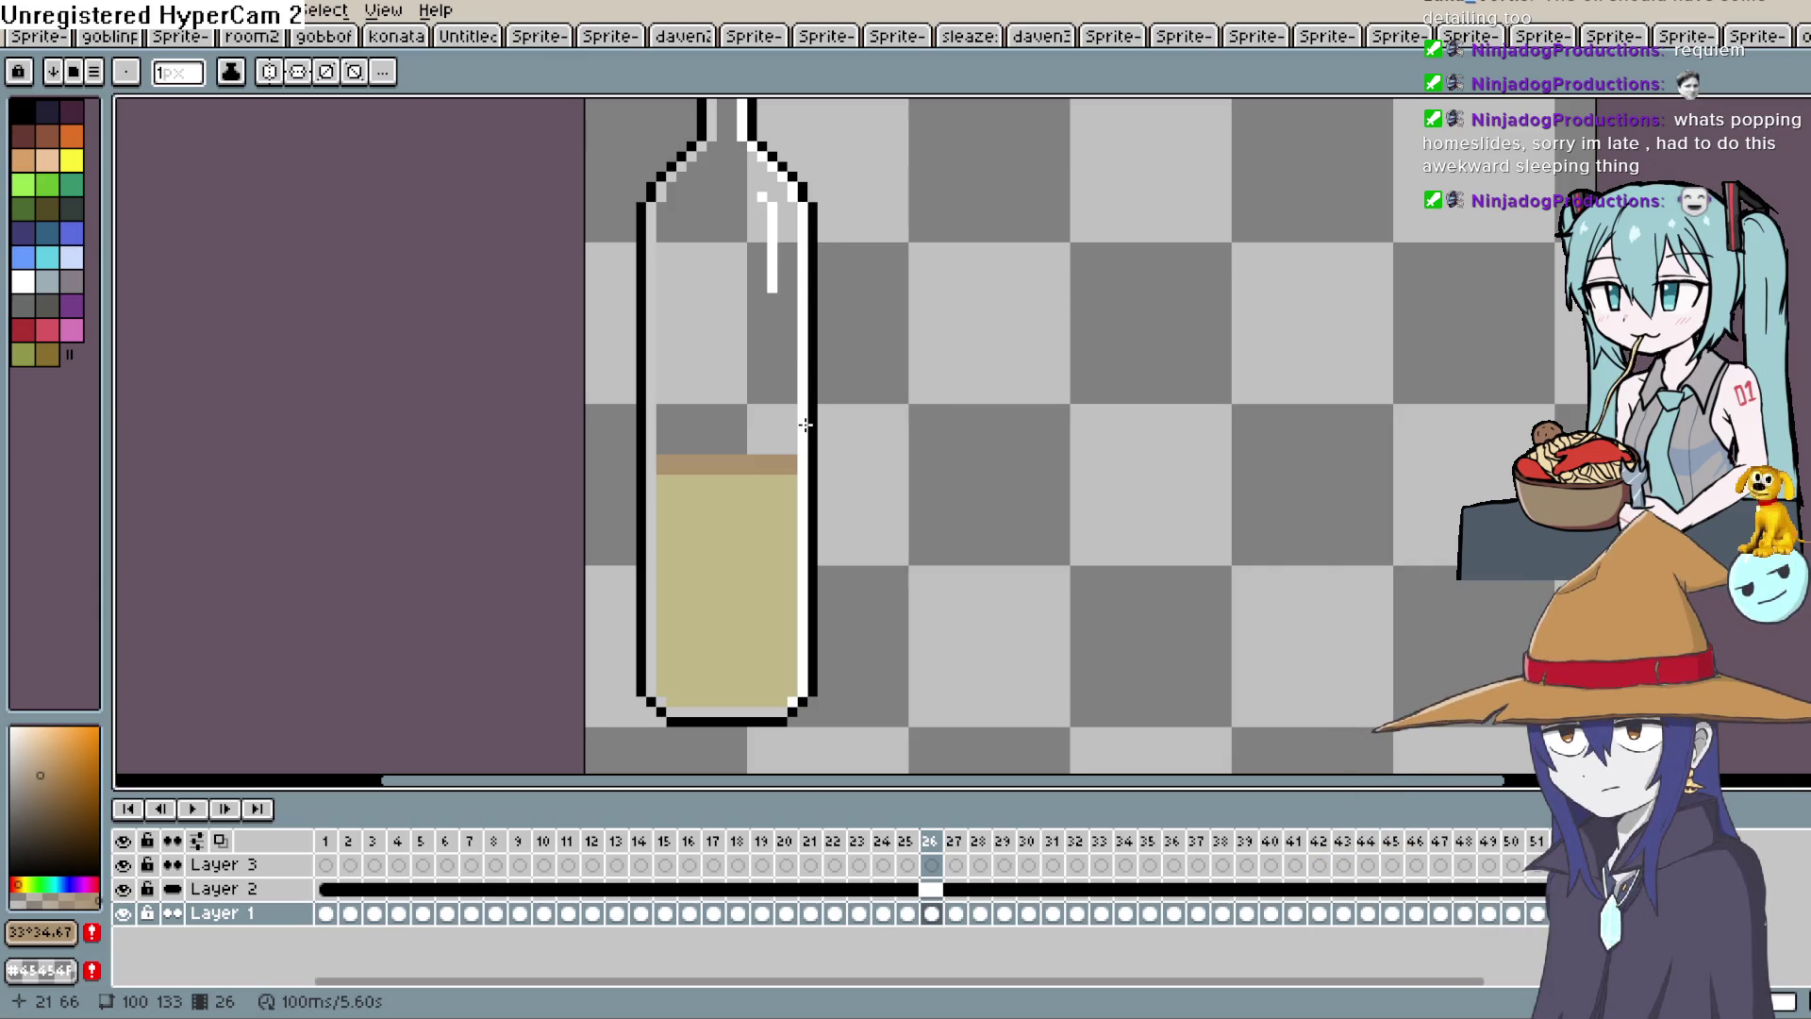
key("Right")
left_click_drag(793, 456, 657, 464)
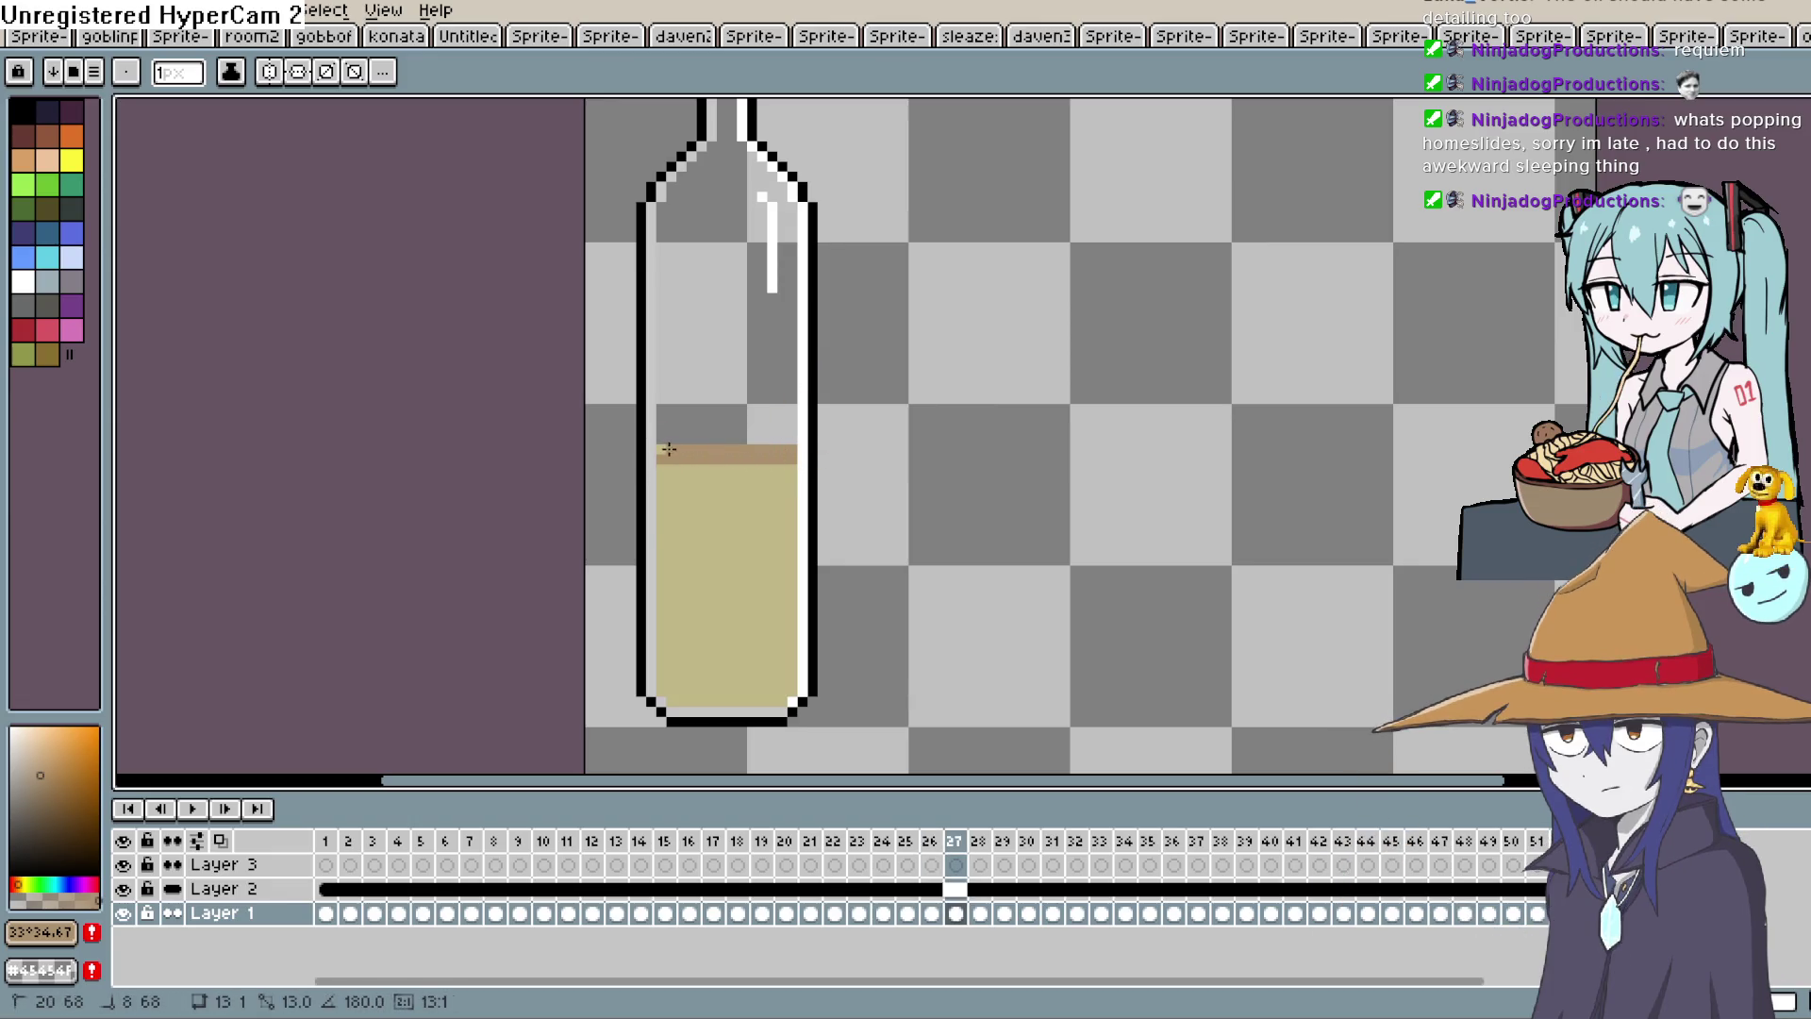
key("Right")
left_click_drag(665, 441, 663, 441)
key("Right")
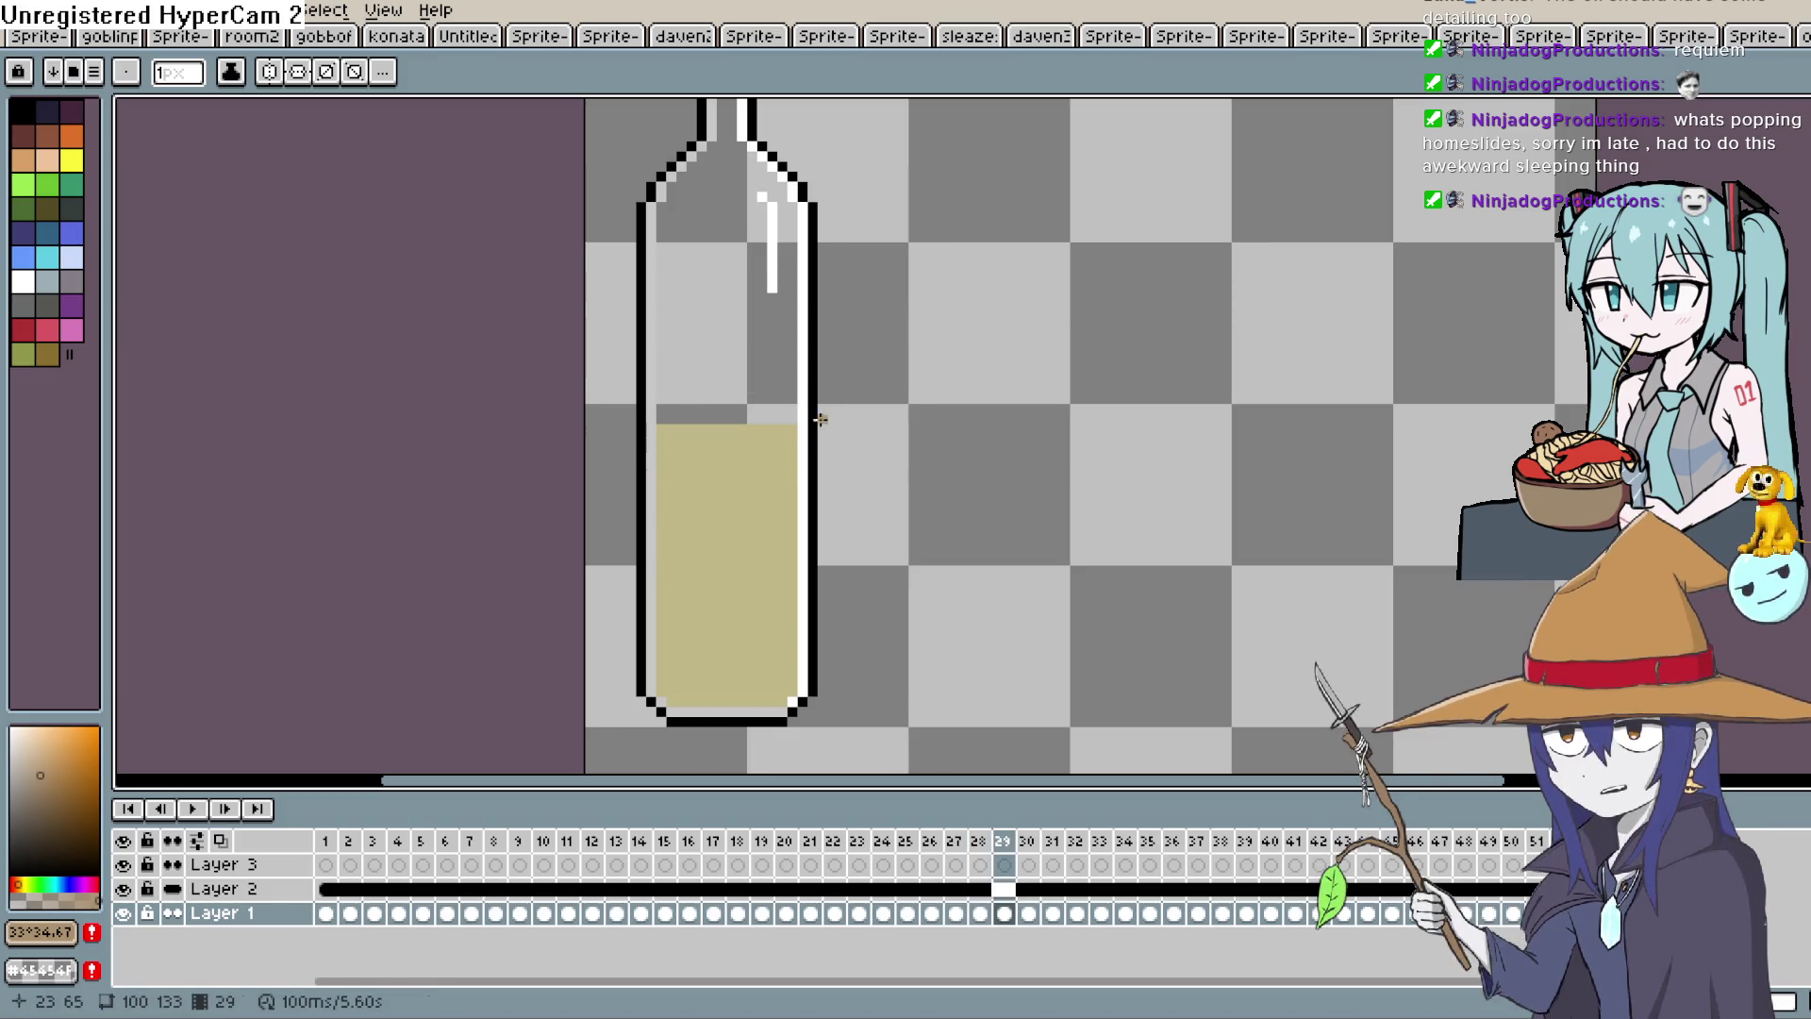
mouse_move(790, 429)
left_mouse_down()
mouse_move(663, 431)
mouse_move(795, 439)
left_mouse_up()
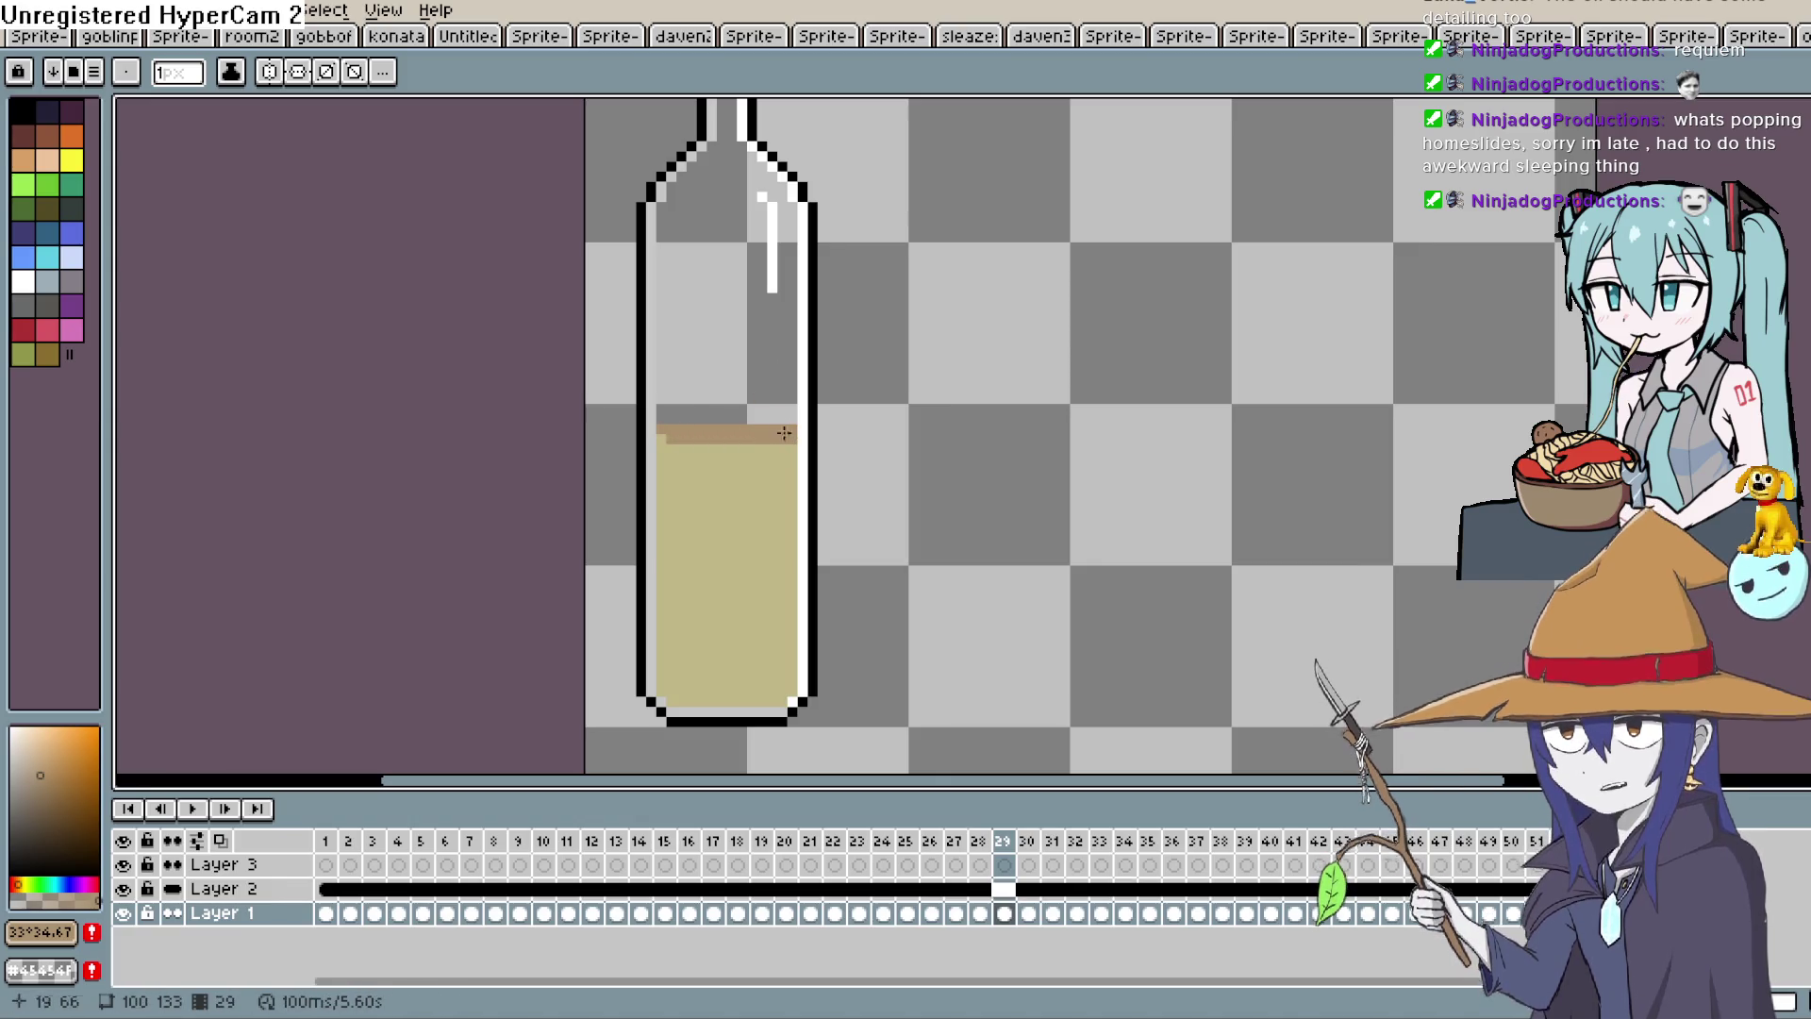
left_click(662, 439)
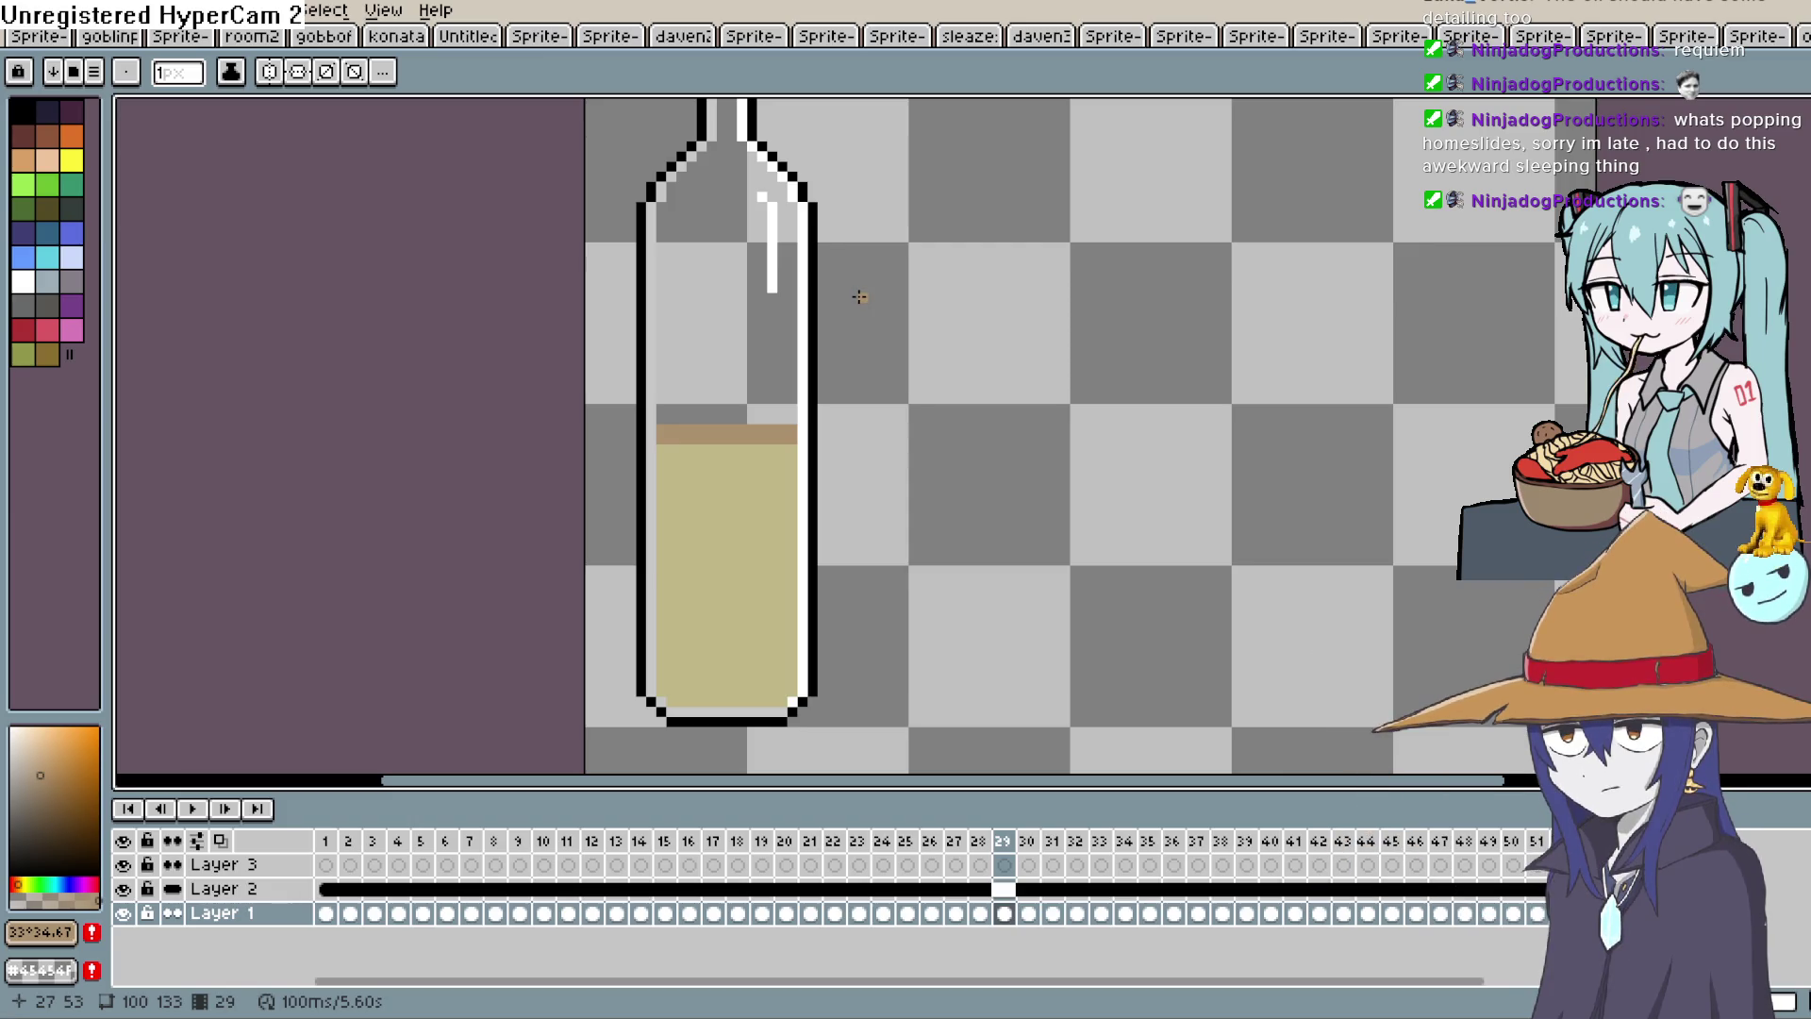
key("Right")
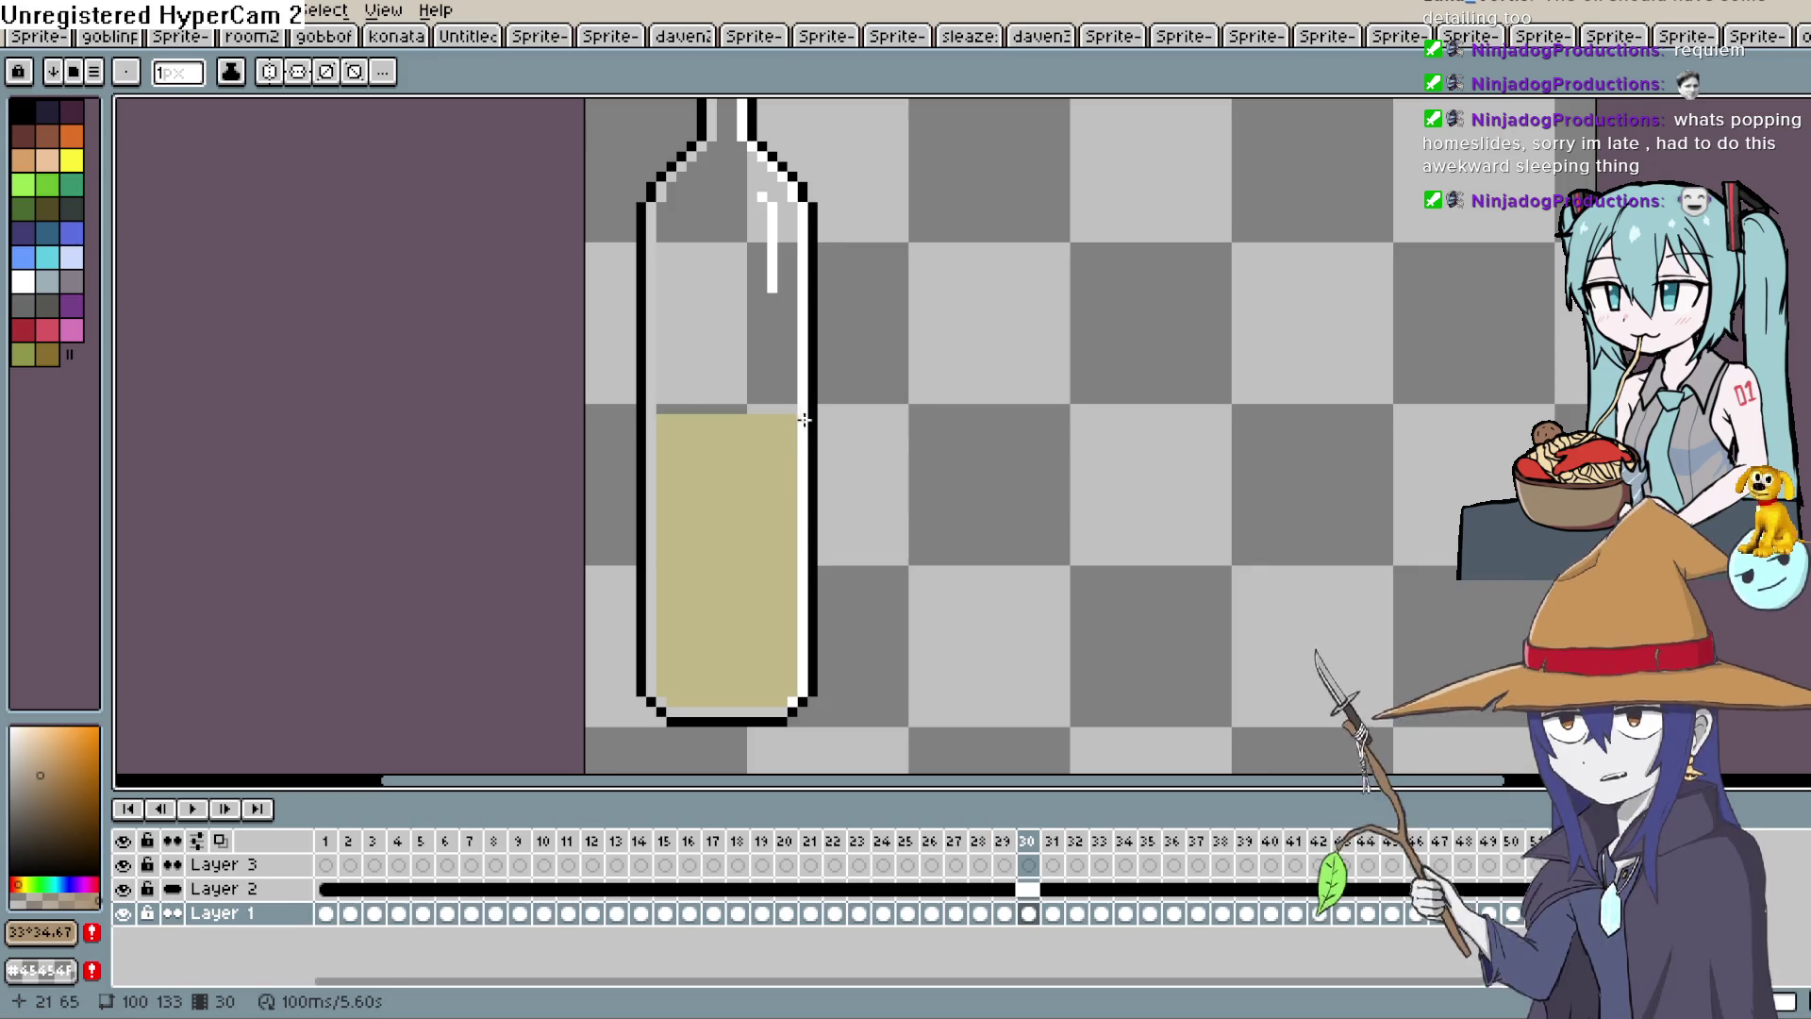
left_click_drag(797, 419, 661, 419)
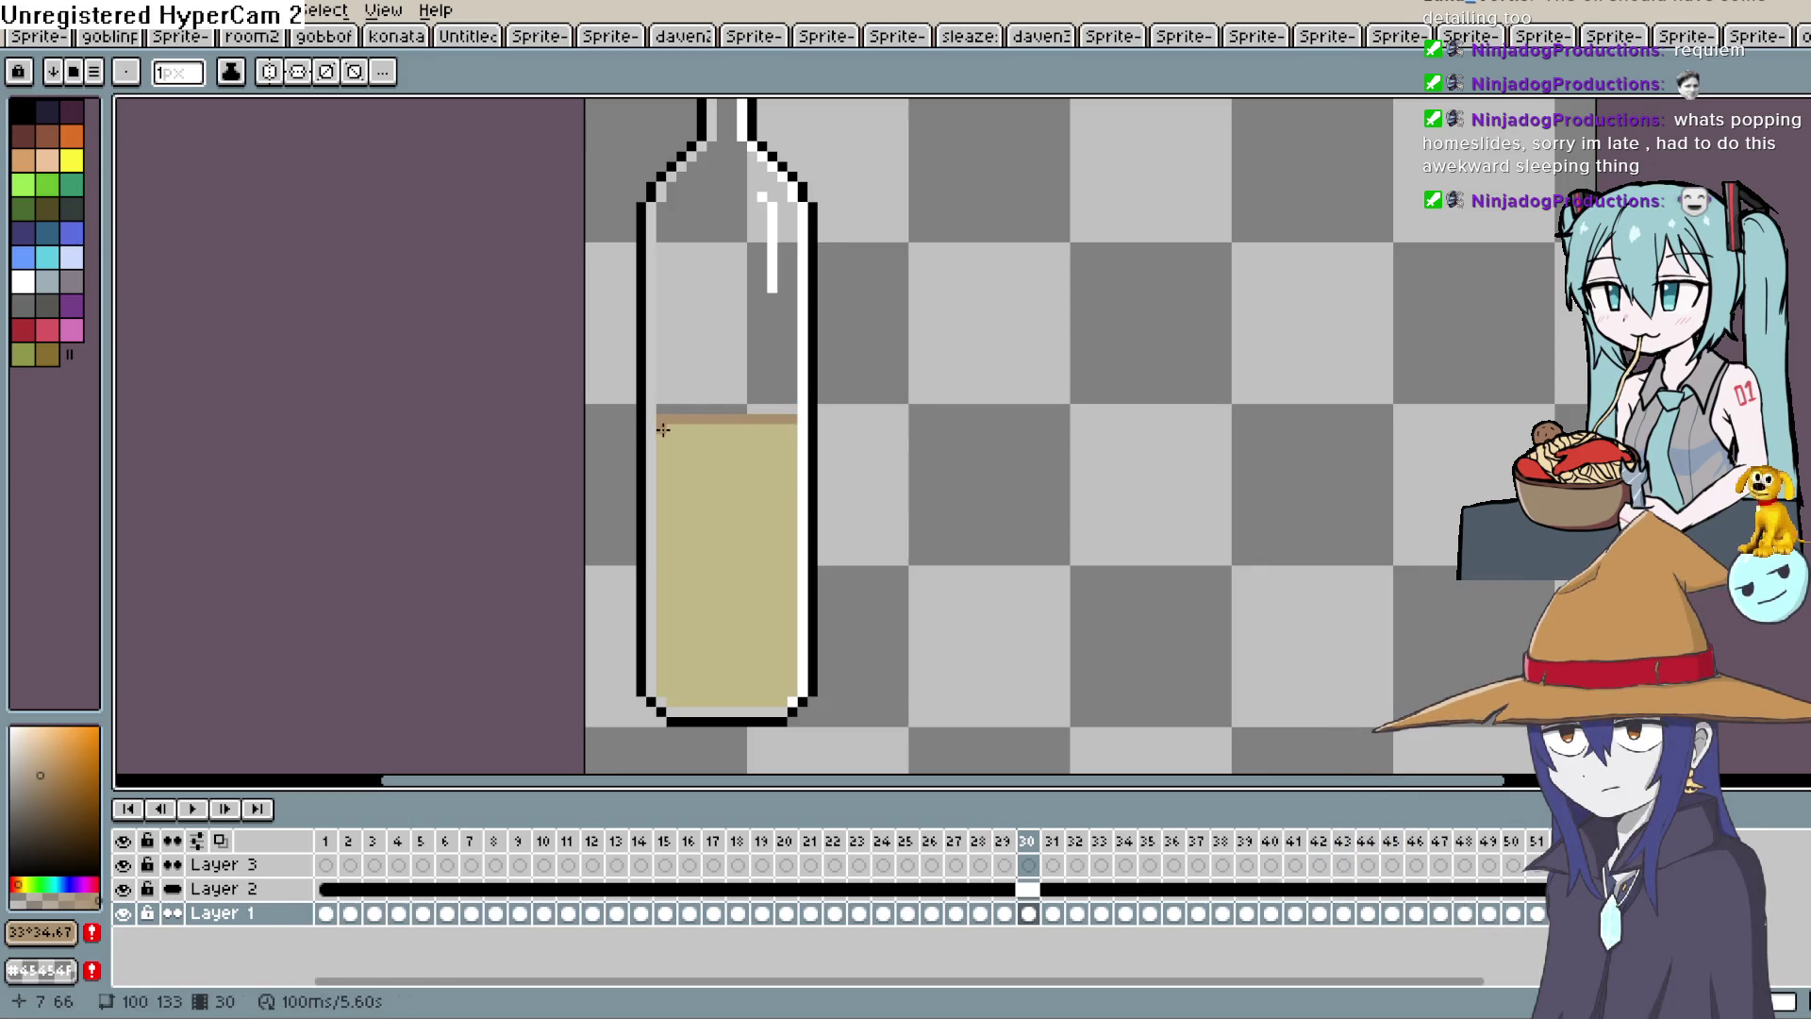
Draw brown lines along the liquid top on frames 31, 36 and 37.
key("Right")
mouse_move(800, 407)
left_mouse_down()
mouse_move(666, 412)
mouse_move(780, 412)
mouse_move(663, 387)
mouse_move(782, 385)
left_mouse_up()
key("Right")
key("Right")
key("Right")
key("Right")
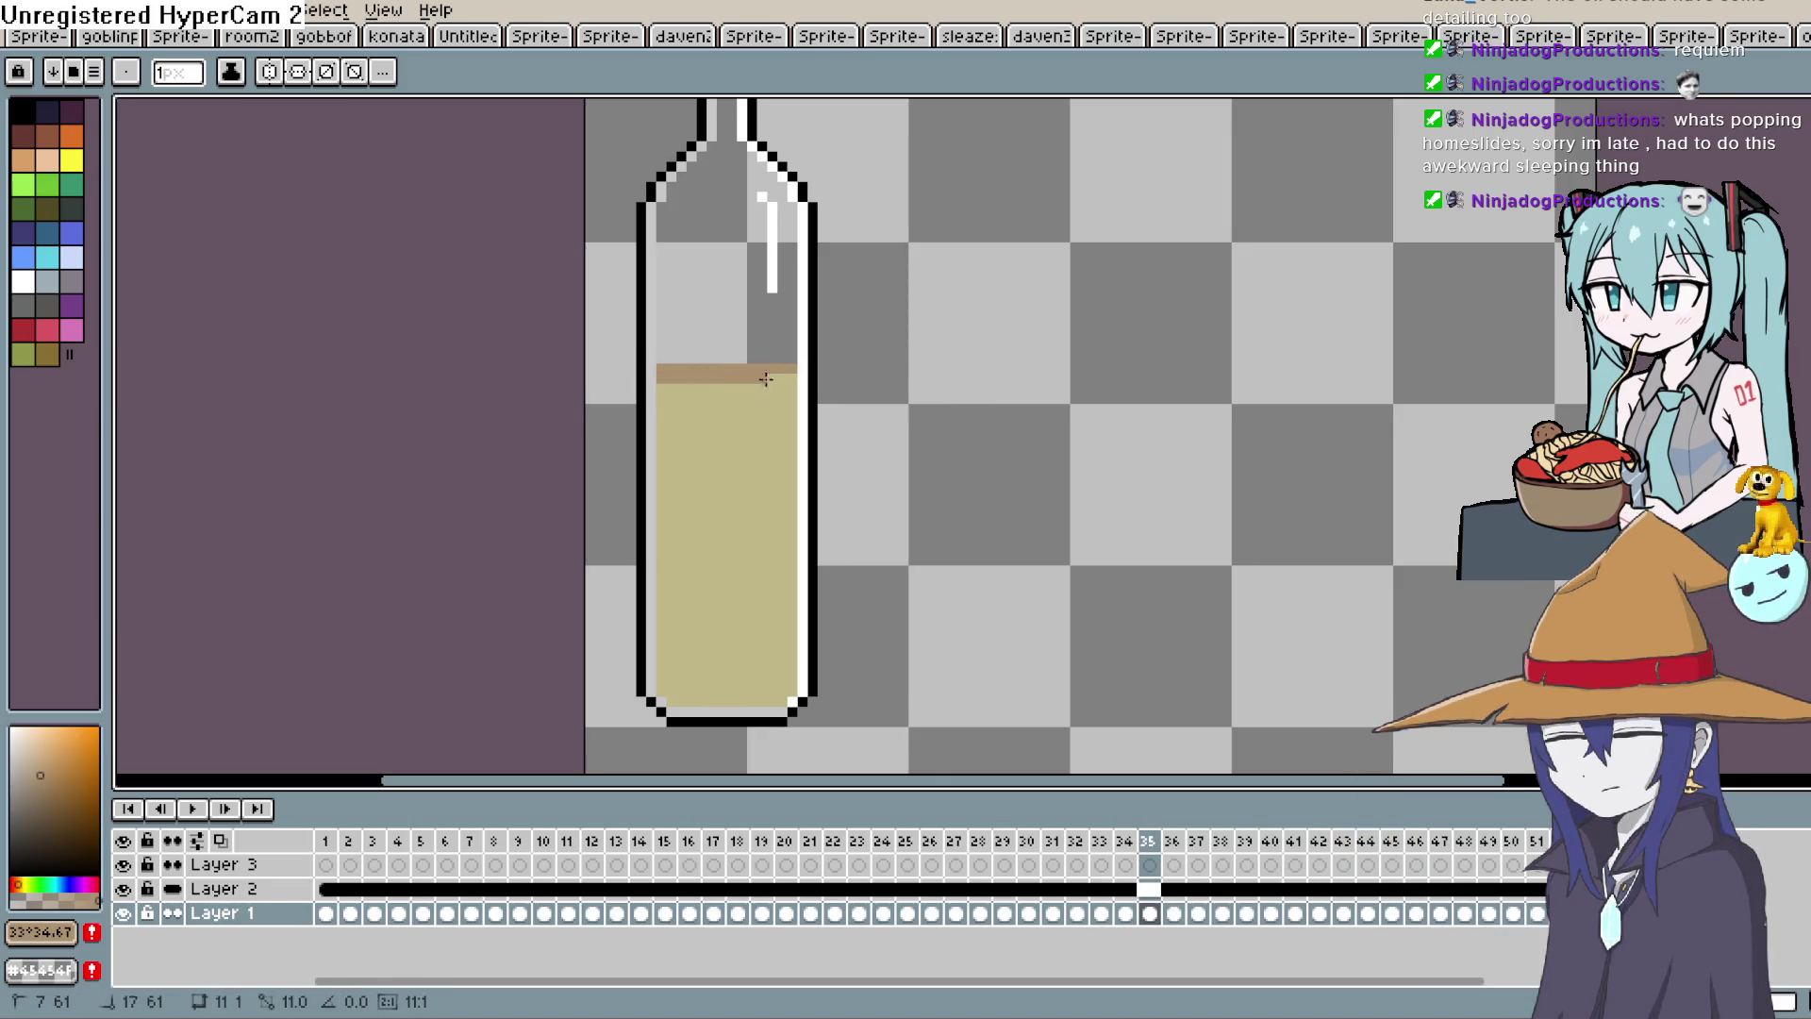
key("Right")
left_click_drag(709, 358, 663, 358)
key("Right")
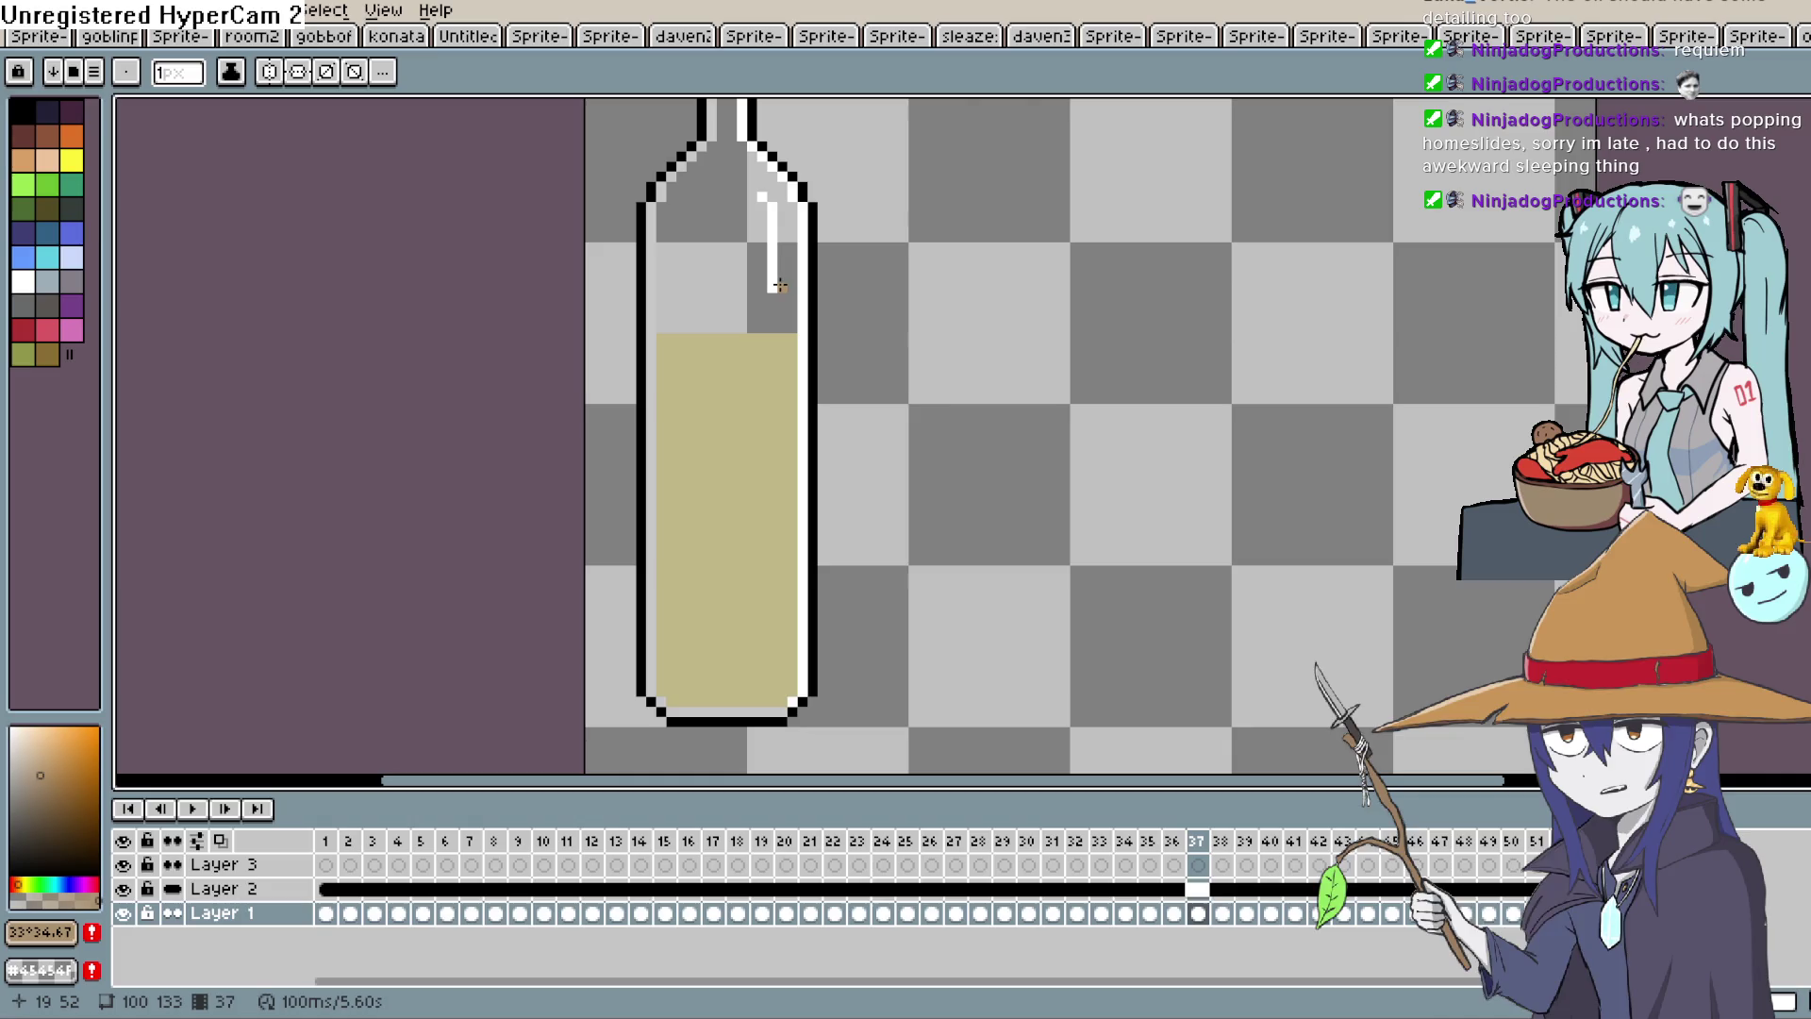
mouse_move(792, 335)
left_mouse_down()
mouse_move(665, 344)
mouse_move(786, 333)
mouse_move(665, 326)
left_mouse_up()
Draw brown lines along the liquid top on frames 39, 40 and 42.
key("period")
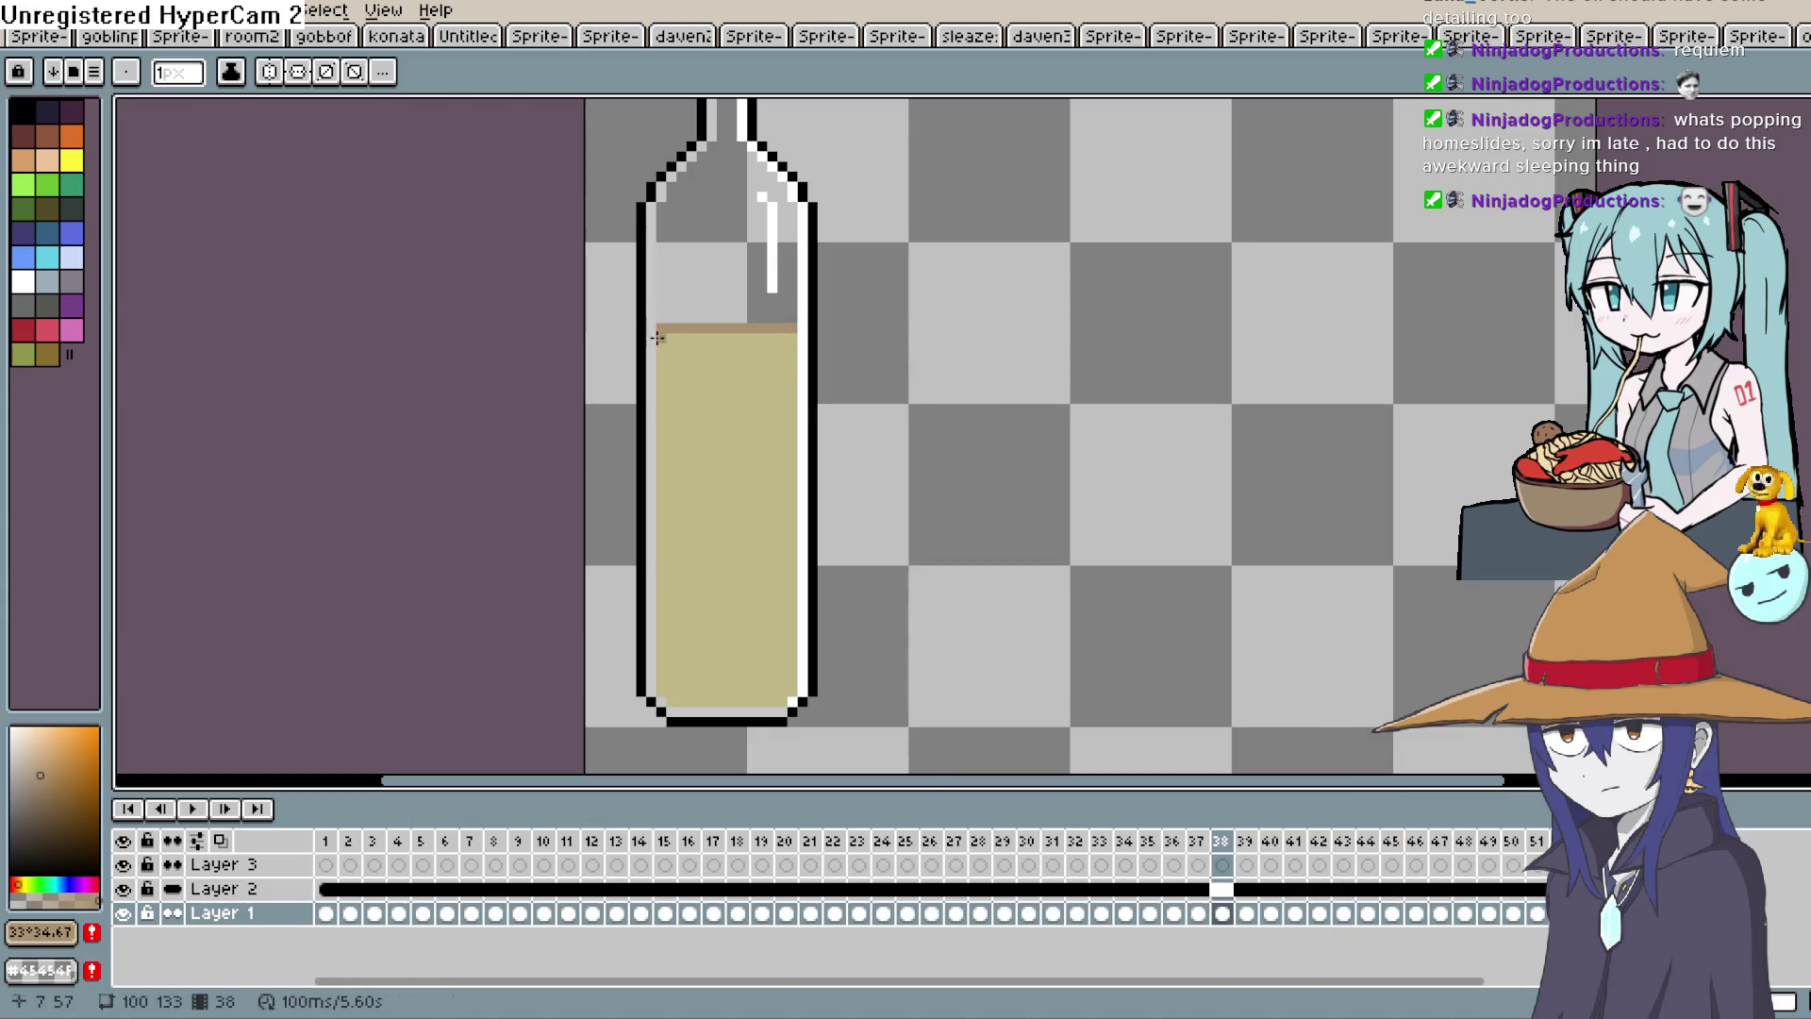
key("period")
left_click_drag(798, 319, 661, 322)
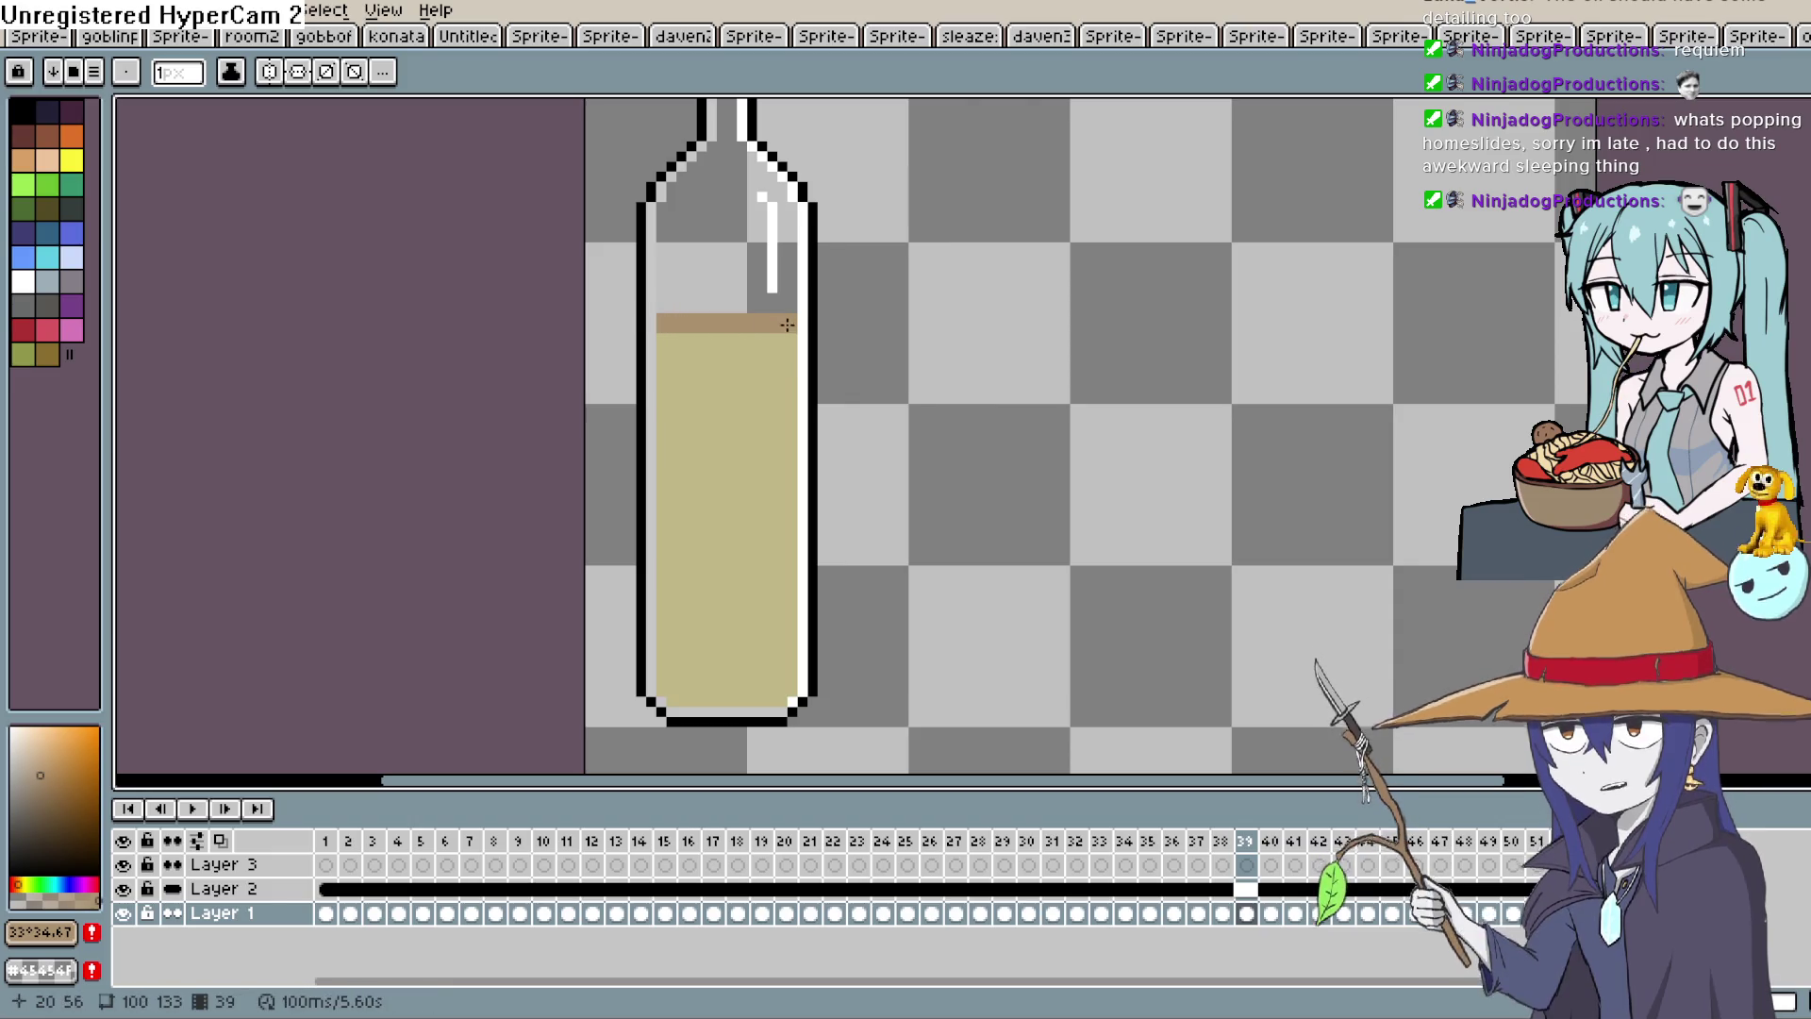
key("period")
left_click_drag(795, 308, 668, 314)
key("period")
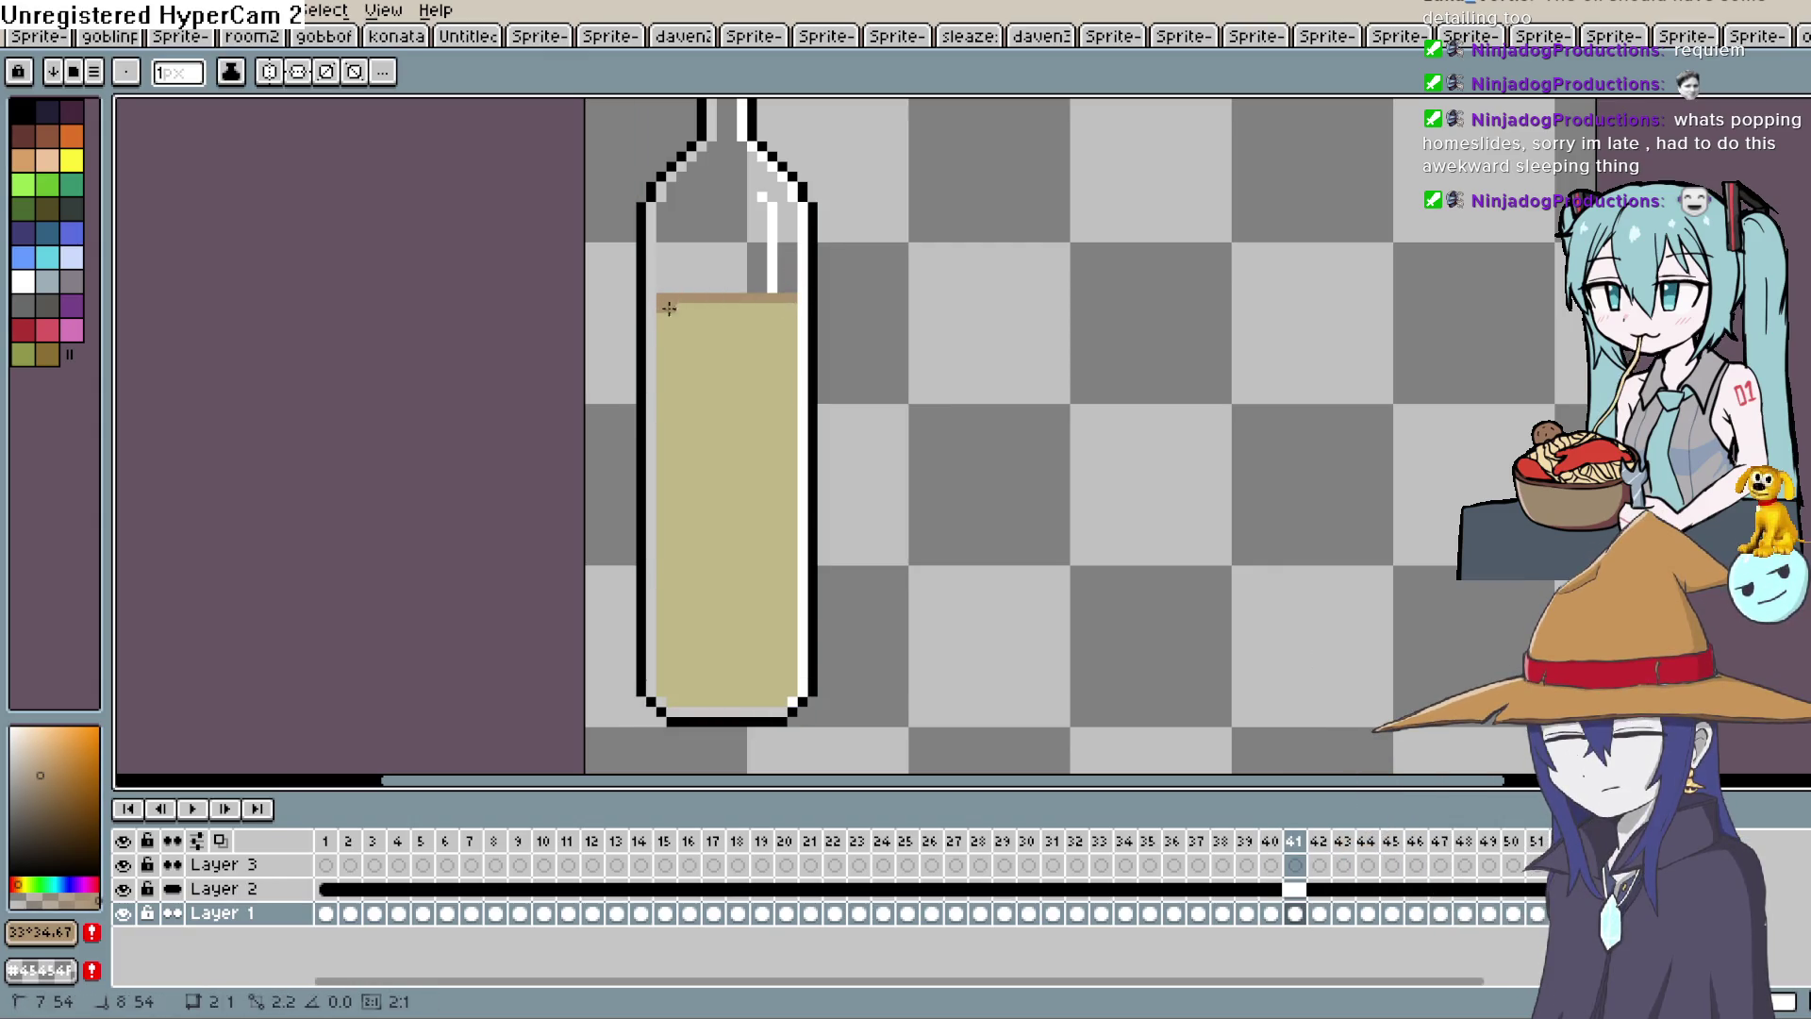
key("period")
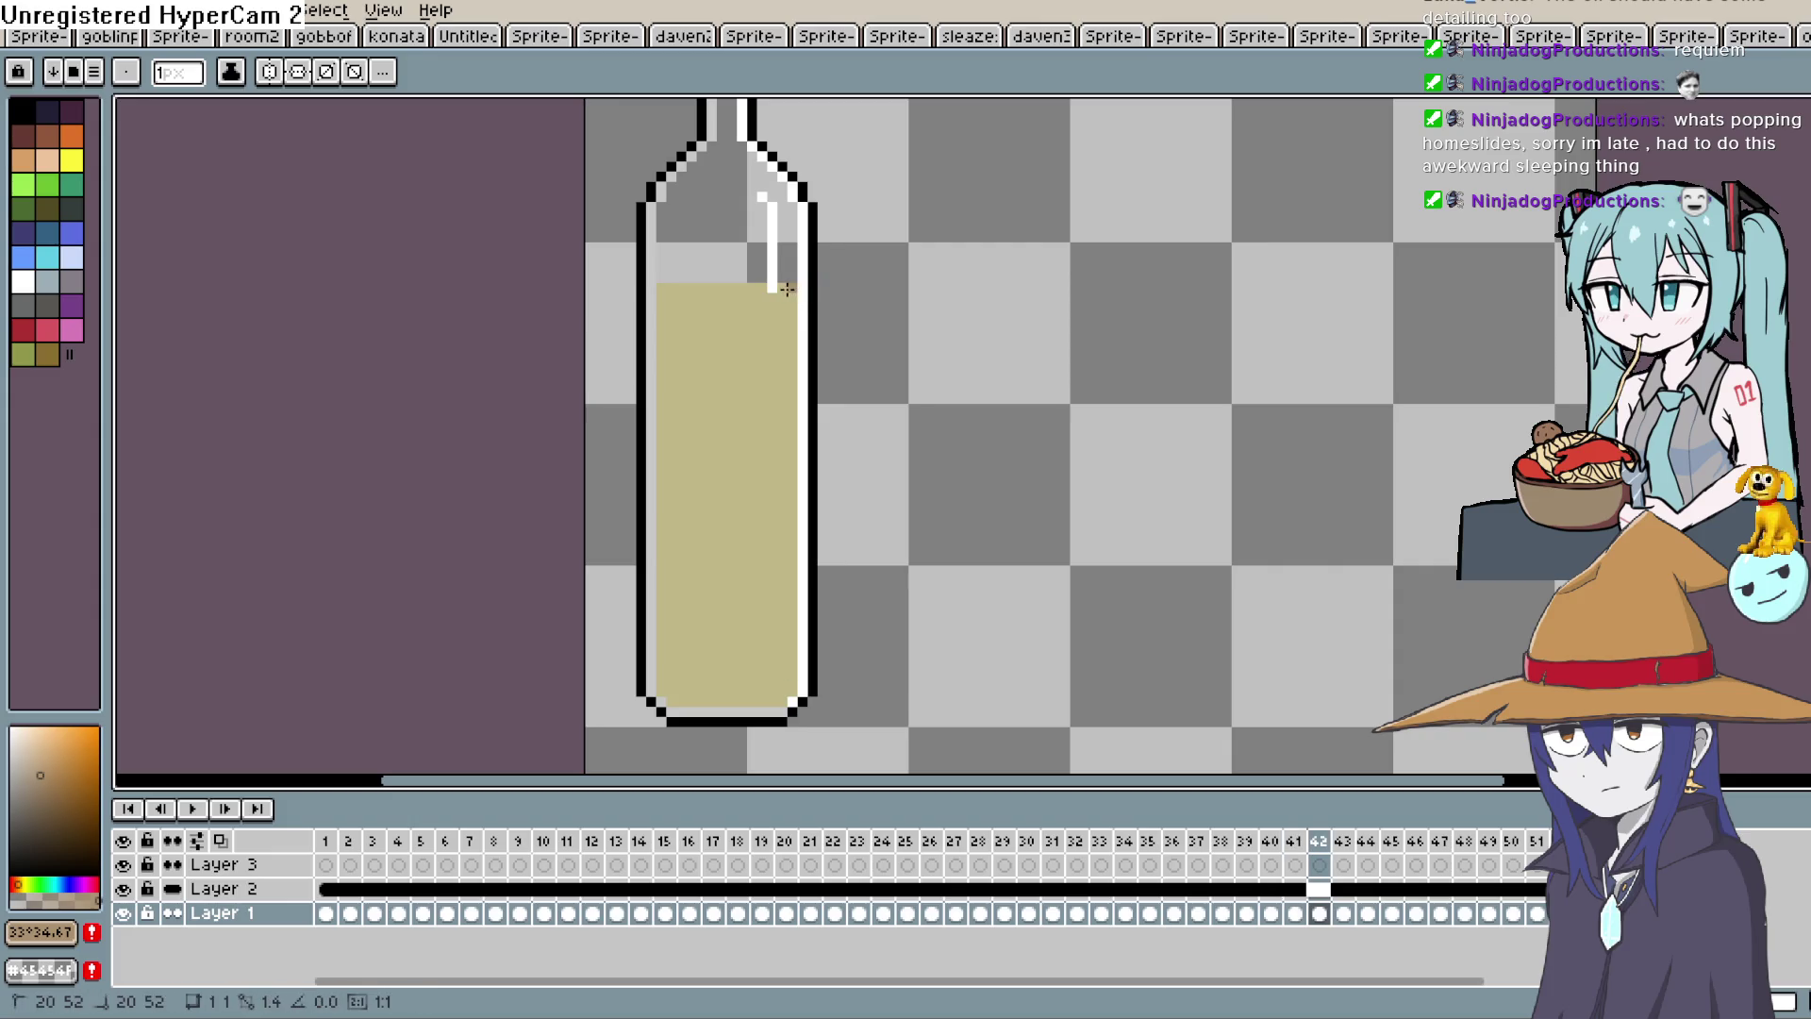
mouse_move(660, 299)
left_mouse_down()
mouse_move(792, 299)
mouse_move(749, 276)
mouse_move(660, 277)
mouse_move(797, 274)
mouse_move(671, 264)
left_mouse_up()
Draw and thicken brown liquid-top bands on frames 45 and 48.
key("period")
key("period")
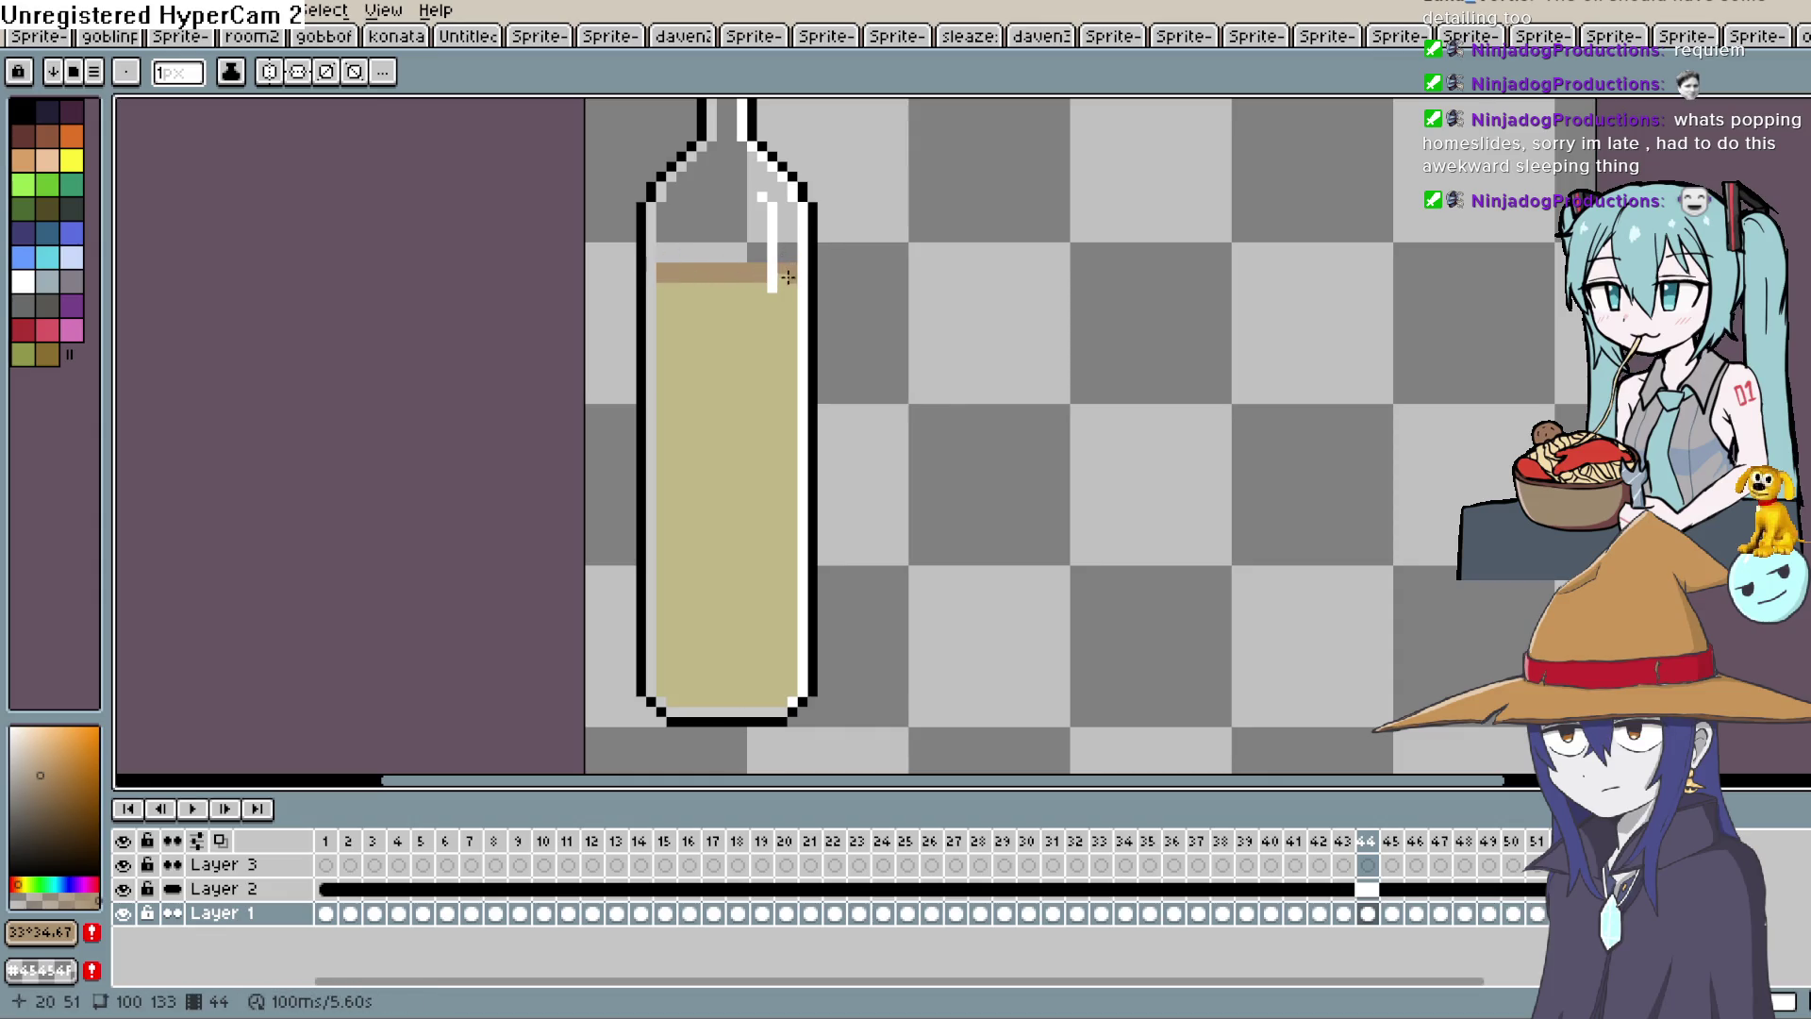
key("period")
left_click_drag(783, 257, 761, 257)
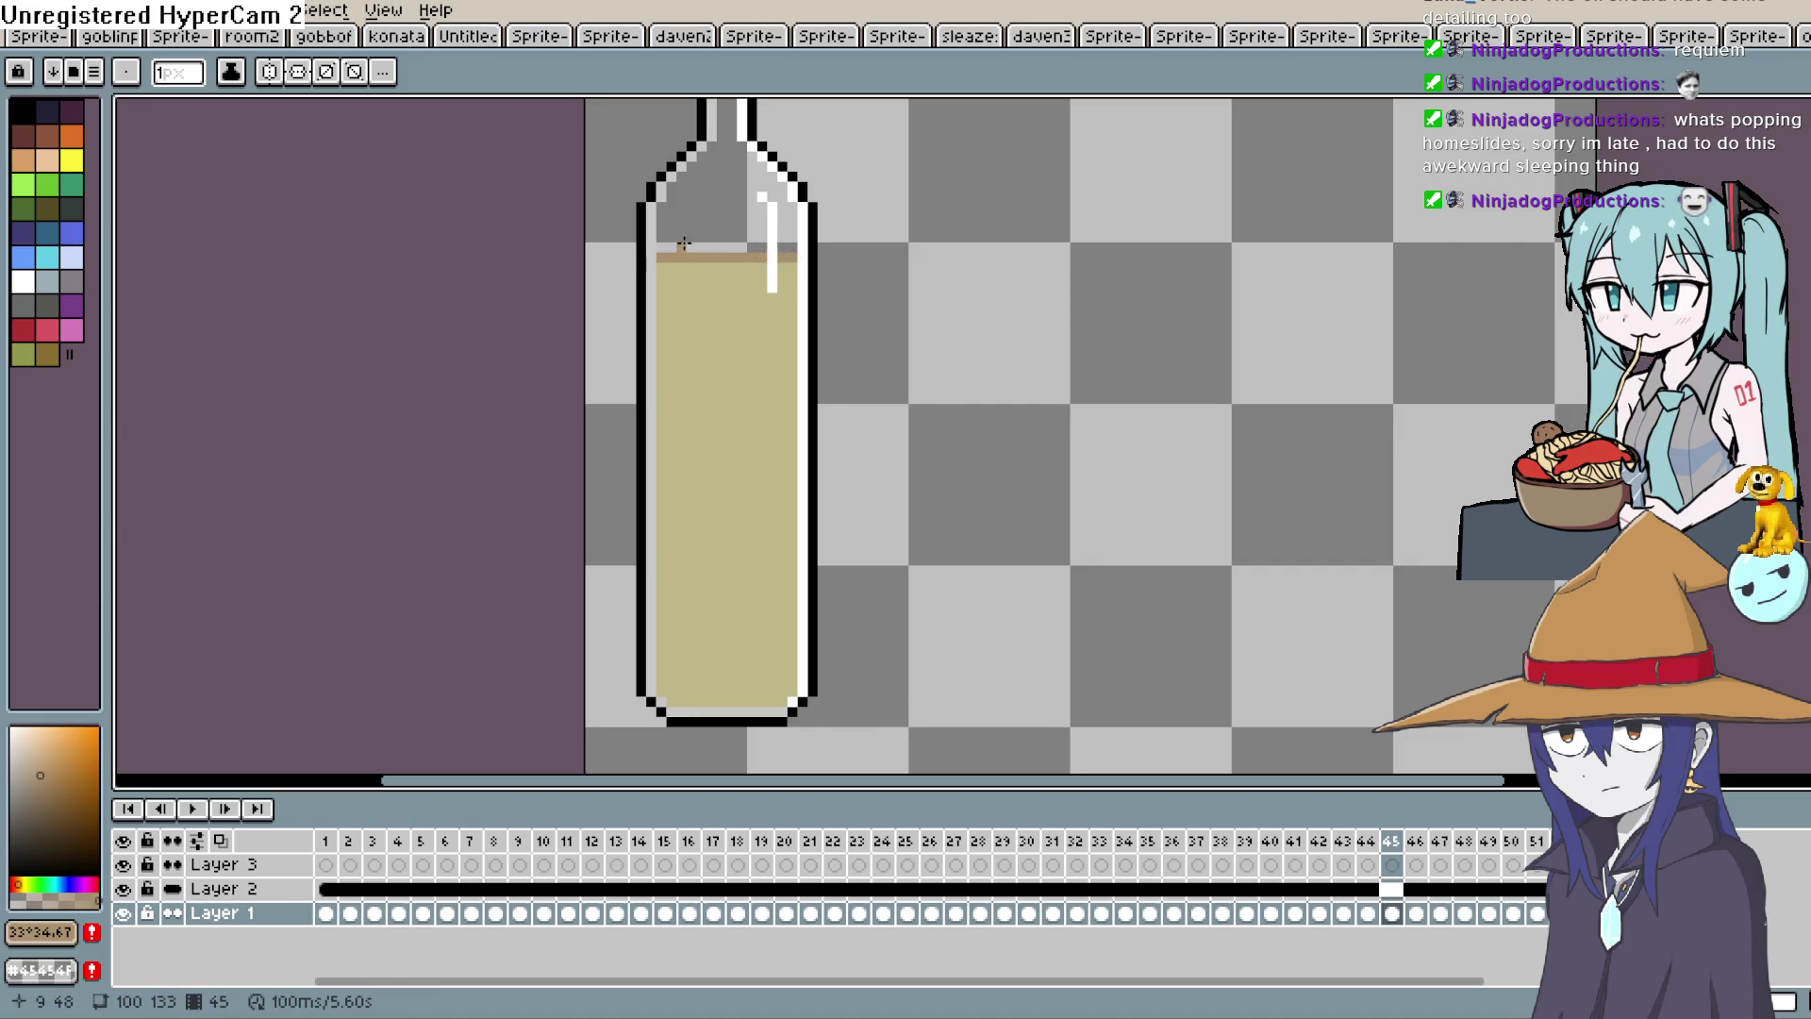
mouse_move(662, 270)
left_mouse_down()
mouse_move(788, 254)
mouse_move(662, 248)
left_mouse_up()
key("Right")
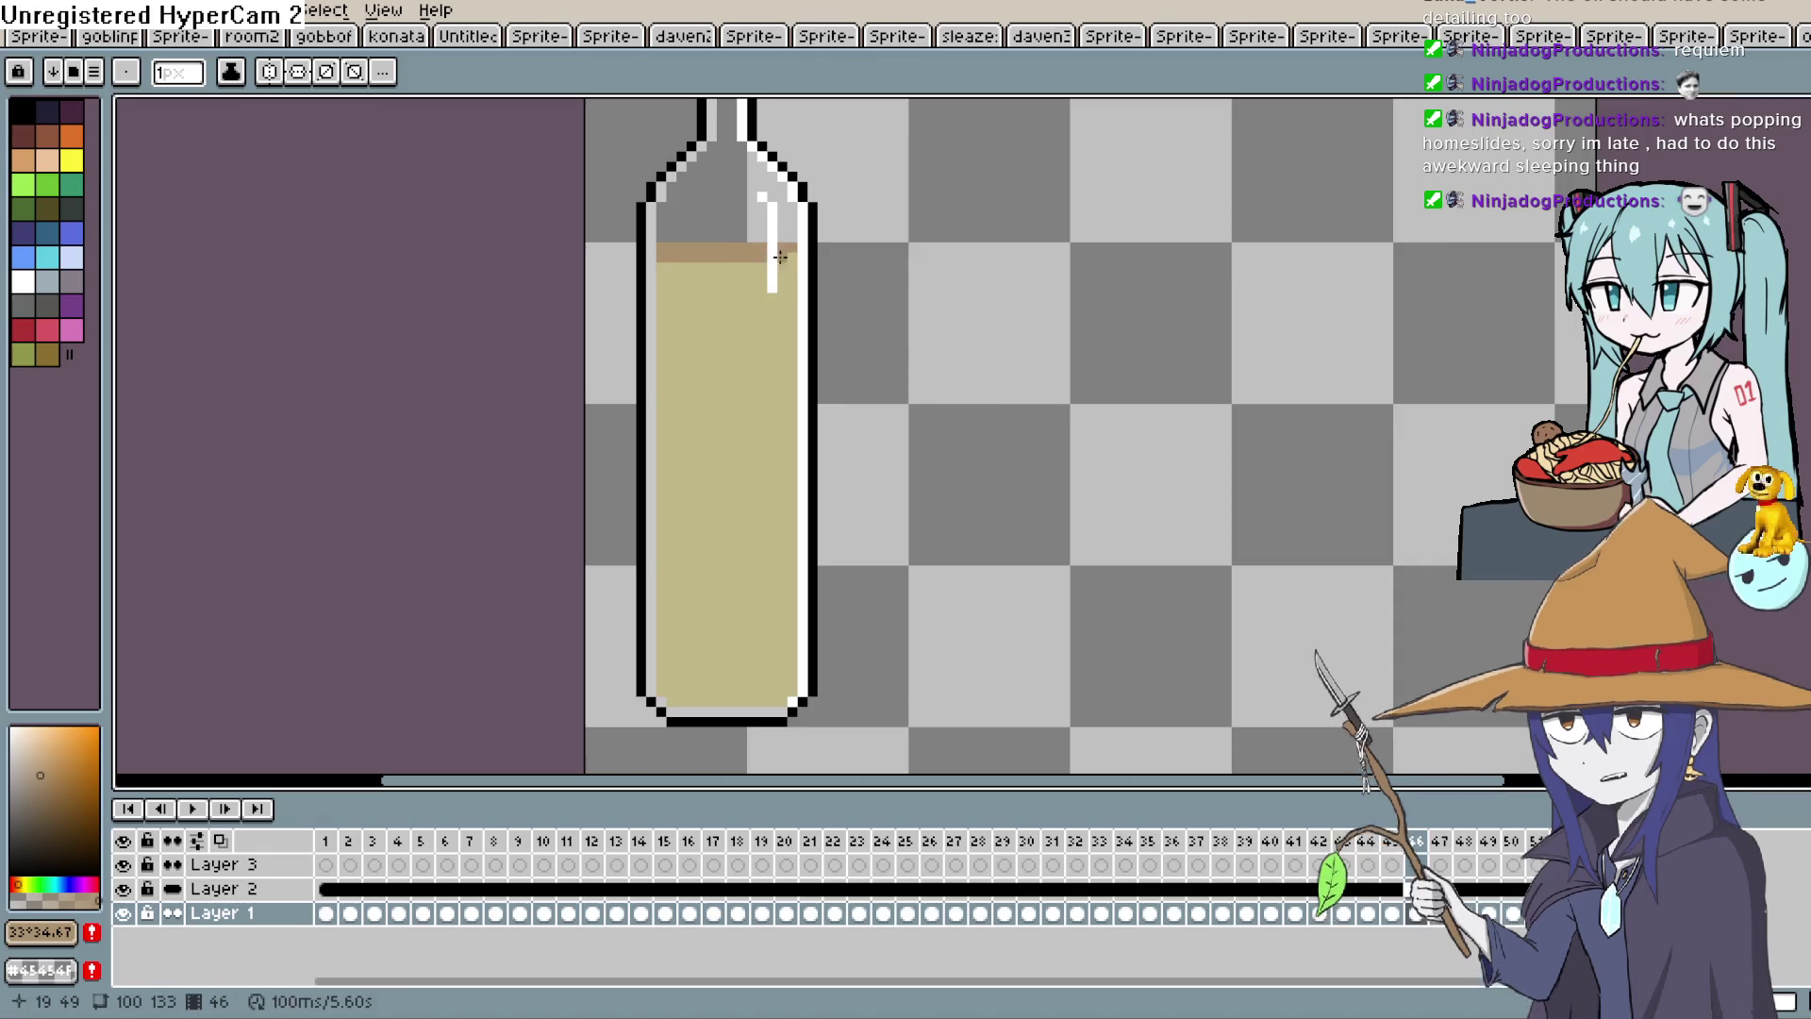
key("Right")
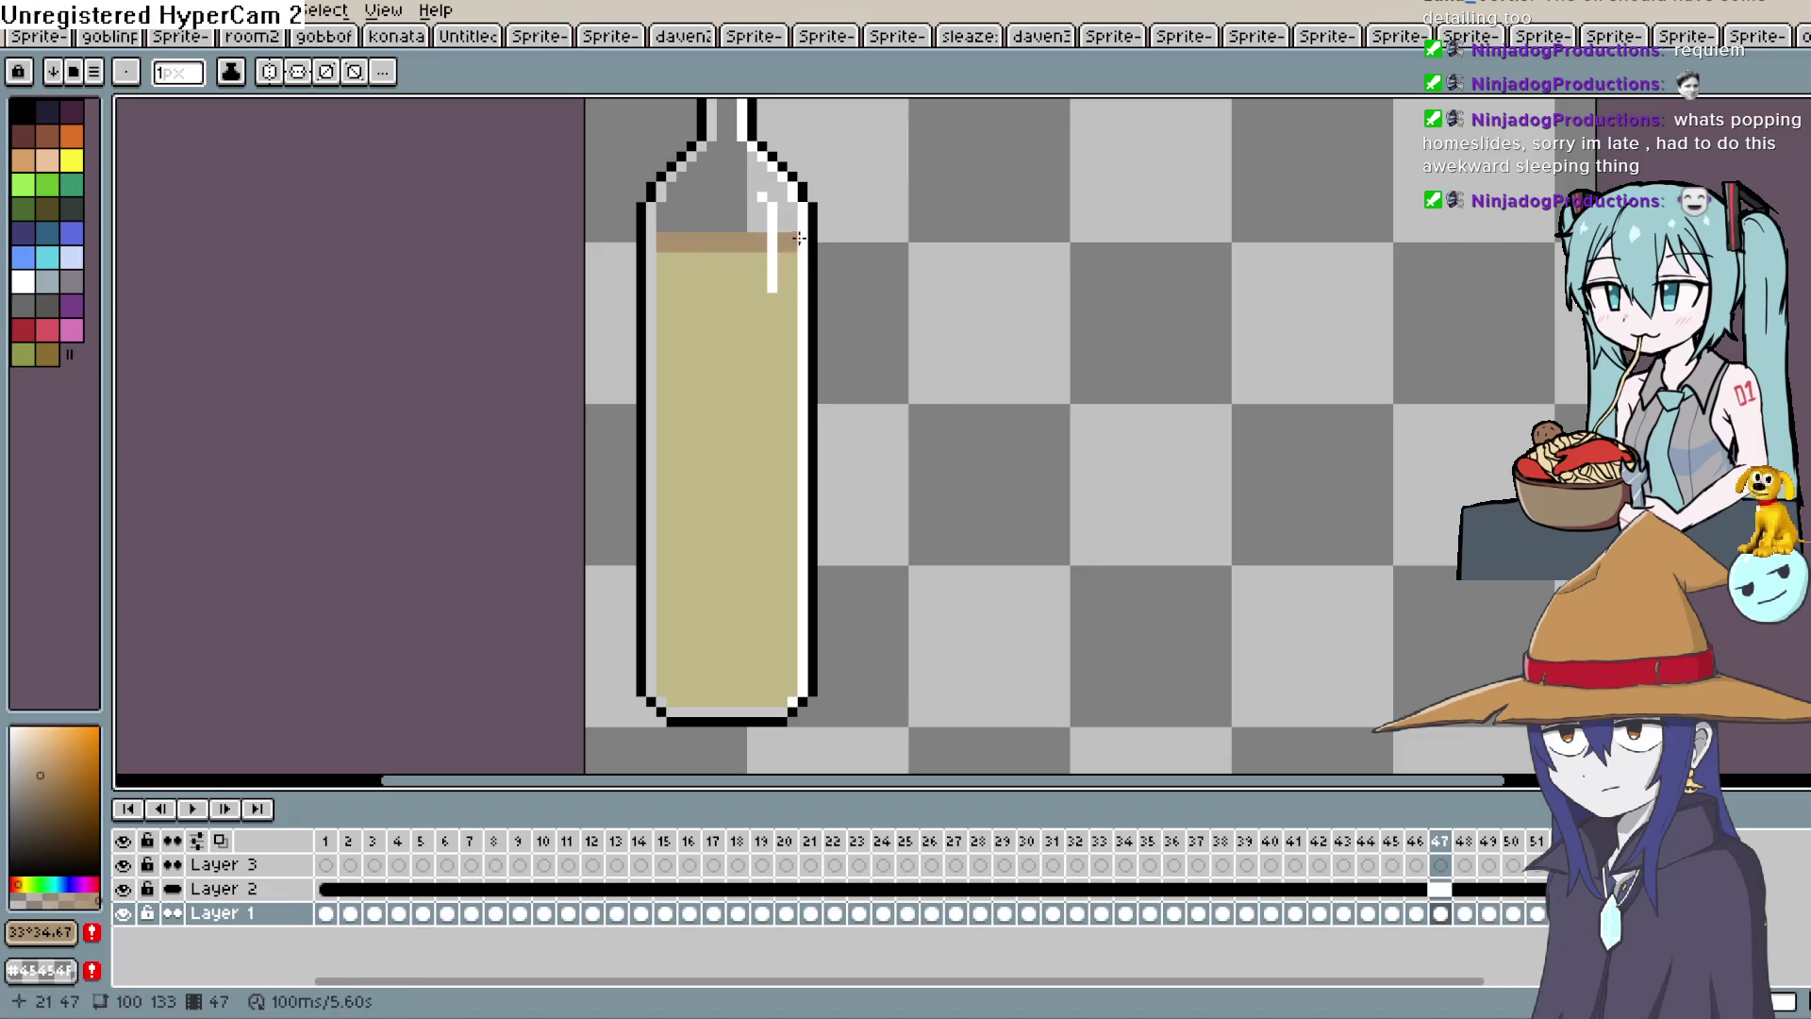
key("Right")
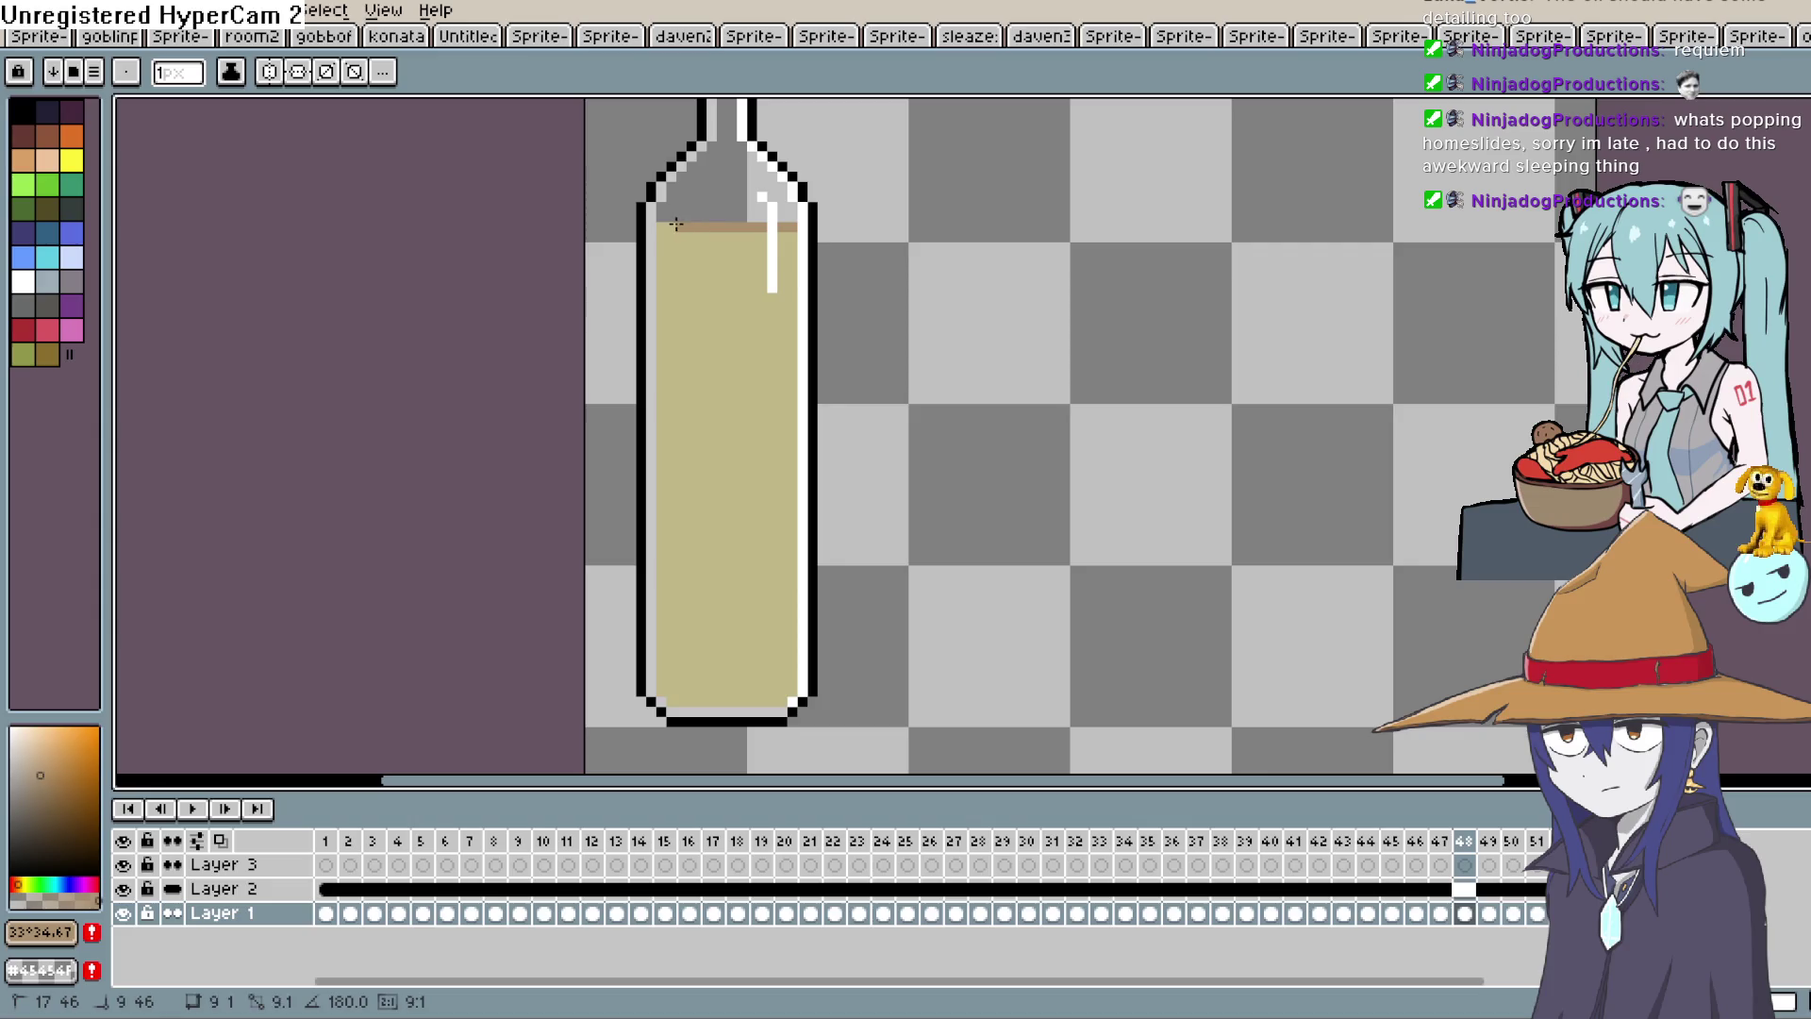
left_click_drag(665, 225, 759, 232)
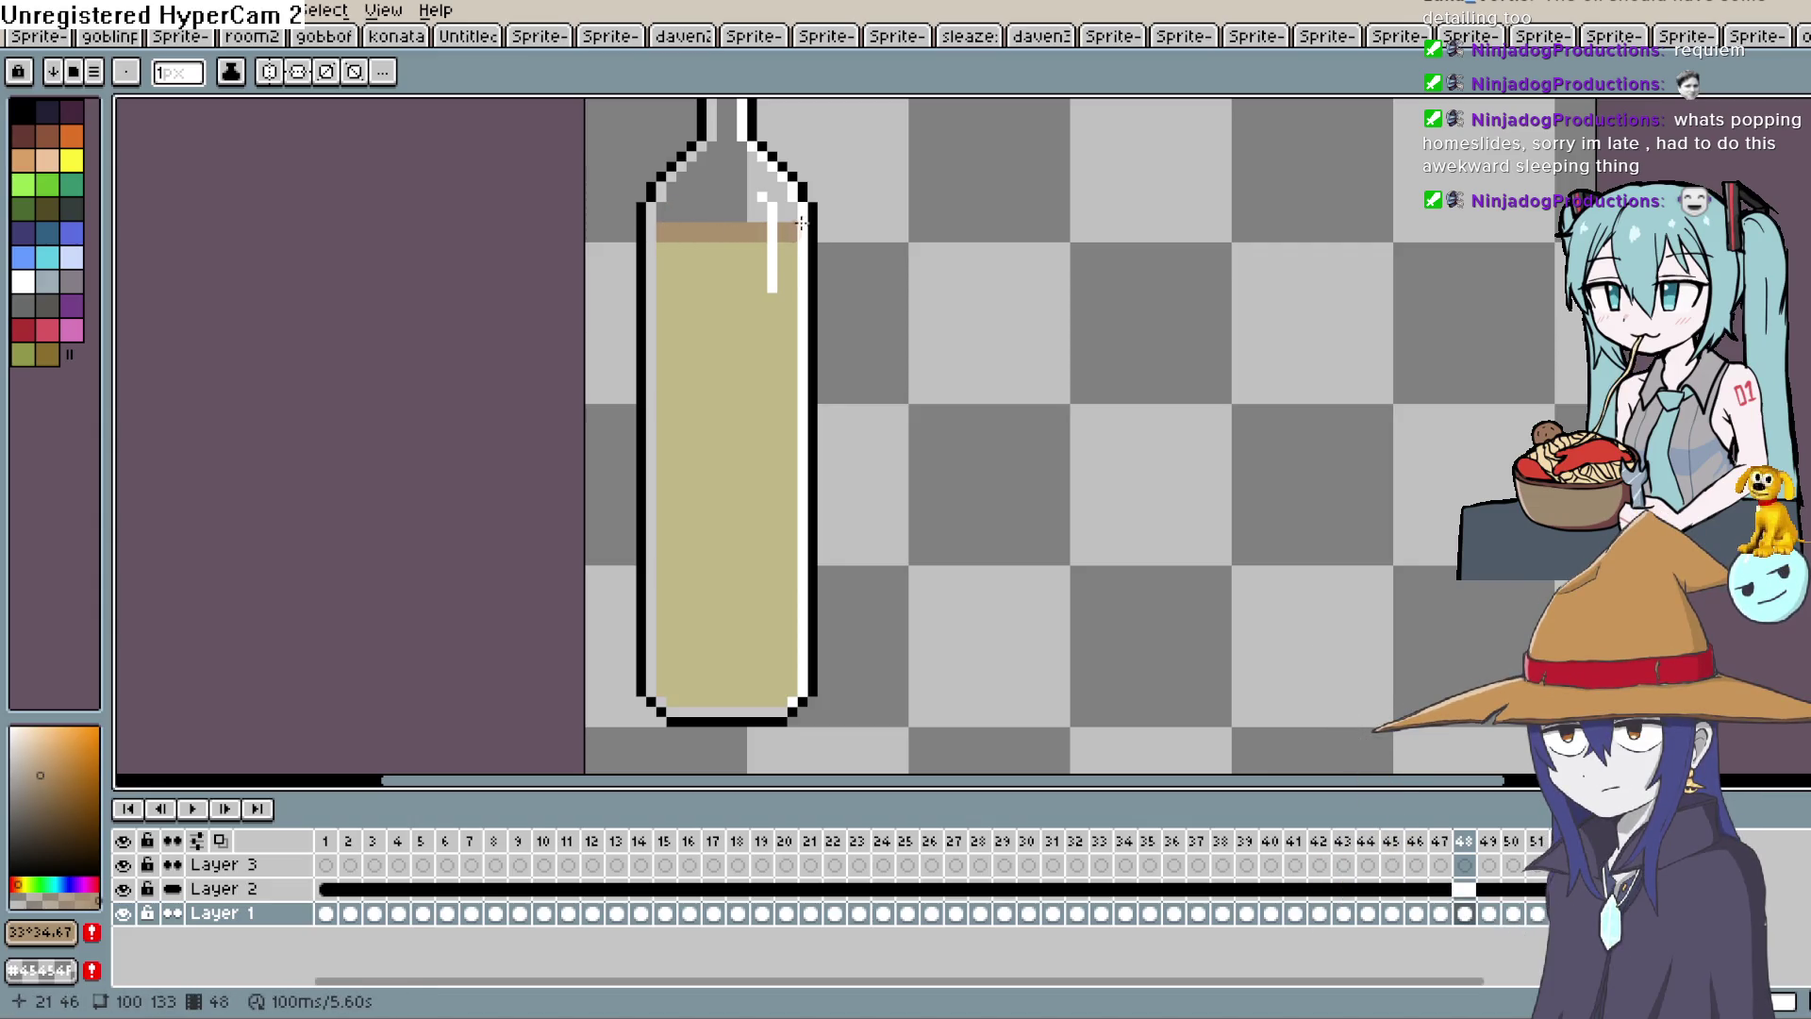
Draw brown lines across the liquid top on frames 49 and 50.
key("Right")
left_click_drag(698, 217, 696, 216)
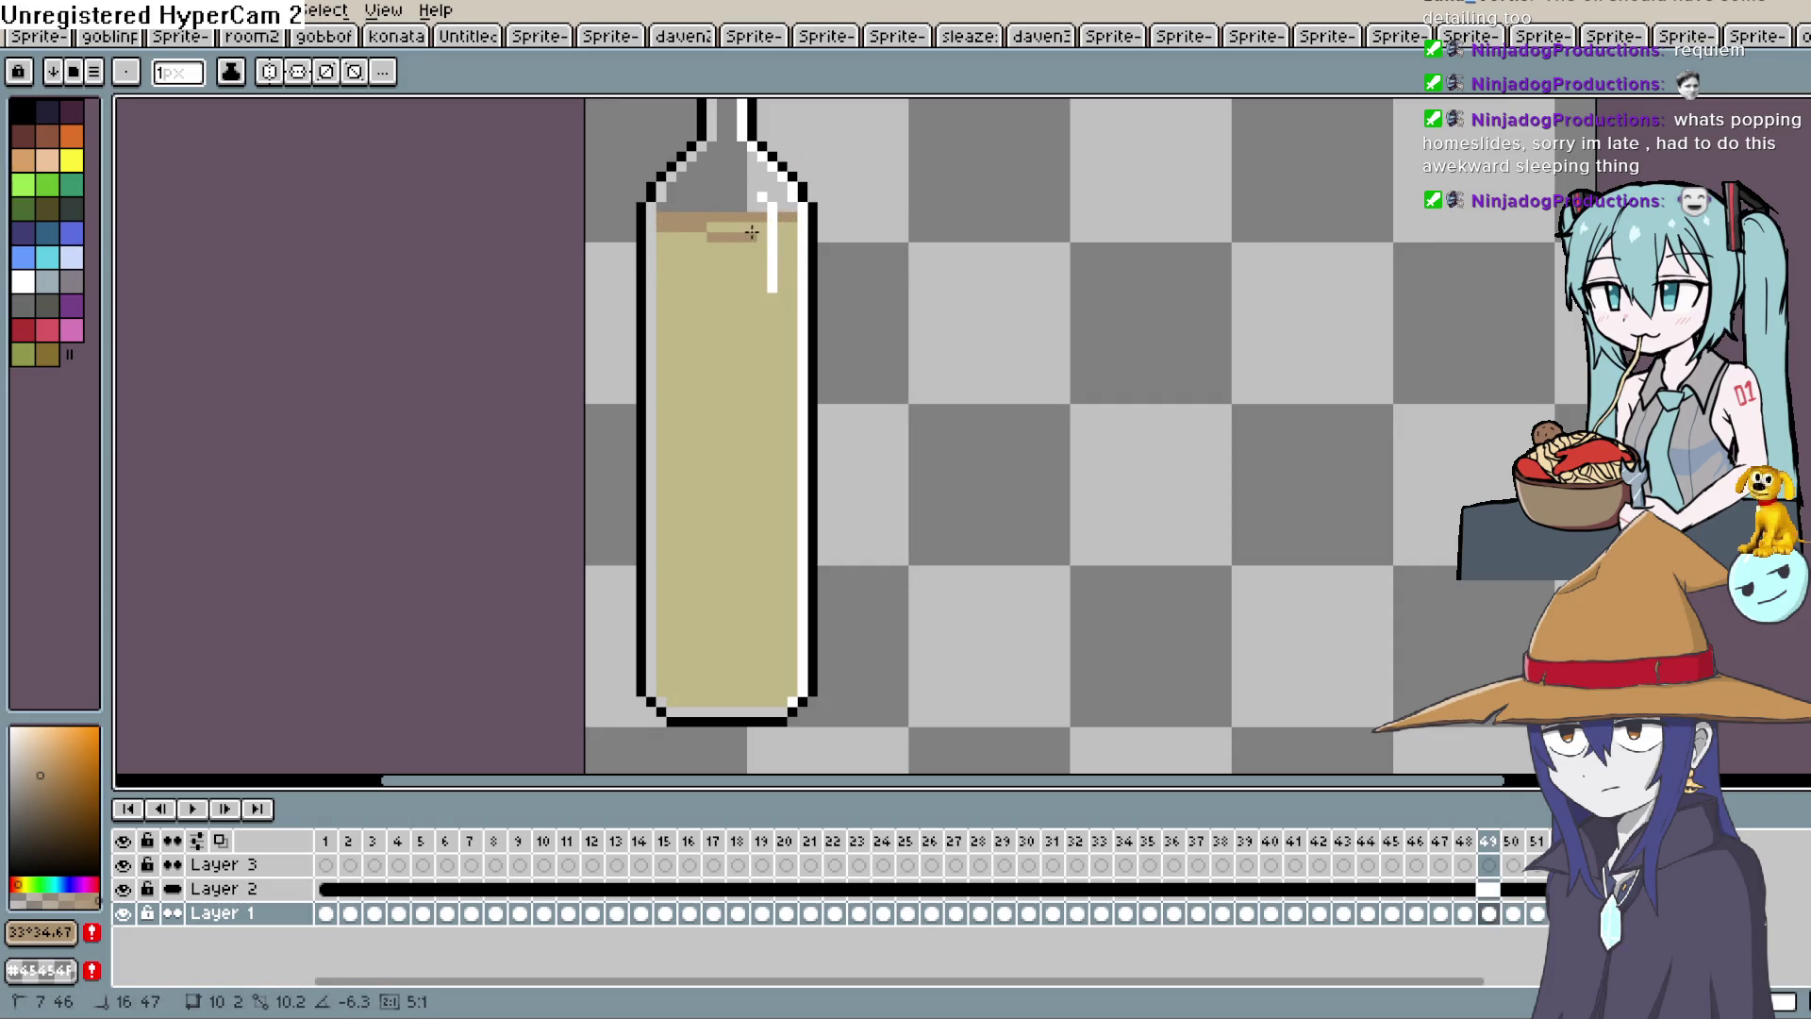
key("Right")
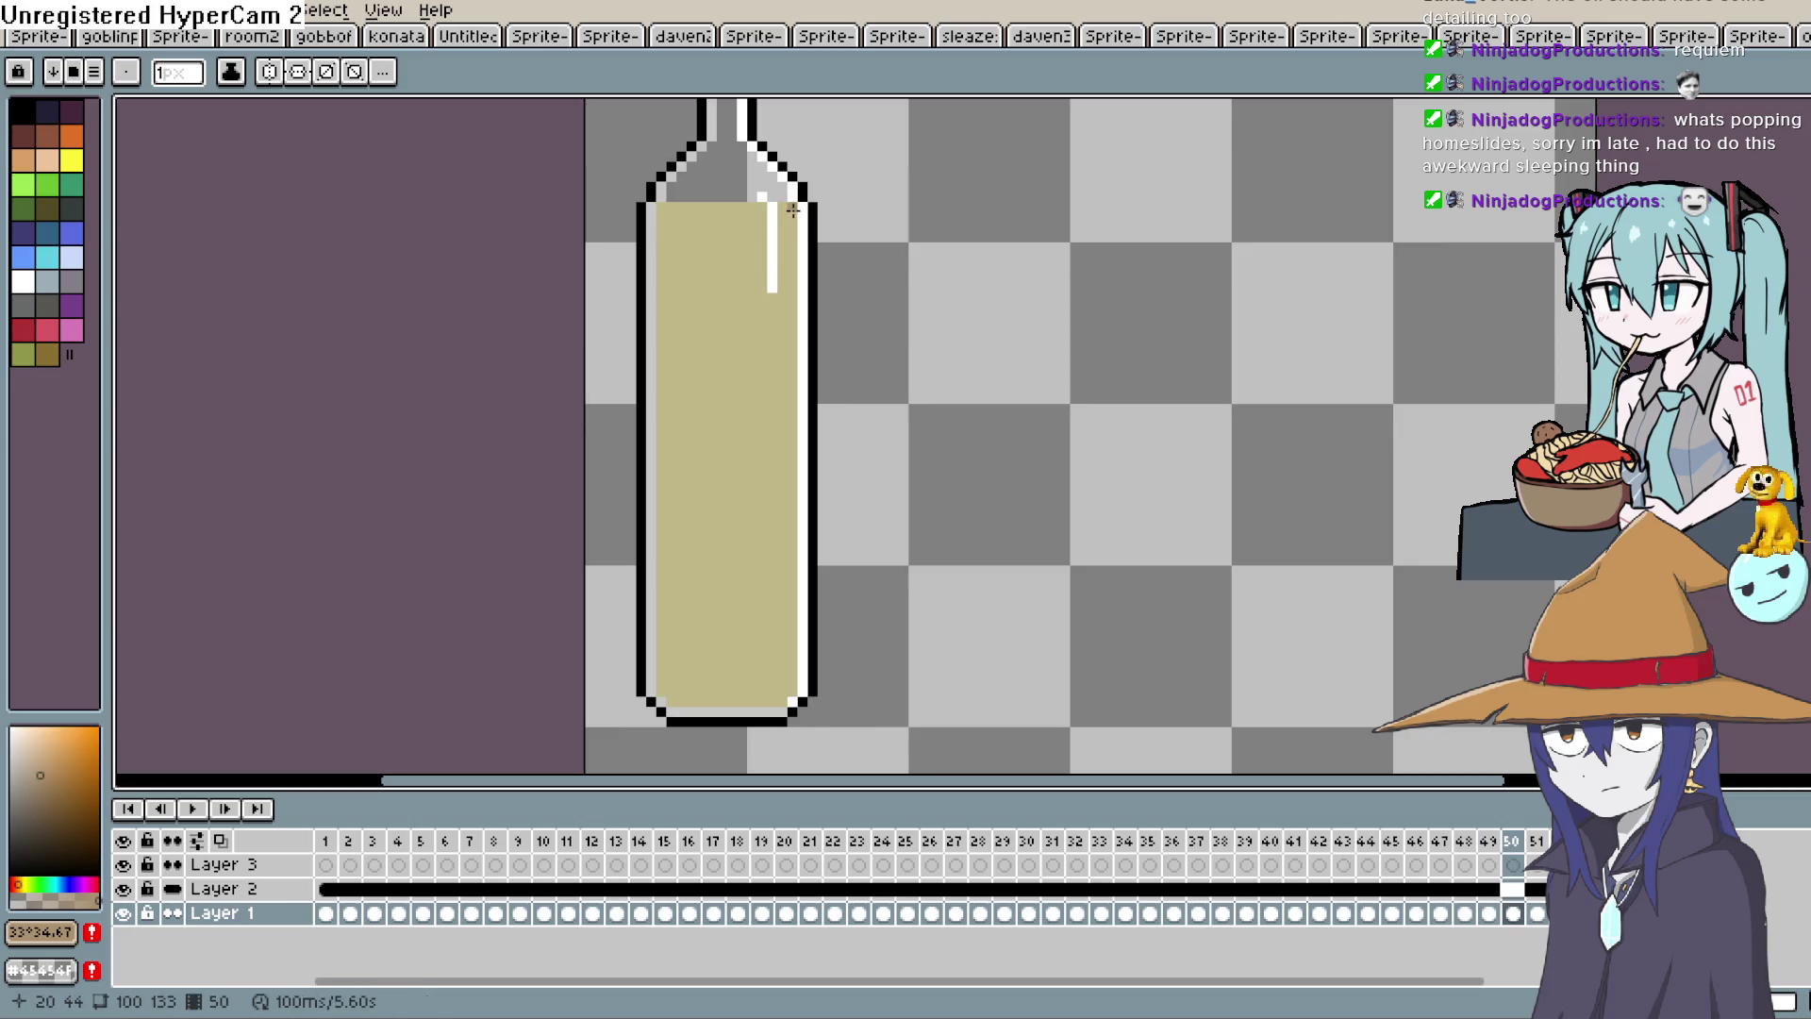
left_click_drag(661, 216, 728, 215)
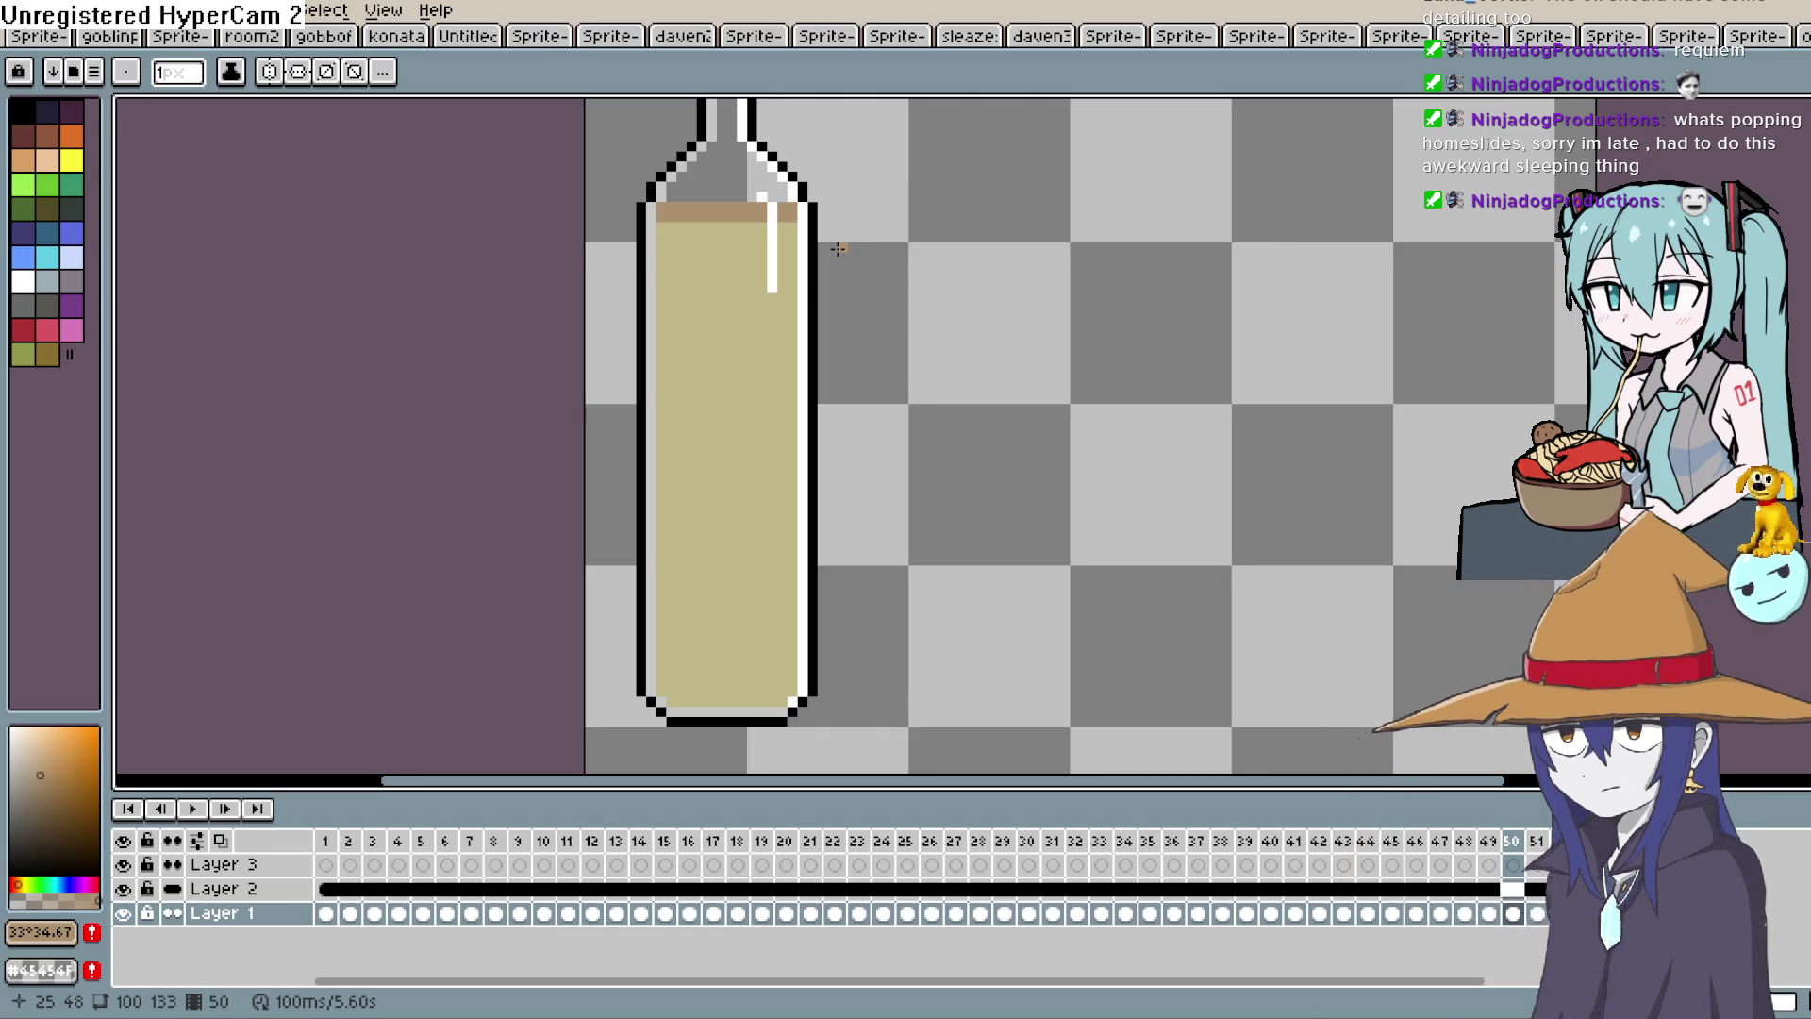
Pan up to the bottle neck and draw liquid-top lines on frames 51, 52 and 54.
key("space")
mouse_move(767, 384)
left_mouse_down()
mouse_move(782, 591)
mouse_move(774, 506)
left_mouse_up()
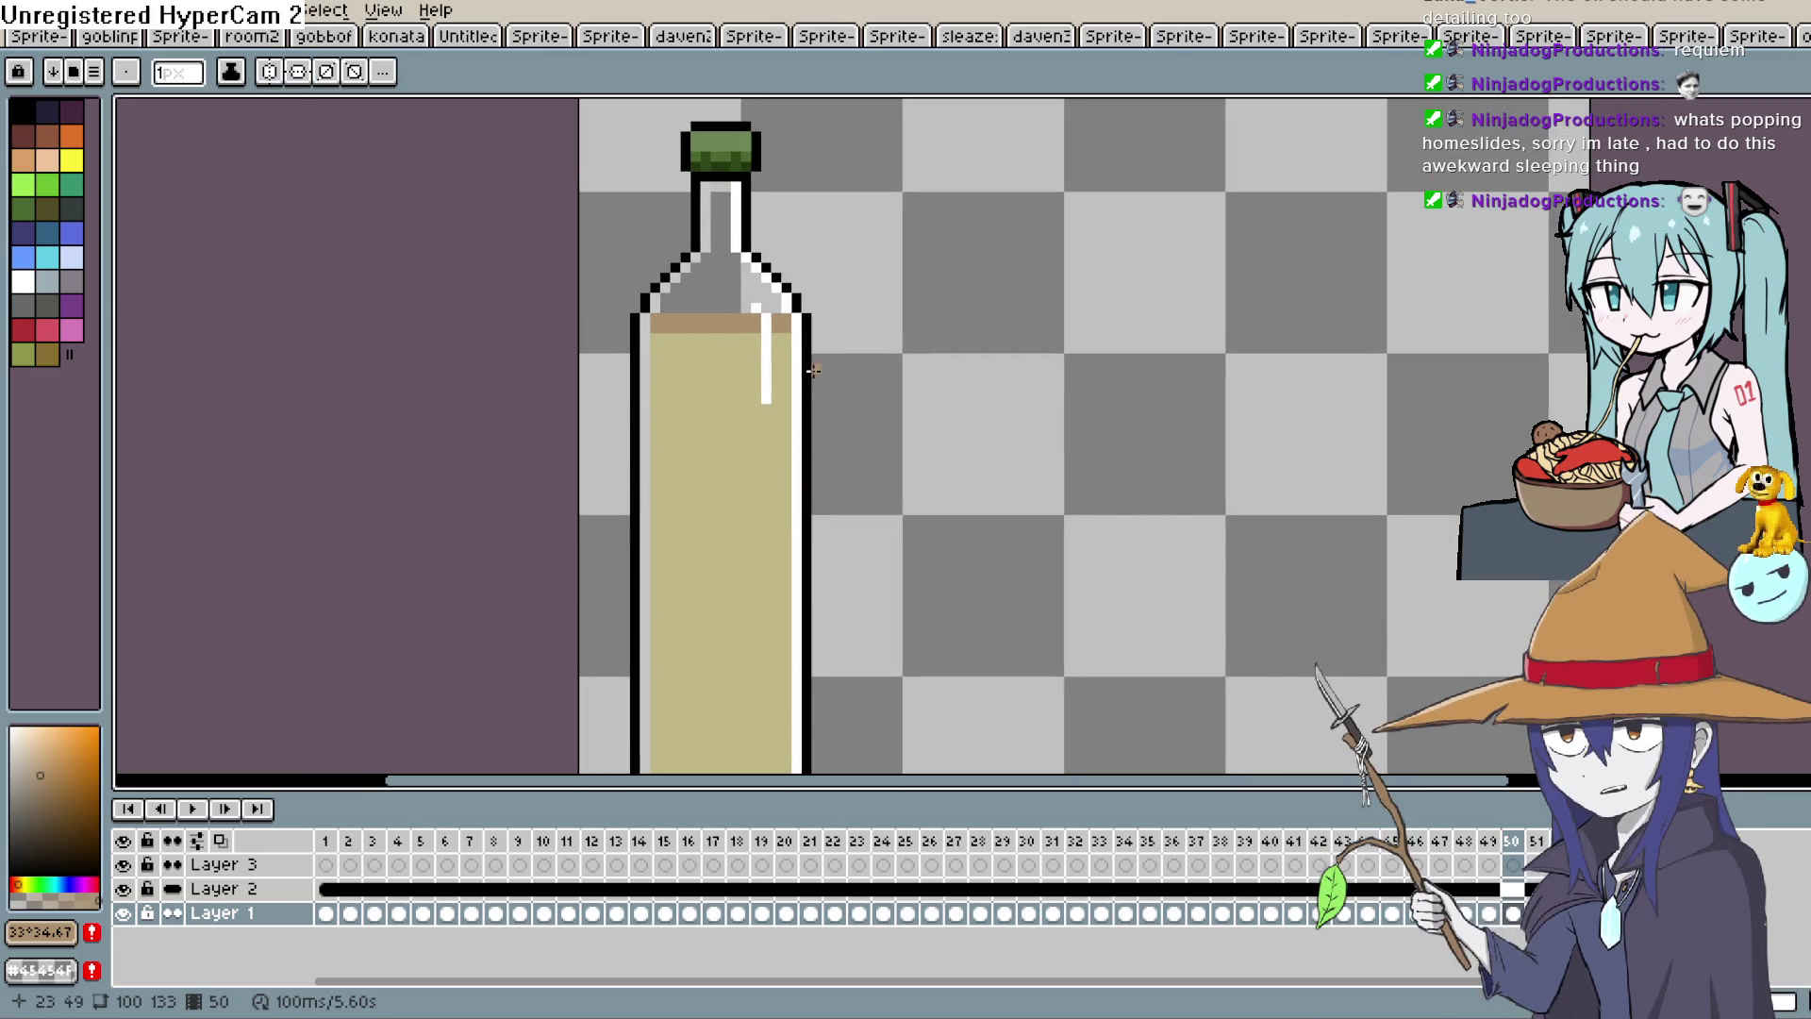
key("Right")
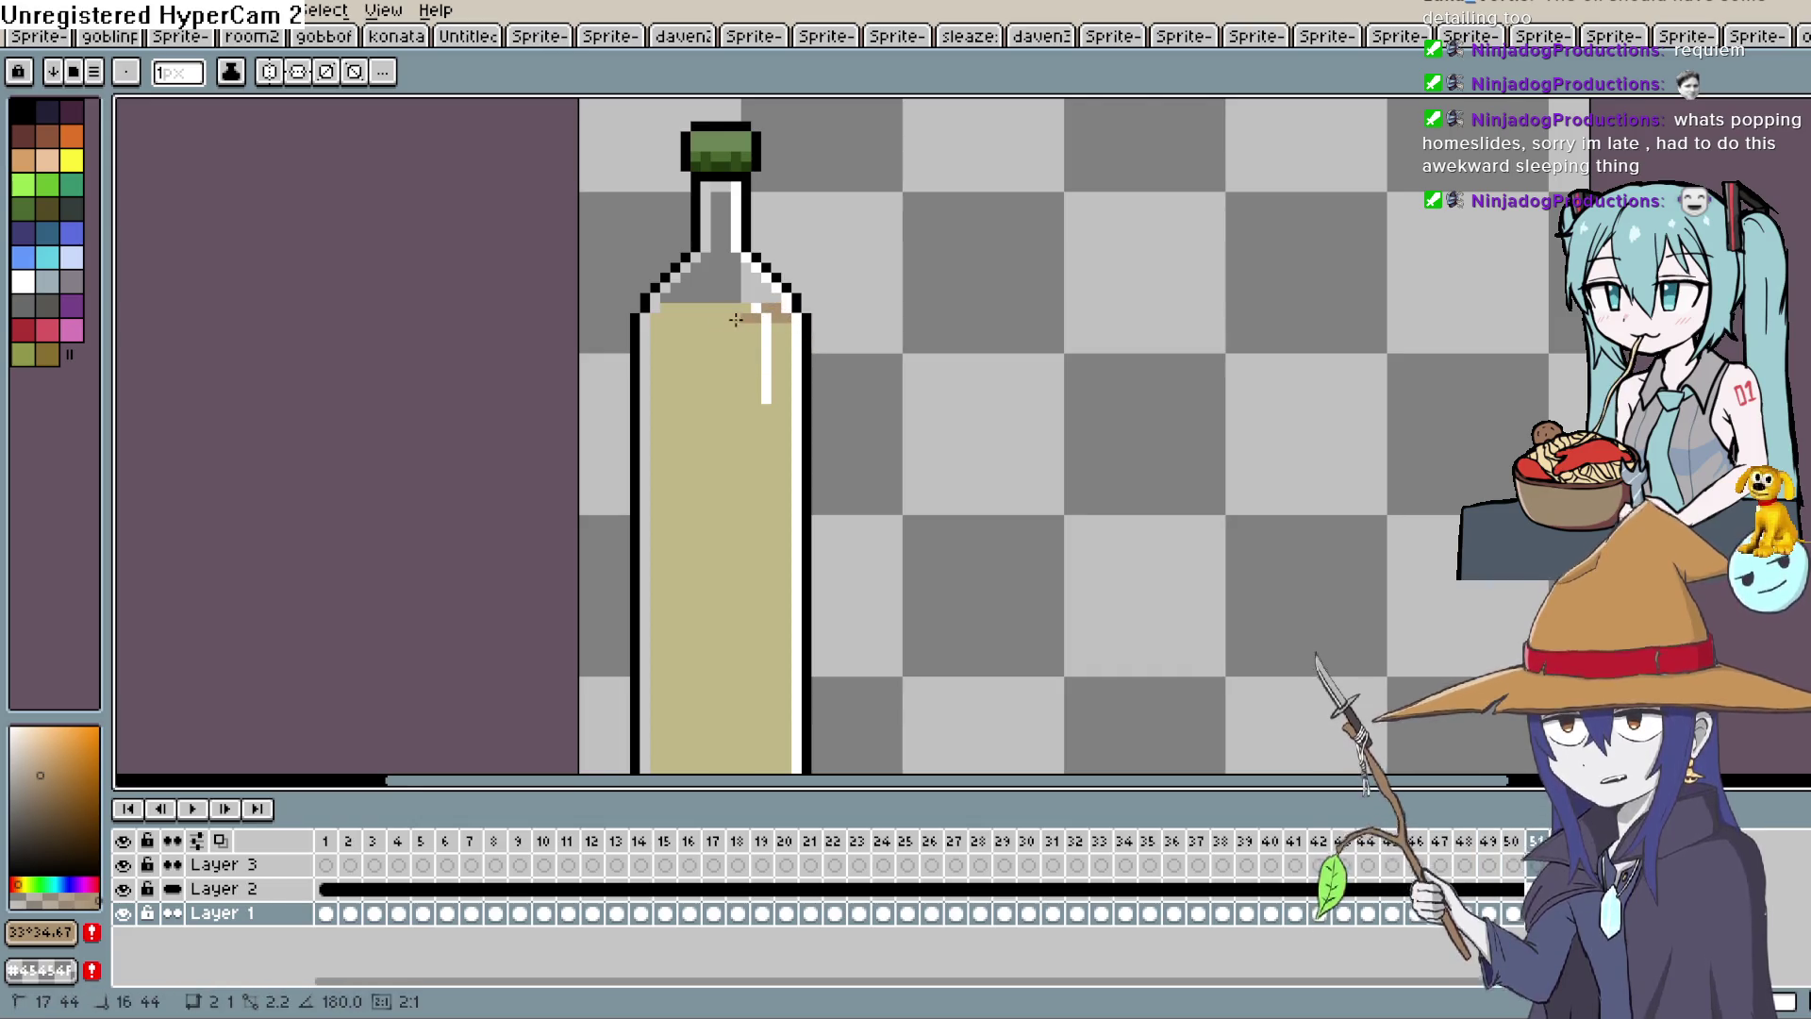
left_click(656, 321)
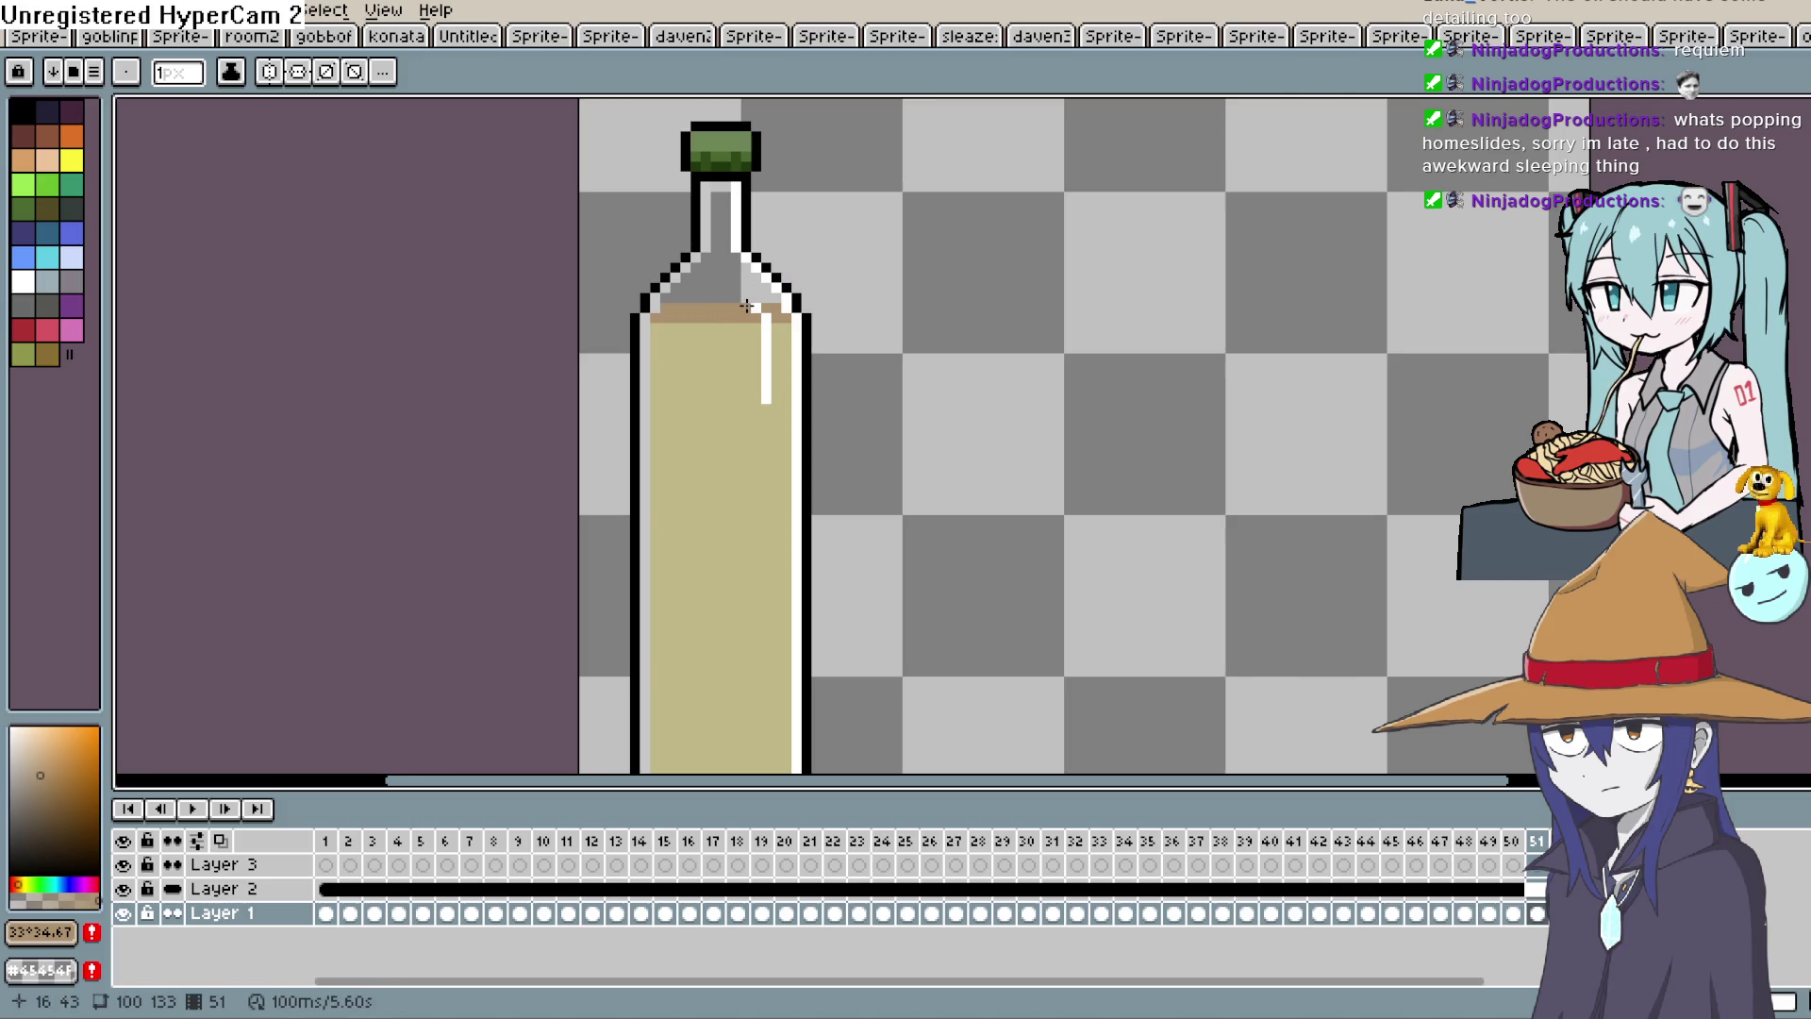
key("Right")
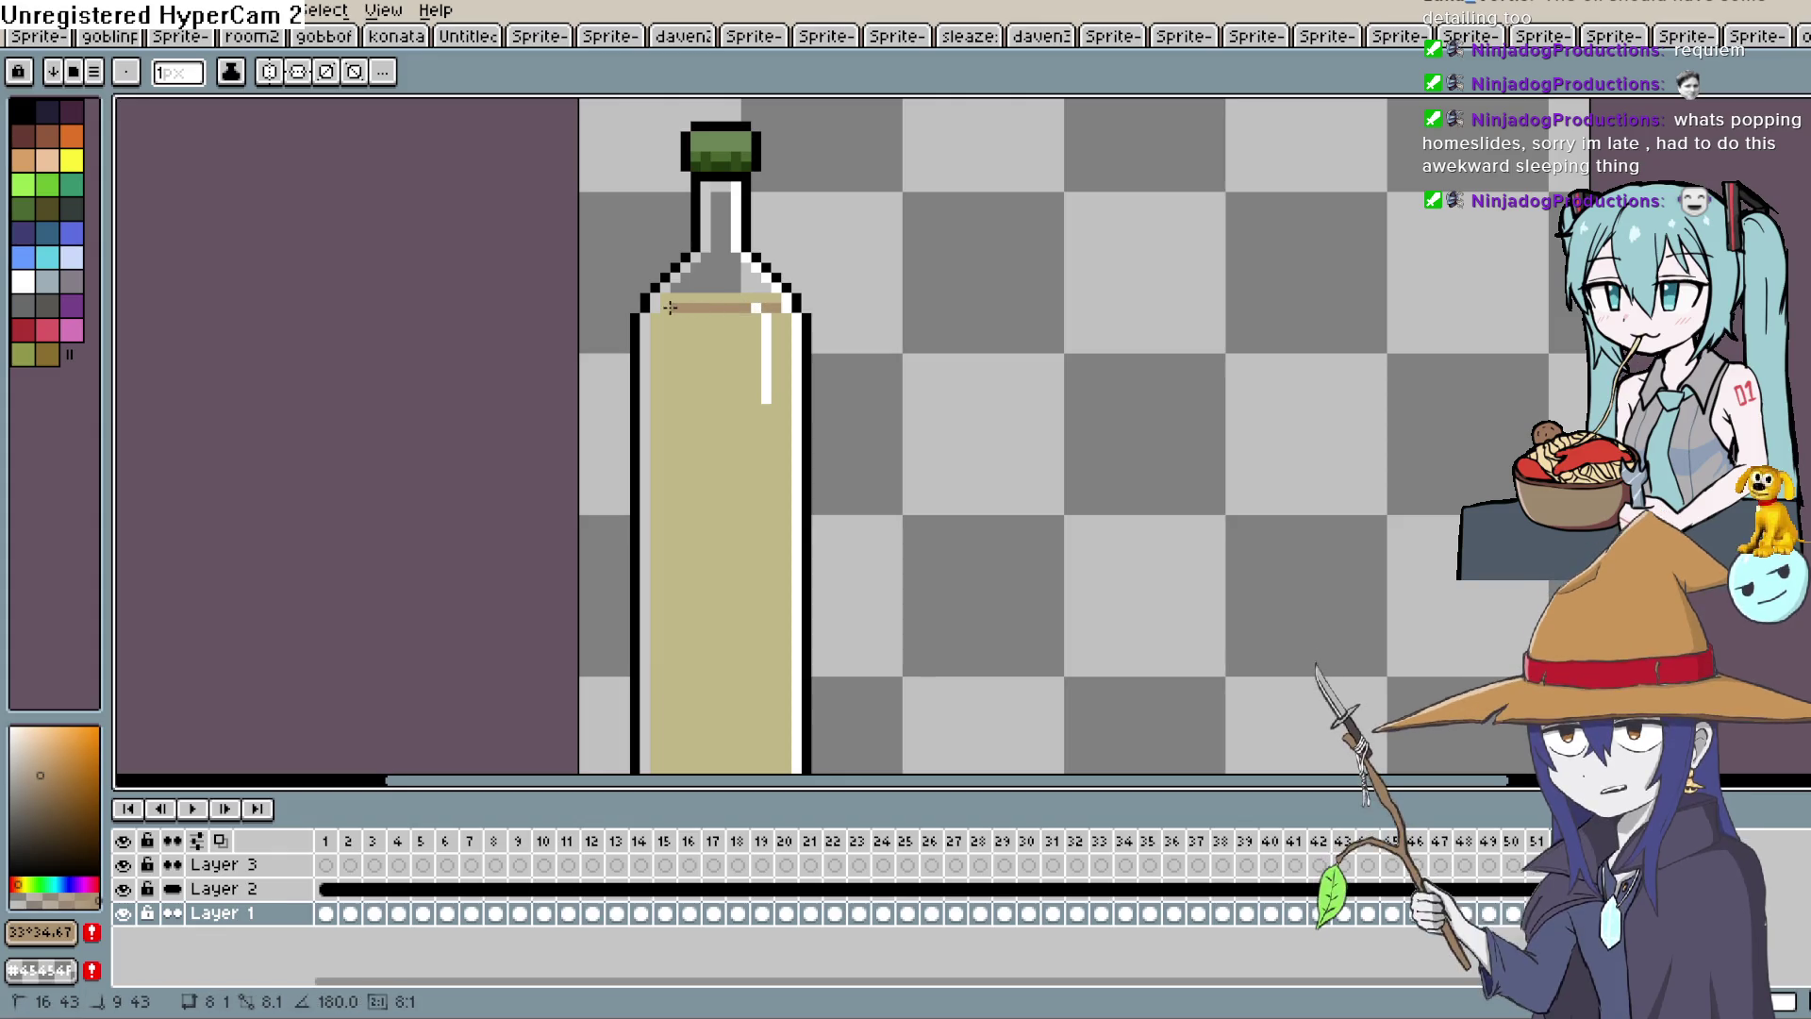
mouse_move(663, 302)
left_mouse_down()
mouse_move(783, 296)
mouse_move(682, 295)
mouse_move(726, 285)
left_mouse_up()
key("Right")
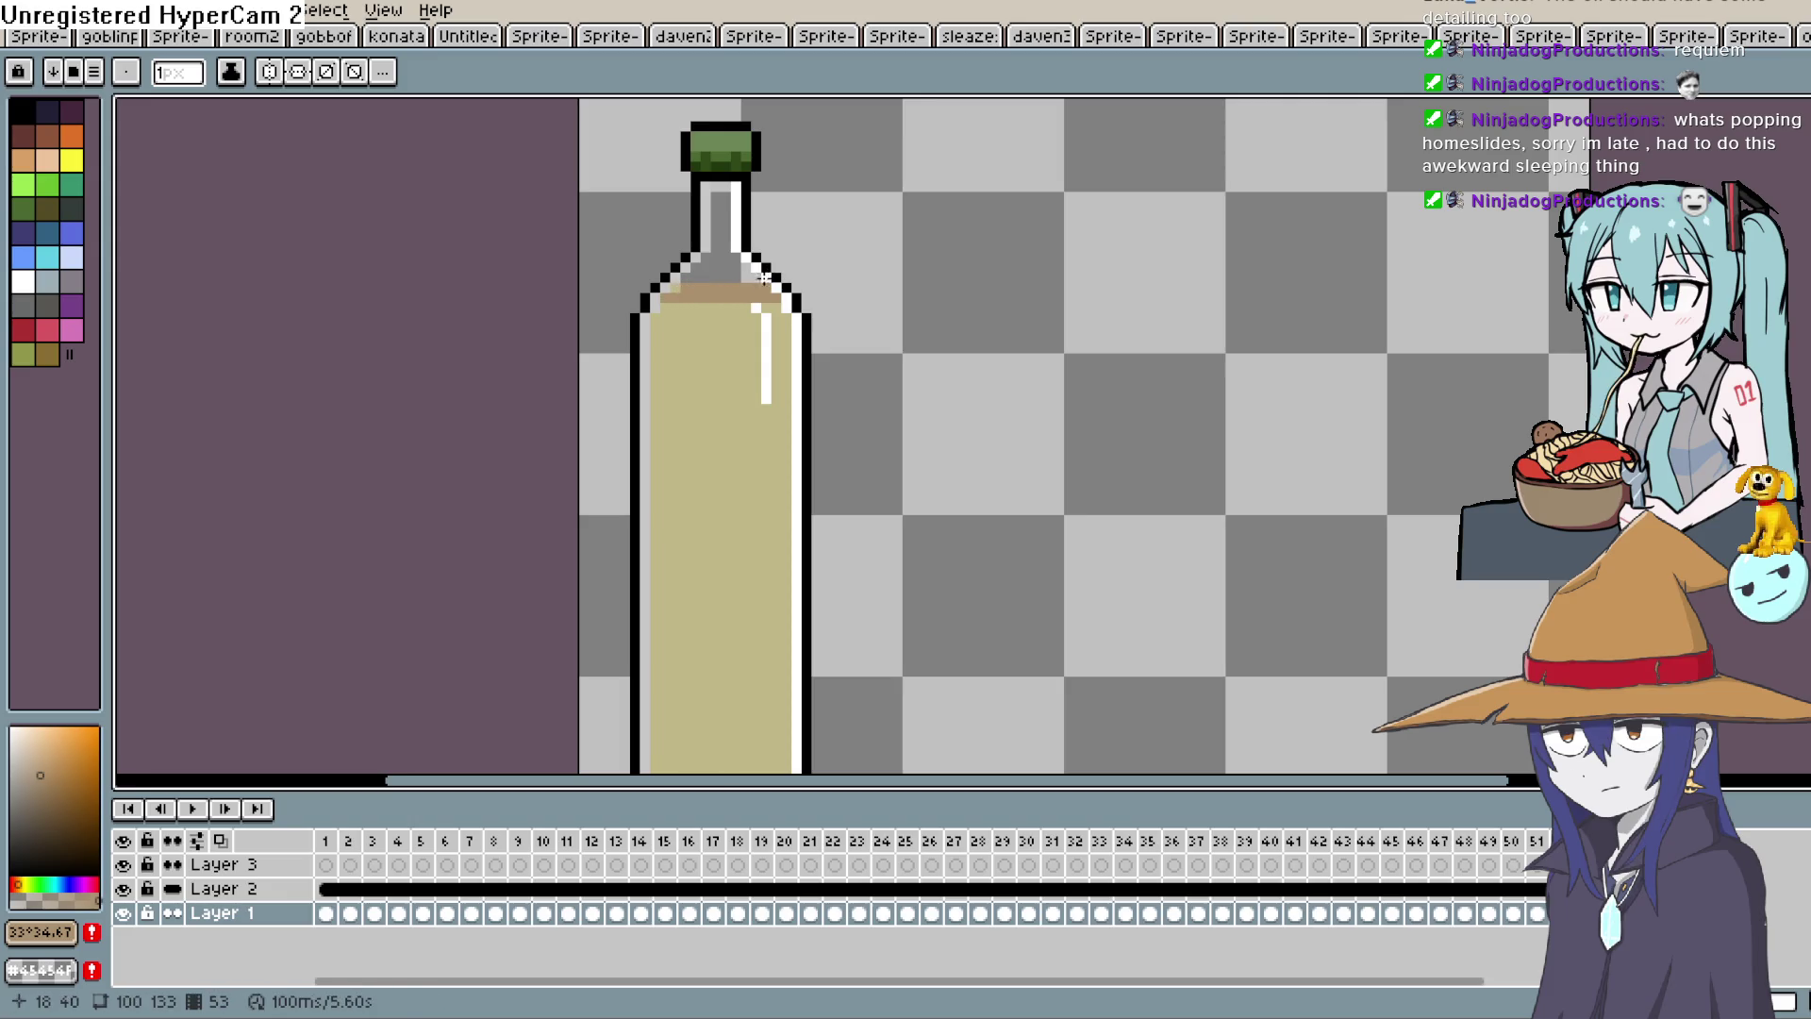
key("Right")
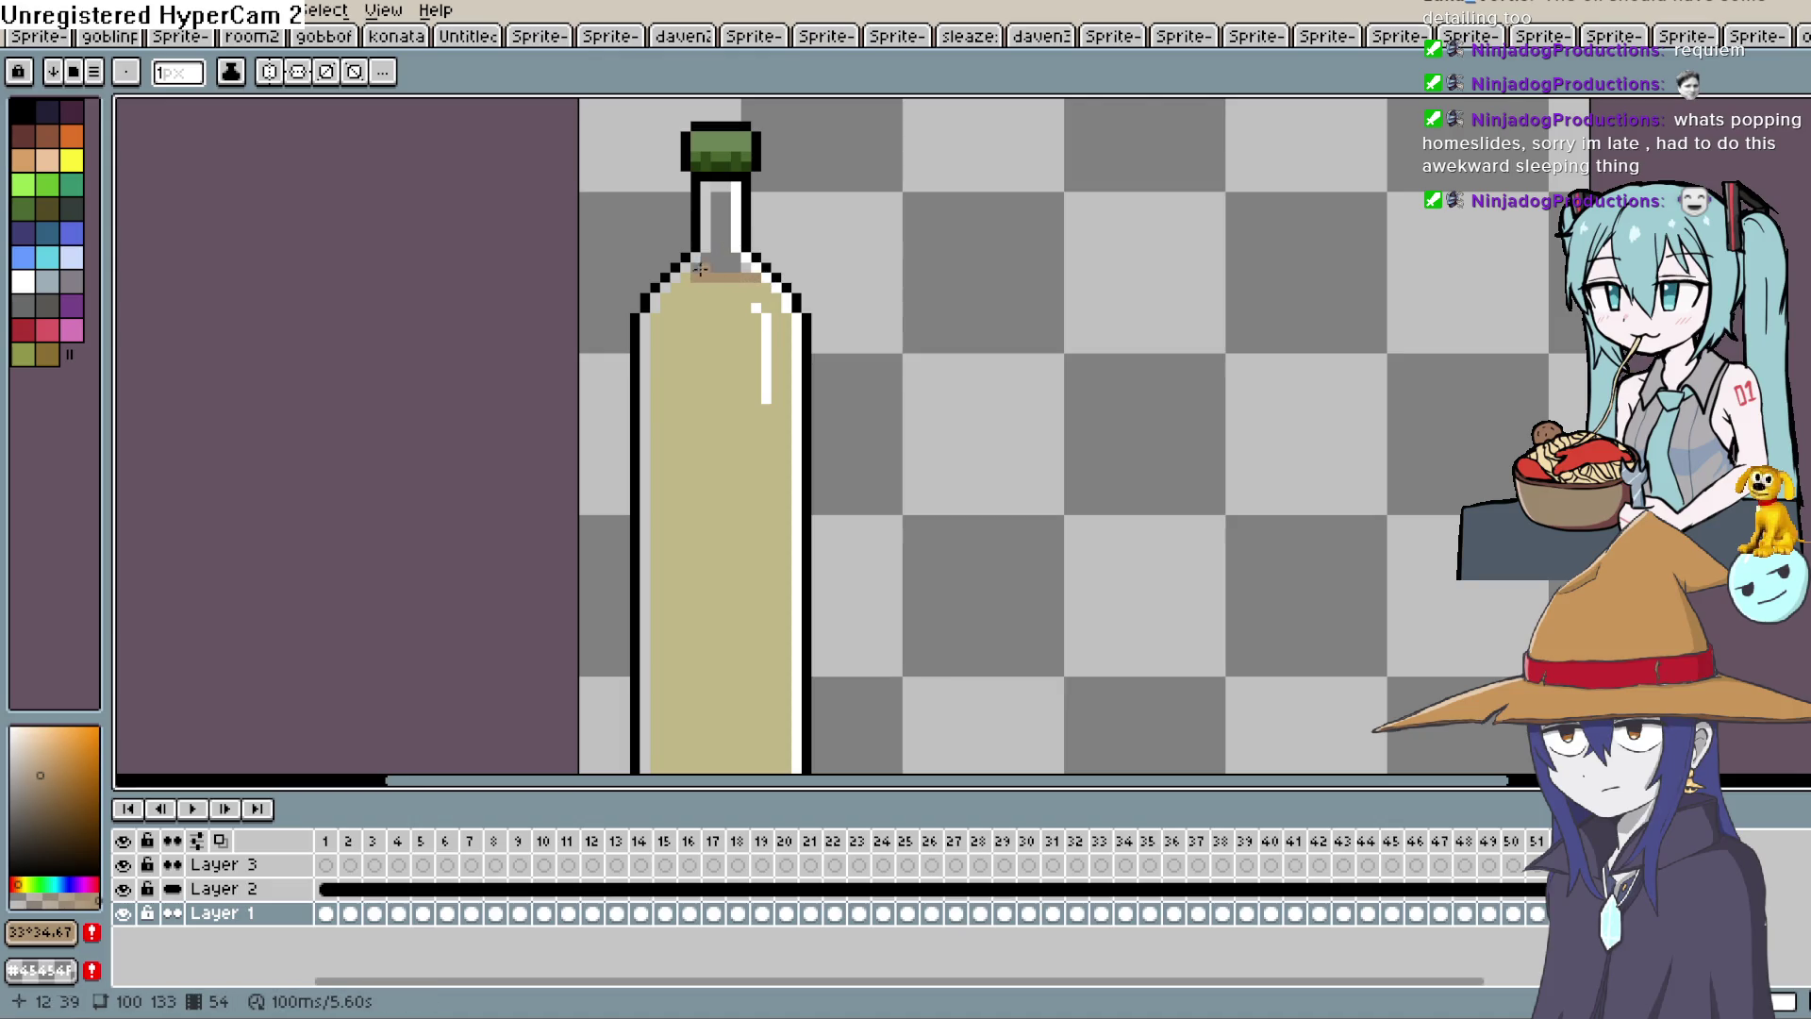
left_click_drag(674, 287, 750, 280)
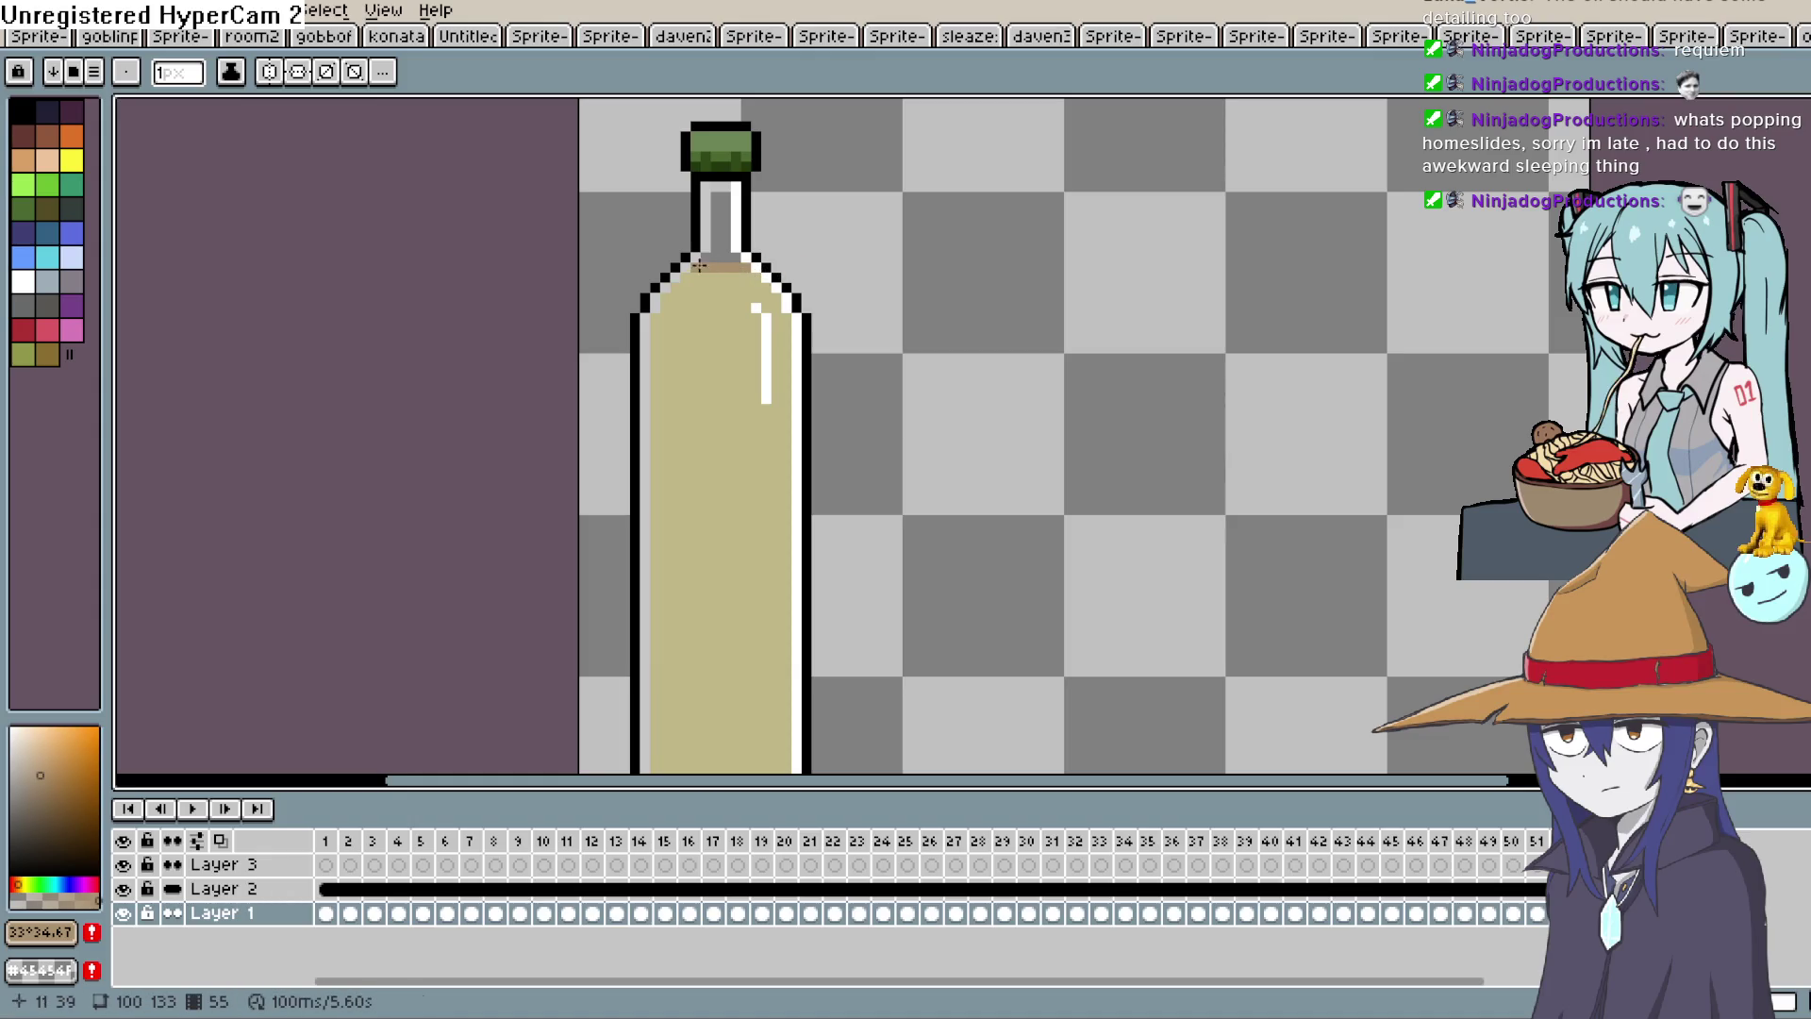
left_click_drag(688, 275, 767, 248)
Zoom out to see the whole bottle sprite.
key("Right")
key("Left")
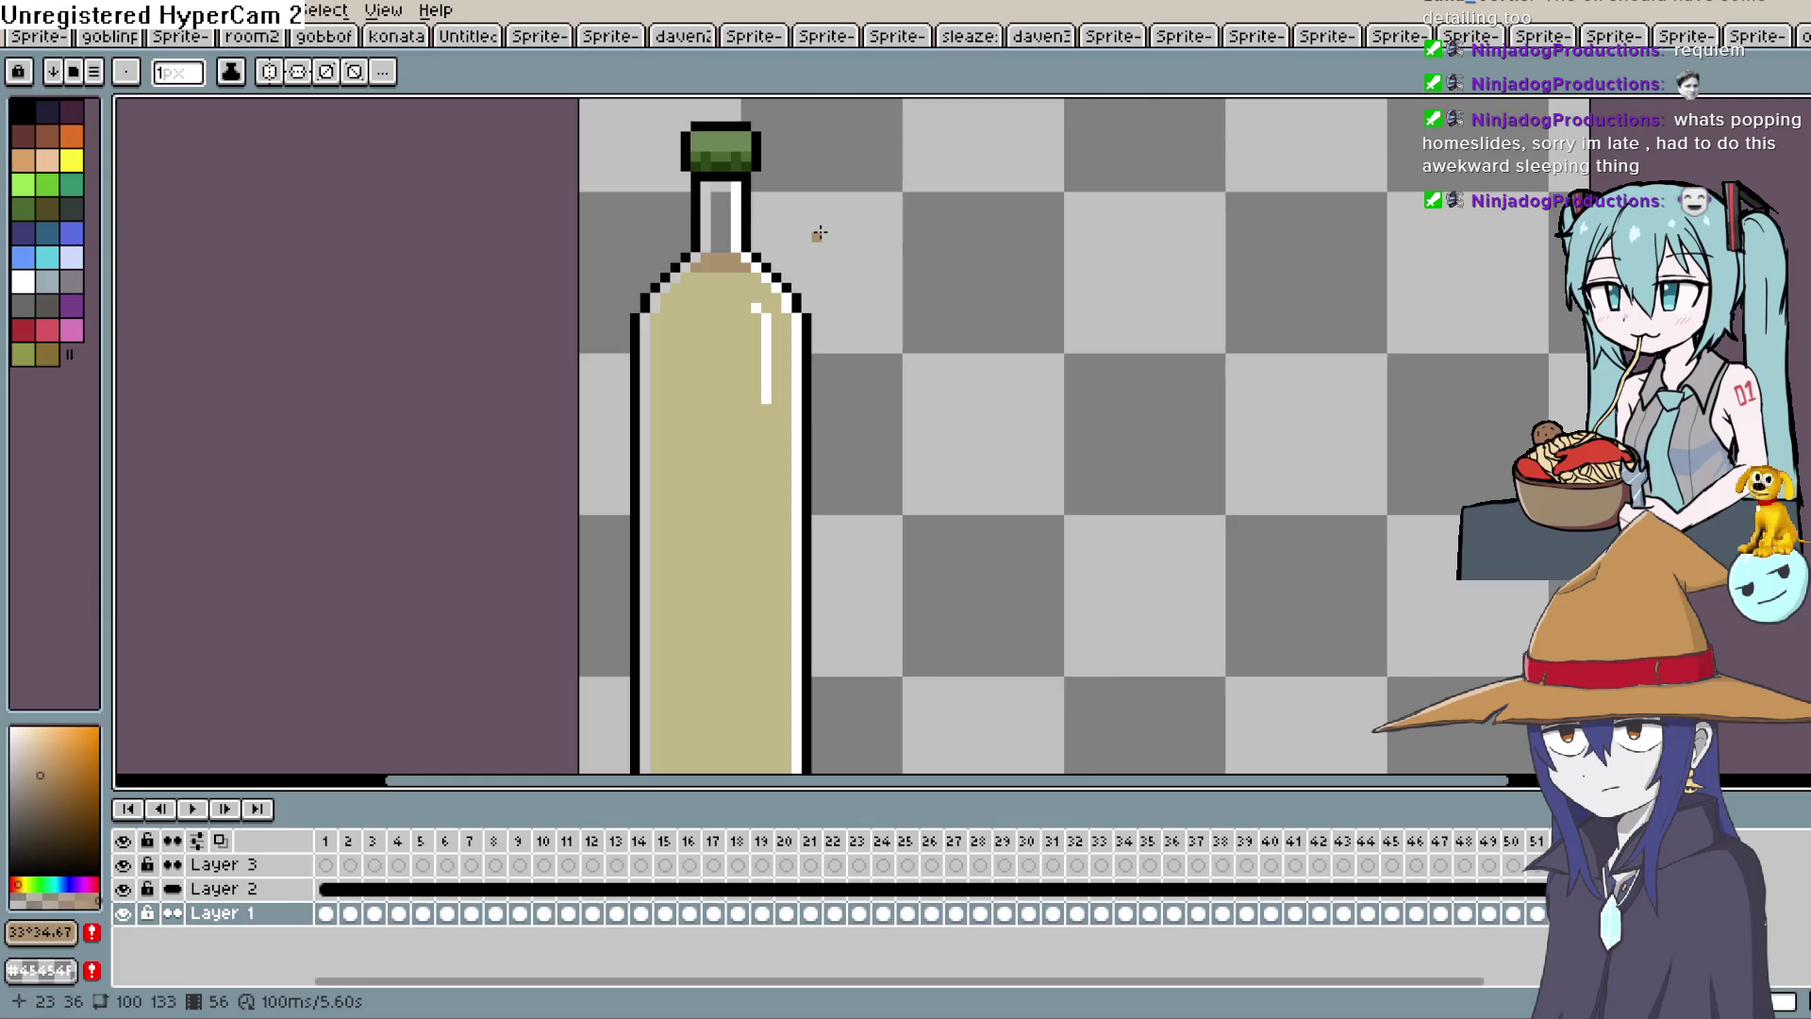
left_click_drag(854, 495, 953, 415)
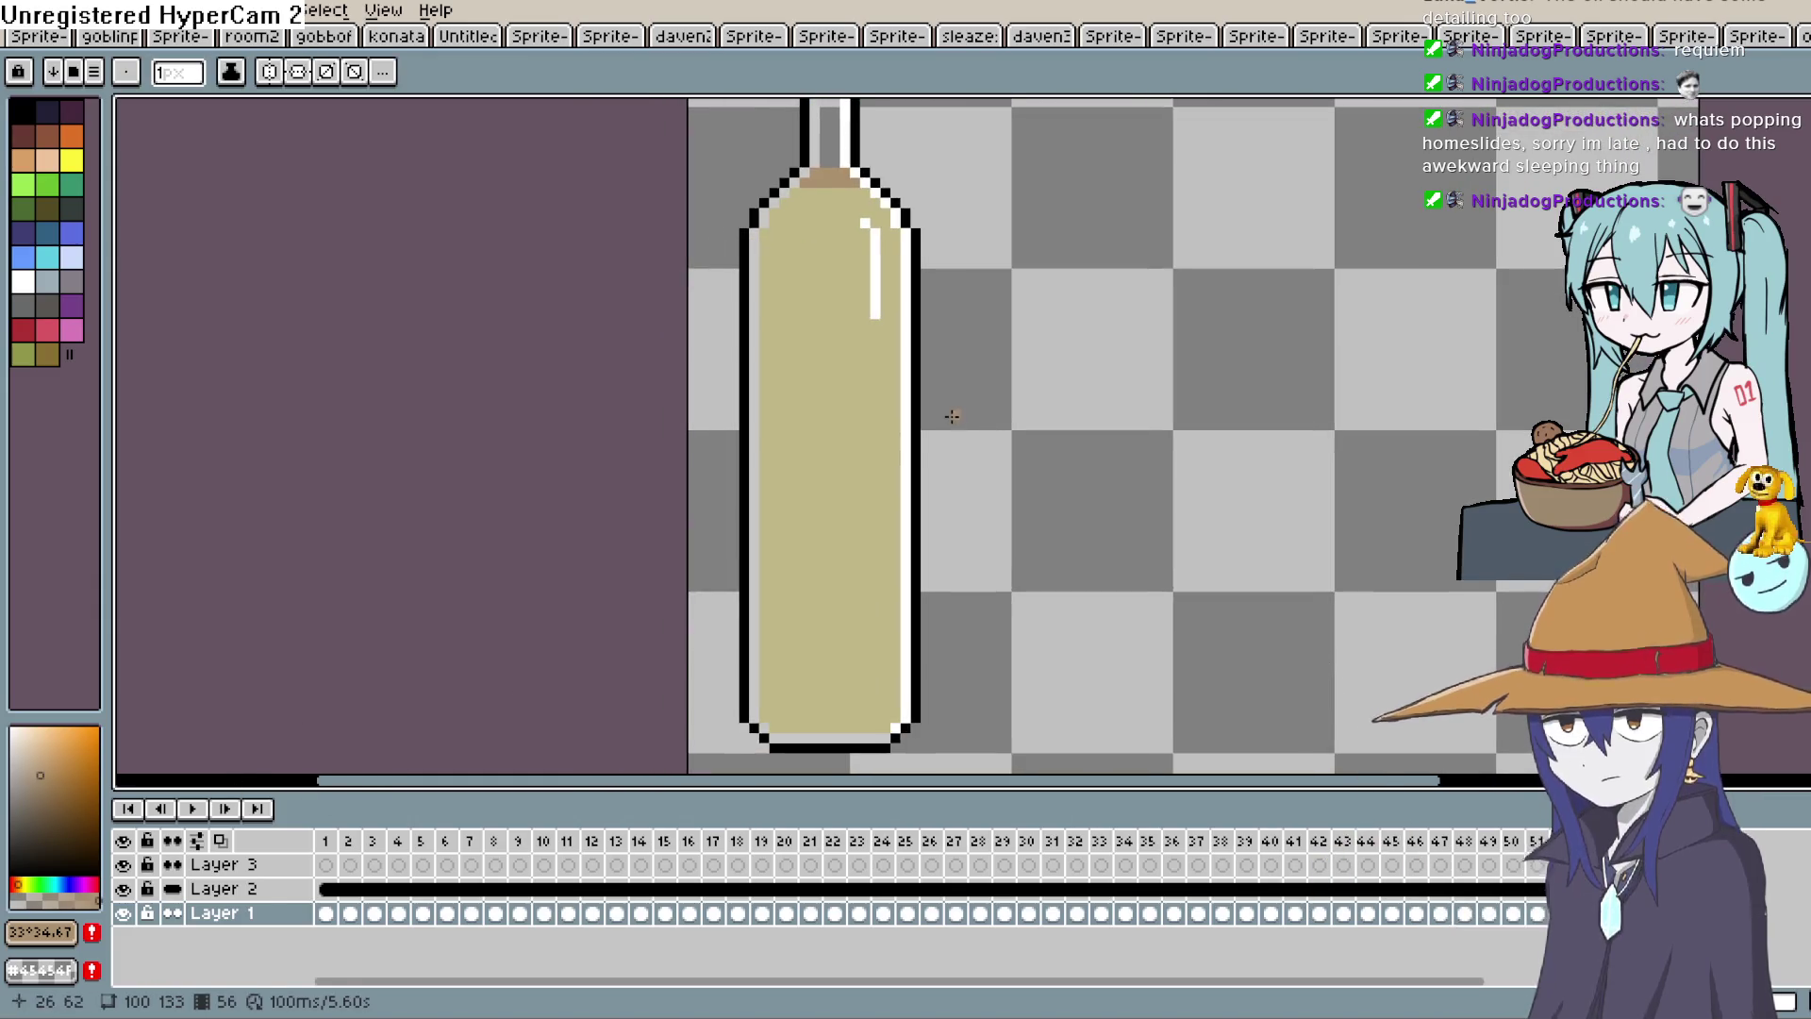
scroll(1031, 408, "down", 3)
key("space")
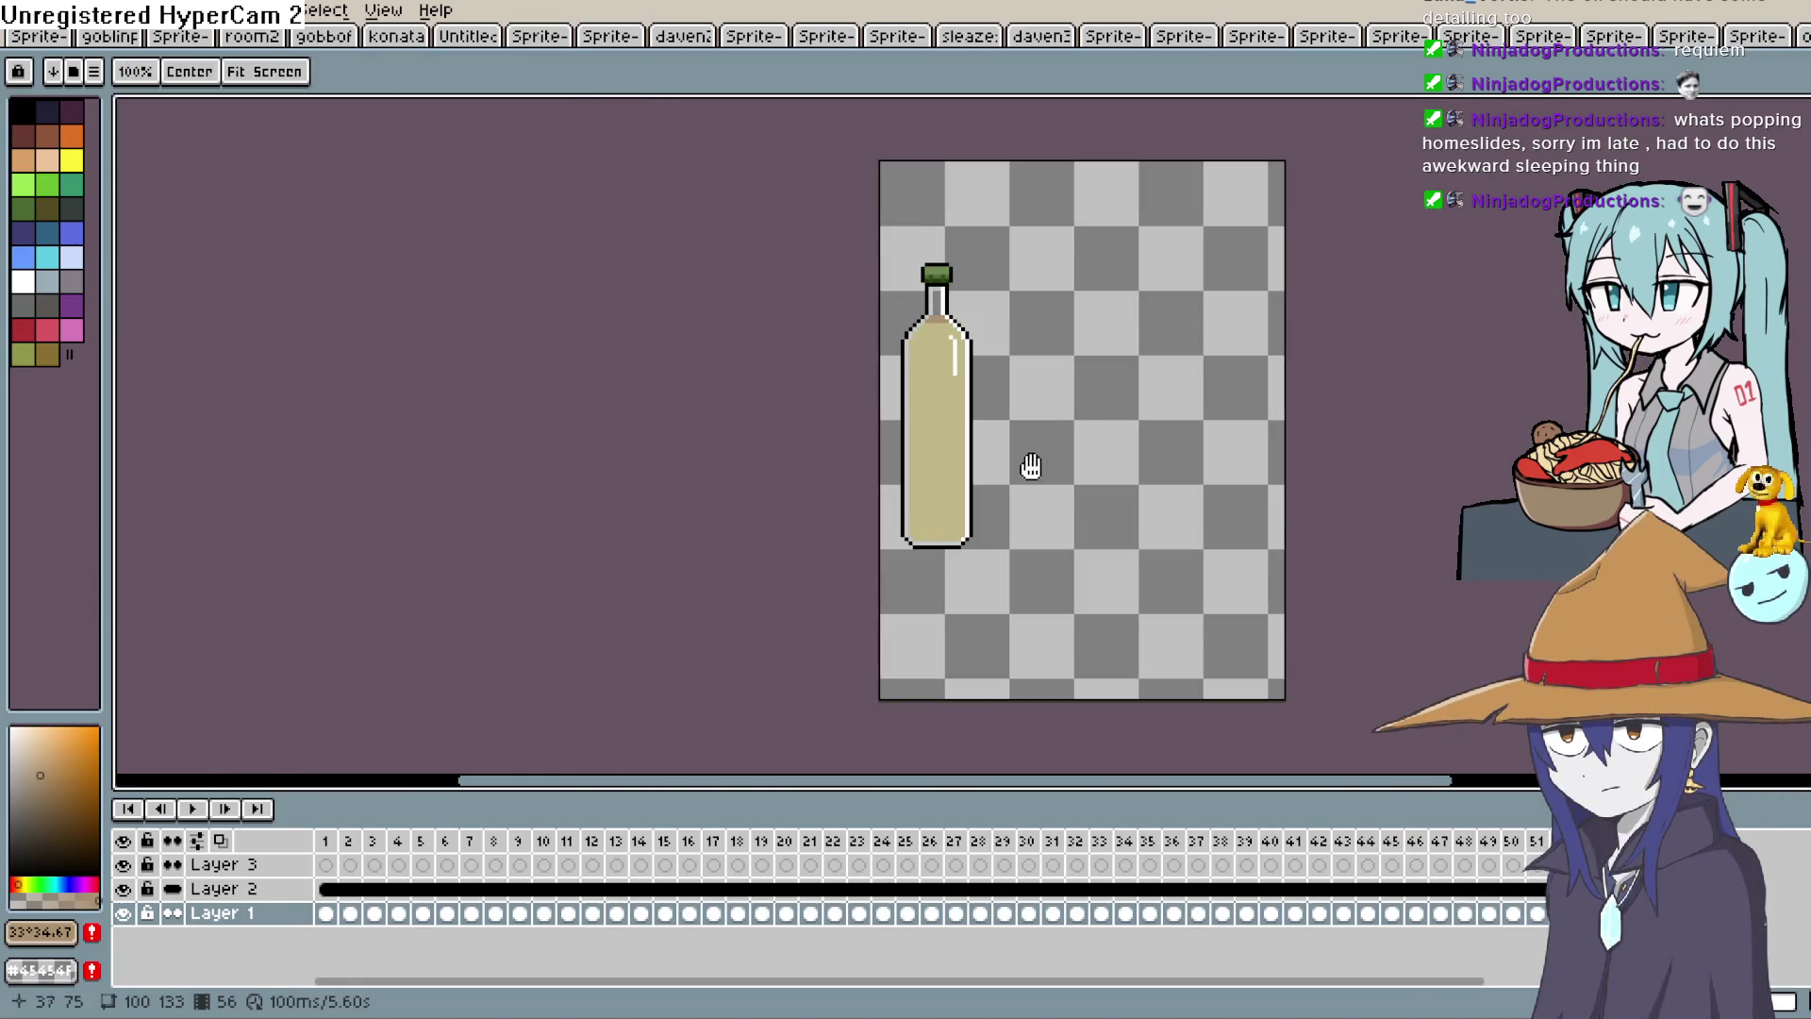
Preview the fill animation, then stop it and return to frame 1 on Layer 2.
left_click_drag(1034, 466, 944, 405)
left_click(192, 809)
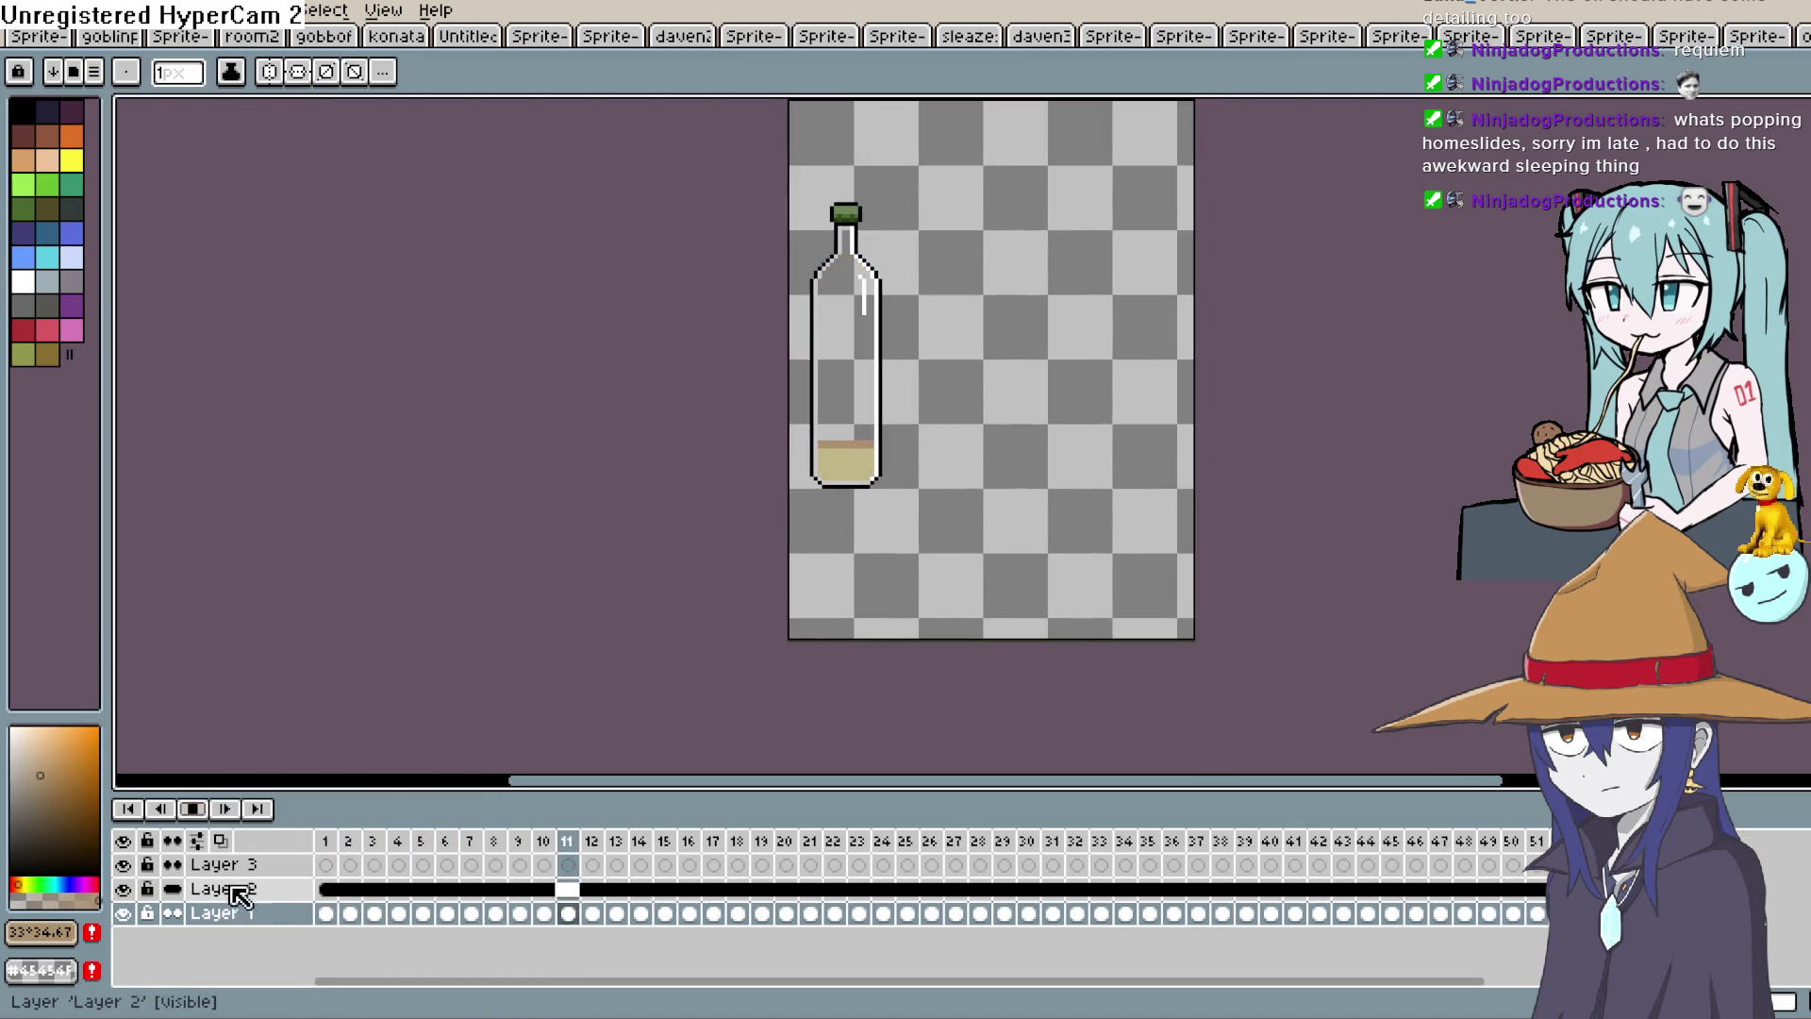
key("space")
left_click_drag(1079, 405, 1084, 460)
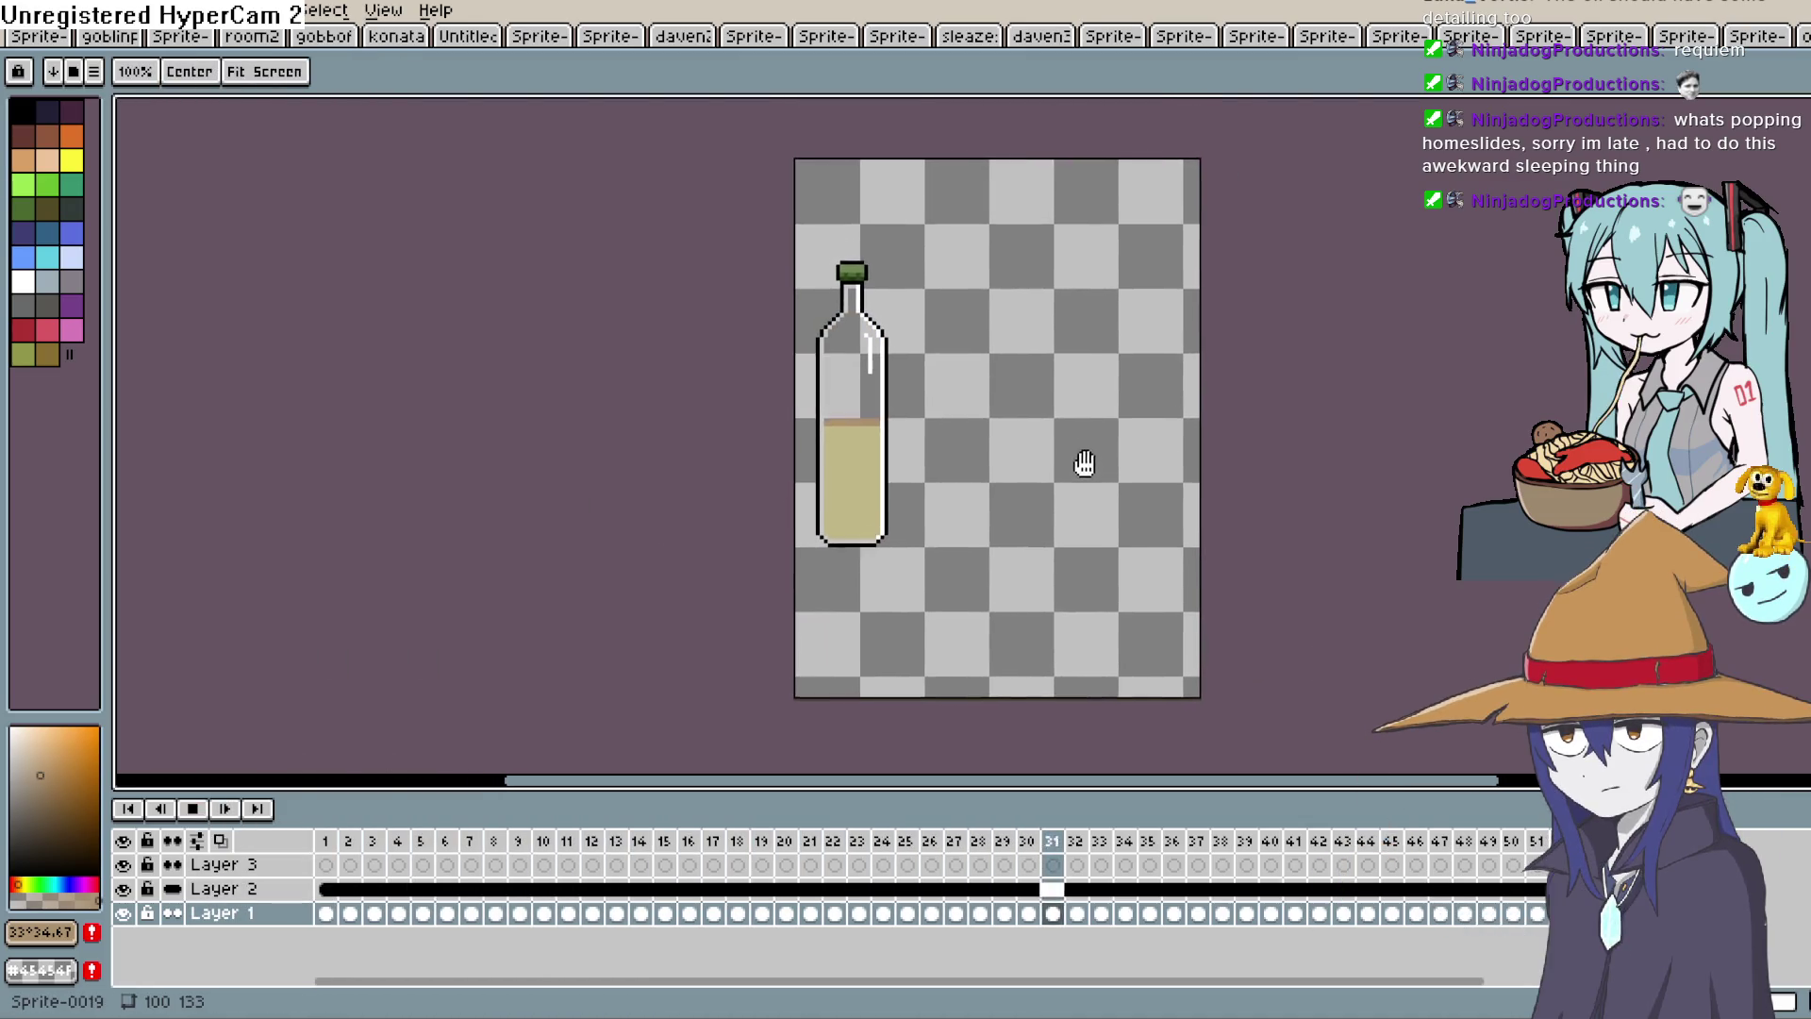
scroll(1090, 415, "up", 4)
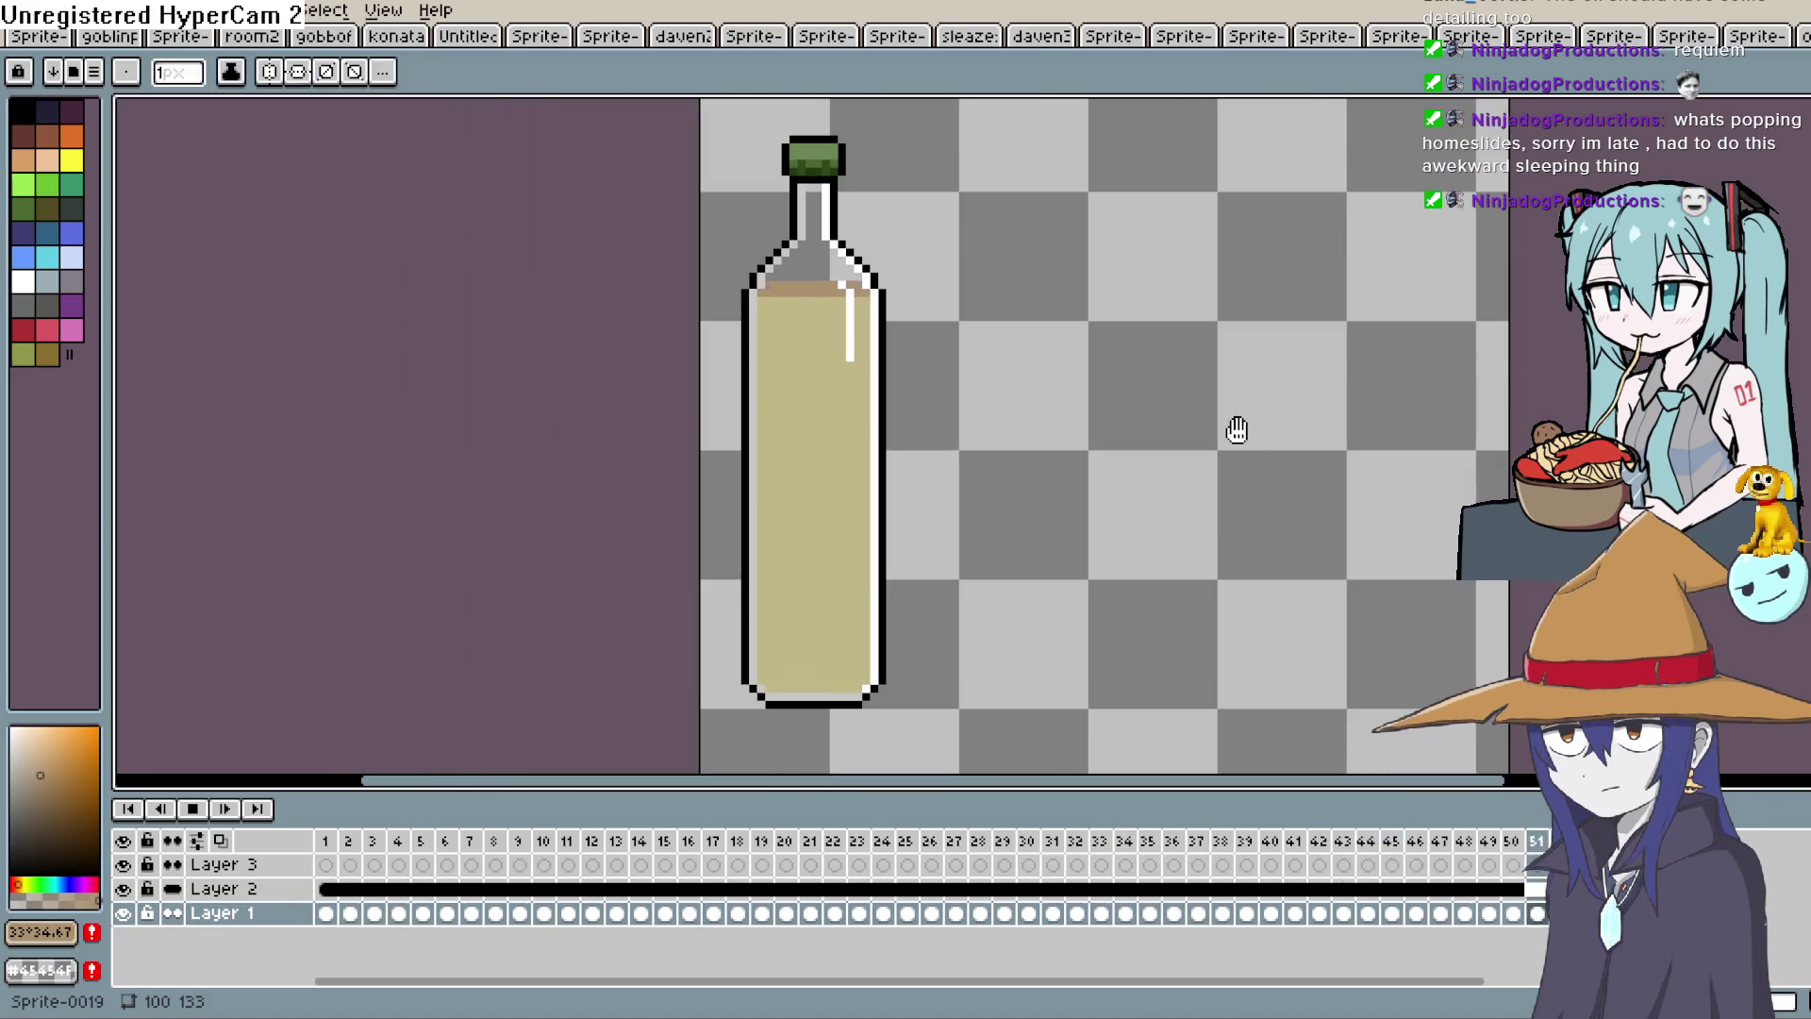
left_click_drag(1237, 429, 1197, 425)
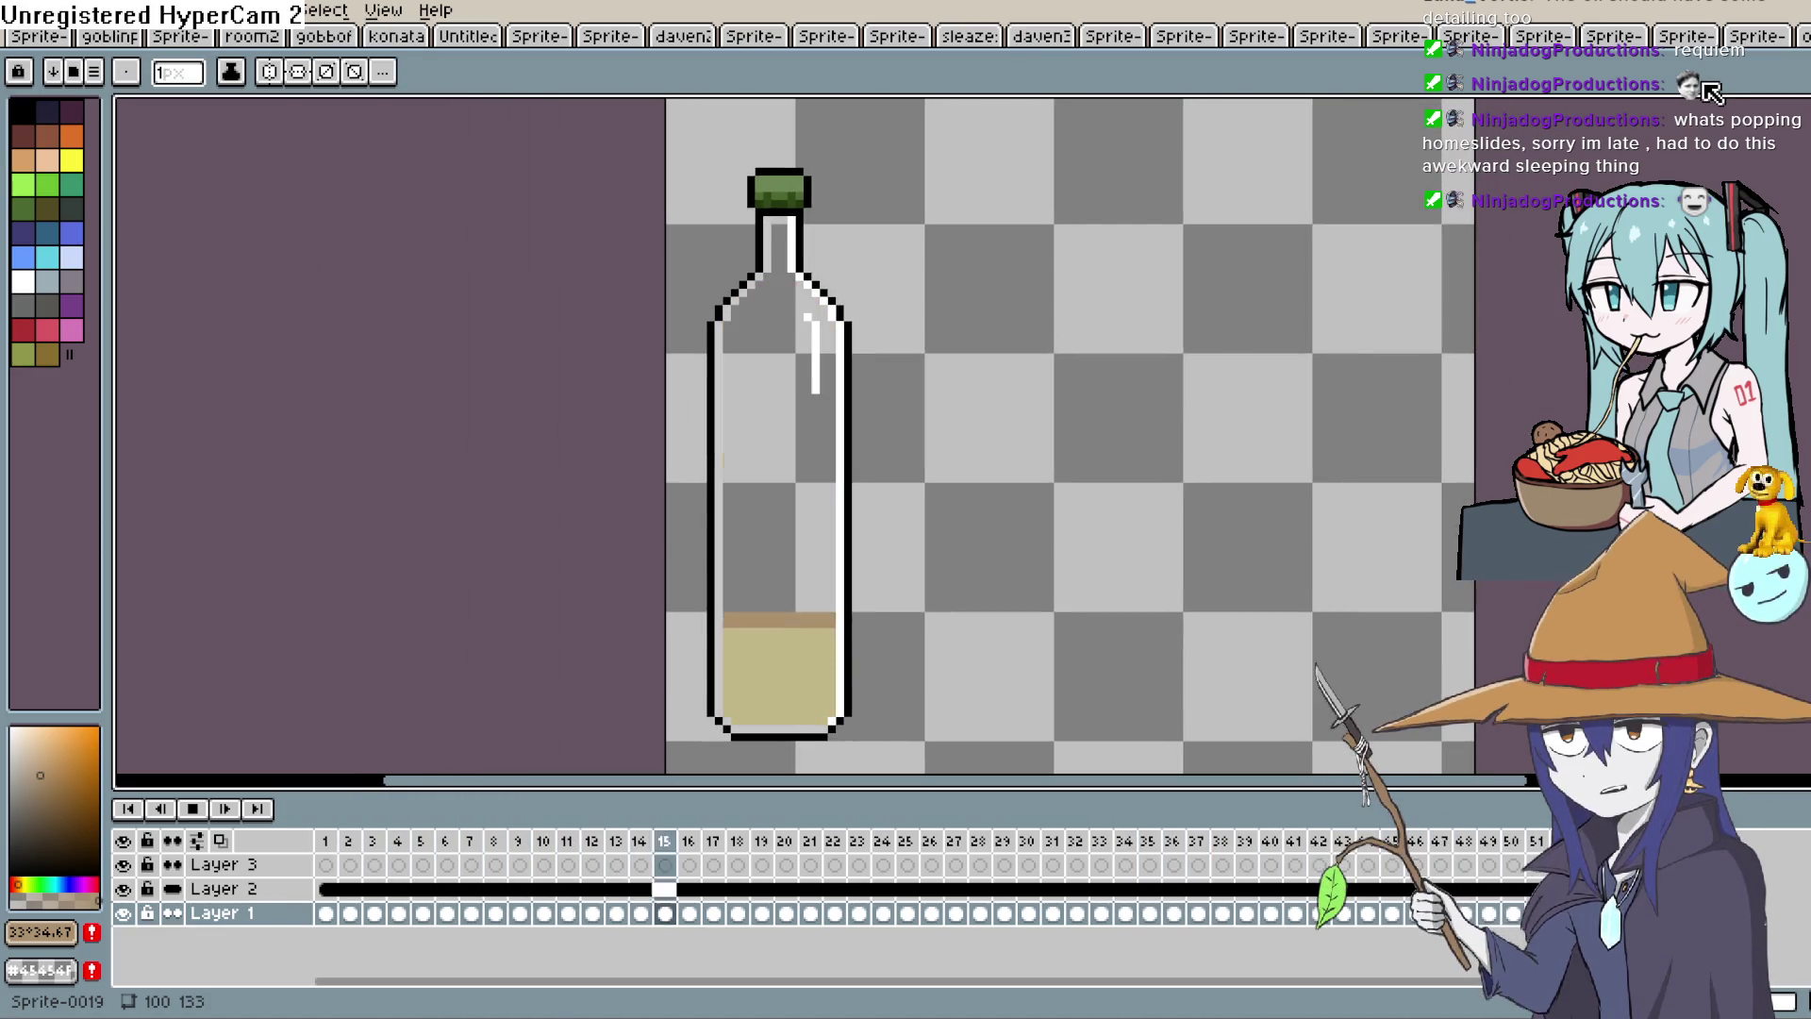
left_click(833, 633)
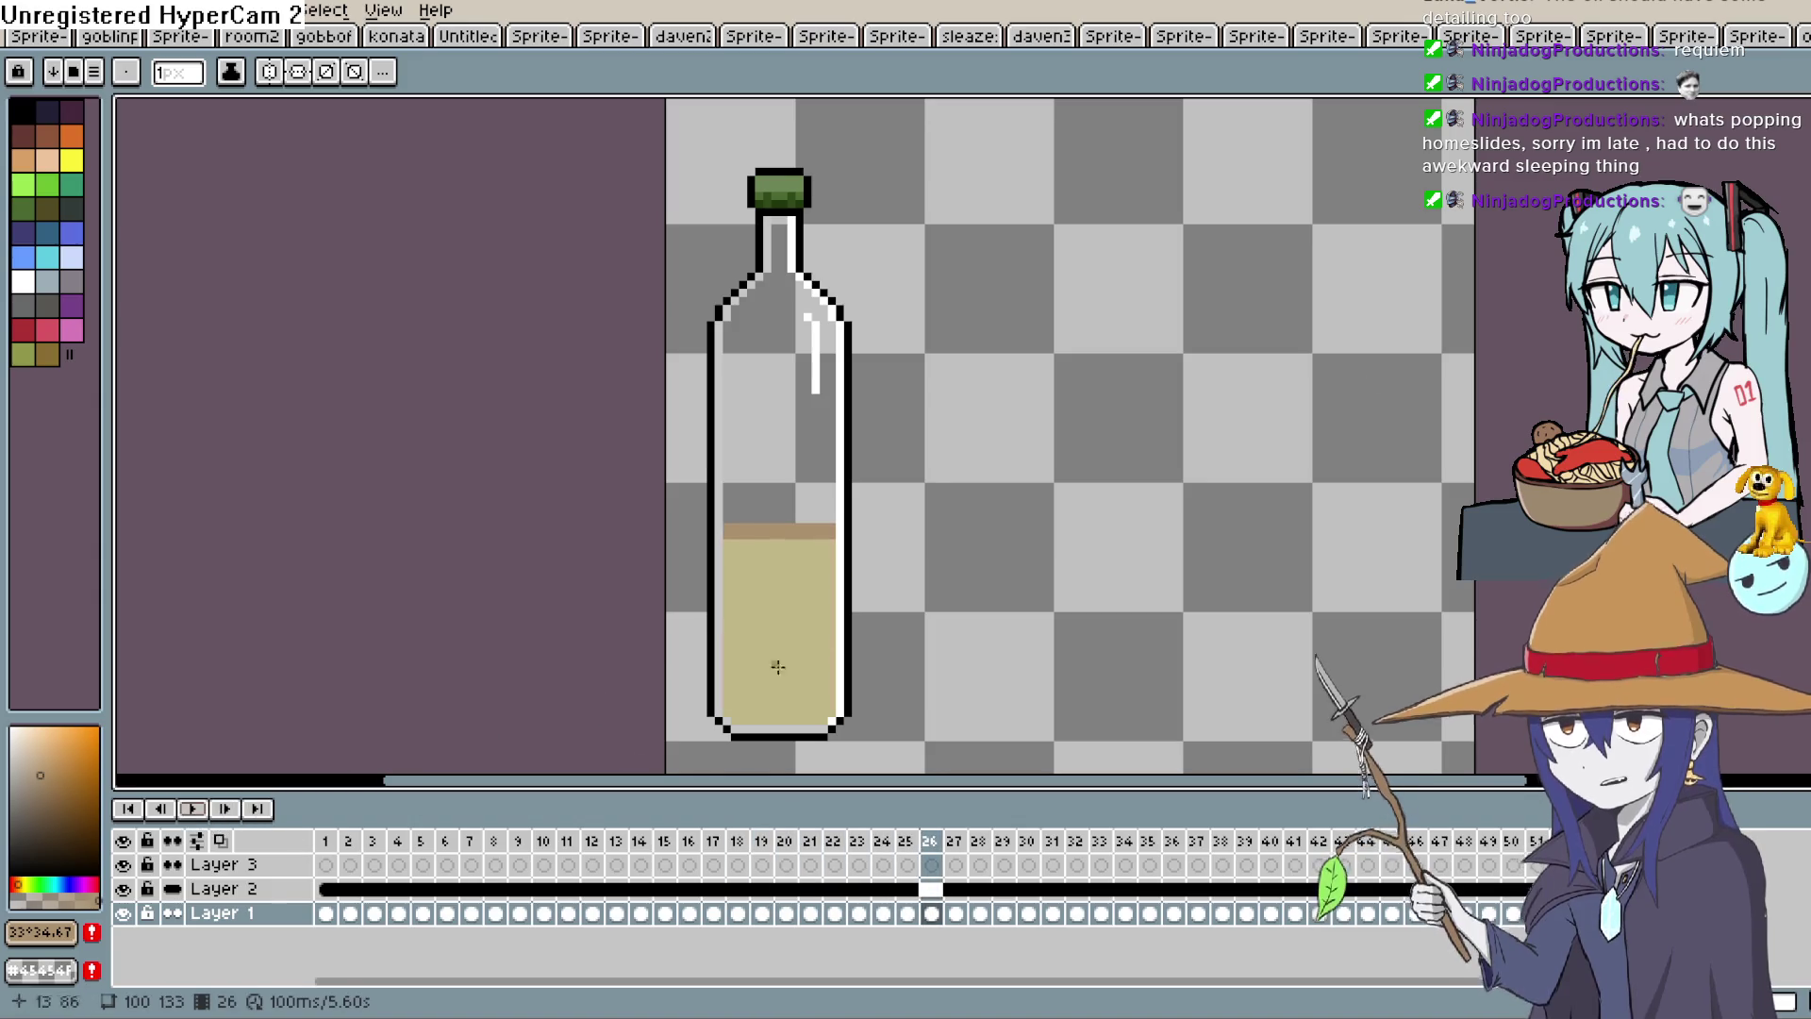
left_click(326, 889)
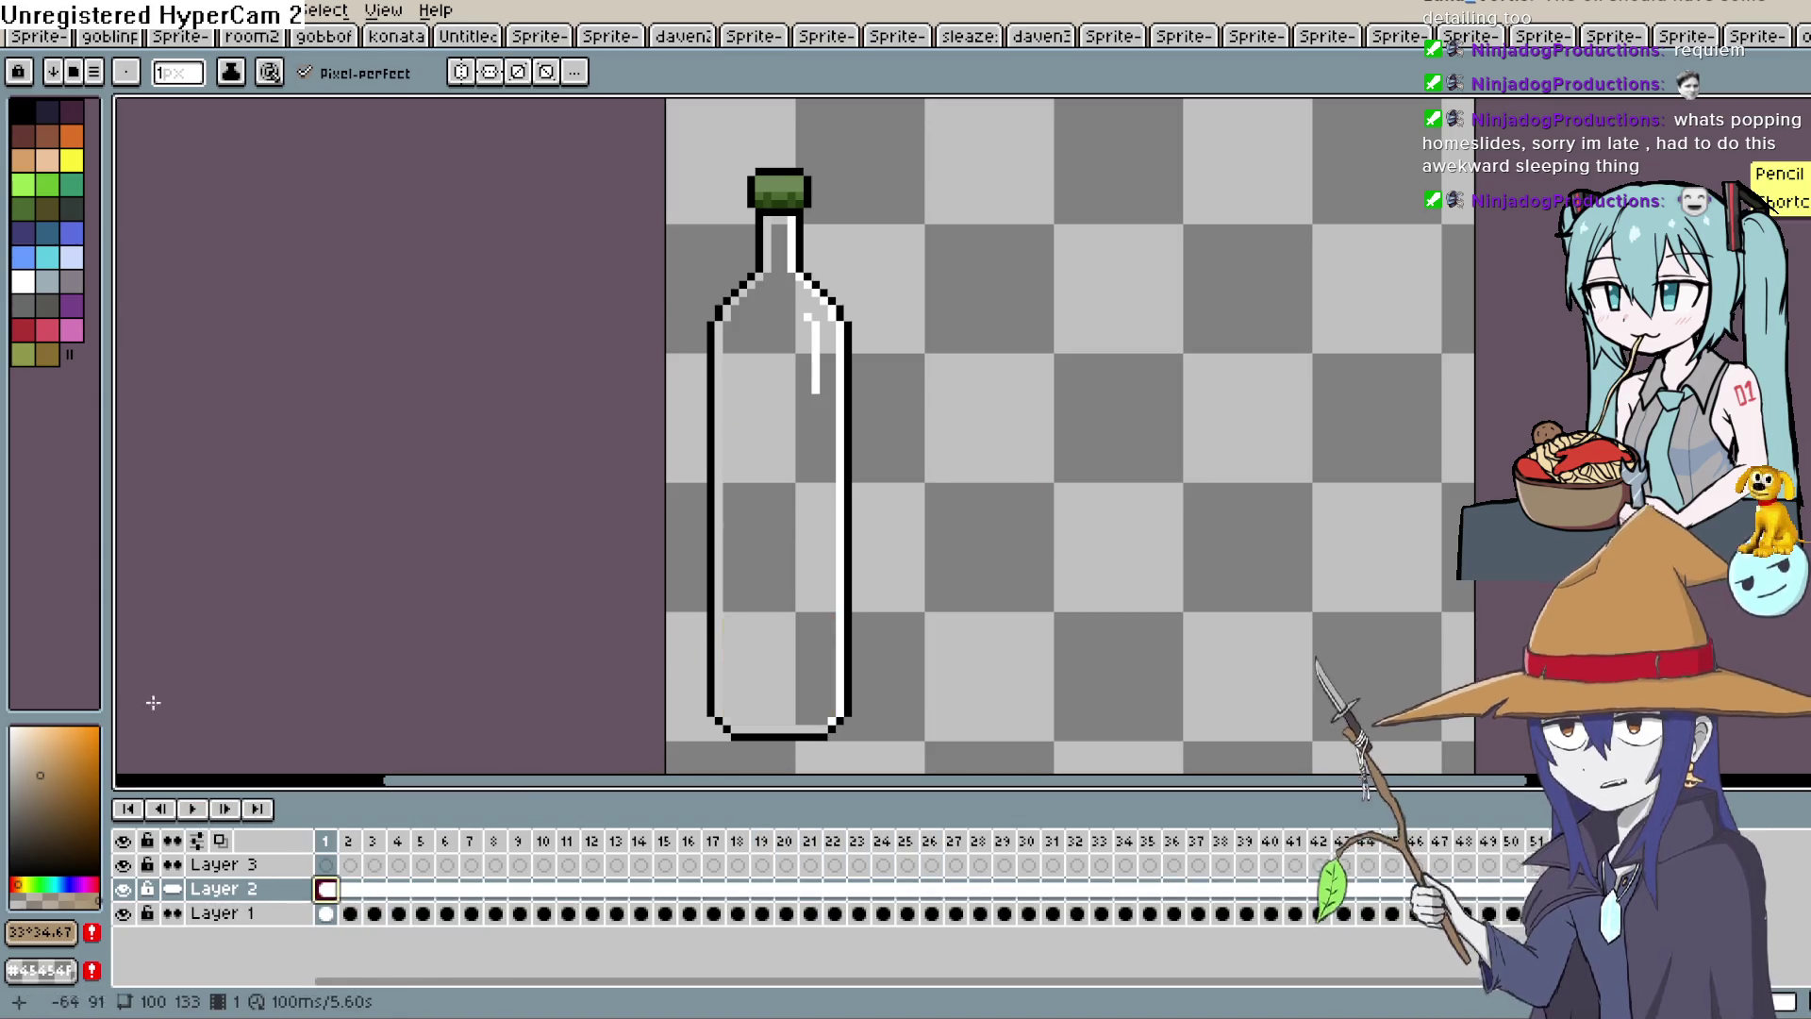
Pencil black tick marks up the bottle's left outline, redoing one misplaced tick.
scroll(780, 619, "down", 3)
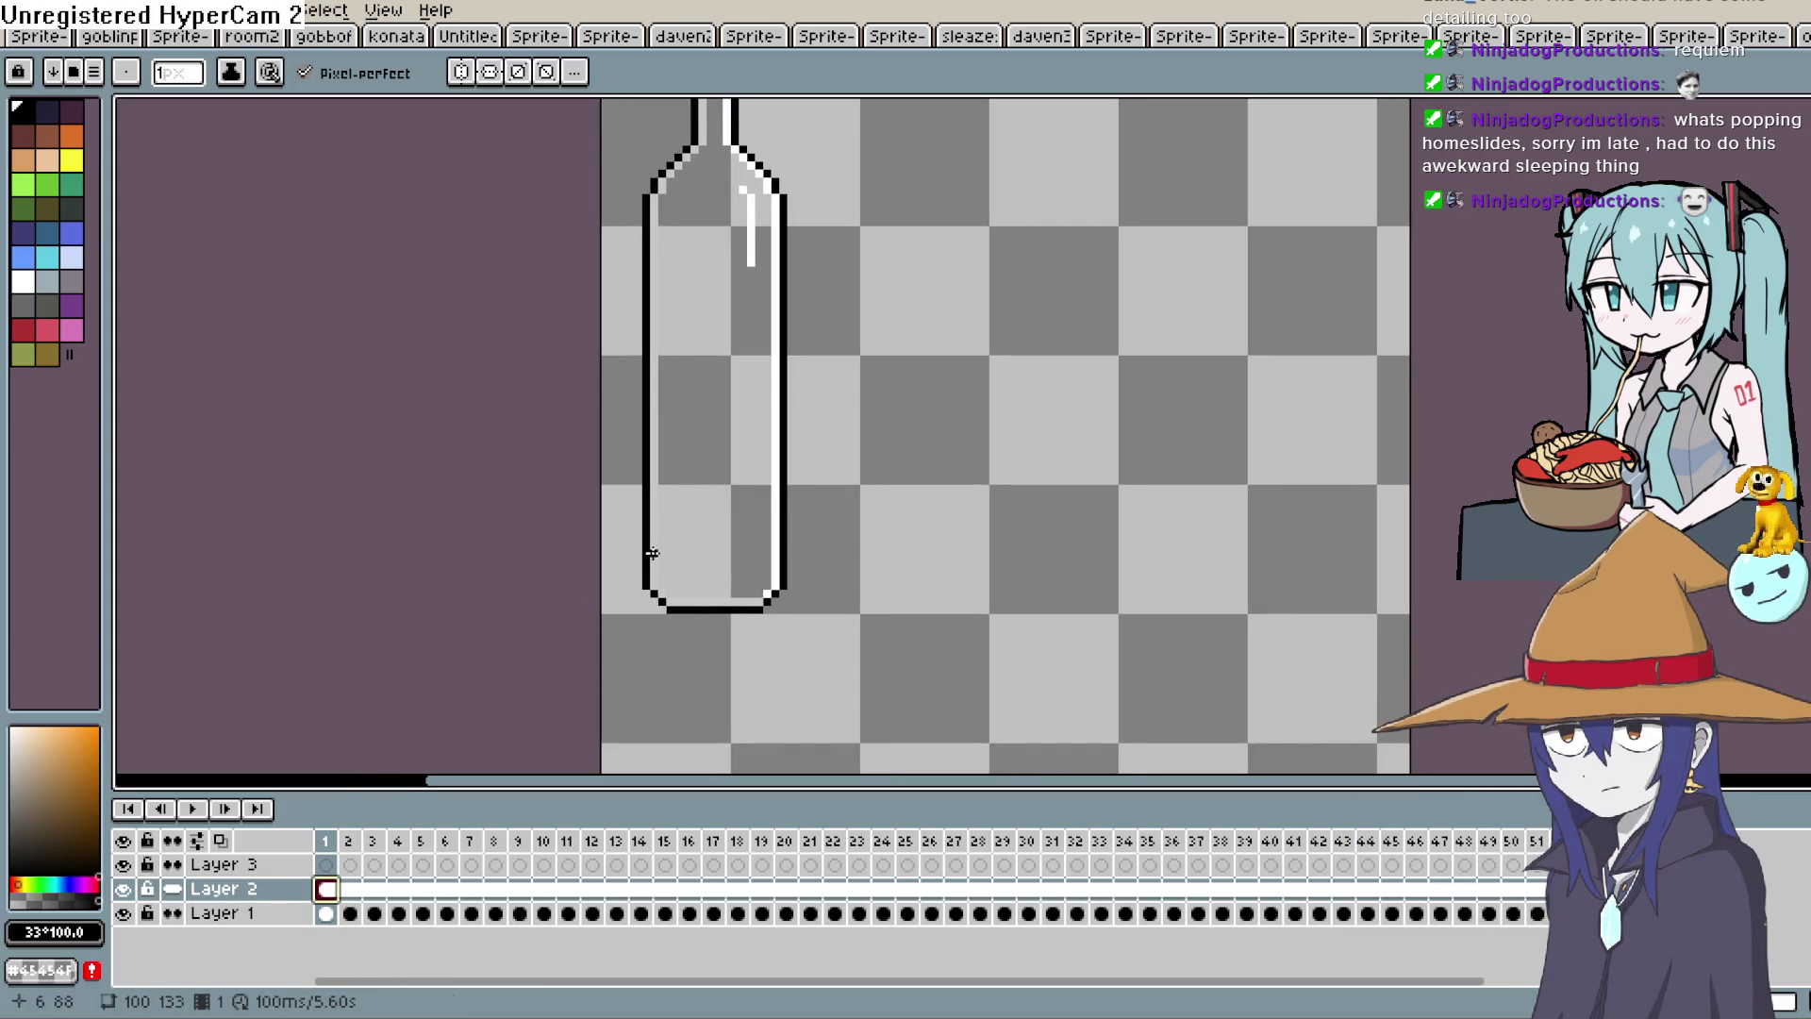
left_click(652, 557)
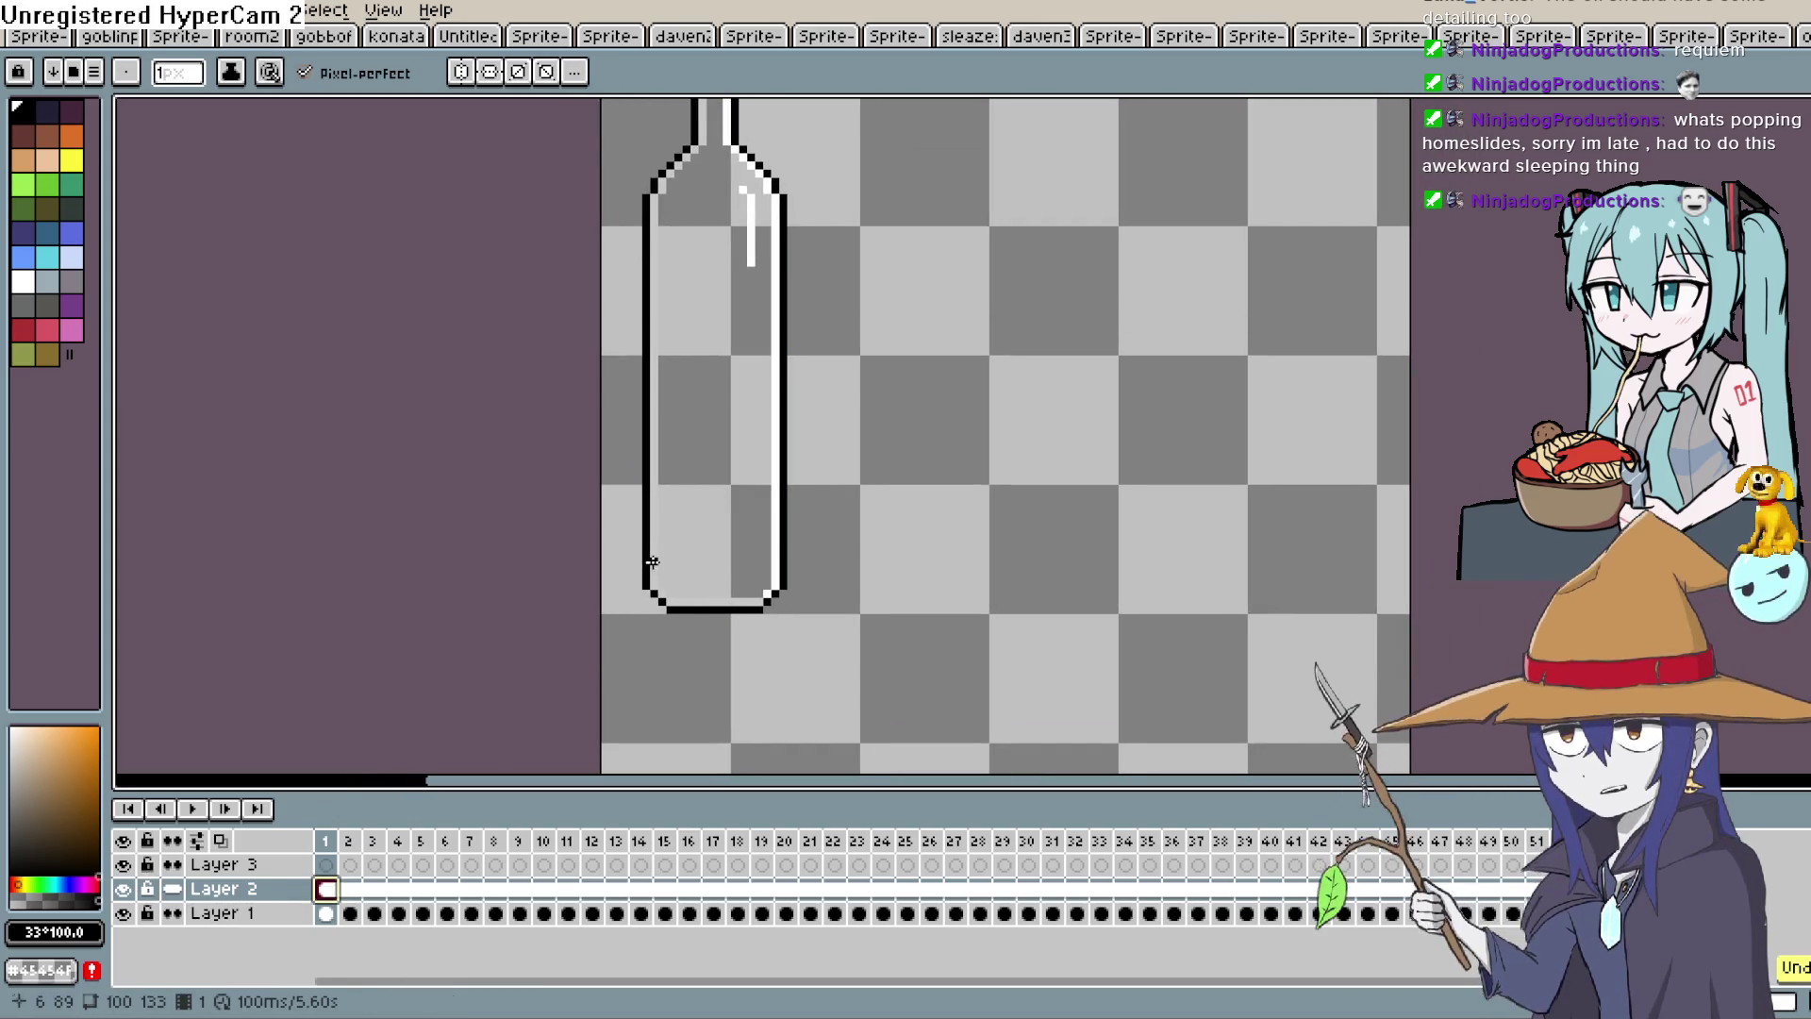
left_click(653, 536)
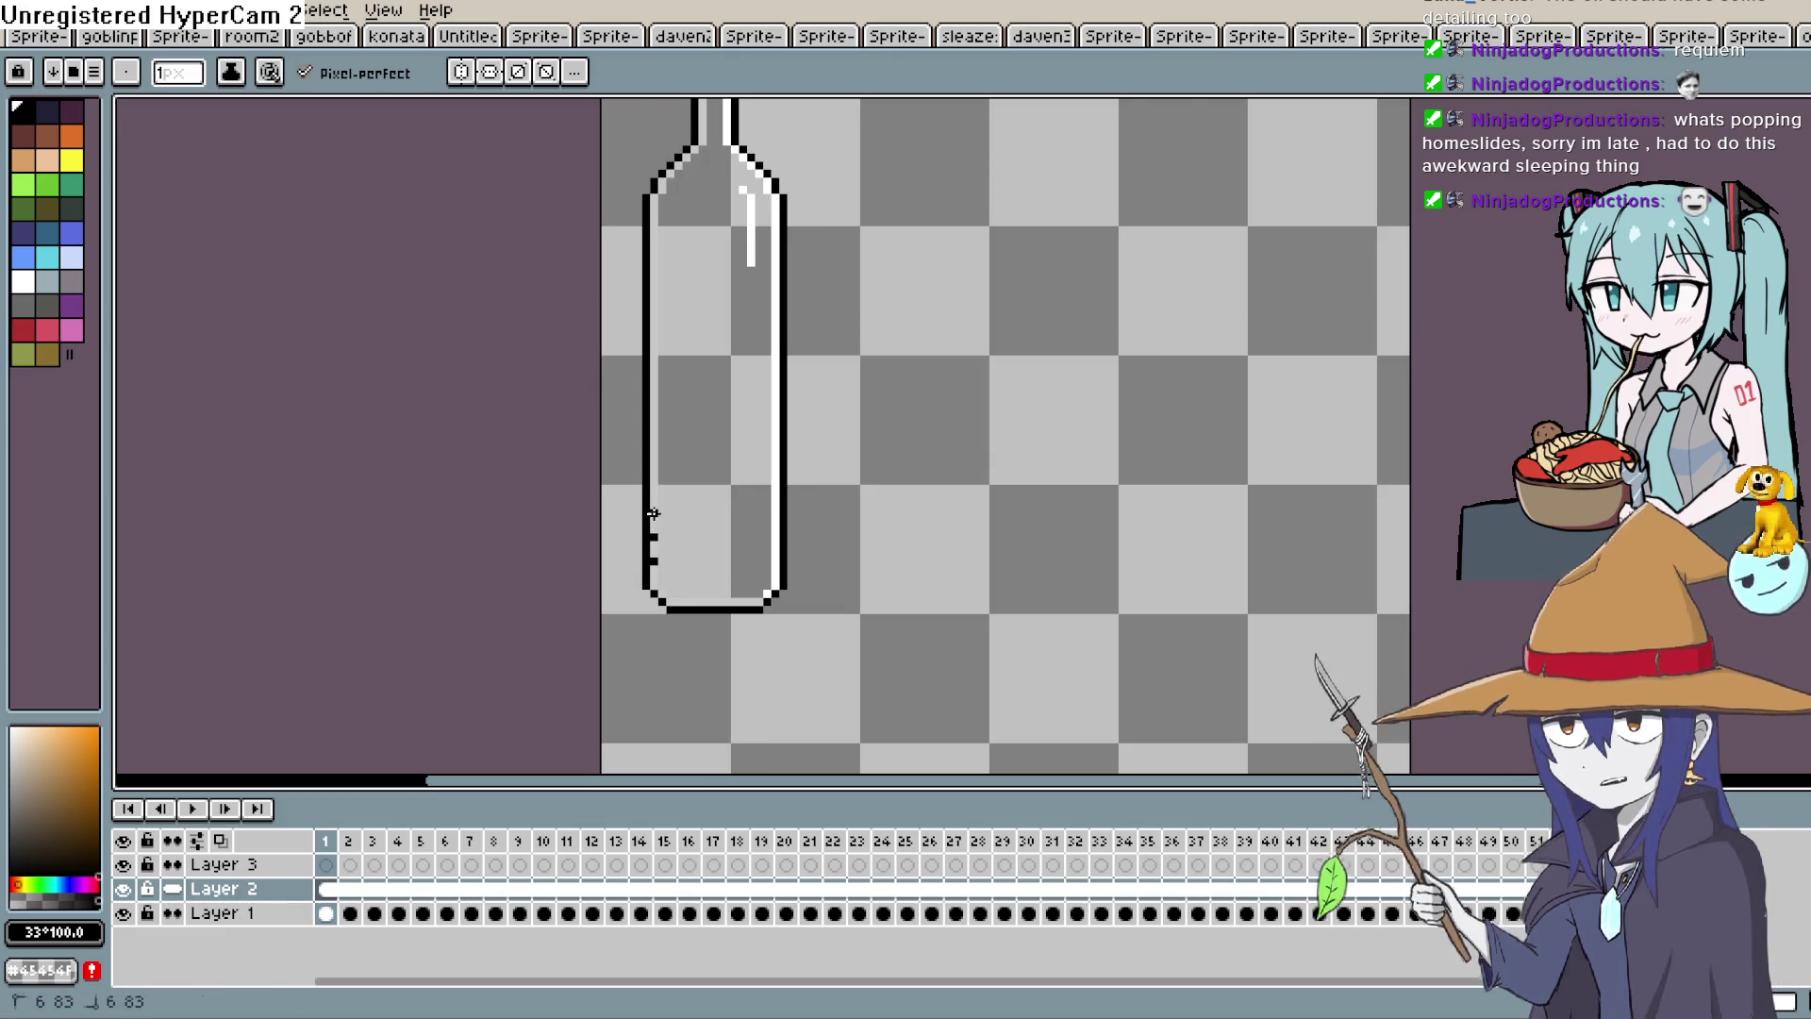
left_click(653, 489)
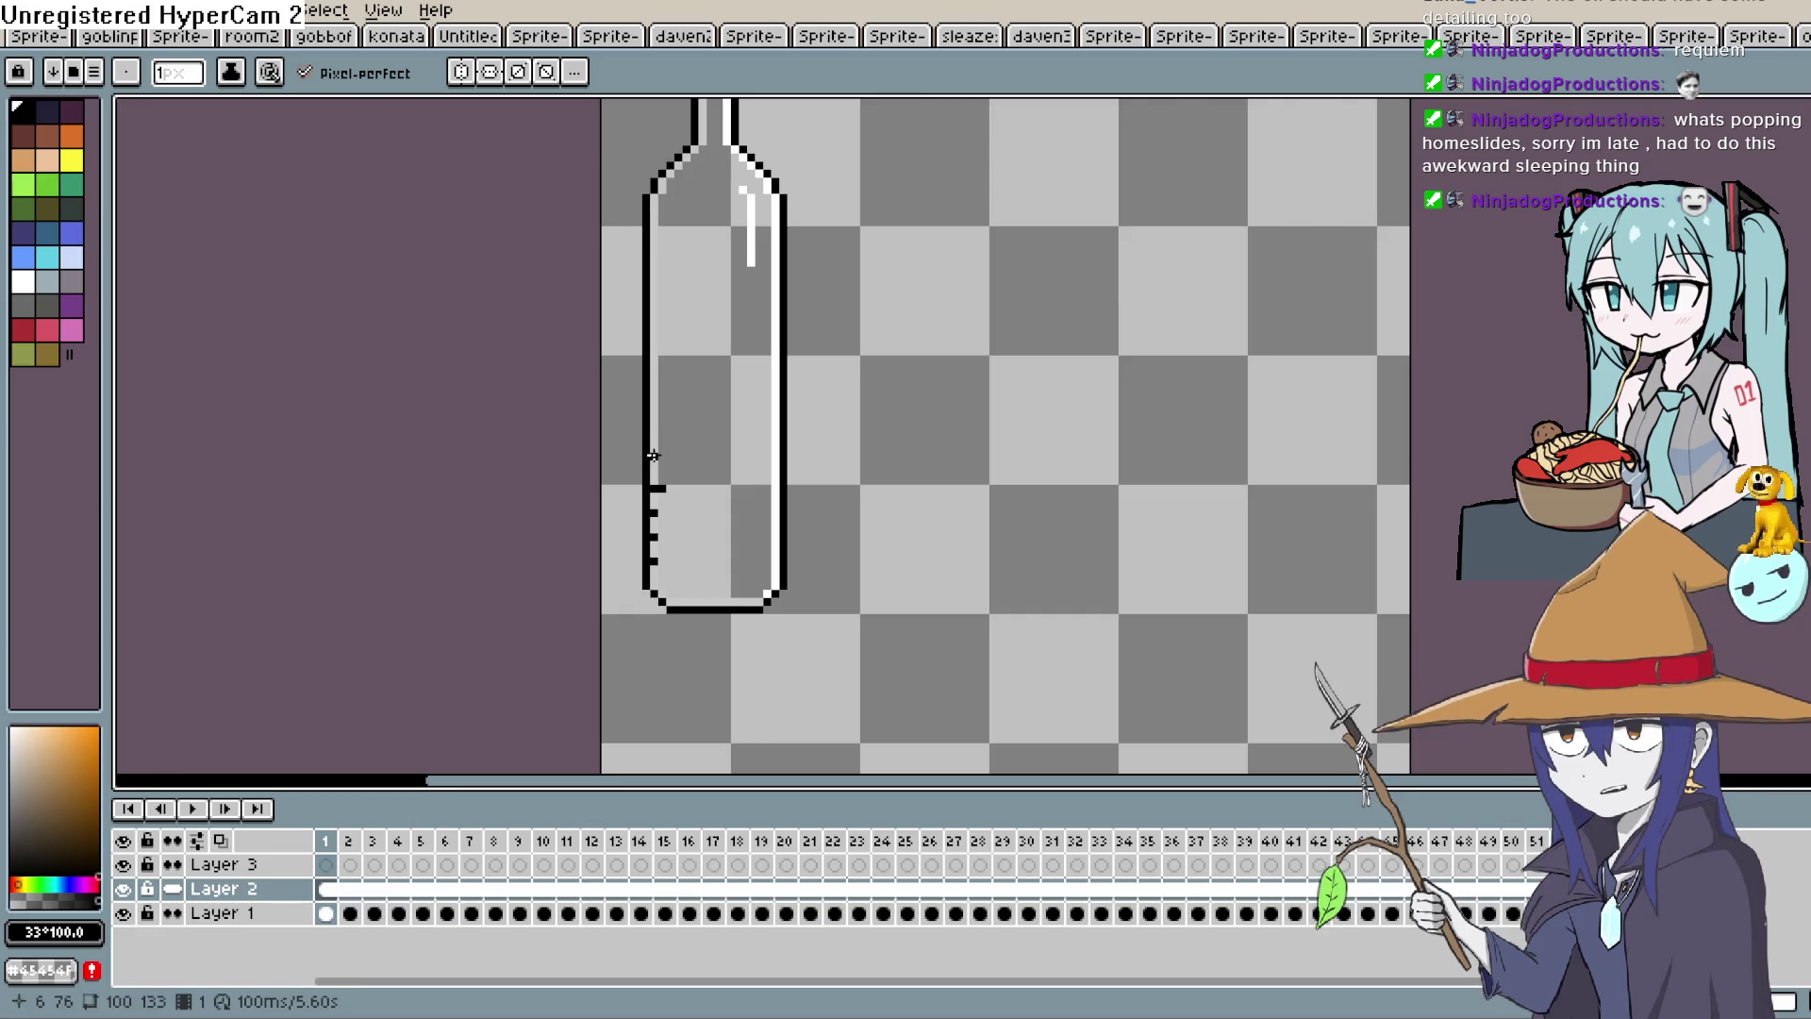
key("ctrl+z")
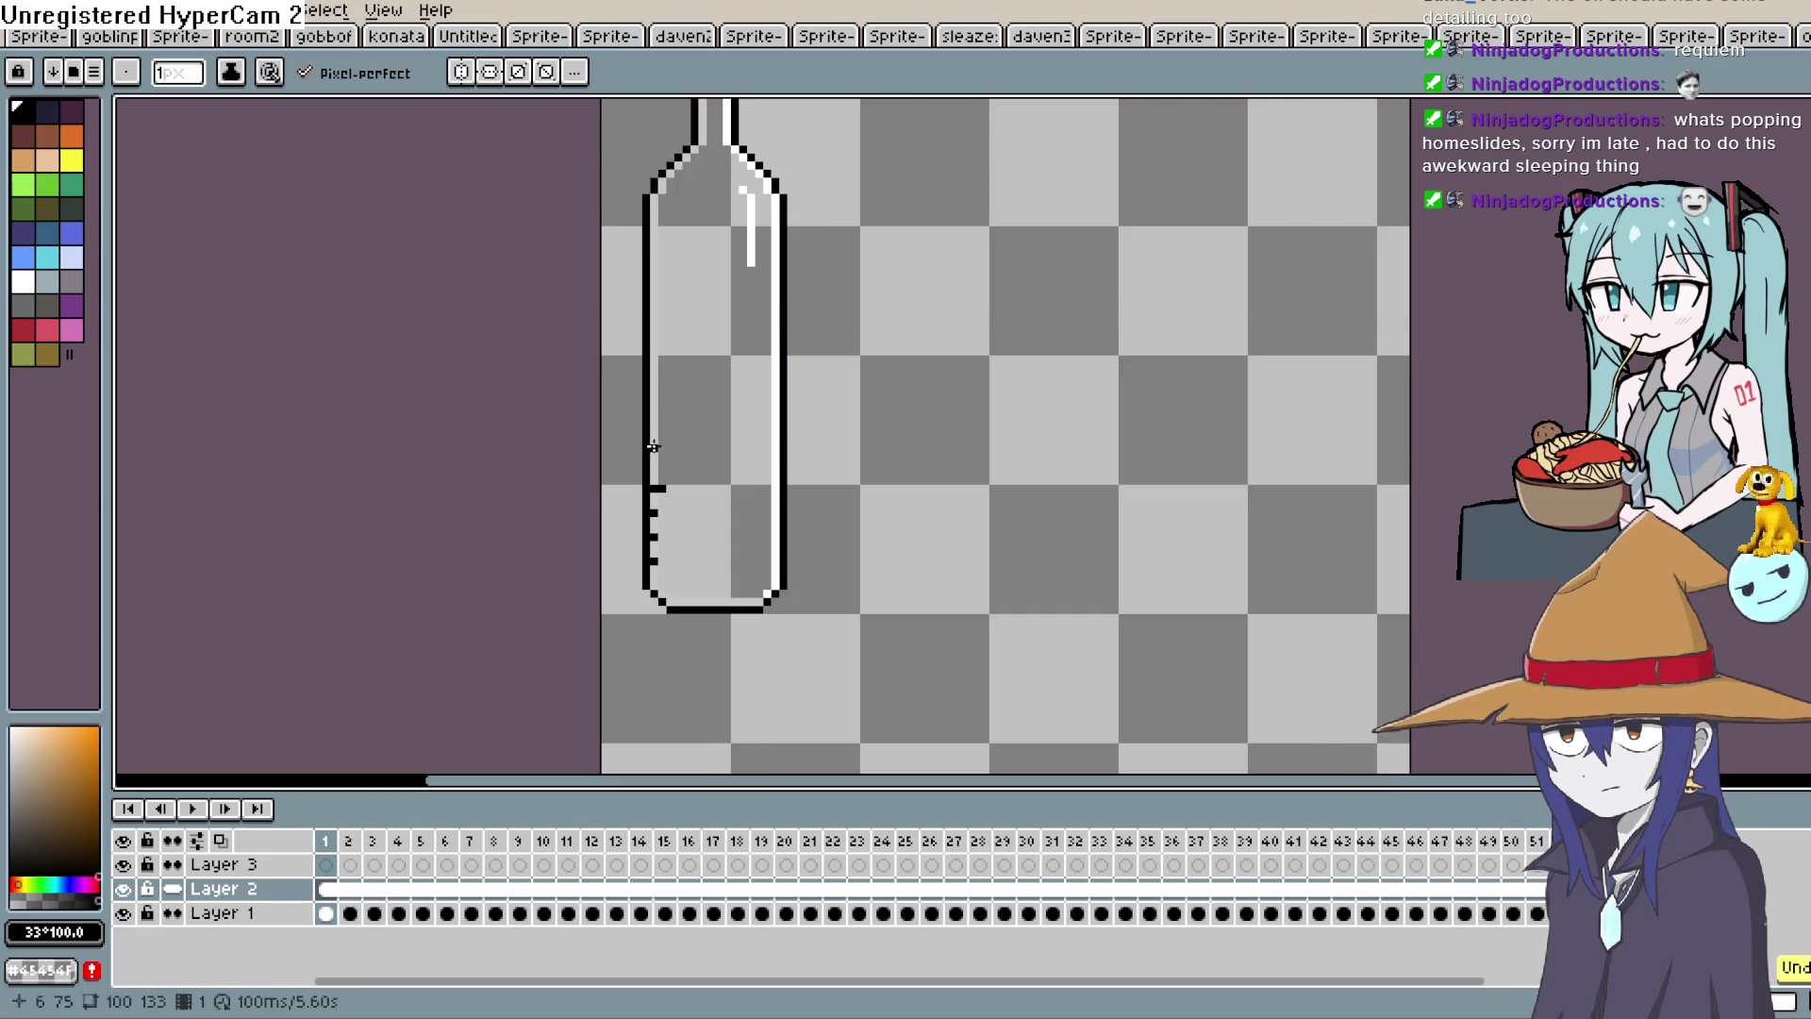
left_click(653, 431)
left_click(653, 404)
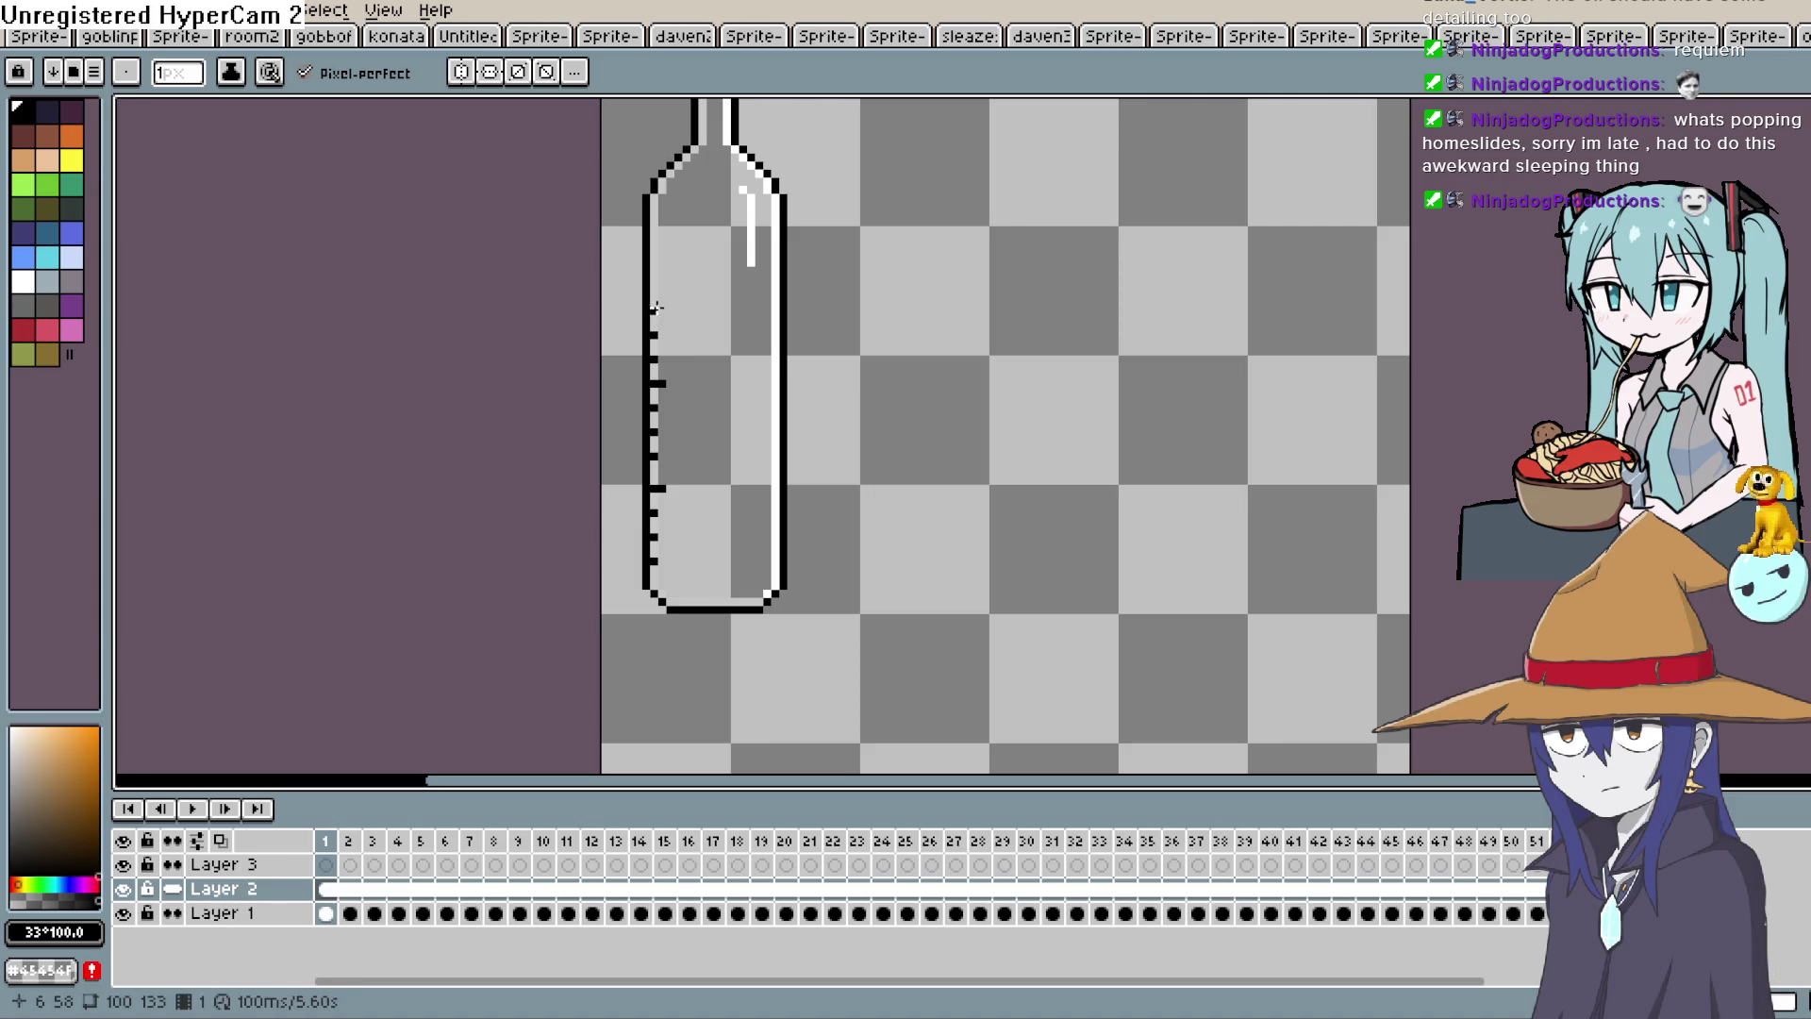
left_click(656, 285)
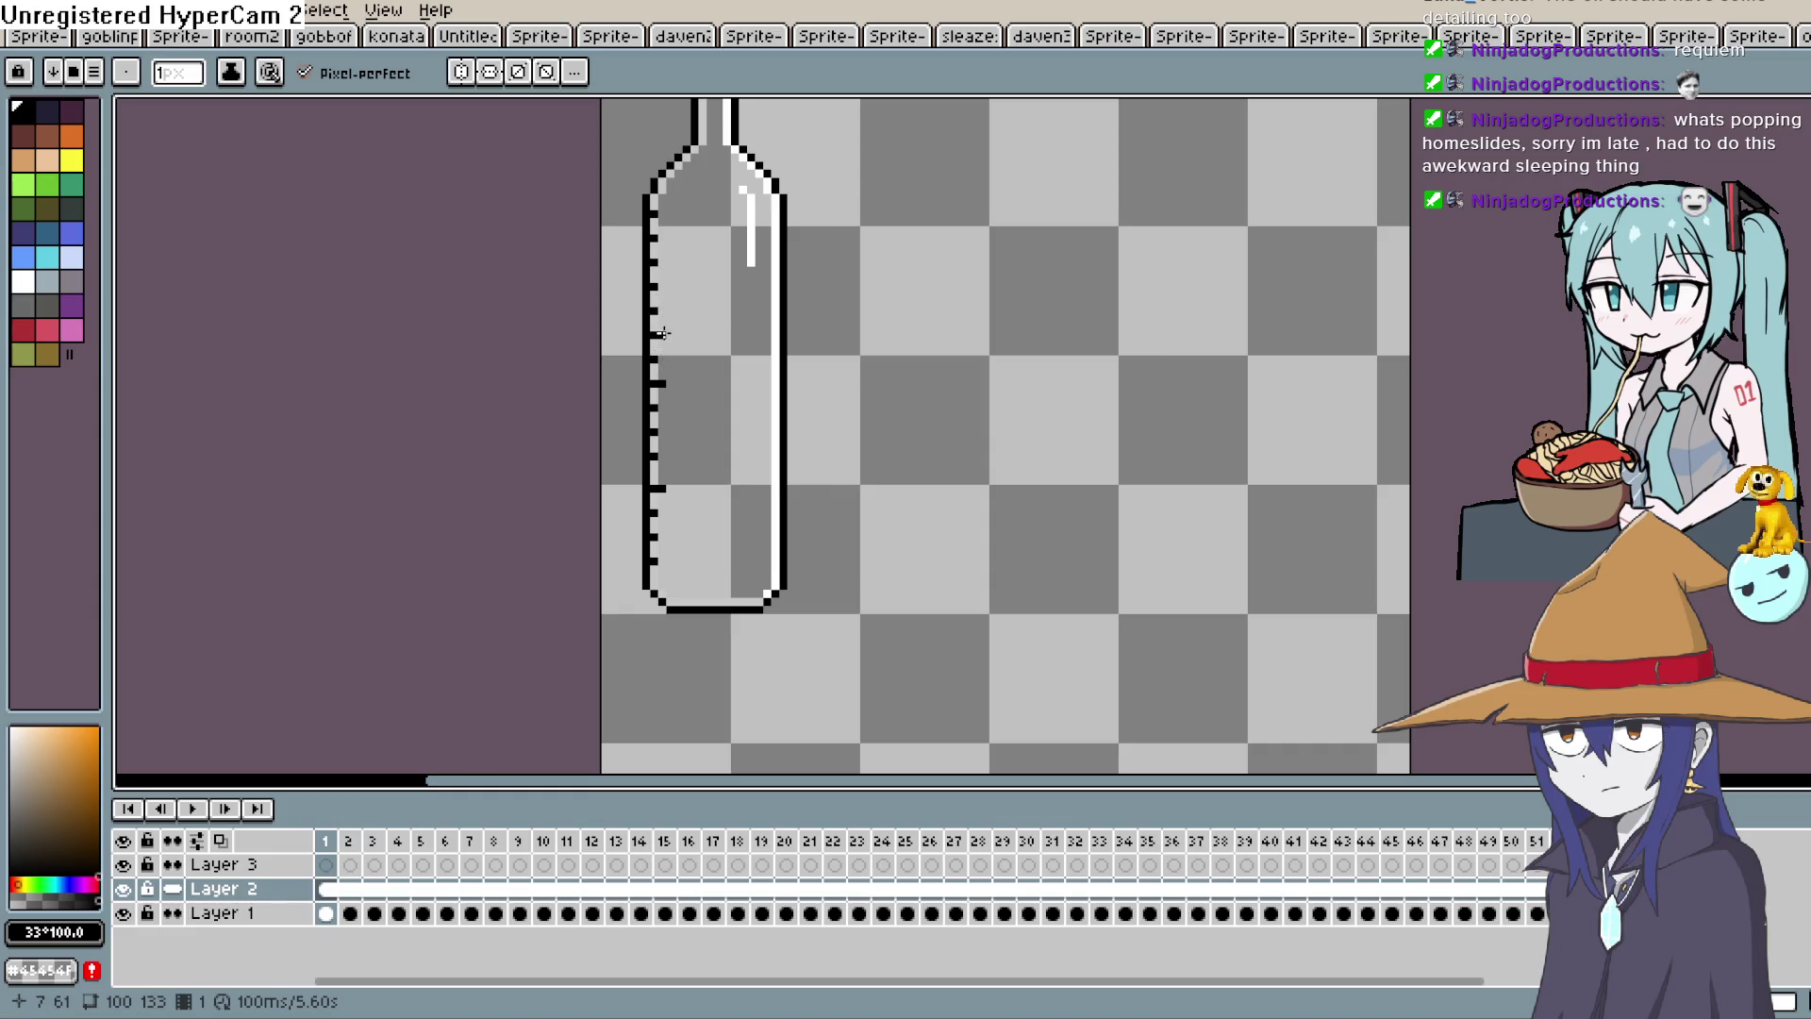
left_click(664, 286)
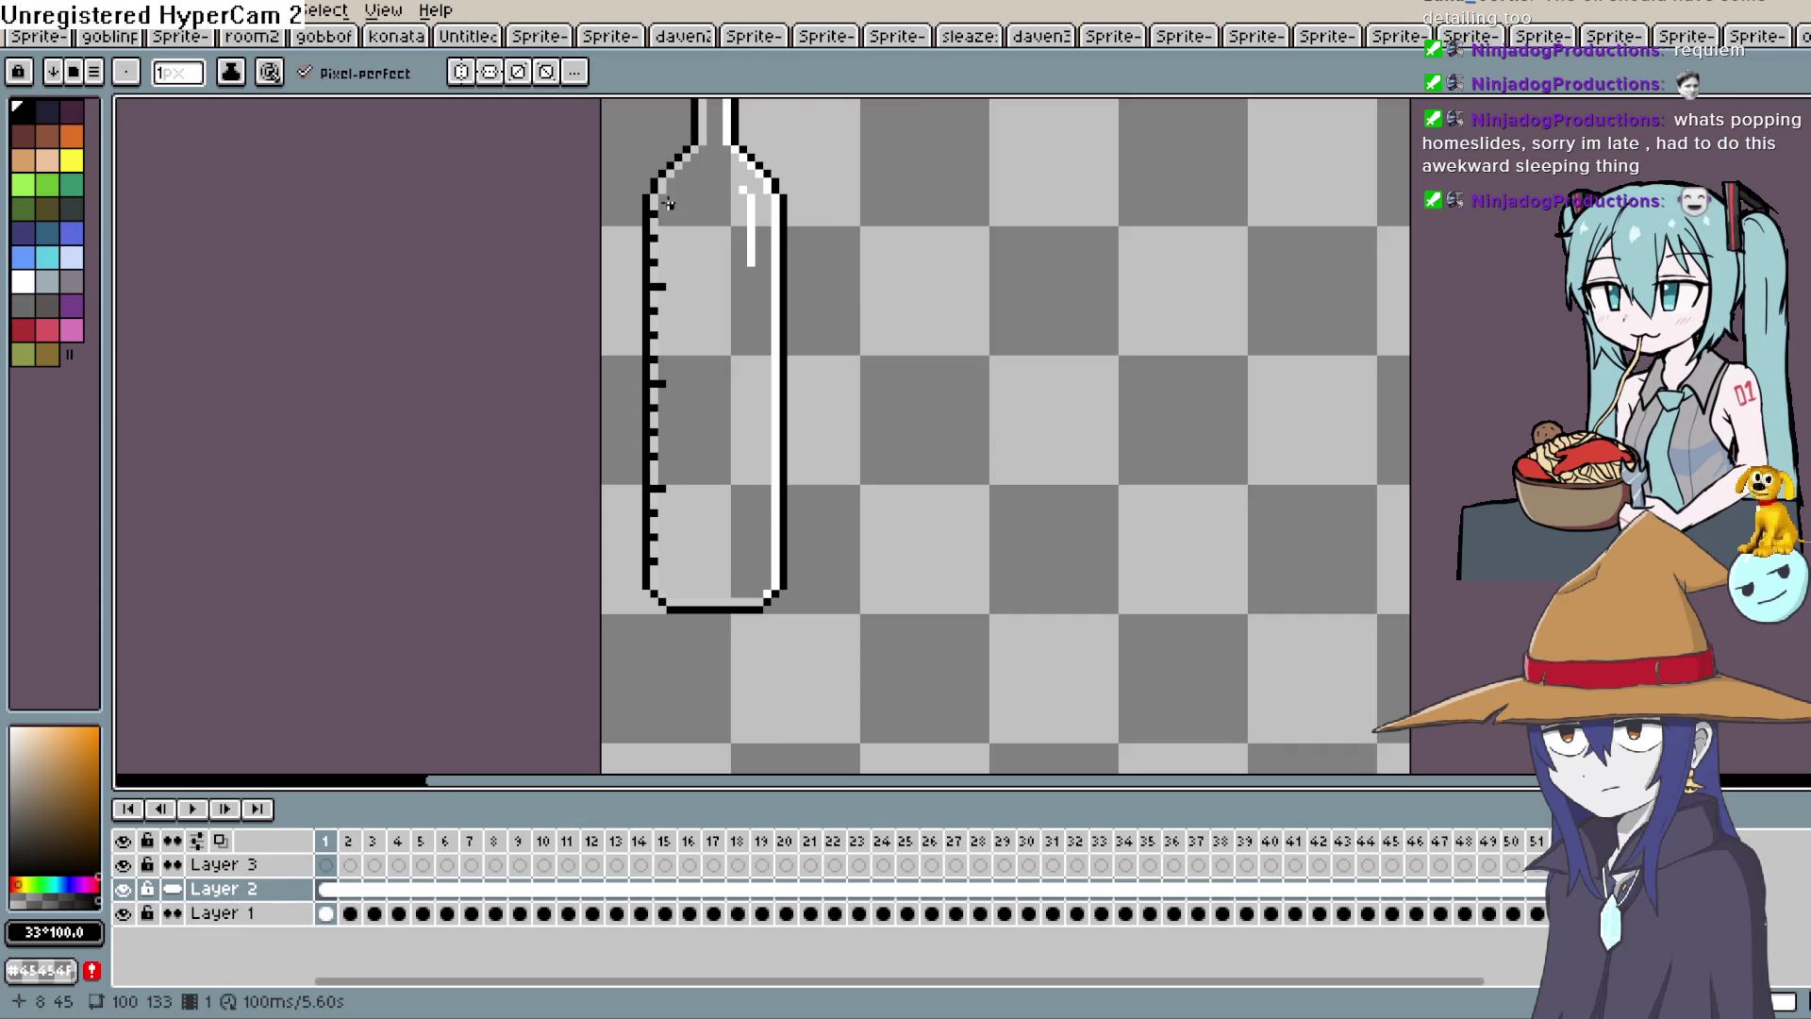
left_click_drag(732, 283, 722, 281)
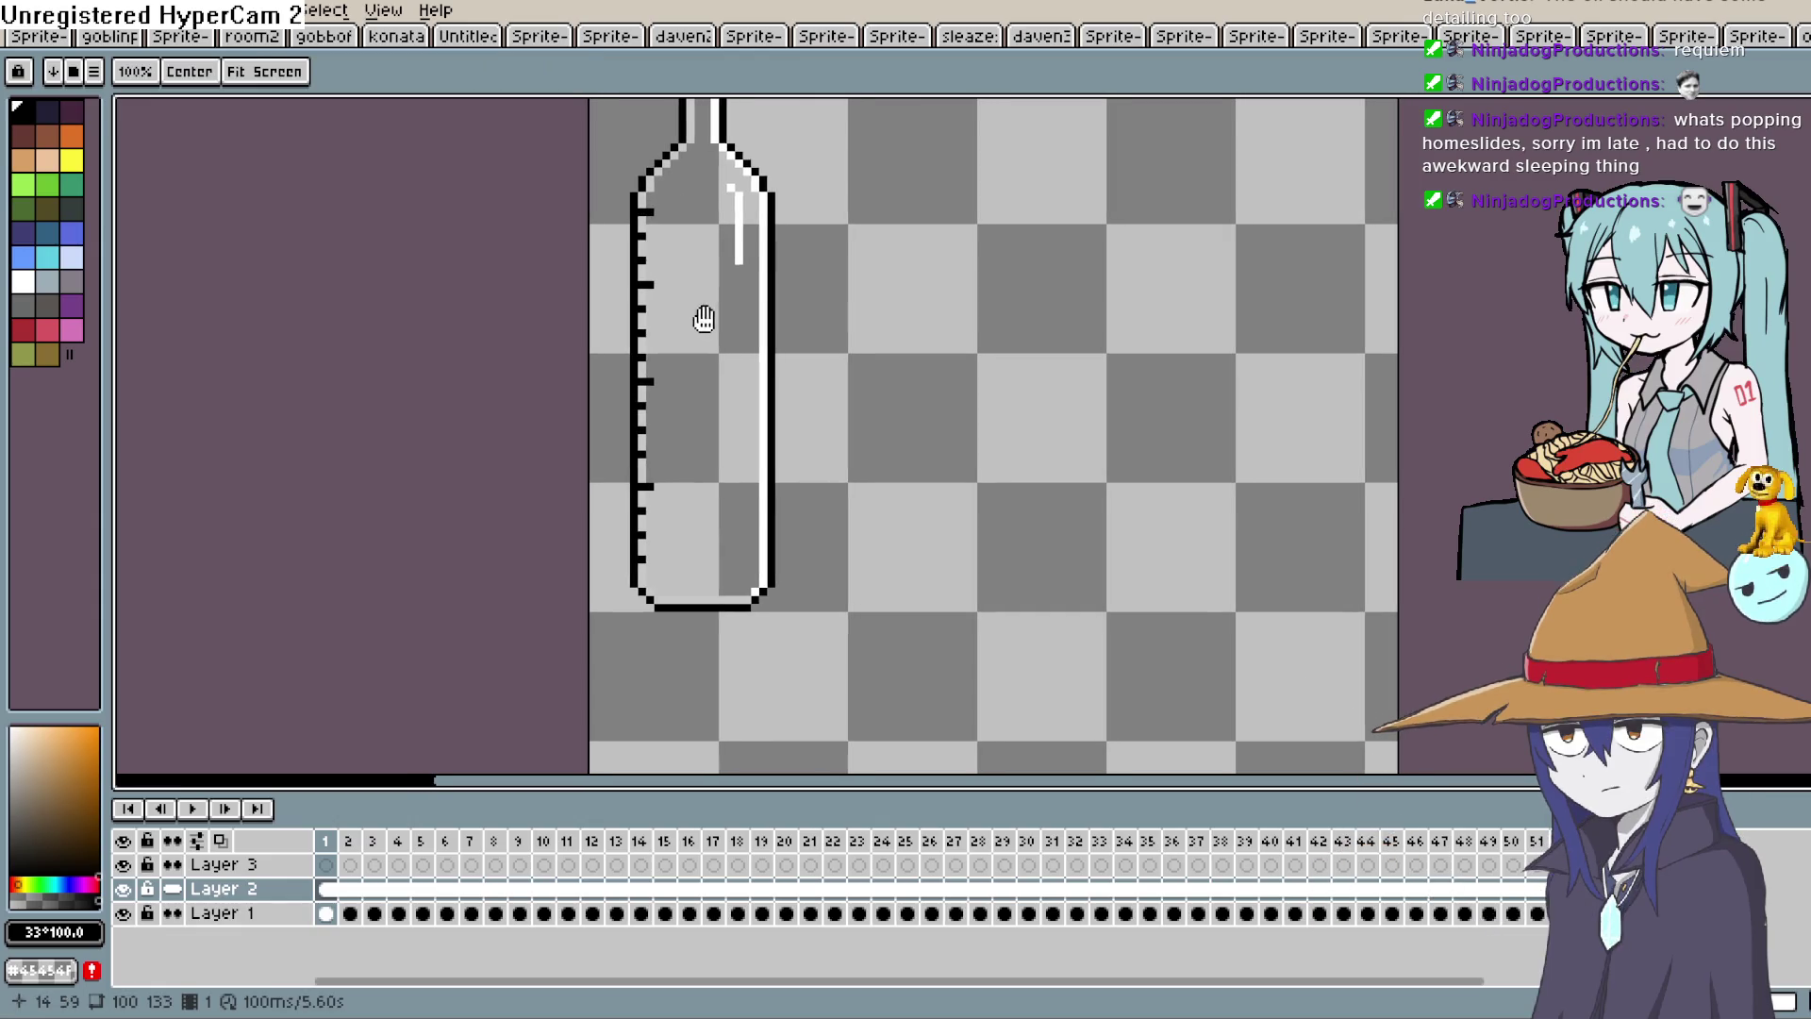
scroll(760, 501, "down", 2)
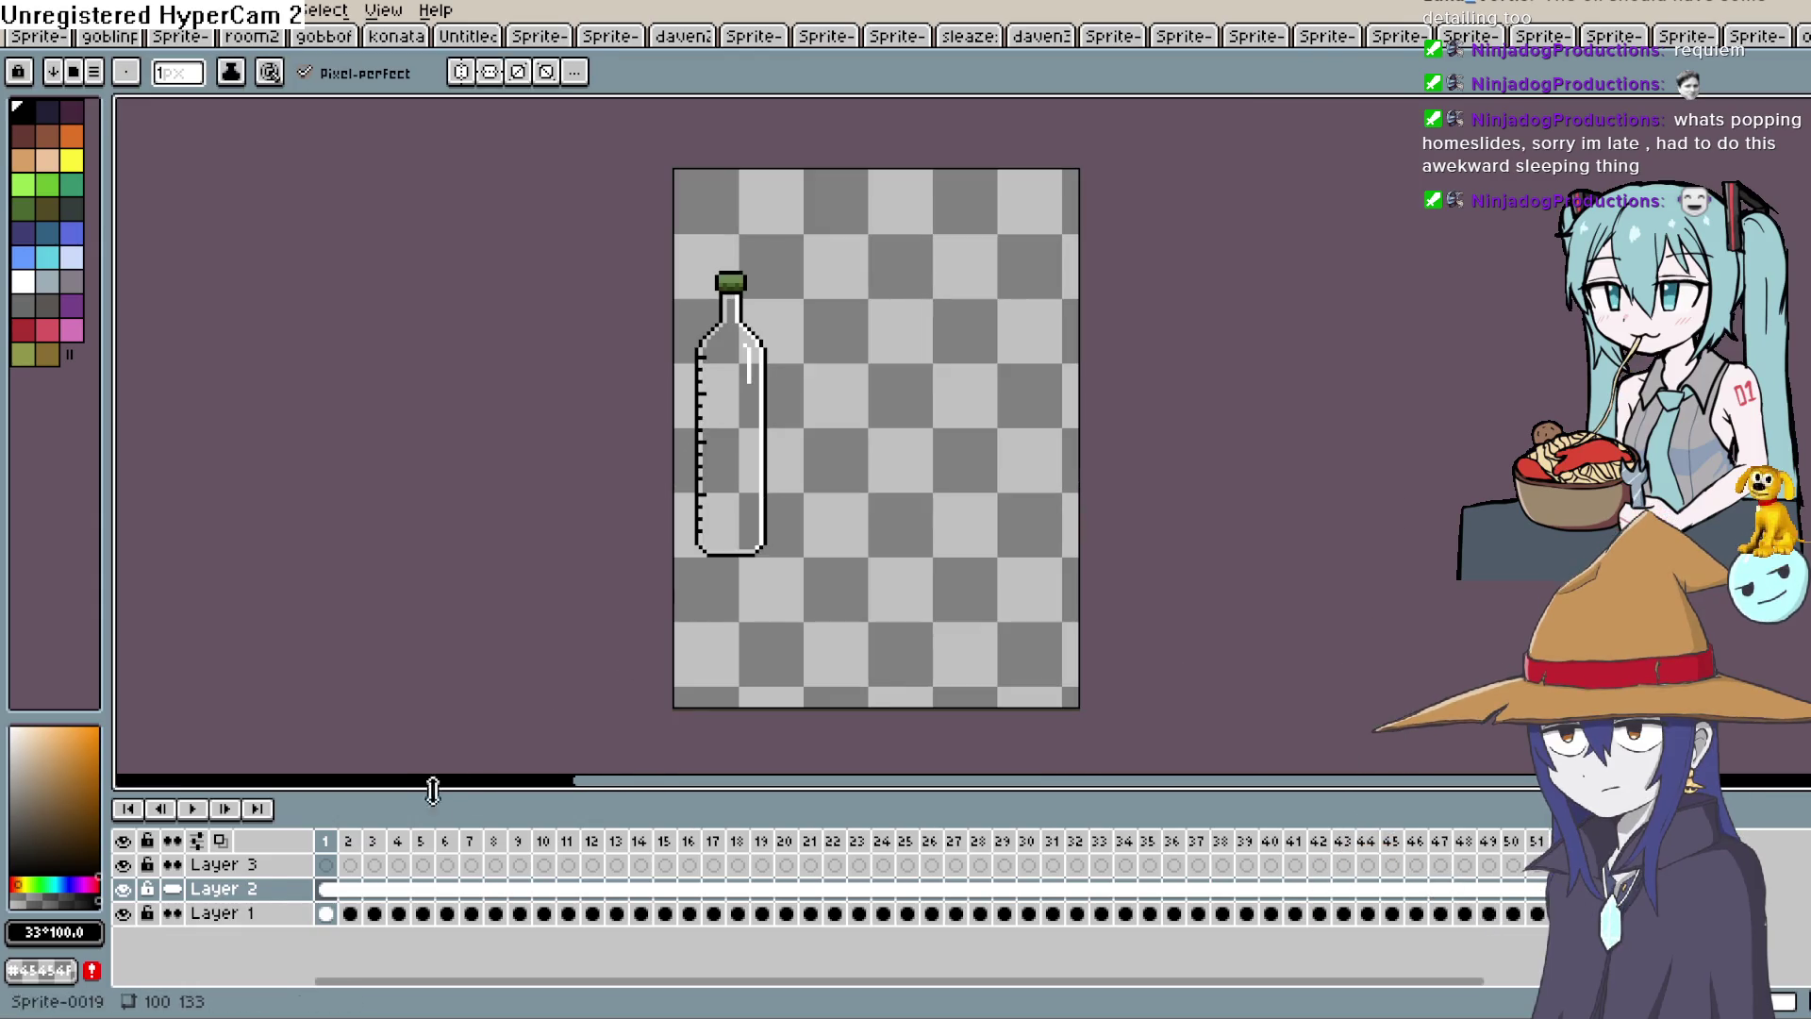
Play the fill animation to check the ticks, stop it, and switch to Construct 3.
left_click(198, 809)
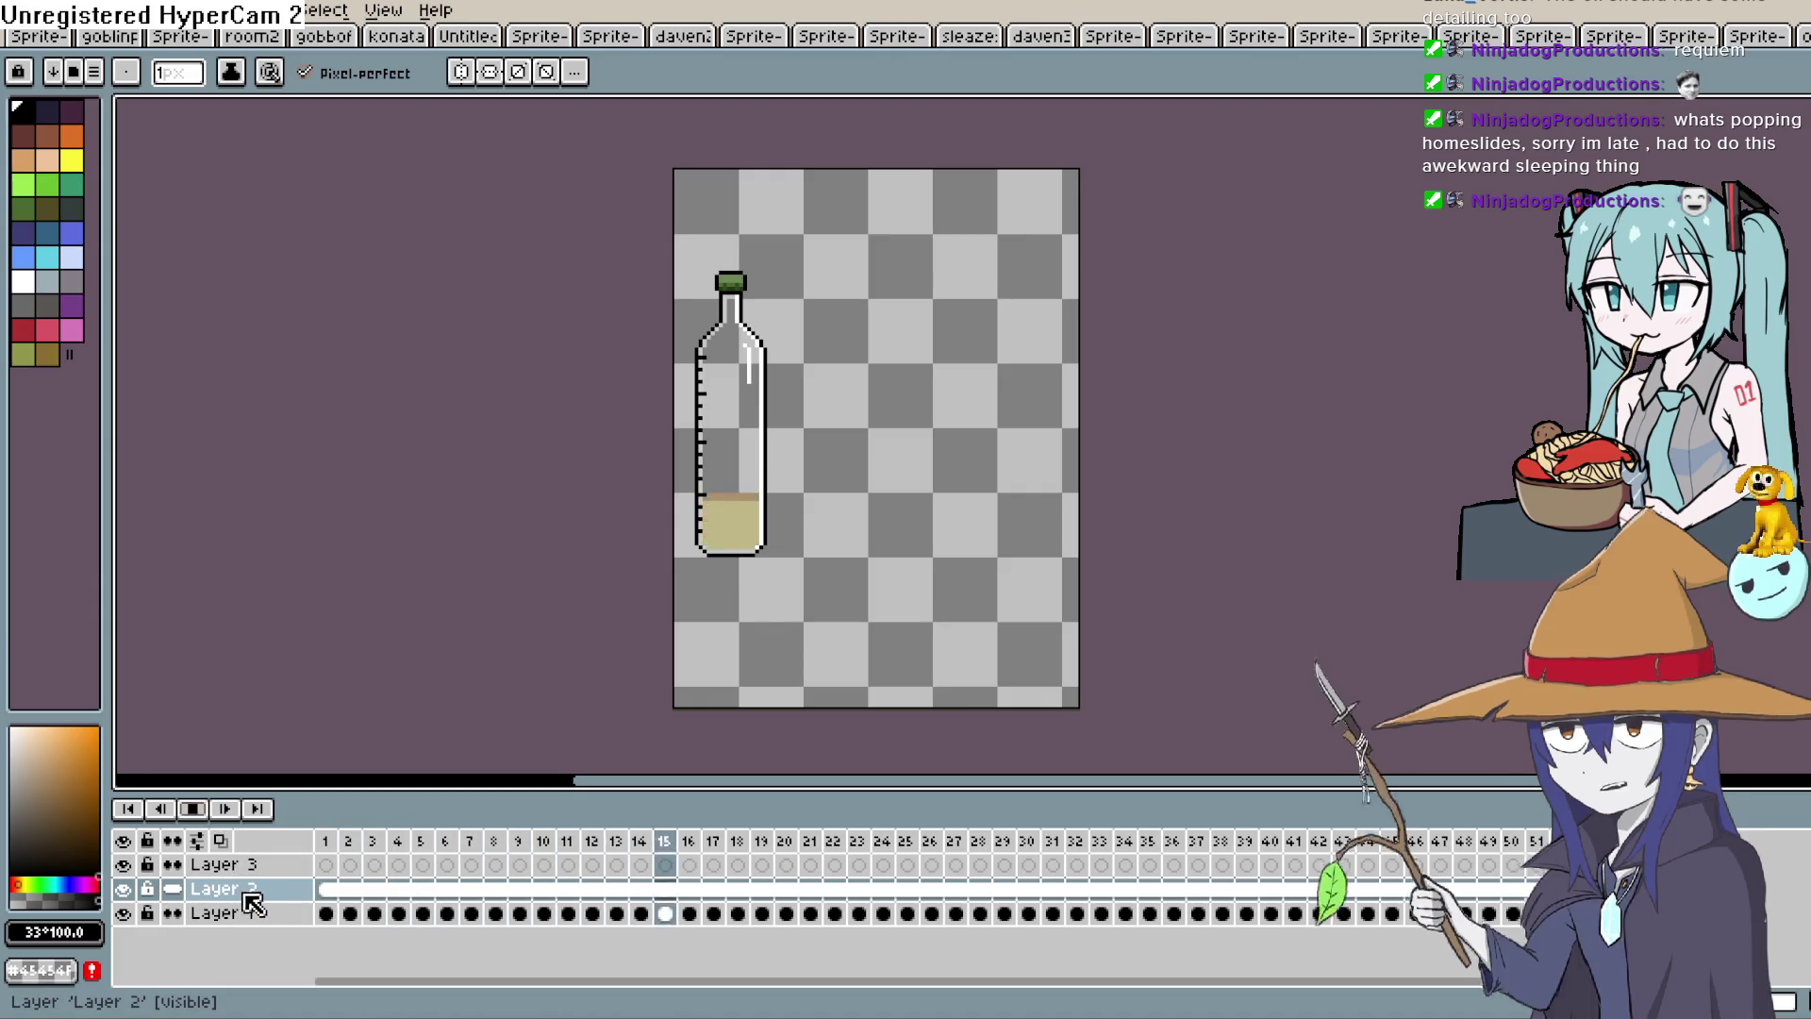
scroll(837, 416, "up", 3)
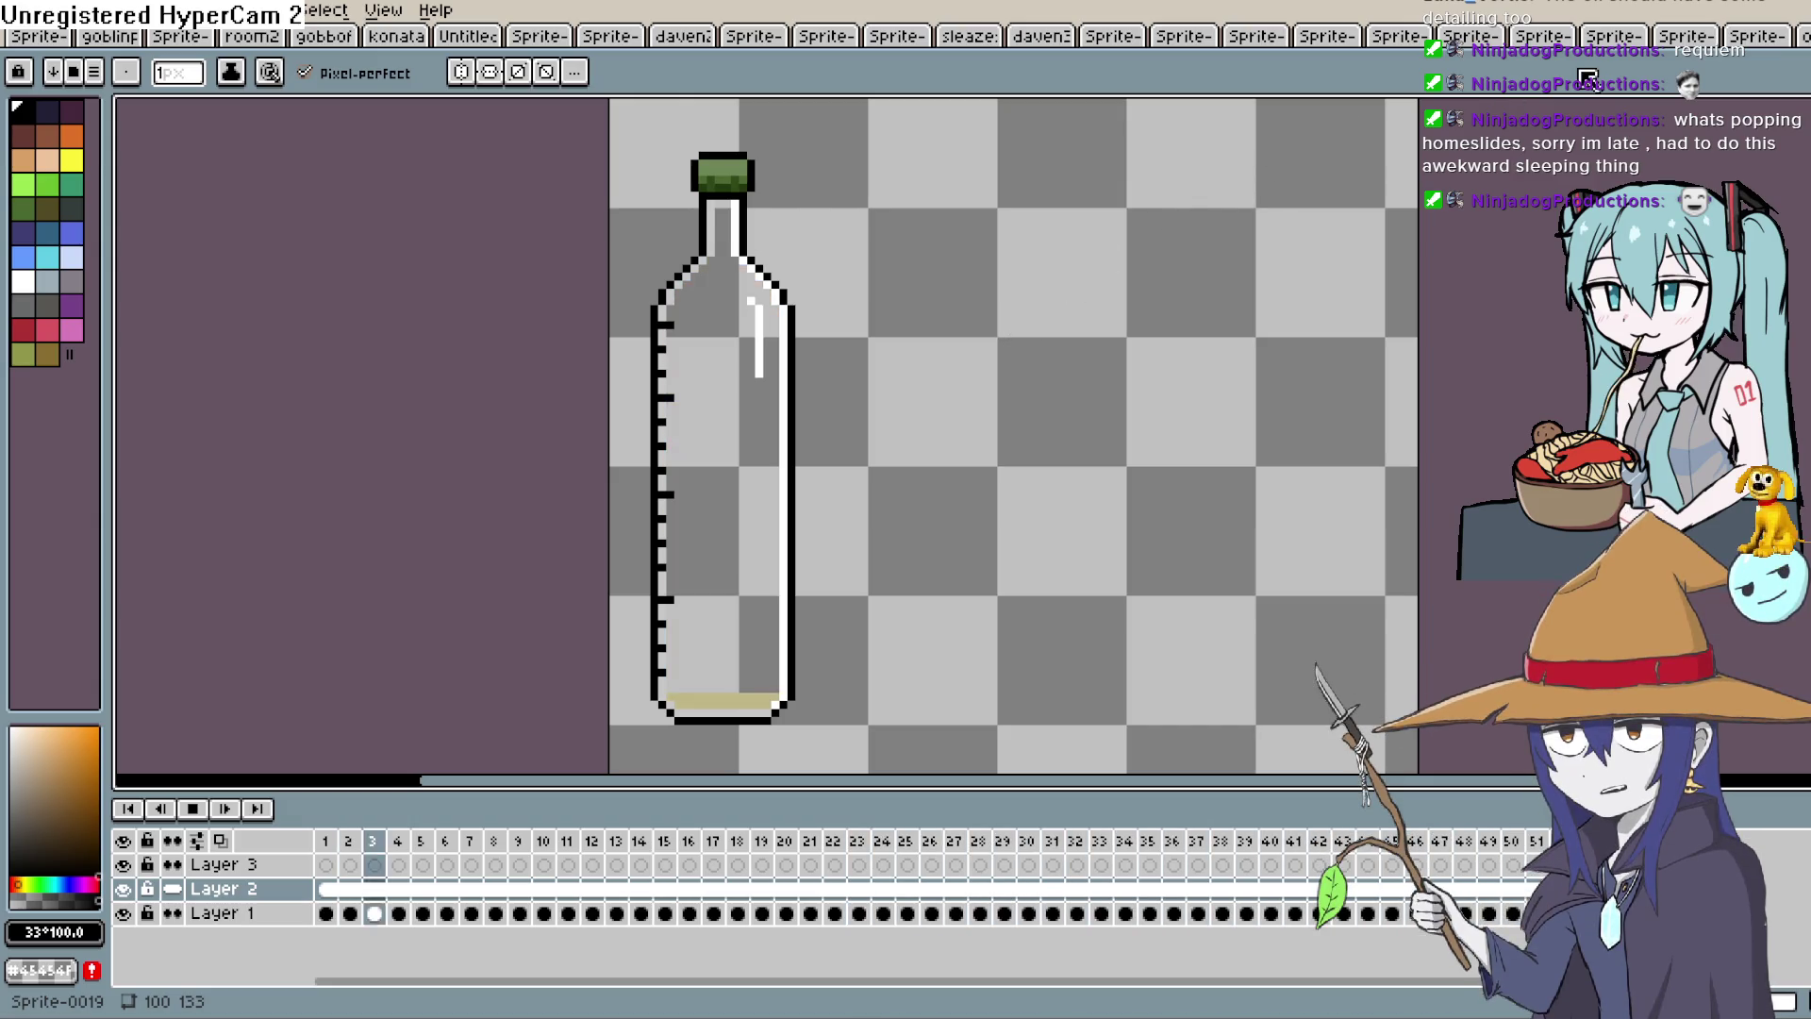
left_click(198, 809)
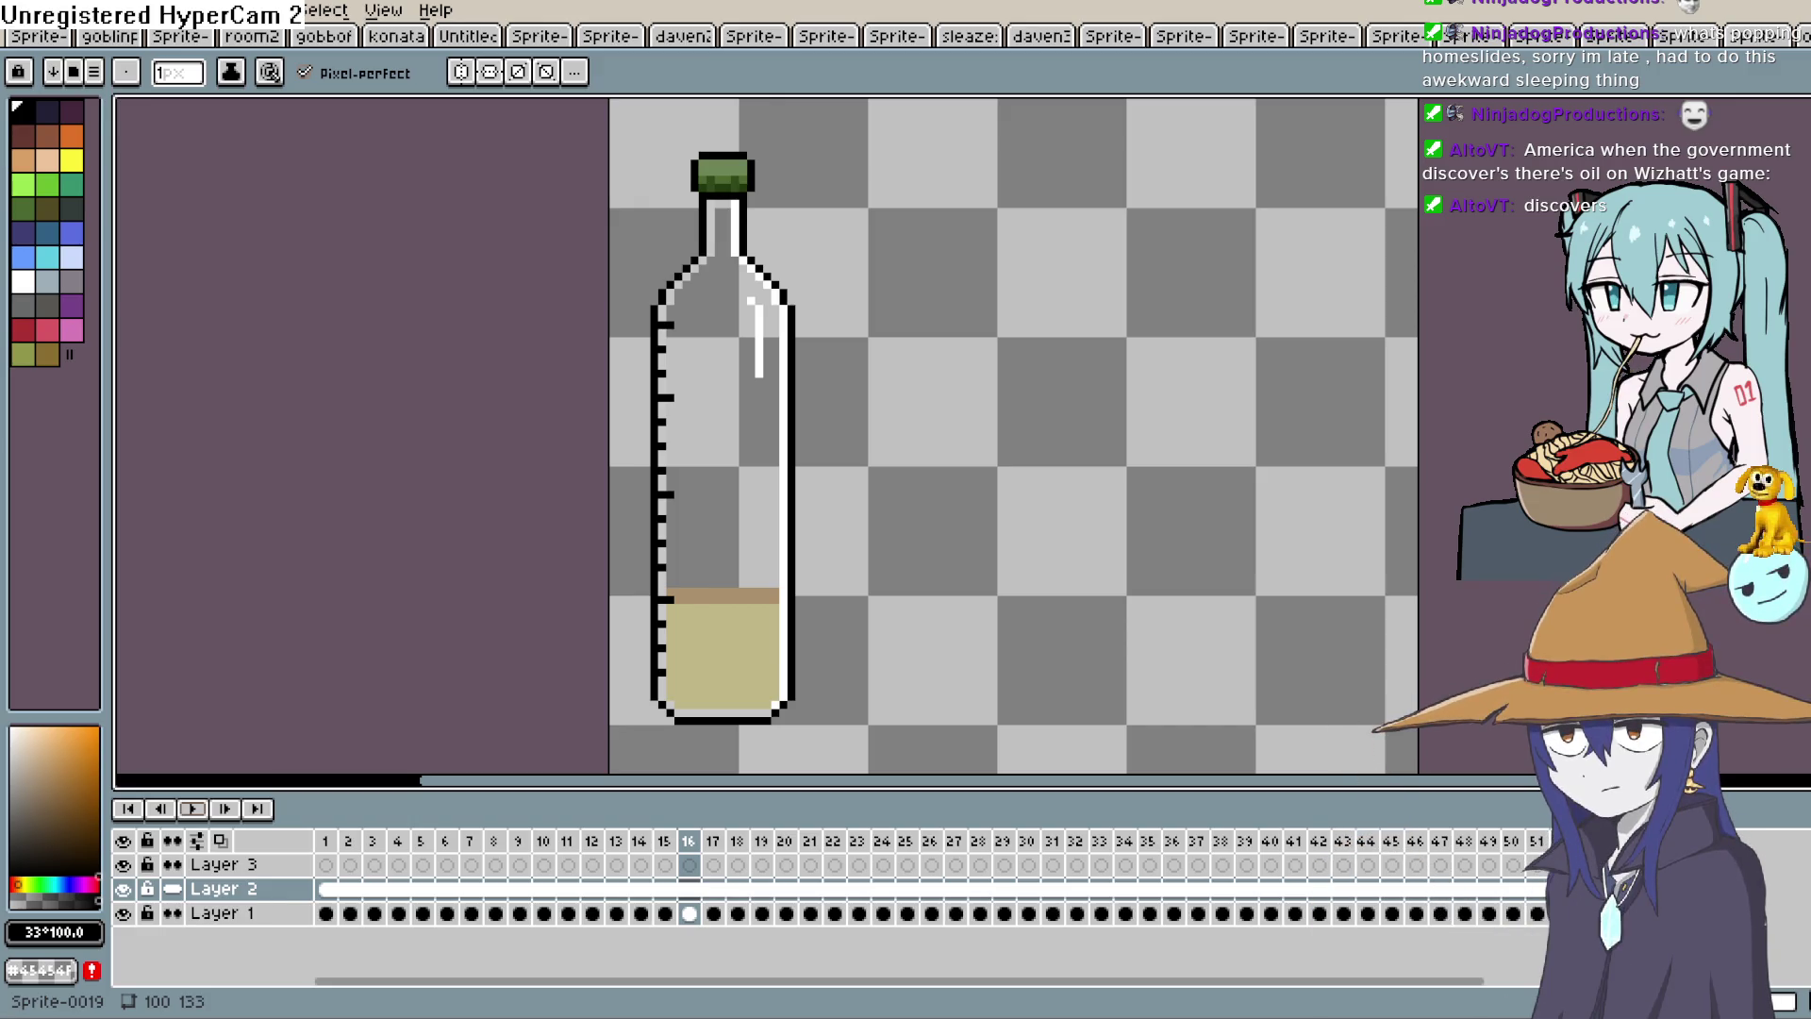
key("alt+Tab")
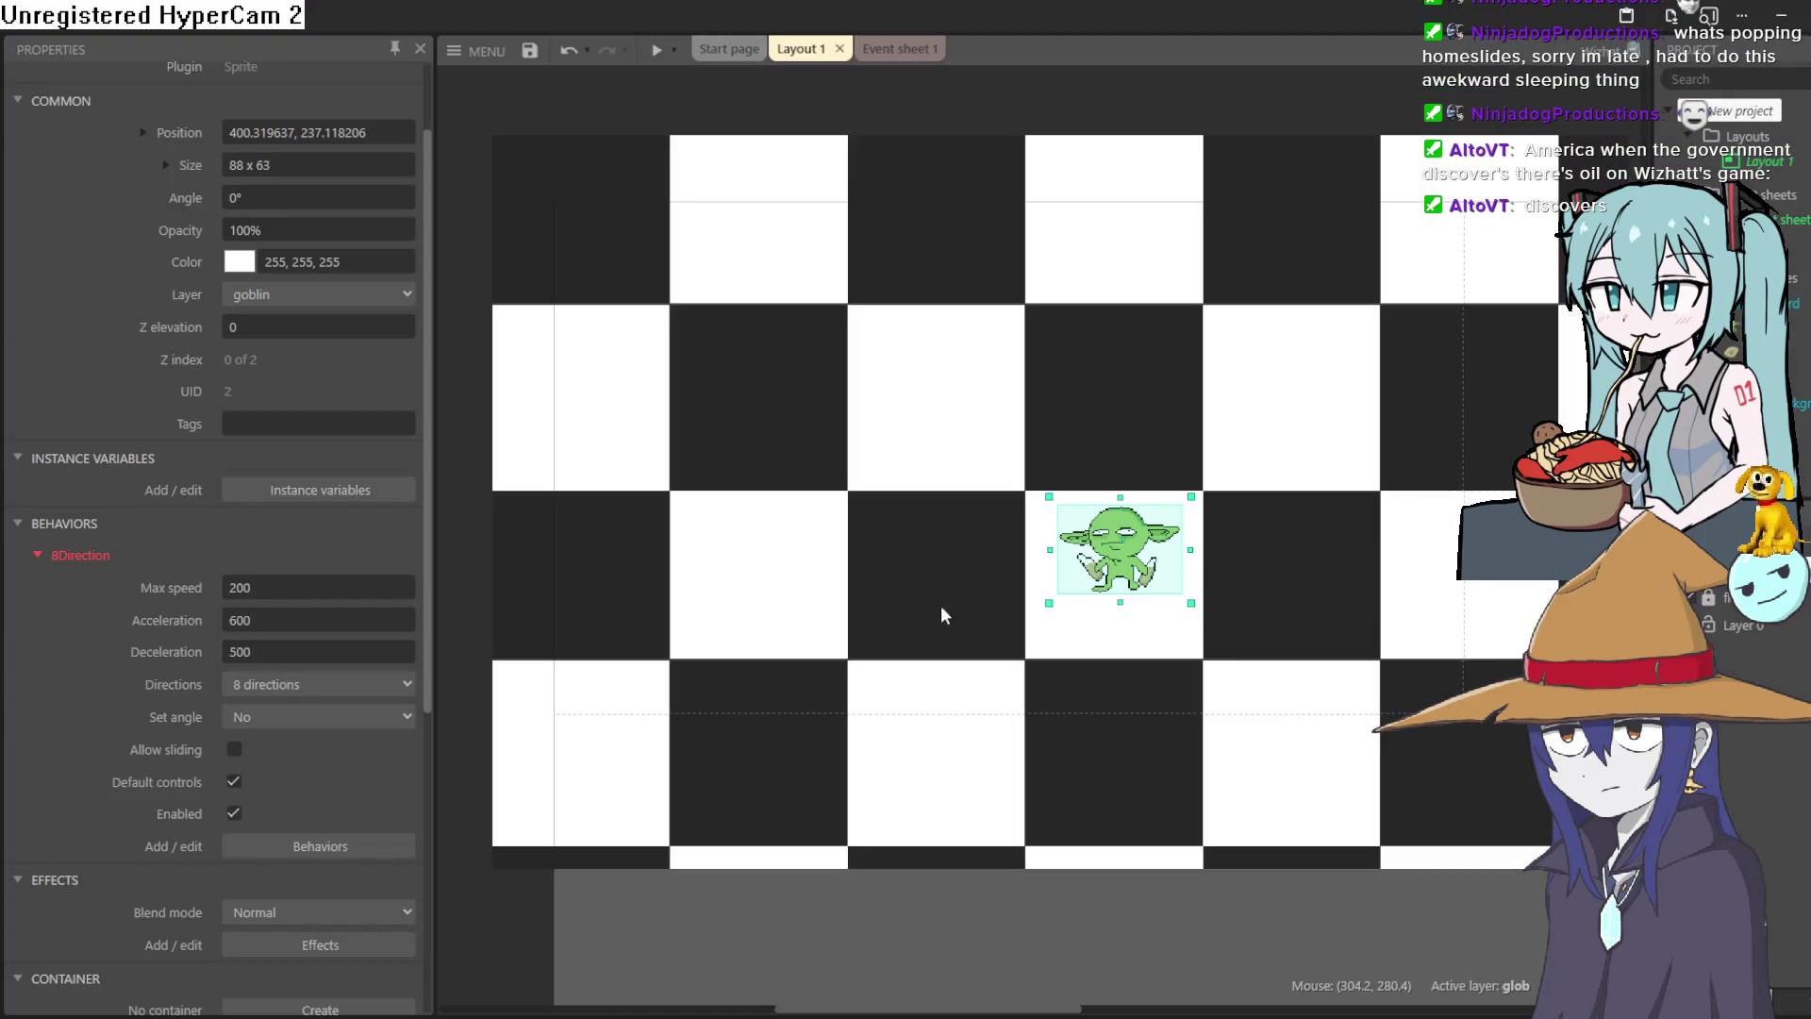
scroll(745, 594, "up", 2)
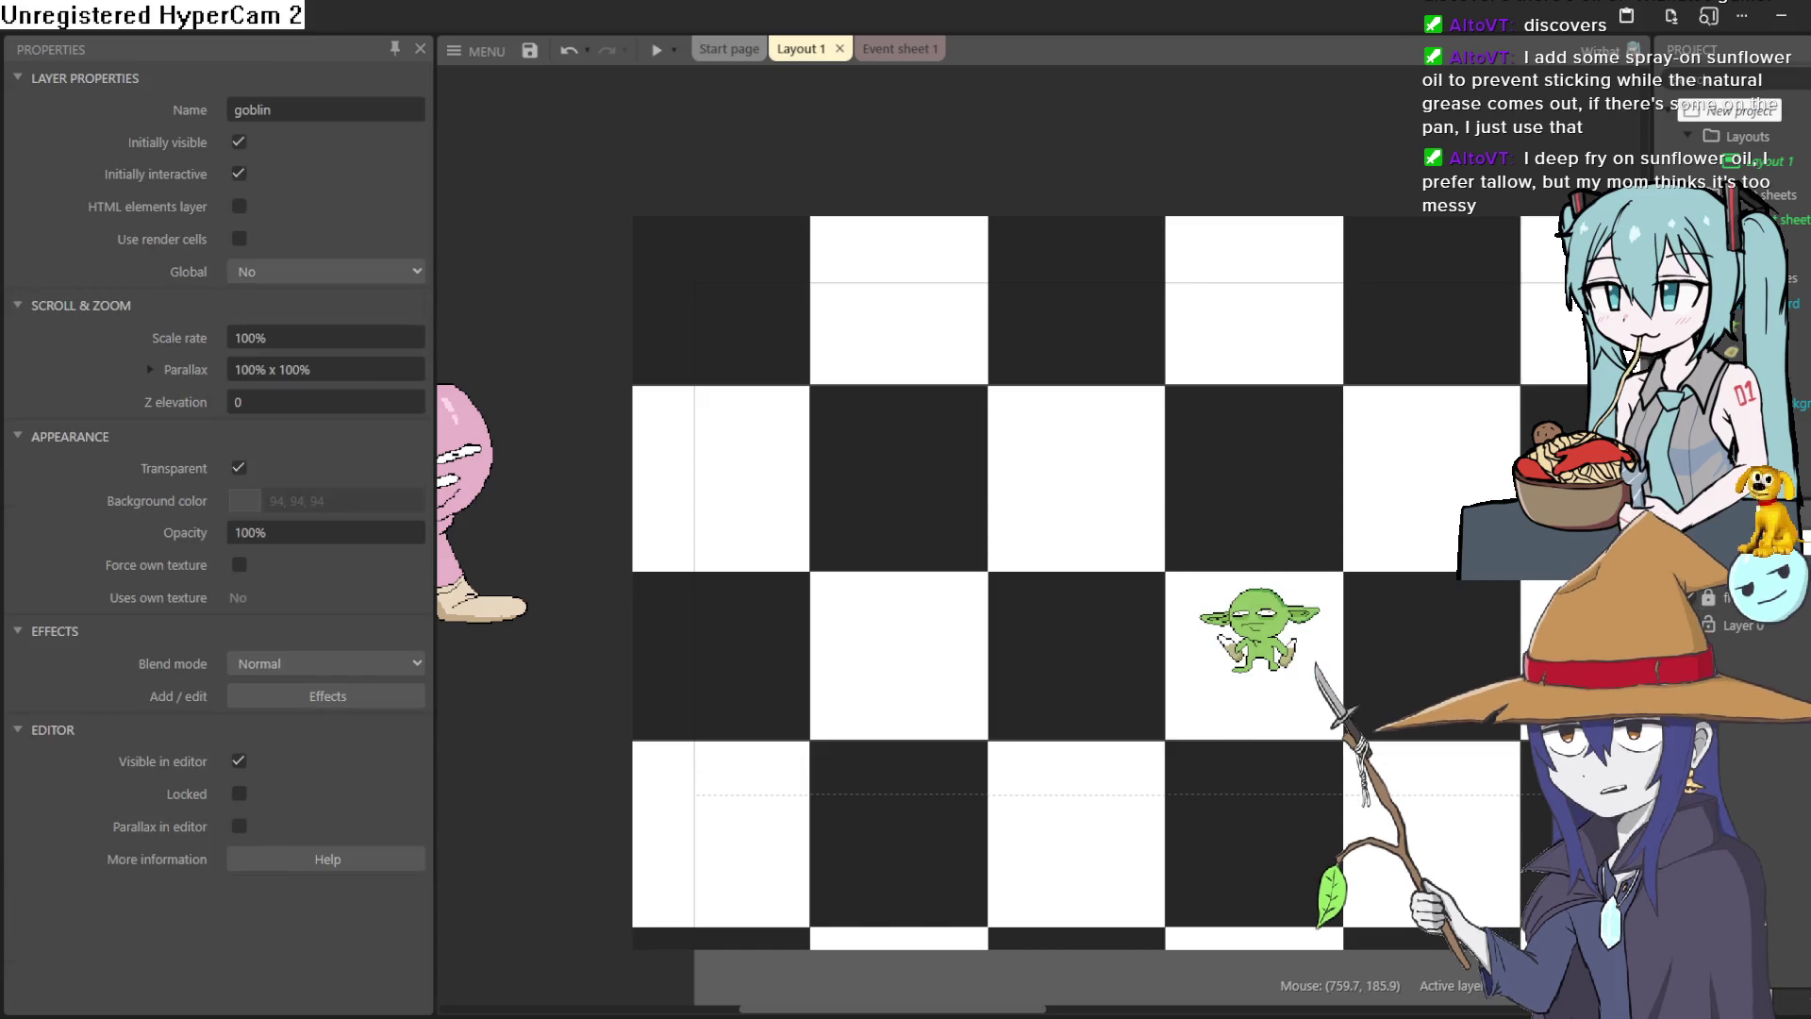
Lock the background and floor layers.
right_click(1736, 597)
mouse_move(1736, 781)
left_click(1509, 816)
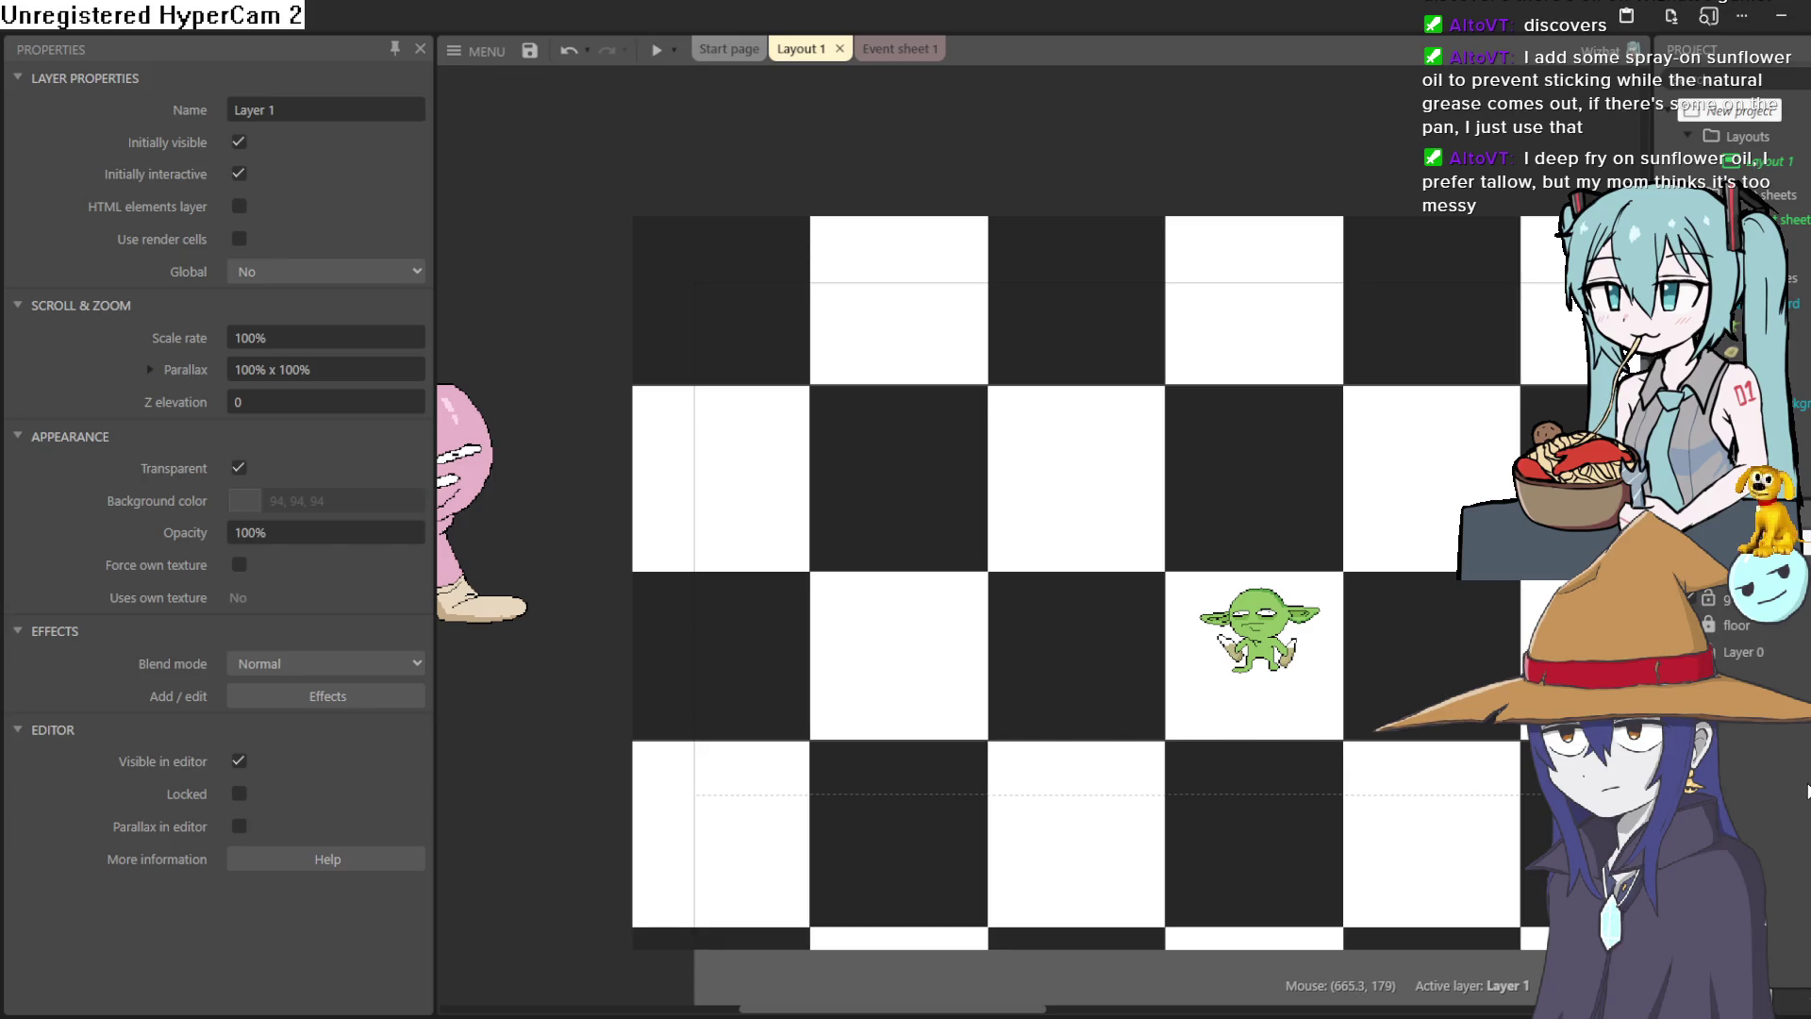
Insert a new bottle sprite with the imported fill frames and move it to the top-left corner.
left_click(1259, 630)
right_click(1001, 120)
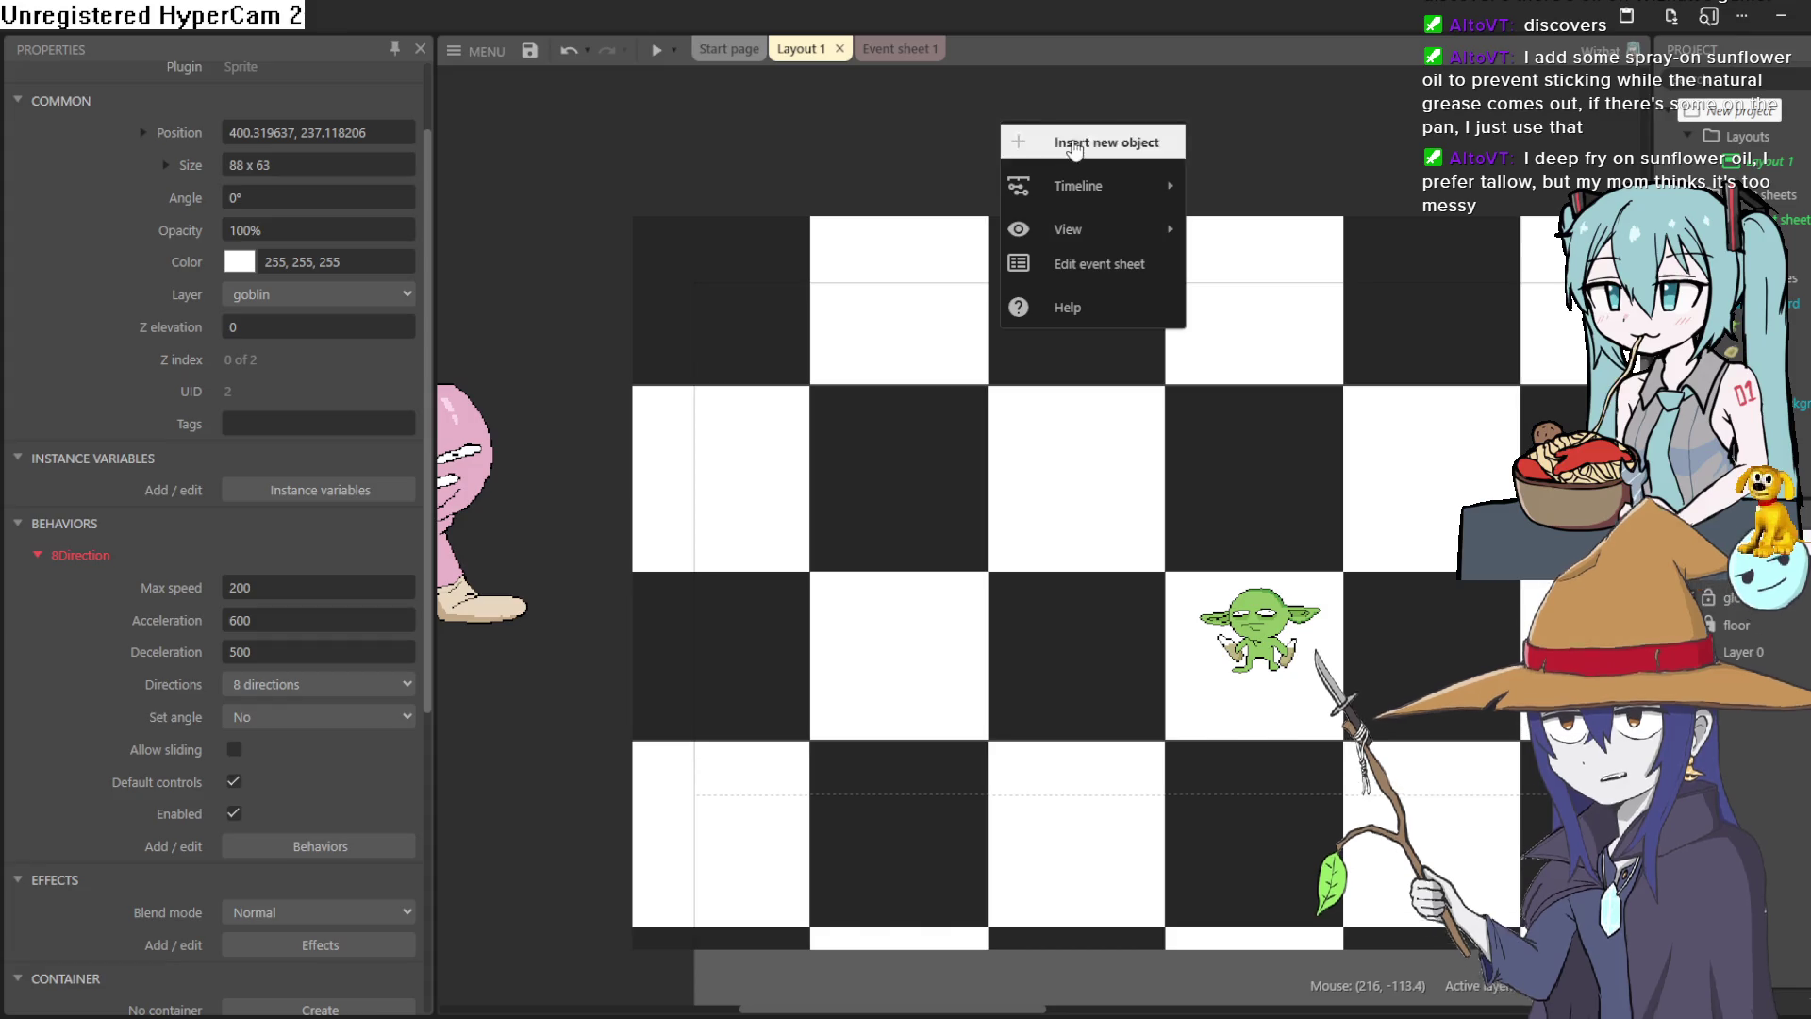
left_click(1073, 144)
left_click(1116, 751)
left_click(1068, 309)
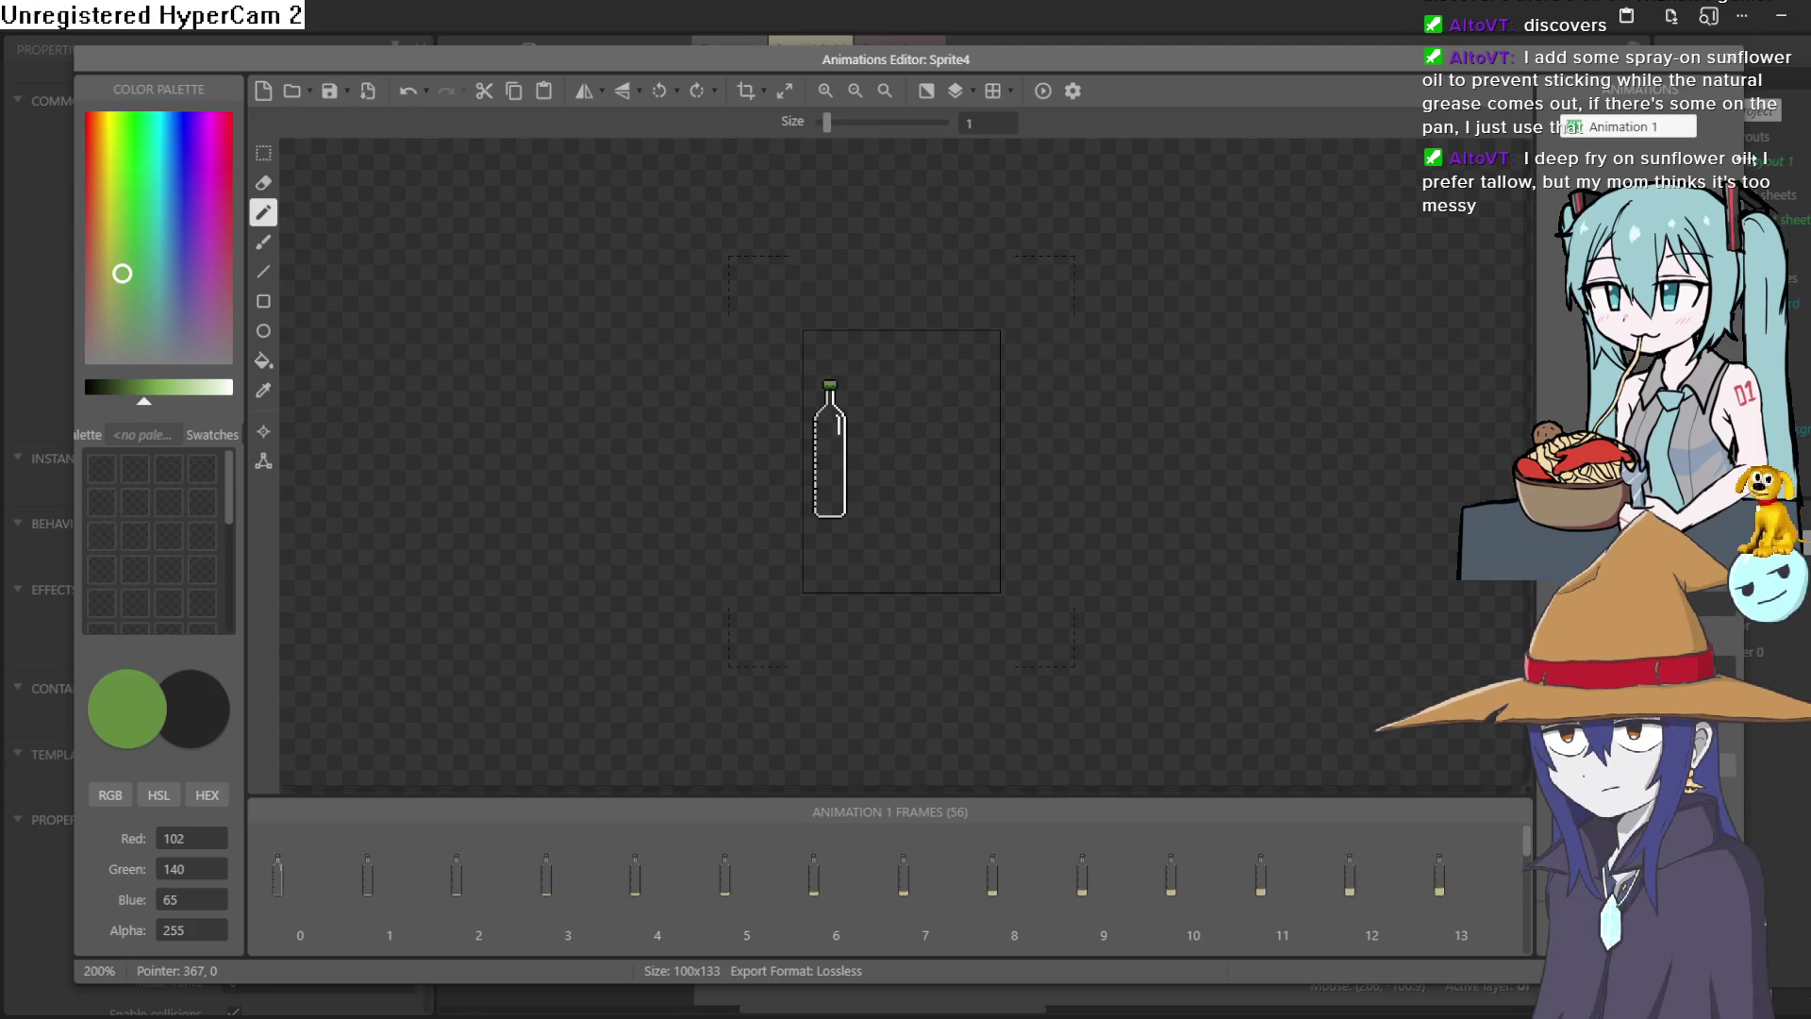
left_click(1729, 57)
left_click_drag(952, 119, 757, 375)
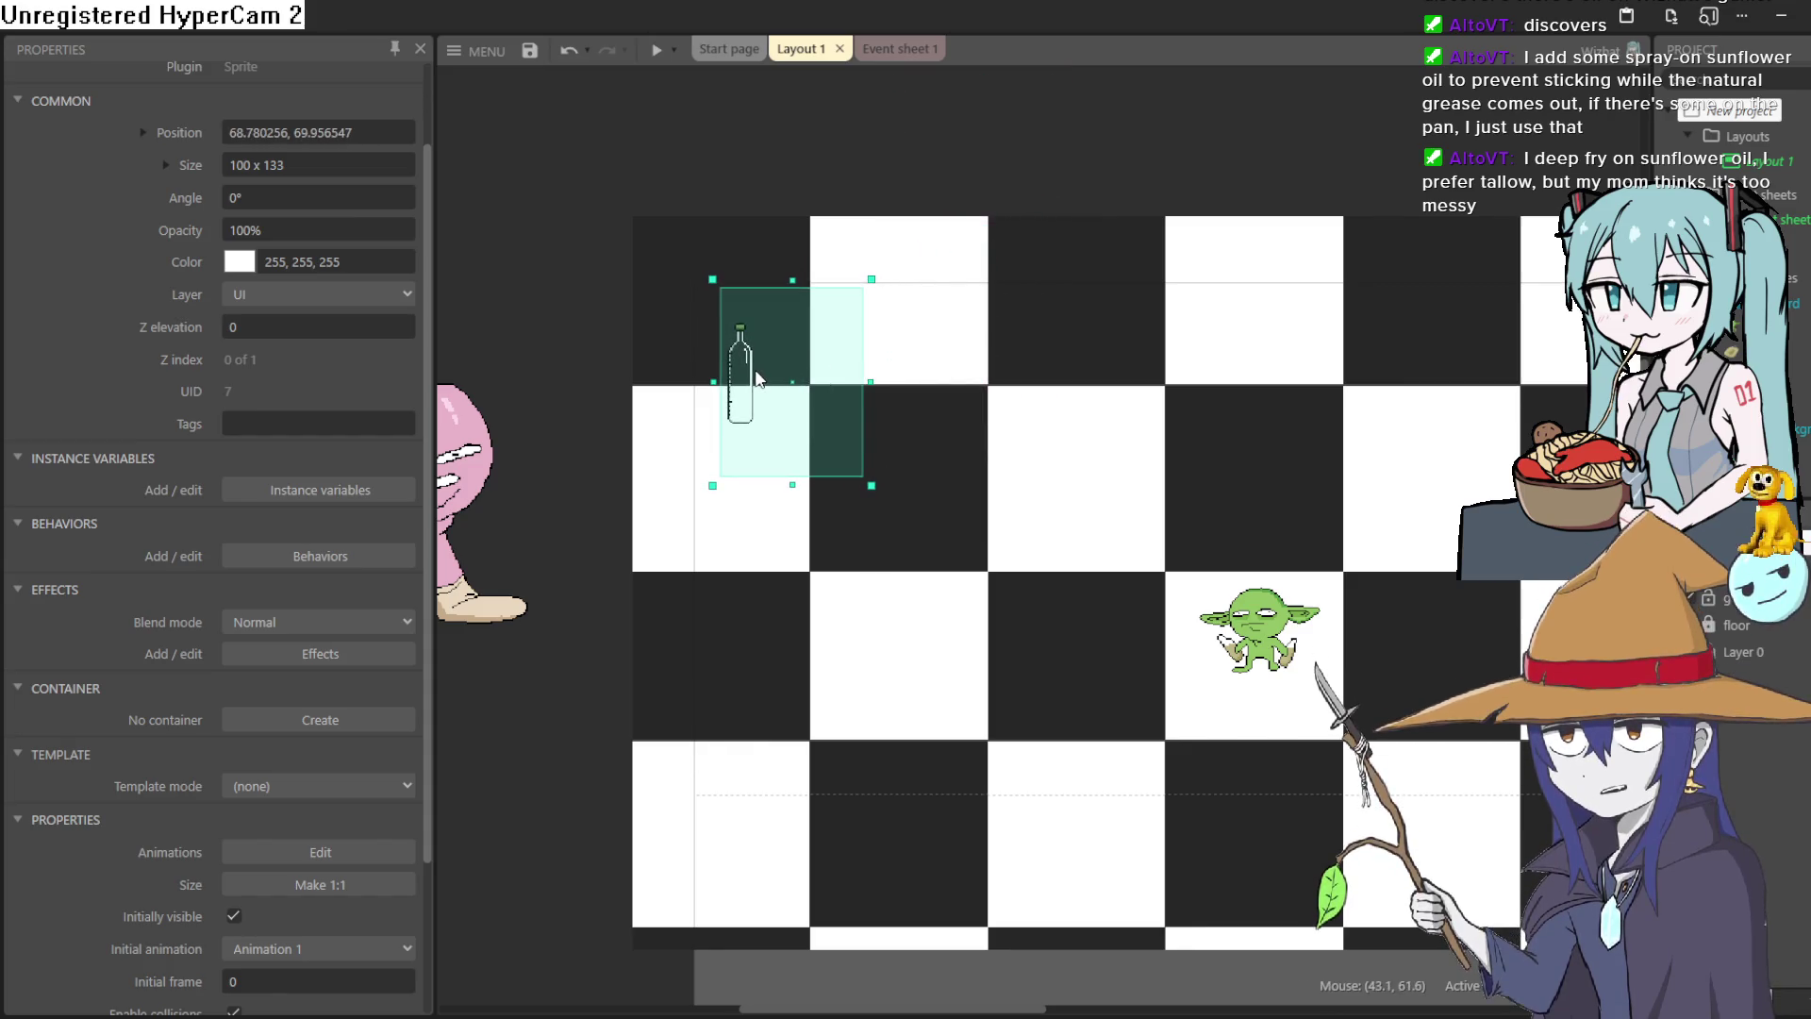
Run a preview of Layout 1.
left_click(661, 49)
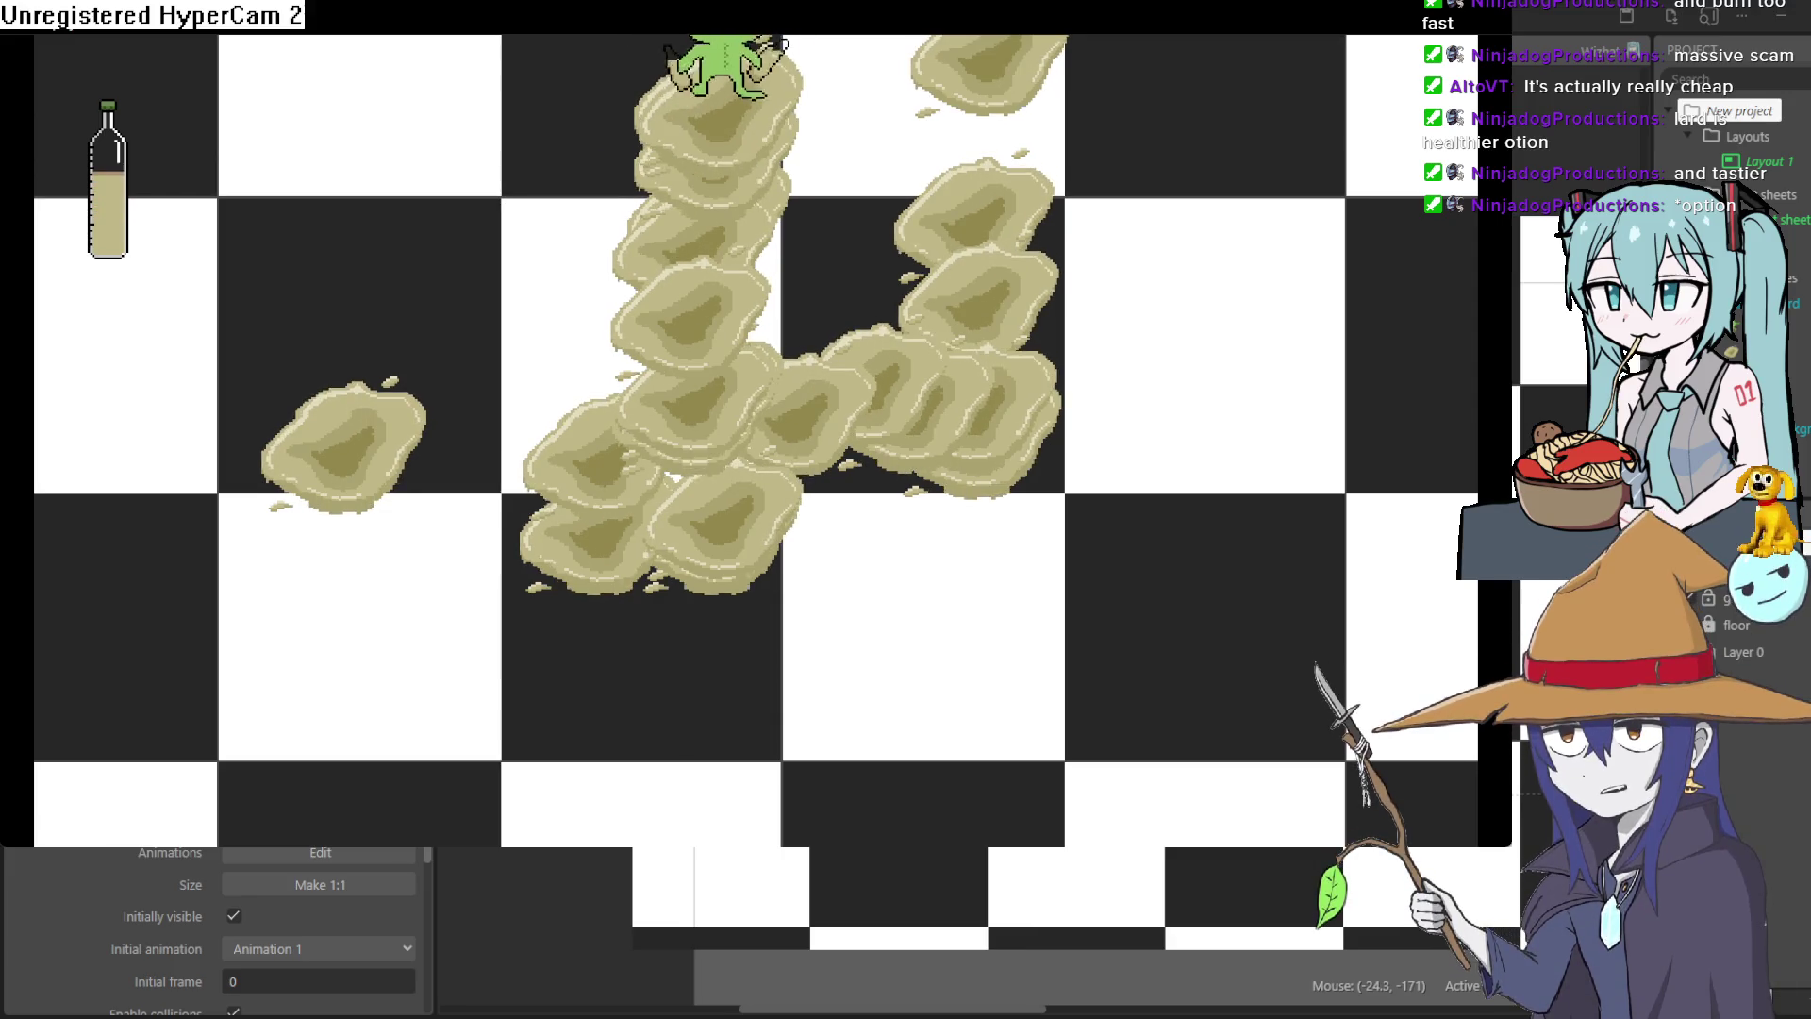
Walk the goblin around the preview leaving puddles, then close the preview.
key("Down")
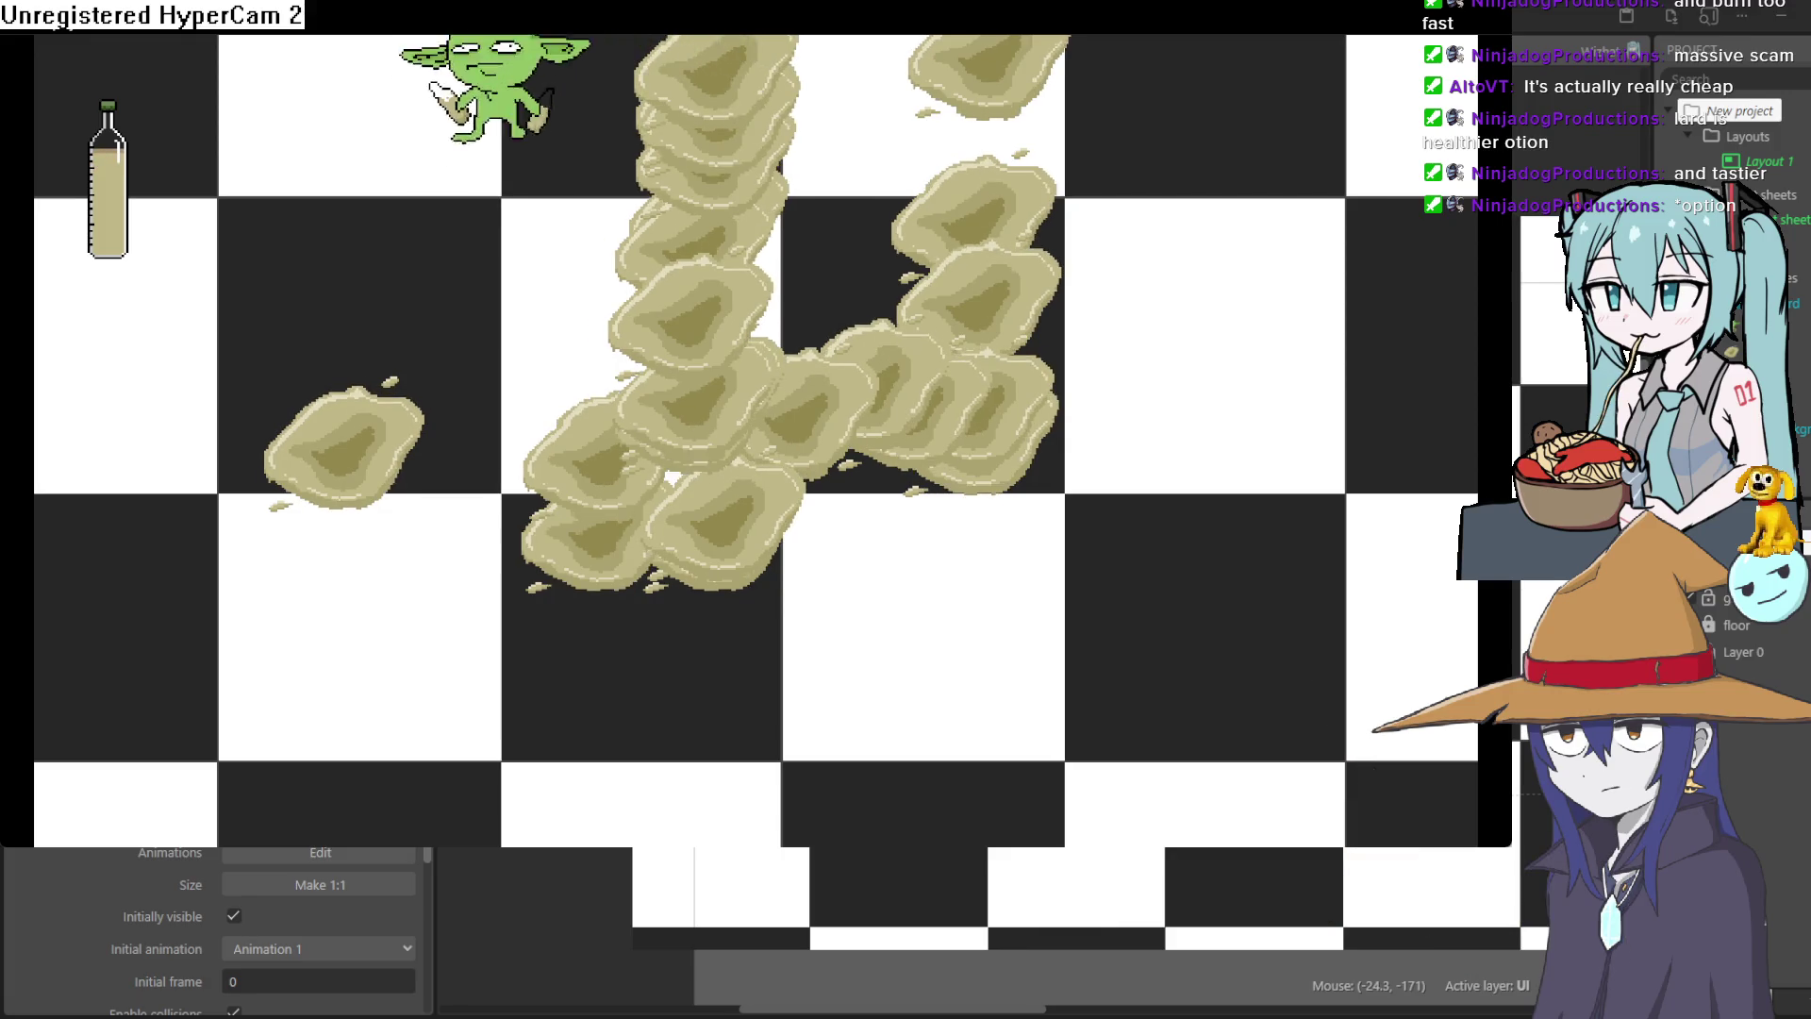
key("Left")
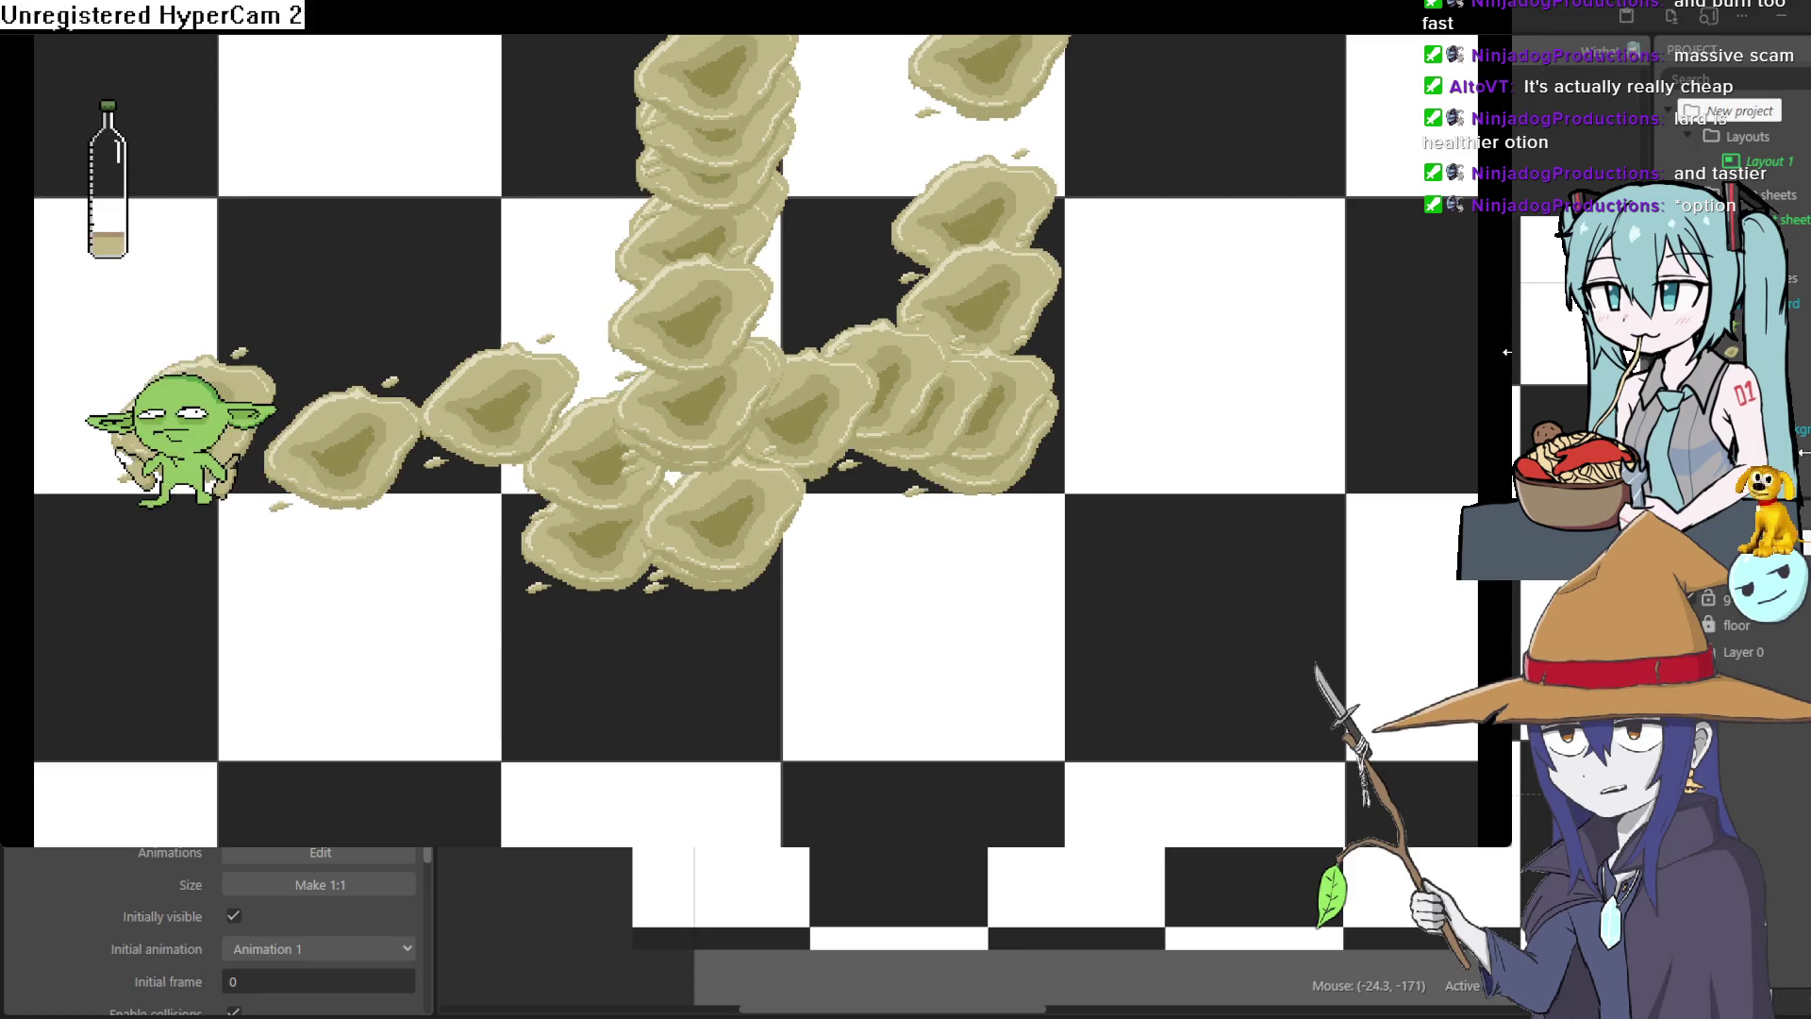
key("Right")
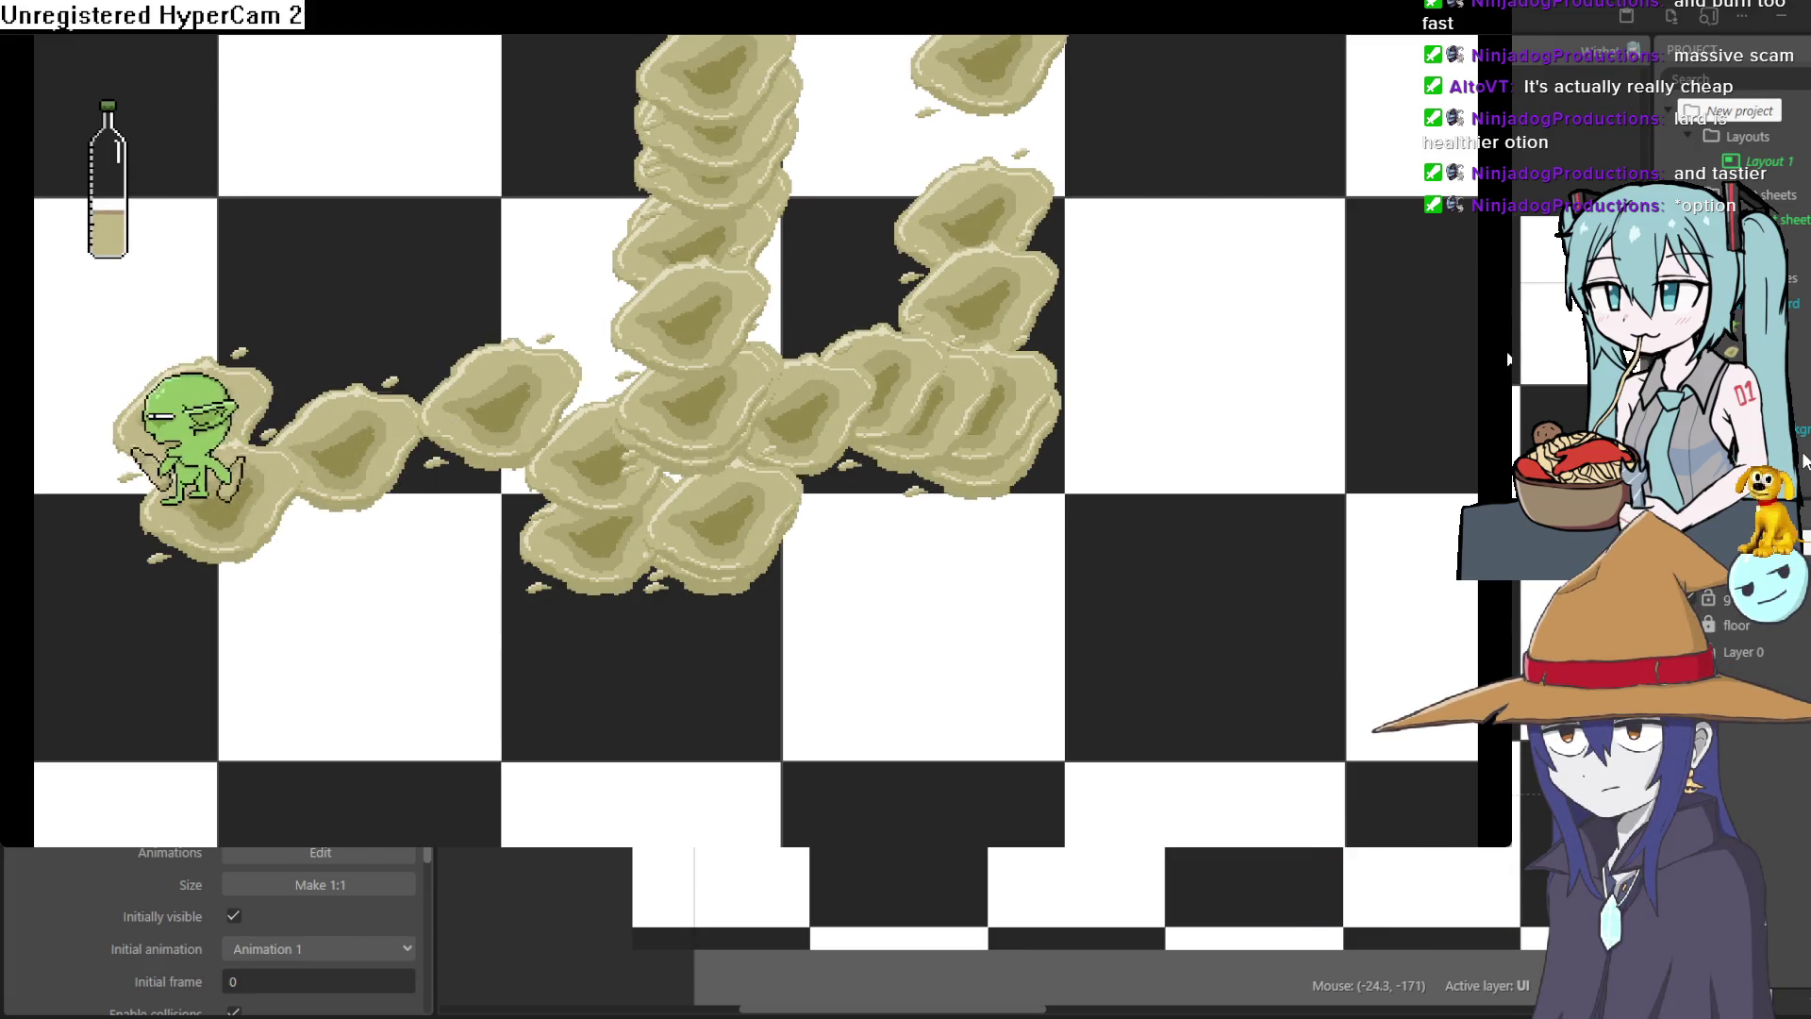
key("Left")
key("Up")
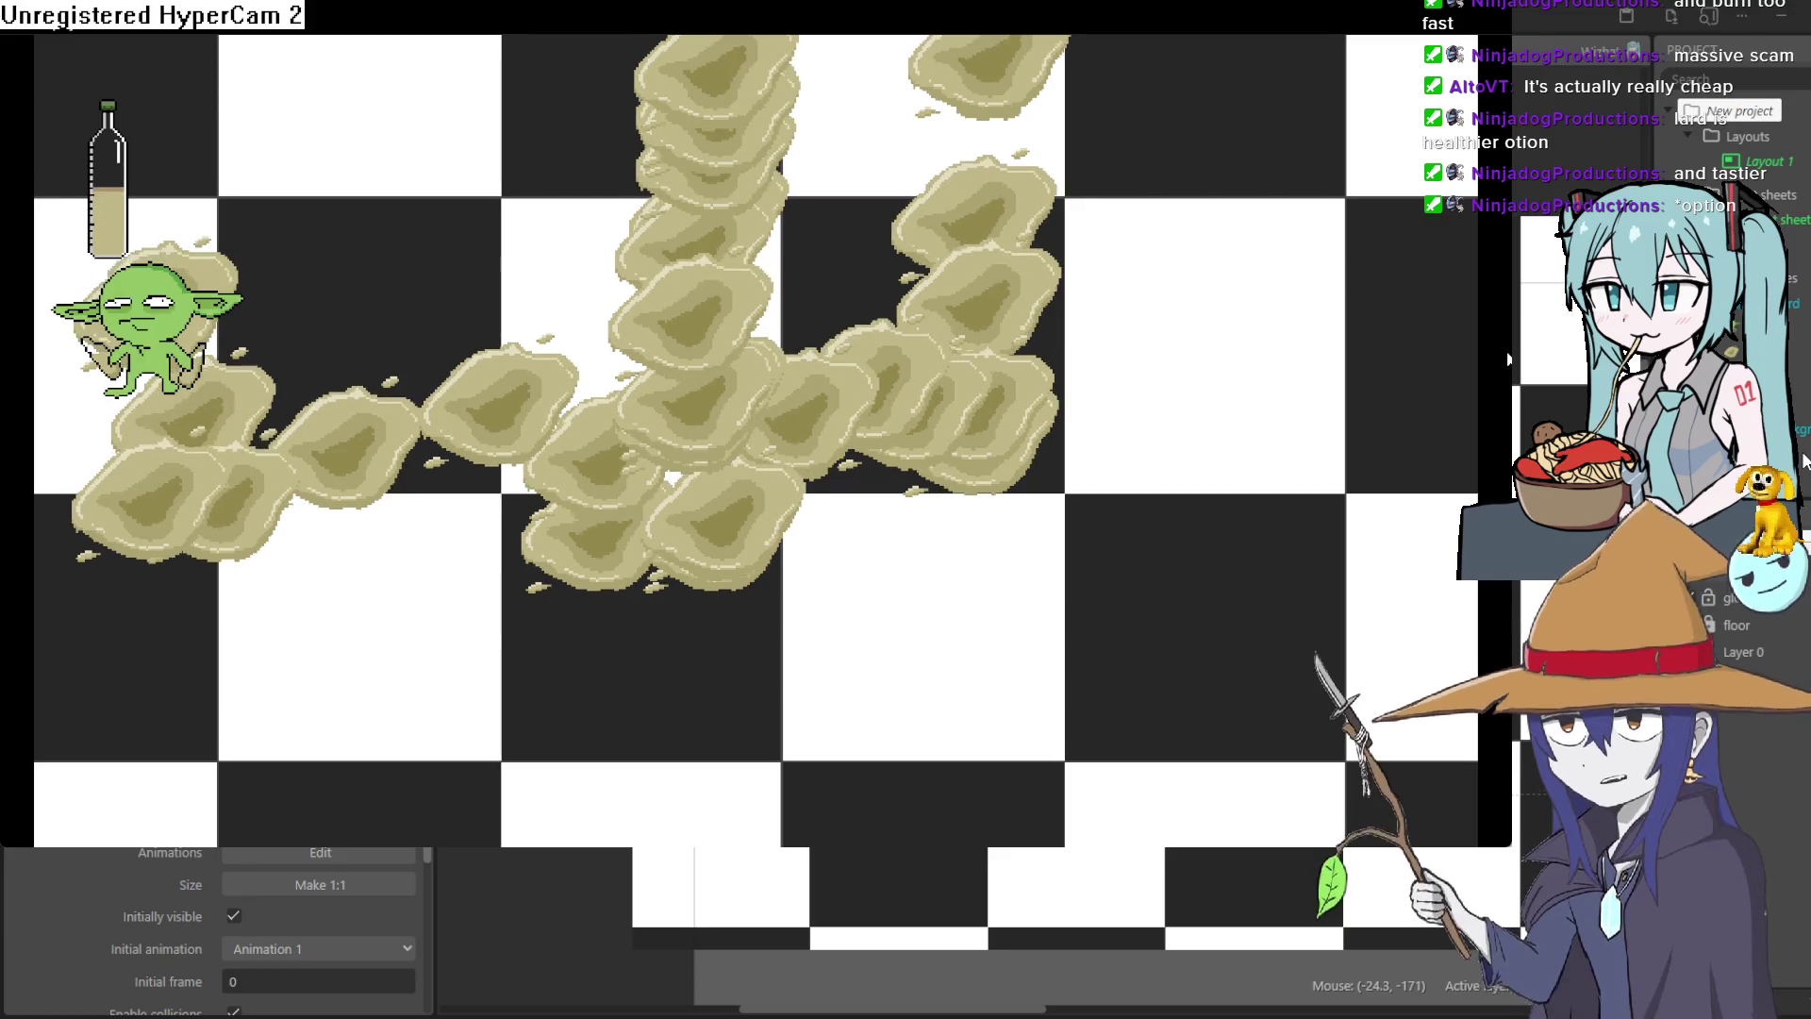
key("Right")
key("Down")
key("Right")
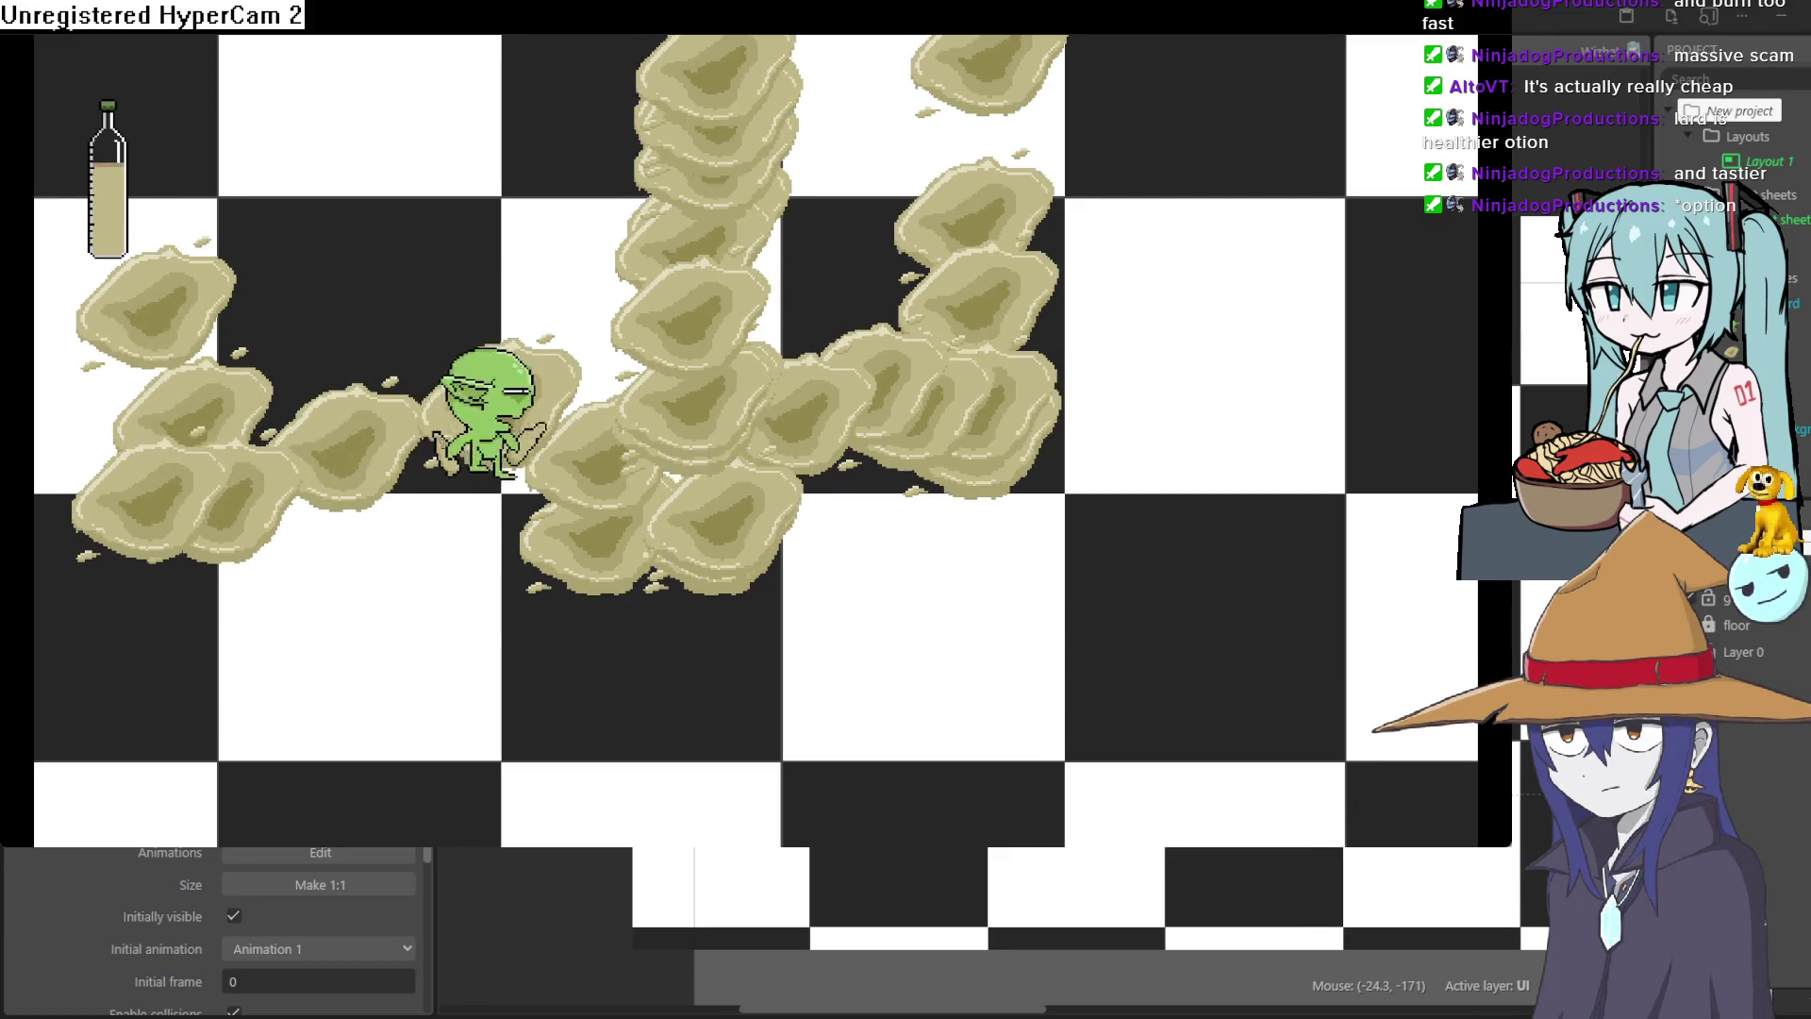
key("Right")
key("Down")
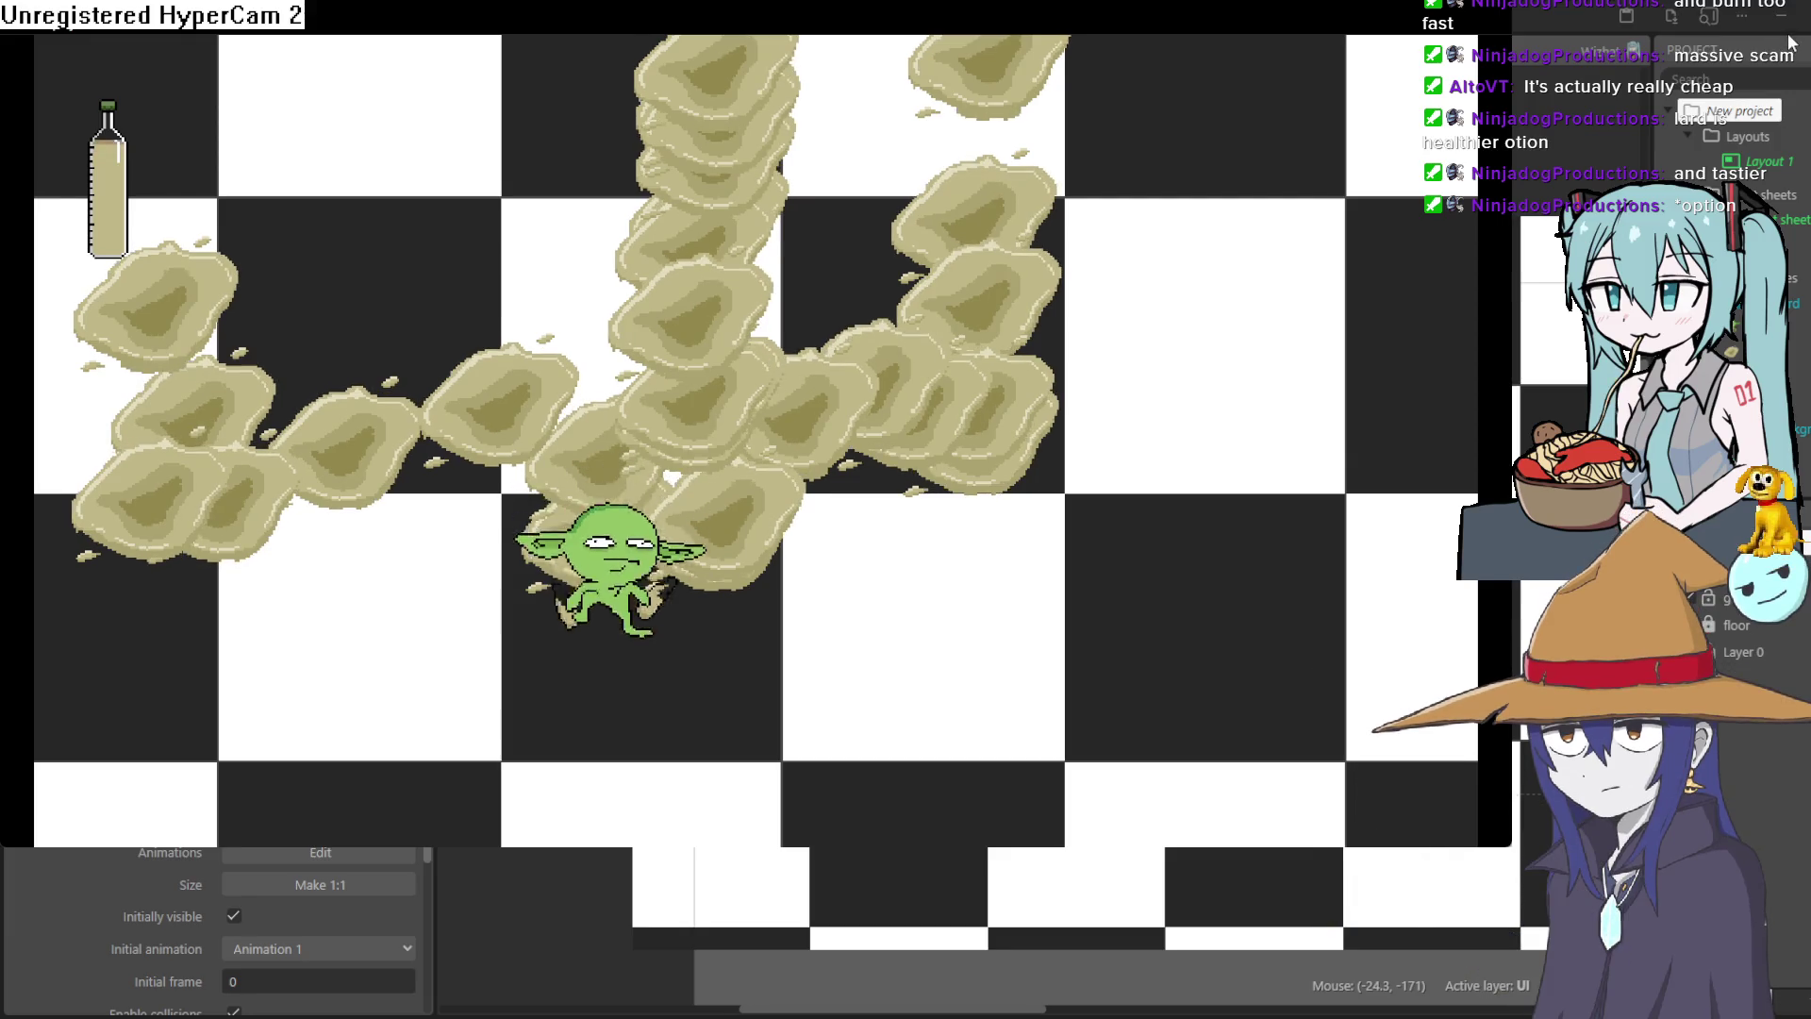
left_click(1789, 43)
Nudge the bottle sprite up and left toward the layout's top-left corner and reselect it.
mouse_move(747, 347)
left_mouse_down()
mouse_move(728, 315)
mouse_move(755, 336)
left_mouse_up()
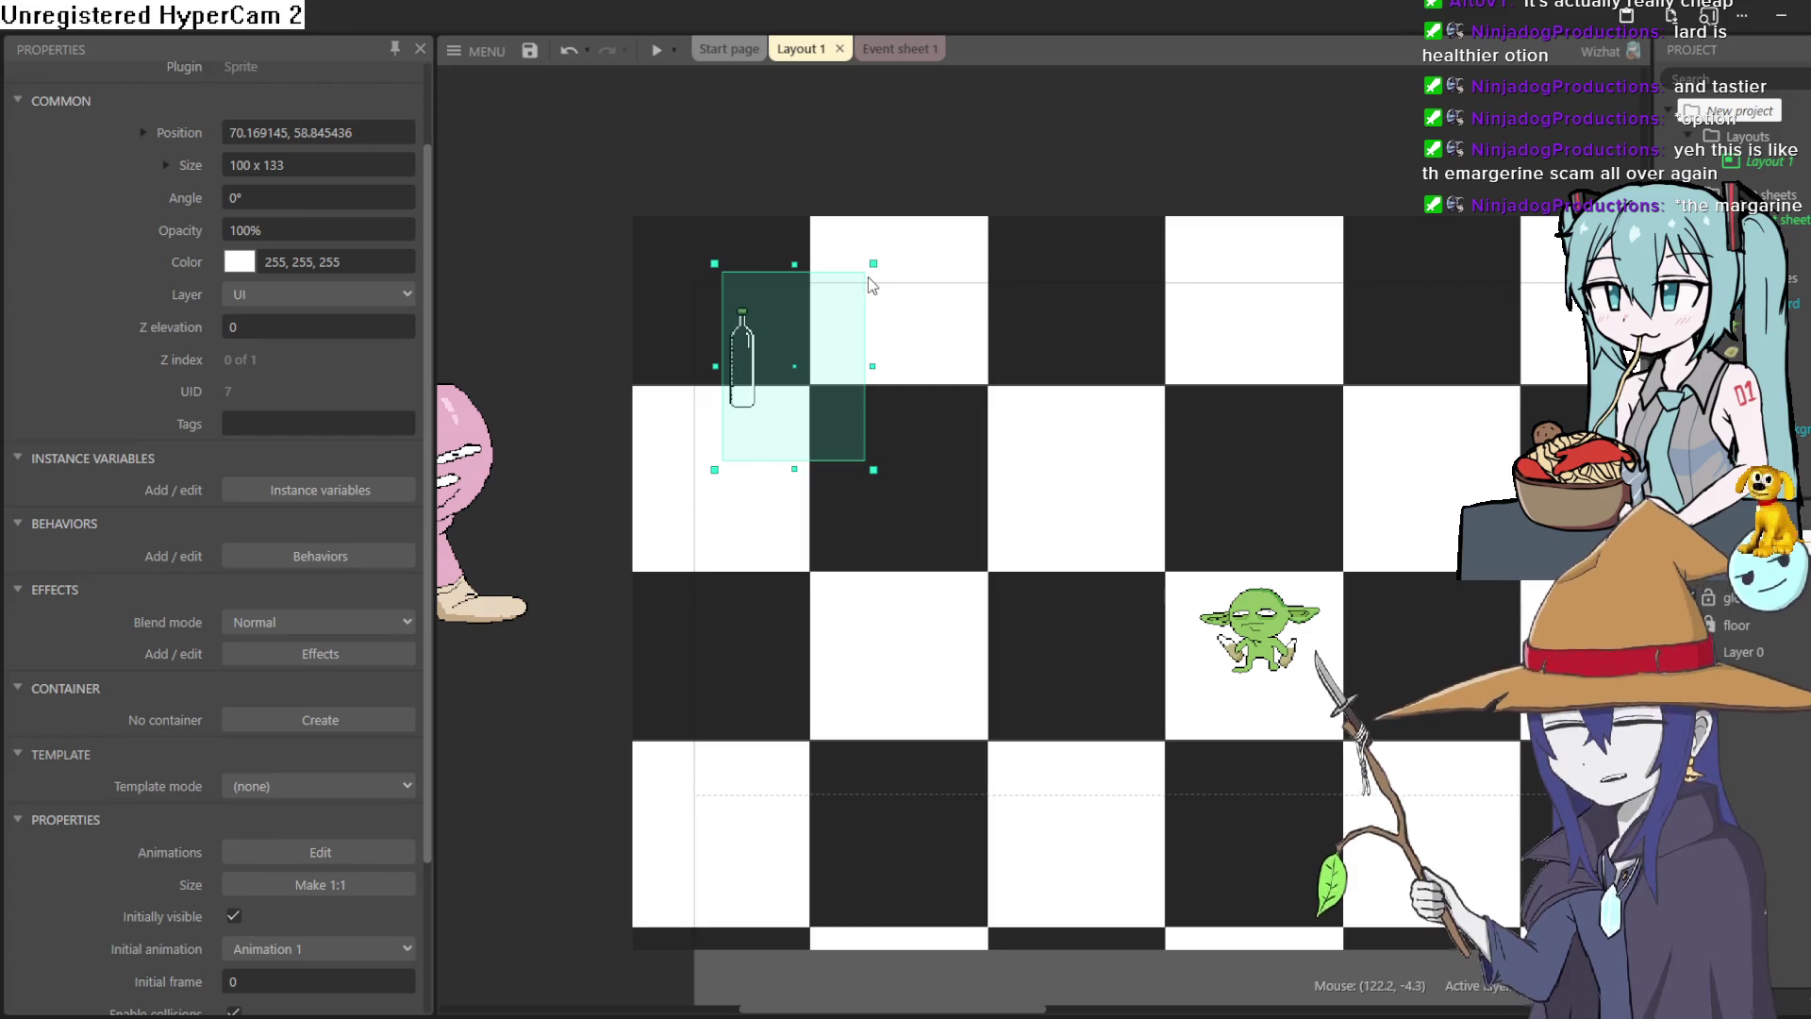
left_click(1139, 157)
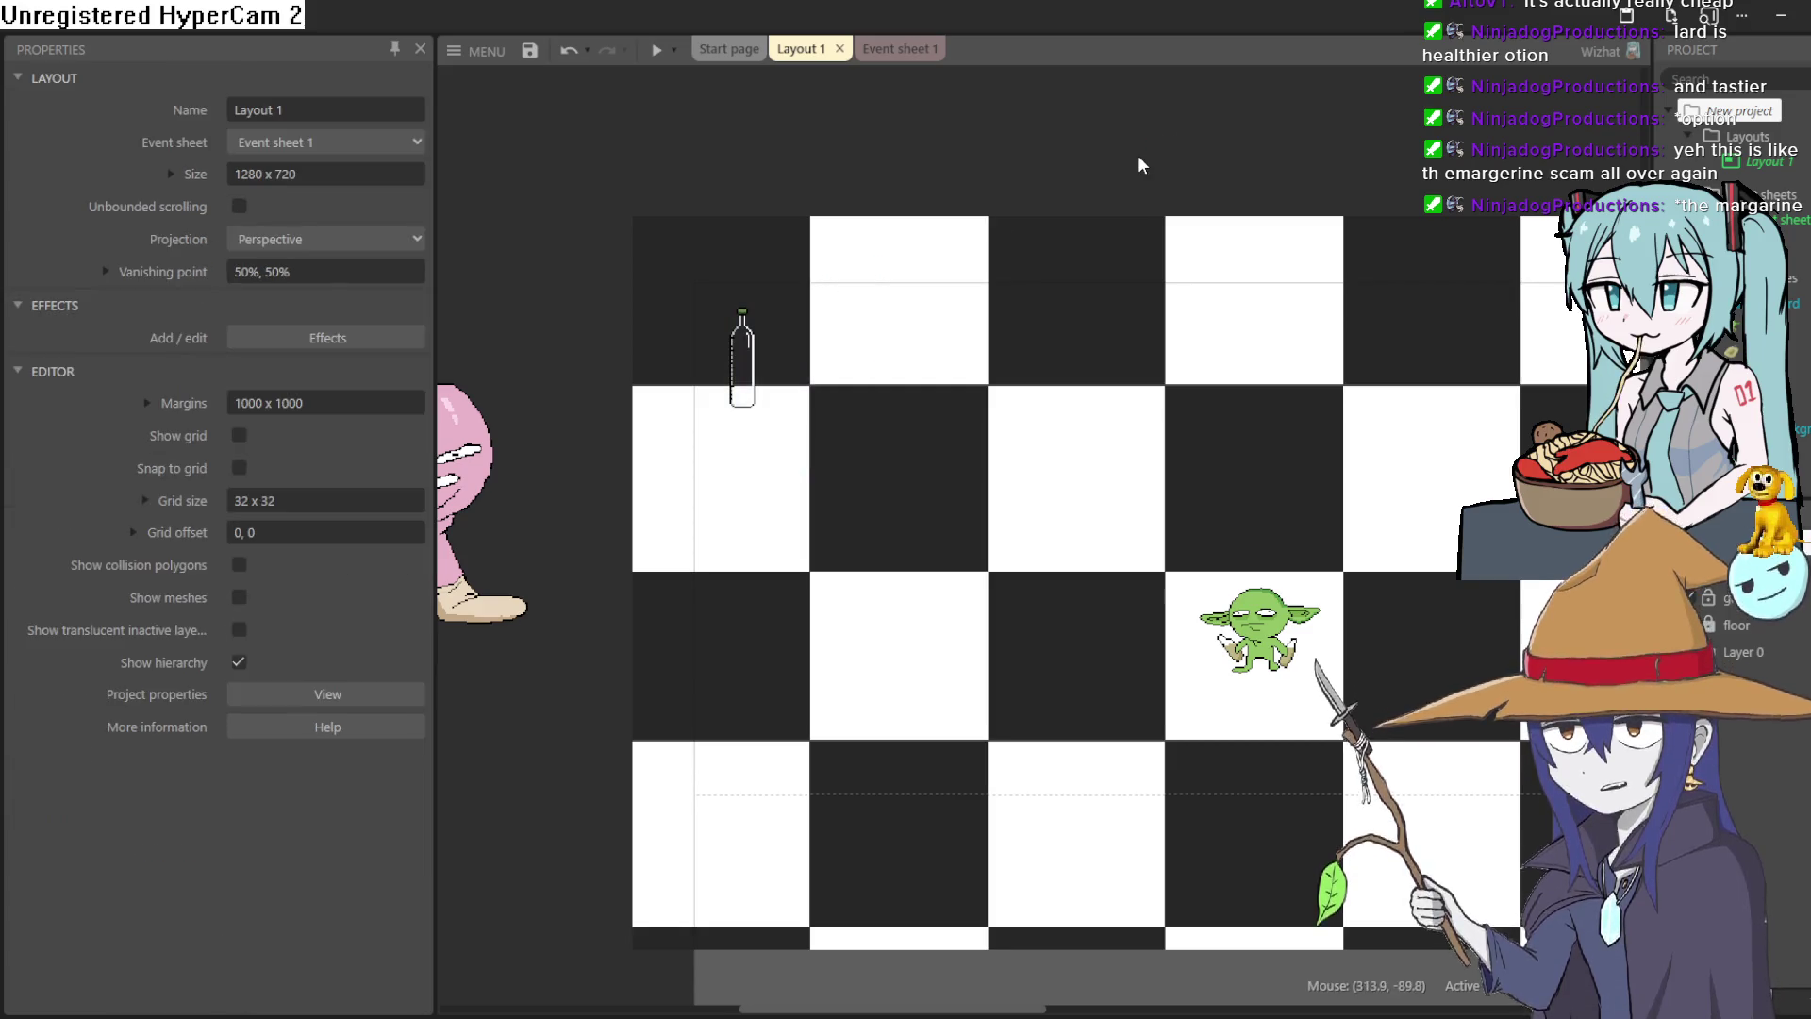
Nudge the bottle sprite slightly left on Layout 1.
left_click(745, 345)
left_click_drag(745, 341, 738, 347)
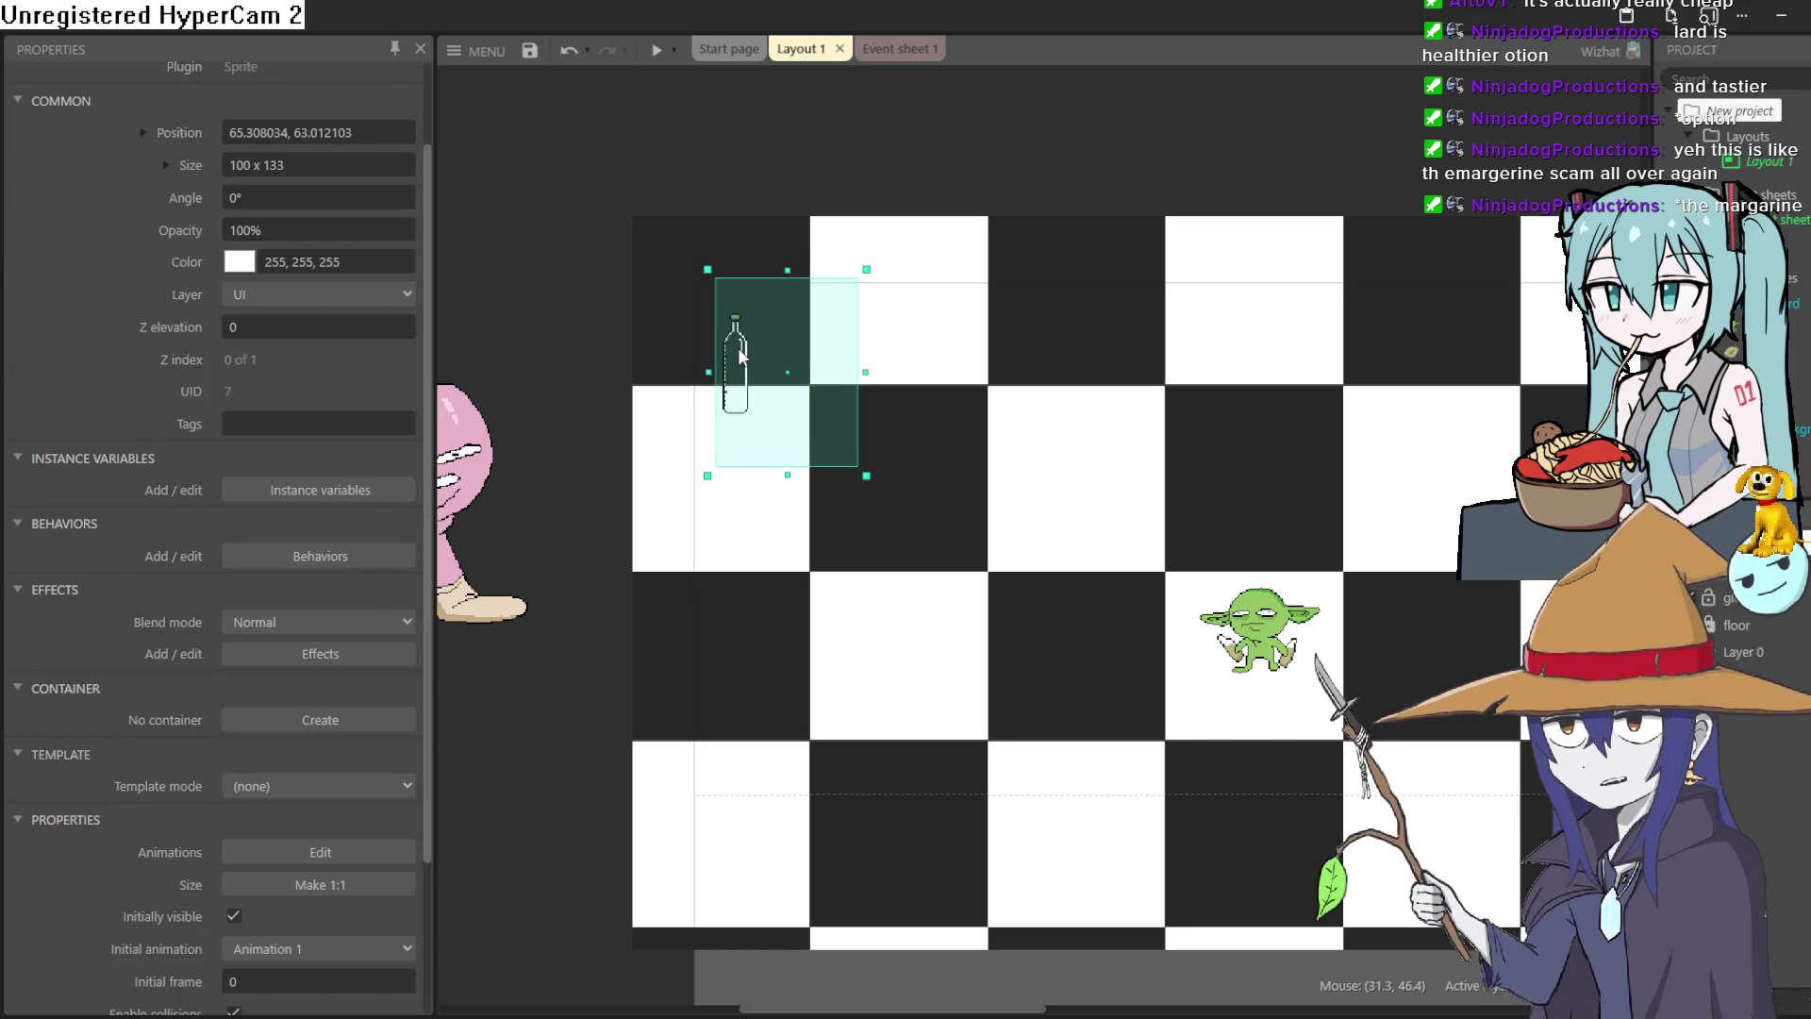
left_click(1044, 120)
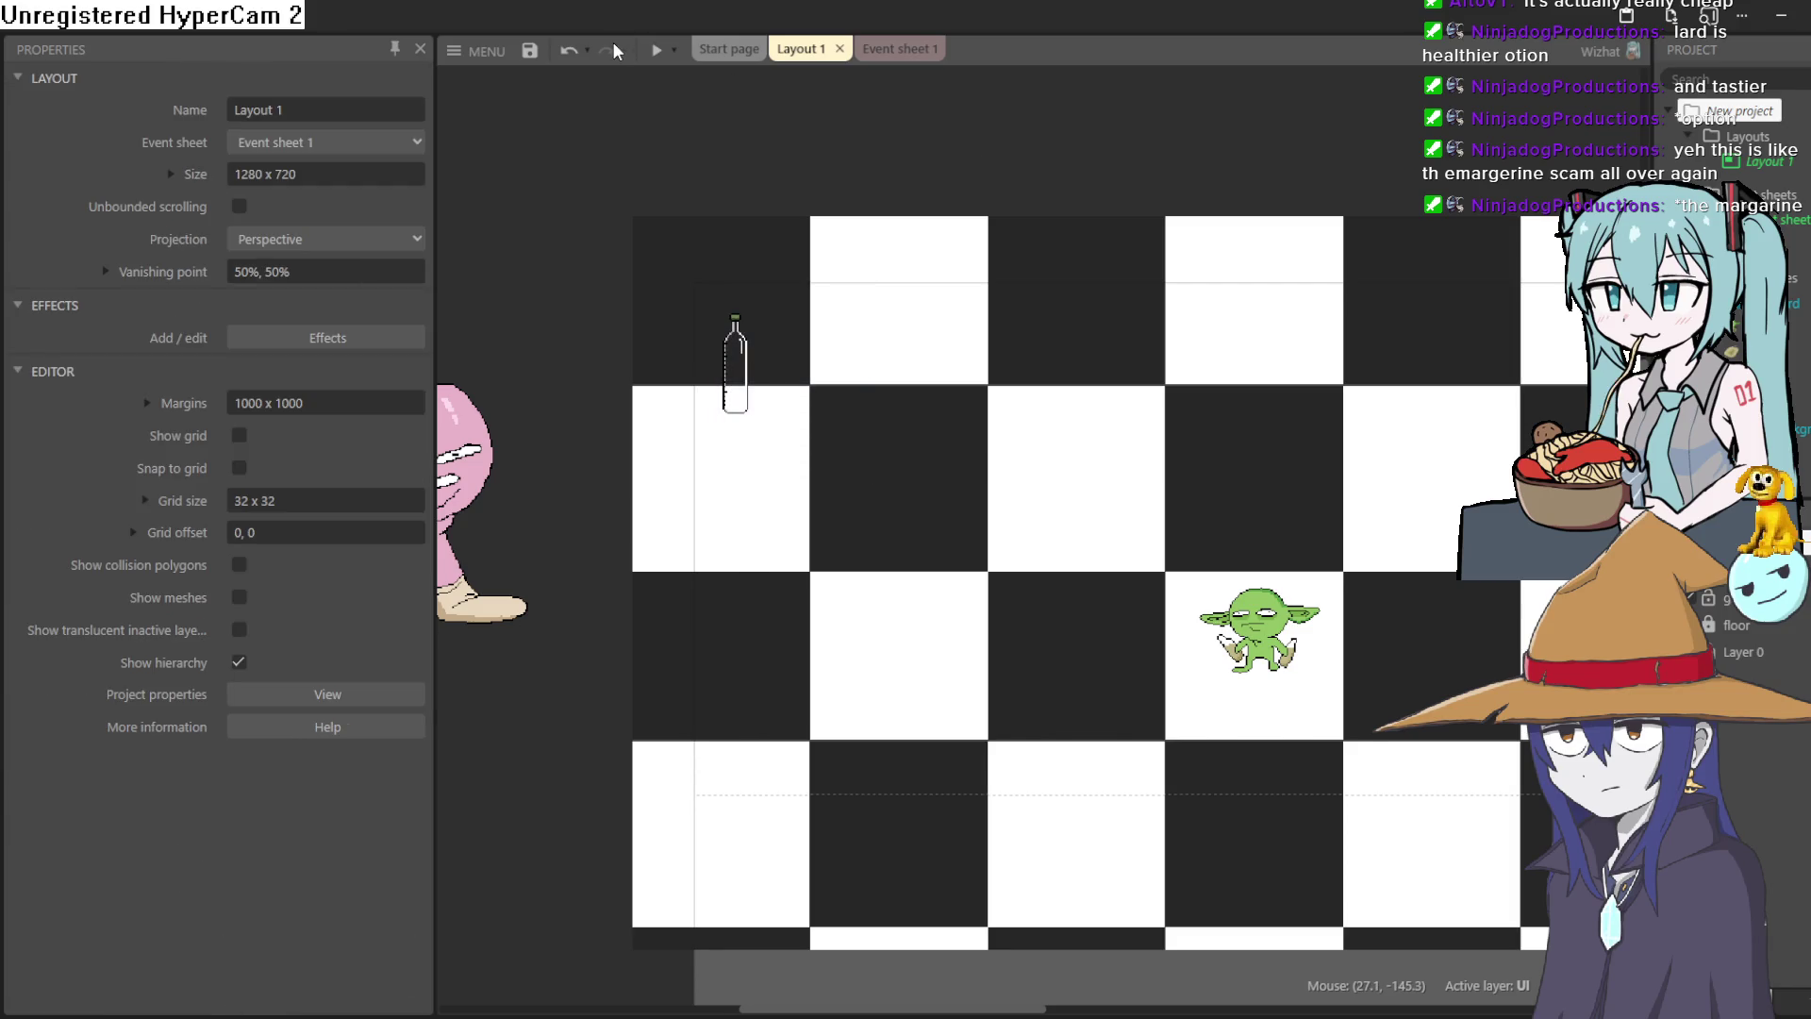
Check the bottle's 56 animation frames, then start a new event on Event sheet 1.
left_click(896, 49)
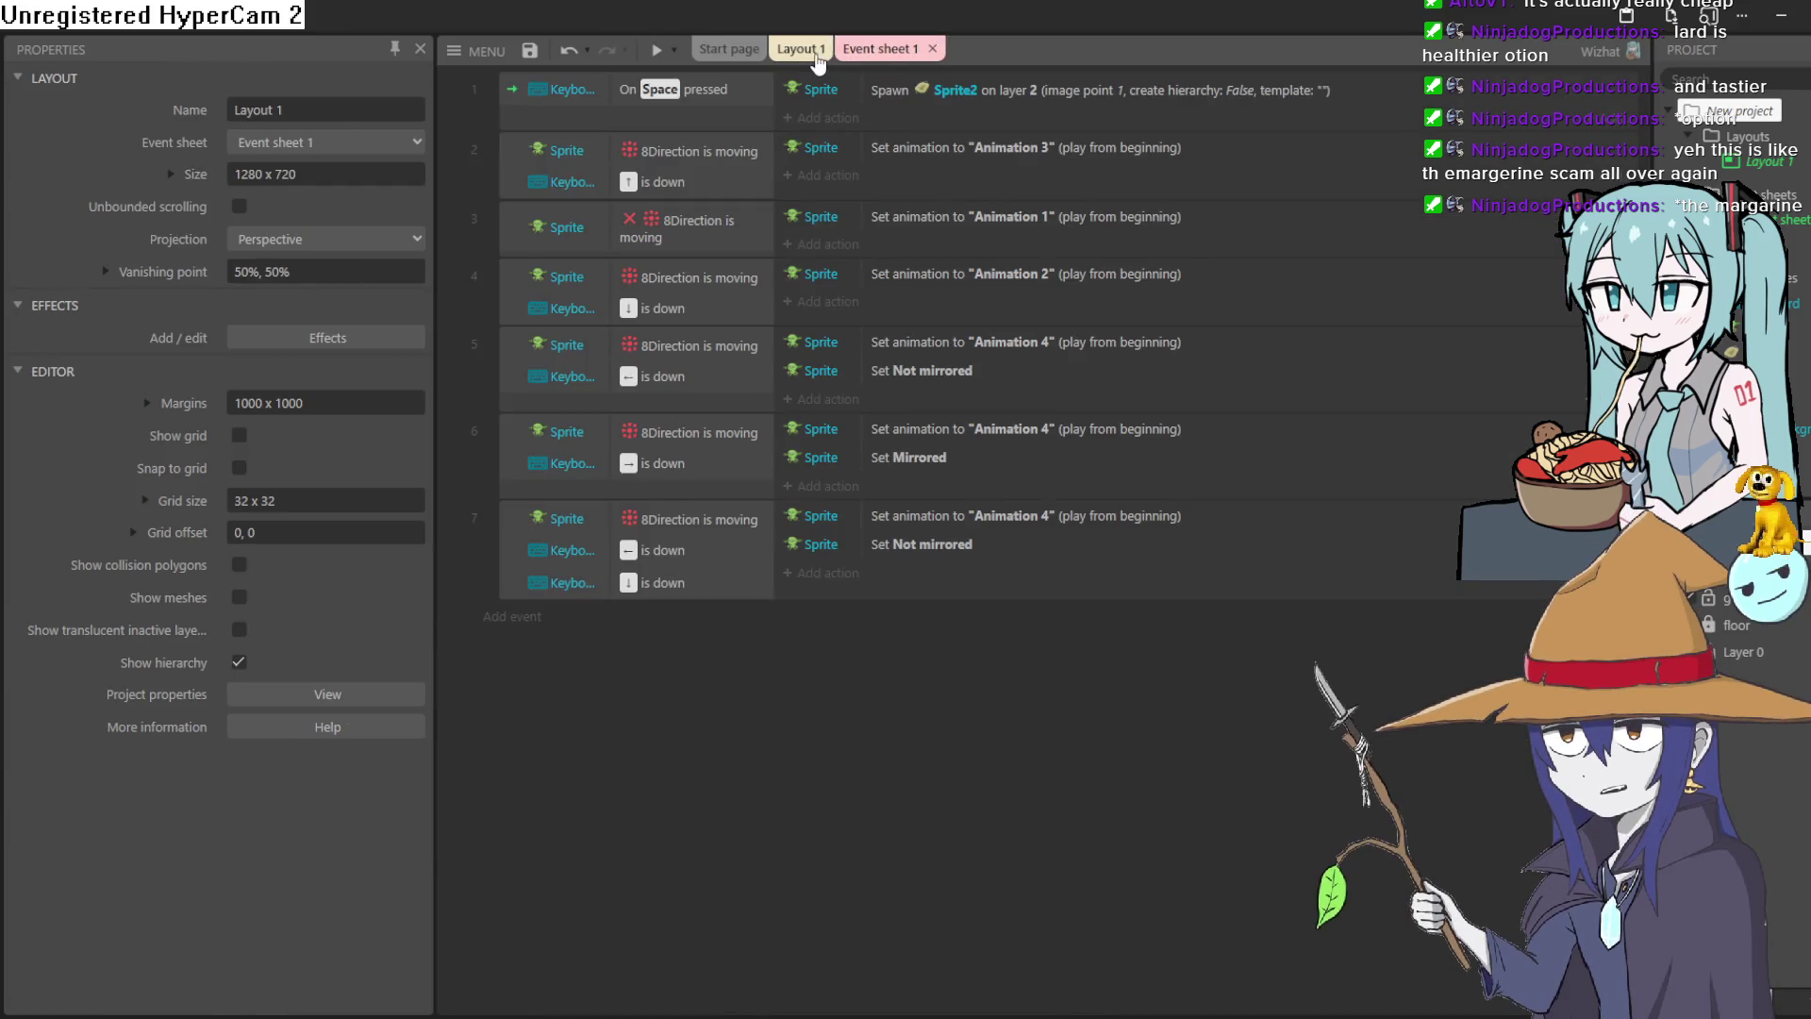
left_click(813, 54)
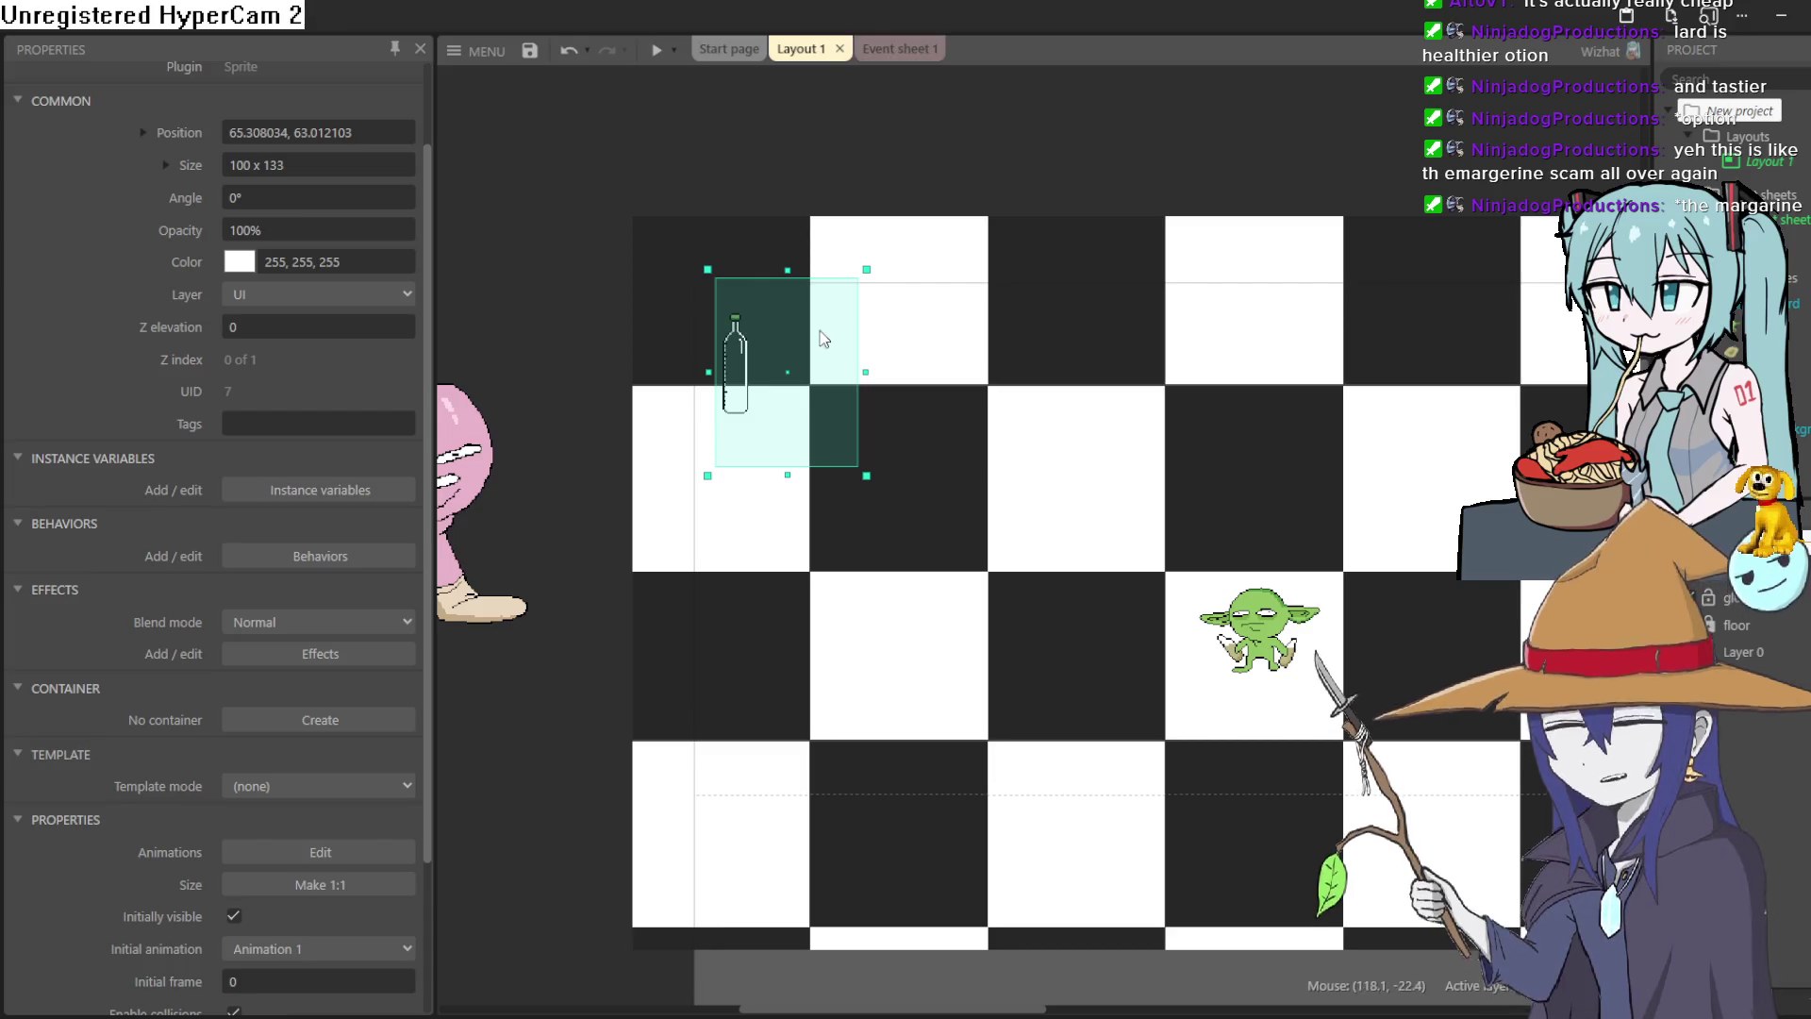
double_click(745, 356)
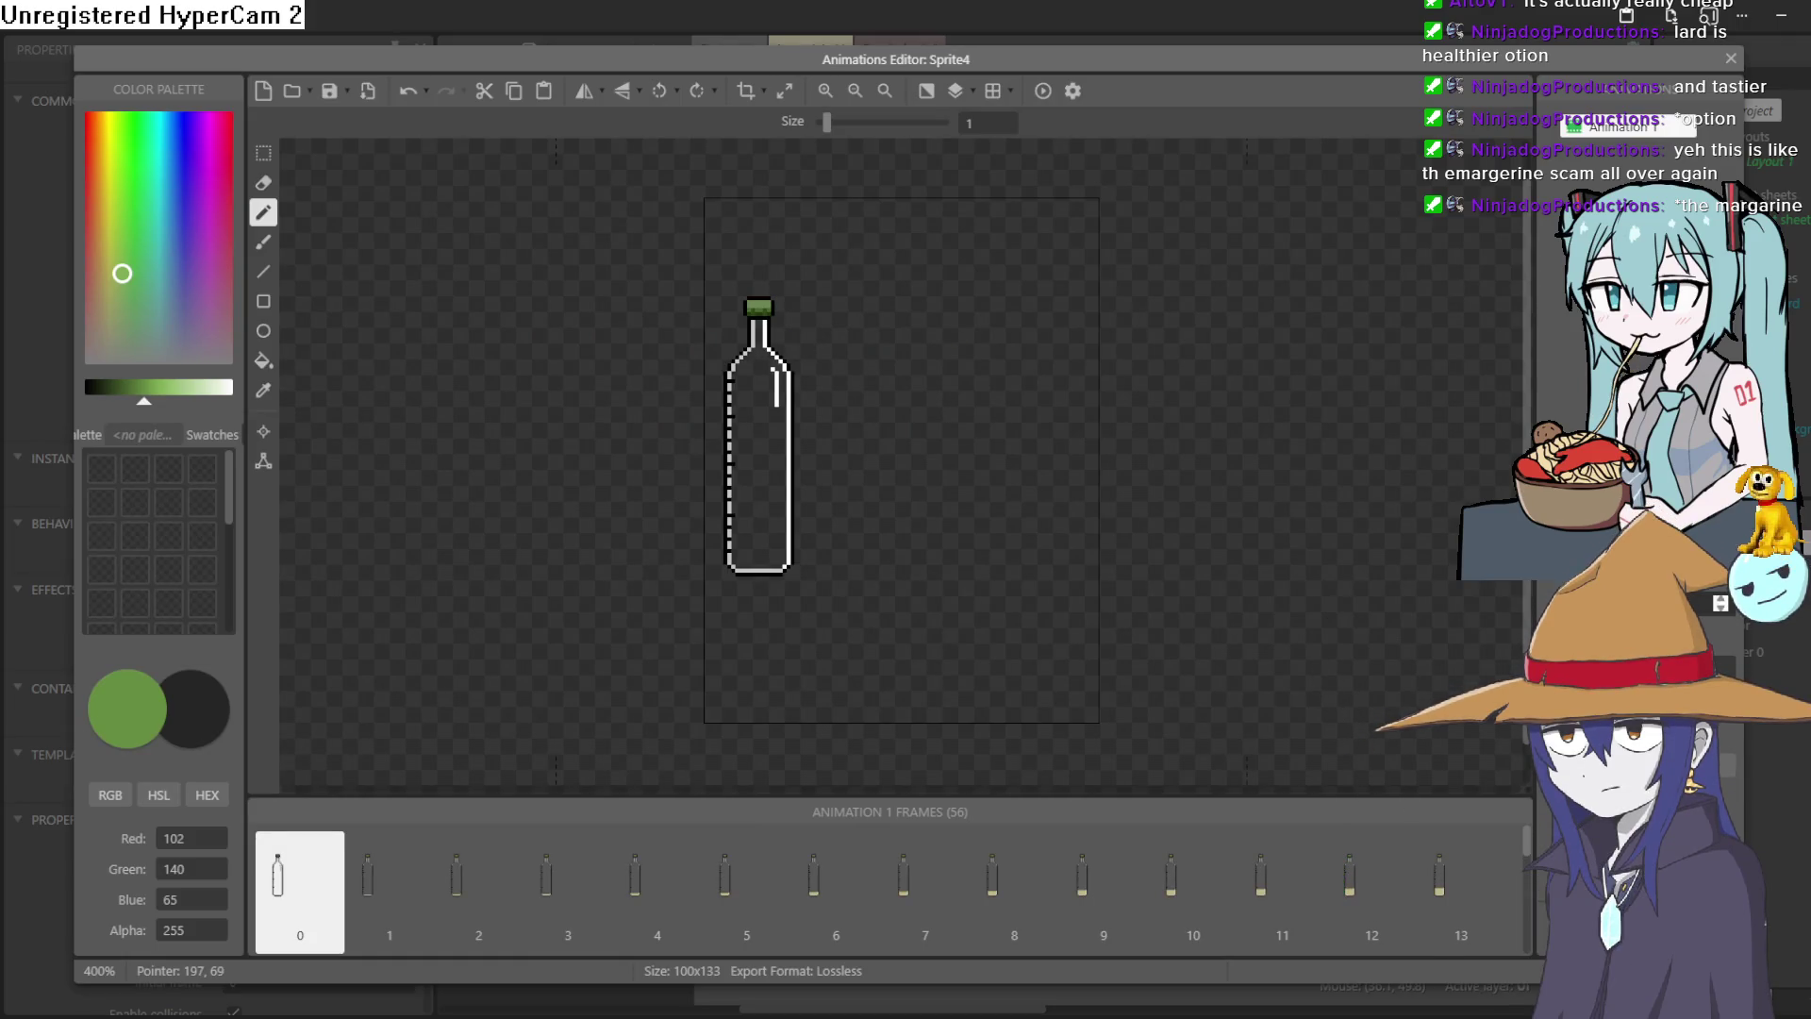
left_click(1730, 60)
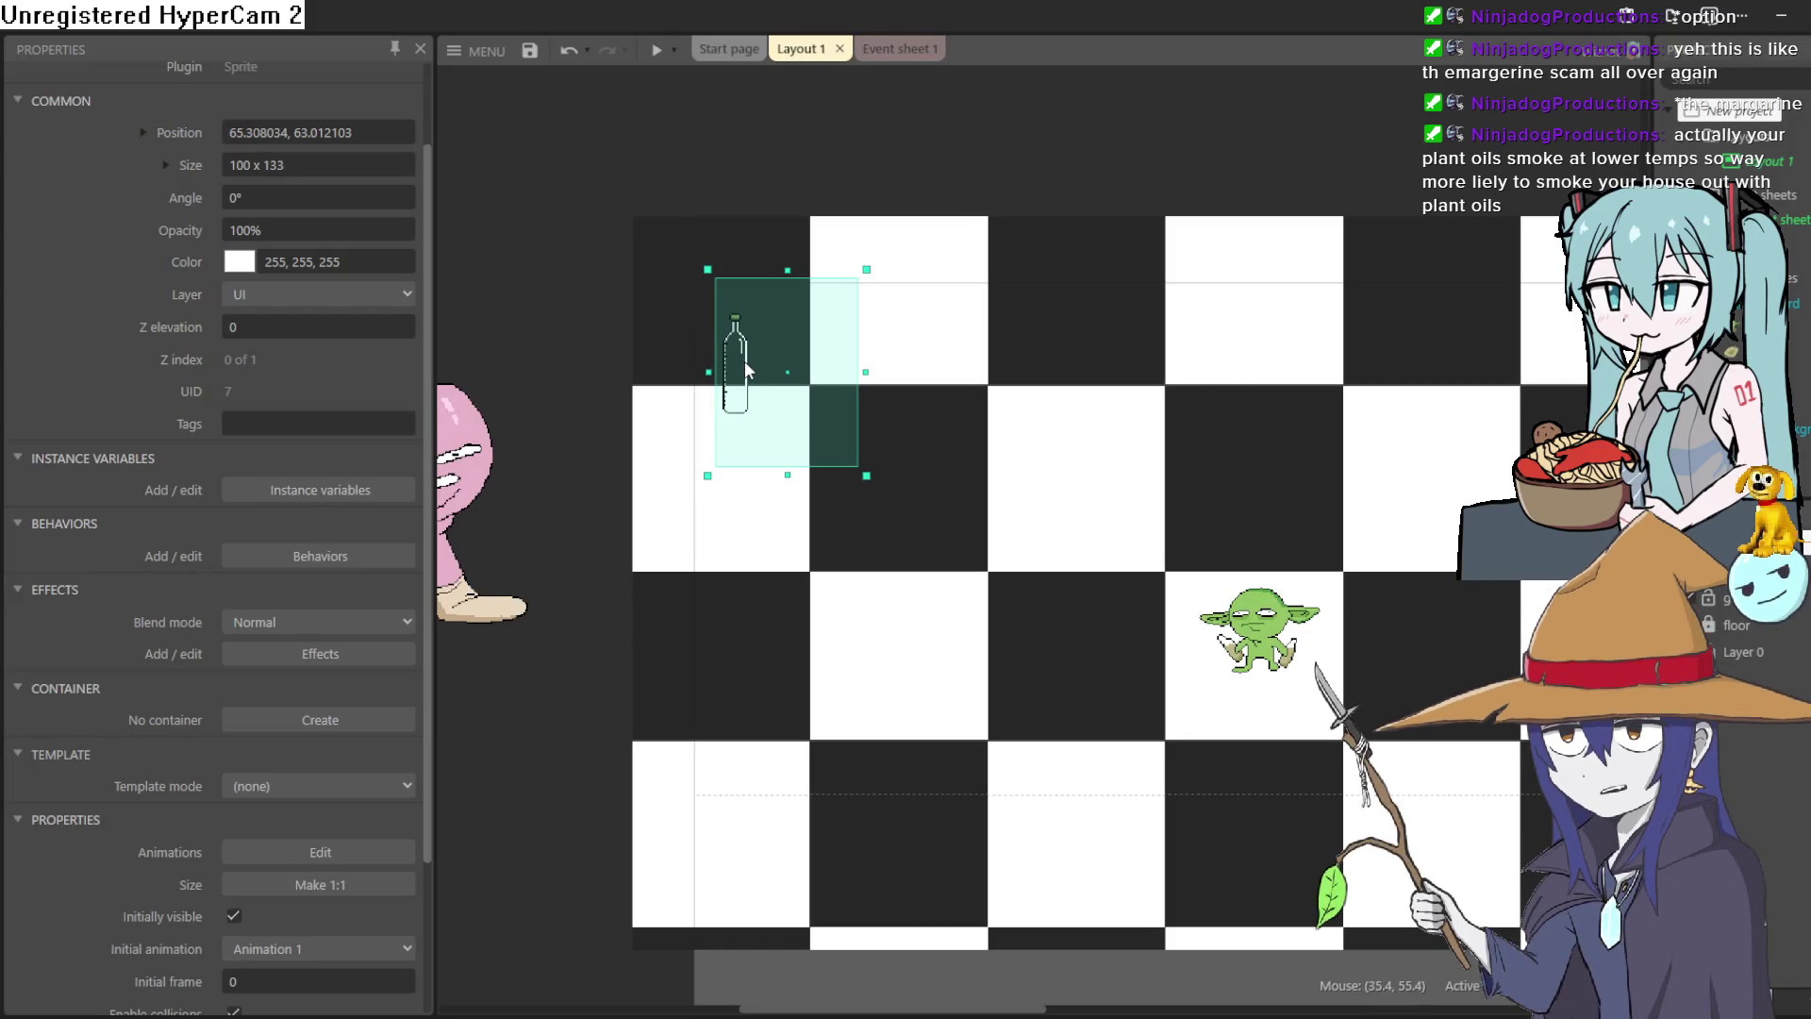
left_click(894, 51)
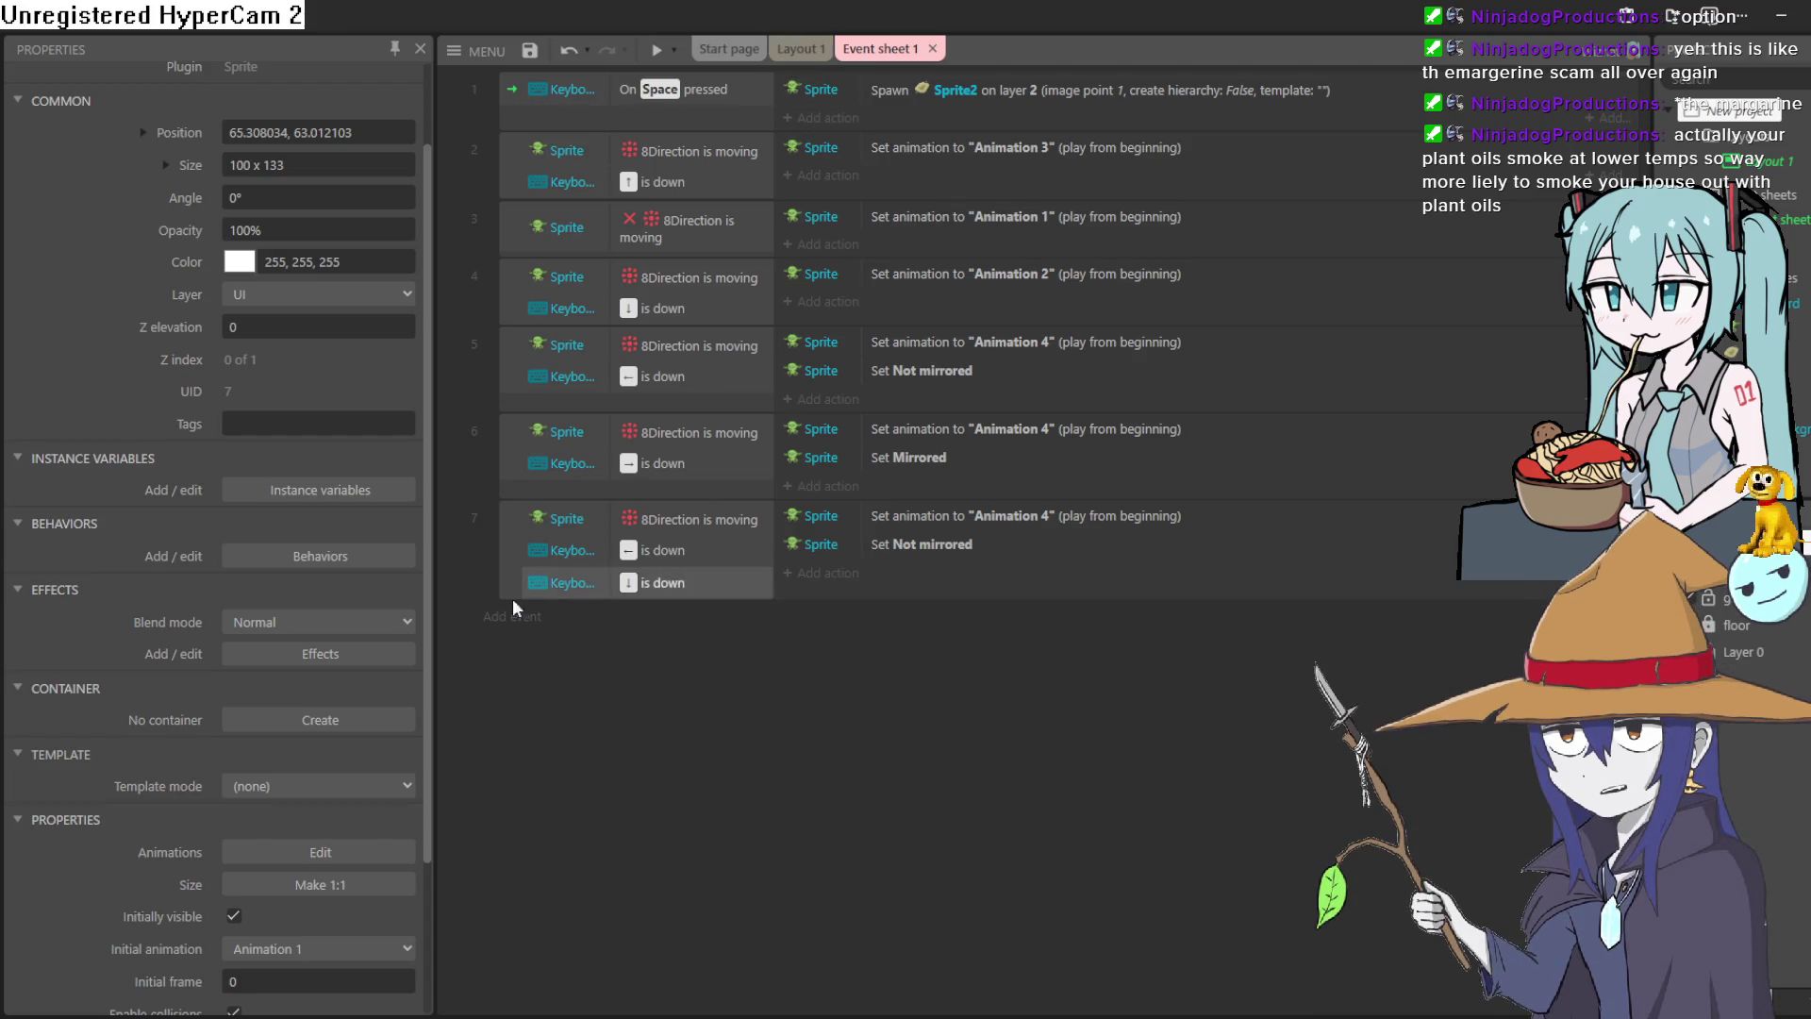
left_click(495, 615)
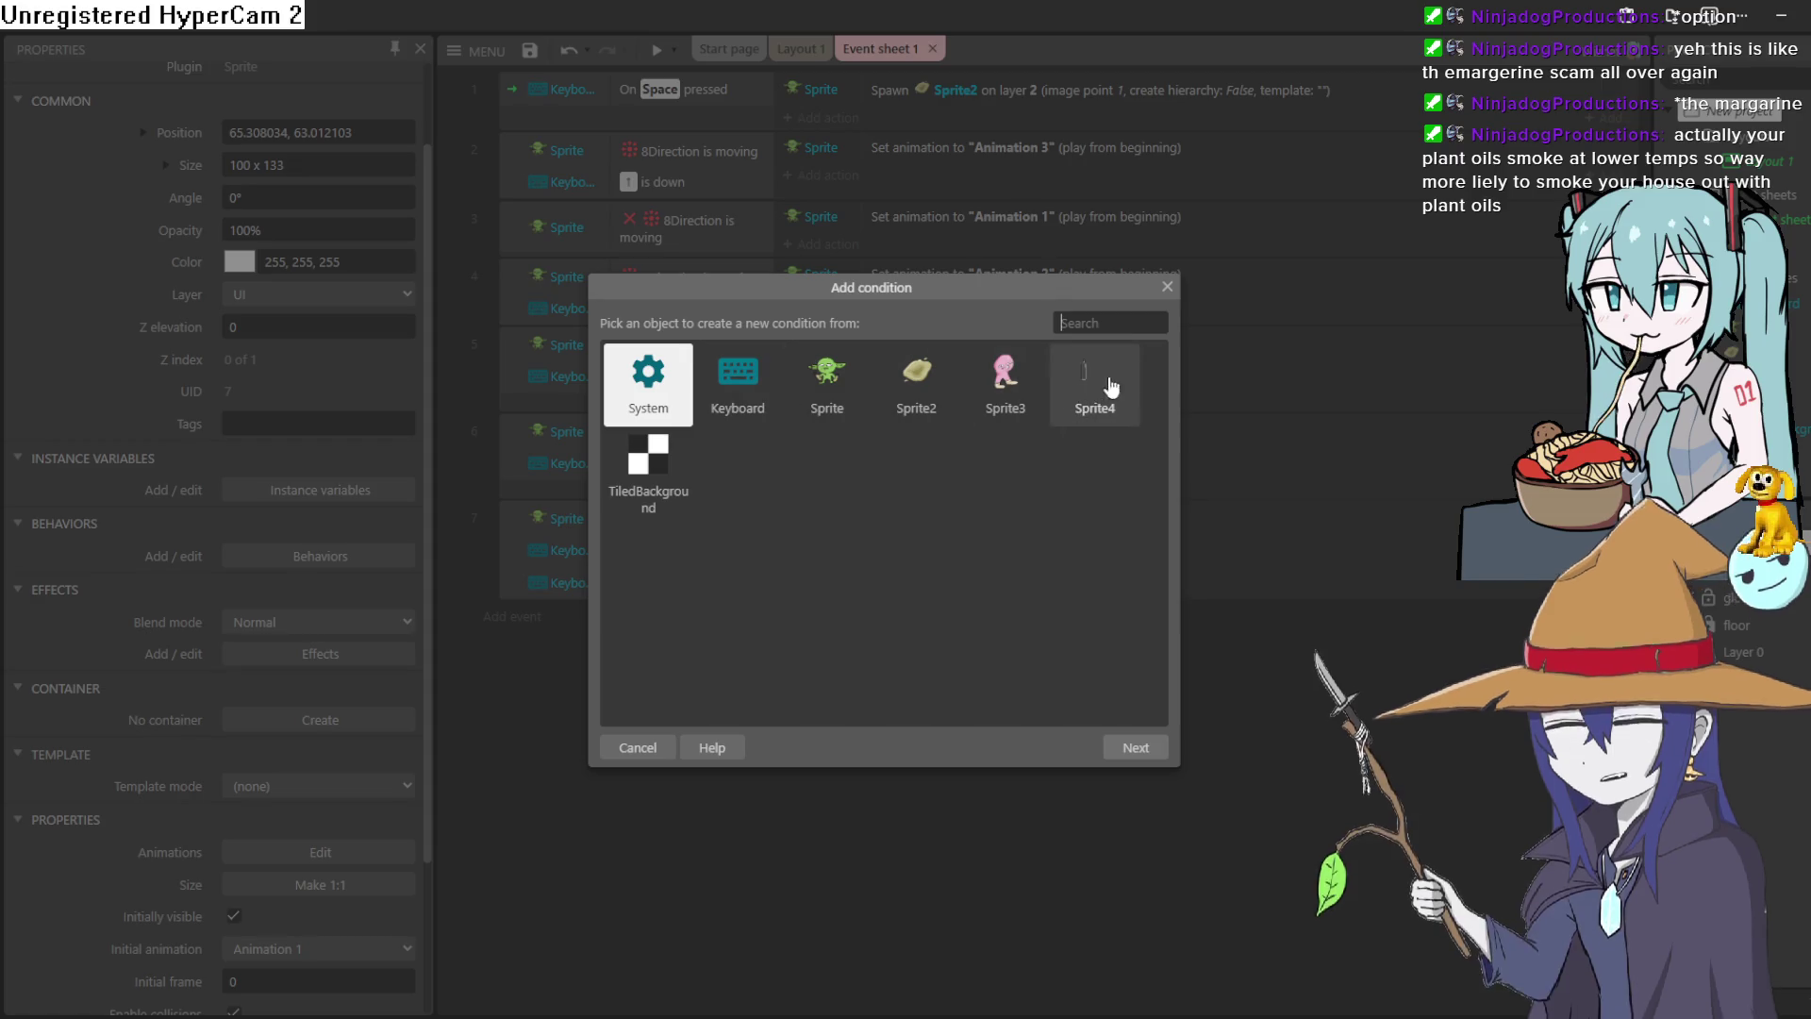
Back out of an unwanted Keyboard condition and an action on the Space-press event.
double_click(754, 387)
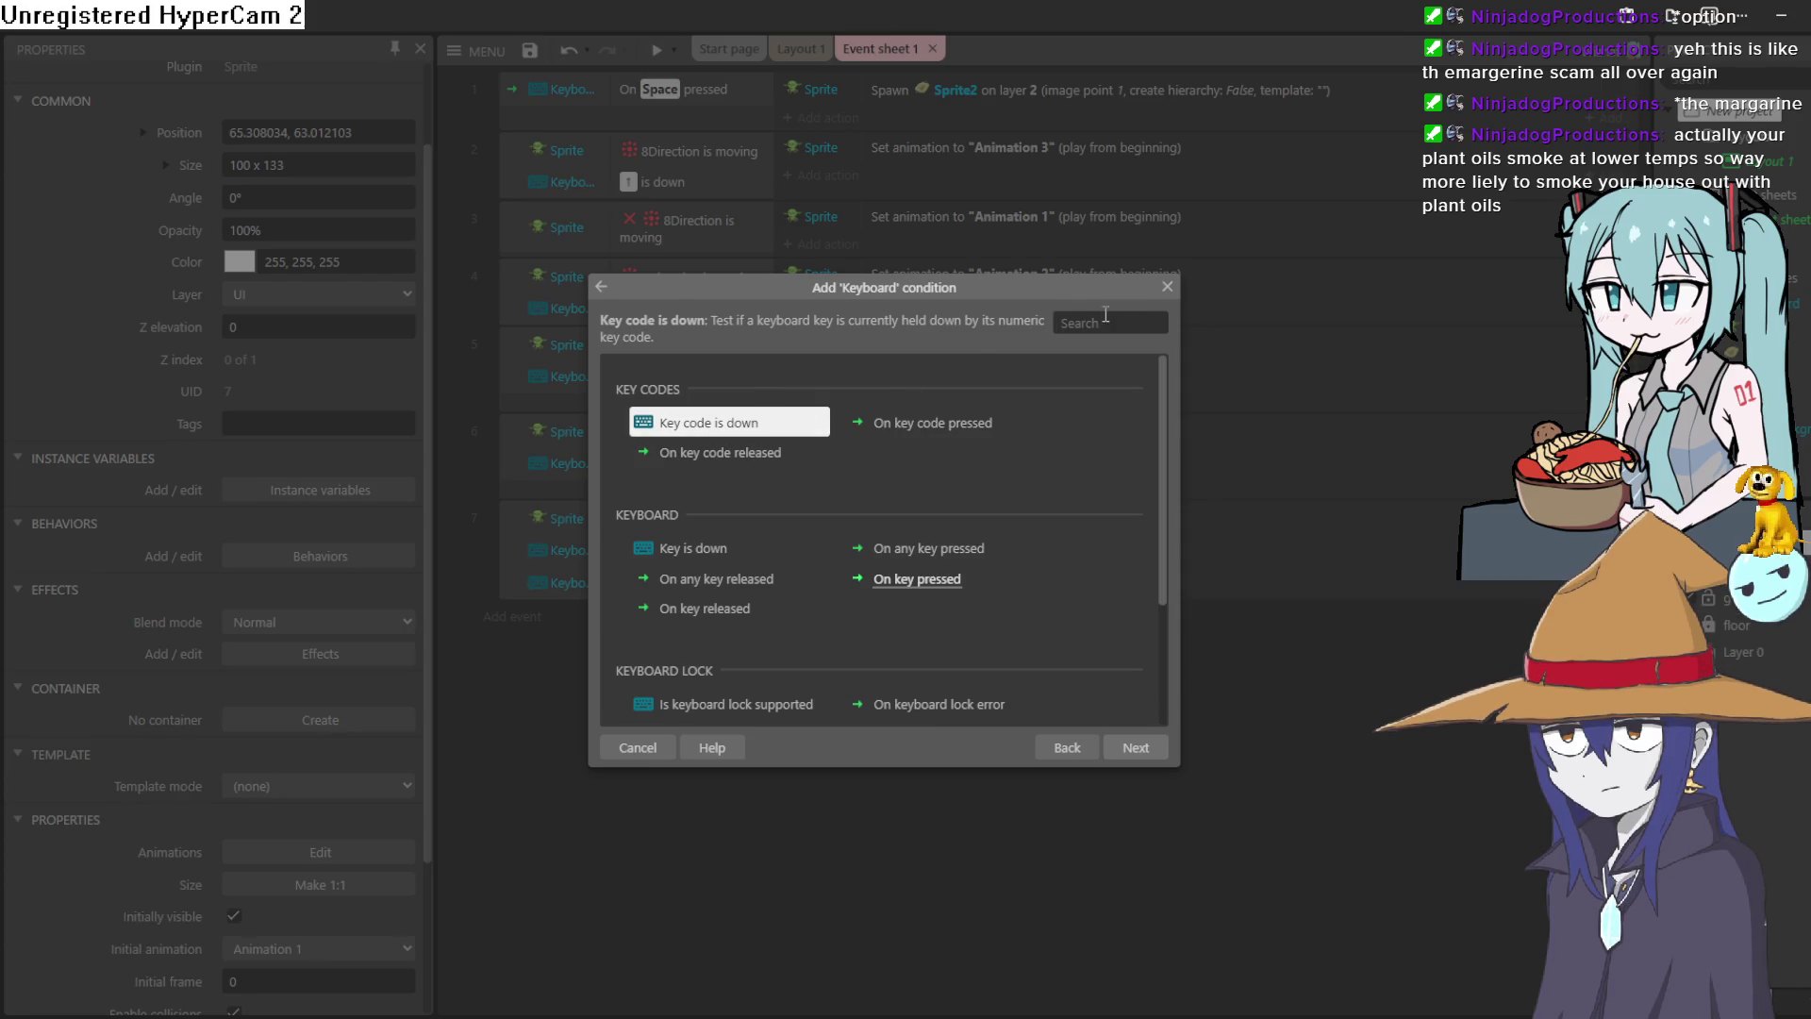
left_click(1161, 290)
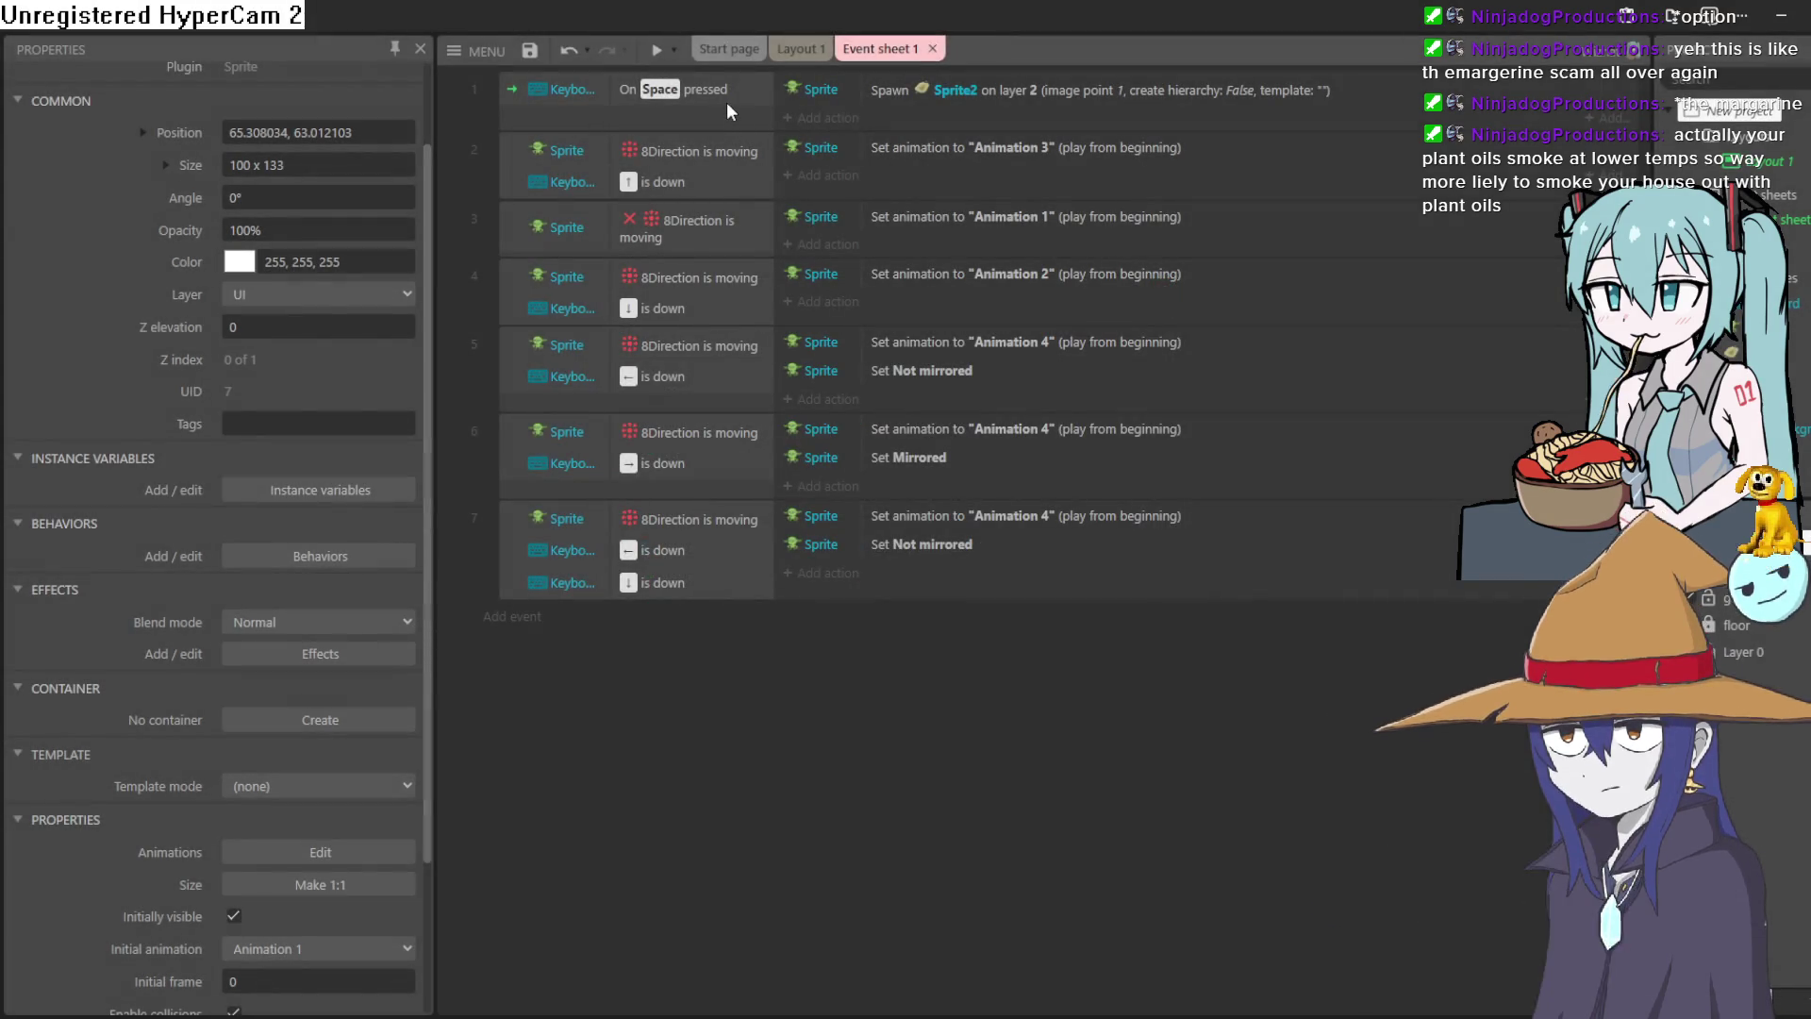
left_click(854, 115)
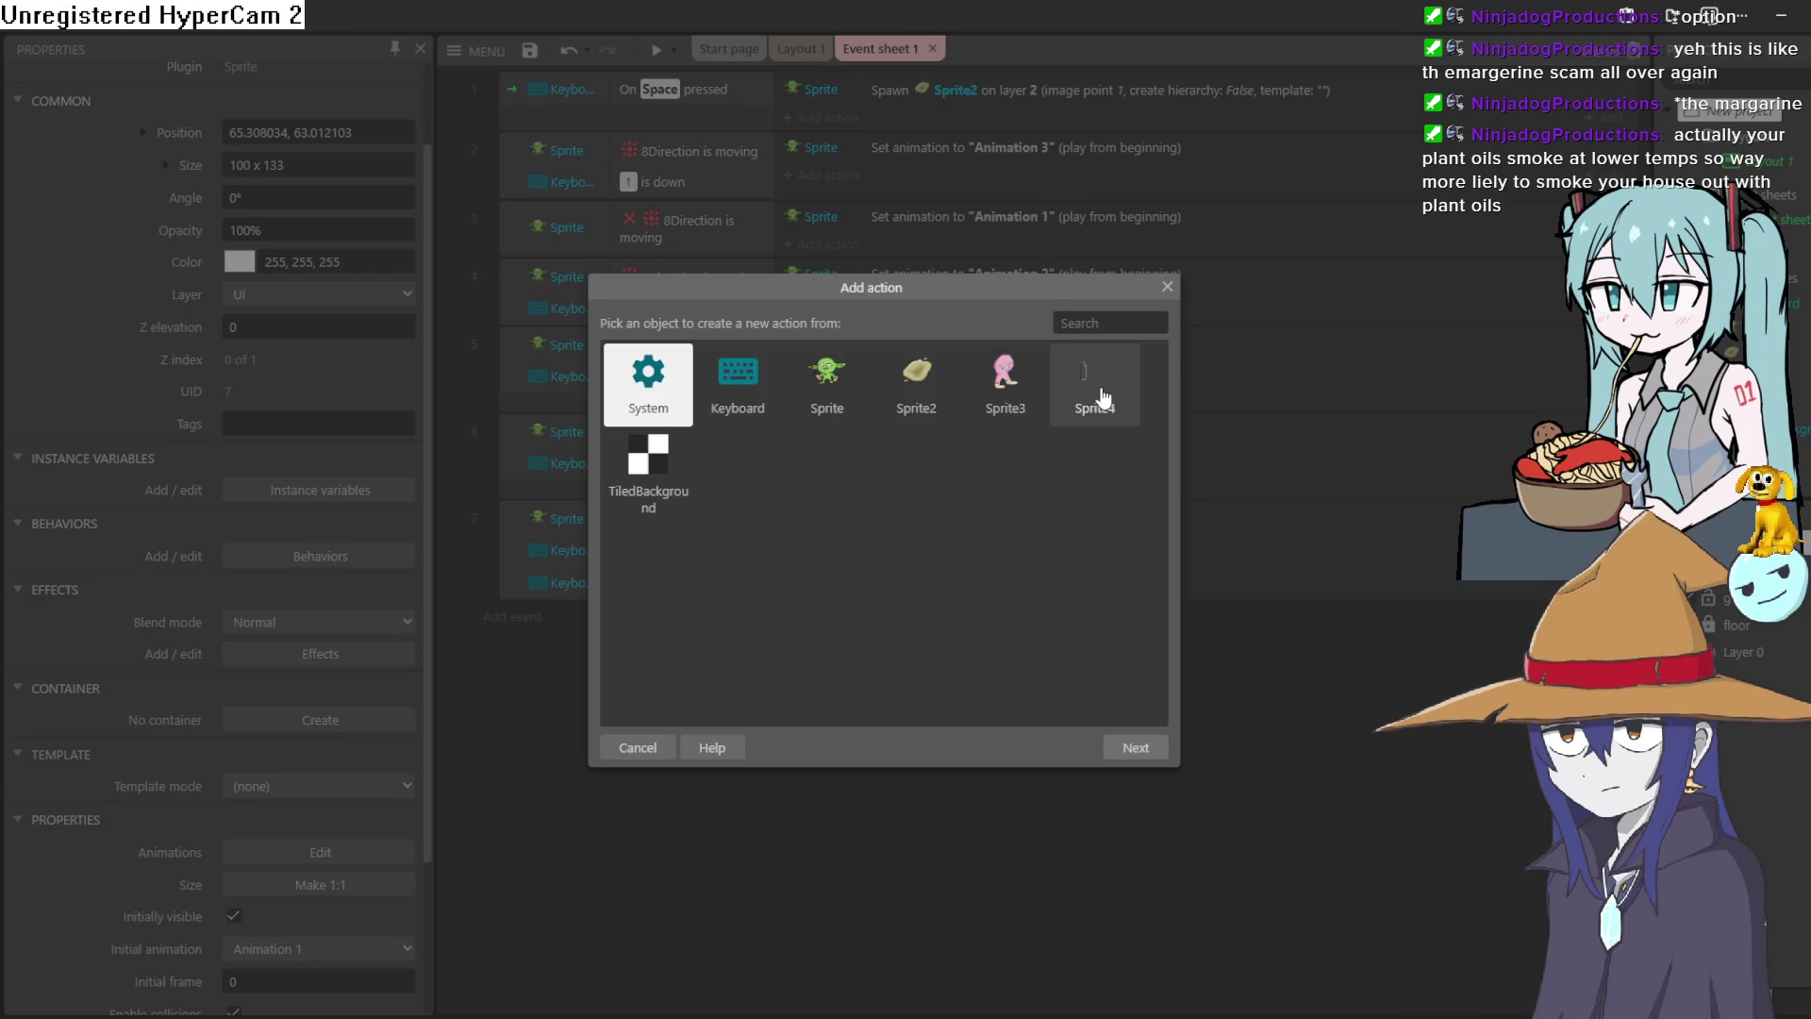
left_click(1167, 287)
Add event 8 with the System 'On start of layout' condition and begin its action.
left_click(517, 613)
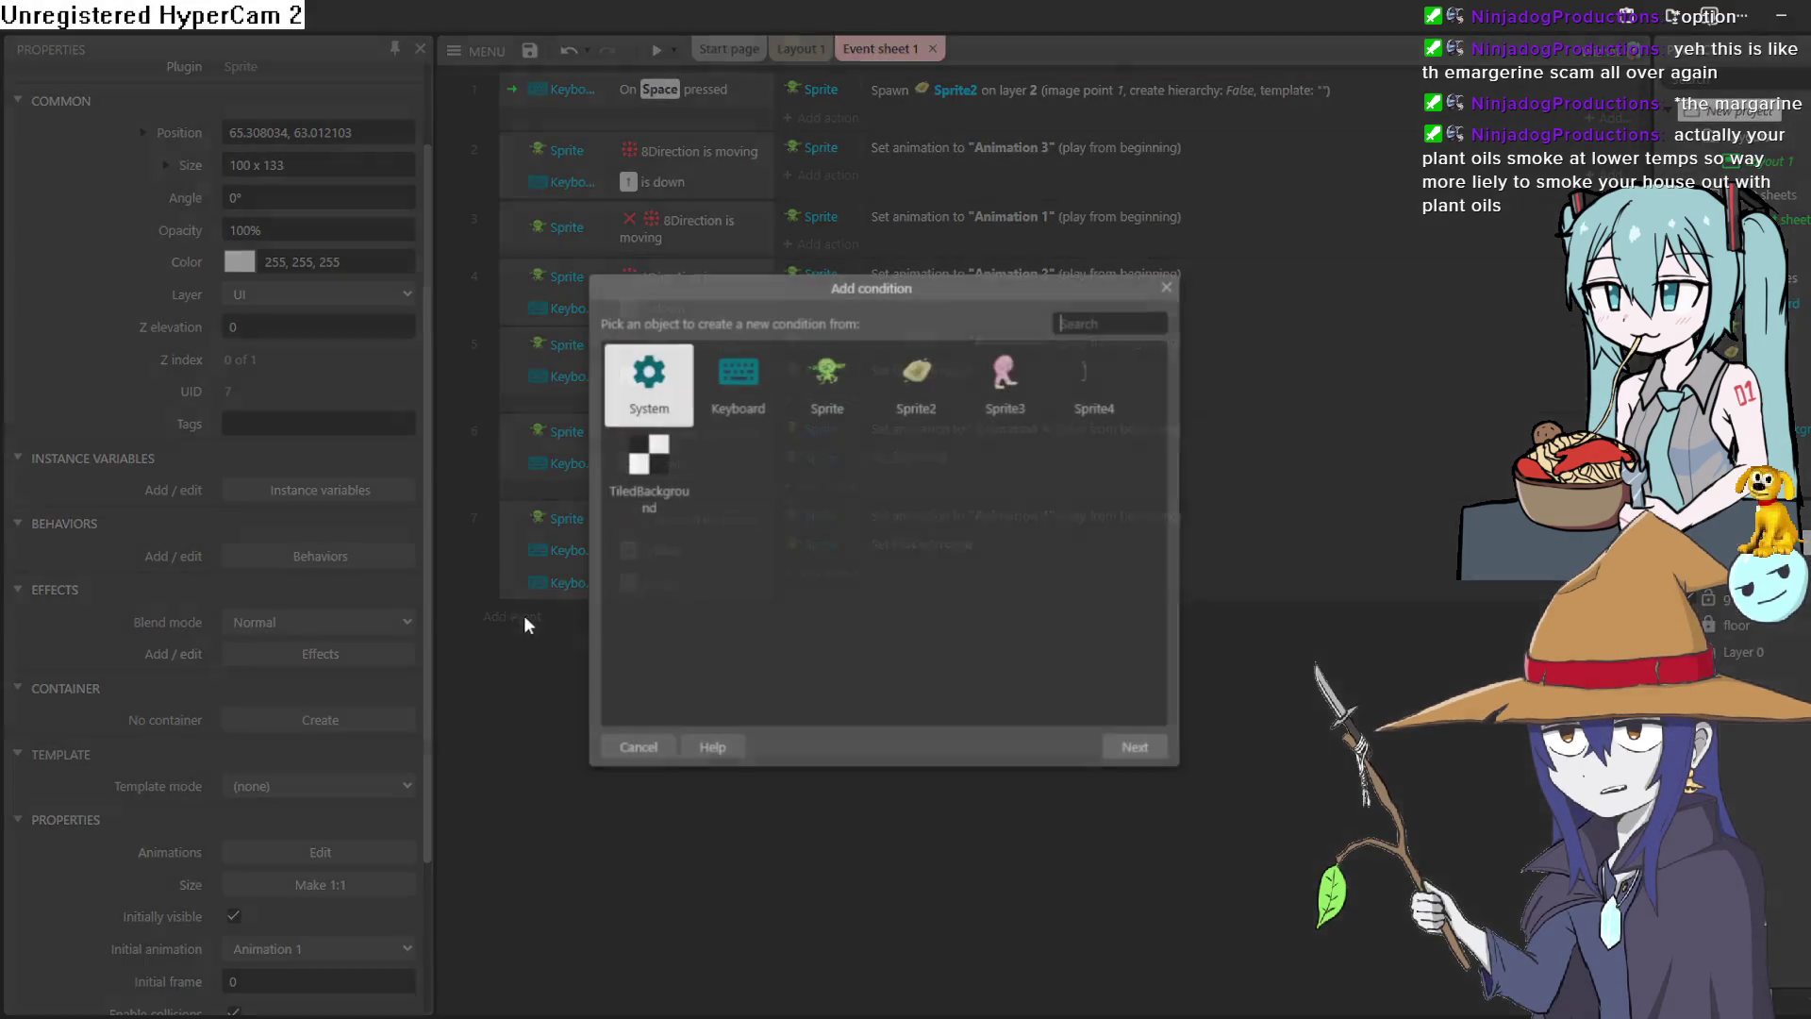
double_click(647, 382)
scroll(765, 553, "down", 3)
scroll(765, 547, "down", 10)
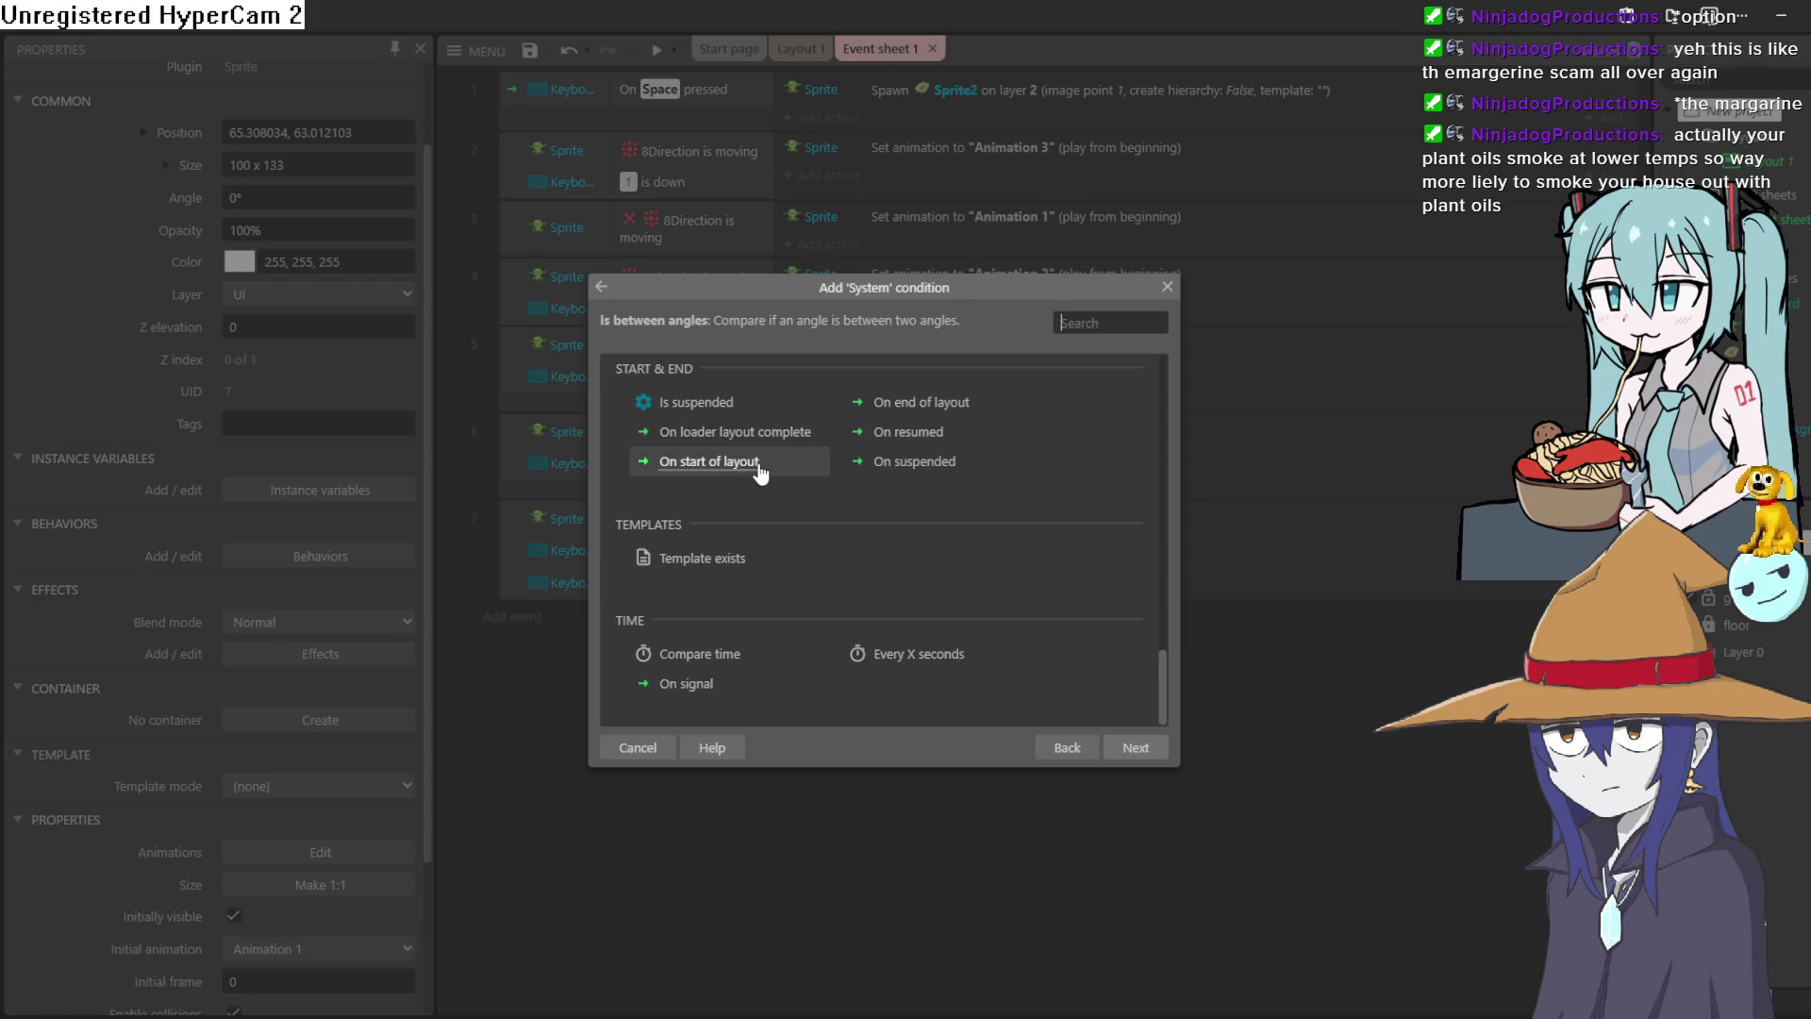
double_click(759, 464)
left_click(797, 615)
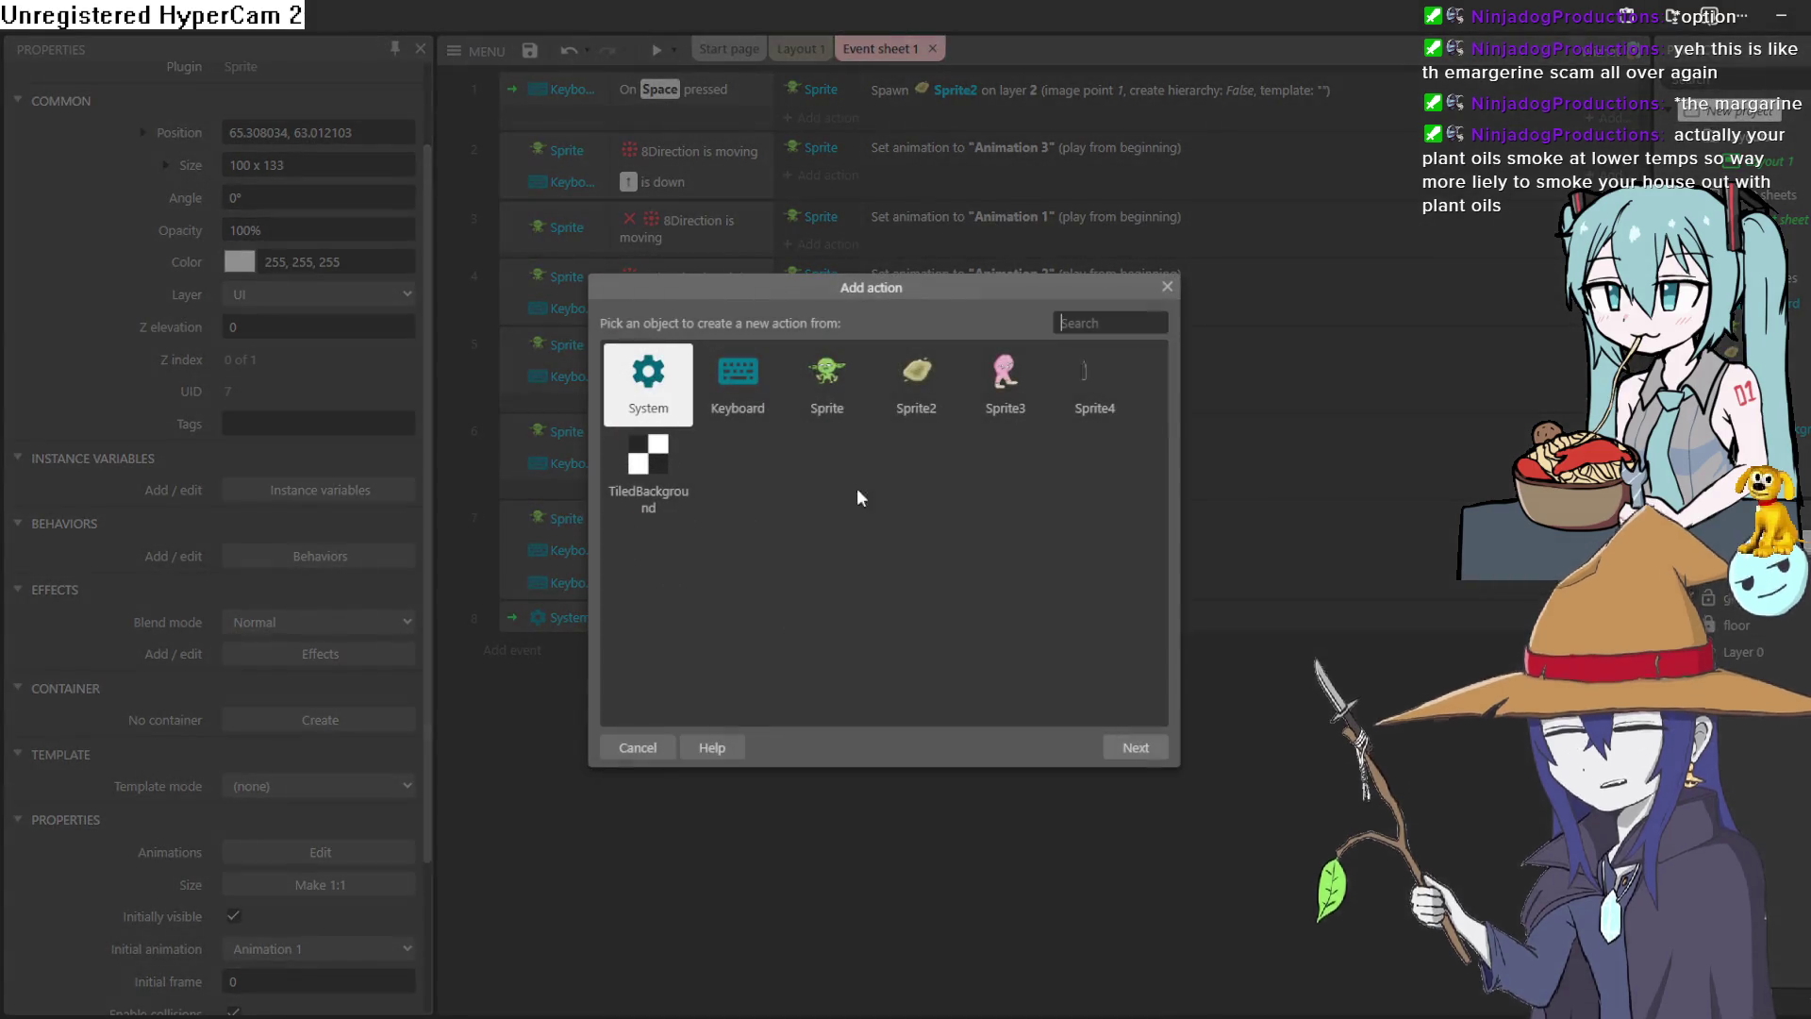
double_click(1082, 377)
scroll(730, 530, "down", 6)
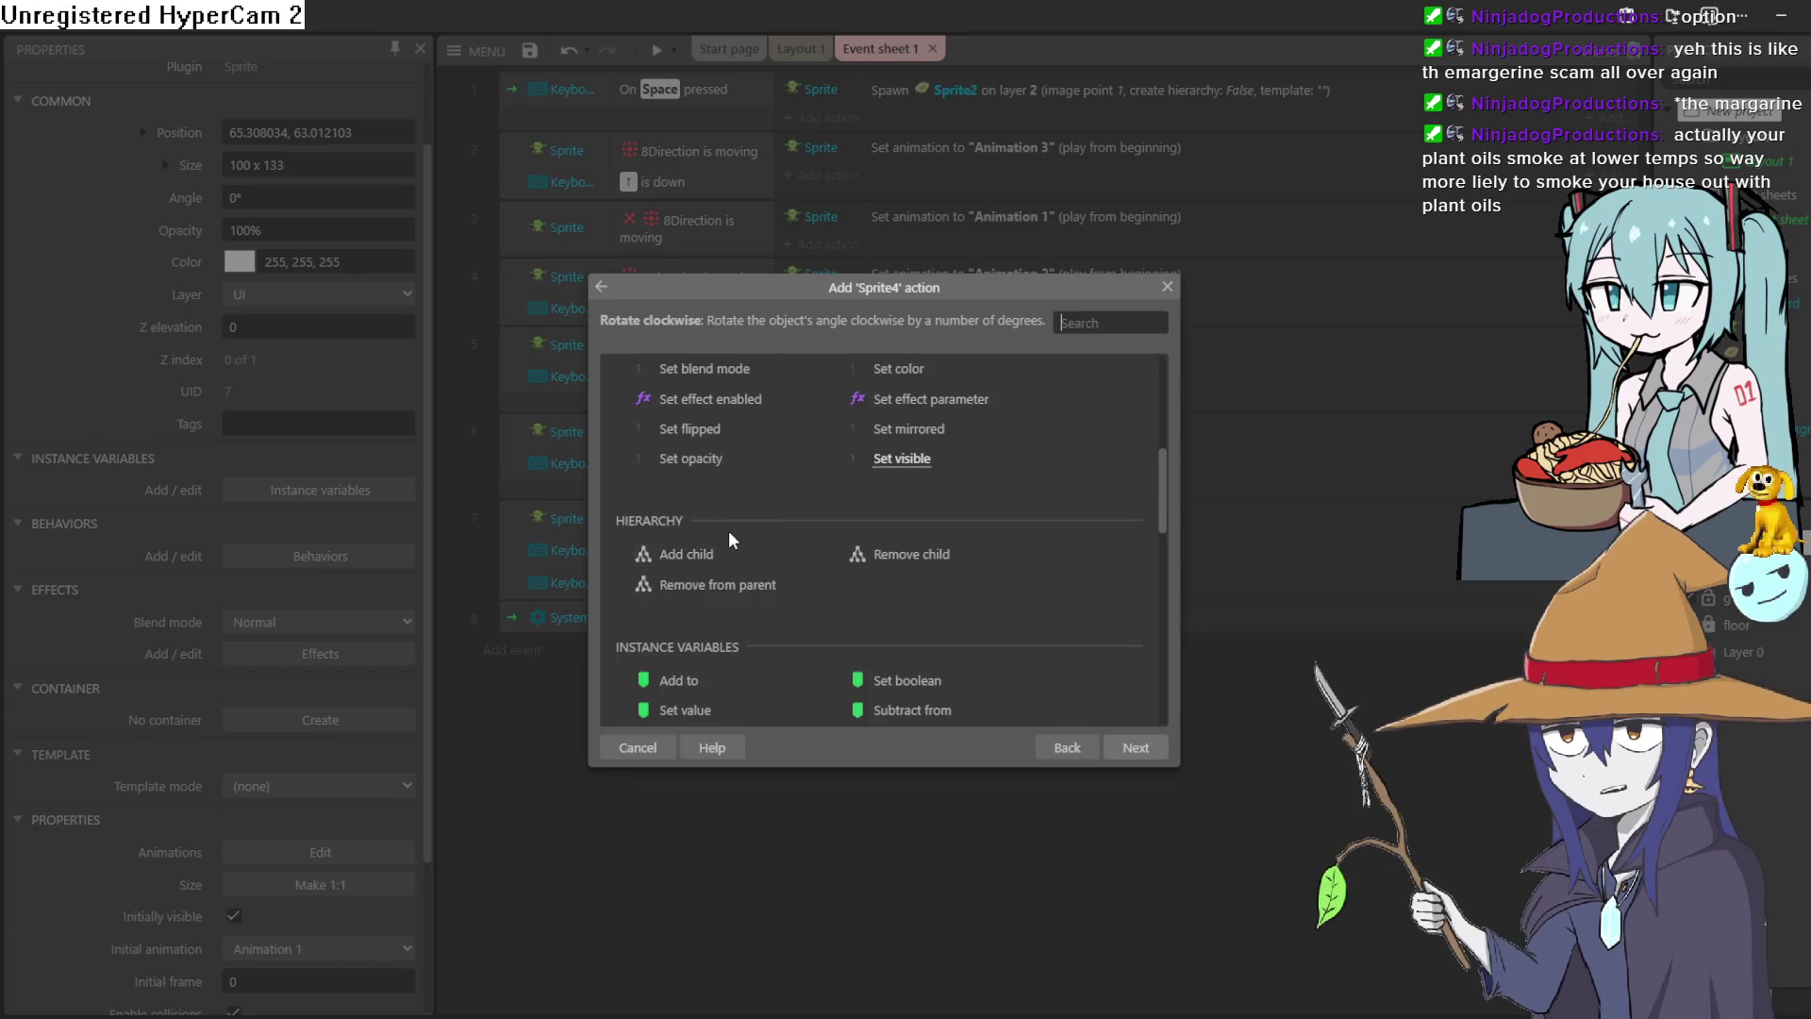
scroll(730, 543, "down", 3)
scroll(735, 540, "up", 6)
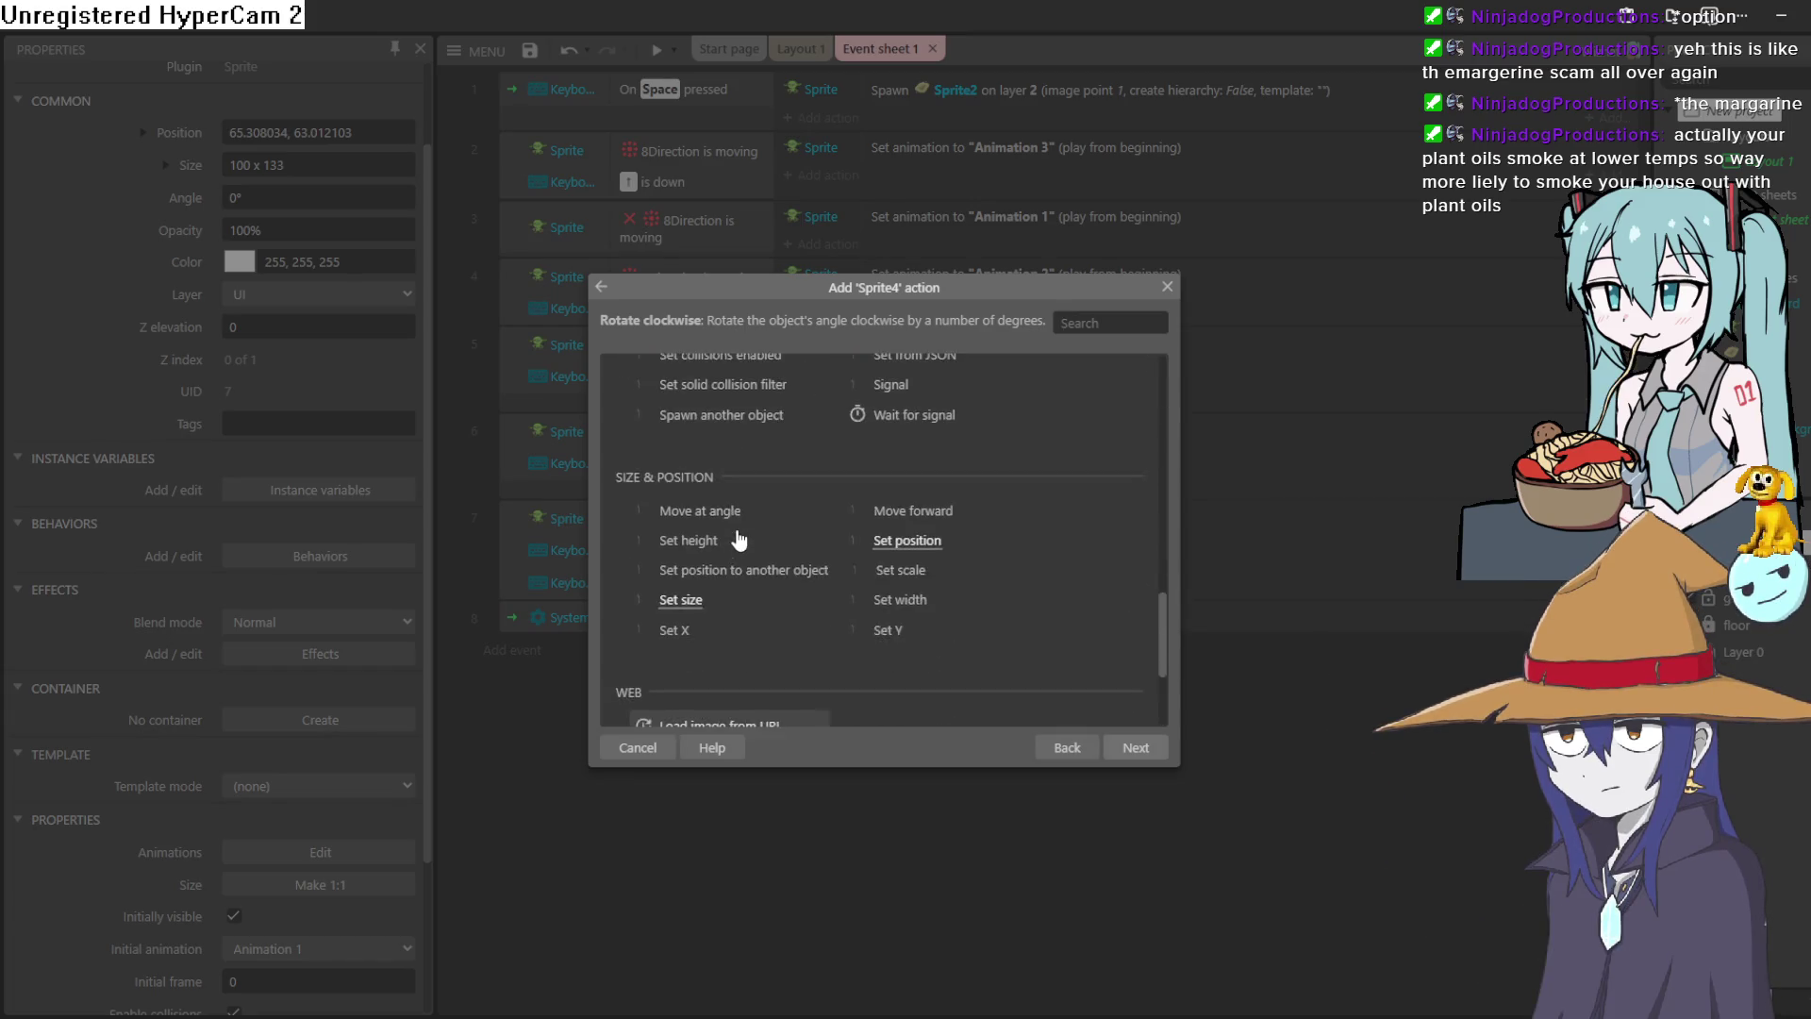
scroll(738, 537, "up", 5)
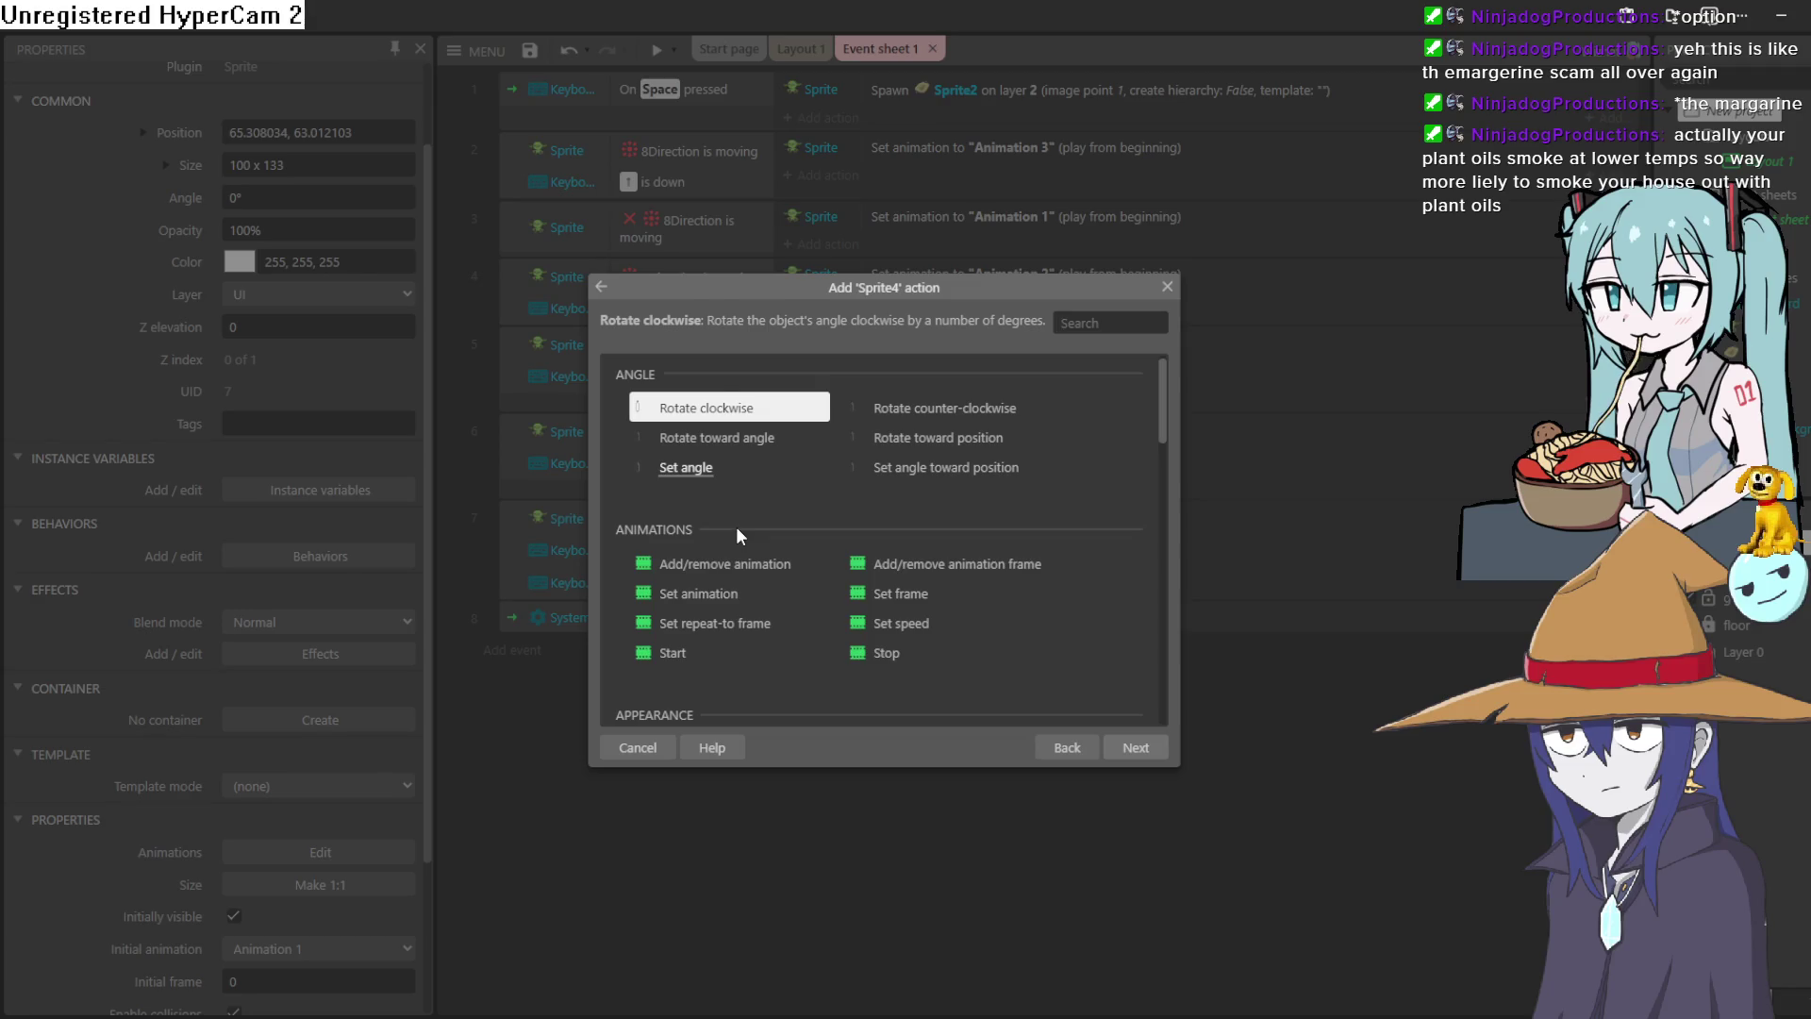
scroll(738, 528, "down", 3)
scroll(737, 529, "up", 3)
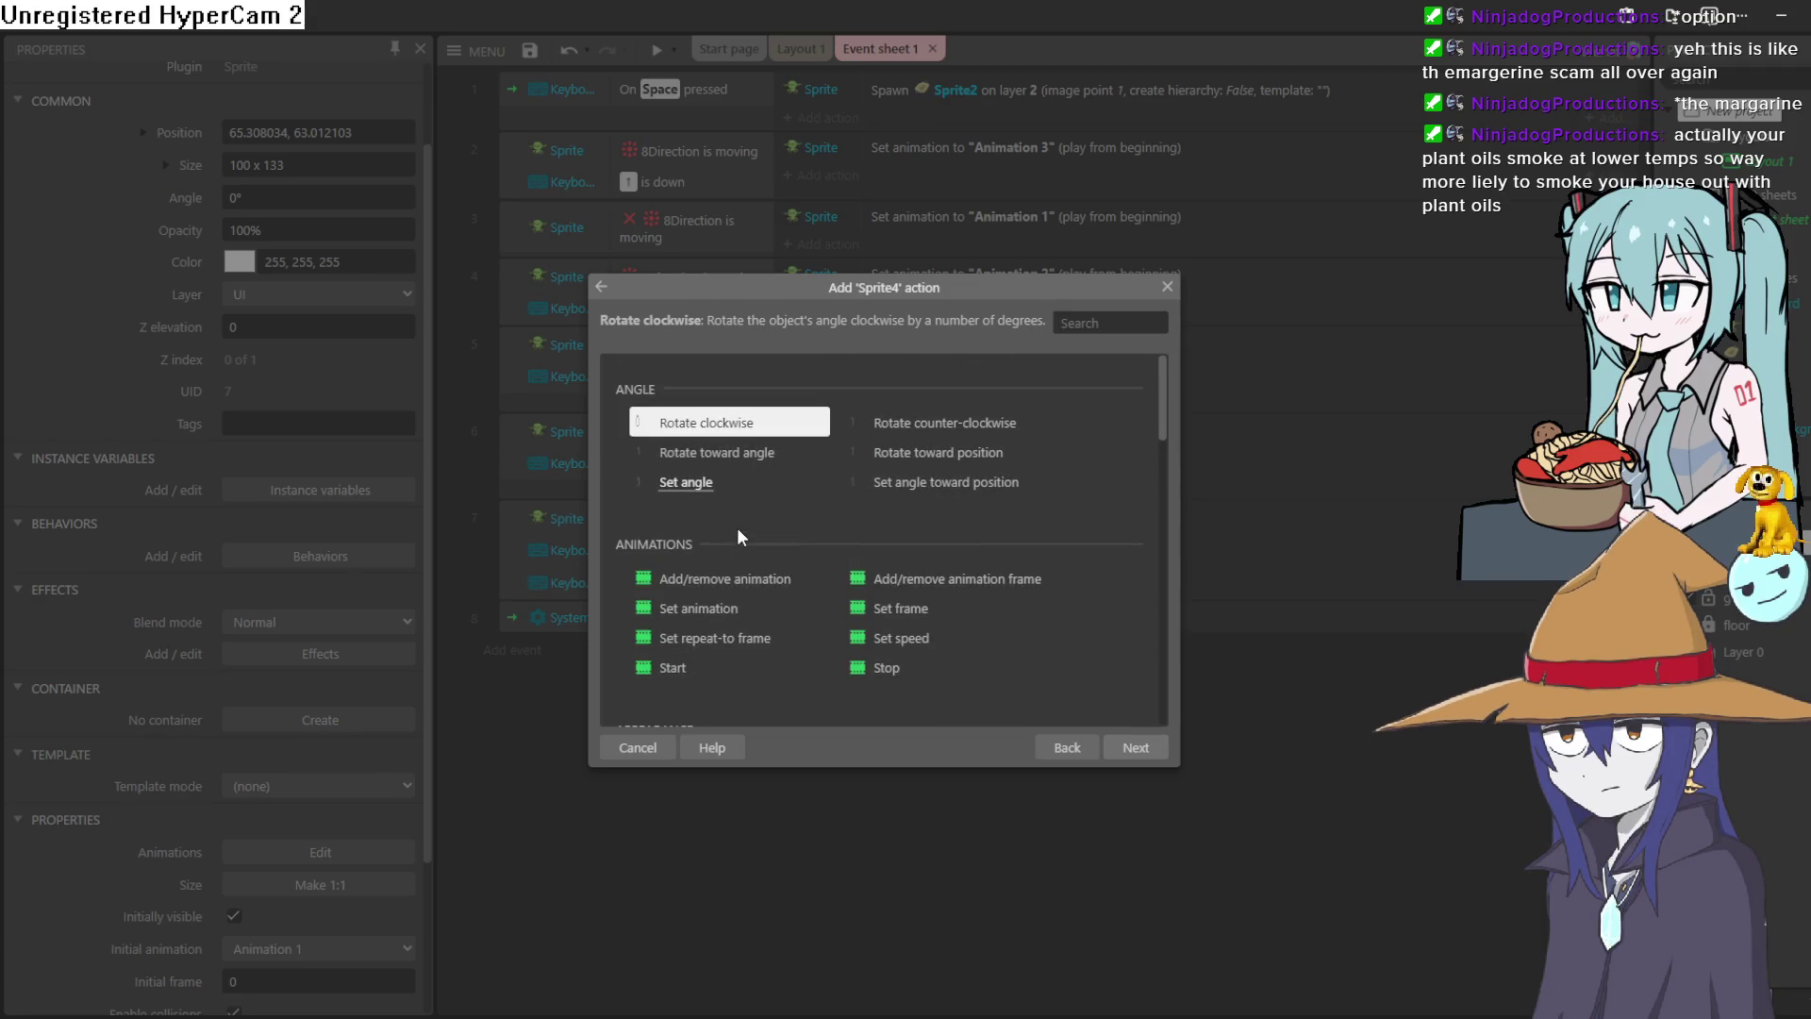
double_click(746, 612)
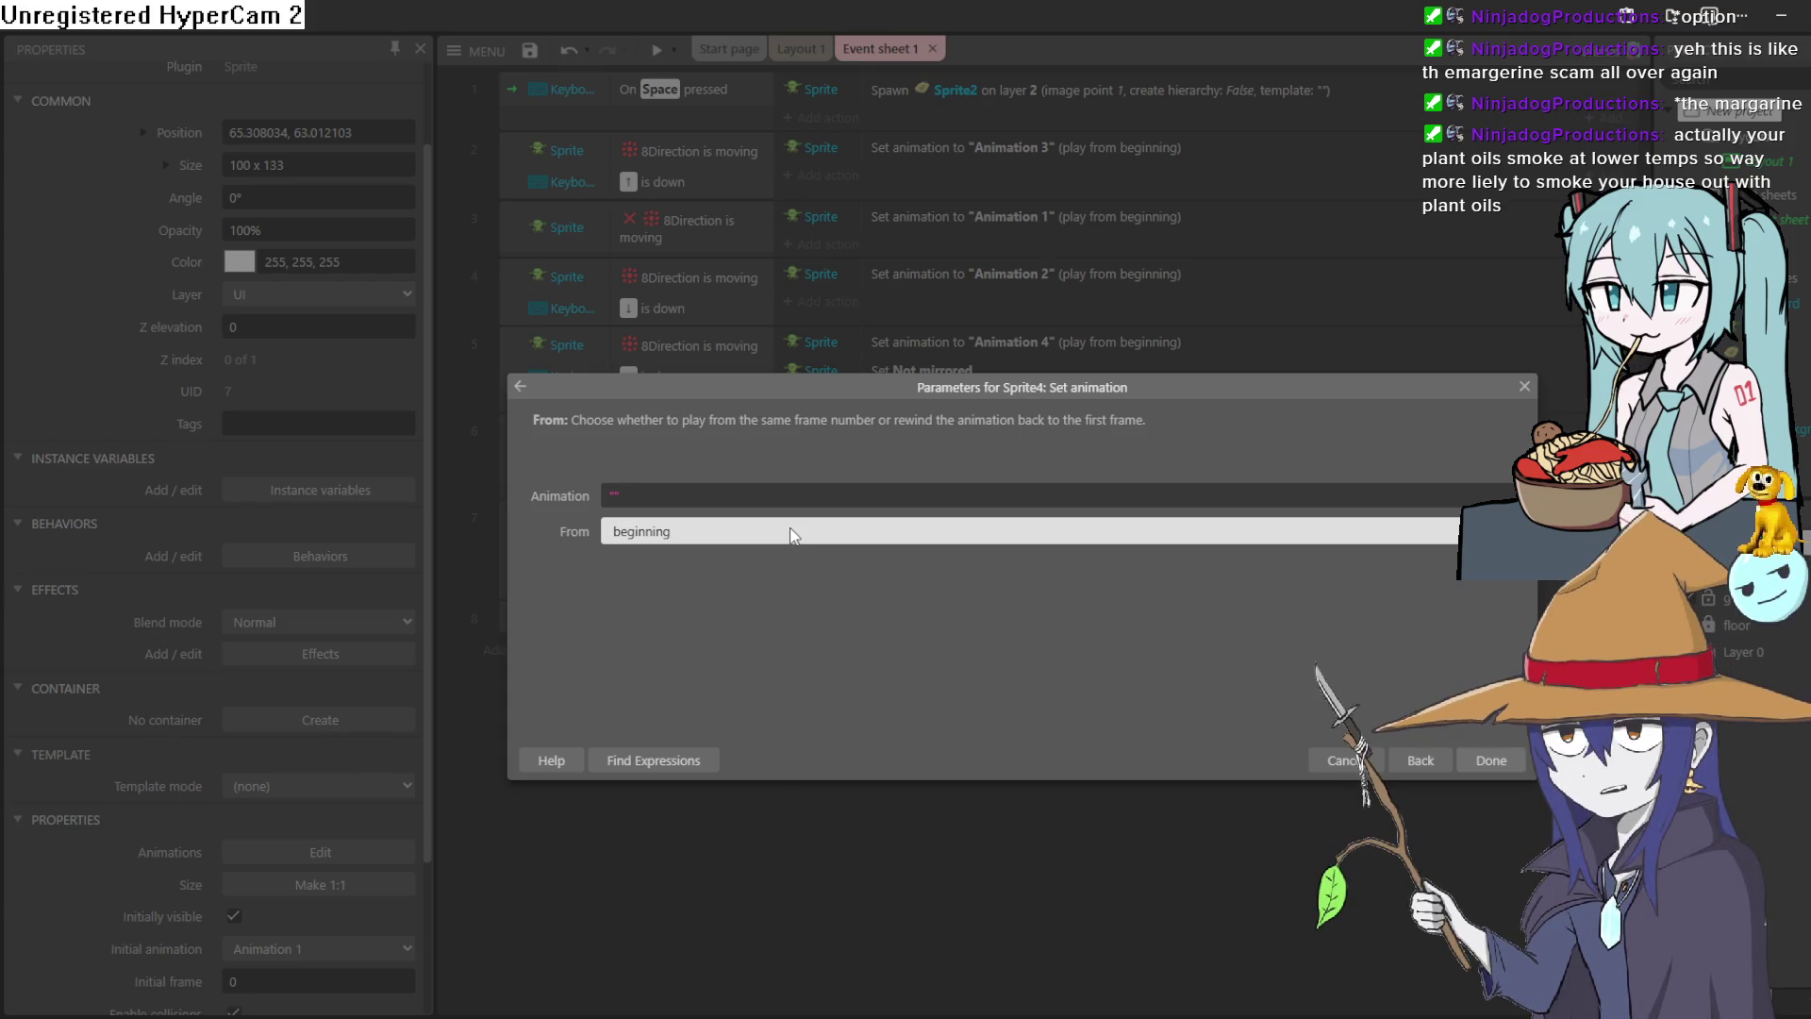
double_click(621, 492)
left_click(621, 491)
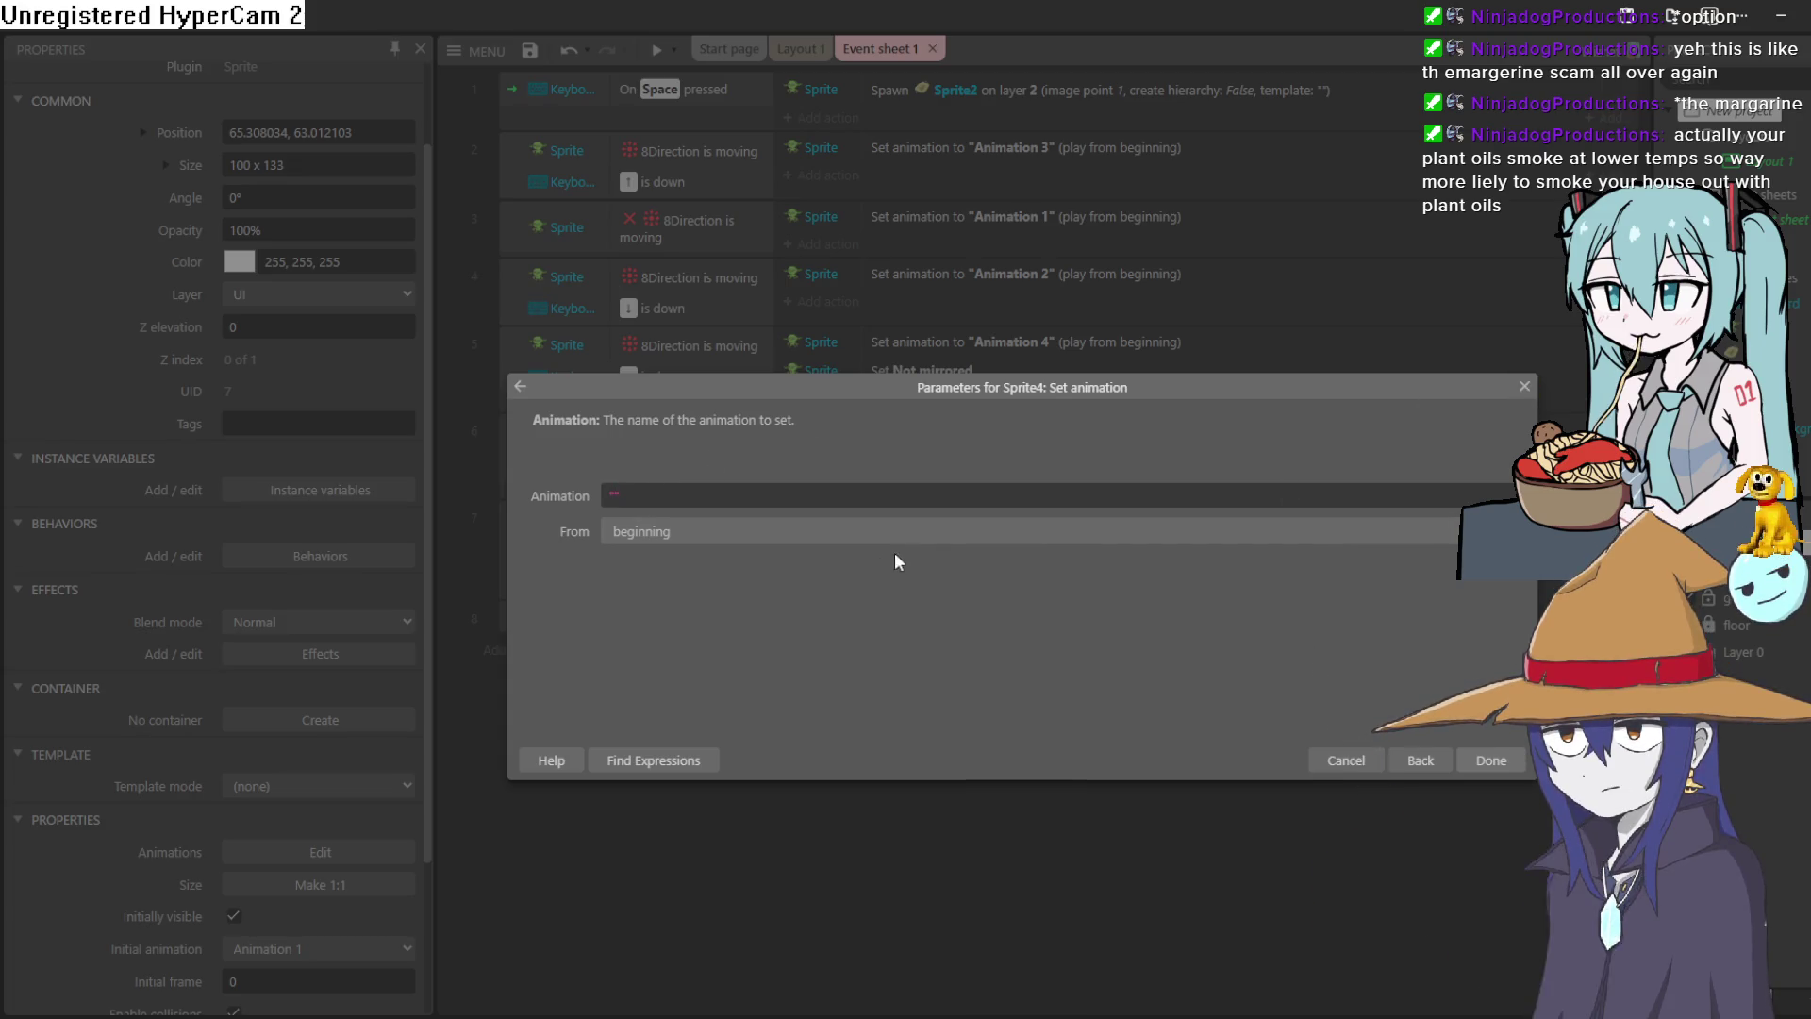
key("Tab")
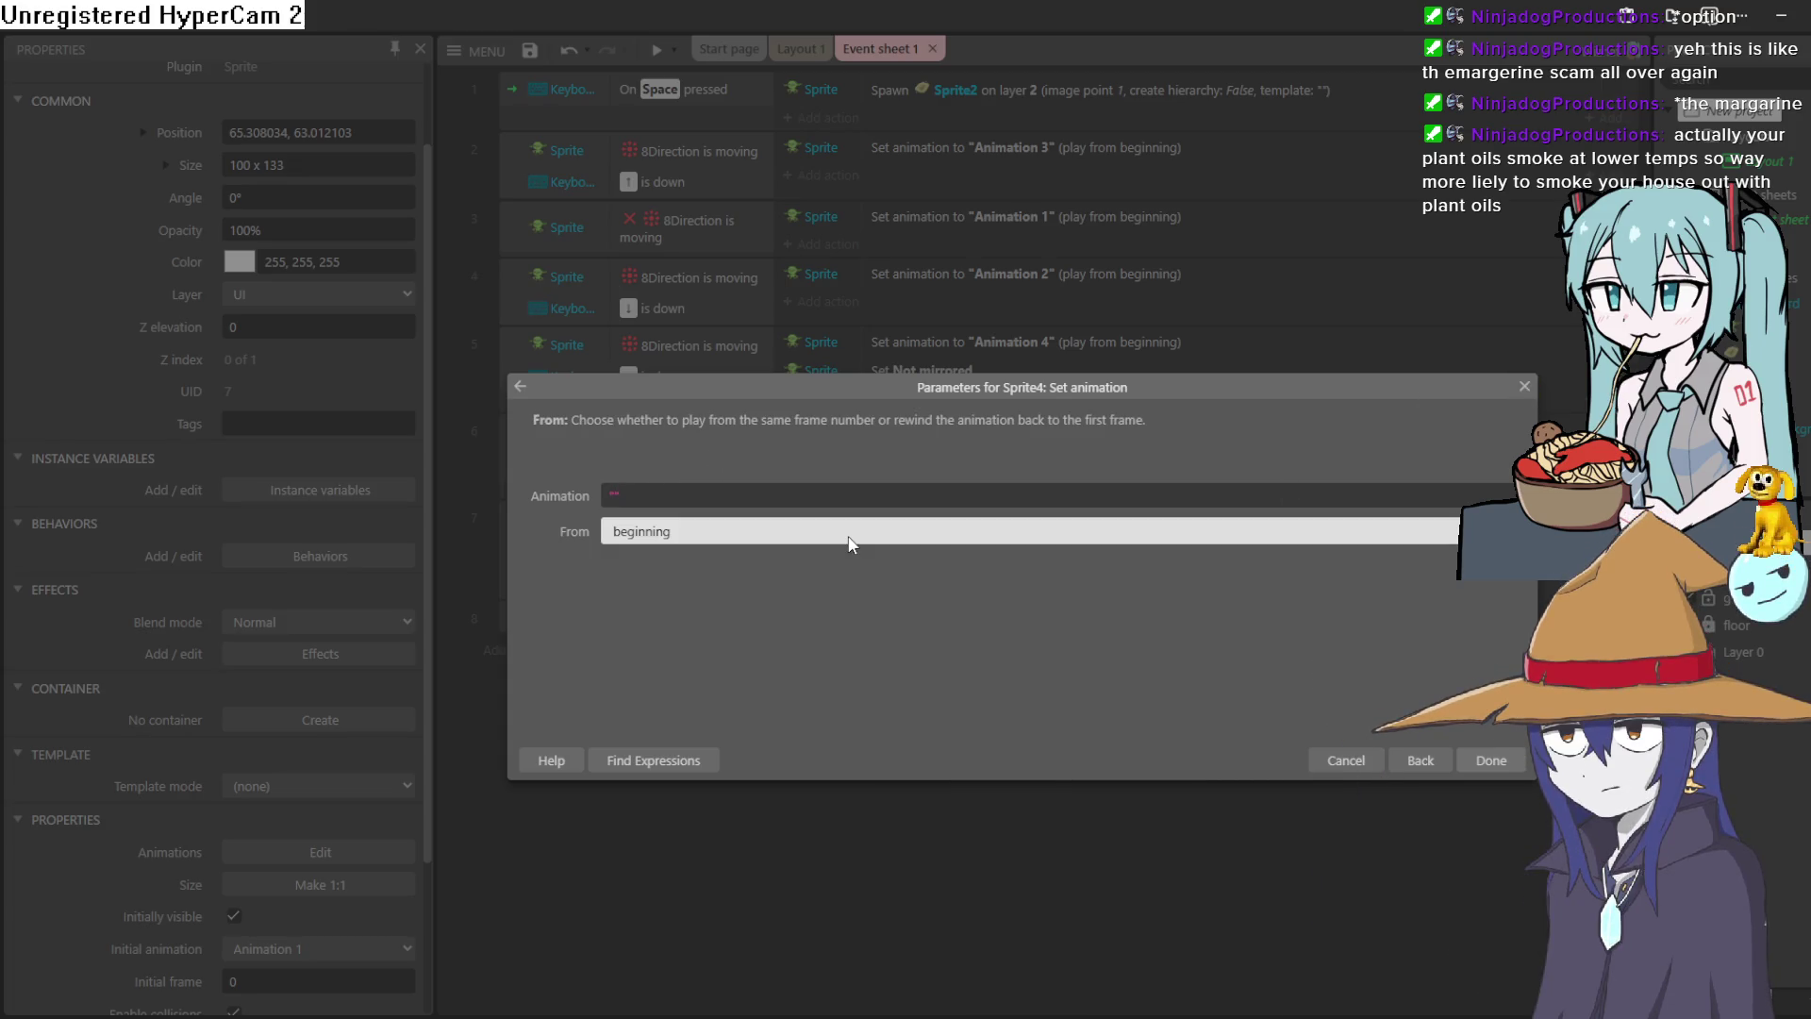
key("shift+Tab")
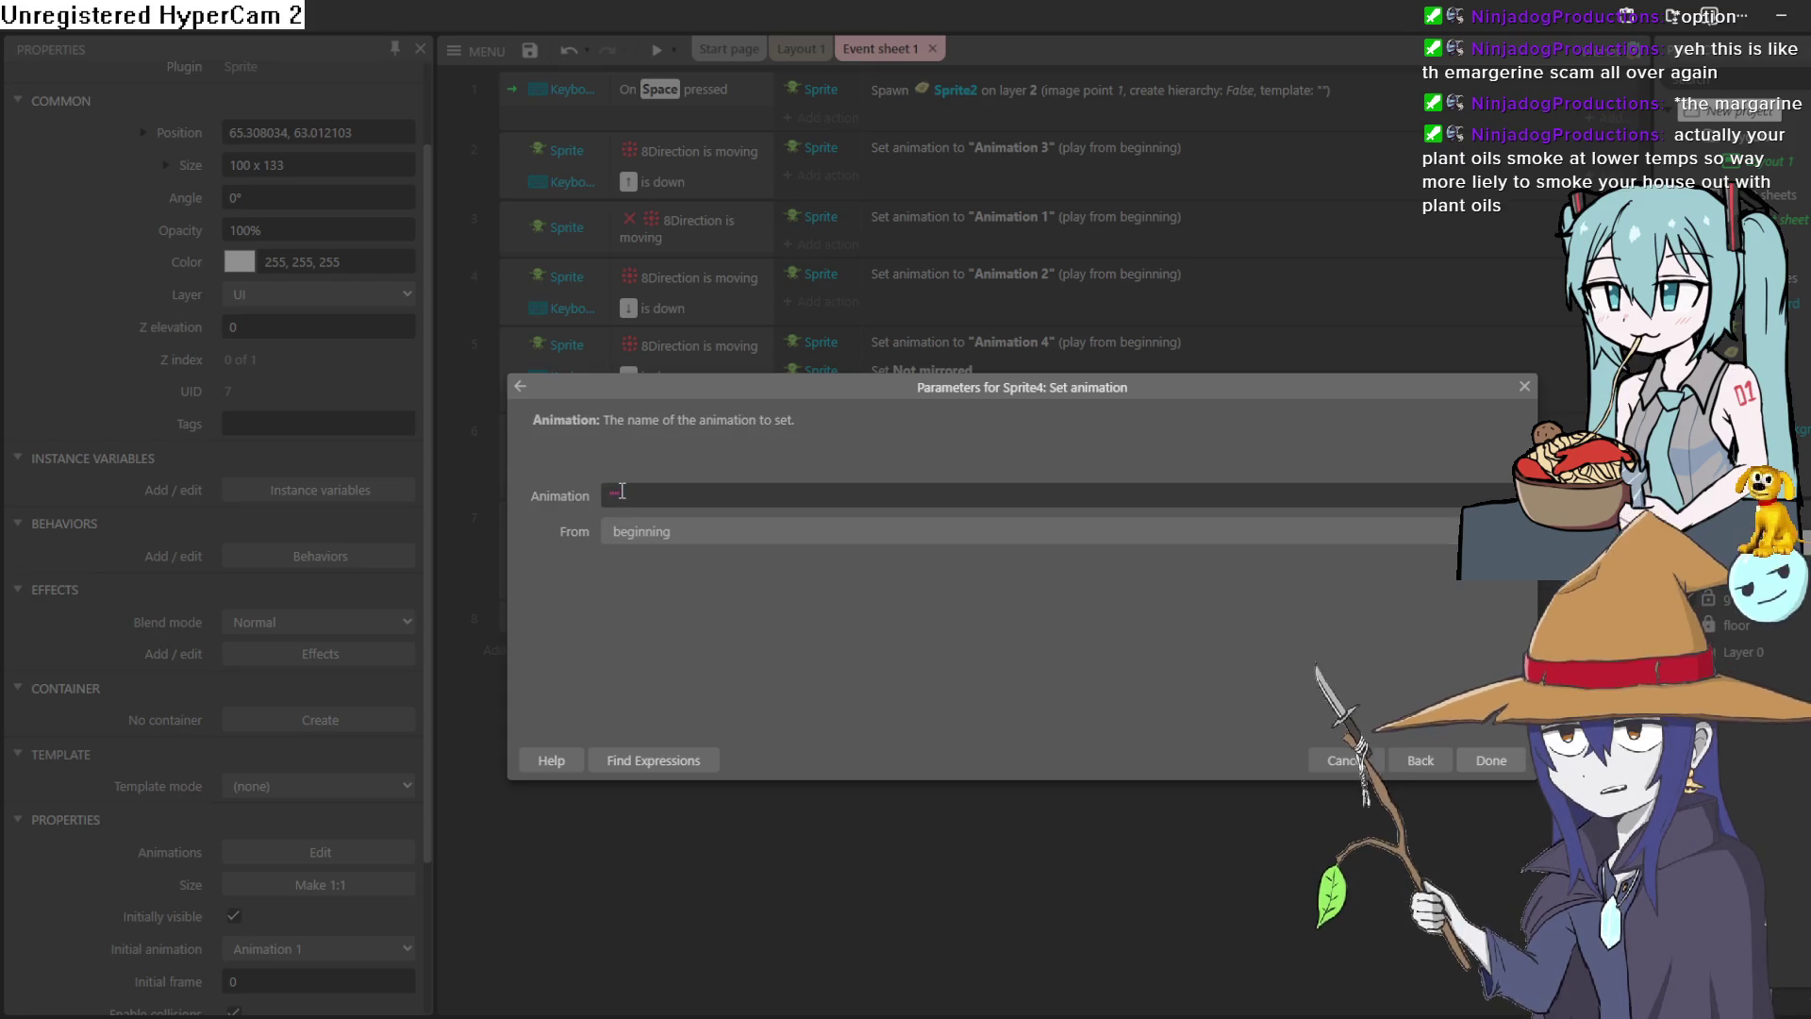
type("\"\"")
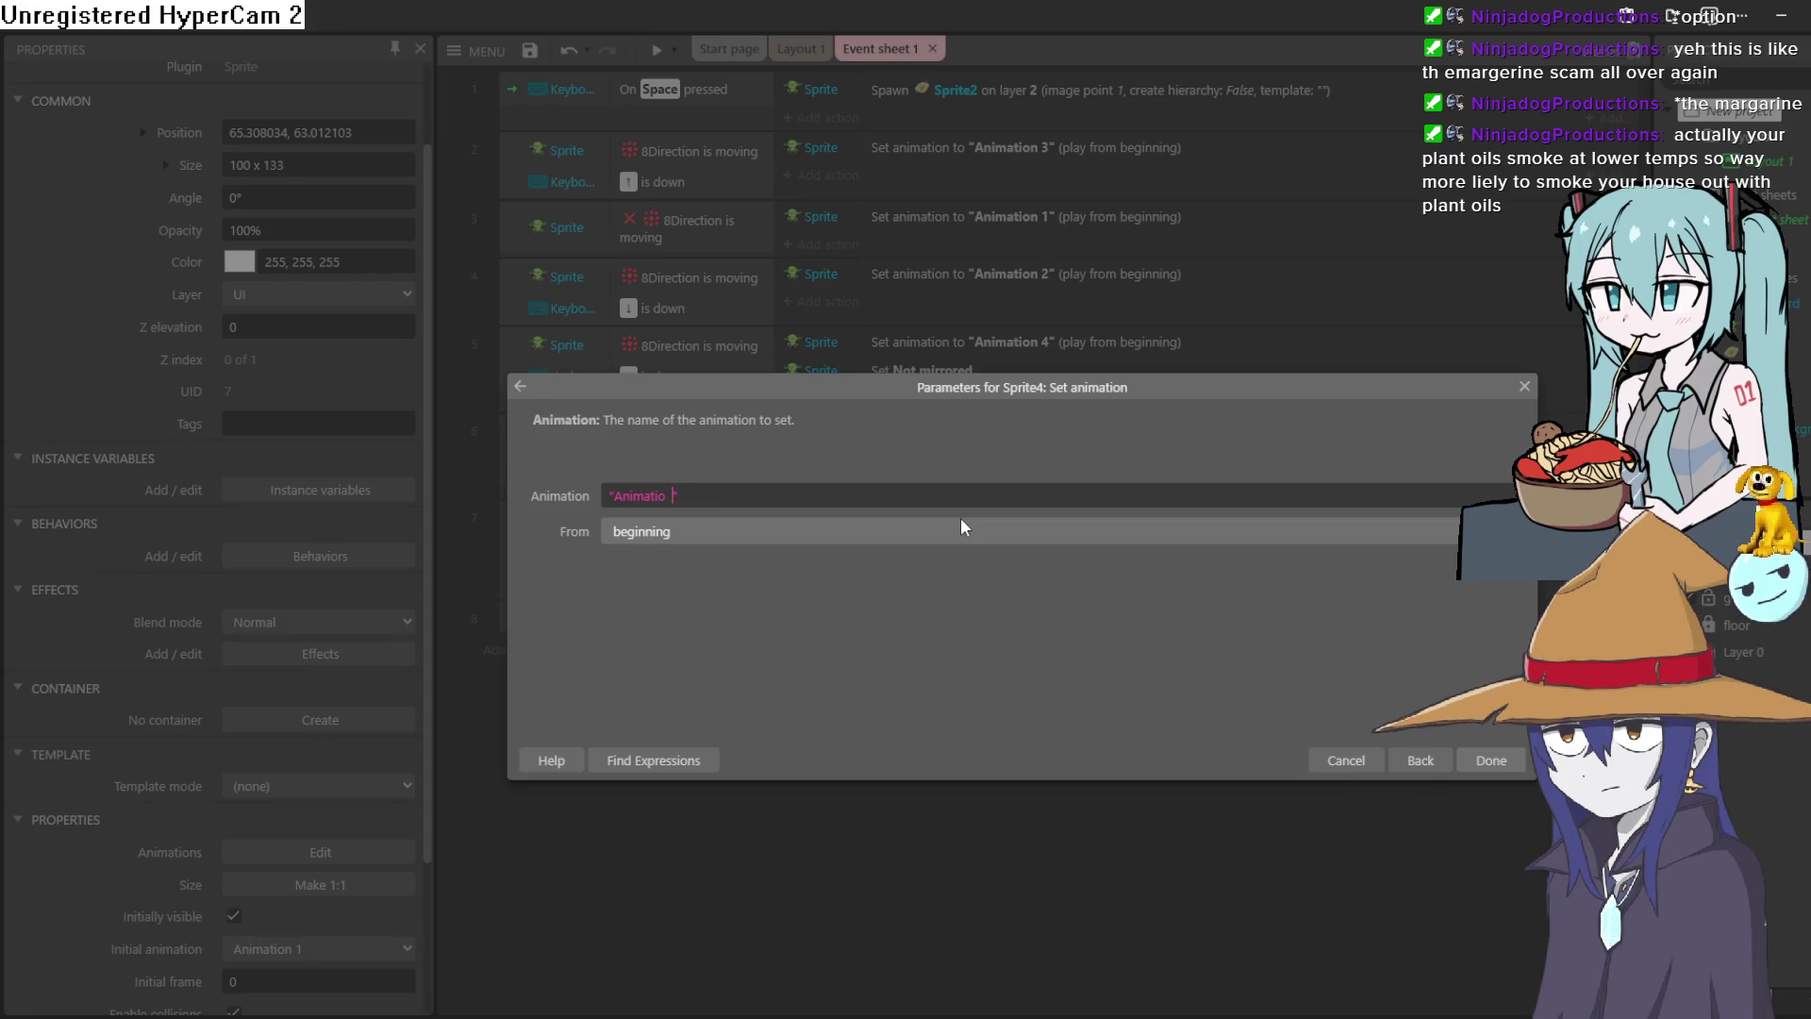
type("n 4")
key("Return")
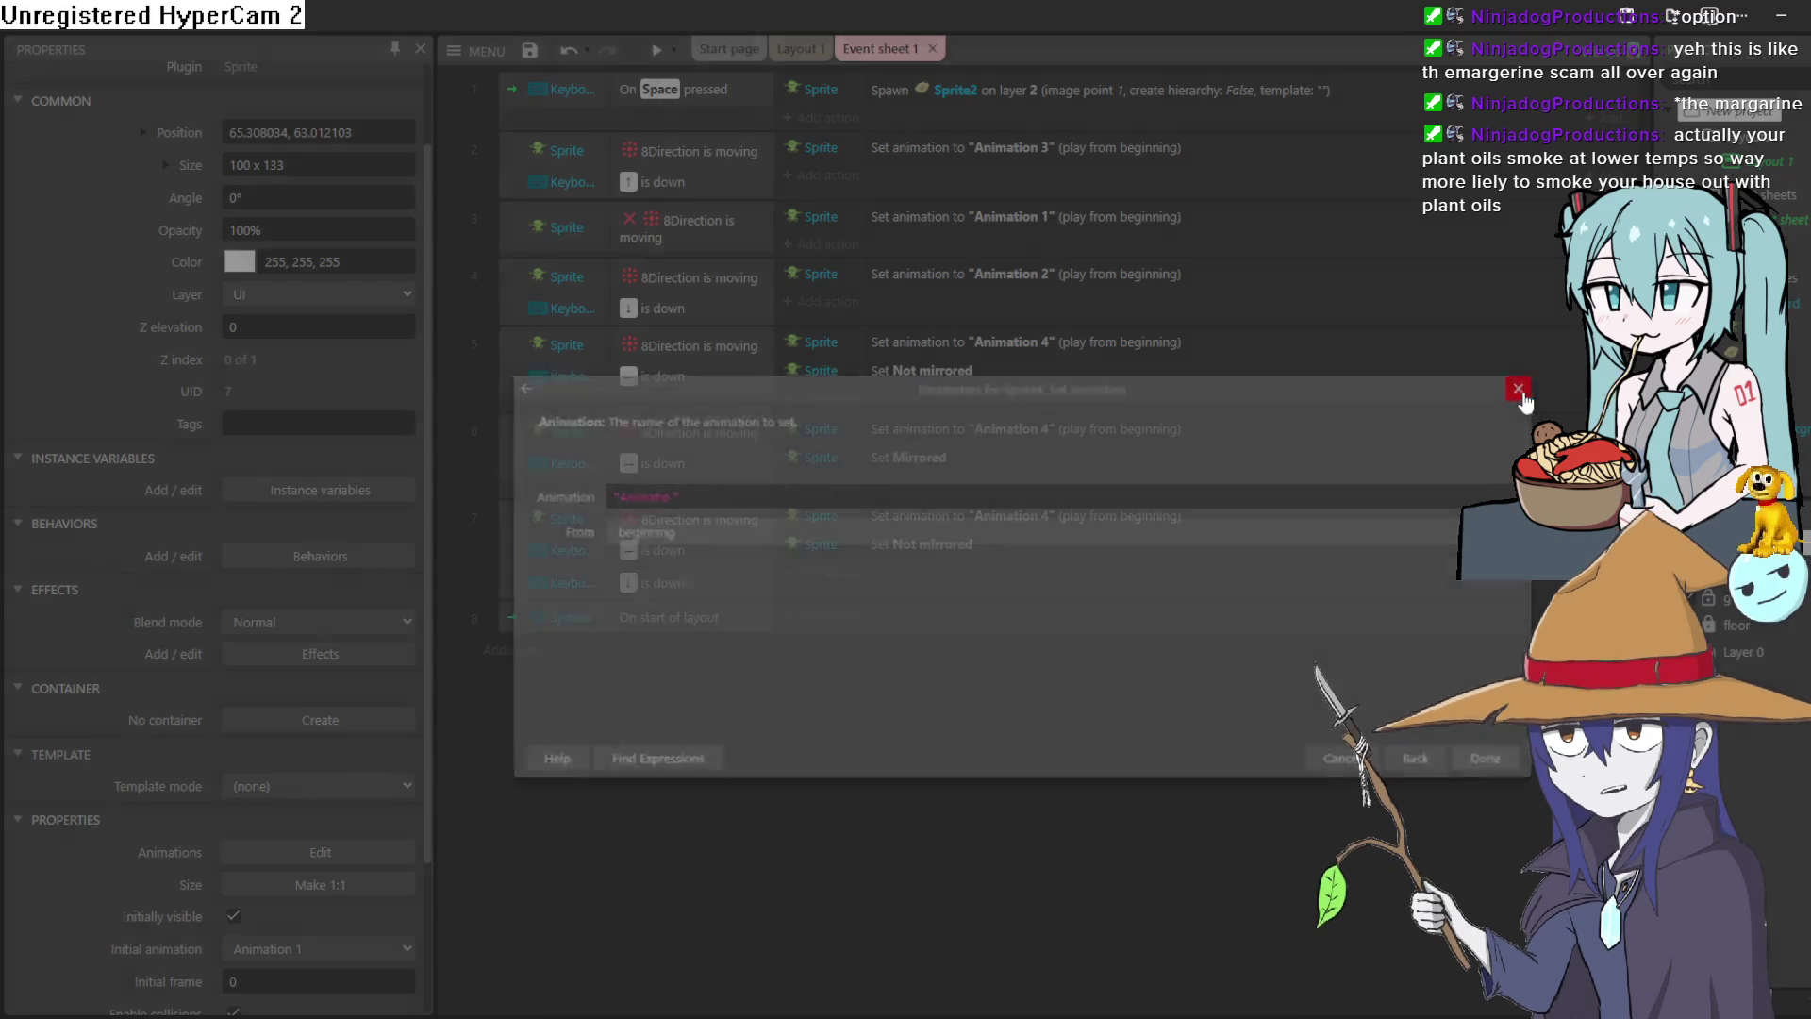
left_click(811, 615)
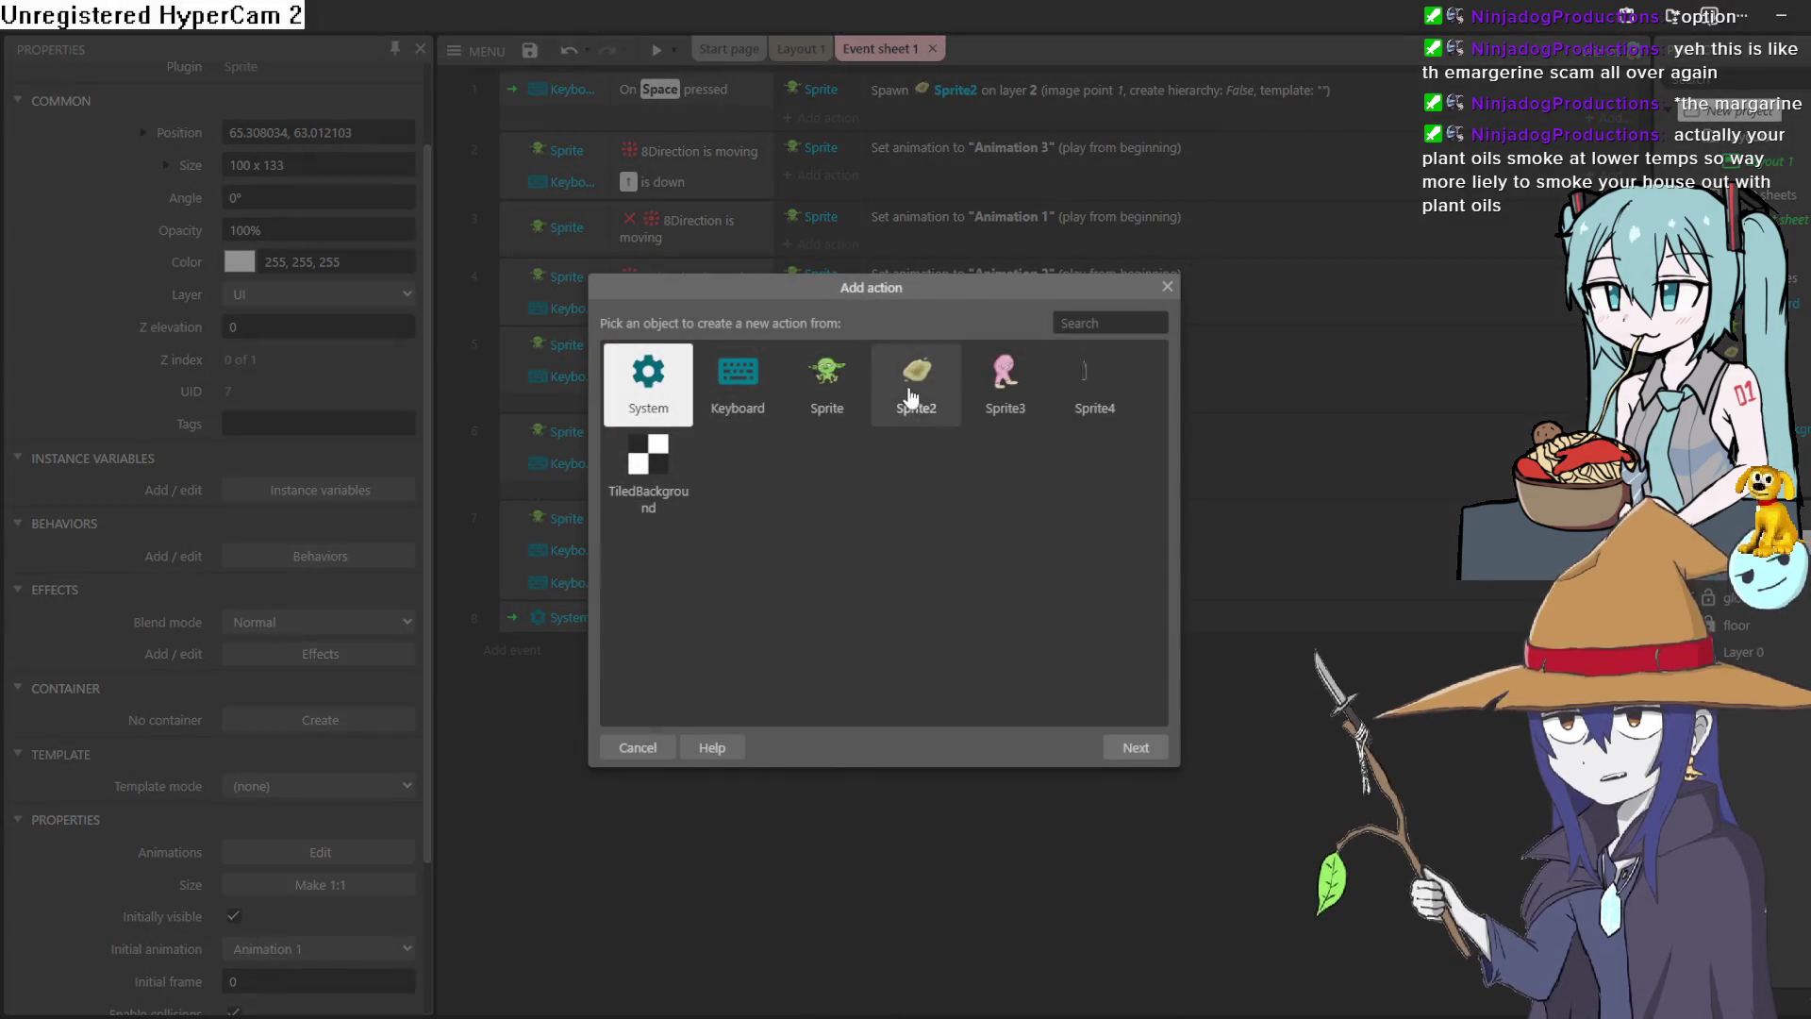
Make event 8 set Sprite4's animation frame to random(0,56) on start of layout.
double_click(1069, 405)
scroll(968, 551, "down", 10)
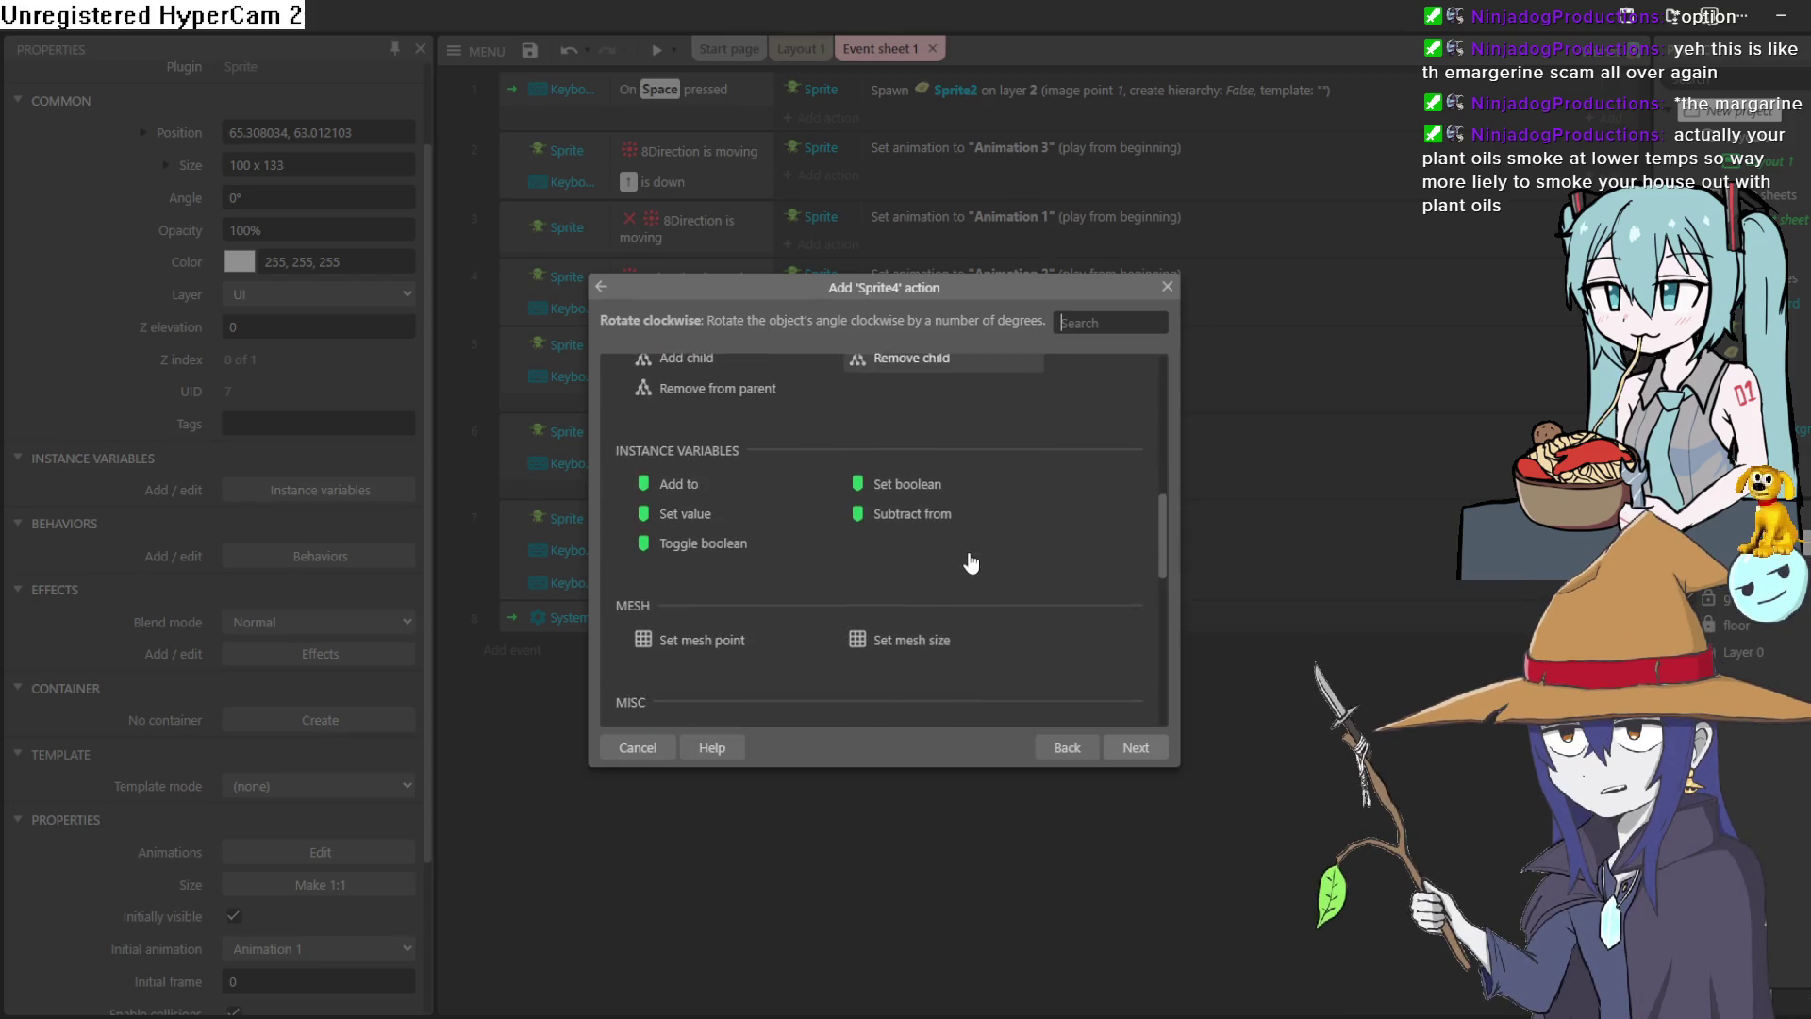
scroll(813, 515, "down", 5)
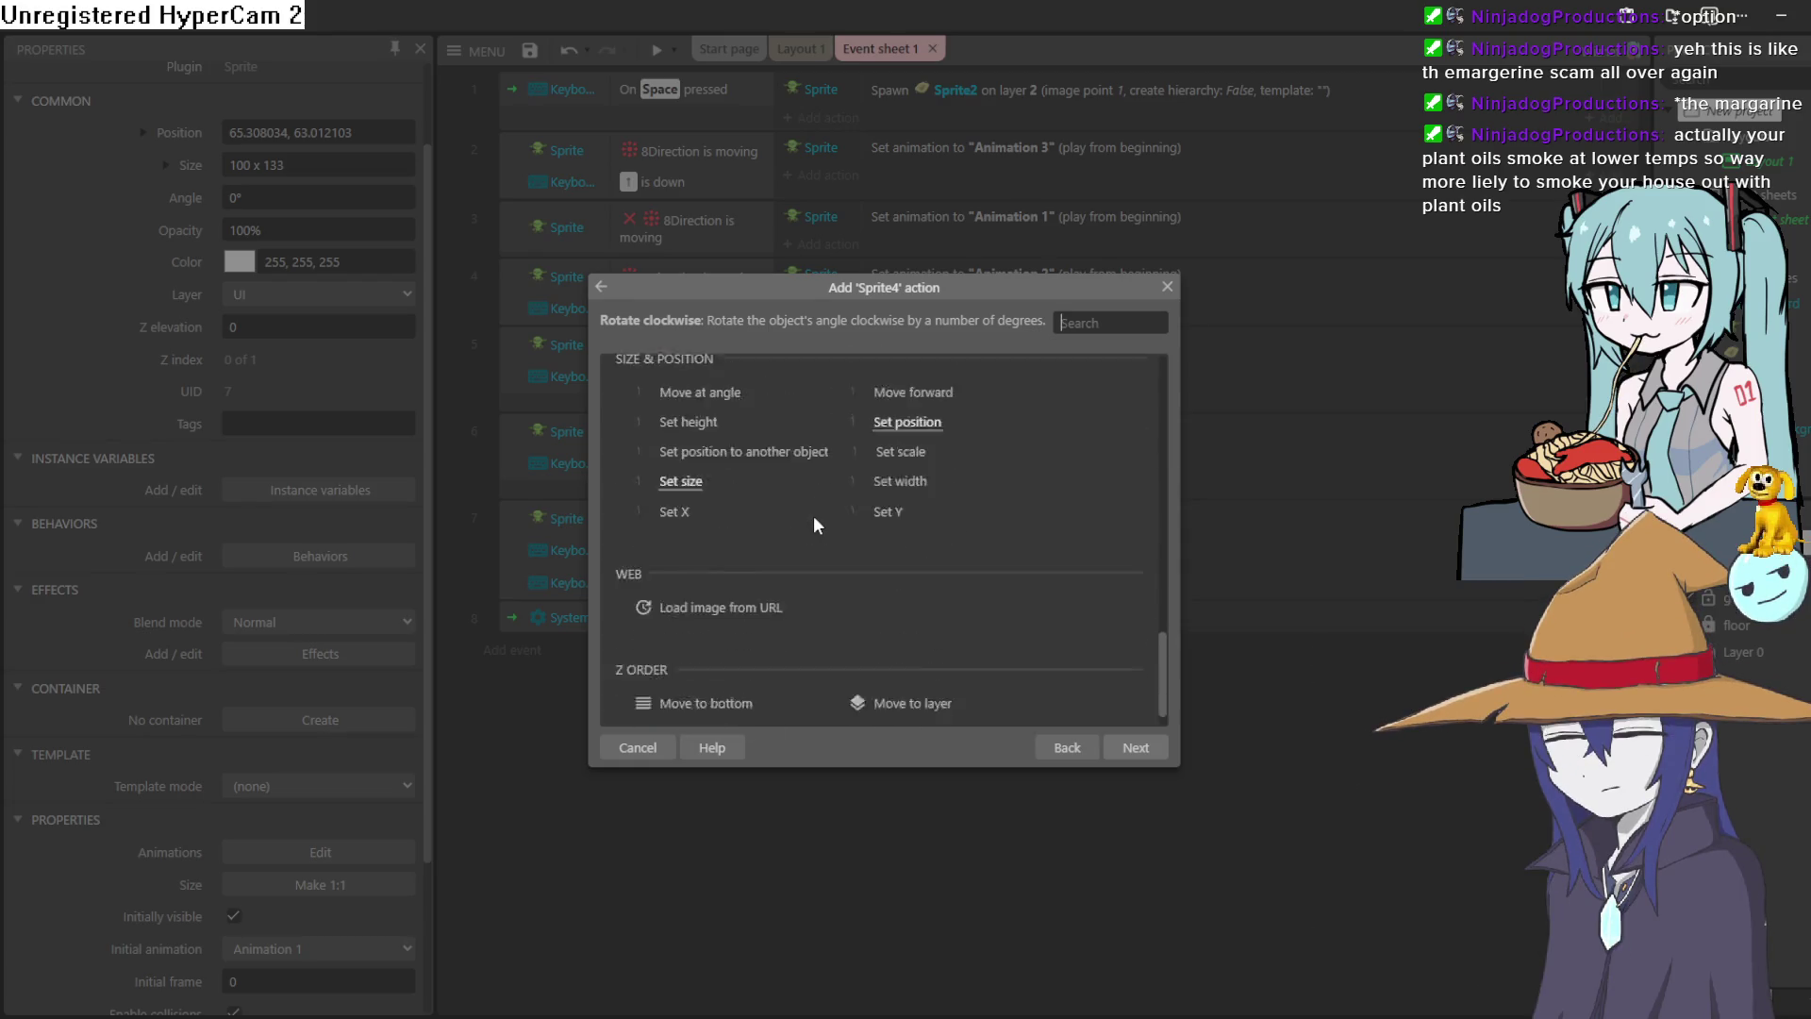
scroll(813, 515, "up", 10)
scroll(813, 515, "up", 3)
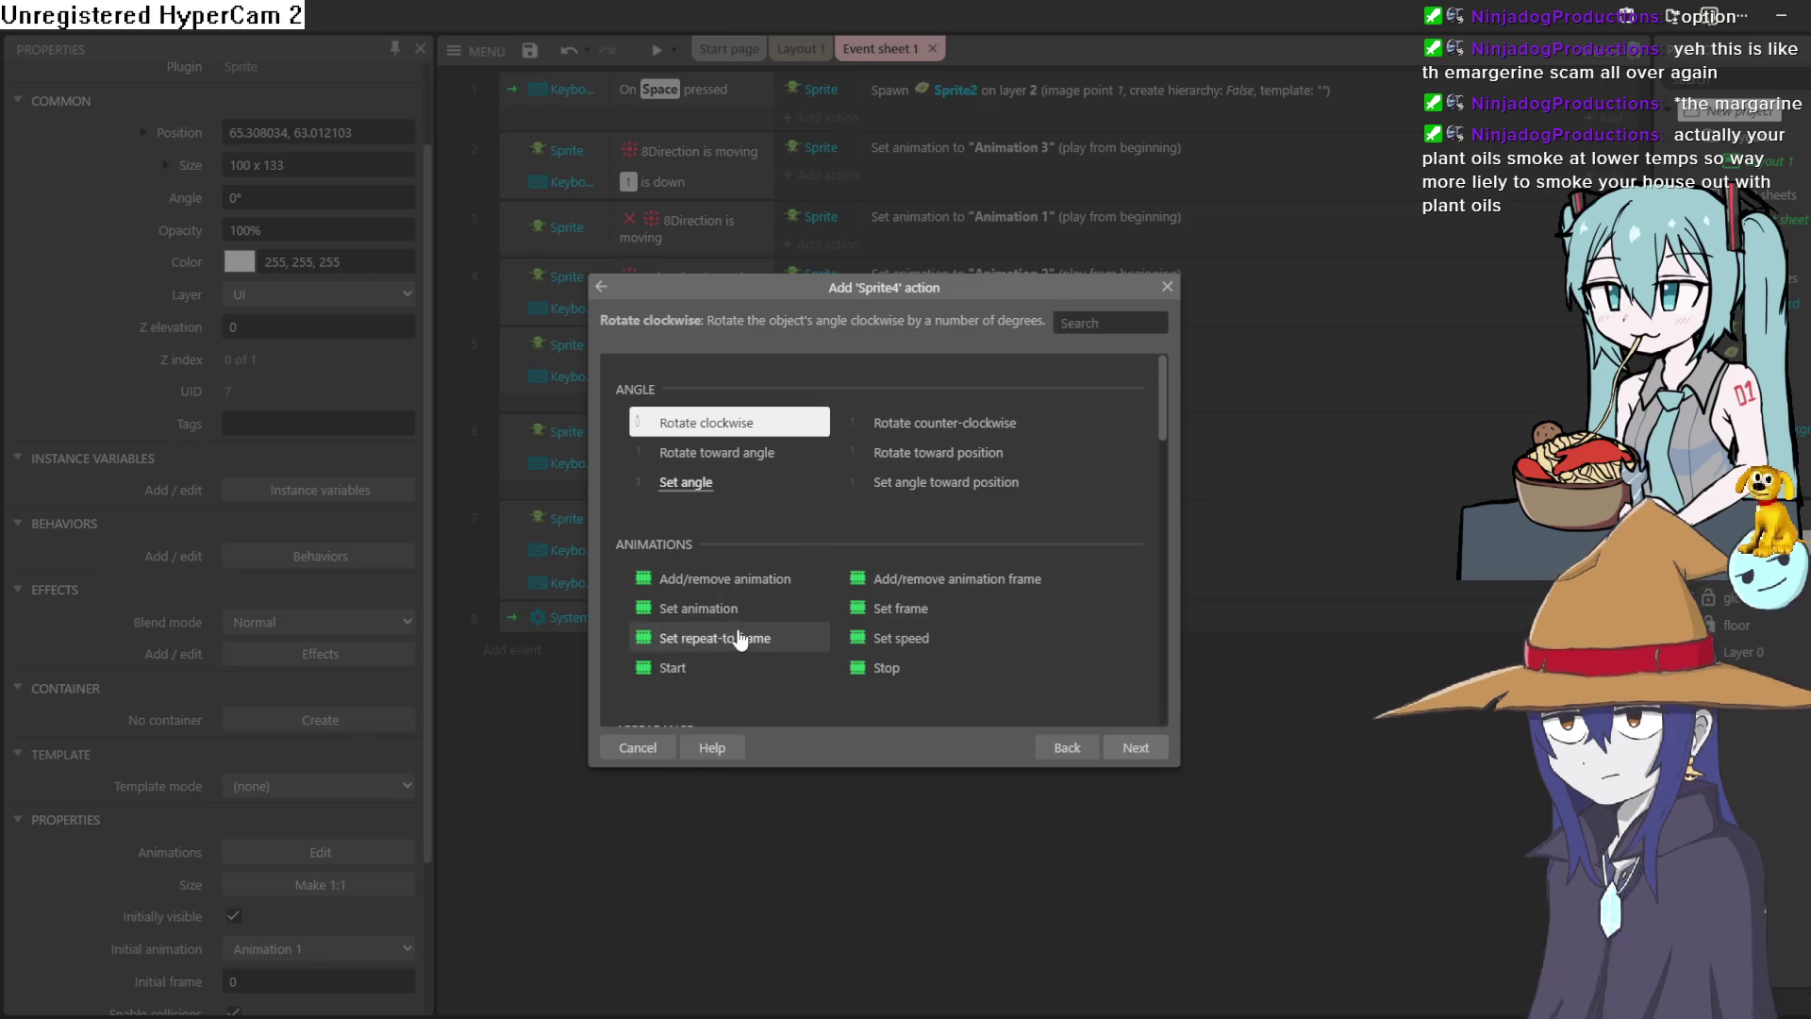
double_click(868, 608)
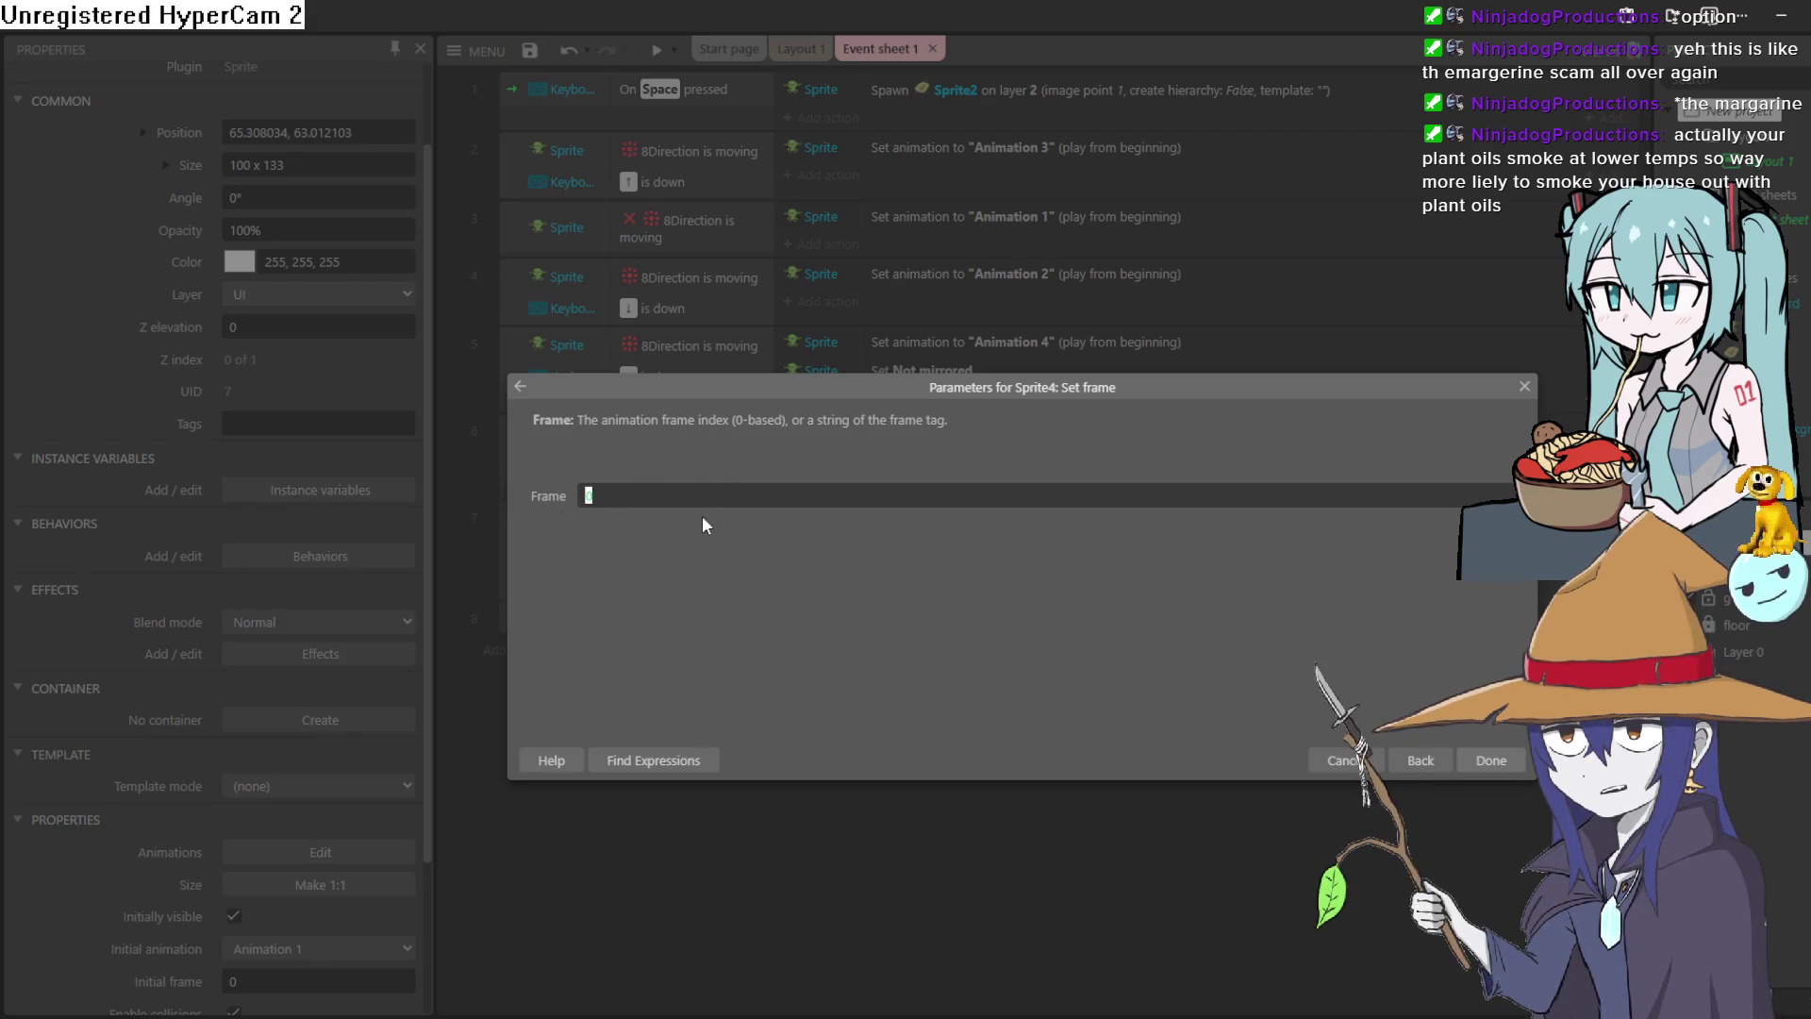
type("rand")
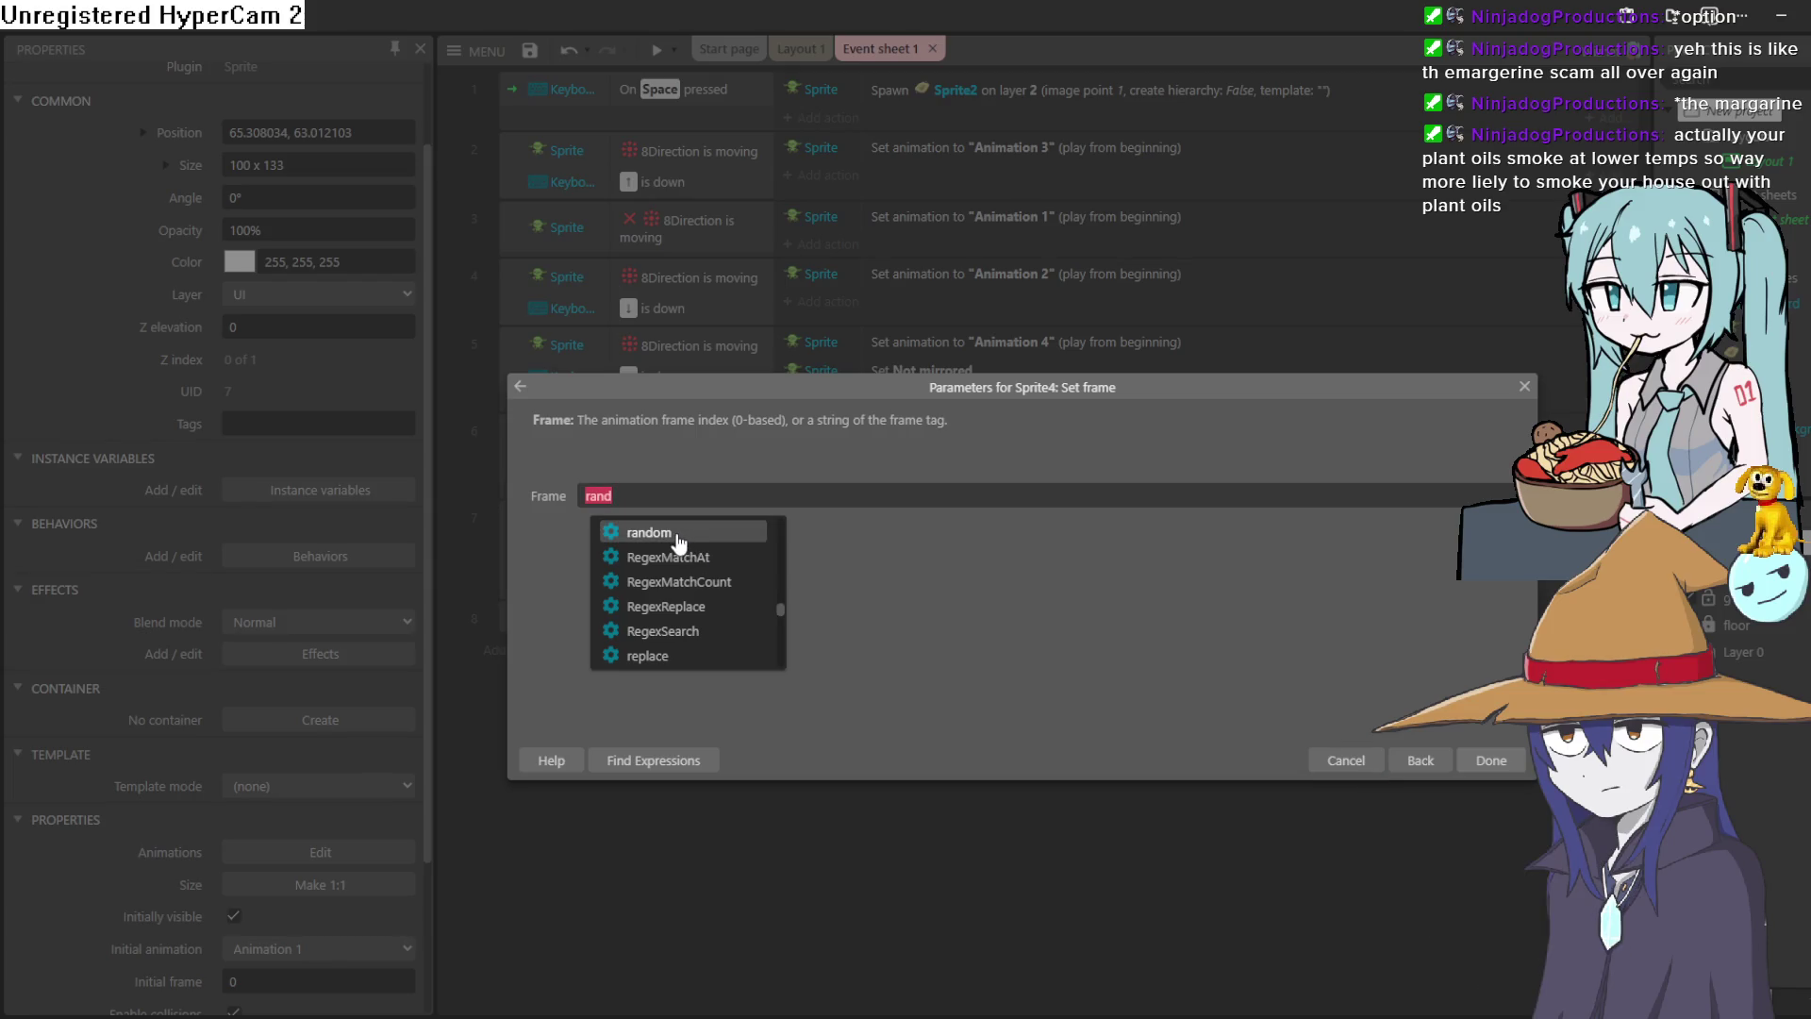
left_click(677, 534)
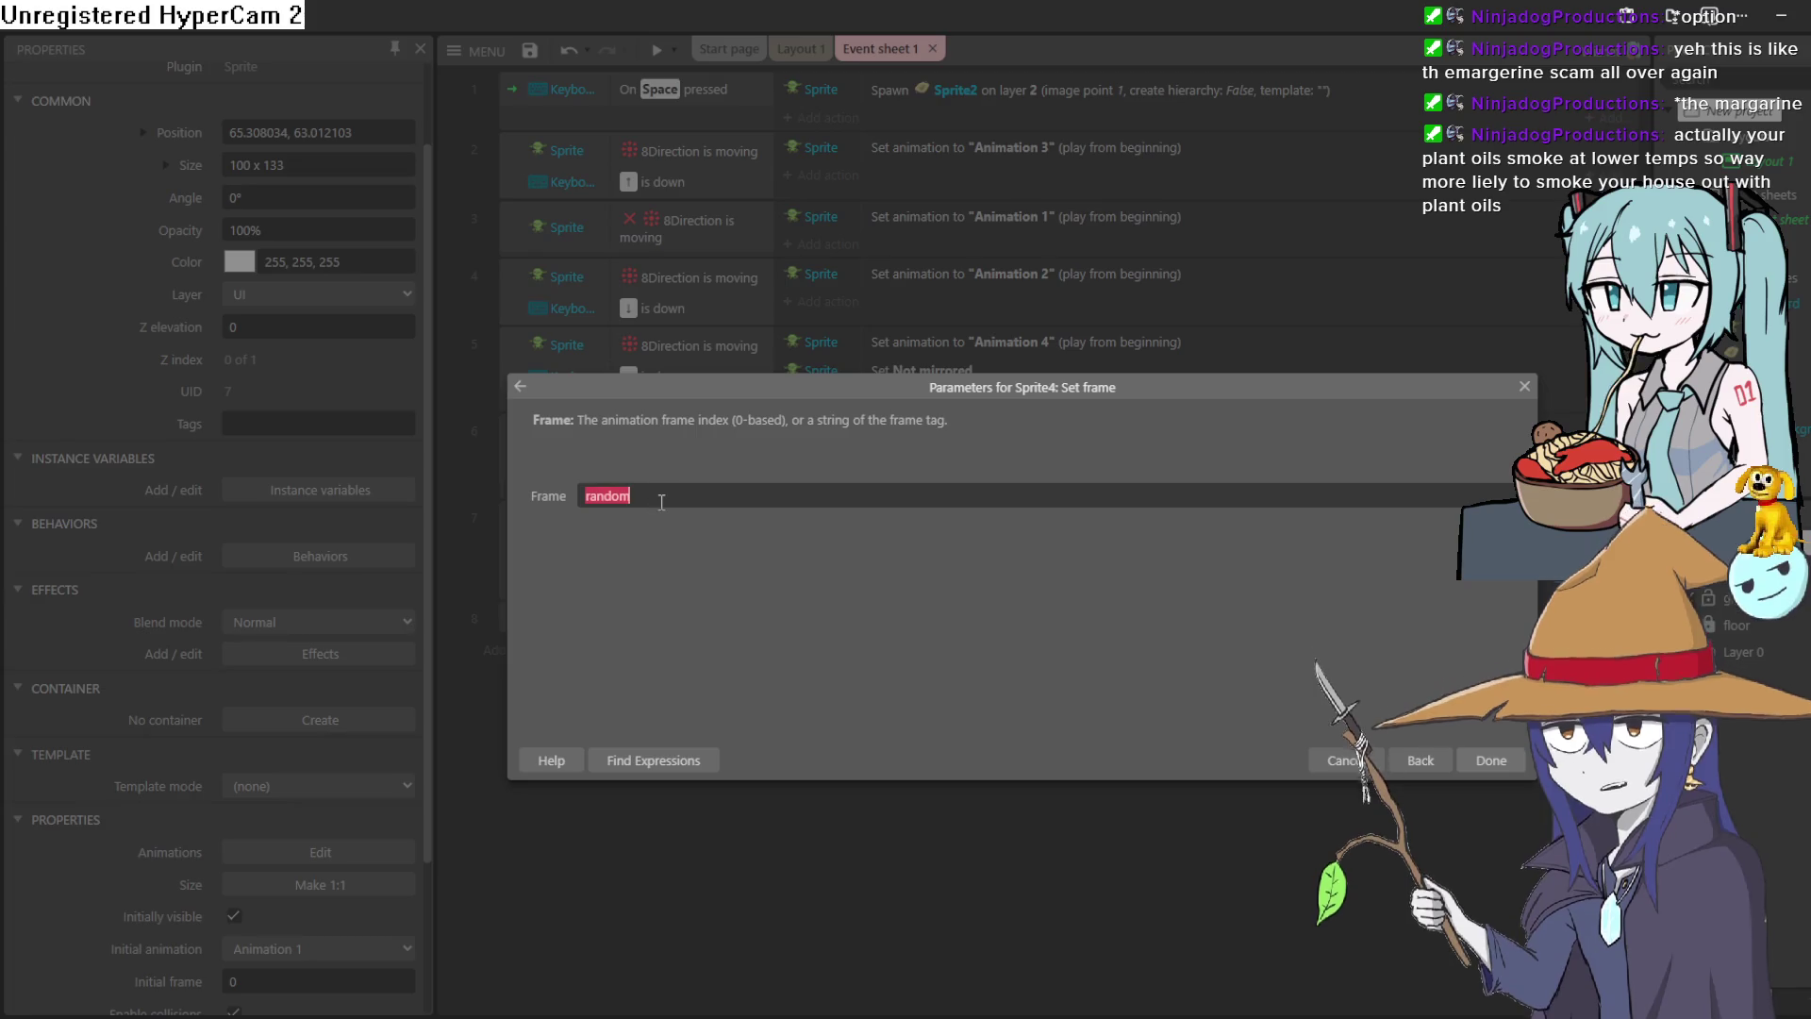
type("(")
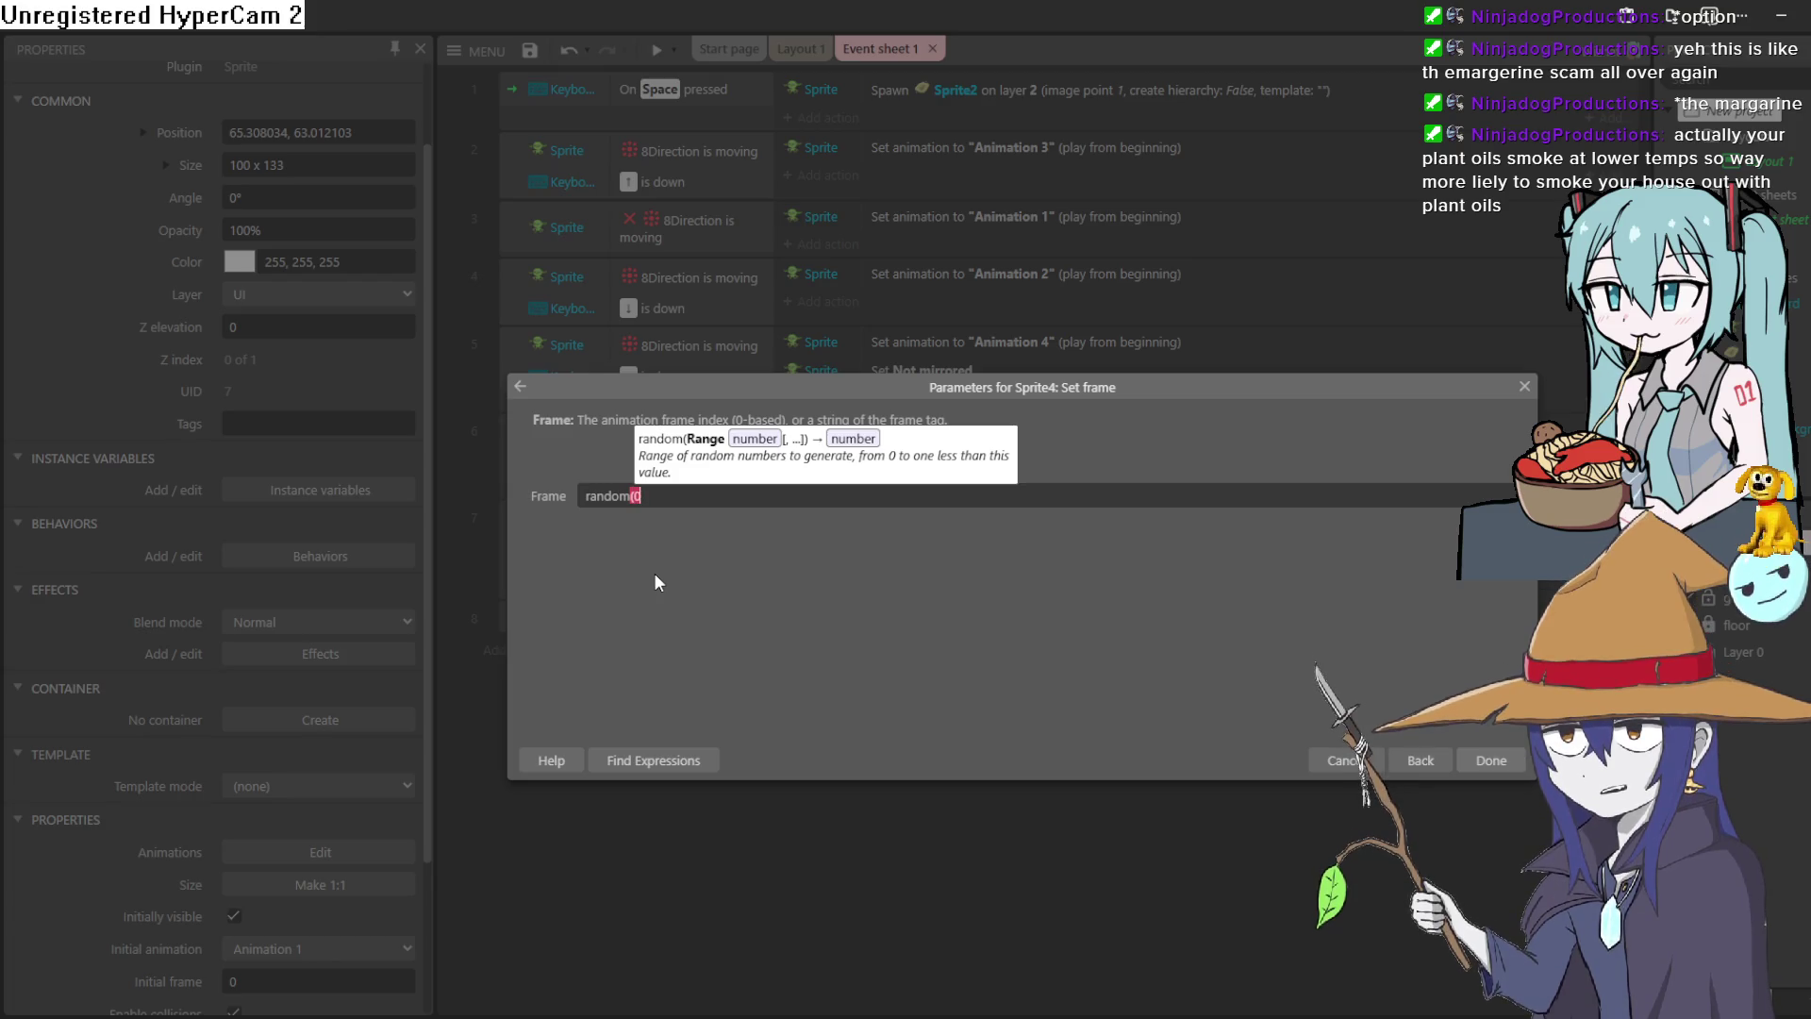
type("0")
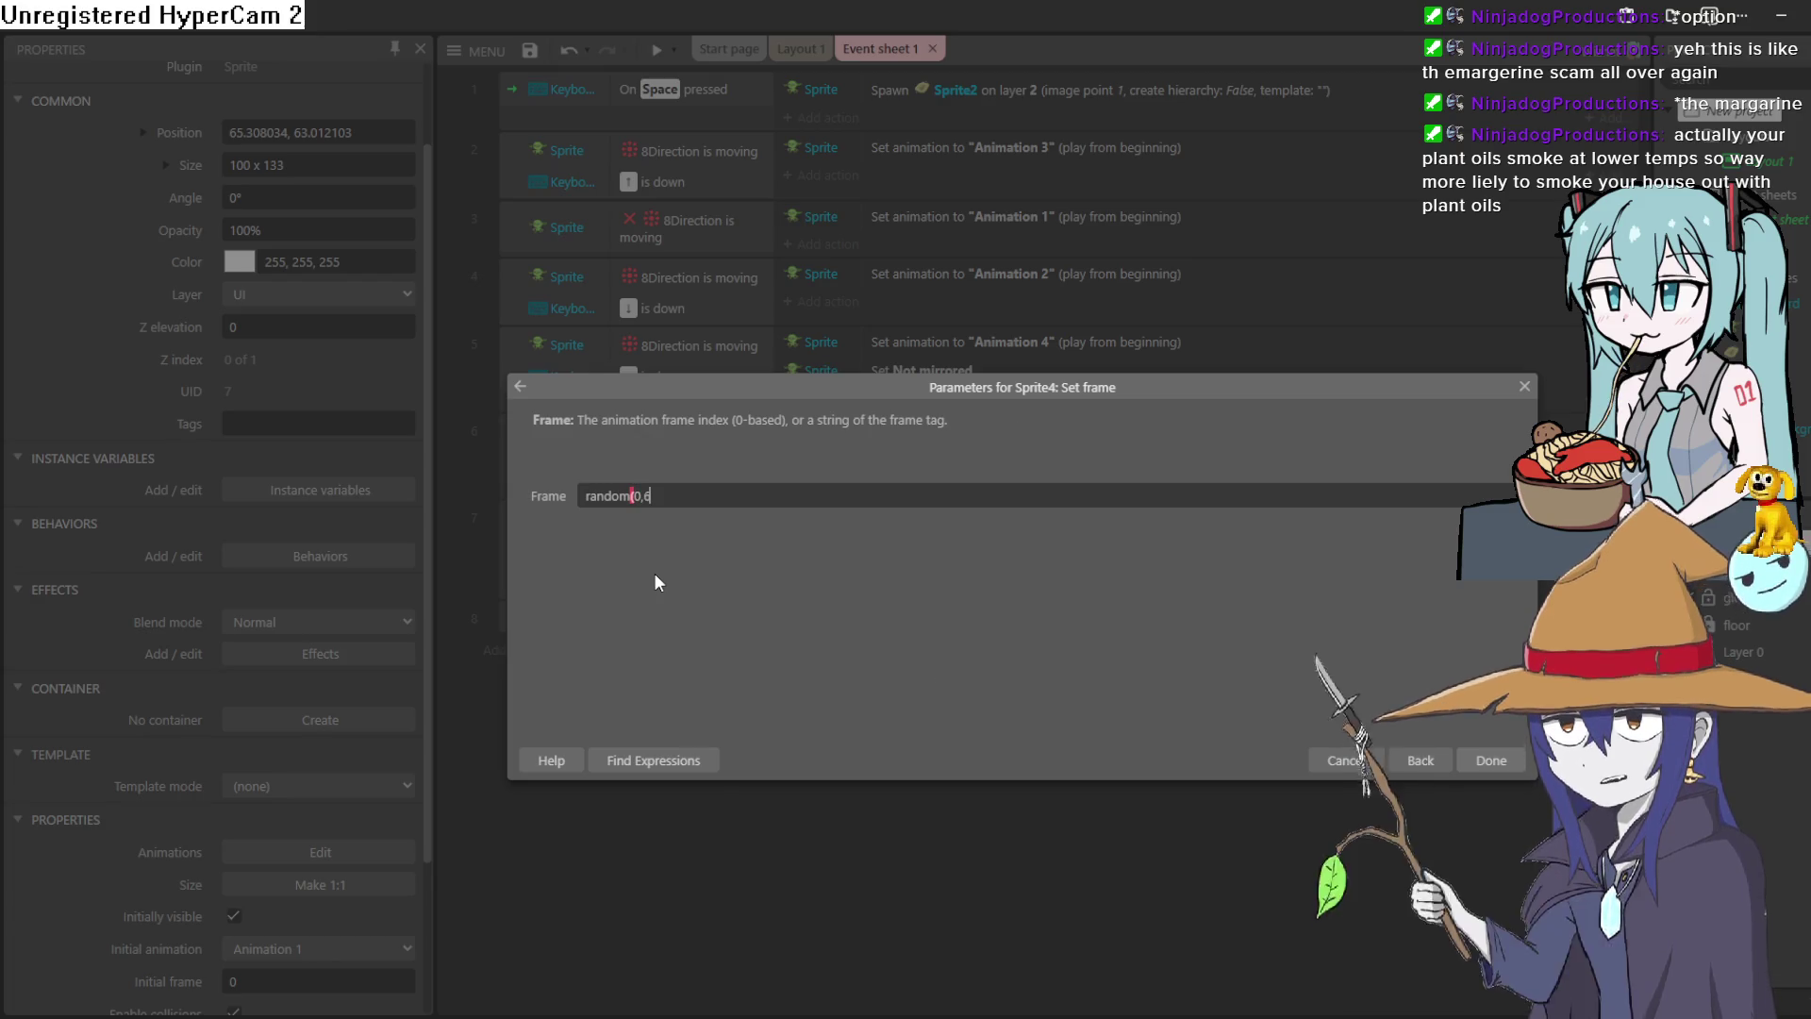
type(",6")
key("BackSpace")
key("BackSpace")
type("56")
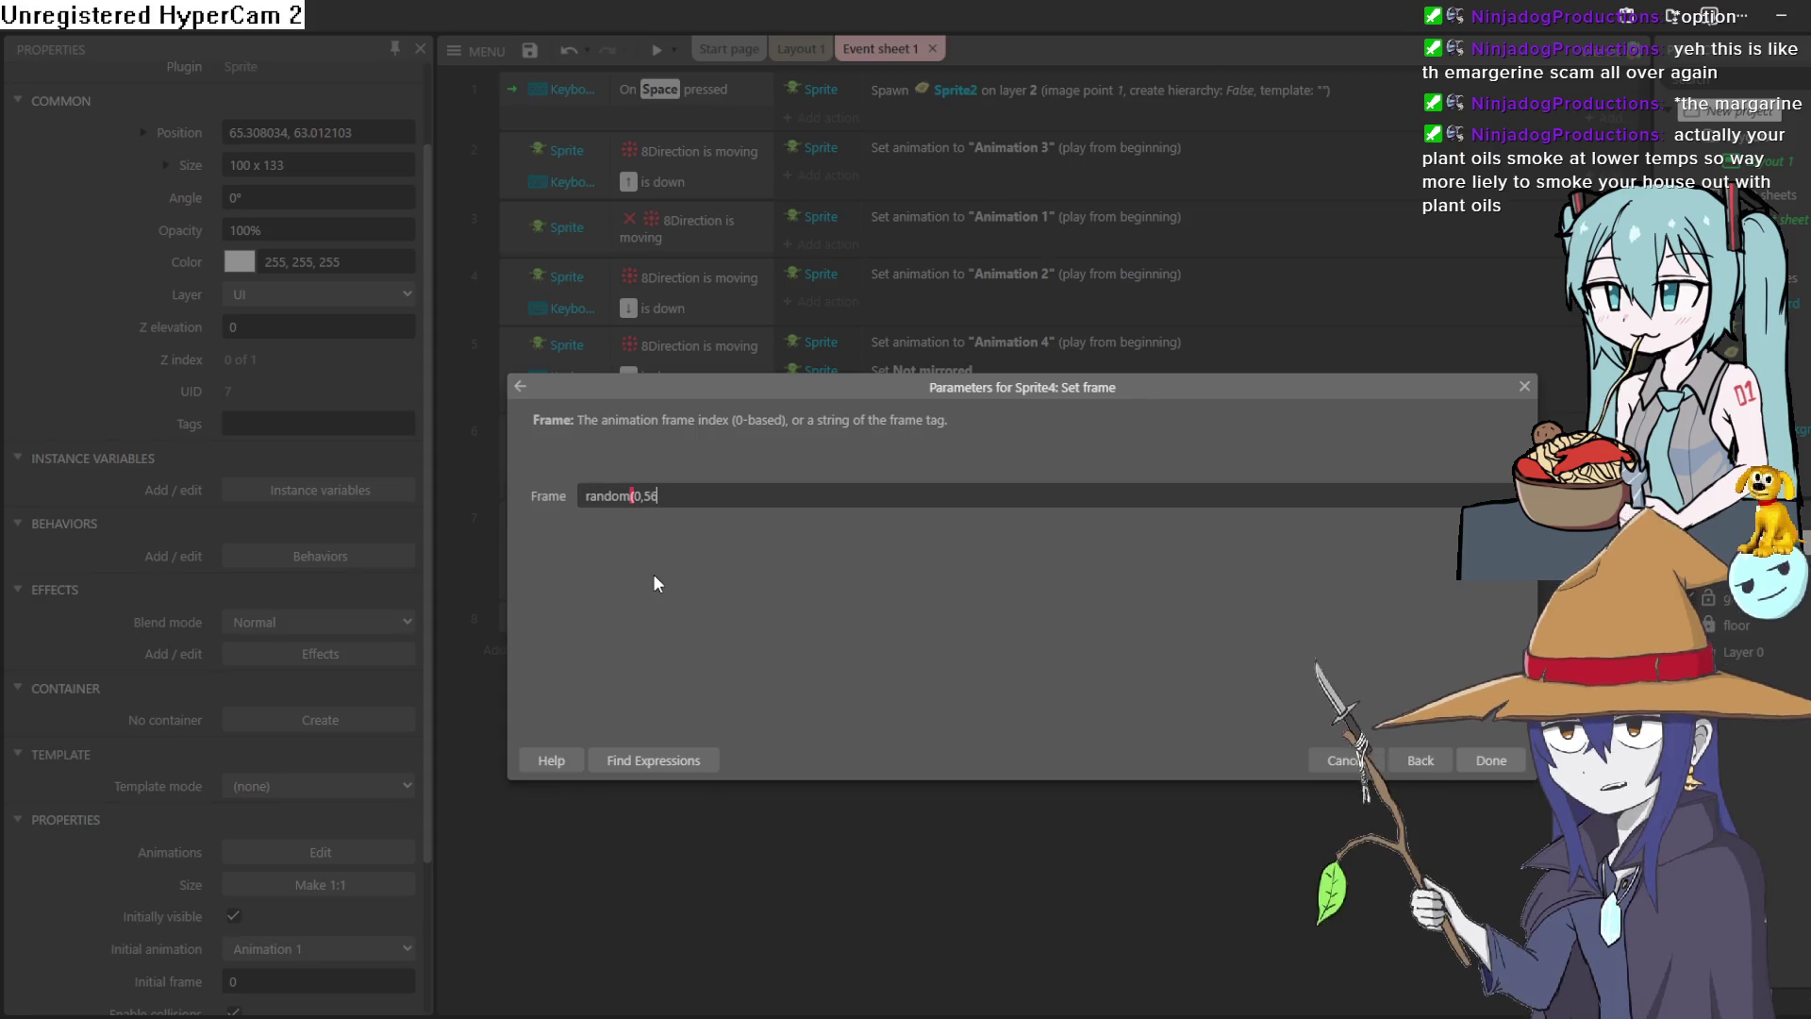
key("Home")
type("0")
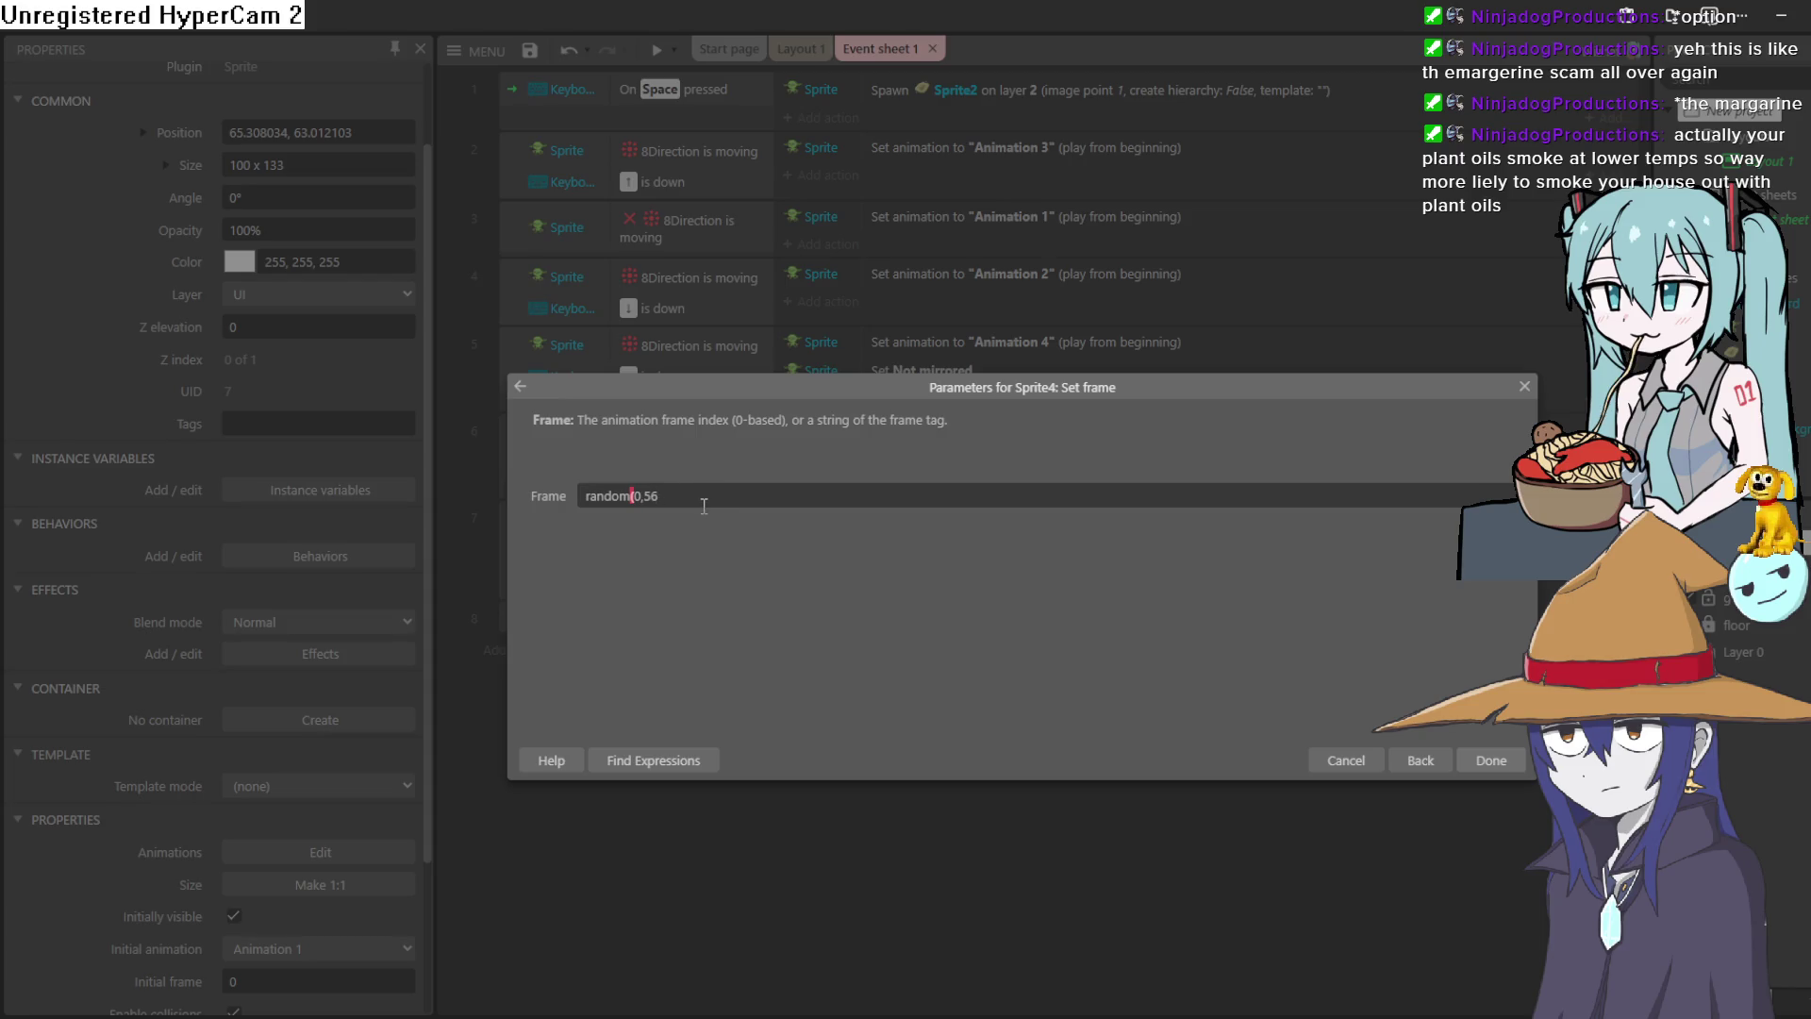
left_click(1492, 760)
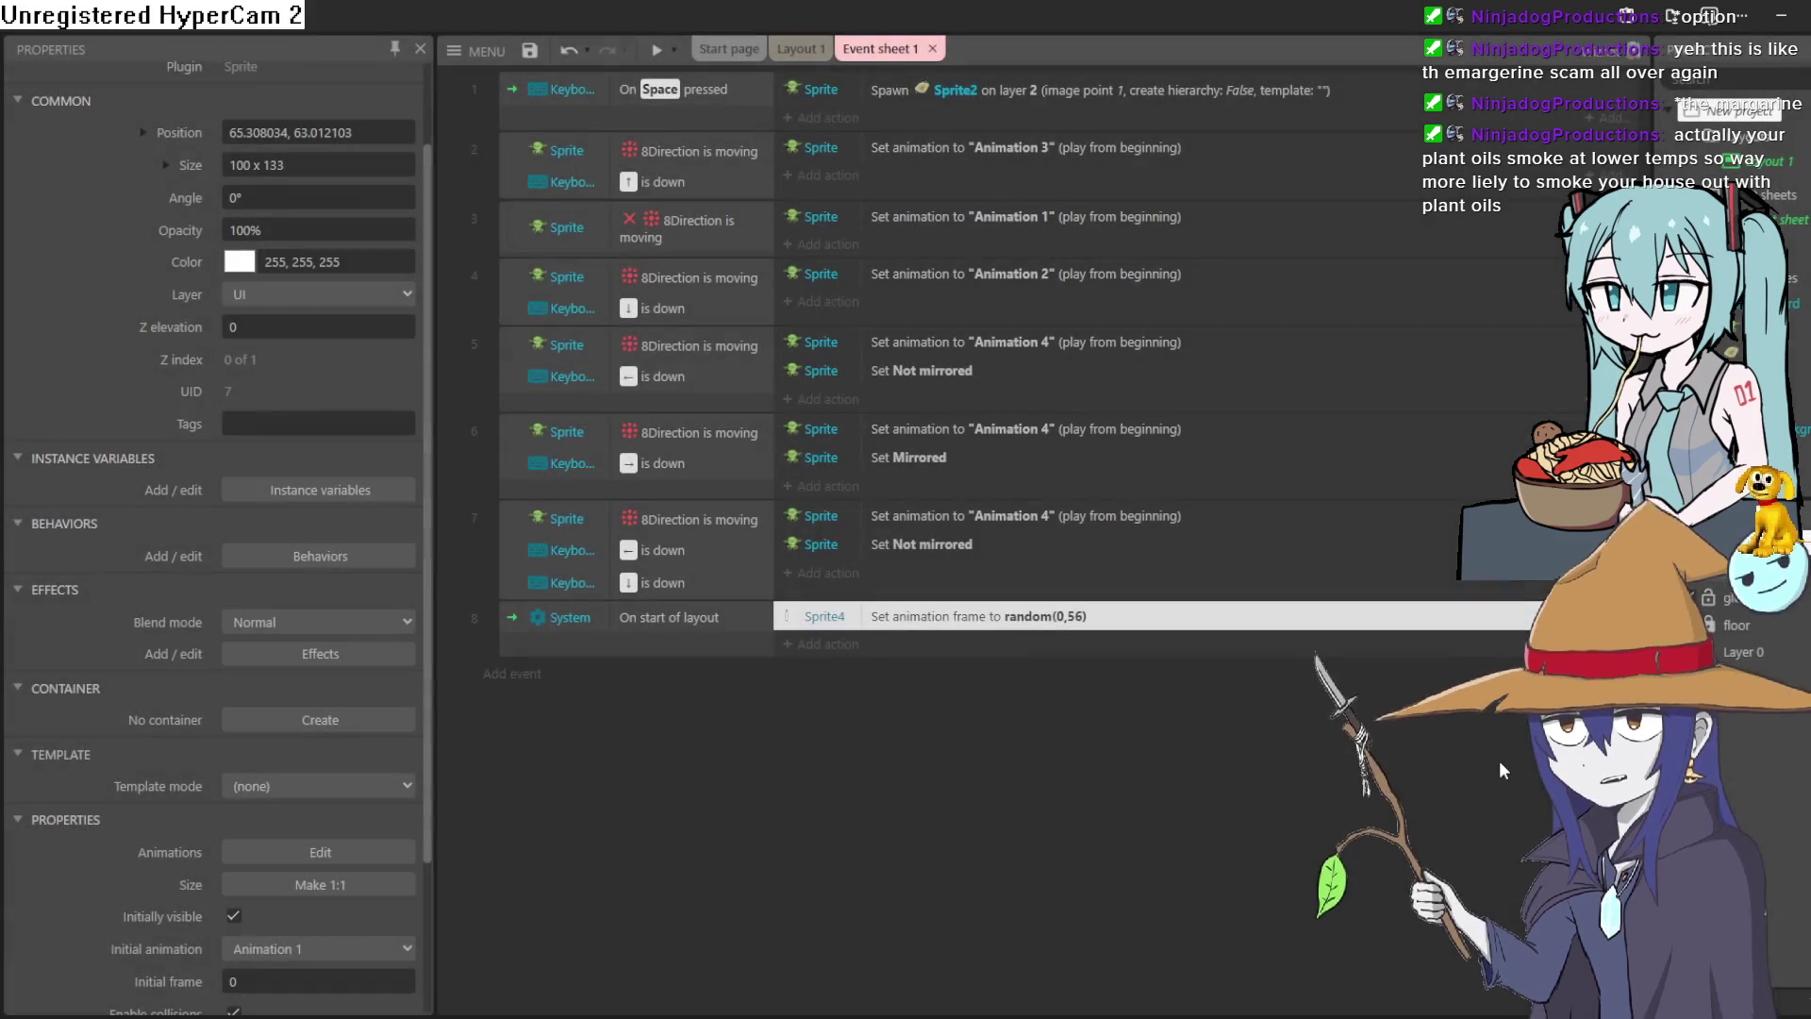
Preview the game, then view the bottle sprite's 56 fill frames in the Animations Editor.
left_click(655, 55)
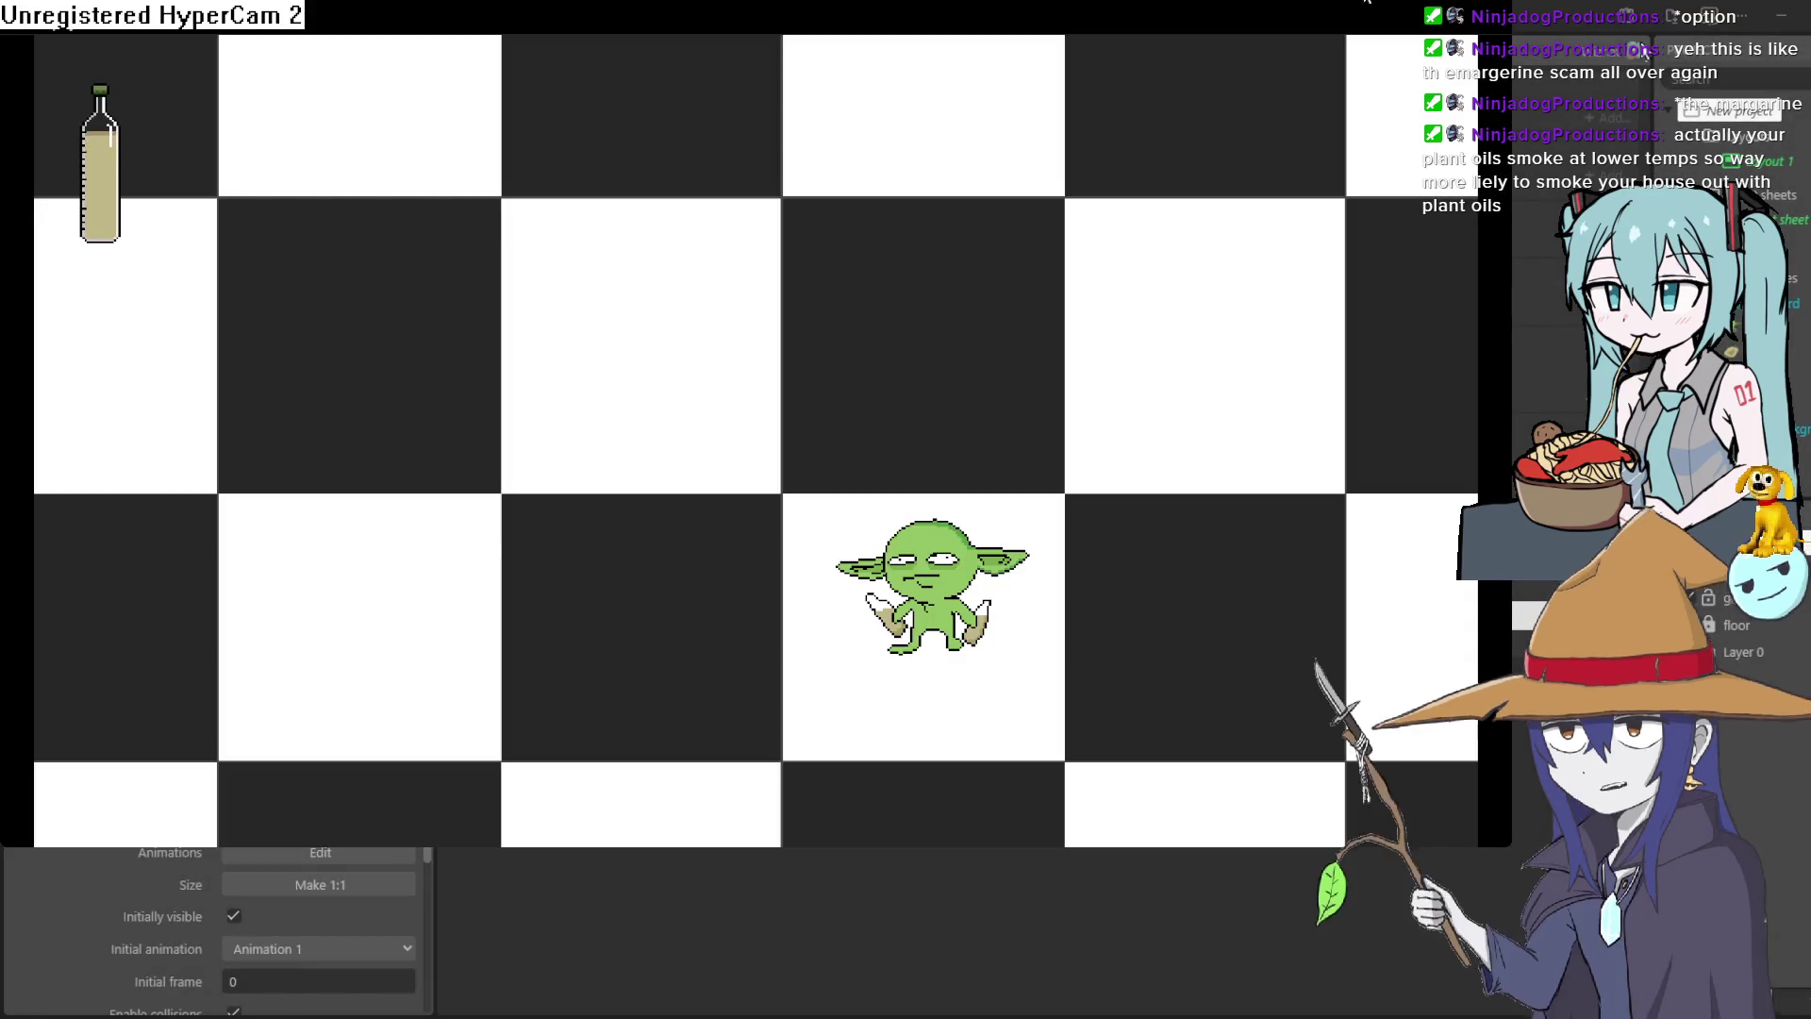
key("alt+F4")
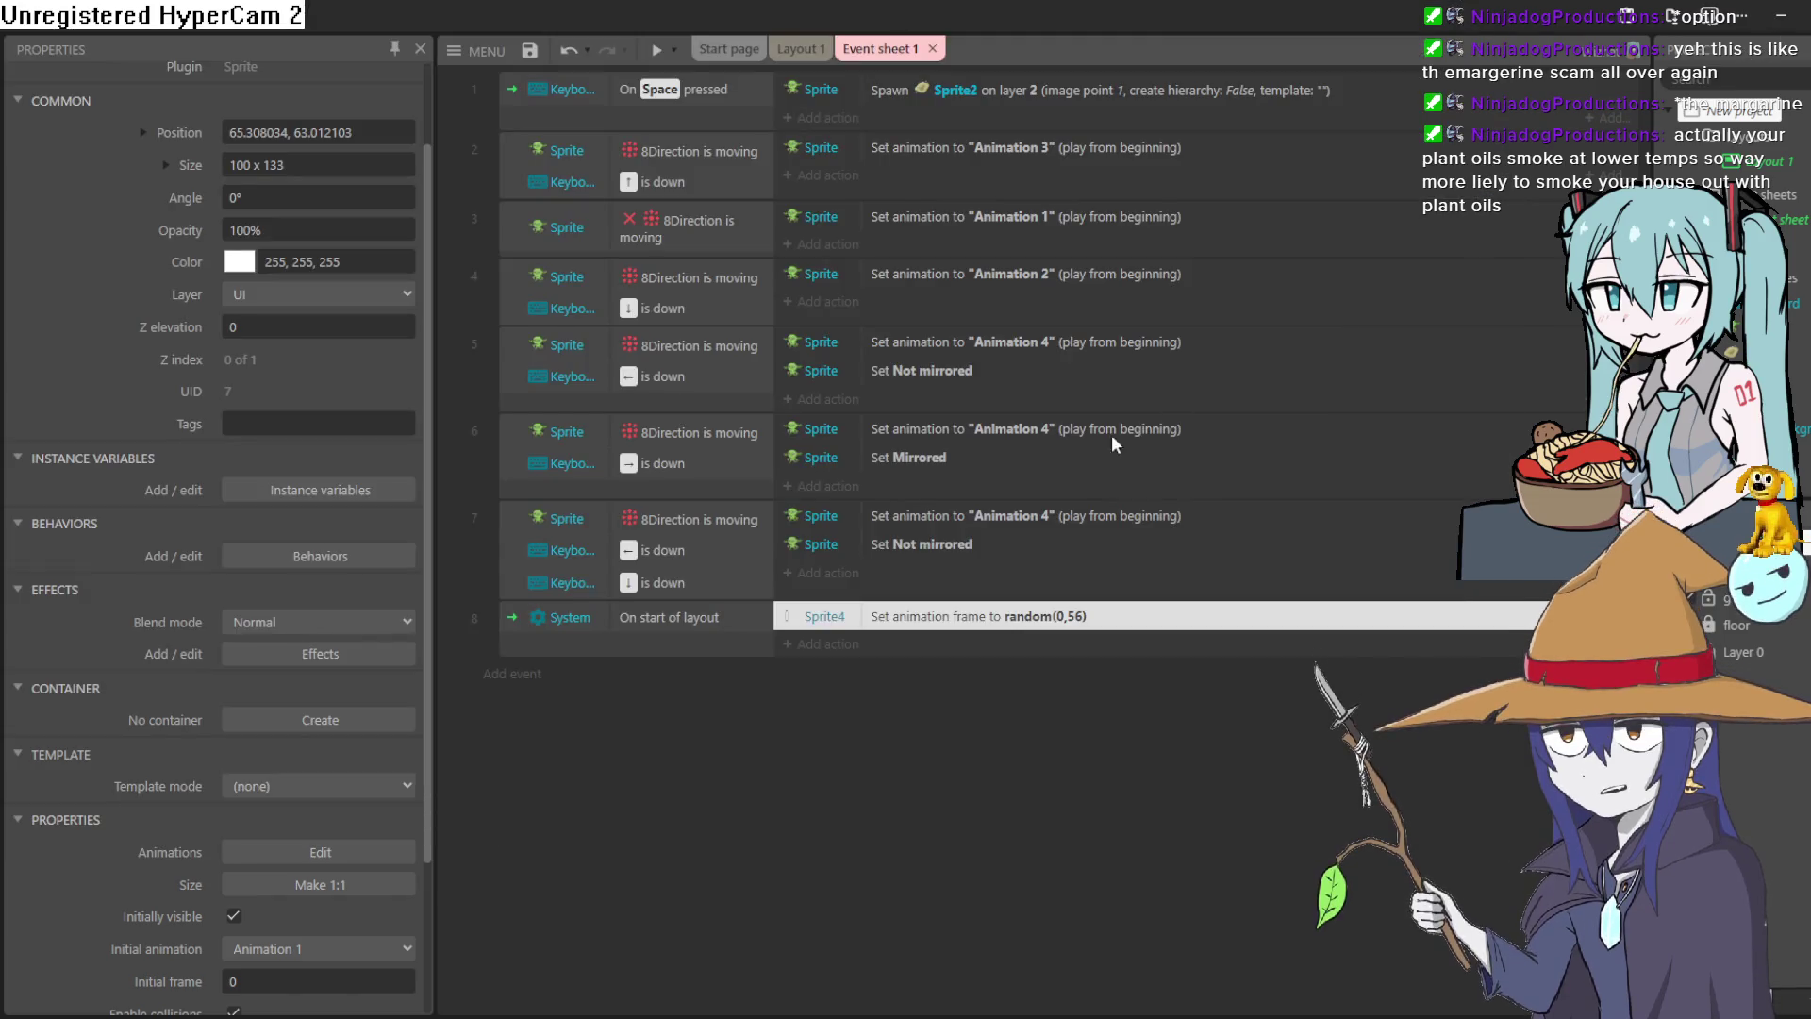
left_click(802, 49)
double_click(727, 375)
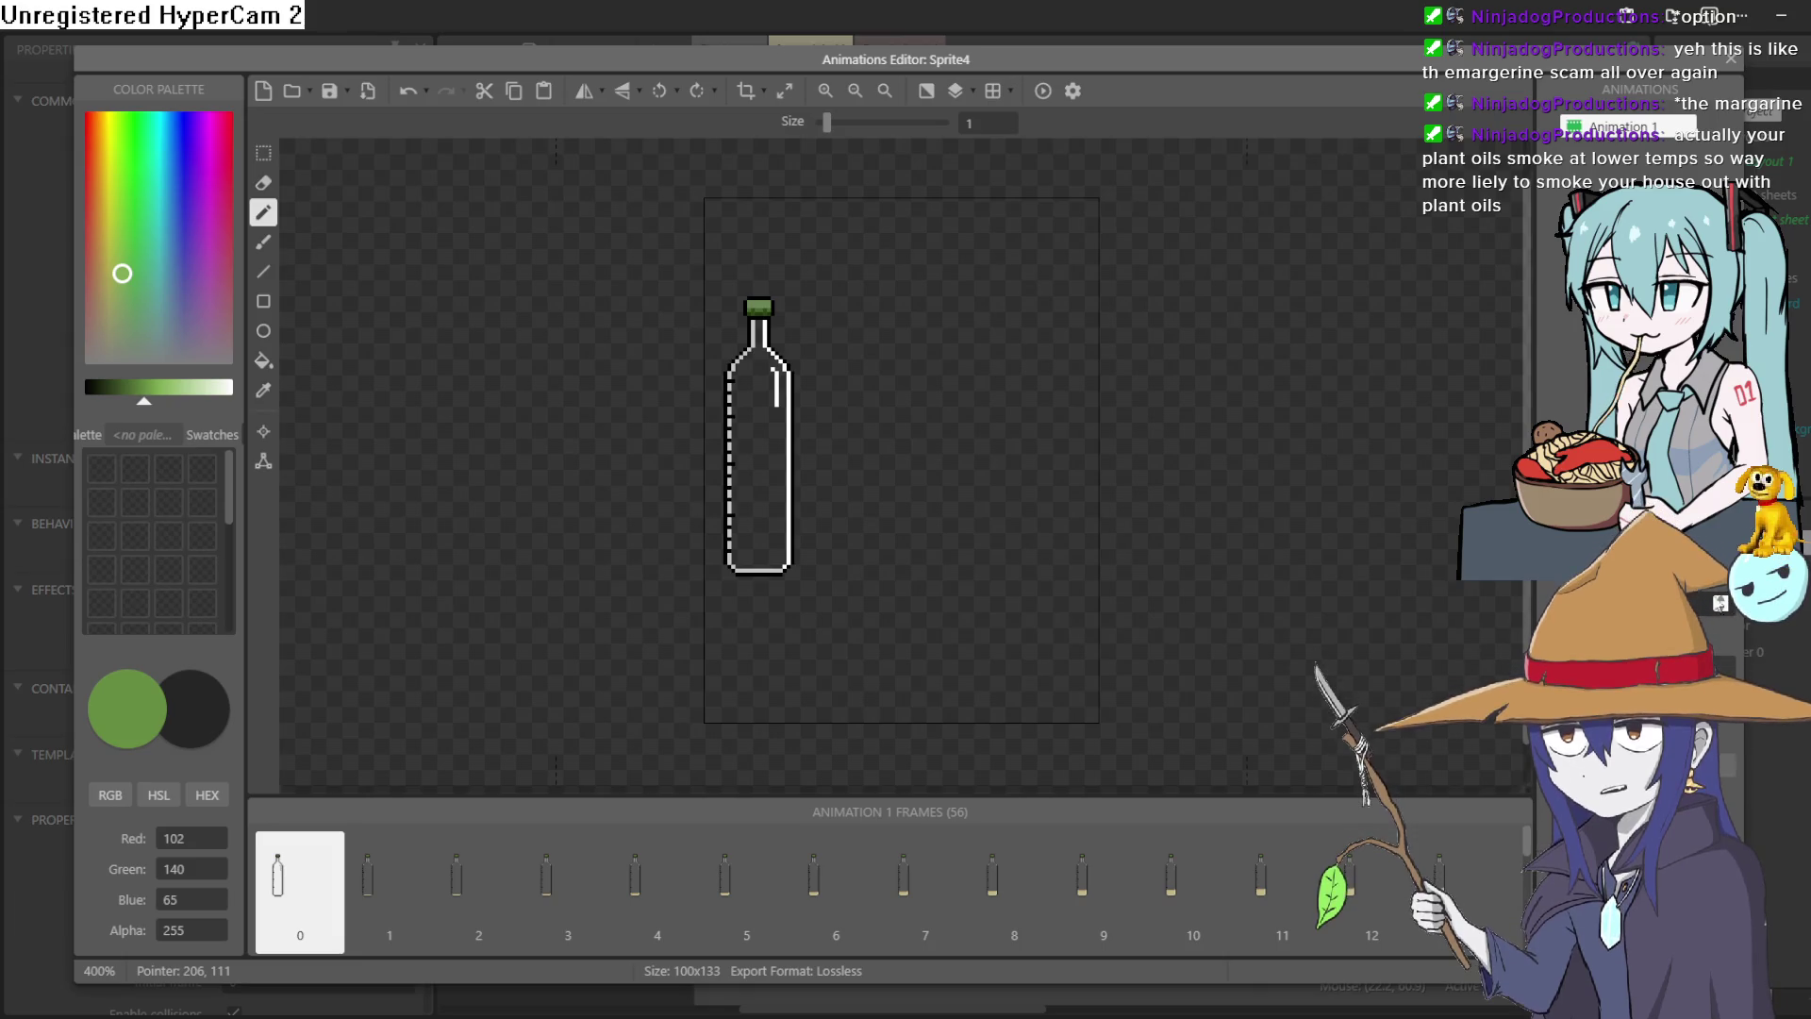
Close the bottle's Animations Editor to return to Layout 1.
left_click(1730, 64)
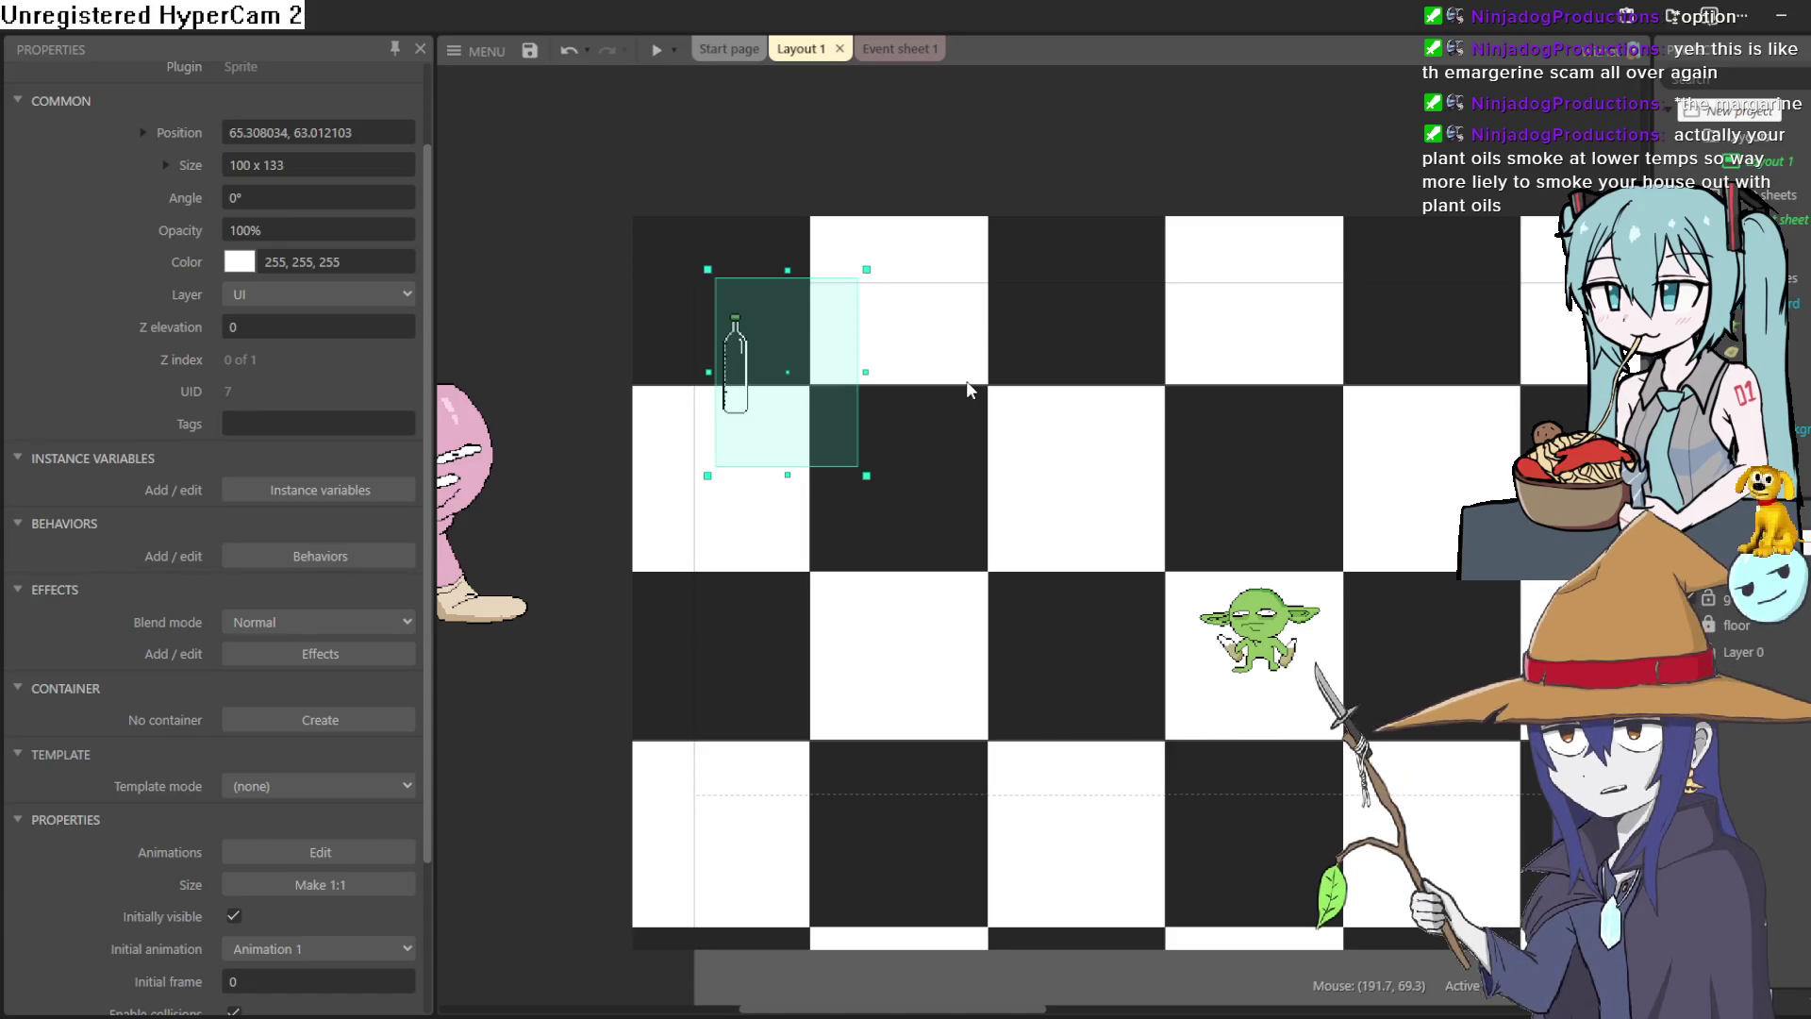
Run three previews, moving the goblin with arrow keys, to confirm random starting fill levels.
left_click(655, 55)
key("Left")
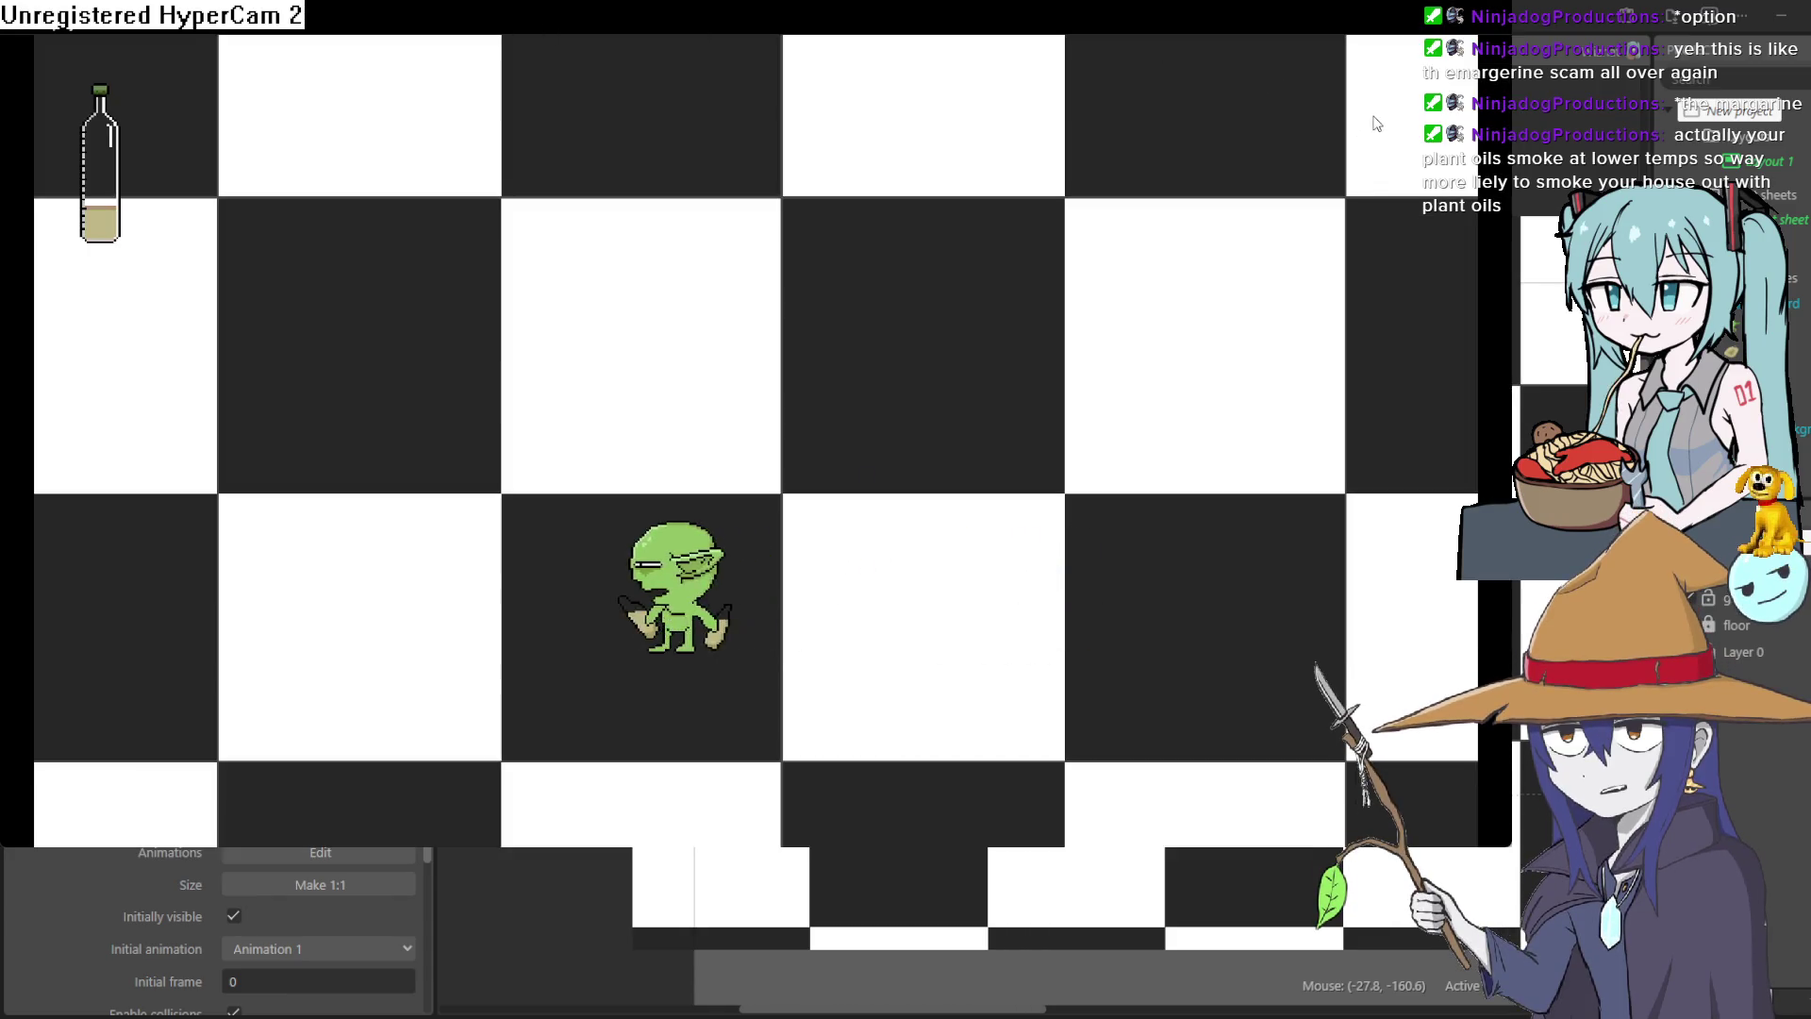
key("Down")
key("Up")
key("Right")
key("alt+F4")
left_click(657, 52)
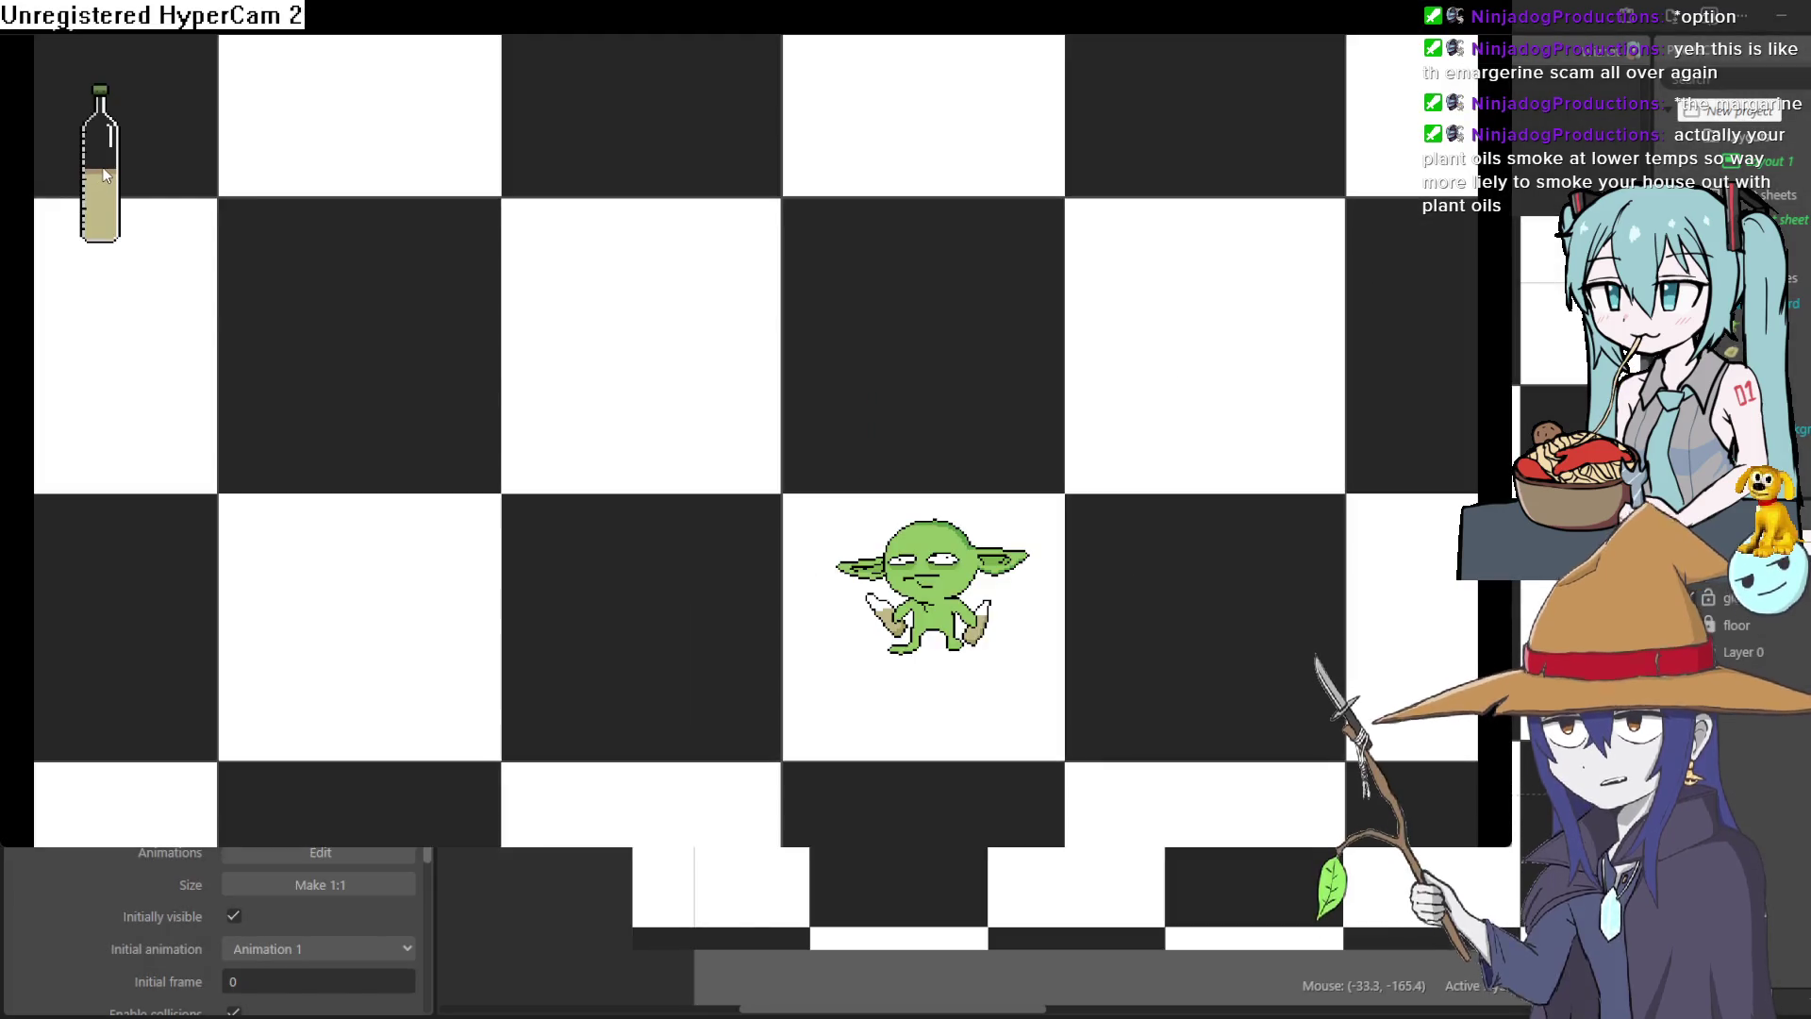
key("alt+F4")
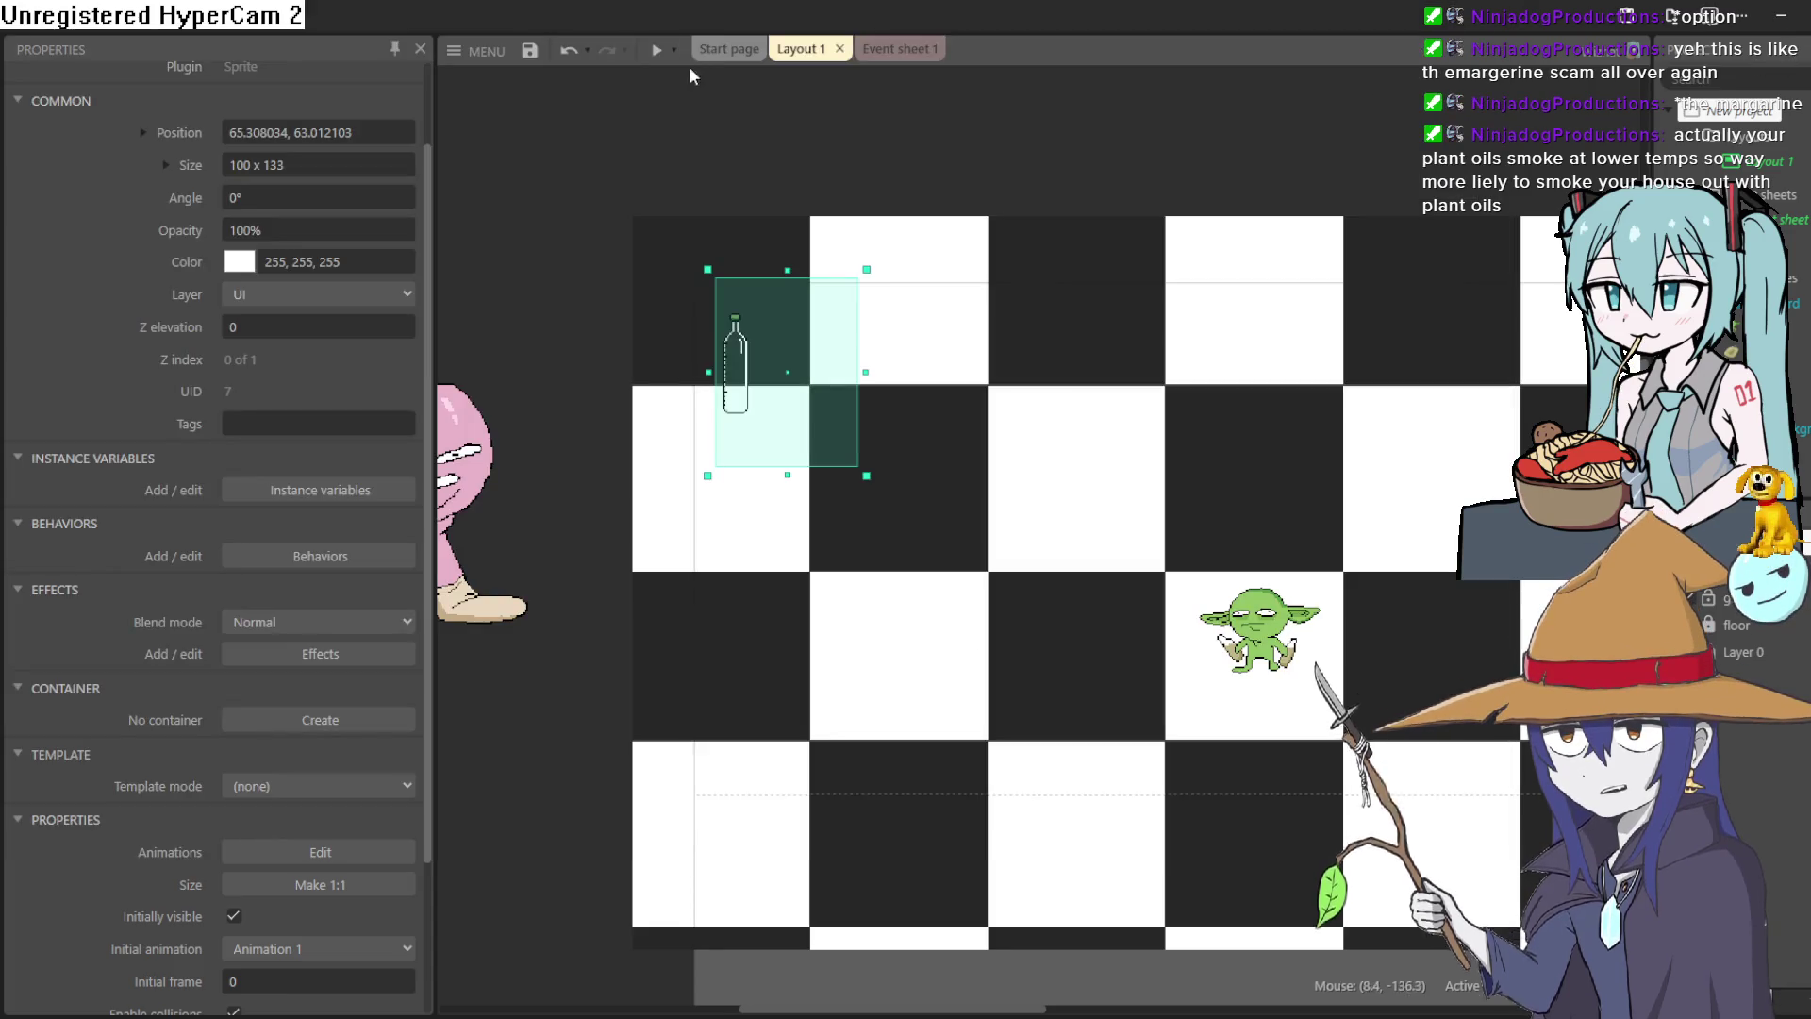
left_click(658, 50)
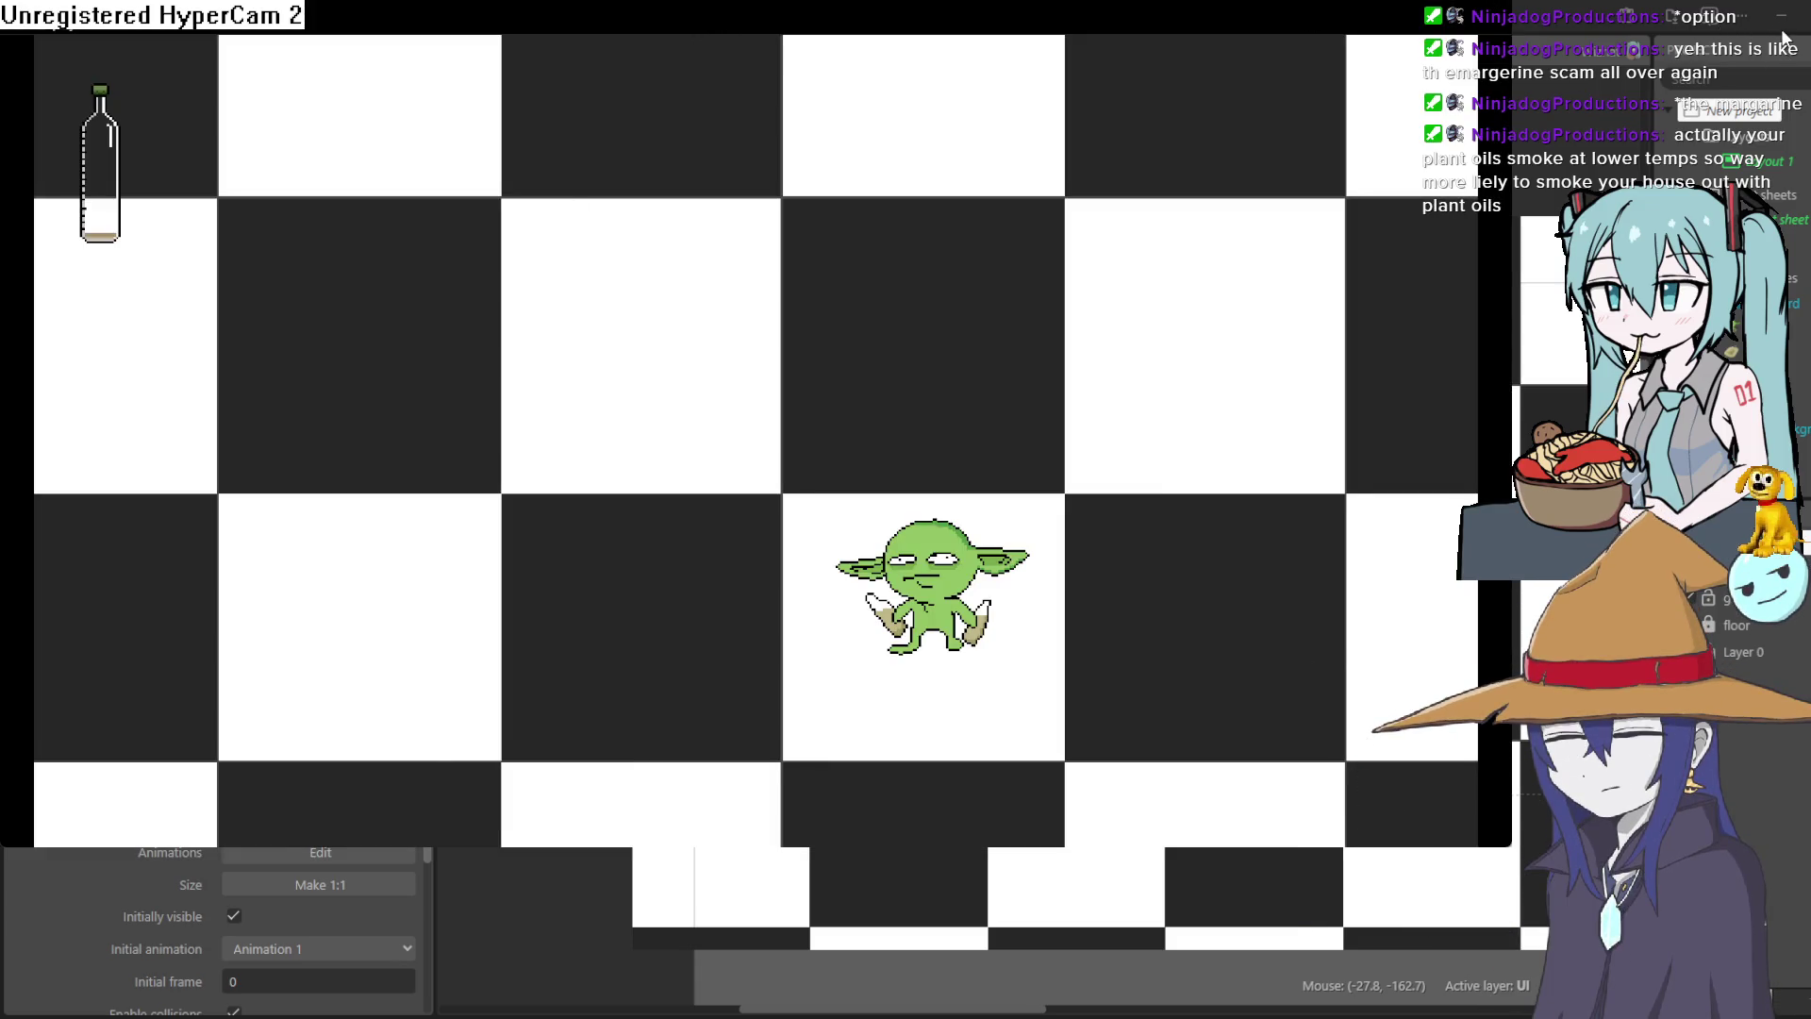
left_click(1782, 37)
left_click(882, 49)
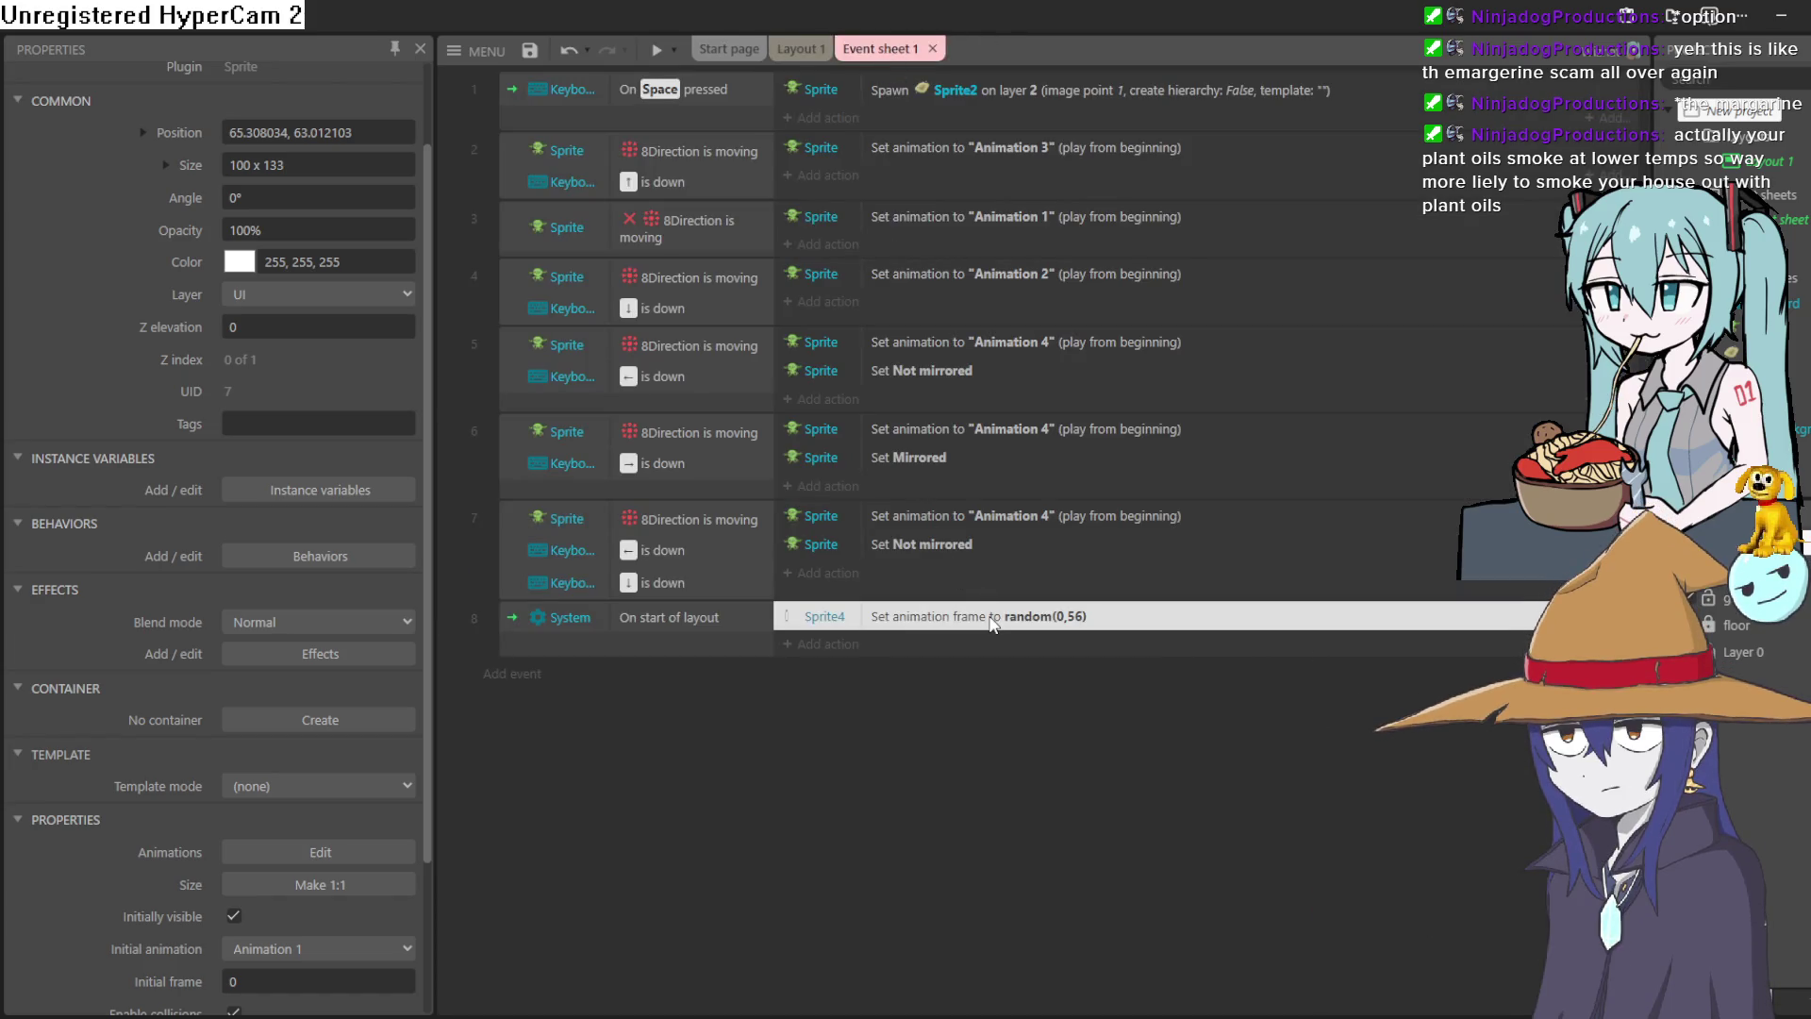
Recheck the random(0,56) action, then start a Sprite4 Set frame action in the Space-pressed event.
double_click(990, 618)
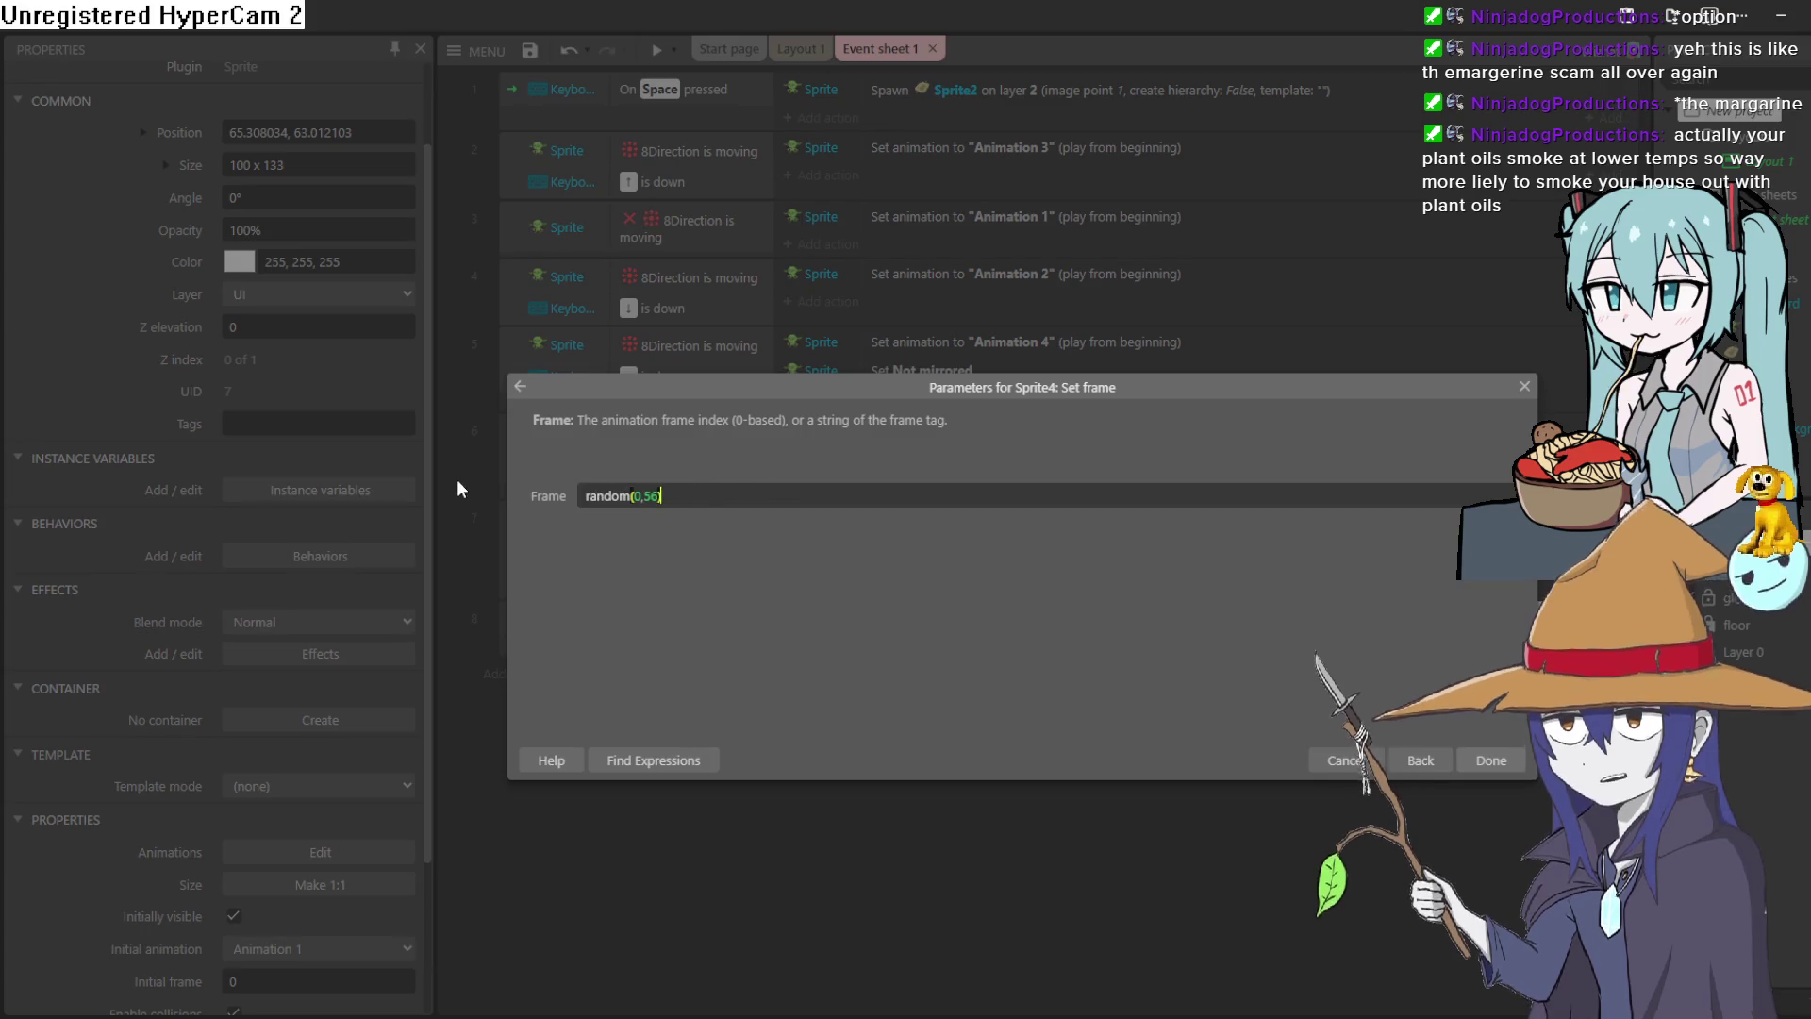
left_click(1507, 761)
left_click(838, 117)
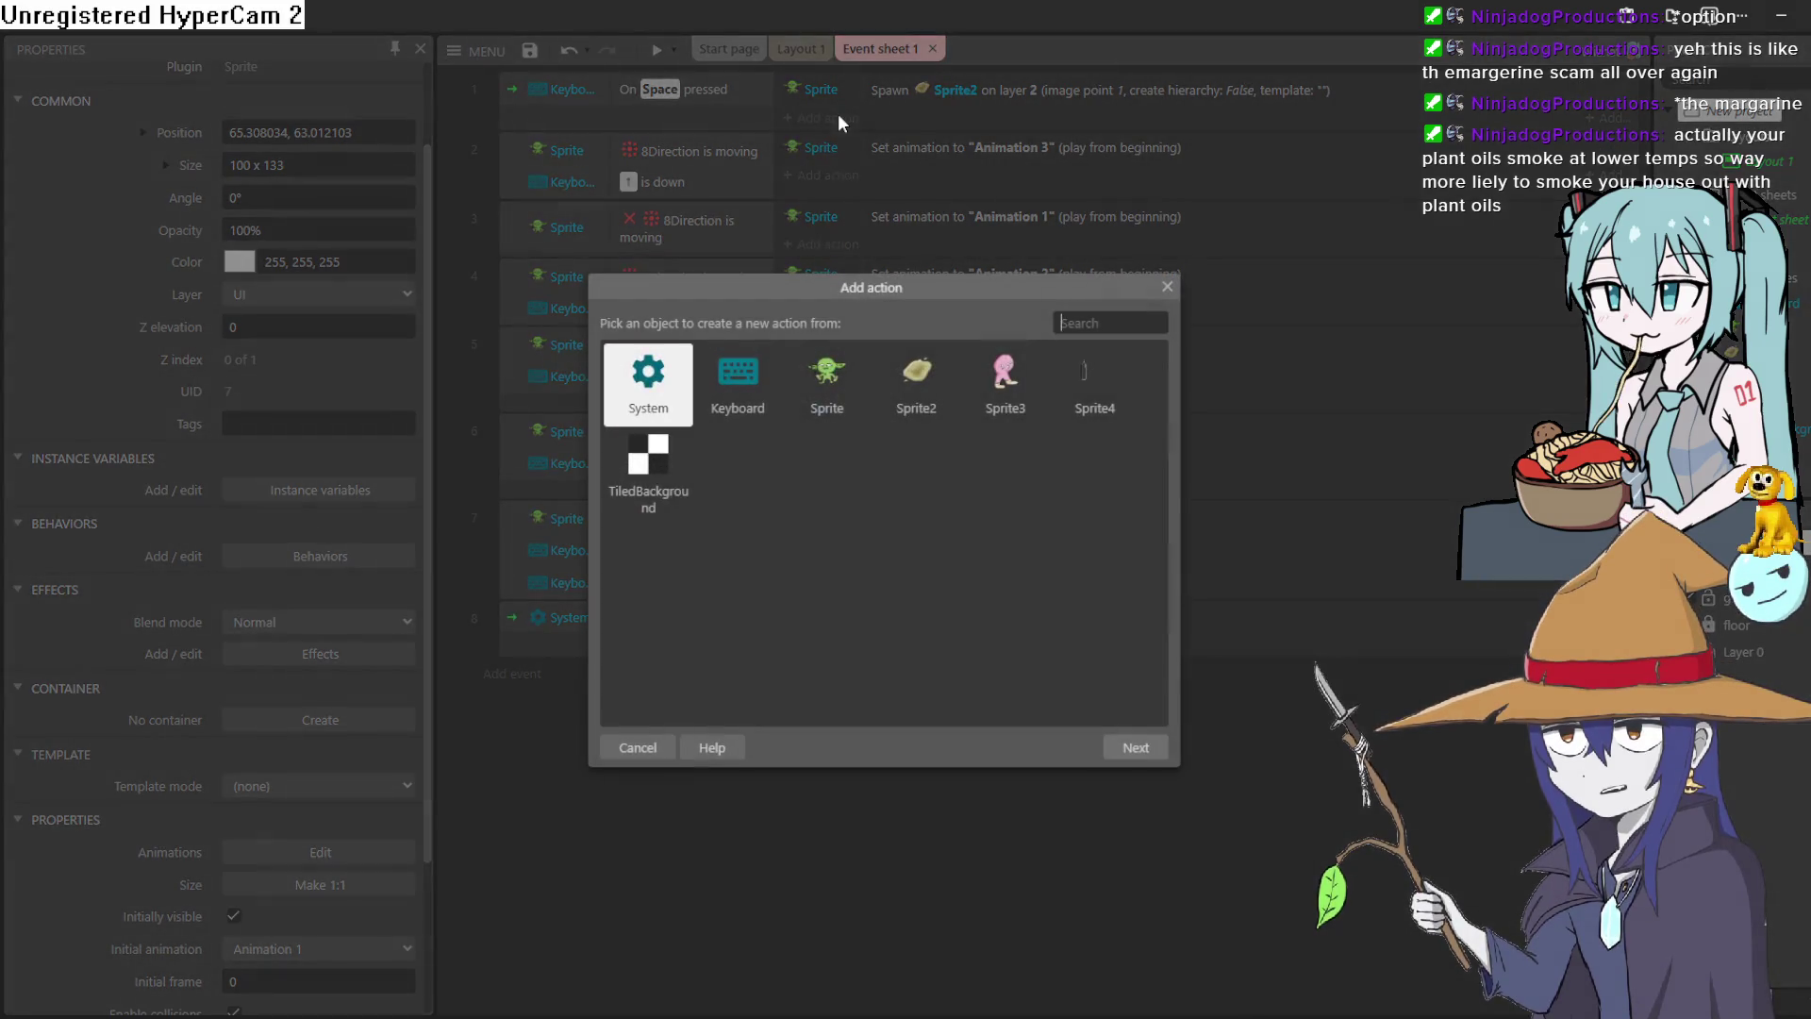
left_click(1097, 400)
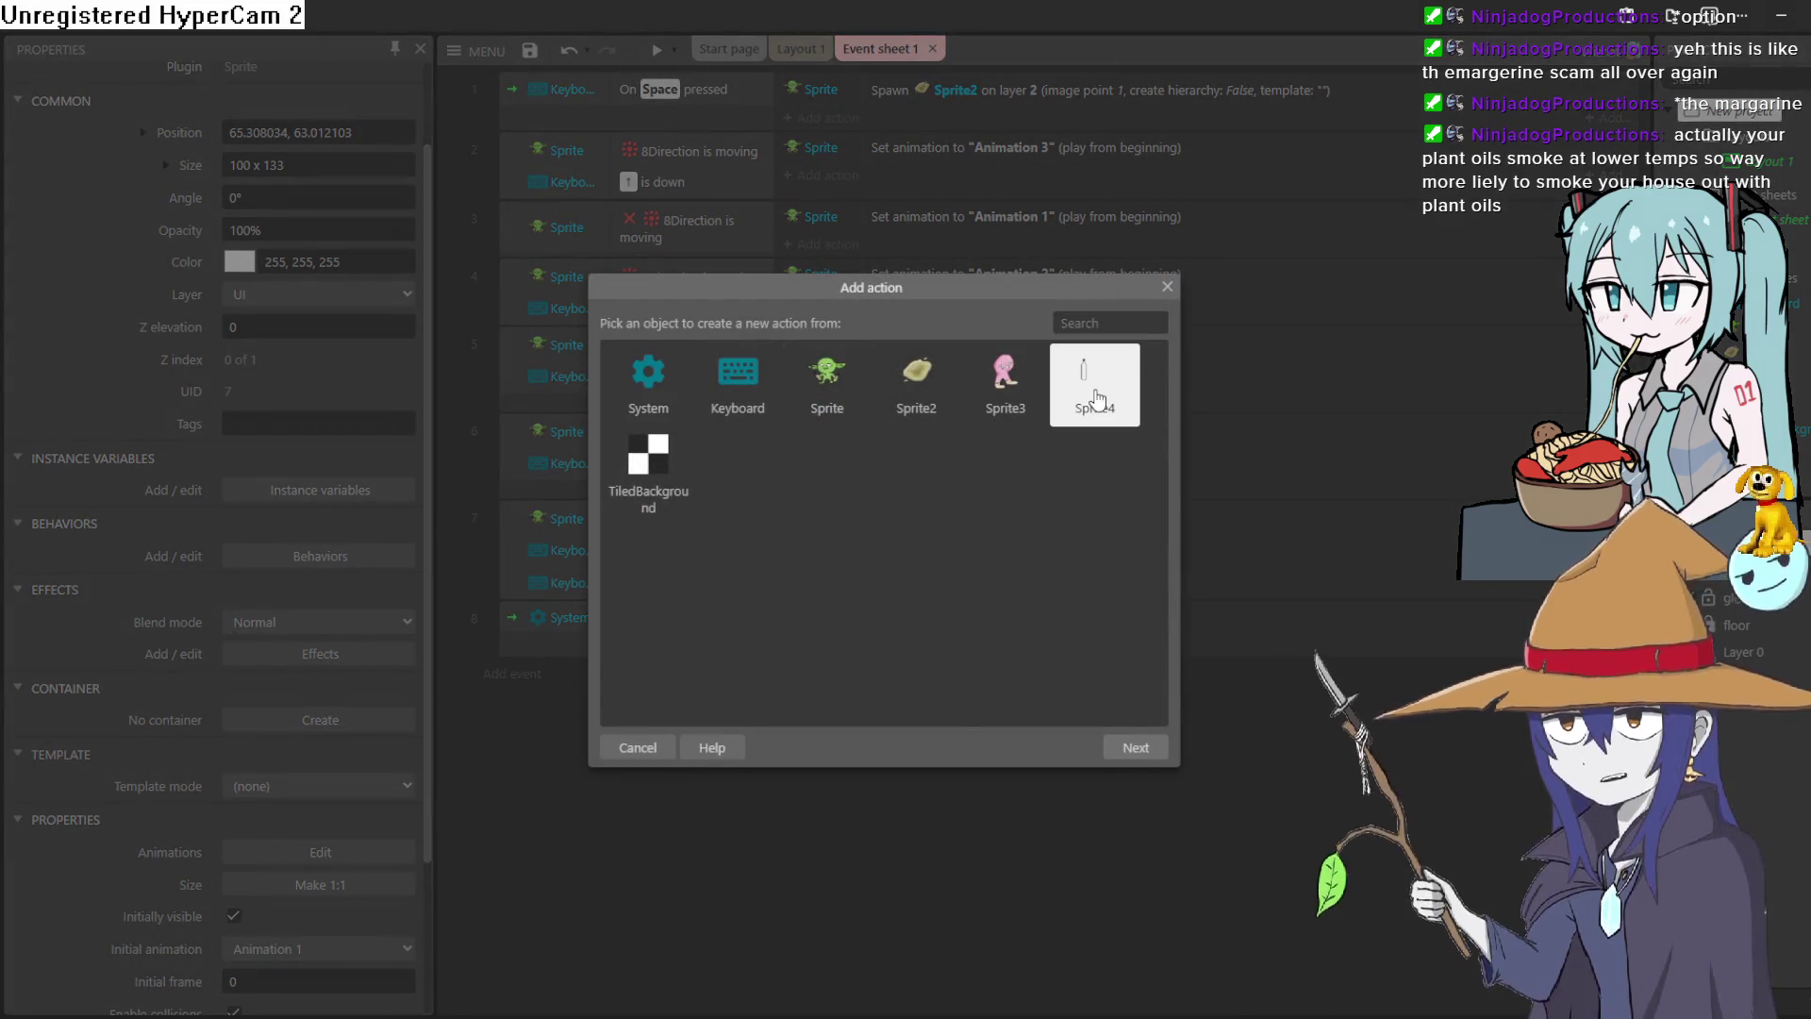
double_click(1096, 398)
scroll(966, 476, "down", 3)
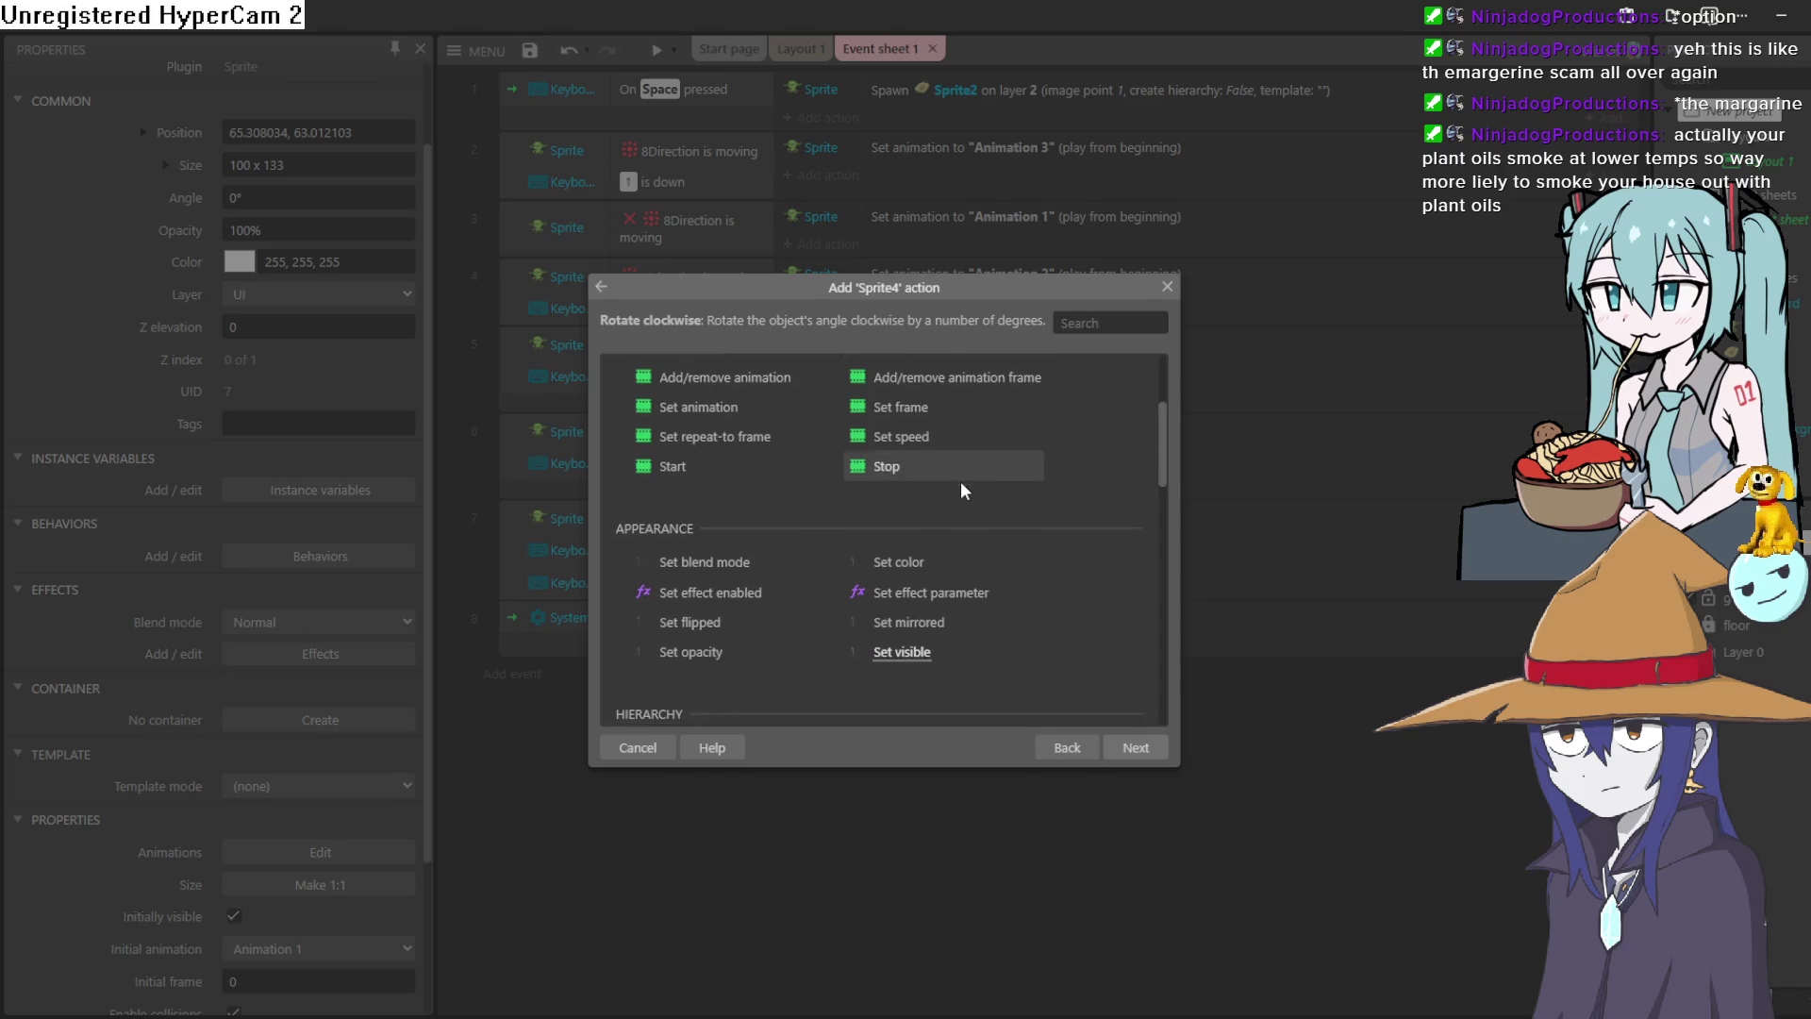
scroll(960, 483, "down", 4)
scroll(960, 483, "up", 2)
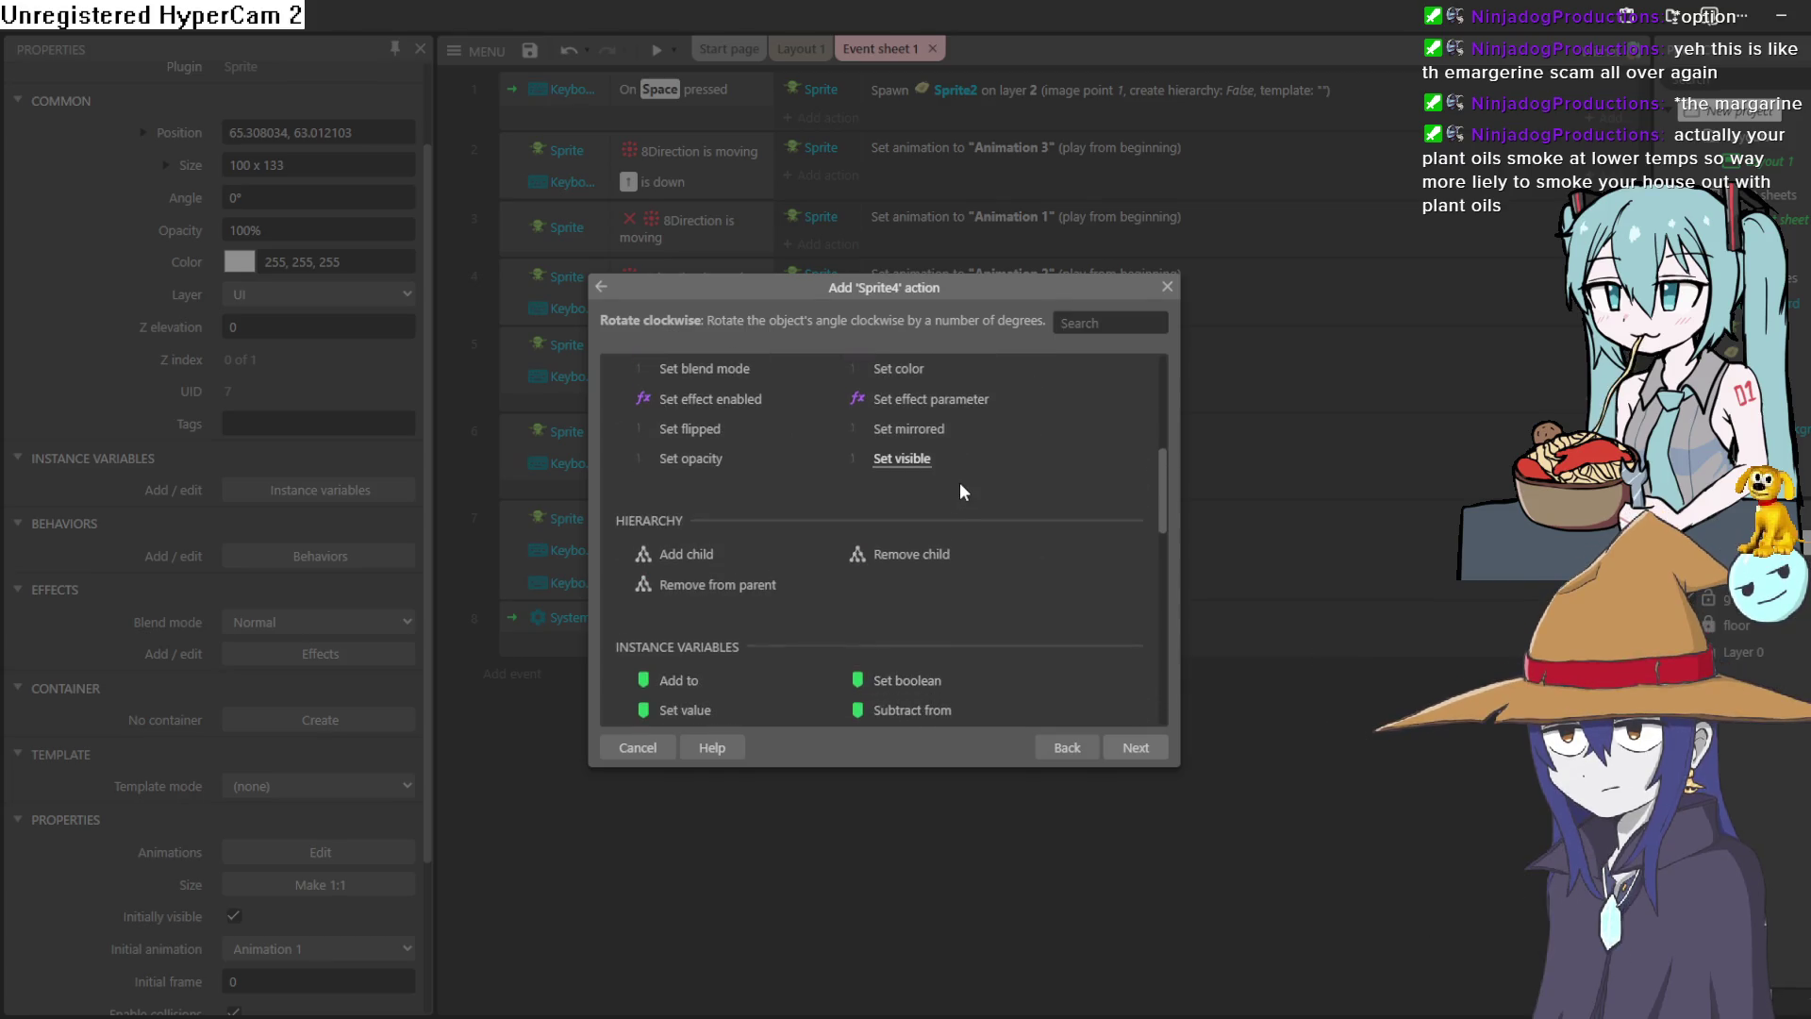
scroll(959, 481, "up", 2)
scroll(957, 484, "down", 8)
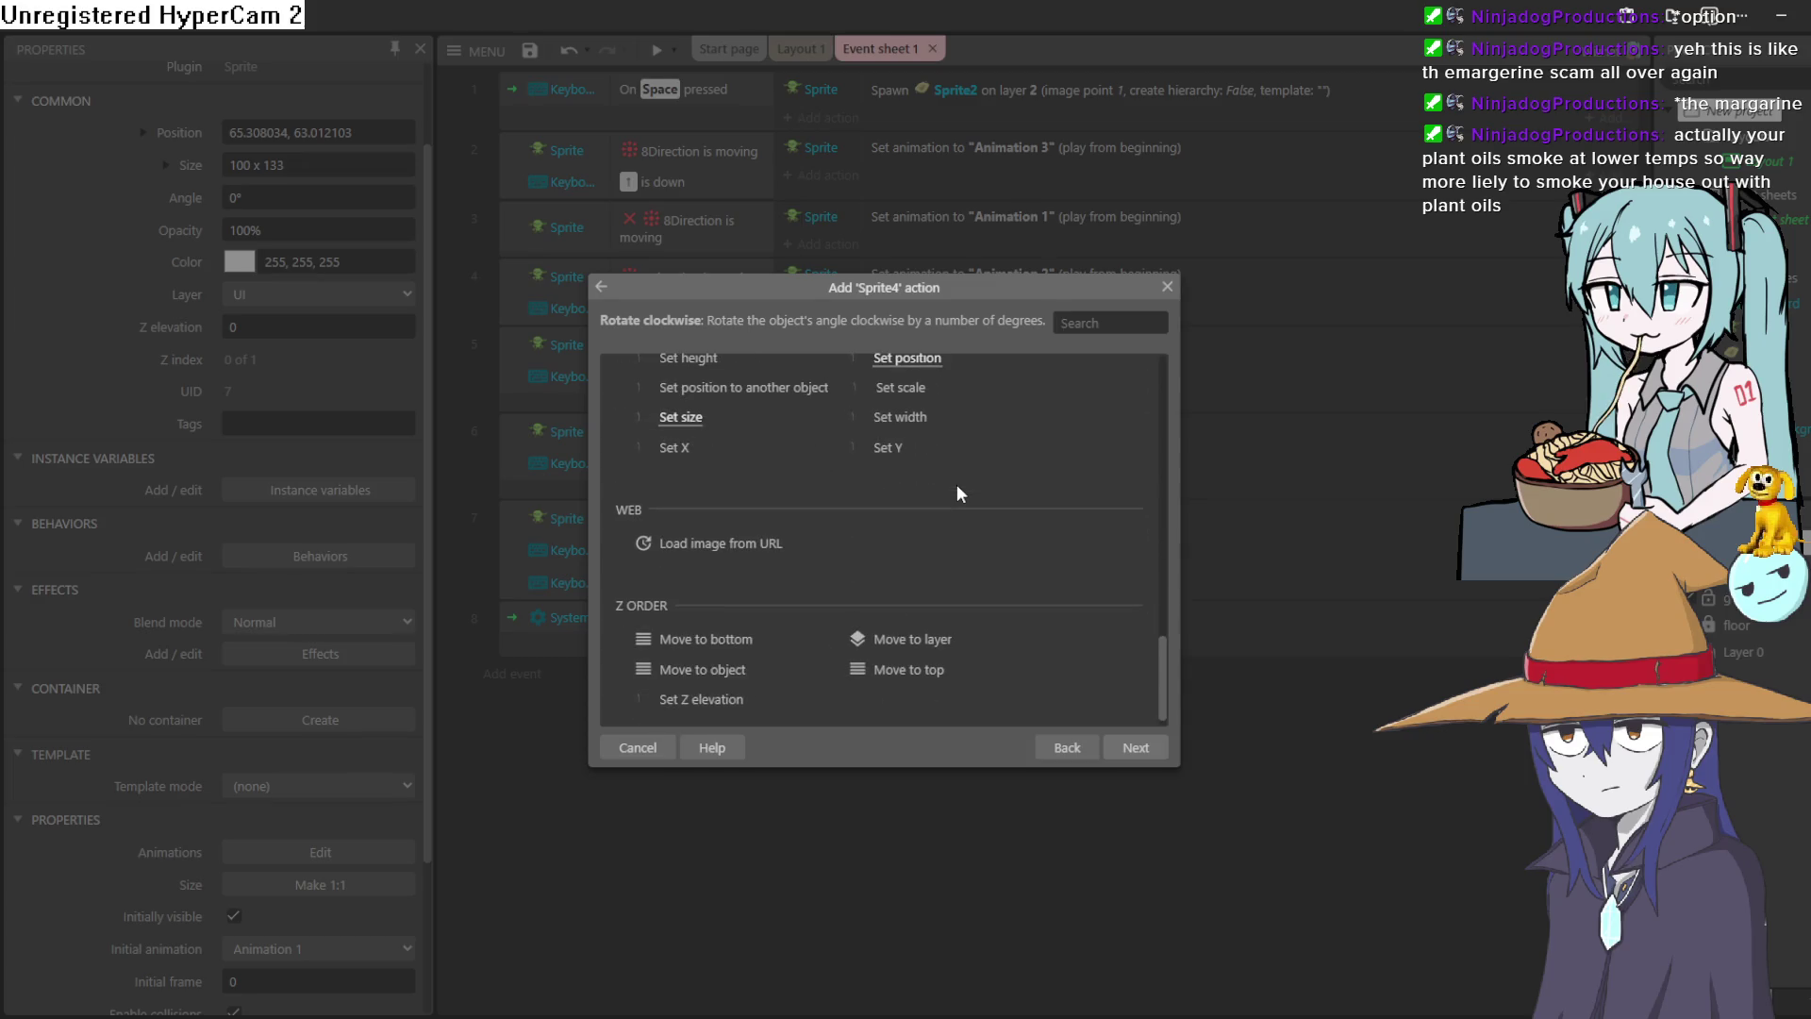
scroll(956, 490, "up", 10)
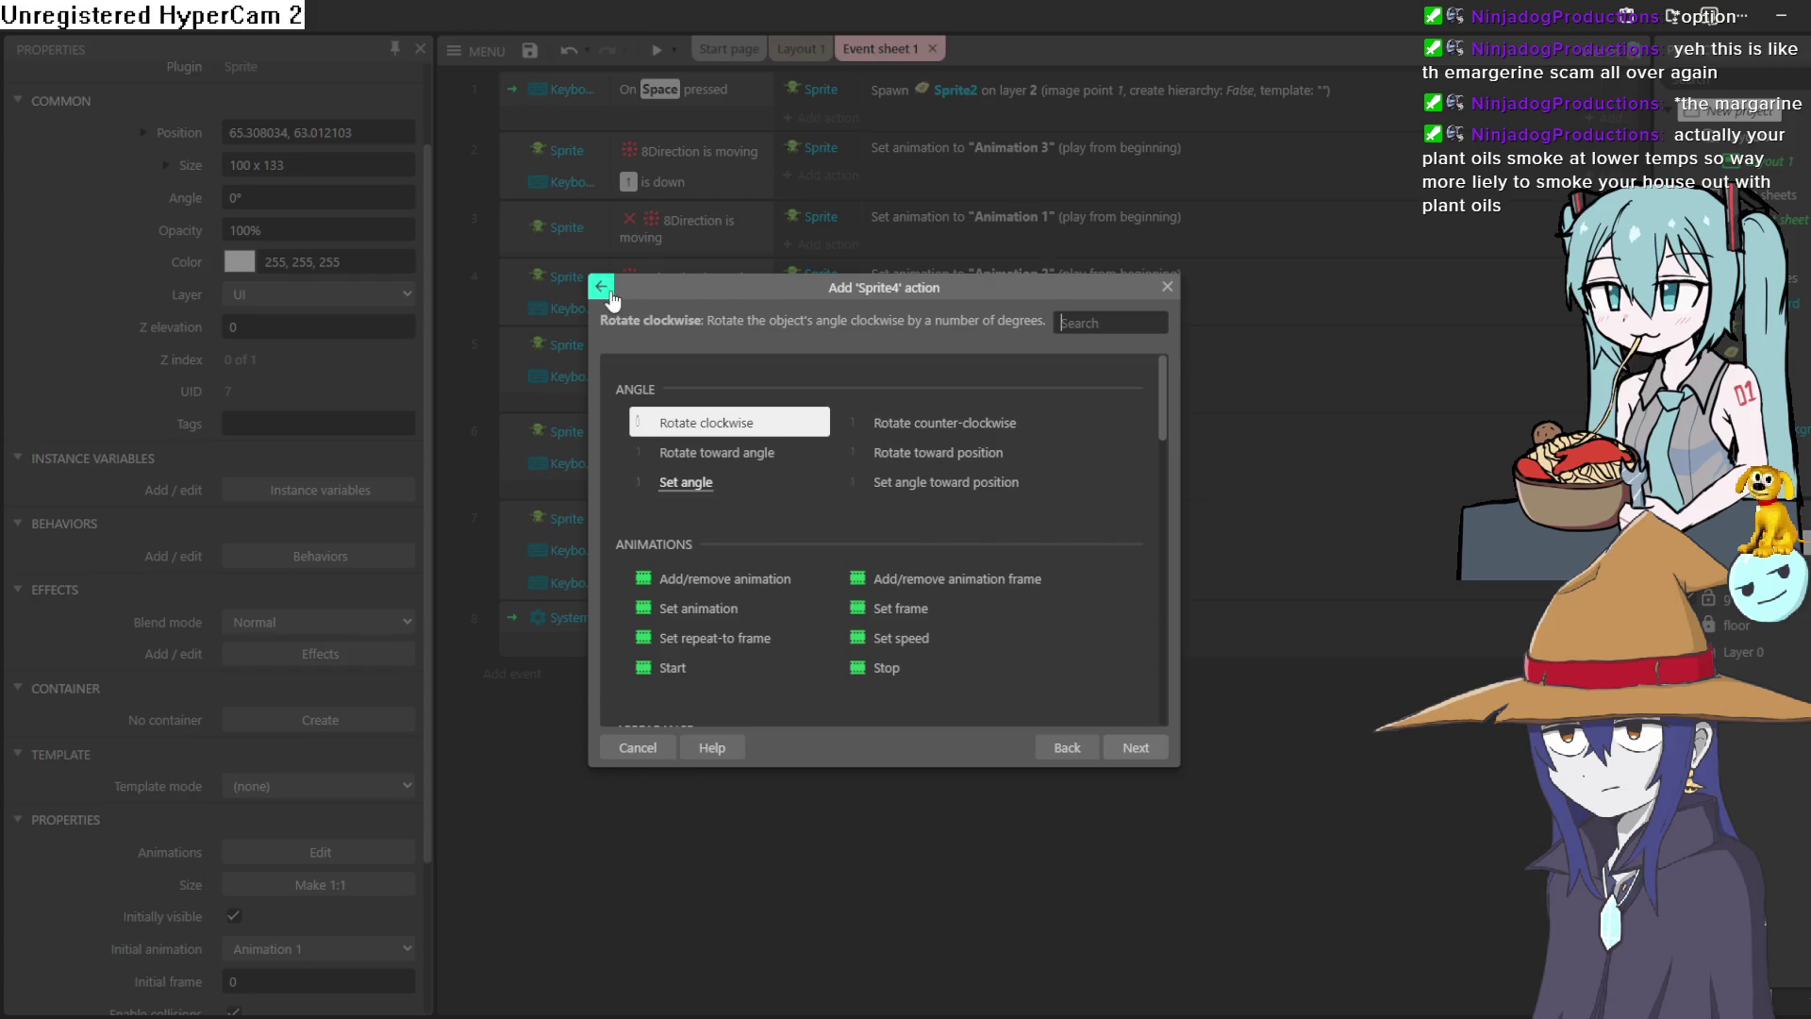
scroll(896, 462, "down", 4)
scroll(890, 477, "up", 2)
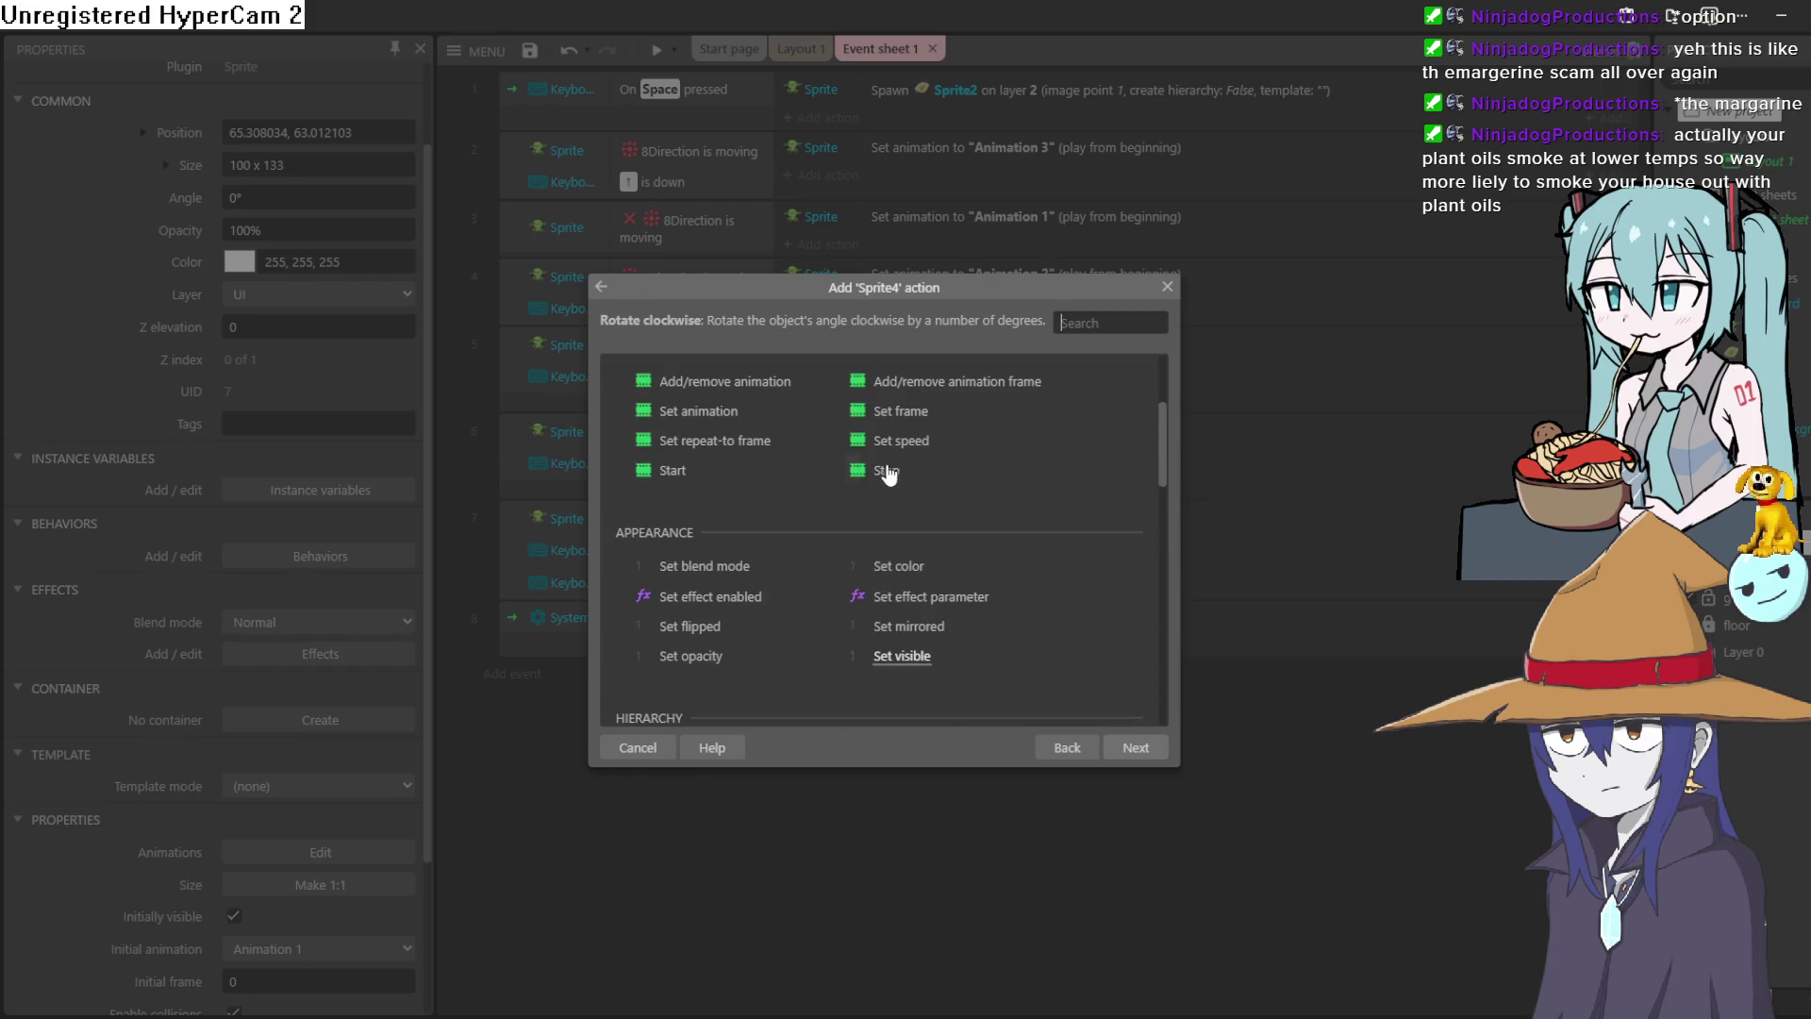
double_click(900, 412)
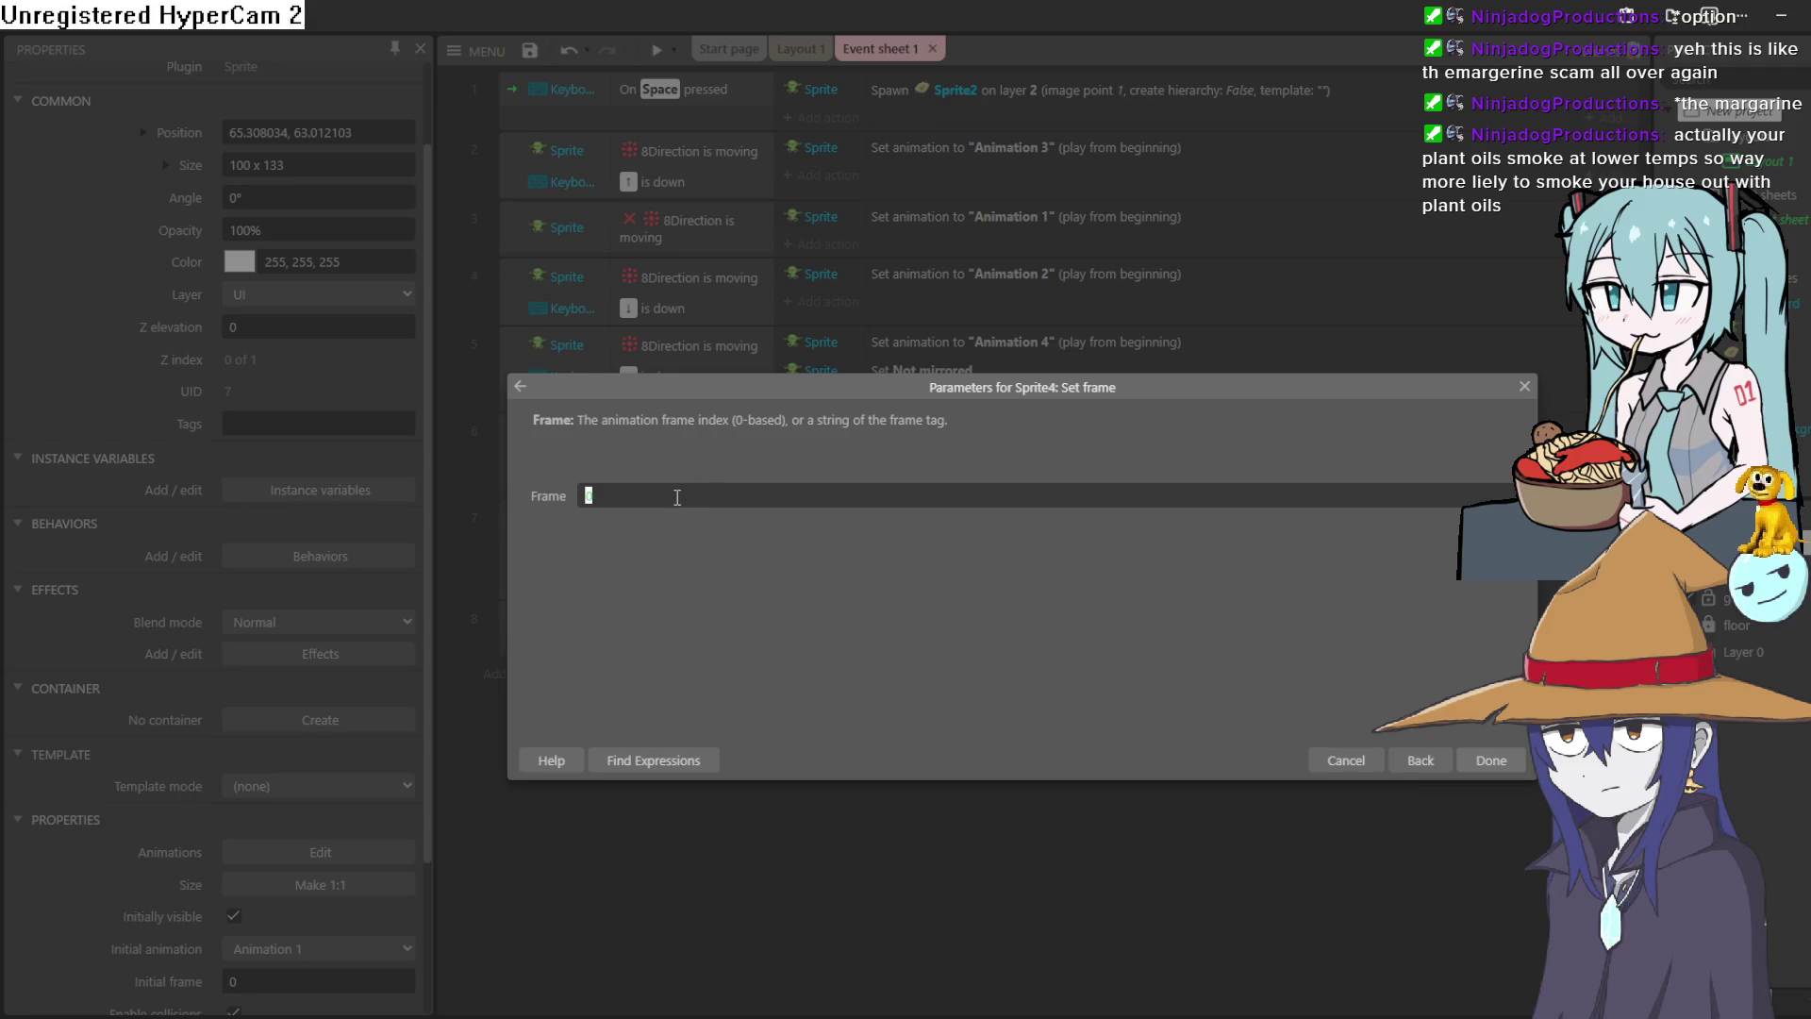
Set the new action's frame to Sprite4.AnimationFrame - 10 using the expressions list.
type("cur")
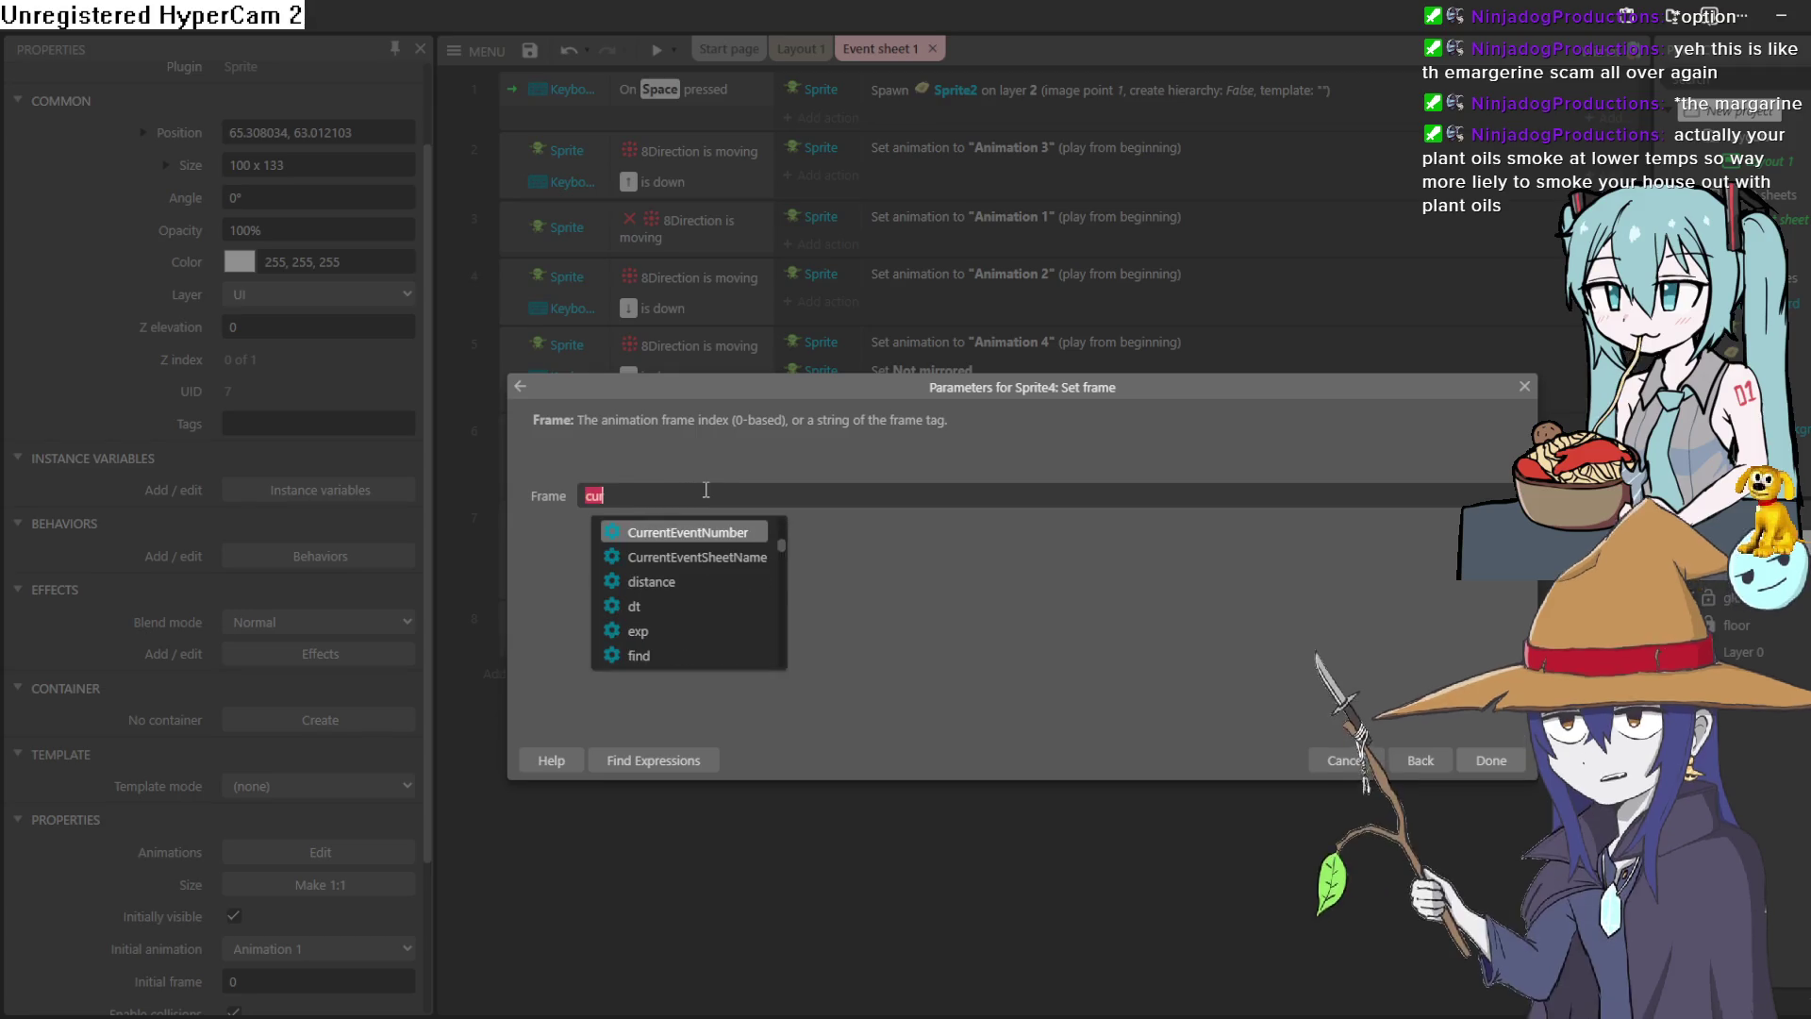
type("eefa")
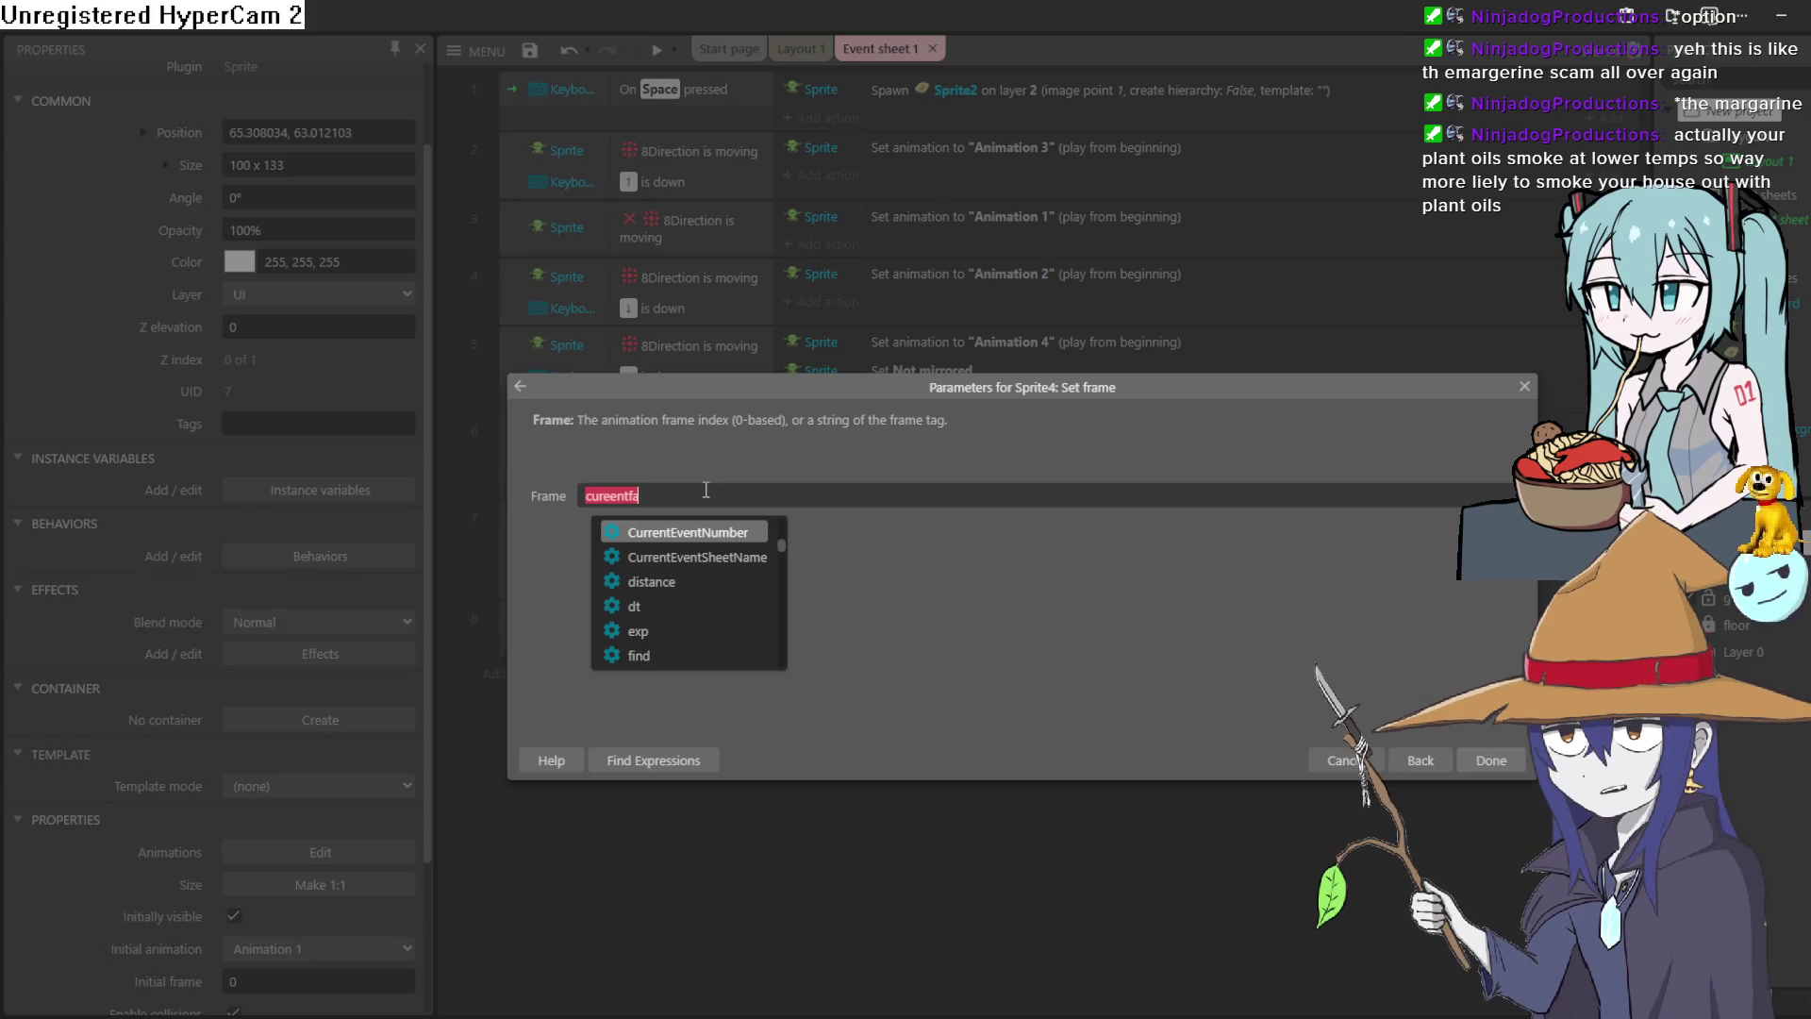
type("ra")
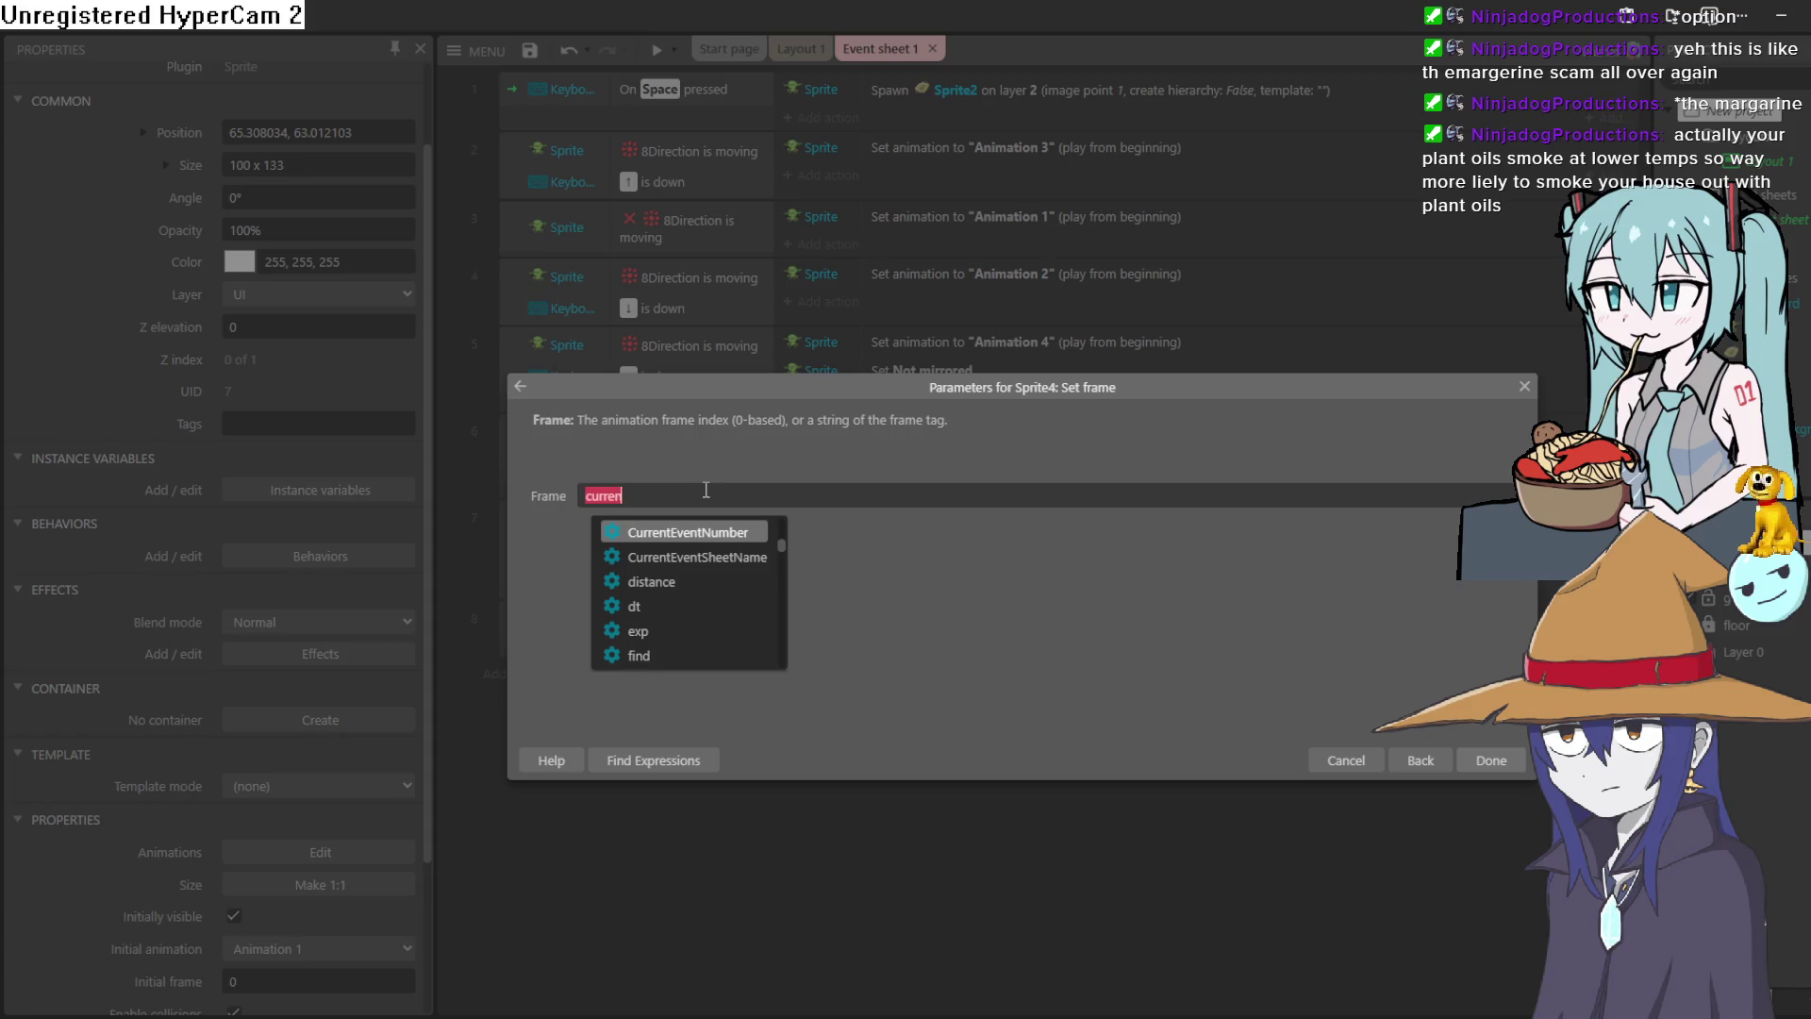
key("BackSpace")
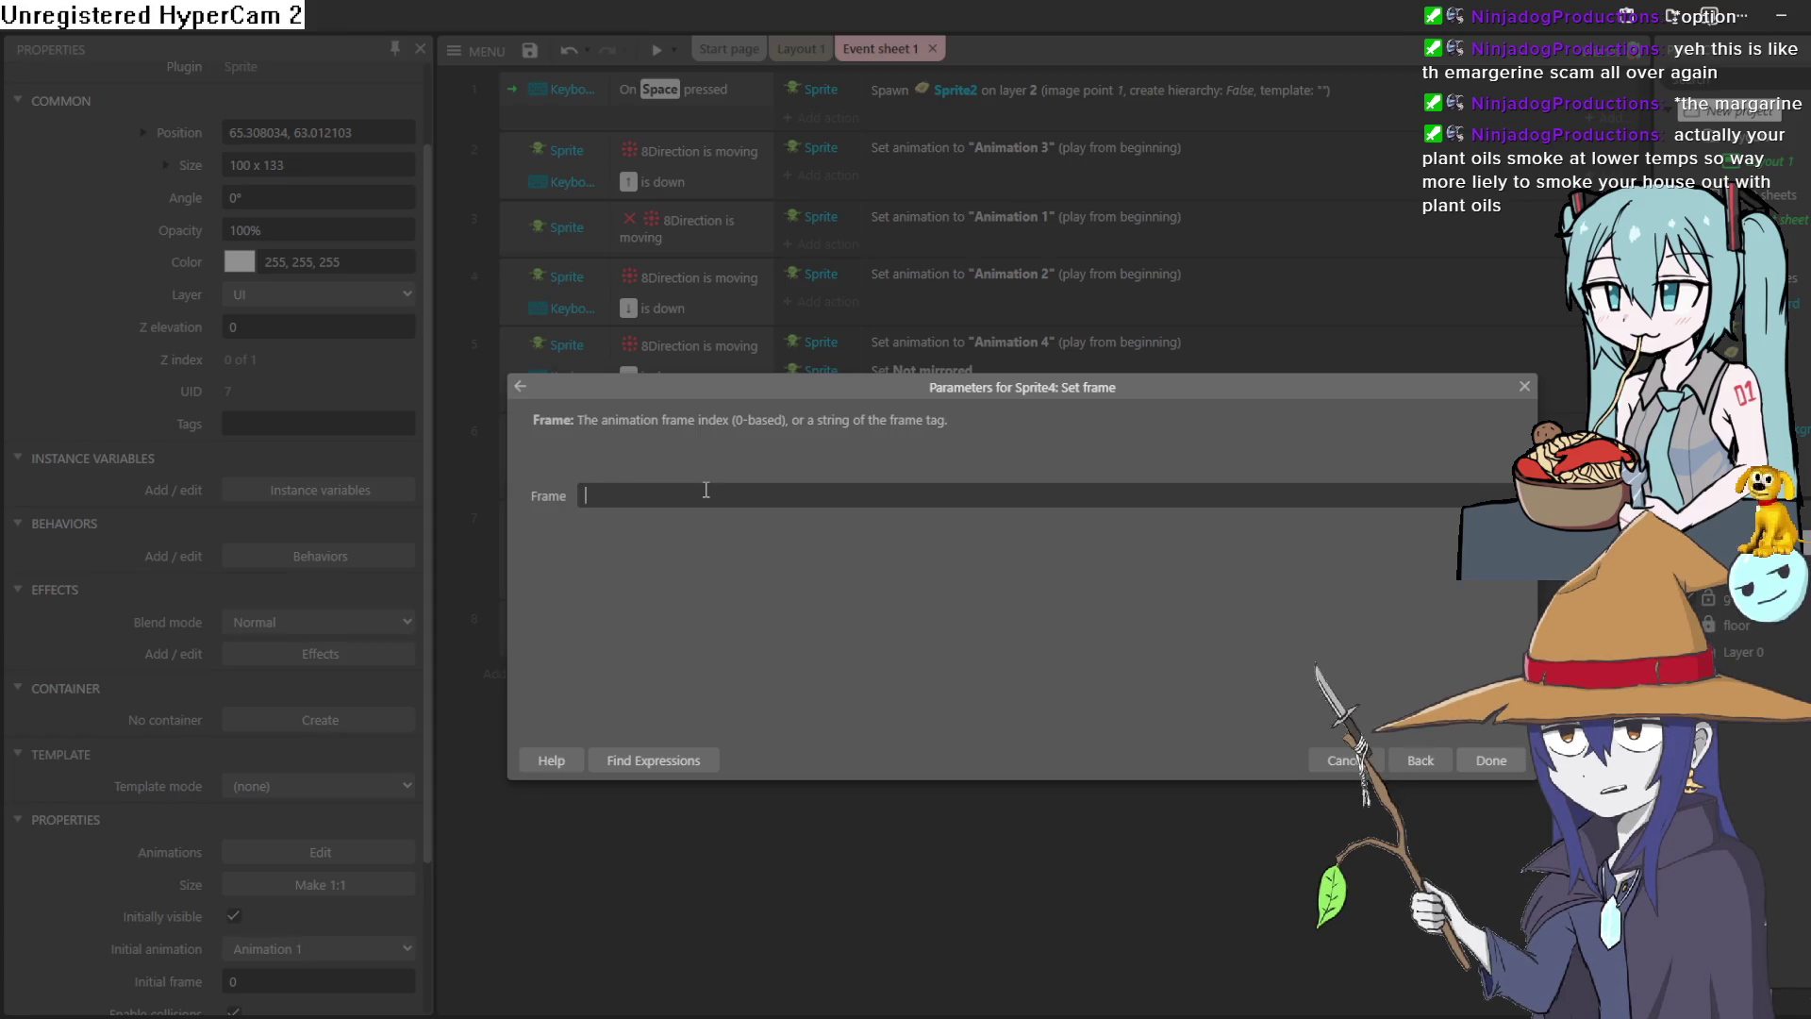
left_click(659, 764)
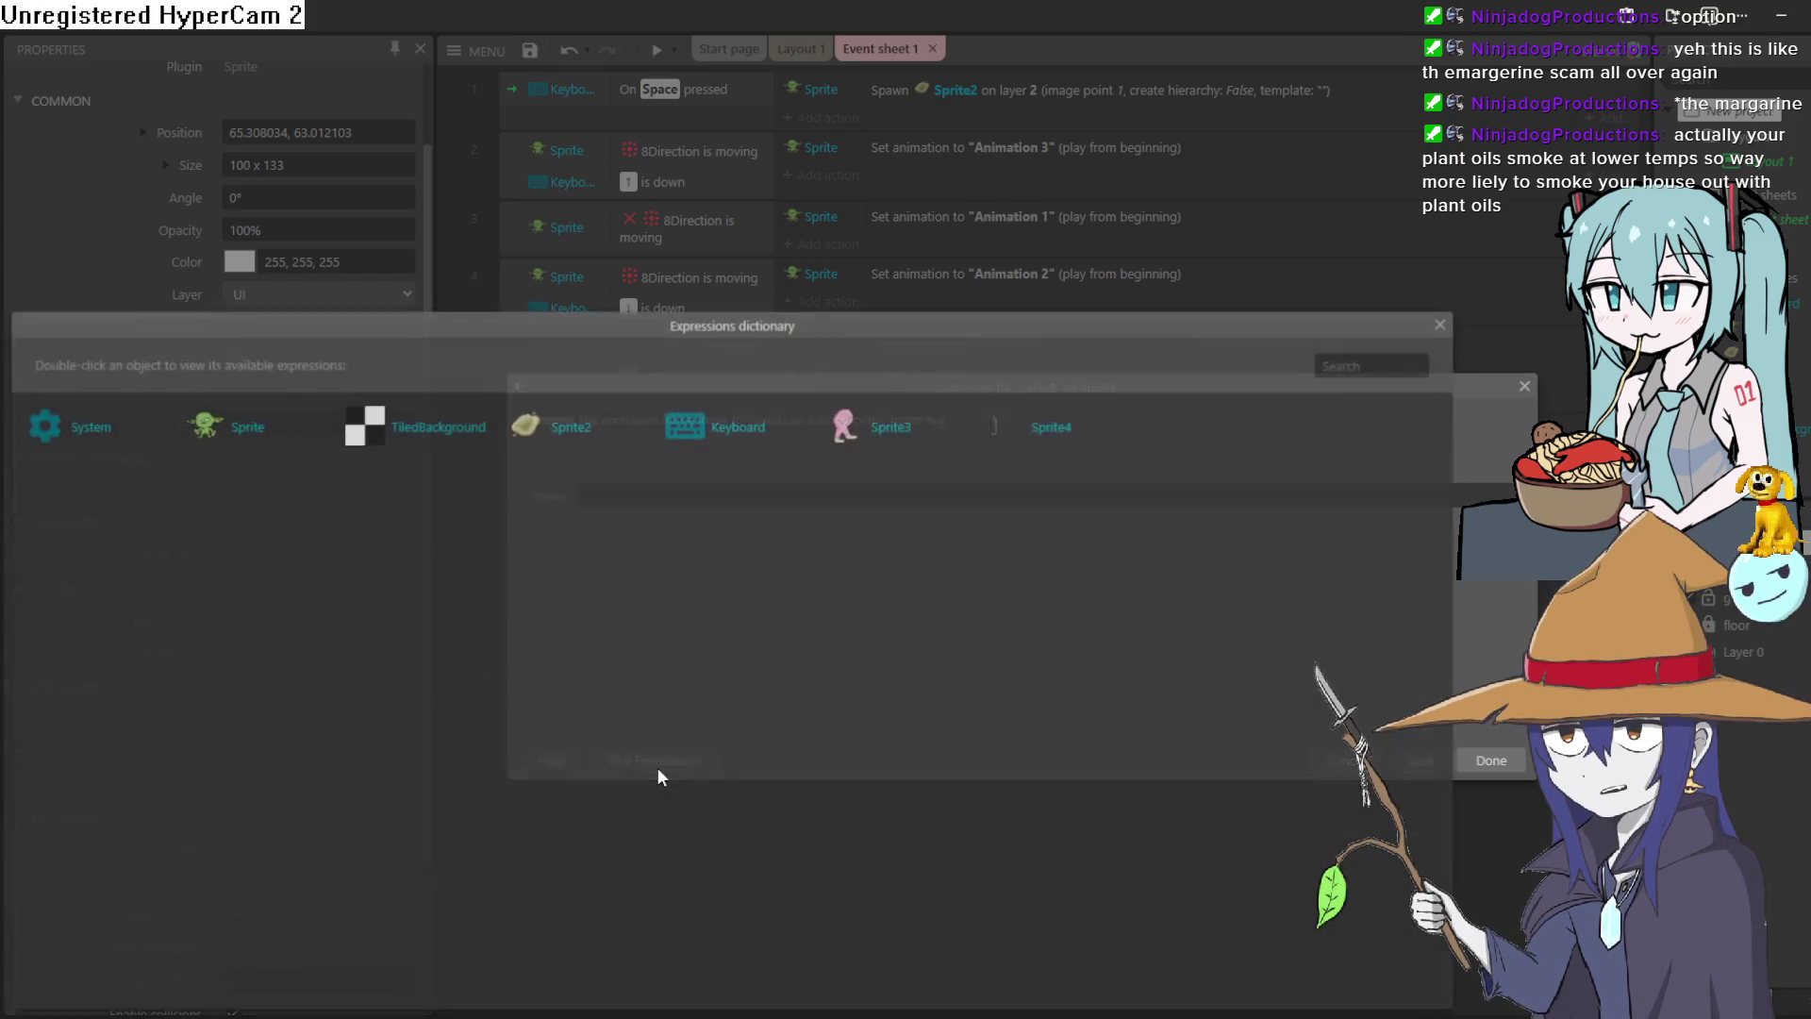
double_click(1031, 432)
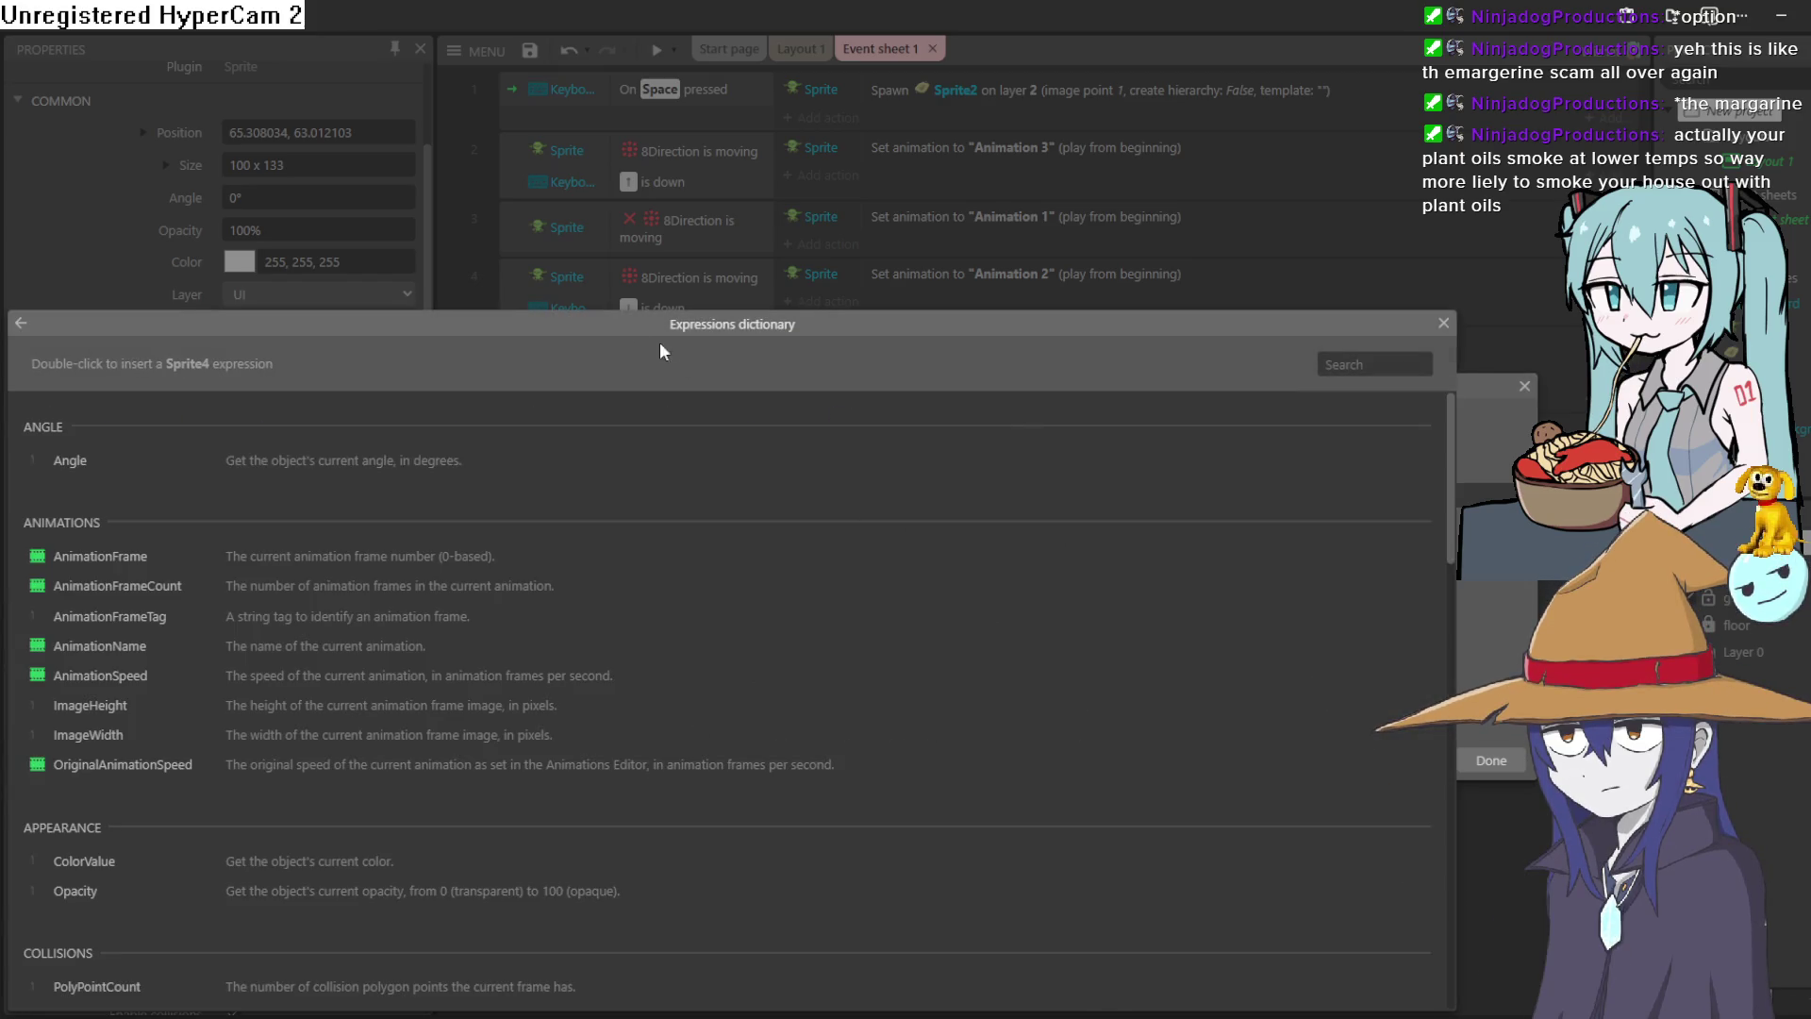
mouse_move(625, 326)
left_mouse_down()
mouse_move(823, 159)
mouse_move(837, 115)
left_mouse_up()
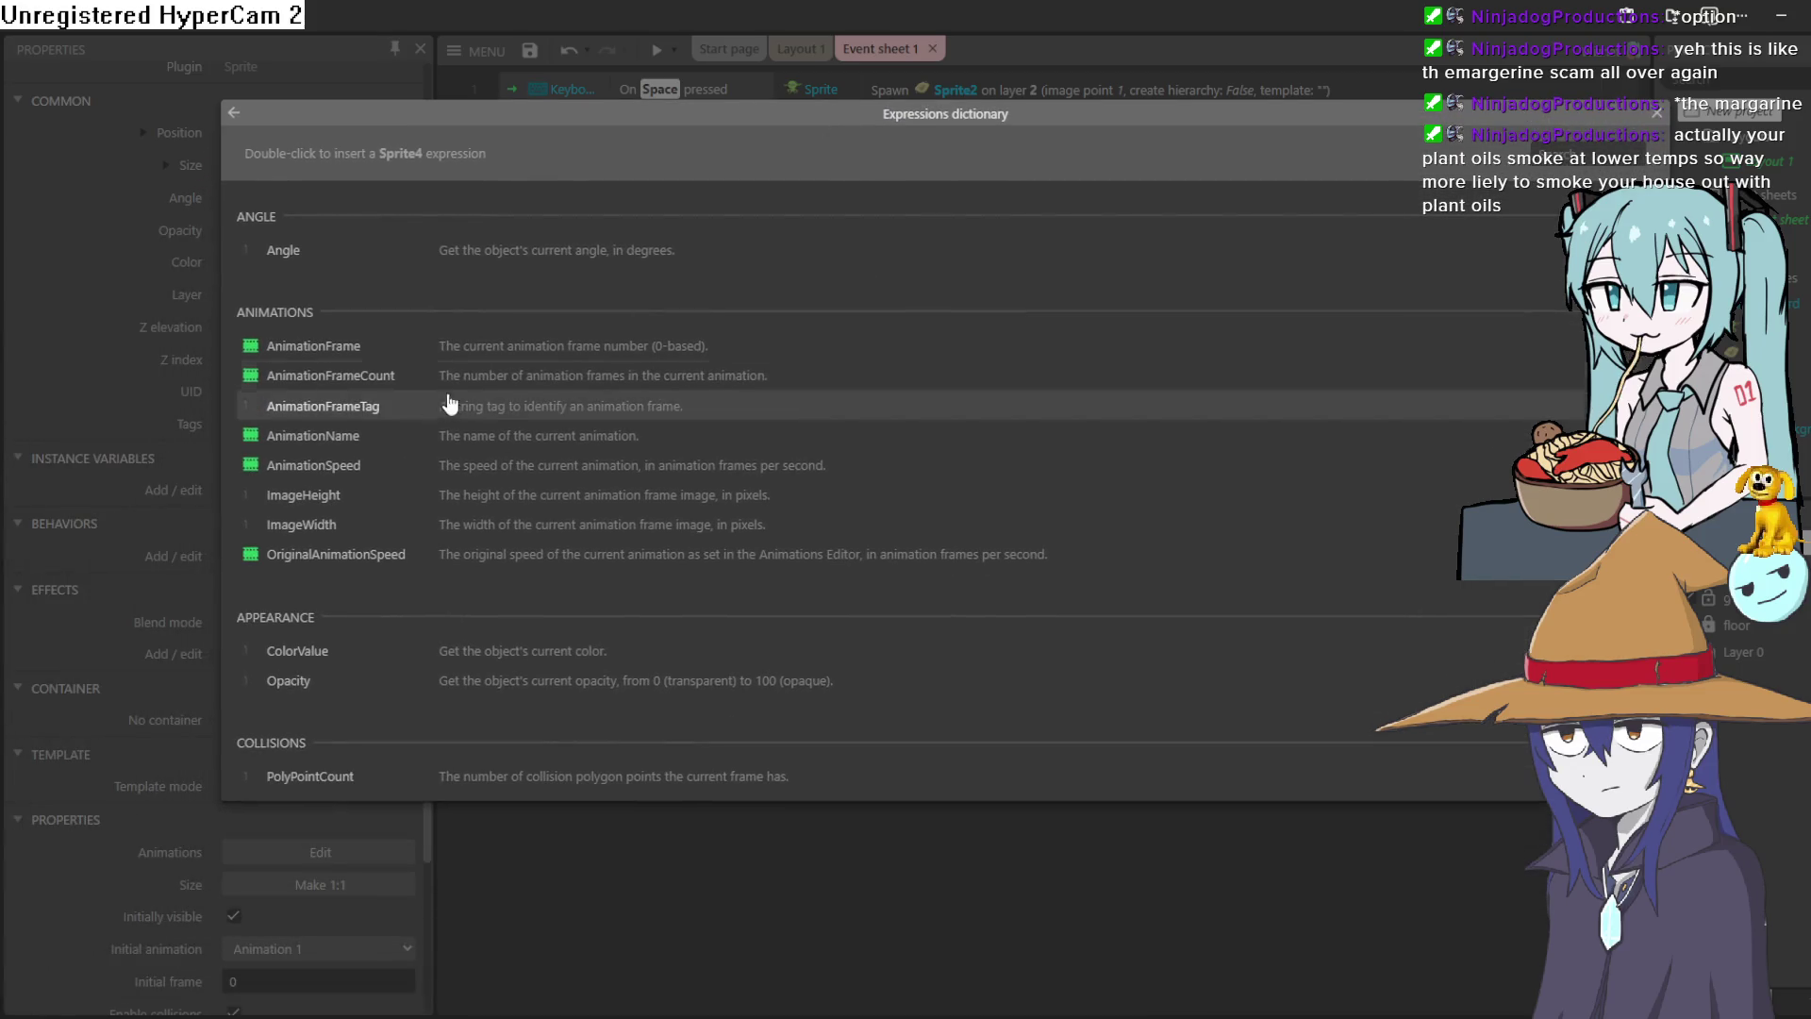
double_click(398, 349)
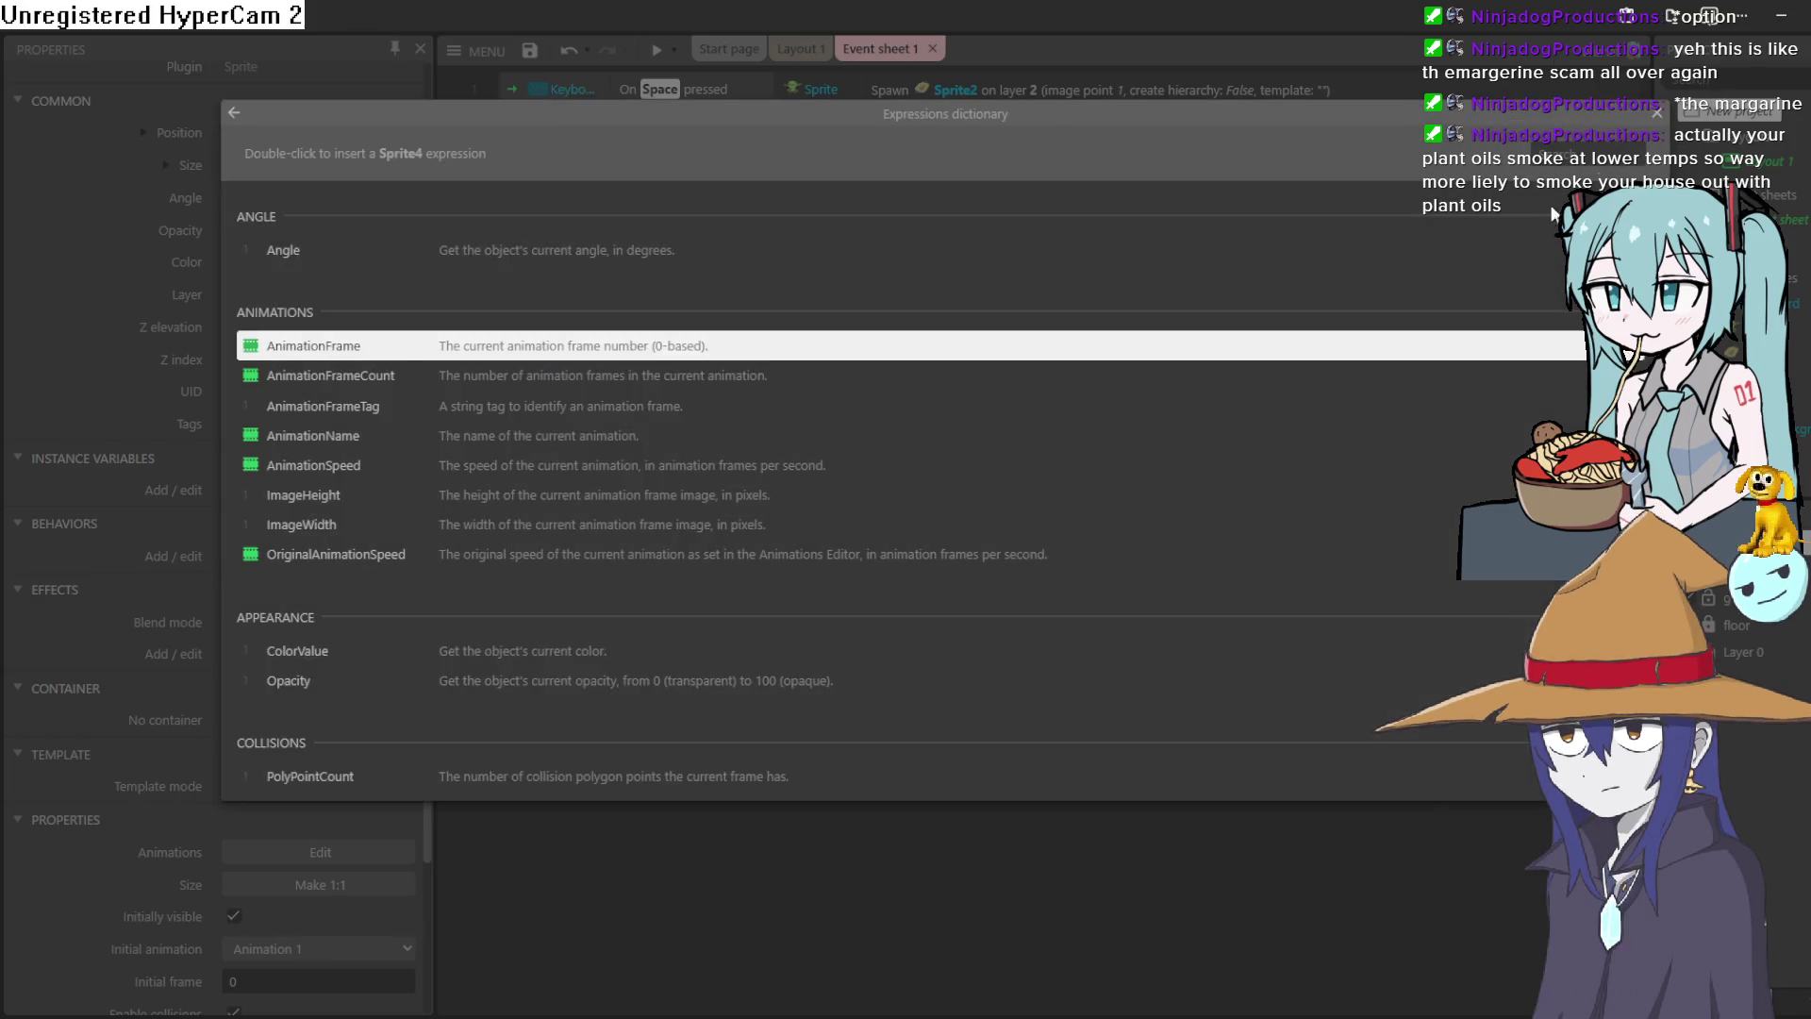
left_click(1657, 114)
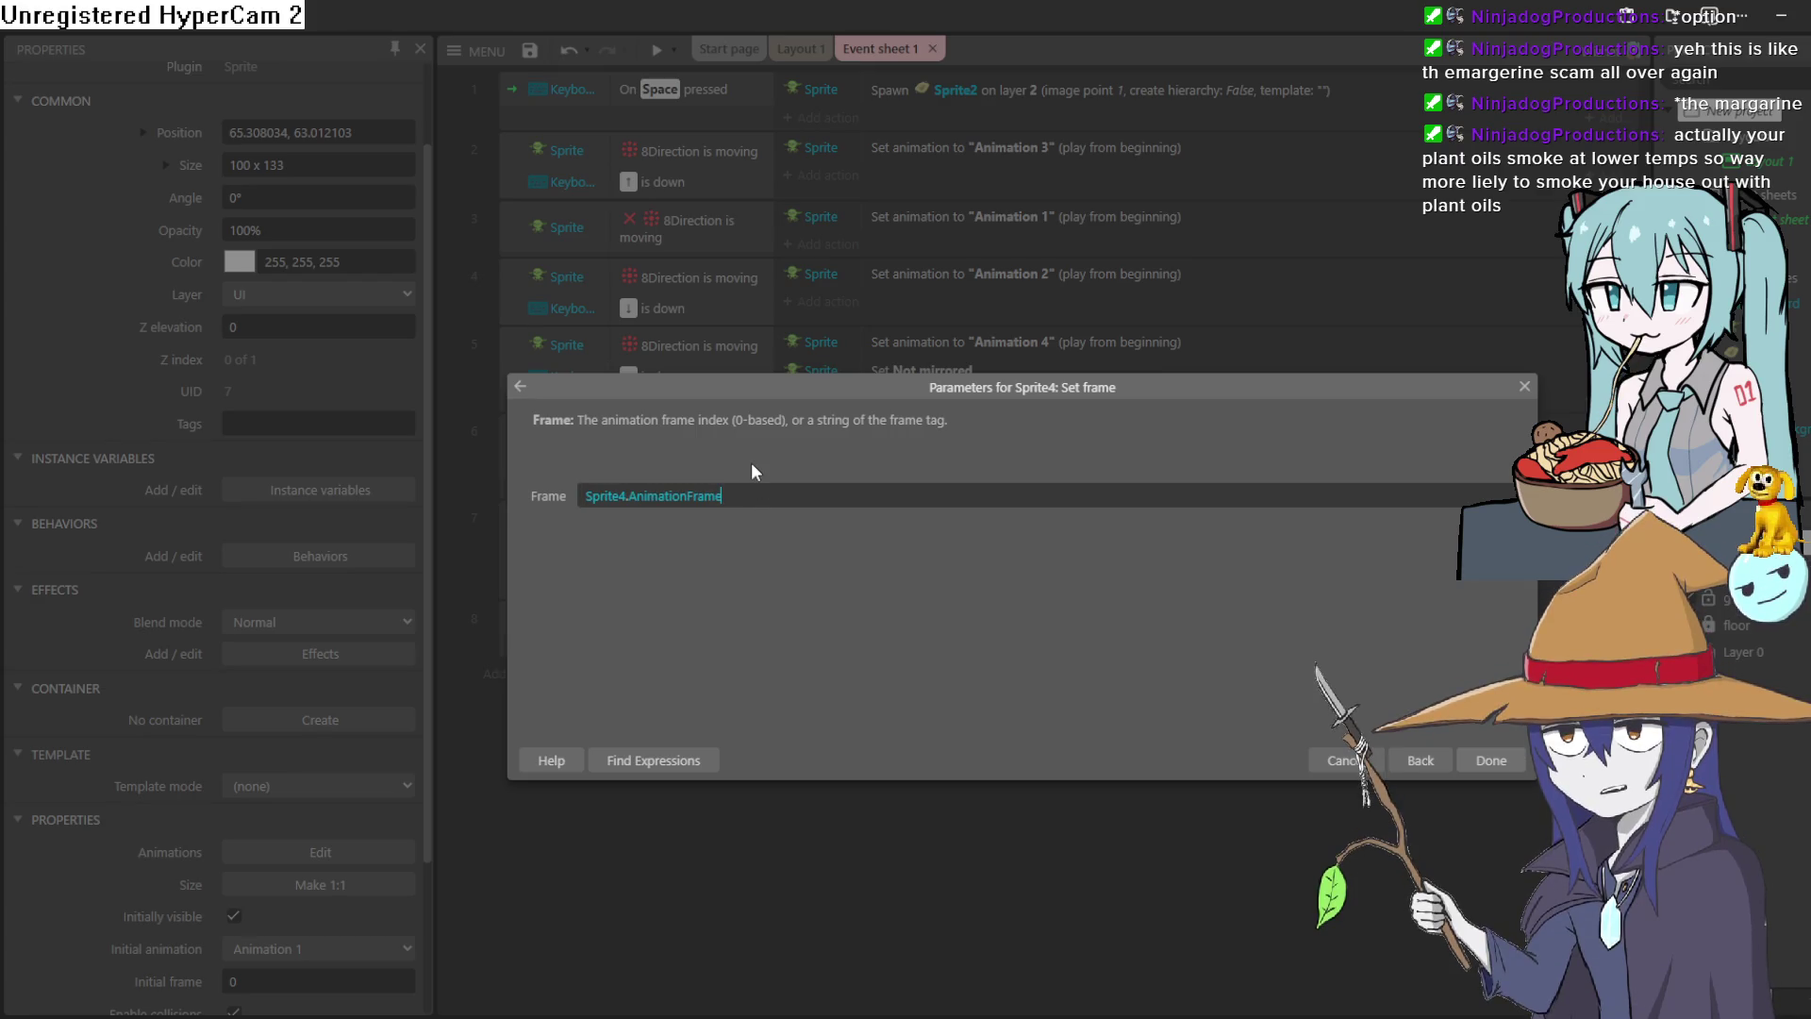
type("+")
type(" 10")
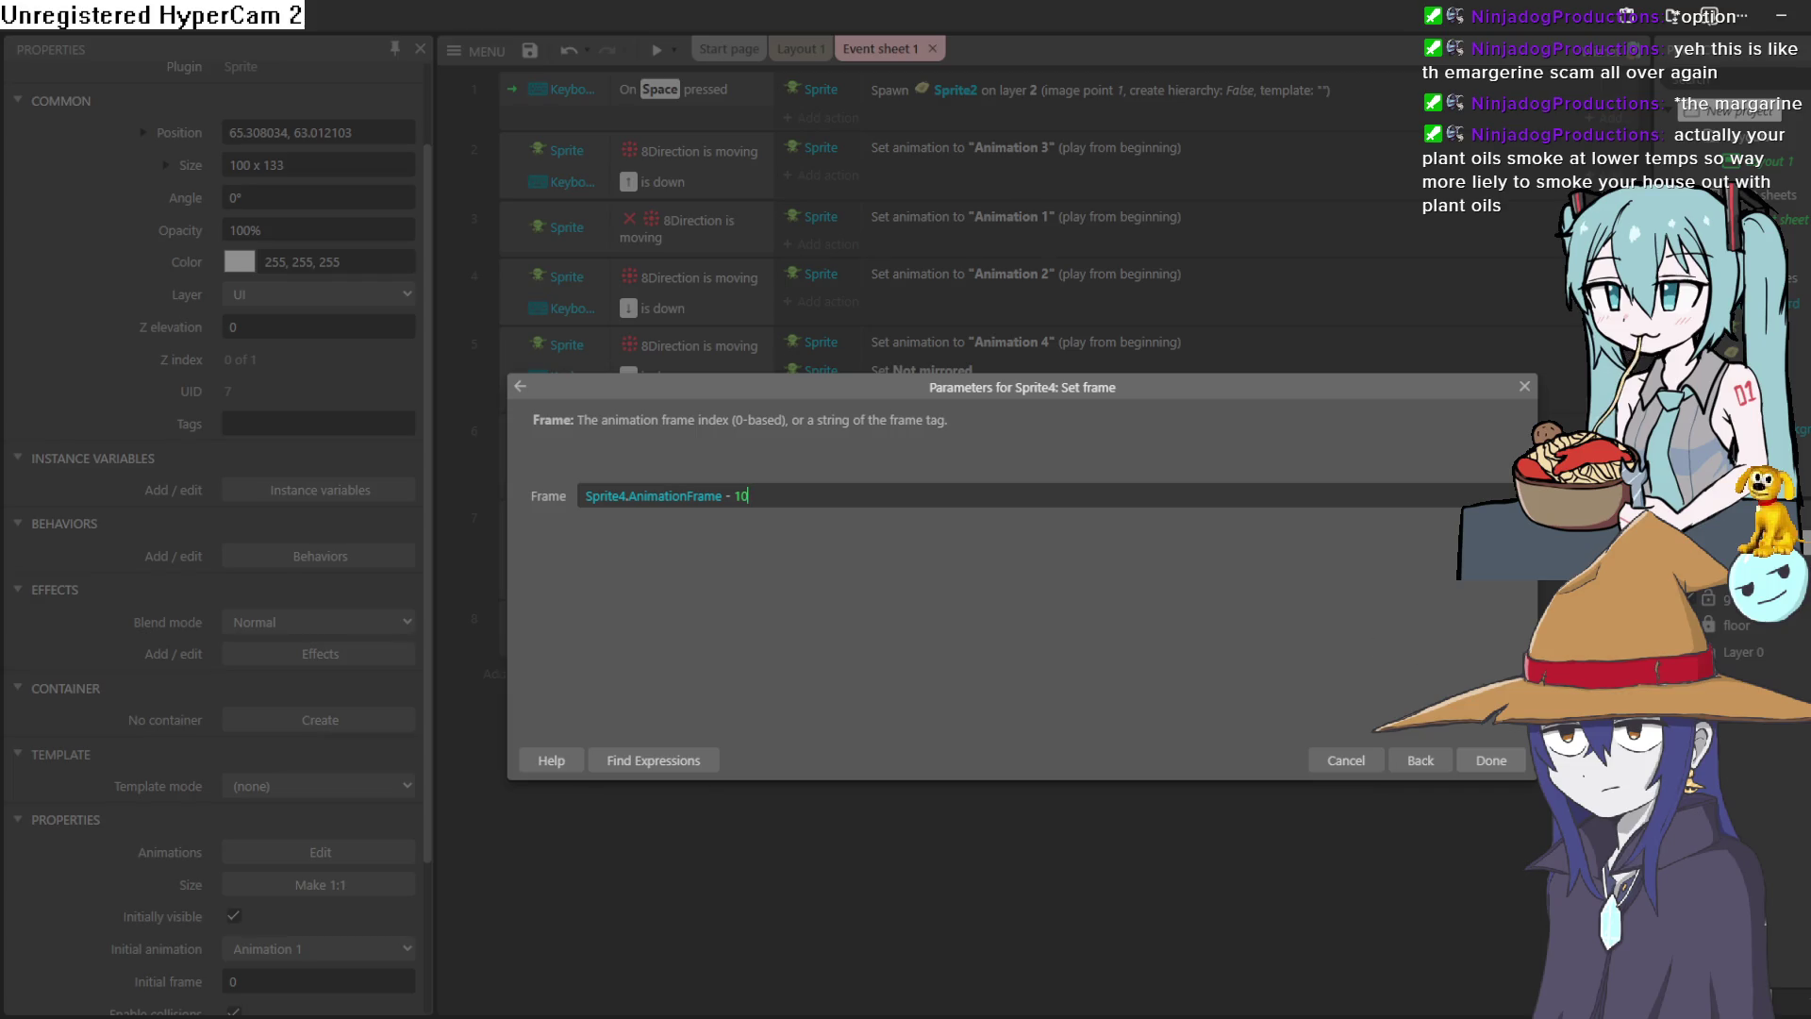
left_click(1500, 771)
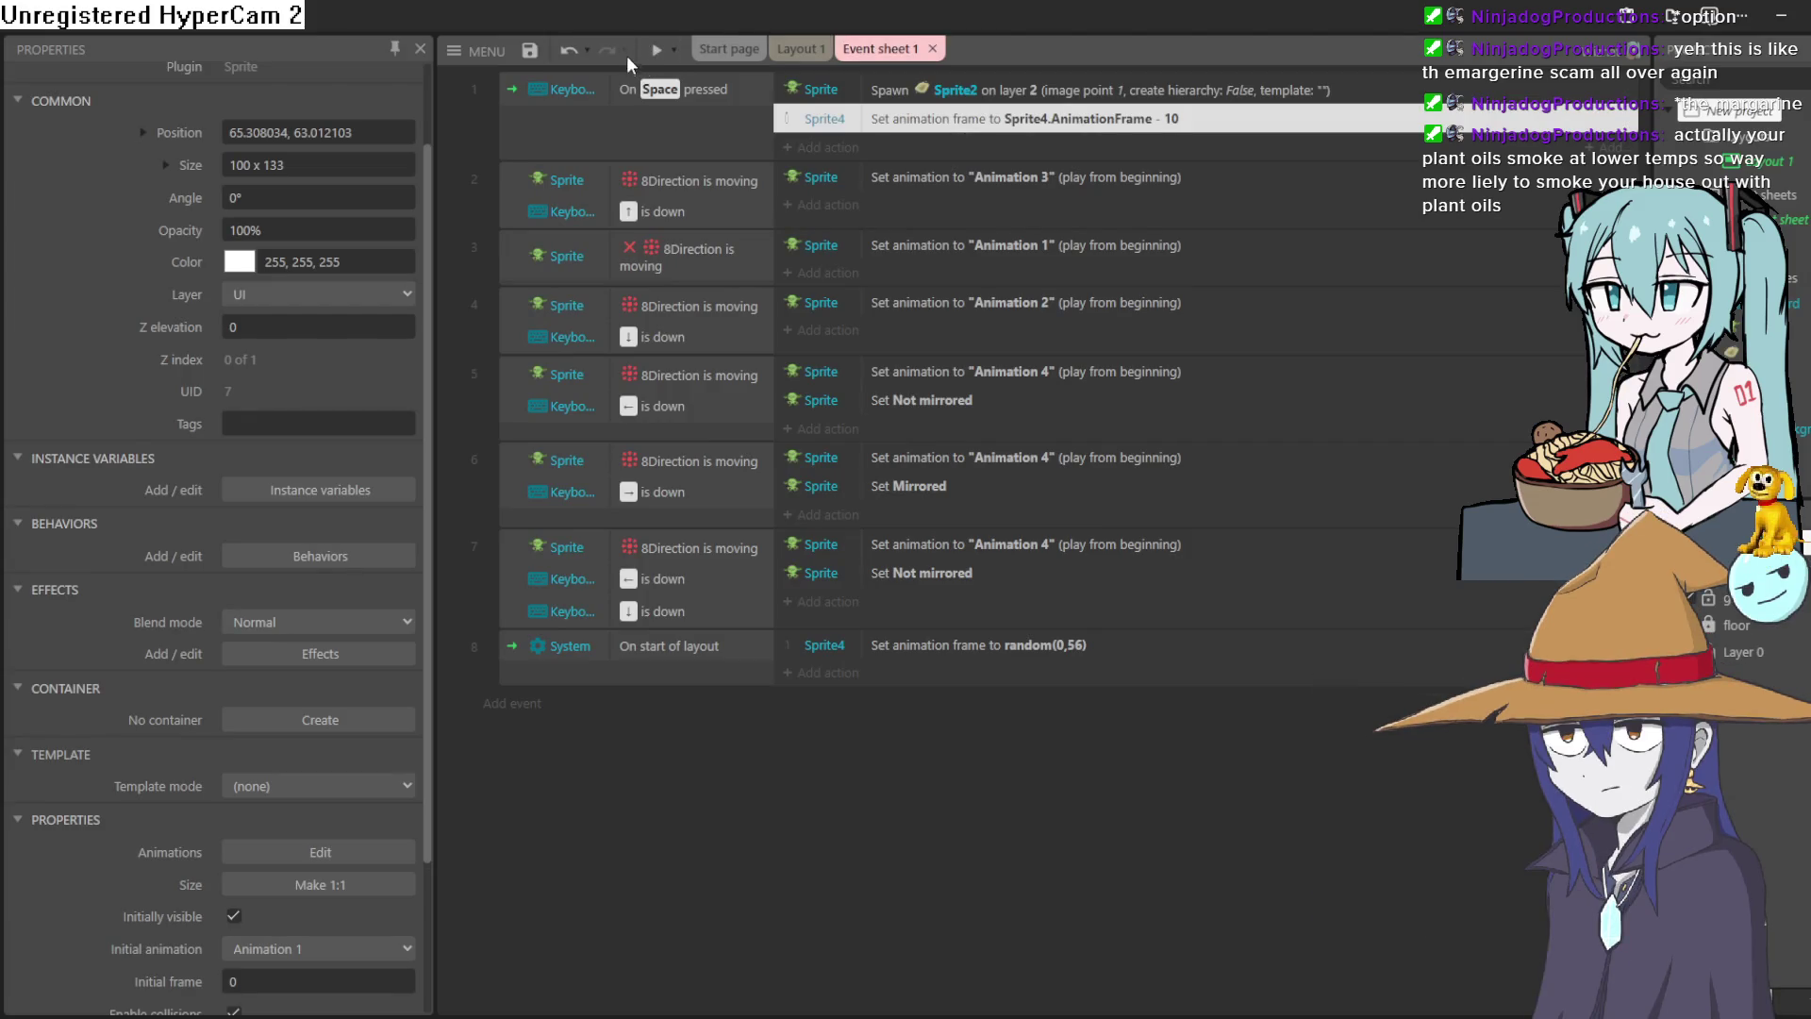
left_click(657, 49)
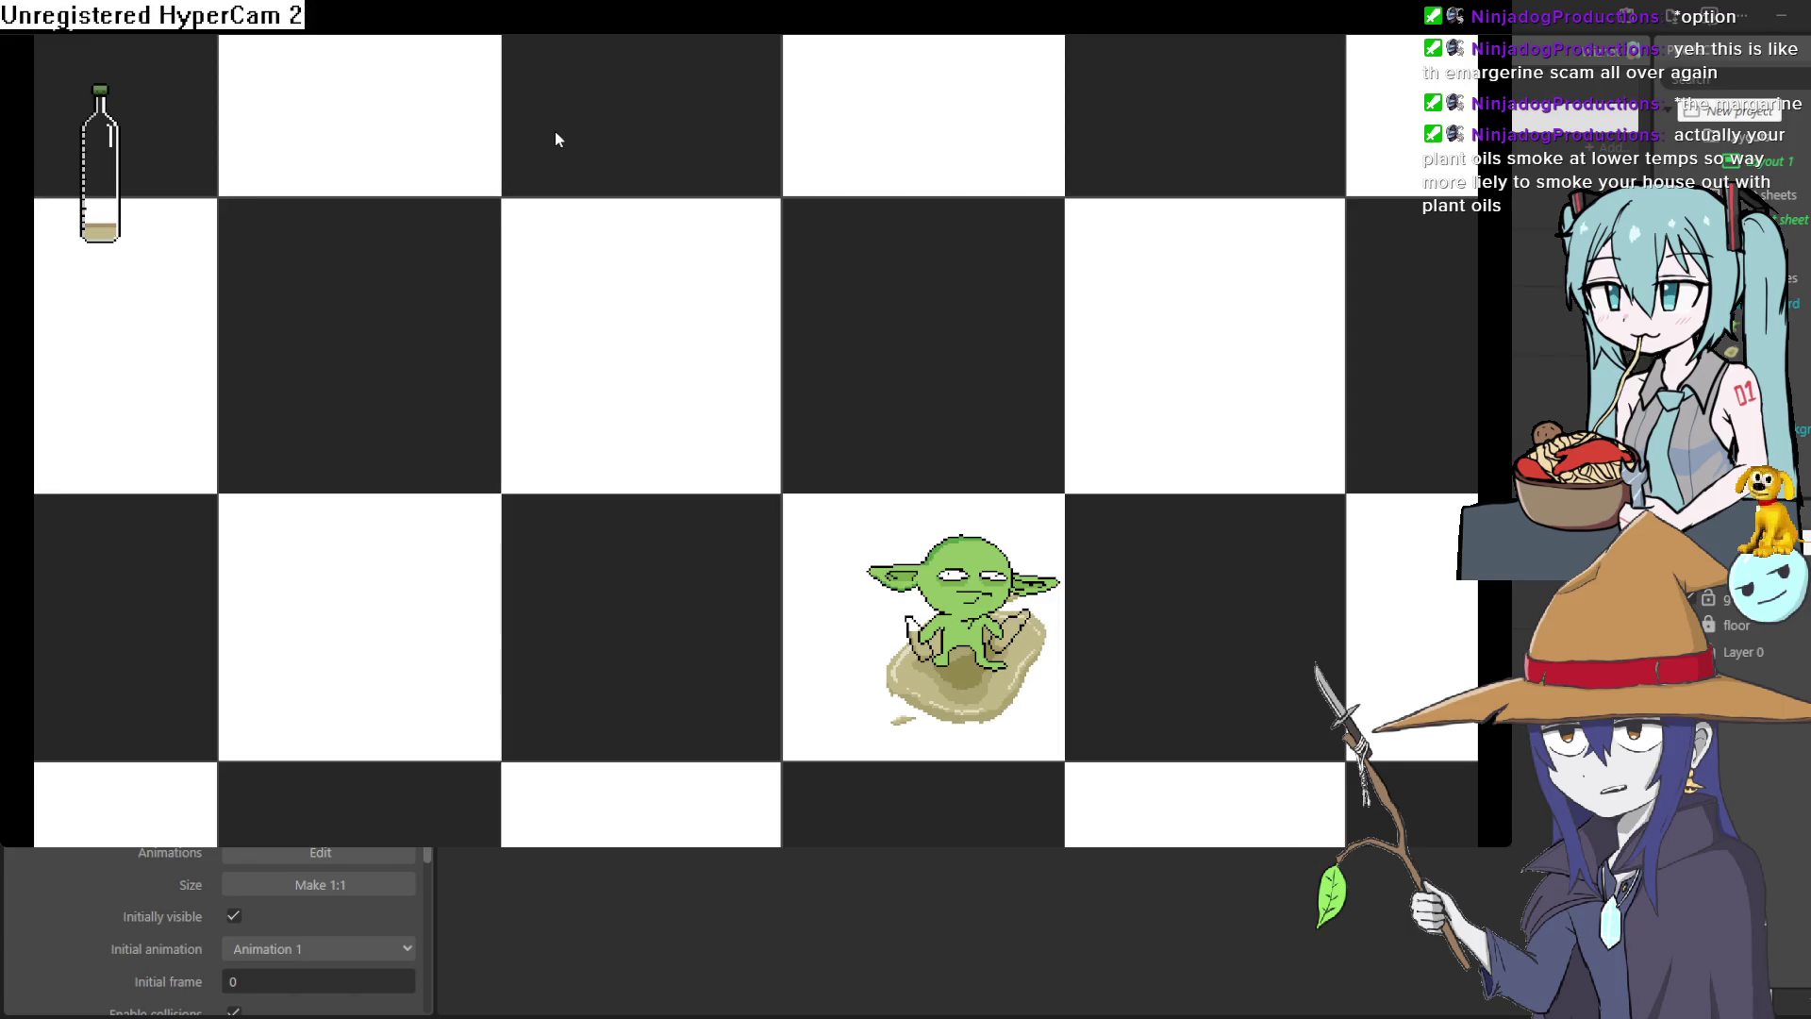
key("Up")
key("Left")
key("Left")
key("Down")
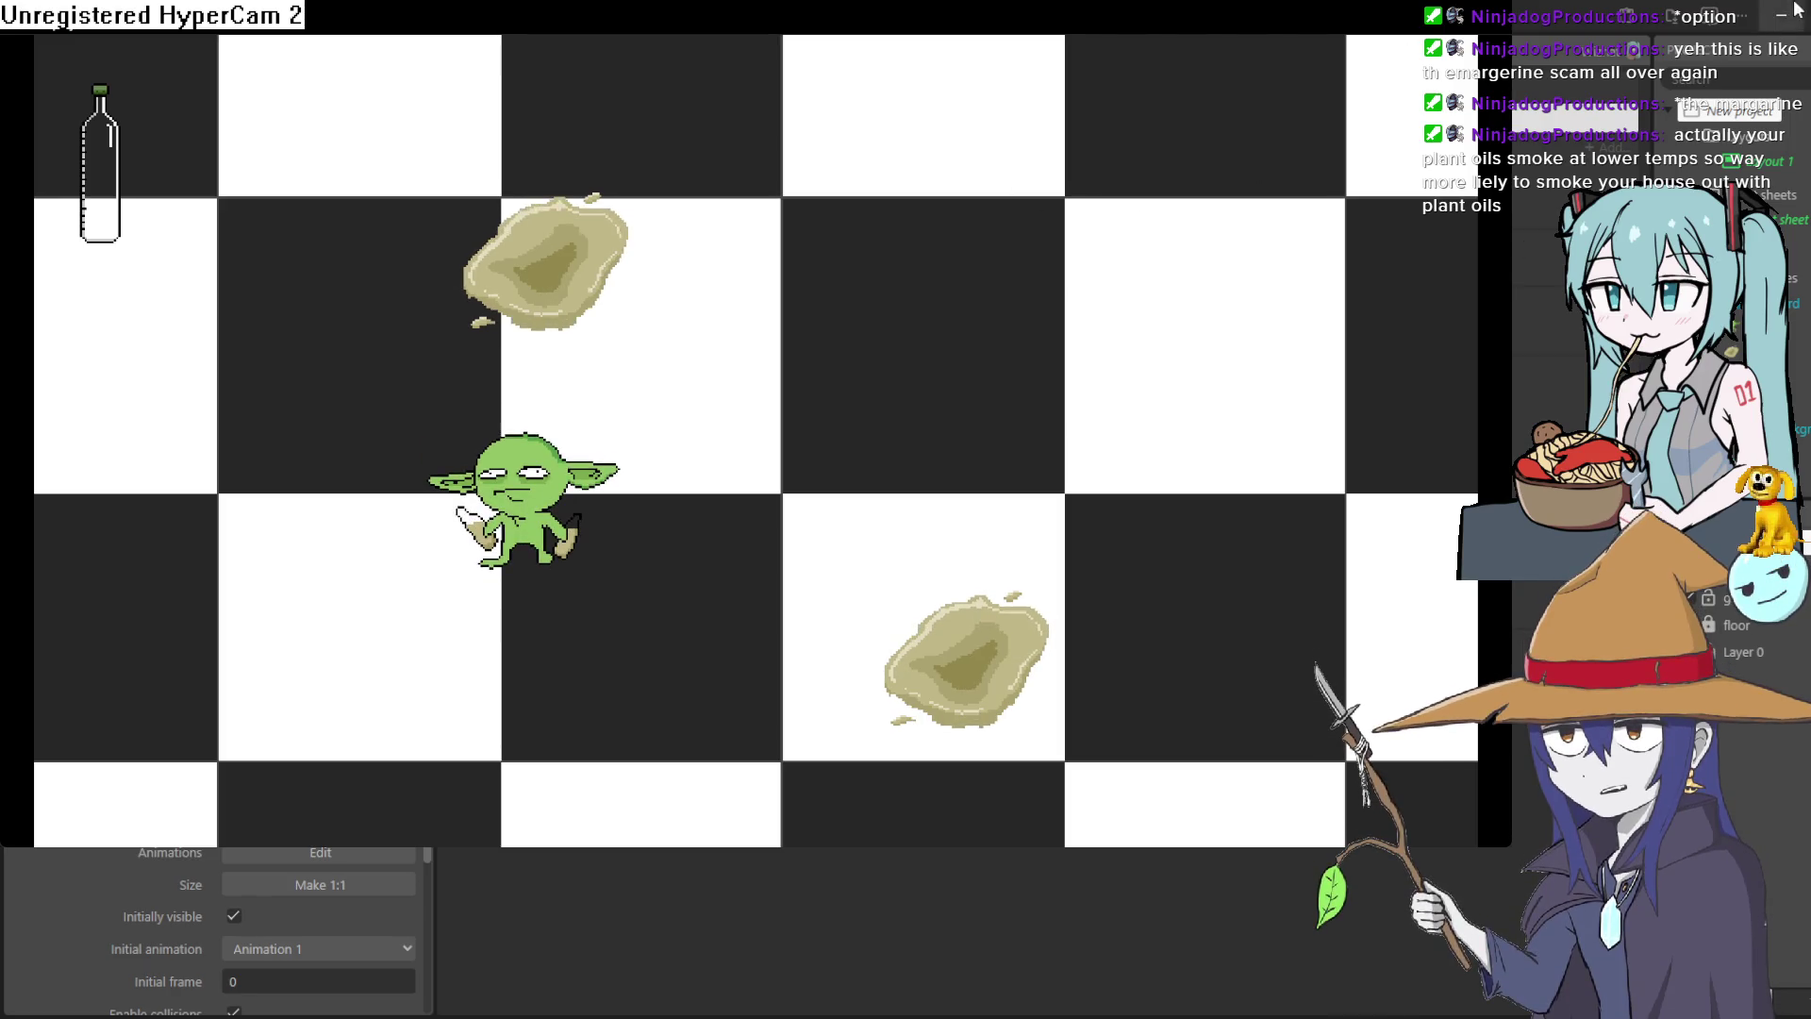
key("space")
left_click(1791, 42)
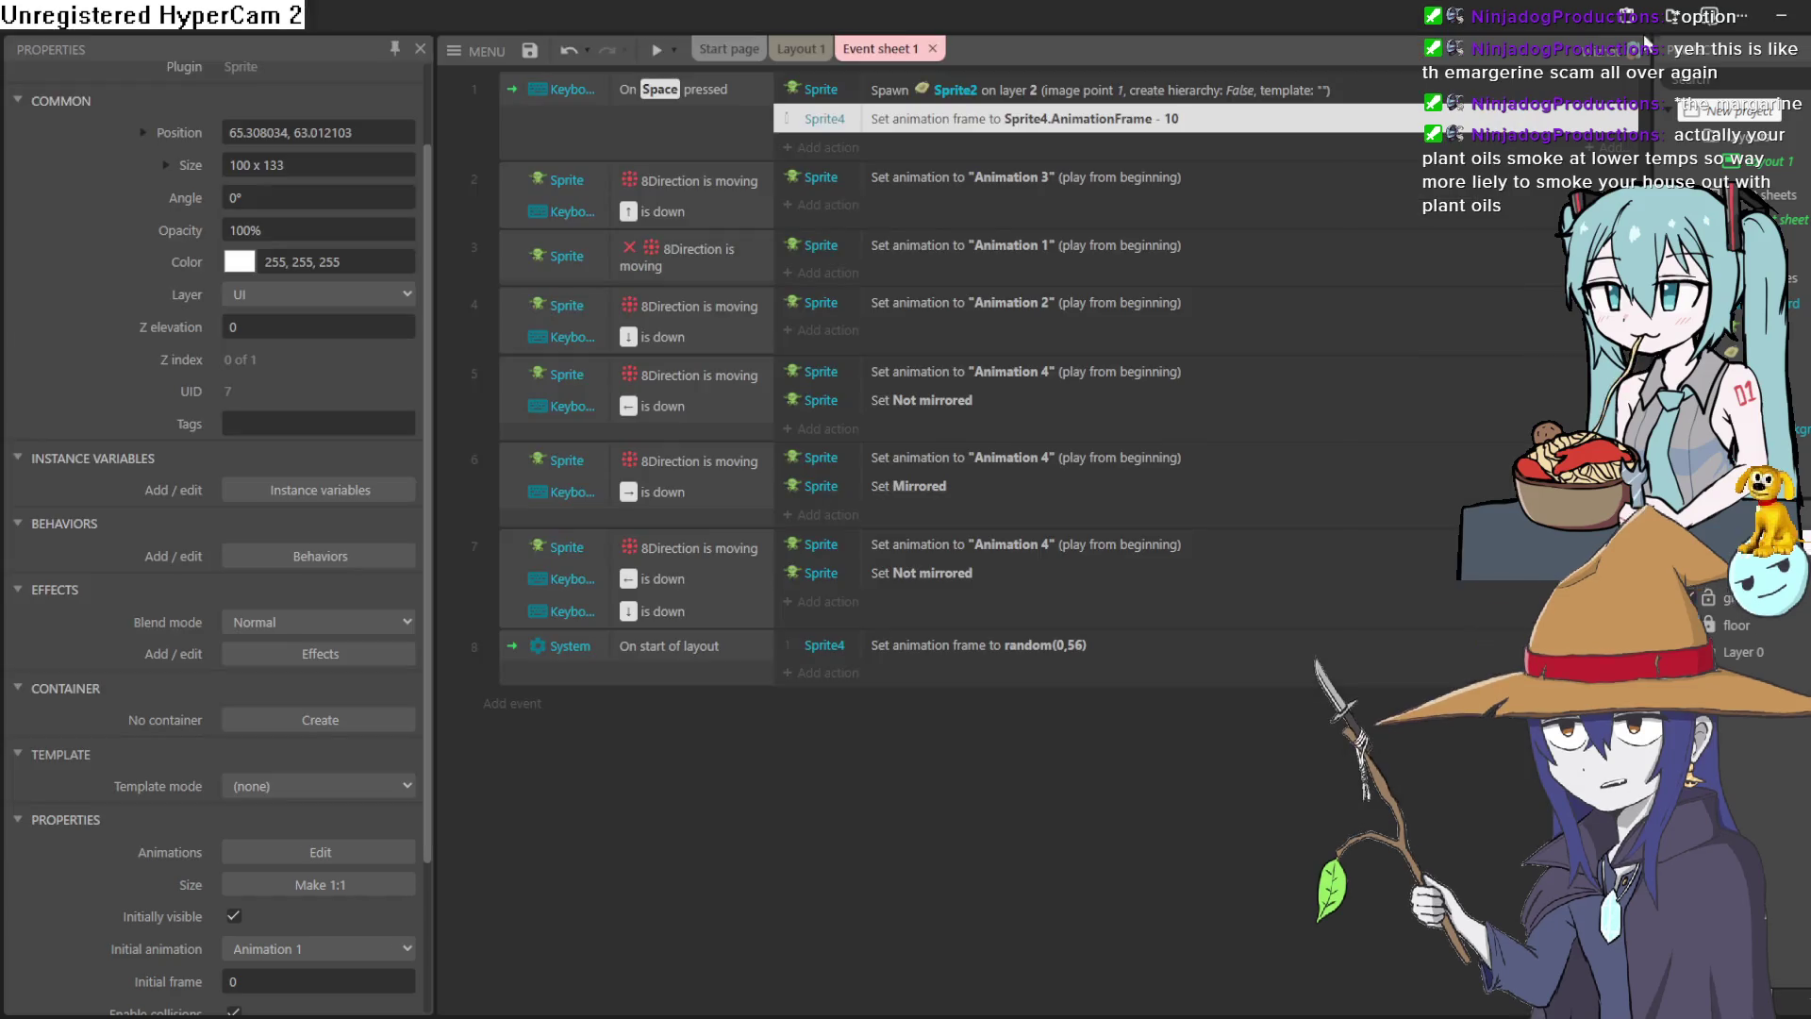
left_click(651, 58)
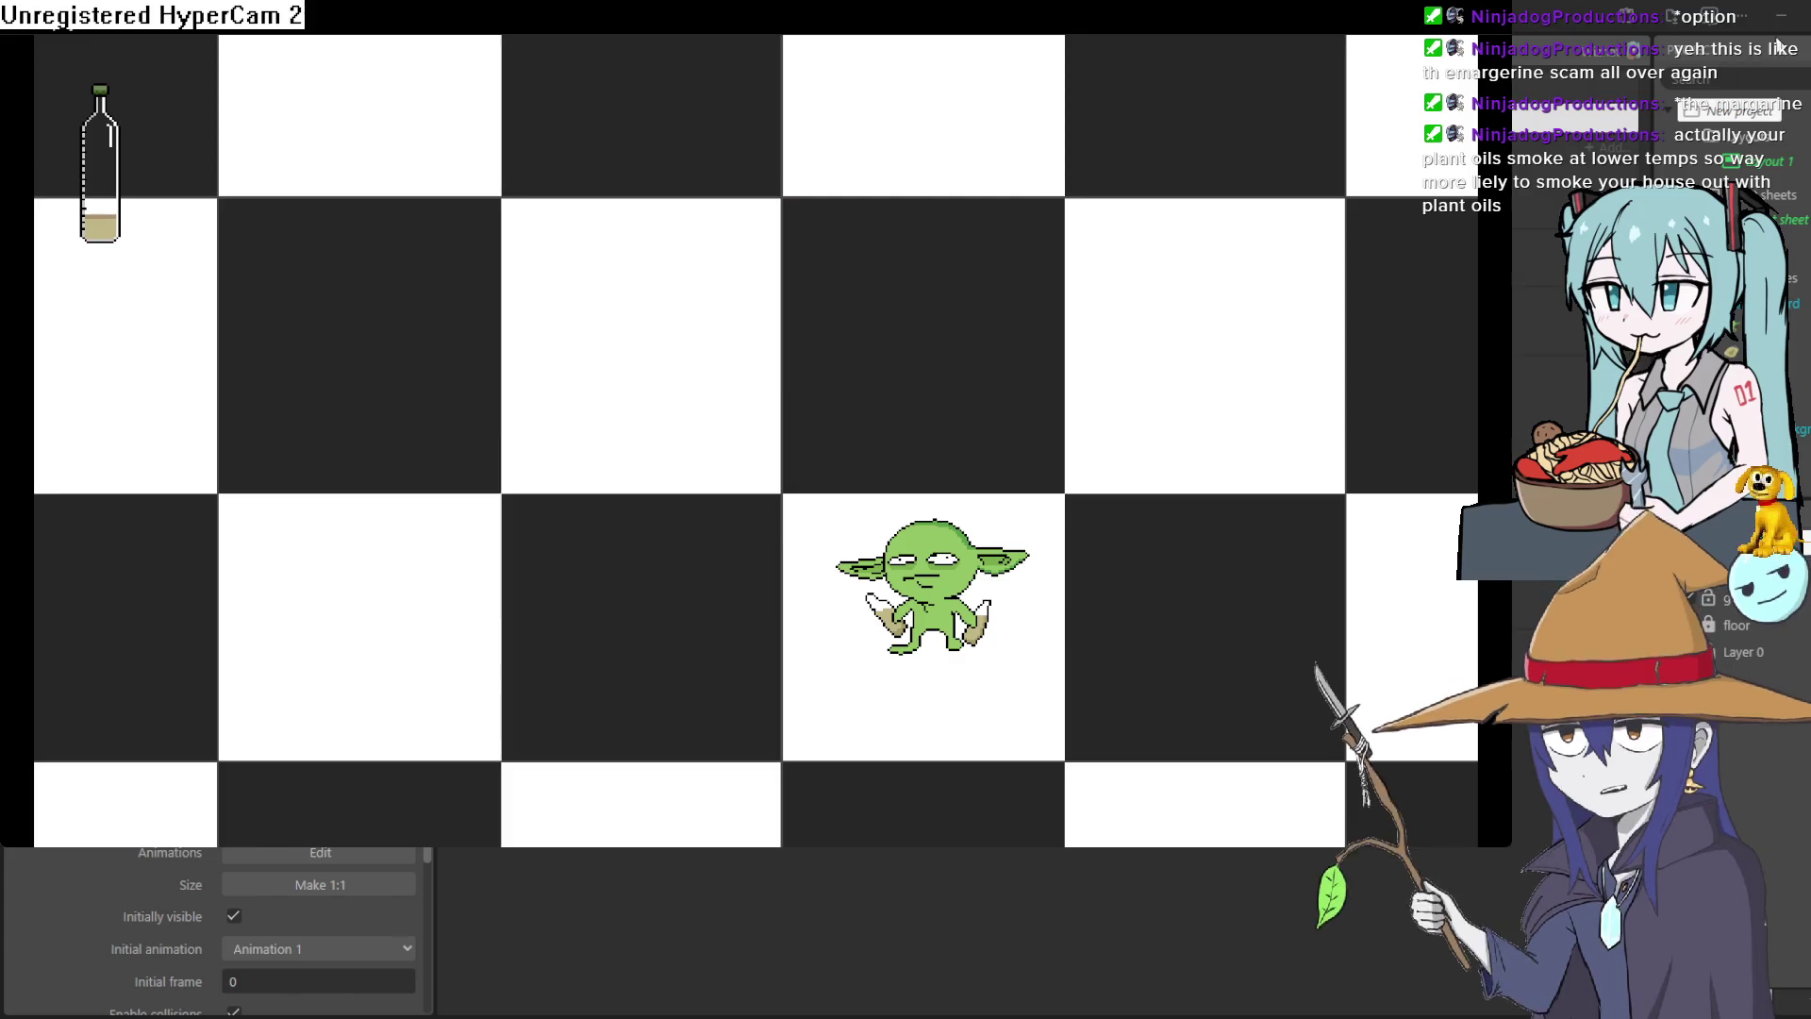
key("alt+F4")
left_click(657, 52)
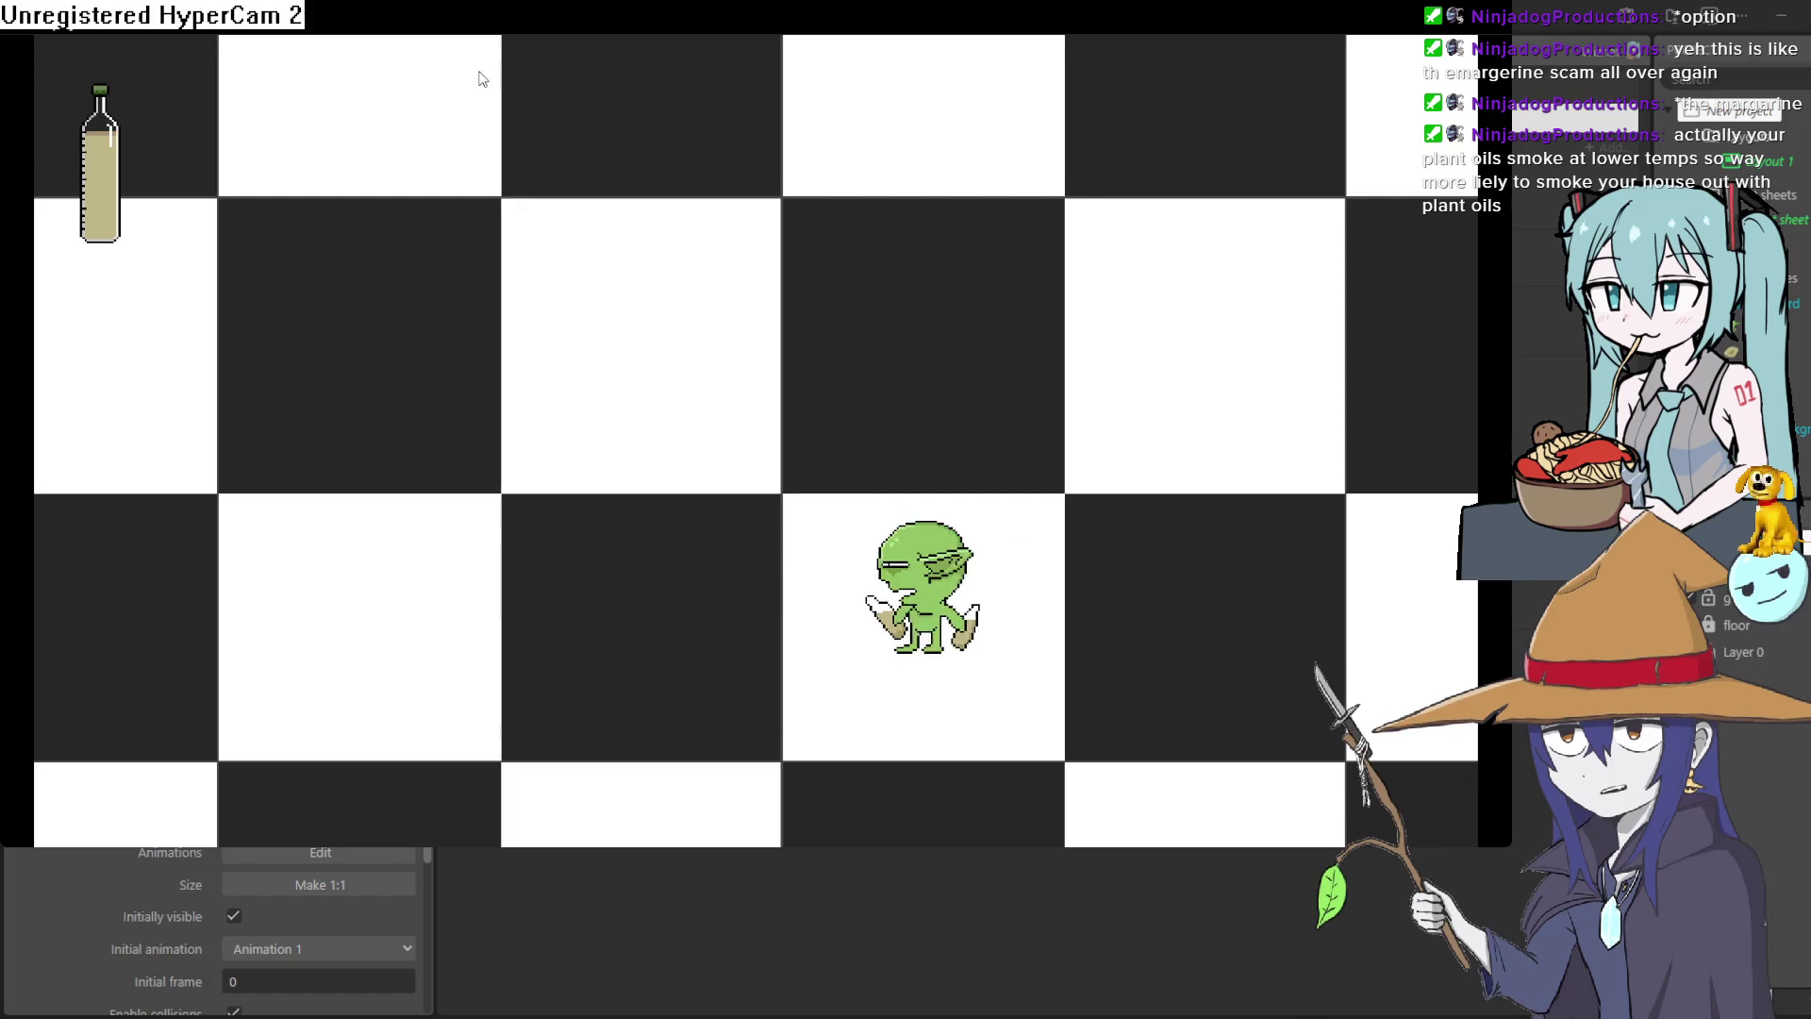
key("Left")
key("Up")
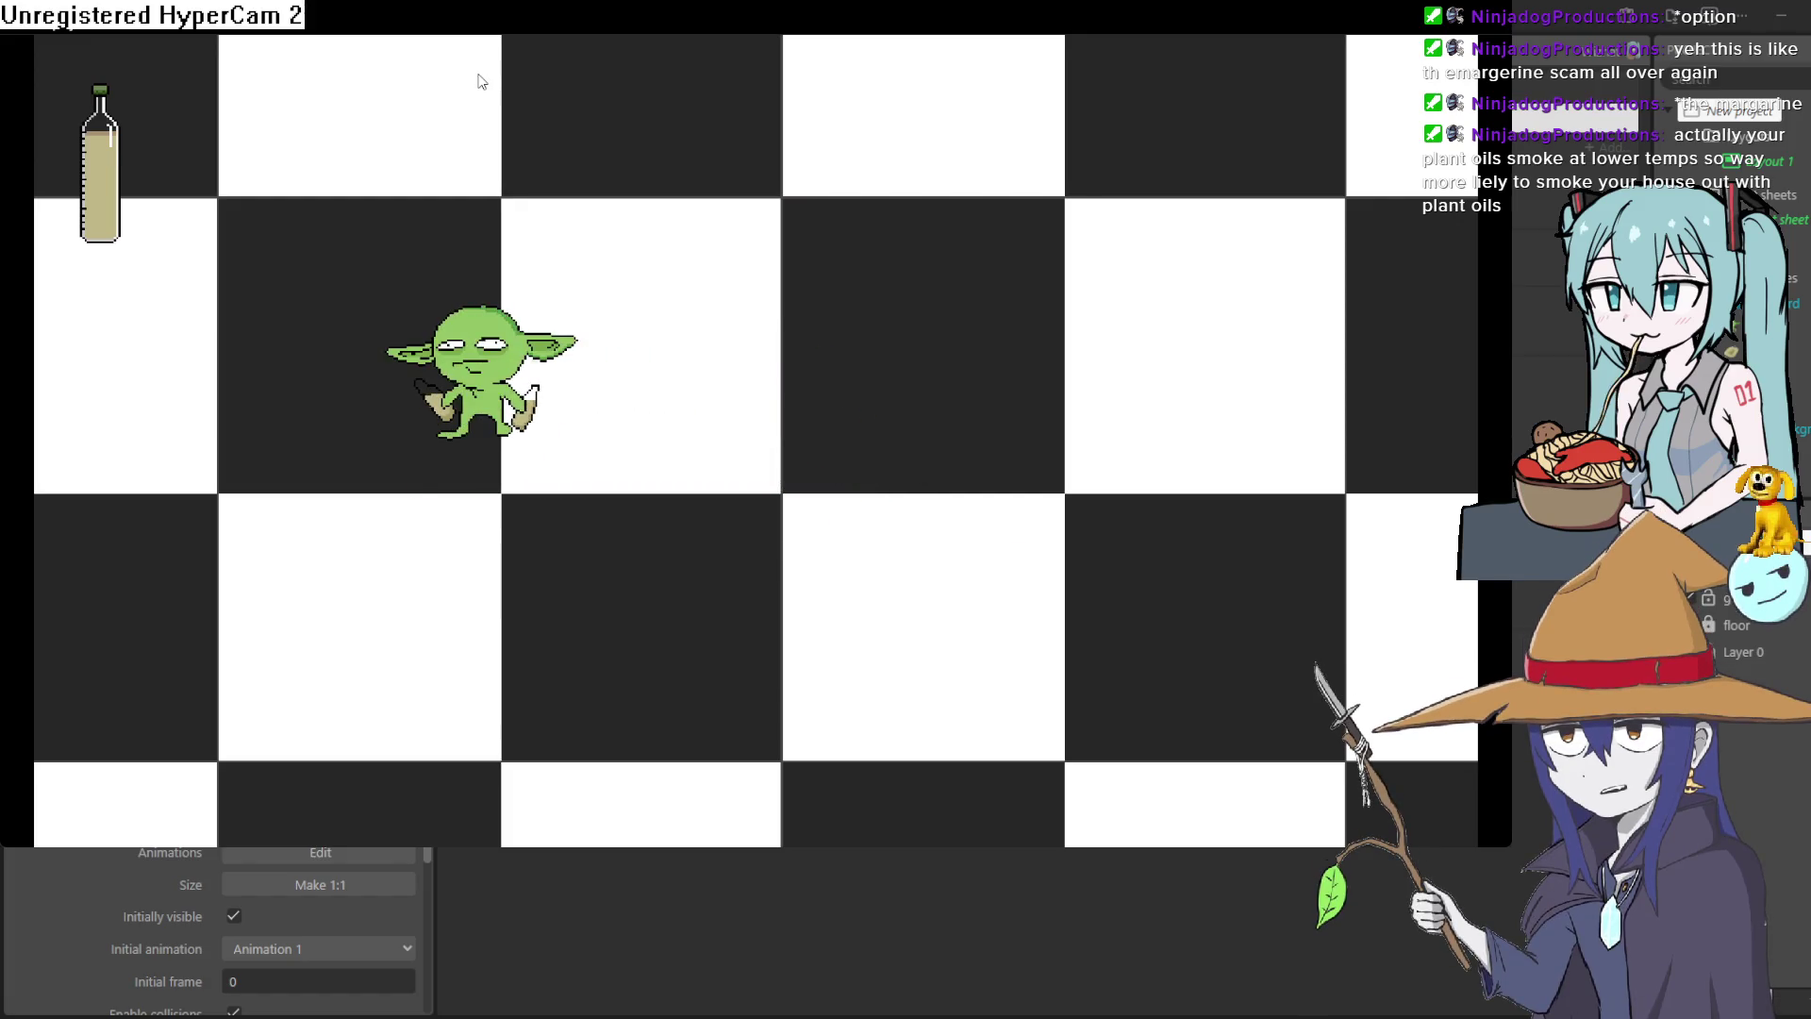
key("Right")
key("Down")
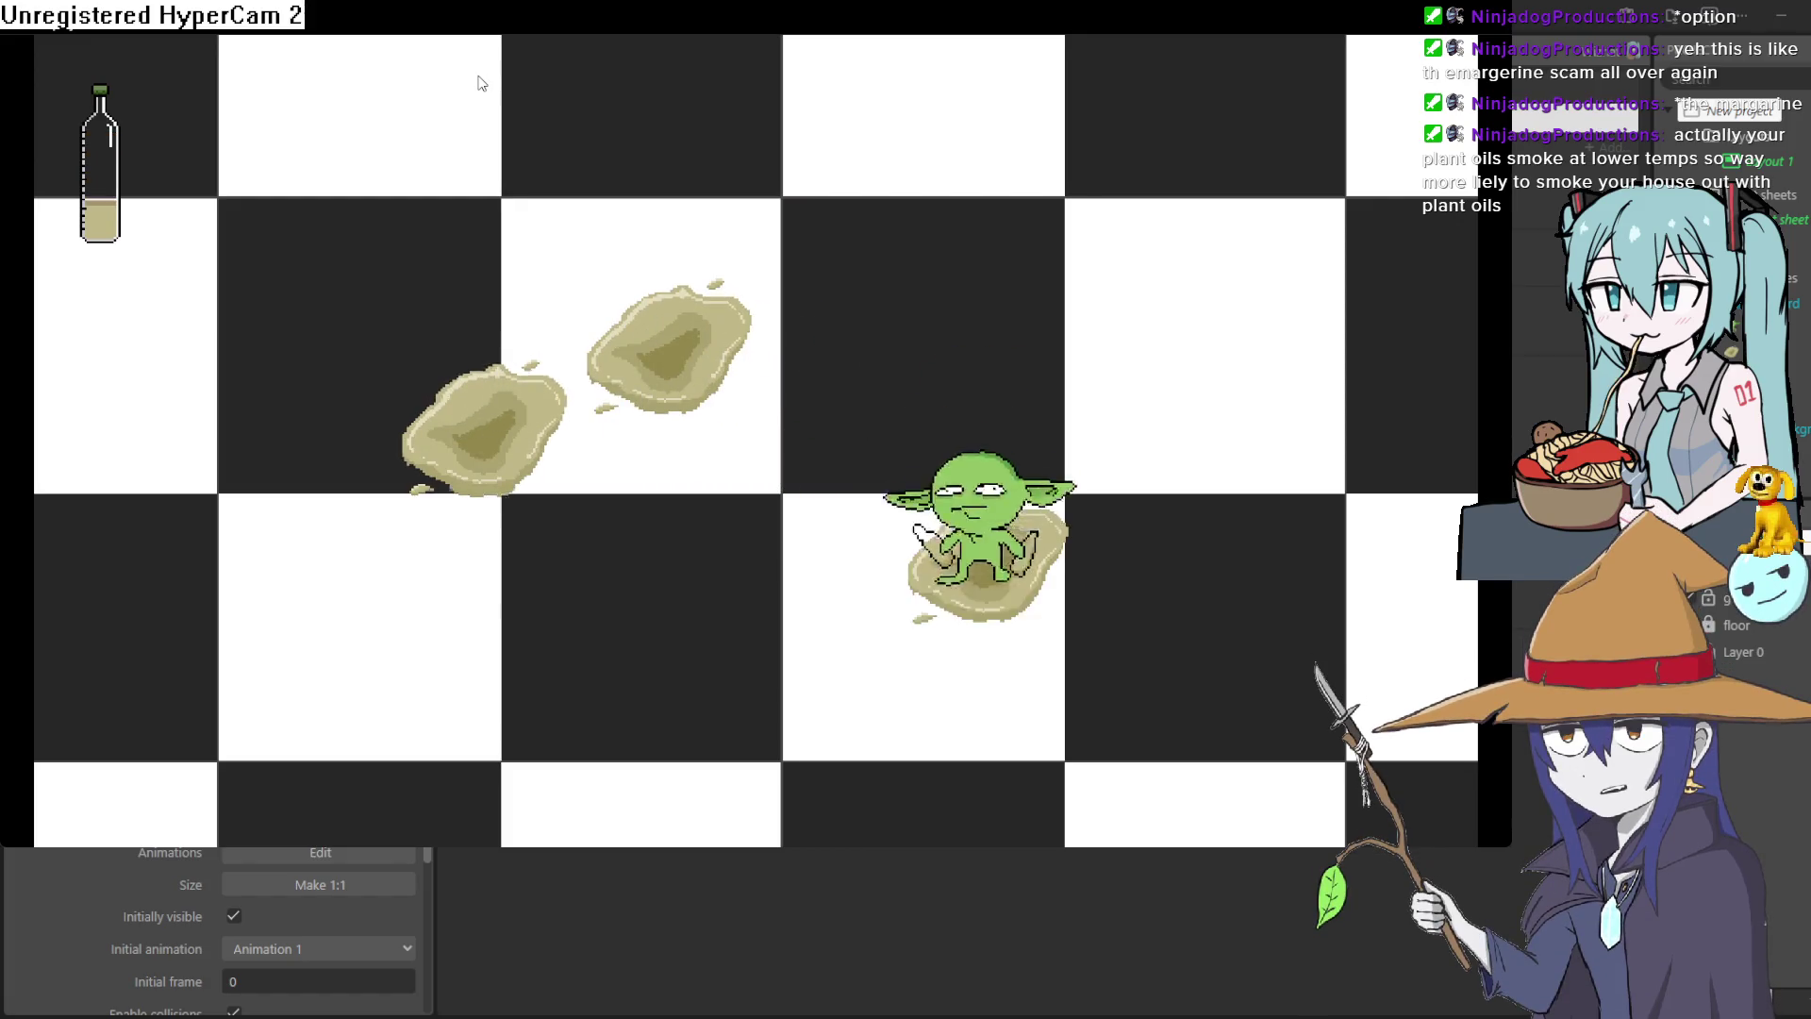
key("Left")
key("Up")
key("Right")
key("Down")
key("Left")
key("Down")
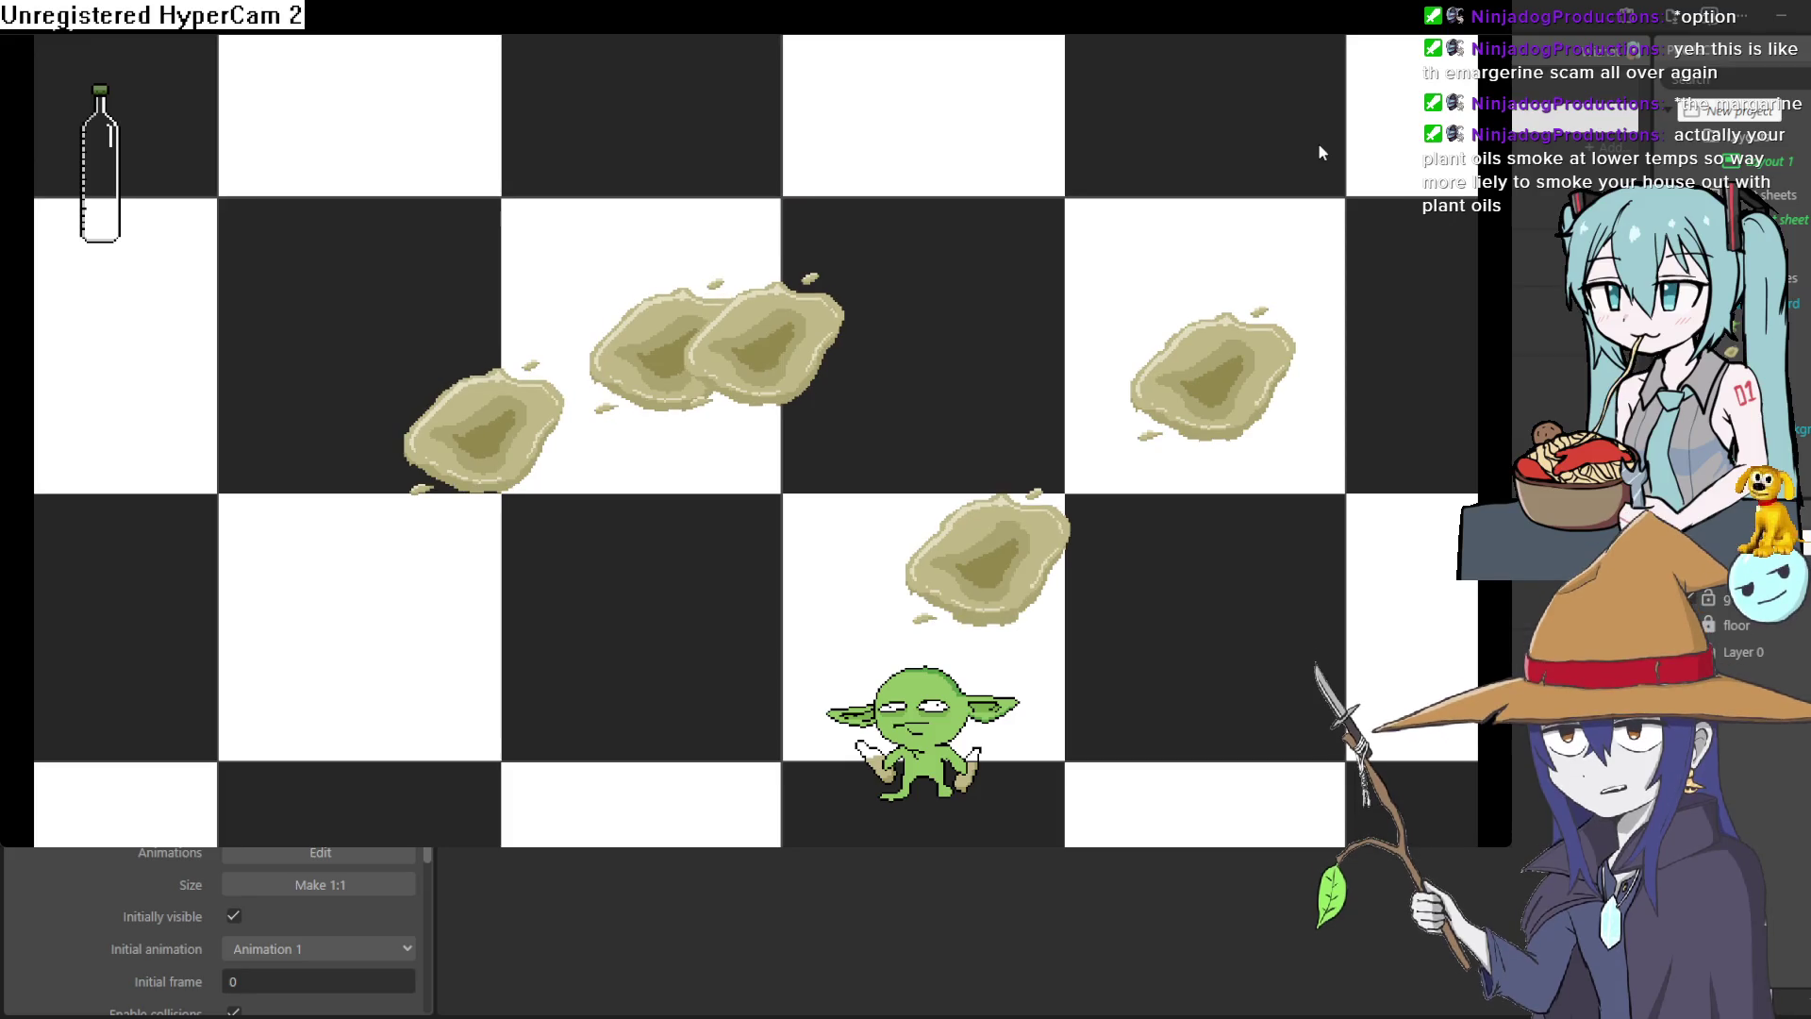
left_click(1751, 49)
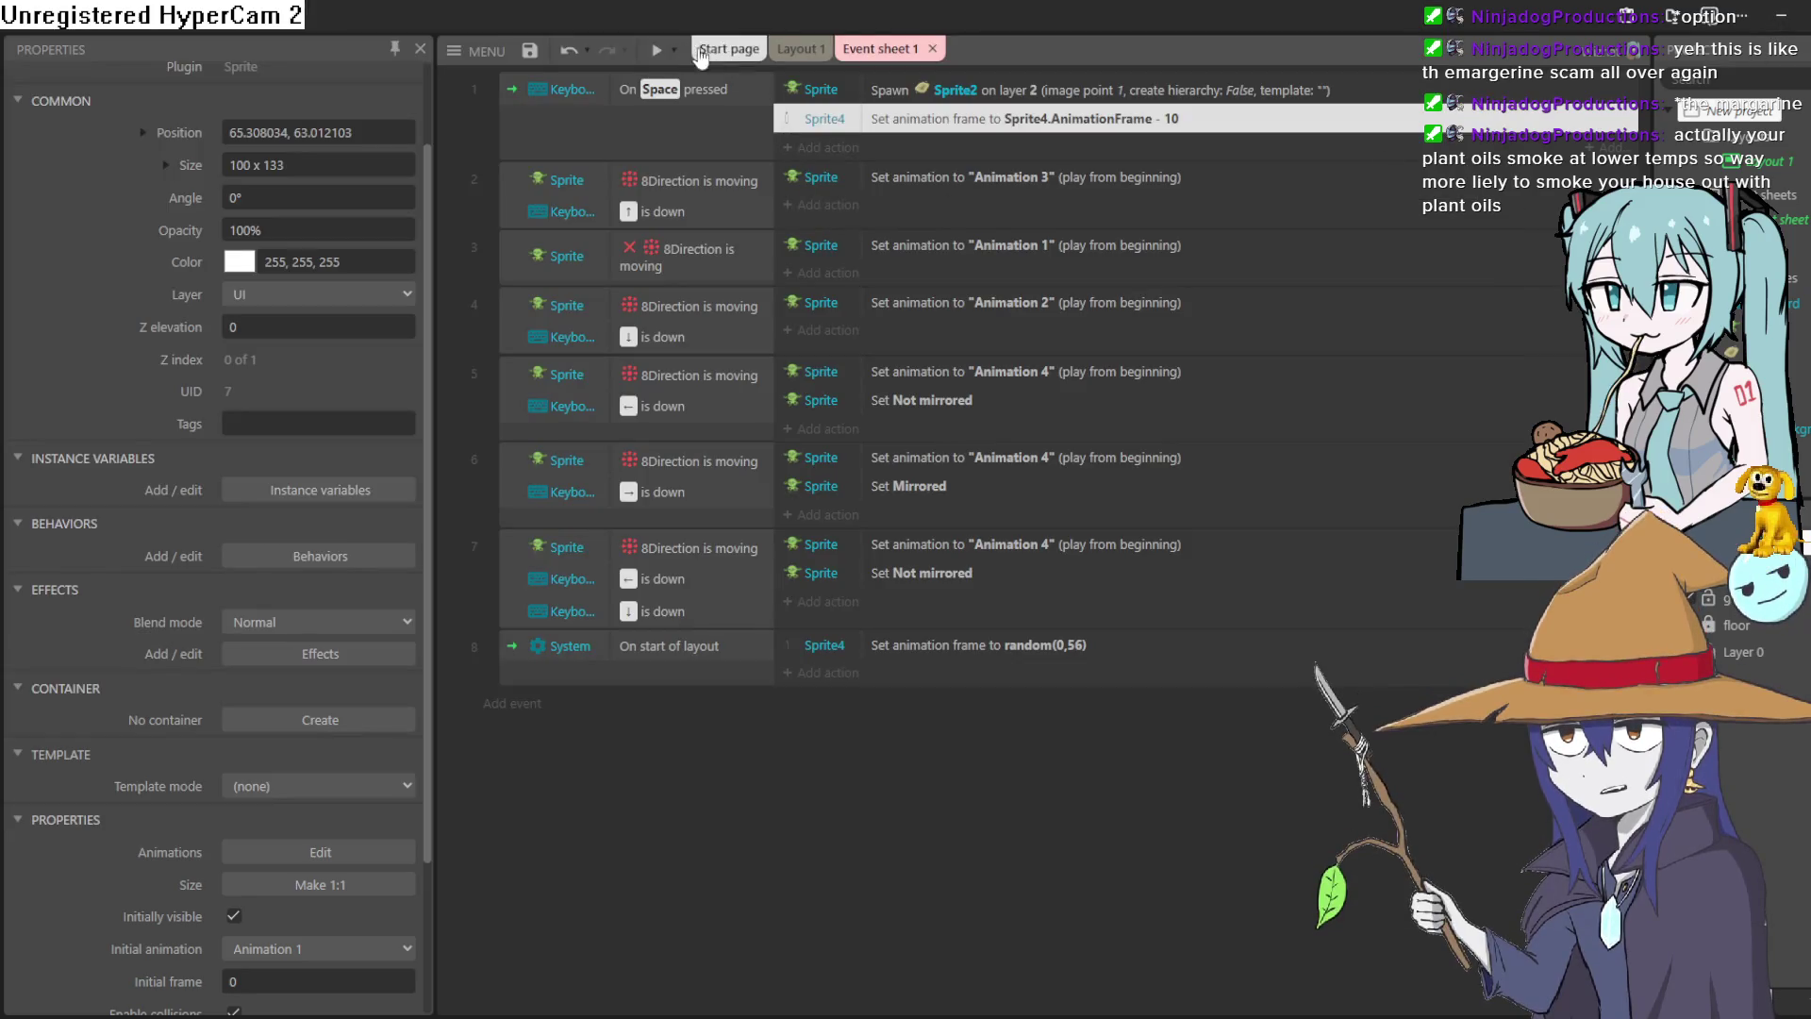
left_click(660, 48)
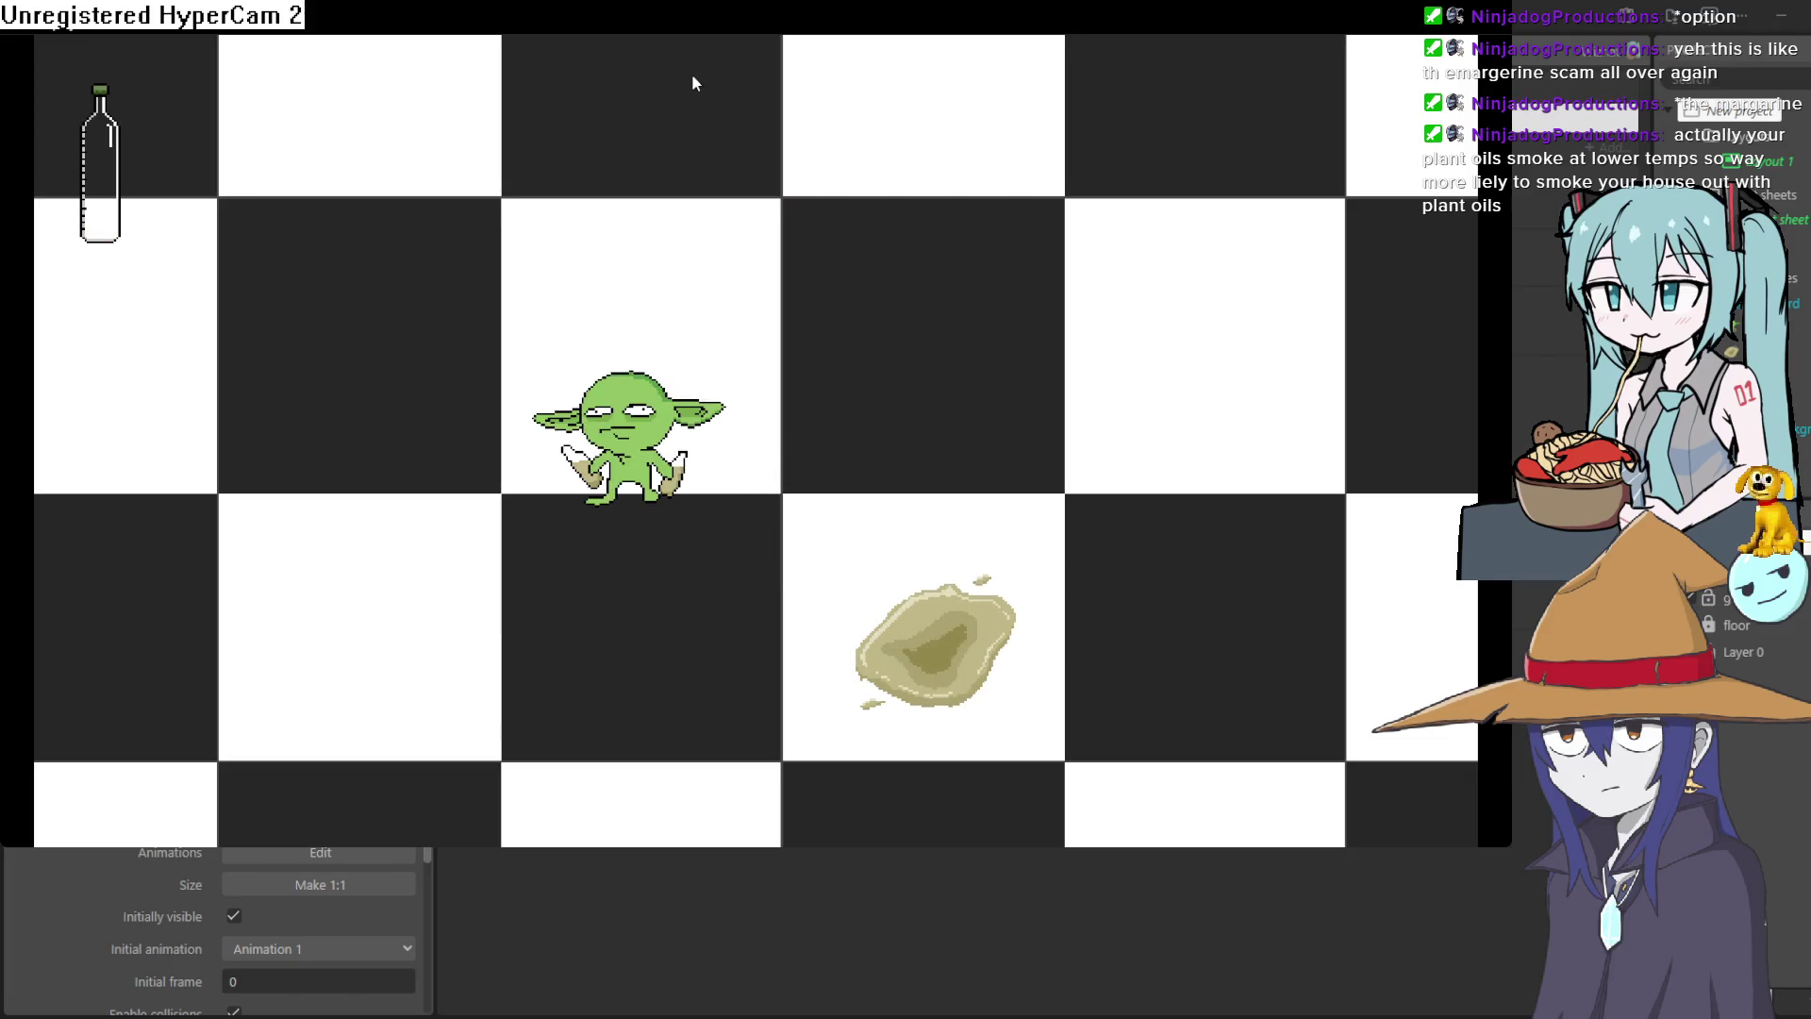
key("alt+F4")
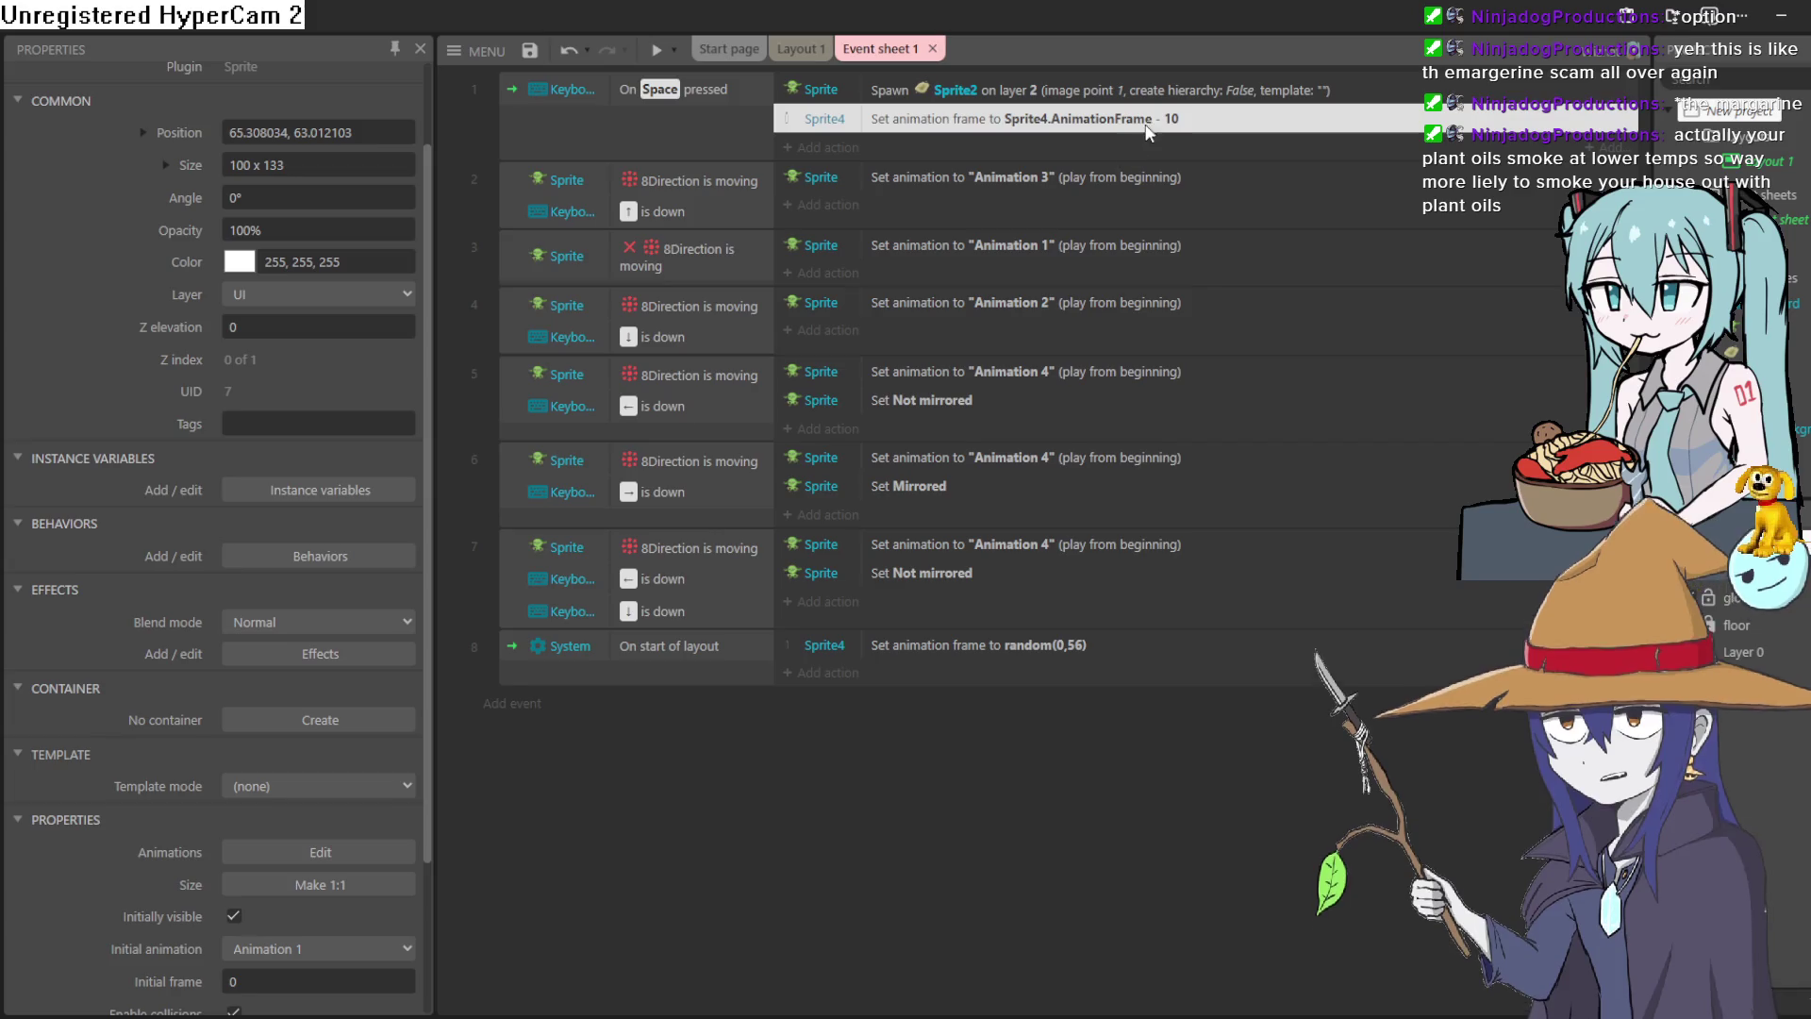
double_click(1158, 120)
Change the drain step to Sprite4.AnimationFrame - 5 and preview the game twice.
double_click(740, 497)
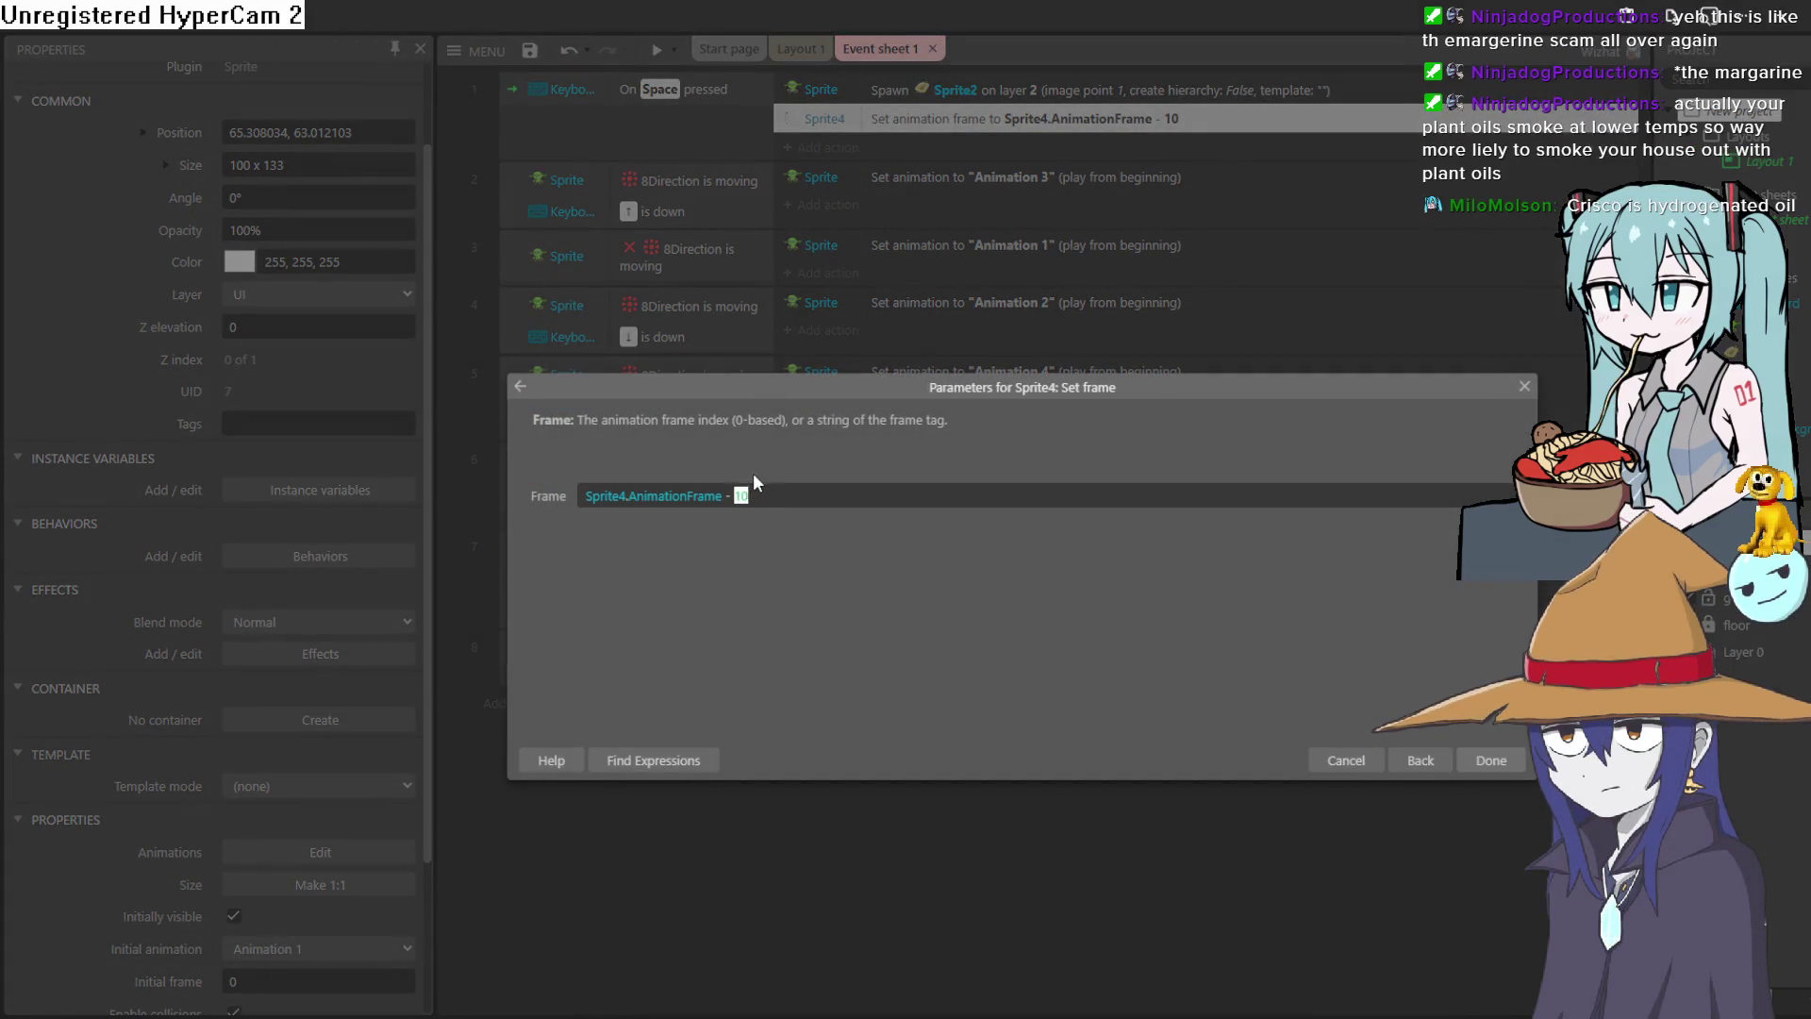
left_click(1491, 764)
left_click(652, 57)
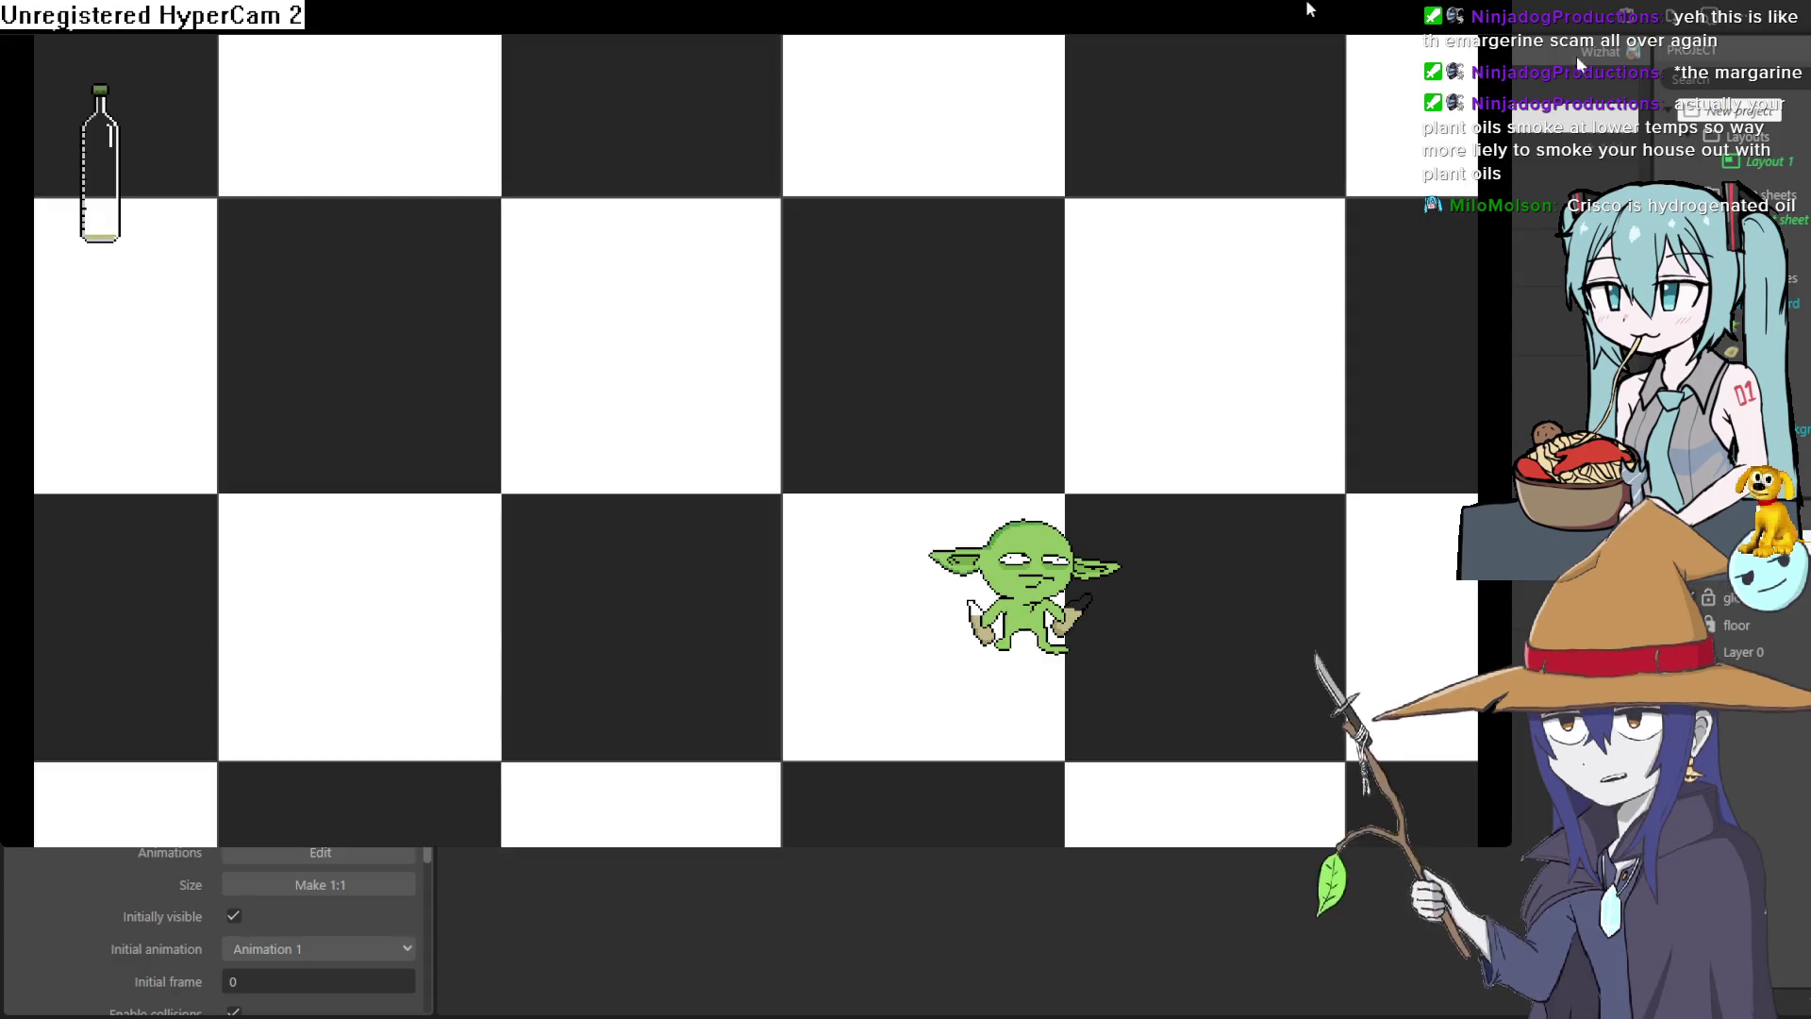
key("alt+F4")
left_click(653, 54)
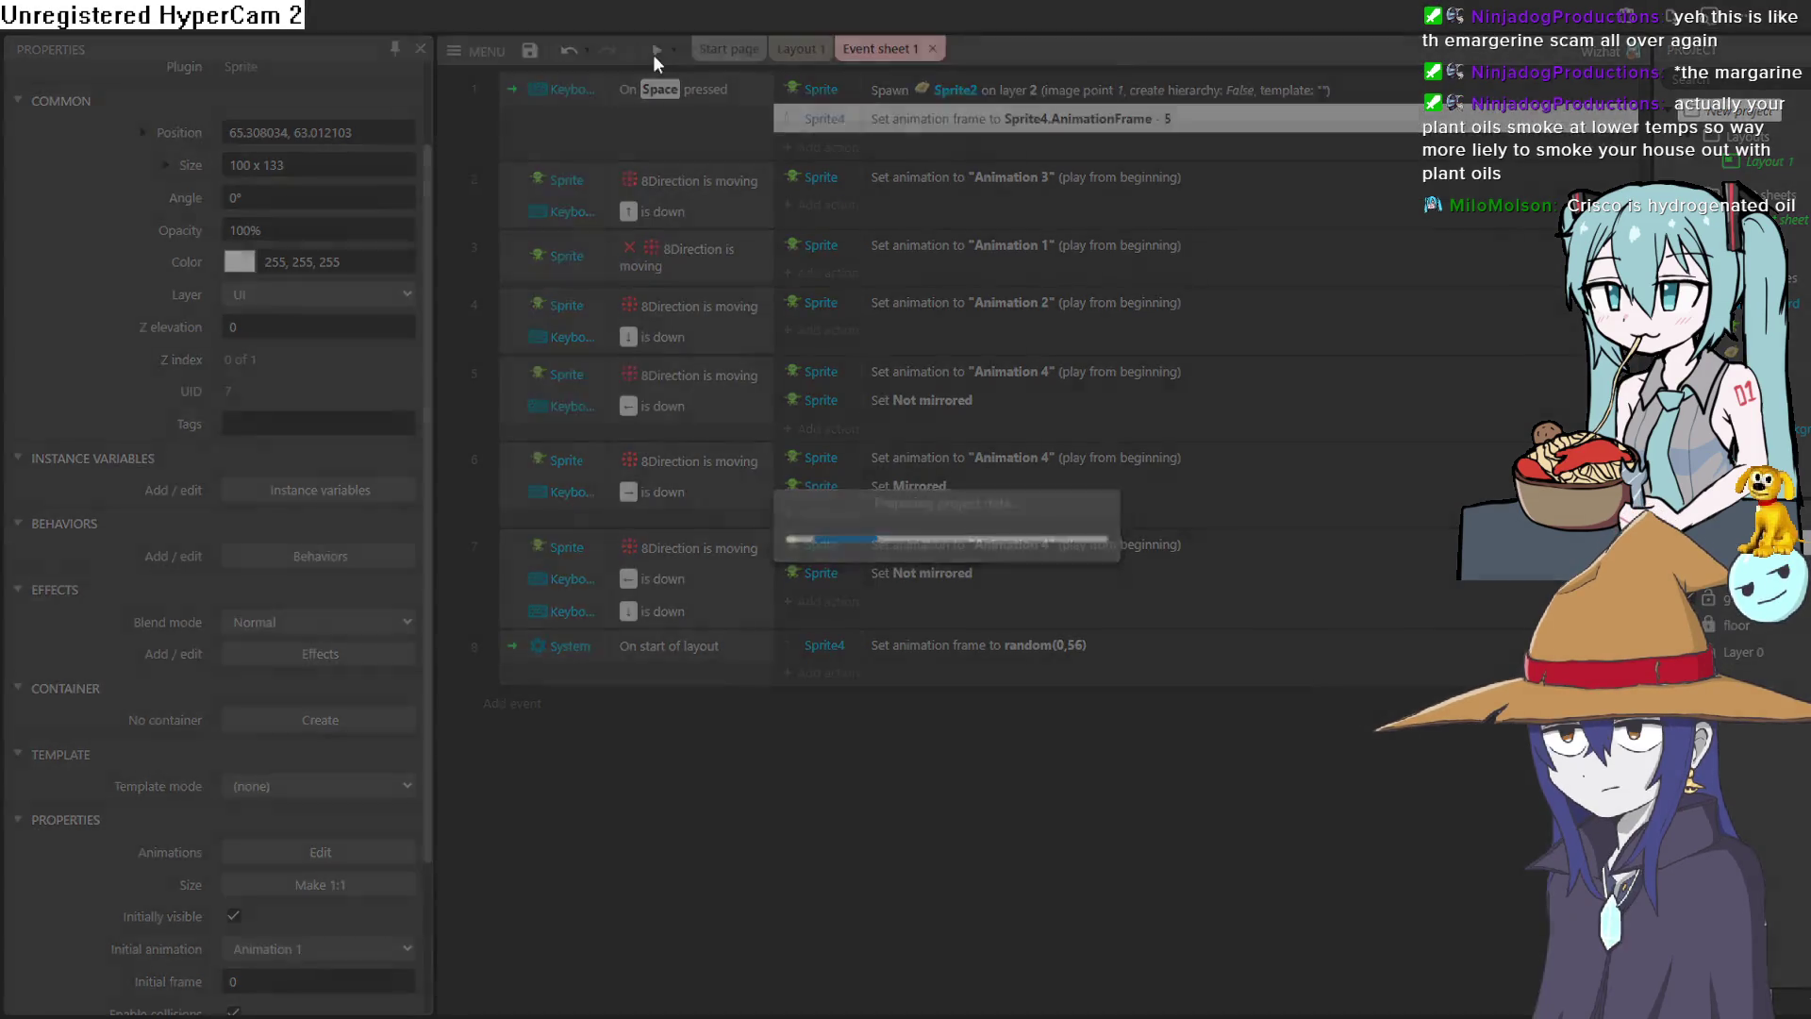
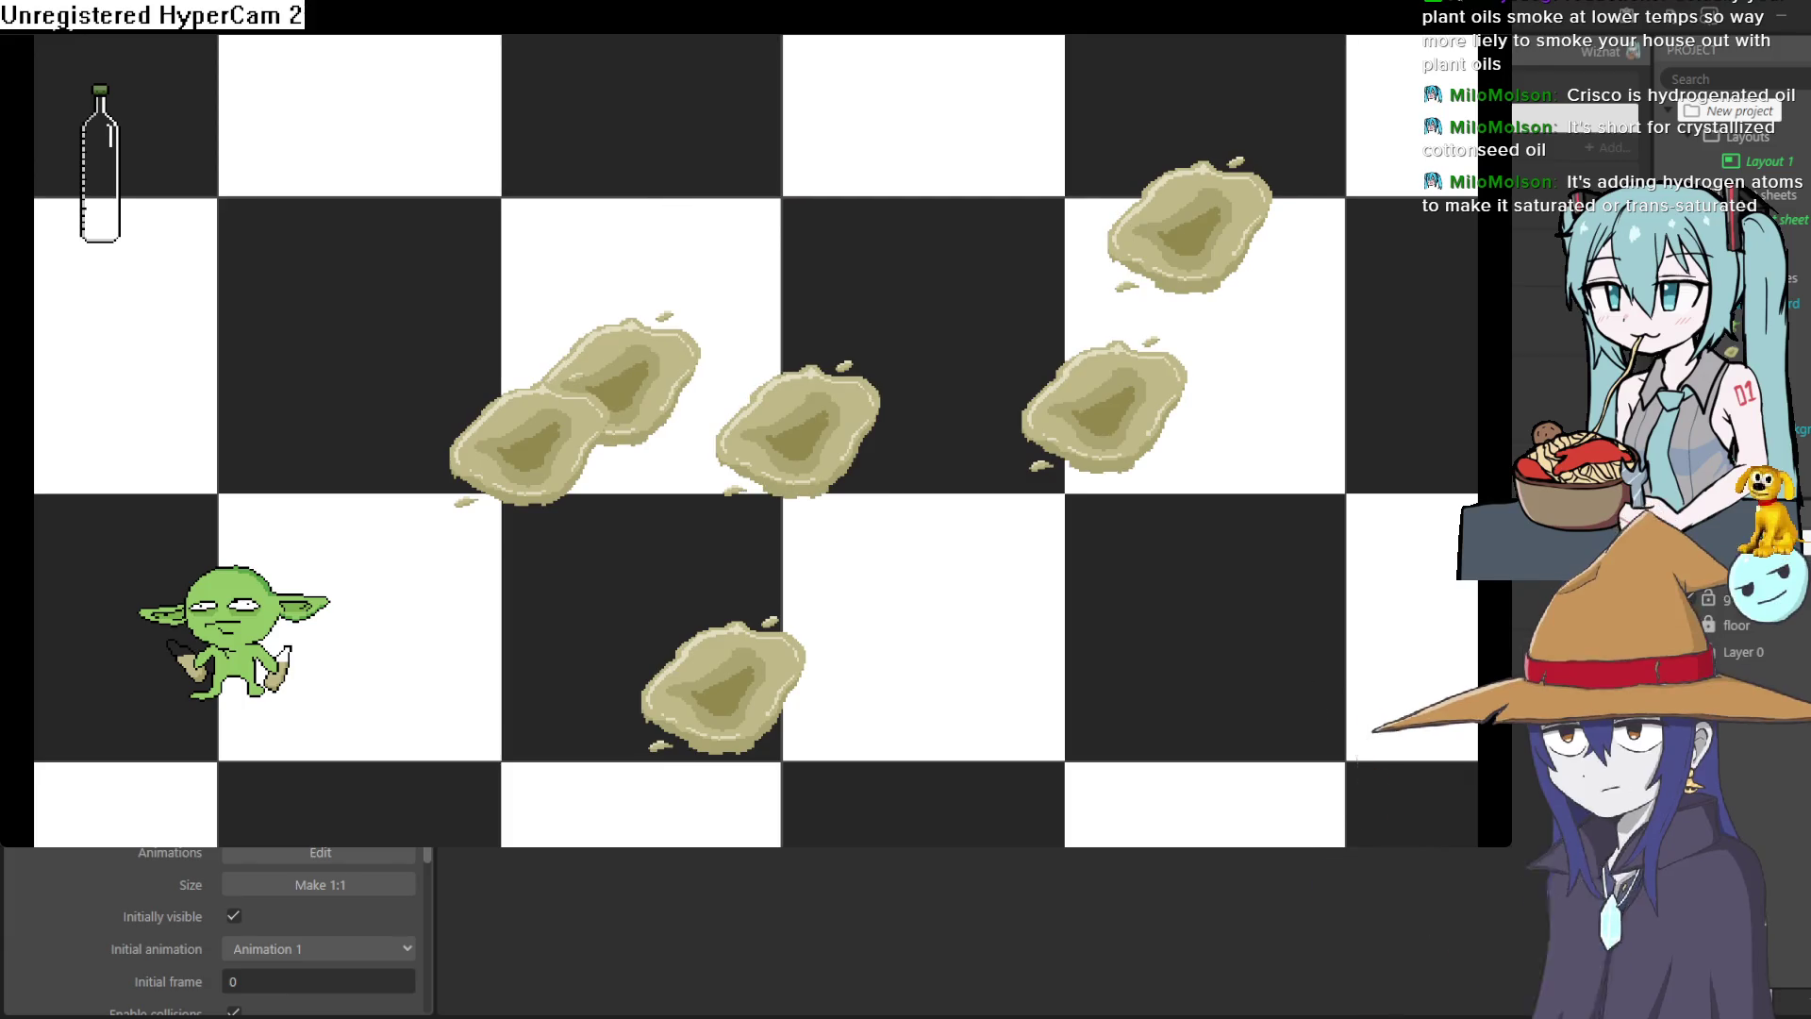
Close the game preview and flip between Layout 1 and Event sheet 1, ending on Layout 1.
key("alt+F4")
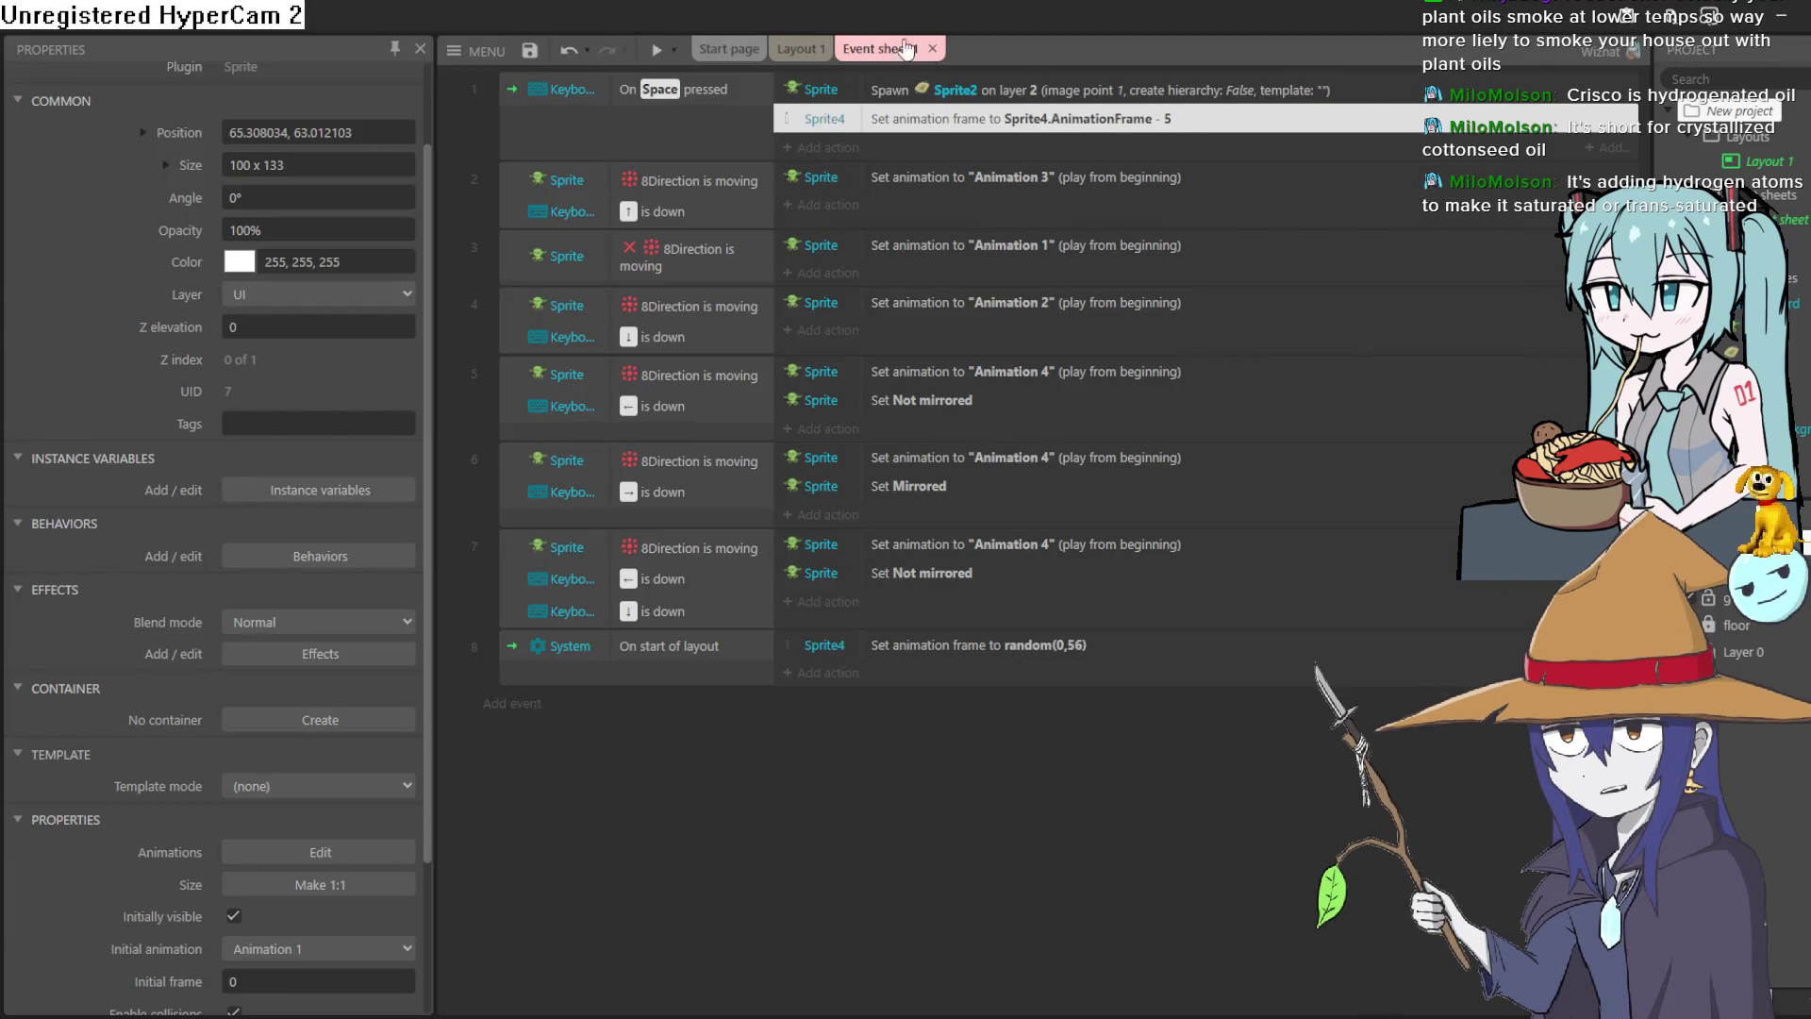
left_click(797, 48)
left_click(882, 48)
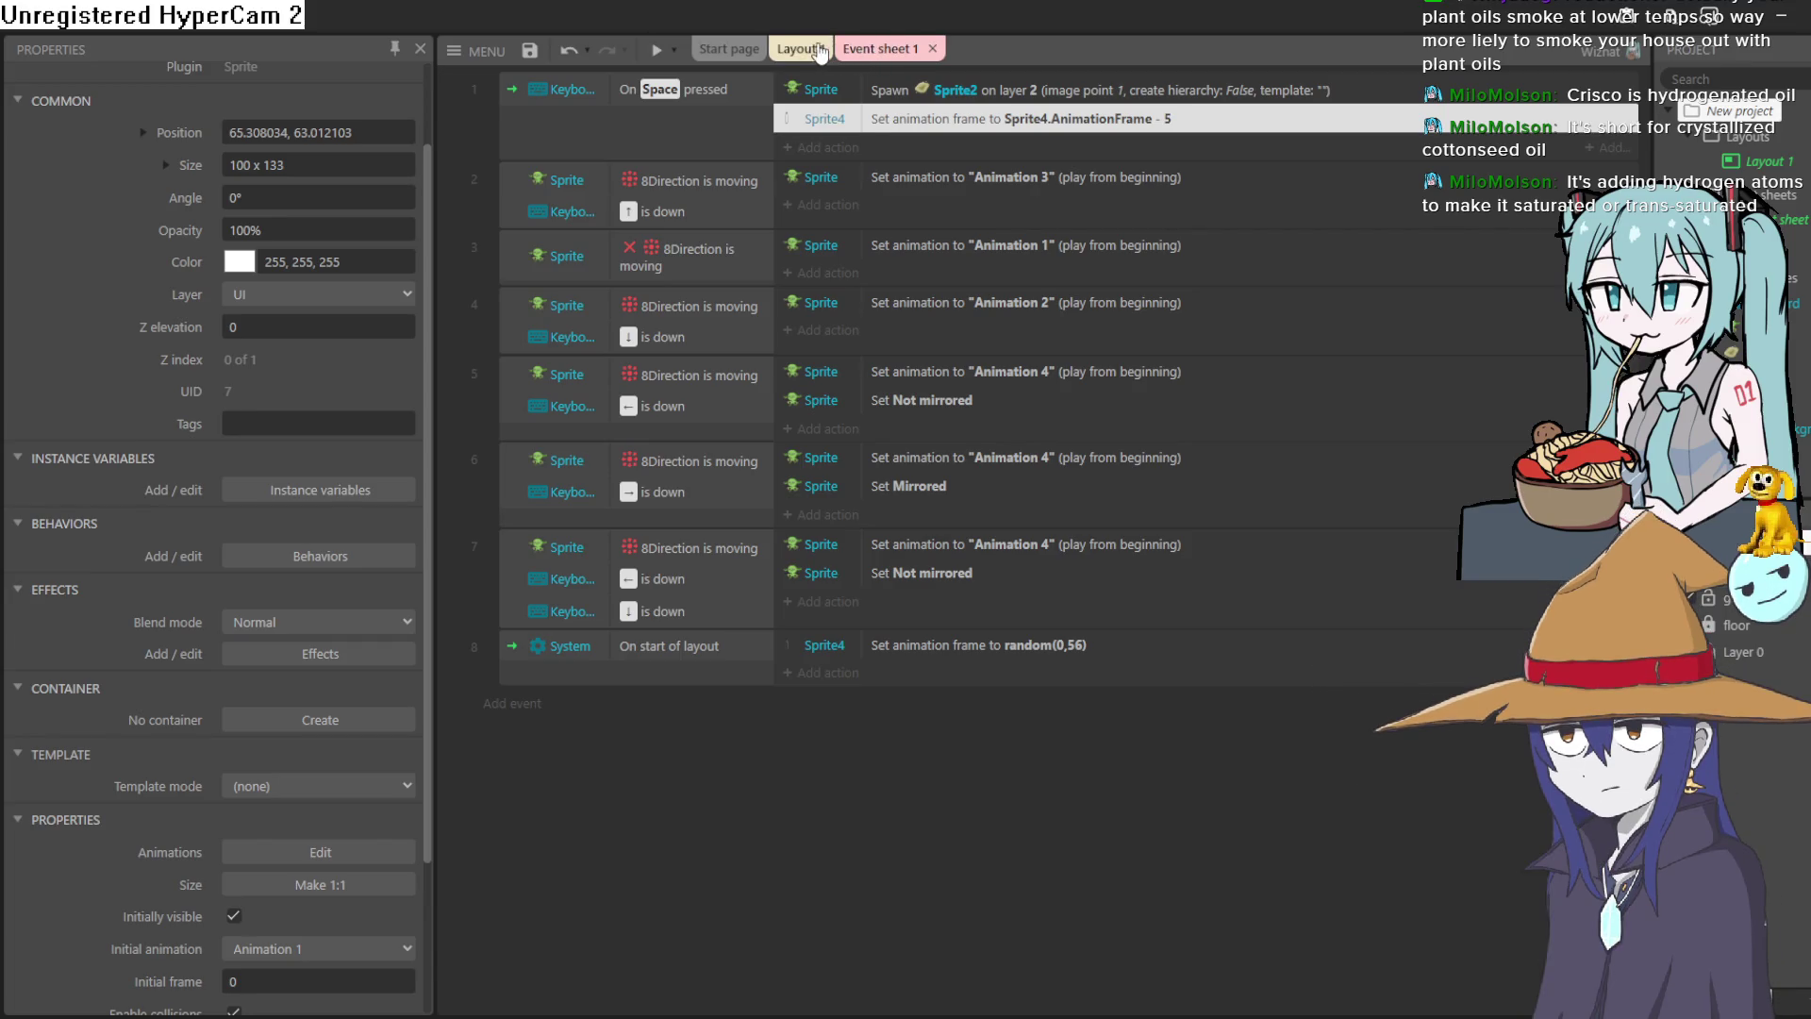
left_click(795, 50)
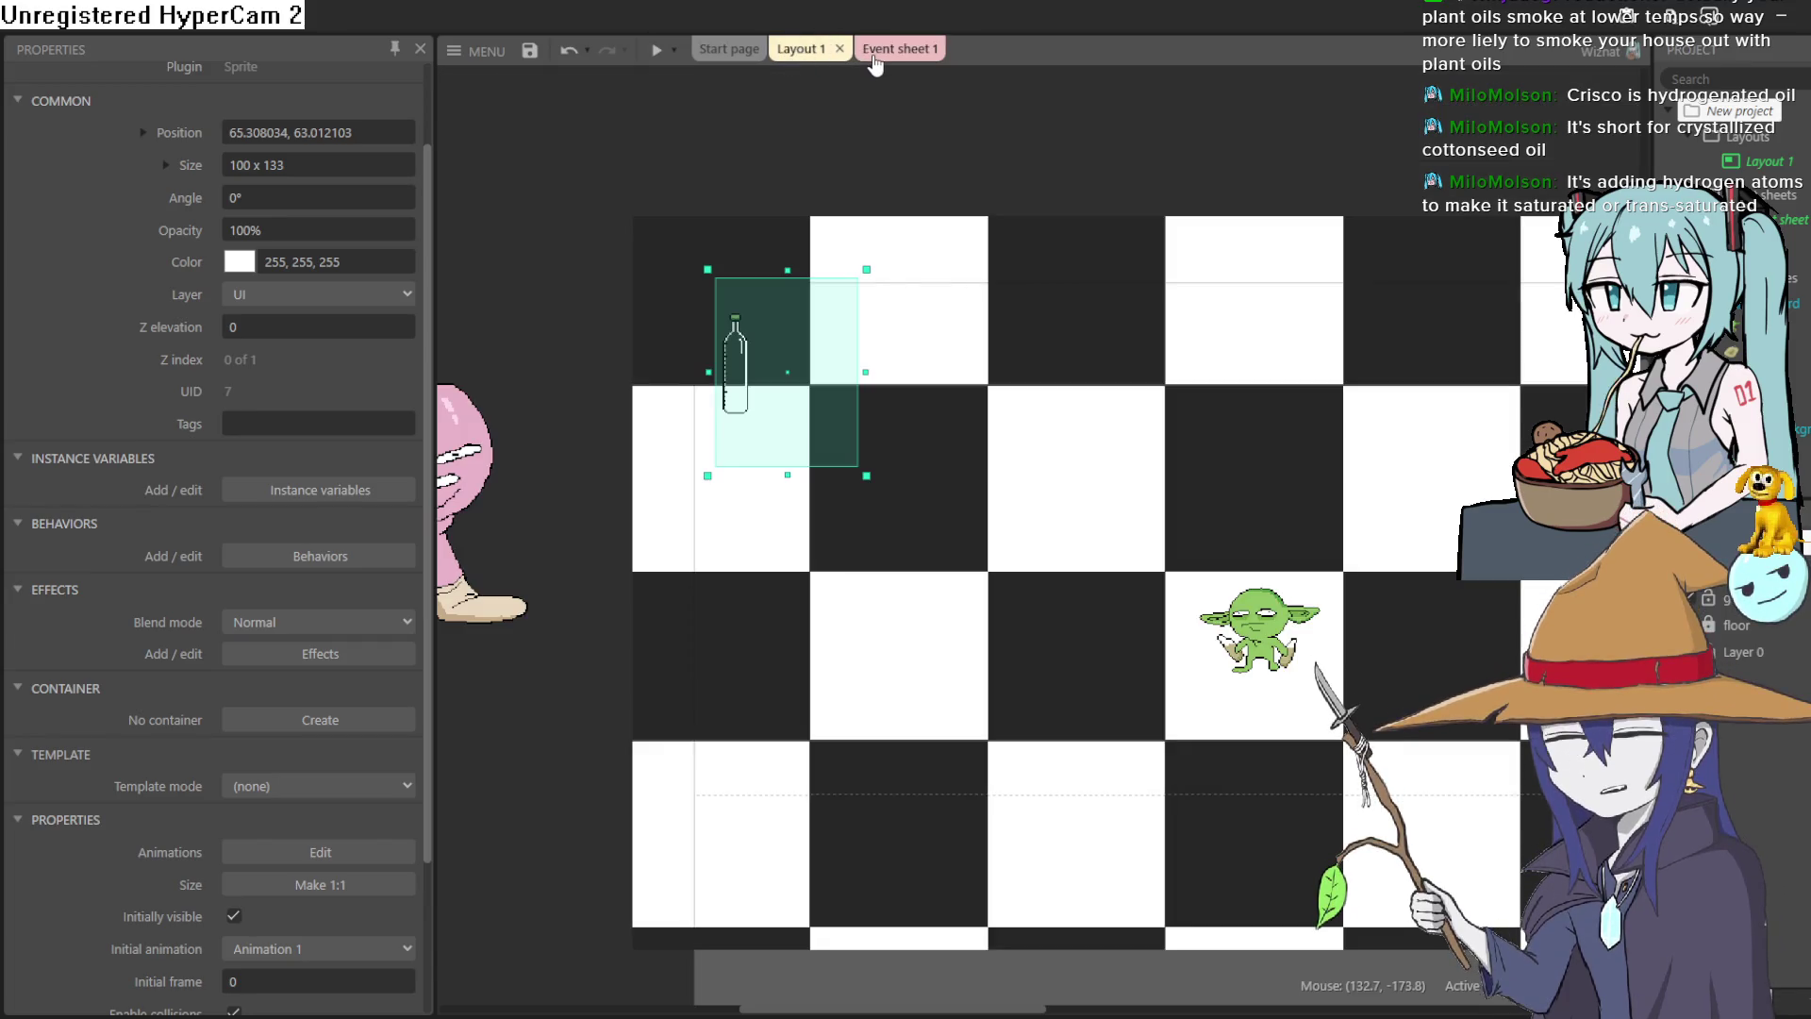
left_click(907, 48)
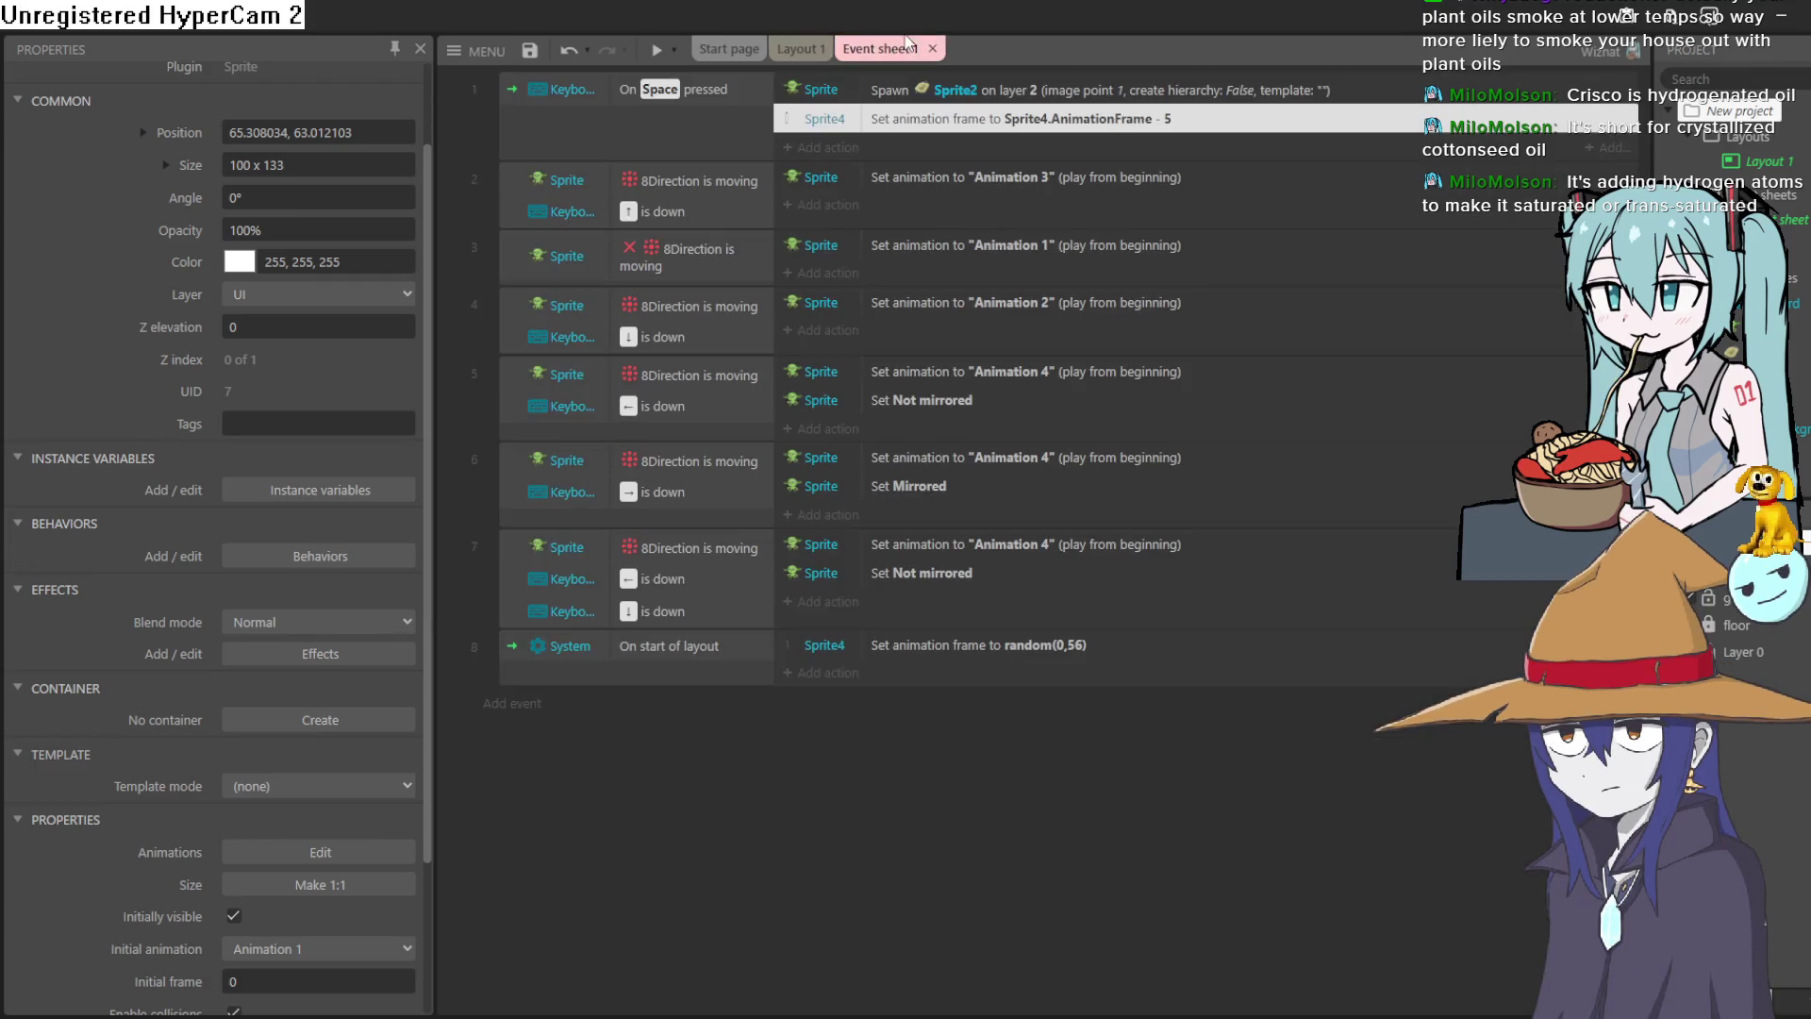
left_click(799, 48)
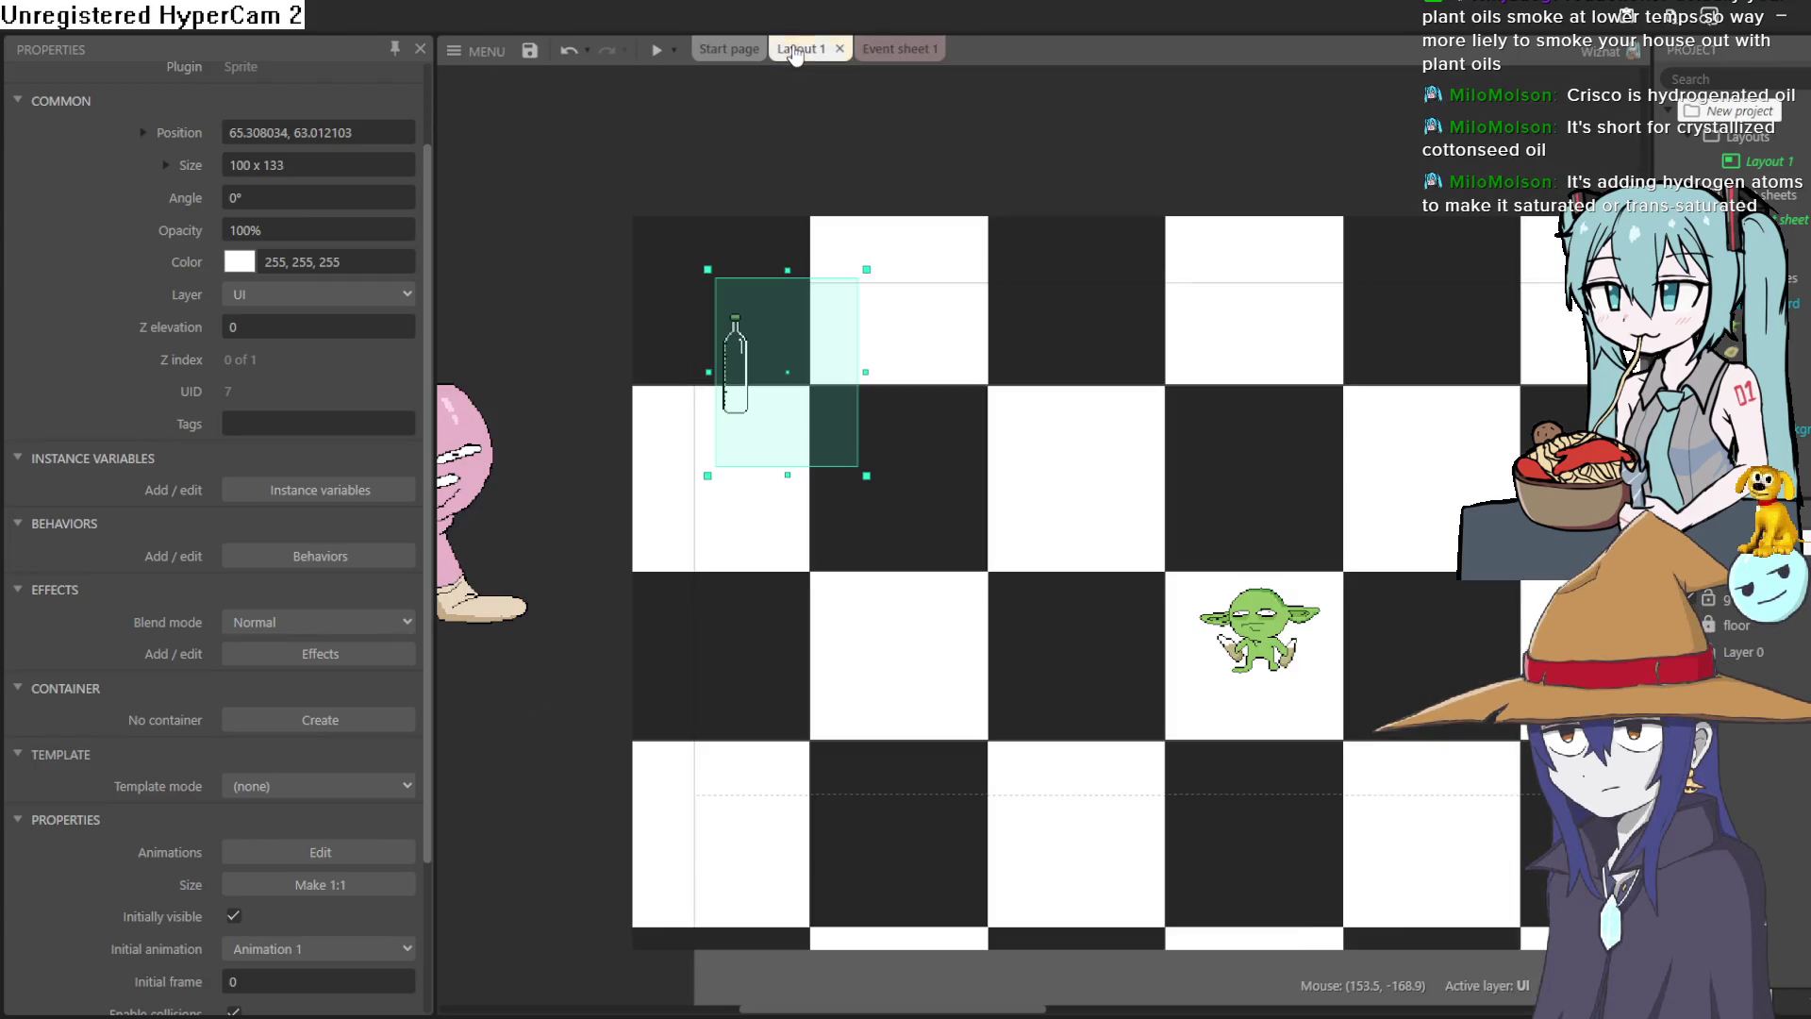
left_click(891, 53)
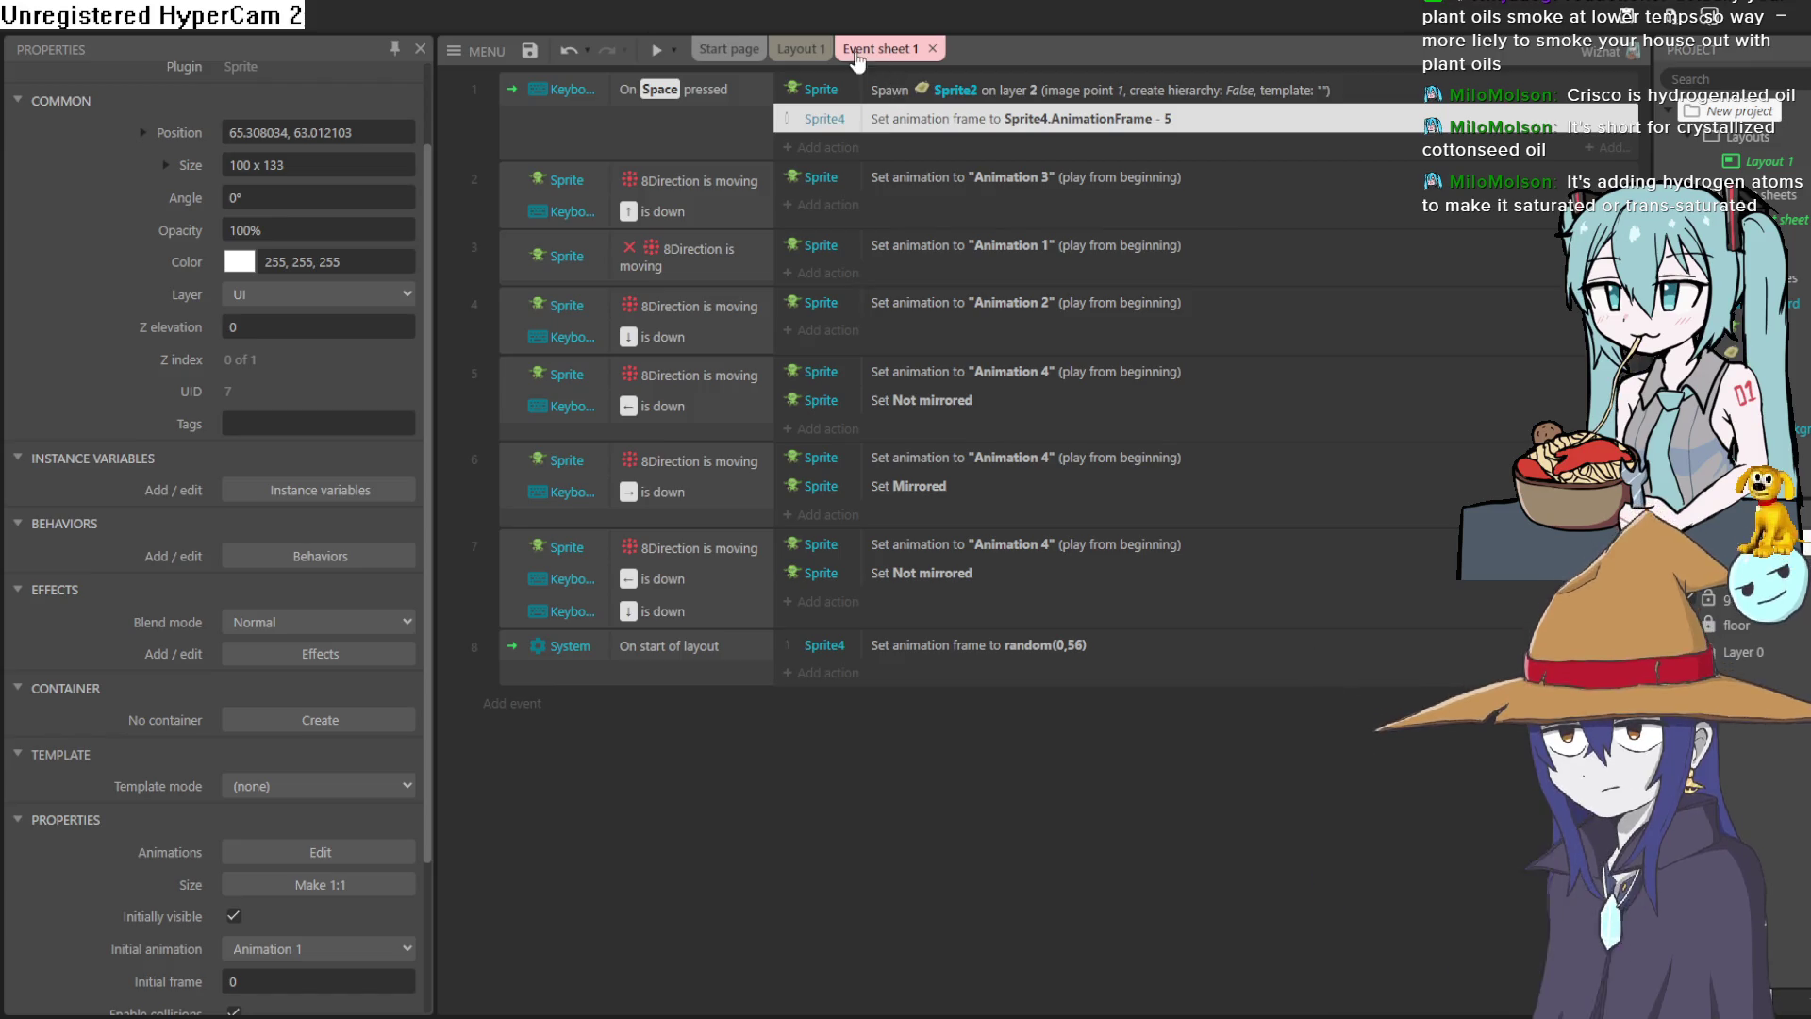
left_click(815, 51)
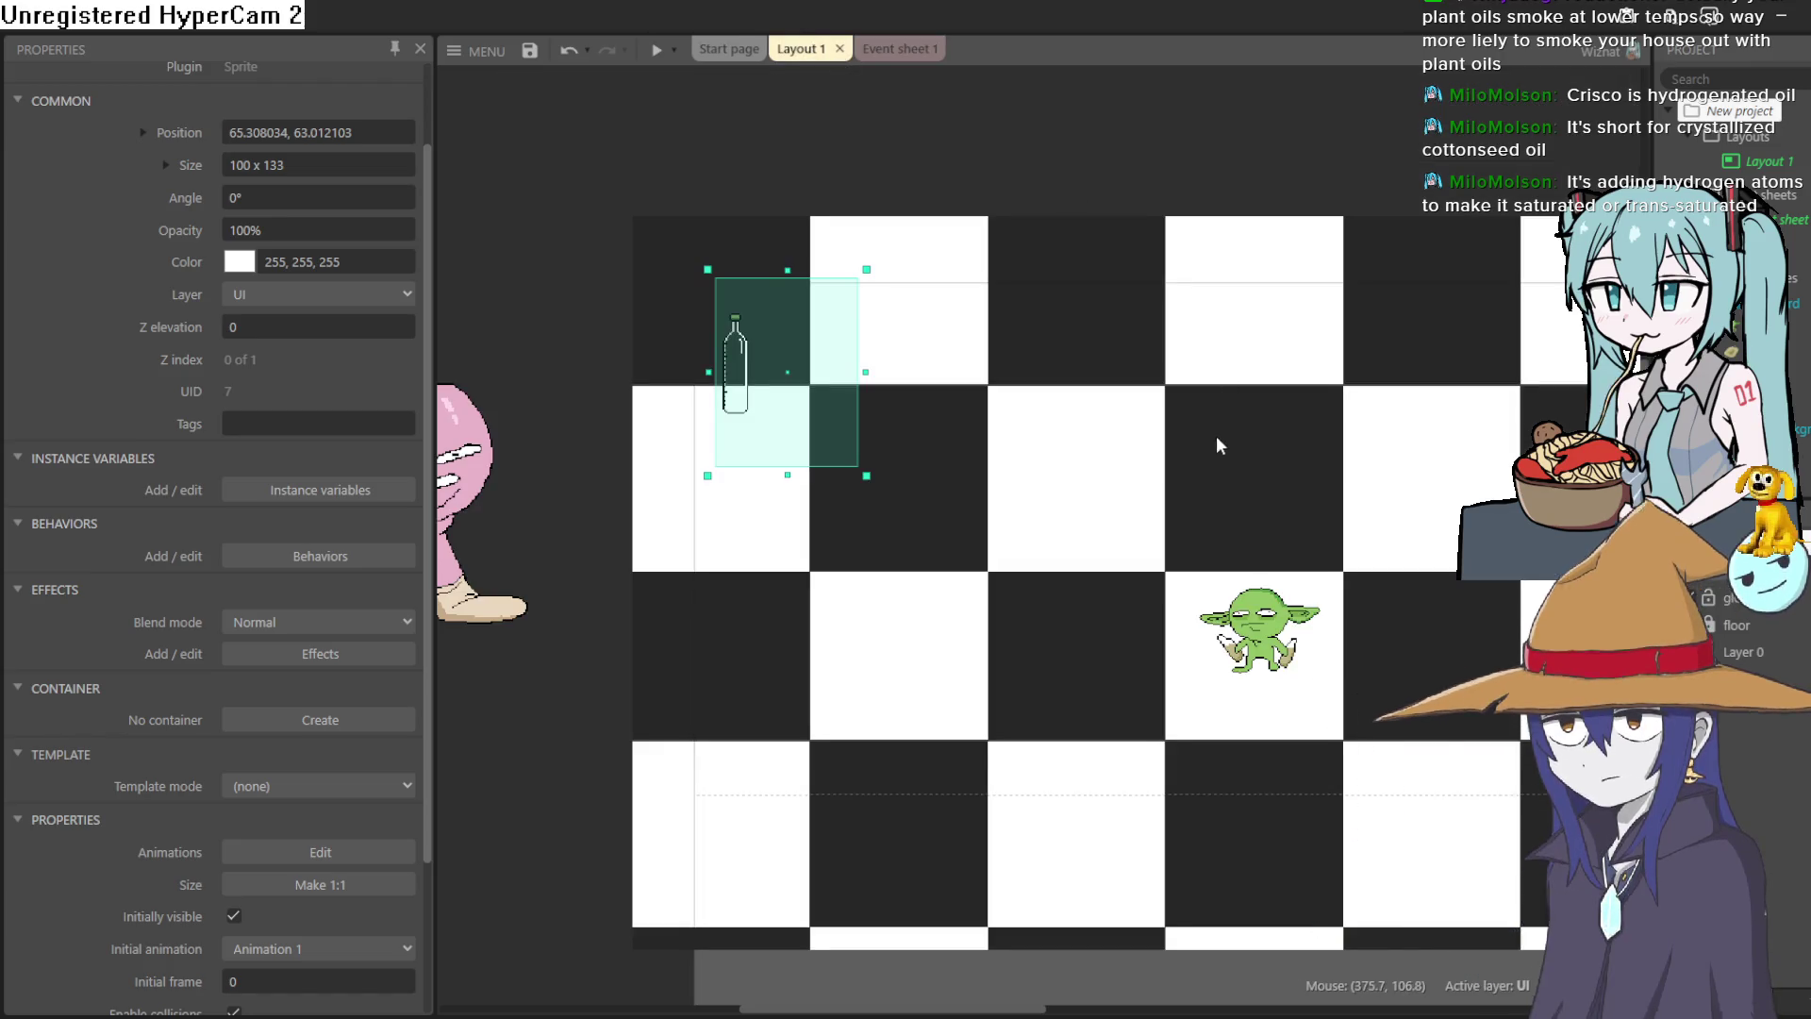
Pan around the Construct 3 layout, then switch to the bottle sprite in Aseprite.
left_click_drag(1225, 440, 1116, 359)
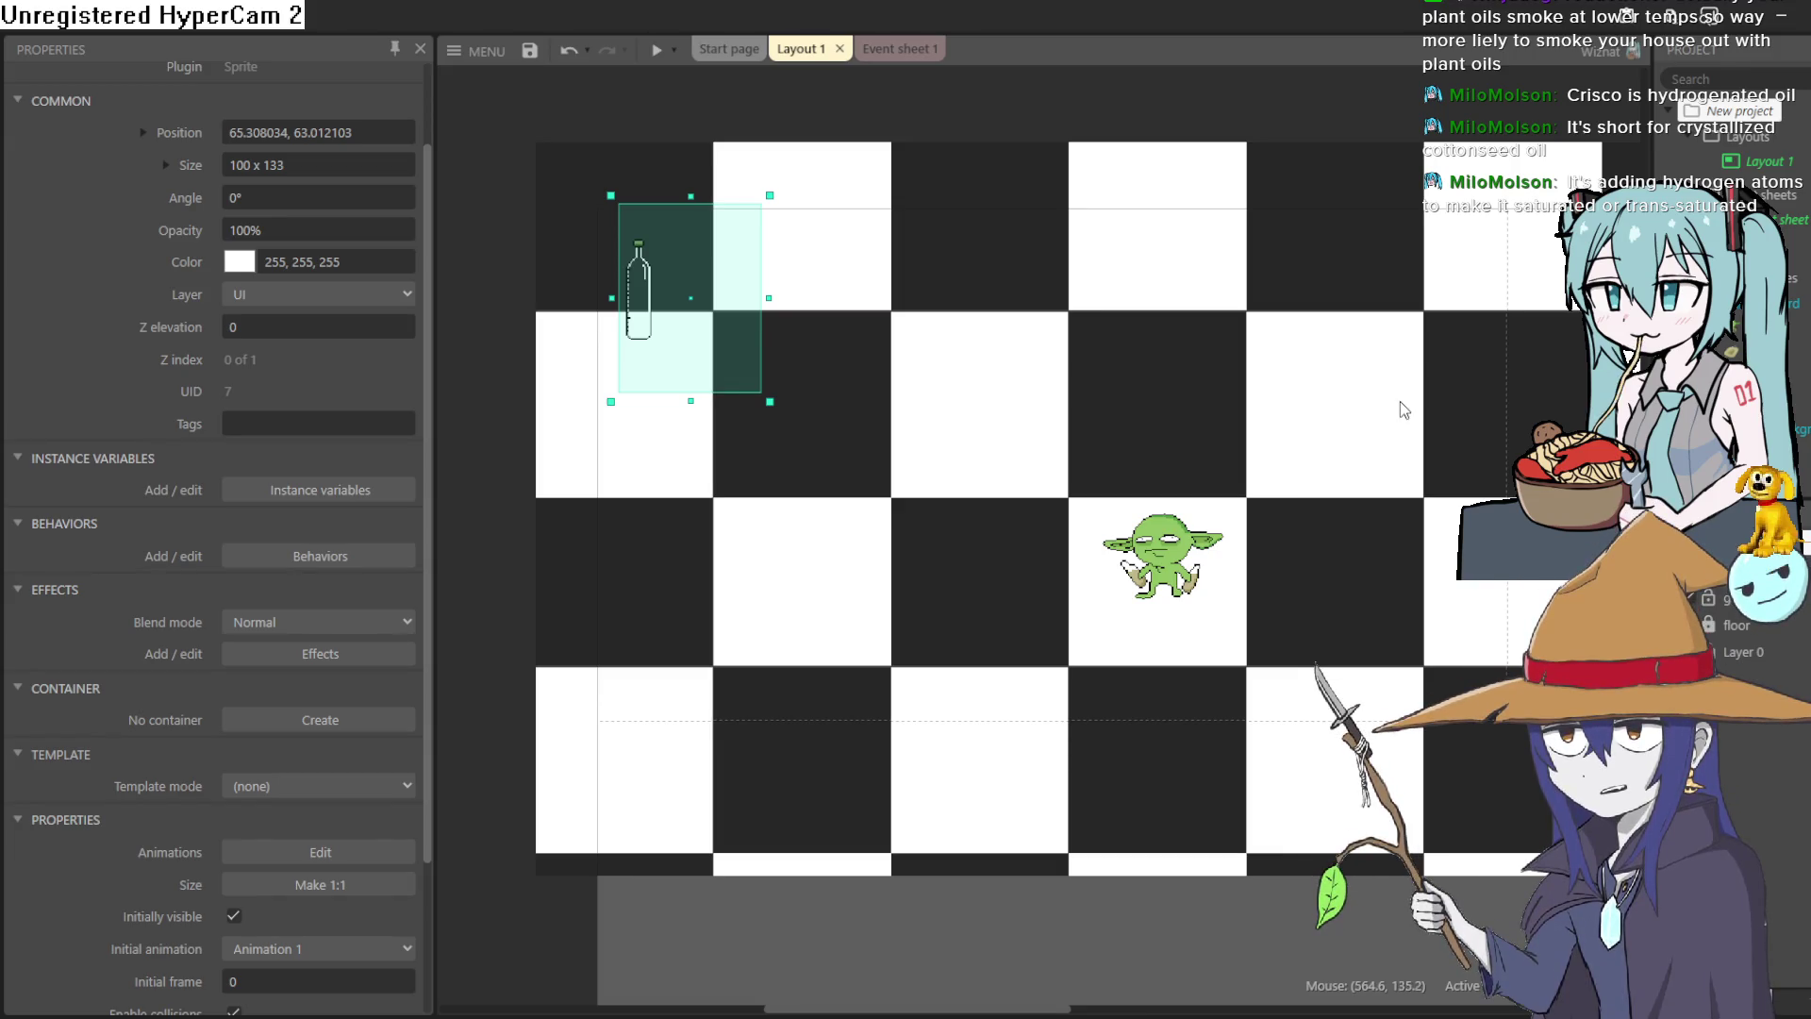
scroll(981, 161, "up", 2)
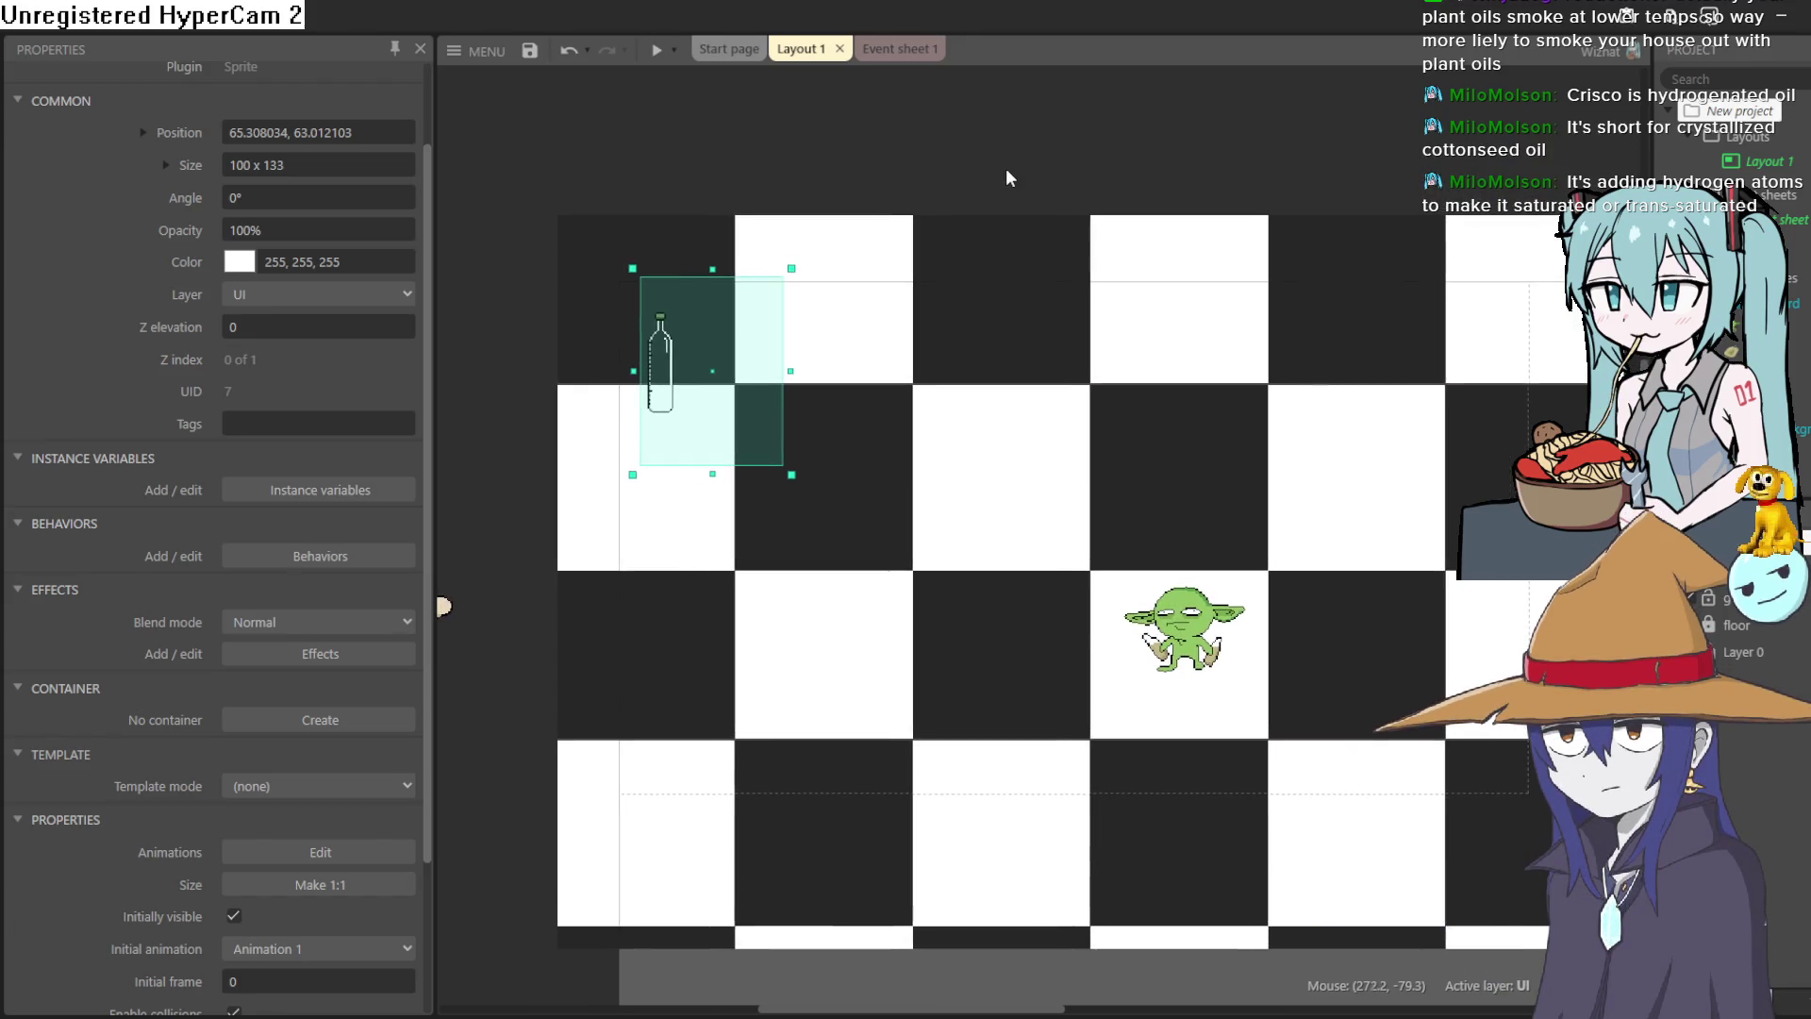
scroll(1057, 198, "down", 3)
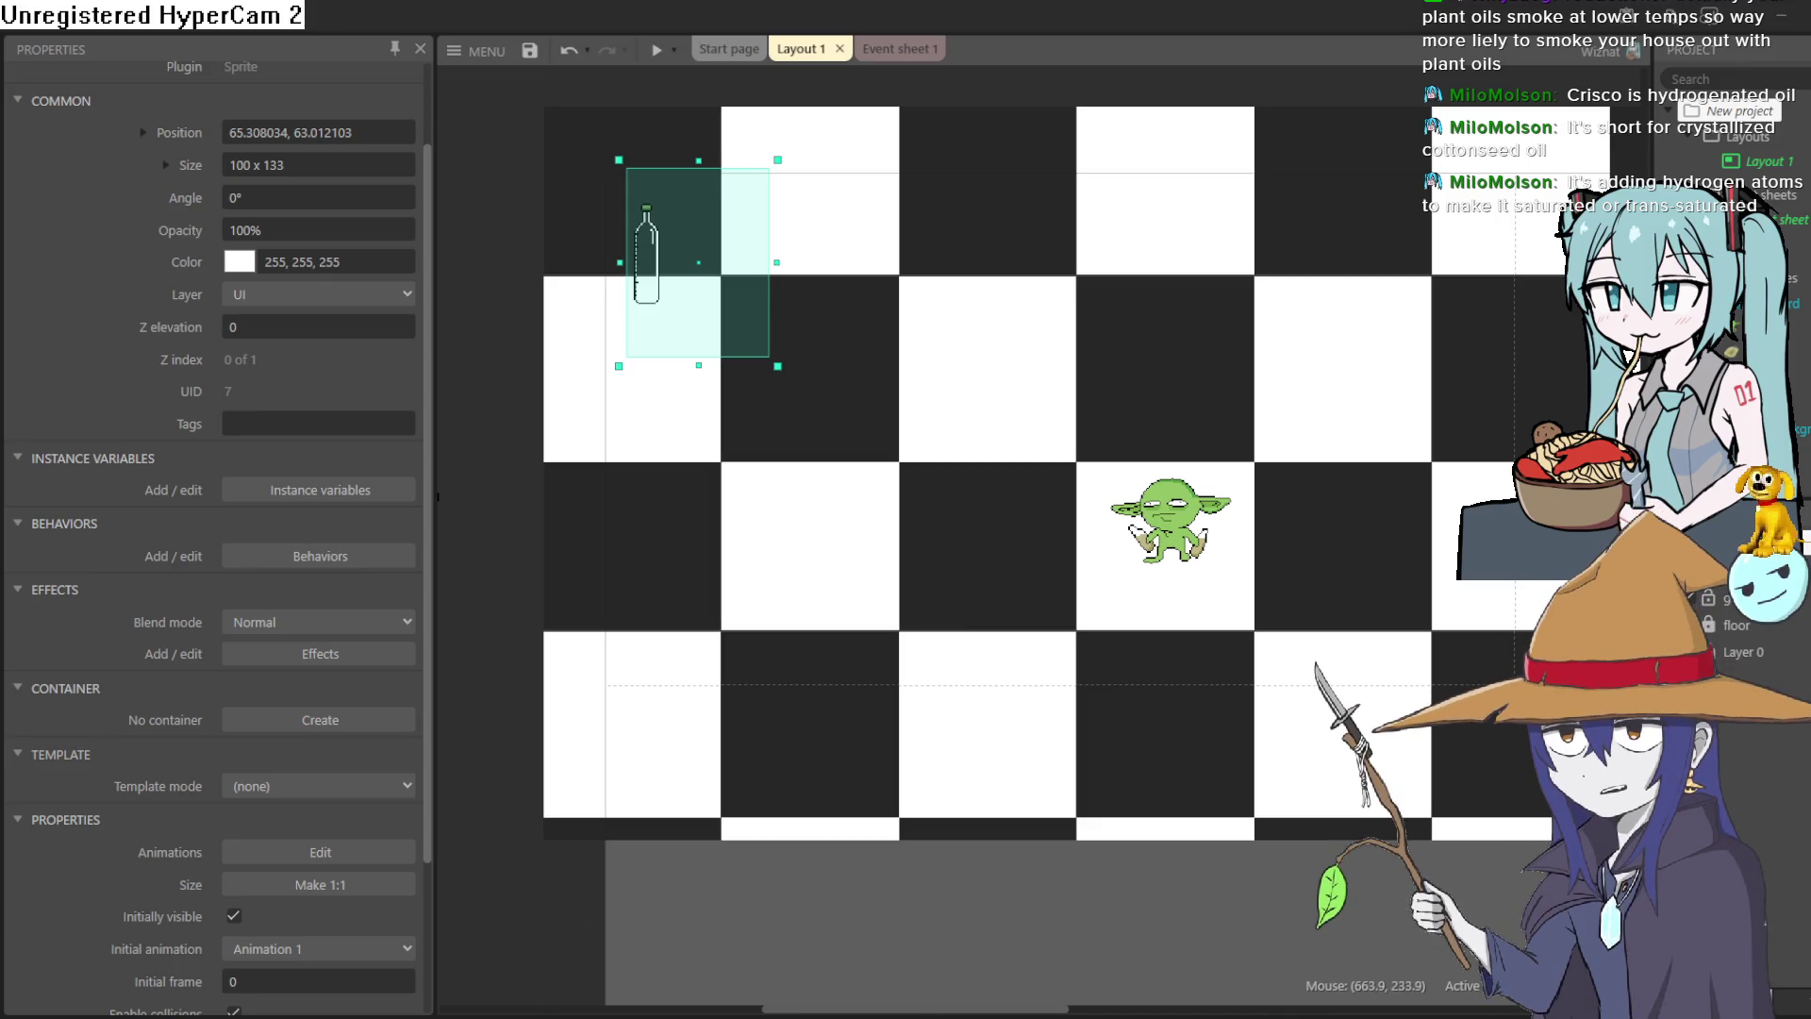
key("alt+Tab")
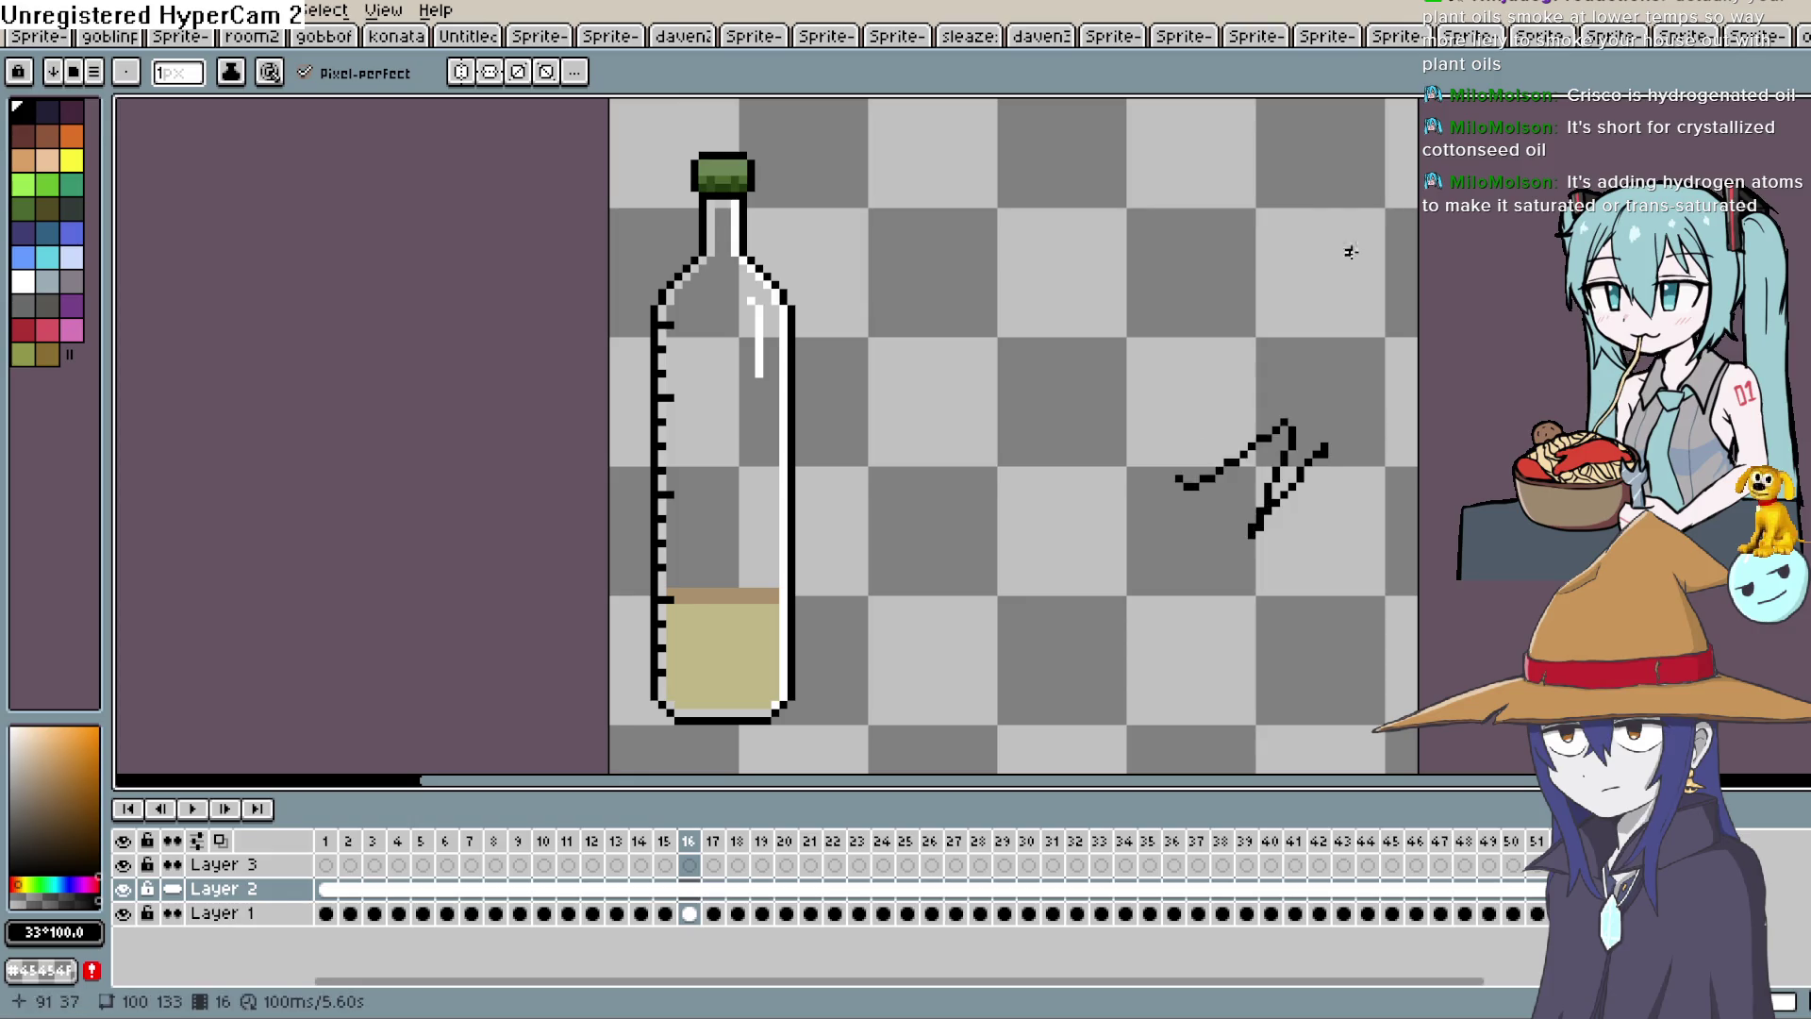
Create a new 100 x 100 transparent RGBA sprite from File > New.
left_click(17, 10)
left_click(47, 39)
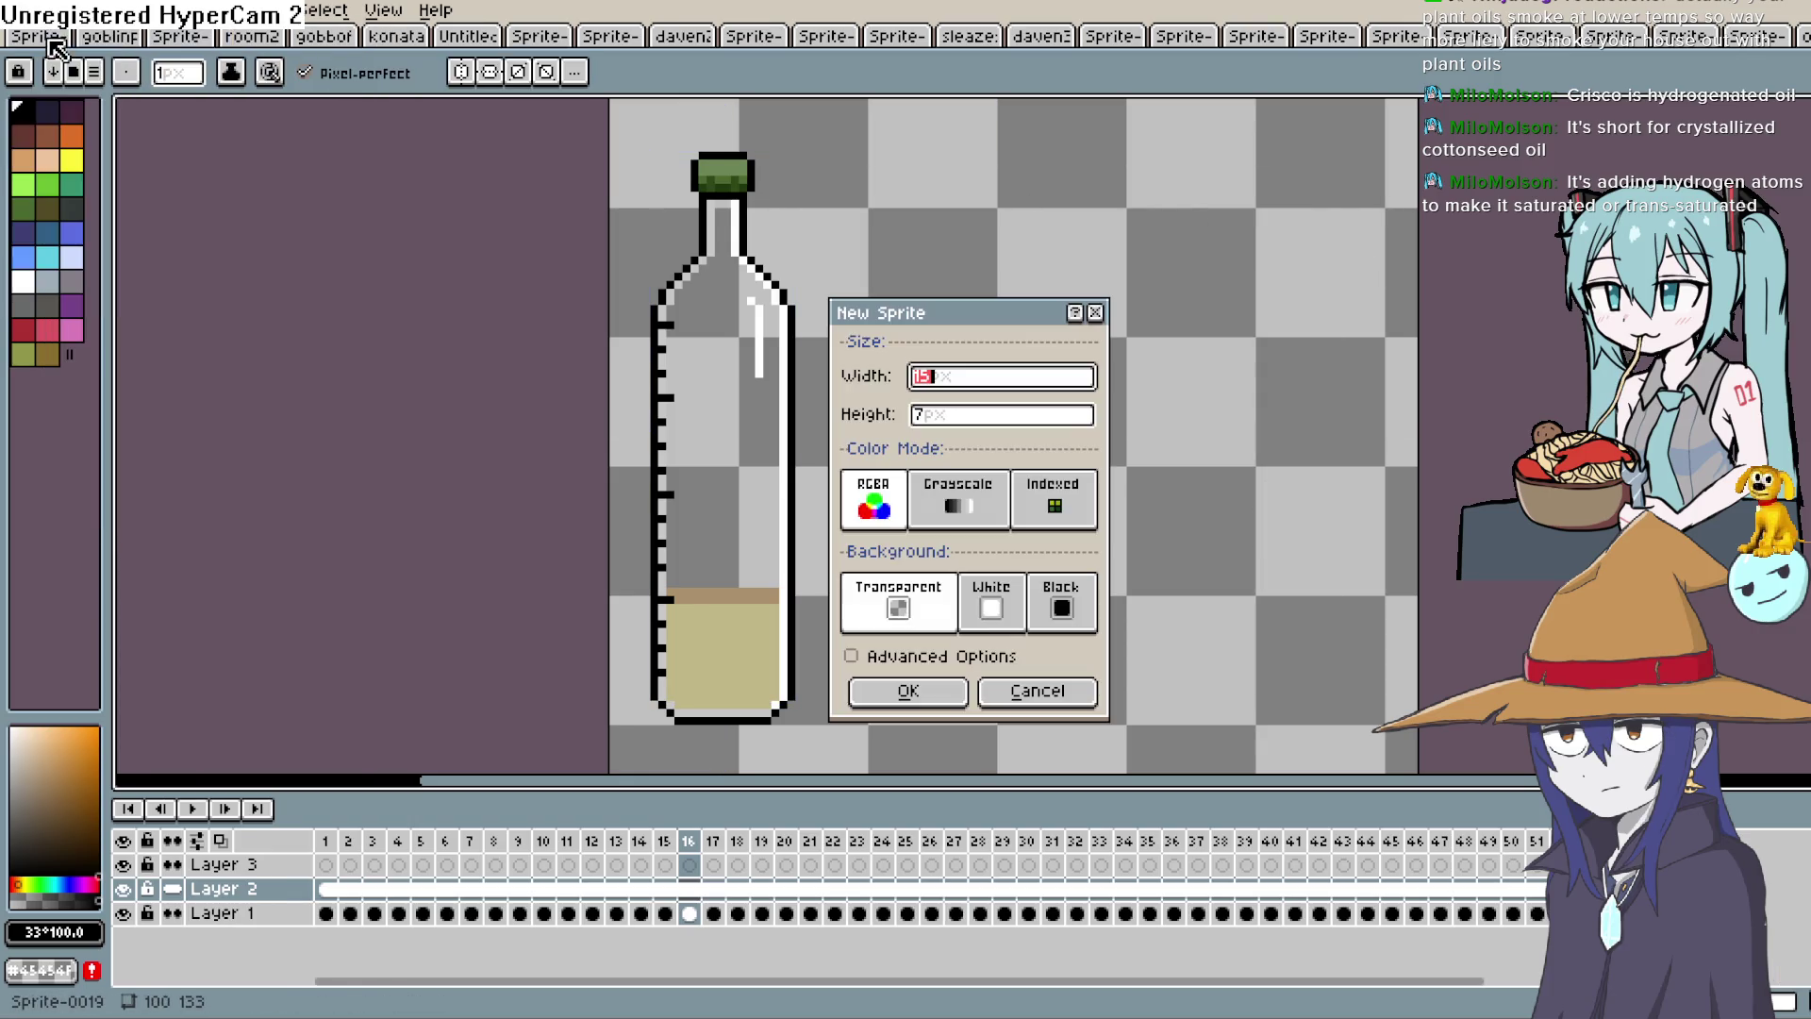
type("1")
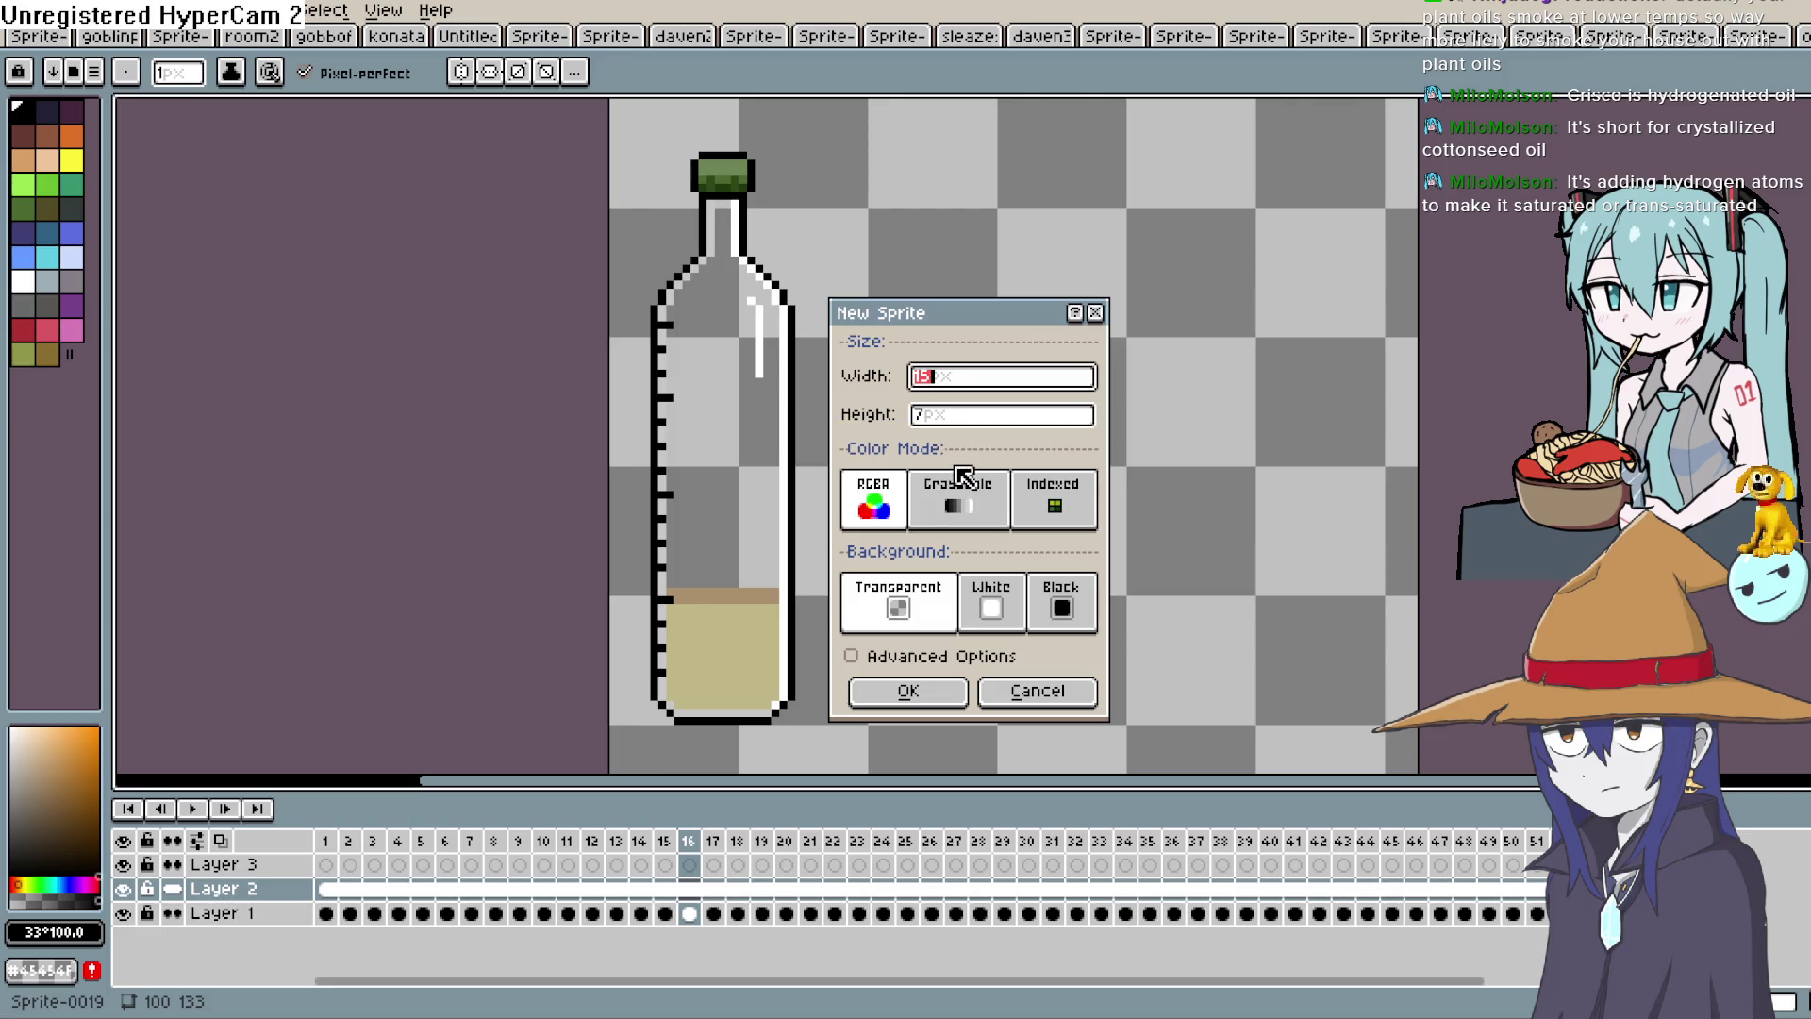
type("00")
left_click(971, 416)
type("1")
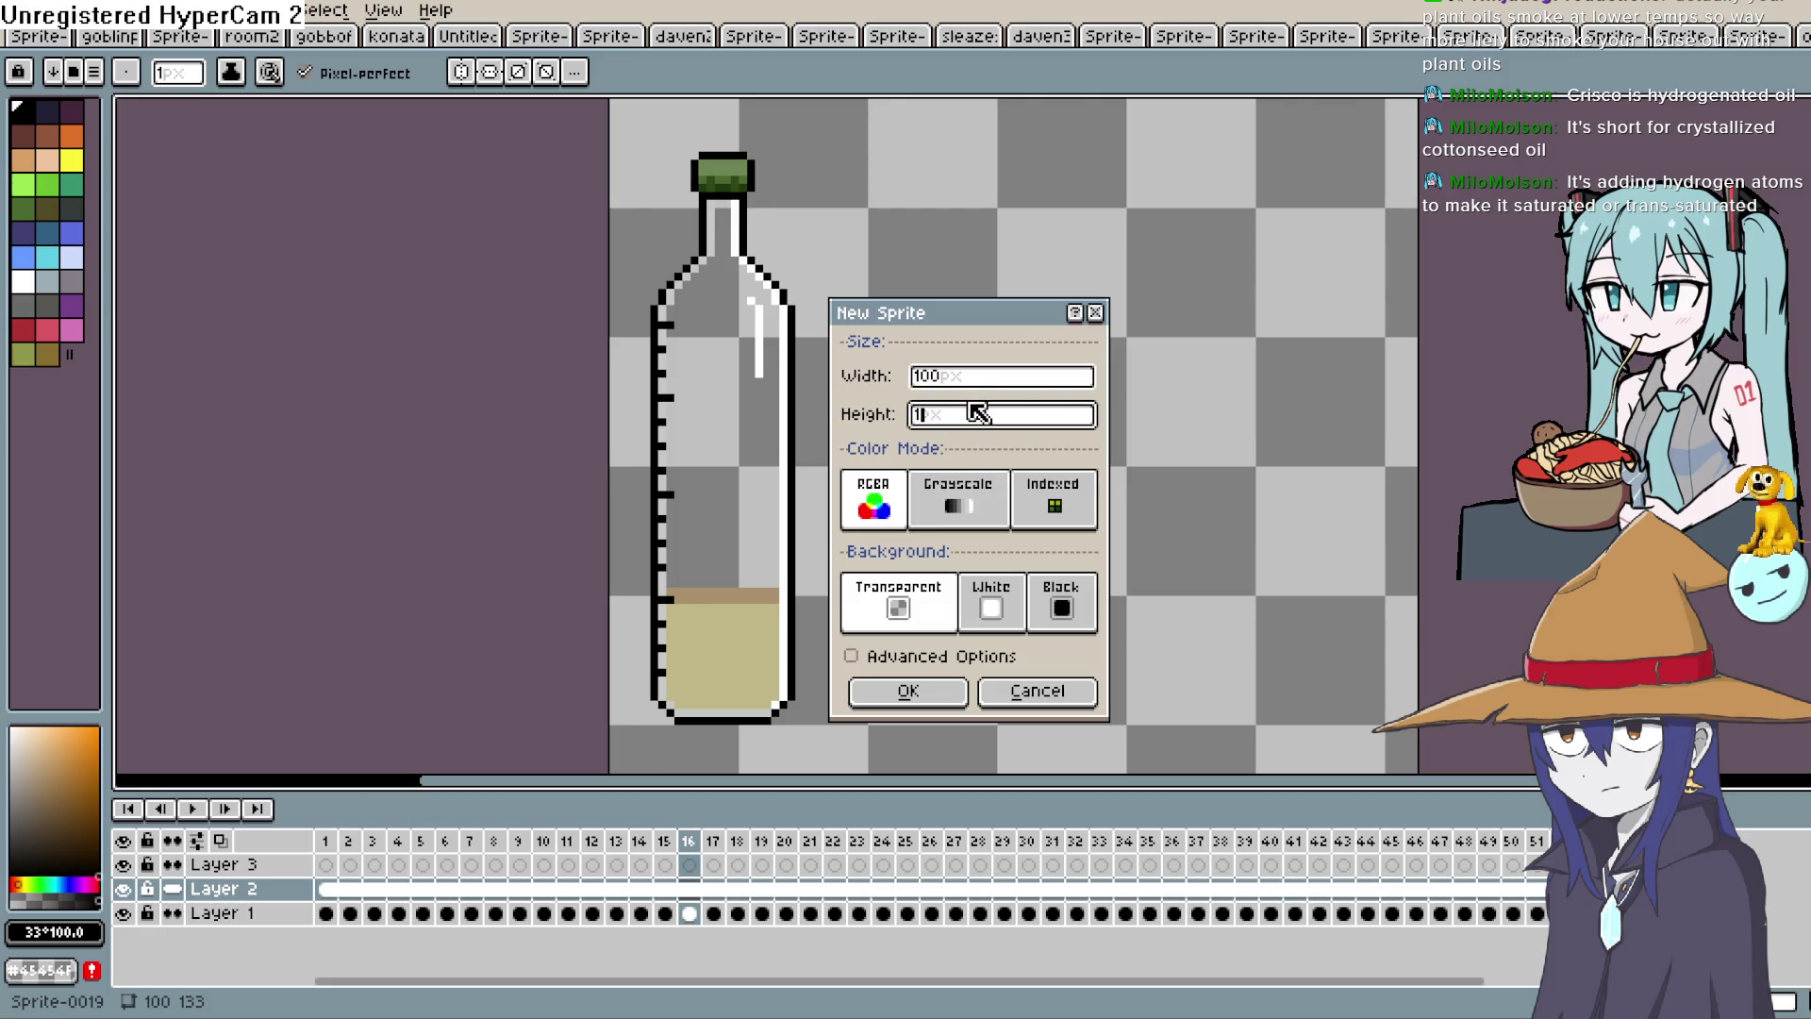
type("00")
left_click(938, 694)
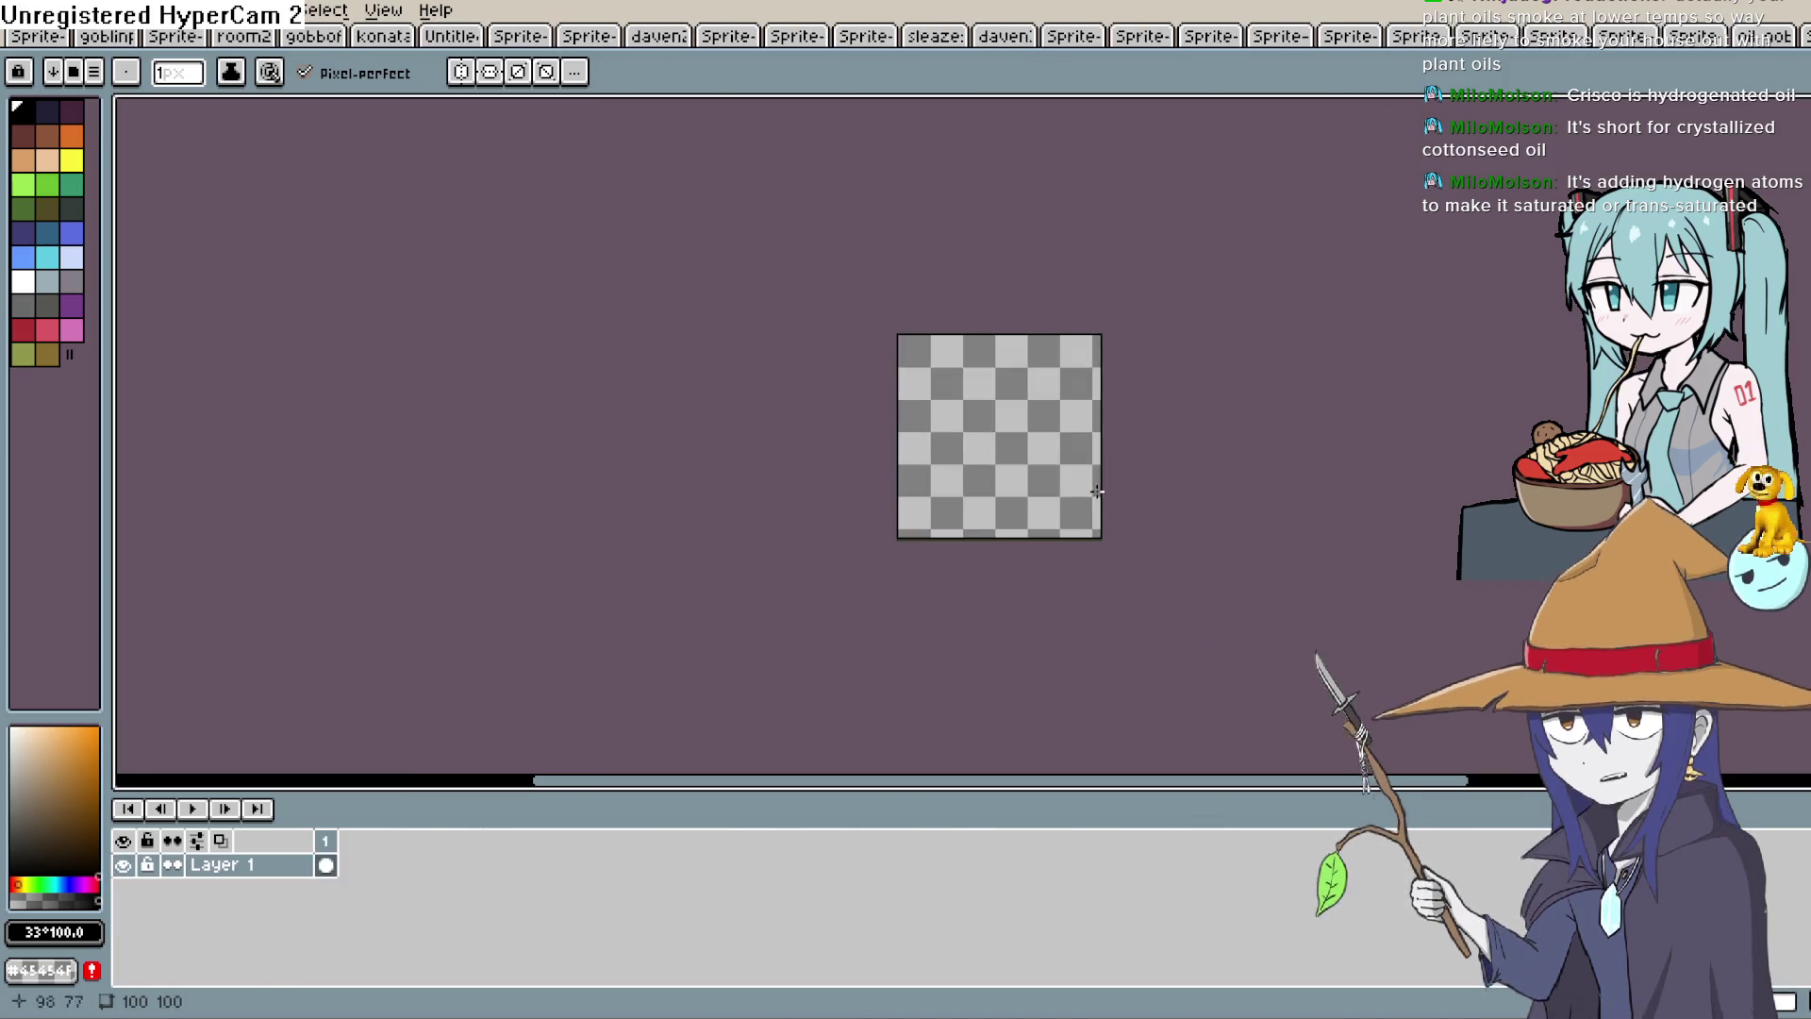
scroll(922, 400, "up", 3)
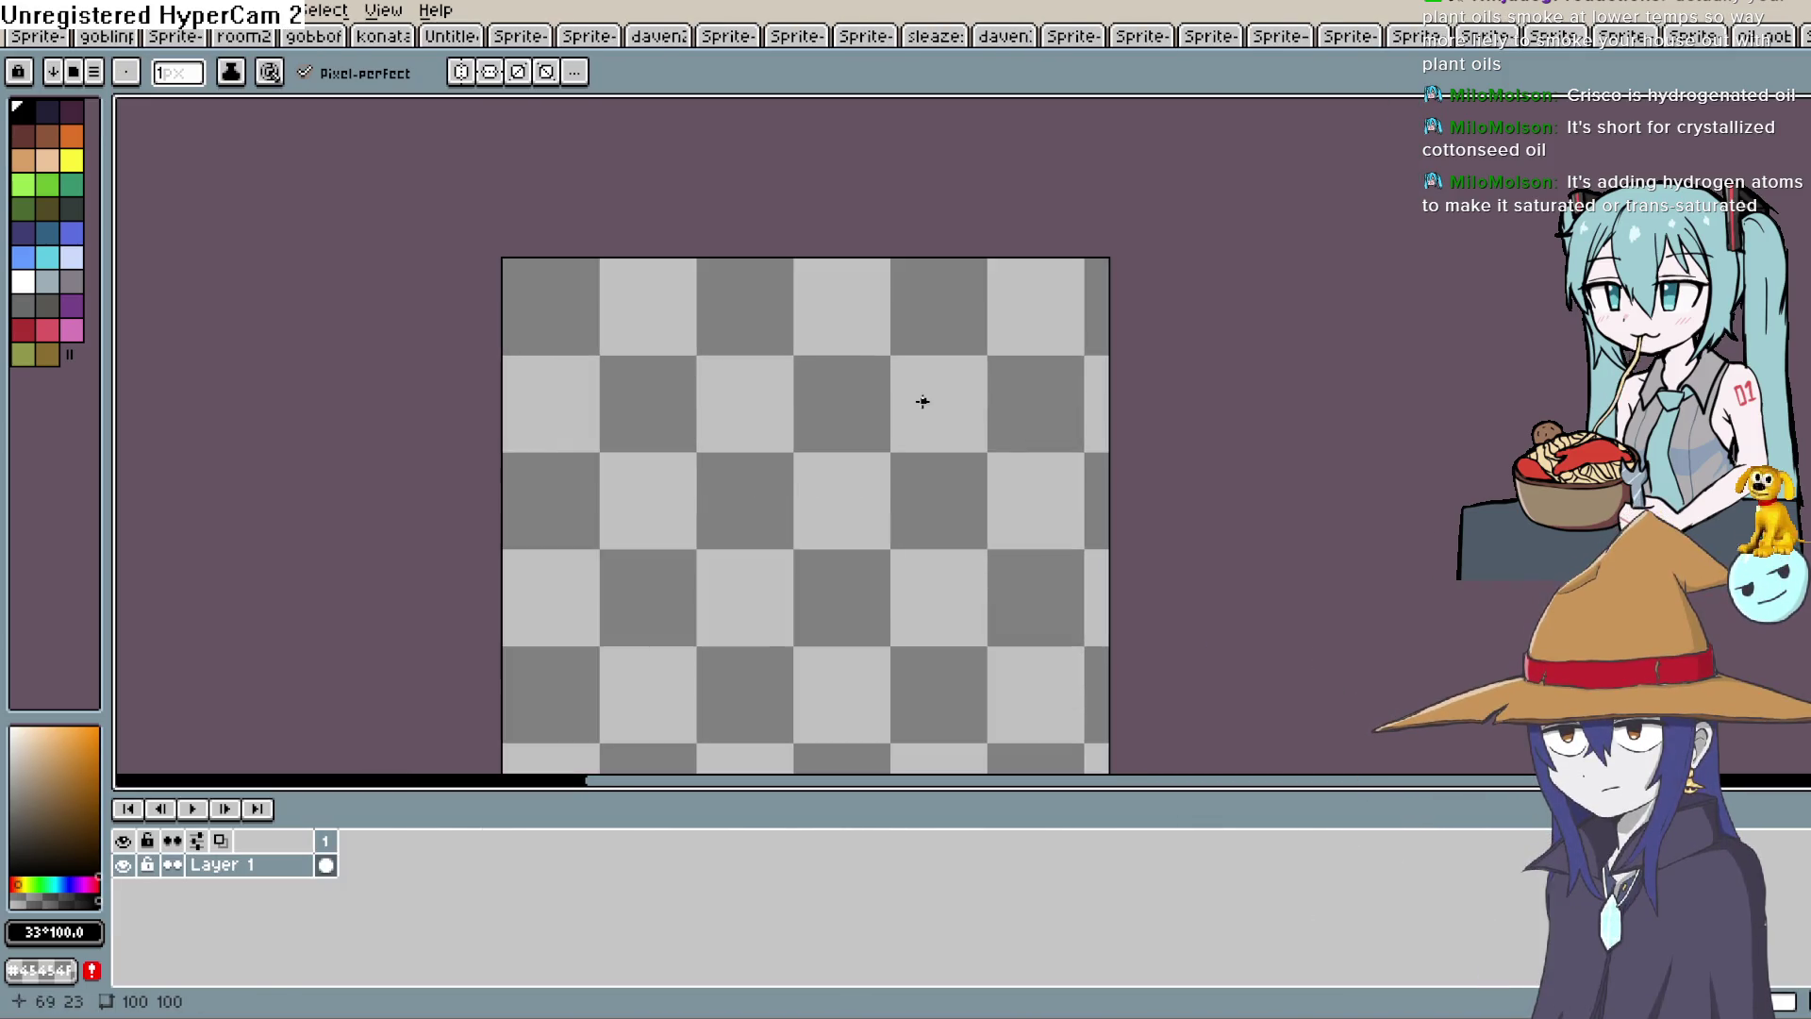
mouse_move(882, 458)
left_mouse_down()
mouse_move(941, 283)
mouse_move(925, 323)
left_mouse_up()
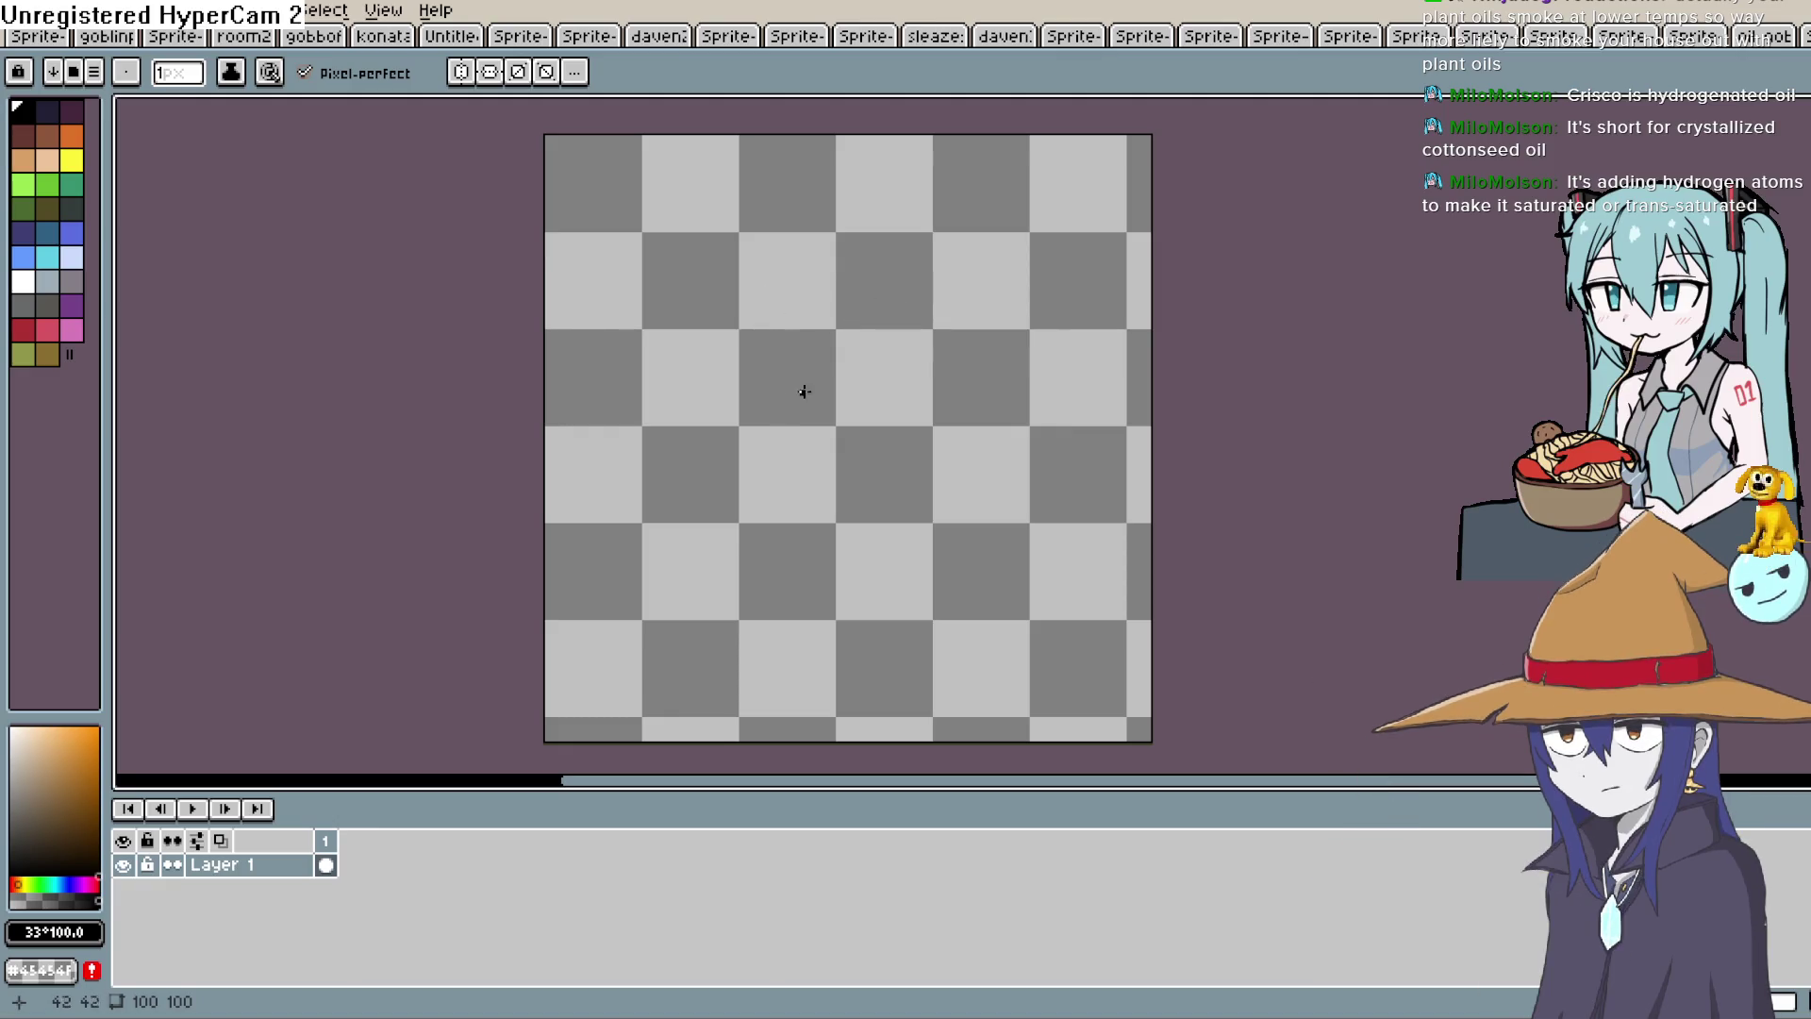
left_click_drag(829, 461, 827, 436)
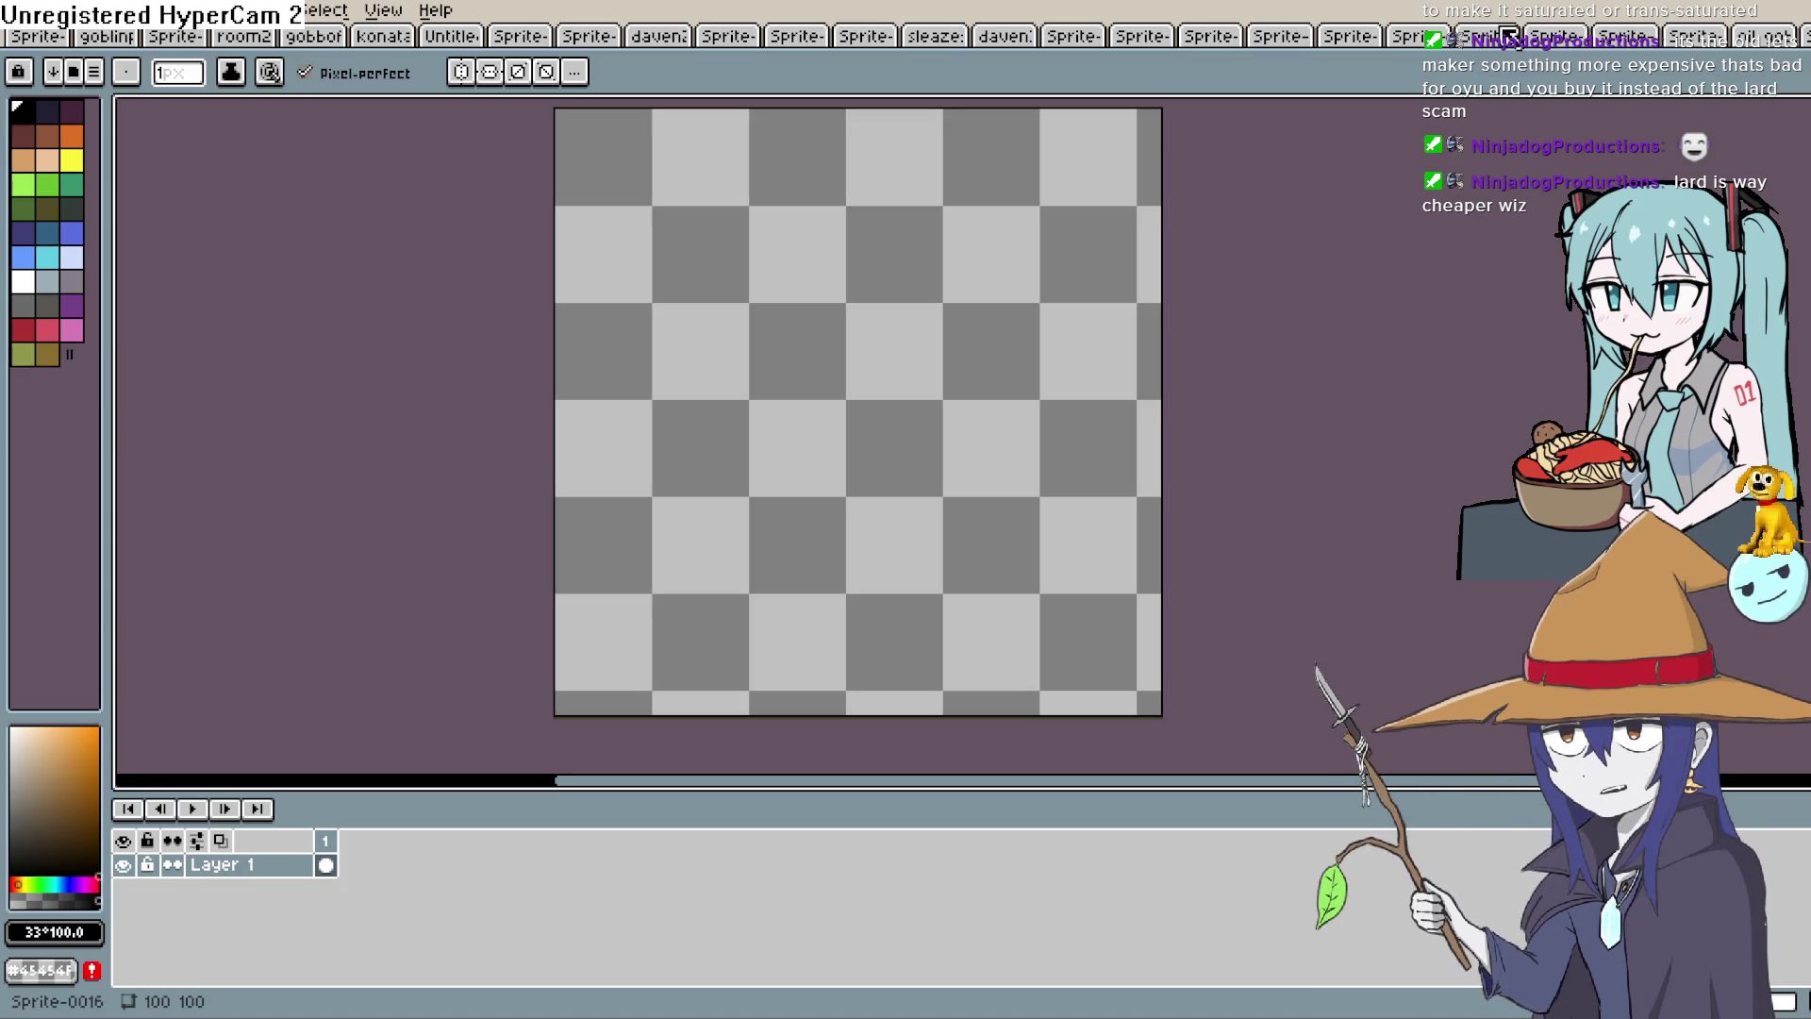
left_click_drag(695, 401, 905, 343)
key("ctrl+z")
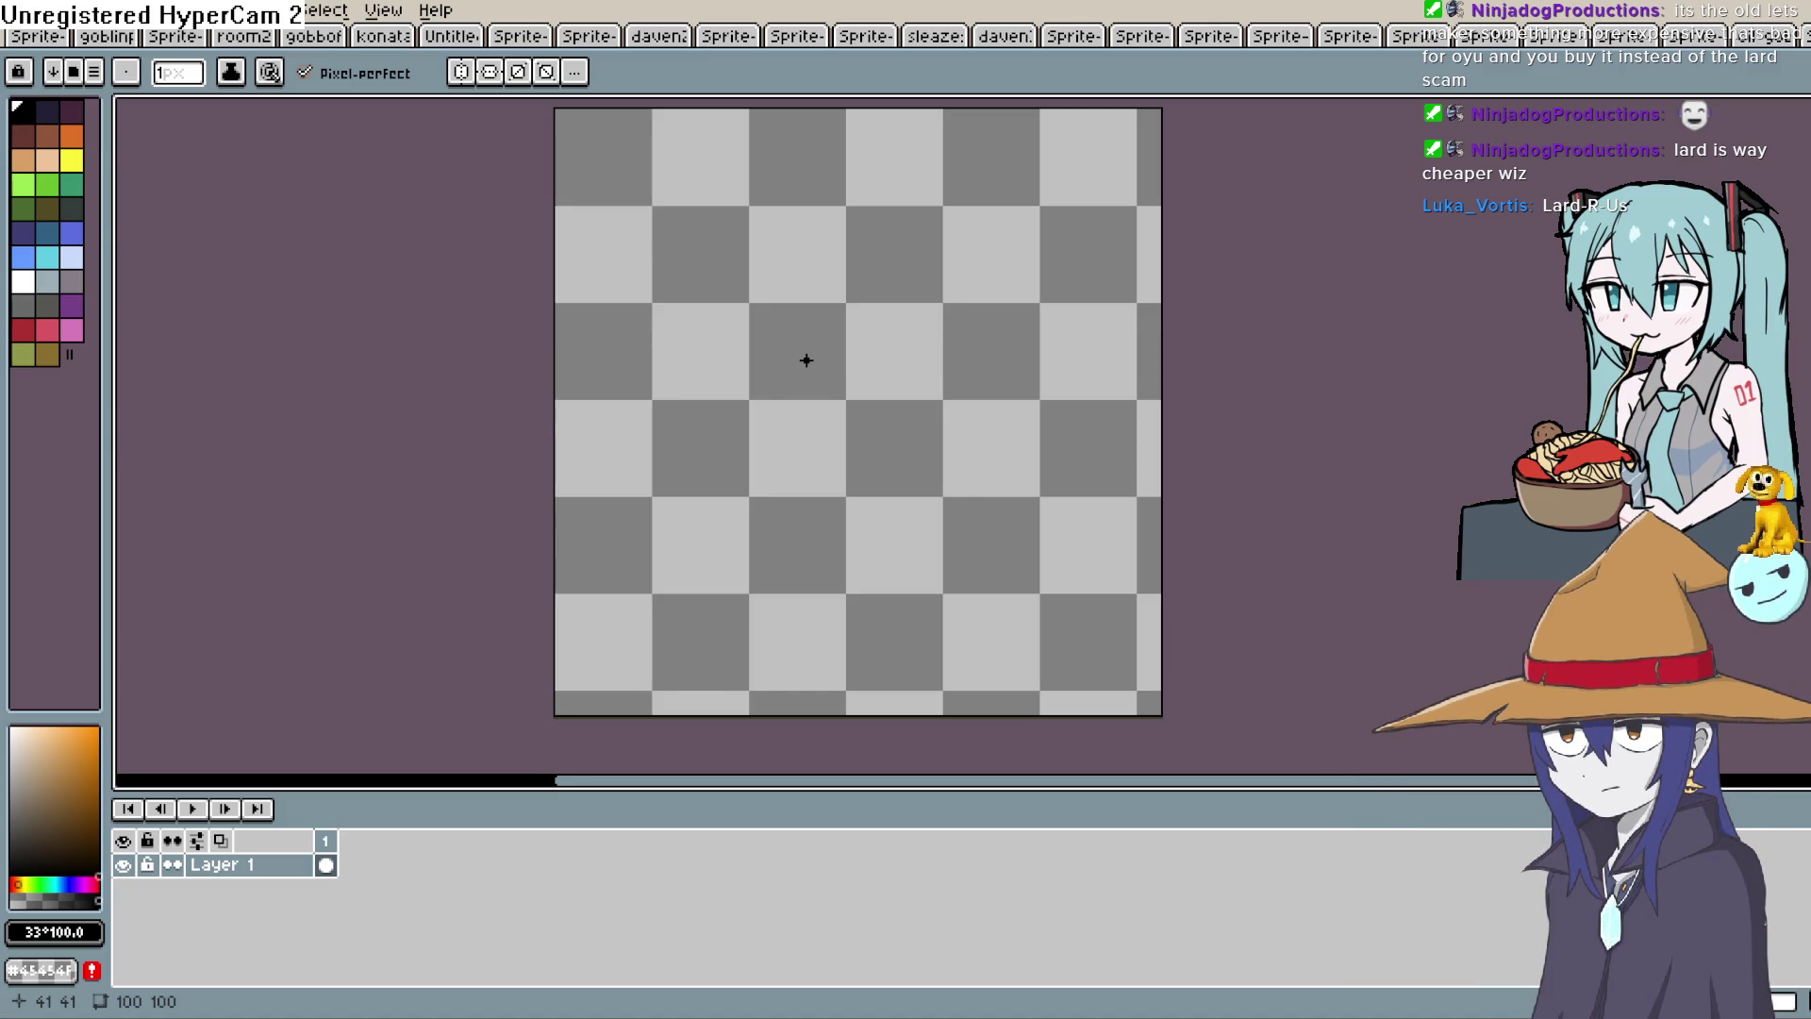
scroll(806, 360, "up", 1)
scroll(823, 399, "down", 1)
left_click_drag(817, 392, 800, 425)
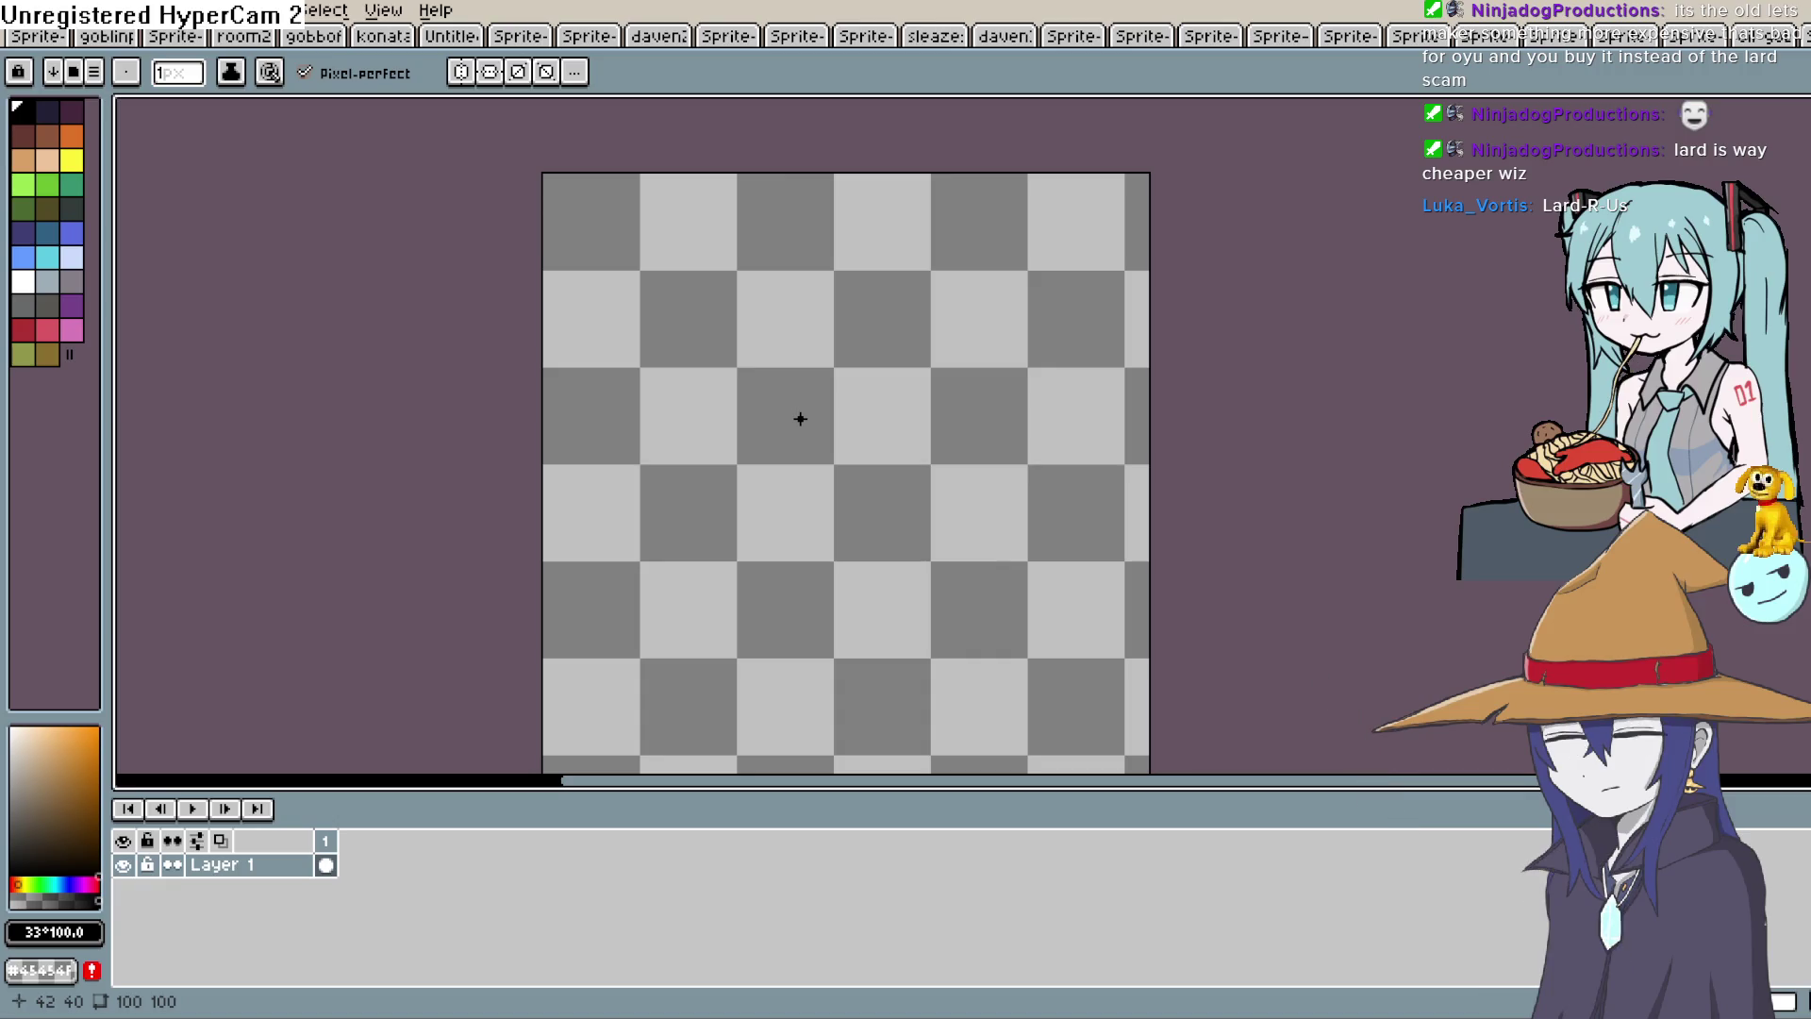
key("space")
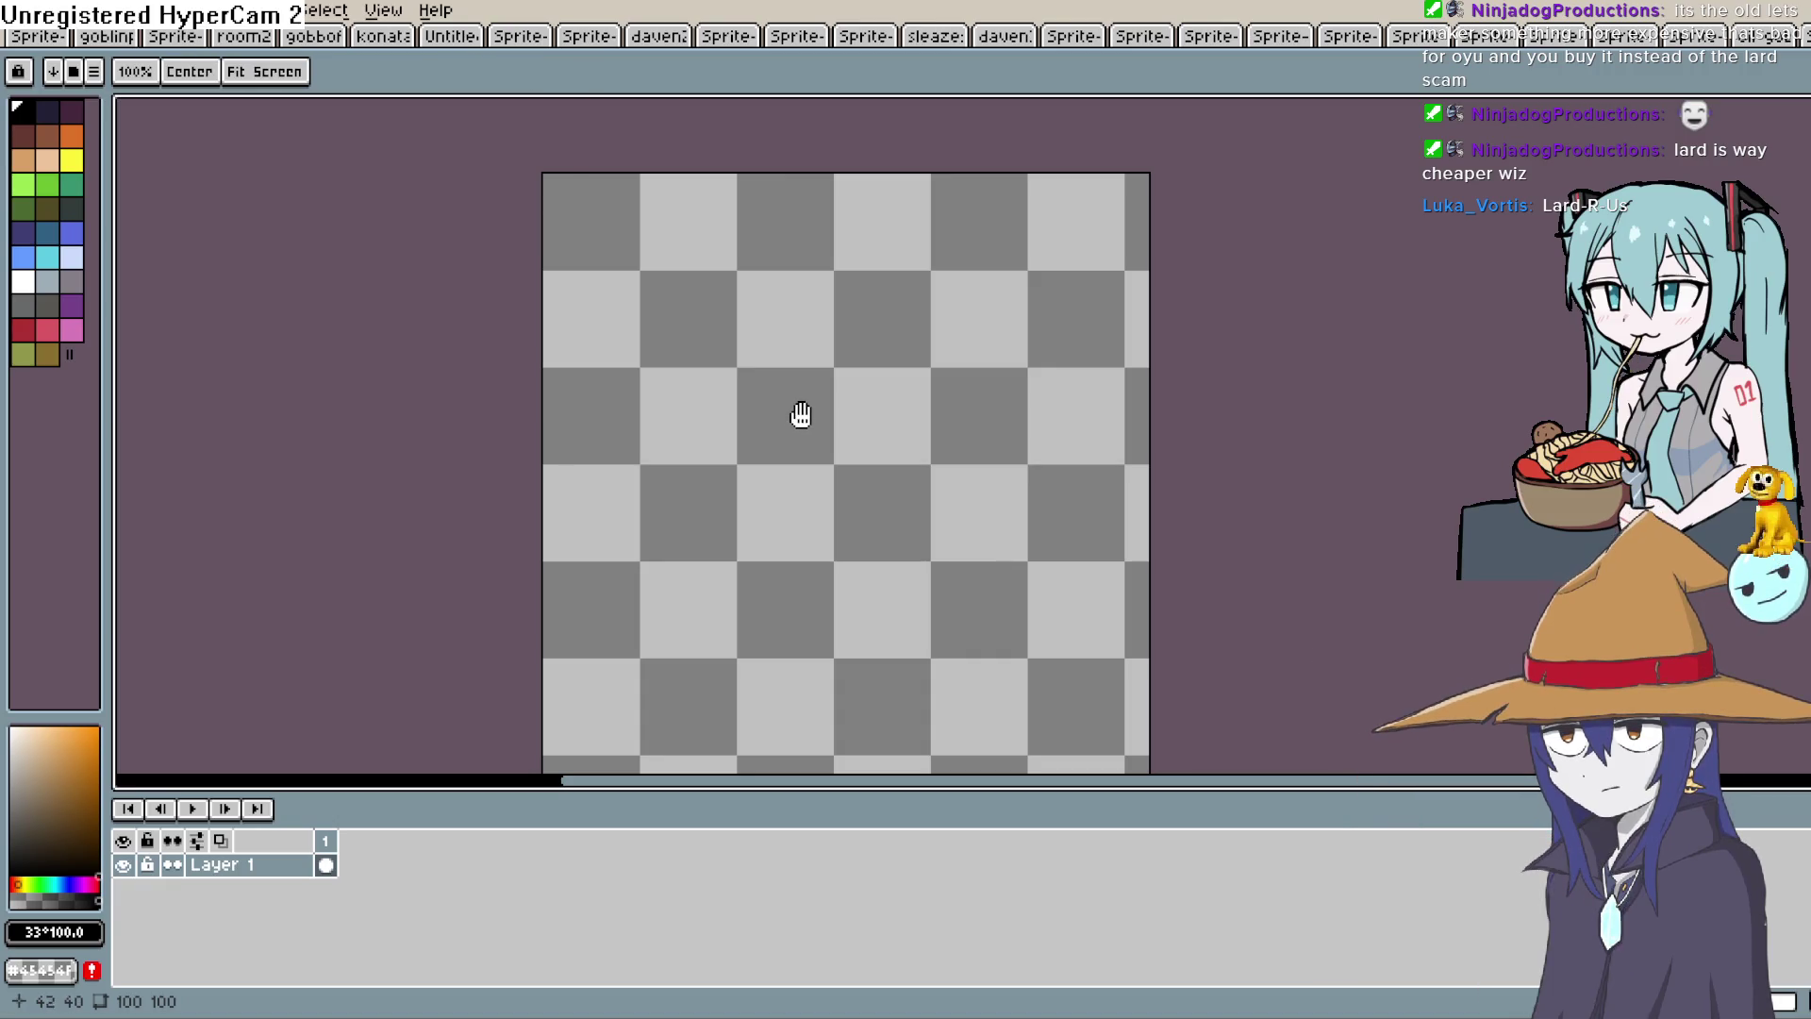
left_click_drag(809, 427, 810, 398)
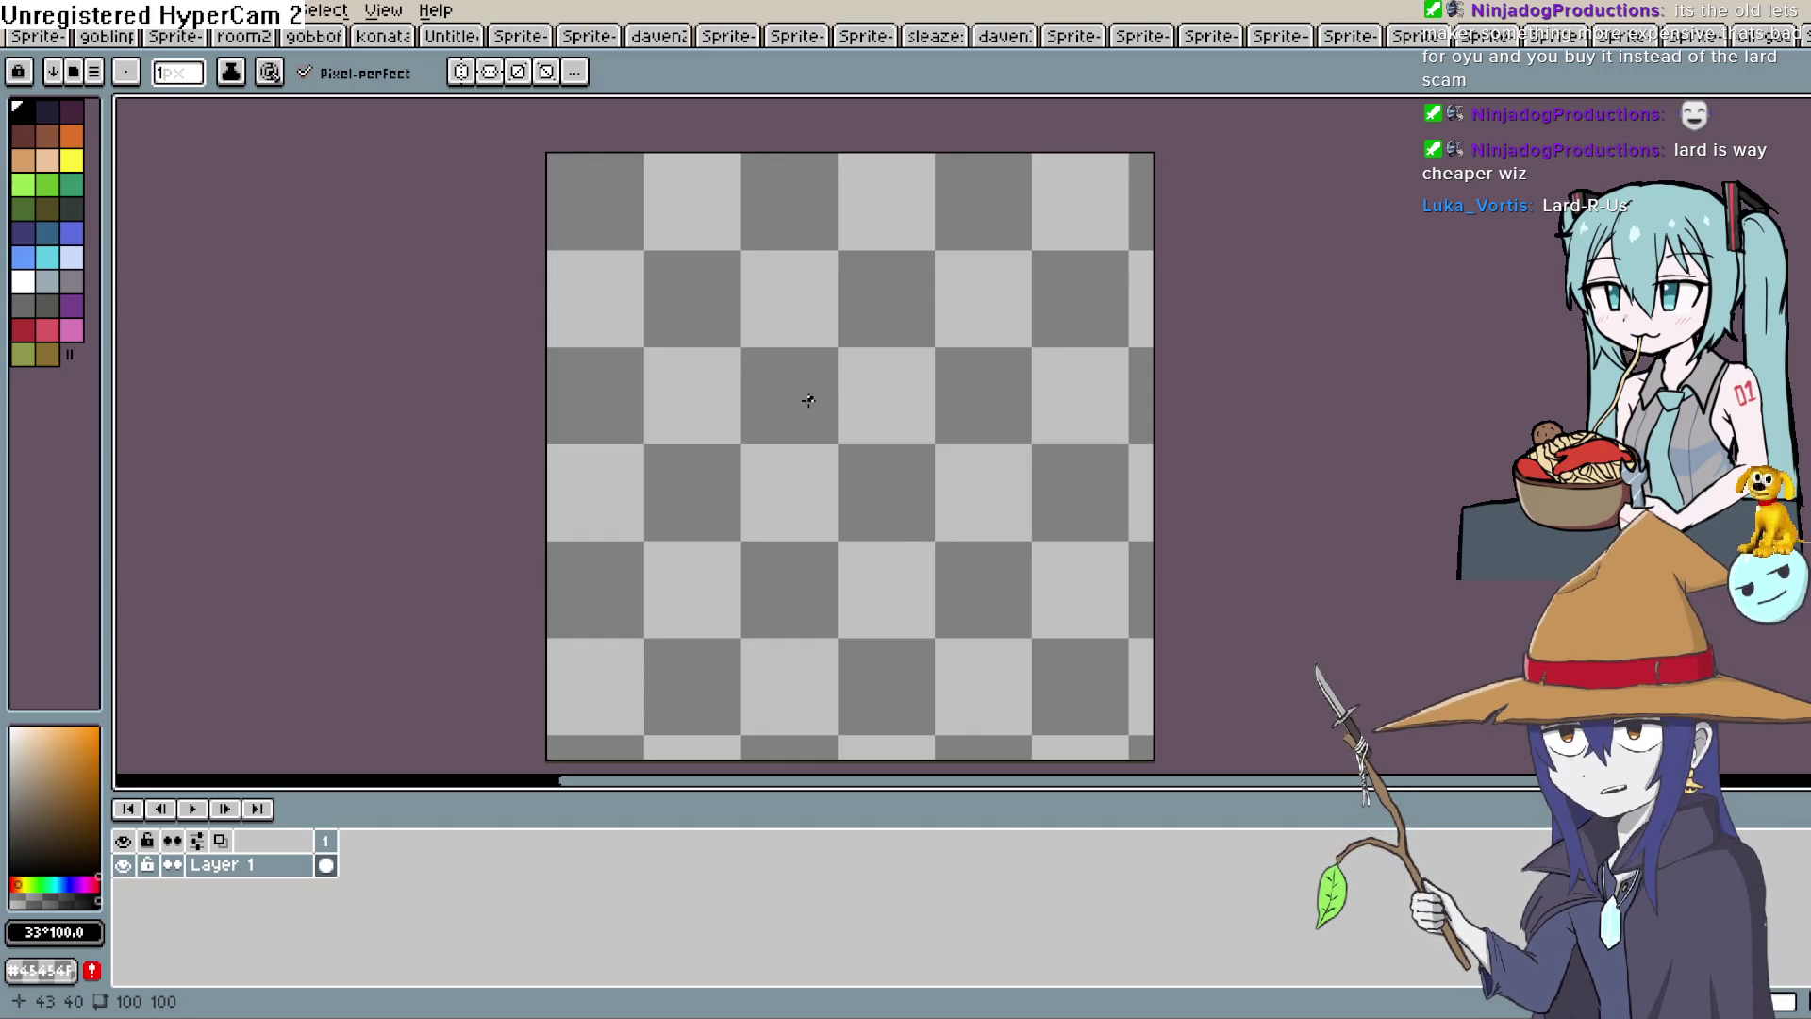
left_click_drag(808, 397, 810, 376)
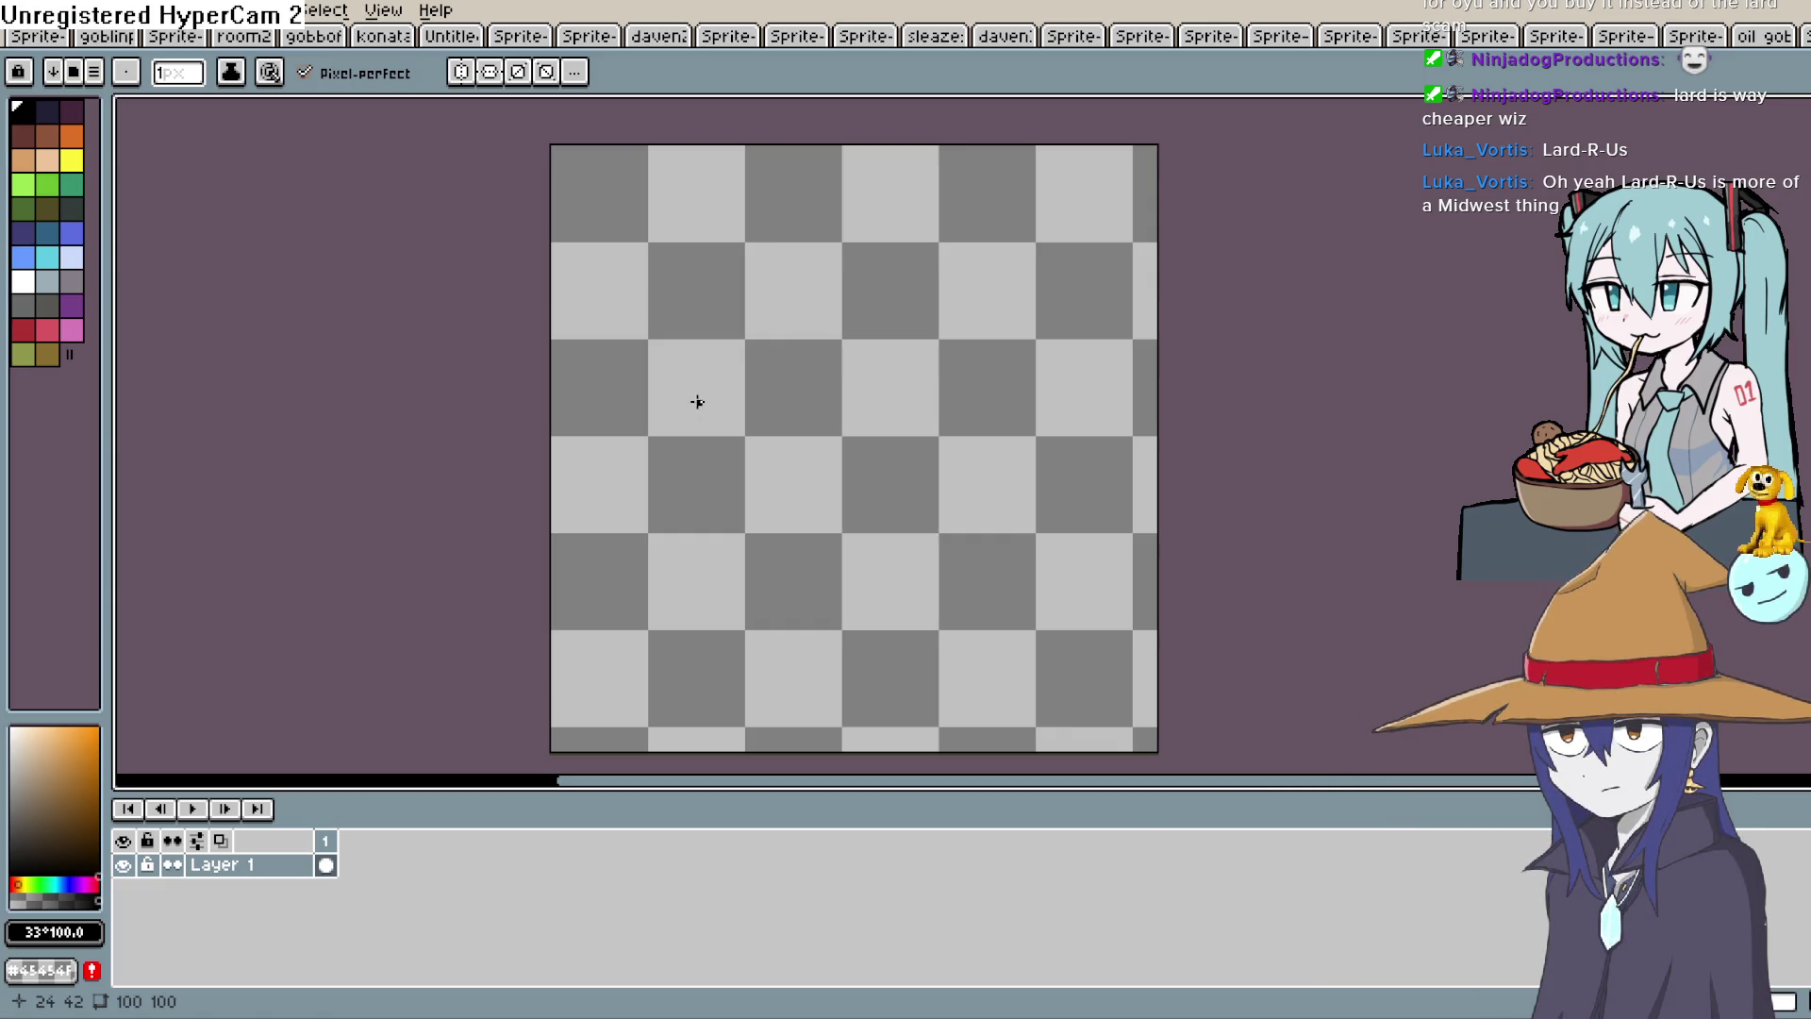
mouse_move(720, 408)
left_mouse_down()
mouse_move(729, 264)
mouse_move(885, 415)
left_mouse_up()
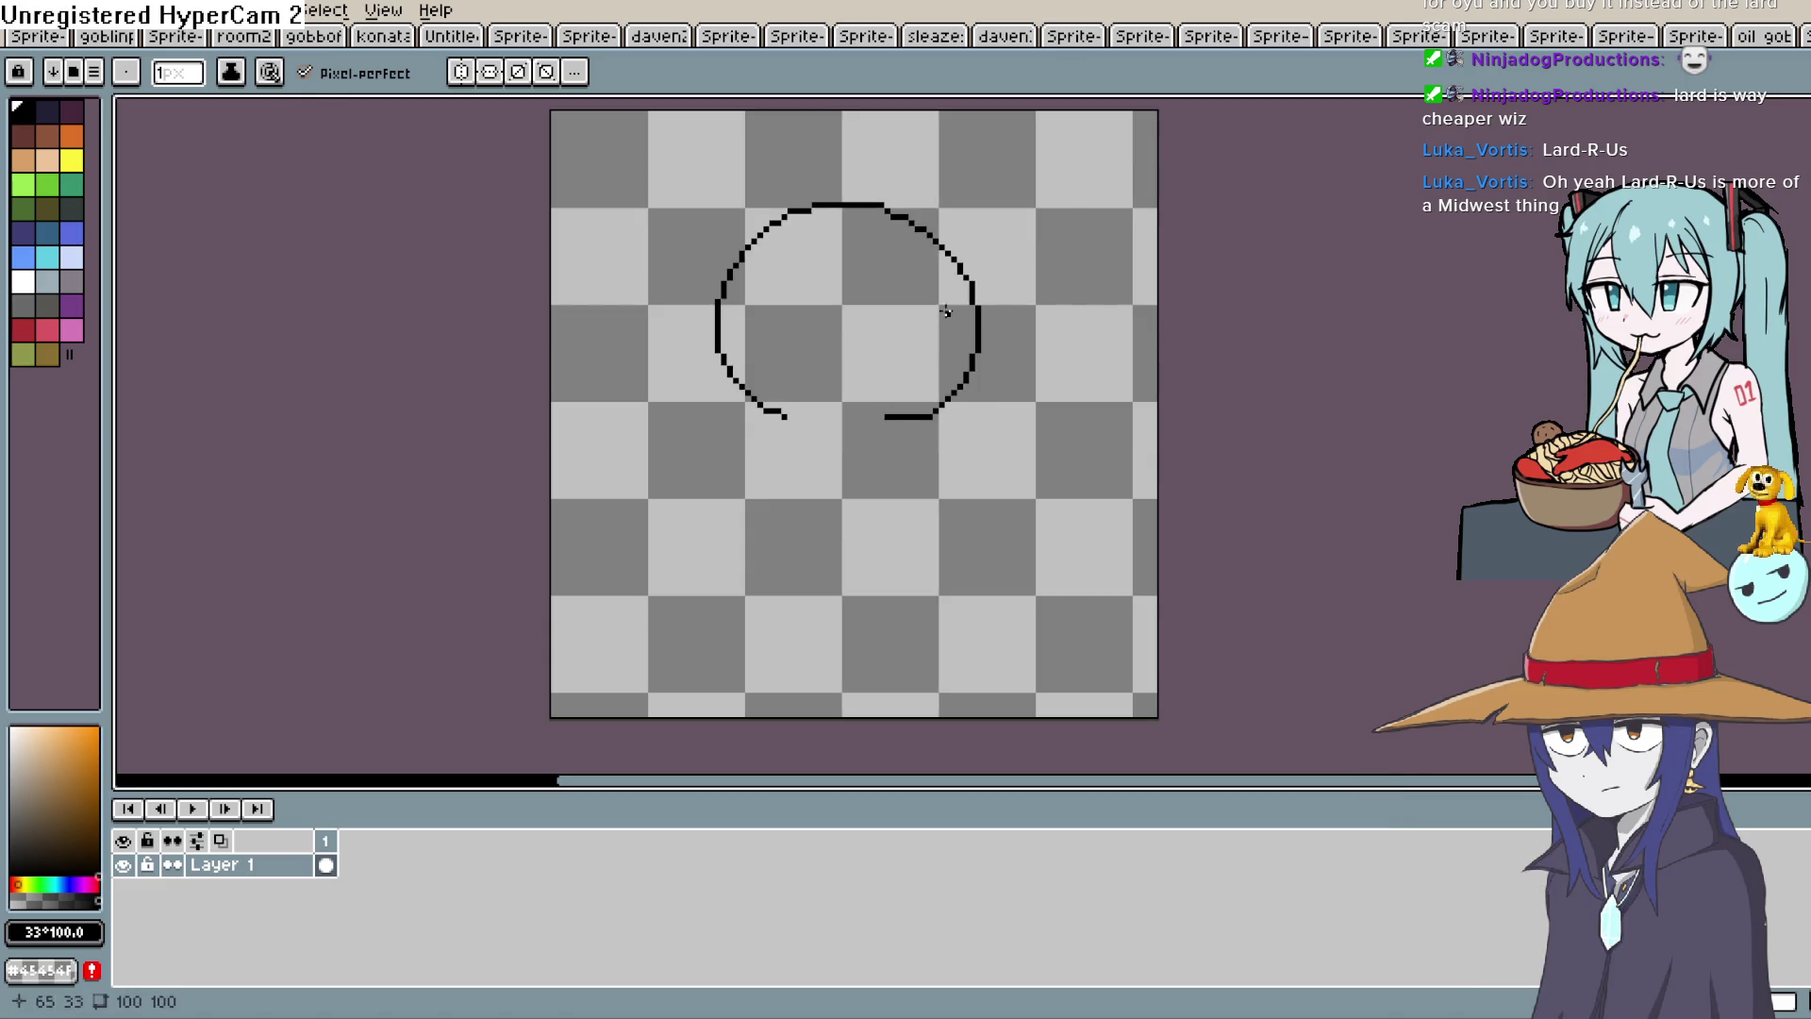
scroll(941, 320, "up", 1)
scroll(941, 320, "up", 1)
mouse_move(950, 331)
left_mouse_down()
mouse_move(948, 351)
mouse_move(969, 321)
left_mouse_up()
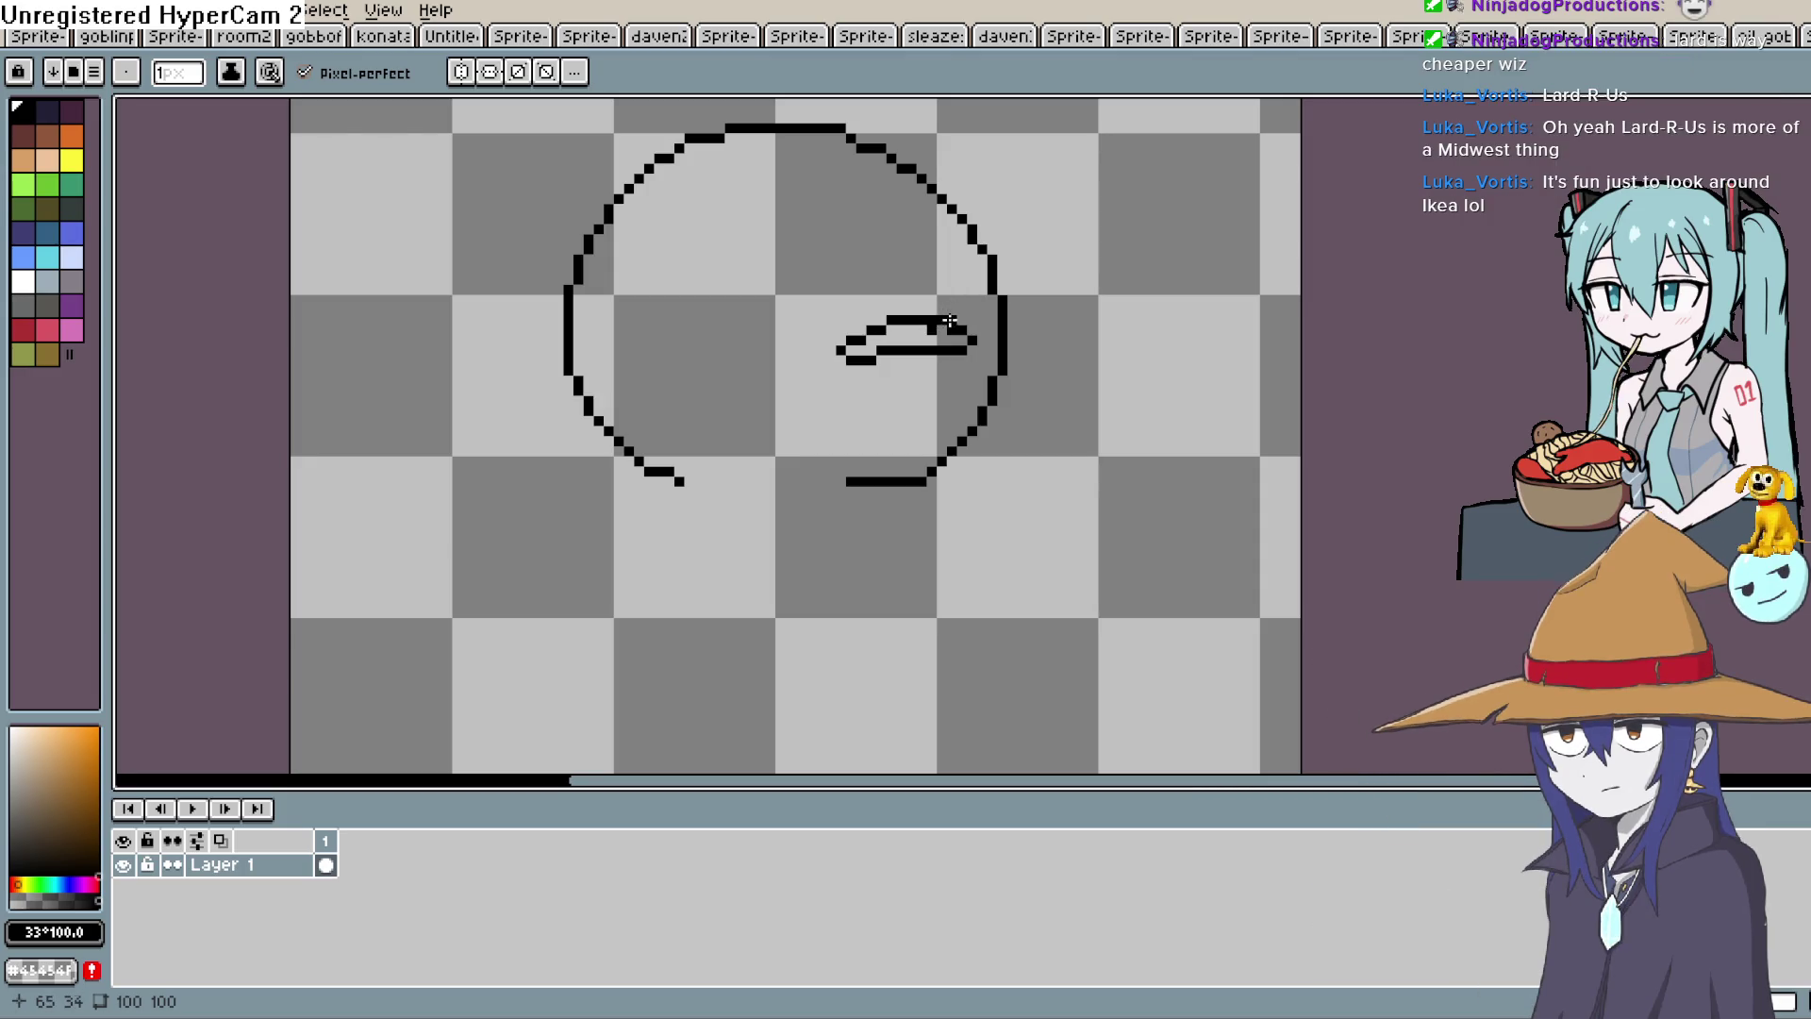
key("ctrl+z")
mouse_move(939, 318)
left_mouse_down()
mouse_move(842, 335)
mouse_move(961, 339)
left_mouse_up()
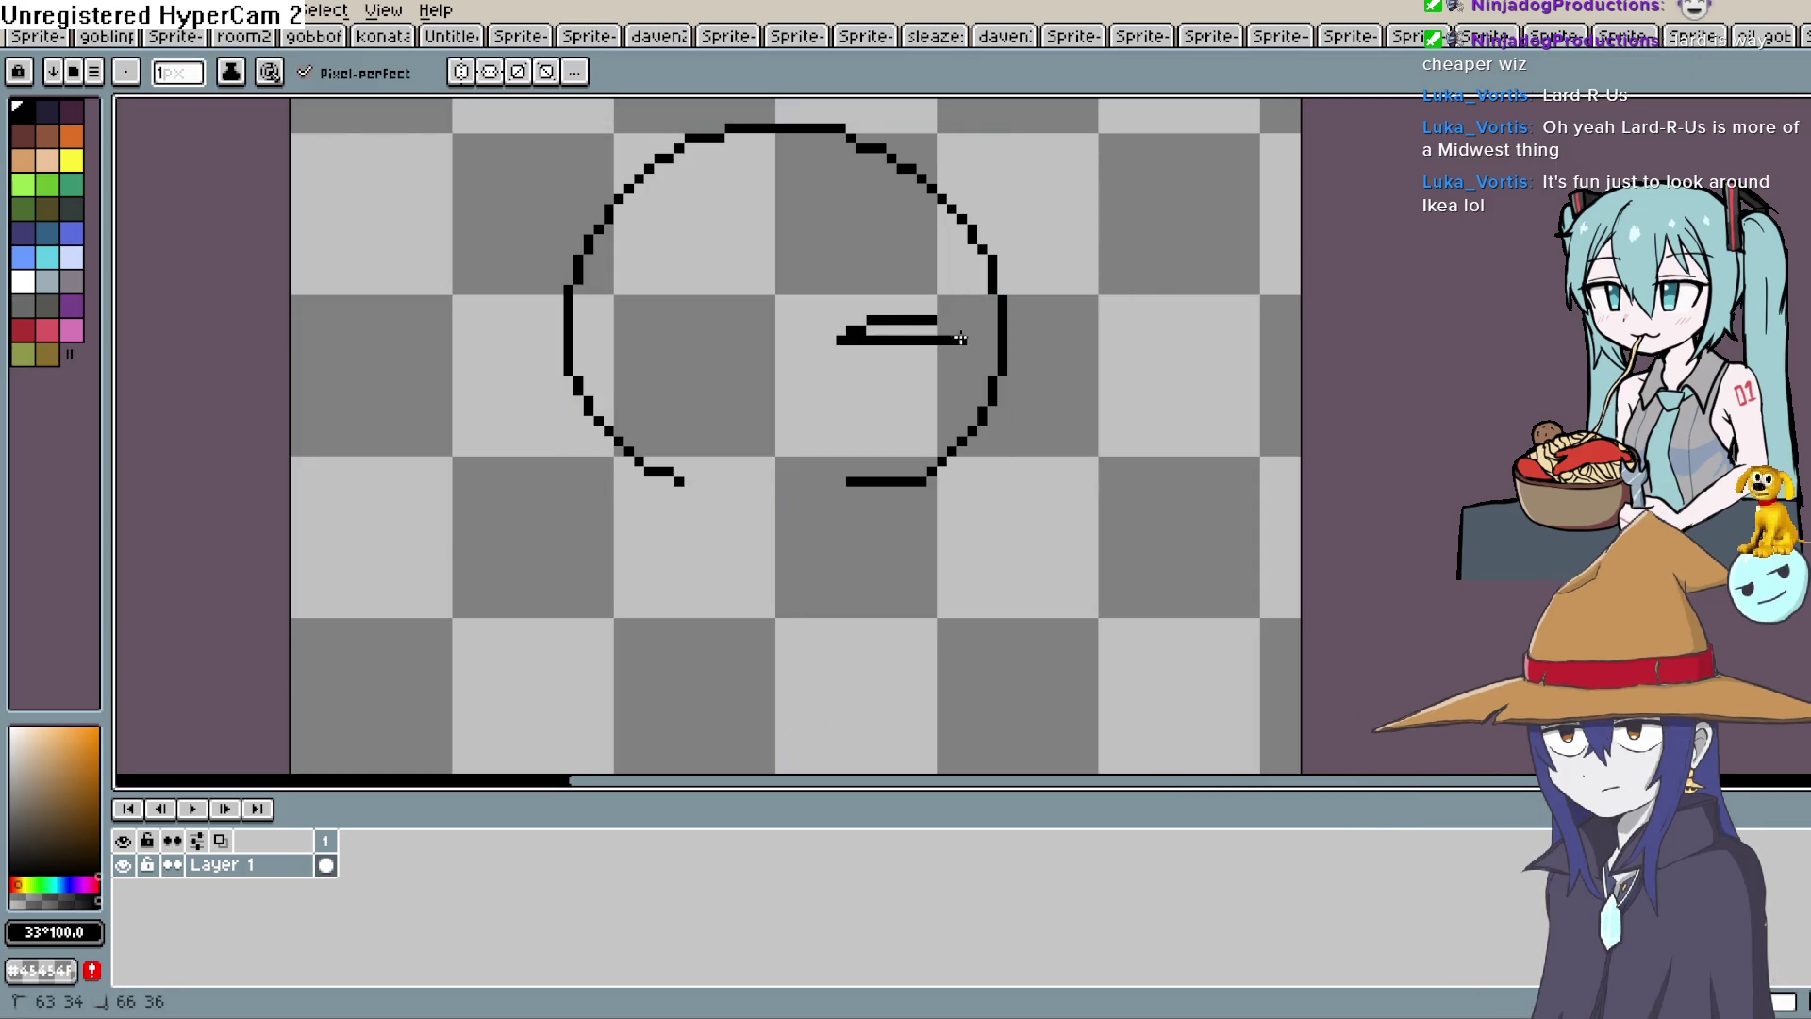
key("ctrl+z")
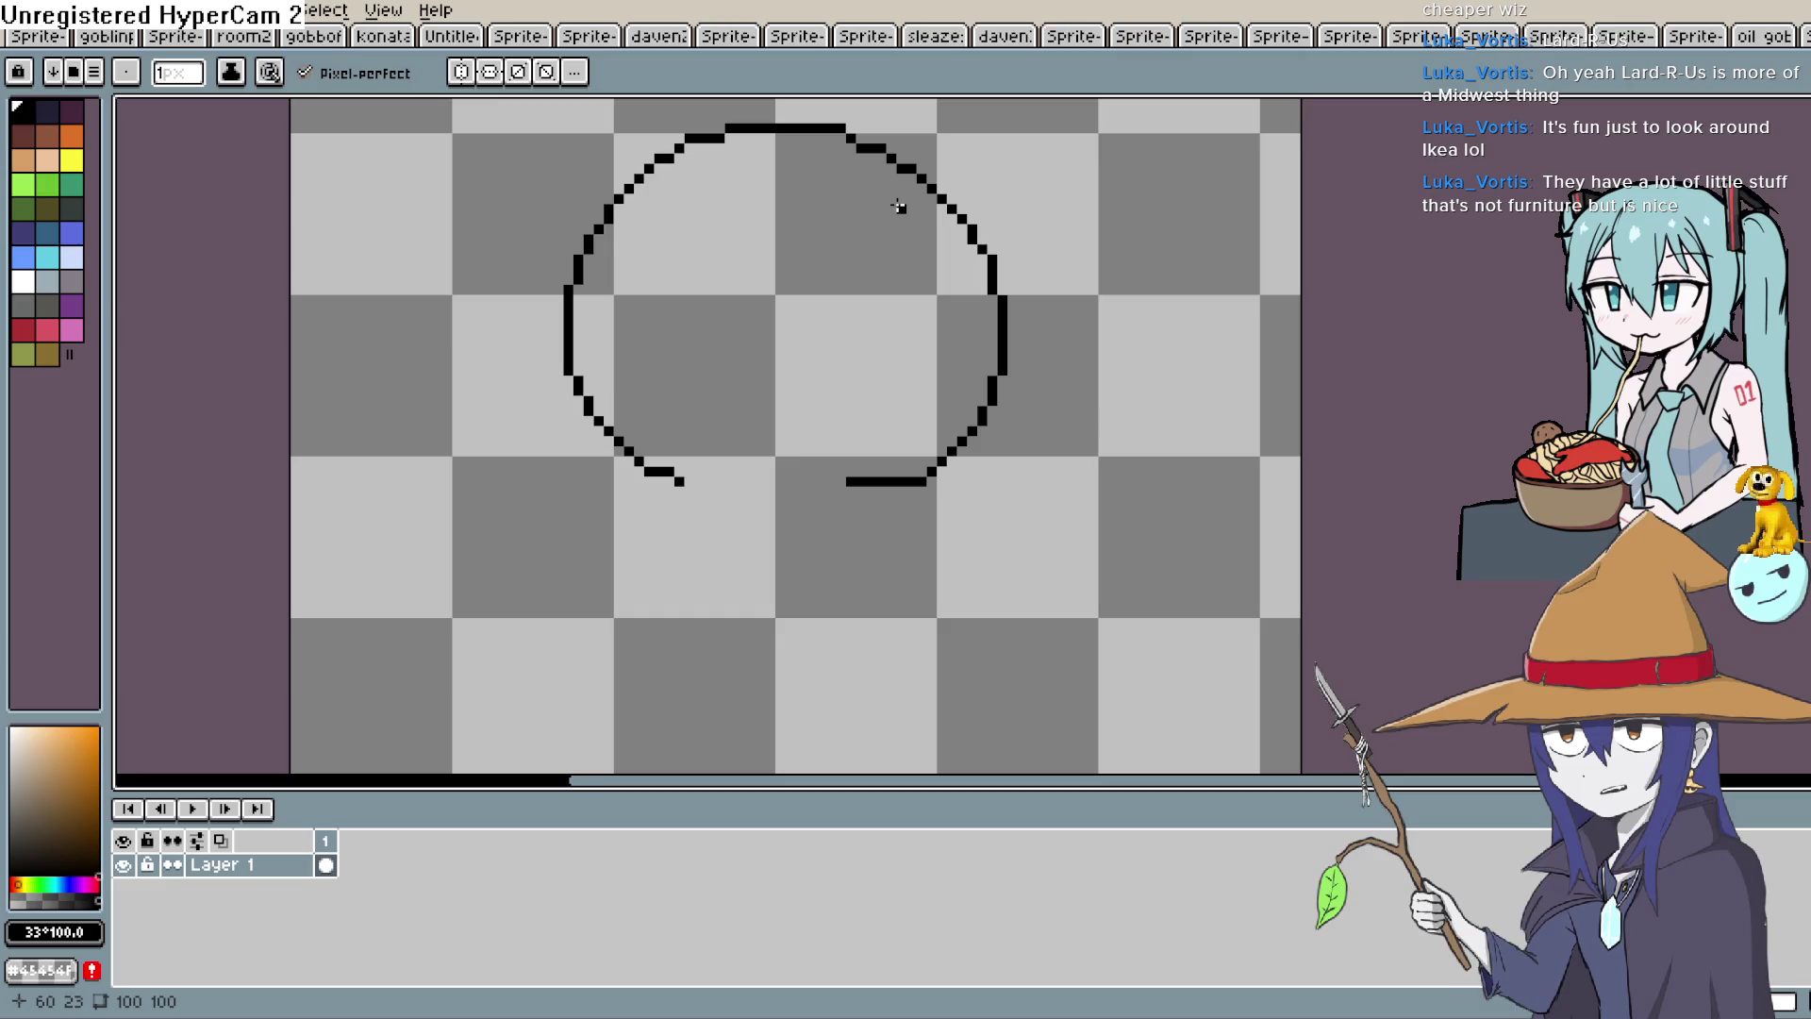
key("ctrl+z")
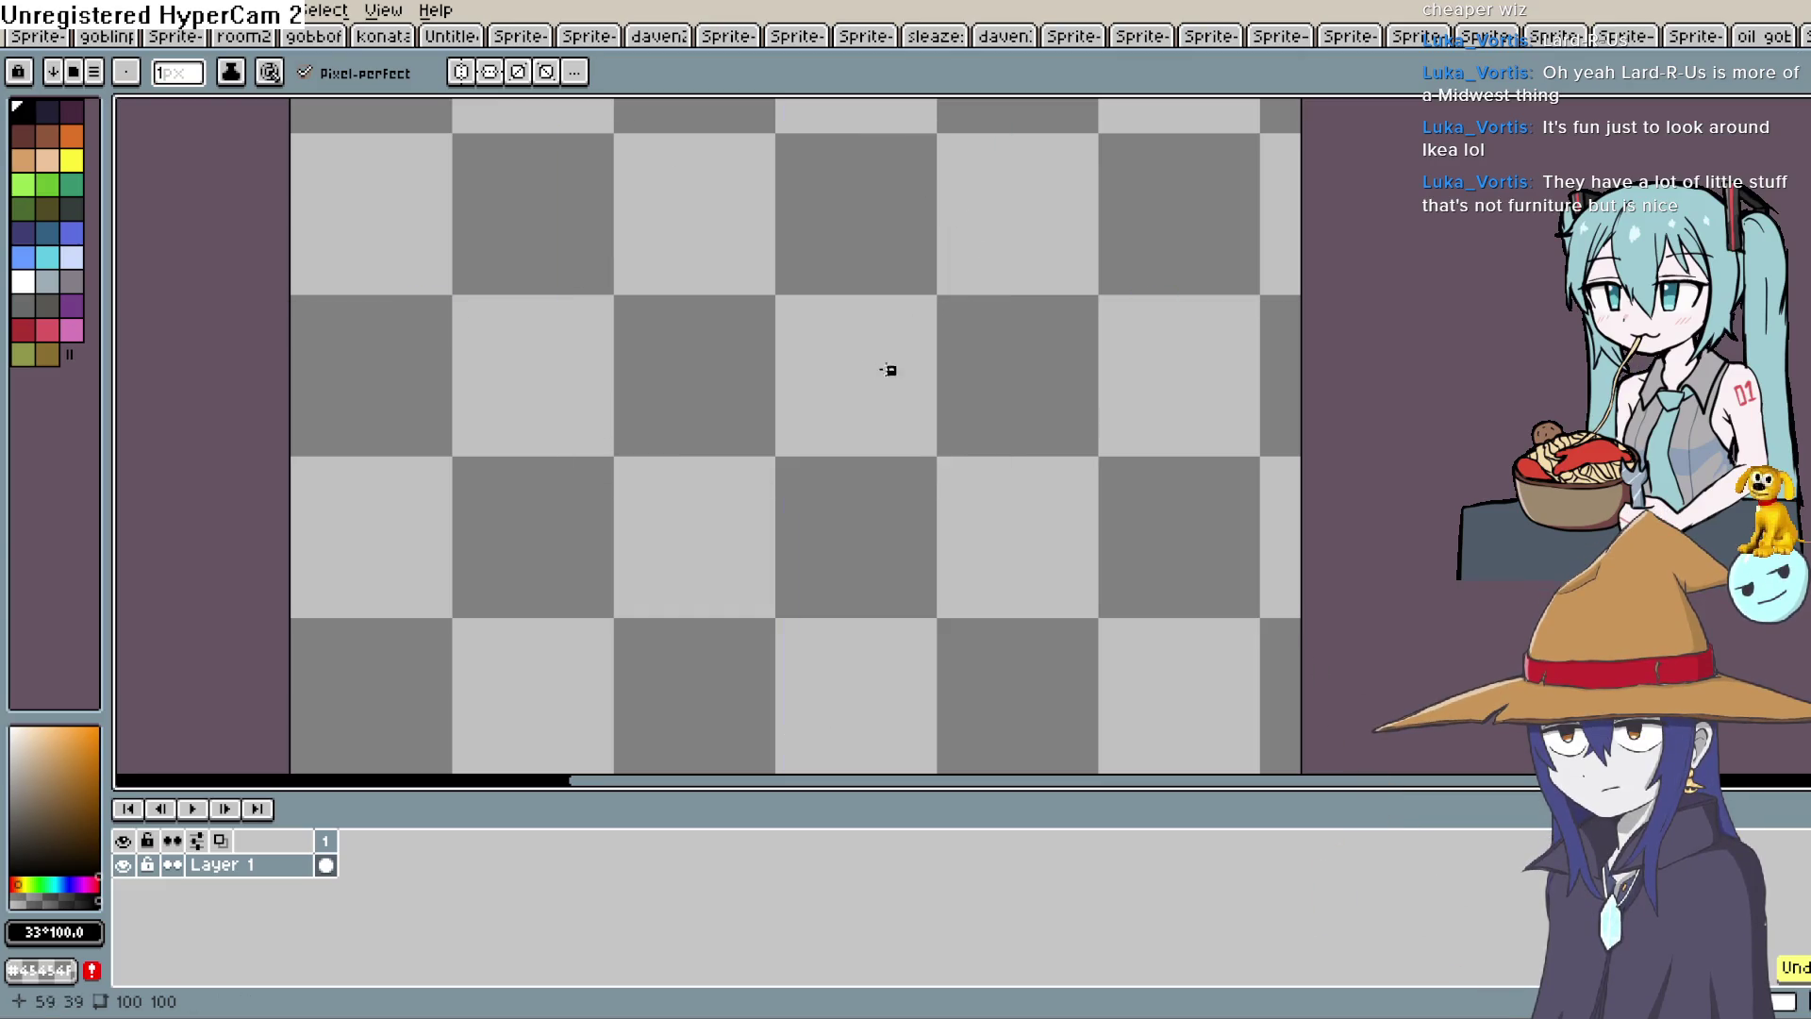
Sketch an arched head with eyes and mouth, then undo all of it.
mouse_move(701, 503)
left_mouse_down()
mouse_move(677, 247)
mouse_move(861, 340)
mouse_move(840, 503)
left_mouse_up()
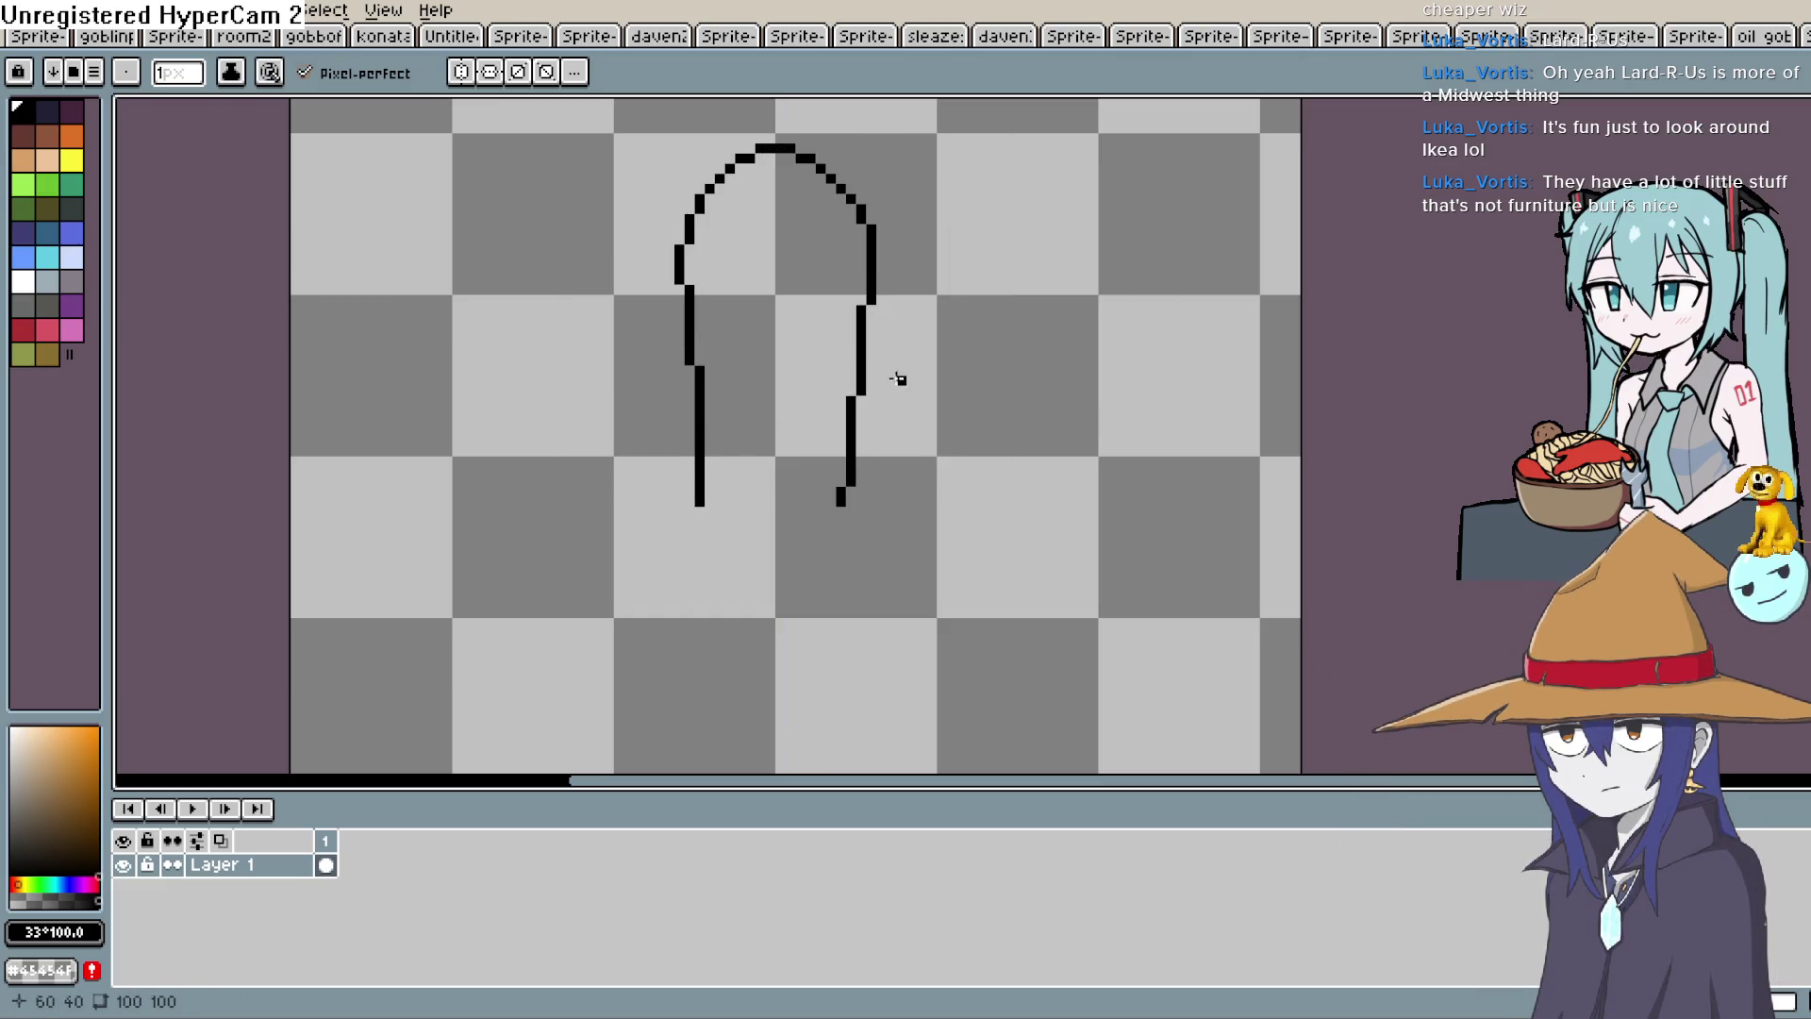
left_click(764, 330)
left_click(830, 330)
left_click_drag(765, 360, 863, 359)
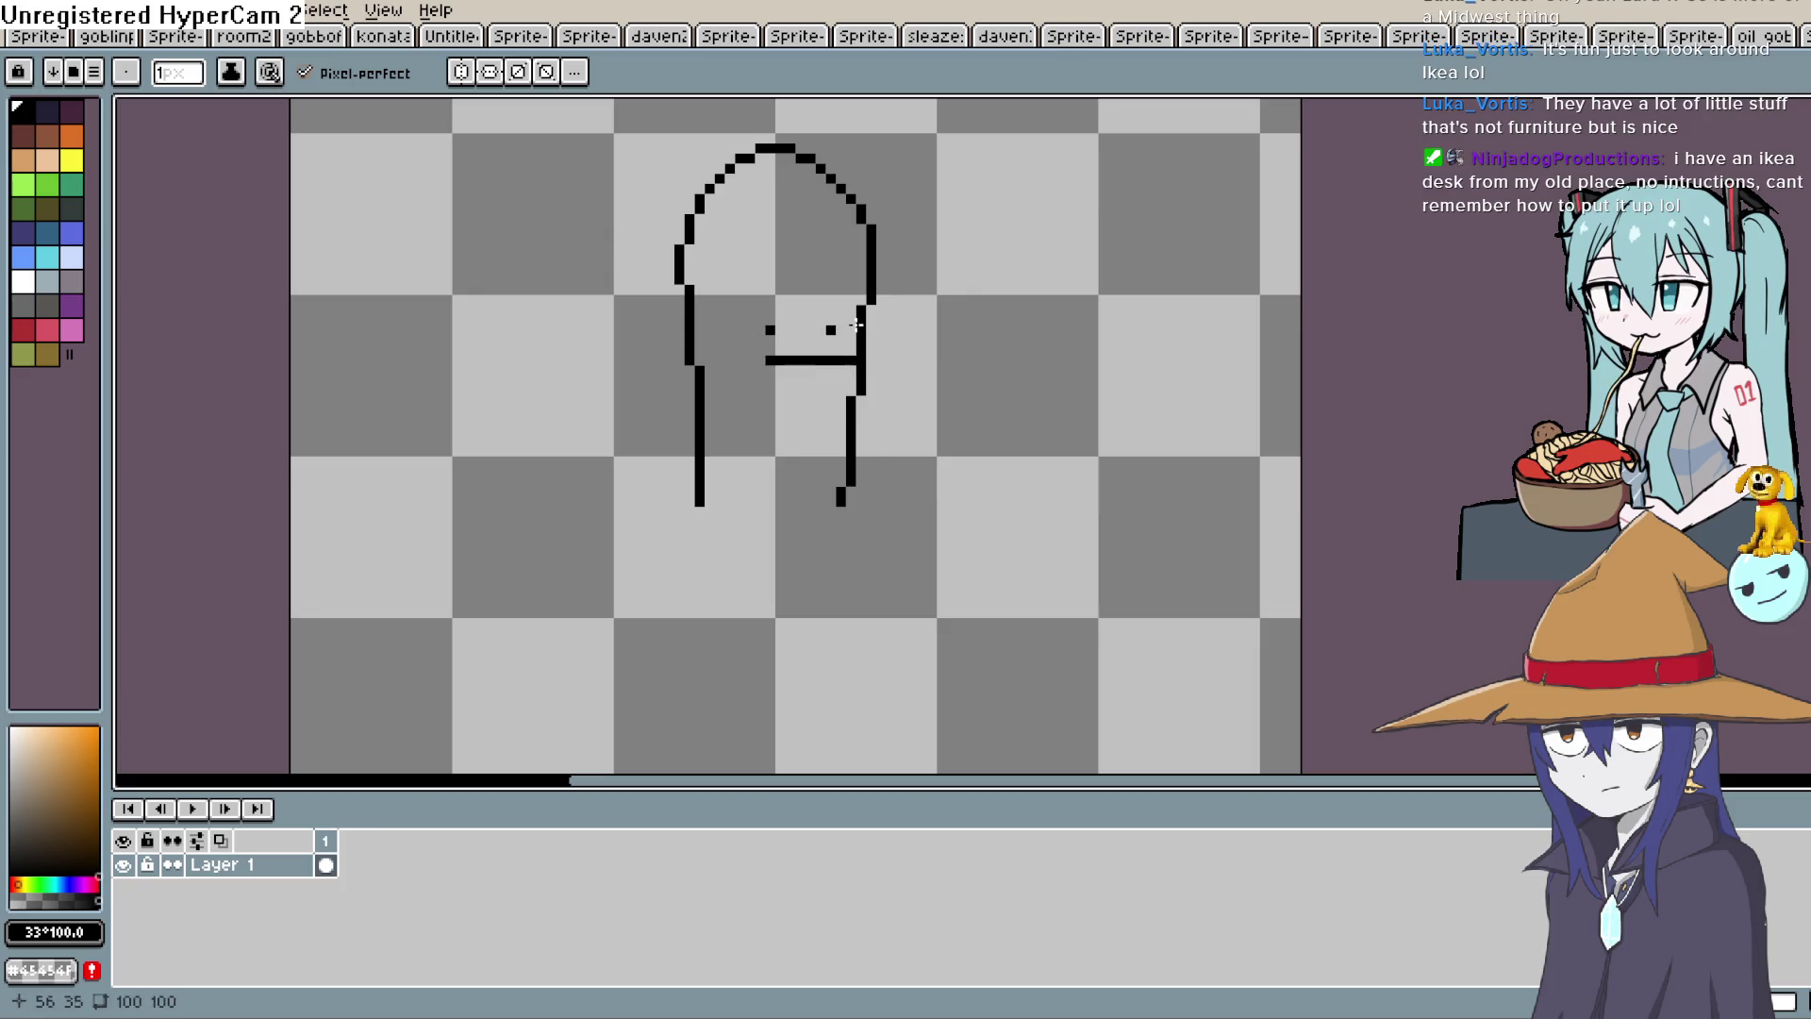
key("ctrl+z")
key("ctrl+z")
key("ctrl+z")
key("v")
key("ctrl+z")
Draw a round head outline with the Pencil.
key("b")
scroll(853, 356, "down", 2)
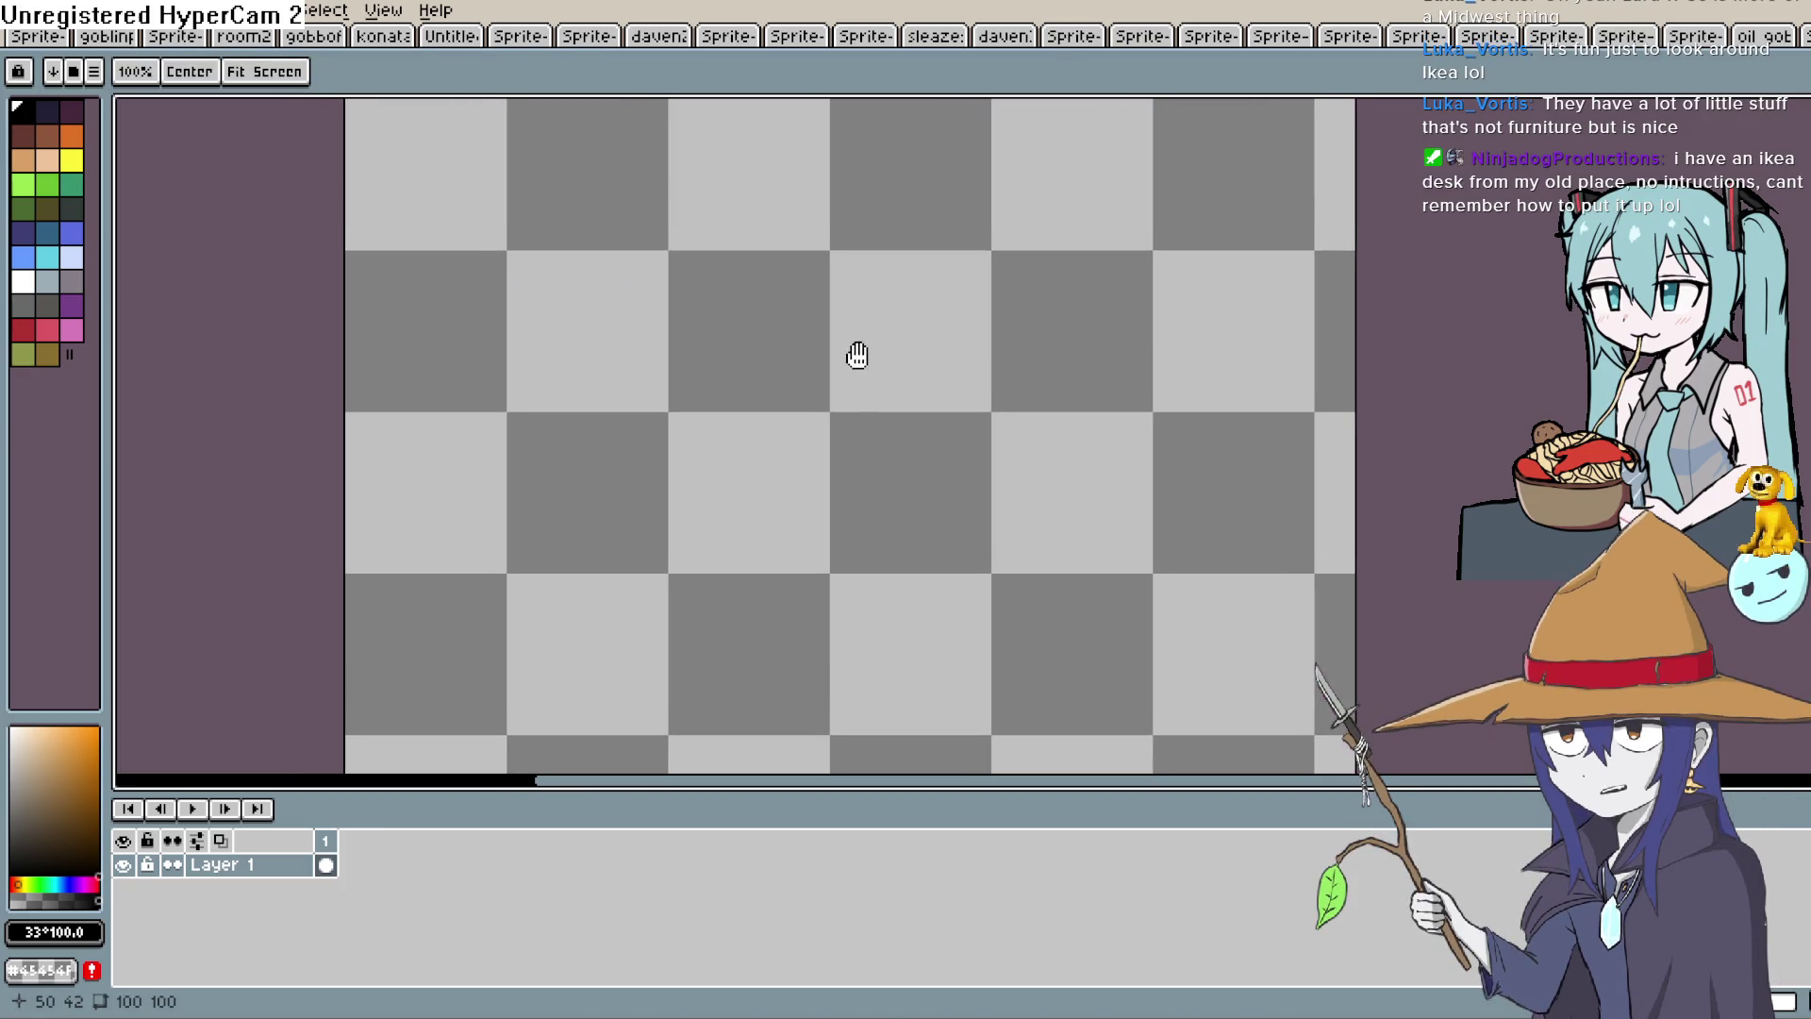
mouse_move(845, 336)
left_mouse_down()
mouse_move(825, 359)
mouse_move(784, 352)
left_mouse_up()
mouse_move(760, 490)
left_mouse_down()
mouse_move(660, 387)
mouse_move(958, 302)
mouse_move(901, 482)
left_mouse_up()
scroll(945, 370, "up", 2)
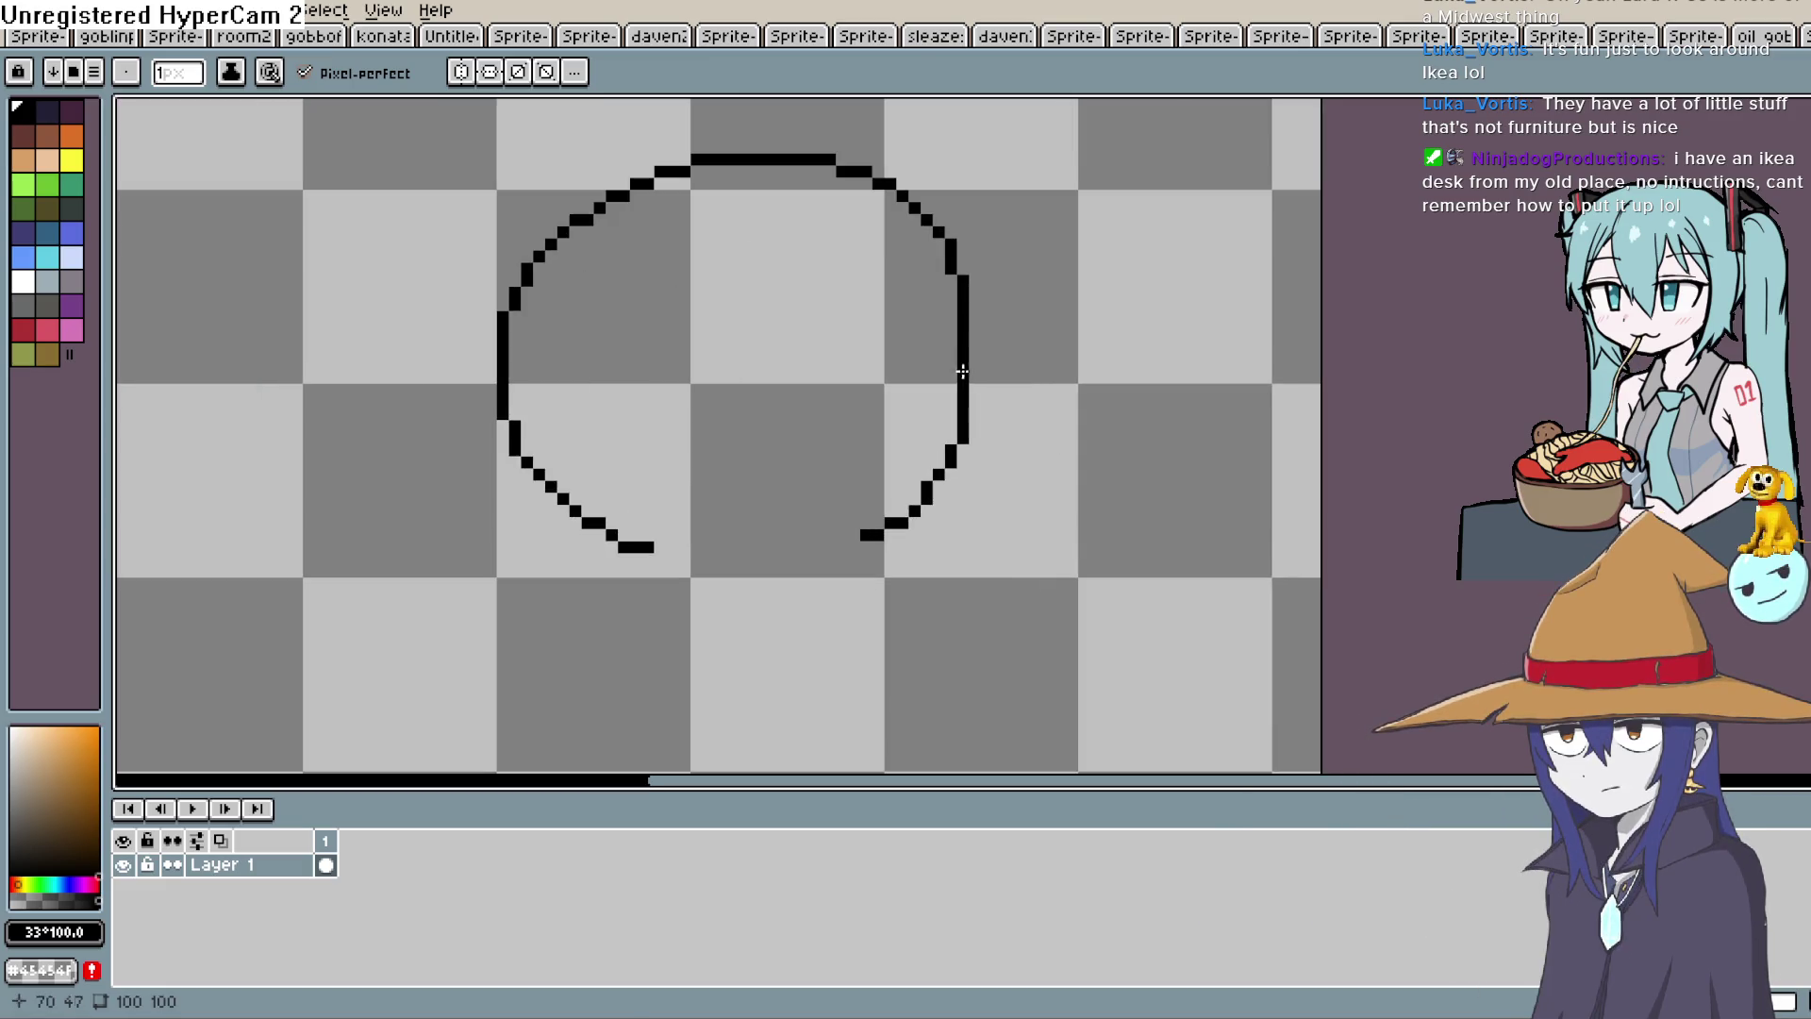
left_click_drag(945, 370, 891, 385)
scroll(793, 344, "down", 1)
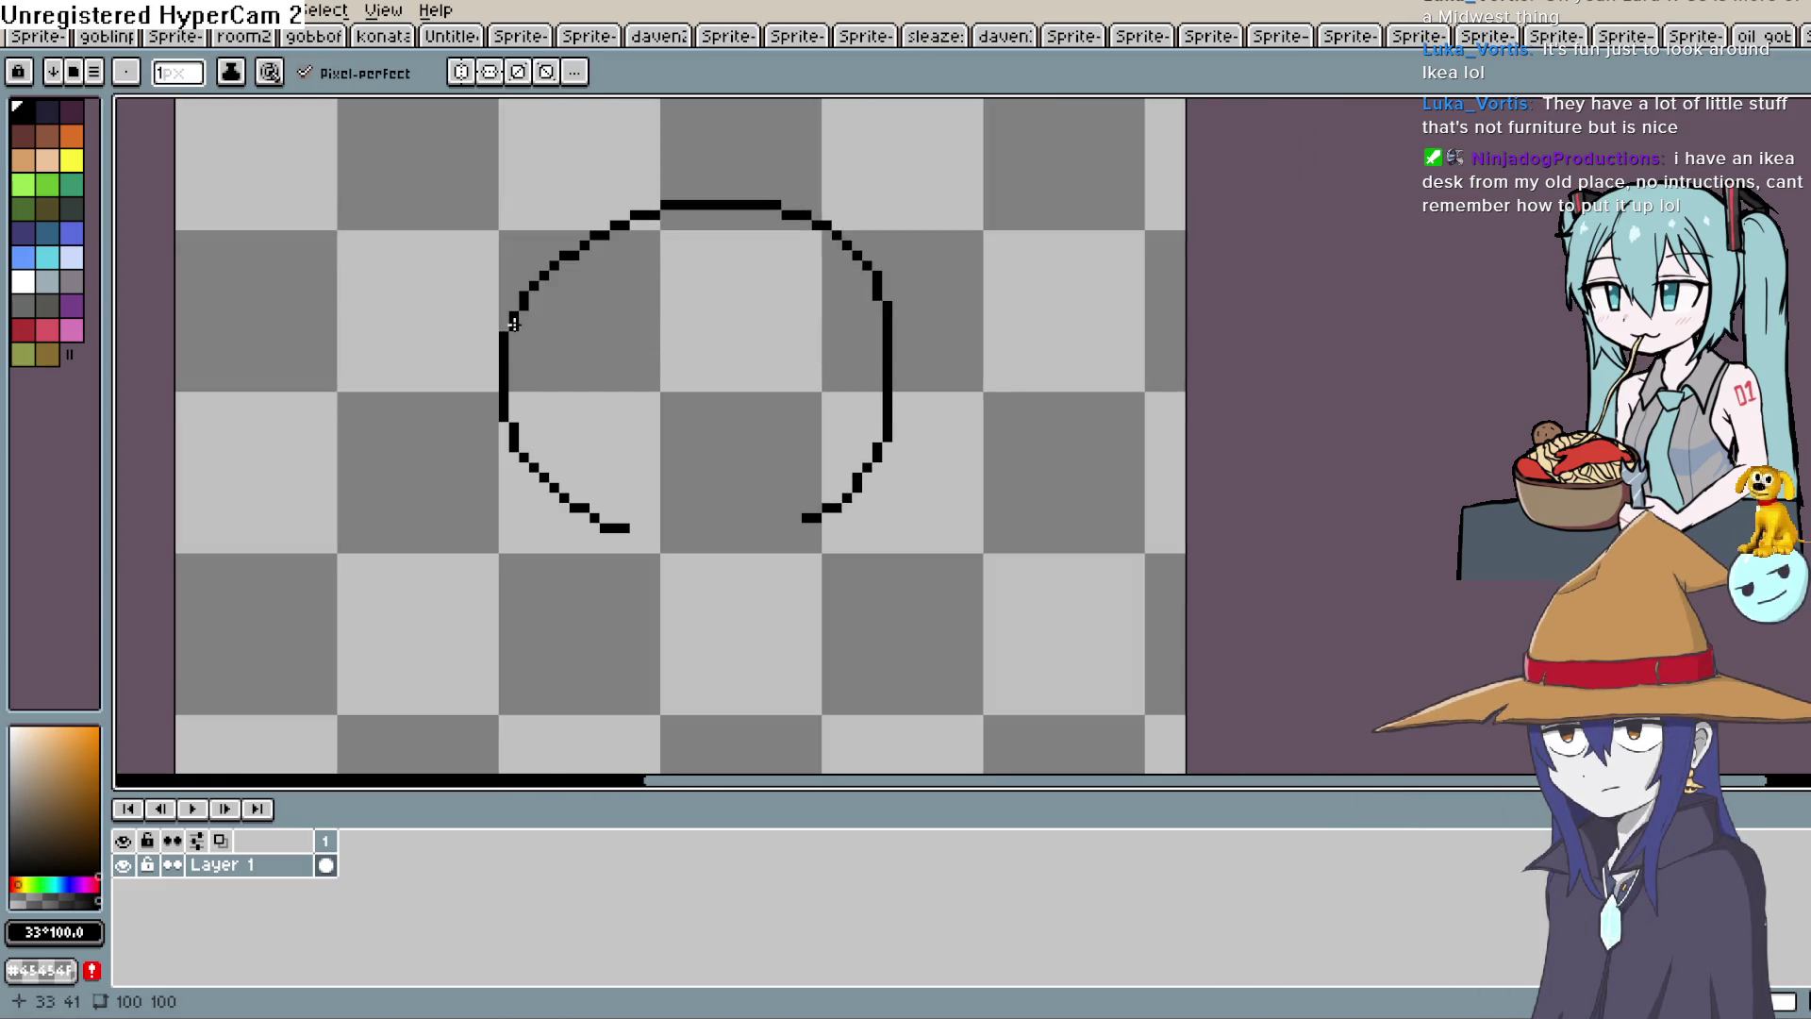
Draw the hat's curved brim top, band and tall crown, erasing stray pixels on the right.
mouse_move(522, 347)
left_mouse_down()
mouse_move(590, 274)
mouse_move(806, 305)
mouse_move(884, 345)
left_mouse_up()
mouse_move(534, 345)
left_mouse_down()
mouse_move(490, 345)
mouse_move(485, 363)
mouse_move(745, 385)
mouse_move(934, 374)
mouse_move(934, 358)
mouse_move(931, 408)
left_mouse_up()
mouse_move(934, 411)
left_mouse_down()
mouse_move(906, 389)
mouse_move(871, 195)
mouse_move(738, 214)
mouse_move(528, 171)
mouse_move(506, 378)
mouse_move(345, 401)
mouse_move(557, 421)
left_mouse_up()
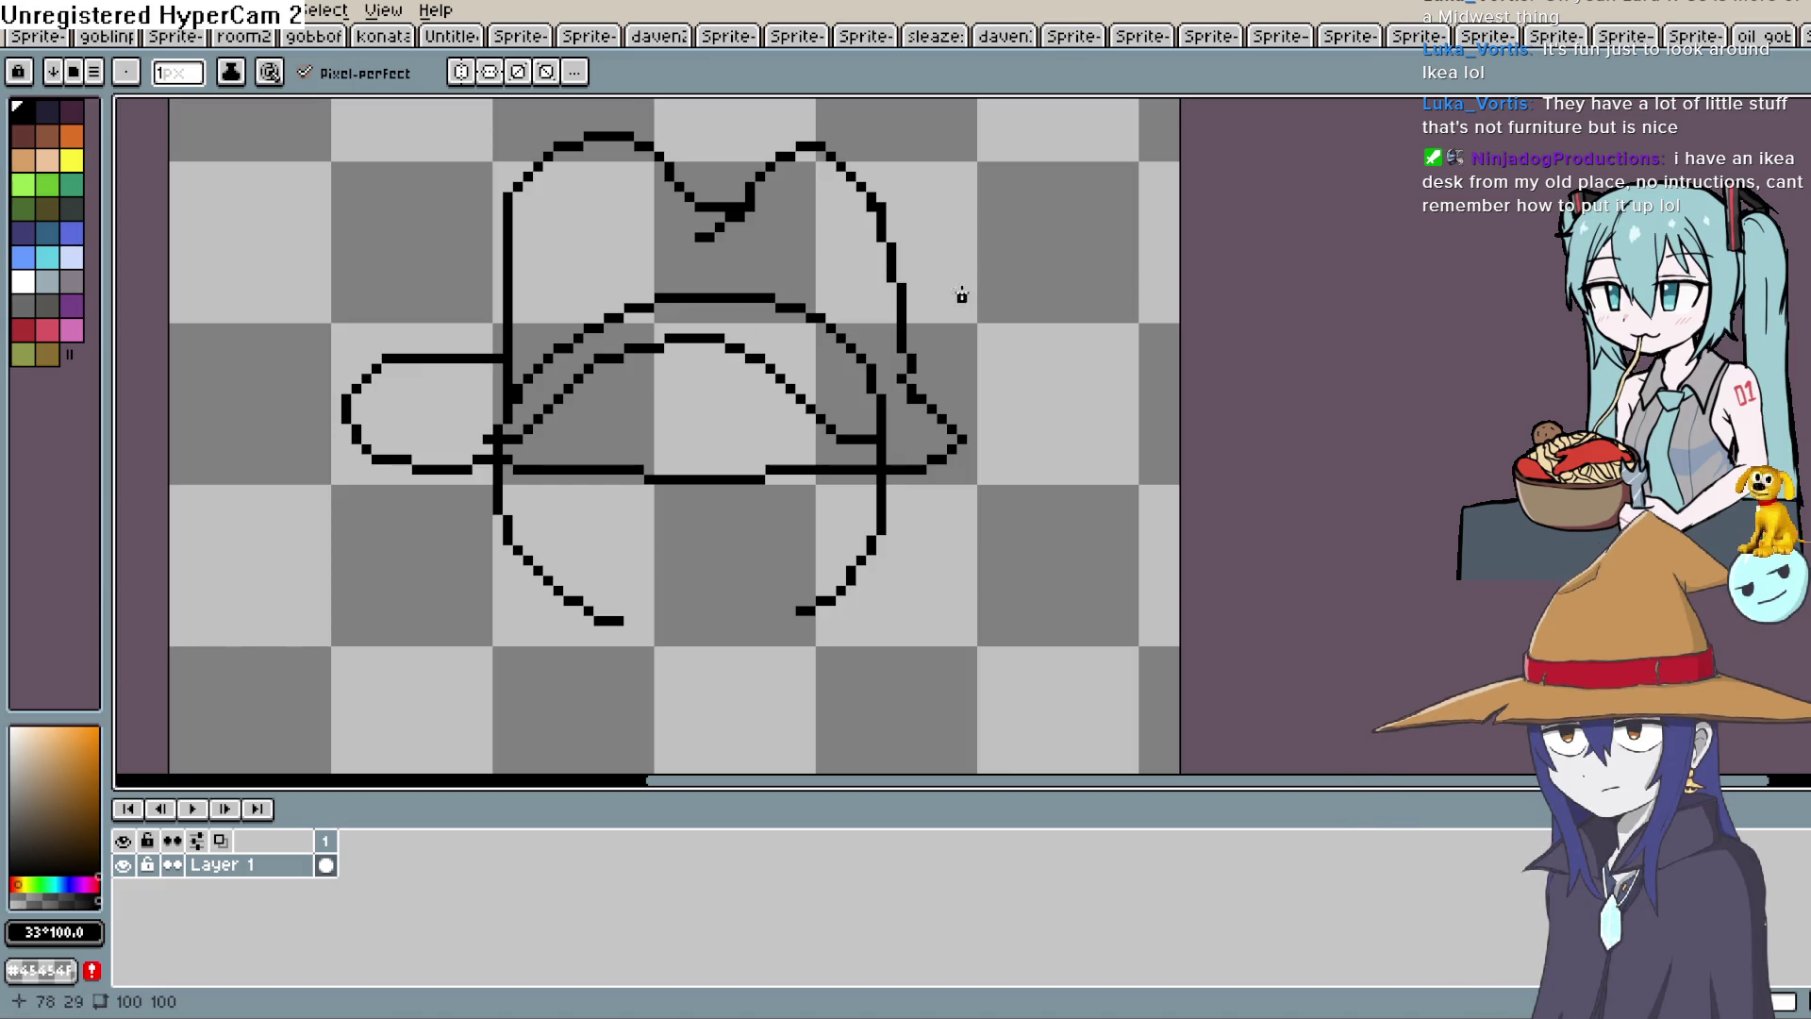
key("e")
left_click_drag(894, 398, 882, 420)
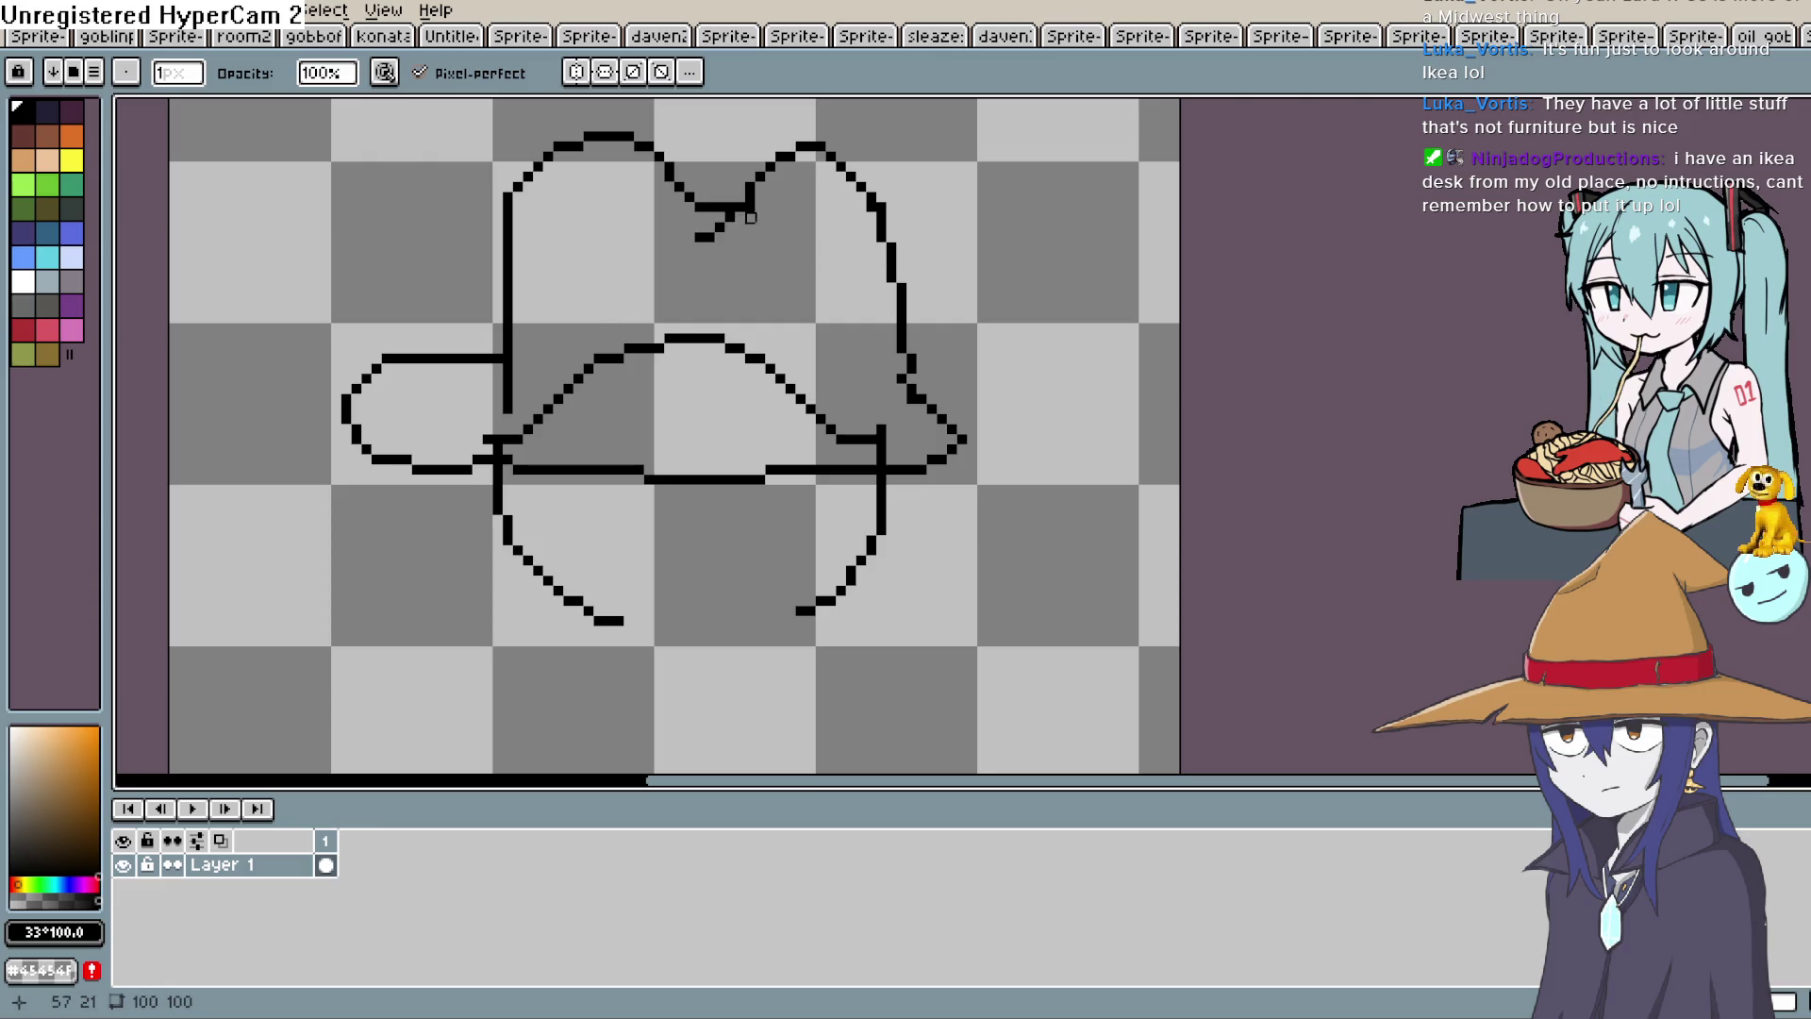
left_click(22, 111)
left_click_drag(911, 380, 892, 419)
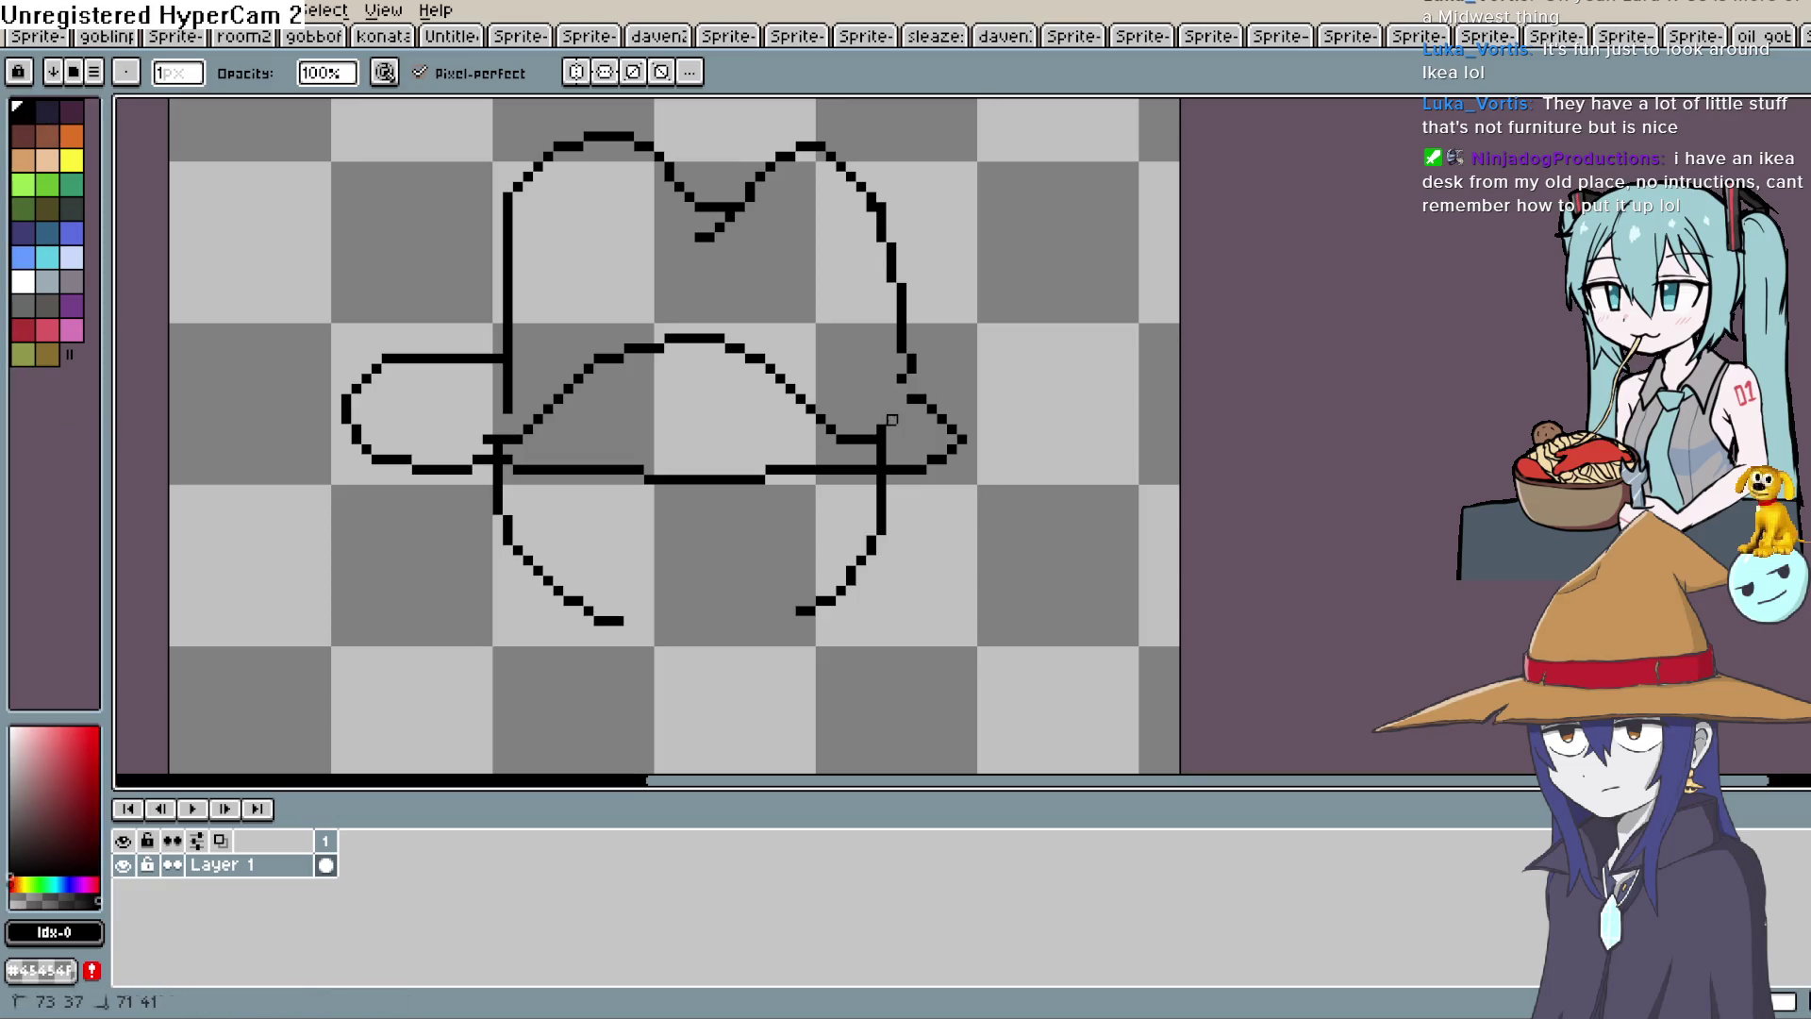
key("e")
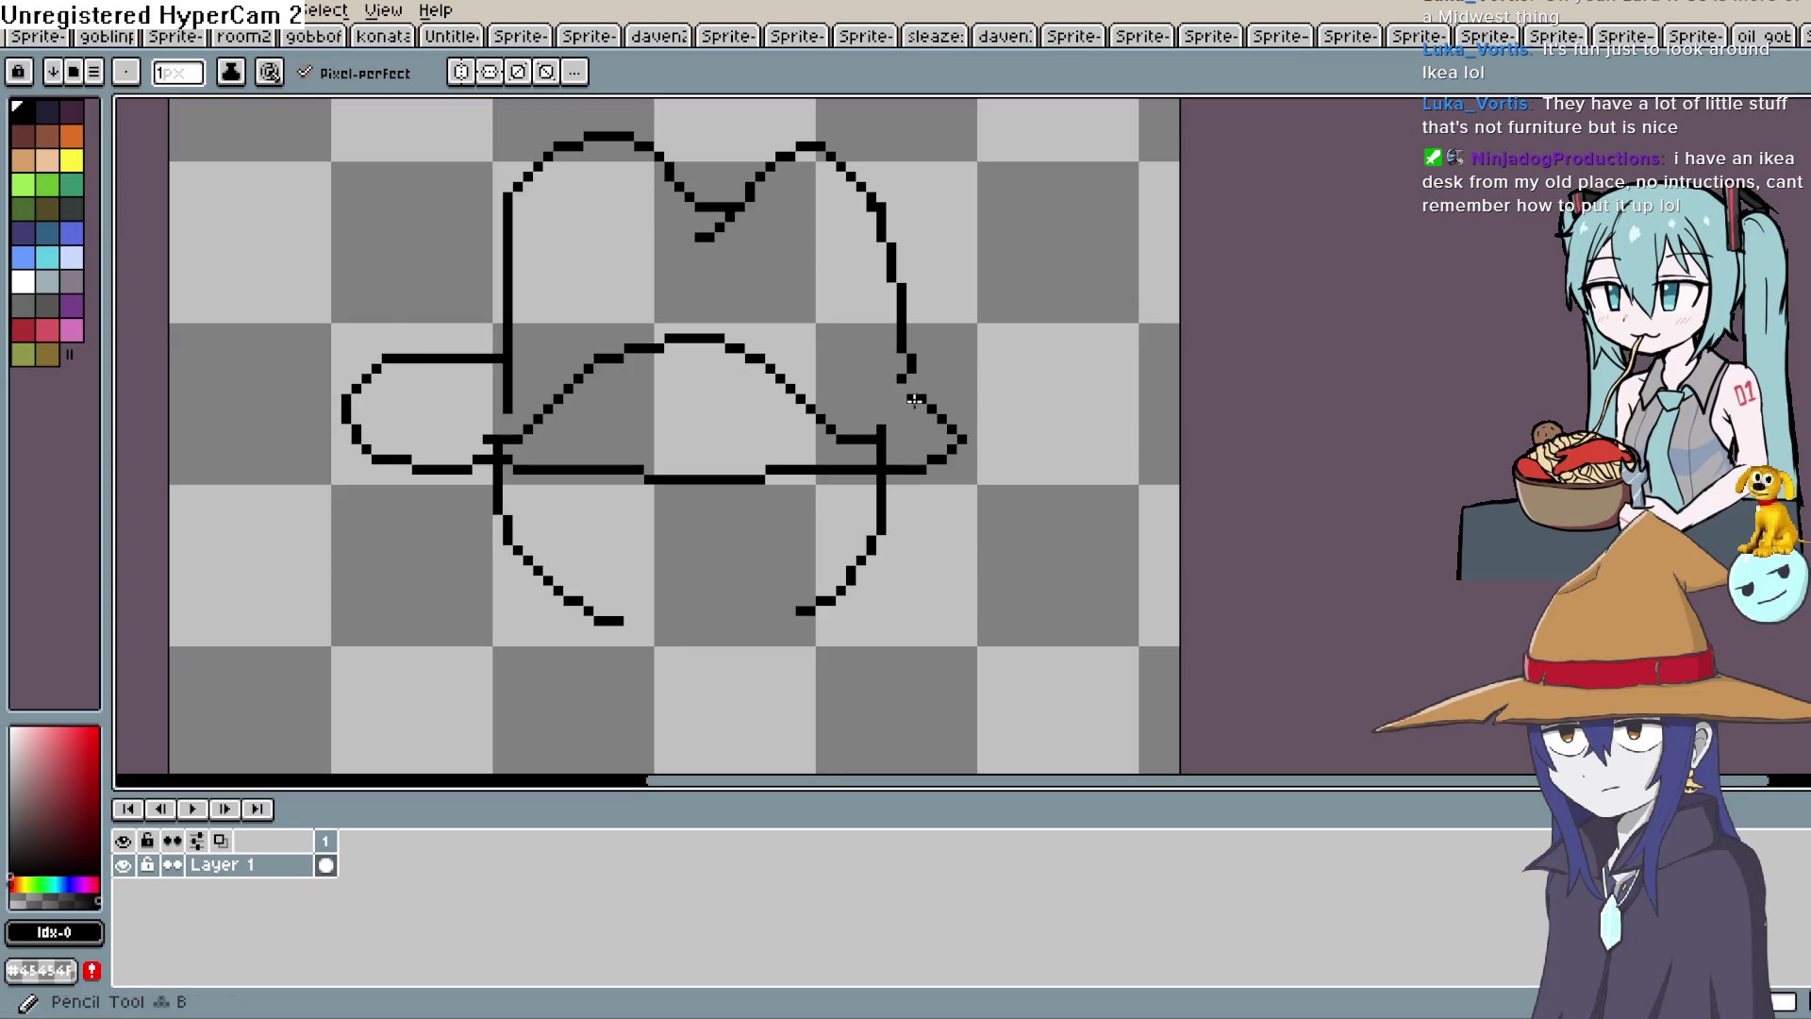
Add the right brim loop and straight brim lines, joining the hat side to the brim.
mouse_move(904, 379)
left_mouse_down()
mouse_move(962, 387)
mouse_move(981, 460)
mouse_move(931, 465)
left_mouse_up()
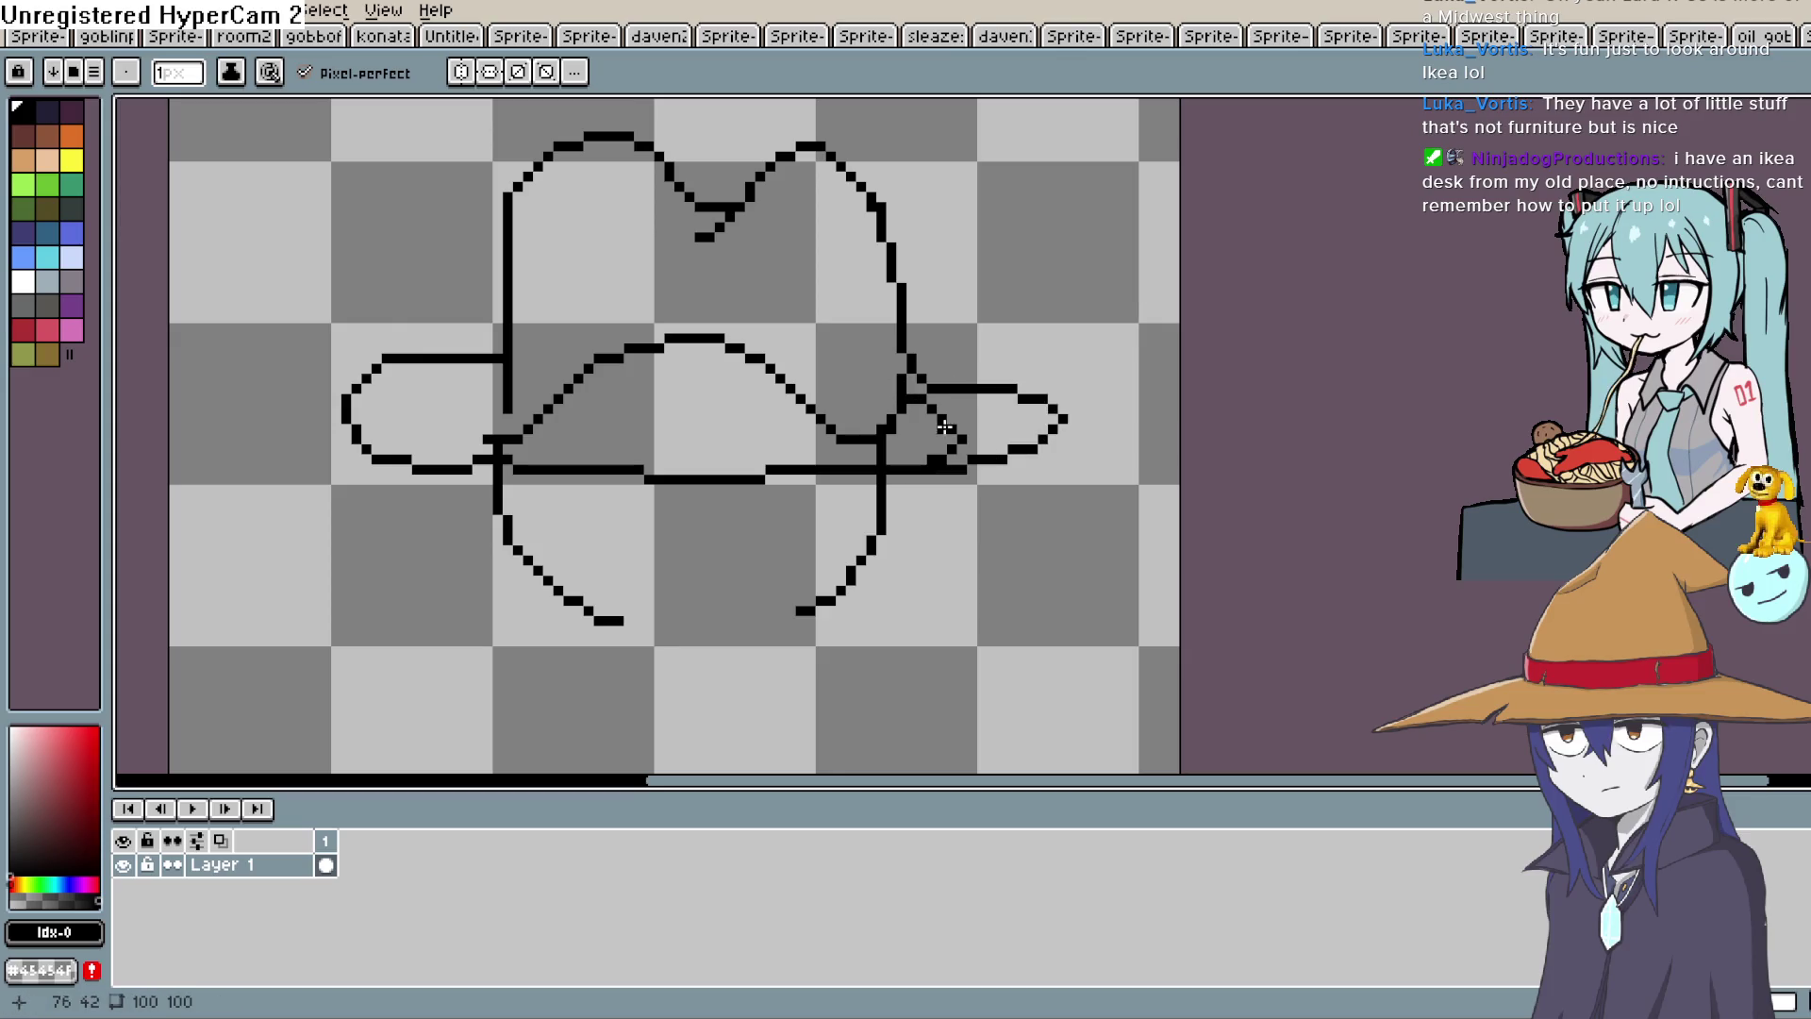
key("b")
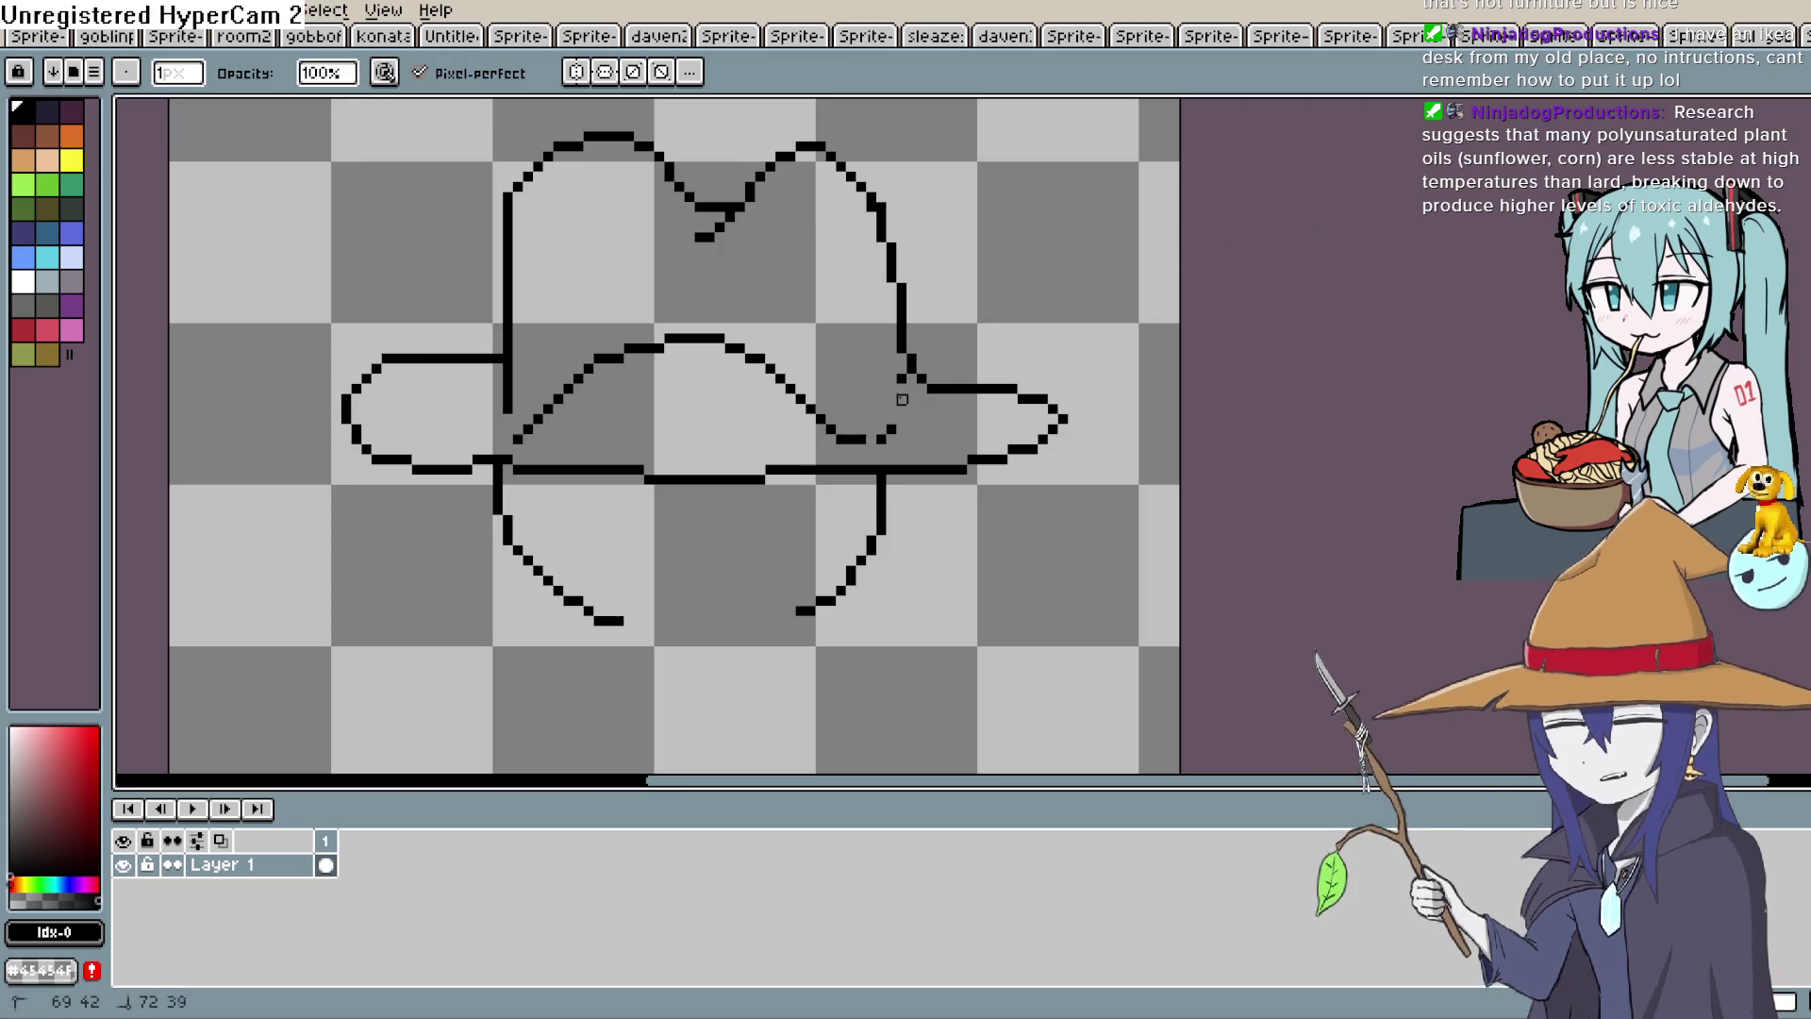
key("ctrl+z")
key("l")
left_click_drag(863, 438, 996, 439)
left_click_drag(523, 438, 385, 418)
left_click_drag(510, 407, 521, 421)
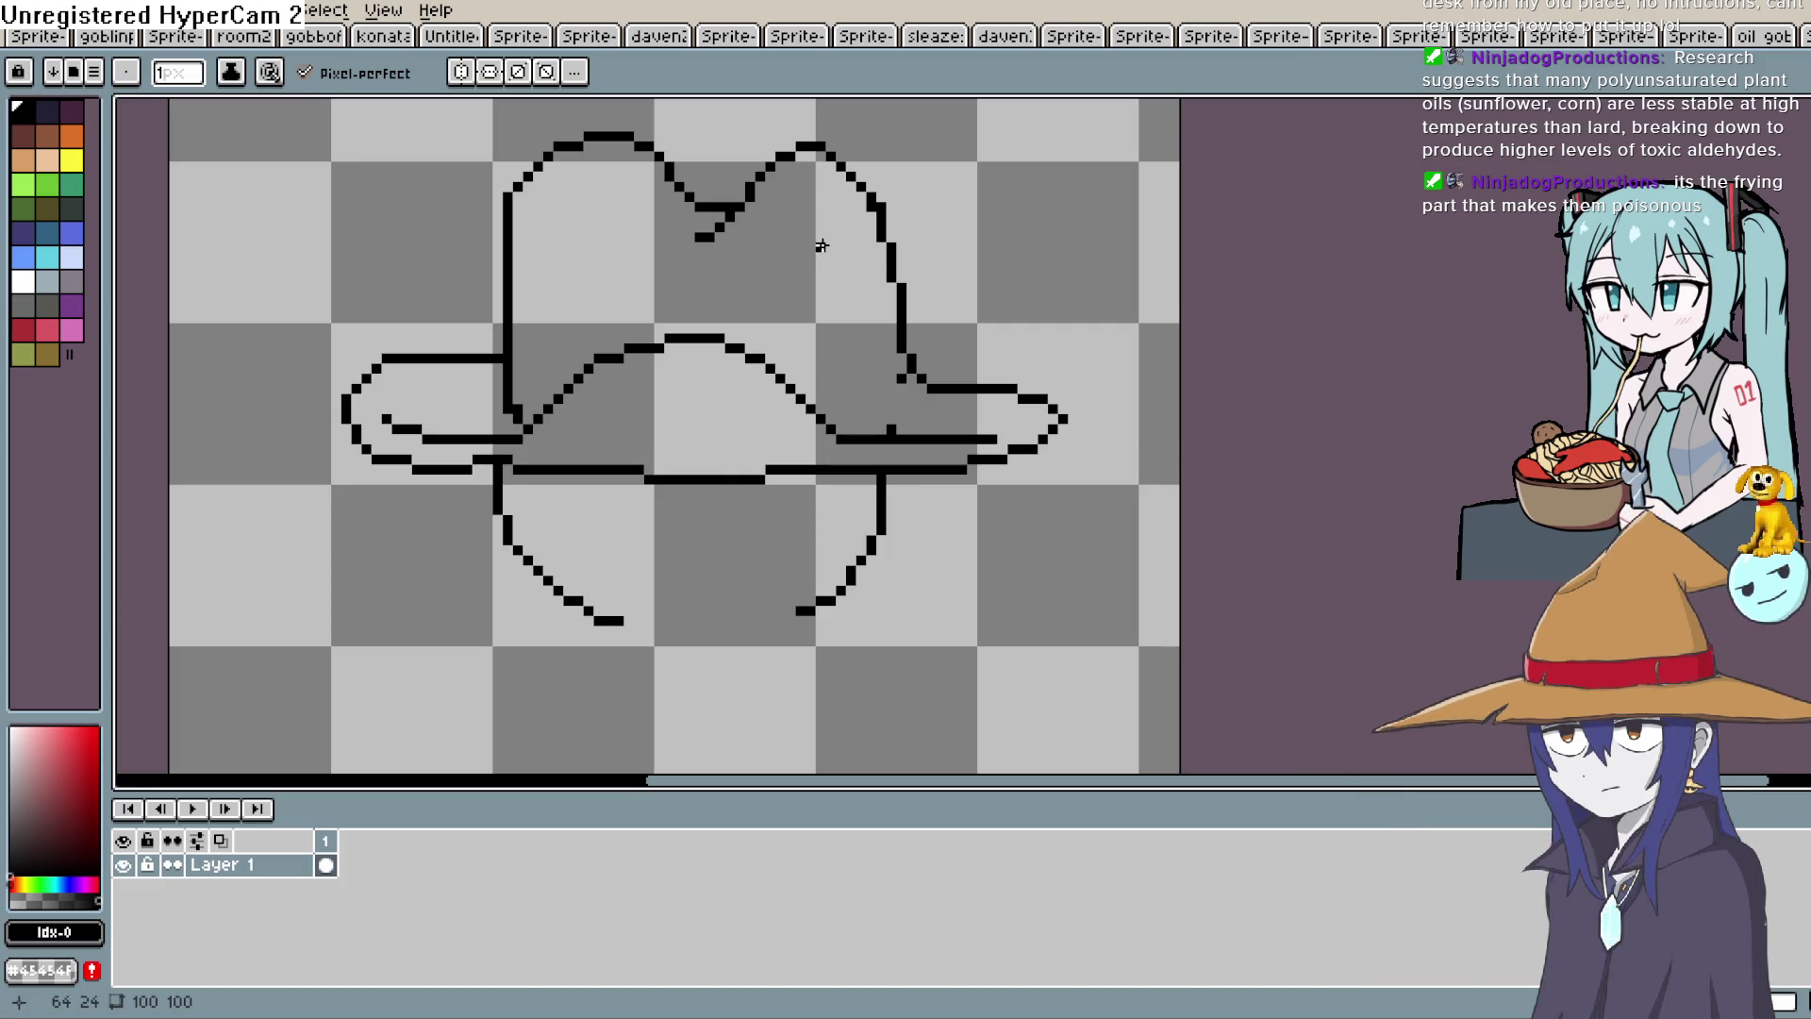
Erase a stray pixel above the brim and frame the hat and head in view.
left_click_drag(822, 295, 838, 276)
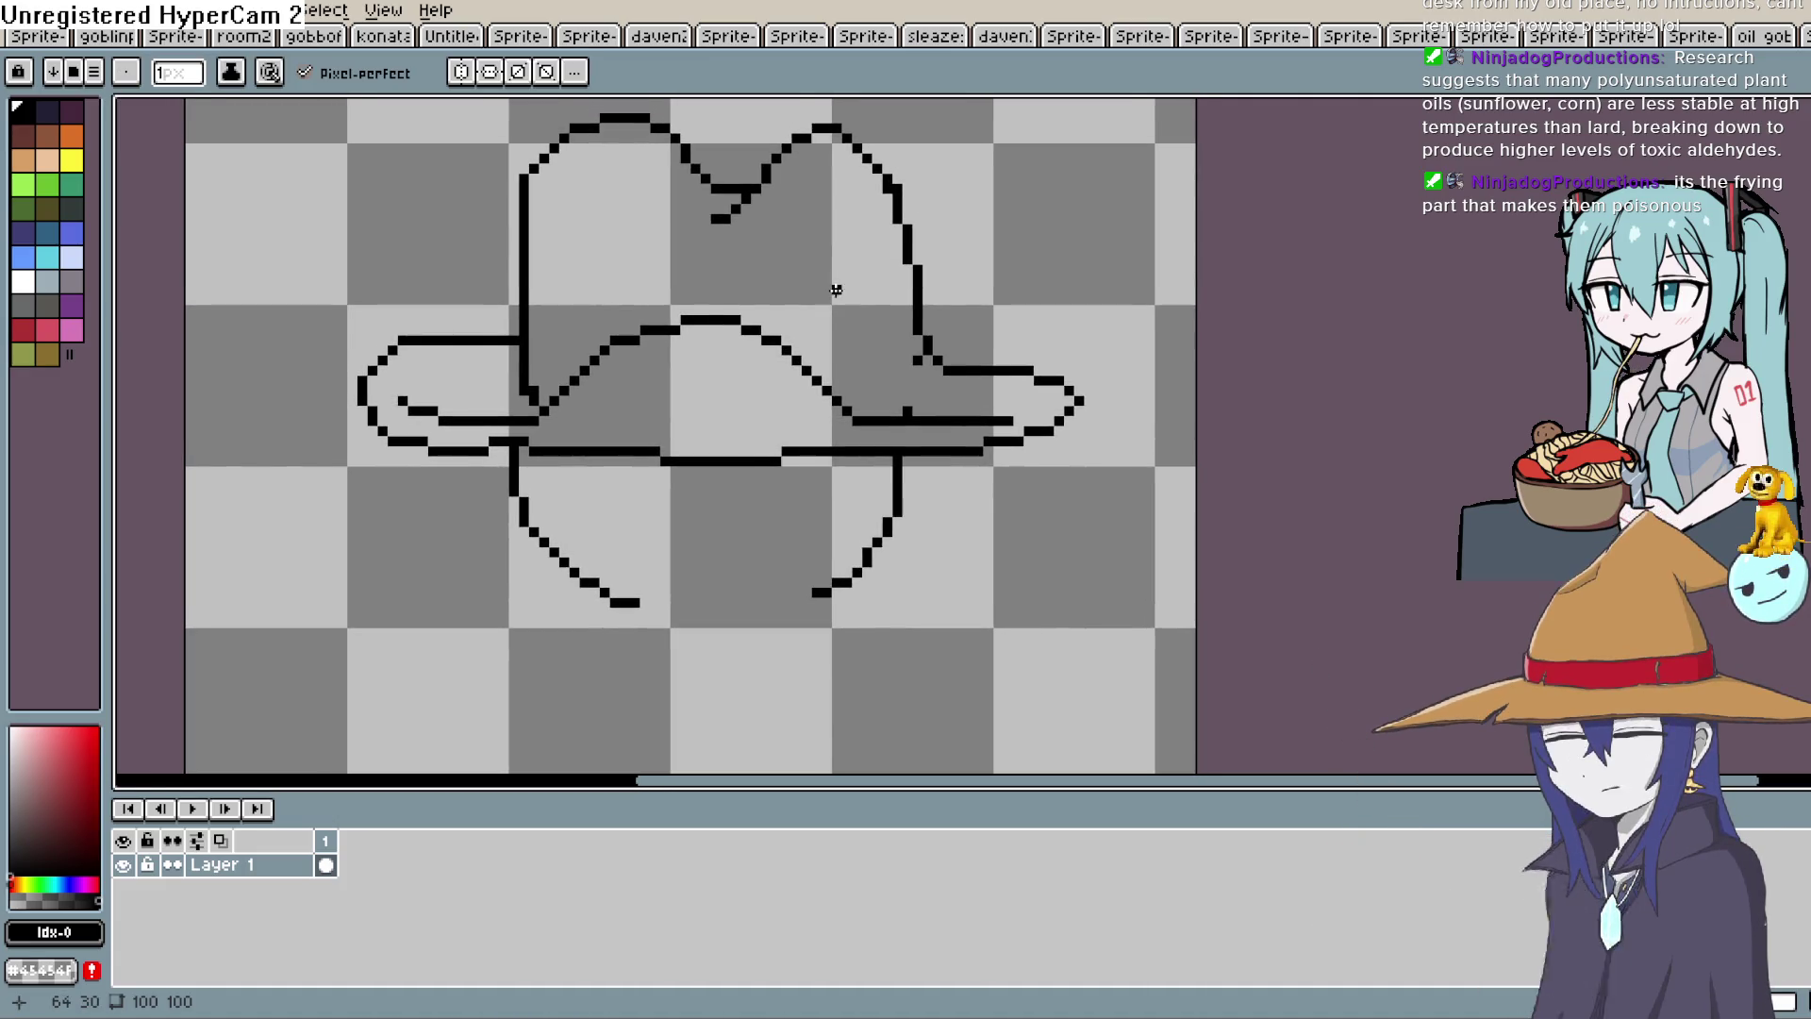
scroll(927, 361, "up", 1)
scroll(927, 361, "up", 1)
left_click_drag(908, 404, 941, 305)
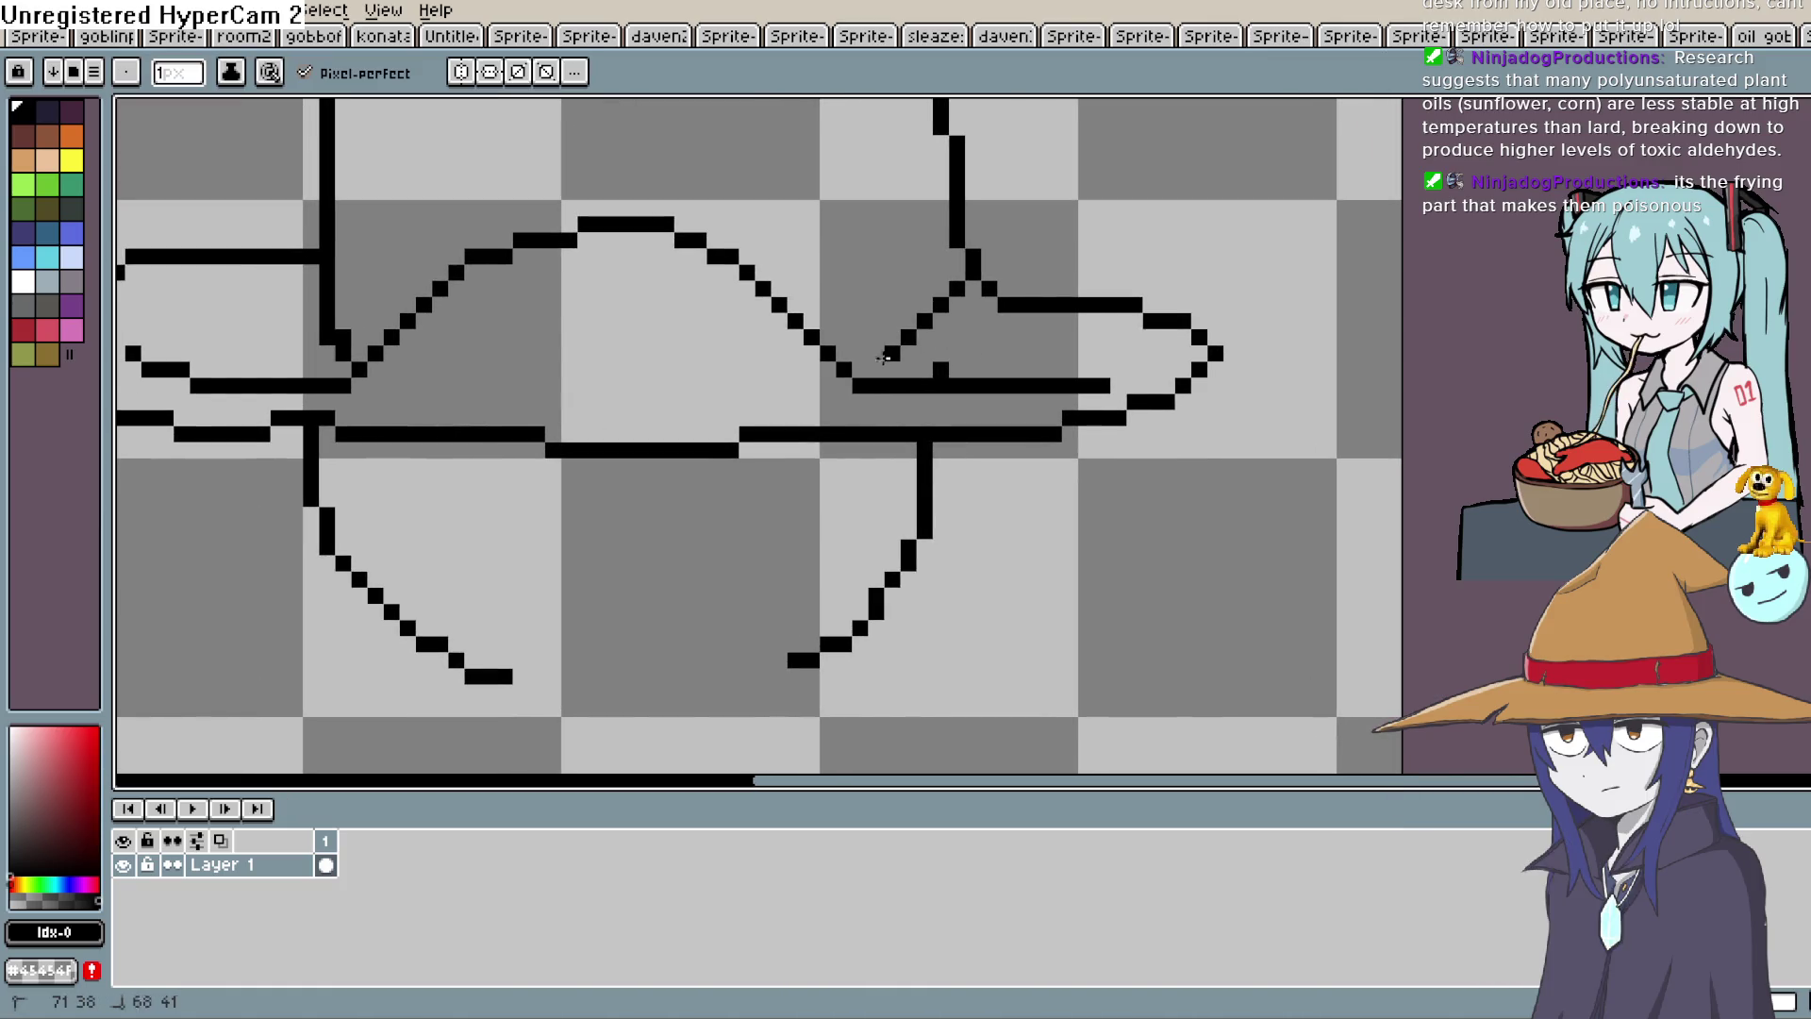
key("e")
left_click(940, 370)
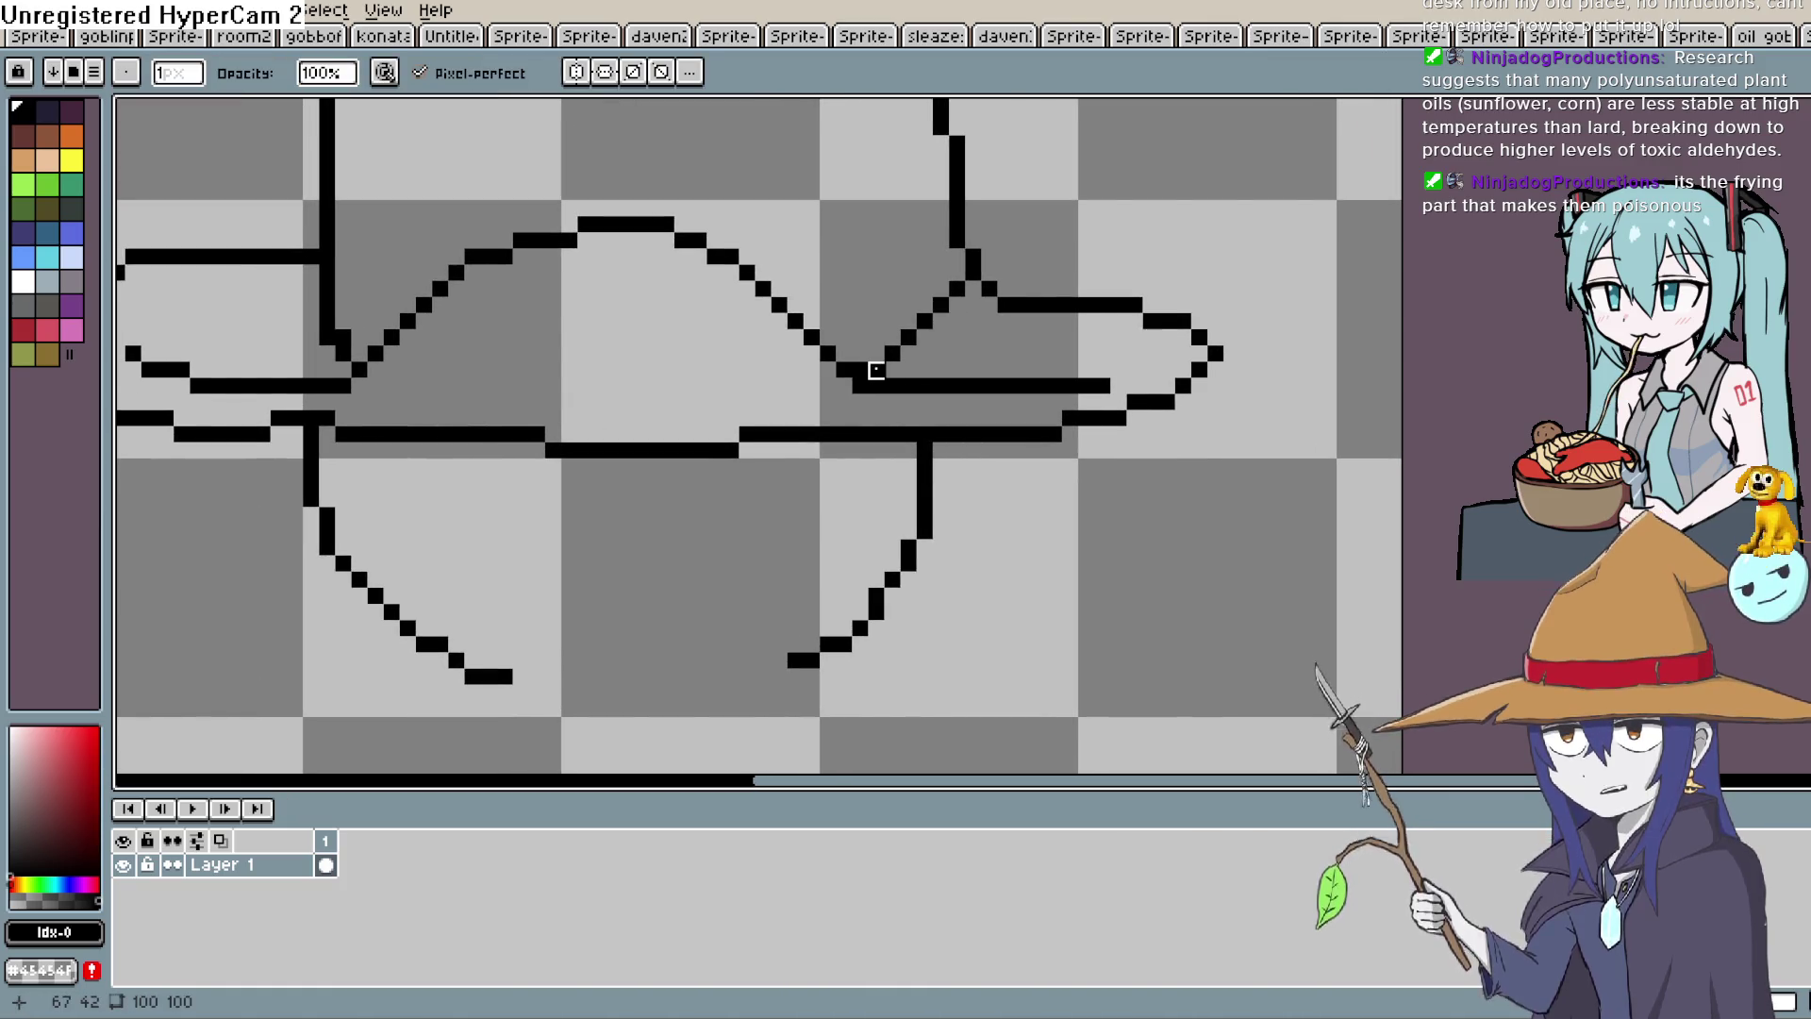
scroll(876, 370, "down", 4)
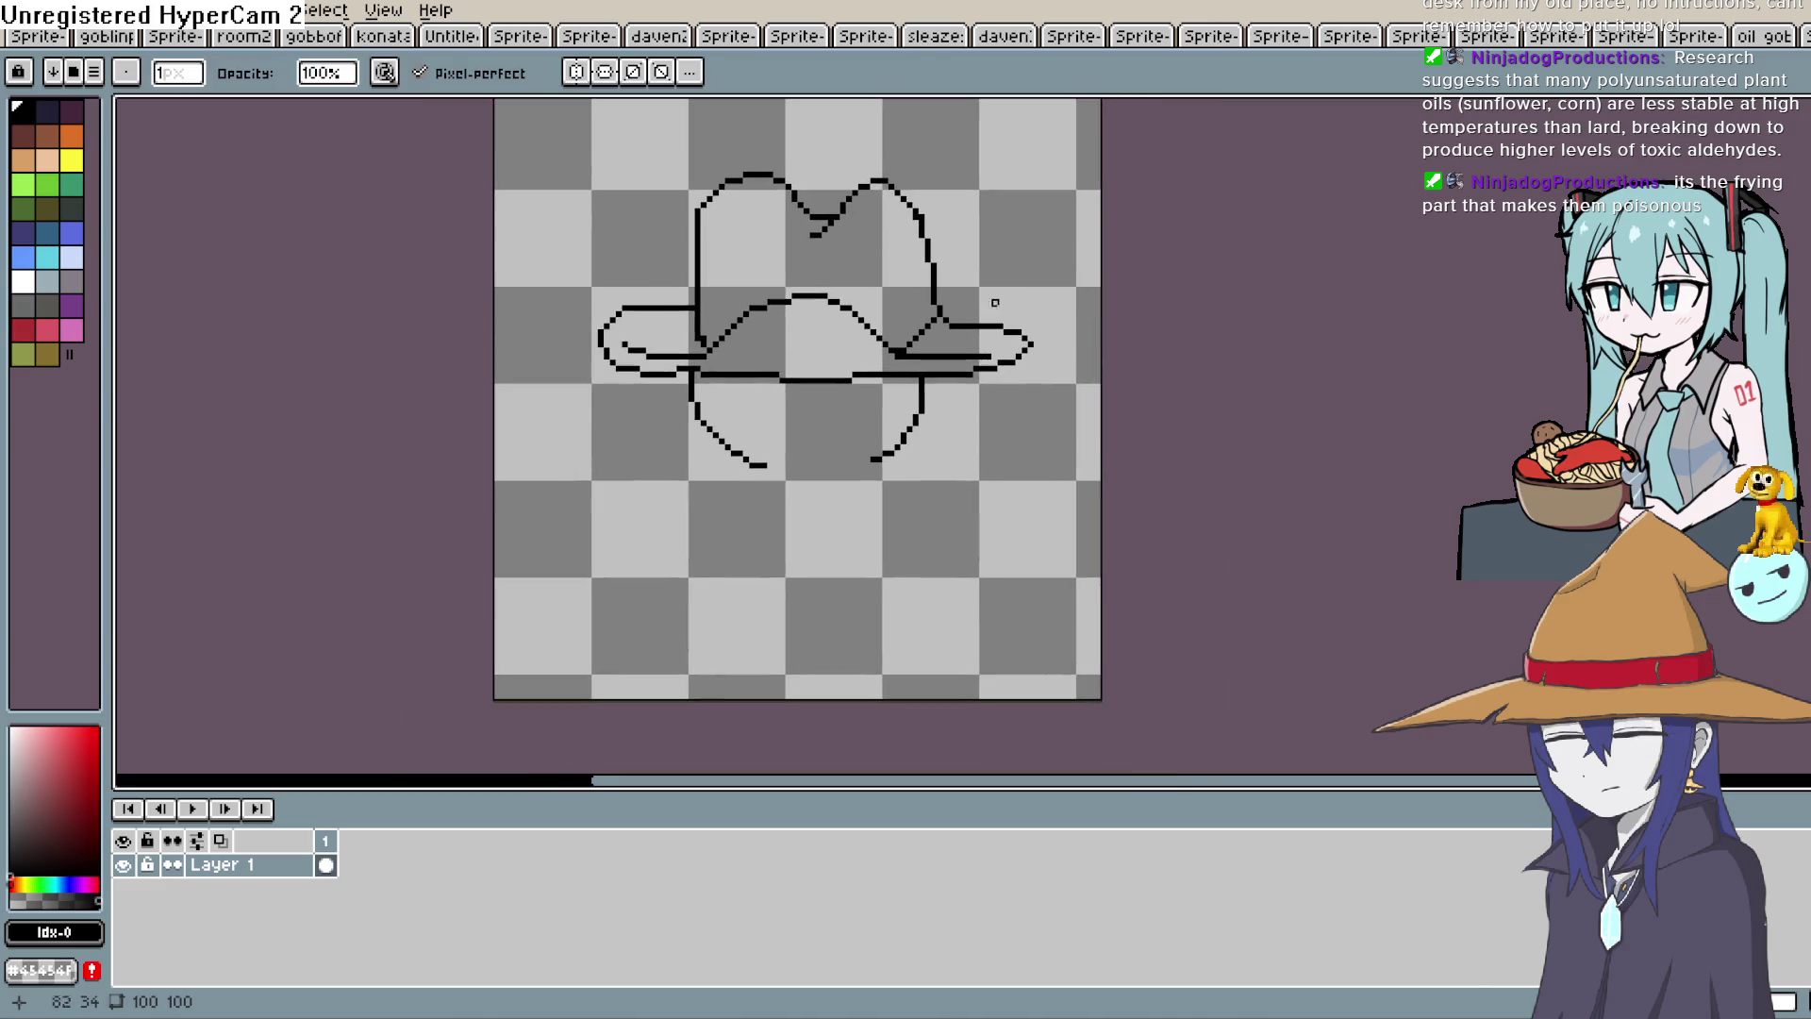
scroll(1013, 301, "up", 2)
key("space")
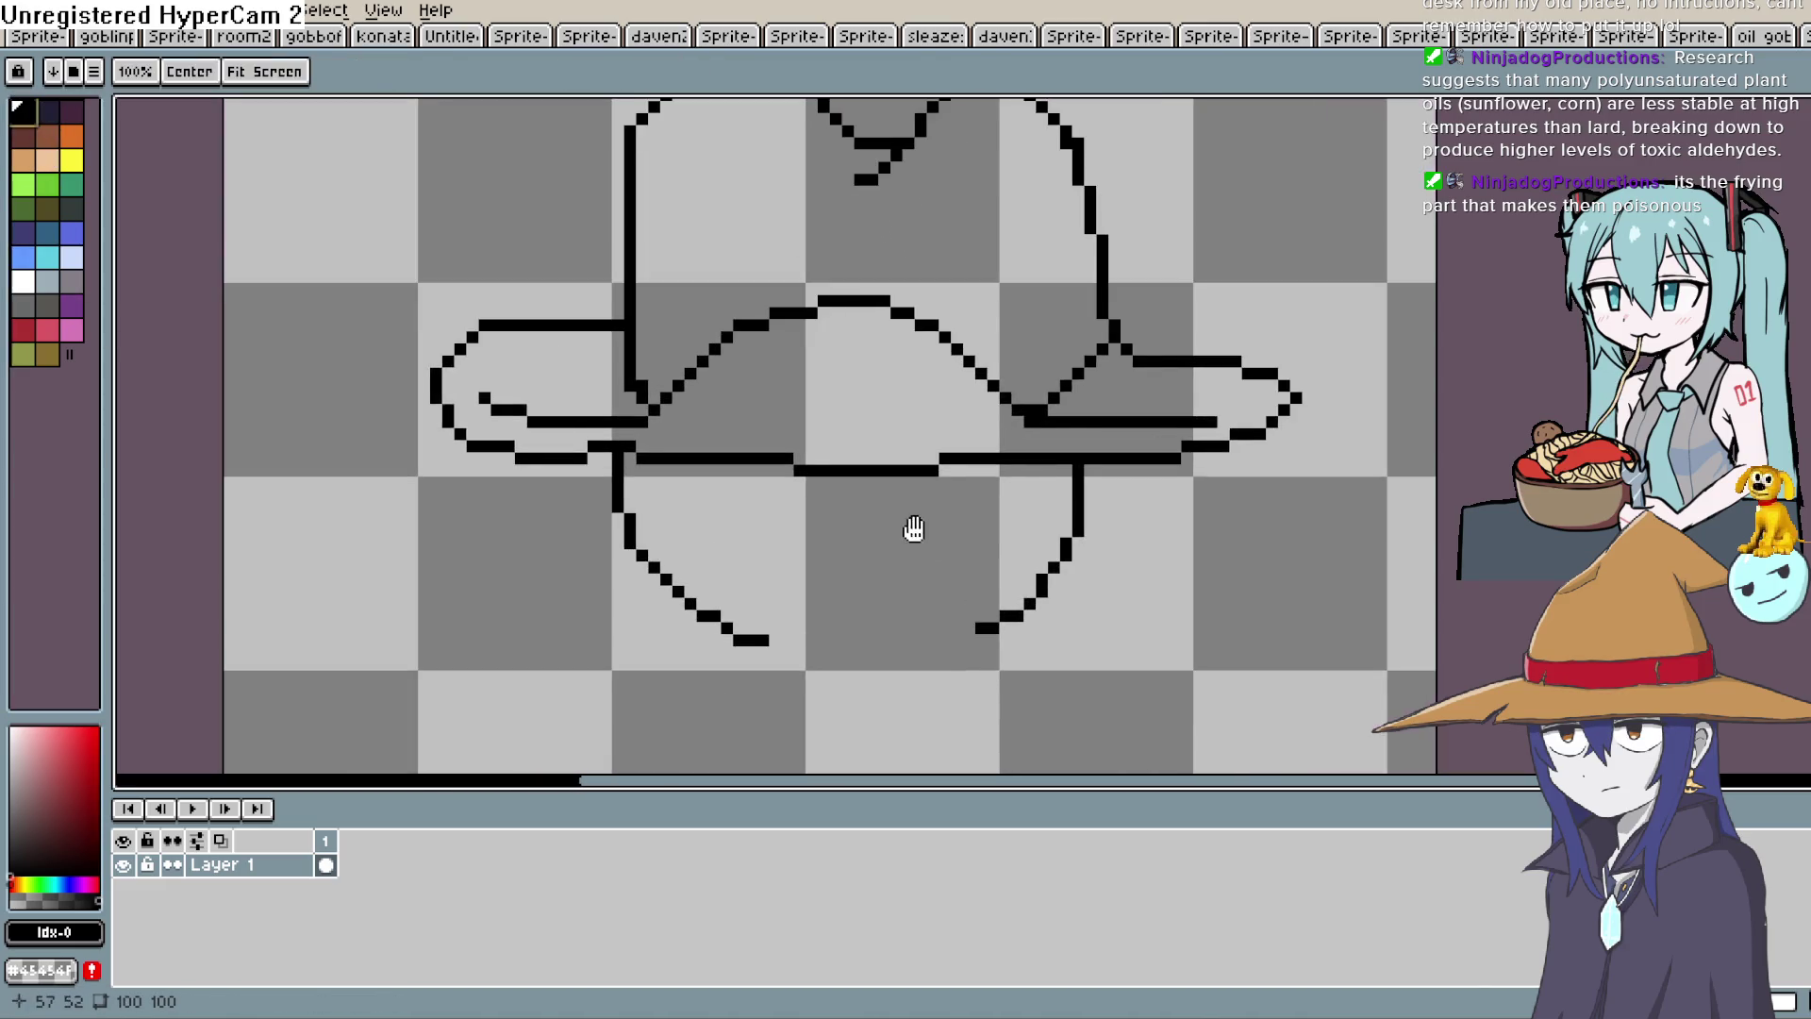
left_click_drag(914, 529, 880, 429)
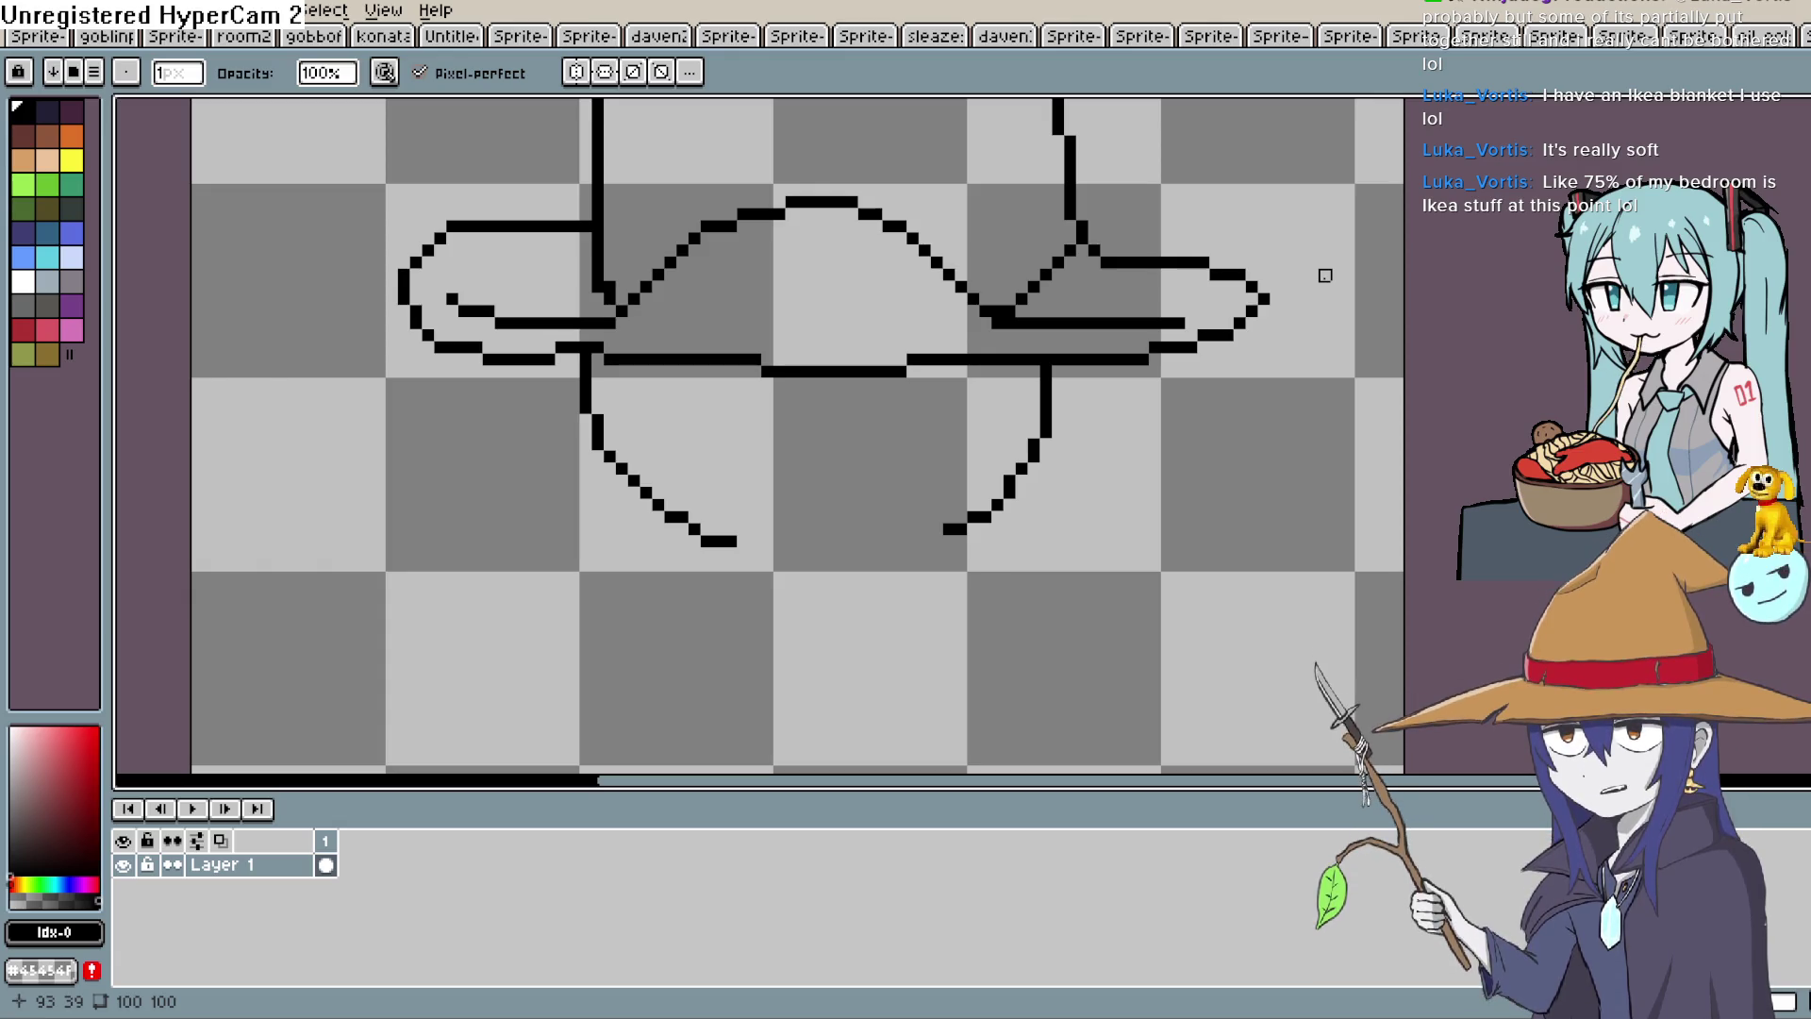
Draw the eye outlines on the face, redoing a bad eye loop.
left_click_drag(1317, 275, 1295, 195)
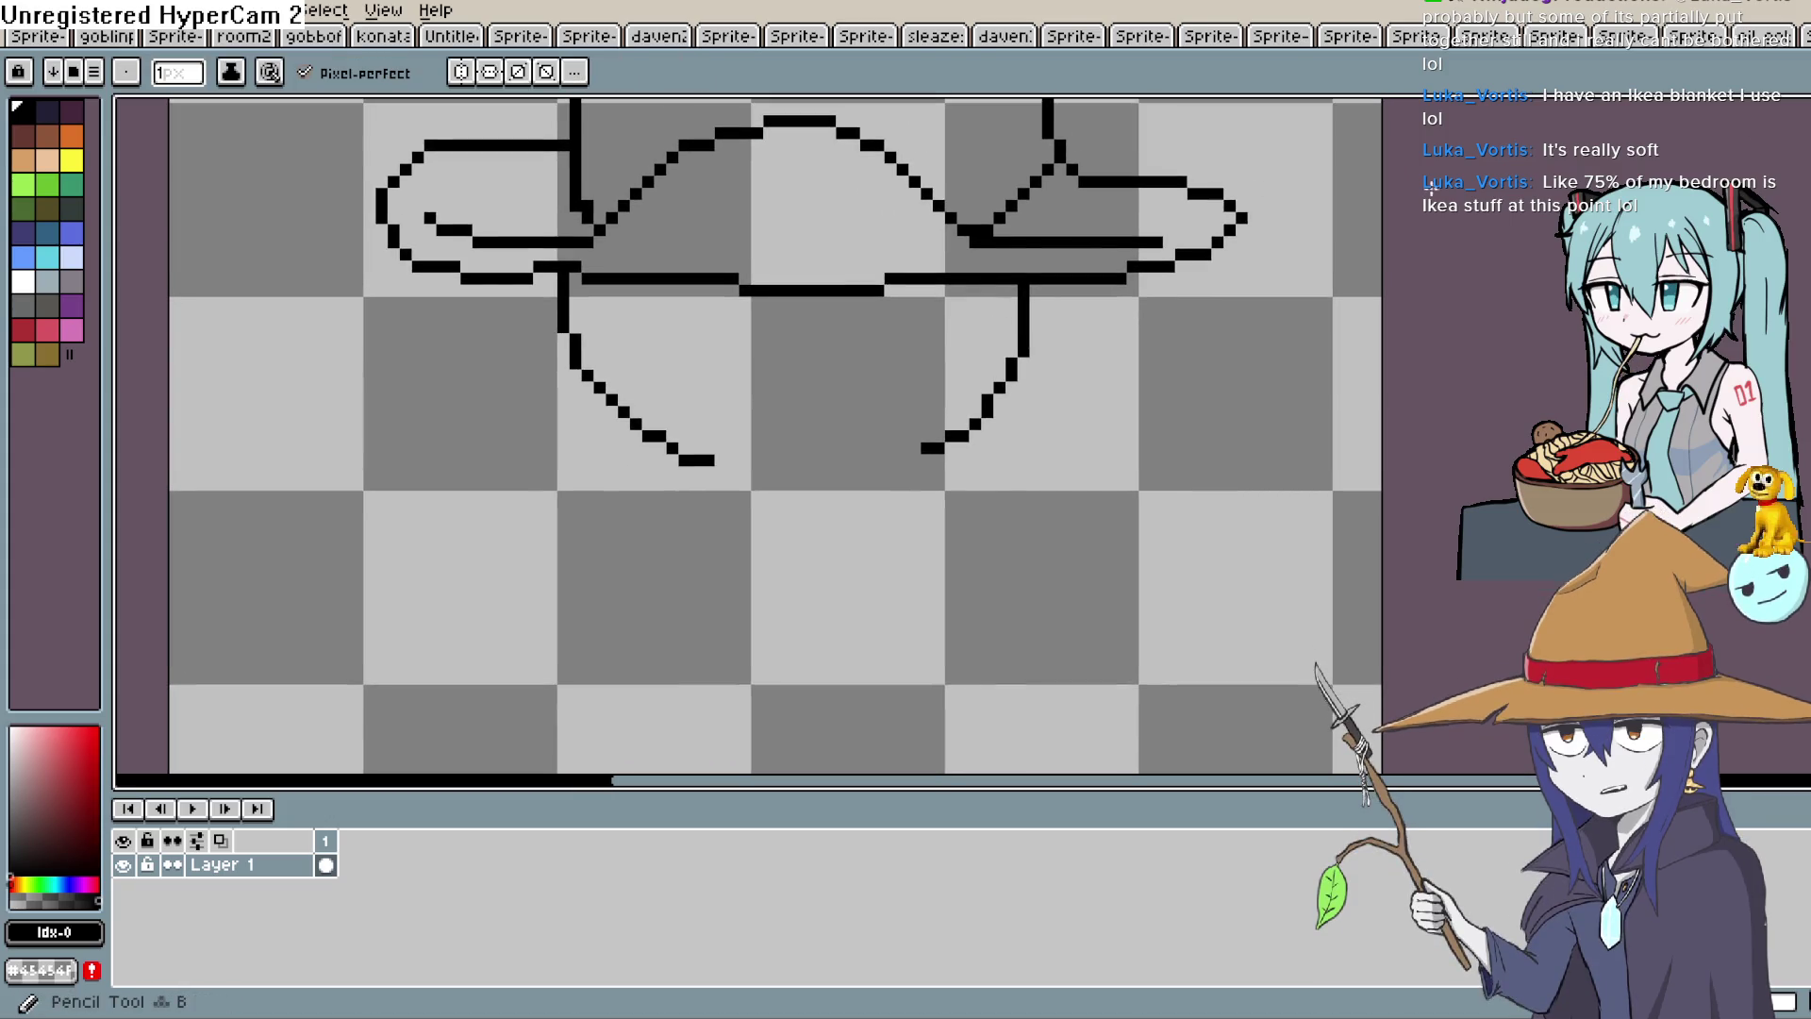
left_click_drag(789, 422, 833, 393)
mouse_move(932, 298)
left_mouse_down()
mouse_move(837, 294)
mouse_move(971, 304)
mouse_move(962, 283)
left_mouse_up()
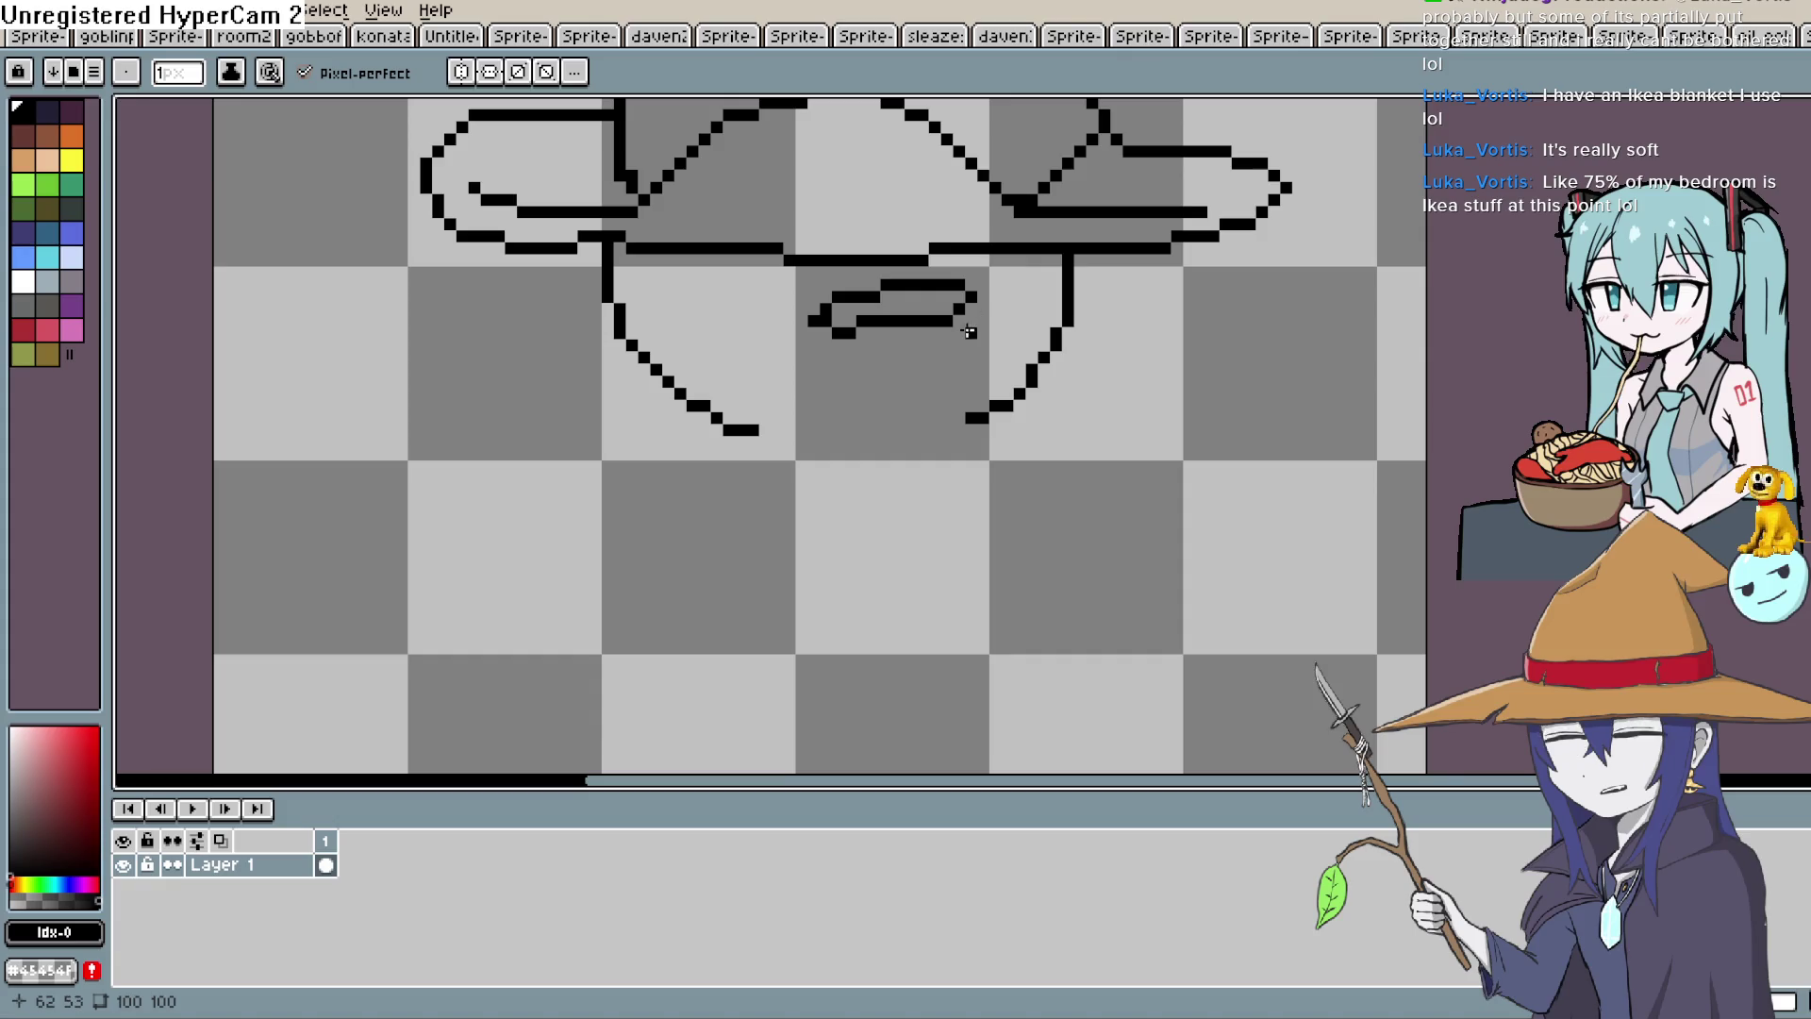
left_click_drag(941, 371, 937, 444)
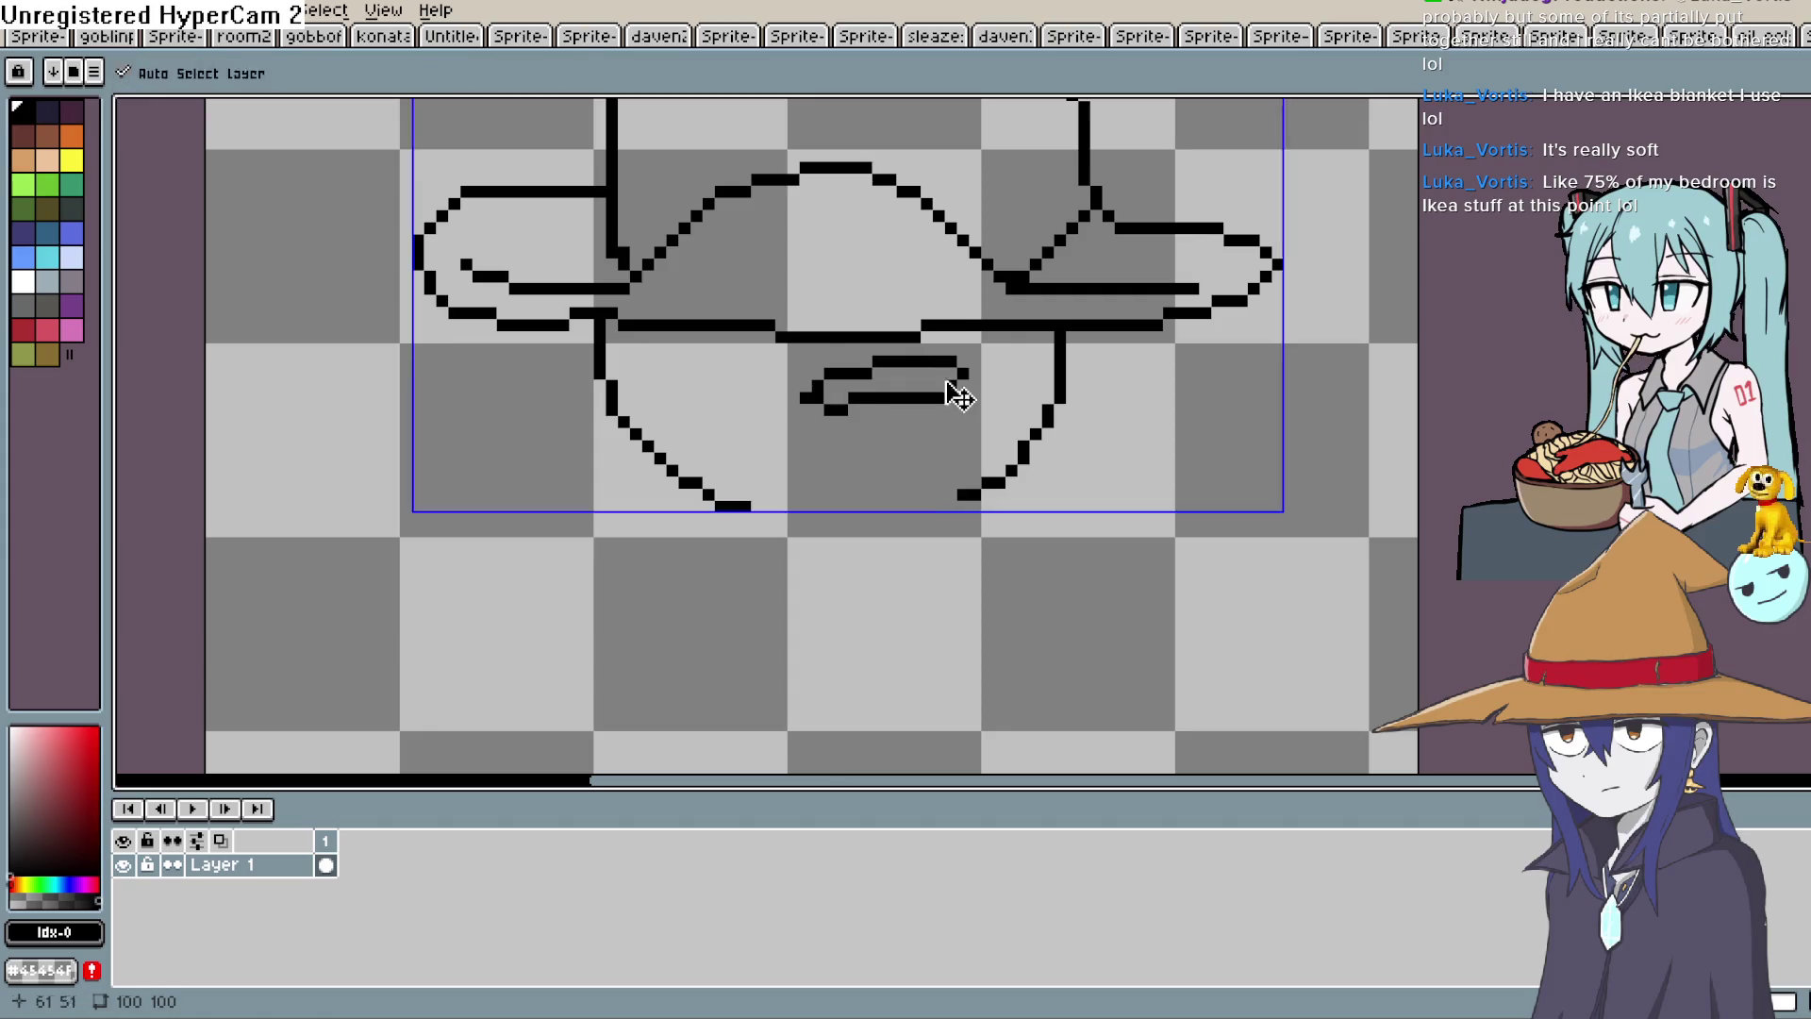
key("ctrl+z")
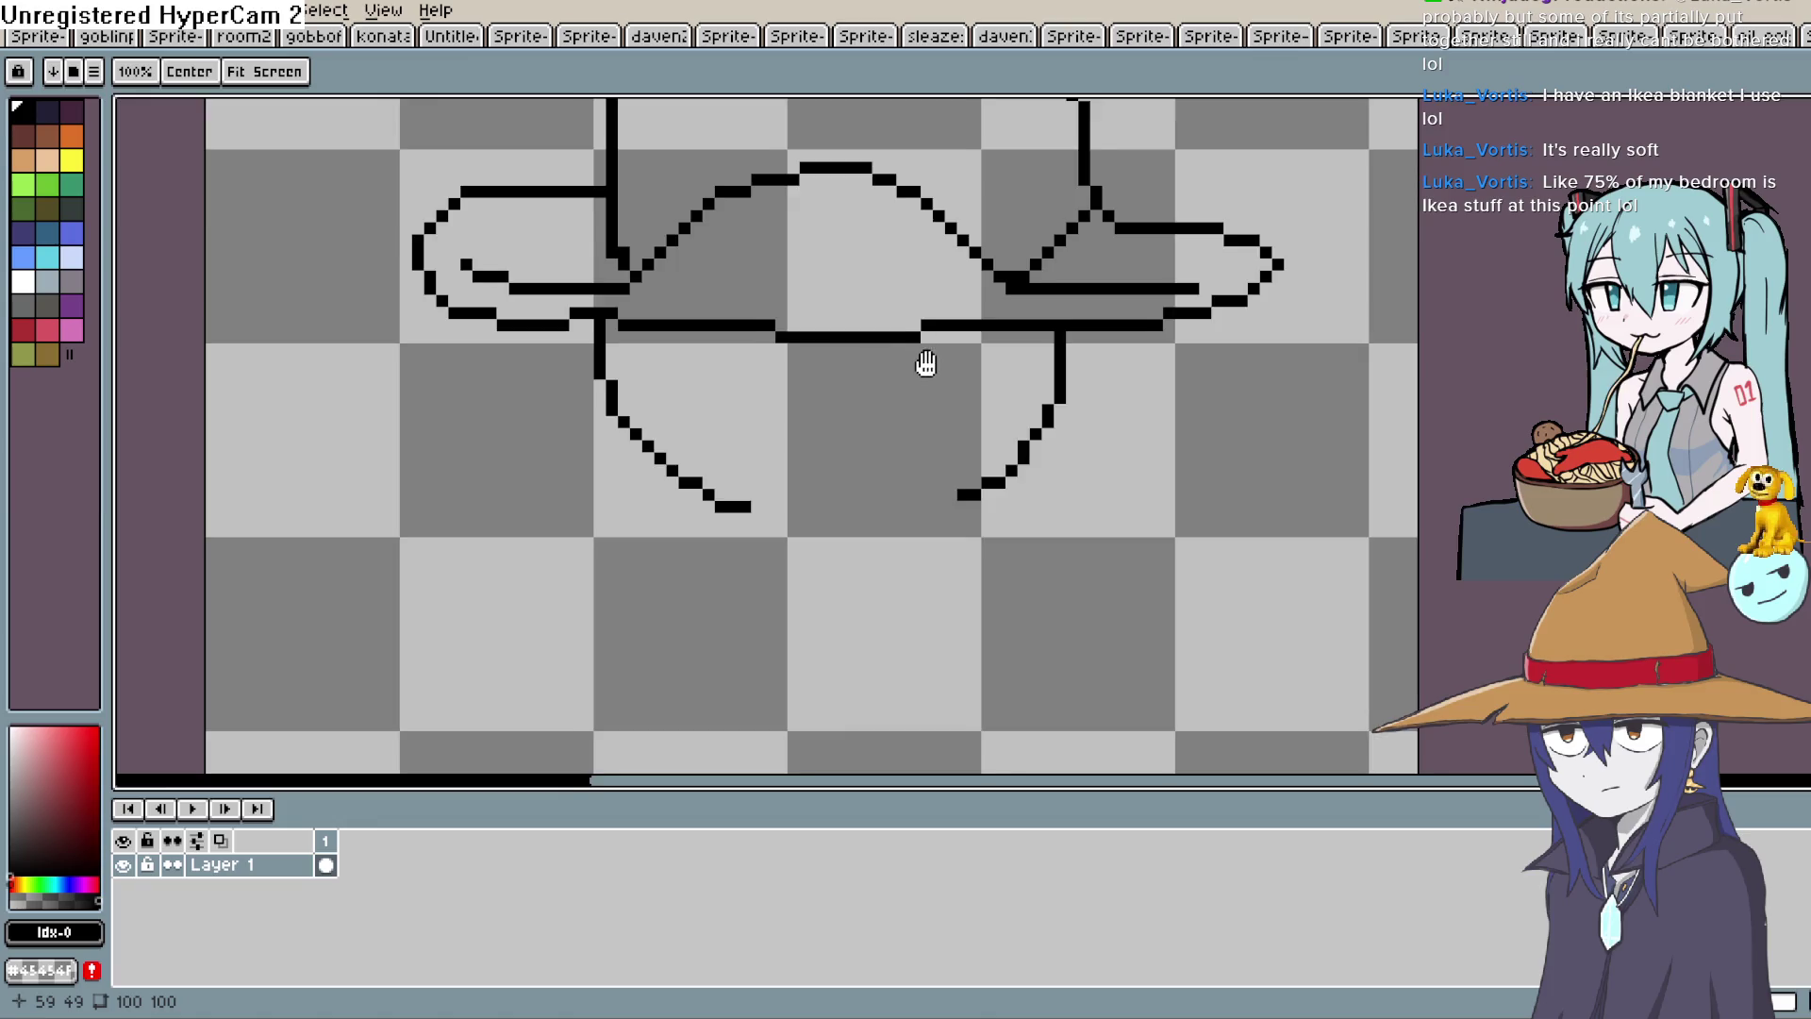
scroll(925, 364, "up", 1)
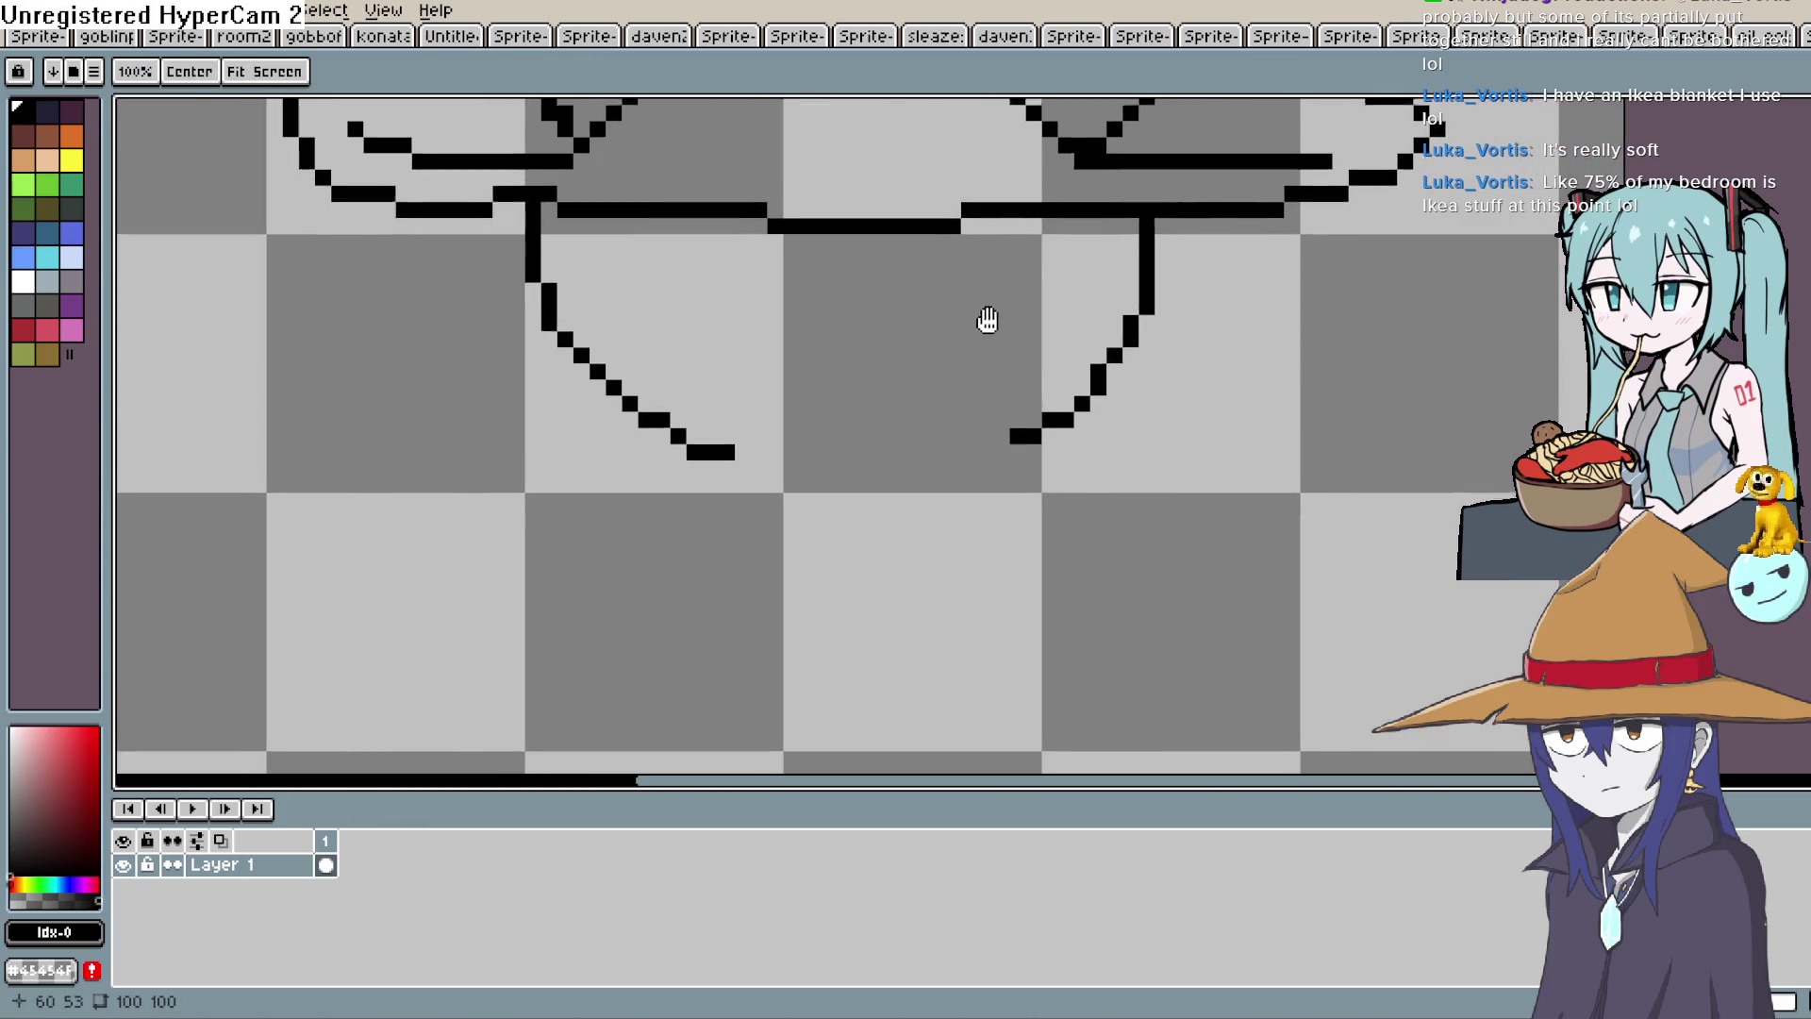
scroll(943, 302, "down", 2)
mouse_move(887, 274)
left_mouse_down()
mouse_move(717, 311)
mouse_move(893, 323)
left_mouse_up()
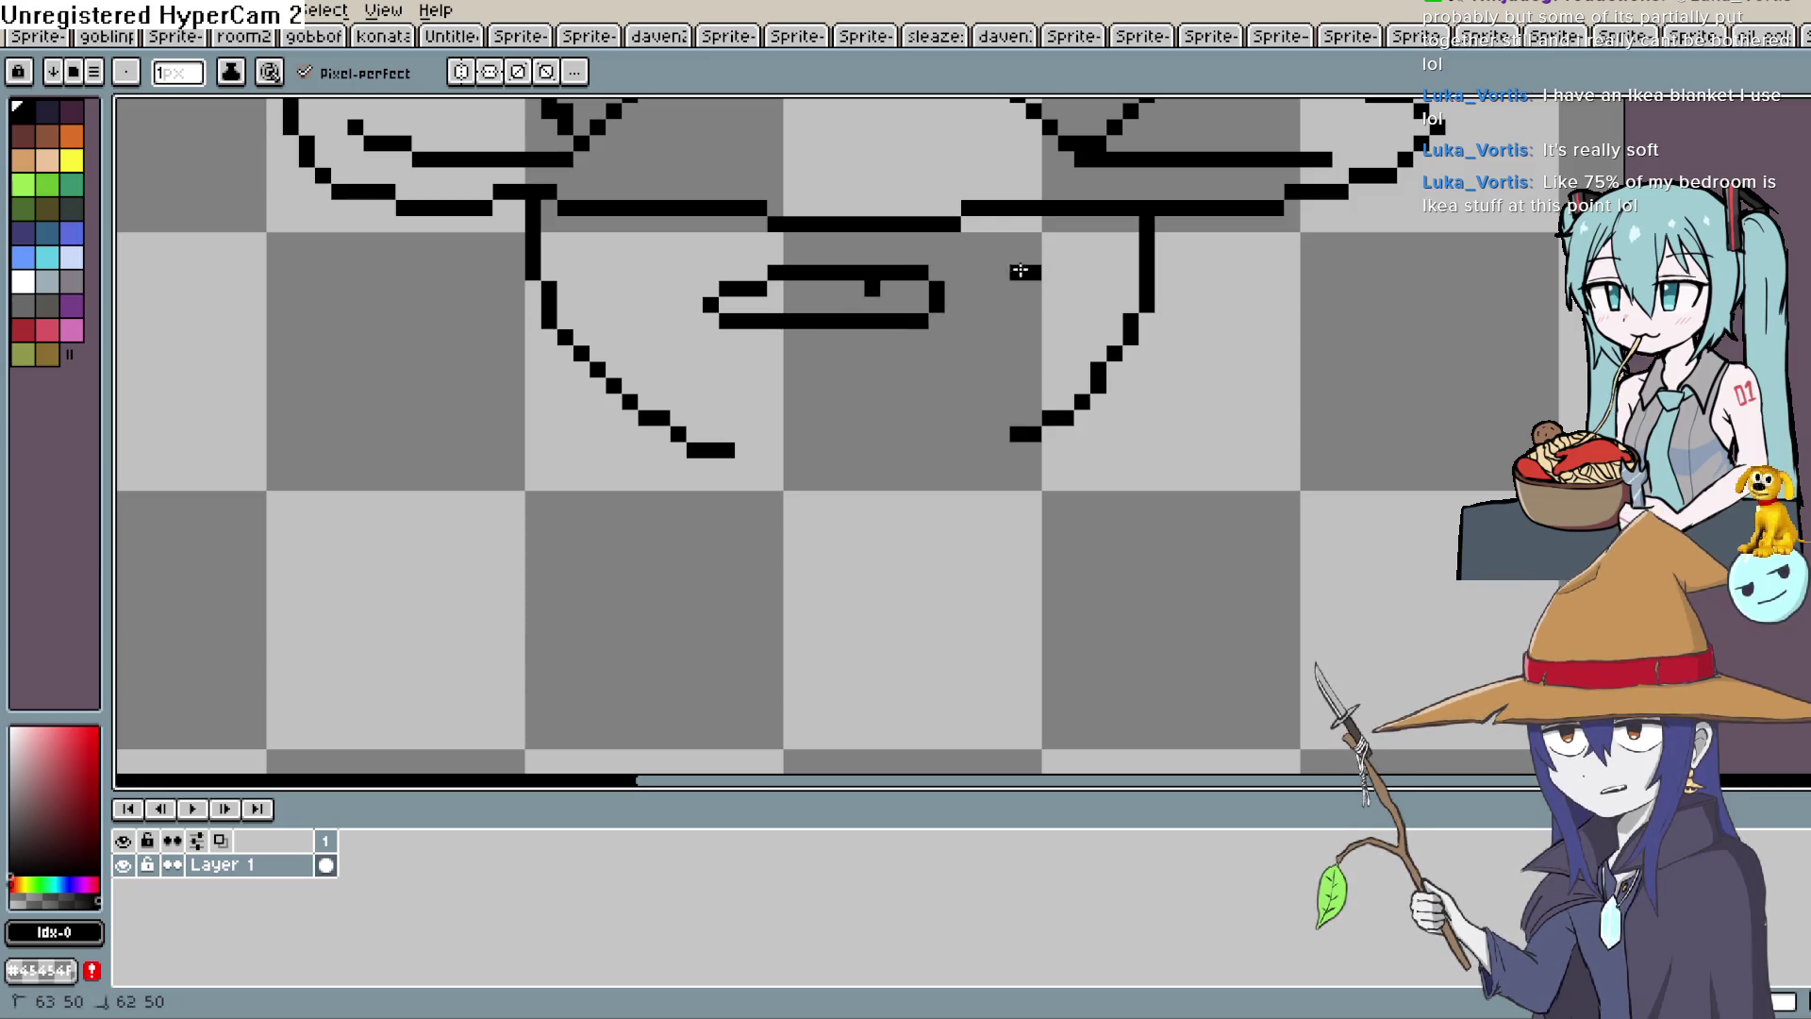
Draw the mustache and mouth lines below the eyes, undoing a wavy stroke.
mouse_move(1012, 318)
left_mouse_down()
mouse_move(1118, 294)
mouse_move(1047, 275)
mouse_move(1049, 291)
mouse_move(790, 293)
mouse_move(990, 326)
mouse_move(872, 340)
mouse_move(715, 293)
left_mouse_up()
scroll(1040, 295, "down", 1)
scroll(1042, 431, "down", 3)
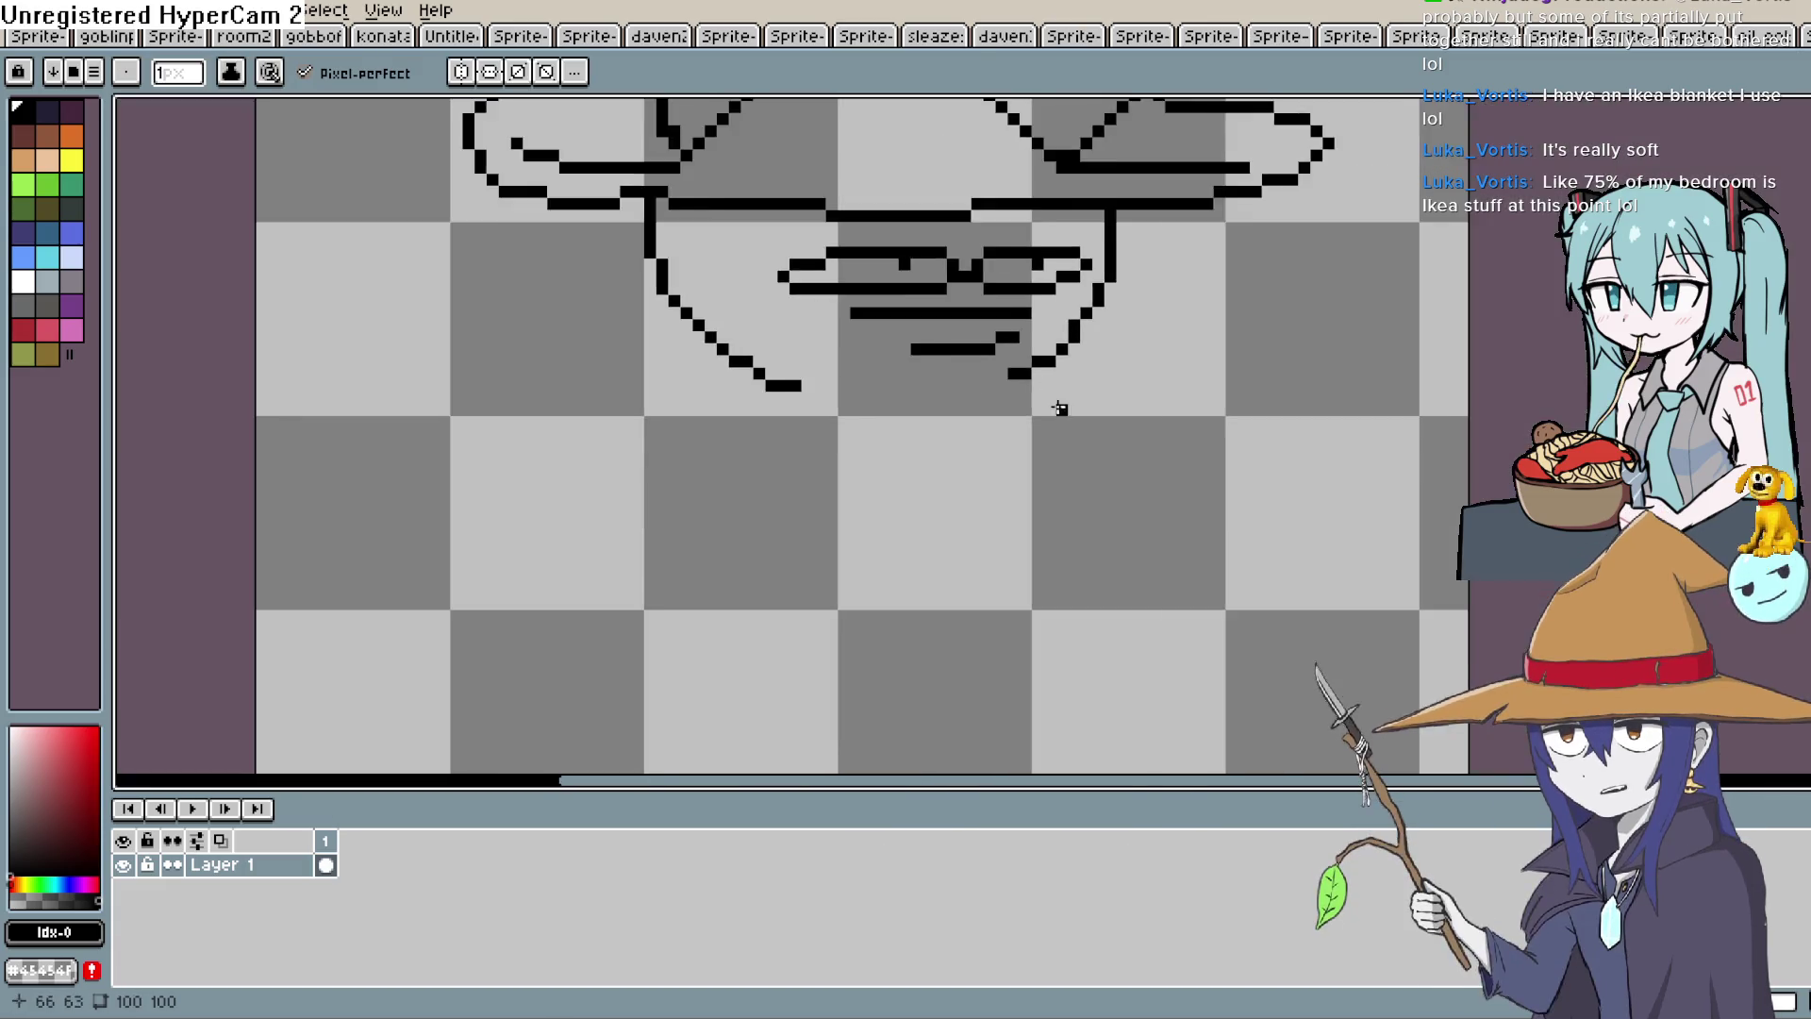
scroll(1042, 431, "down", 2)
scroll(1037, 443, "up", 2)
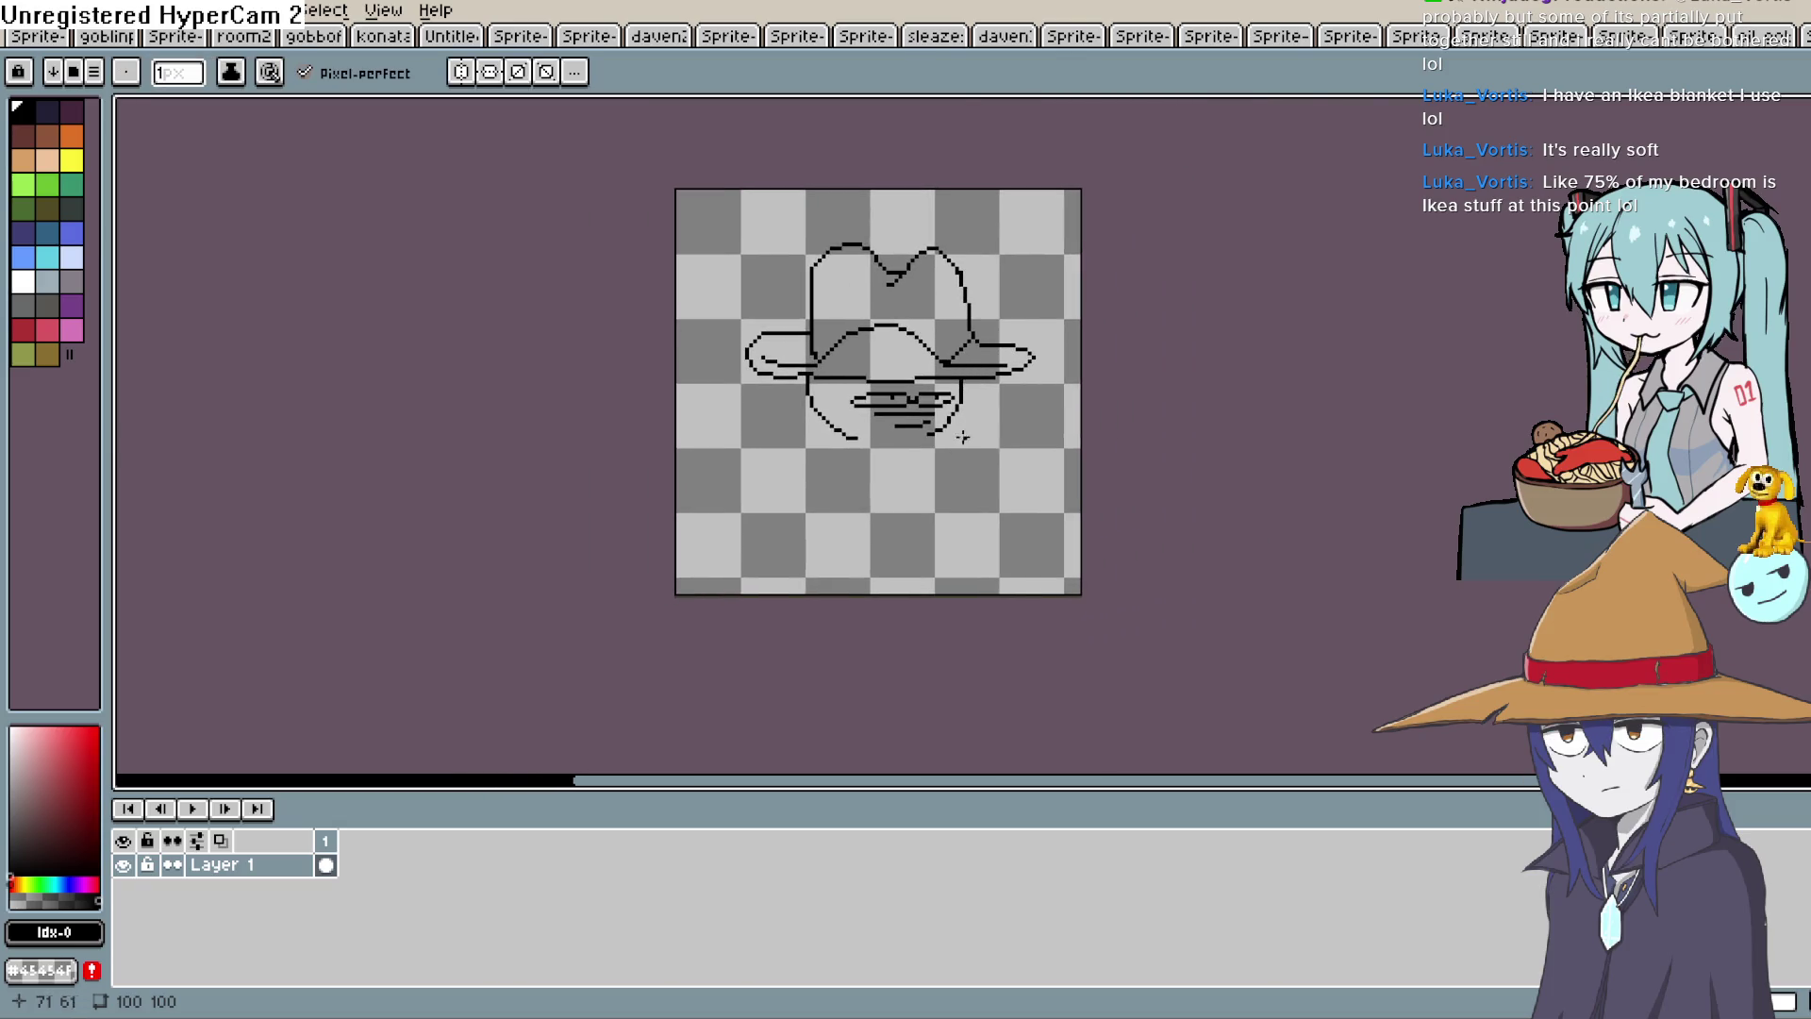
scroll(954, 448, "up", 2)
left_click_drag(696, 329, 636, 330)
key("ctrl+z")
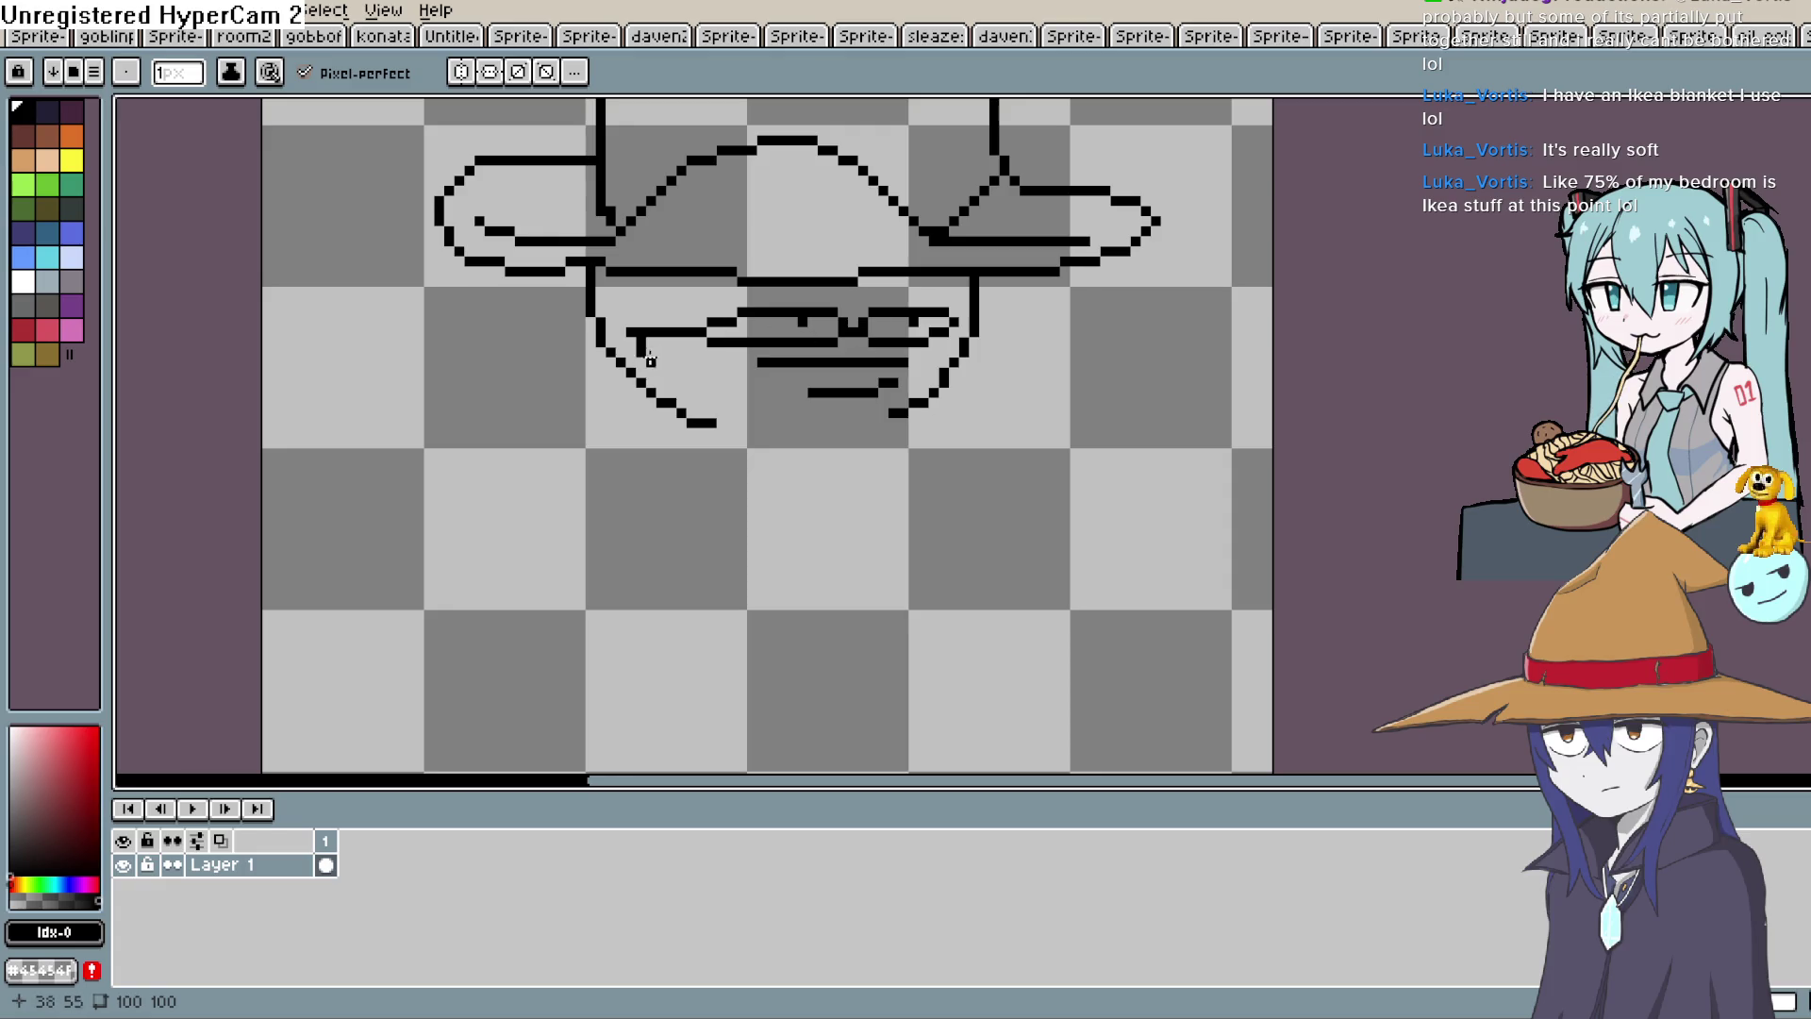
key("b")
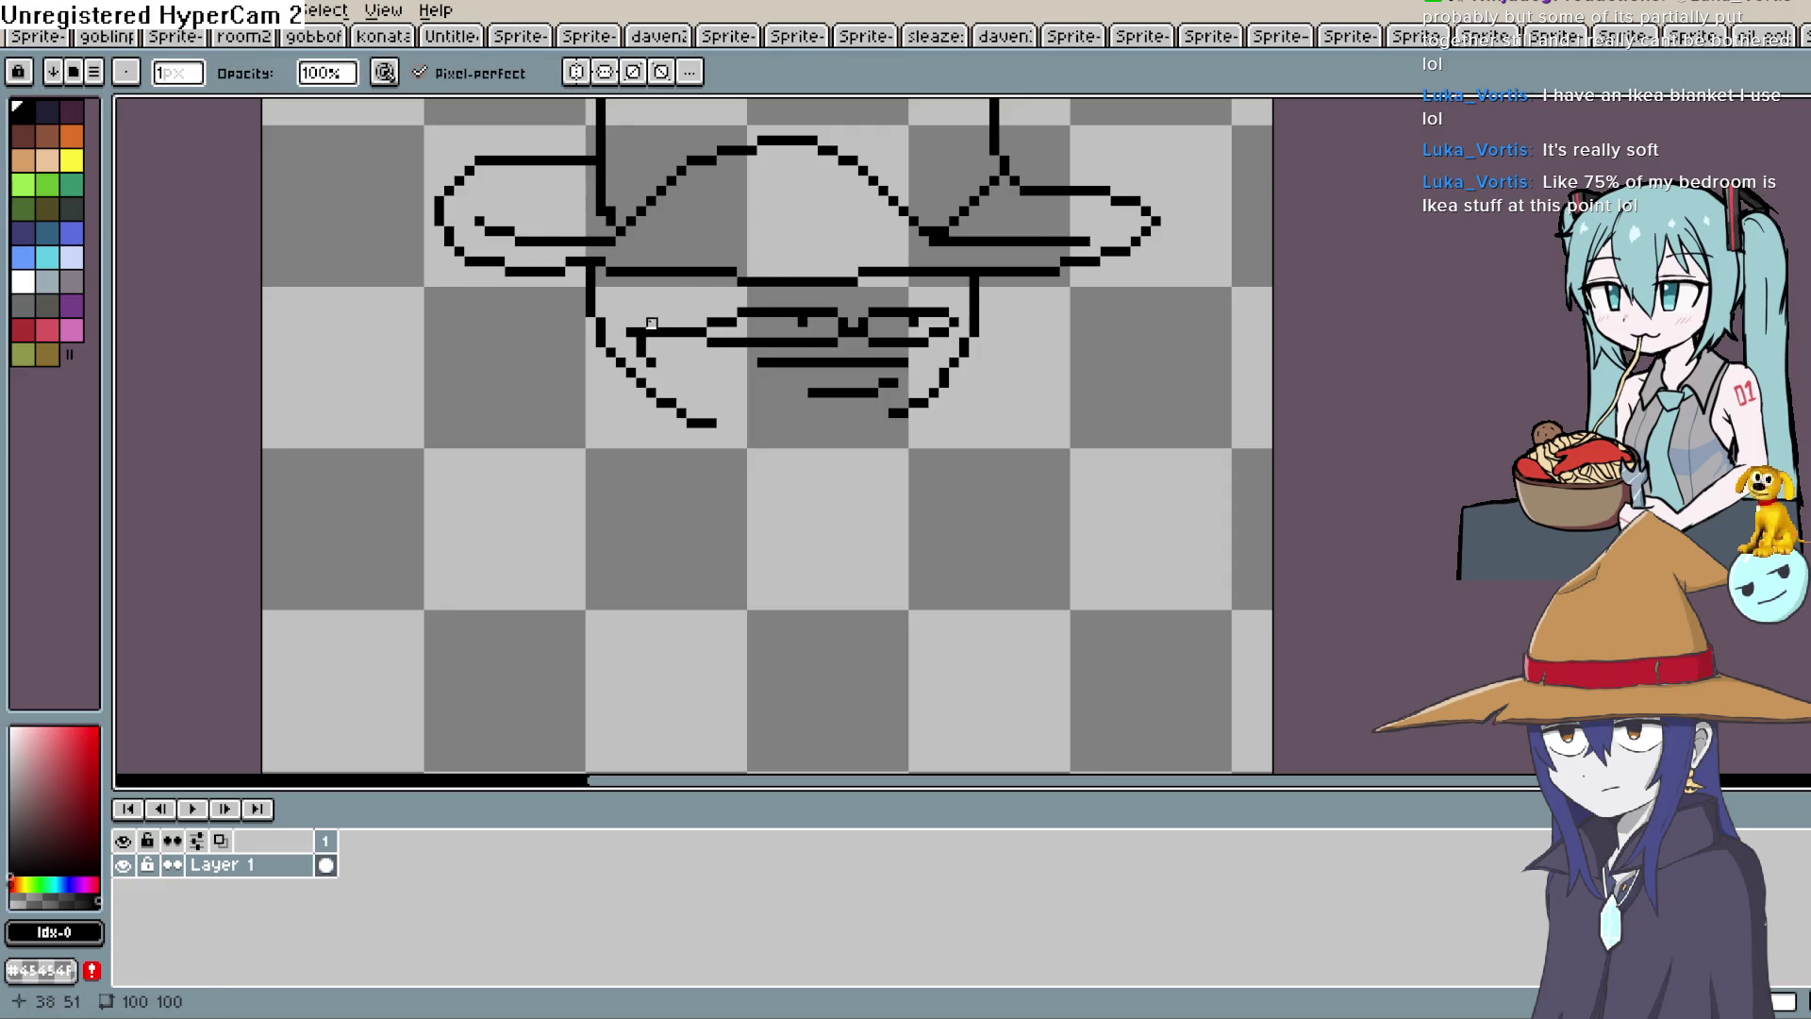
Draw a bow-shaped loop below the face.
left_click_drag(1022, 387, 978, 380)
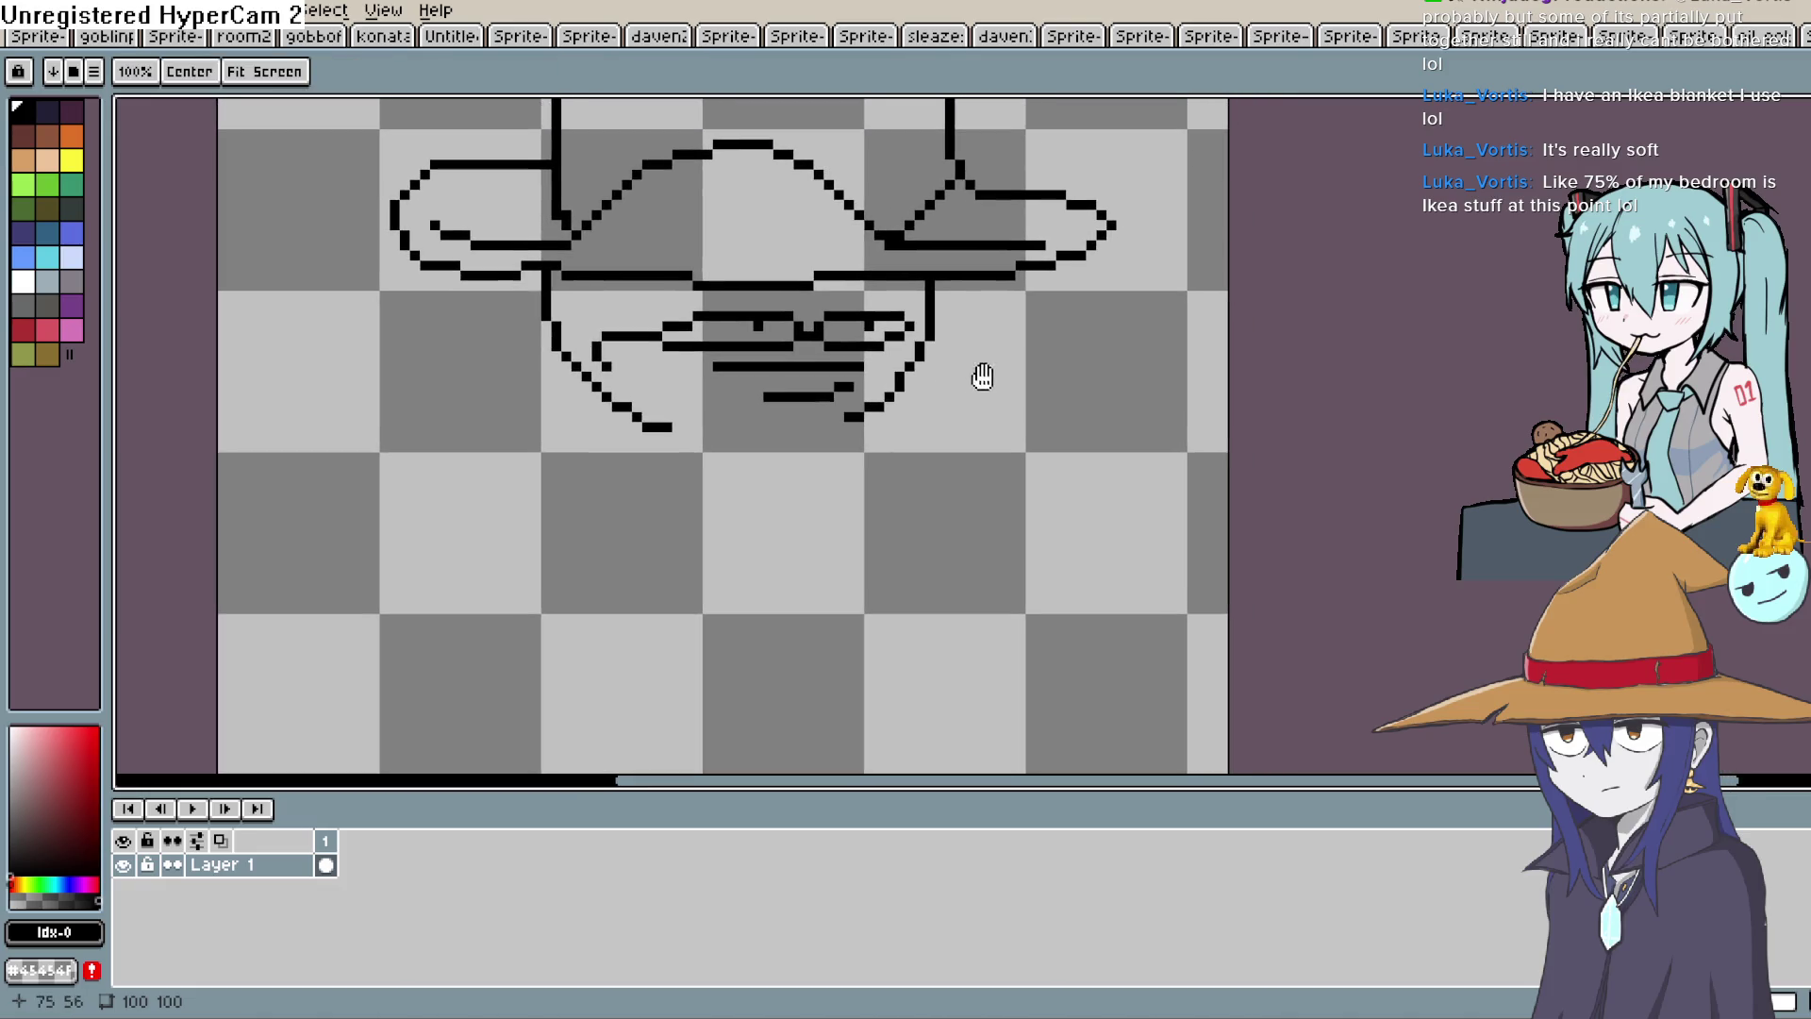
key("e")
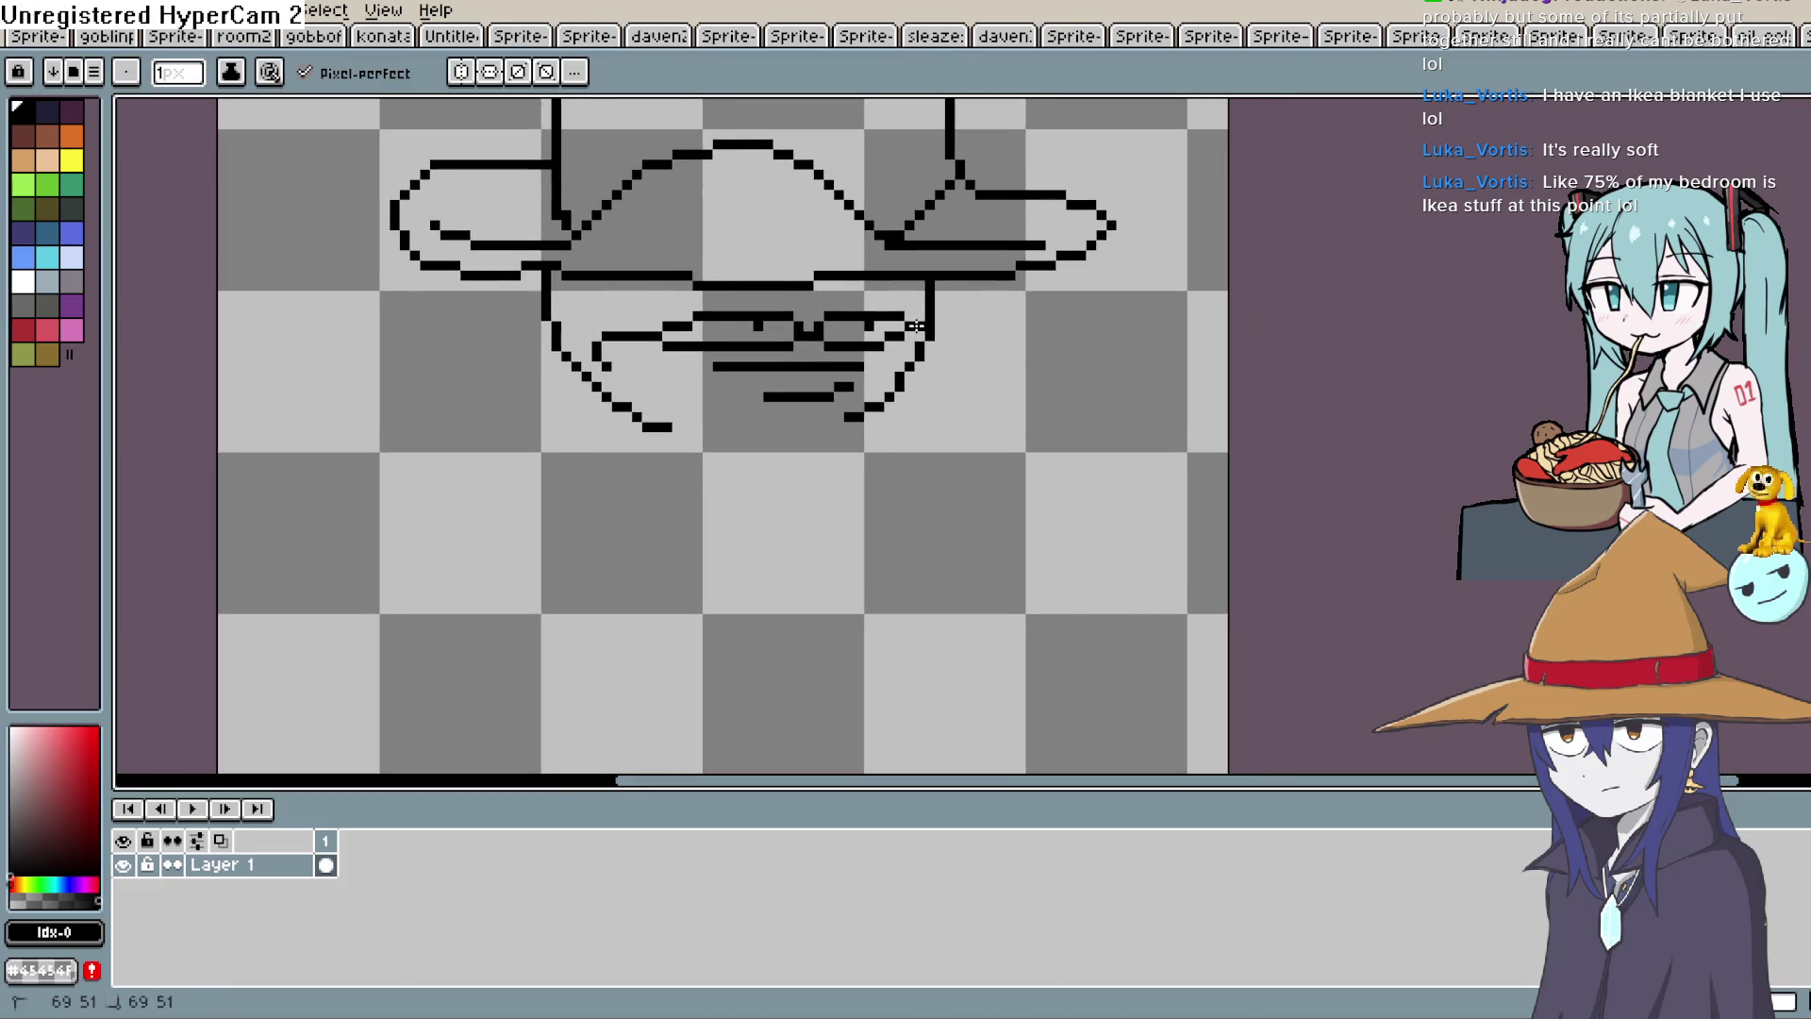
left_click_drag(839, 436, 868, 398)
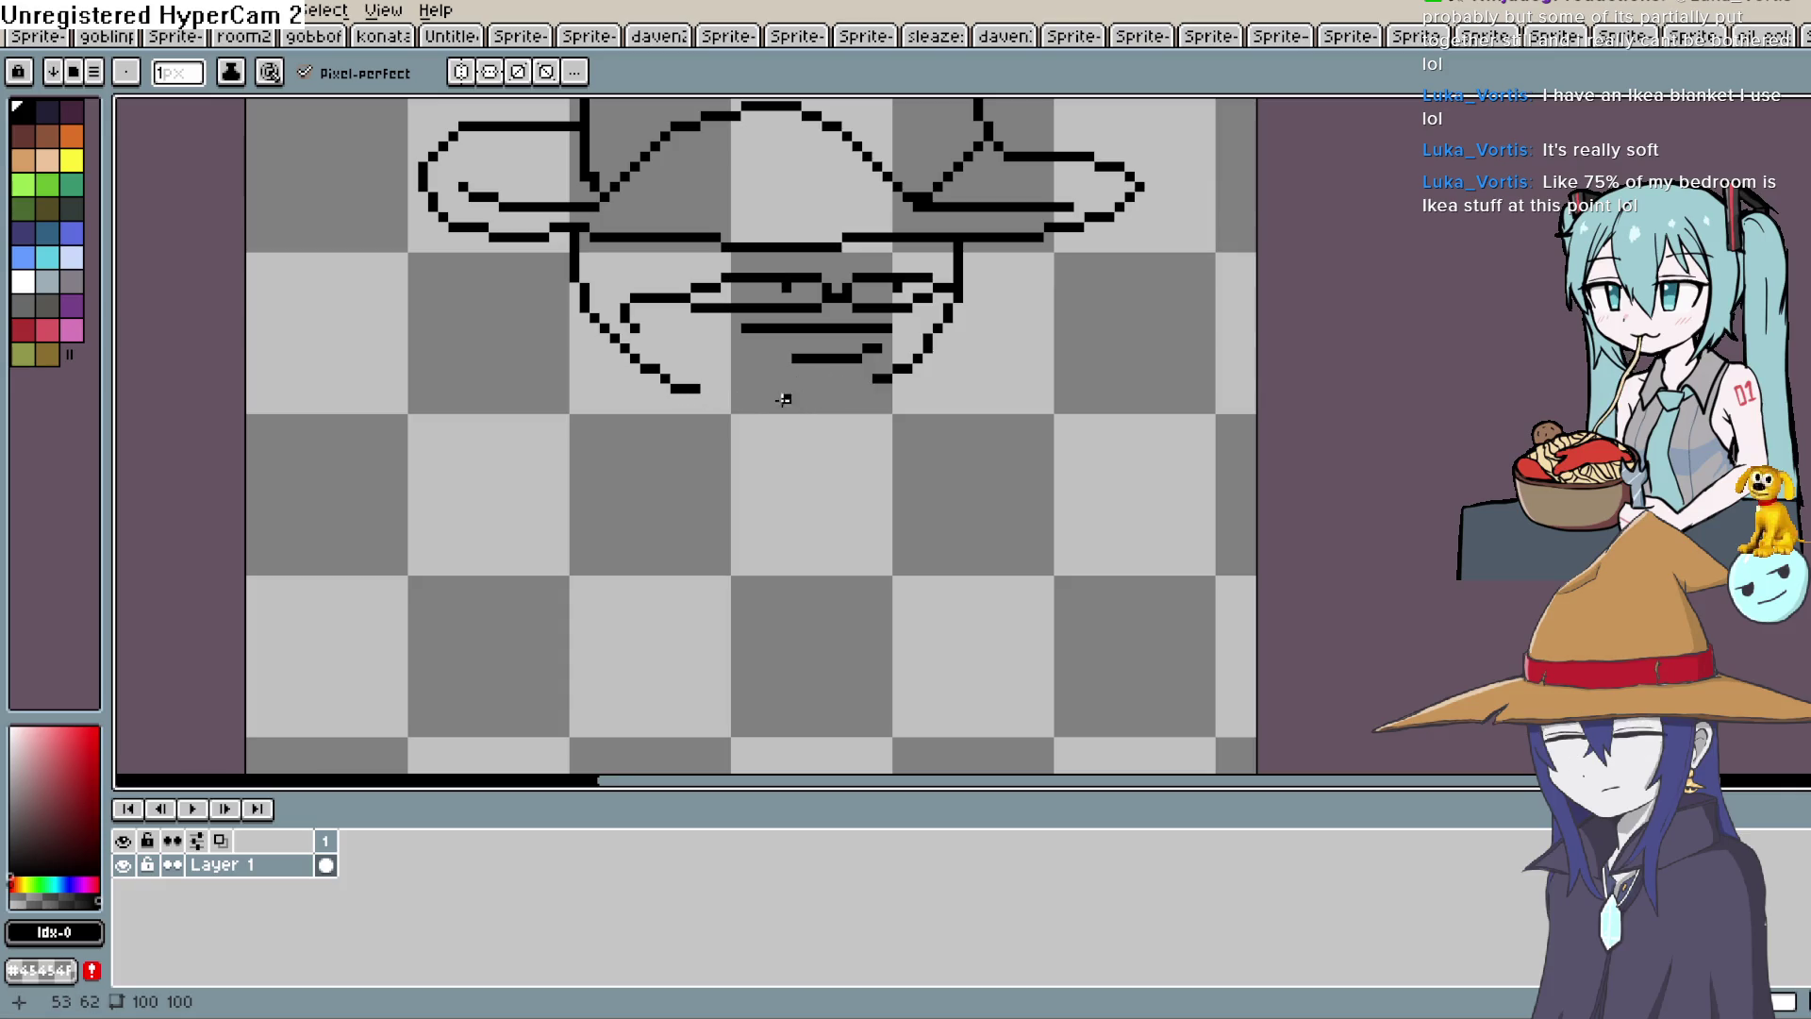
mouse_move(783, 399)
left_mouse_down()
mouse_move(797, 429)
mouse_move(835, 428)
mouse_move(845, 490)
left_mouse_up()
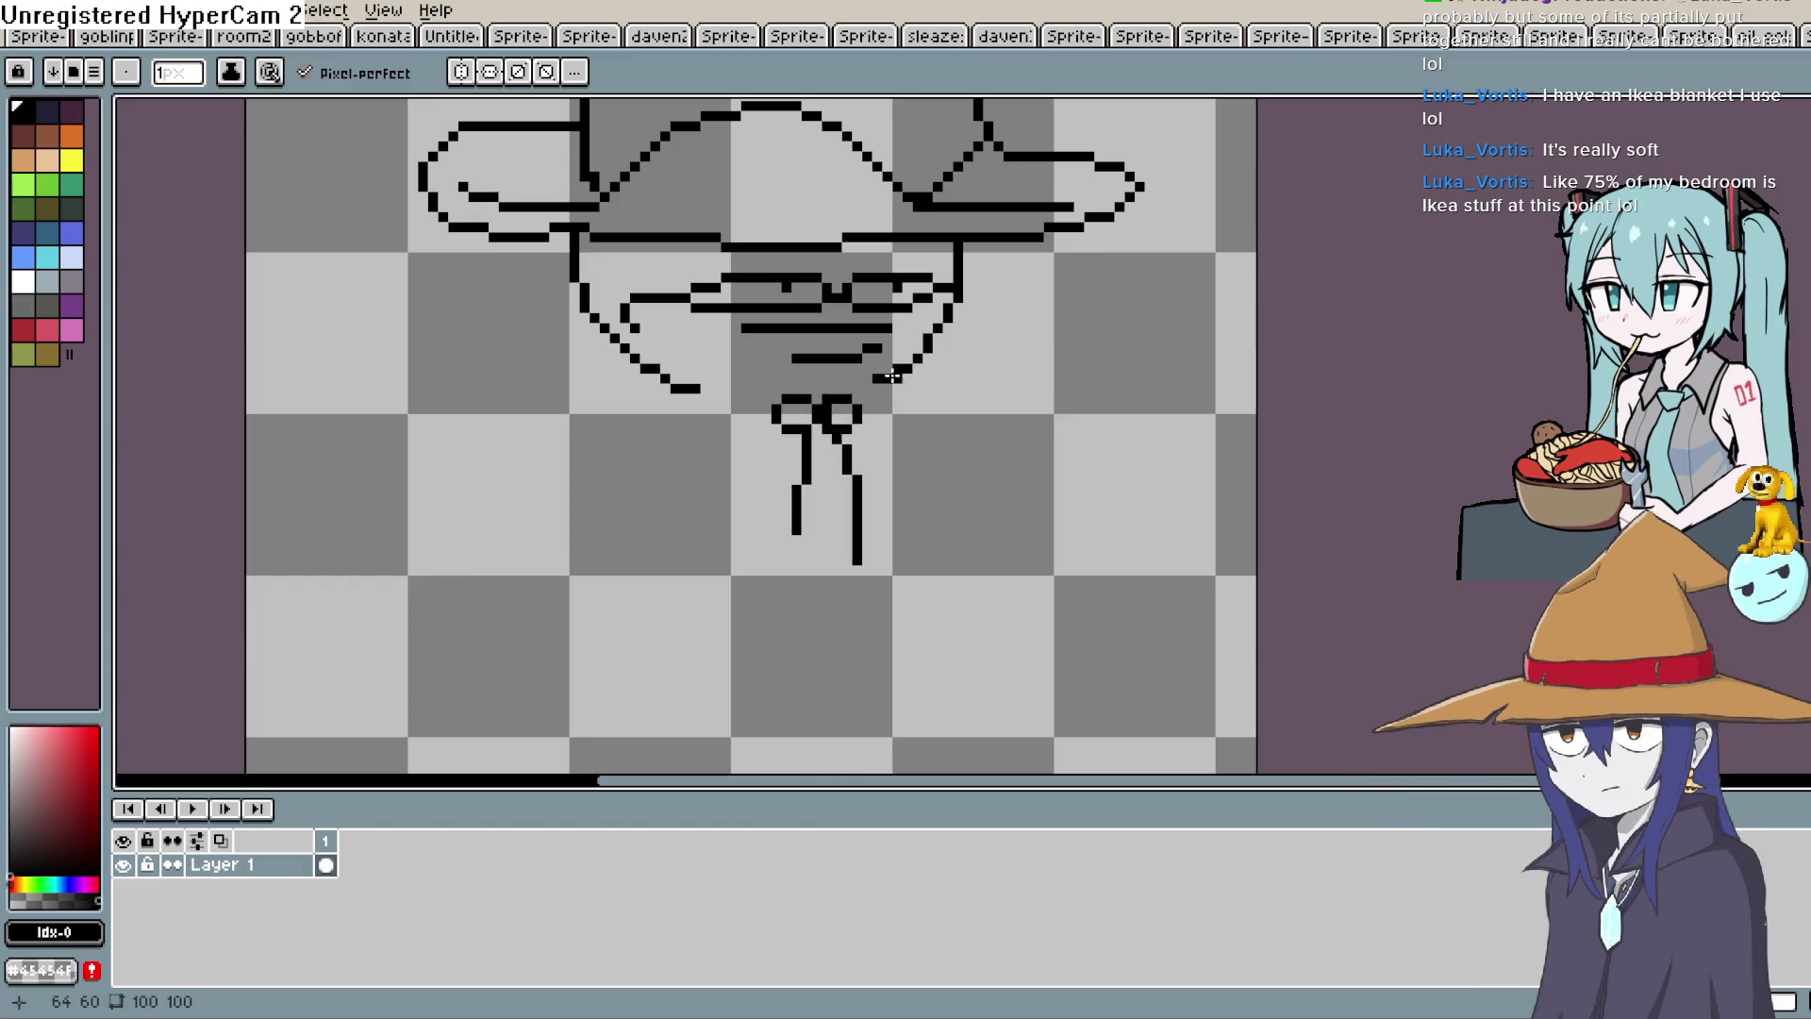
Join the chin to the bow and draw the left hand, belt line, and diagonal right arm with hand.
left_click_drag(856, 380, 696, 397)
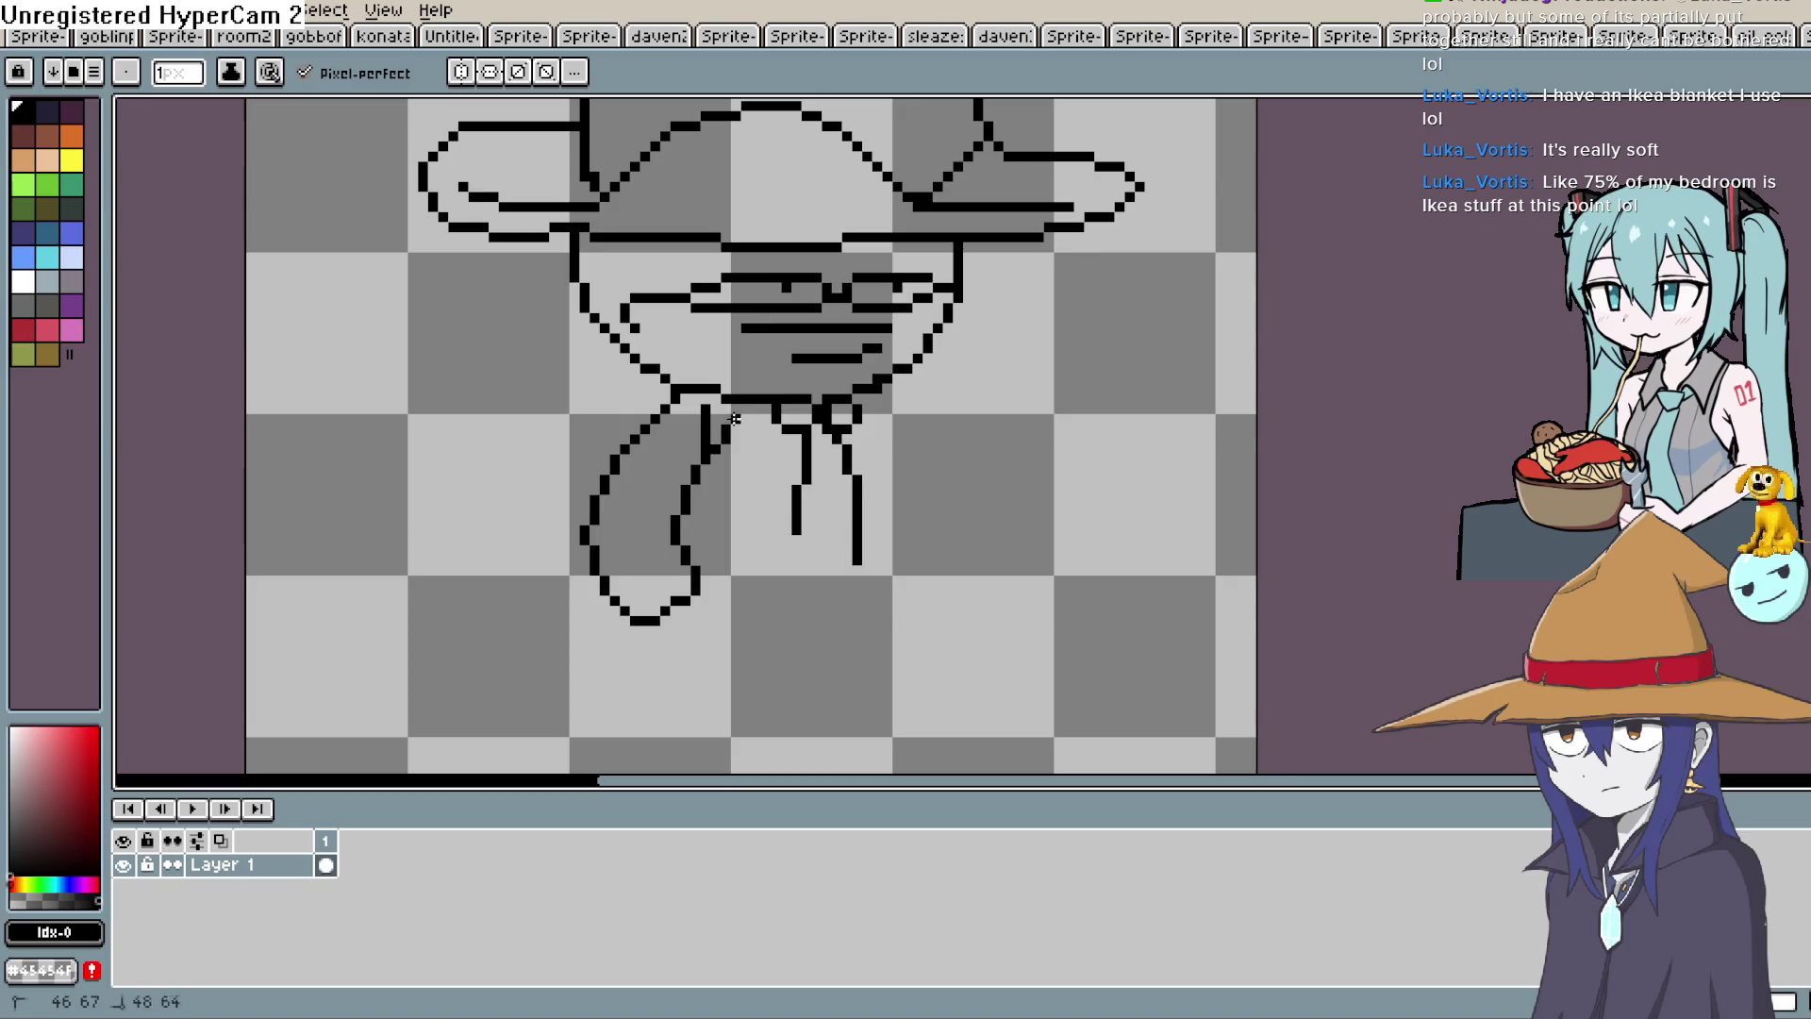
left_click_drag(751, 641, 646, 591)
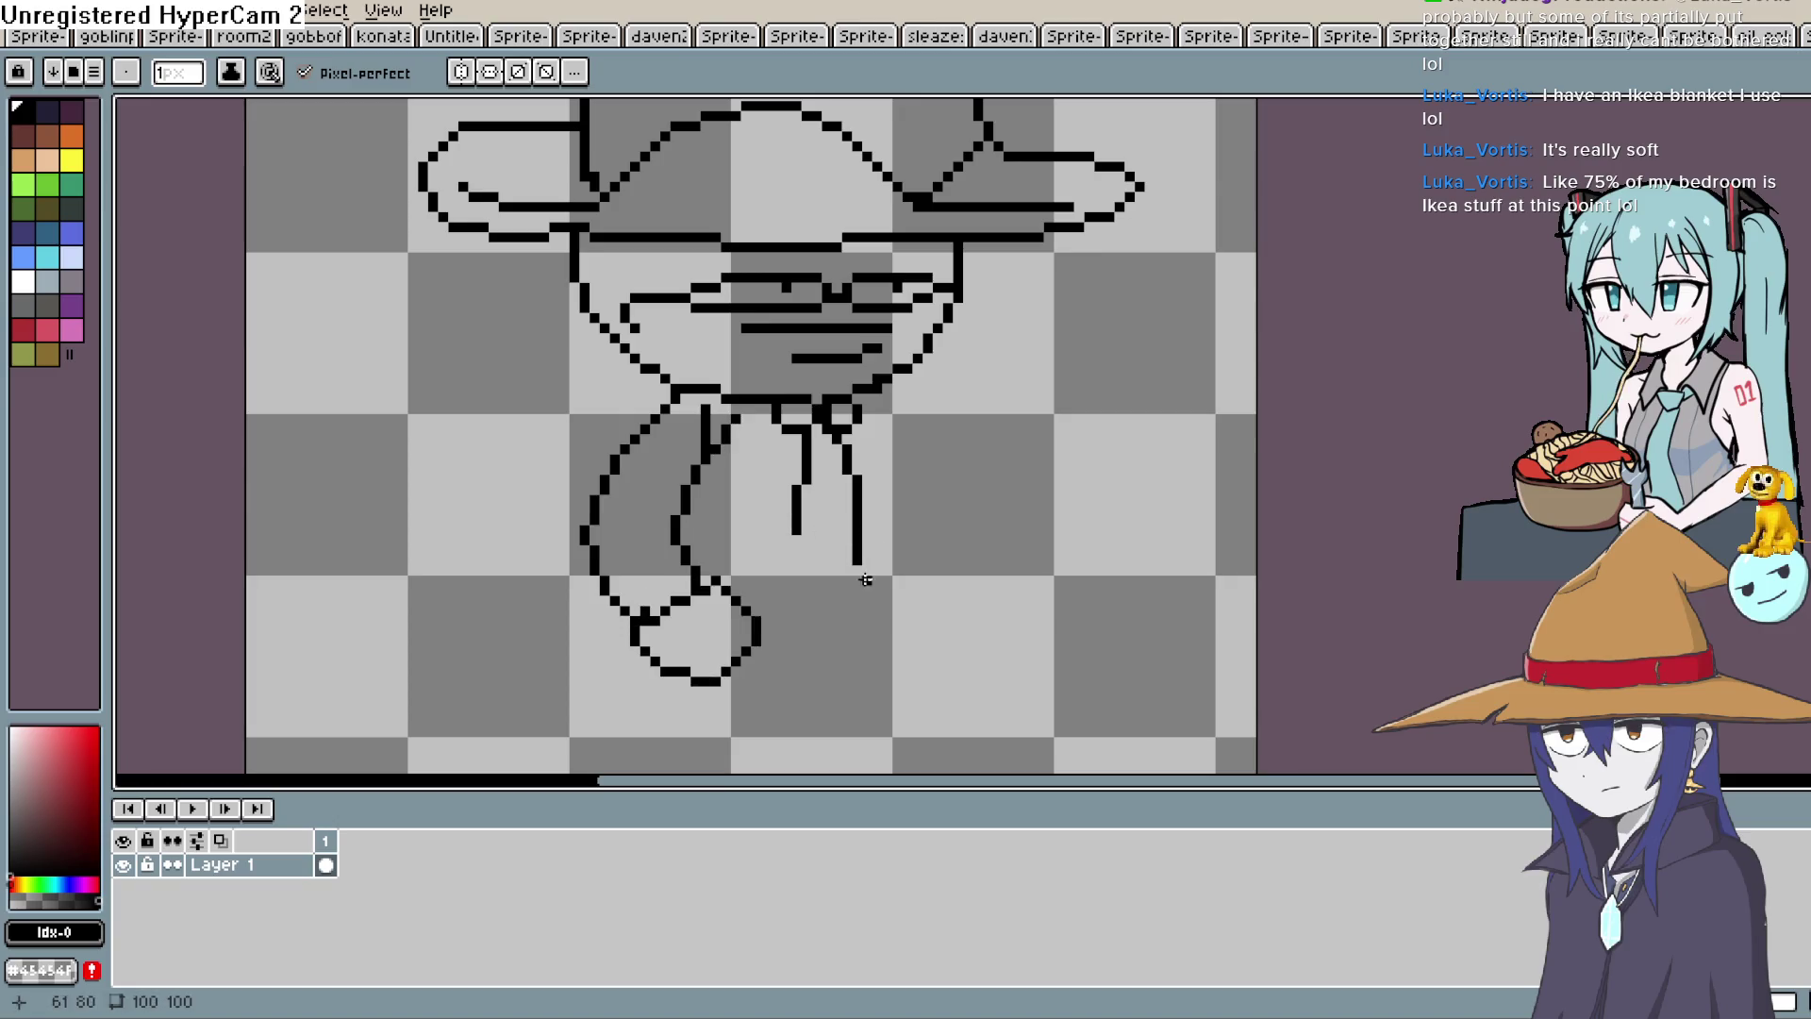
mouse_move(764, 611)
left_mouse_down()
mouse_move(788, 593)
mouse_move(906, 660)
mouse_move(859, 567)
mouse_move(971, 592)
left_mouse_up()
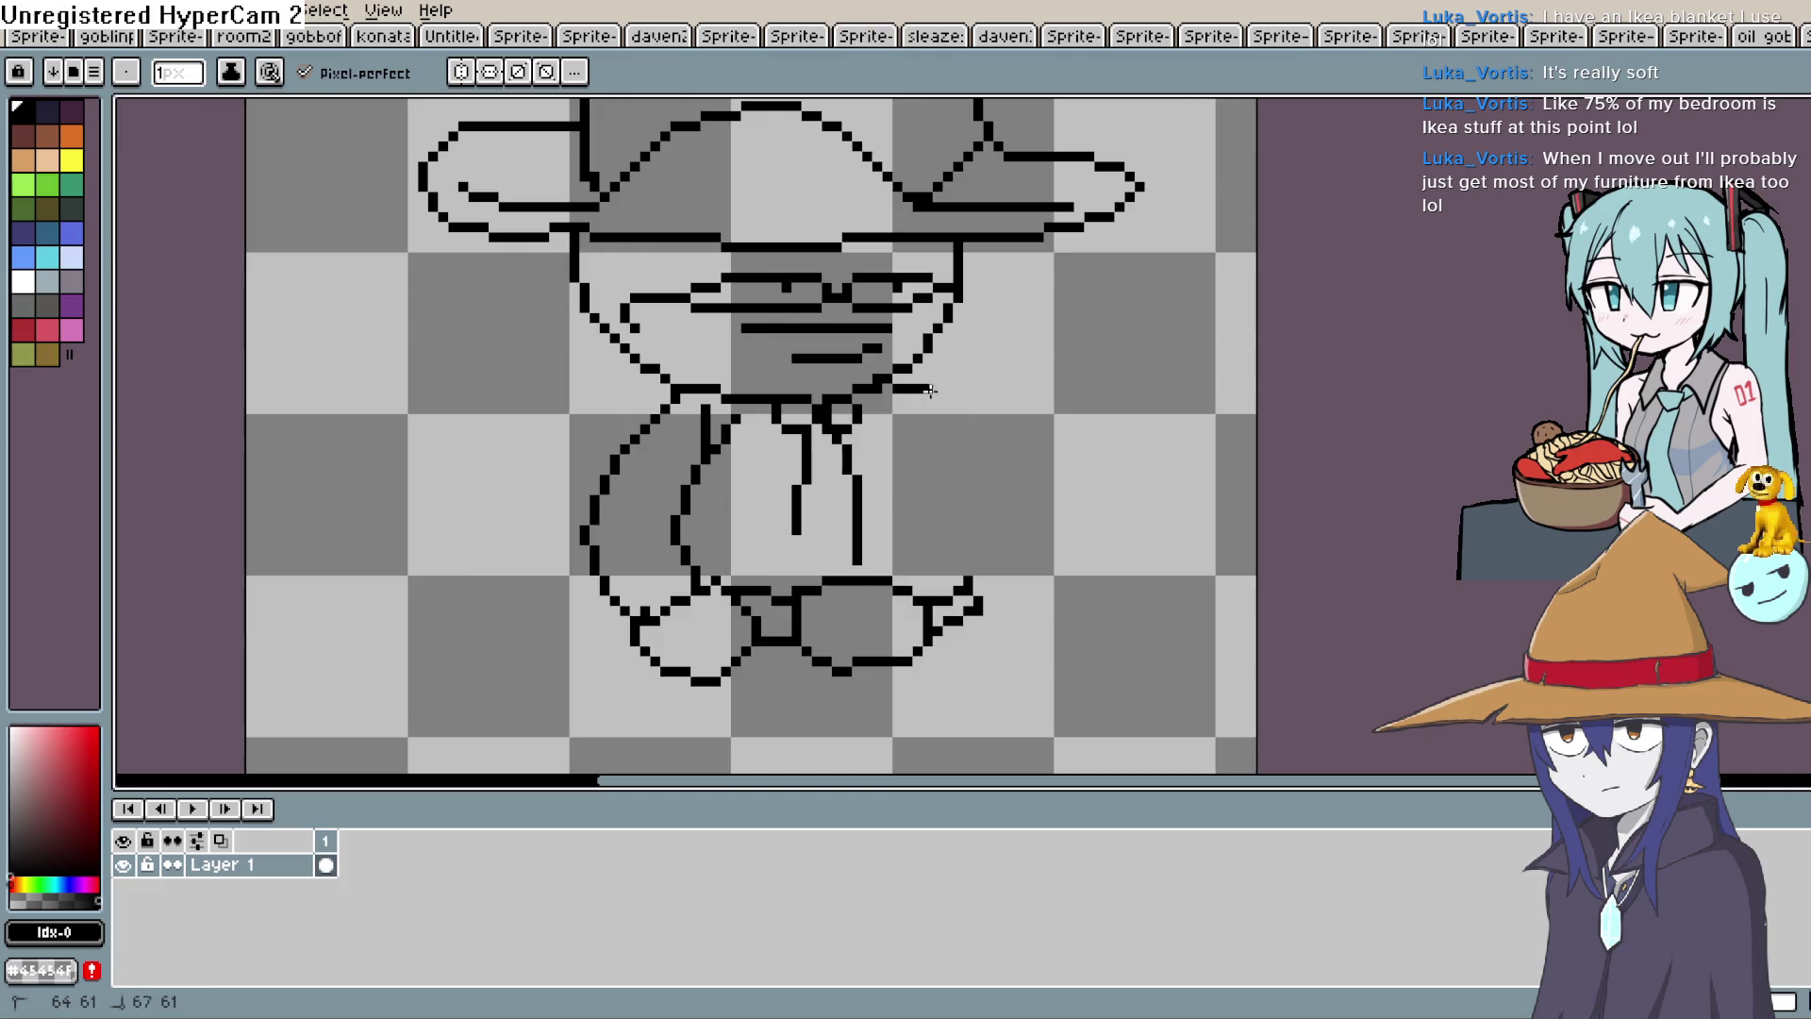
key("ctrl+z")
mouse_move(920, 363)
left_mouse_down()
mouse_move(985, 439)
mouse_move(998, 521)
left_mouse_up()
mouse_move(983, 612)
left_mouse_down()
mouse_move(1049, 570)
mouse_move(896, 436)
left_mouse_up()
scroll(946, 430, "down", 5)
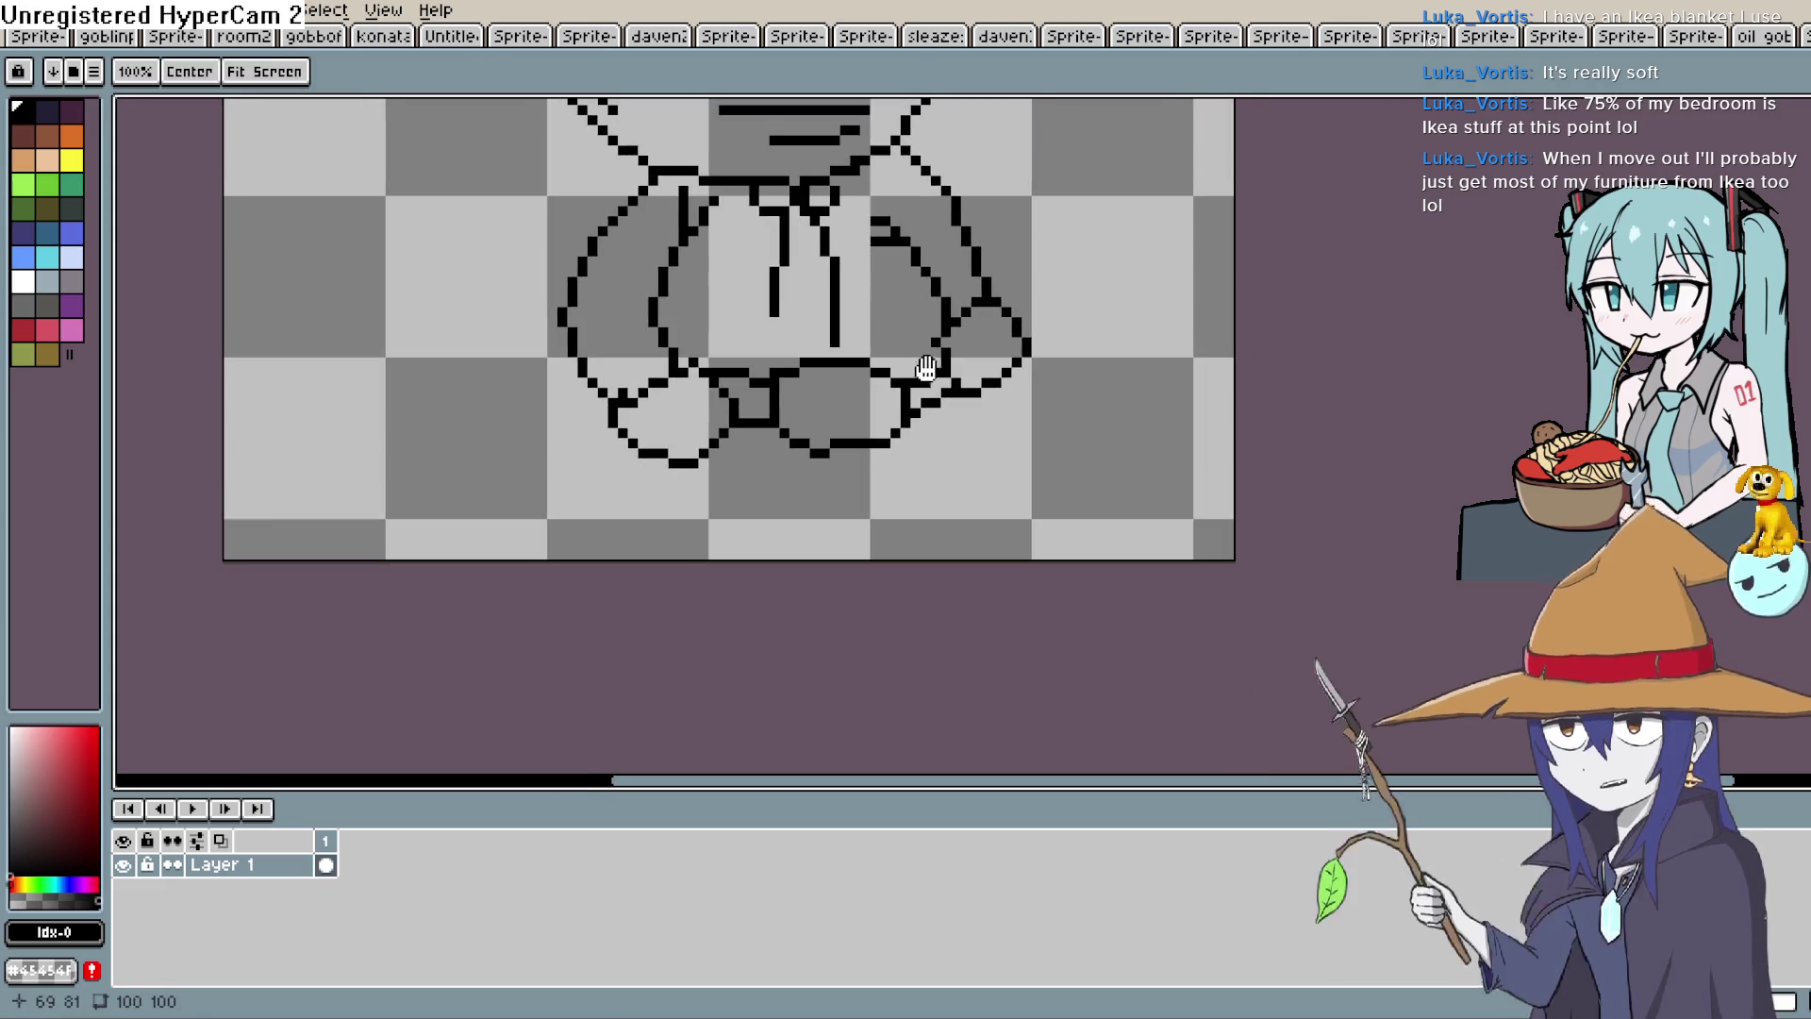
mouse_move(987, 348)
left_mouse_down()
mouse_move(1007, 390)
mouse_move(972, 470)
mouse_move(861, 421)
left_mouse_up()
key("ctrl+z")
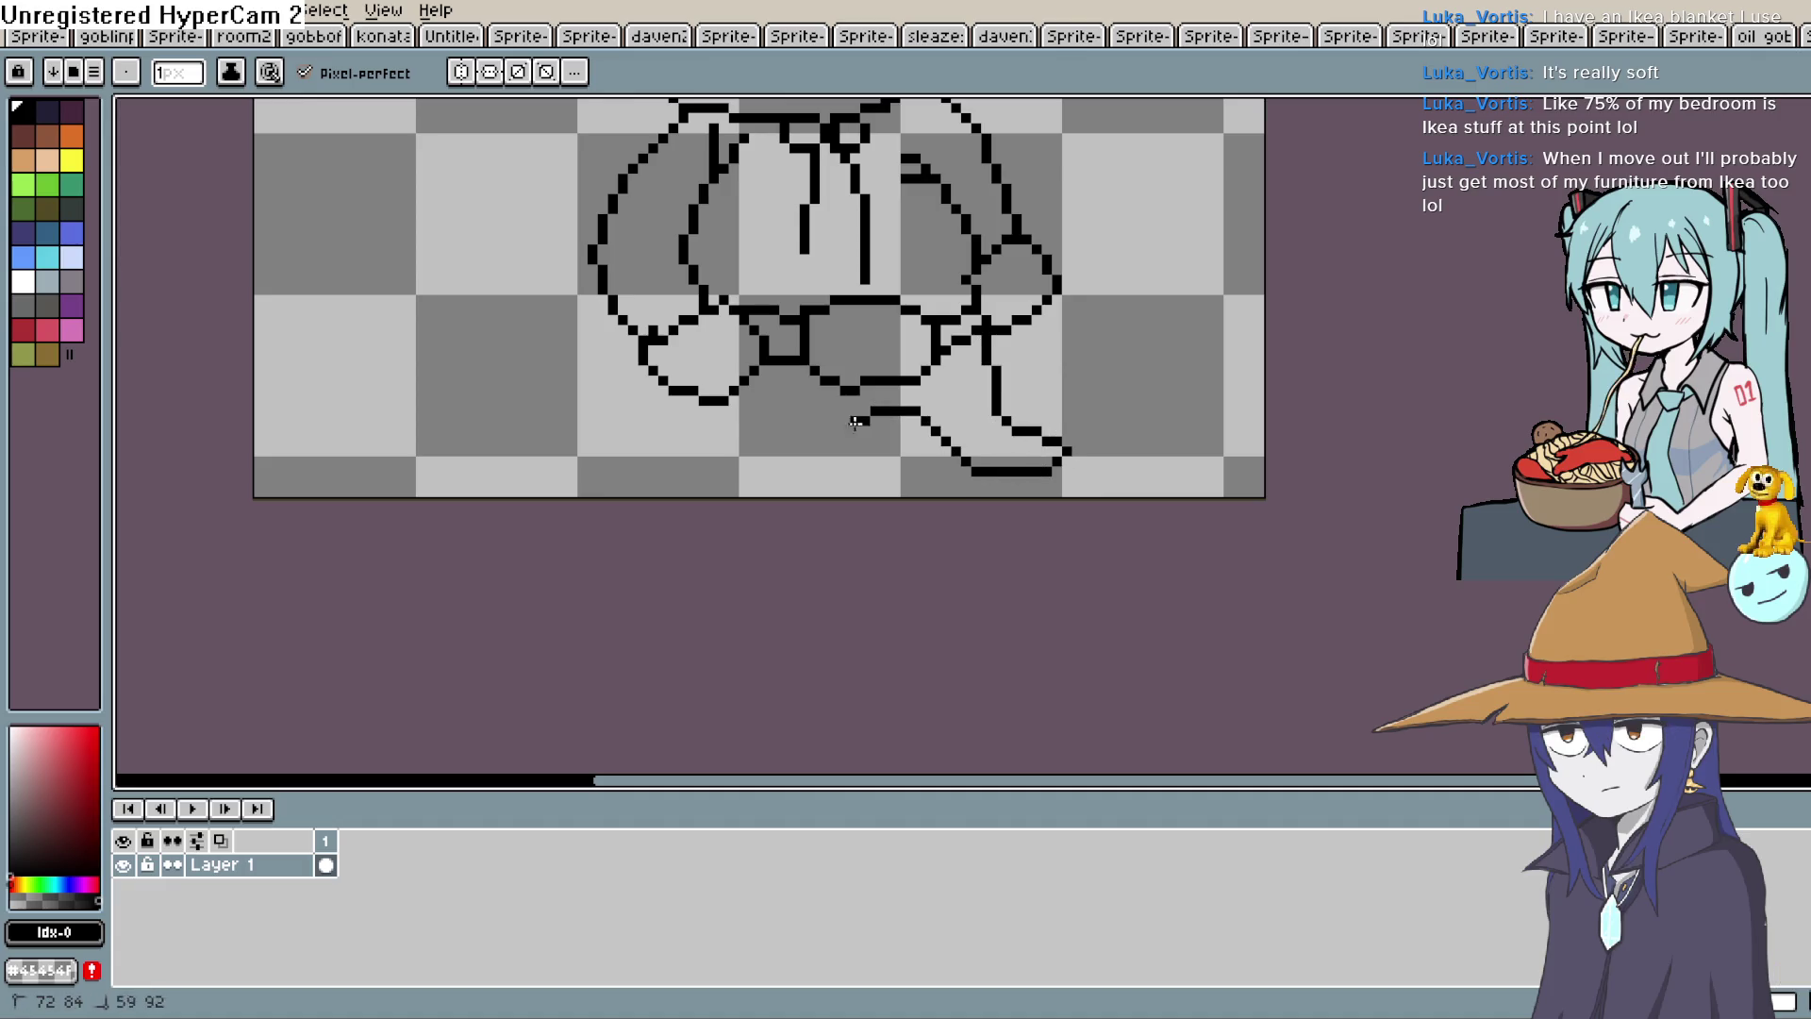
Zoom and pan over the whole sprite to check the legs and boots.
scroll(1038, 443, "down", 4)
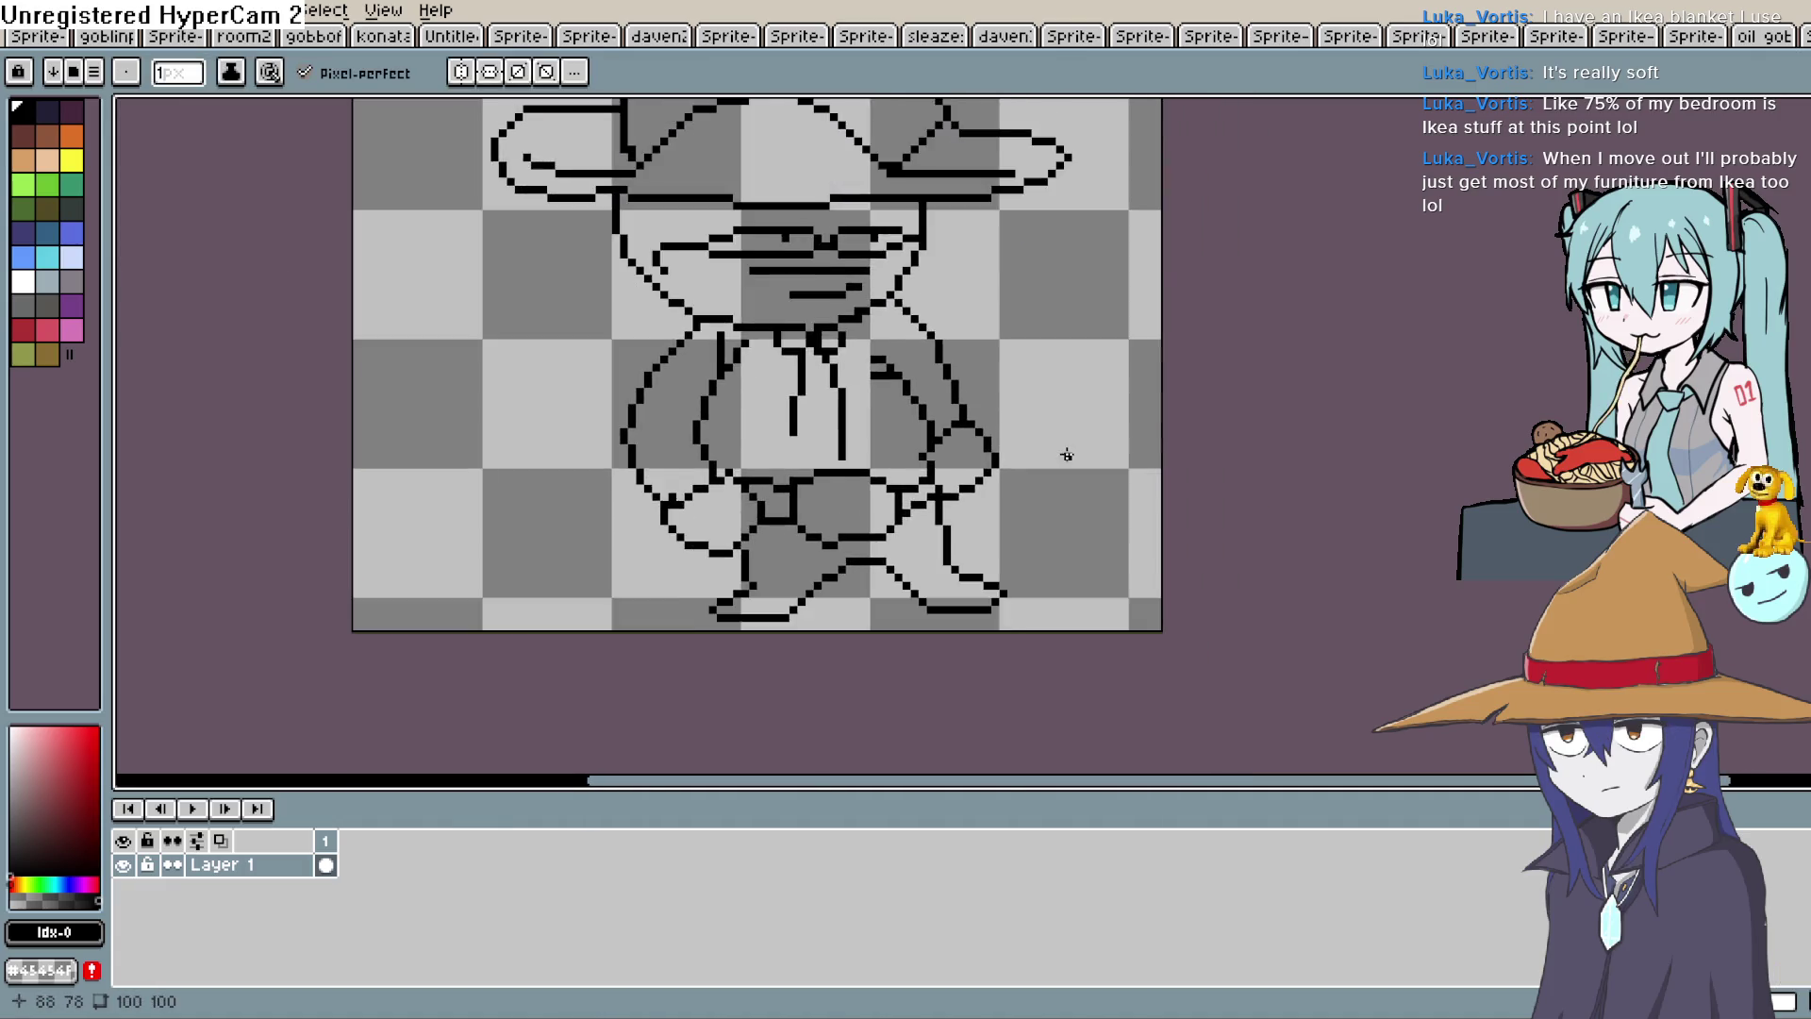
scroll(1008, 425, "up", 4)
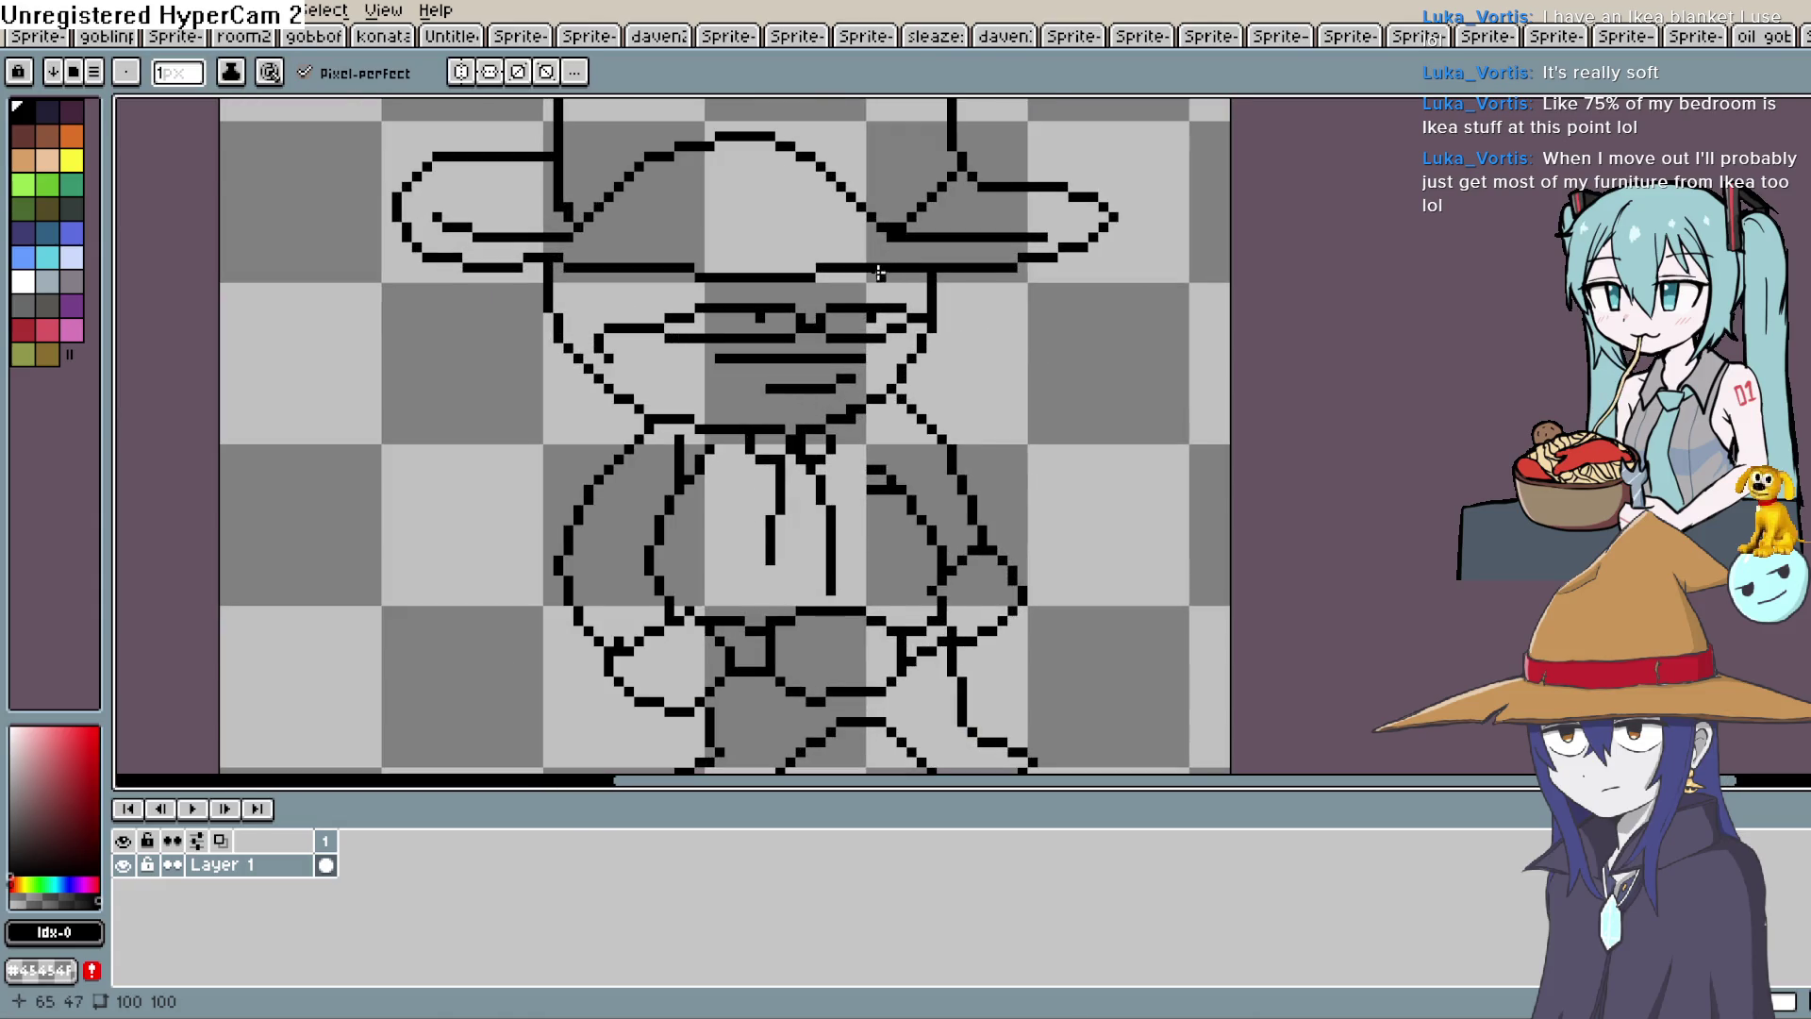
scroll(1002, 386, "down", 2)
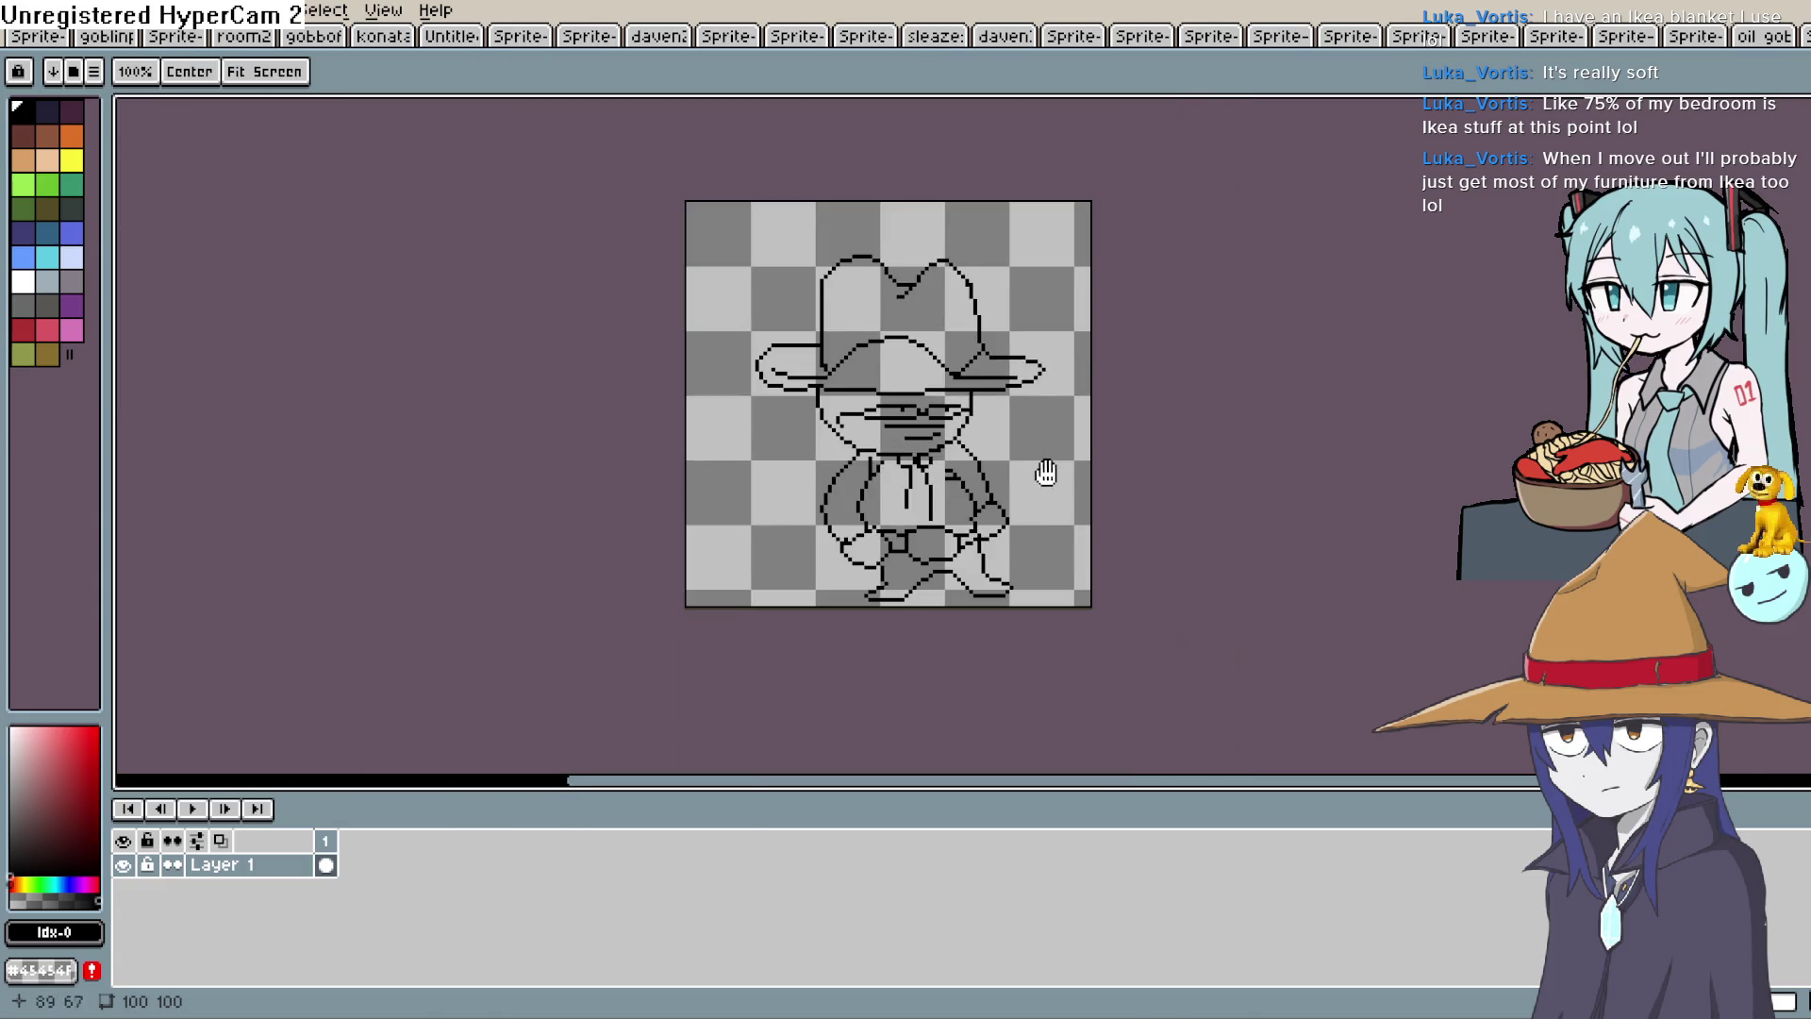
left_click_drag(1042, 473, 989, 372)
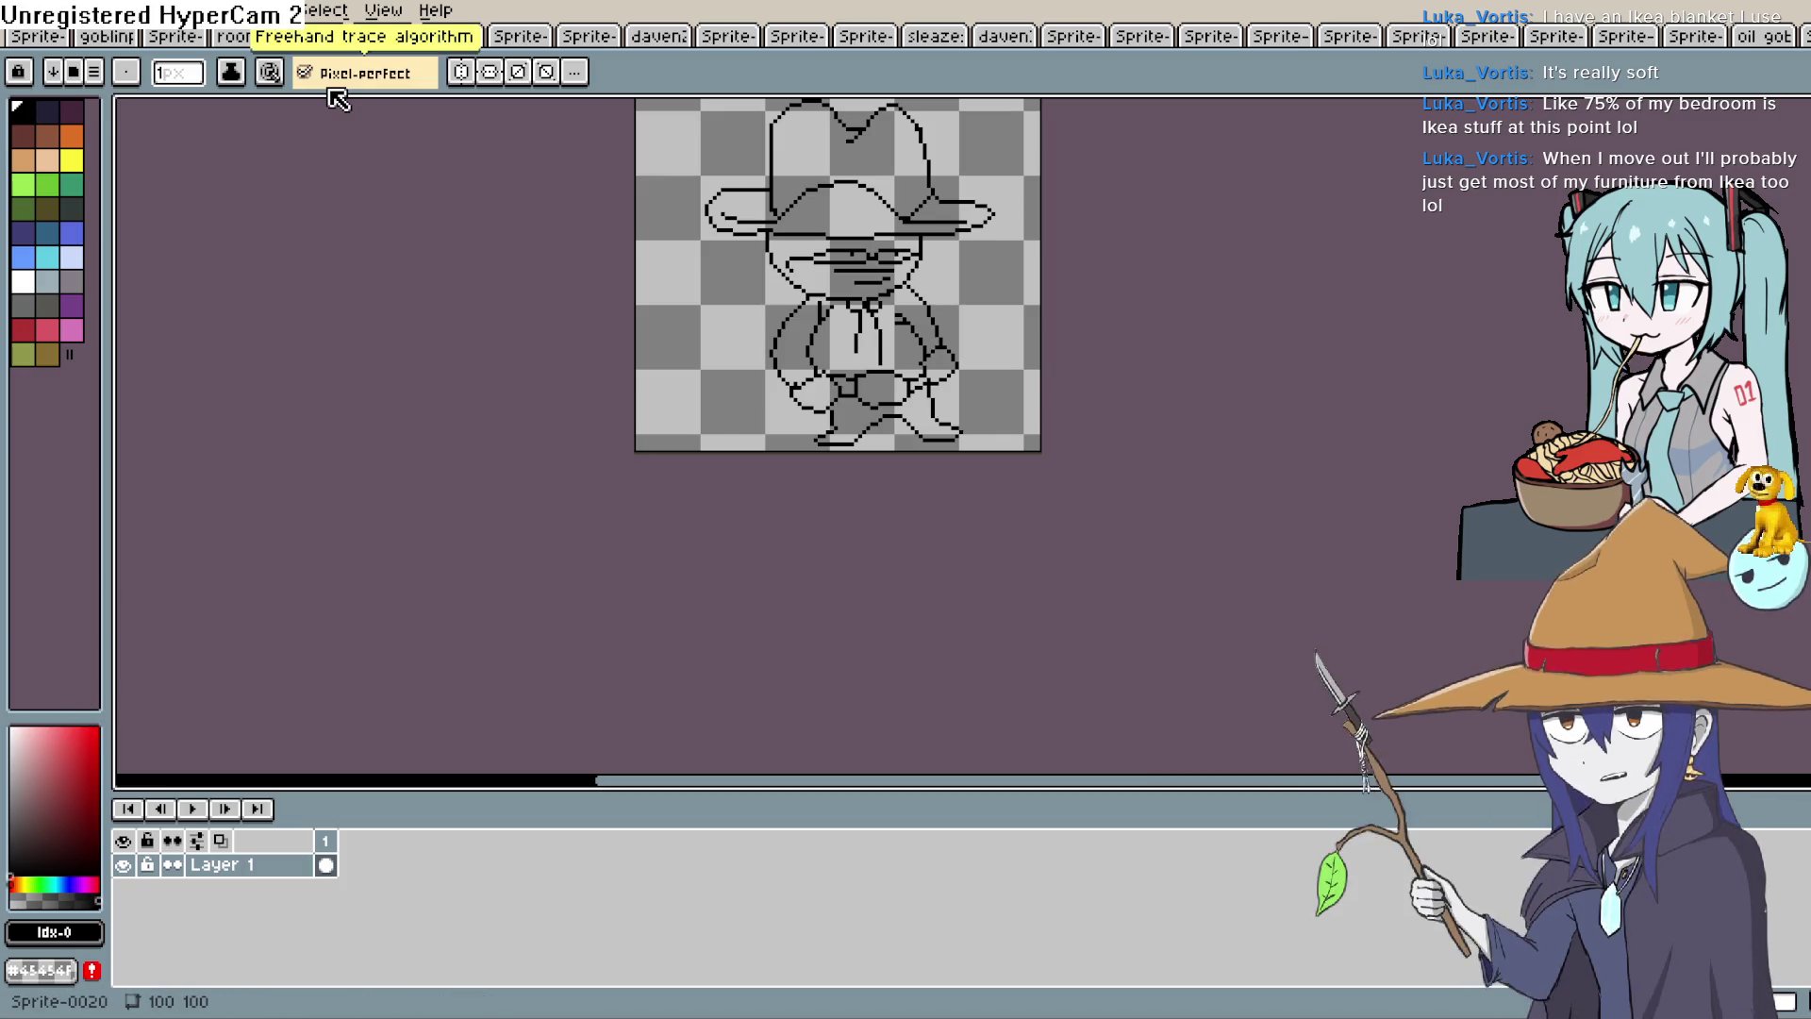
left_click_drag(990, 279, 995, 350)
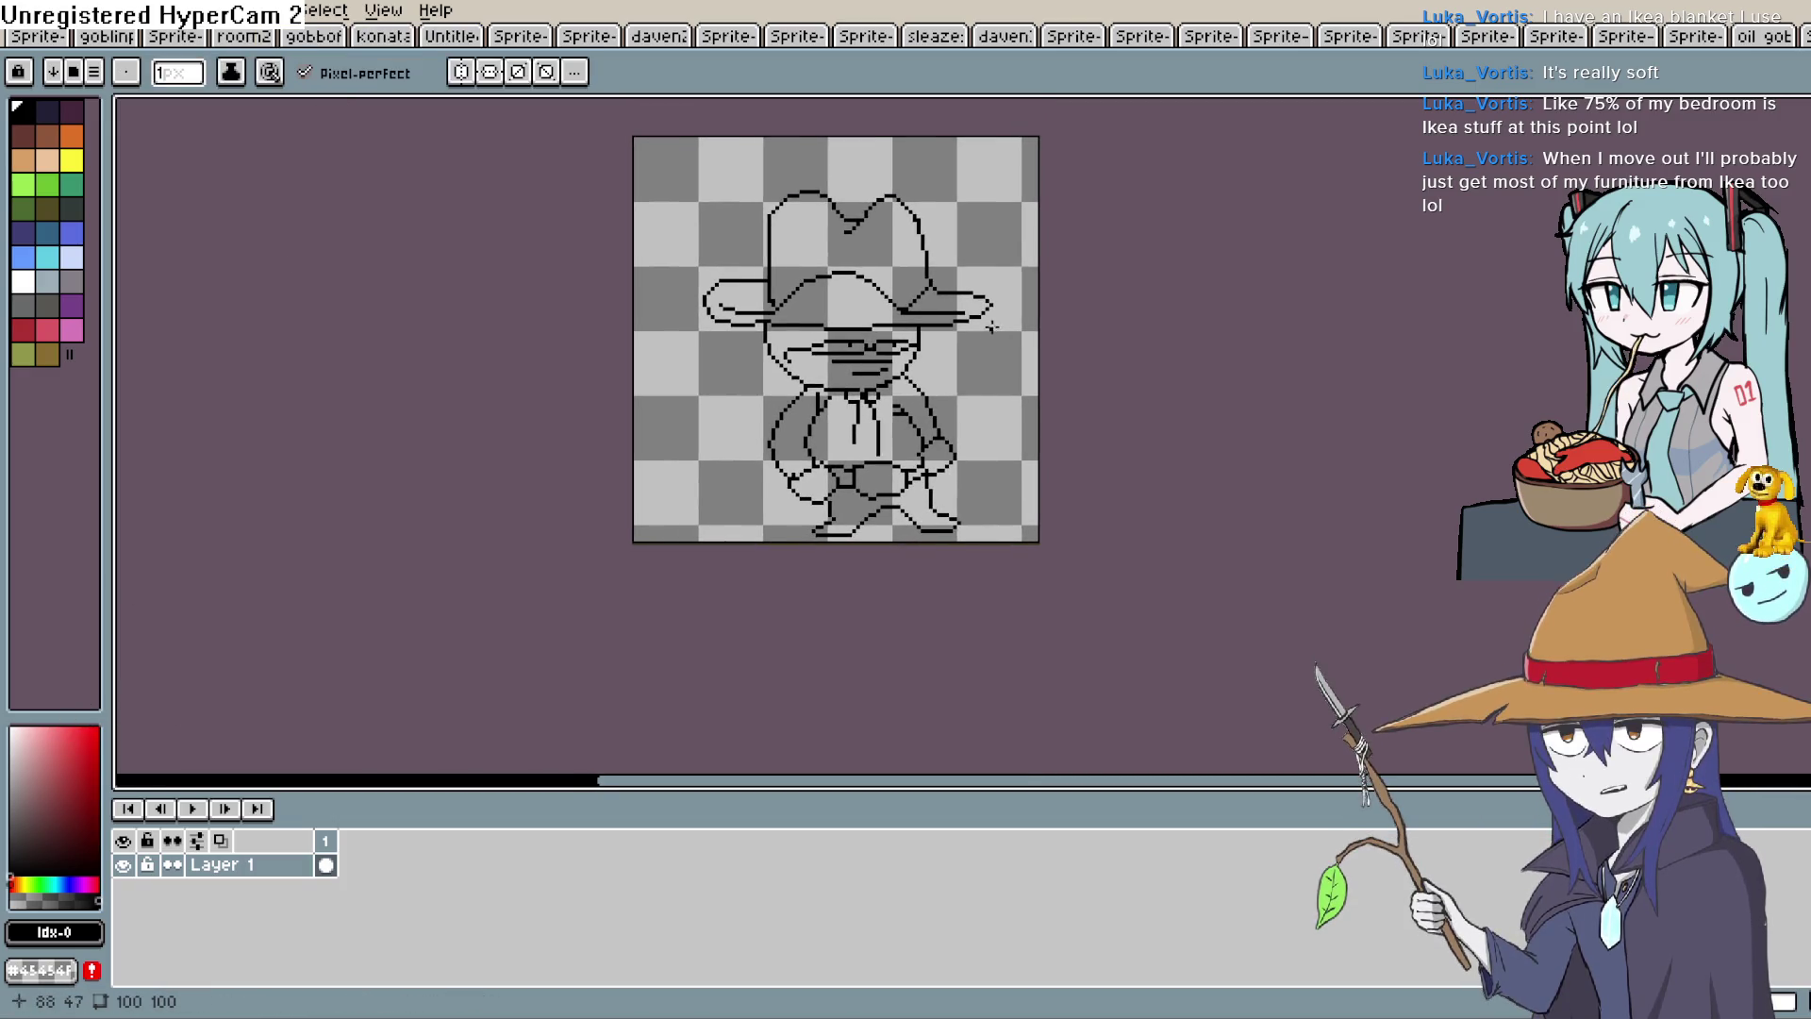
scroll(994, 351, "up", 3)
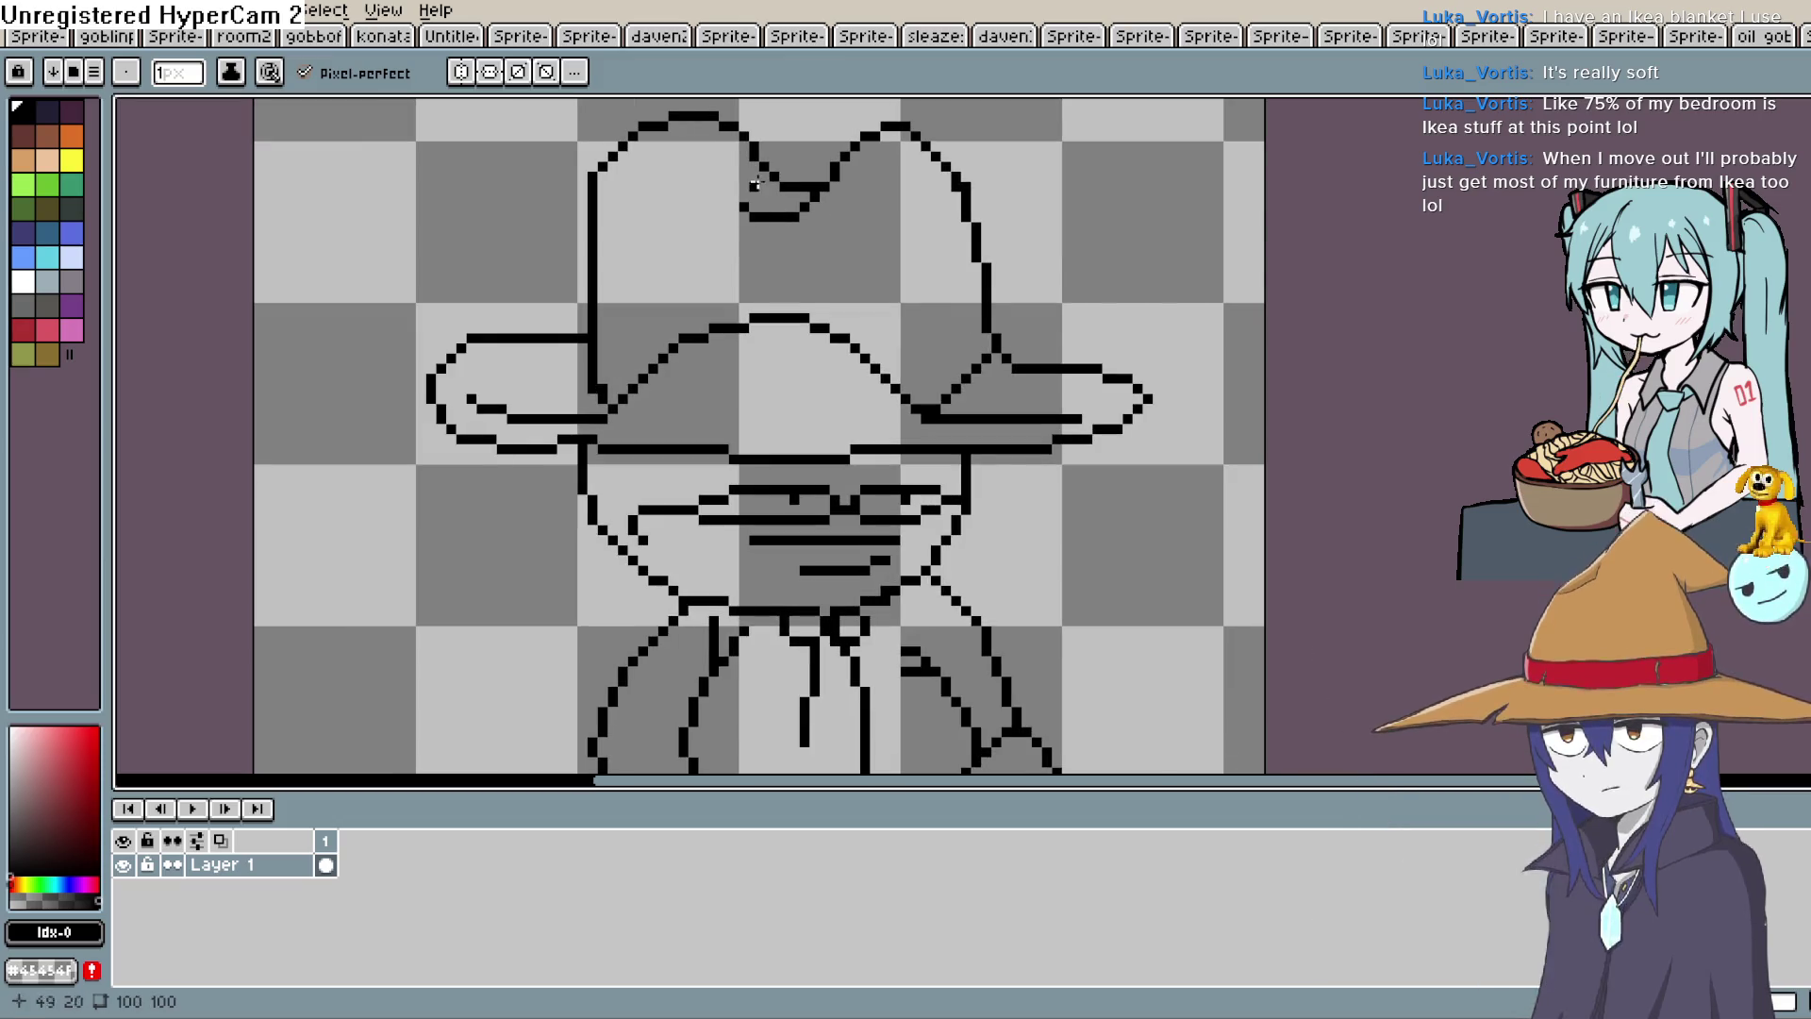
scroll(974, 174, "down", 1)
scroll(973, 175, "down", 1)
mouse_move(1015, 202)
left_mouse_down()
mouse_move(998, 182)
mouse_move(977, 208)
mouse_move(943, 133)
left_mouse_up()
scroll(997, 212, "up", 1)
scroll(971, 189, "down", 1)
scroll(847, 308, "up", 1)
scroll(817, 349, "up", 1)
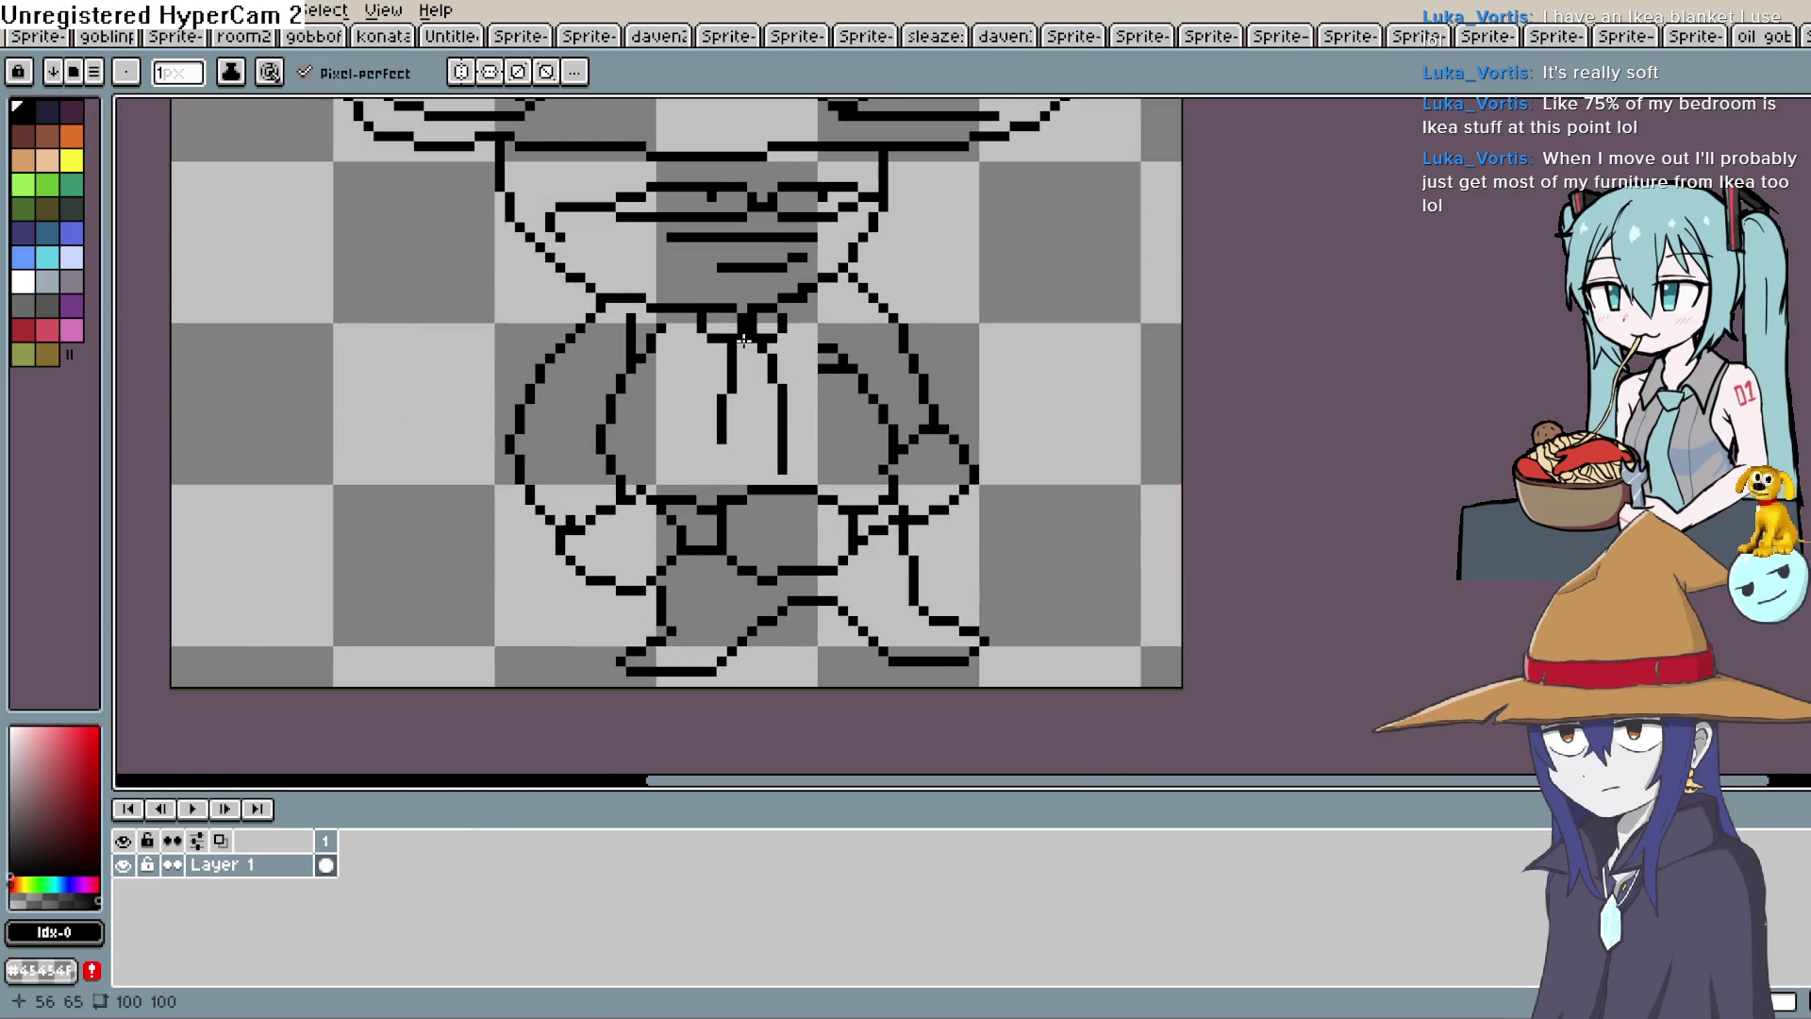
left_click_drag(746, 337, 705, 260)
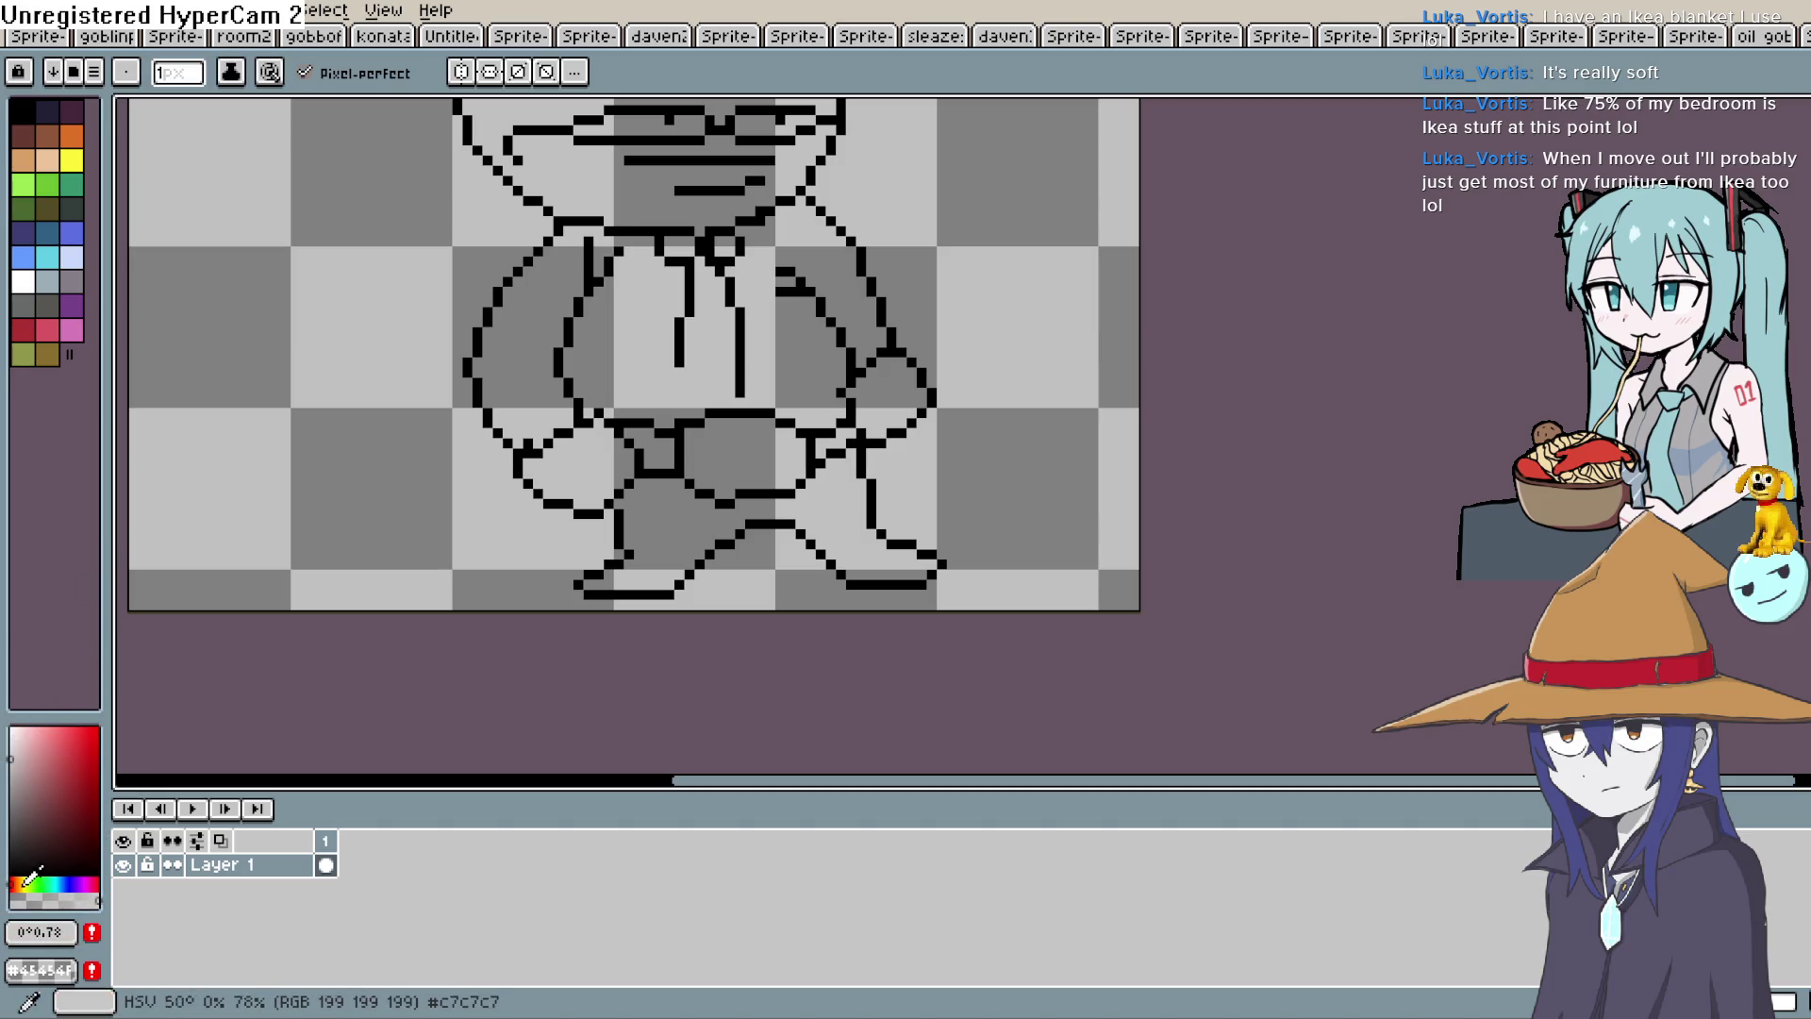
Bucket-fill the cowboy's shirt with a light tan.
left_click(17, 884)
left_click_drag(26, 831, 33, 743)
key("g")
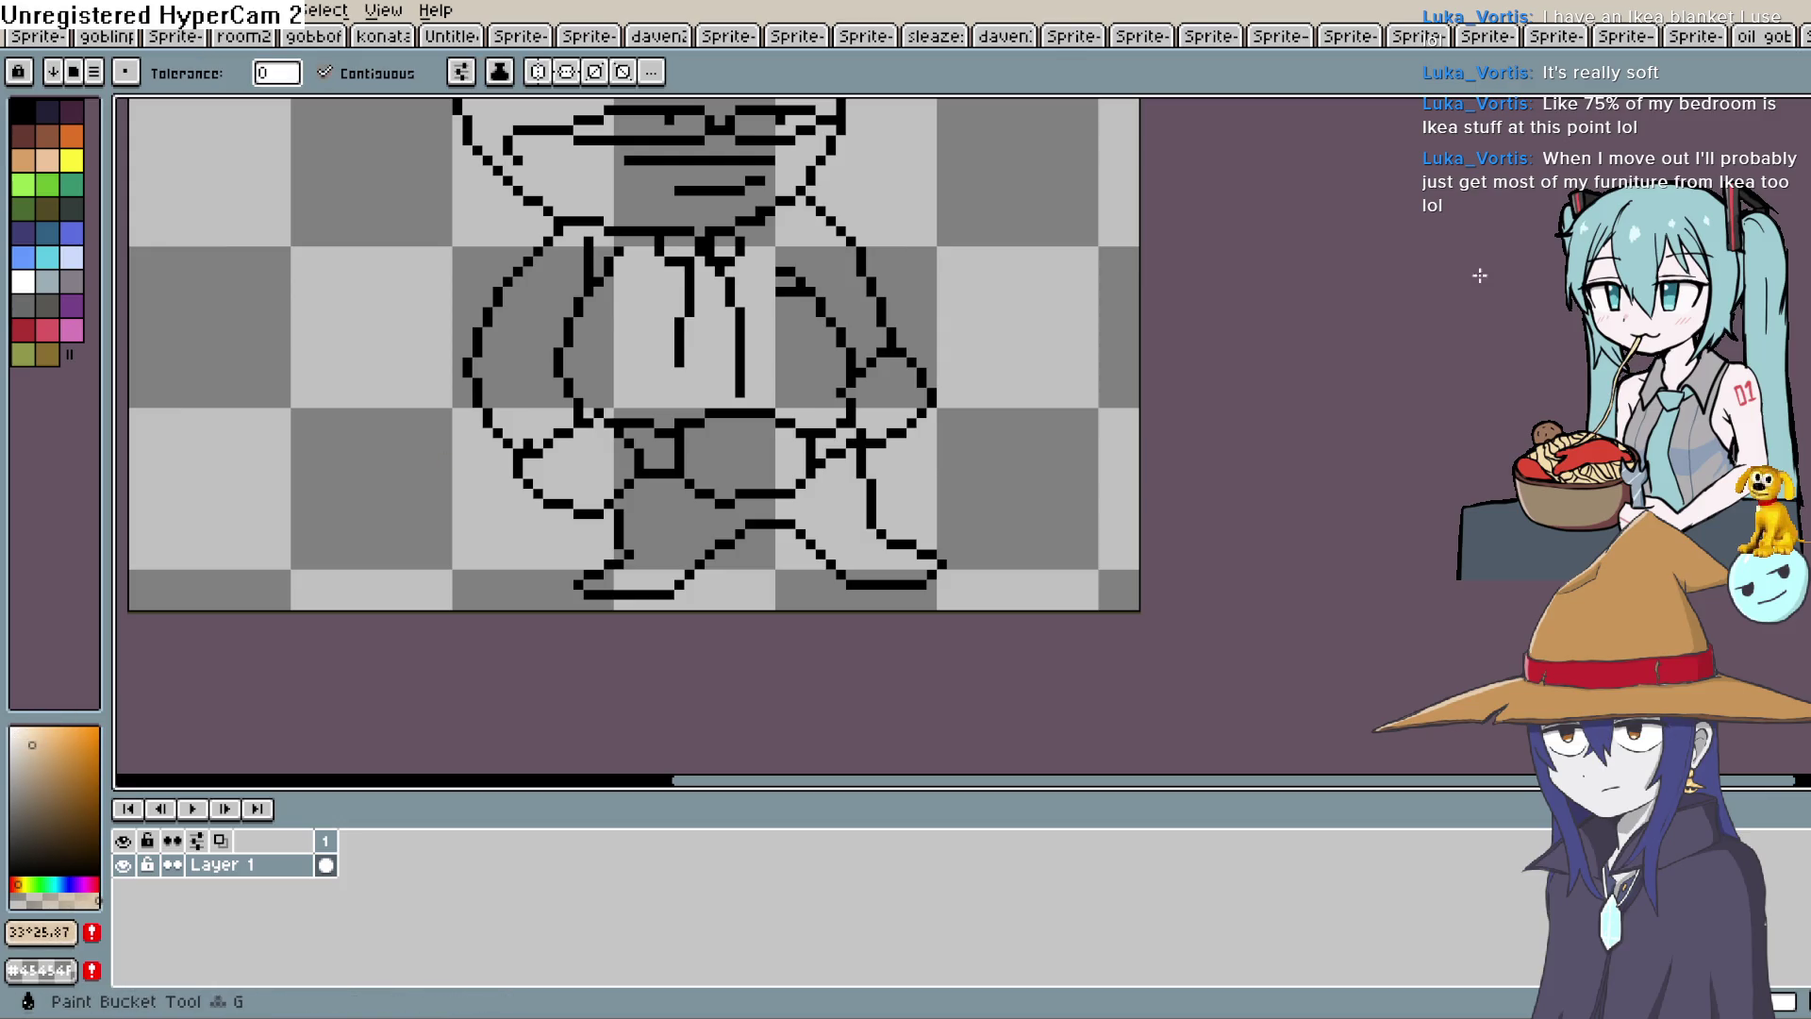
left_click(808, 325)
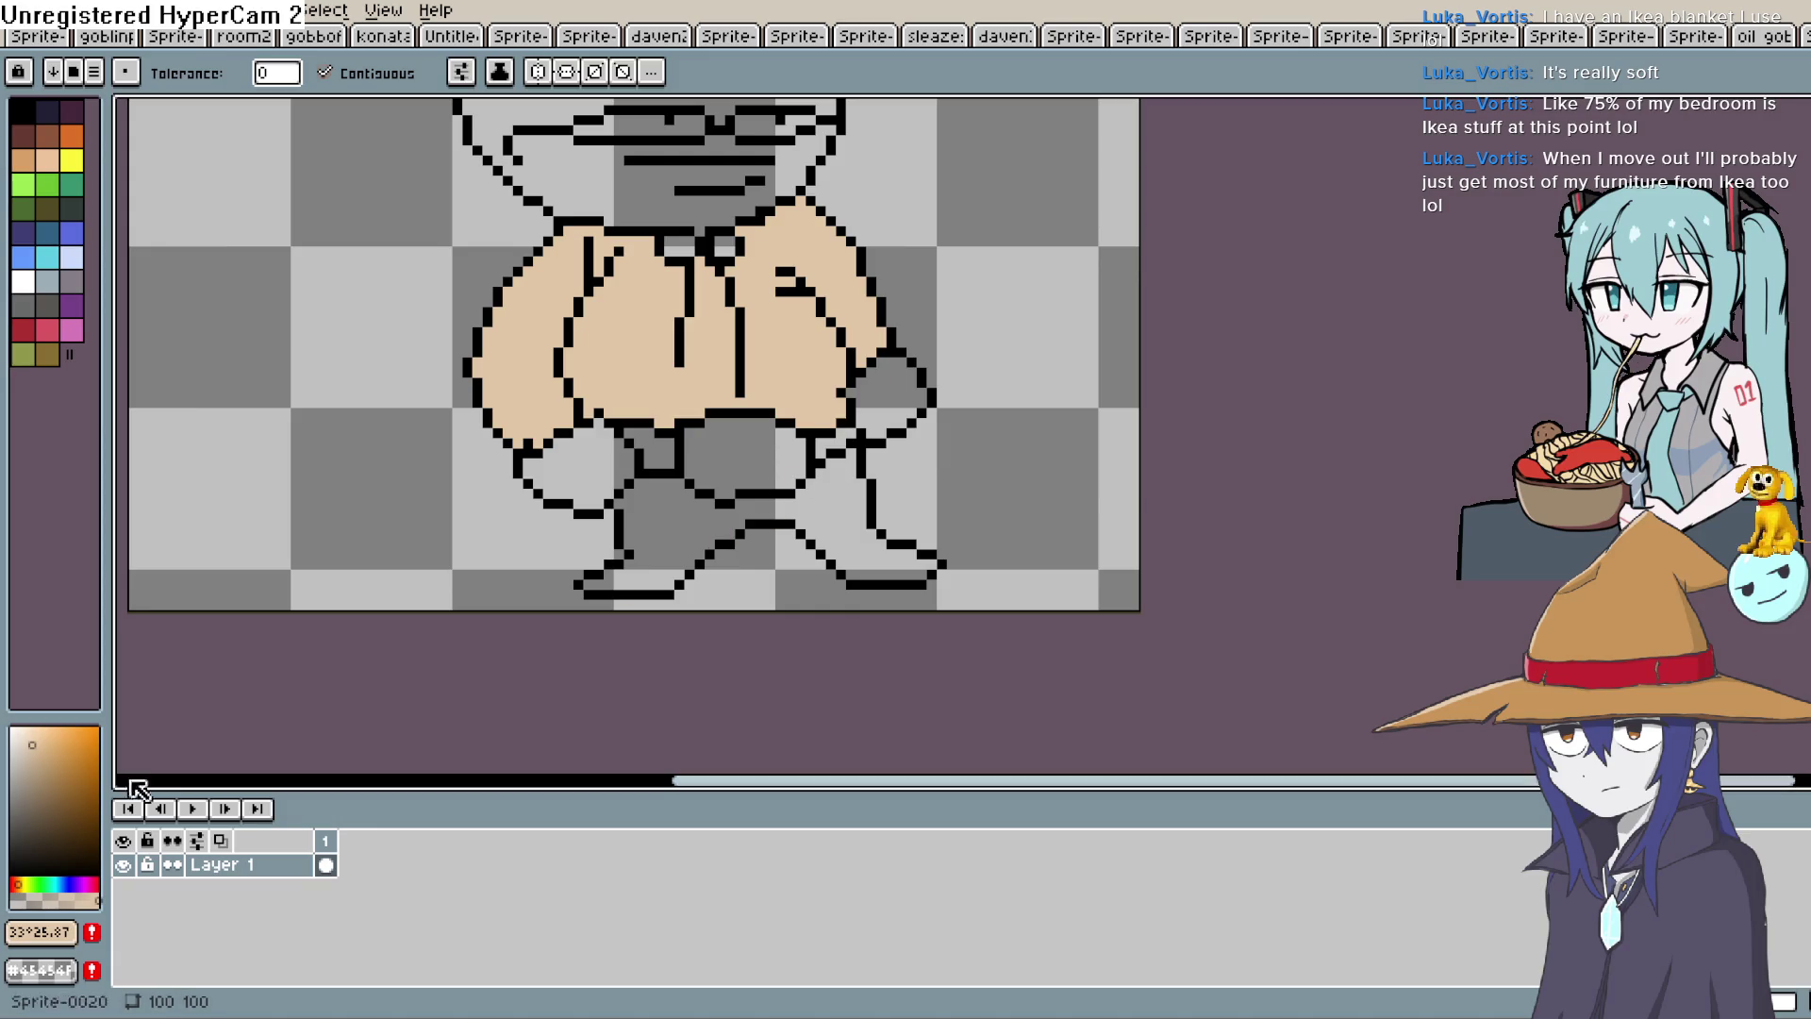
Fill the trousers with a dark blue-grey.
left_click(32, 800)
left_click(63, 884)
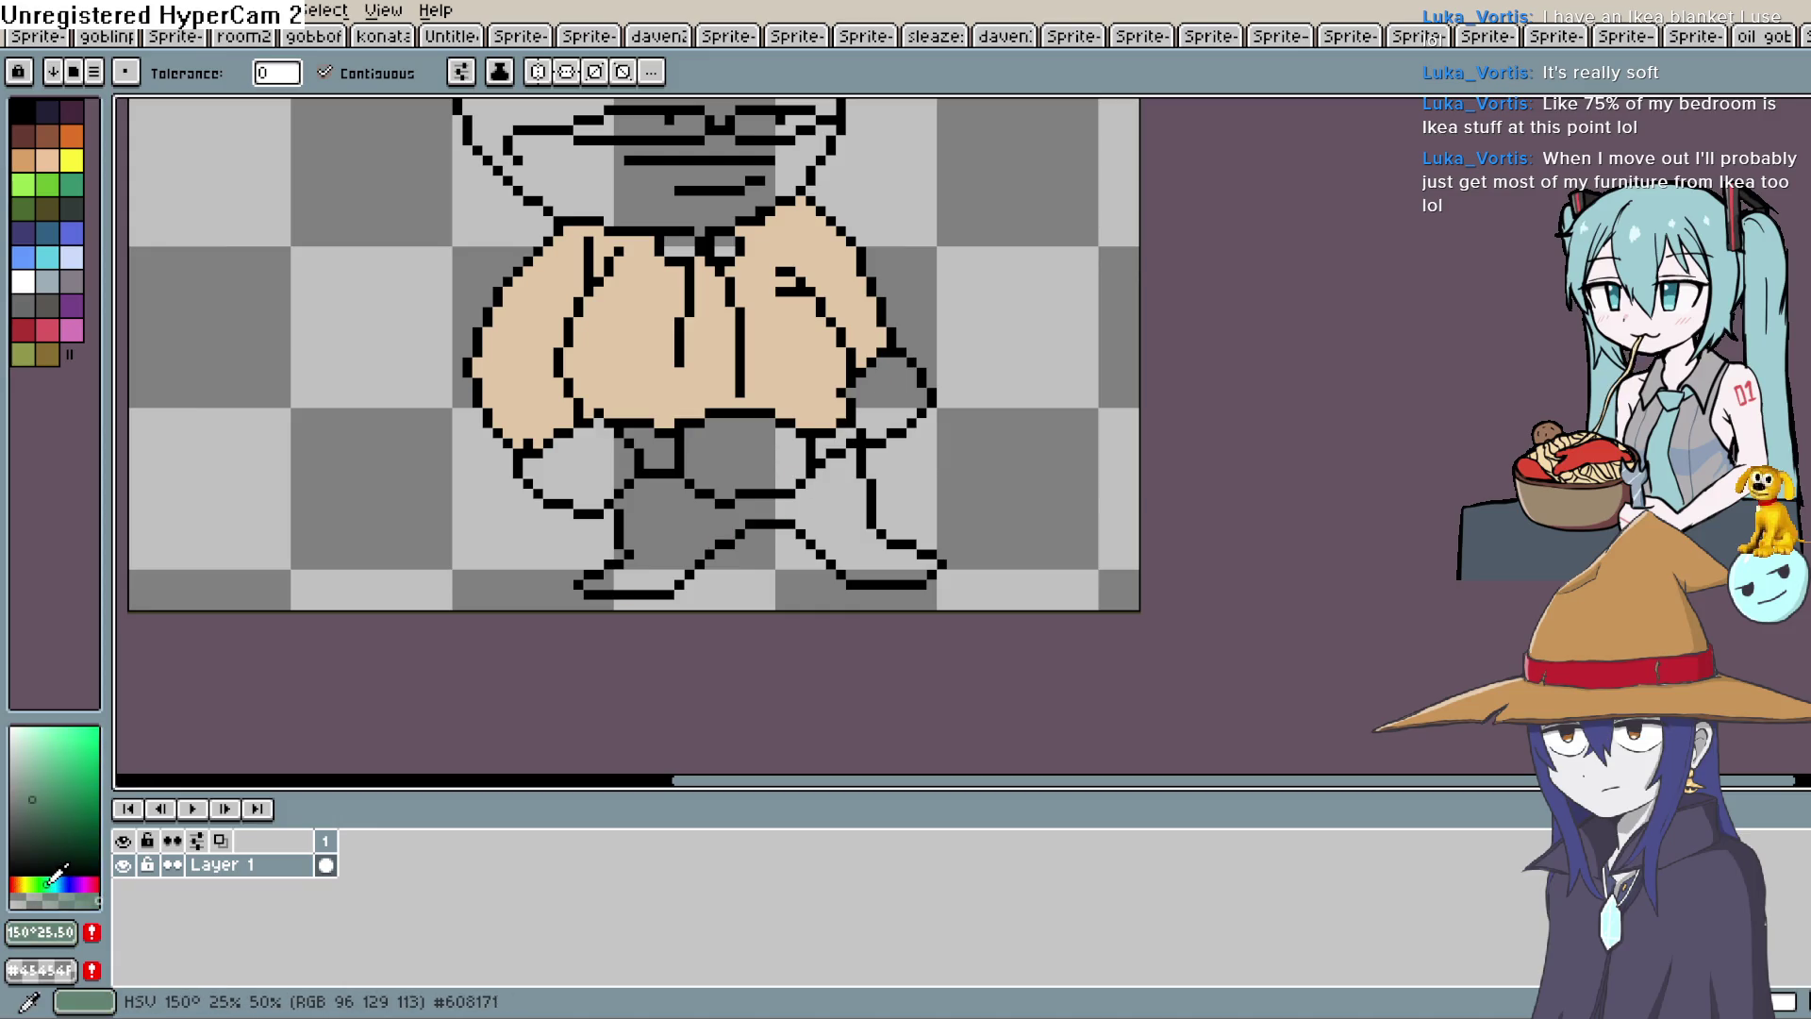
left_click(59, 884)
mouse_move(43, 807)
left_mouse_down()
mouse_move(57, 792)
mouse_move(47, 813)
left_mouse_up()
left_click(848, 526)
Fill the face and both hands with pale peach.
left_click_drag(978, 371, 962, 315)
left_click(77, 761)
left_click(72, 136)
left_click(42, 729)
left_click(24, 727)
left_click_drag(683, 170, 699, 429)
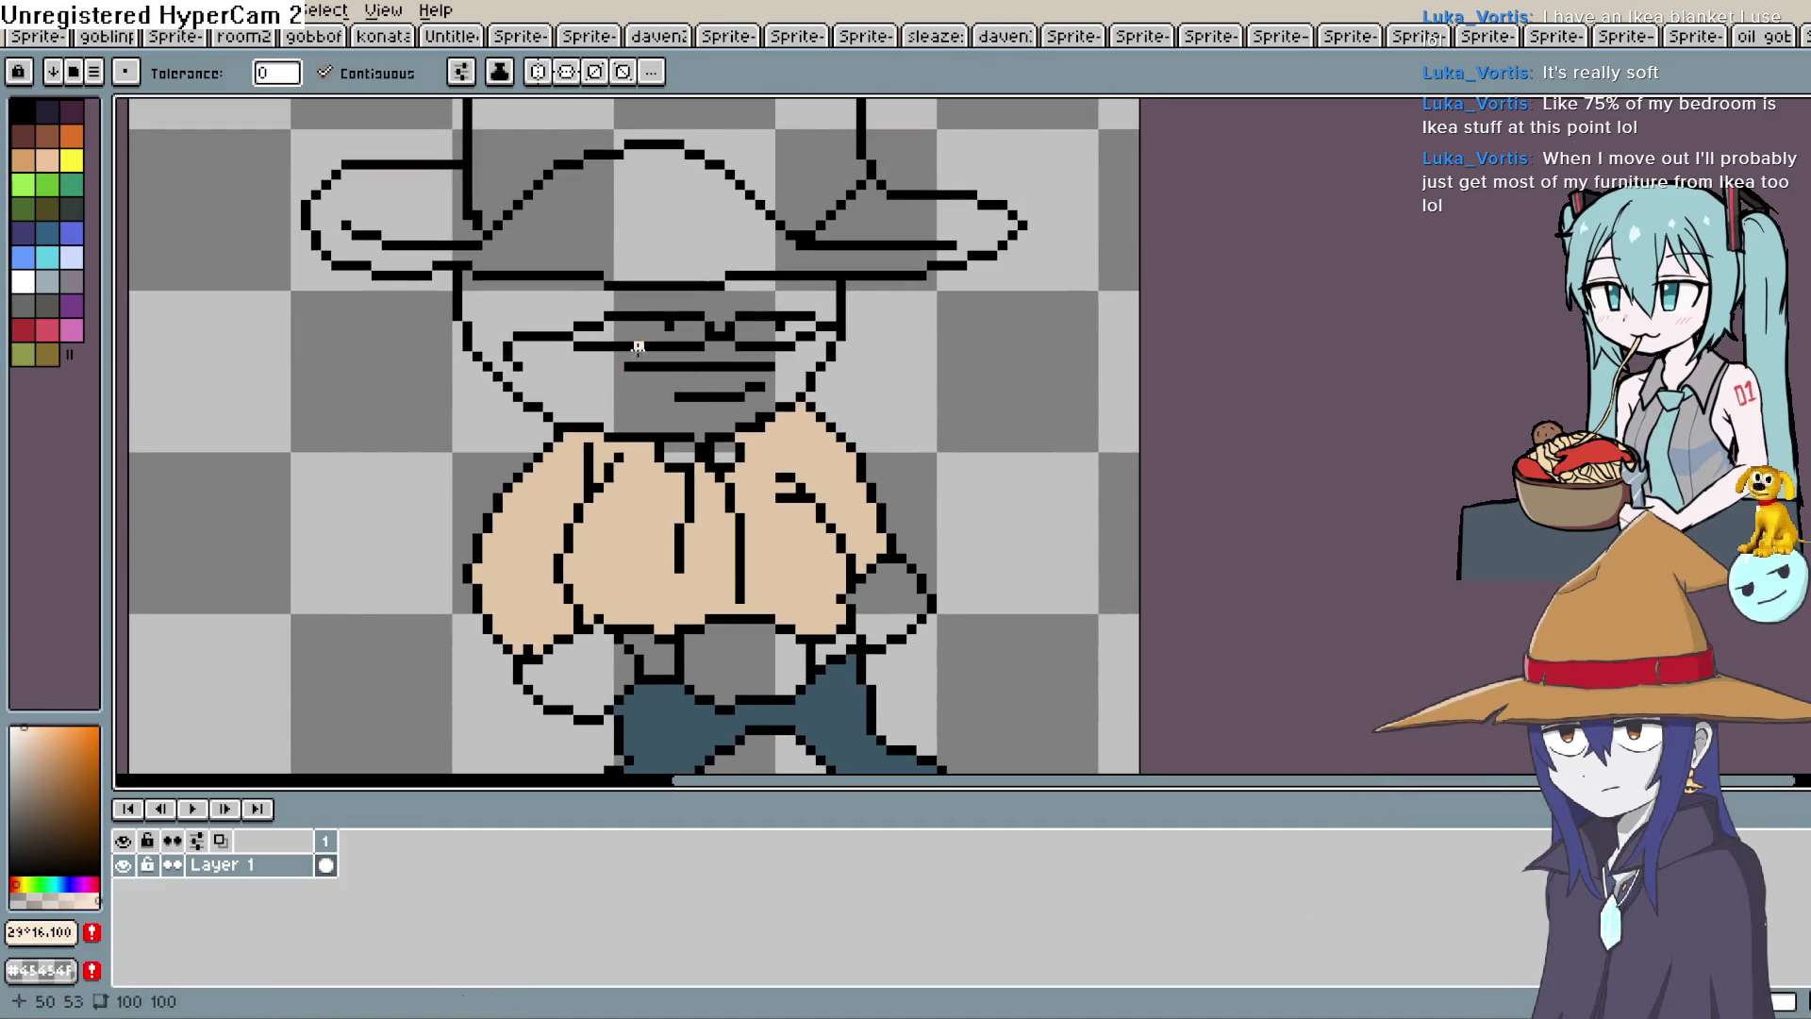
left_click(629, 368)
left_click(566, 671)
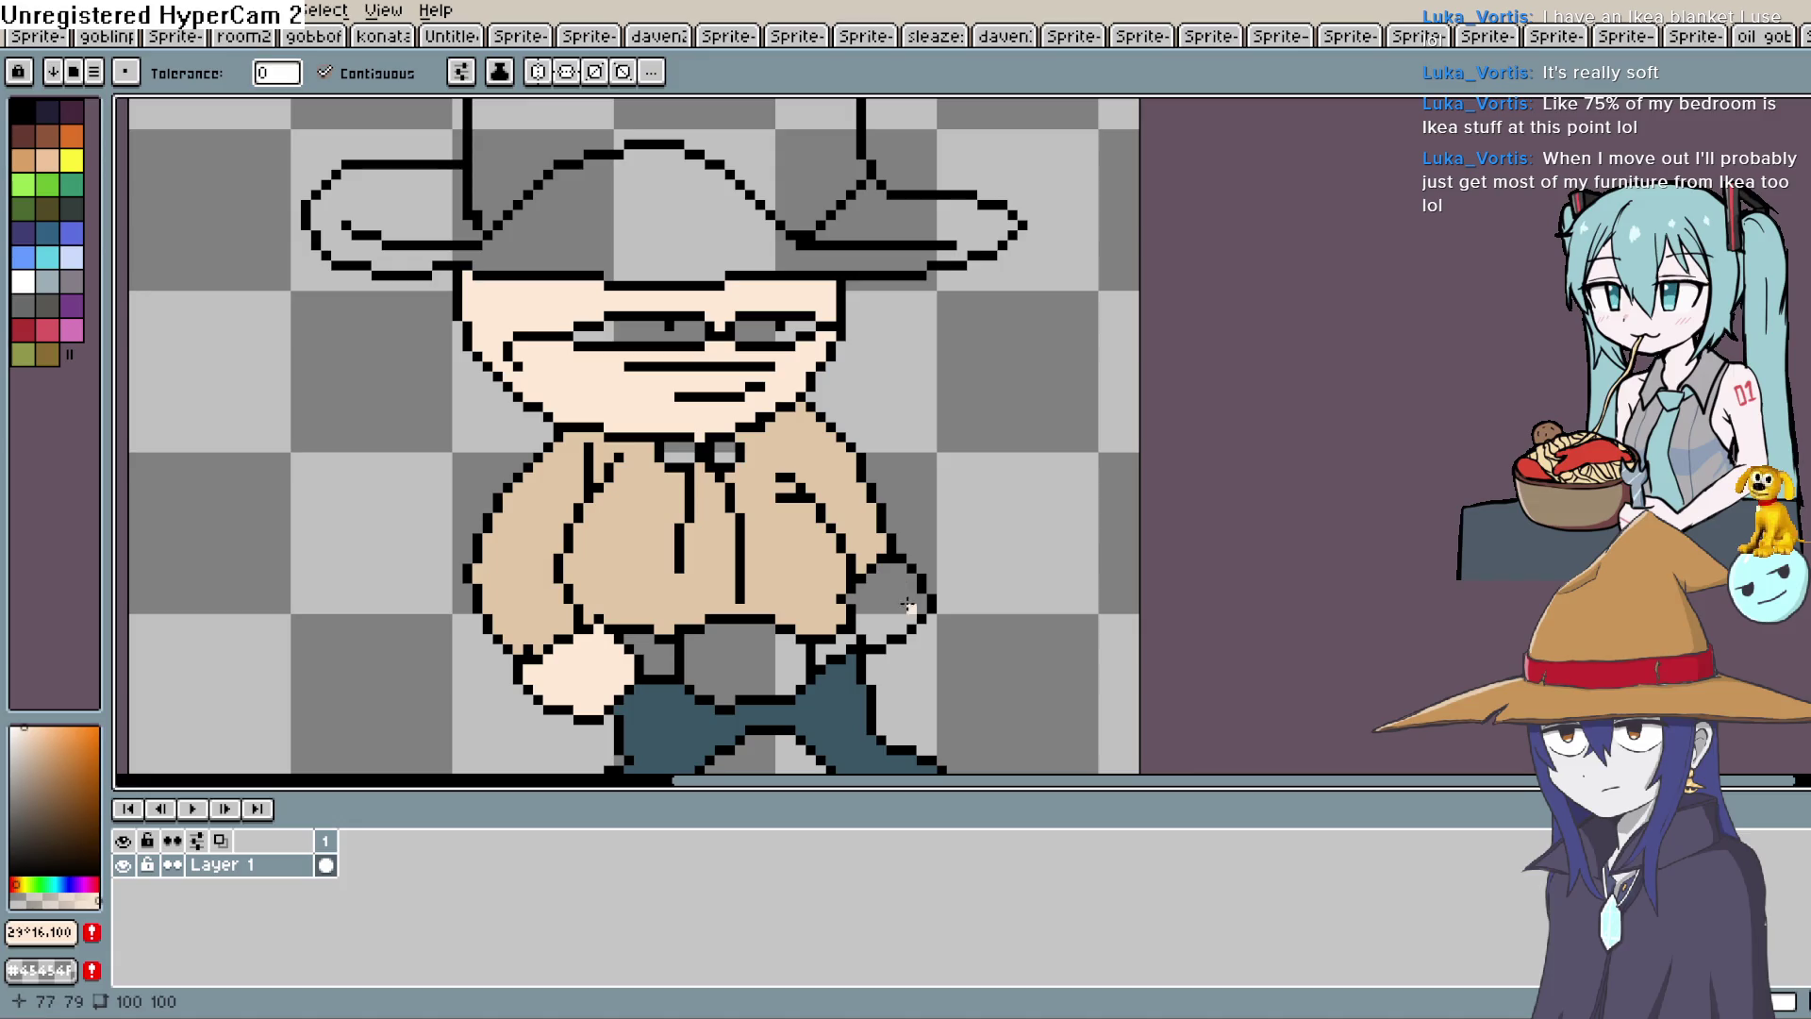
left_click(904, 600)
key("space")
left_click_drag(933, 589, 885, 360)
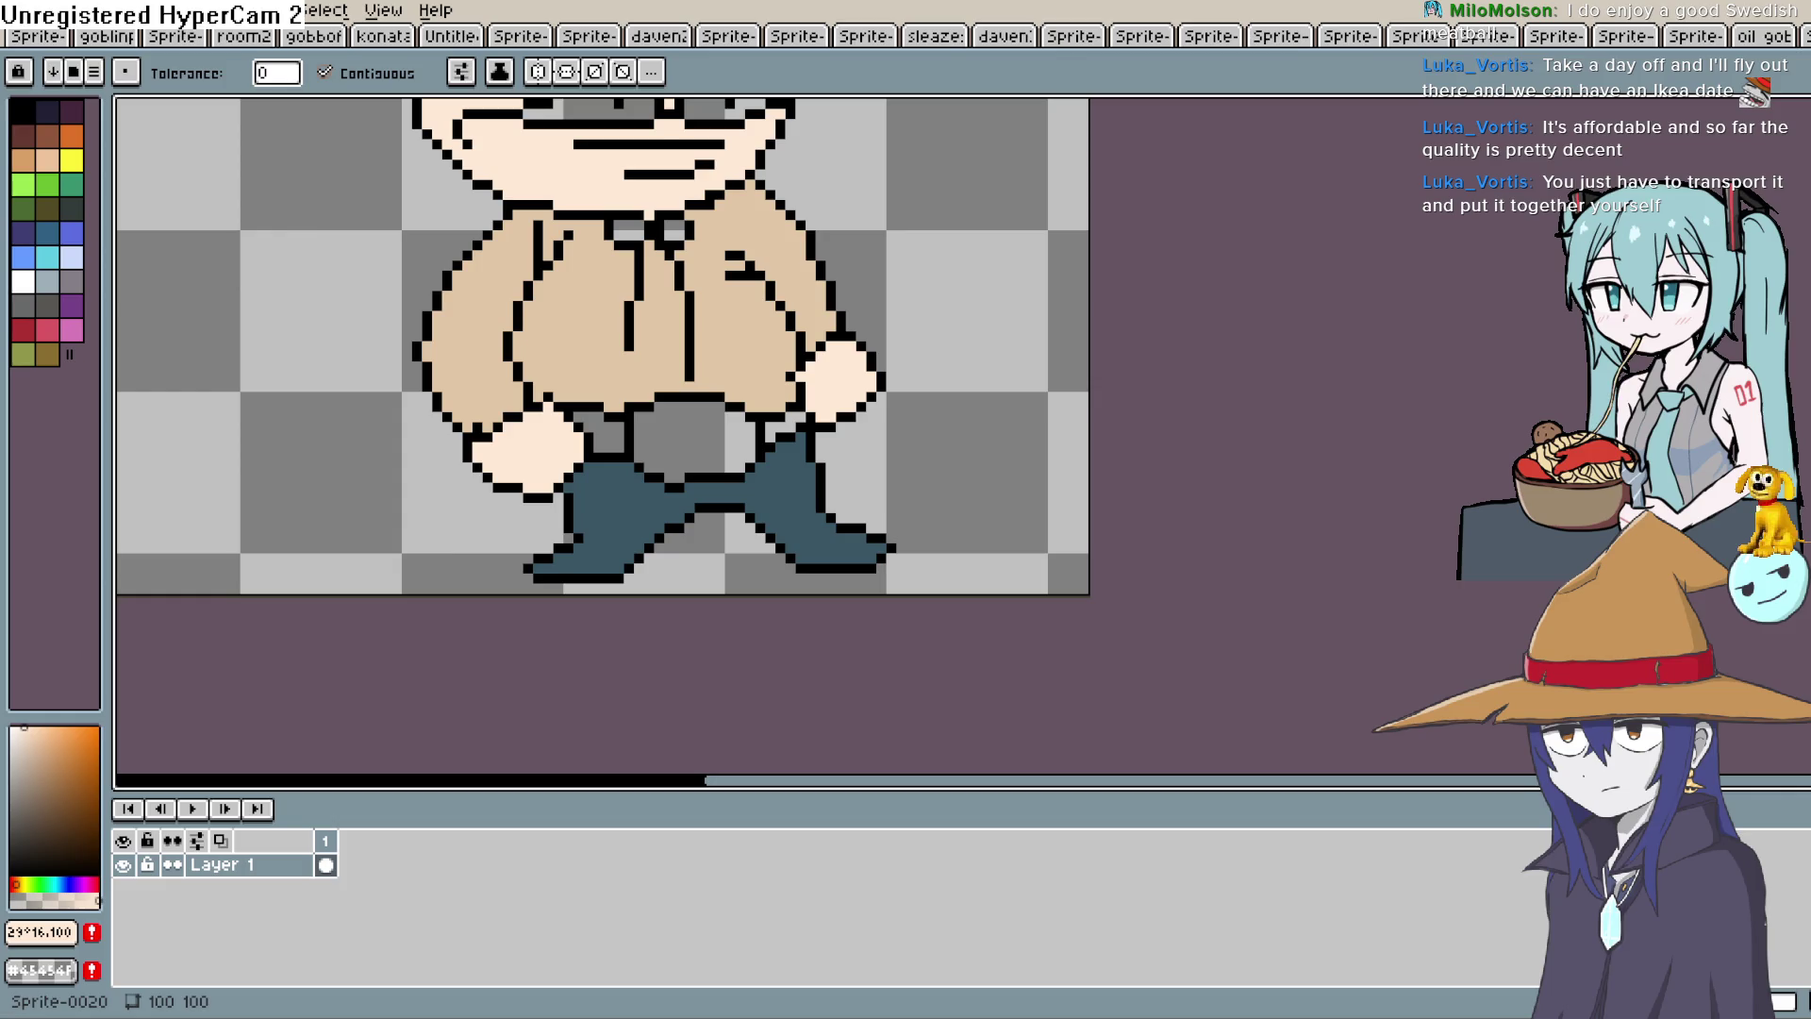
Fill both glasses lenses with cyan.
left_click(48, 257)
left_click_drag(818, 299, 844, 583)
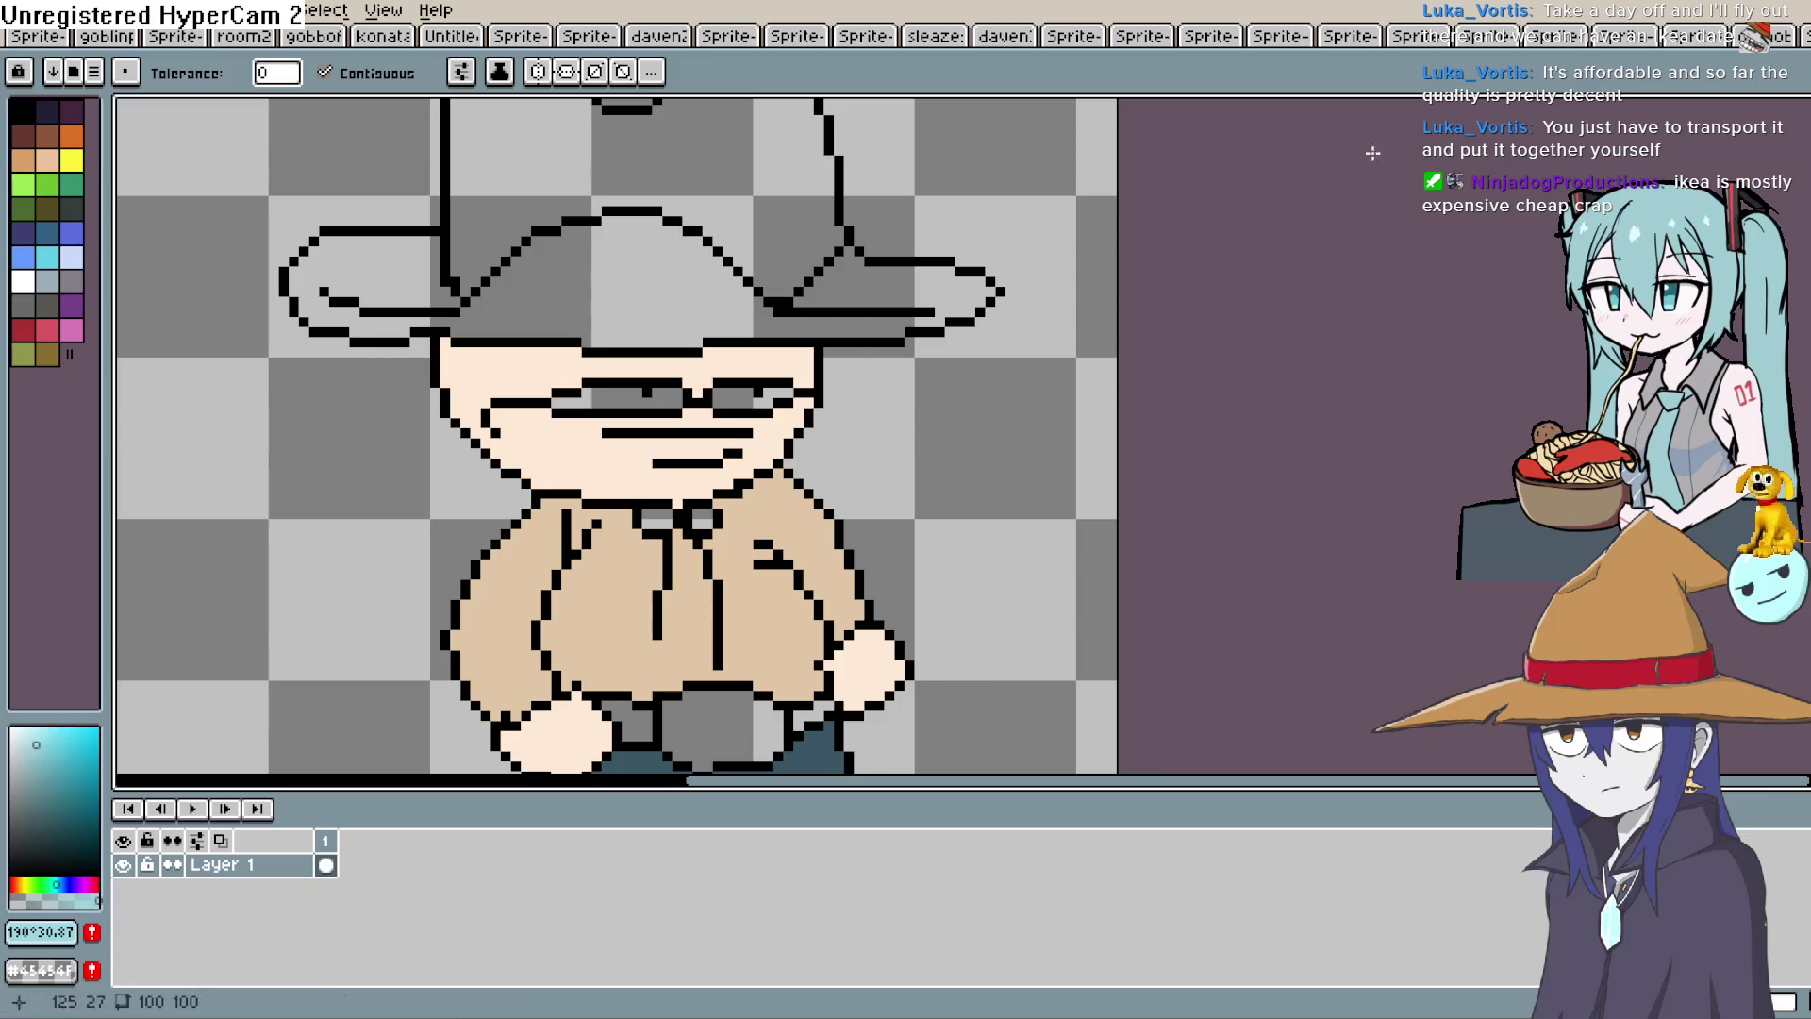
left_click(745, 398)
left_click(622, 398)
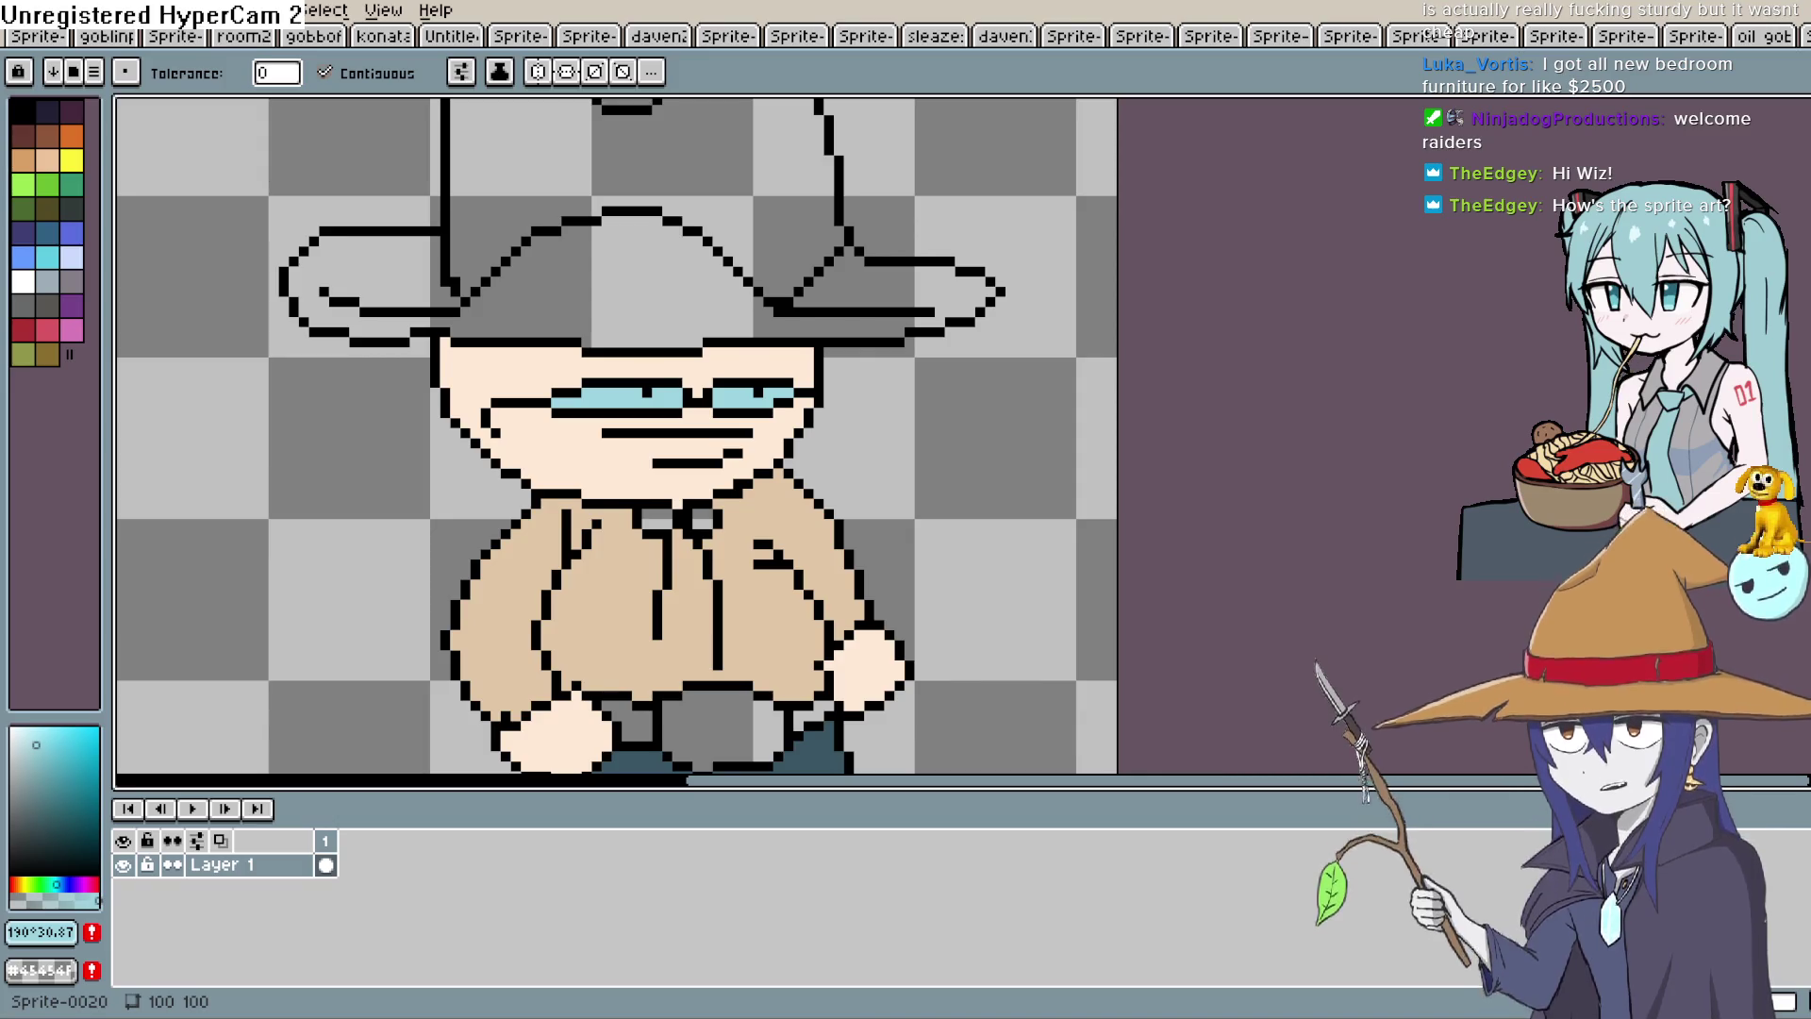
scroll(957, 409, "down", 3)
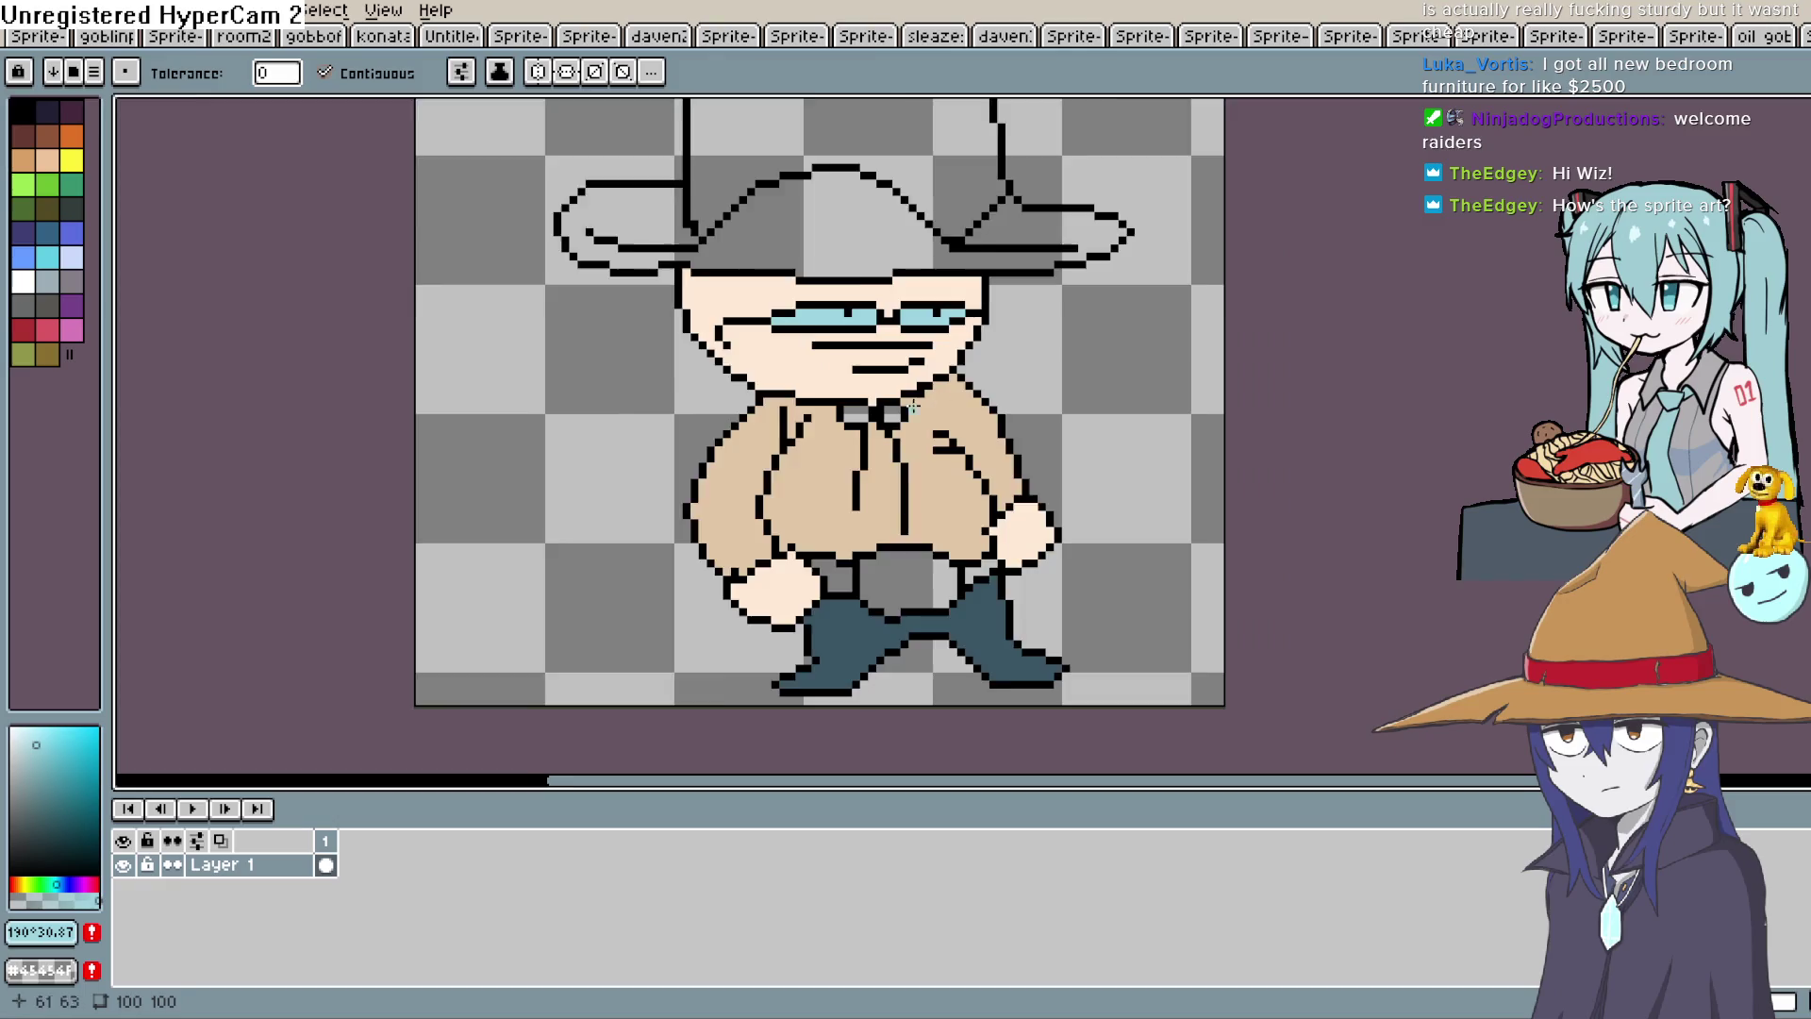
left_click(42, 139)
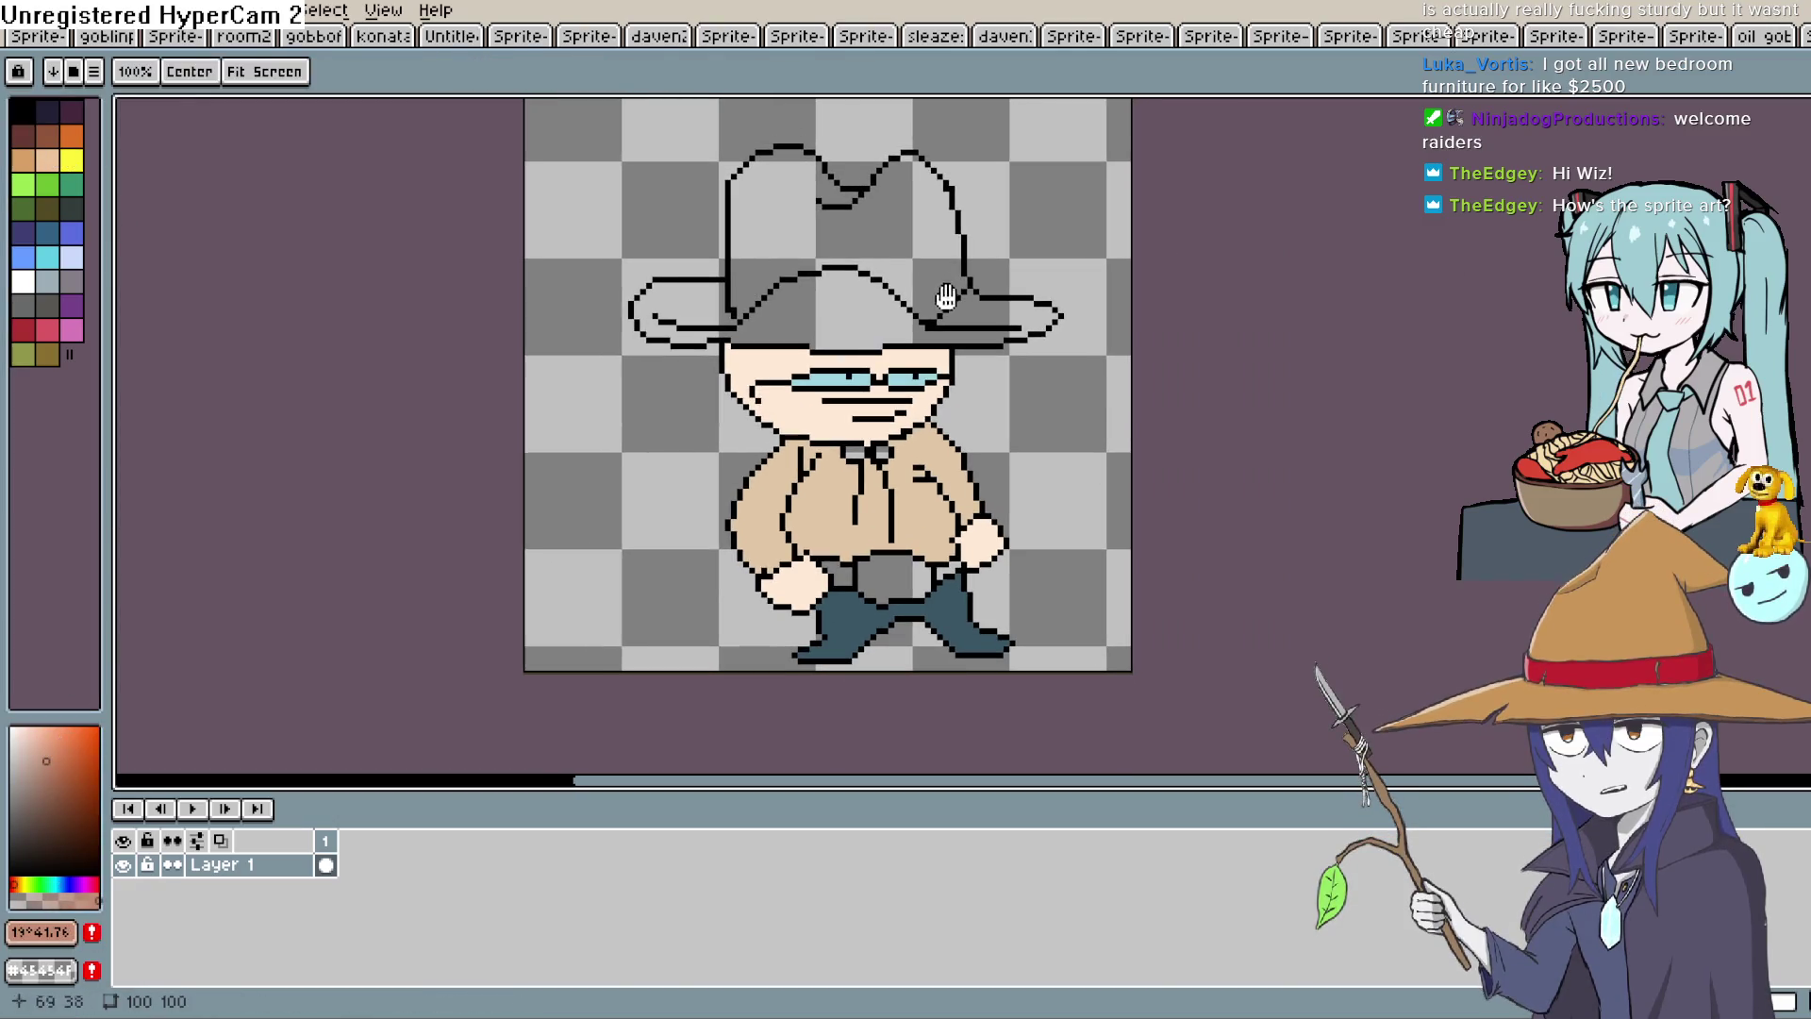
Fill the hat crown and brim brown, then switch back to Construct 3's Layout 1.
left_click(849, 217)
left_click(984, 307)
left_click_drag(1043, 412, 930, 336)
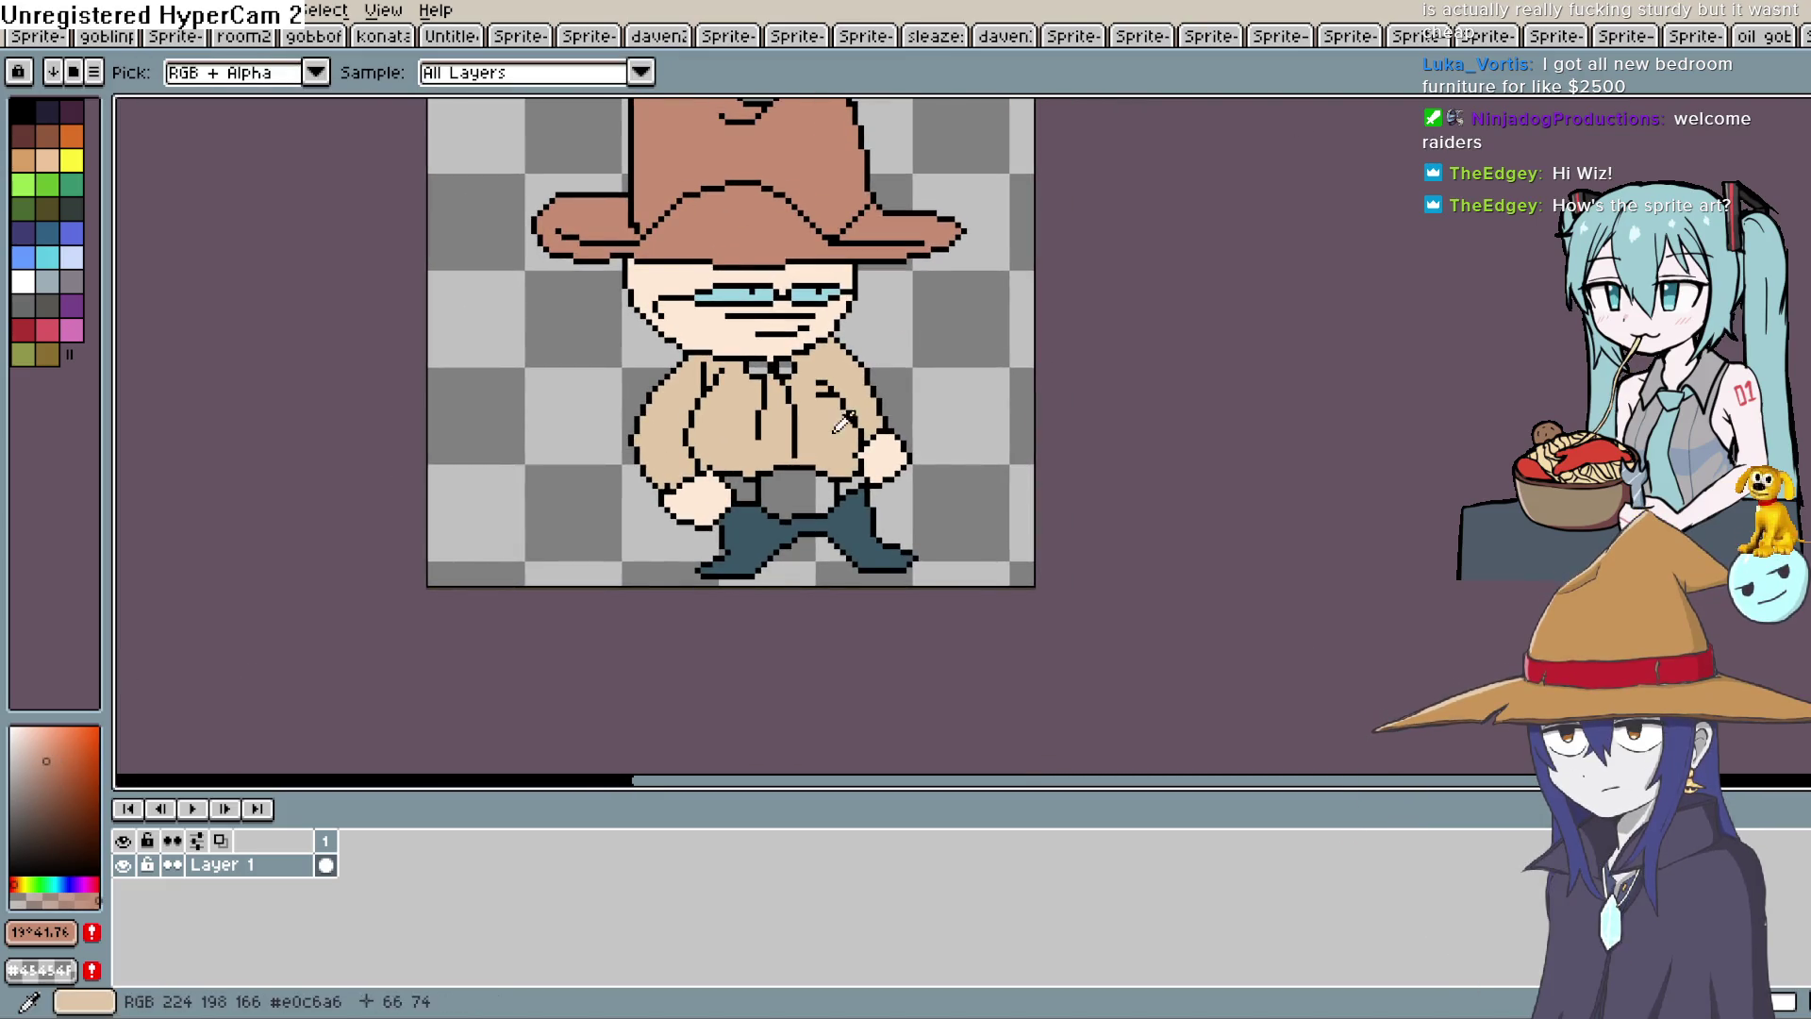
left_click(839, 406)
key("v")
key("g")
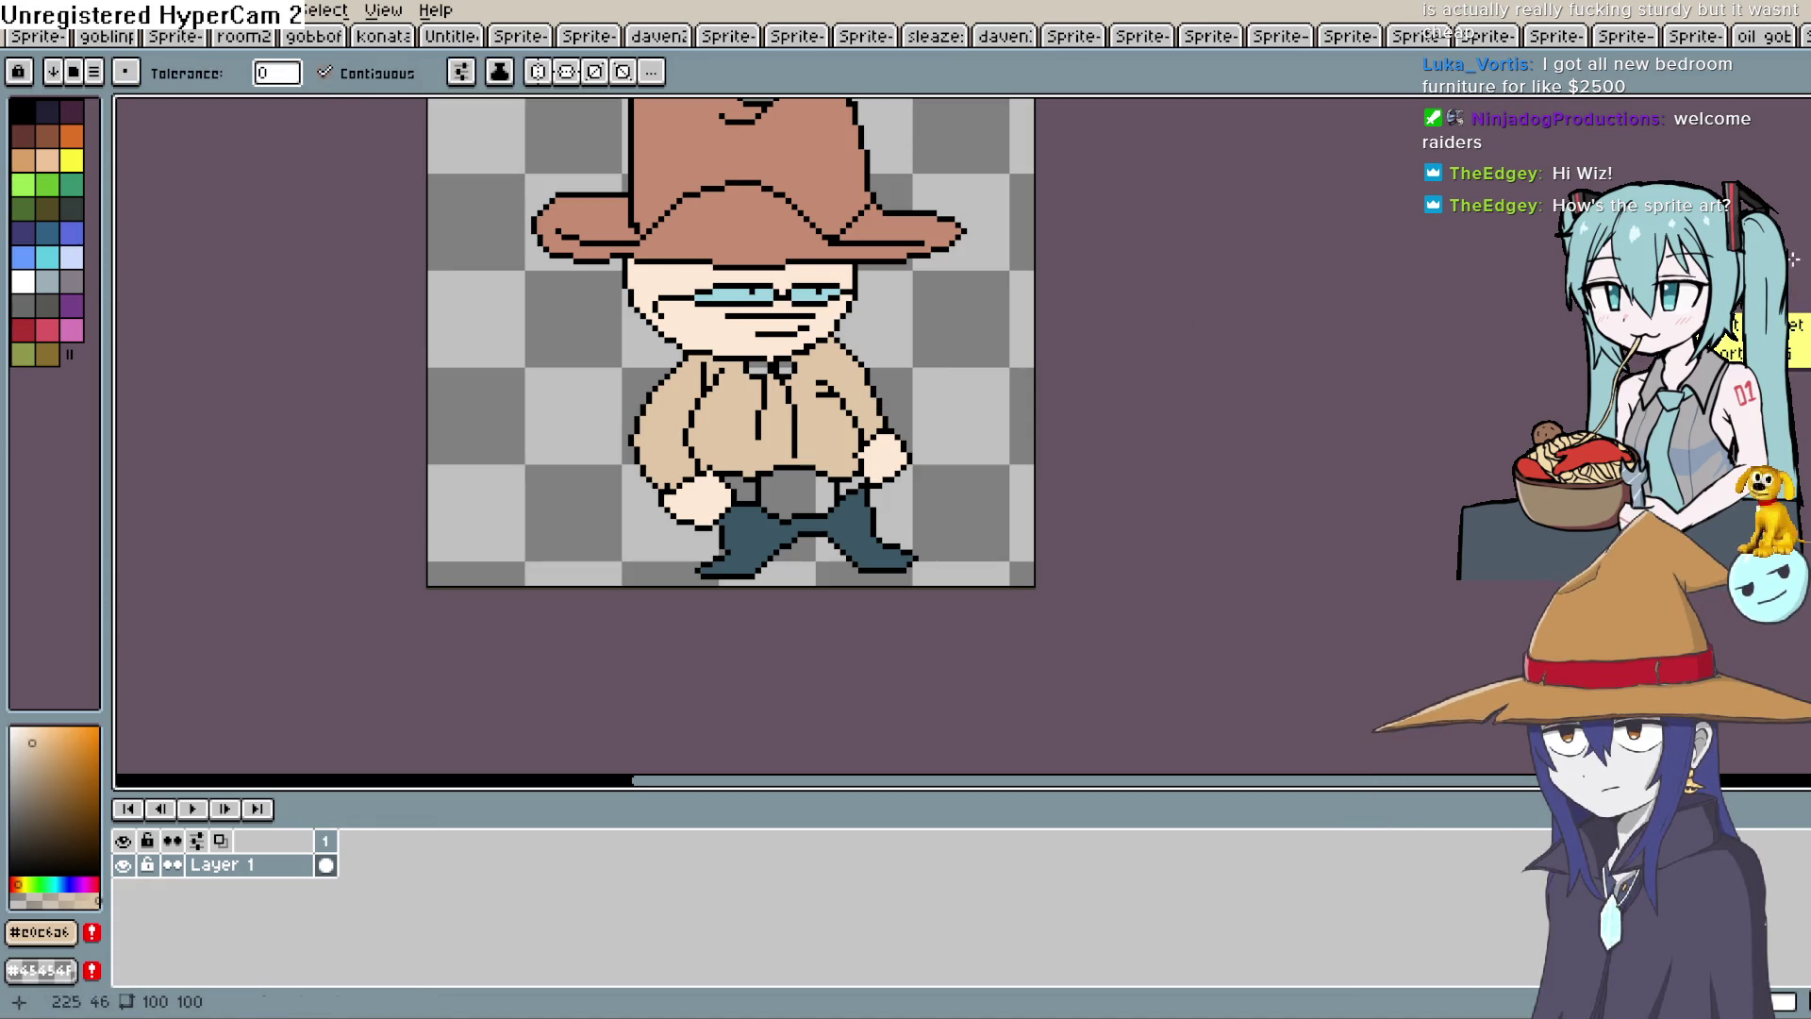
scroll(922, 421, "down", 1)
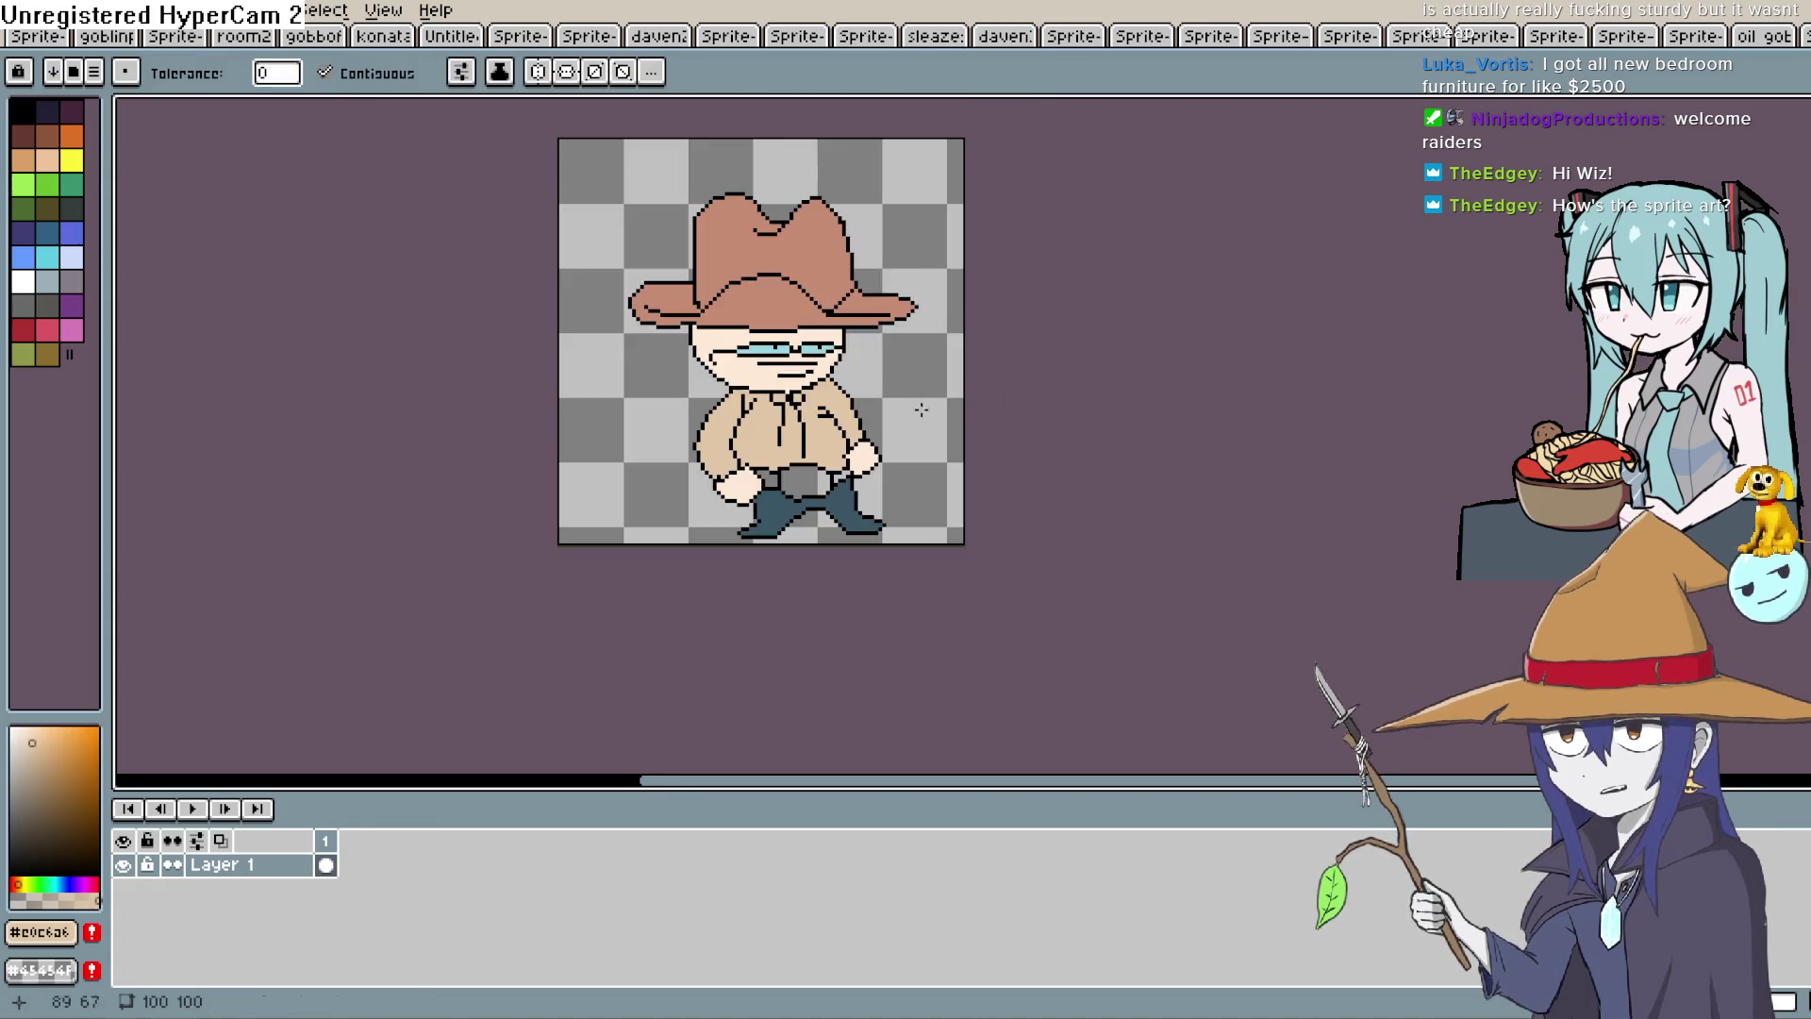
scroll(932, 404, "up", 1)
scroll(933, 404, "up", 1)
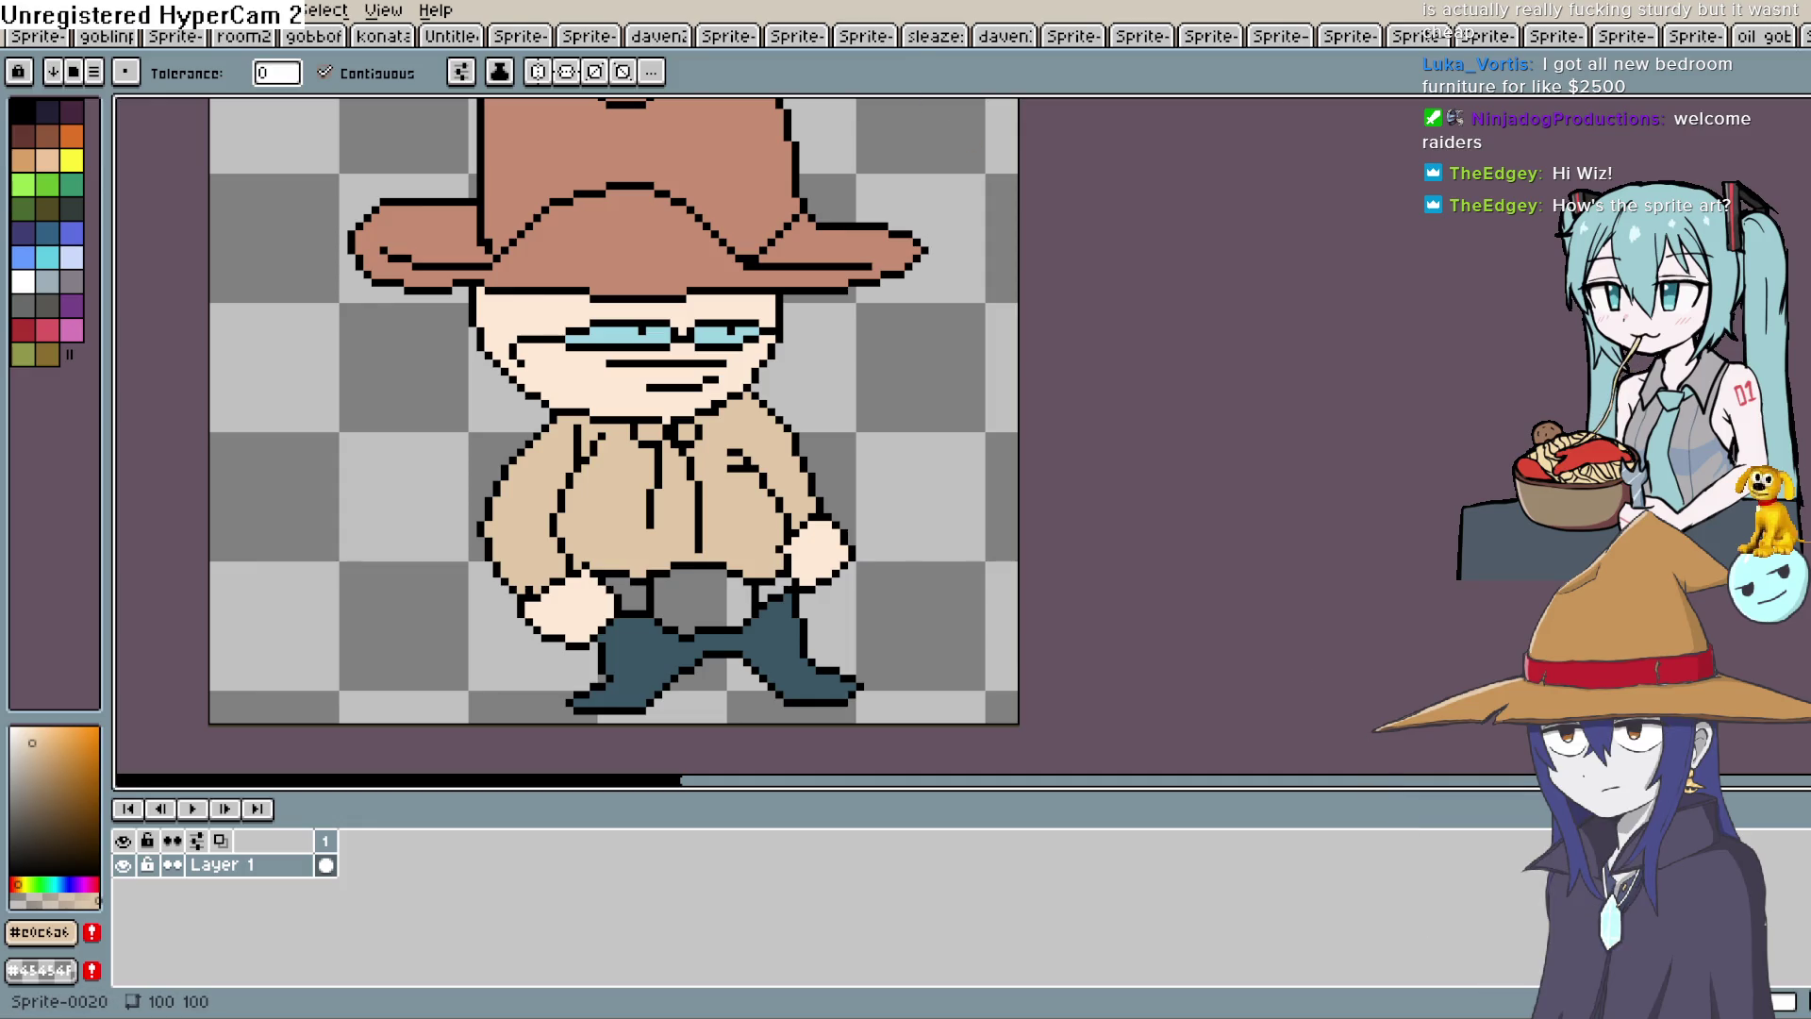
key("alt+Tab")
scroll(776, 396, "right", 3)
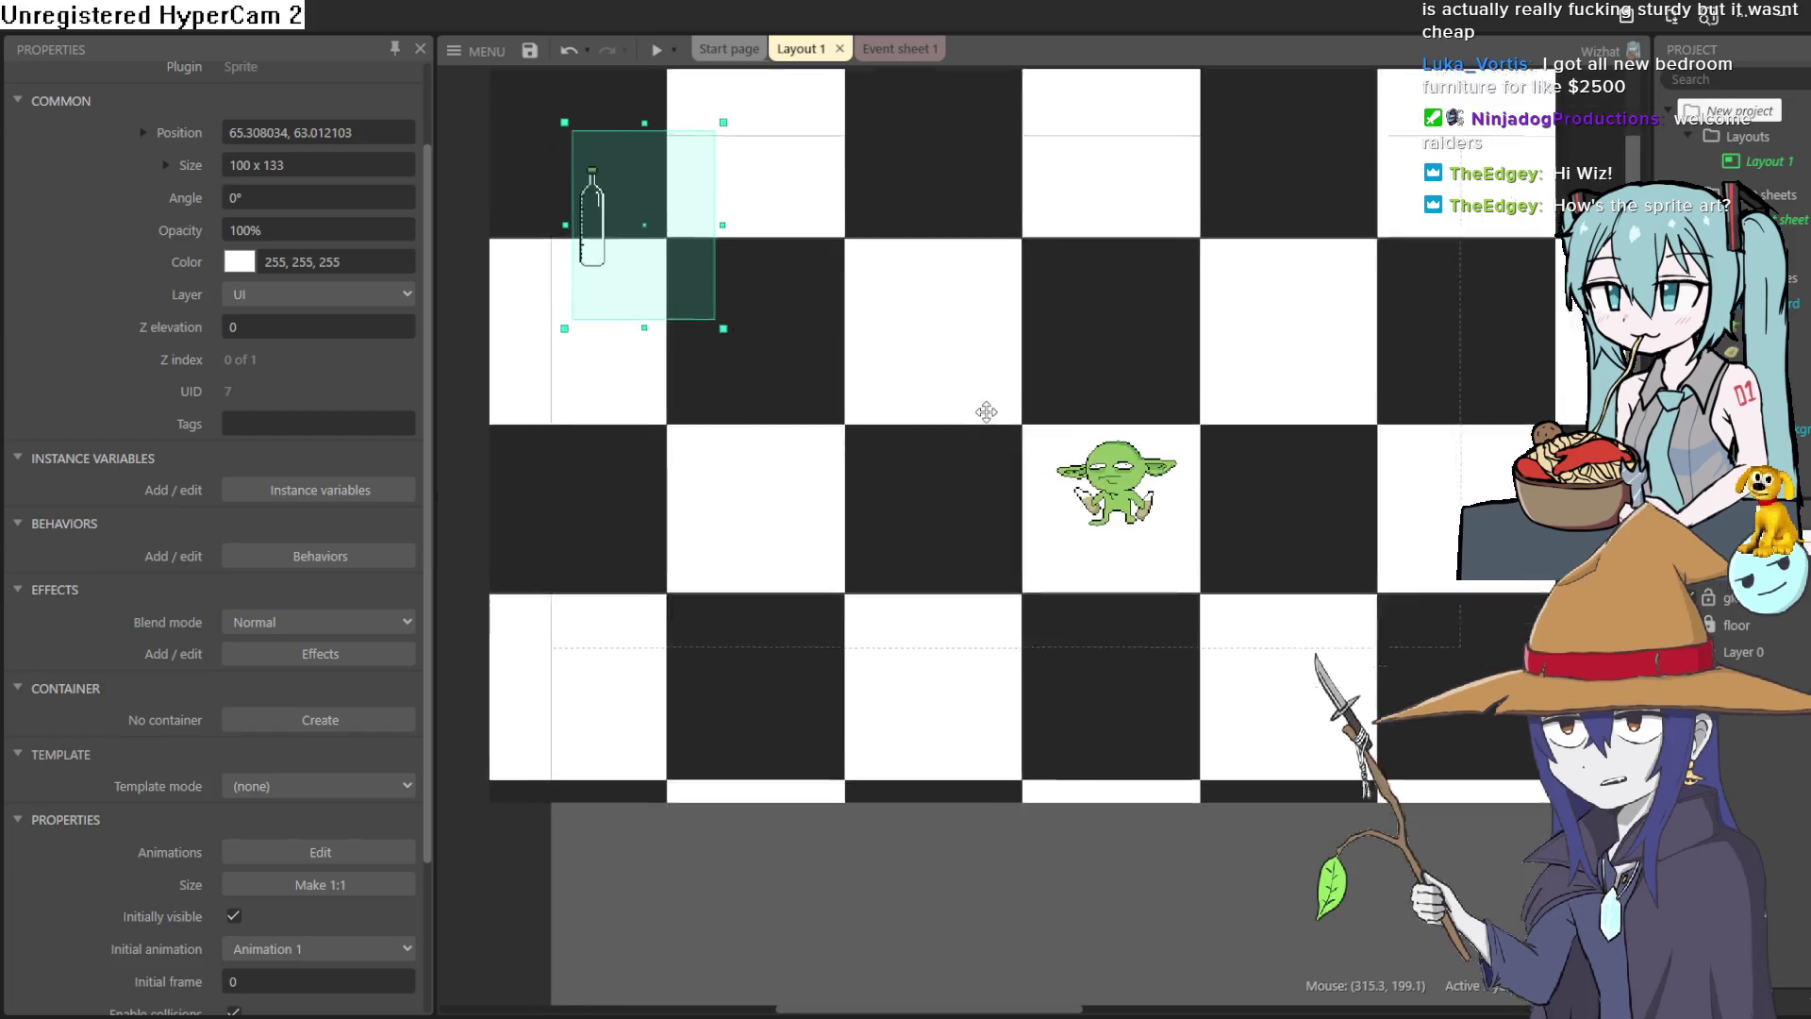
Run the layout preview and walk the goblin back and forth left and right.
left_click(658, 49)
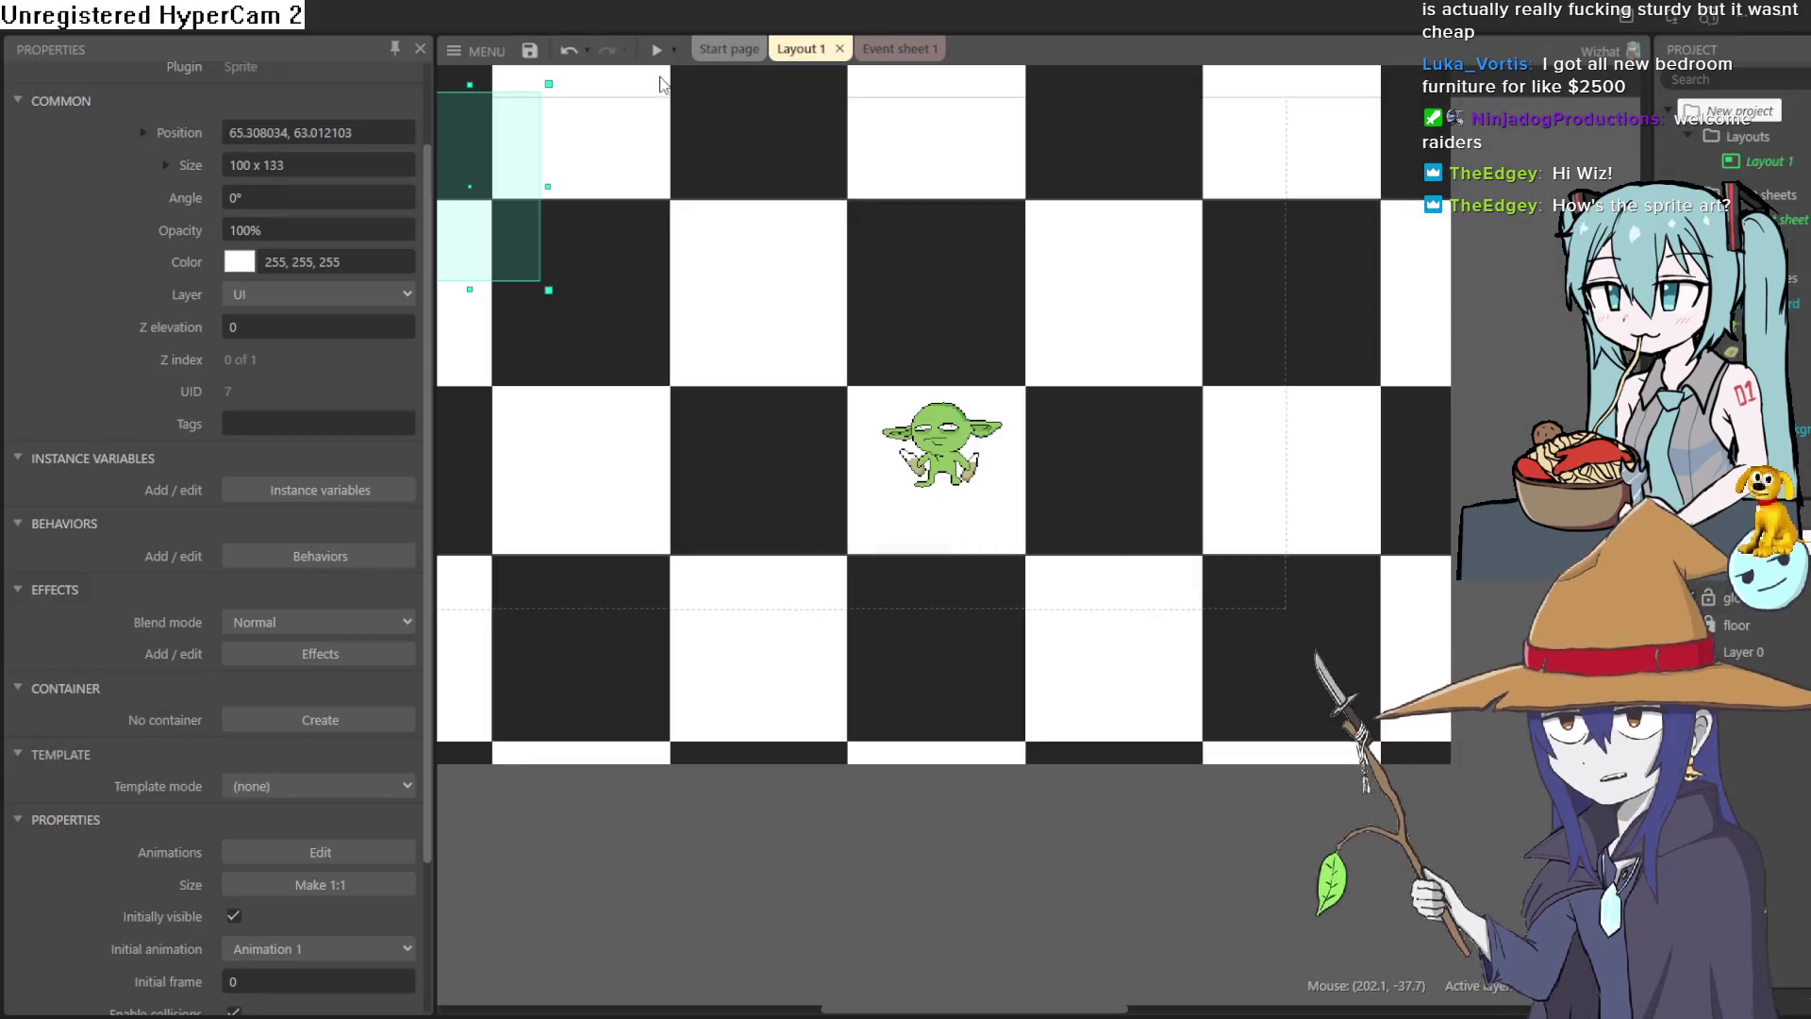
key("Left")
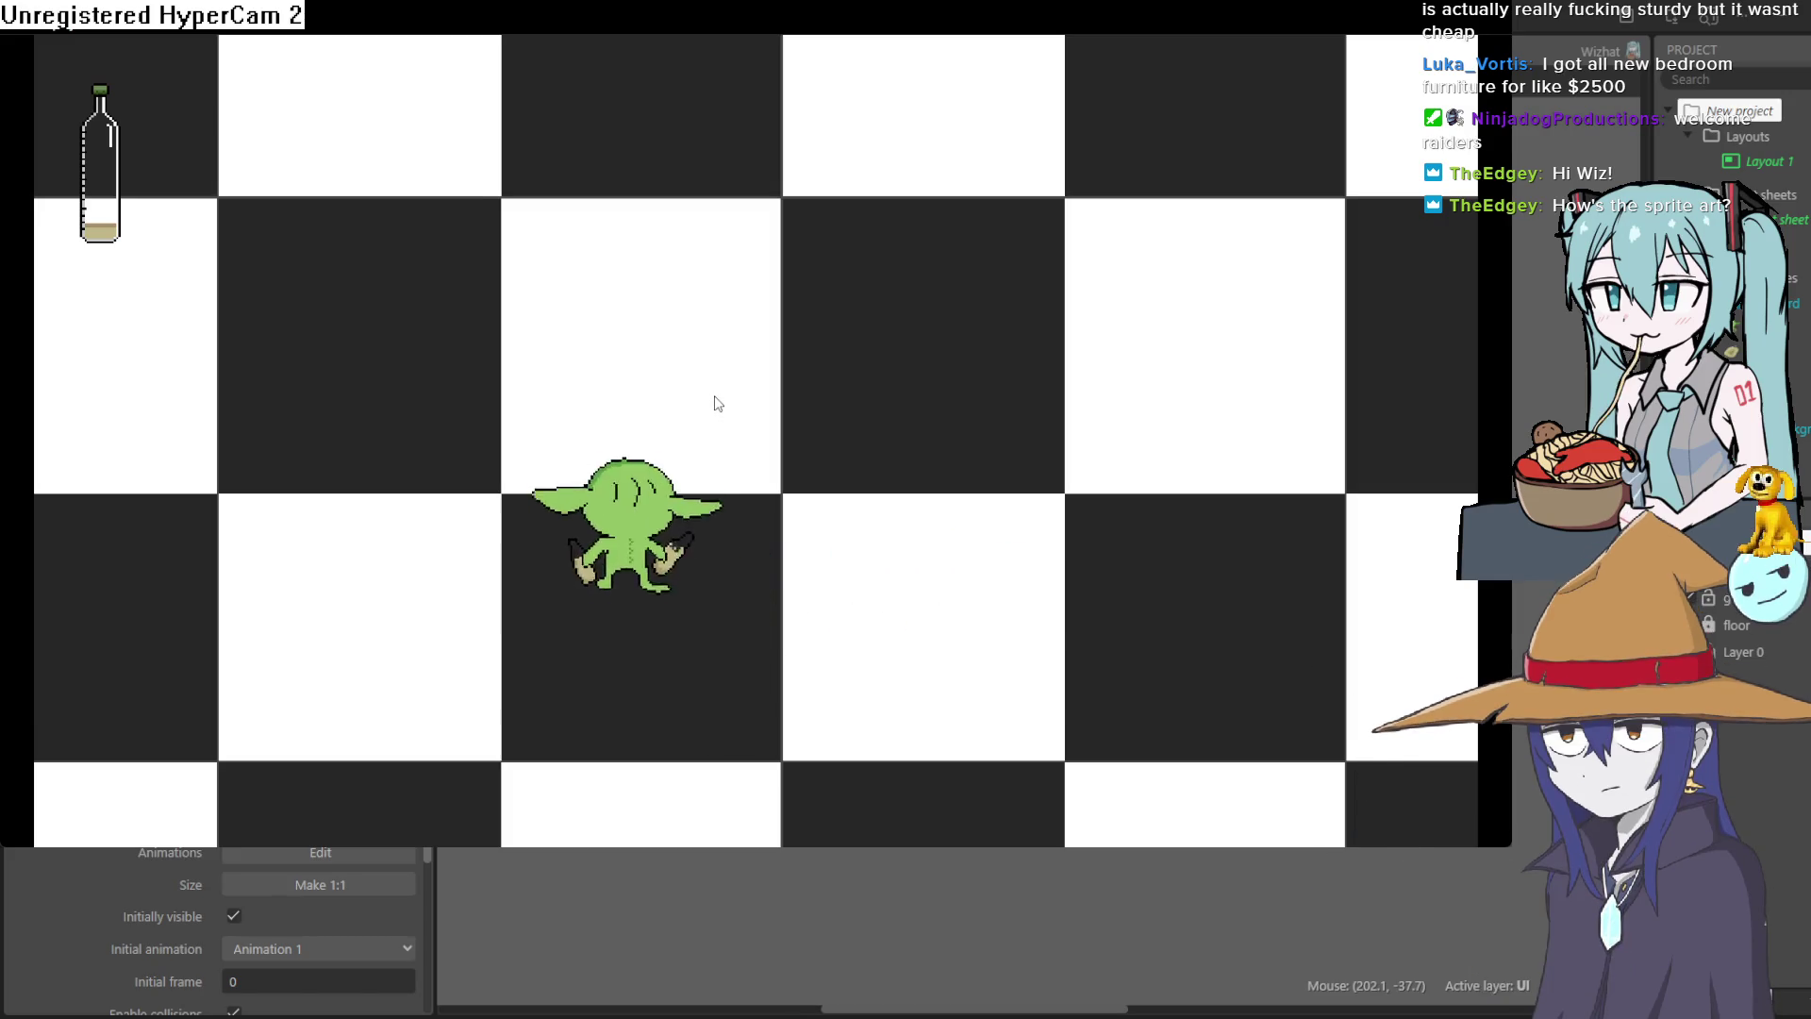
key("Right")
key("Left")
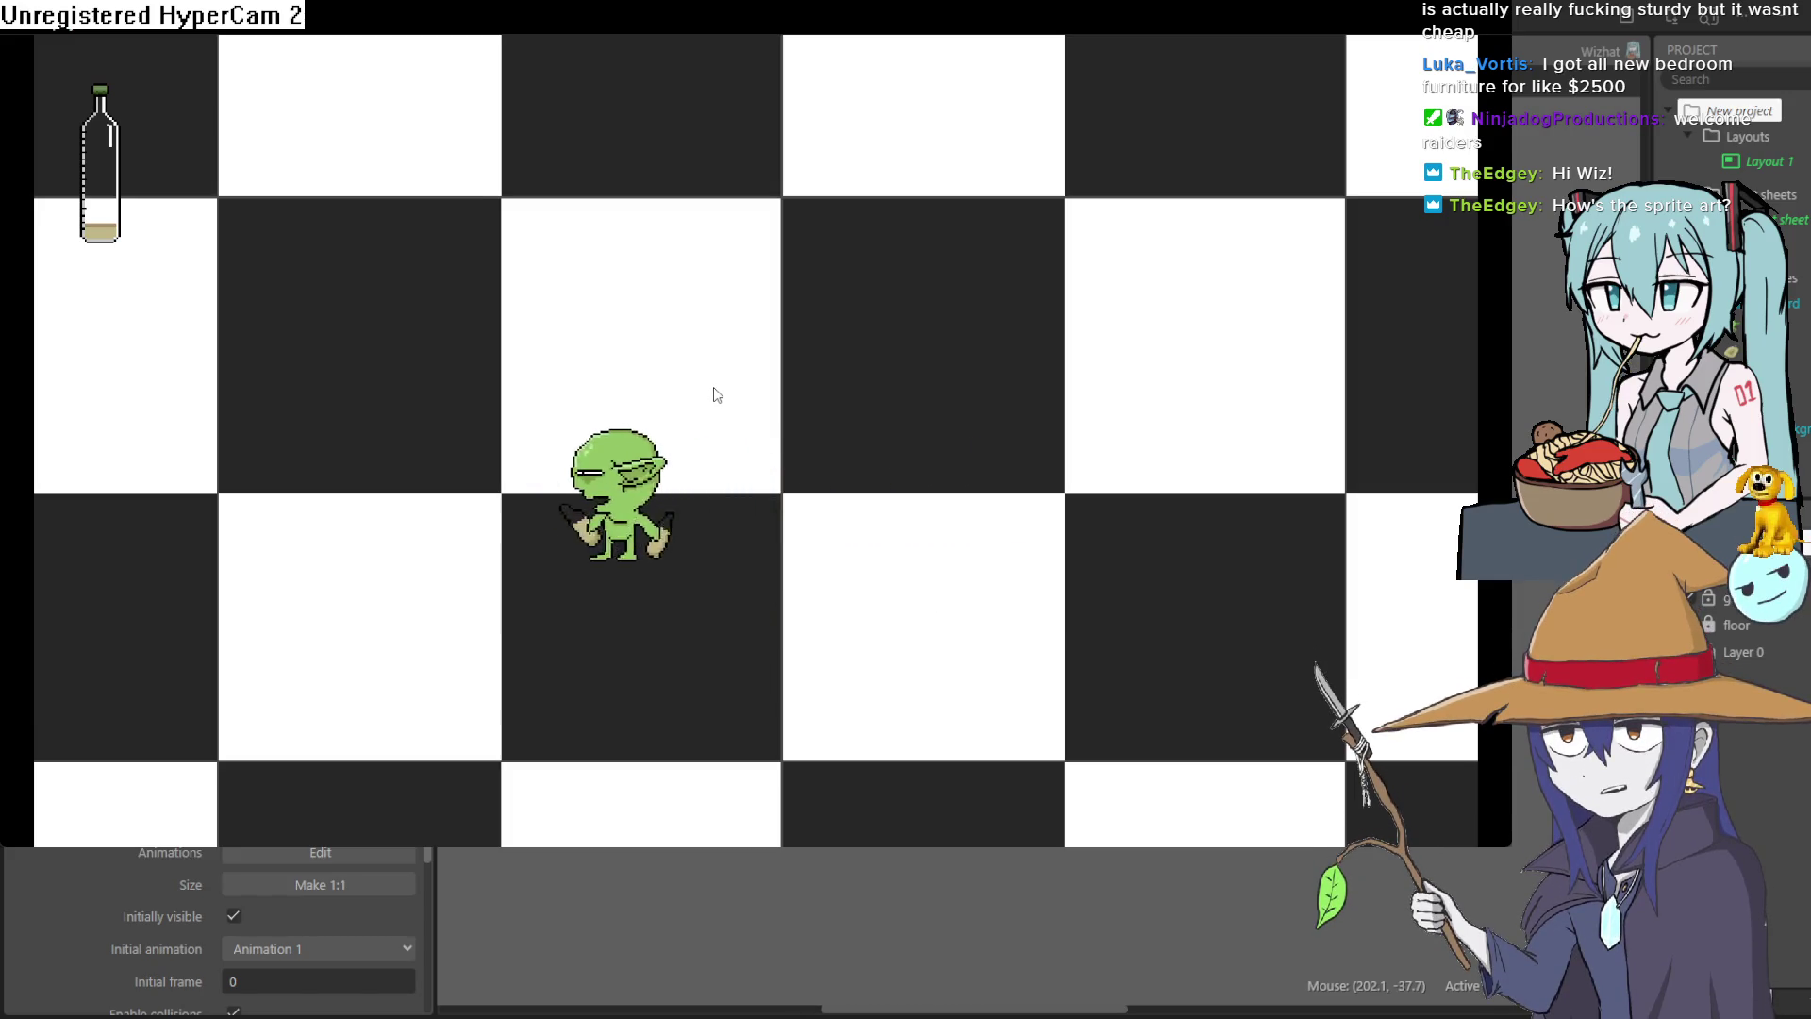
key("Right")
key("Left")
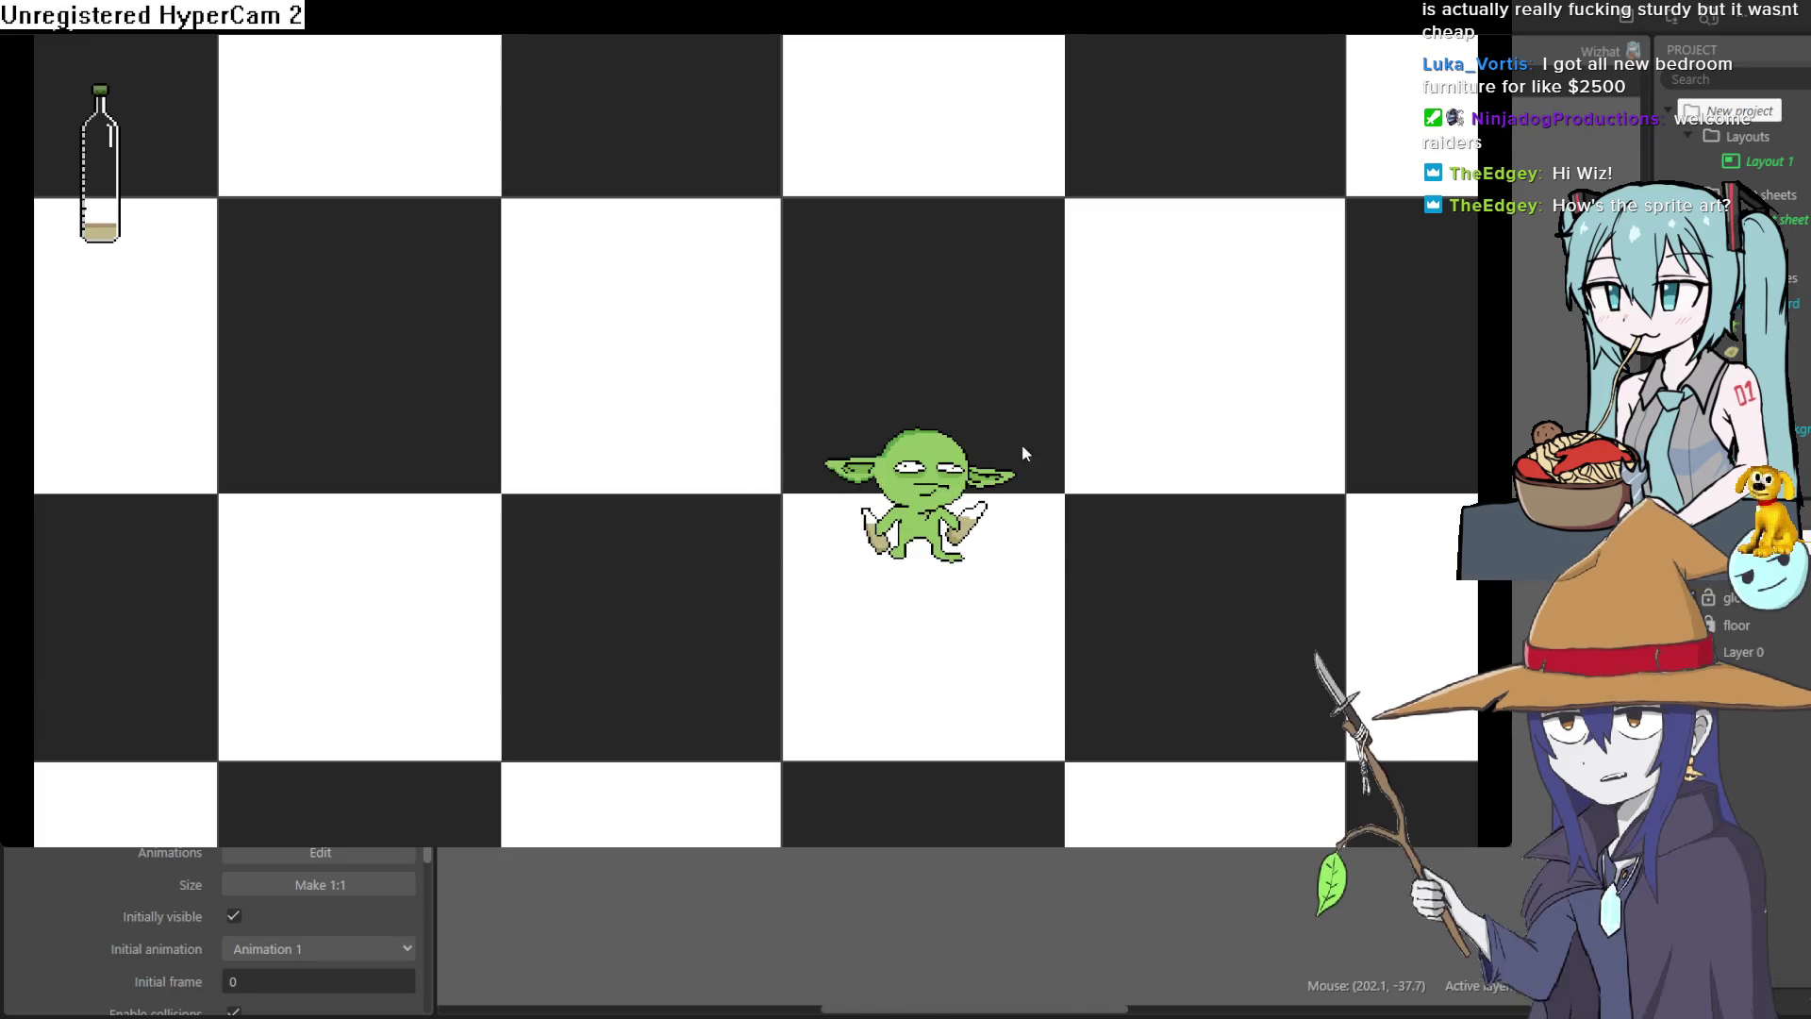
key("Right")
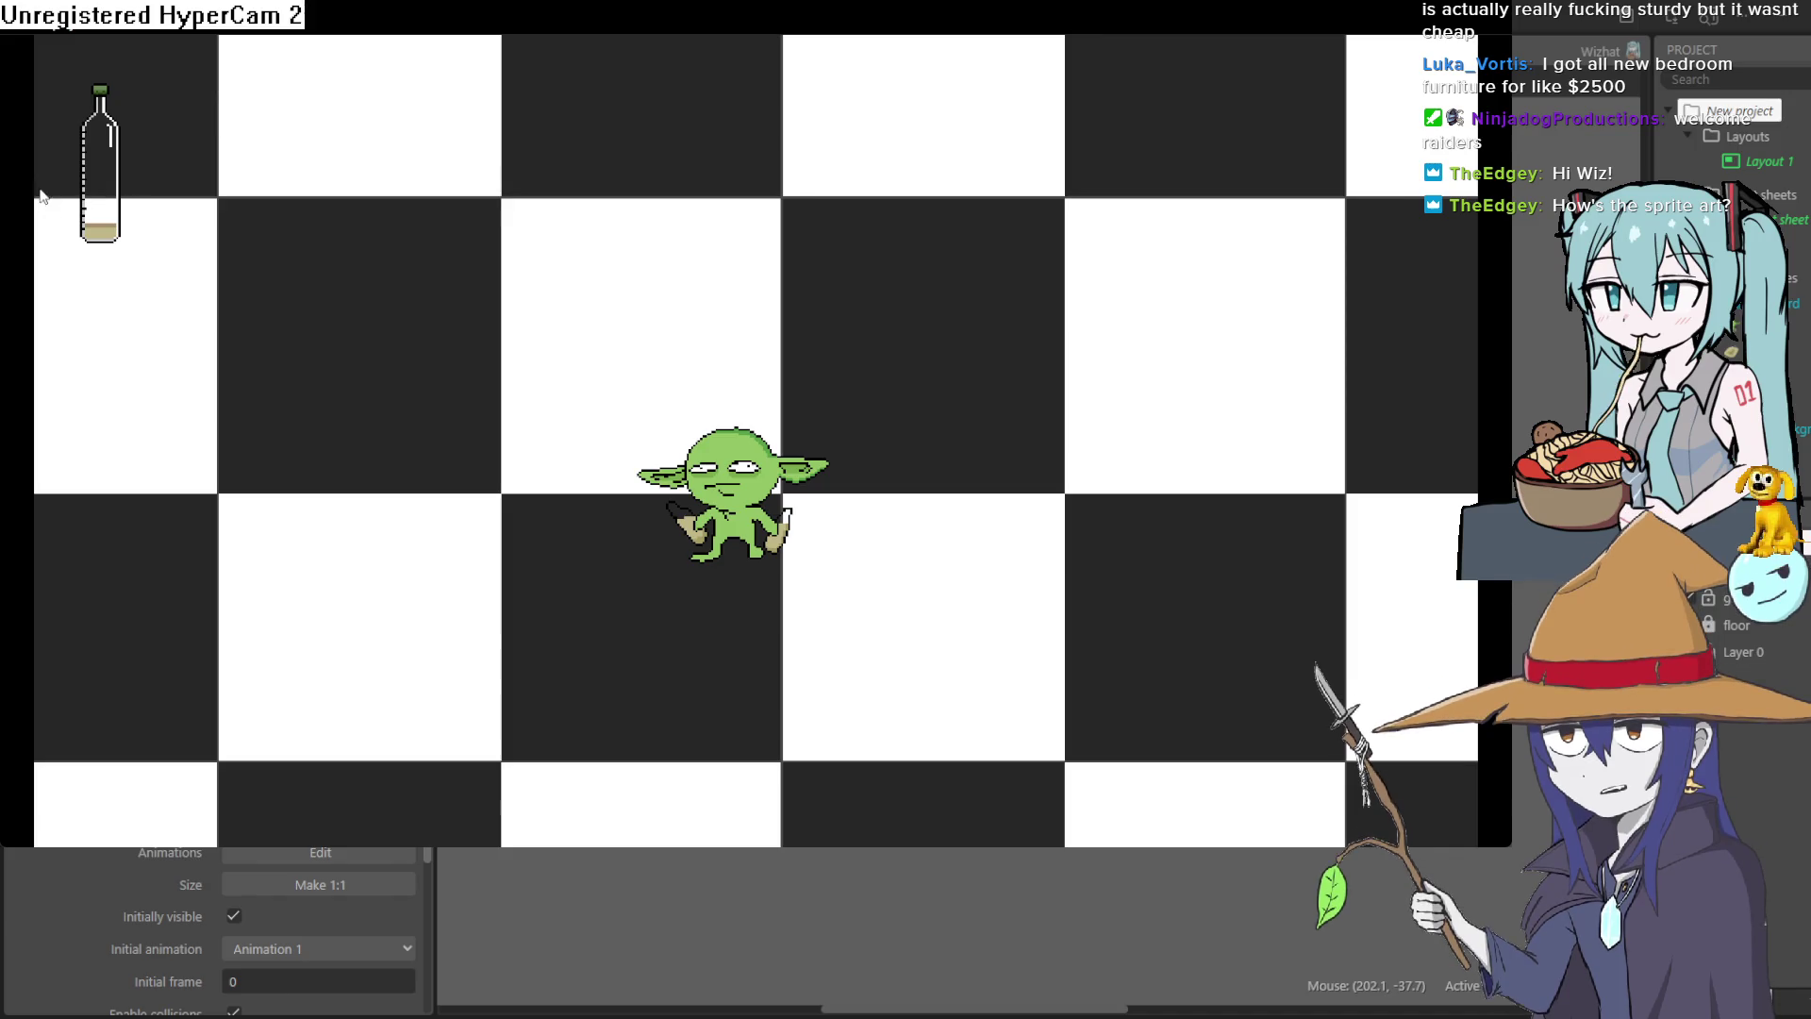
key("Left")
key("Right")
key("Left")
Have the goblin drop two oil puddles, then close the preview.
key("space")
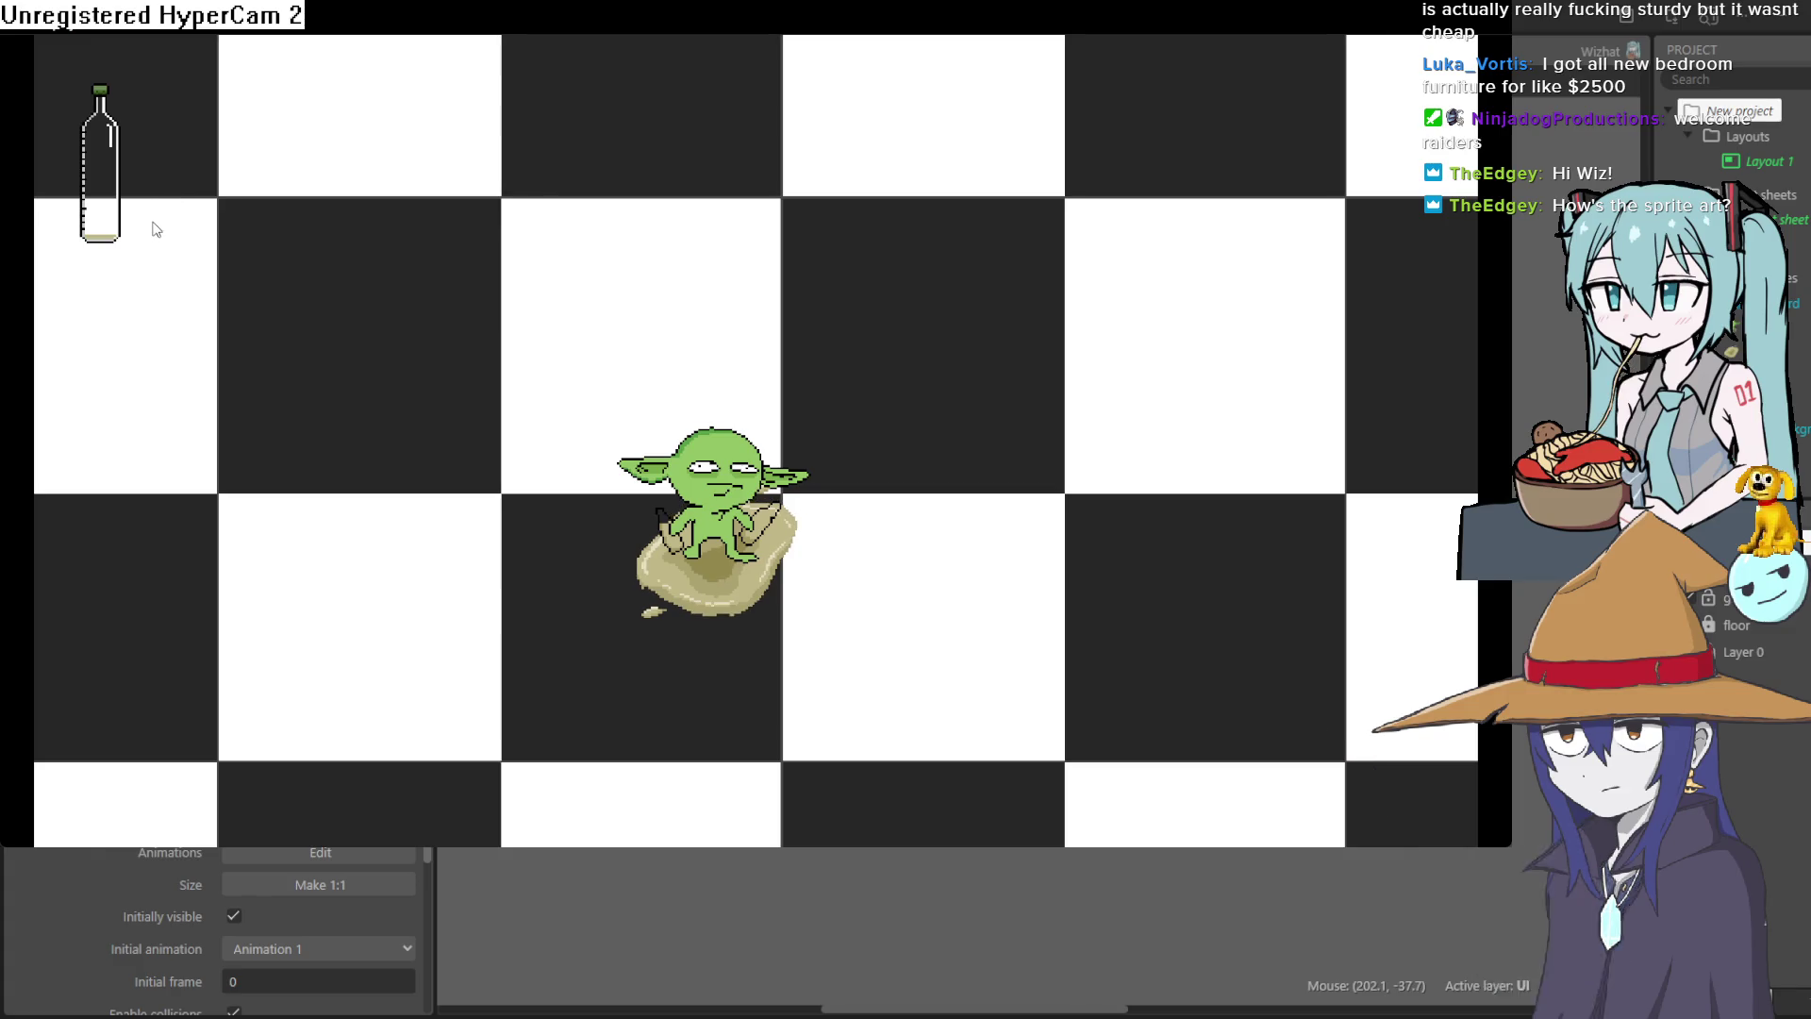
key("Right")
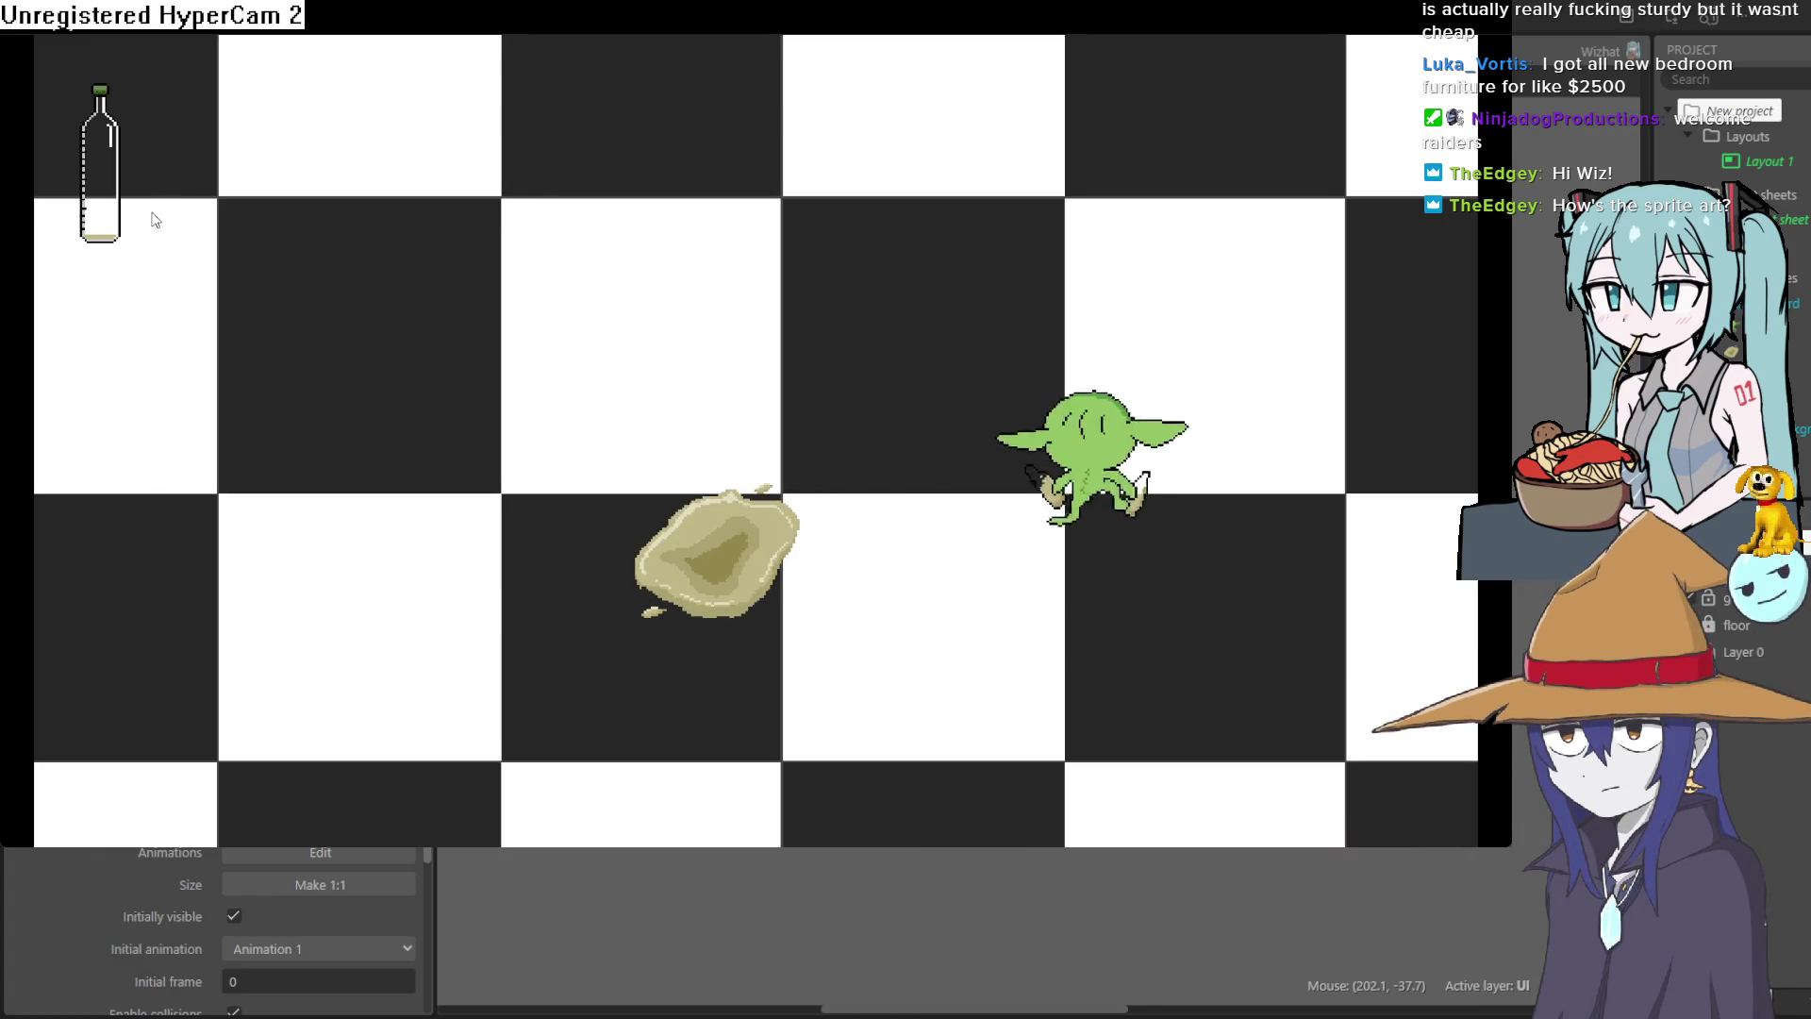
key("space")
key("Left")
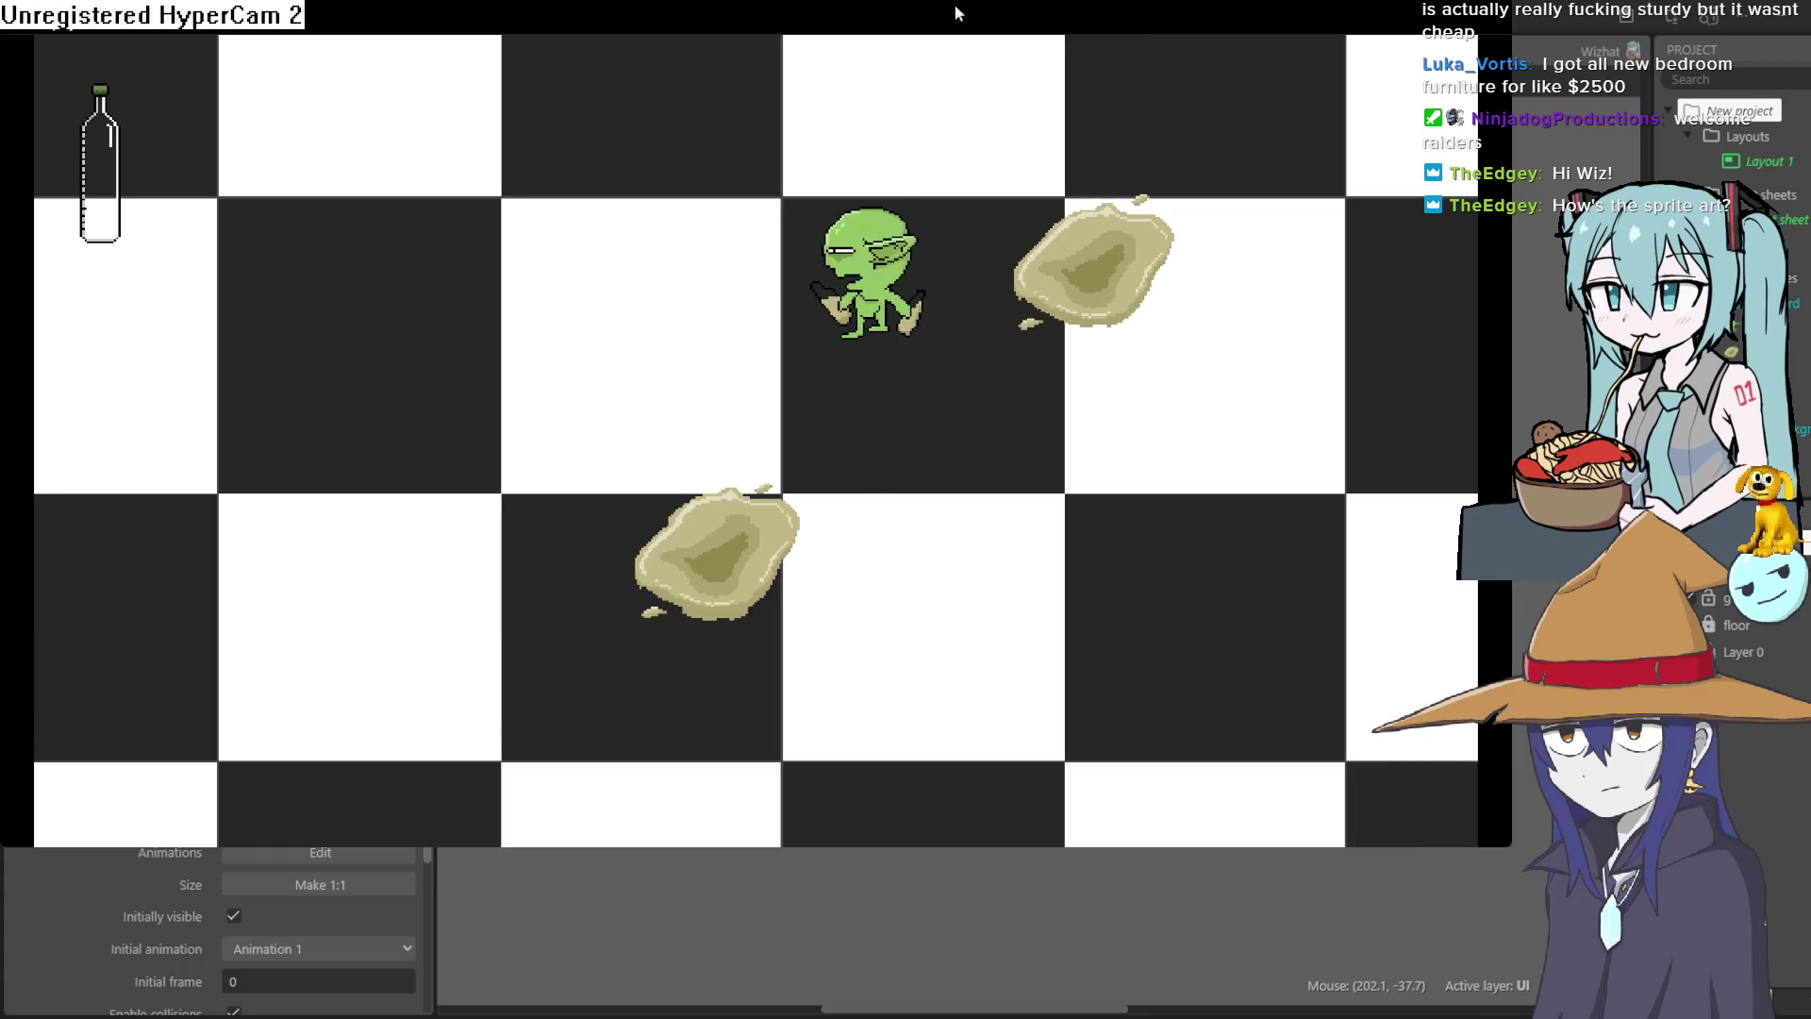
key("alt+F4")
Restart the preview and drop oil puddles while walking the goblin right, up and left.
left_click(653, 49)
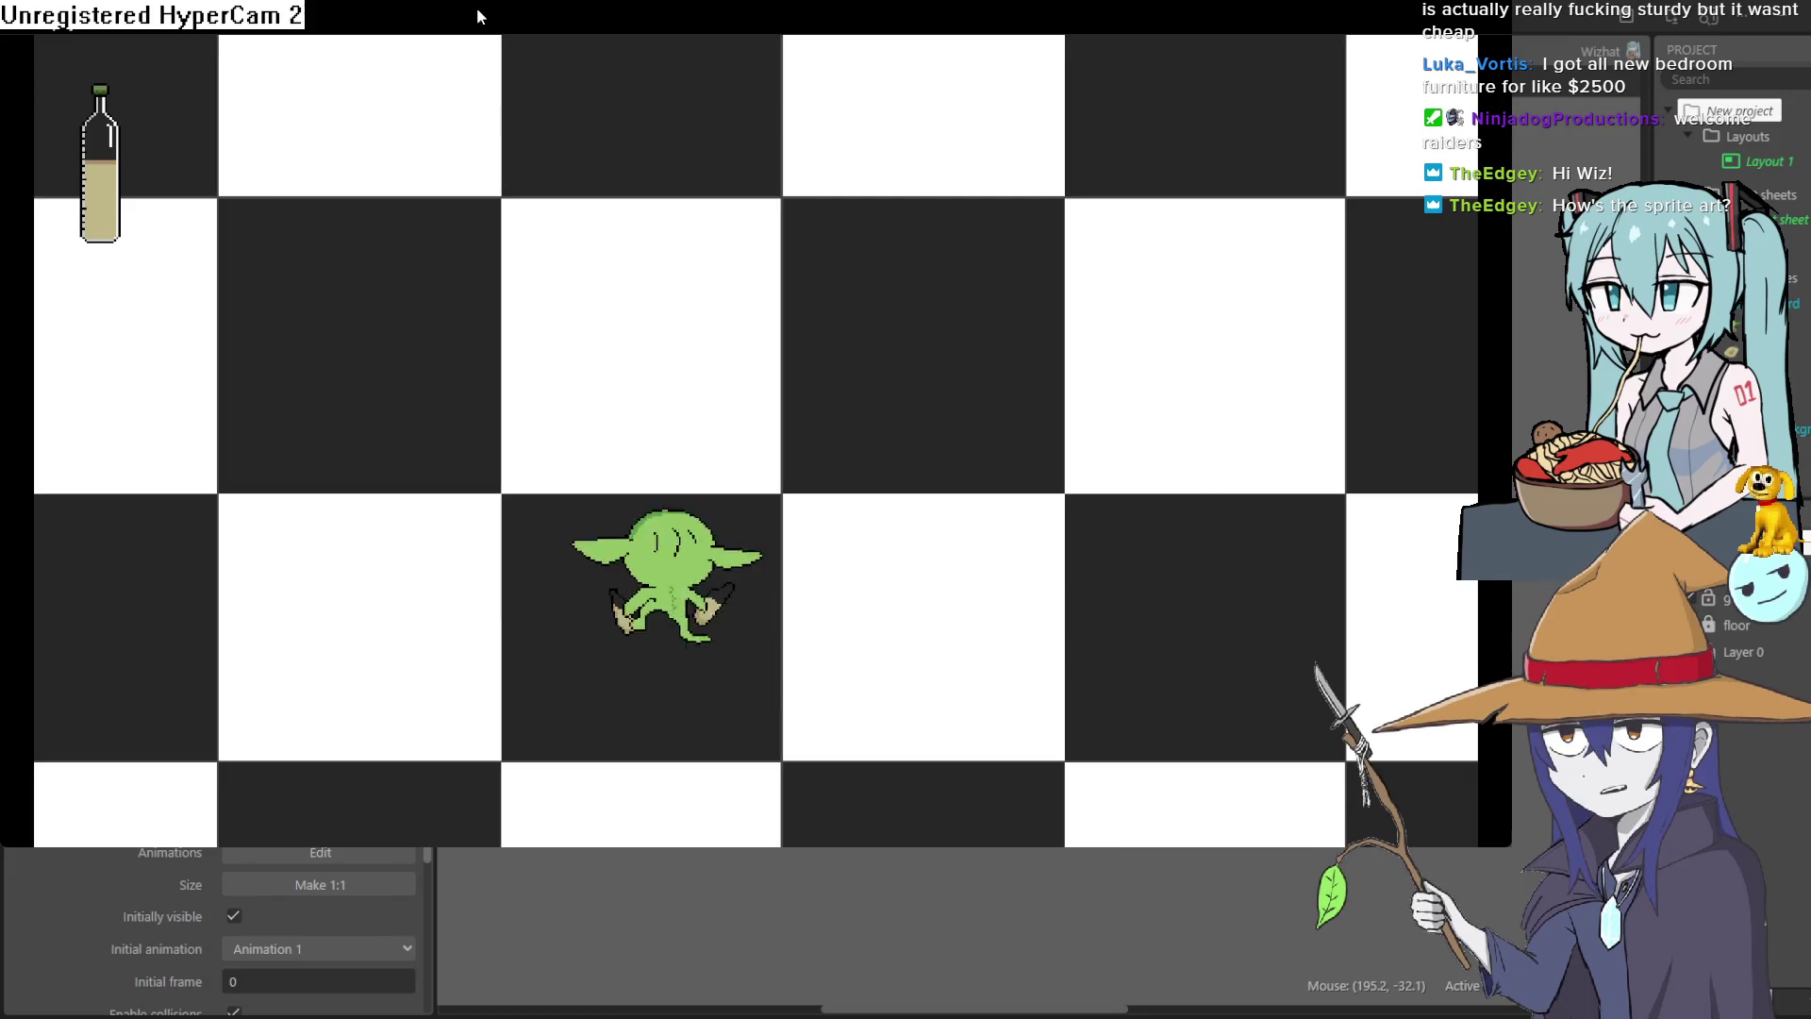
key("space")
key("Right")
key("Up")
key("space")
key("Left")
key("Left")
key("space")
key("Left")
key("space")
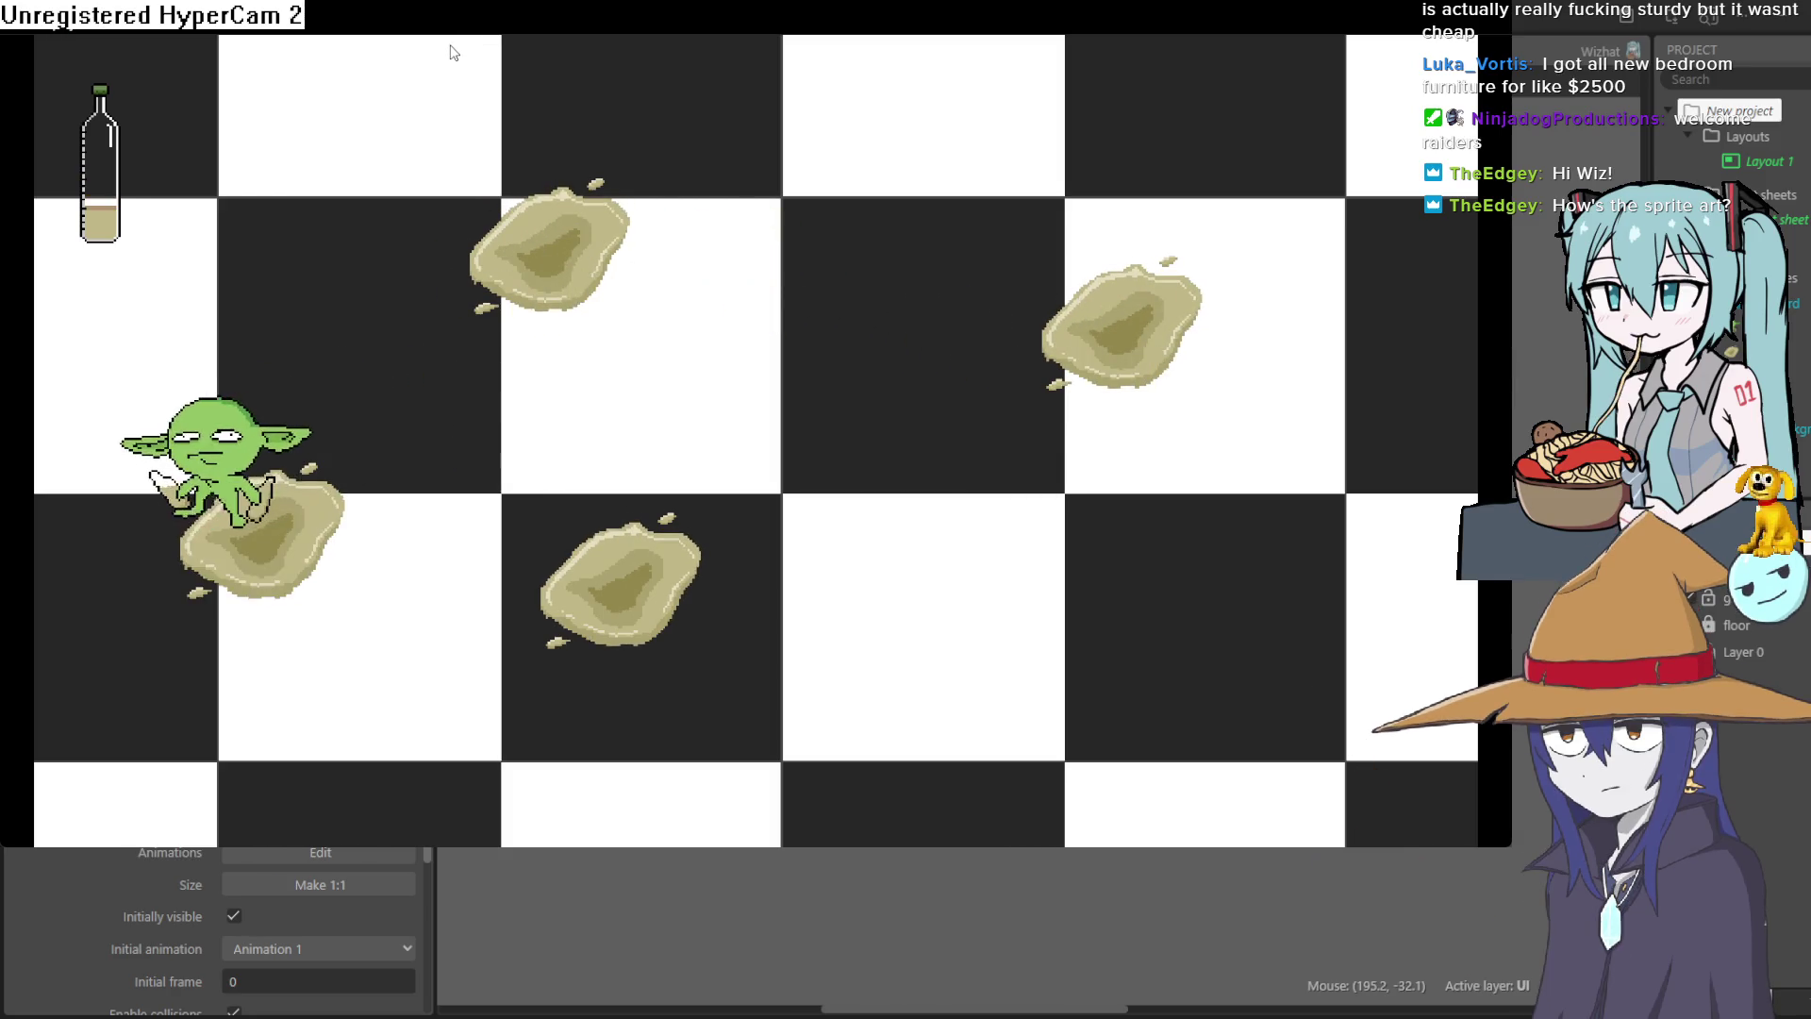
Drop more puddles down-right and in the top-right square until the bottle empties, then close the preview.
key("Down")
key("Right")
key("Right")
key("Right")
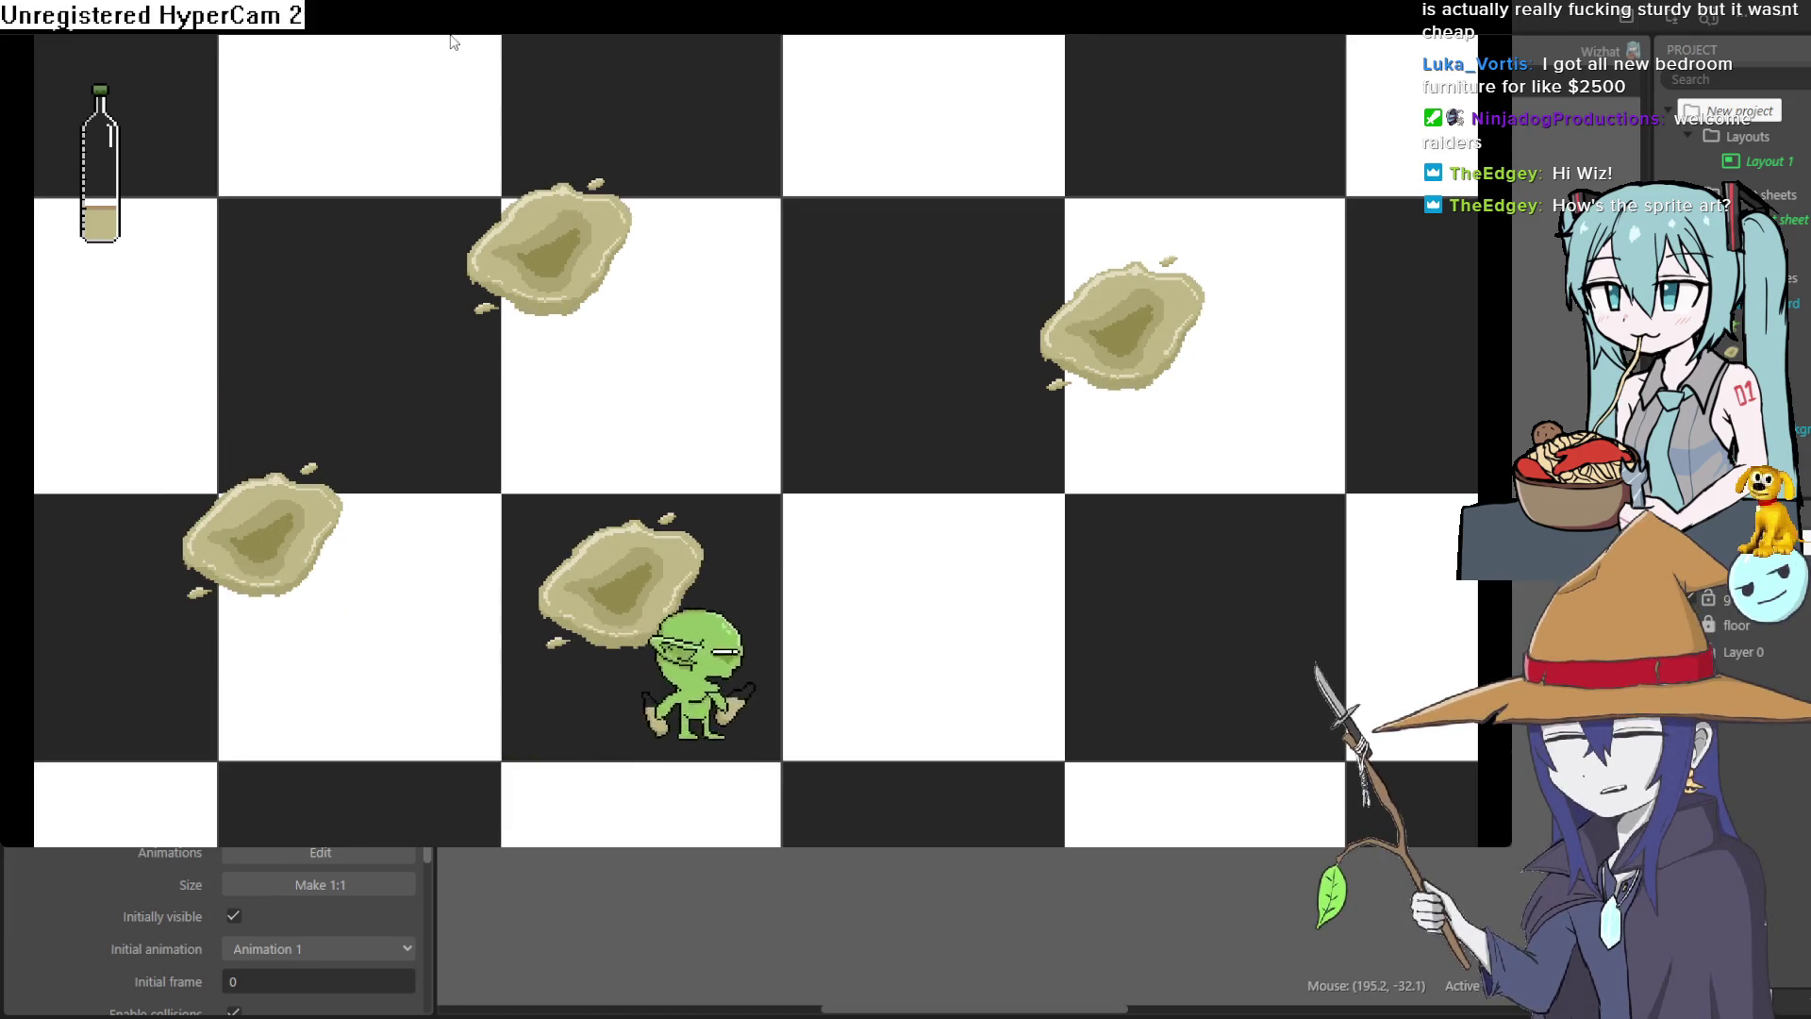
key("space")
key("Right")
key("Up")
key("space")
key("Left")
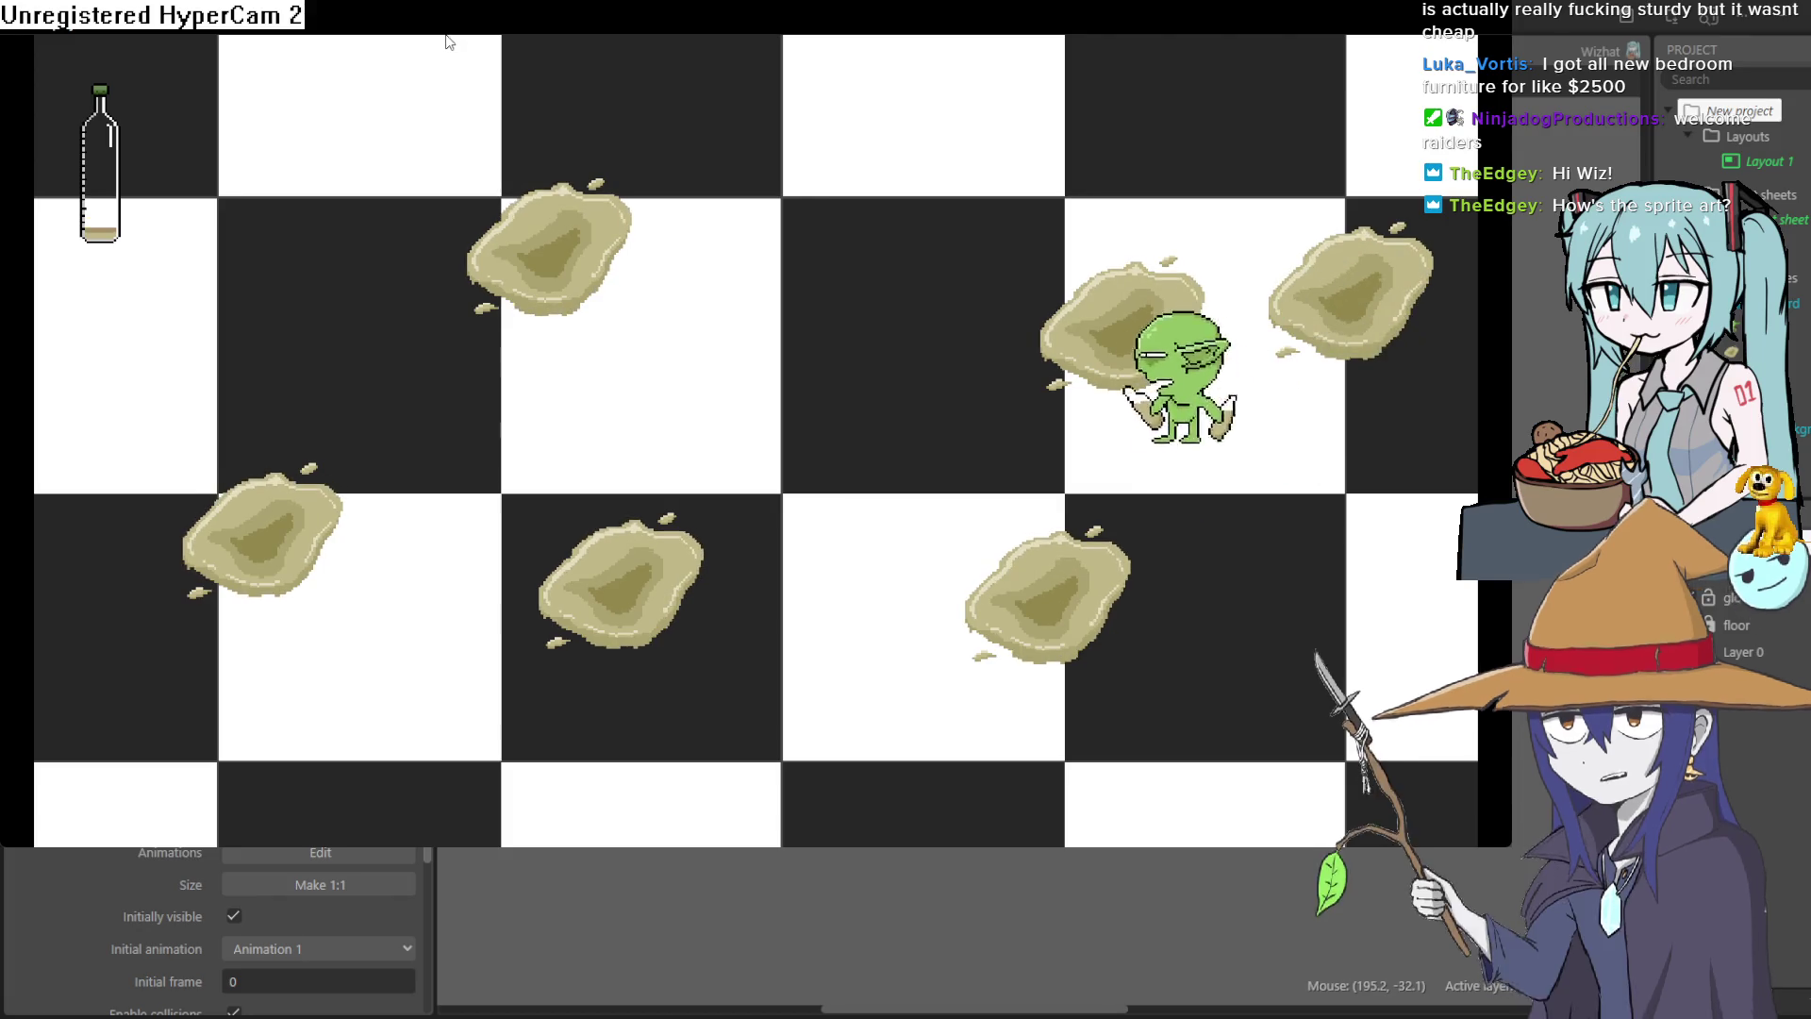
key("space")
key("Left")
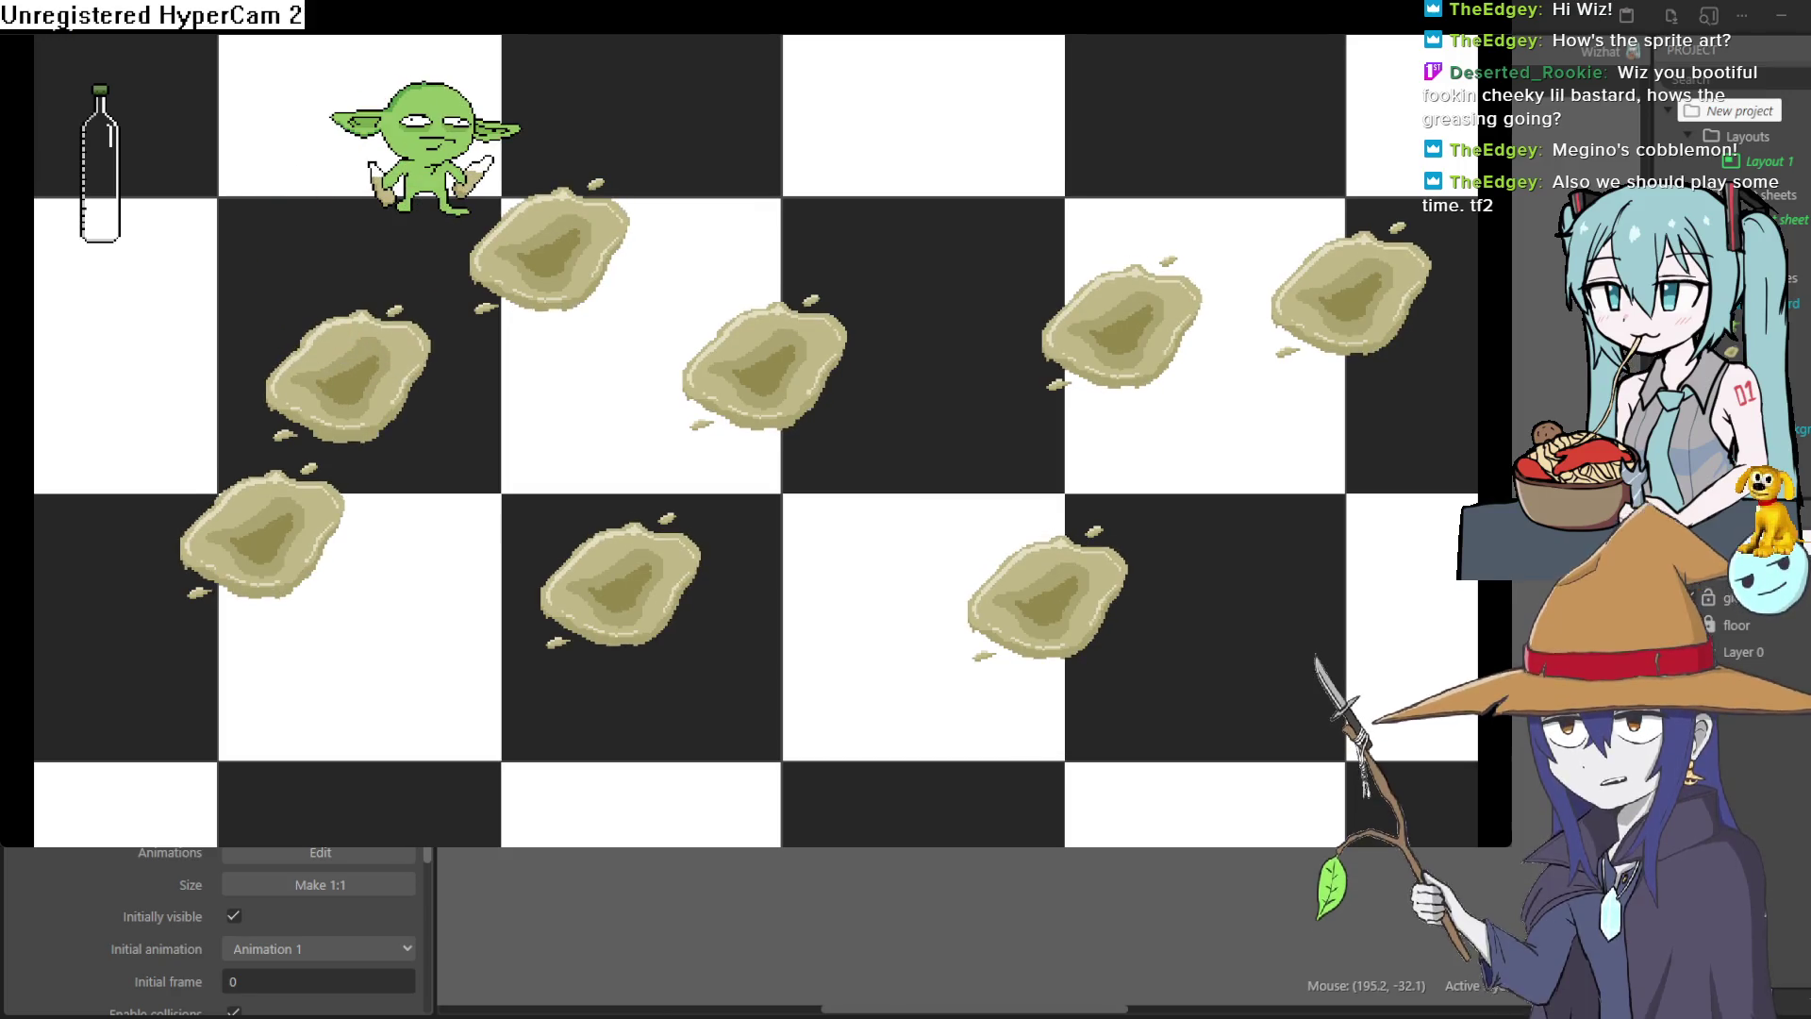
key("alt+F4")
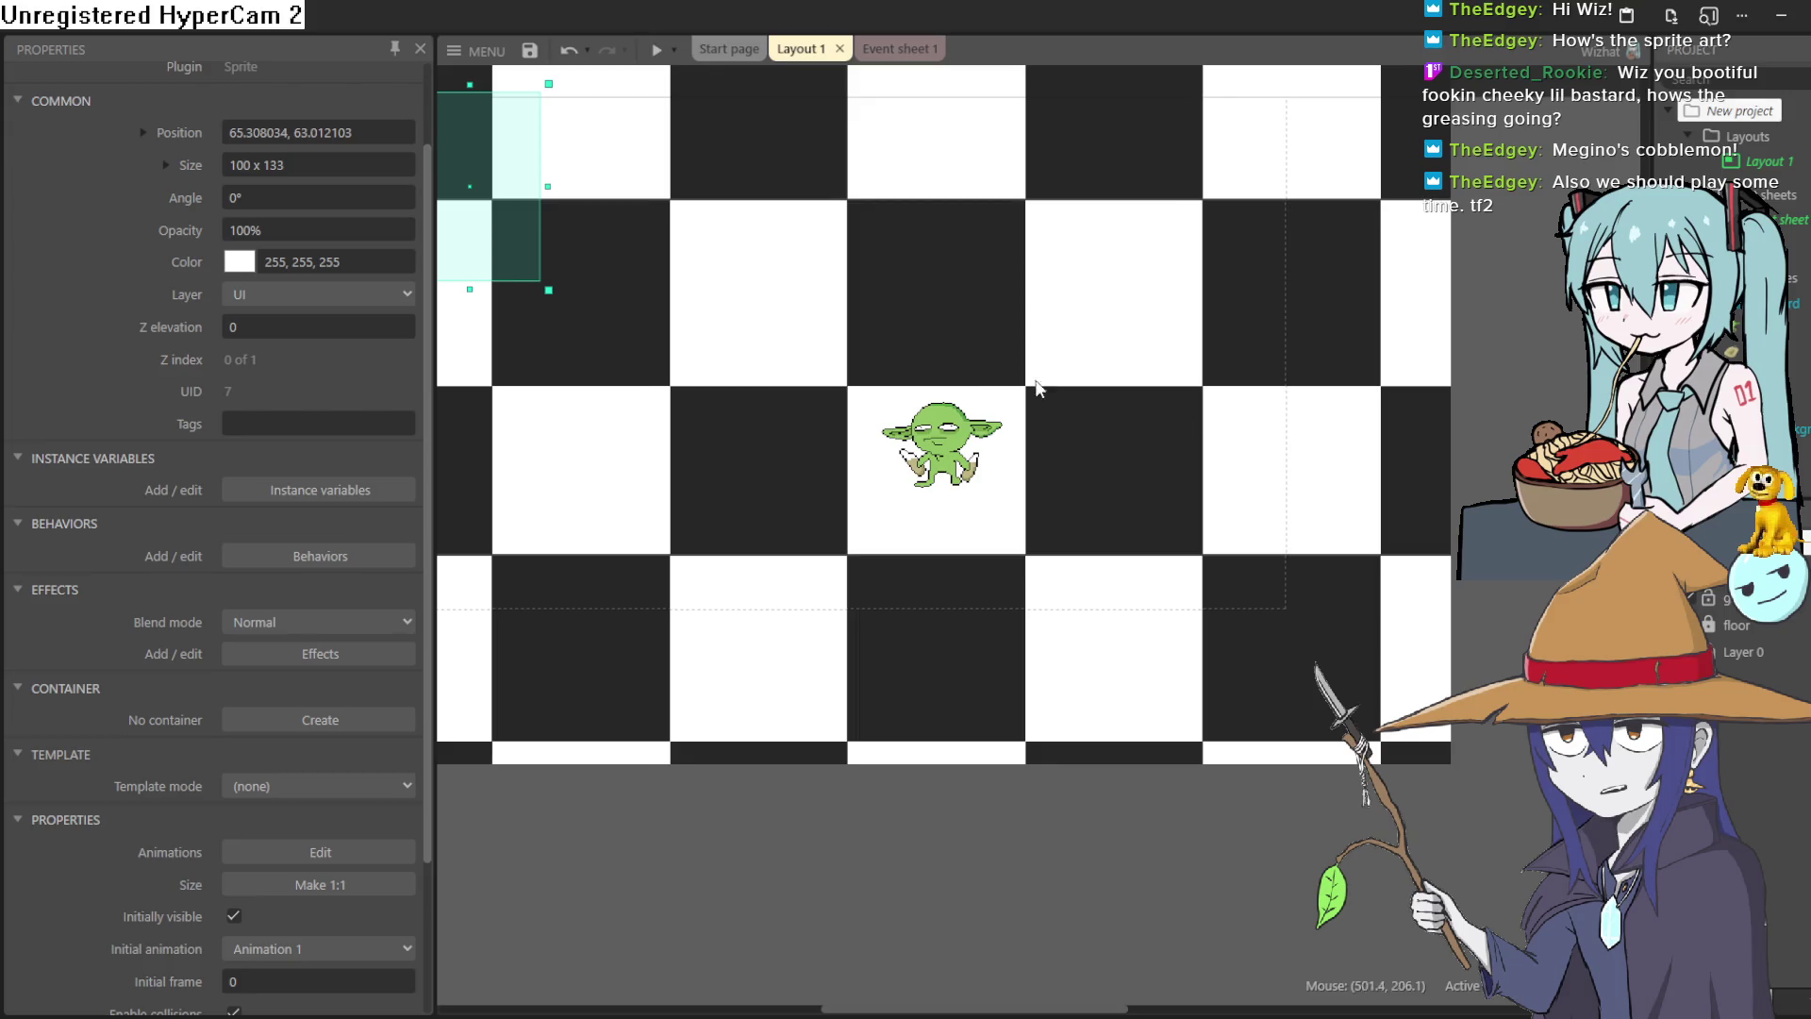
mouse_move(1082, 455)
left_mouse_down()
mouse_move(1205, 546)
mouse_move(1171, 544)
left_mouse_up()
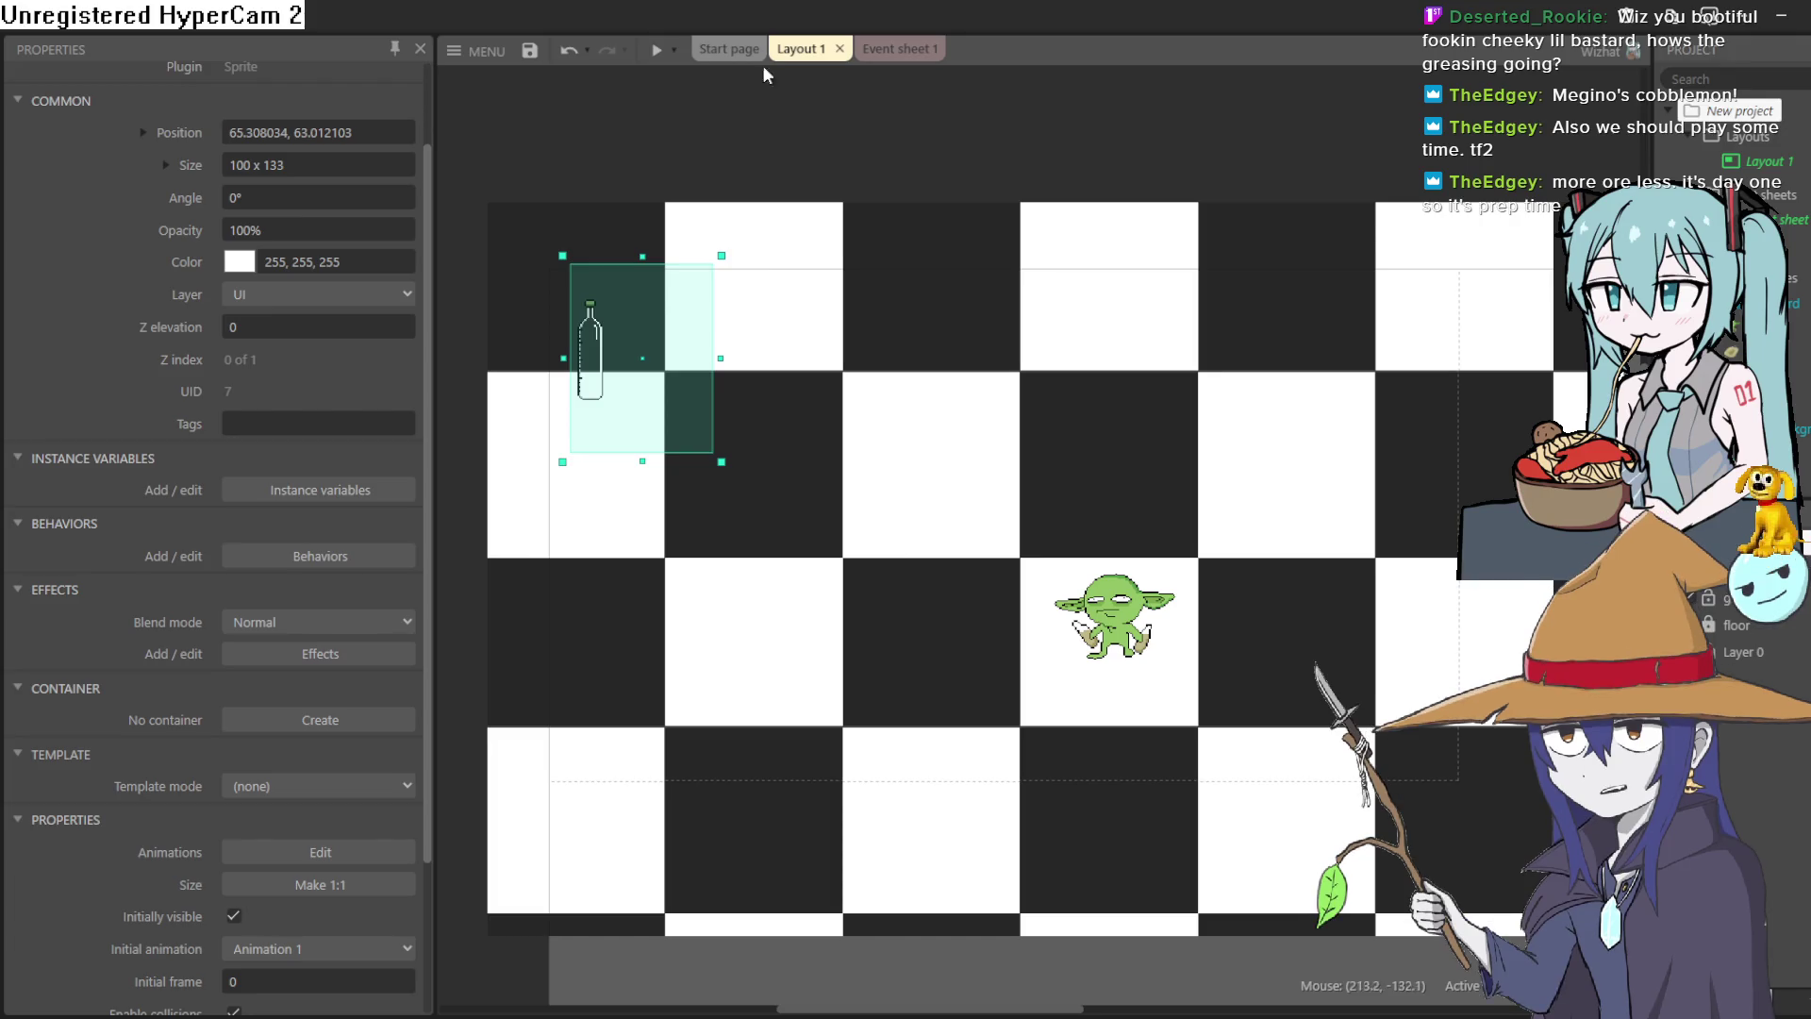
Launch the game preview, closing and relaunching it a couple of times.
left_click(656, 52)
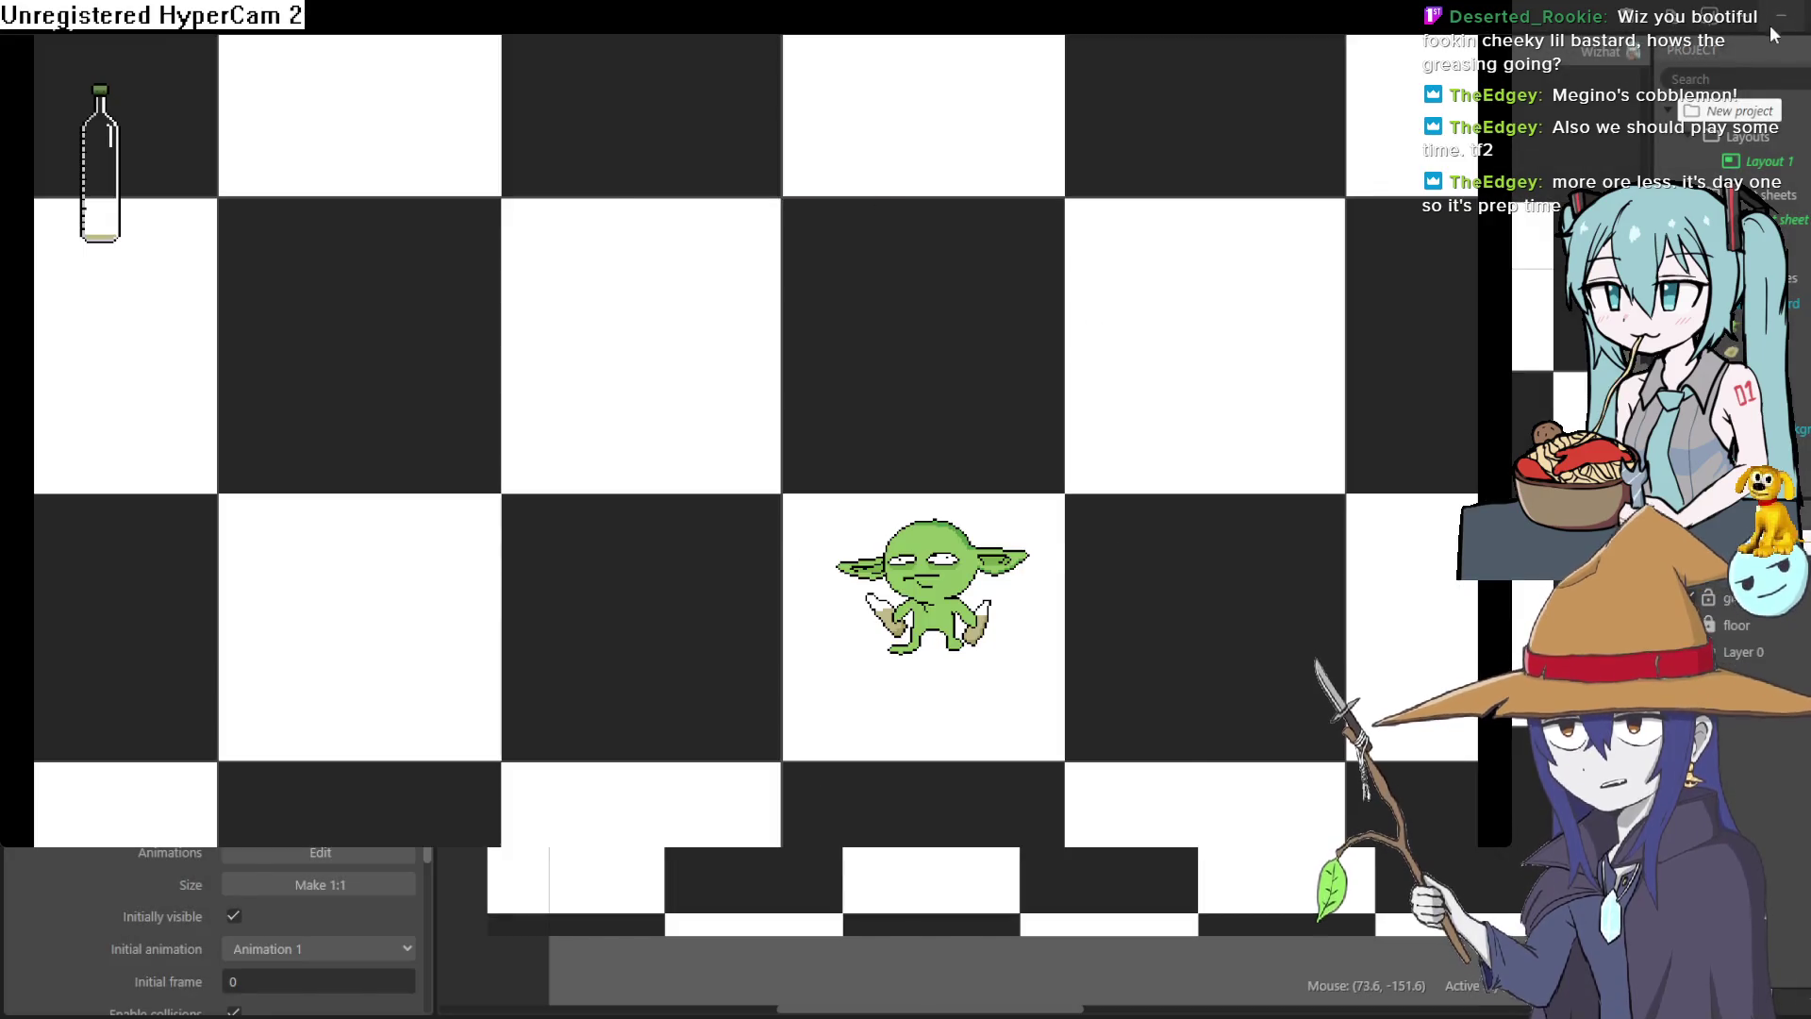
left_click(1773, 35)
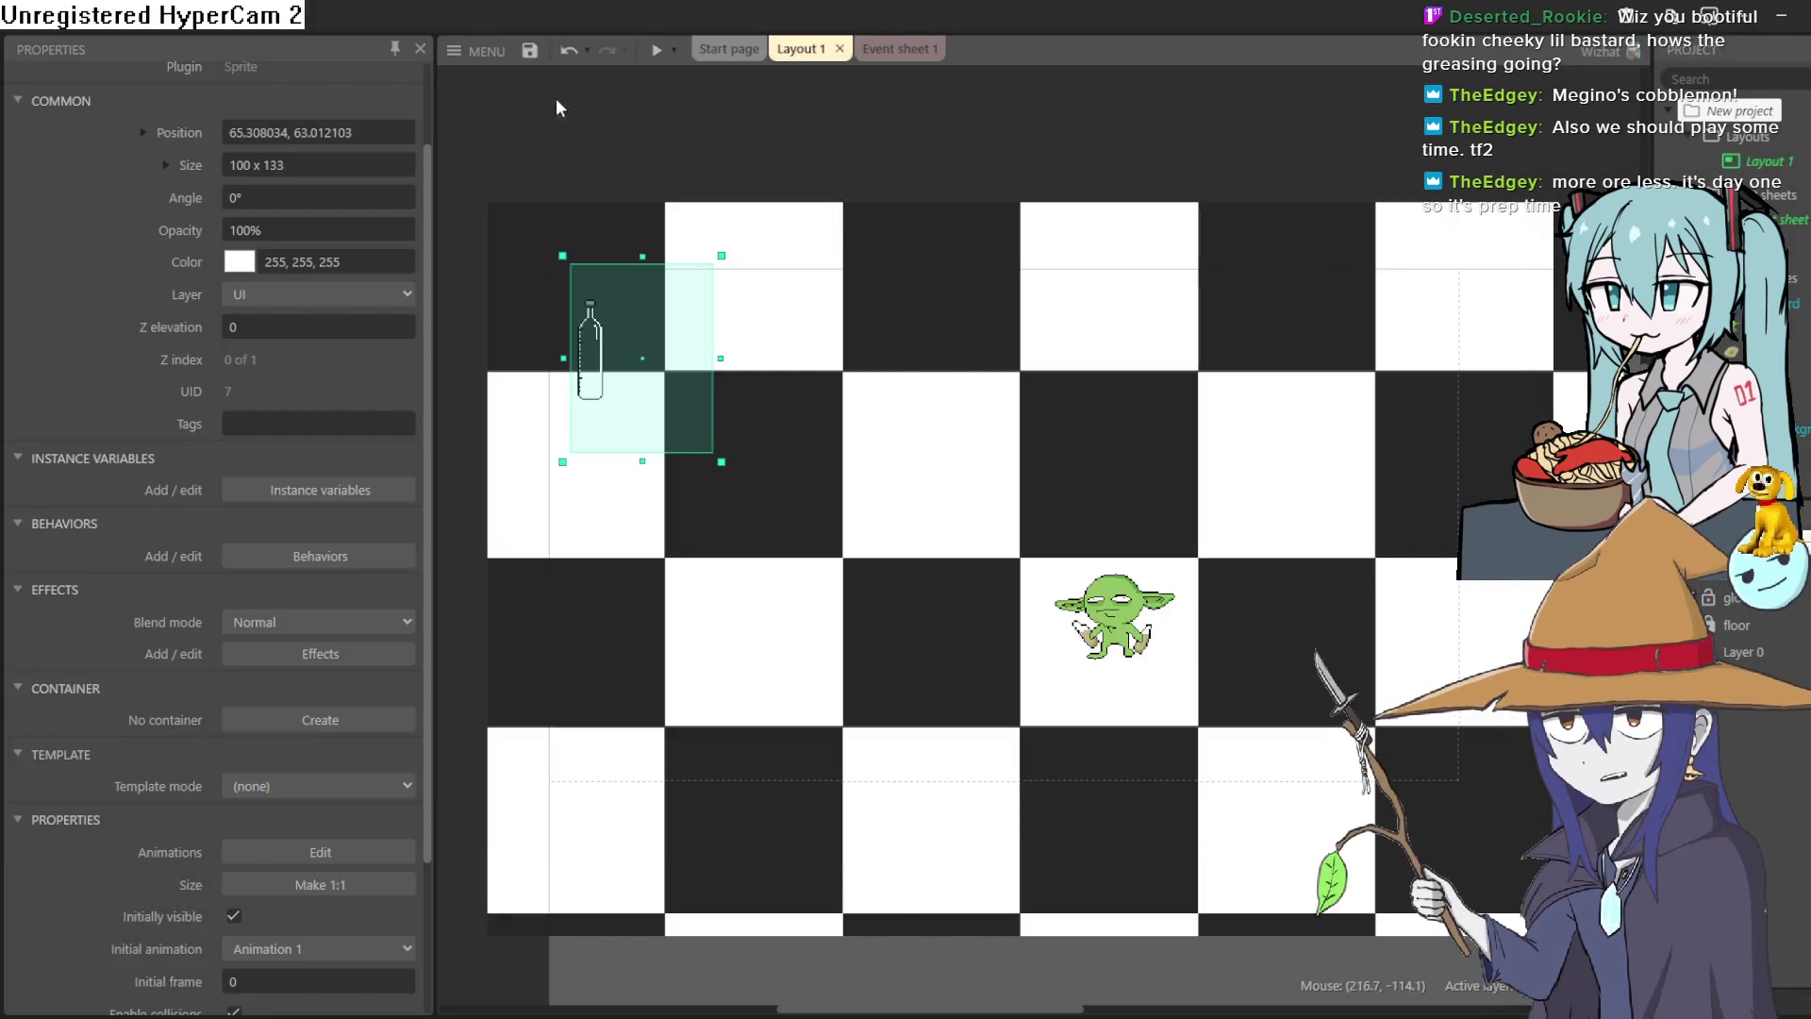
left_click(653, 53)
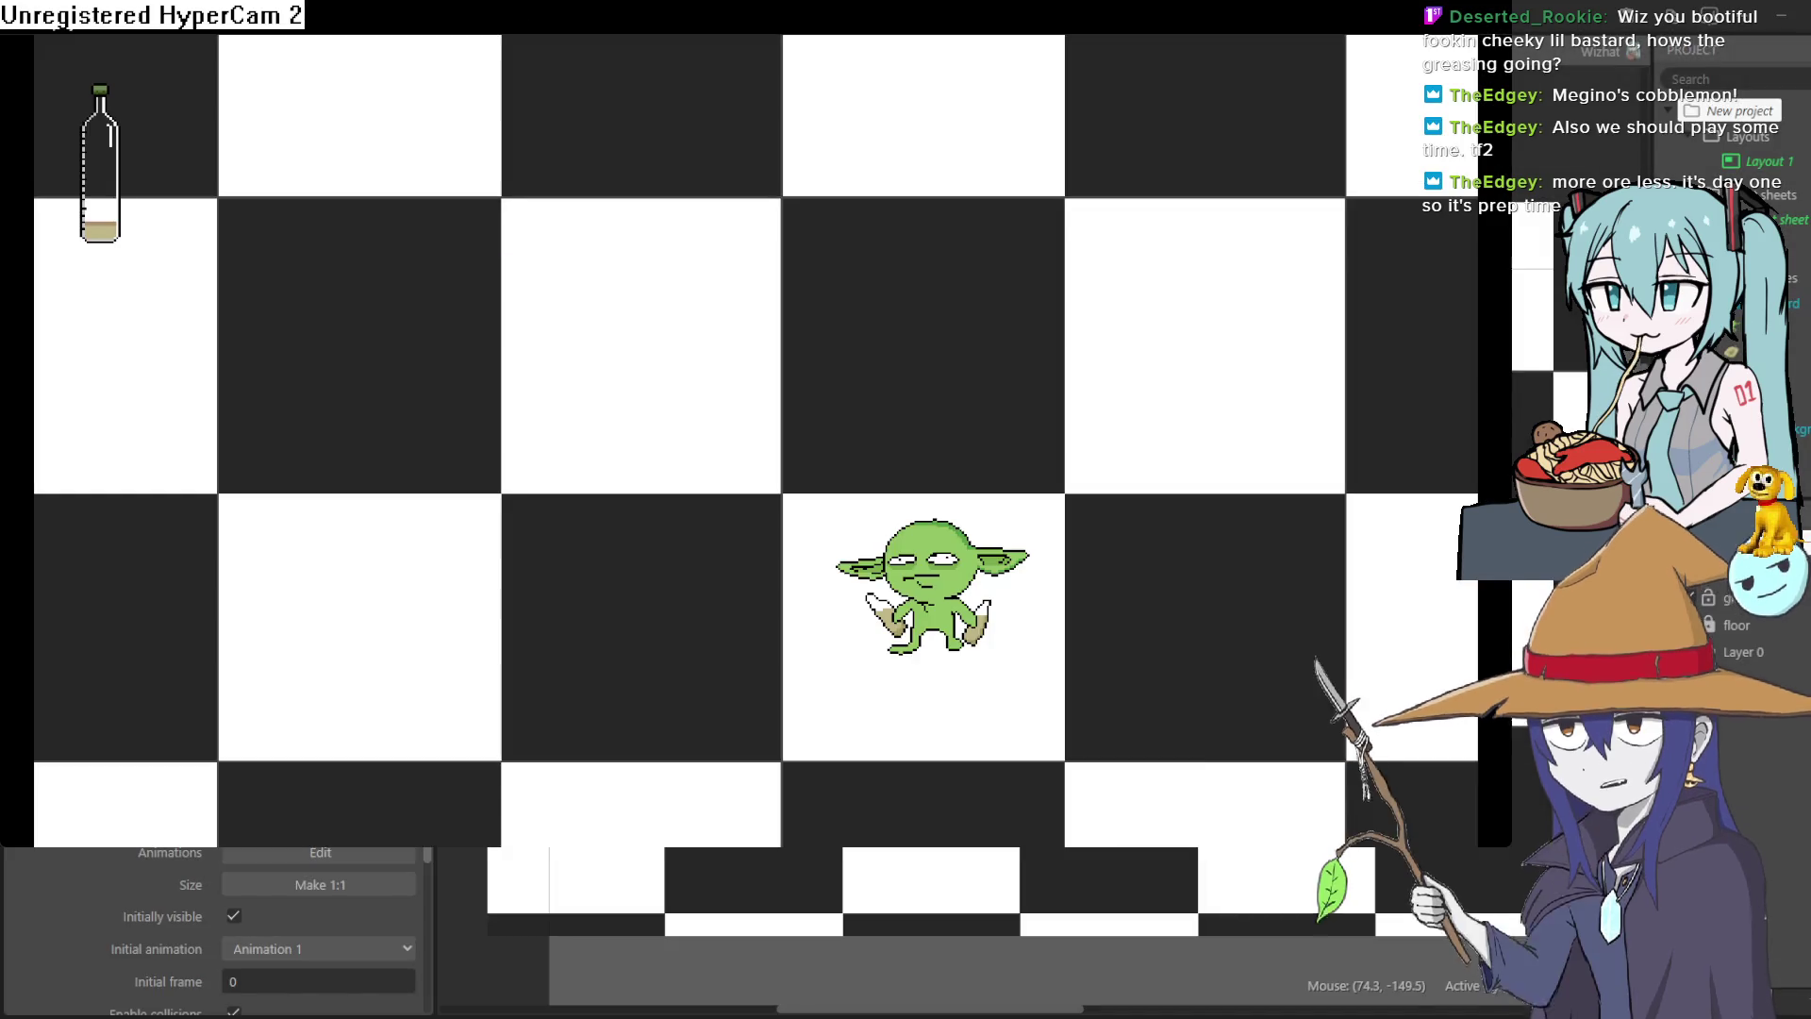
left_click(1782, 42)
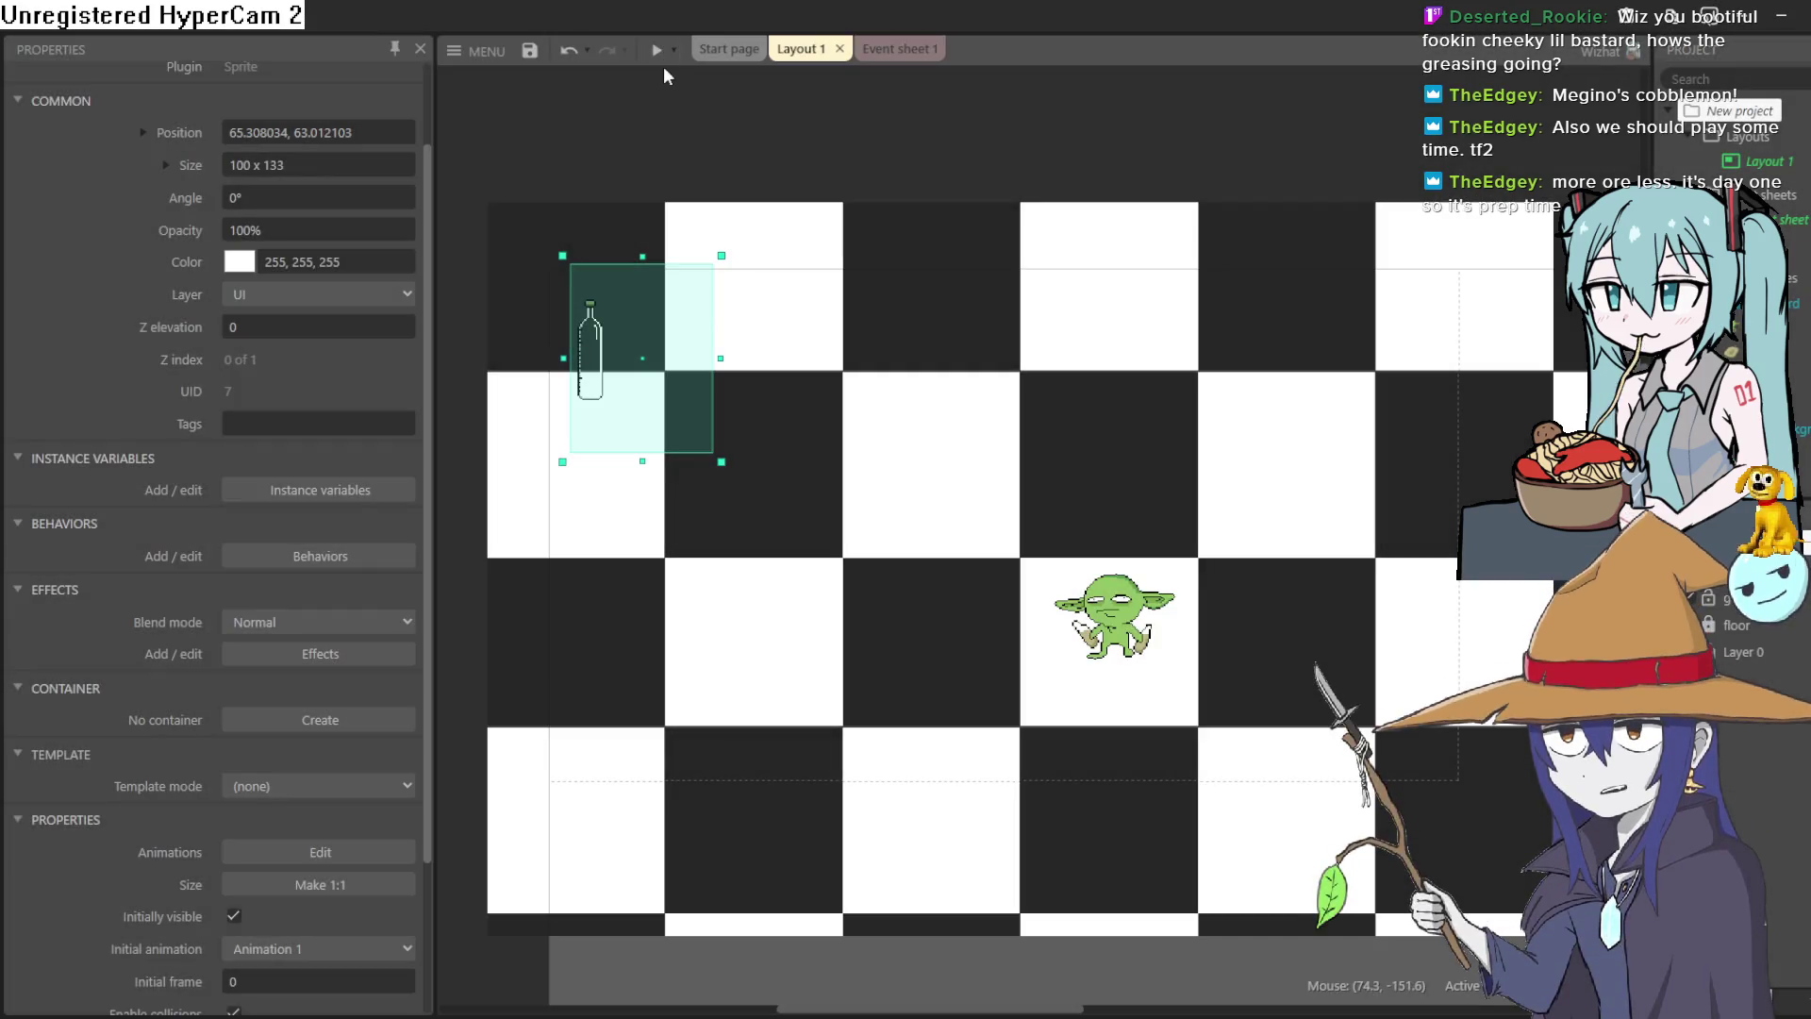
left_click(659, 52)
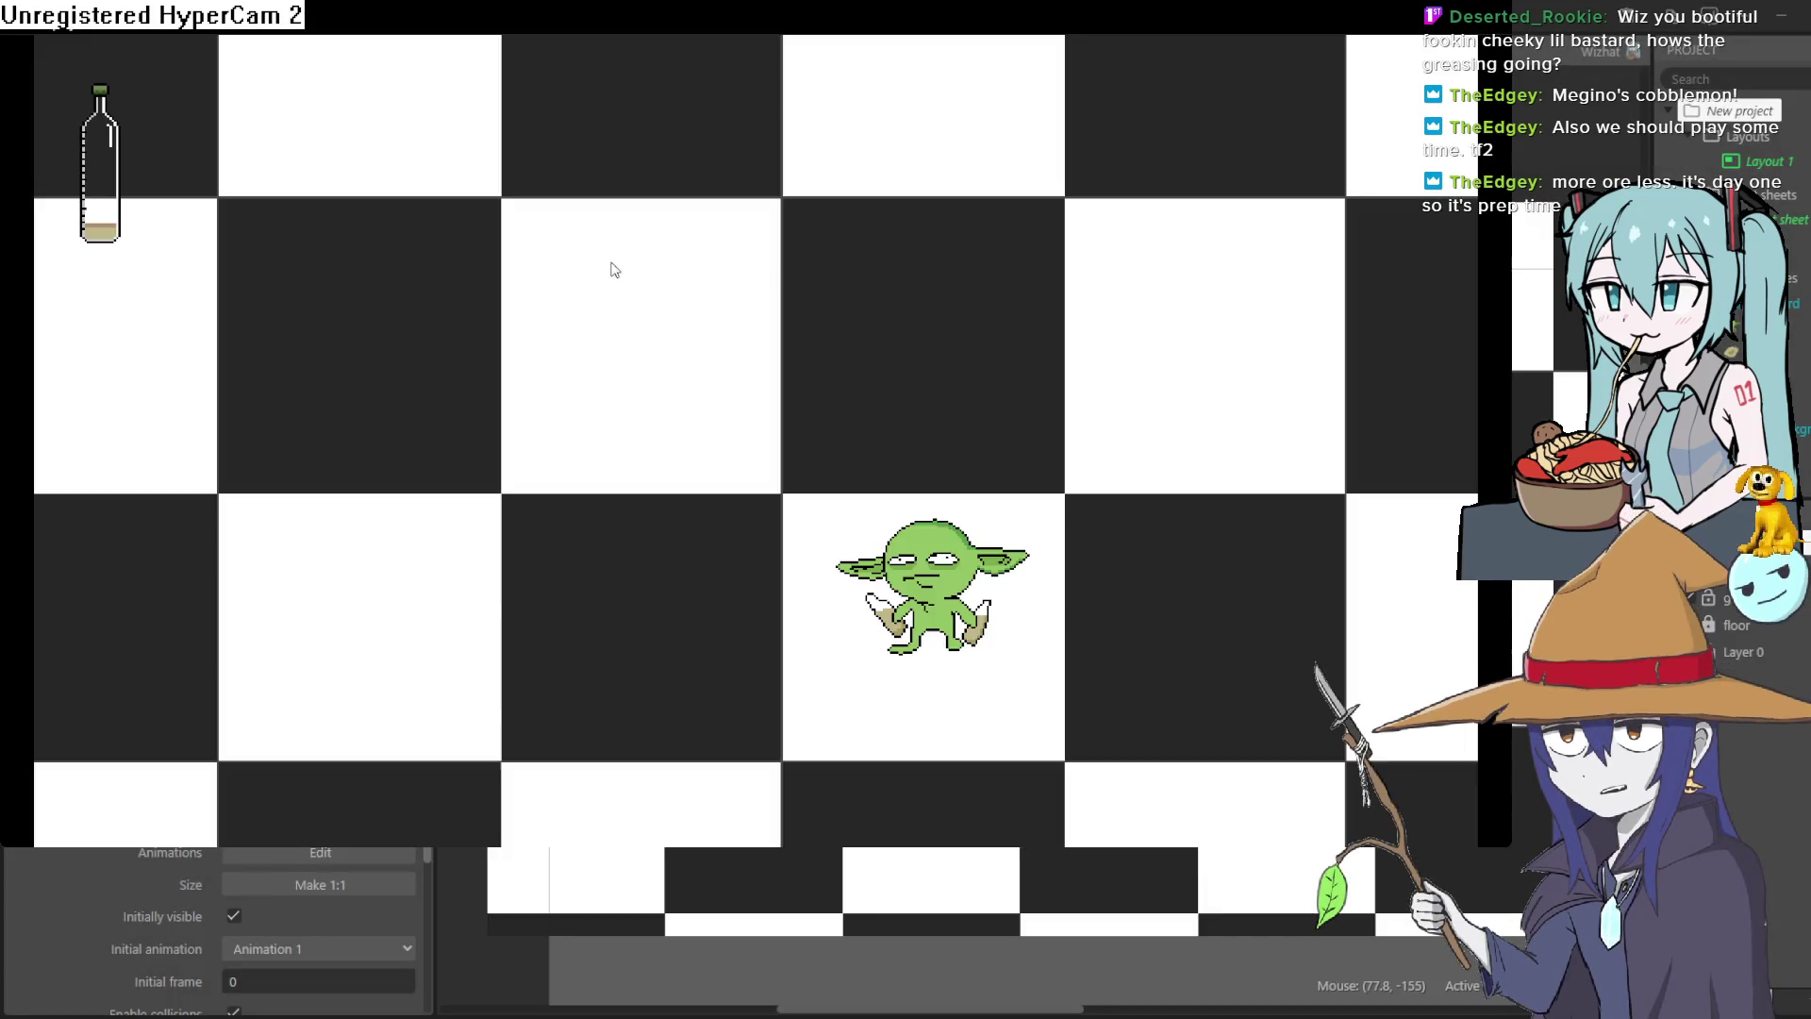
left_click(1781, 28)
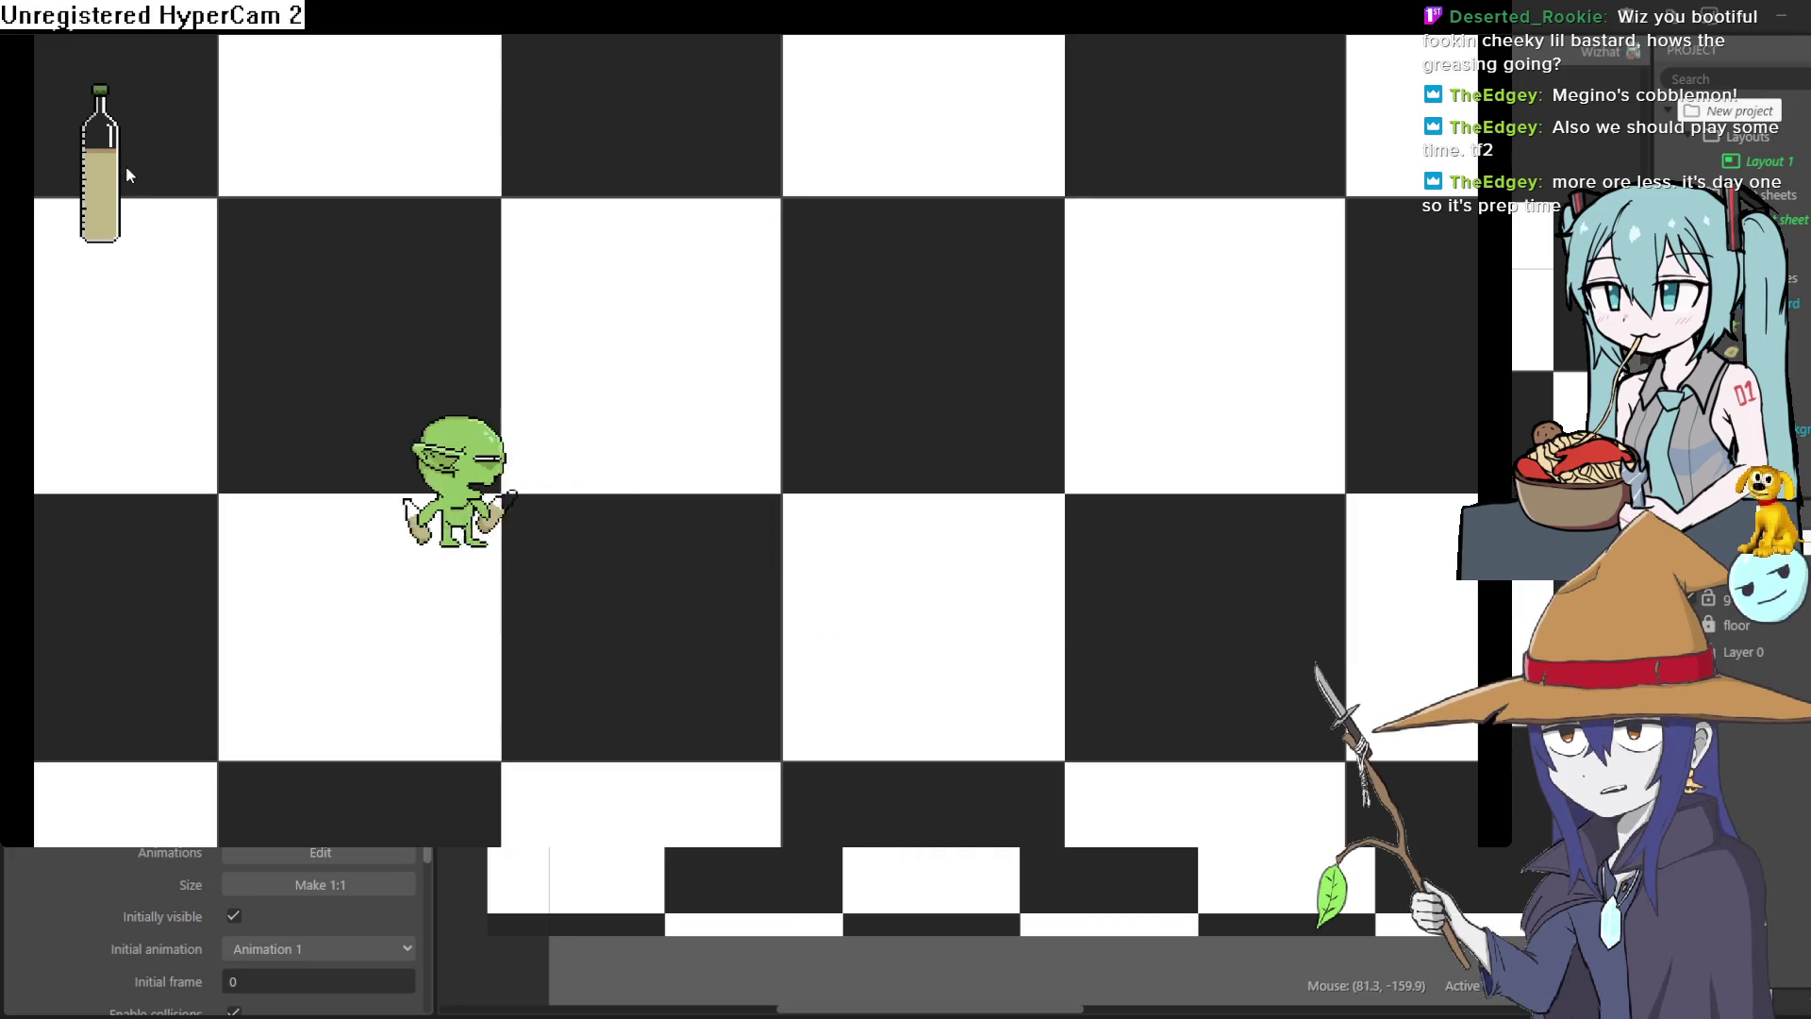
Walk the goblin around the board, leaving six oil puddles as the bottle gauge drains.
key("Right")
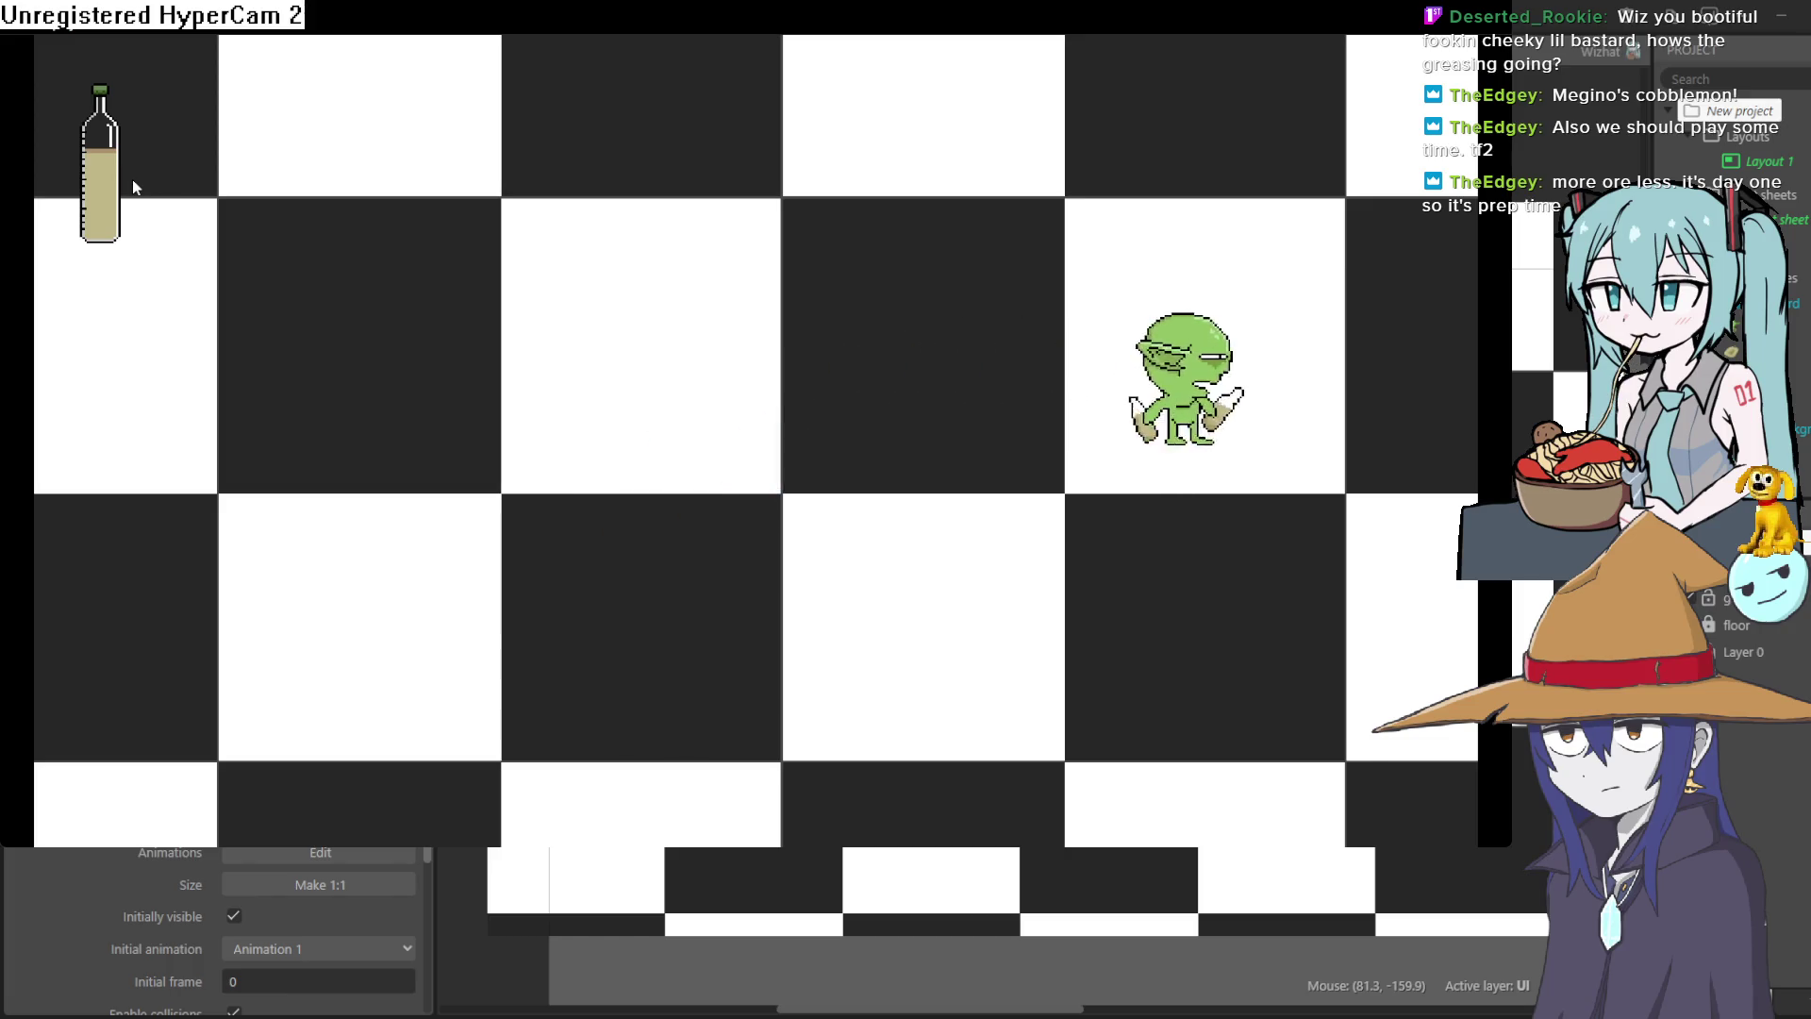
key("Left")
key("Left")
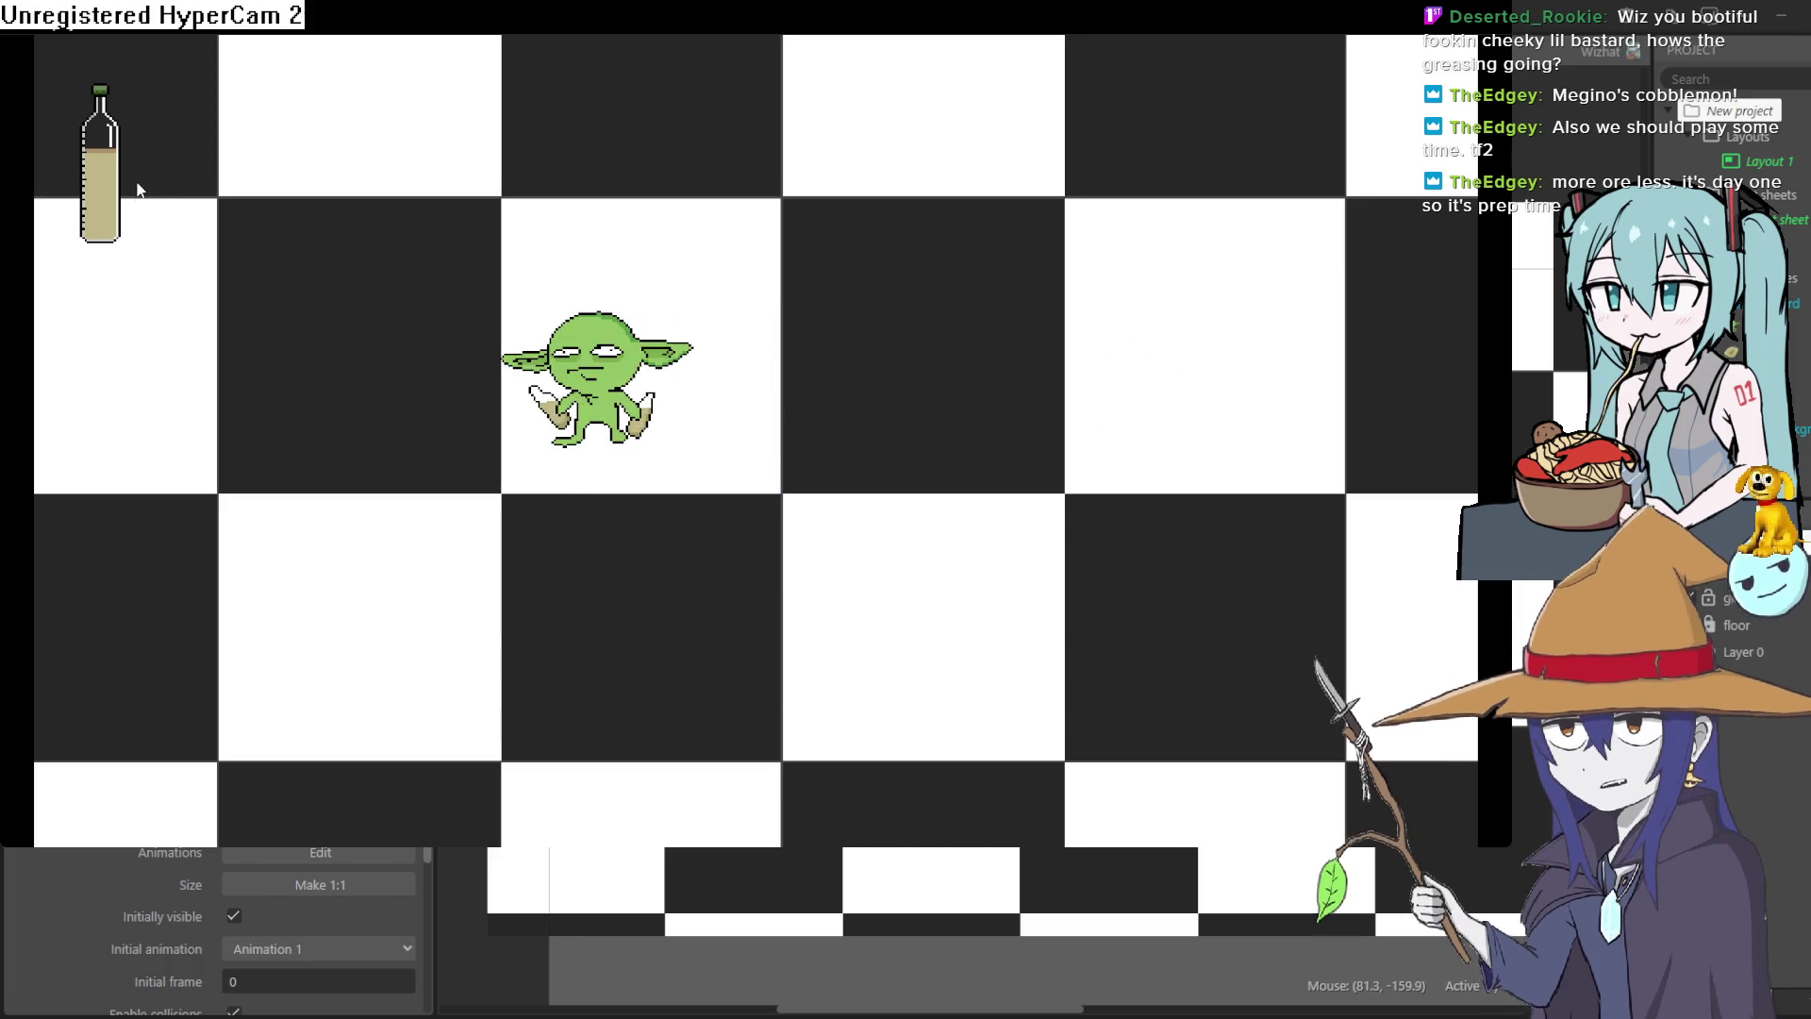
key("Right")
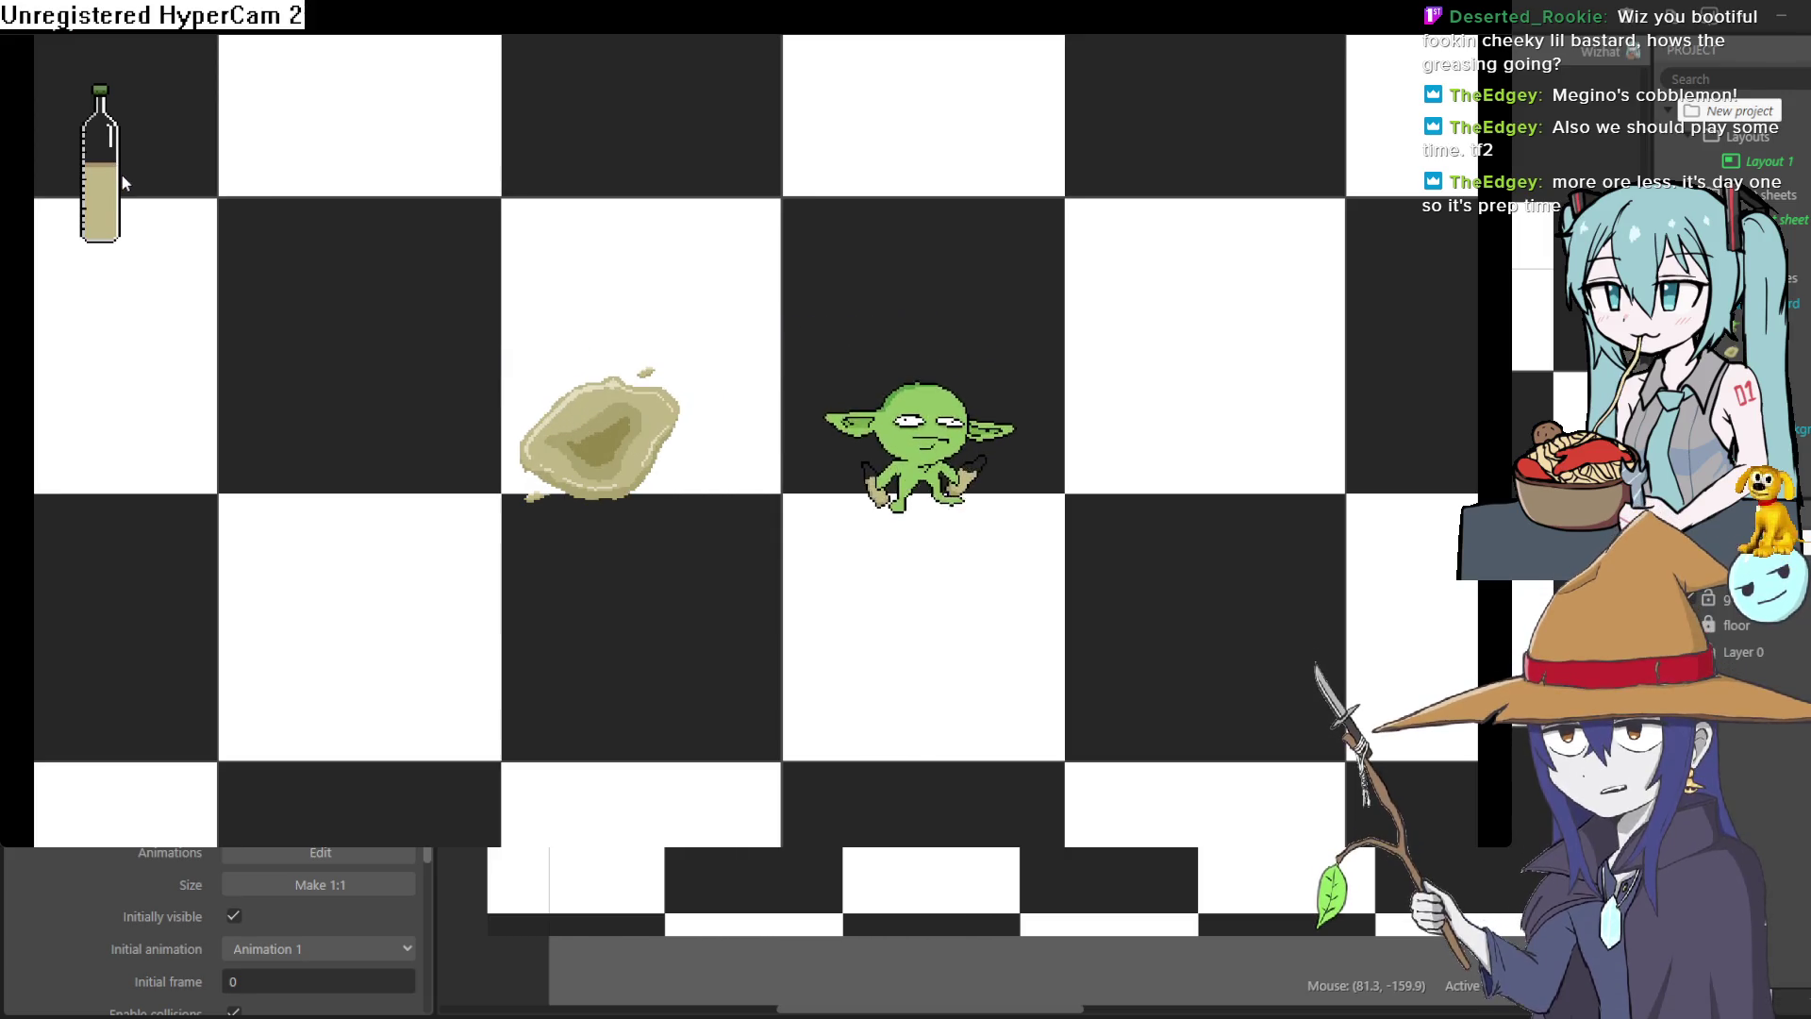
key("Down")
key("Right")
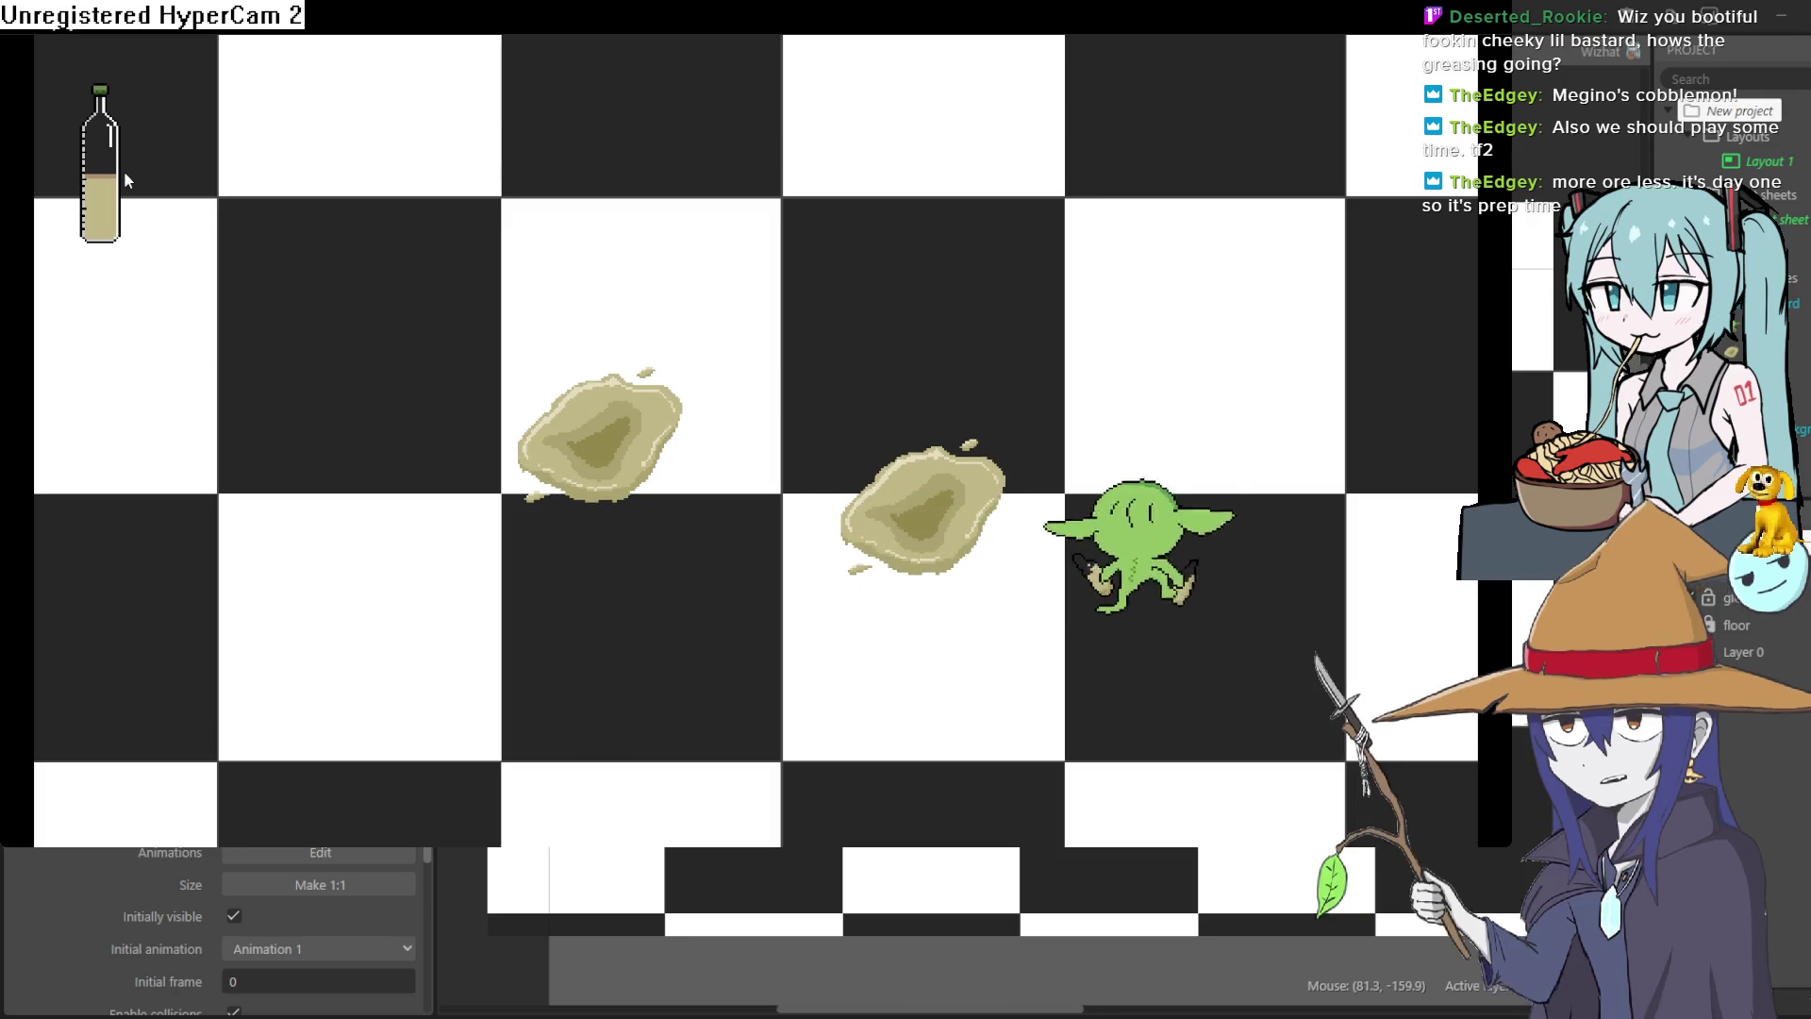
key("Up")
key("Up")
key("Left")
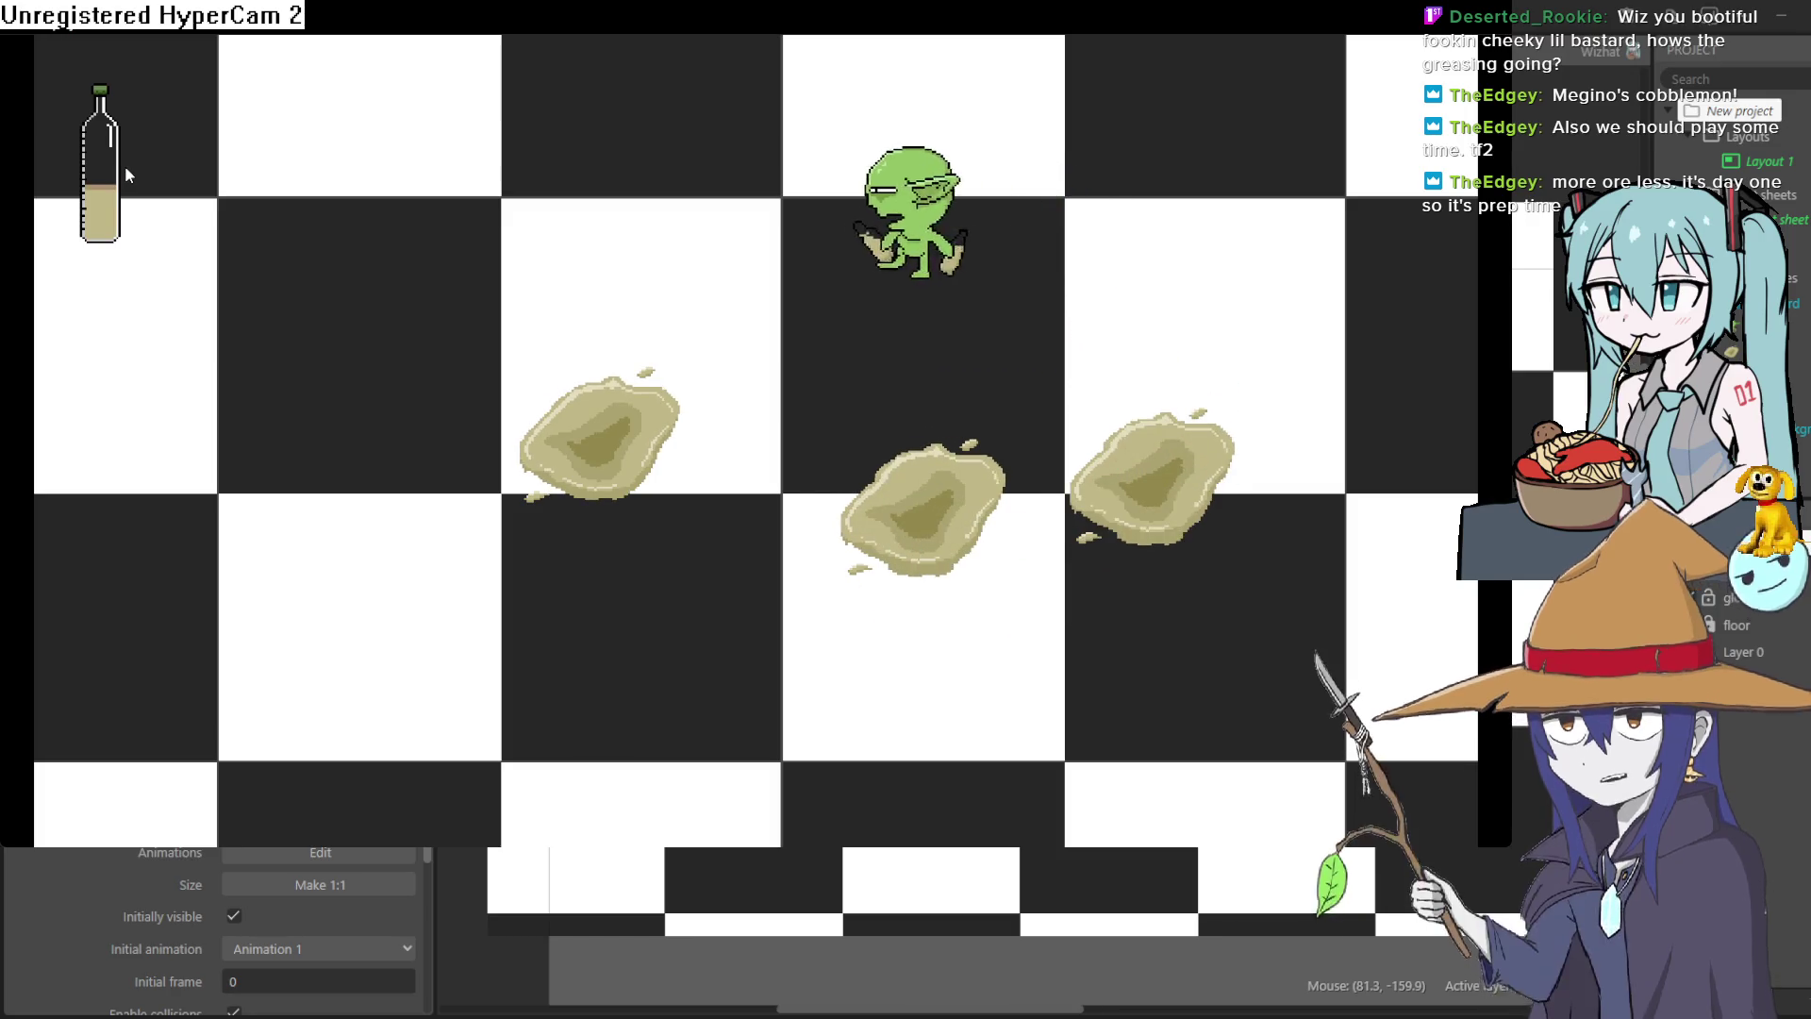
key("Left")
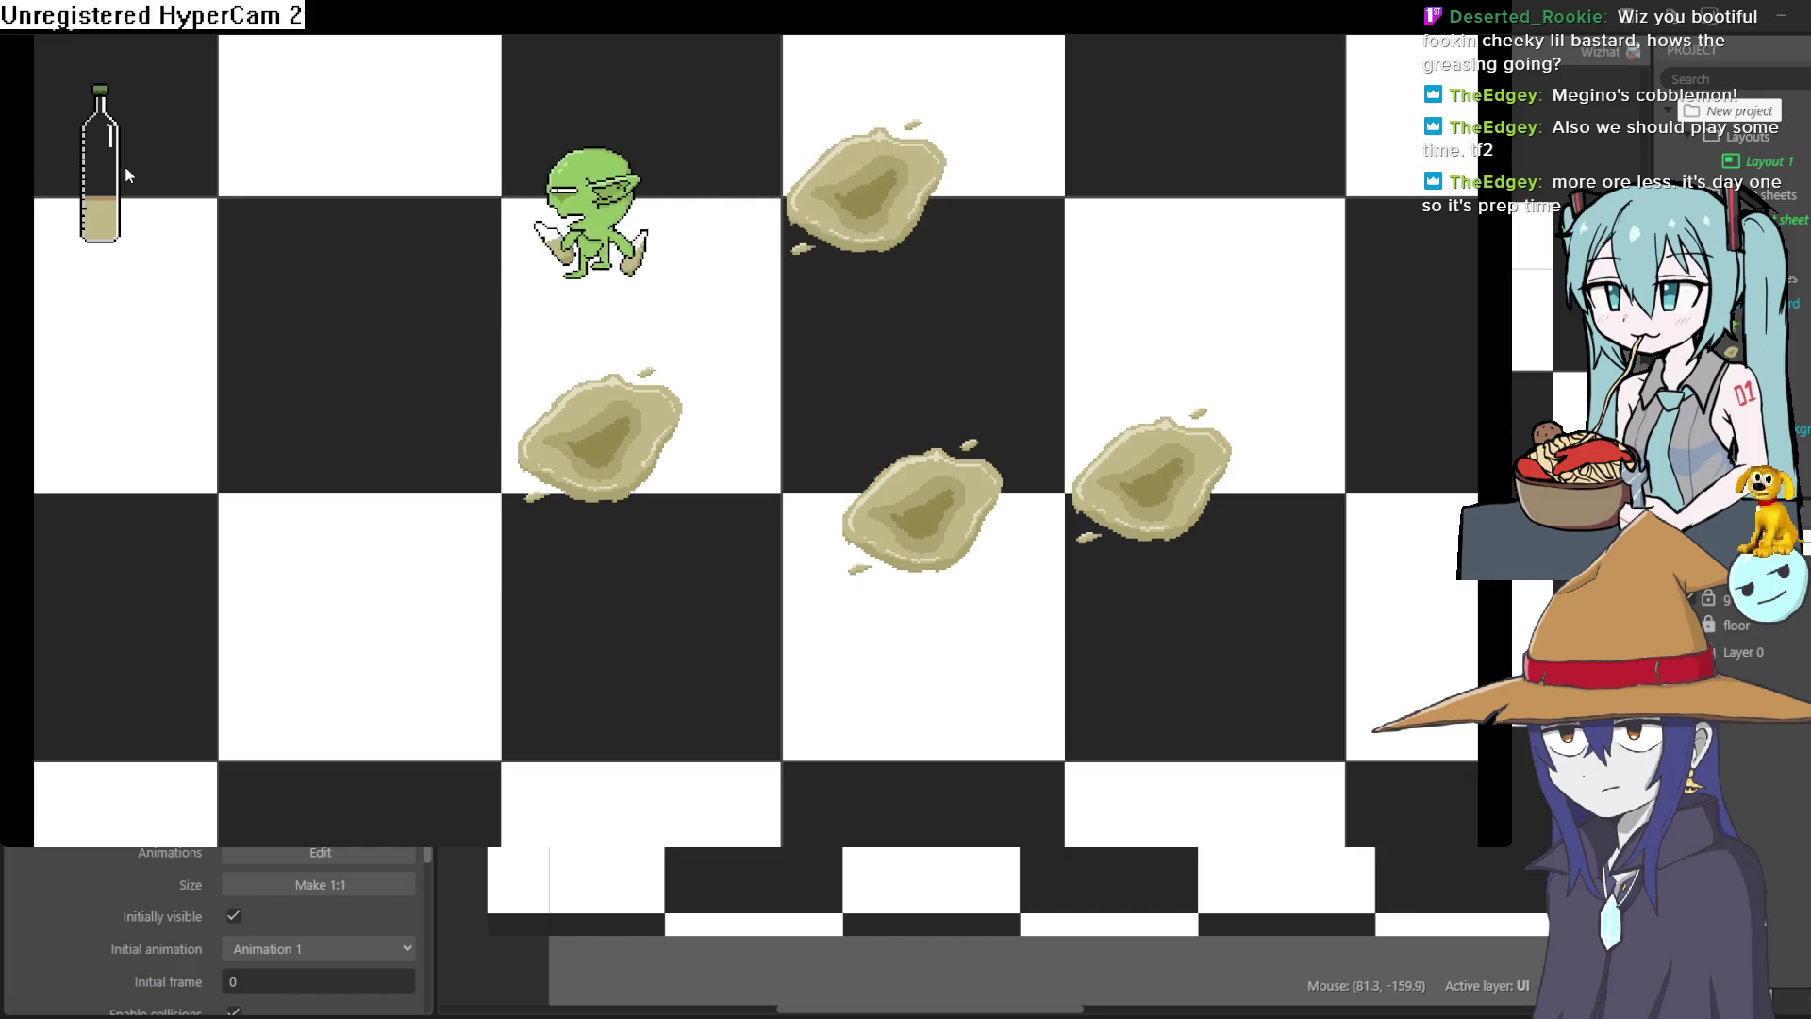
key("Down")
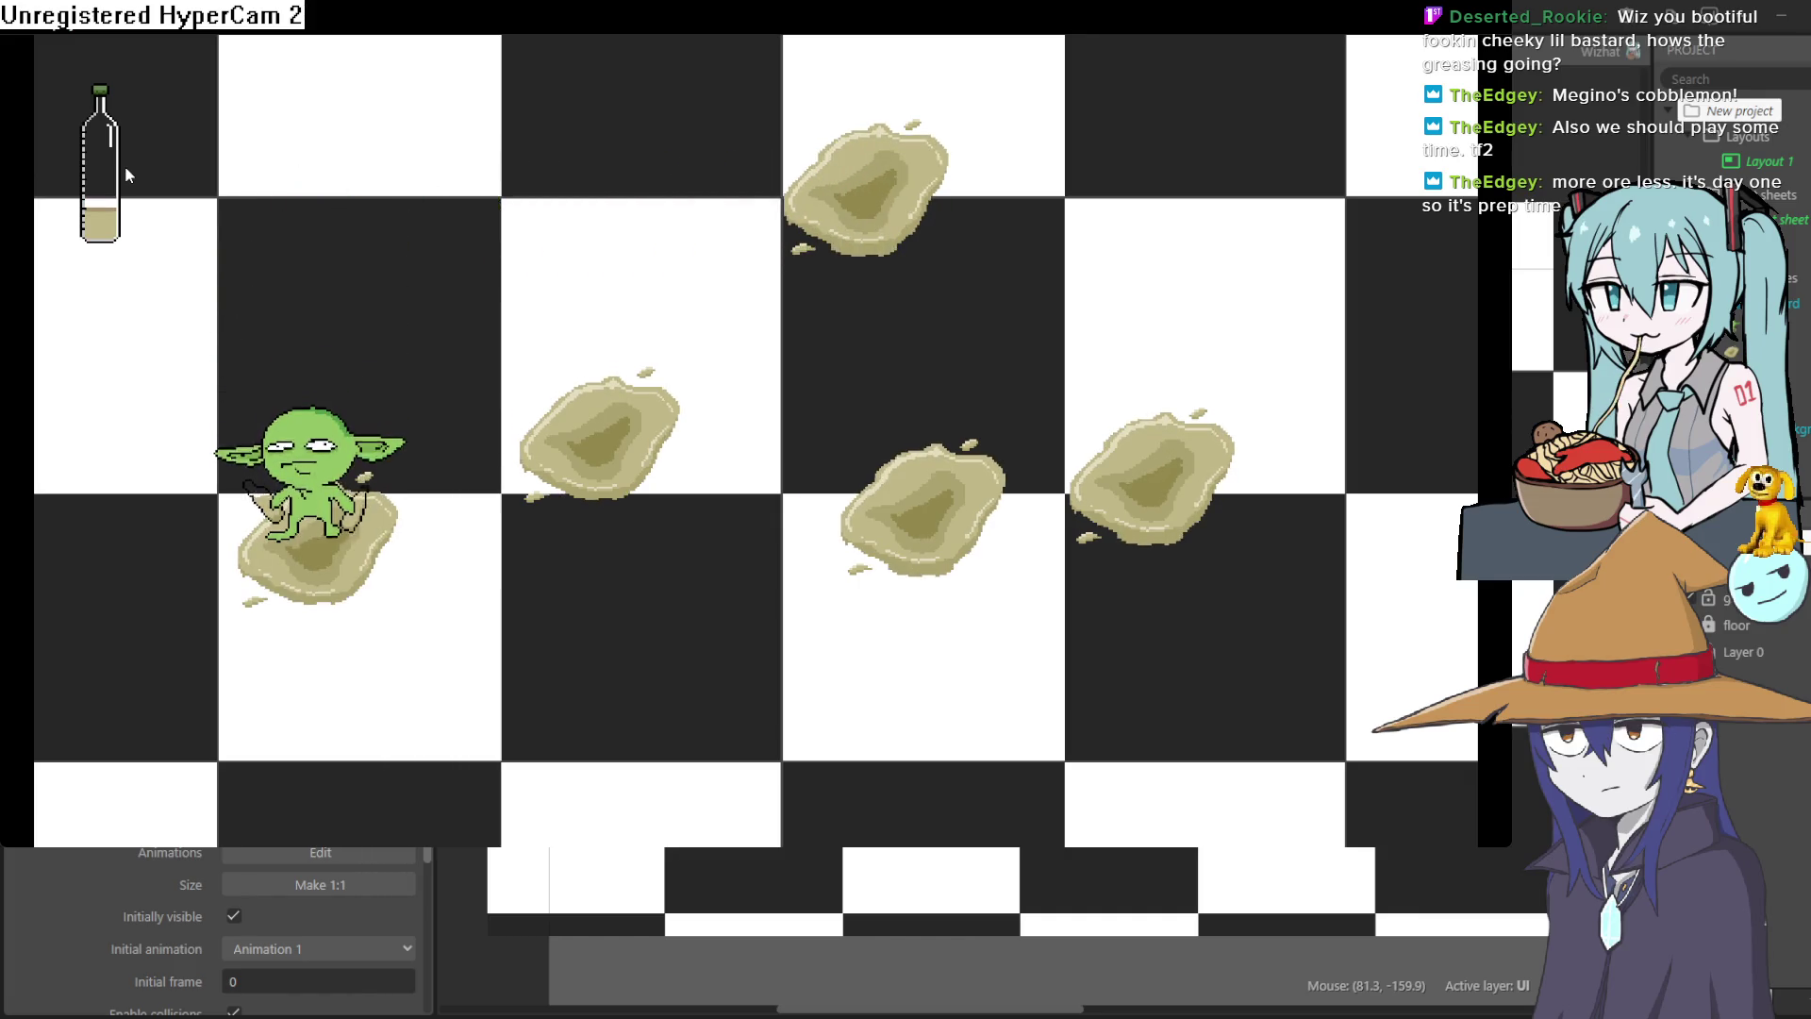
key("Right")
key("Down")
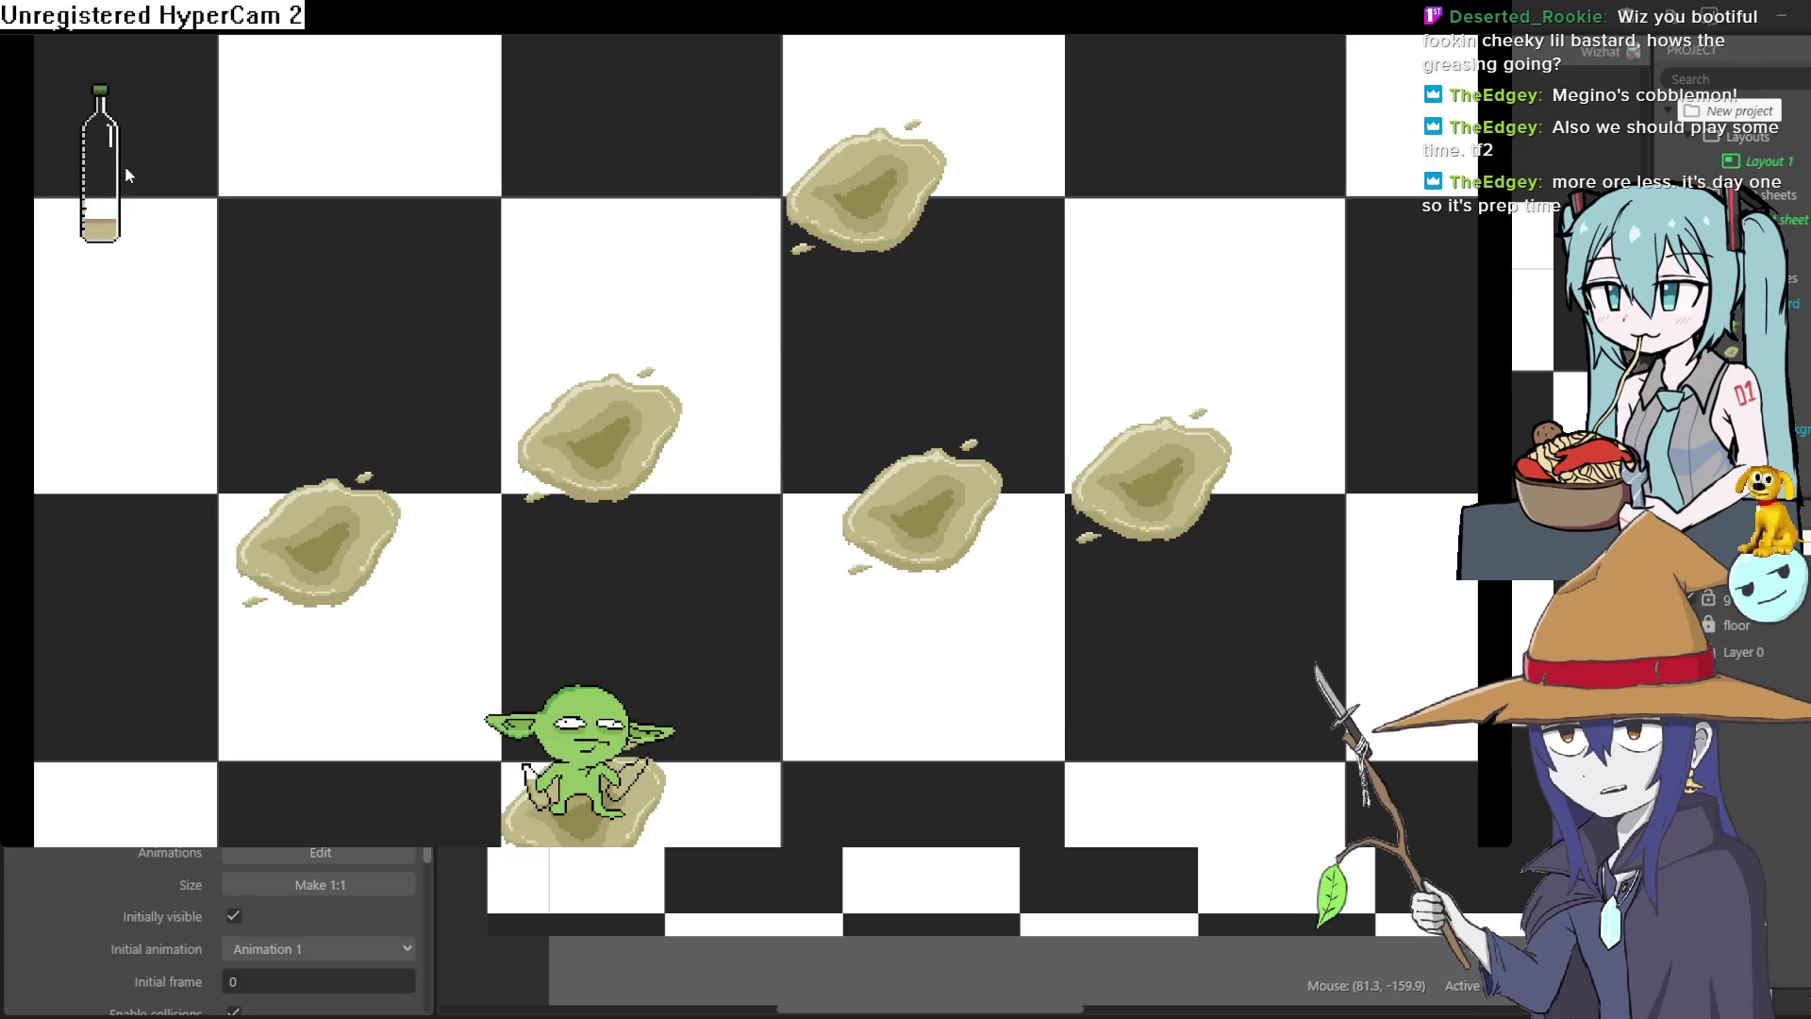